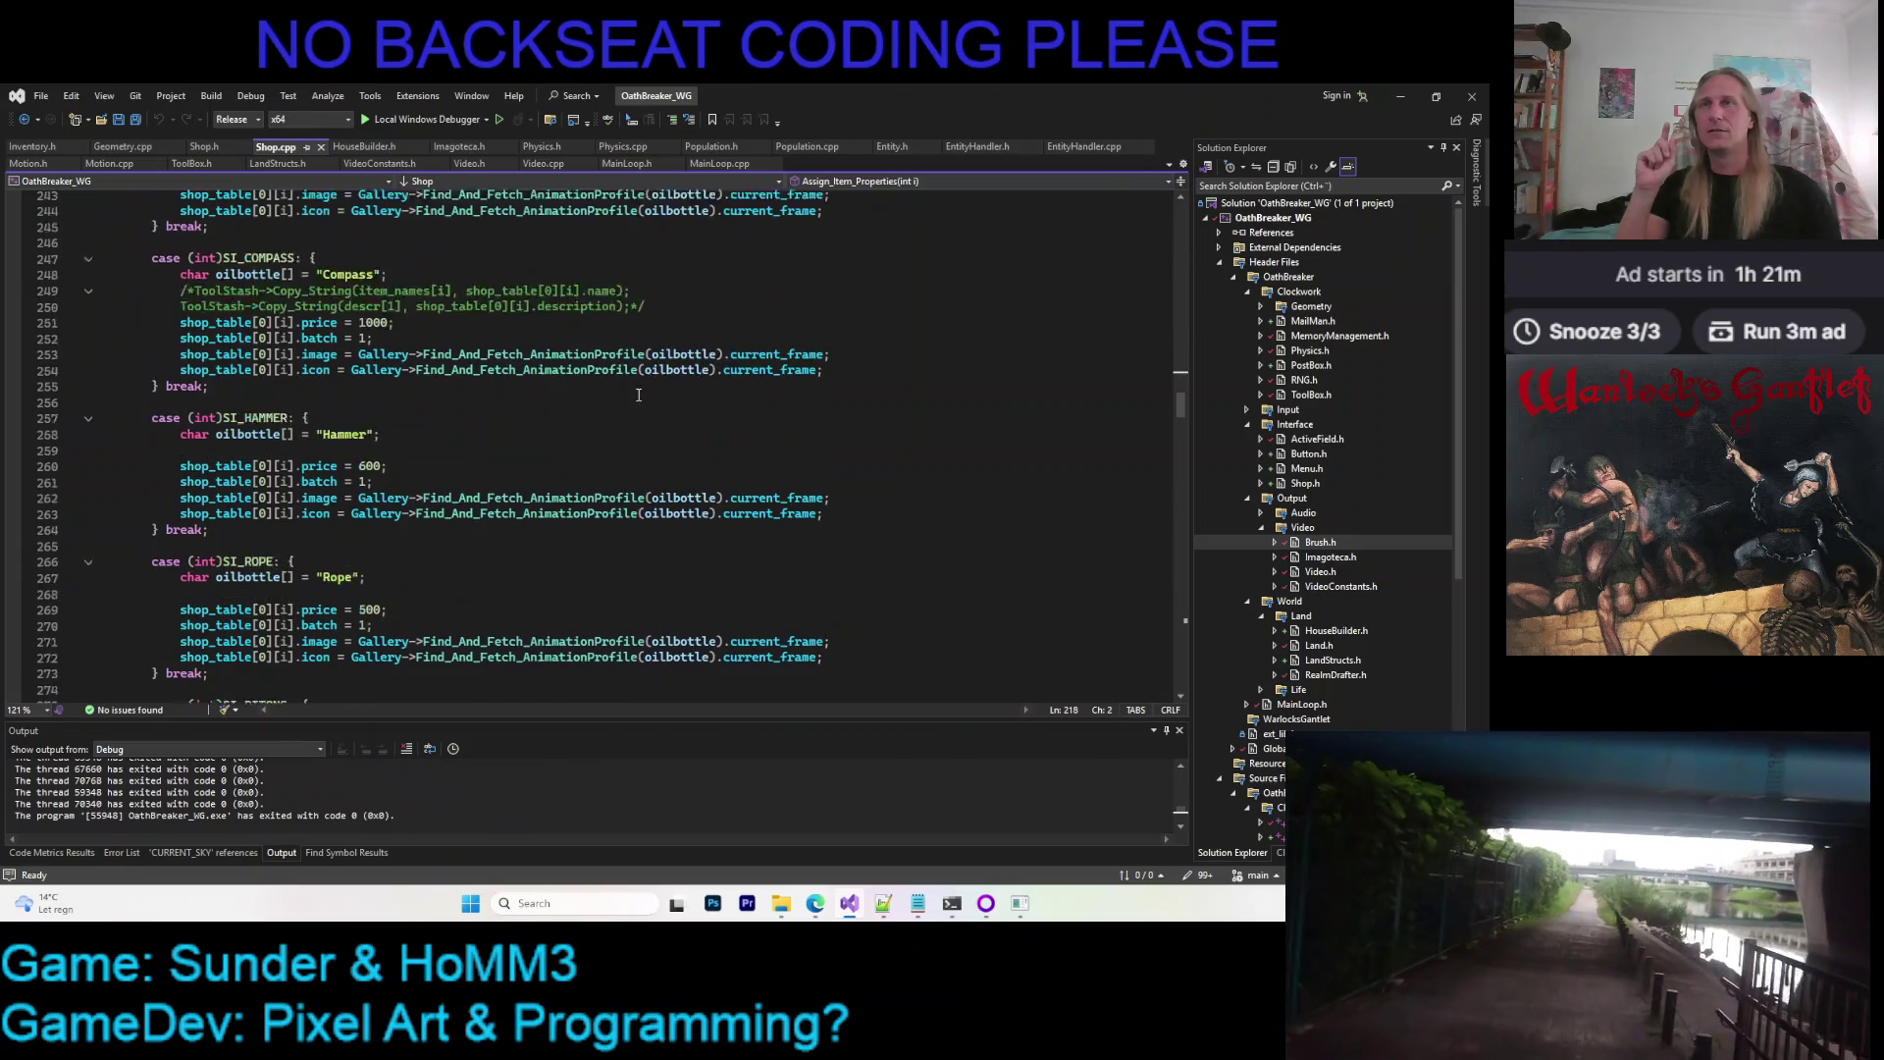
{"action": "scroll", "coordinate": [530, 435], "scroll_direction": "down", "scroll_amount": 7}
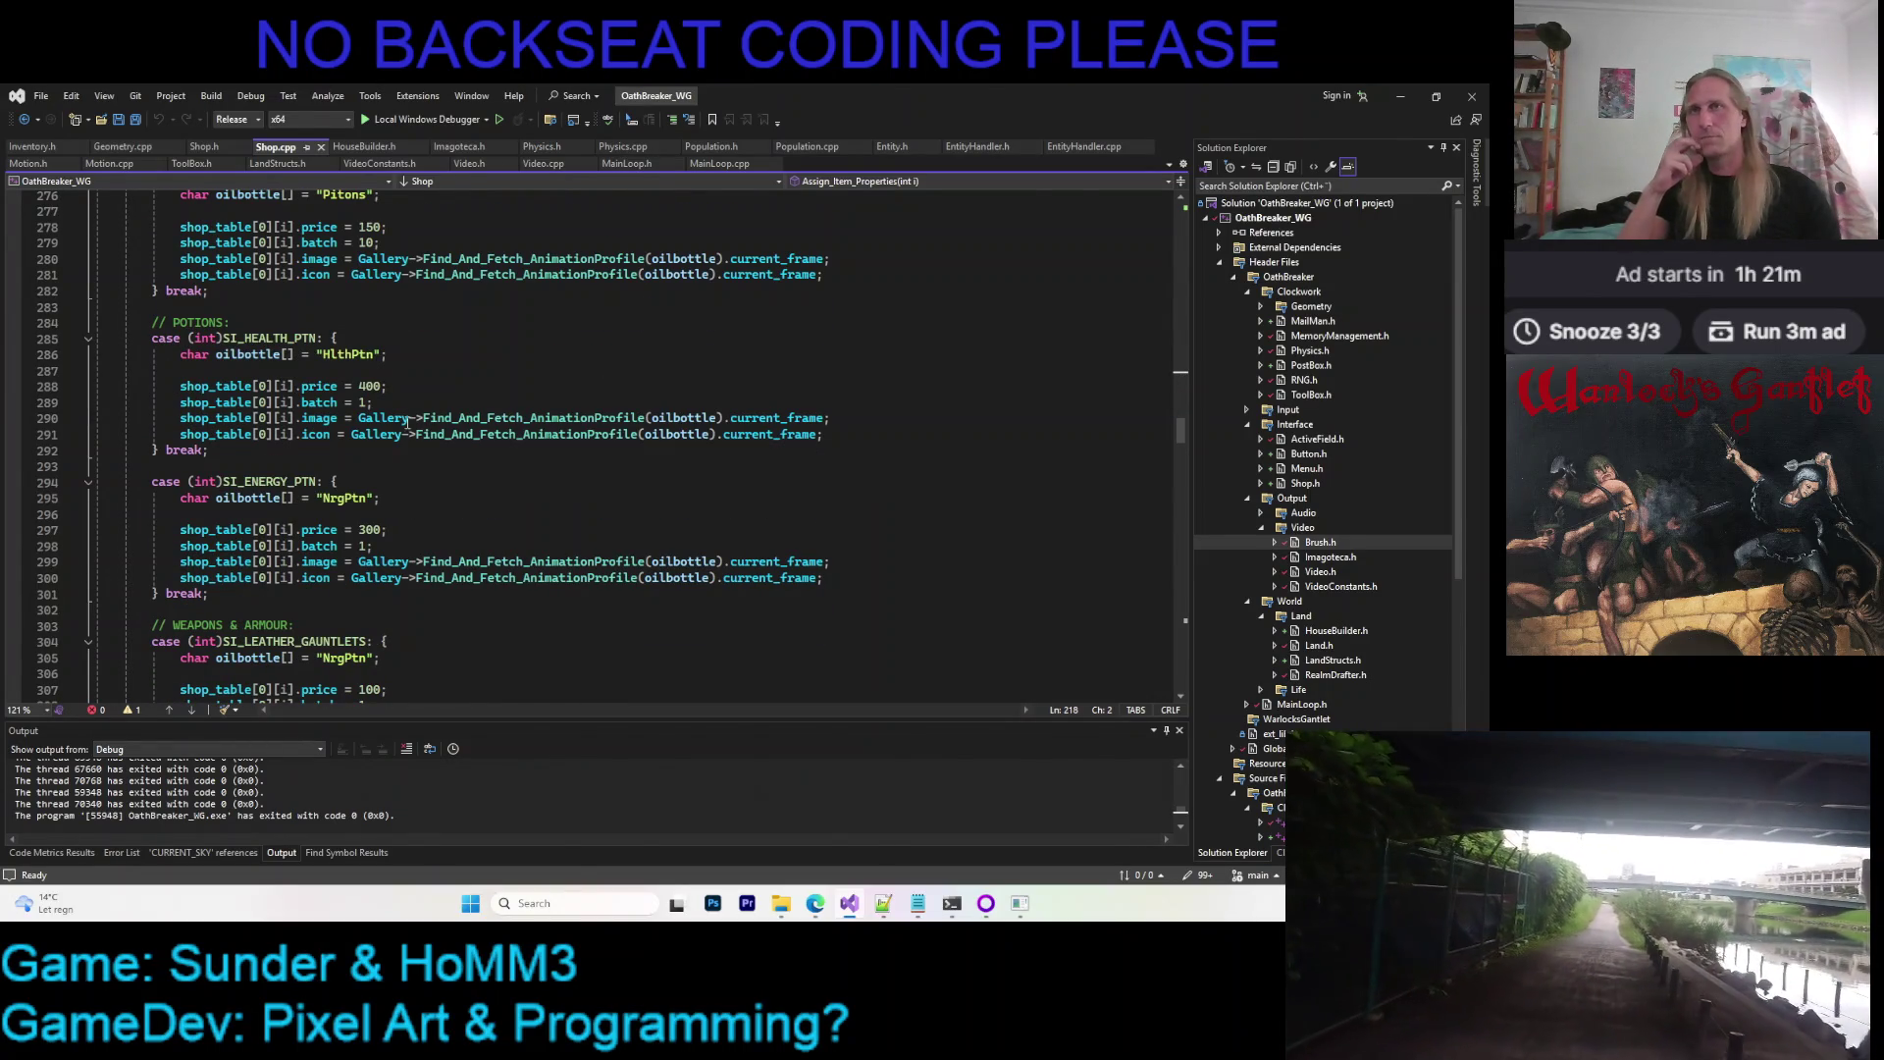
{"action": "scroll", "coordinate": [400, 423], "scroll_direction": "down", "scroll_amount": 1}
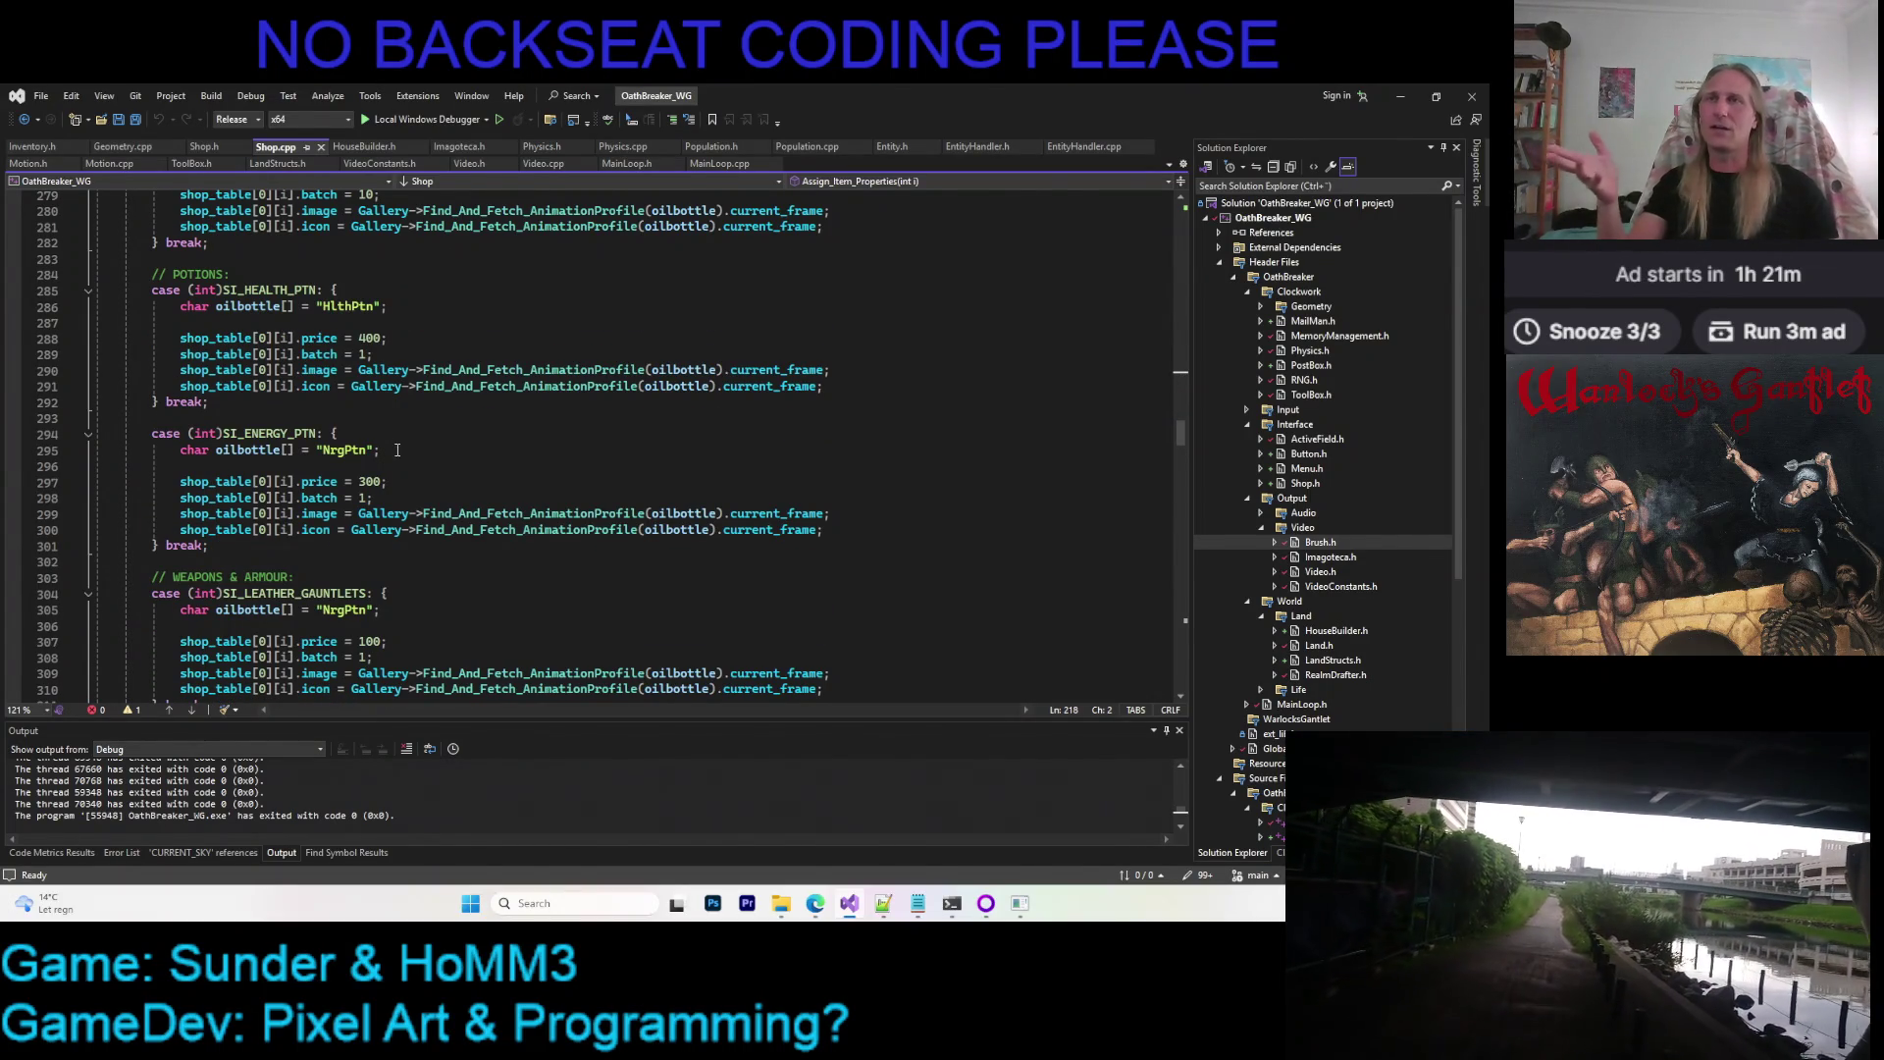
{"action": "scroll", "coordinate": [496, 444], "scroll_direction": "down", "scroll_amount": 1}
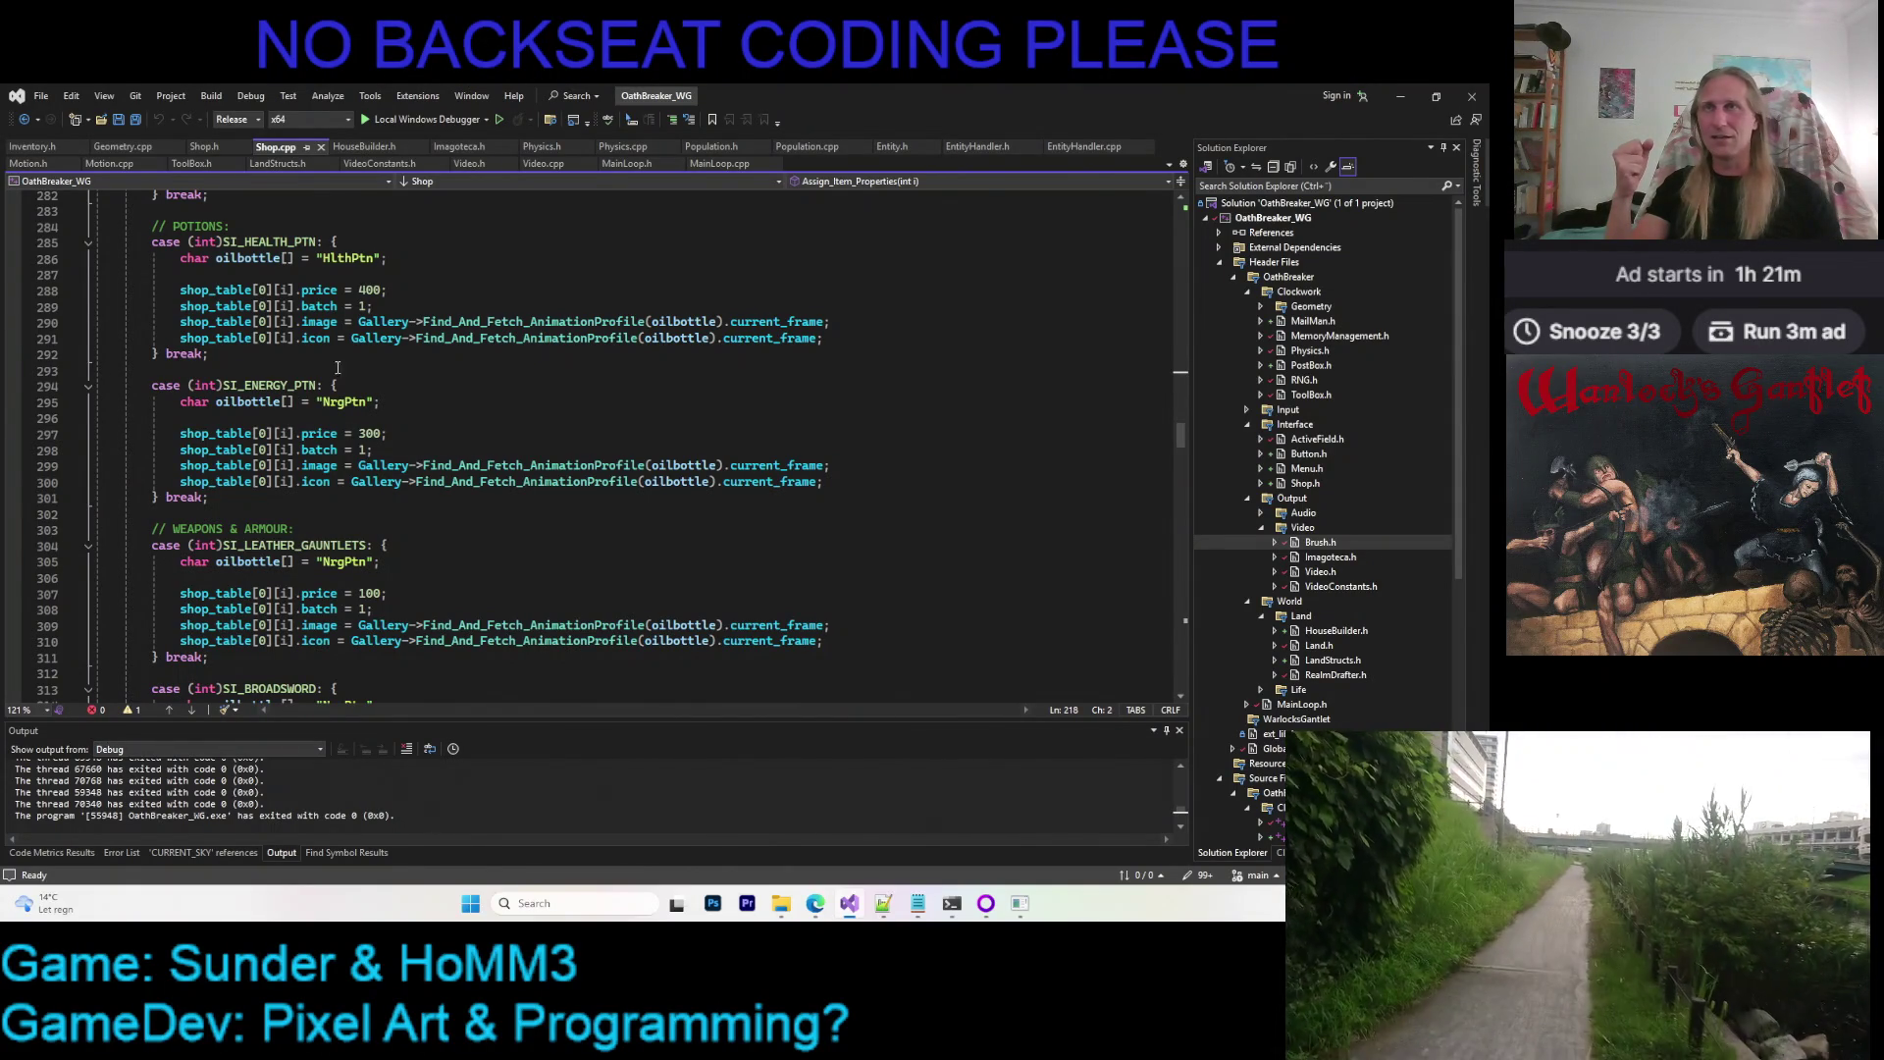
Select the SI_ENERGY_PTN case block priced at 300 in Shop.cpp's potions section
{"action": "left_click_drag", "start_coordinate": [148, 385], "coordinate": [243, 502]}
{"action": "left_click", "coordinate": [244, 501]}
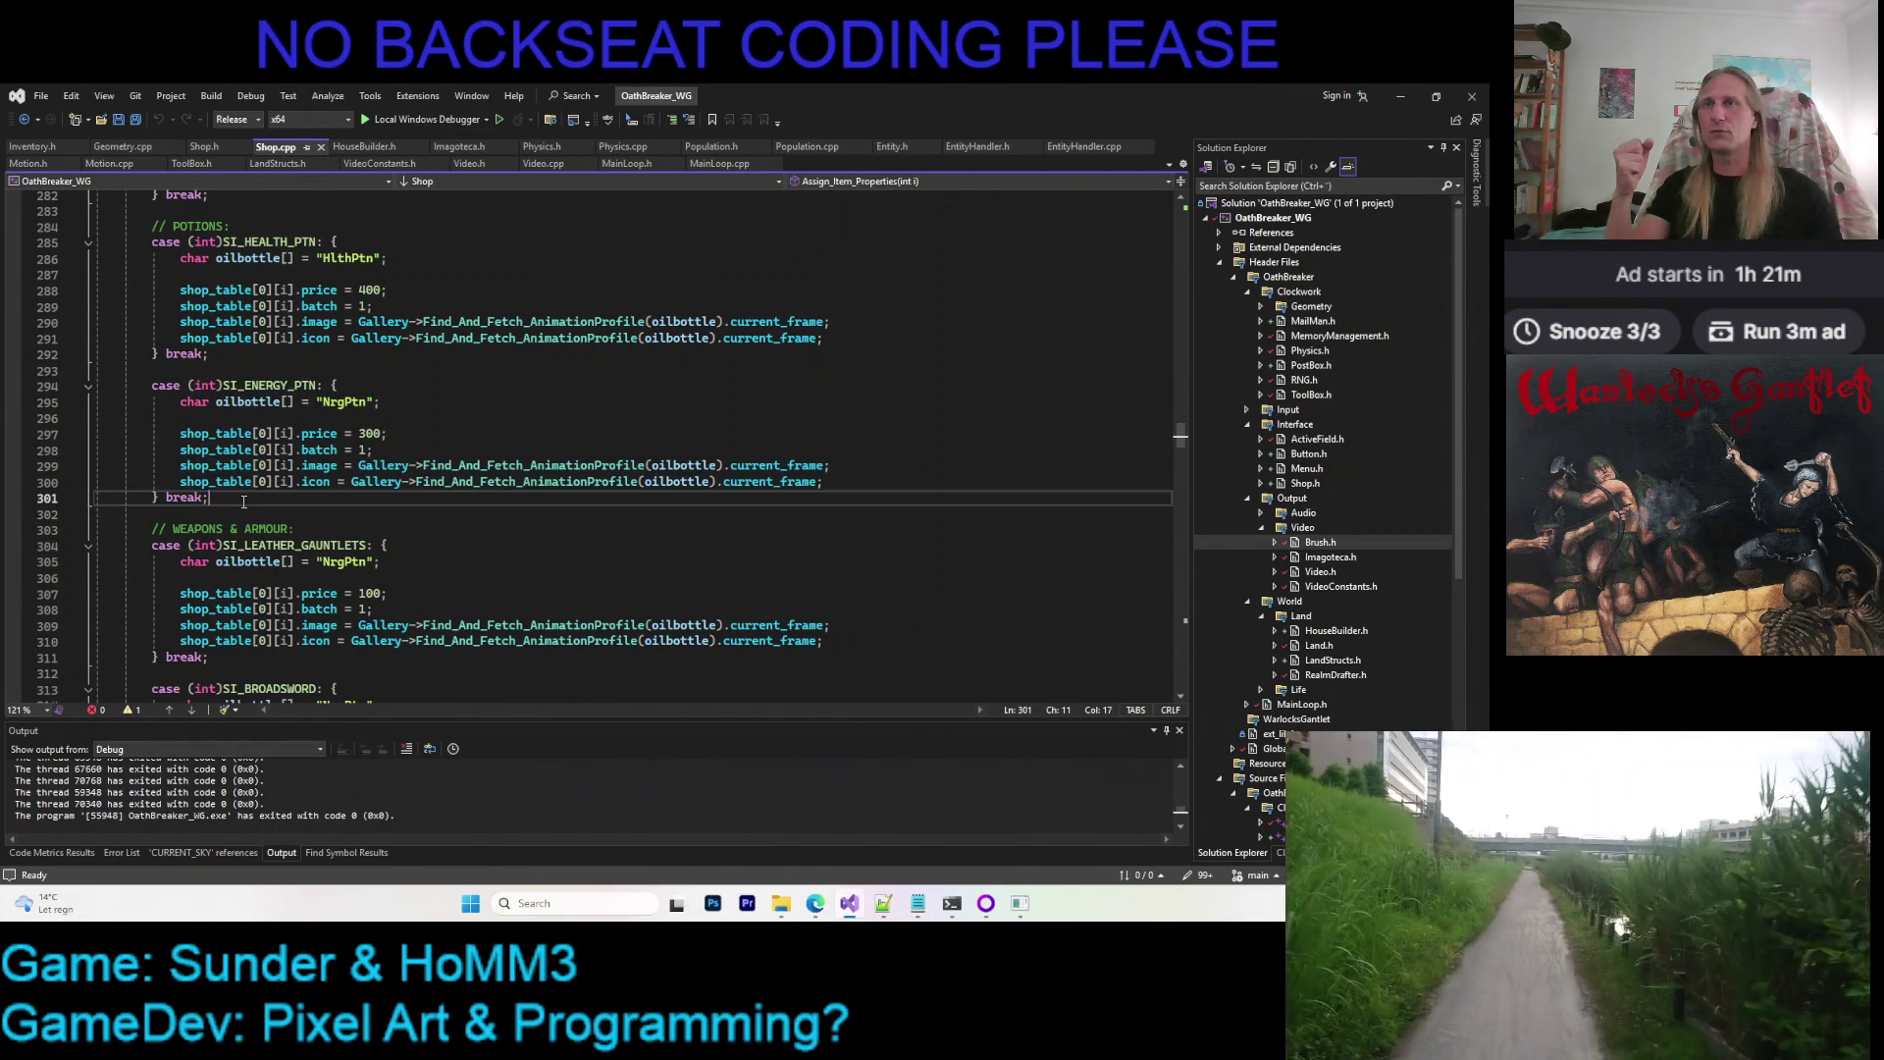
{"action": "left_click_drag", "start_coordinate": [147, 385], "coordinate": [283, 504]}
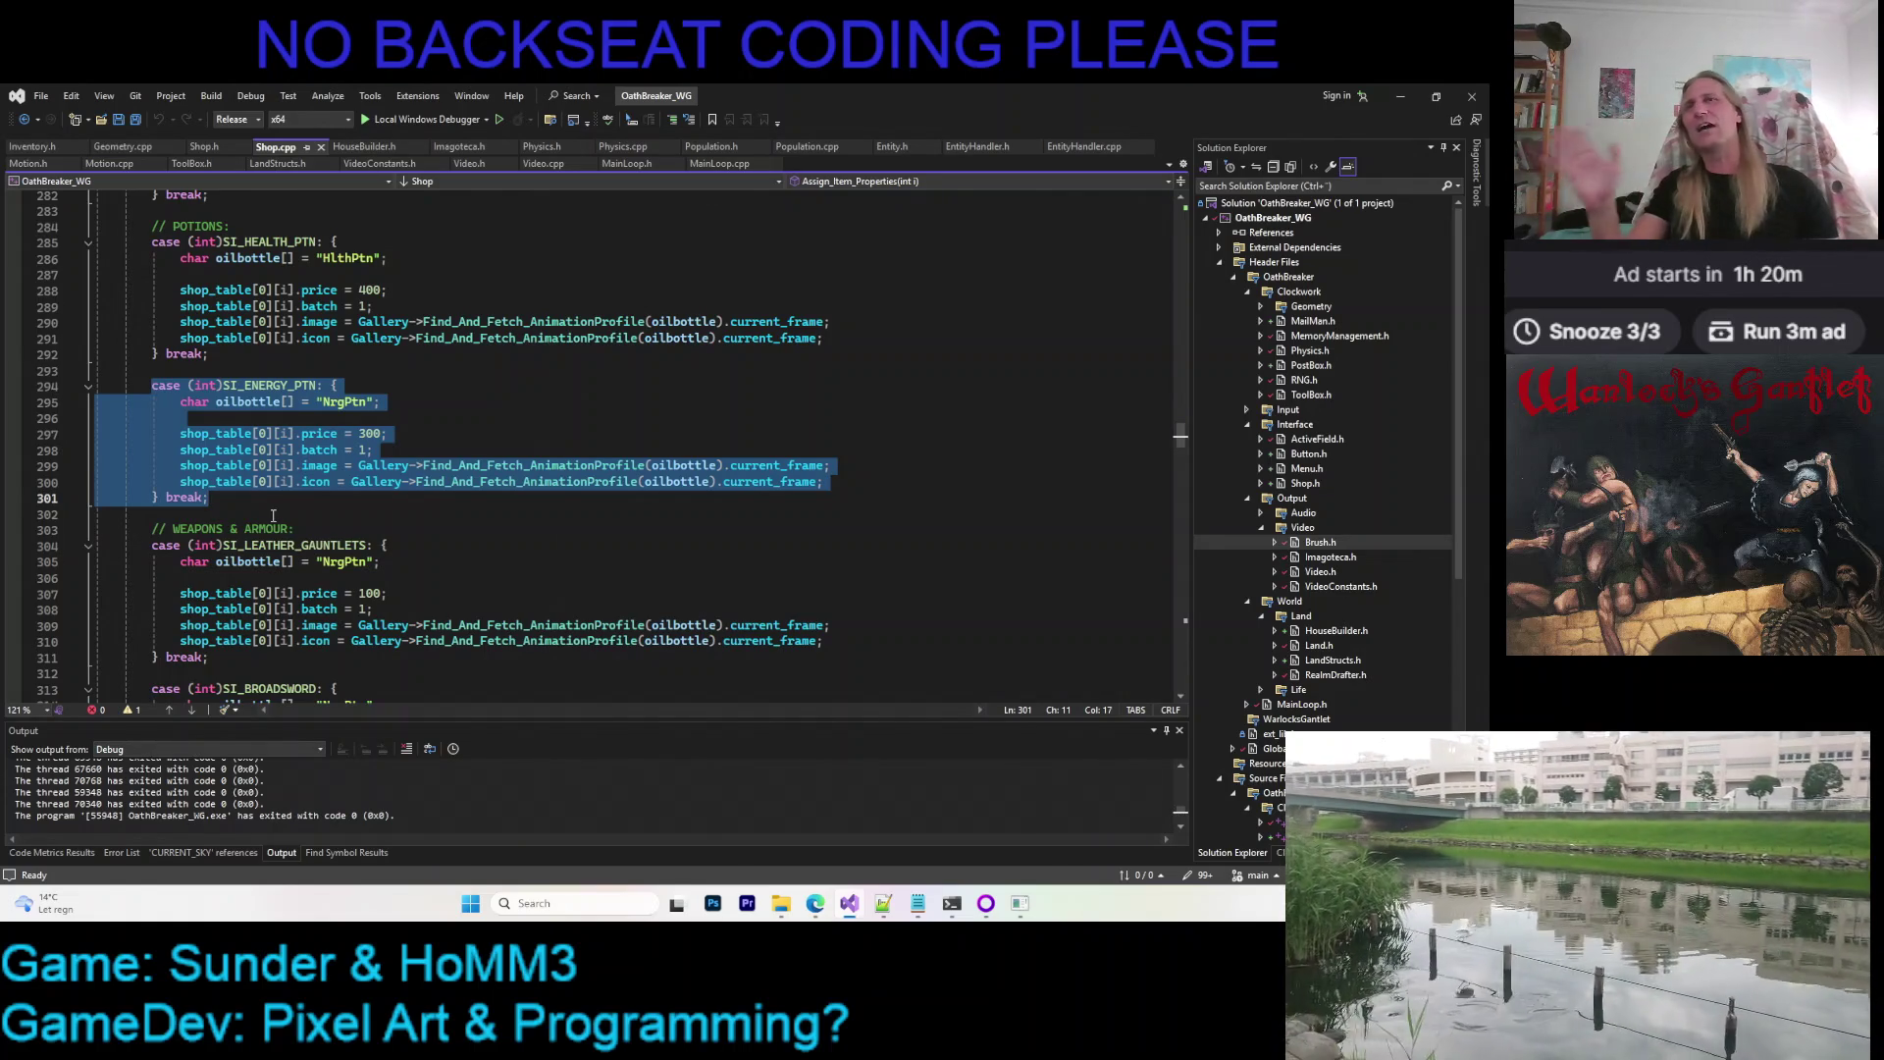
{"action": "key", "text": "Escape"}
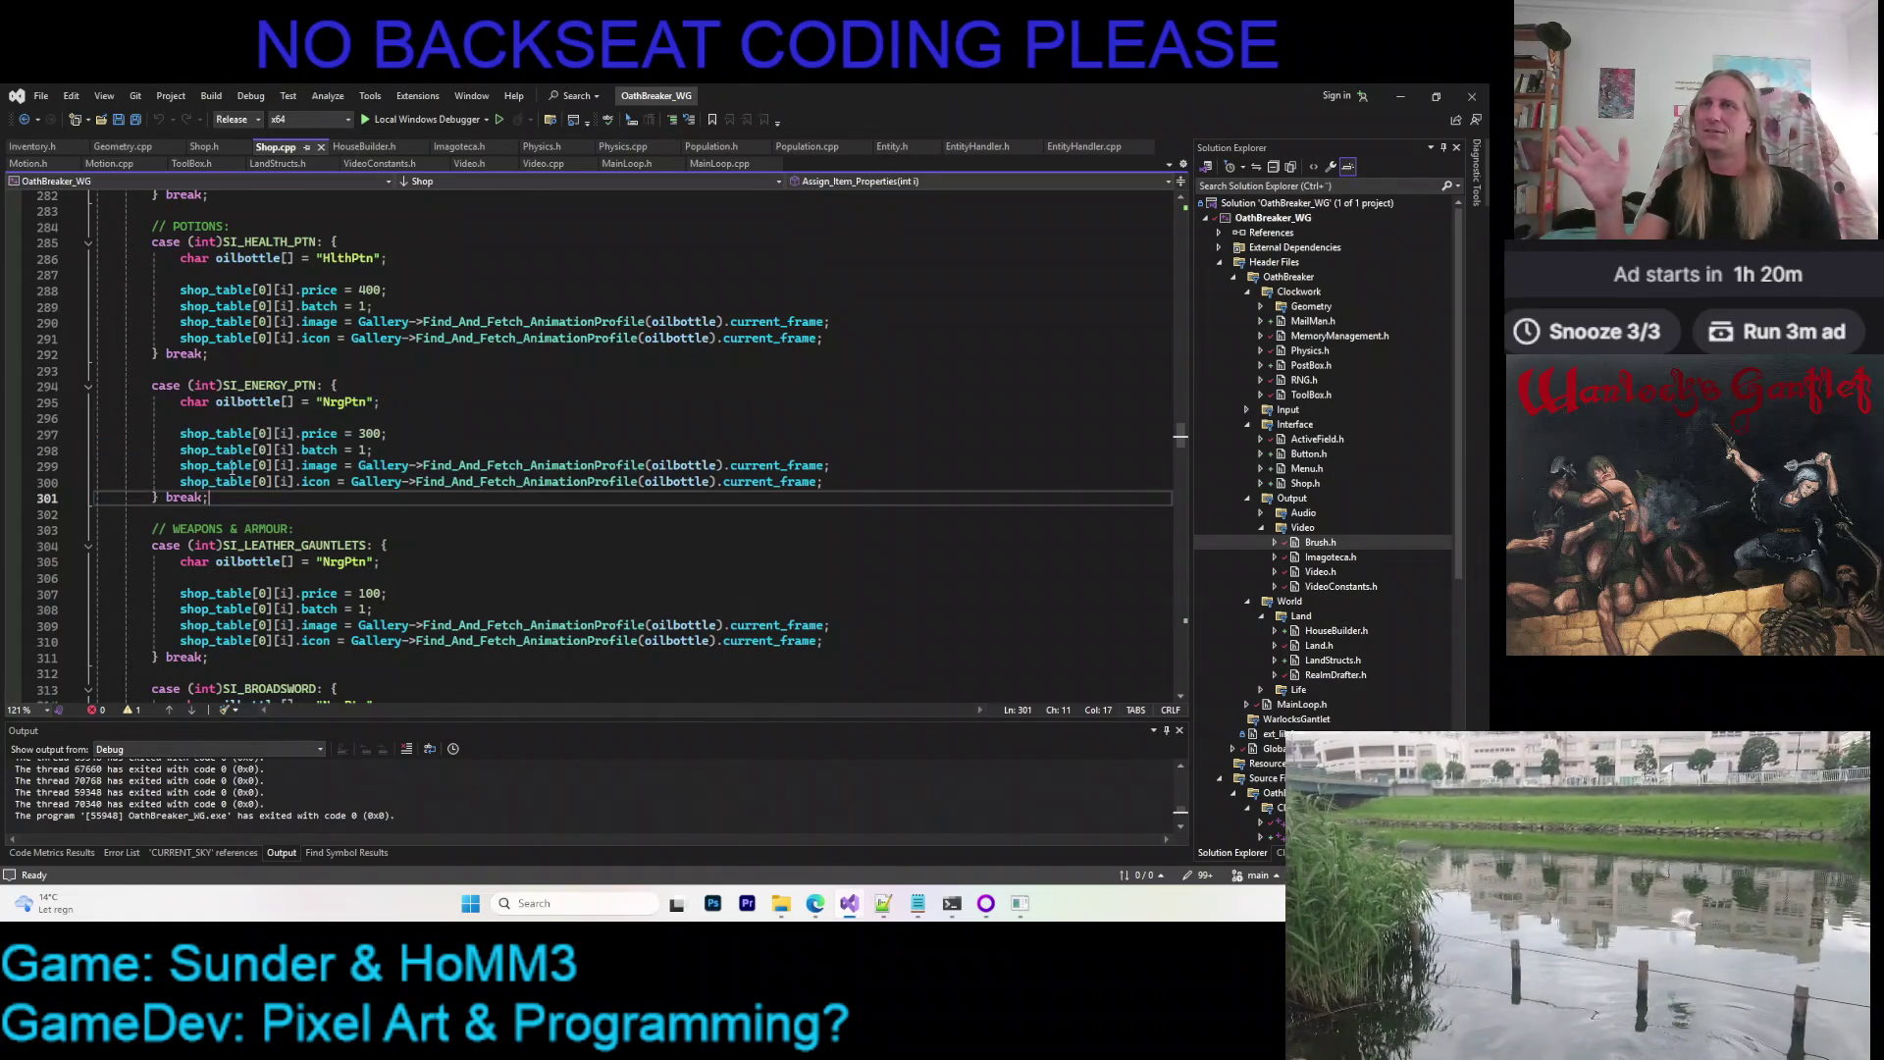
{"action": "left_click_drag", "start_coordinate": [147, 383], "coordinate": [236, 499]}
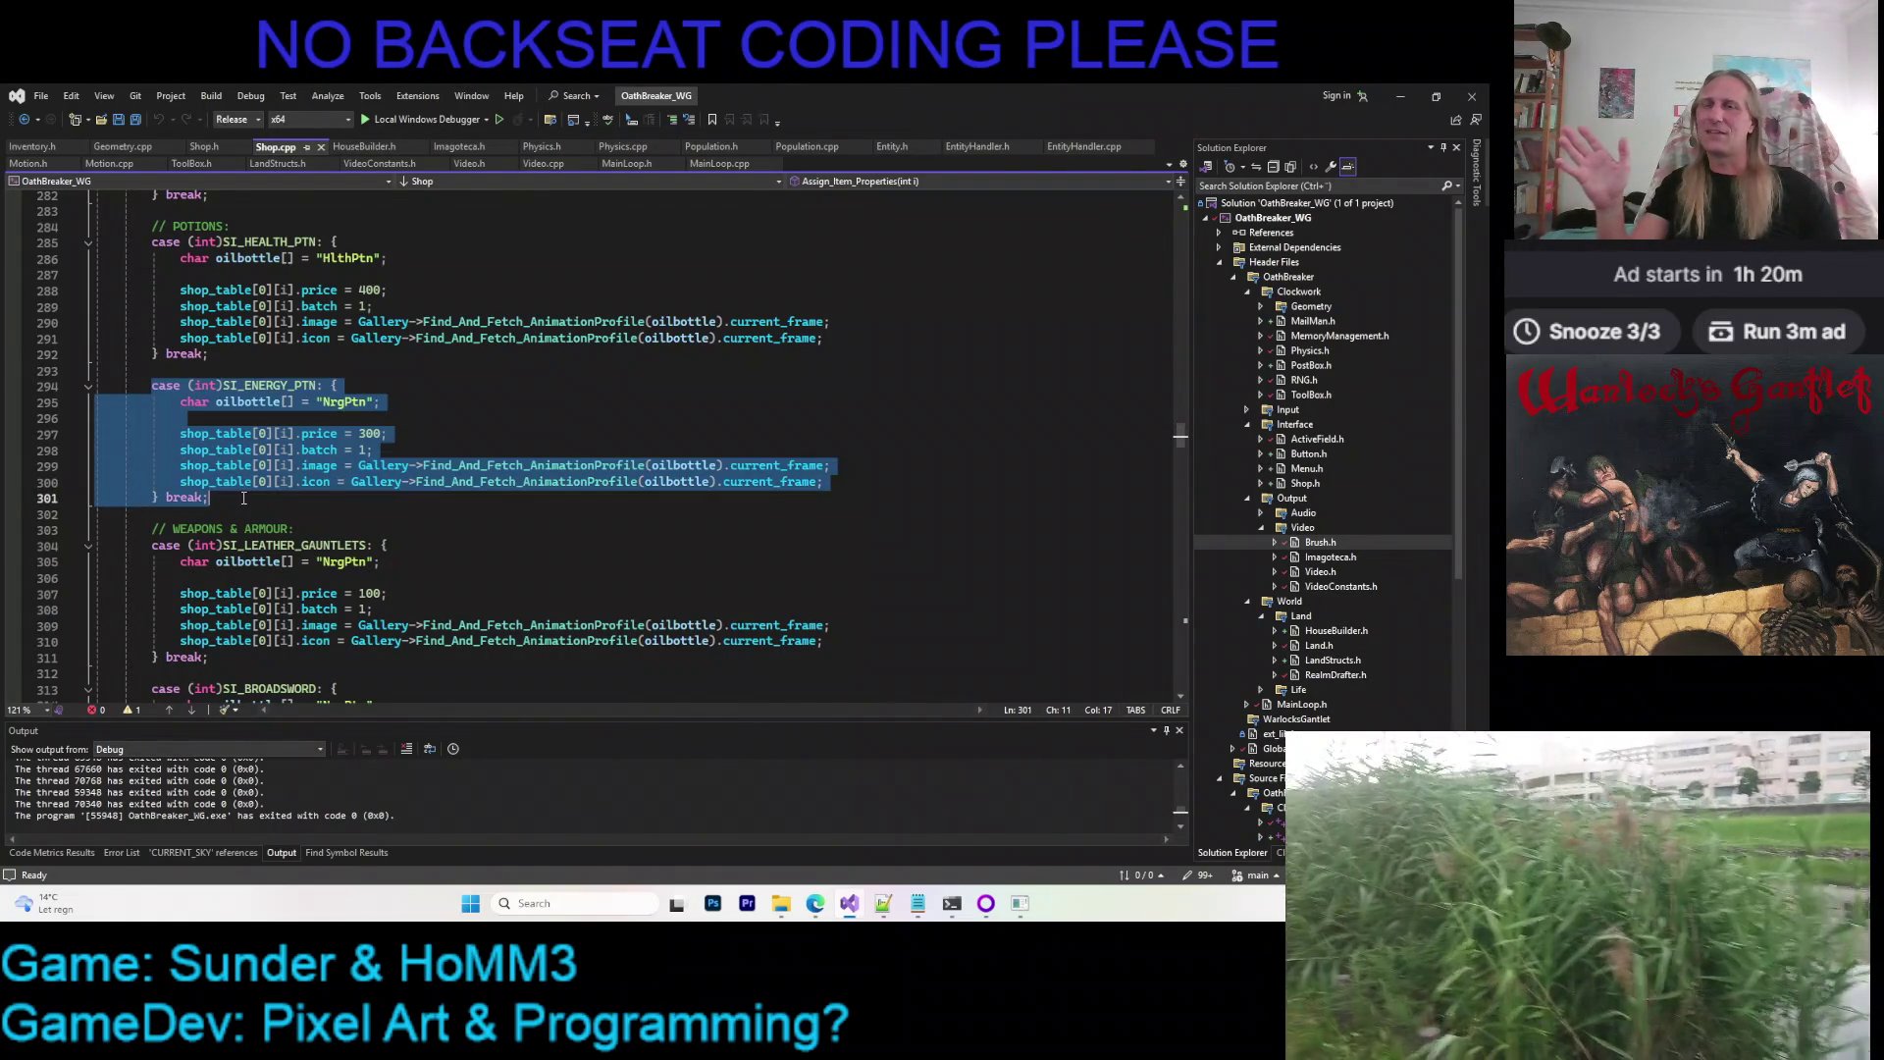
{"action": "left_click", "coordinate": [244, 499]}
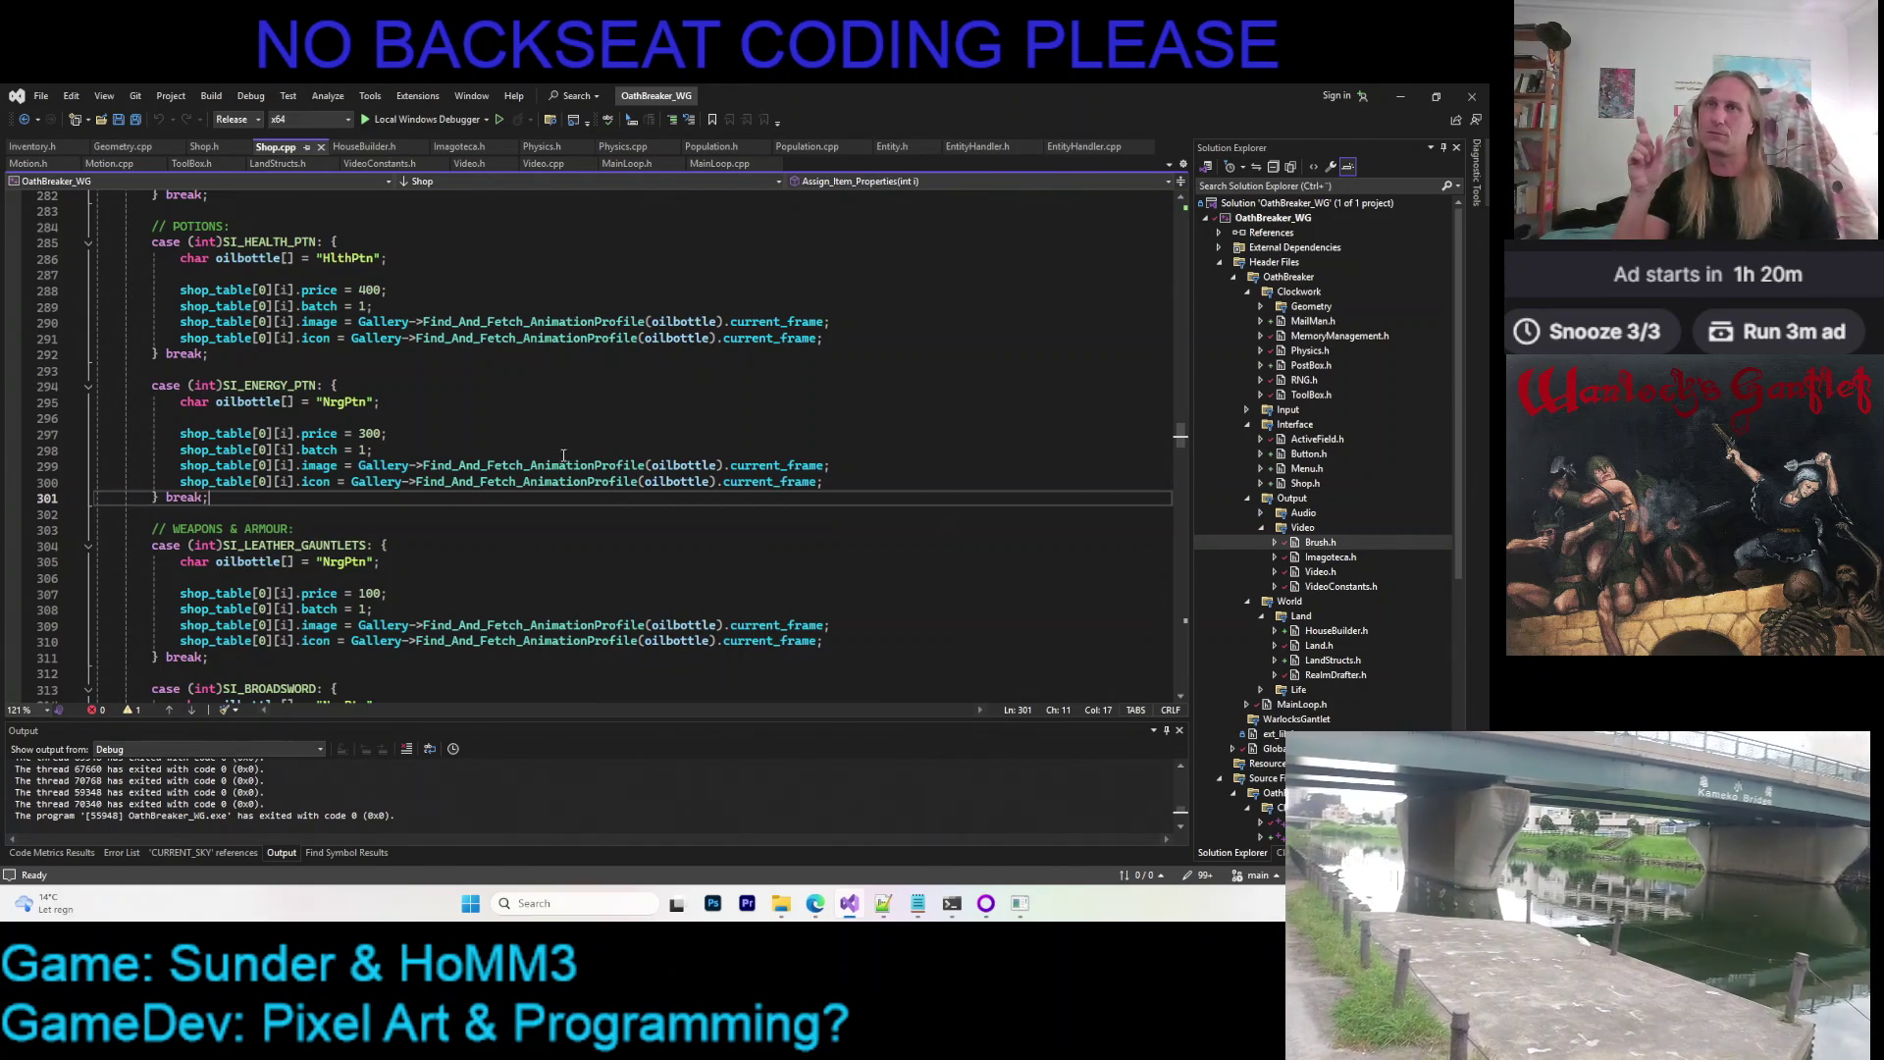
{"action": "left_click", "coordinate": [411, 410]}
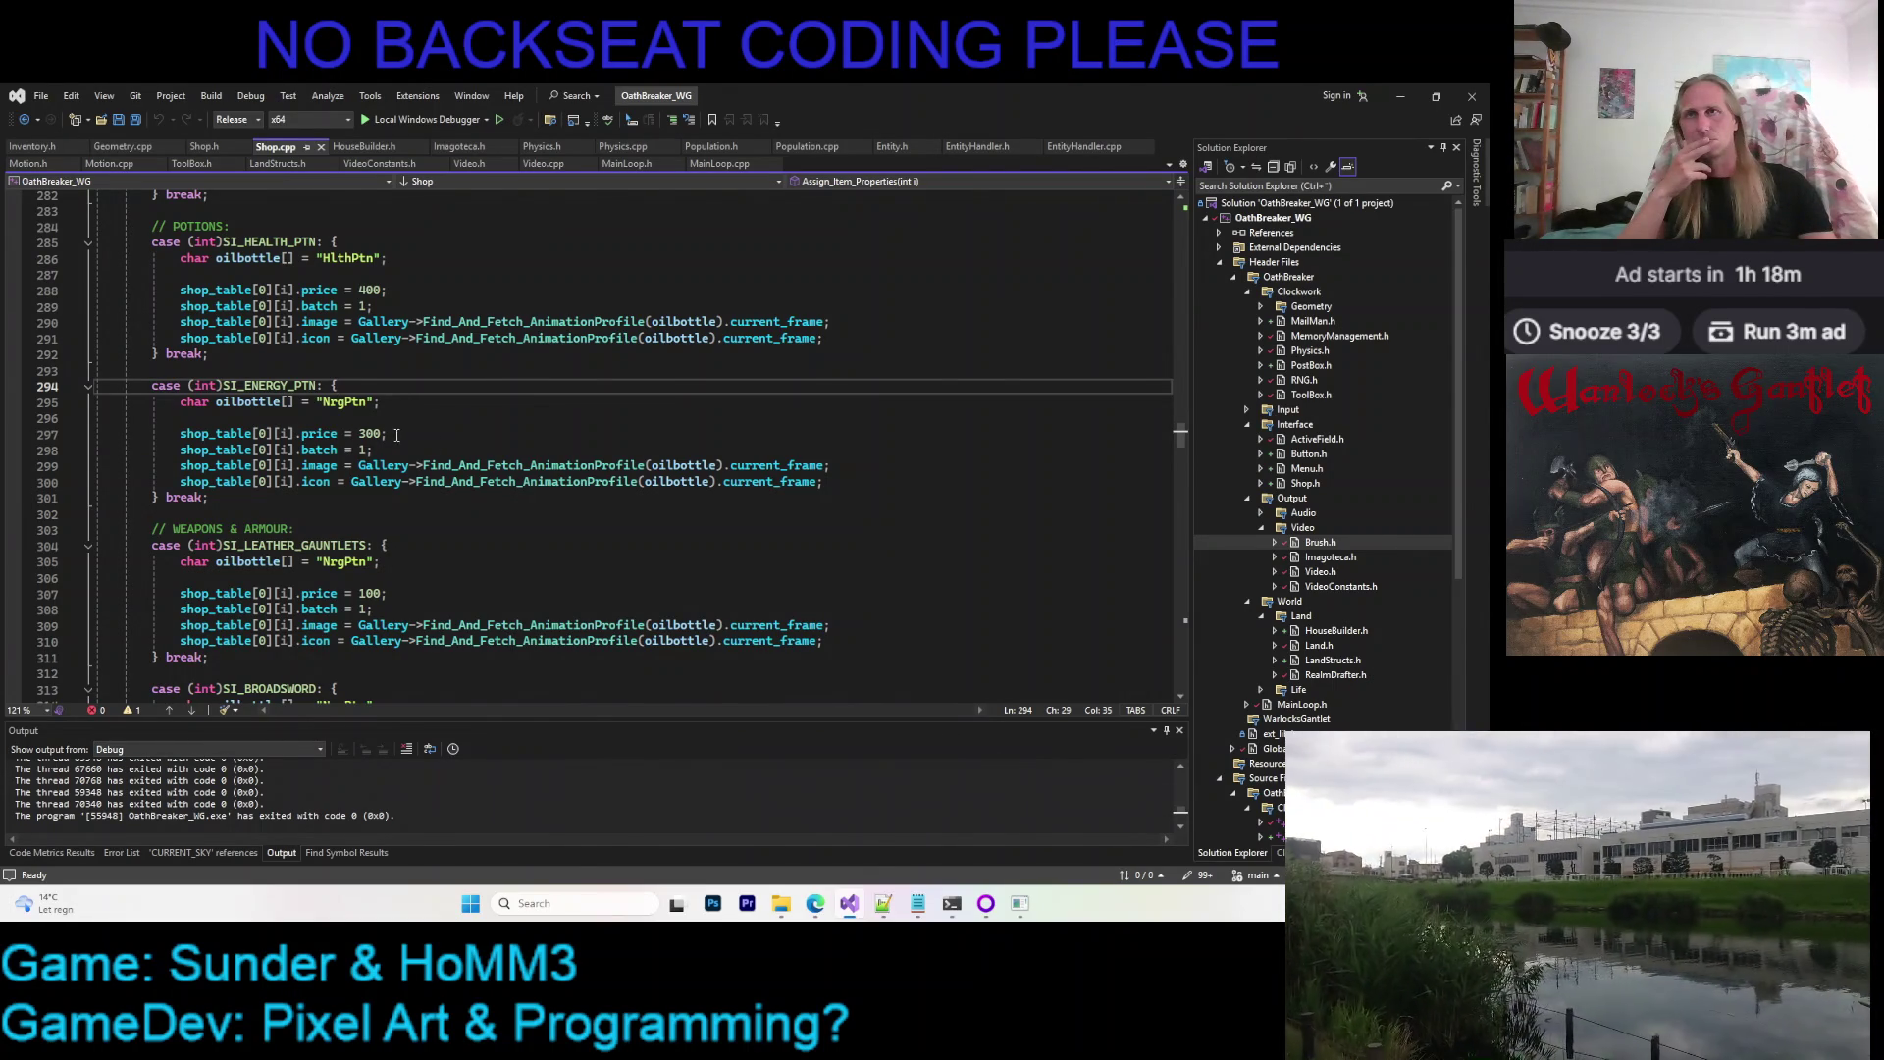
{"action": "left_click", "coordinate": [1021, 902]}
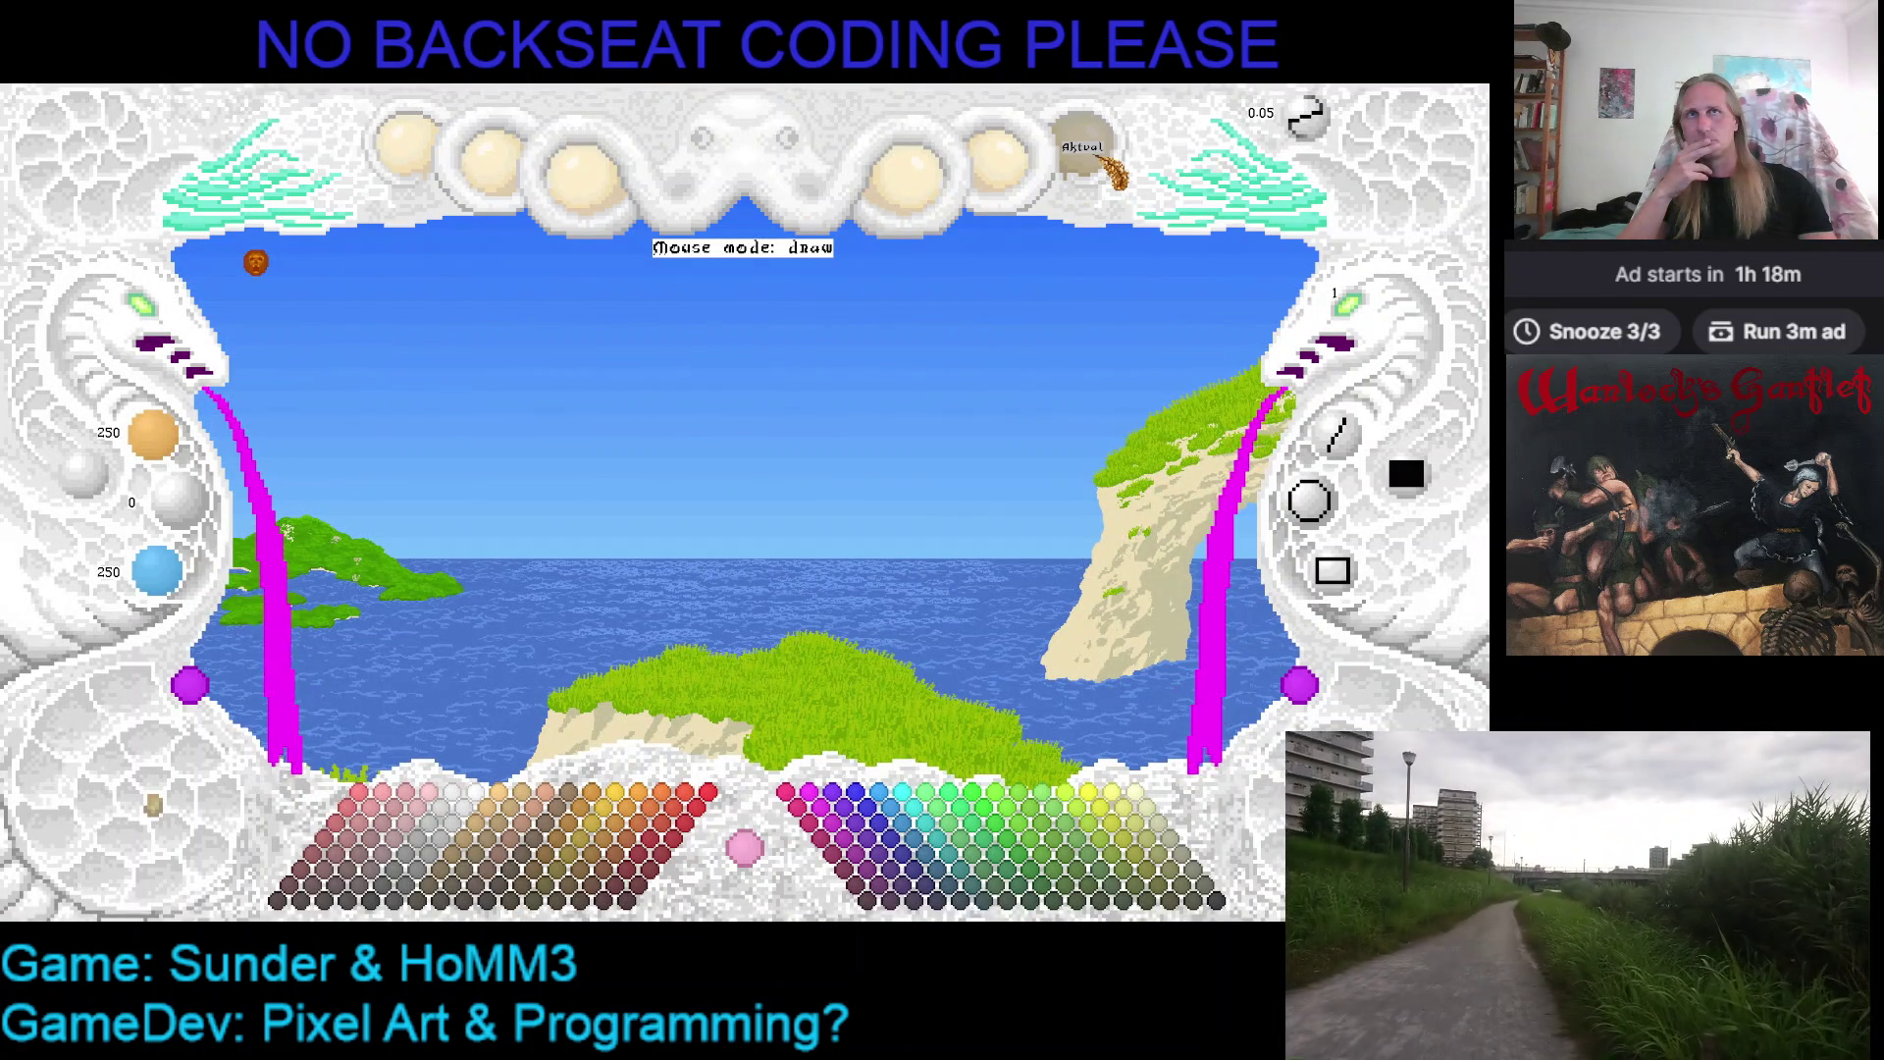
Load the MagPin project from the saved-project list and drop its red potion canvas into the workspace
{"action": "left_click", "coordinate": [1091, 154]}
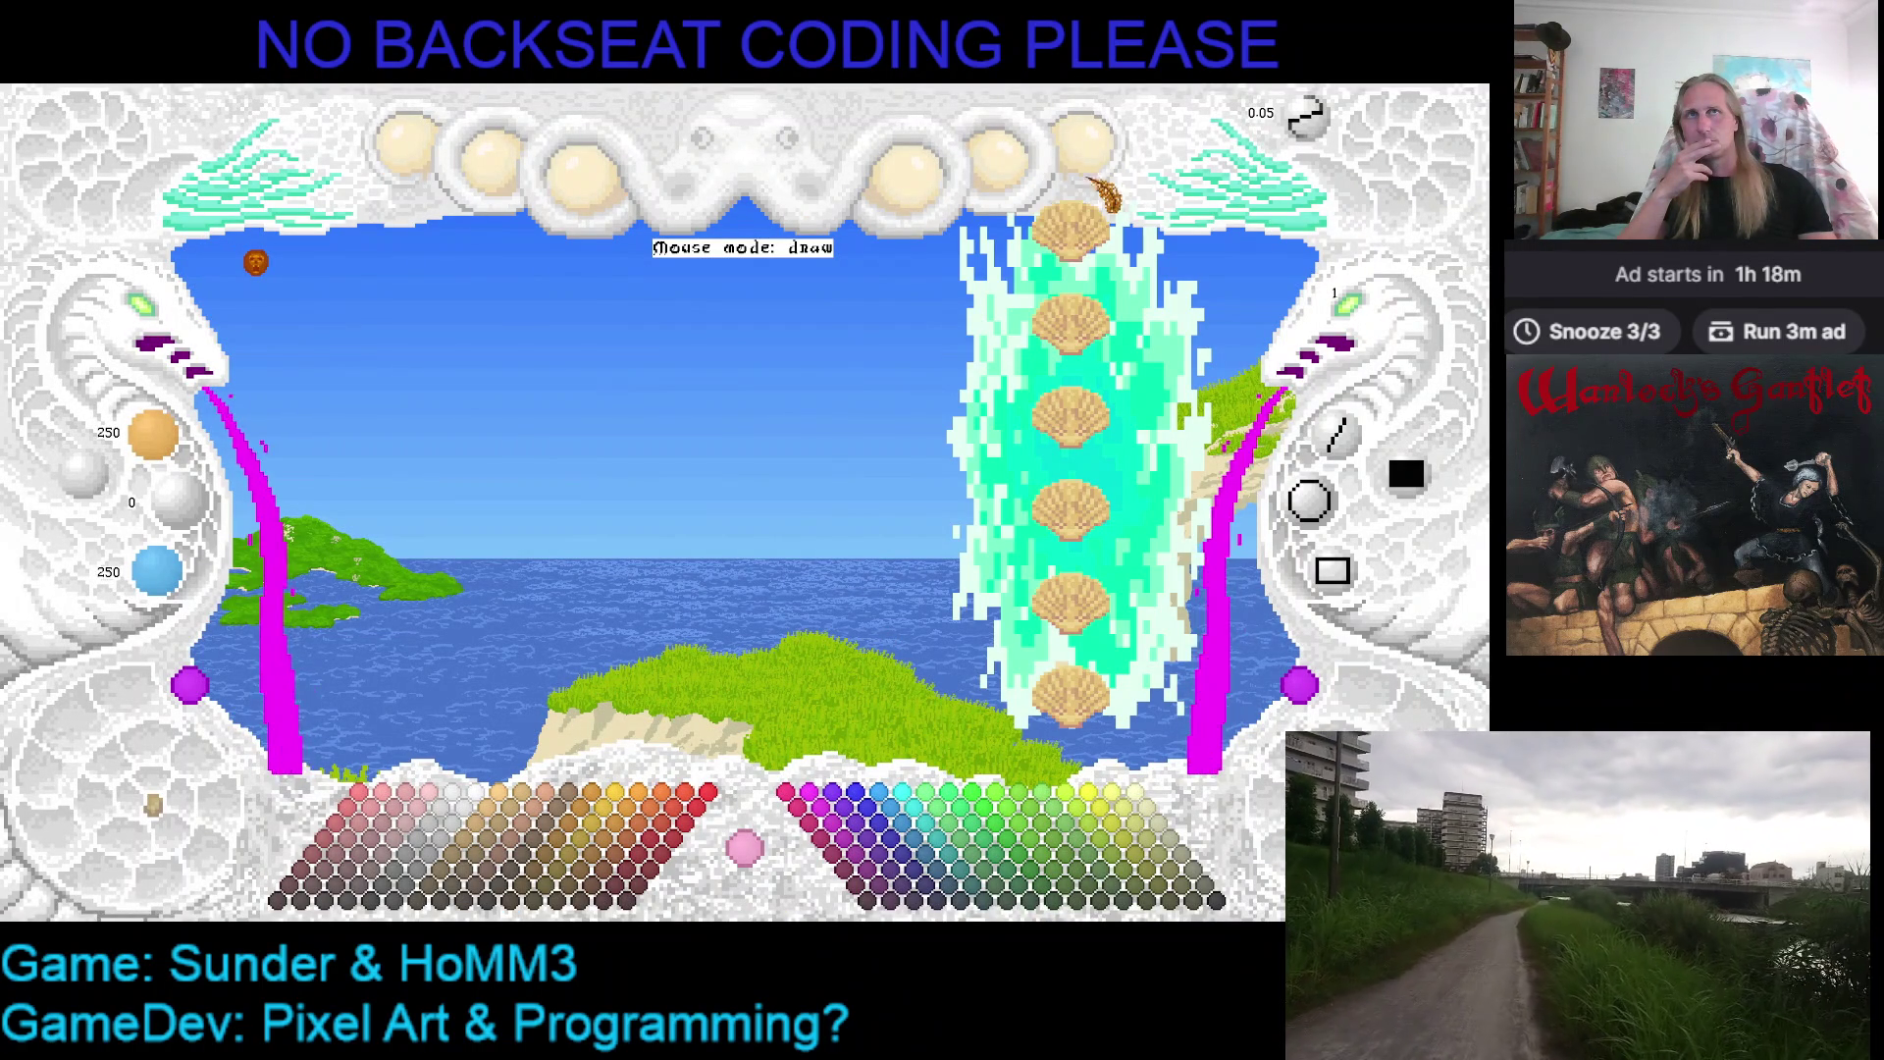
{"action": "left_click", "coordinate": [1097, 339]}
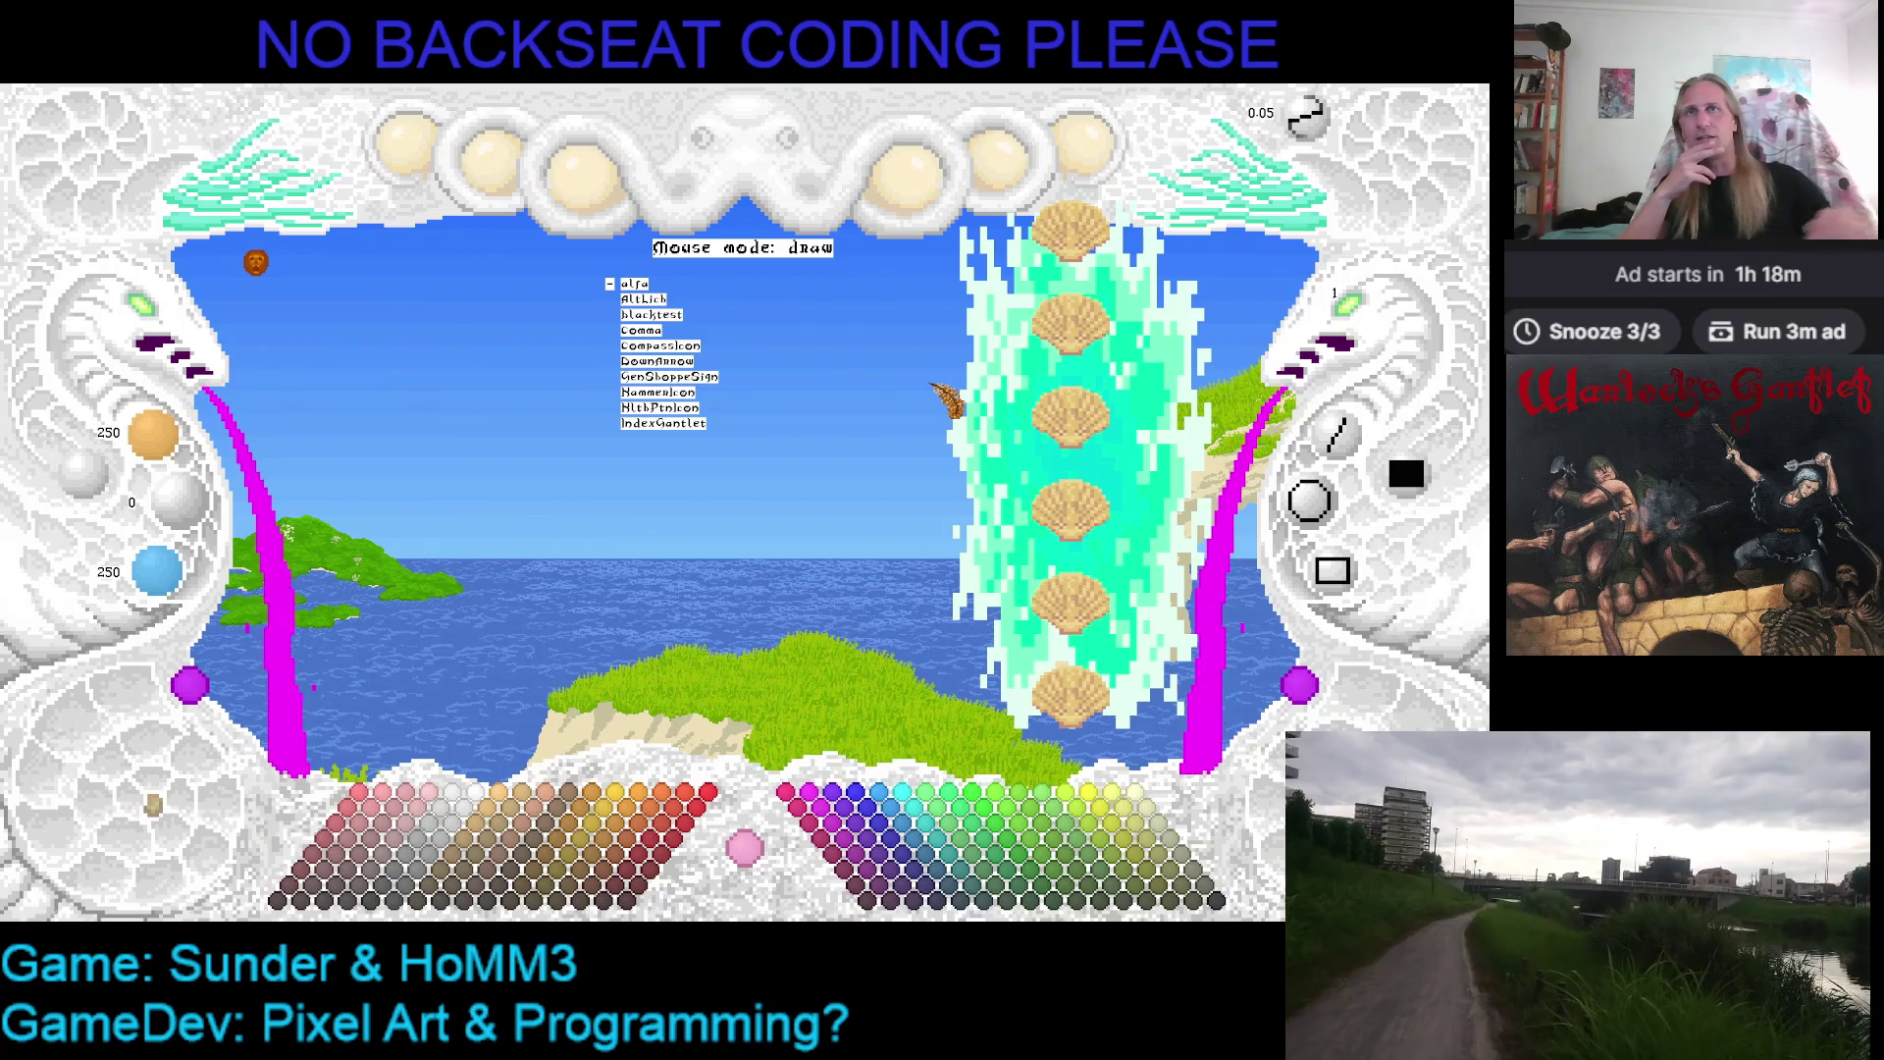
{"action": "key", "text": "Down"}
{"action": "key", "text": "Down"}
{"action": "key", "text": "Down"}
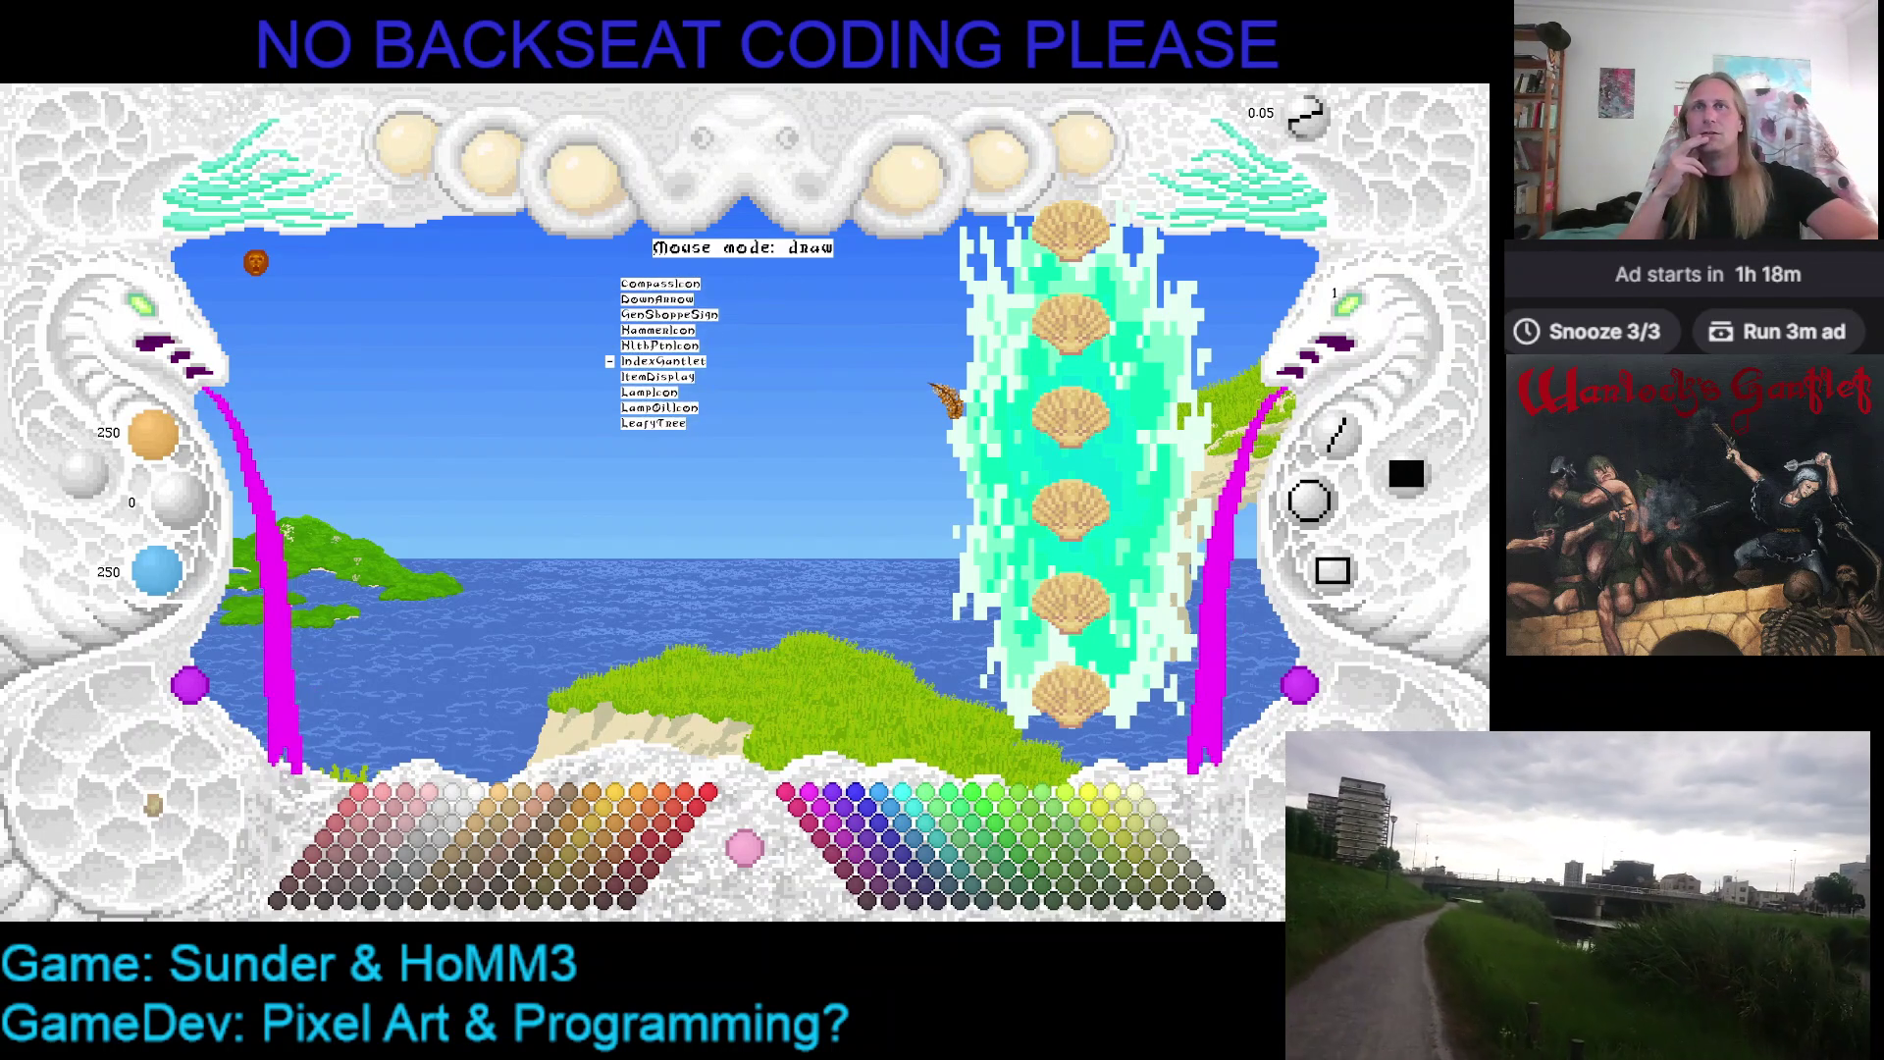
{"action": "key", "text": "Up"}
{"action": "key", "text": "Up"}
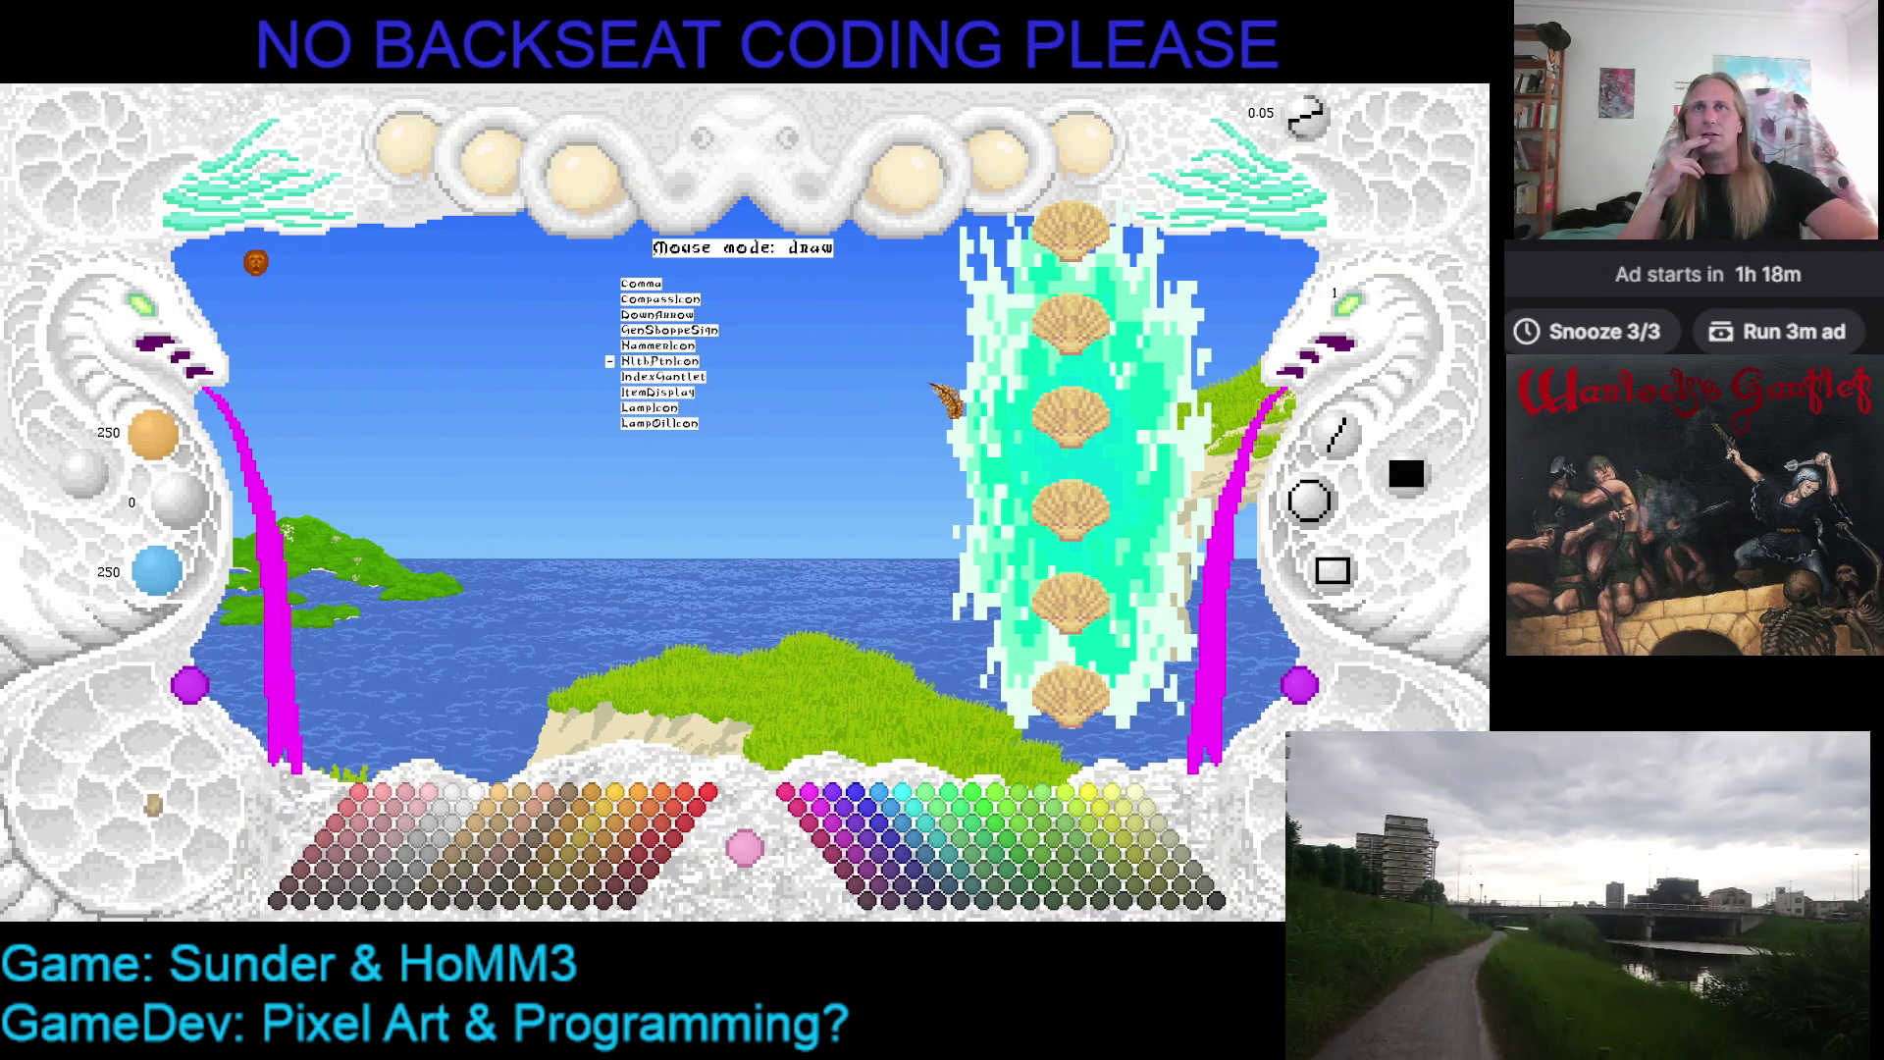
{"action": "key", "text": "Down"}
{"action": "key", "text": "Down"}
{"action": "key", "text": "Down"}
{"action": "key", "text": "Down"}
{"action": "key", "text": "Down"}
{"action": "key", "text": "Down"}
{"action": "key", "text": "Down"}
{"action": "key", "text": "Down"}
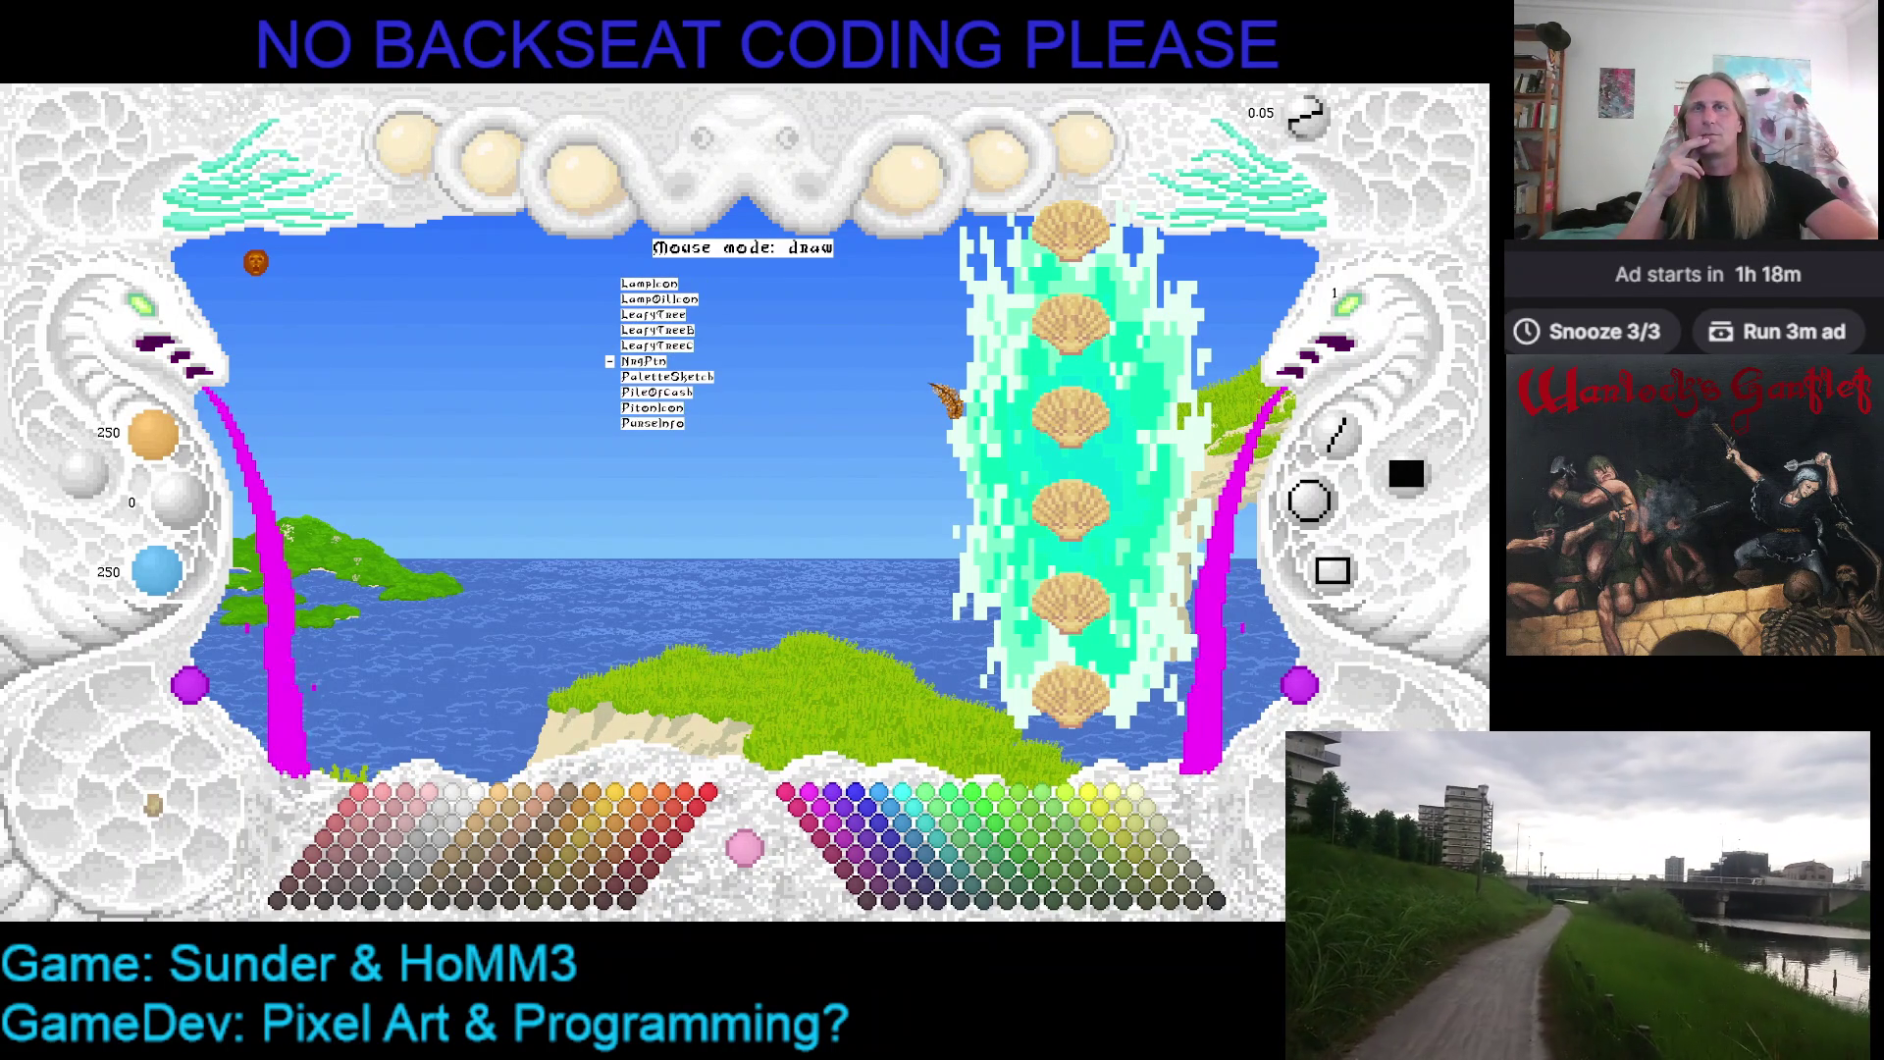
{"action": "key", "text": "Return"}
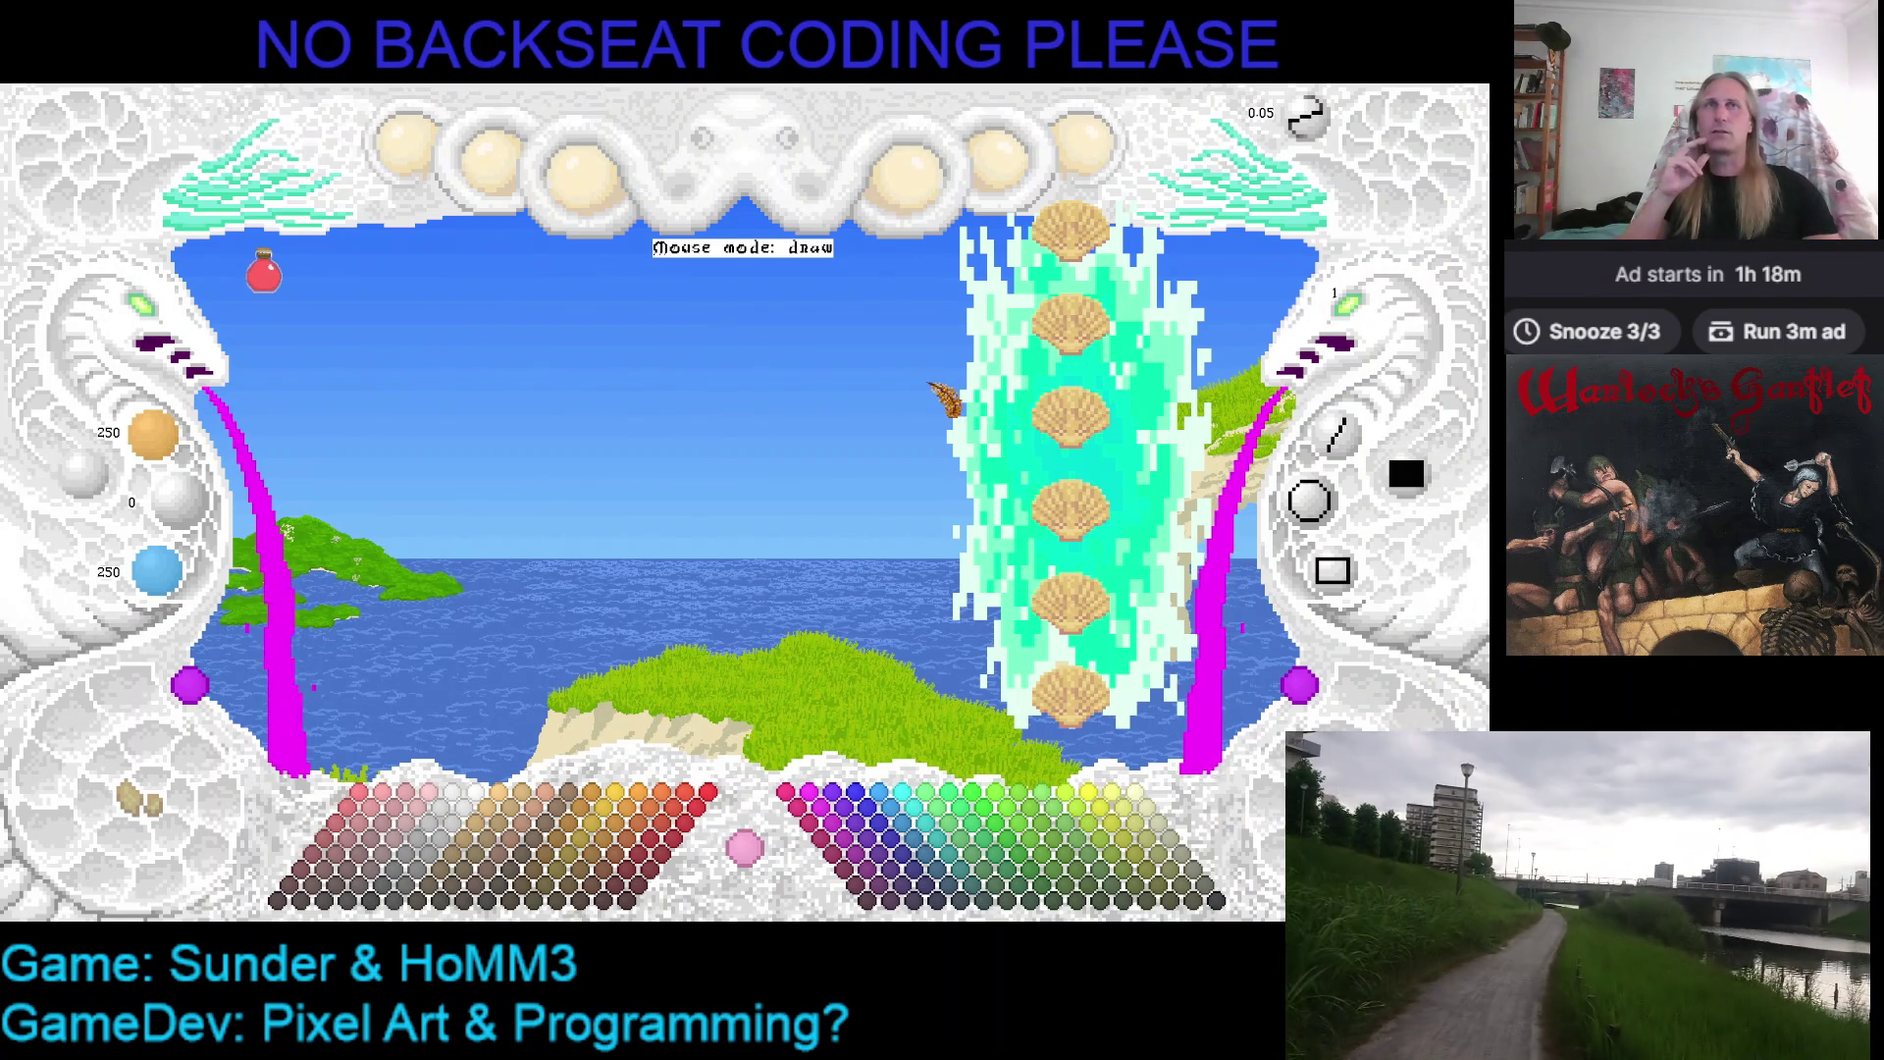
{"action": "left_click", "coordinate": [1074, 208]}
{"action": "left_click", "coordinate": [551, 427]}
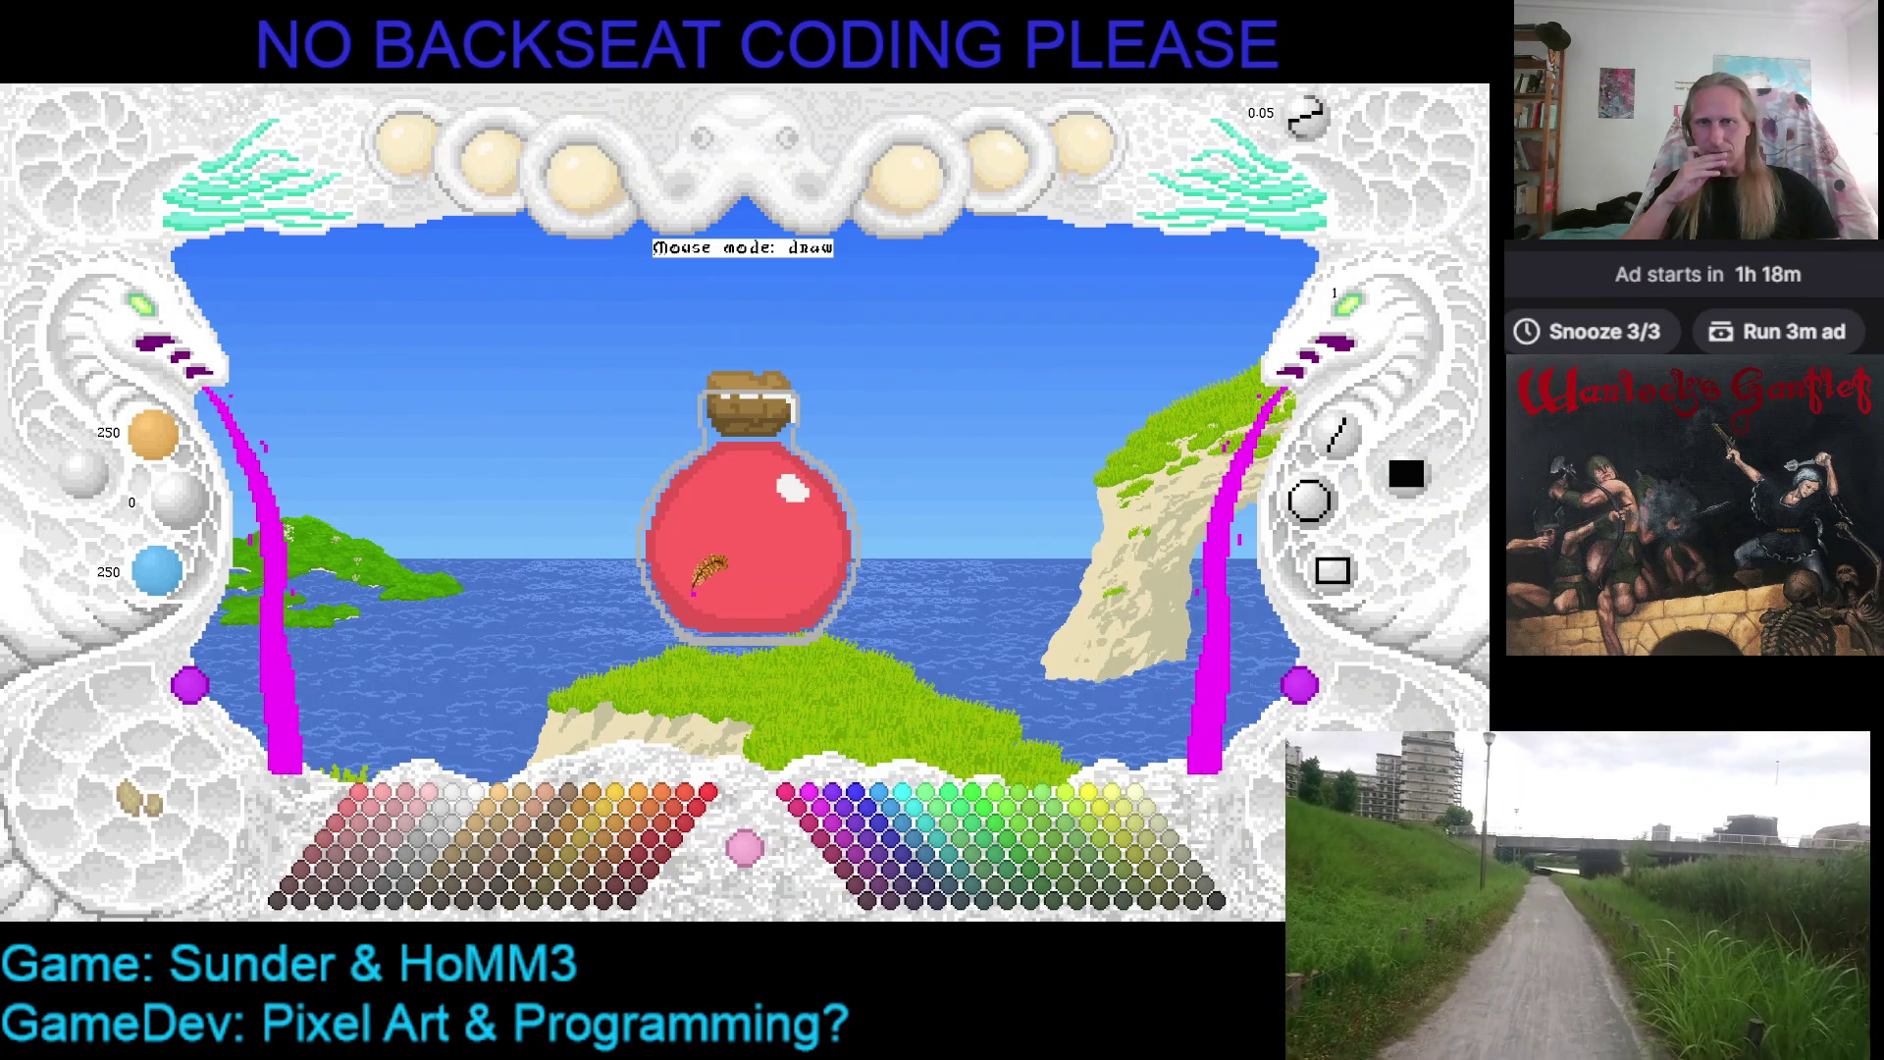
Drag the red potion canvas to the centre above the island and toggle control labels
{"action": "mouse_move", "coordinate": [707, 576]}
{"action": "left_mouse_down"}
{"action": "mouse_move", "coordinate": [700, 530]}
{"action": "mouse_move", "coordinate": [713, 590]}
{"action": "left_mouse_up"}
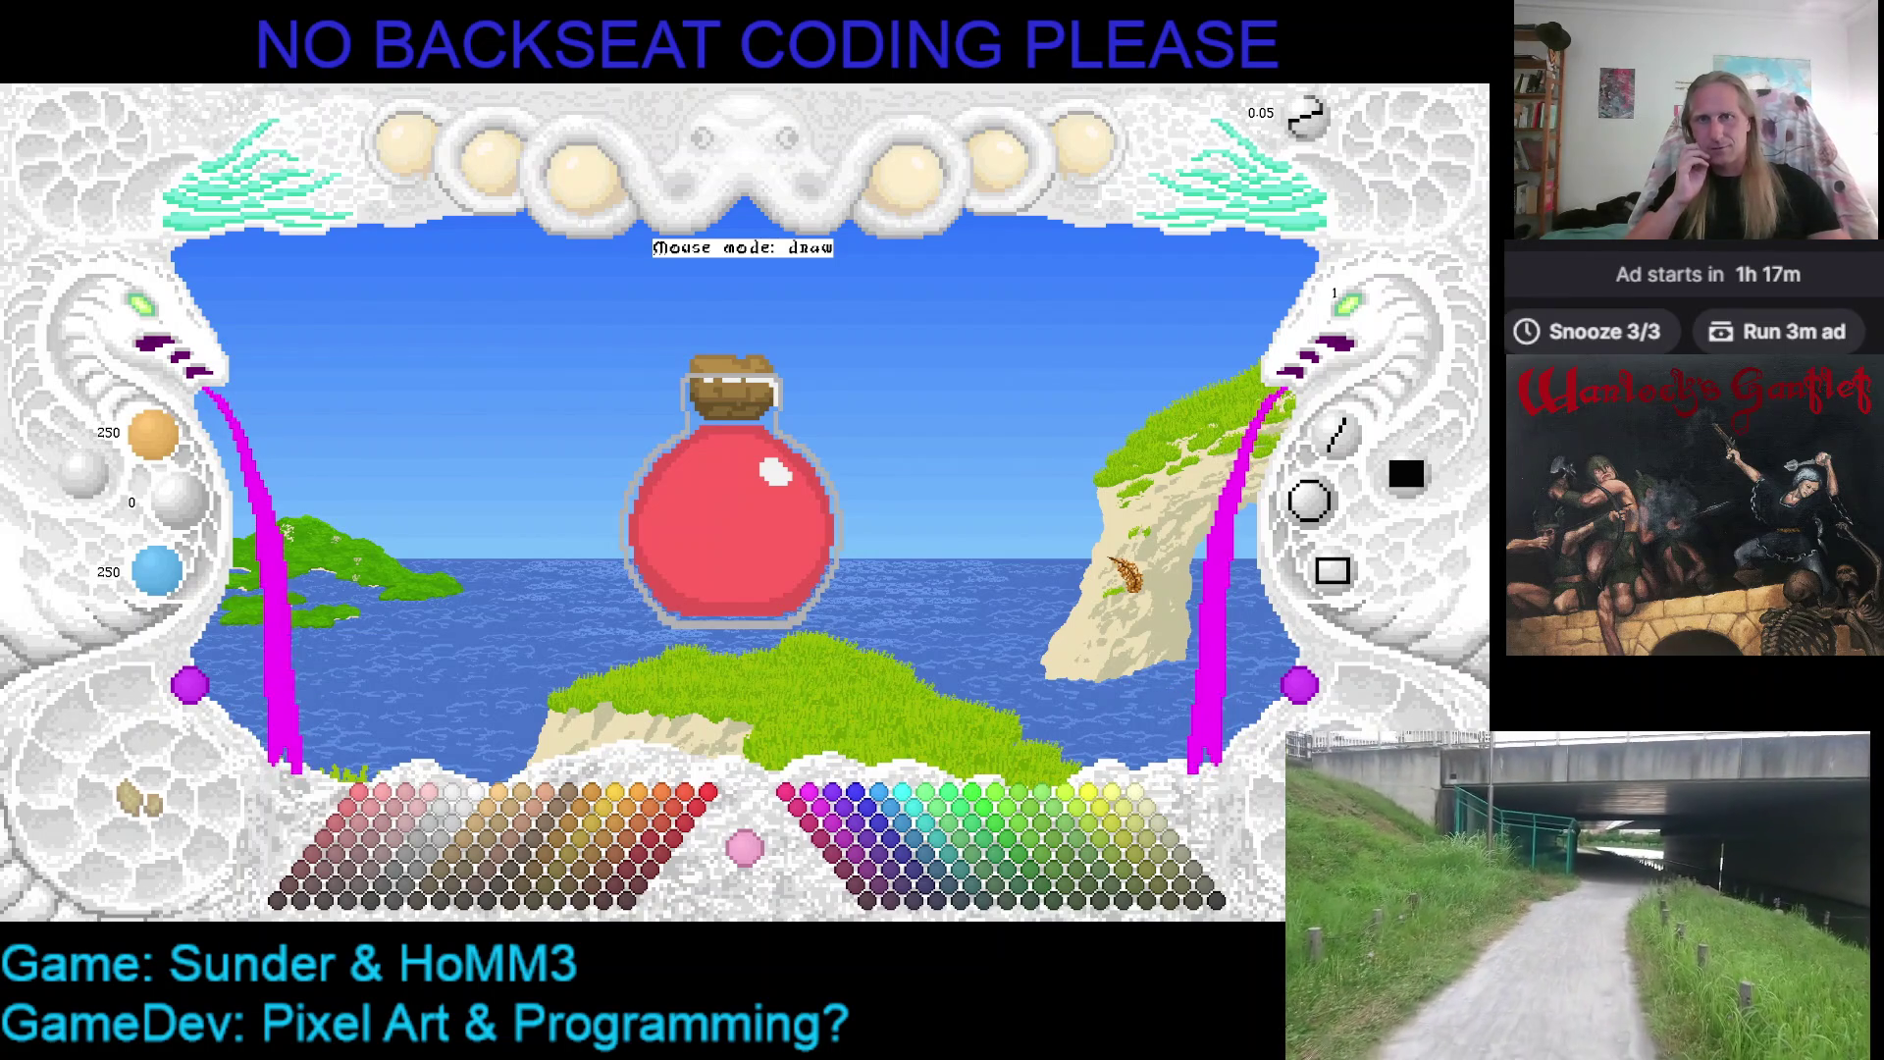
{"action": "mouse_move", "coordinate": [818, 471]}
{"action": "left_mouse_down"}
{"action": "mouse_move", "coordinate": [648, 383]}
{"action": "mouse_move", "coordinate": [806, 446]}
{"action": "left_mouse_up"}
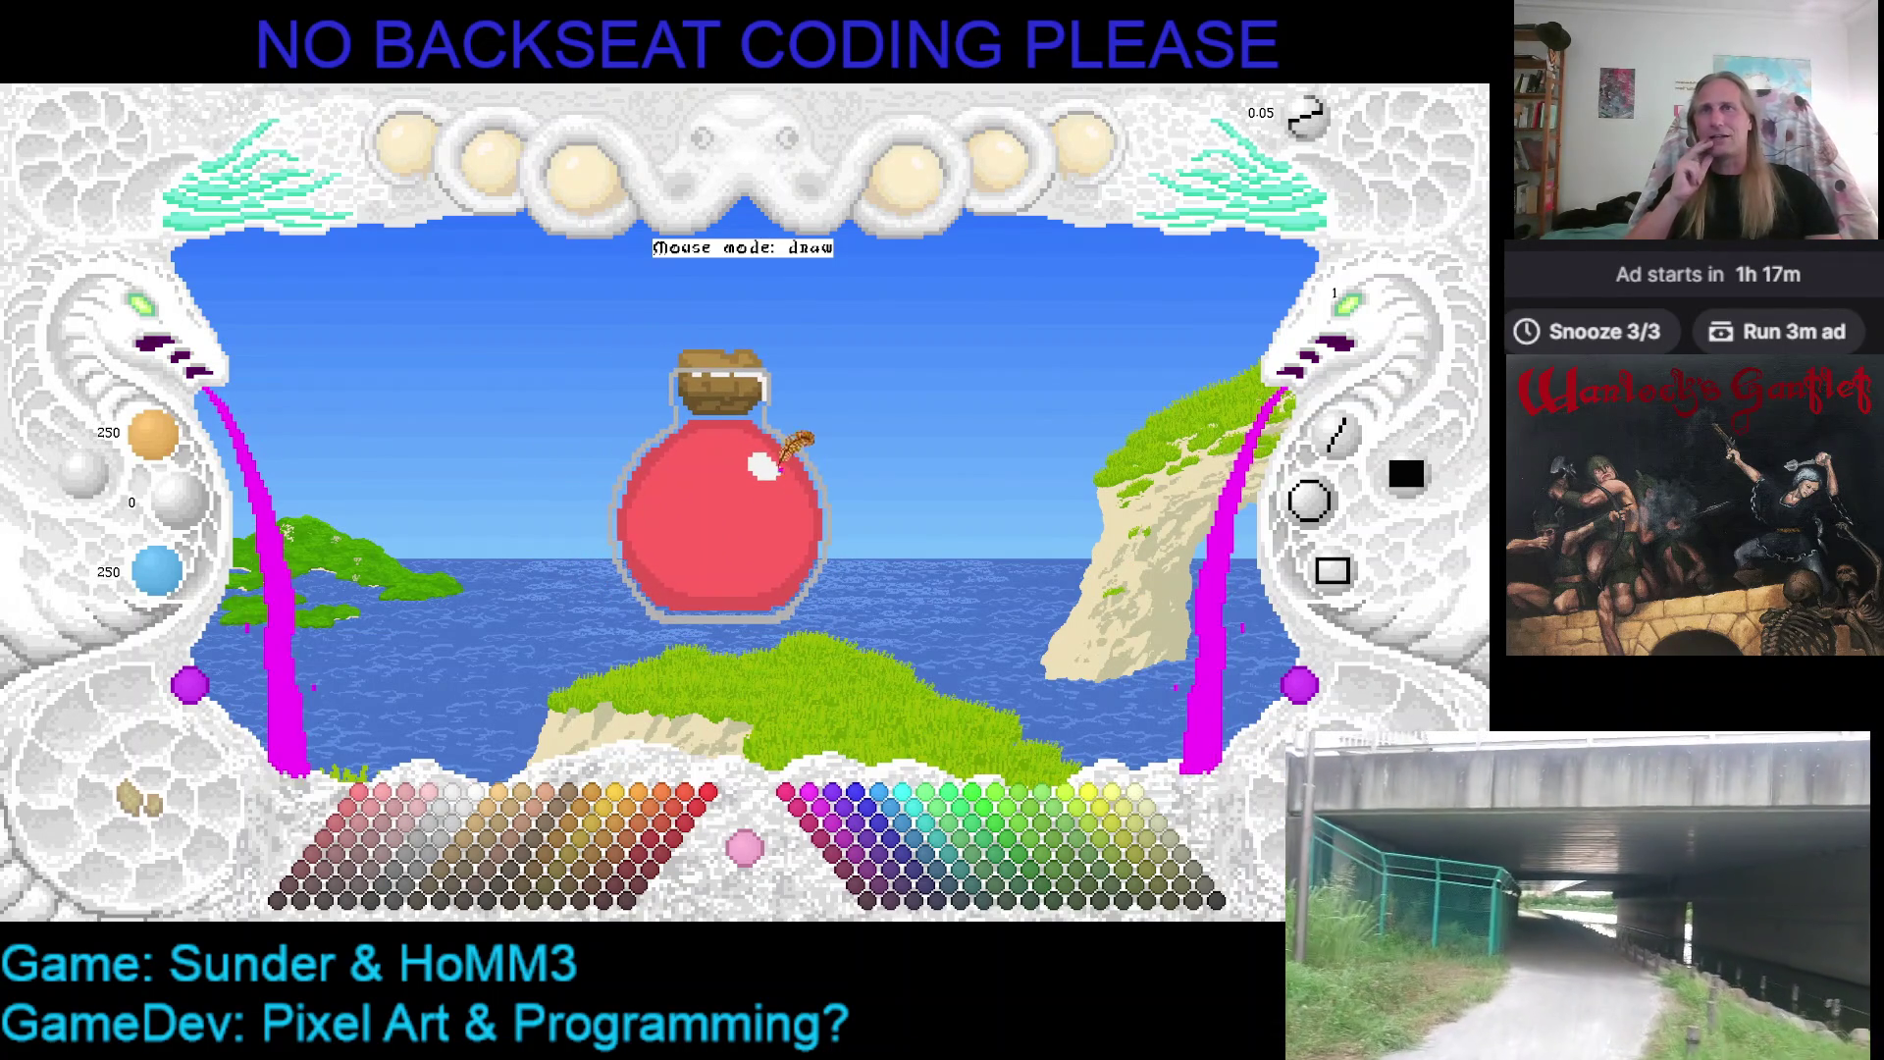
{"action": "scroll", "coordinate": [163, 317], "scroll_direction": "up", "scroll_amount": 1}
{"action": "scroll", "coordinate": [163, 317], "scroll_direction": "up", "scroll_amount": 1}
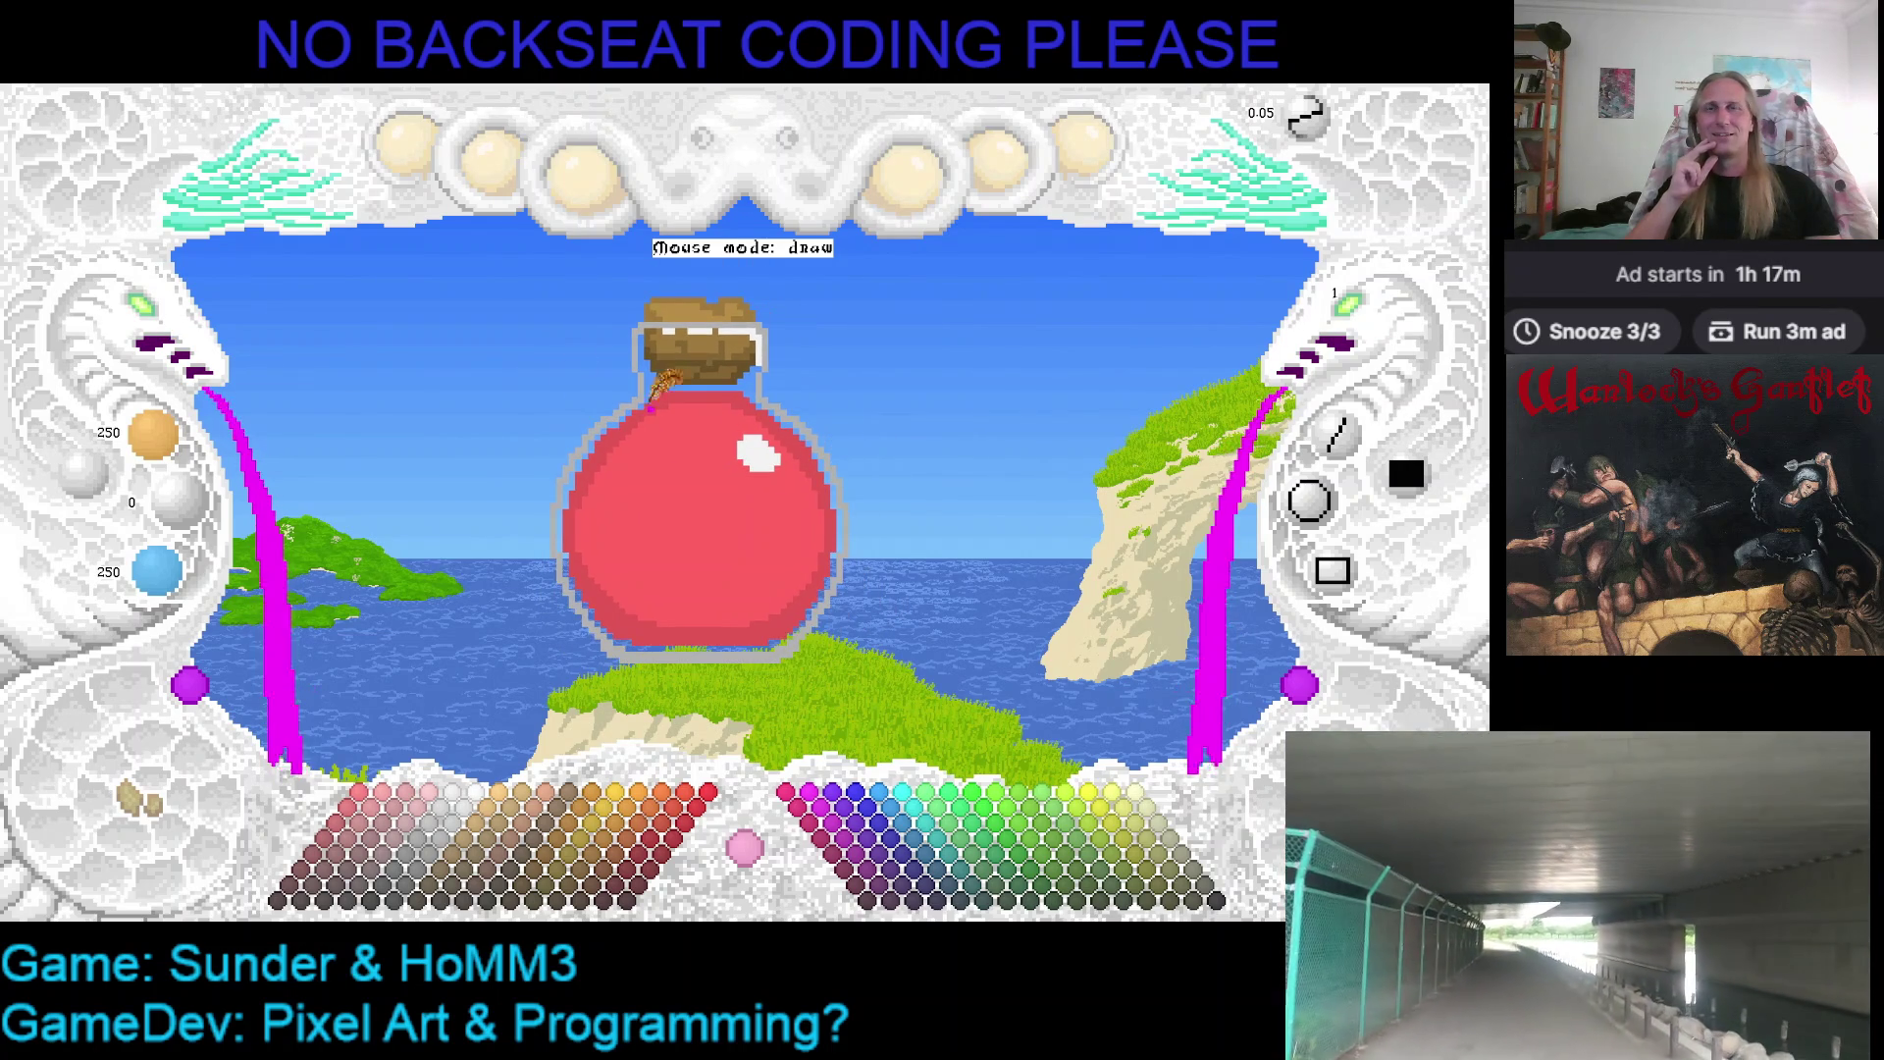
{"action": "key", "text": "Tab"}
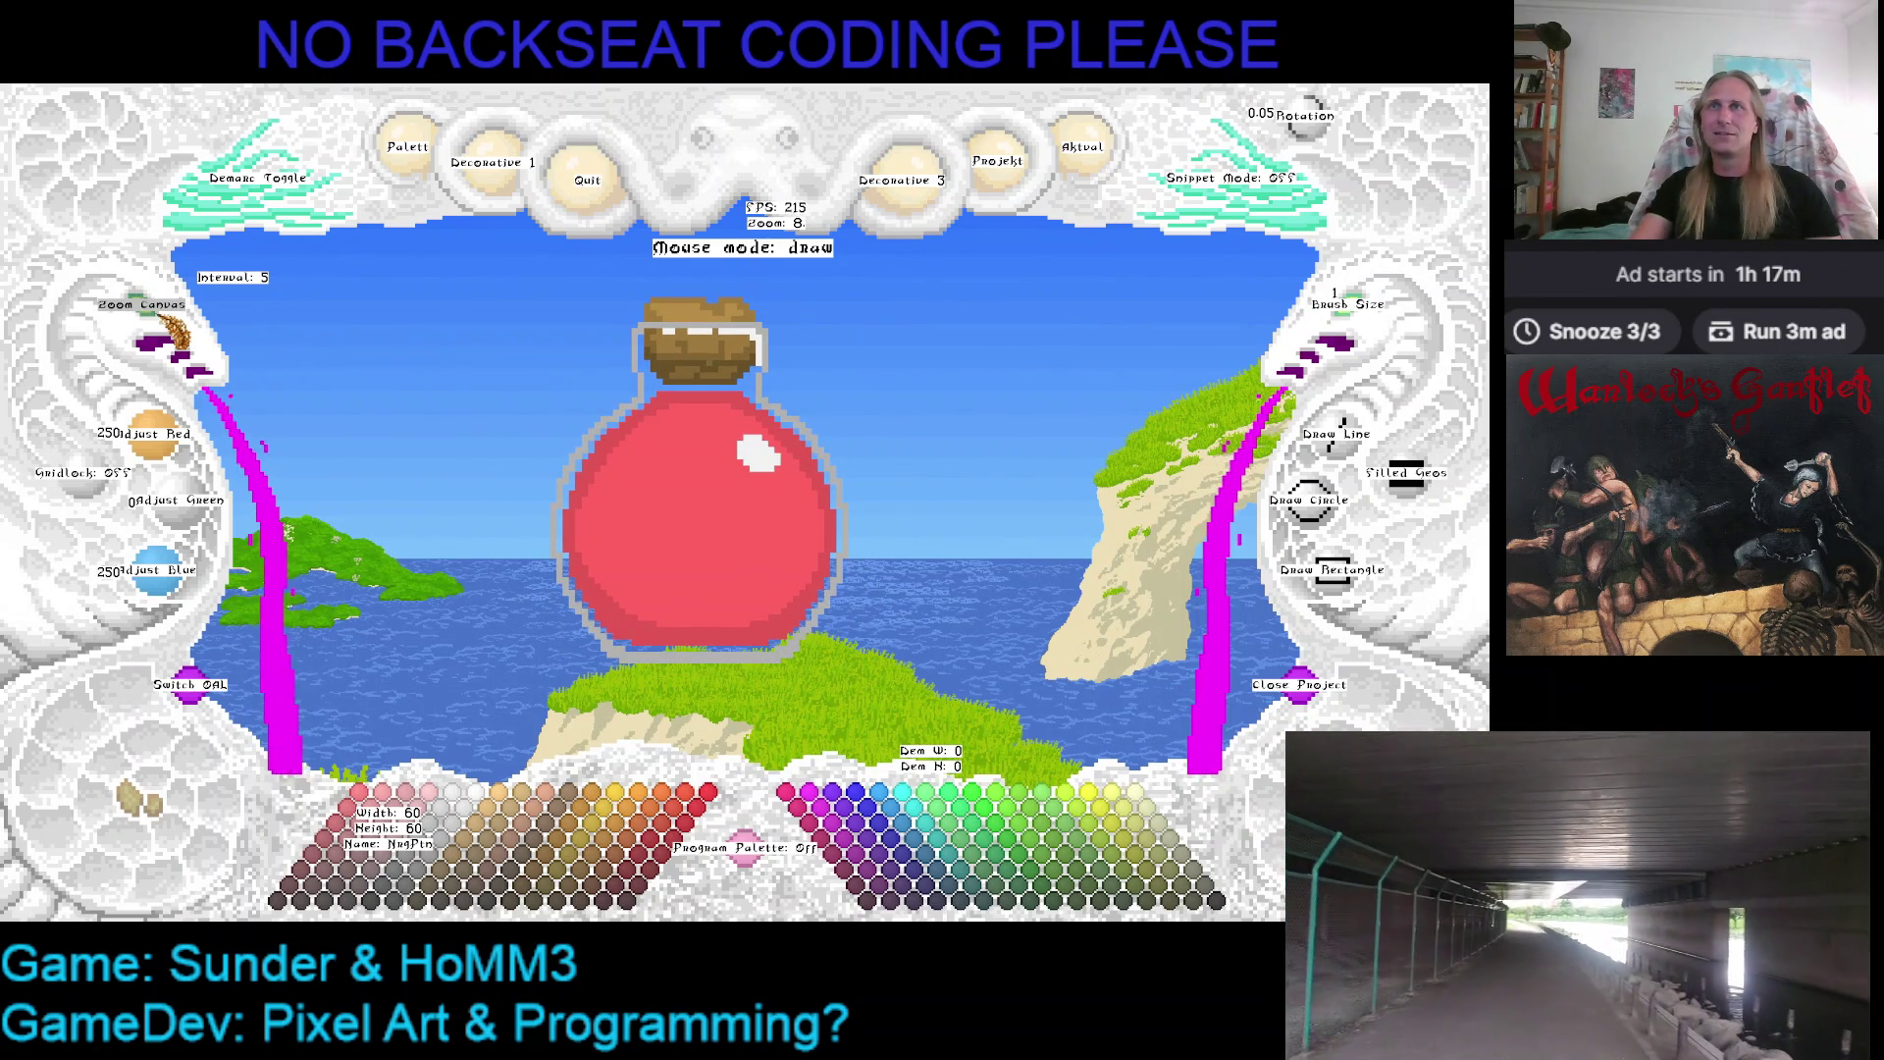
{"action": "scroll", "coordinate": [177, 318], "scroll_direction": "down", "scroll_amount": 2}
{"action": "scroll", "coordinate": [176, 319], "scroll_direction": "down", "scroll_amount": 1}
{"action": "scroll", "coordinate": [174, 321], "scroll_direction": "down", "scroll_amount": 1}
{"action": "scroll", "coordinate": [174, 322], "scroll_direction": "up", "scroll_amount": 3}
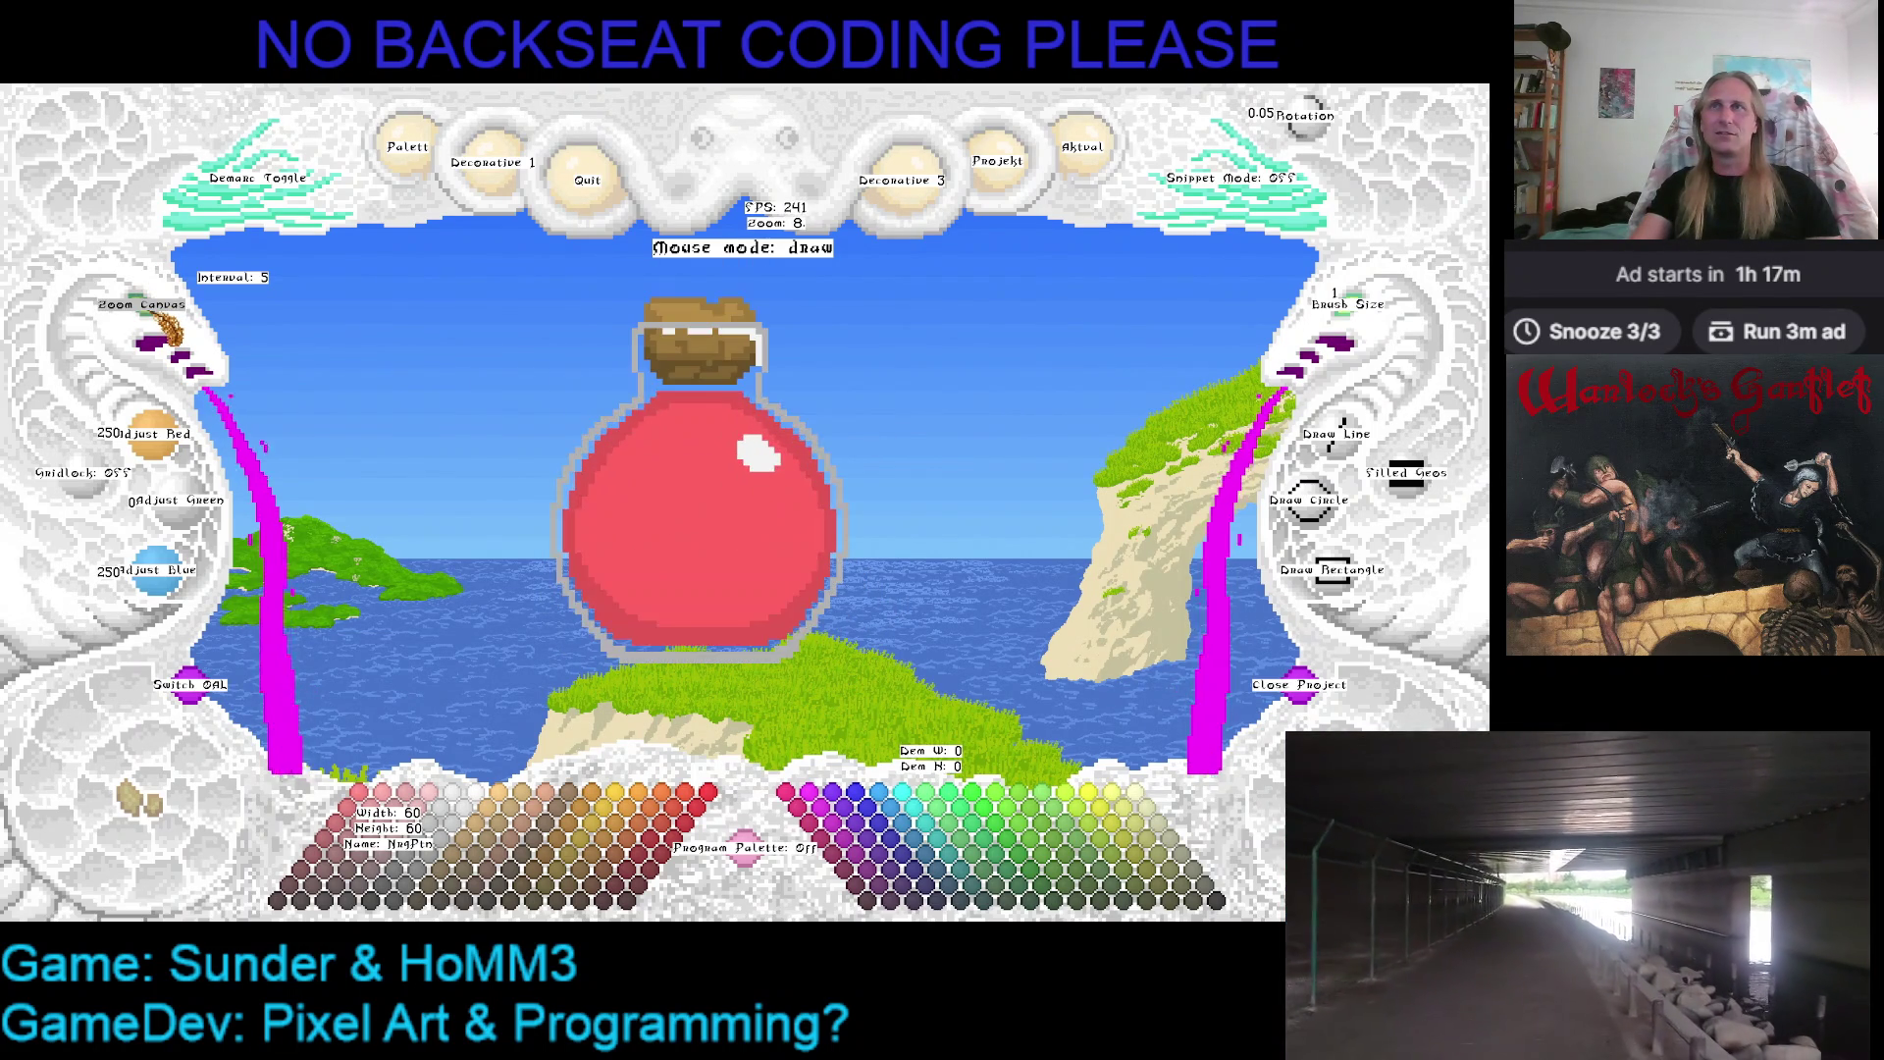
Slide the potion canvas left and reopen the project options with the saved-project list
{"action": "mouse_move", "coordinate": [942, 465]}
{"action": "left_mouse_down"}
{"action": "mouse_move", "coordinate": [714, 469]}
{"action": "mouse_move", "coordinate": [808, 428]}
{"action": "mouse_move", "coordinate": [846, 482]}
{"action": "mouse_move", "coordinate": [768, 451]}
{"action": "left_mouse_up"}
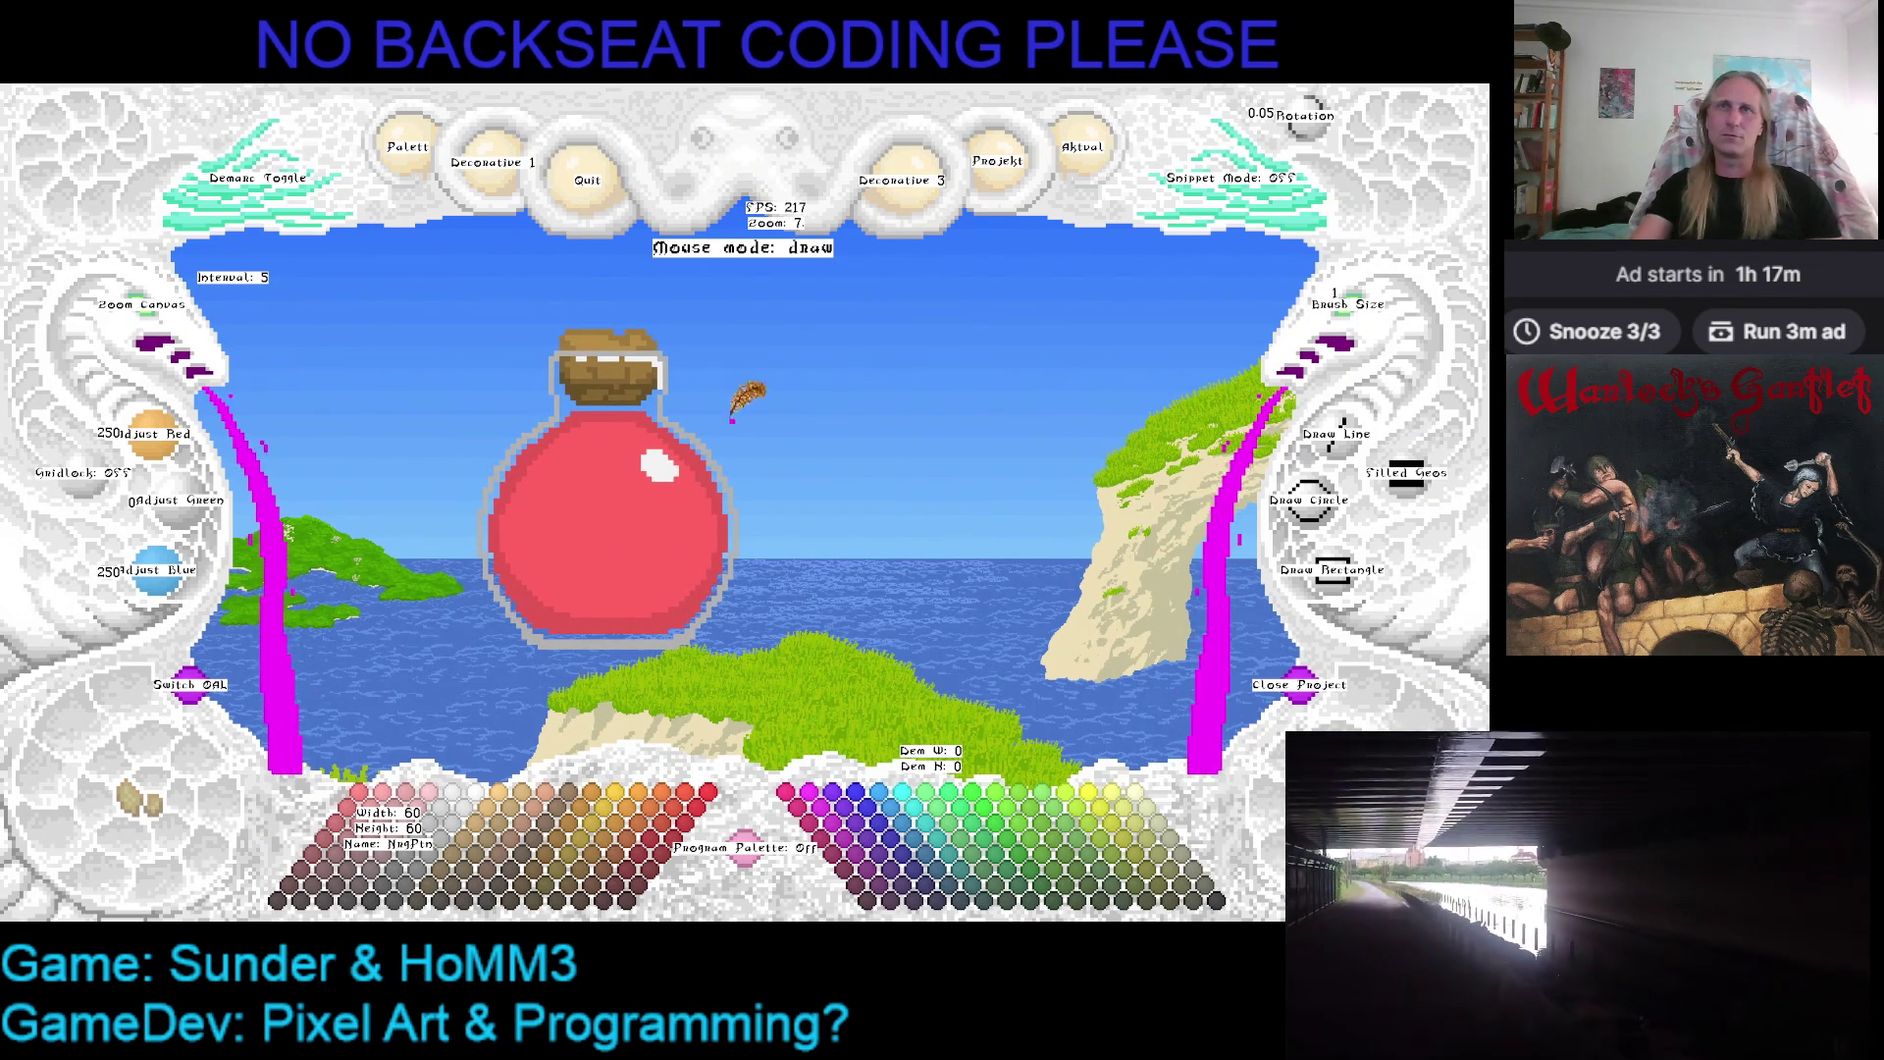
{"action": "left_click", "coordinate": [1101, 163]}
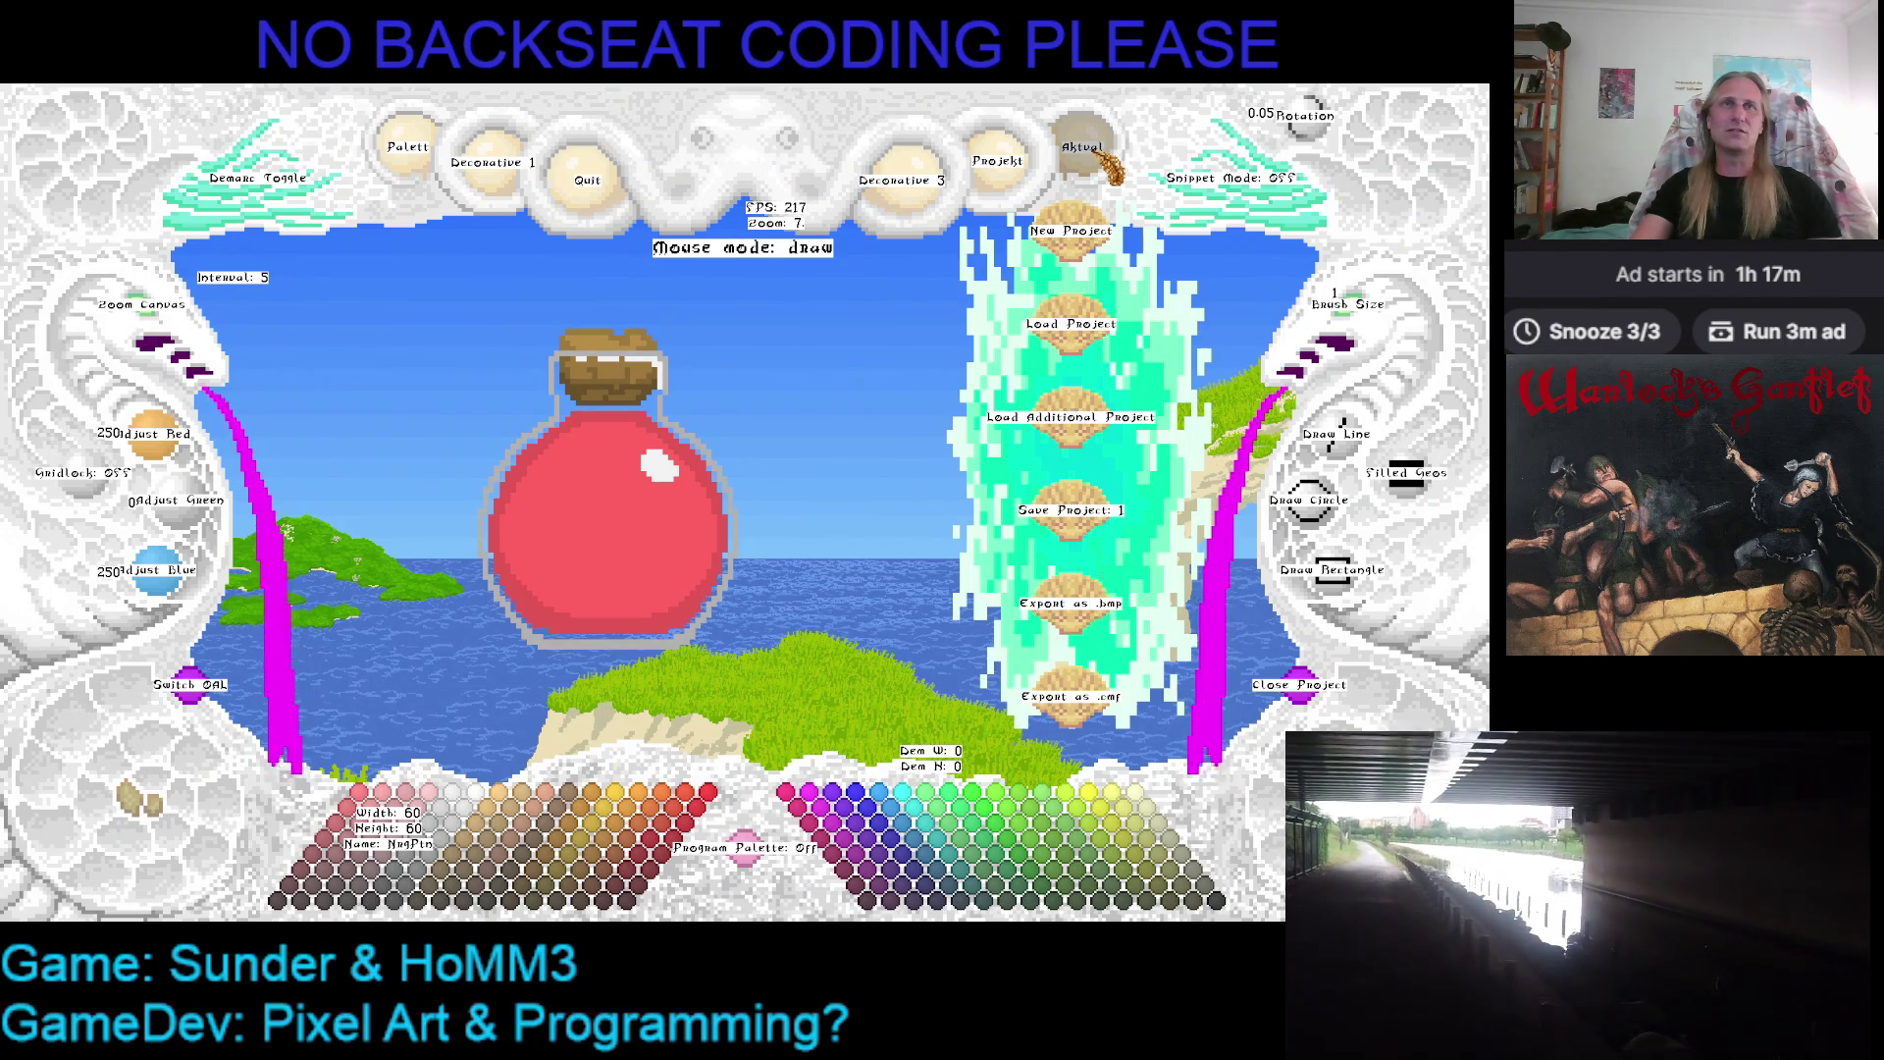
{"action": "left_click", "coordinate": [1108, 183]}
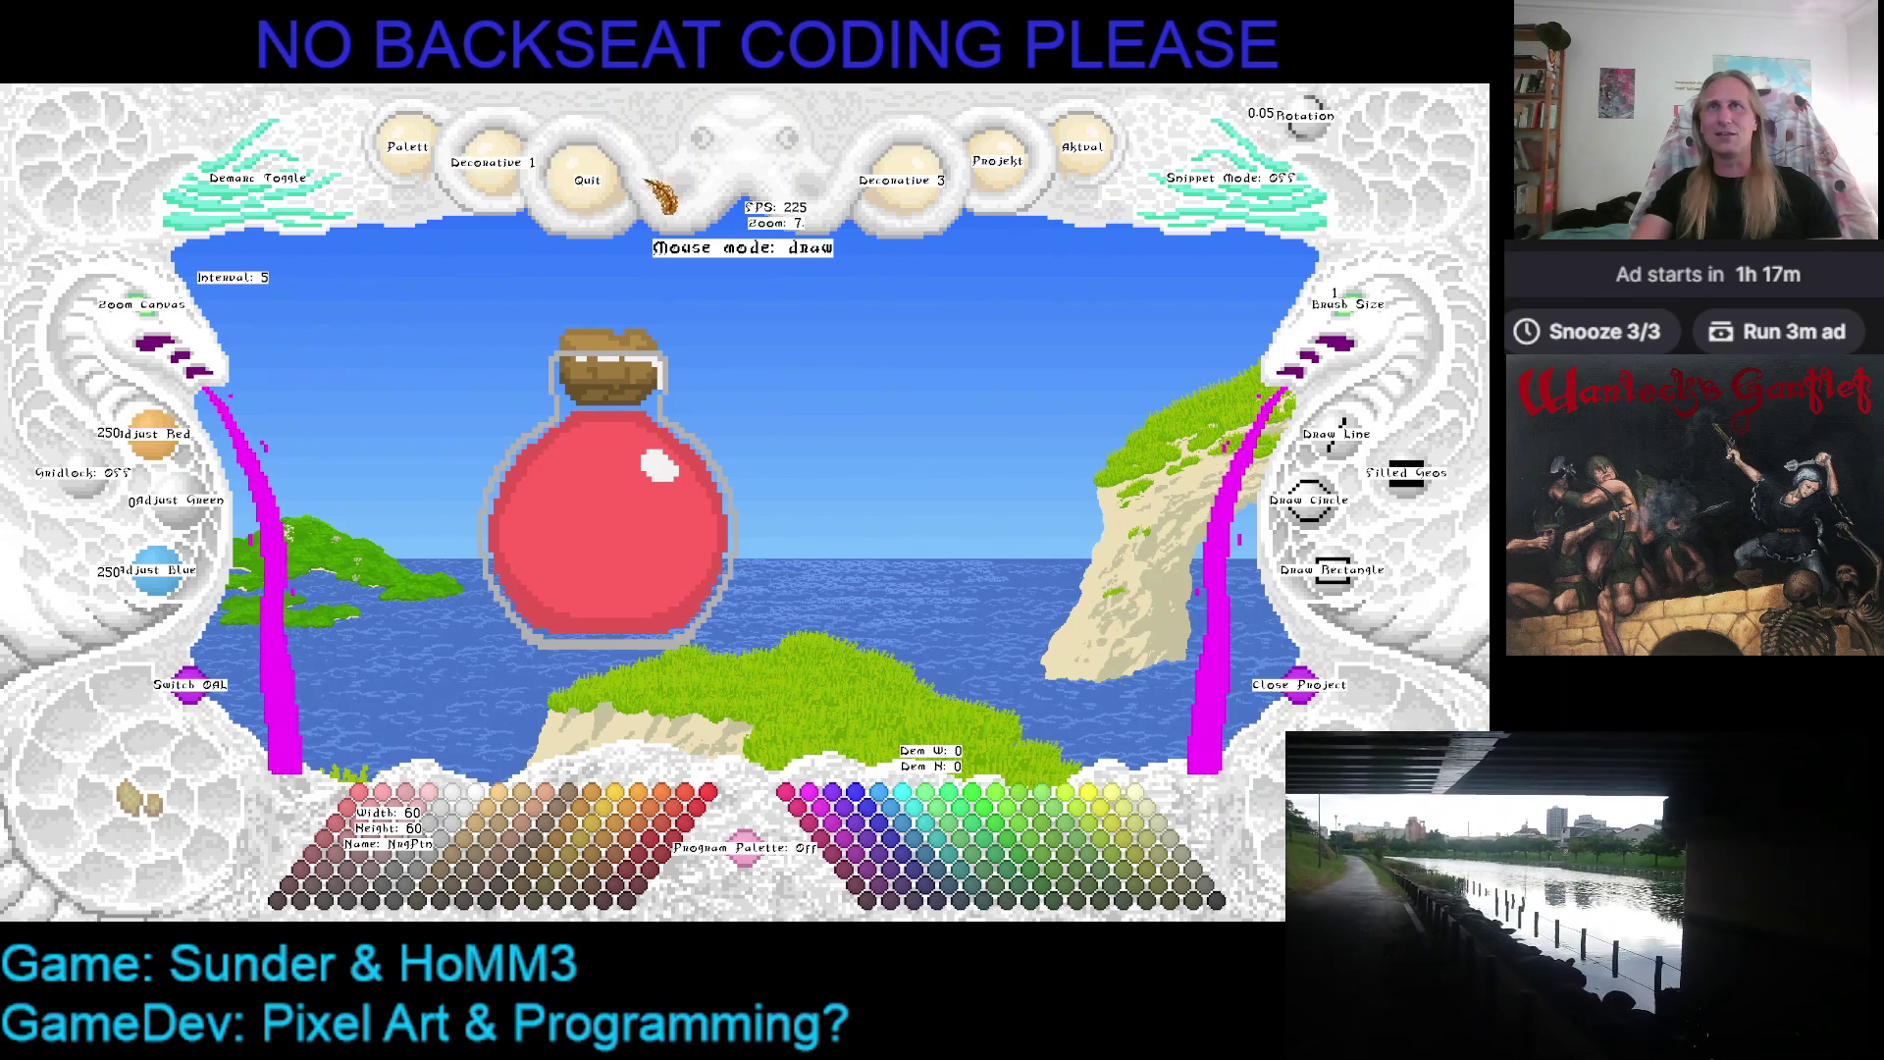
{"action": "left_click", "coordinate": [1118, 163]}
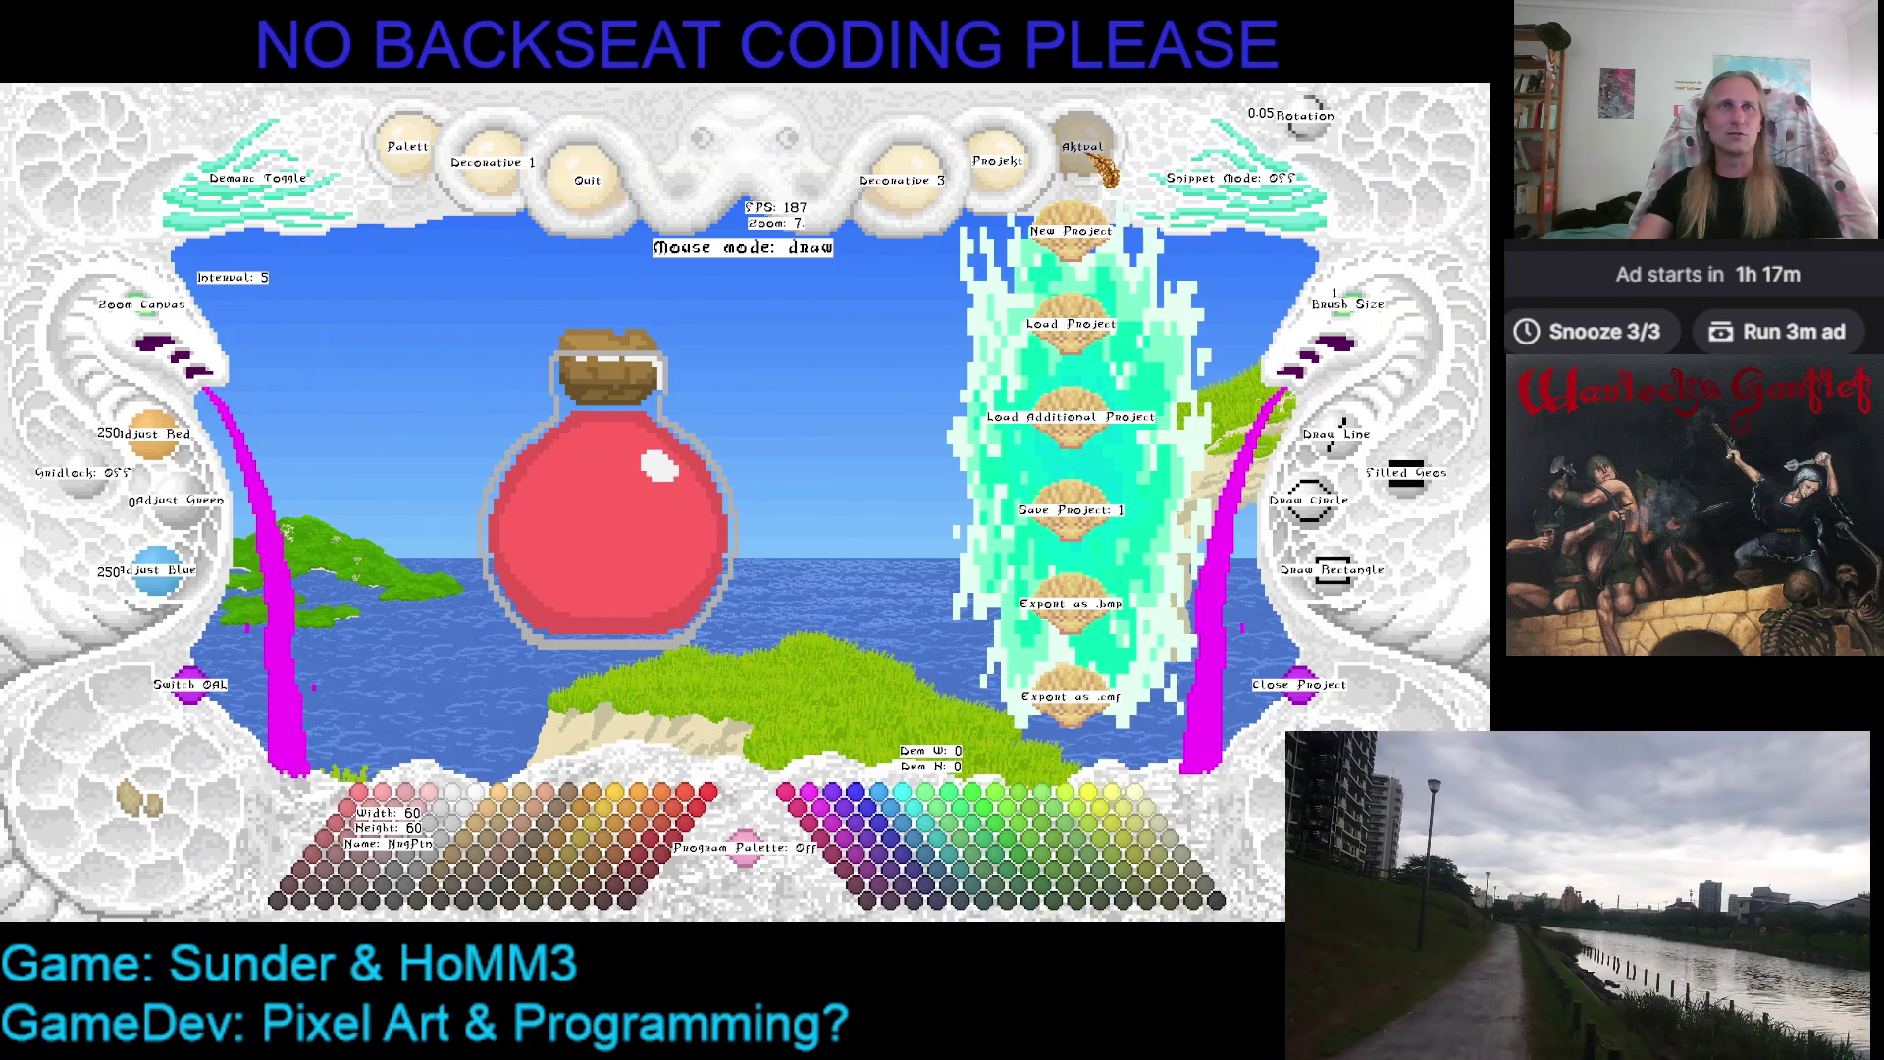
{"action": "left_click", "coordinate": [1085, 442]}
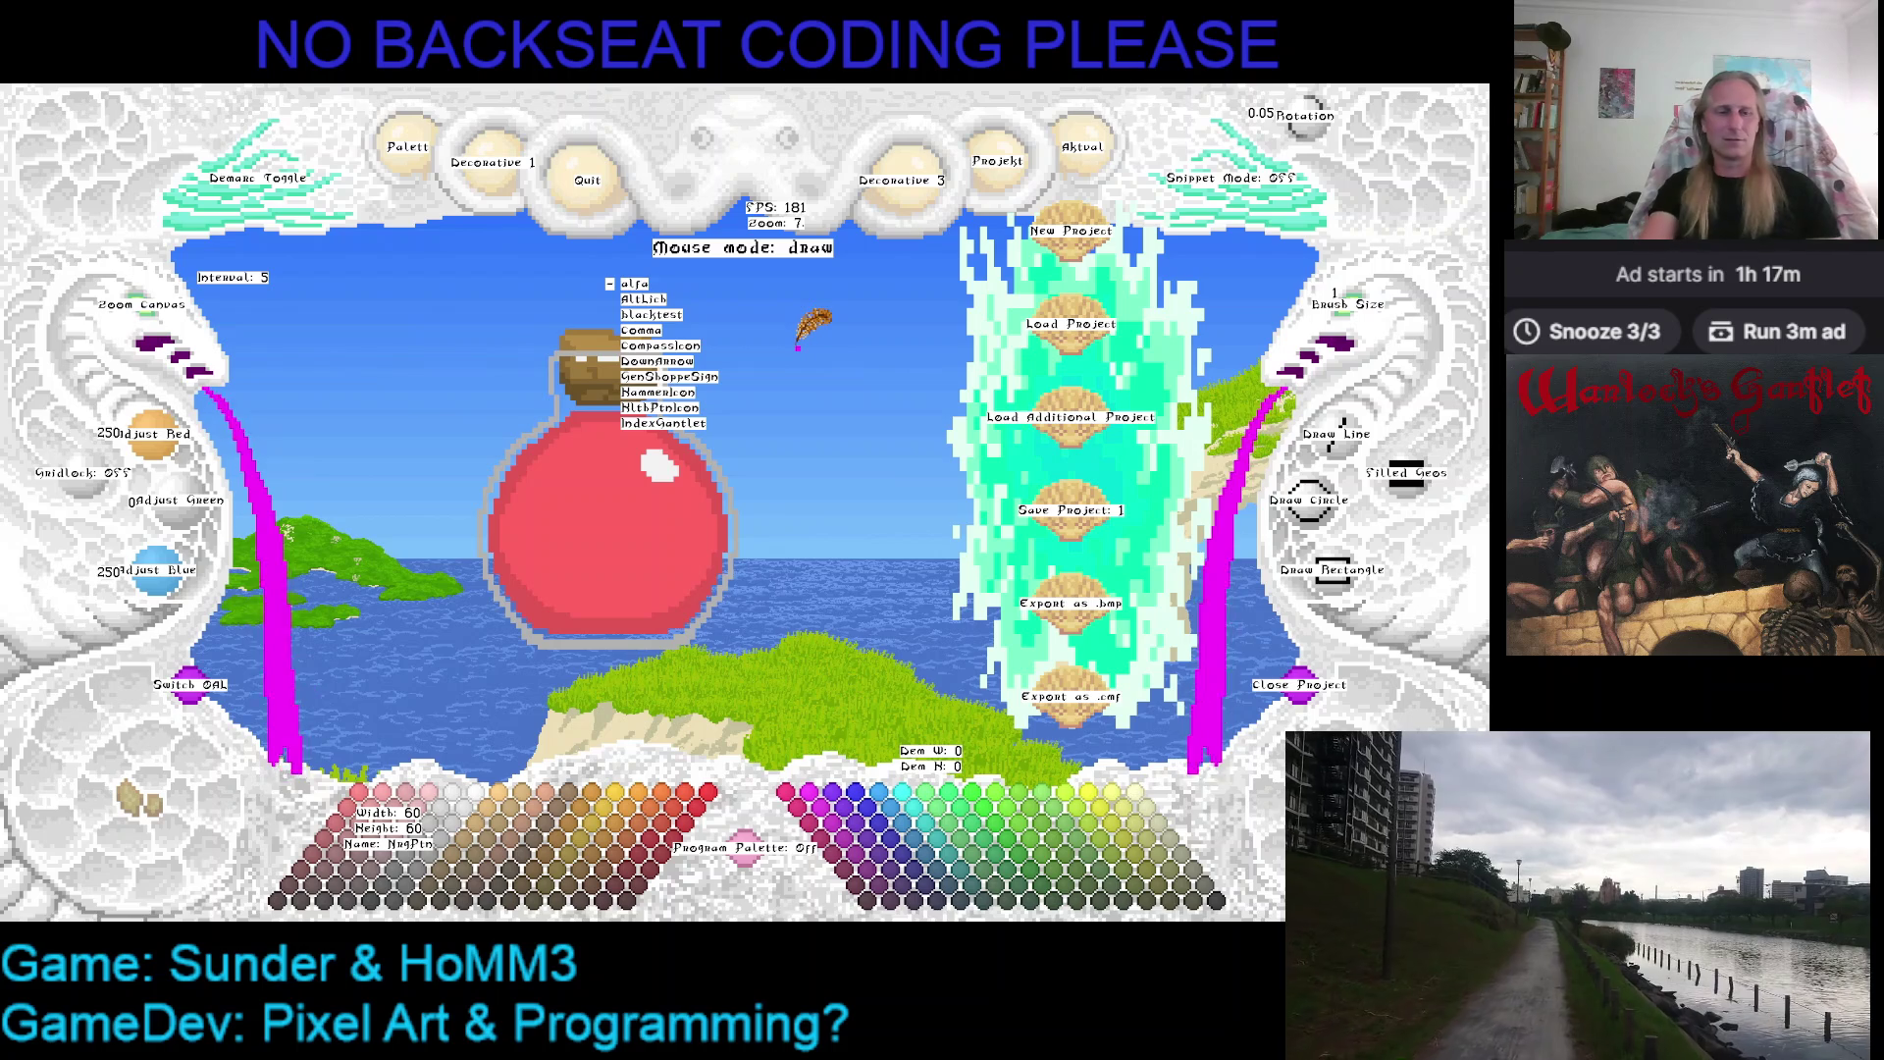
{"action": "scroll", "coordinate": [799, 340], "scroll_direction": "down", "scroll_amount": 3}
Load HiltPinIcon as an additional project, adjust its zoom and demark the 60×60 green bottle area
{"action": "left_click", "coordinate": [664, 361]}
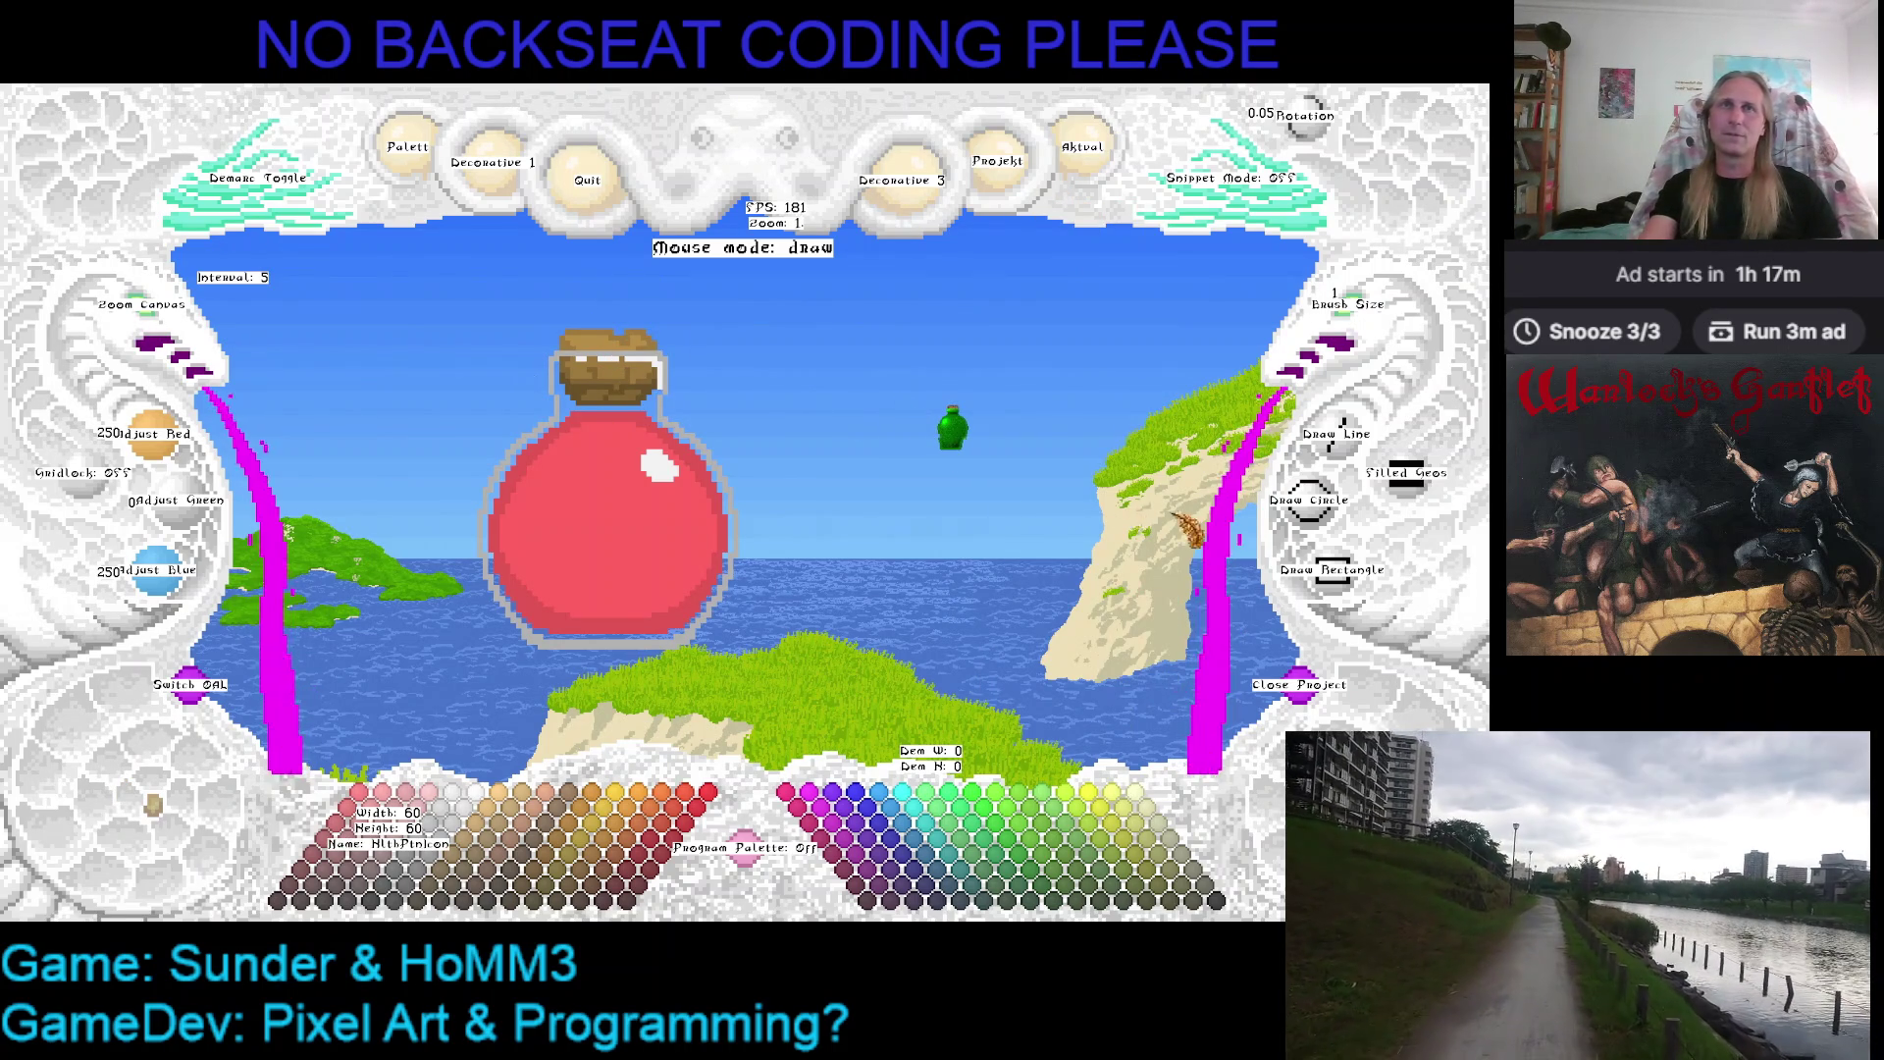
{"action": "left_click", "coordinate": [170, 327]}
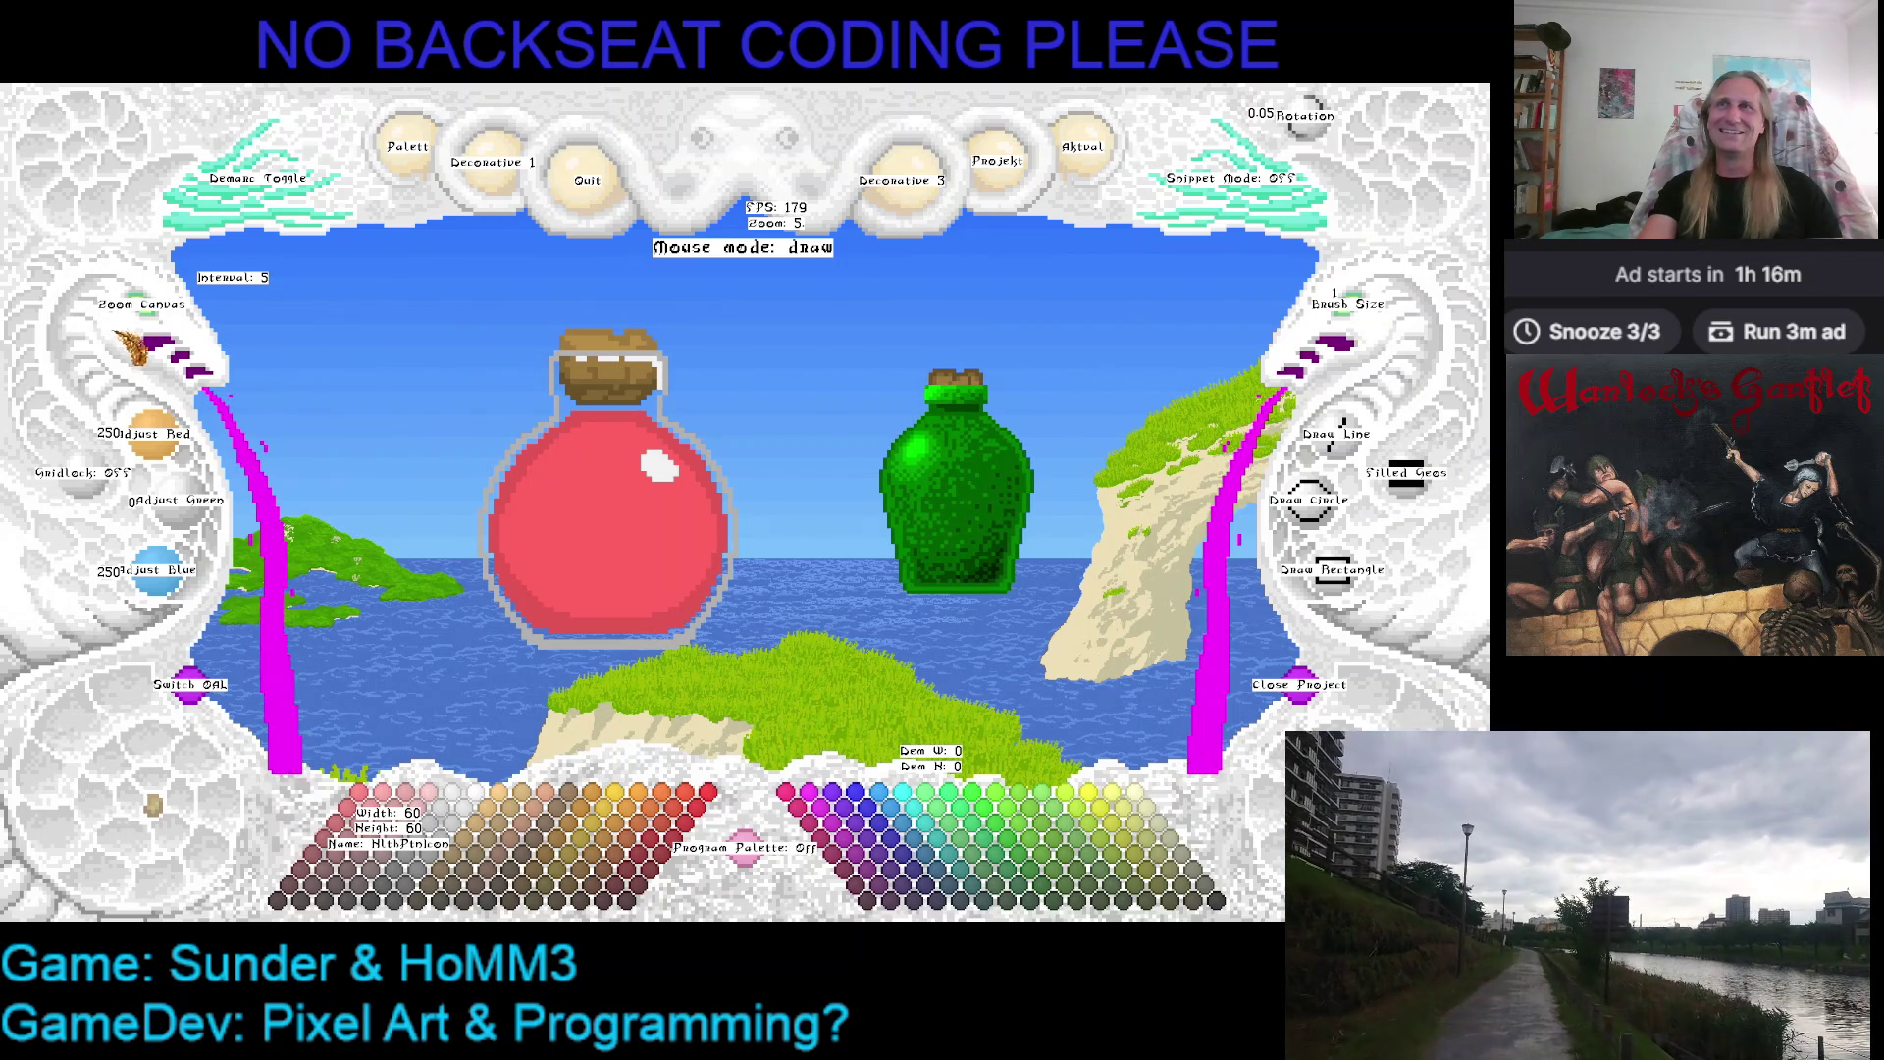
{"action": "left_click", "coordinate": [155, 321]}
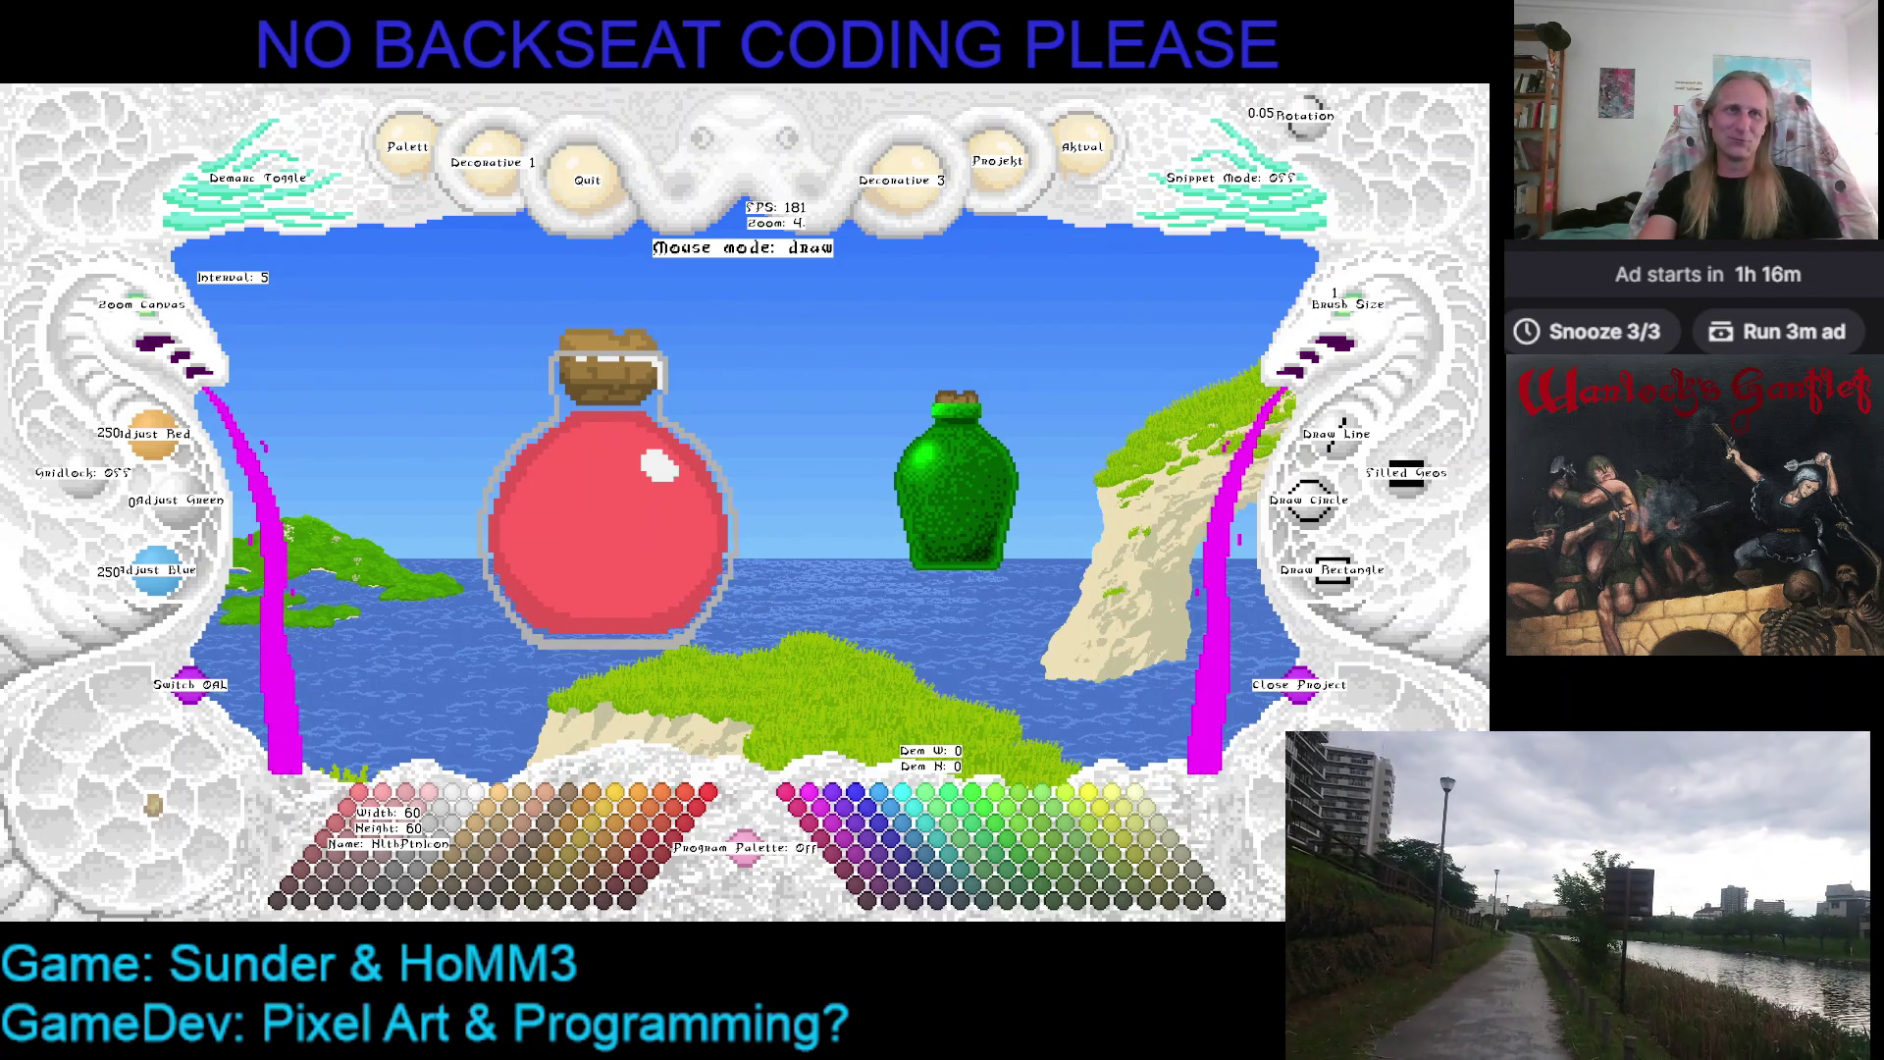
{"action": "scroll", "coordinate": [163, 316], "scroll_direction": "up", "scroll_amount": 3}
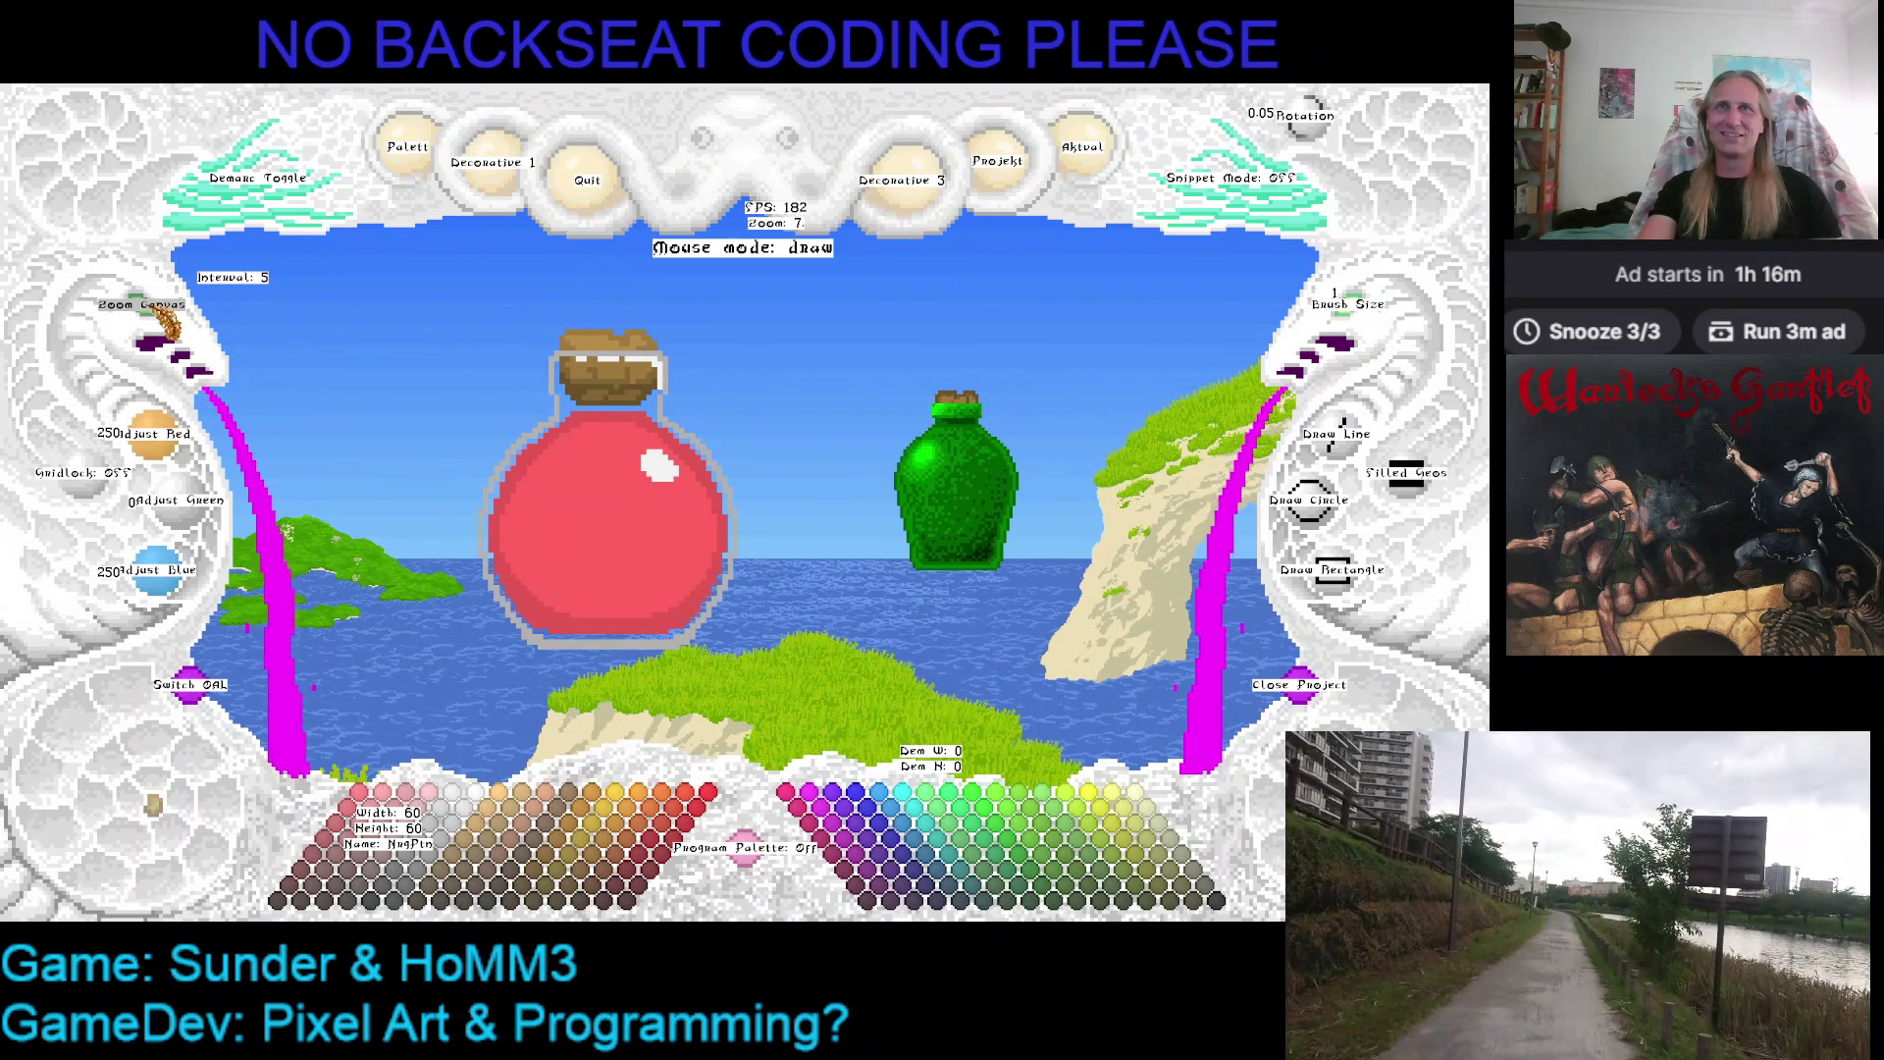
{"action": "scroll", "coordinate": [162, 316], "scroll_direction": "down", "scroll_amount": 3}
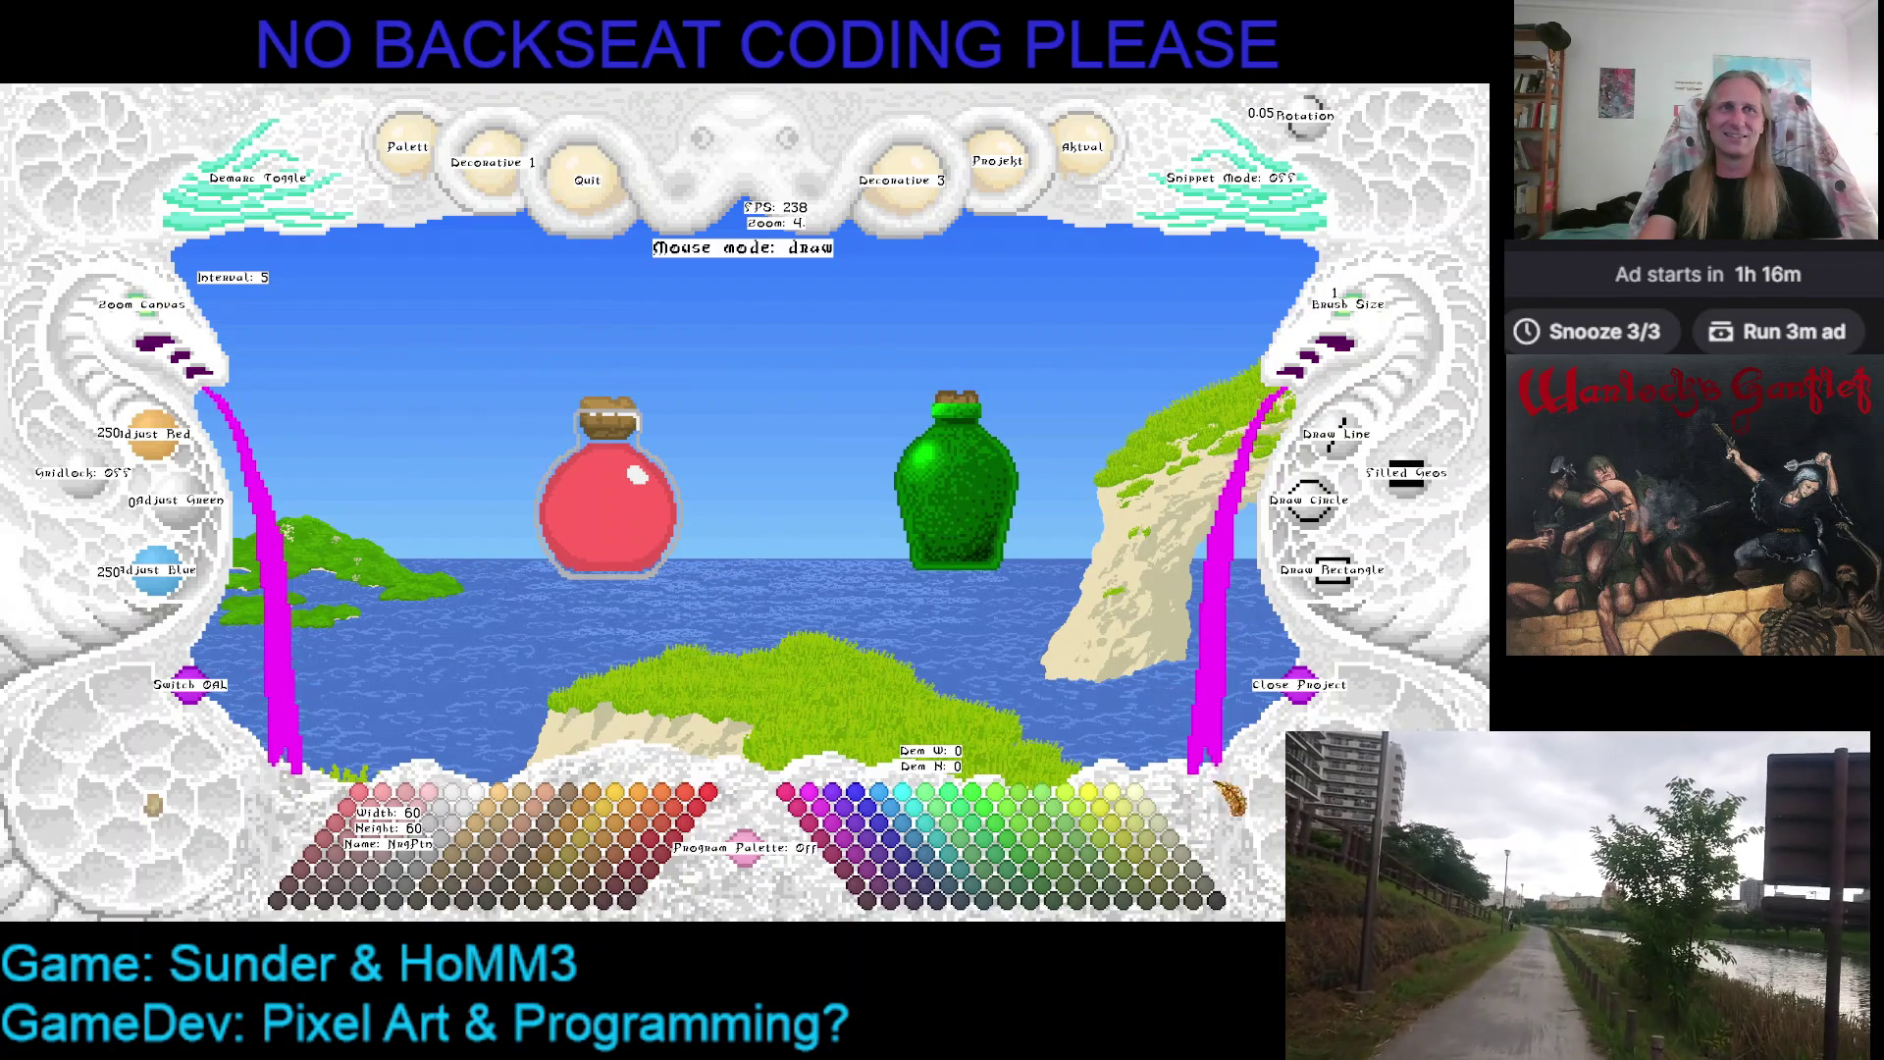
{"action": "left_click", "coordinate": [354, 195]}
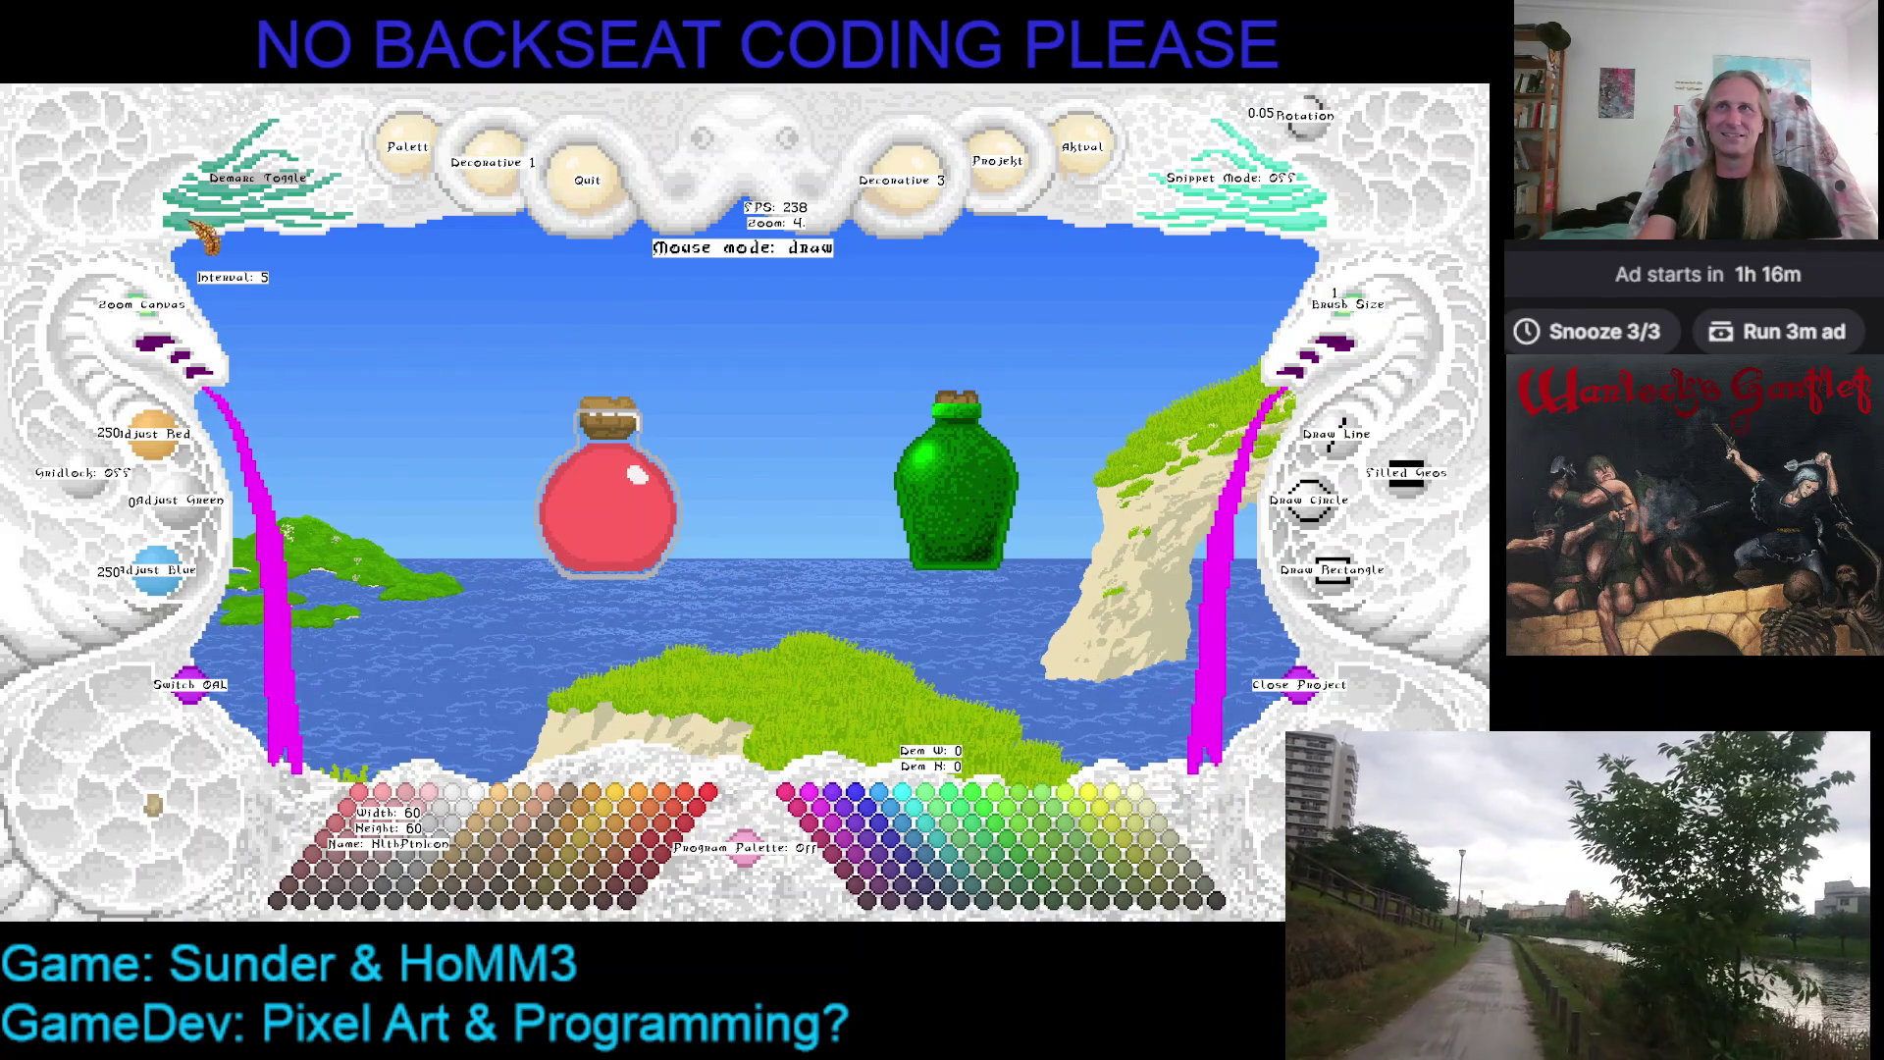
{"action": "left_click", "coordinate": [863, 382]}
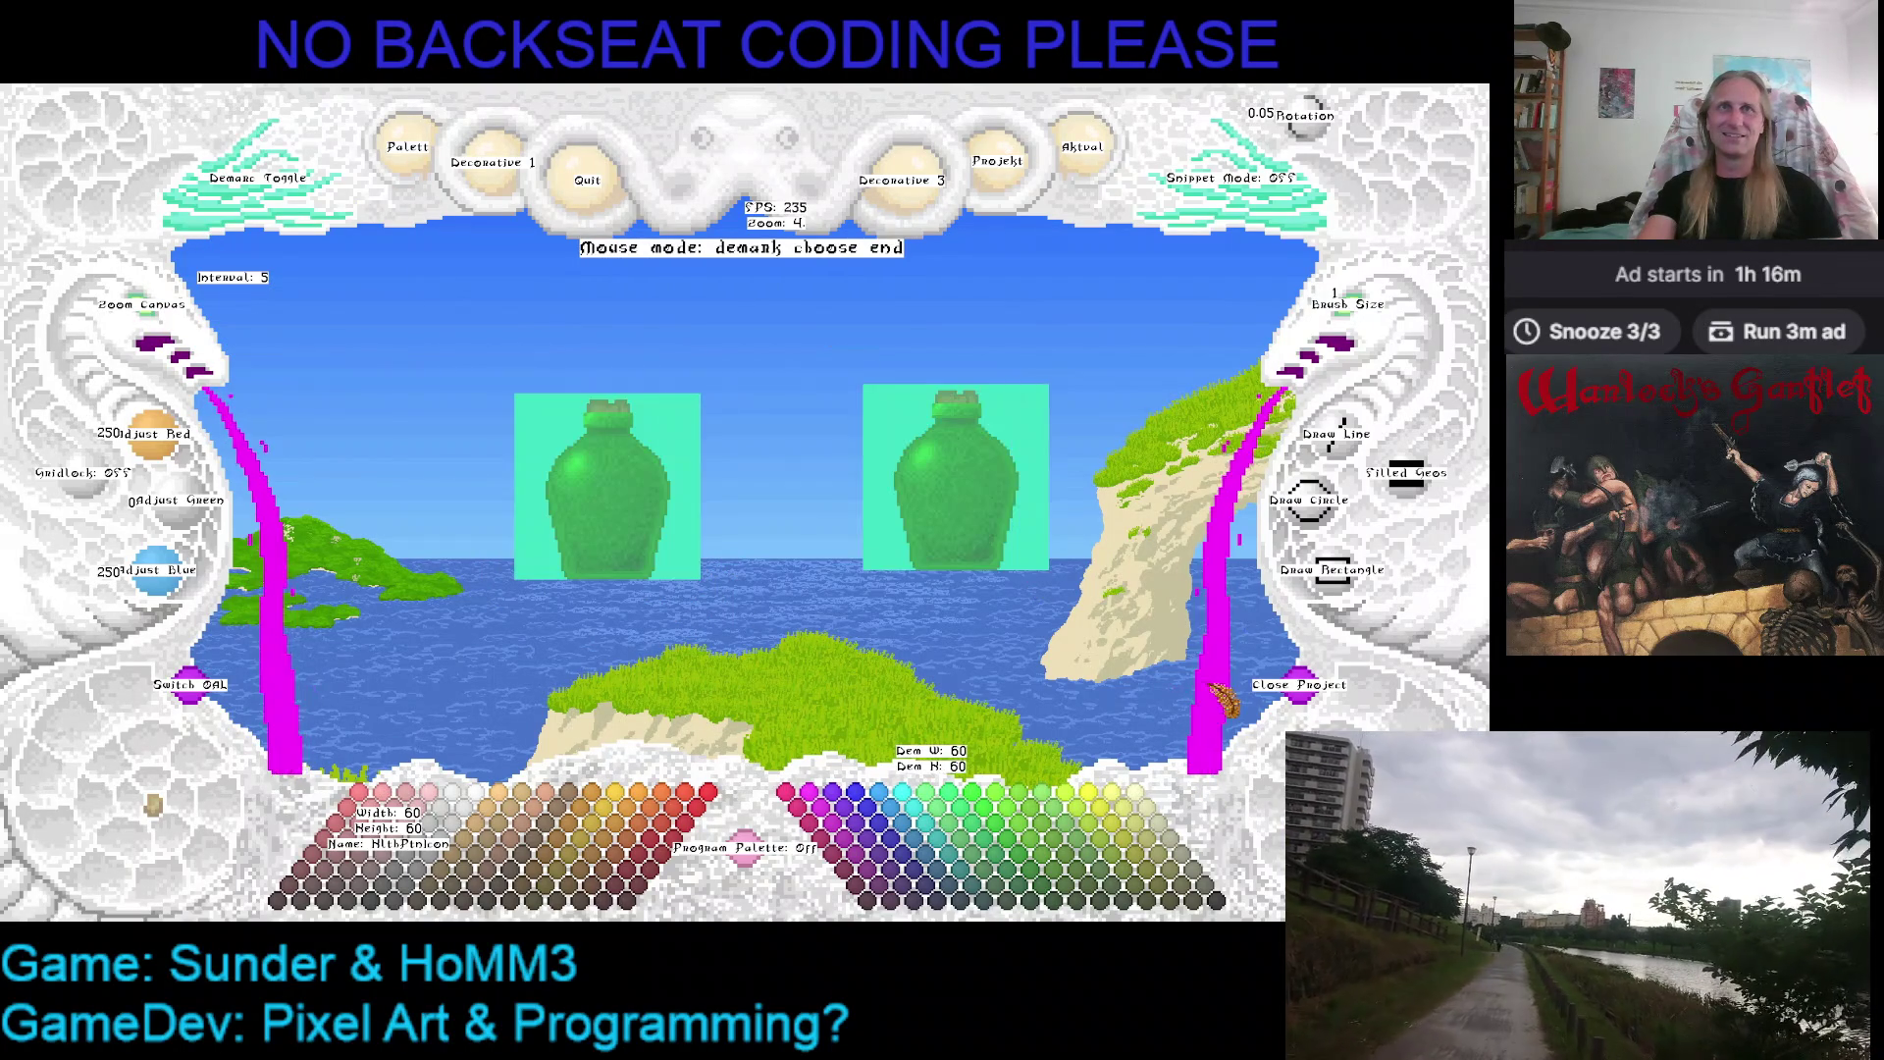
Cancel pasting the copied green bottle, pick blue from the palette and fill the red potion canvas blue
{"action": "left_click", "coordinate": [1097, 607]}
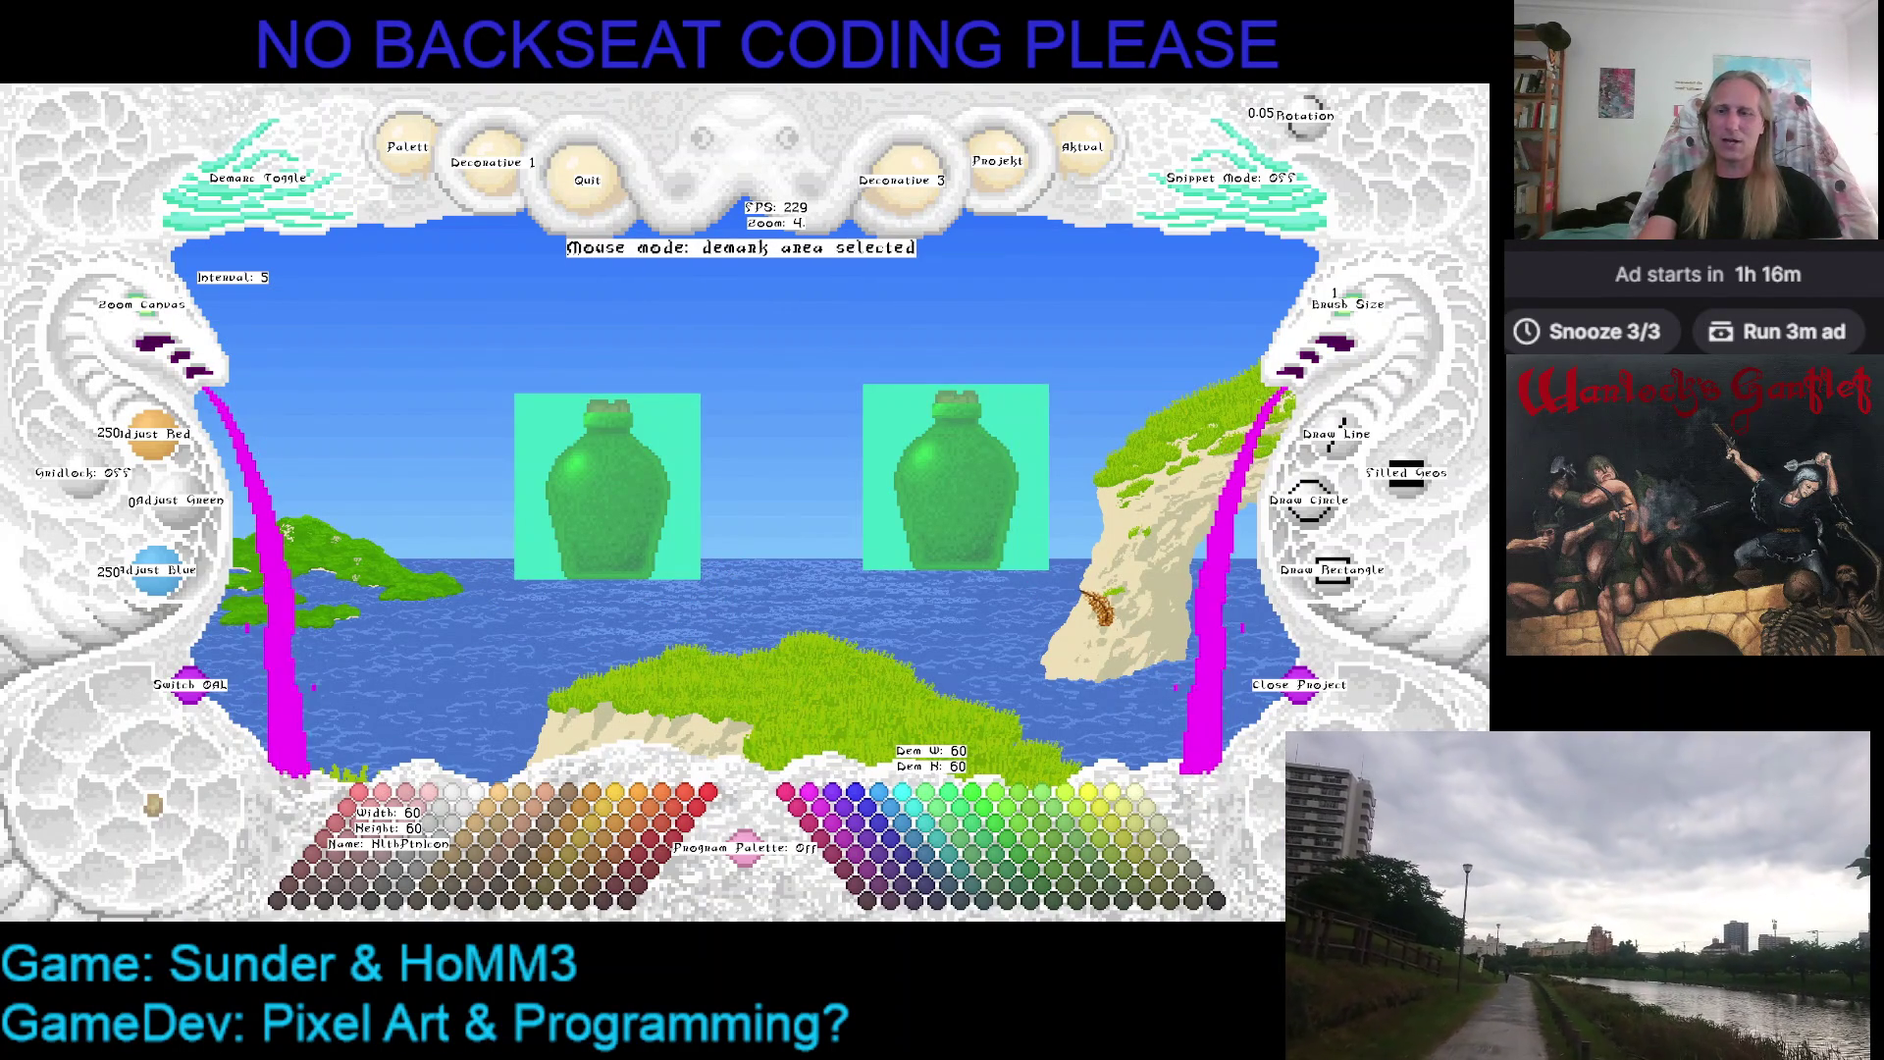
{"action": "scroll", "coordinate": [741, 441], "scroll_direction": "up", "scroll_amount": 2}
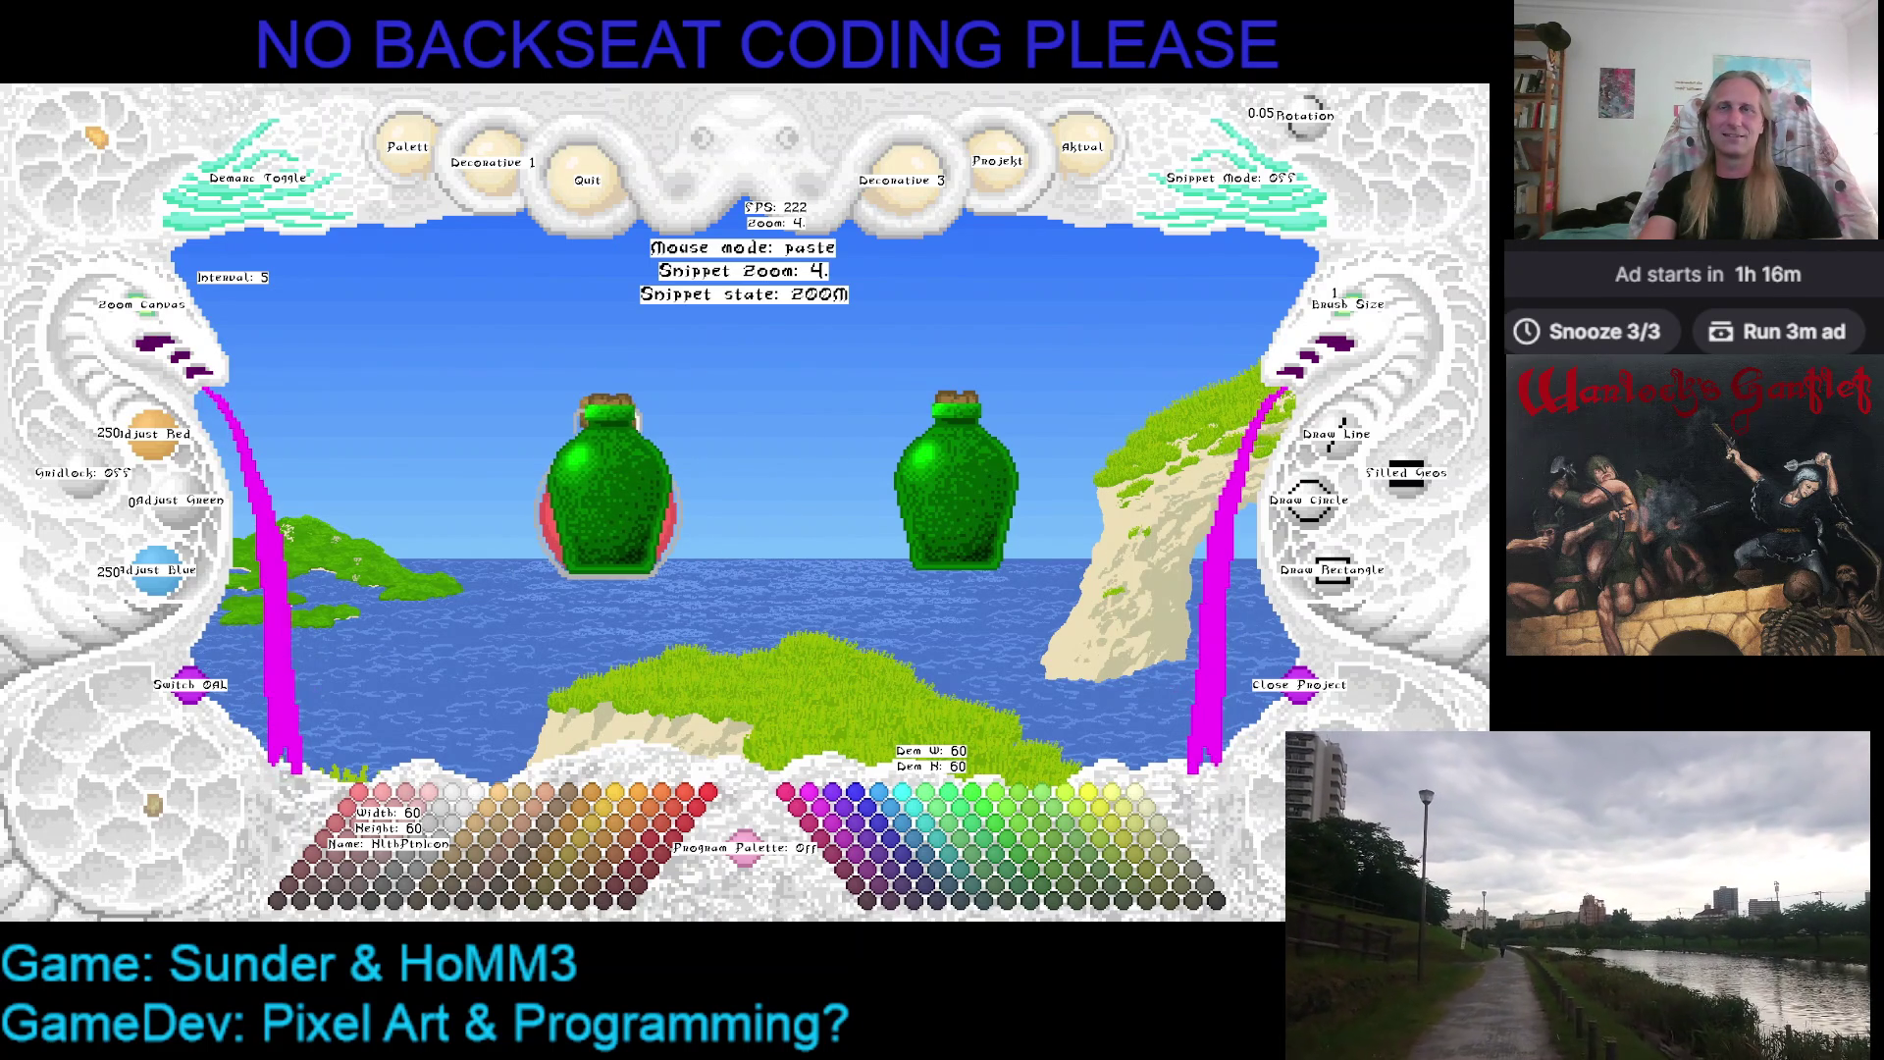
{"action": "key", "text": "Escape"}
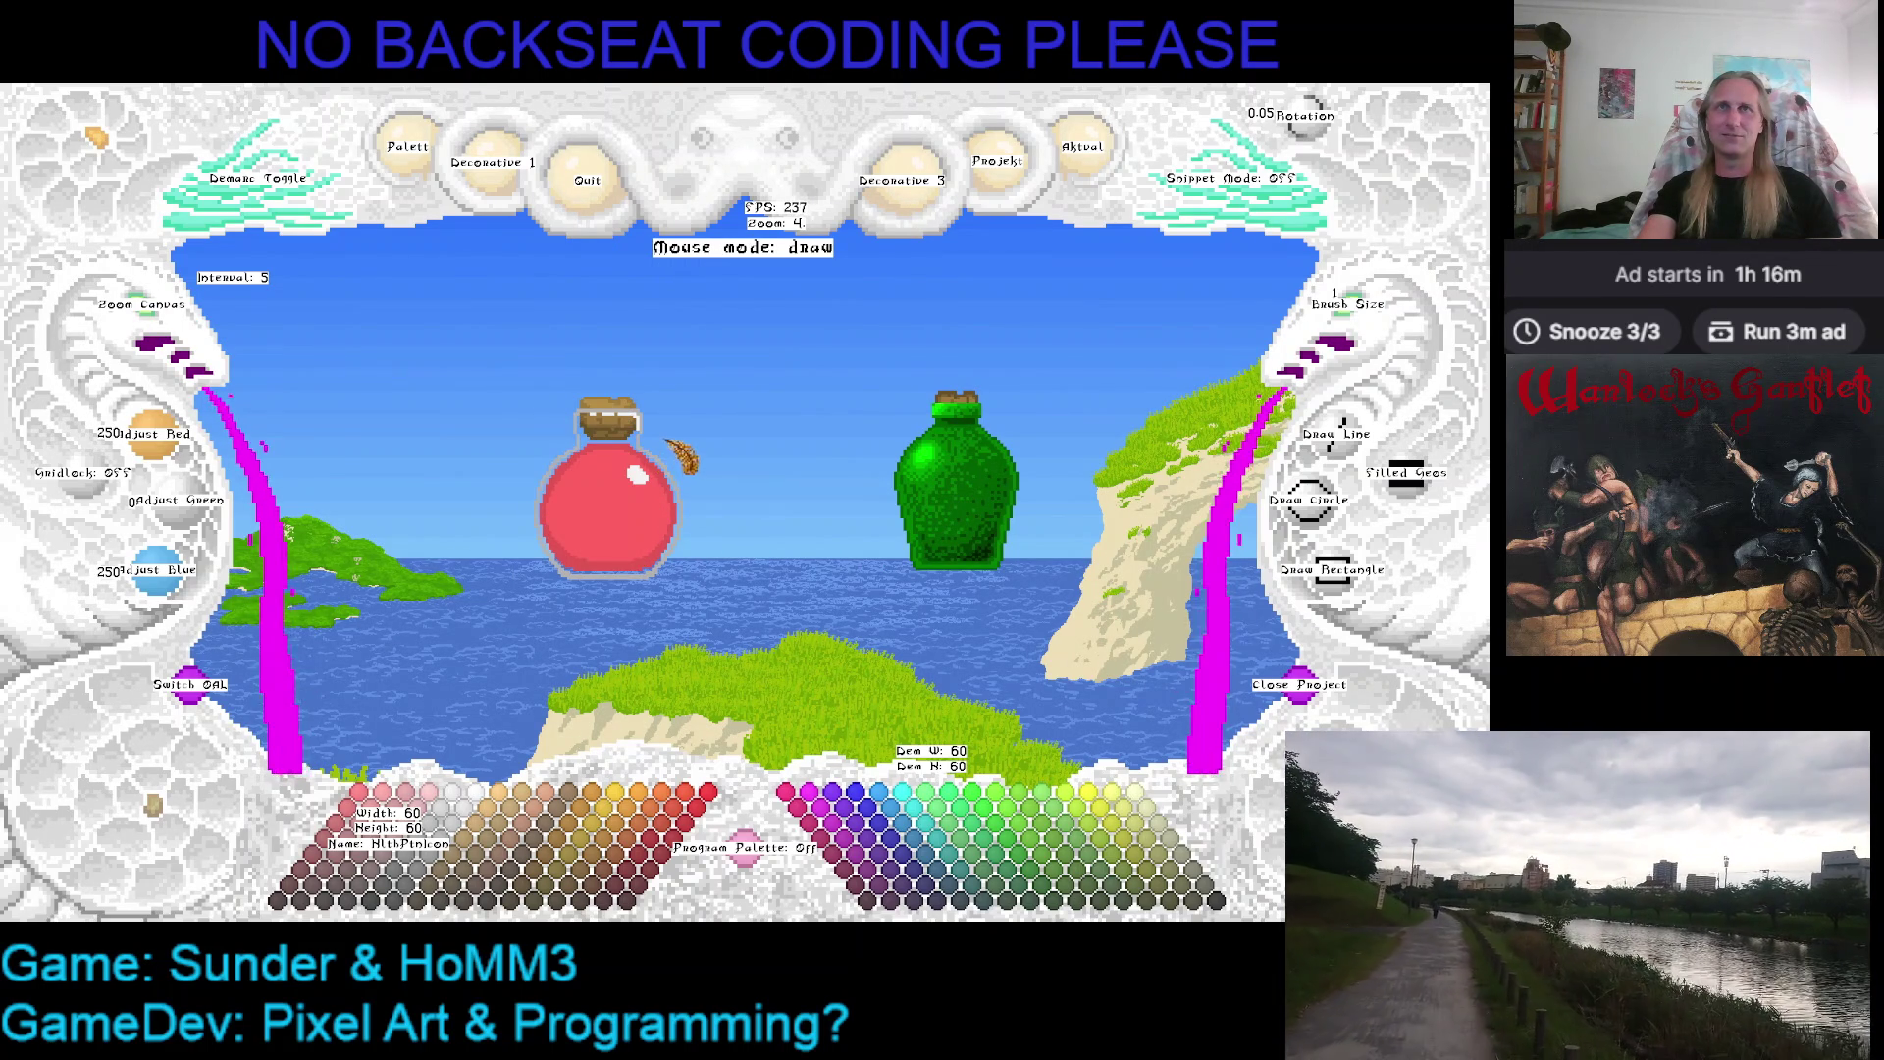
{"action": "key", "text": "ctrl+z"}
{"action": "key", "text": "ctrl+y"}
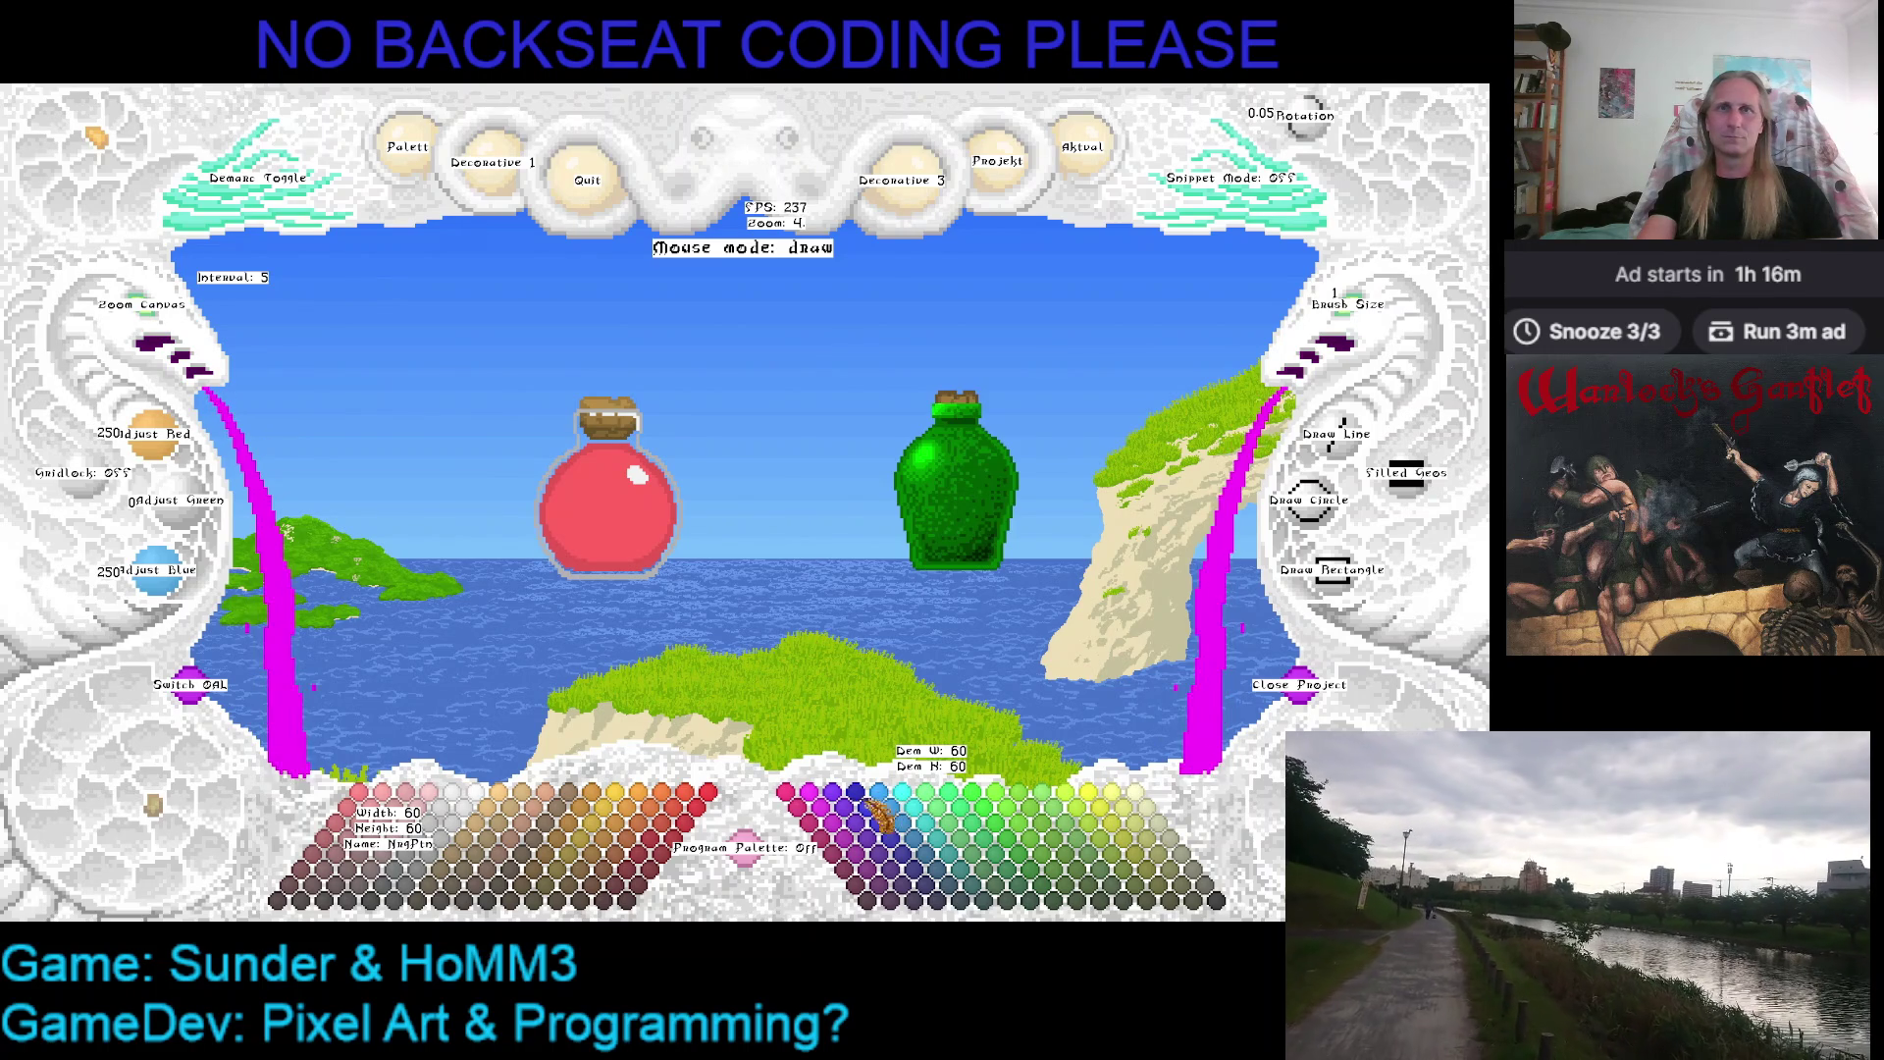
{"action": "left_click", "coordinate": [883, 810]}
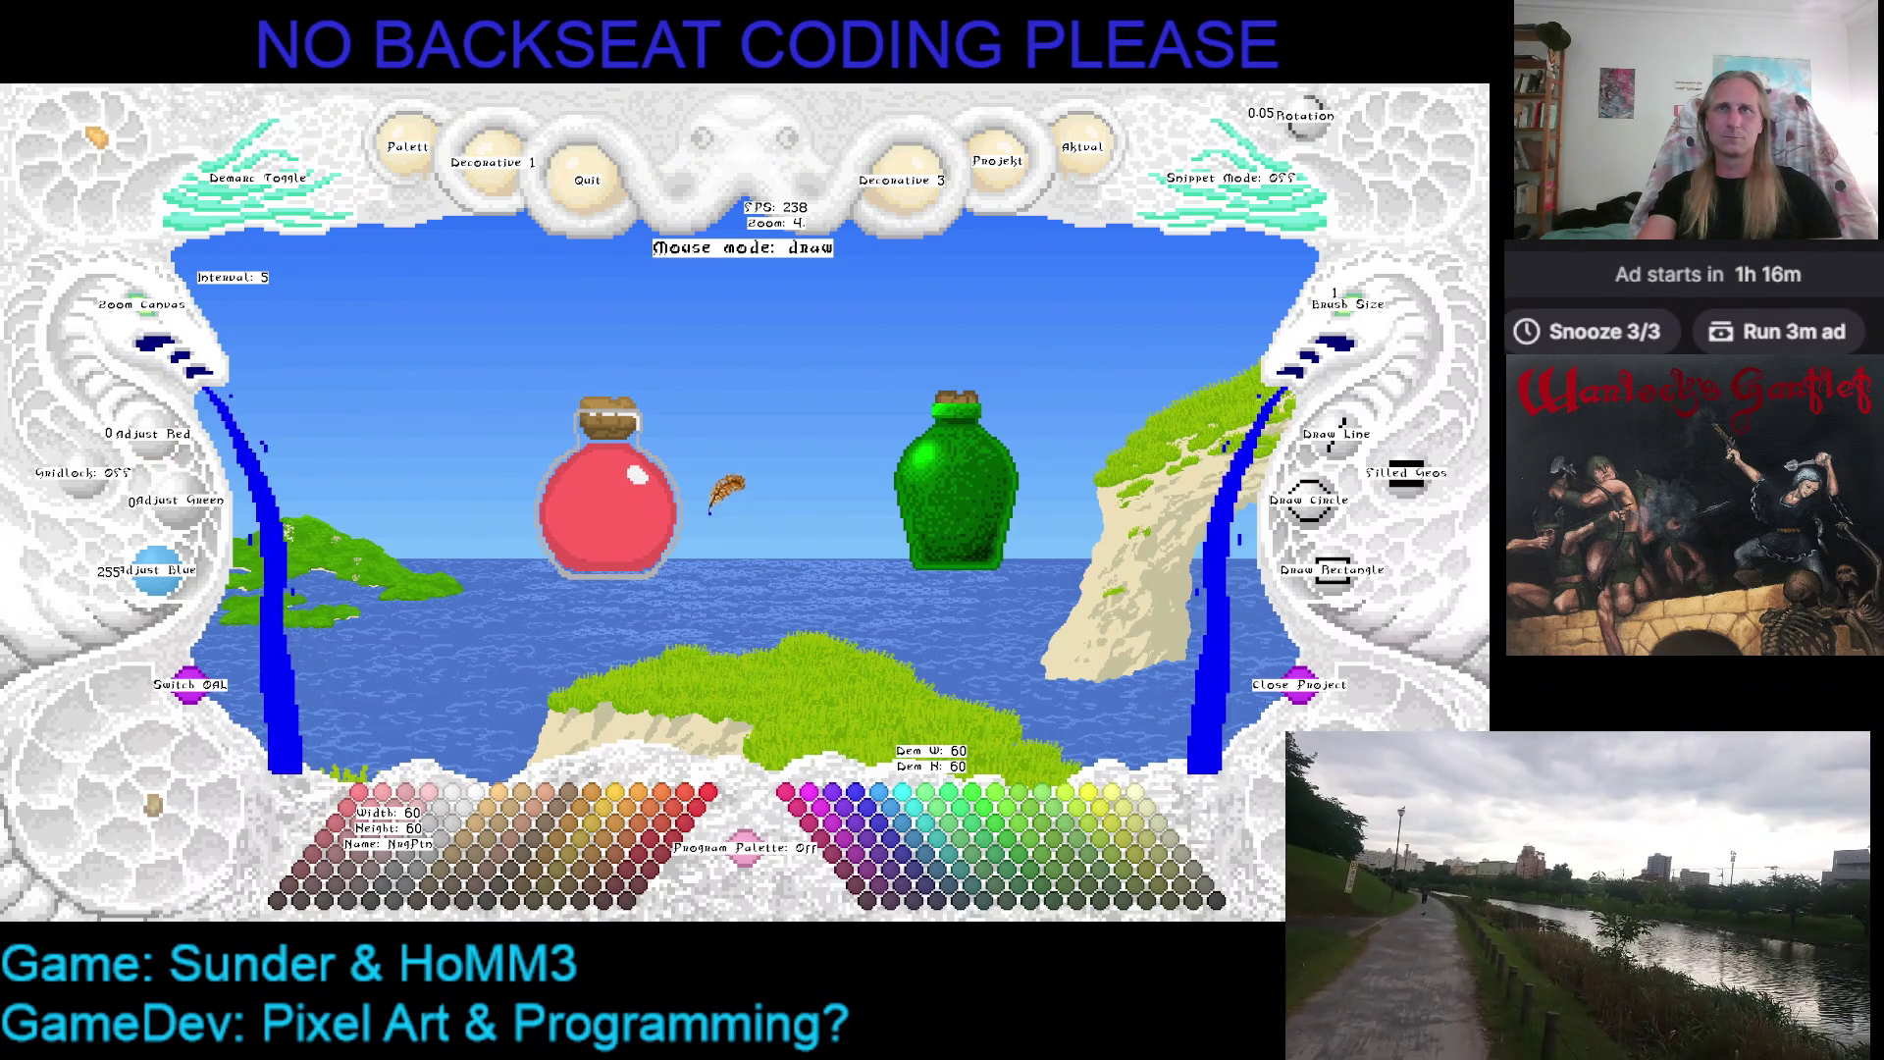
{"action": "left_click", "coordinate": [673, 430]}
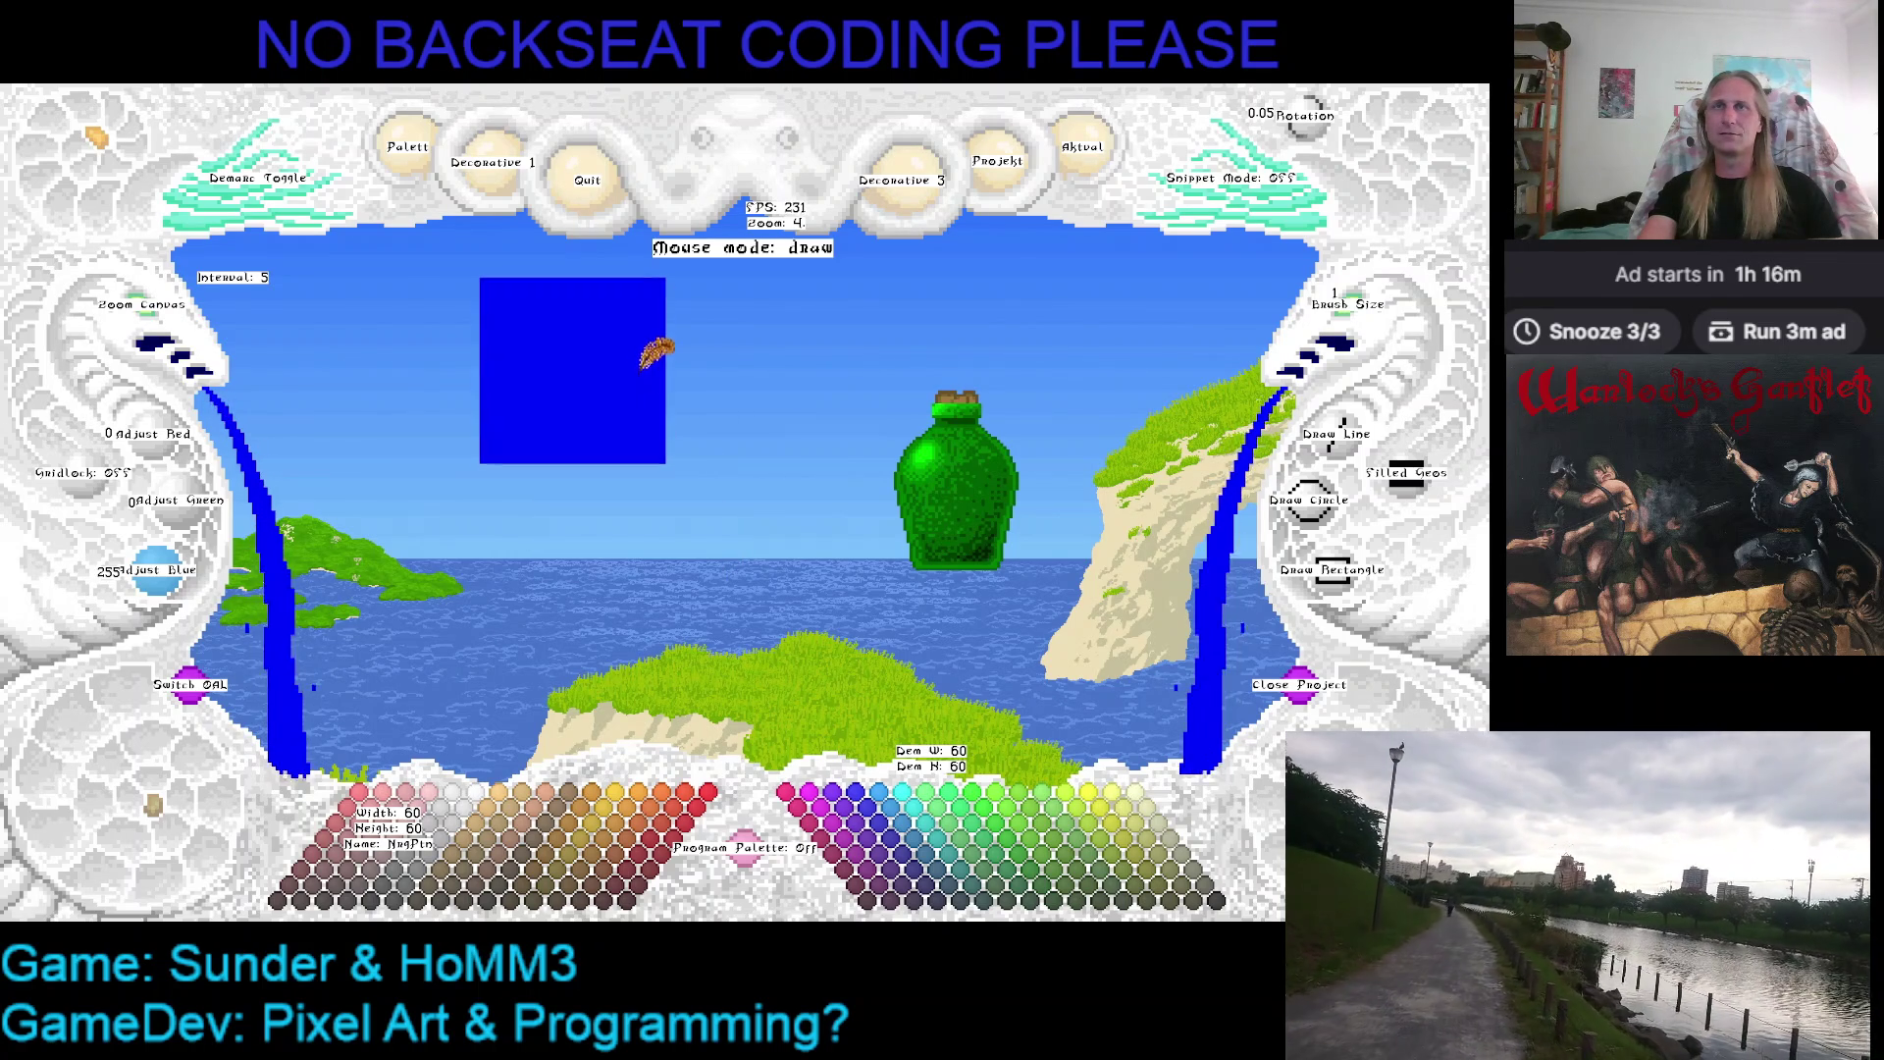
{"action": "scroll", "coordinate": [611, 472], "scroll_direction": "up", "scroll_amount": 2}
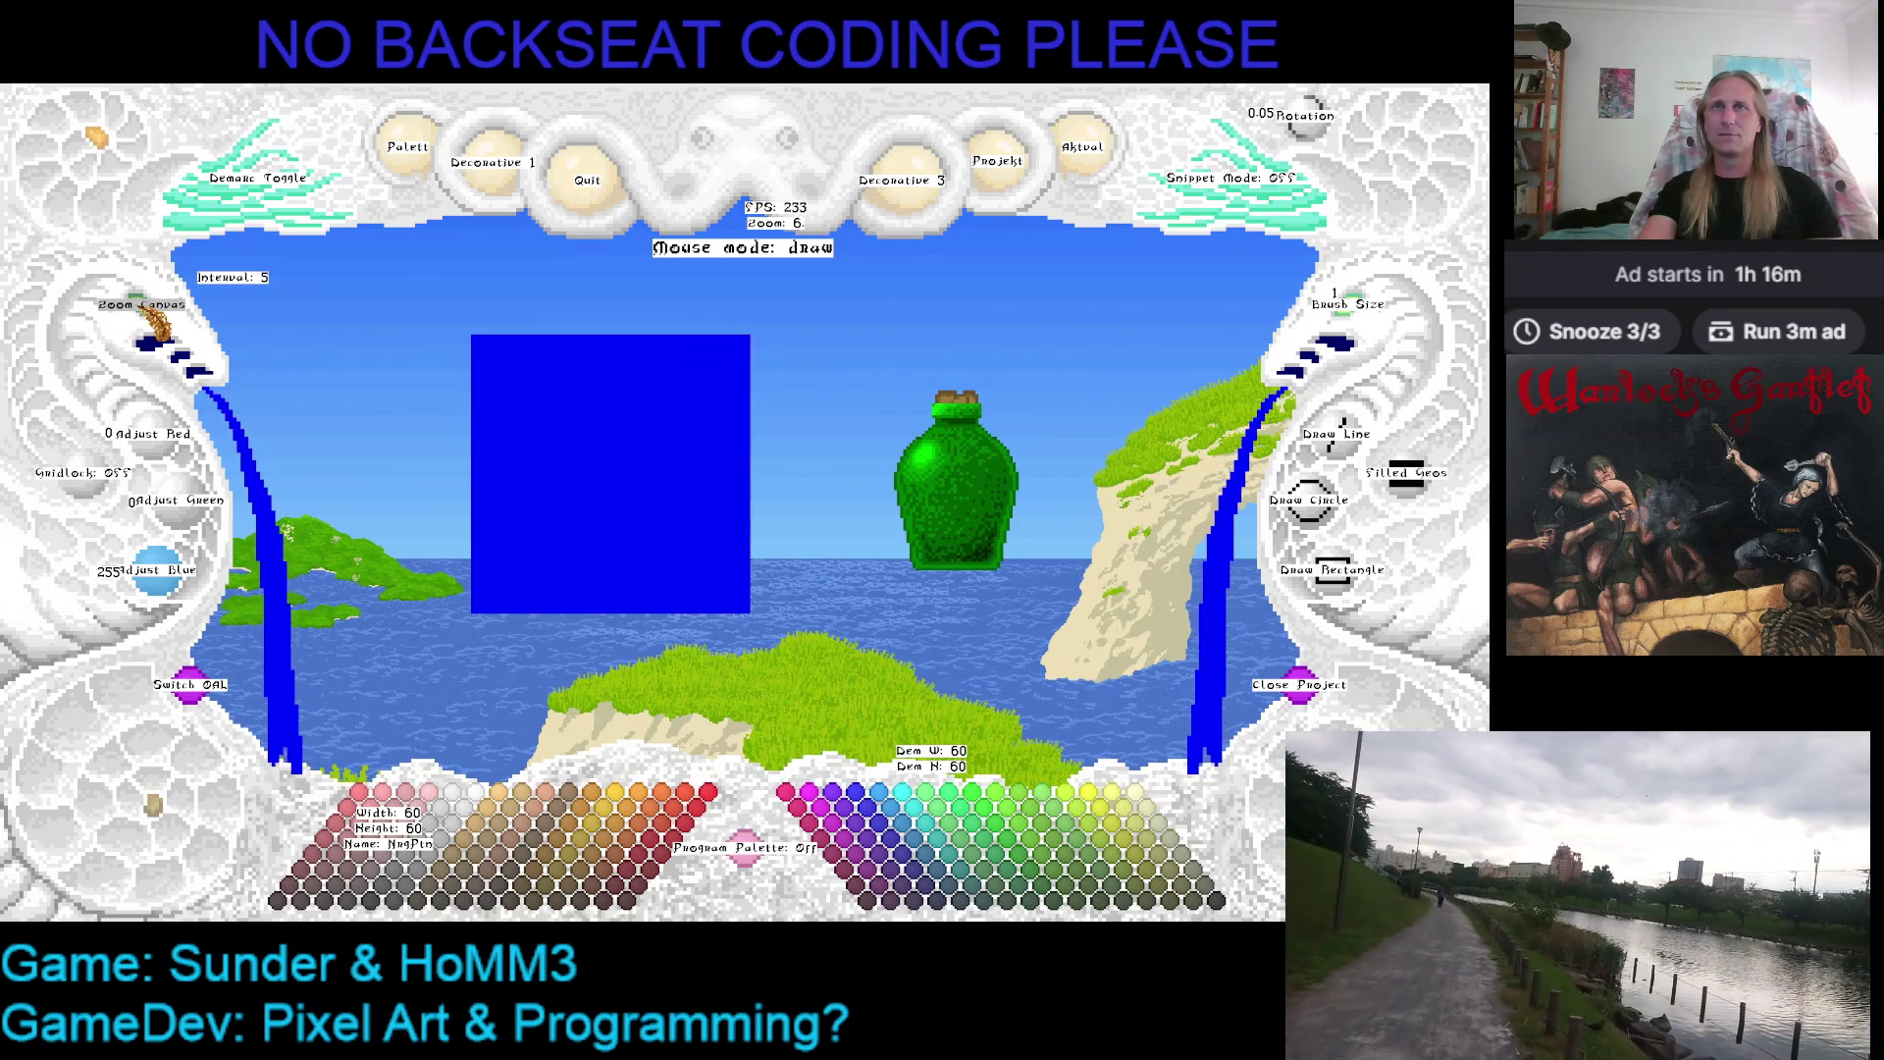
{"action": "scroll", "coordinate": [609, 472], "scroll_direction": "down", "scroll_amount": 1}
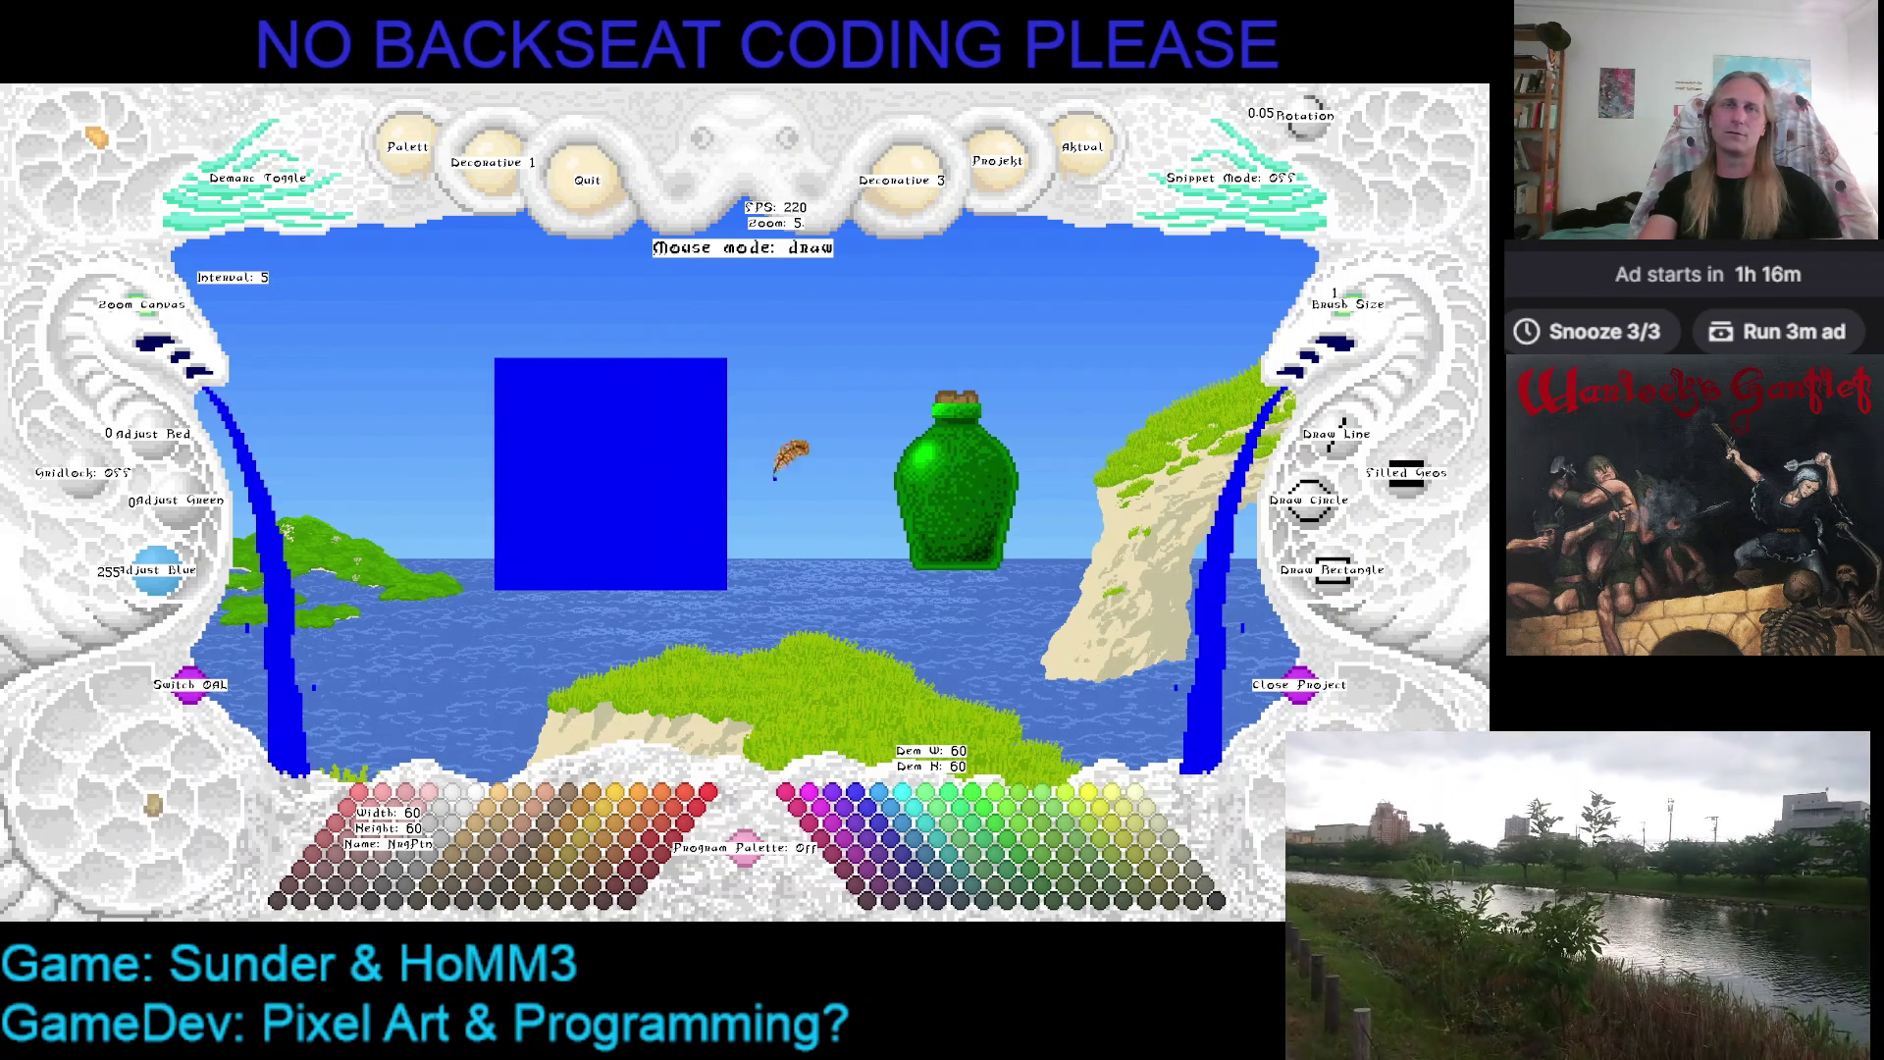
{"action": "scroll", "coordinate": [979, 493], "scroll_direction": "down", "scroll_amount": 1}
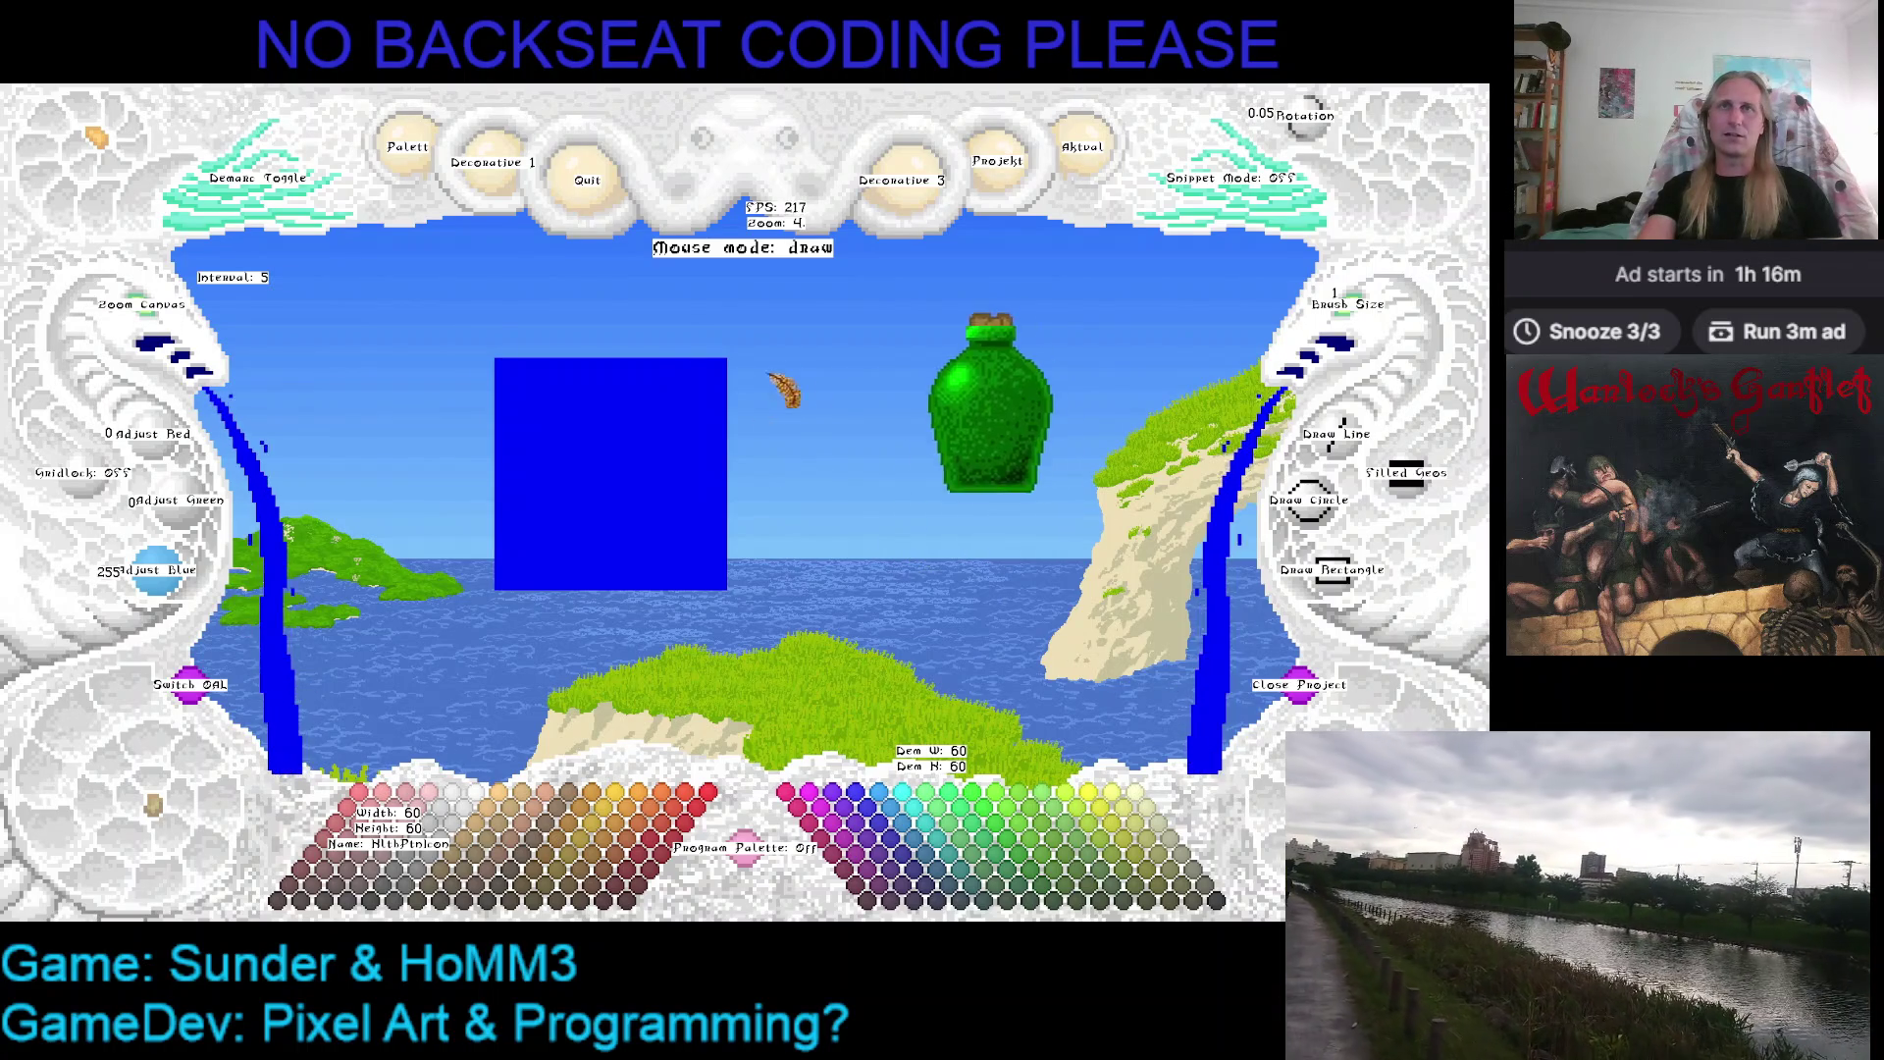
{"action": "scroll", "coordinate": [582, 476], "scroll_direction": "up", "scroll_amount": 1}
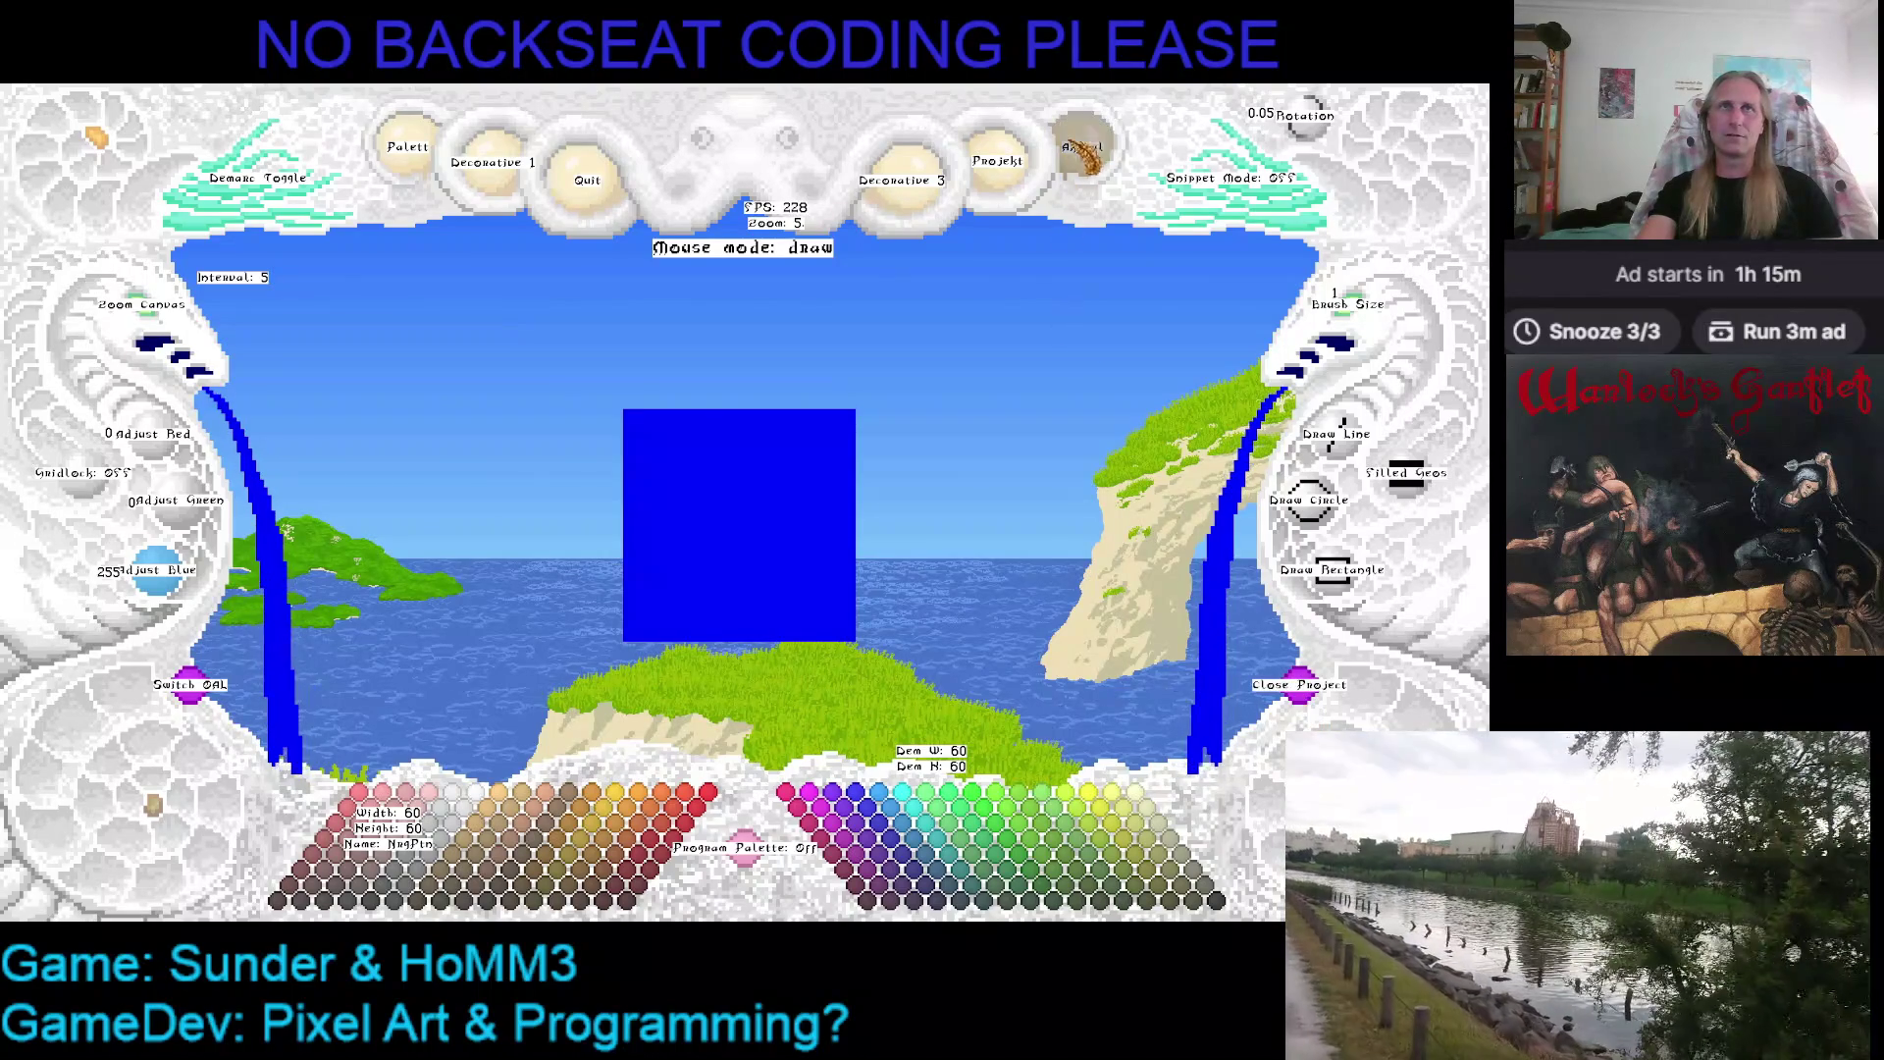
Load a project from the saved list and place its red potion in the scene
{"action": "left_click", "coordinate": [1030, 155]}
{"action": "left_click", "coordinate": [1083, 324]}
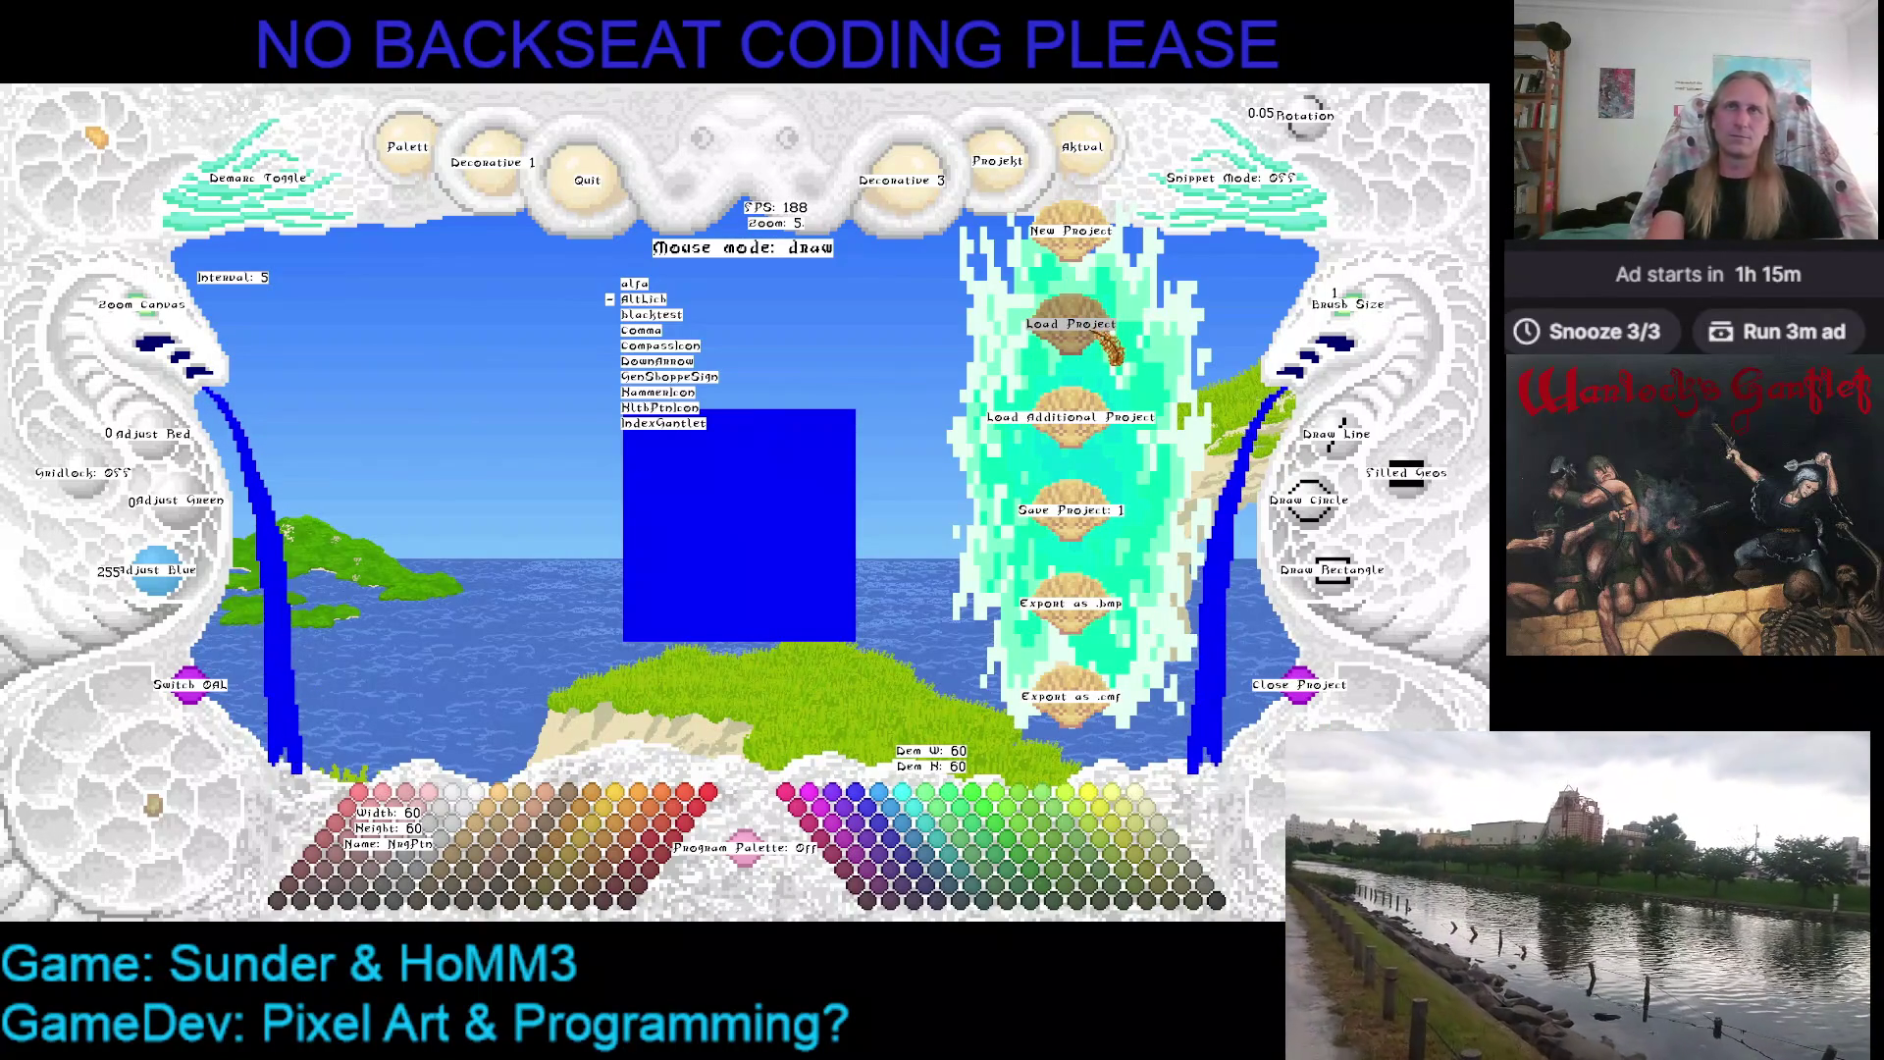
{"action": "key", "text": "Down"}
{"action": "key", "text": "Down"}
{"action": "key", "text": "Down"}
{"action": "key", "text": "Down"}
{"action": "key", "text": "Down"}
{"action": "key", "text": "Down"}
{"action": "key", "text": "Down"}
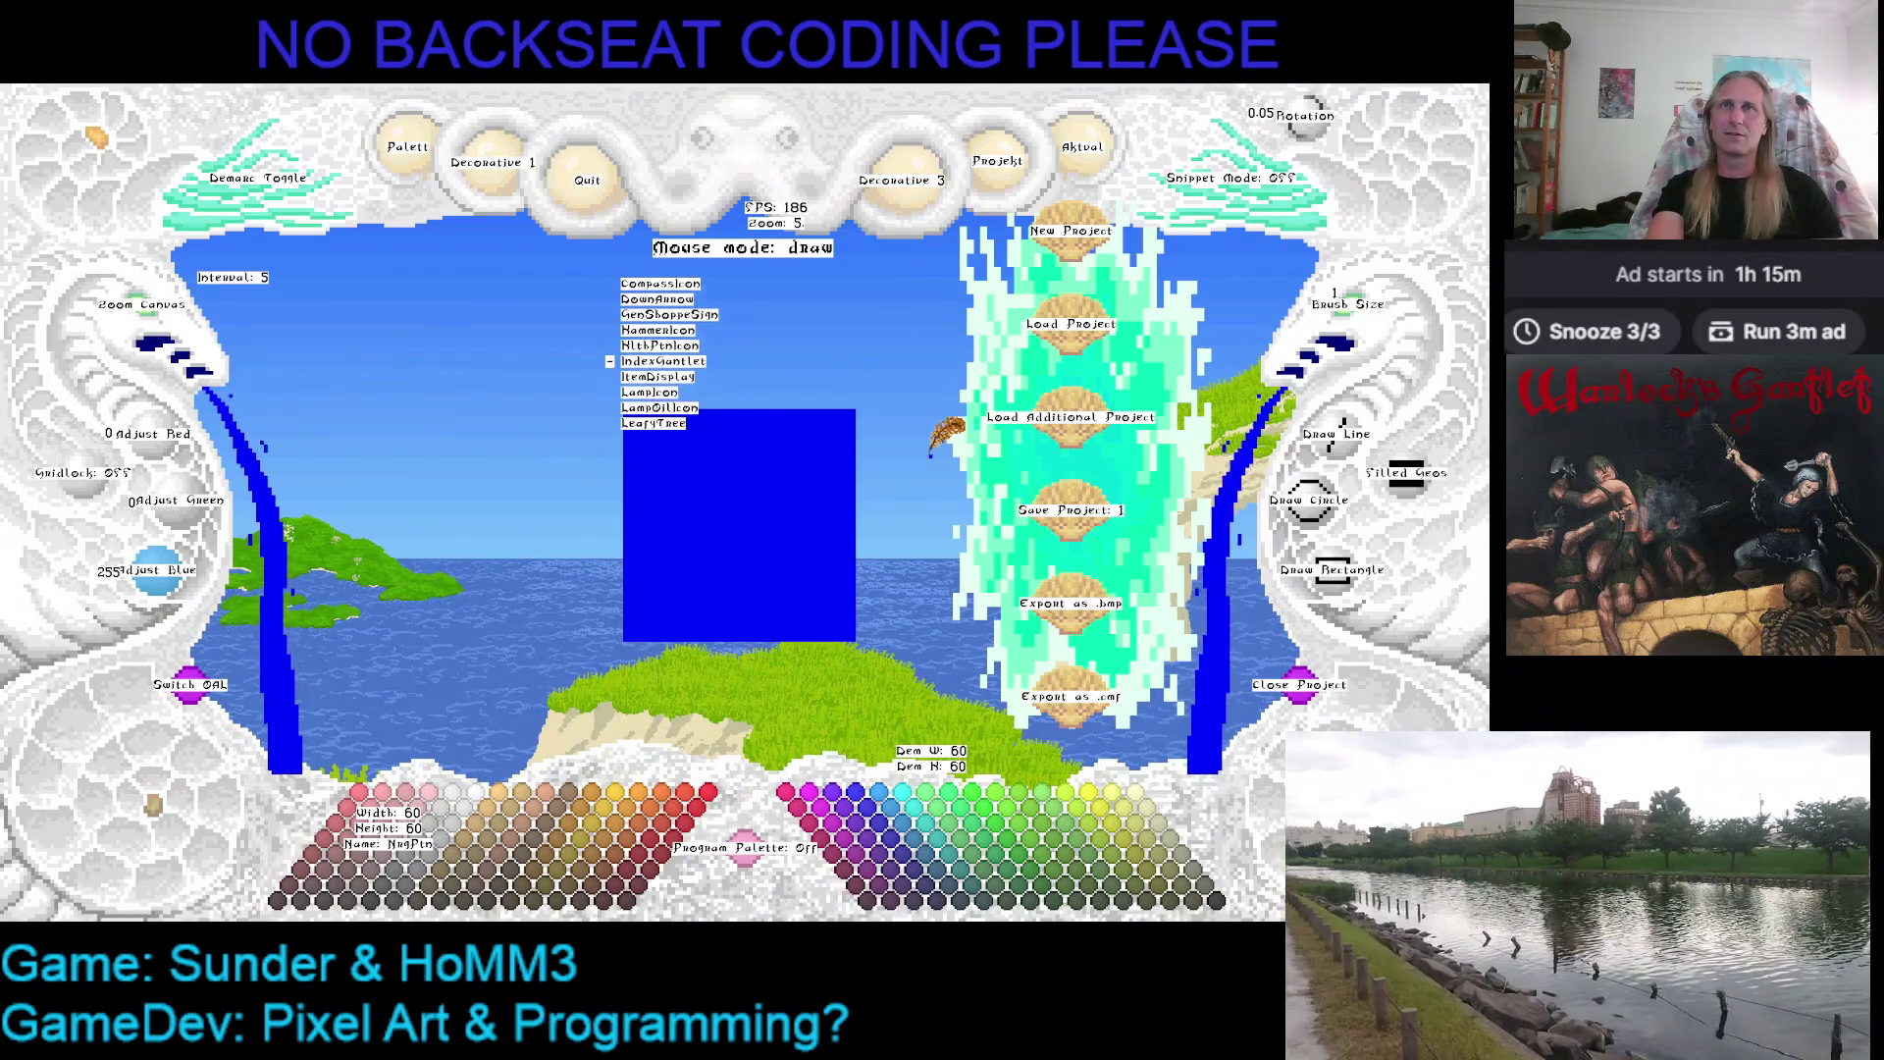
{"action": "key", "text": "Down"}
{"action": "key", "text": "Down"}
{"action": "key", "text": "Down"}
{"action": "key", "text": "Down"}
{"action": "key", "text": "Return"}
{"action": "left_click", "coordinate": [398, 435]}
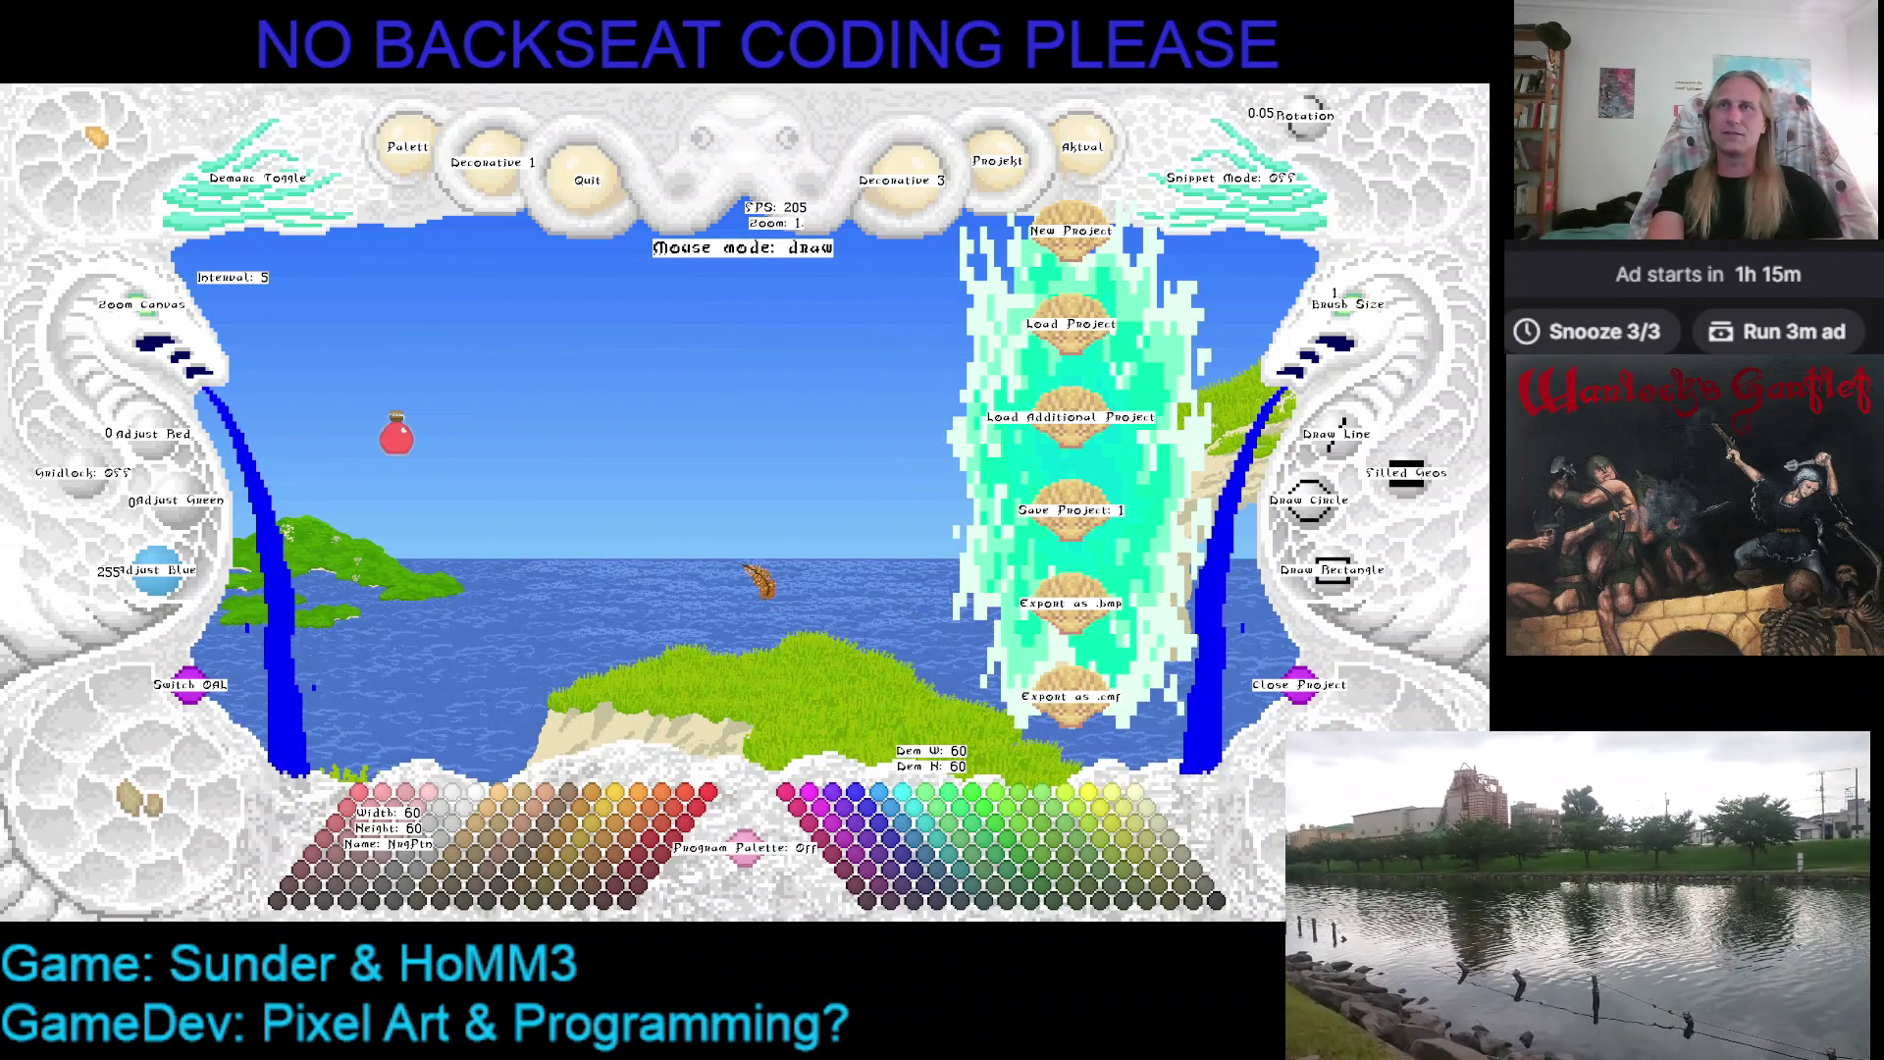
Load the HitPinIcon green potion project alongside it and magnify its canvas
{"action": "left_click", "coordinate": [1083, 443]}
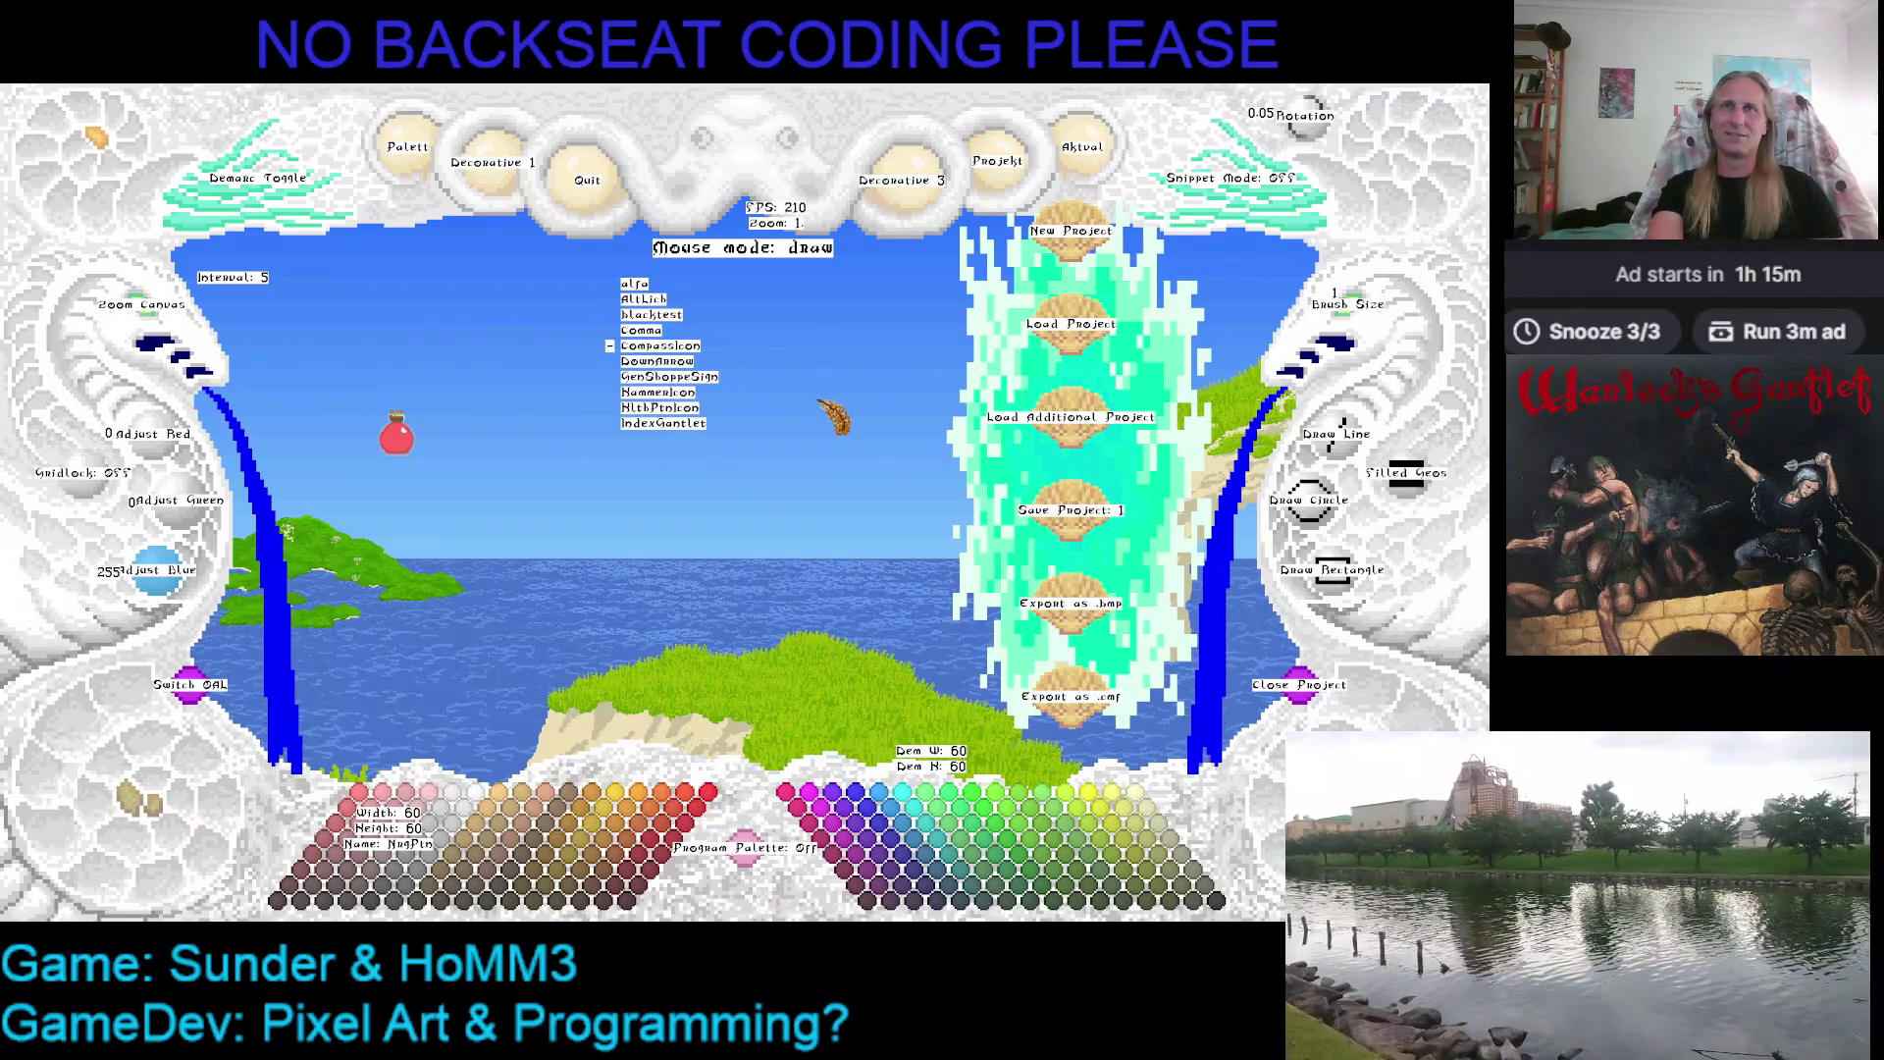
{"action": "key", "text": "Down"}
{"action": "key", "text": "Down"}
{"action": "key", "text": "Down"}
{"action": "key", "text": "Return"}
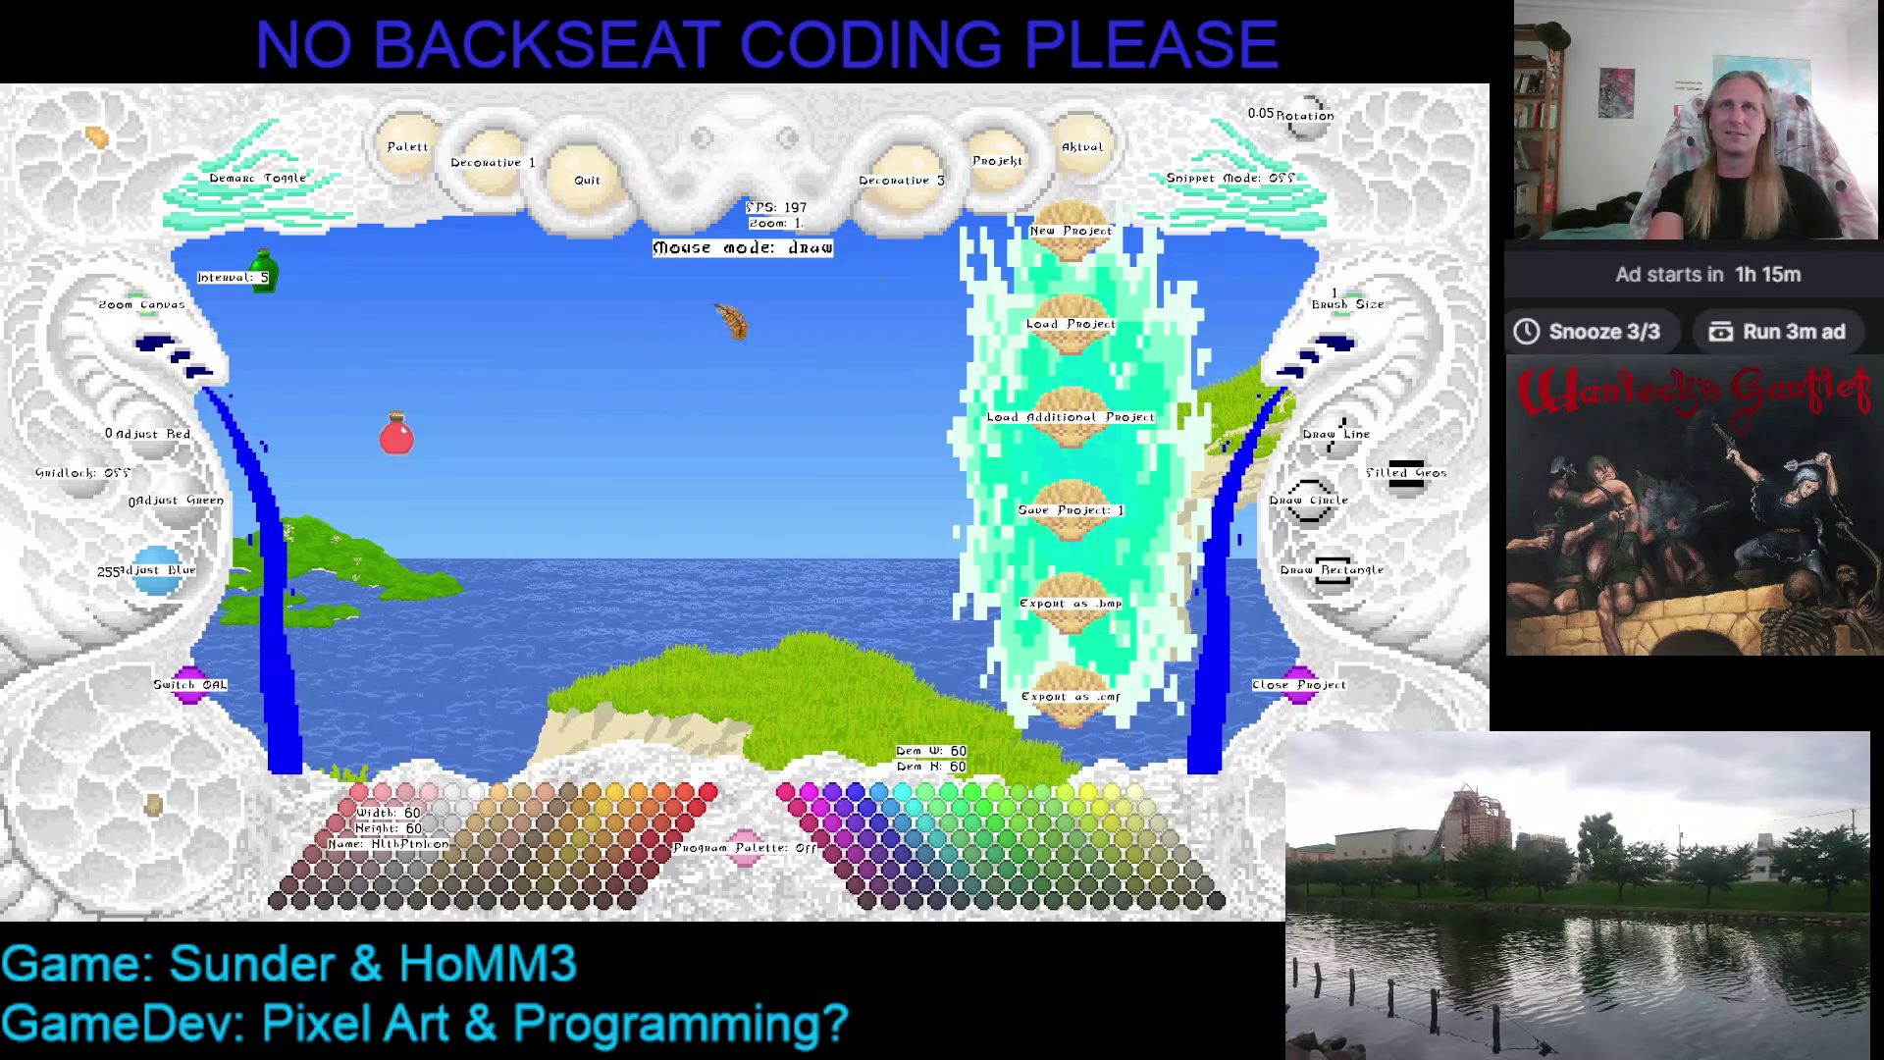
{"action": "left_click", "coordinate": [1016, 281]}
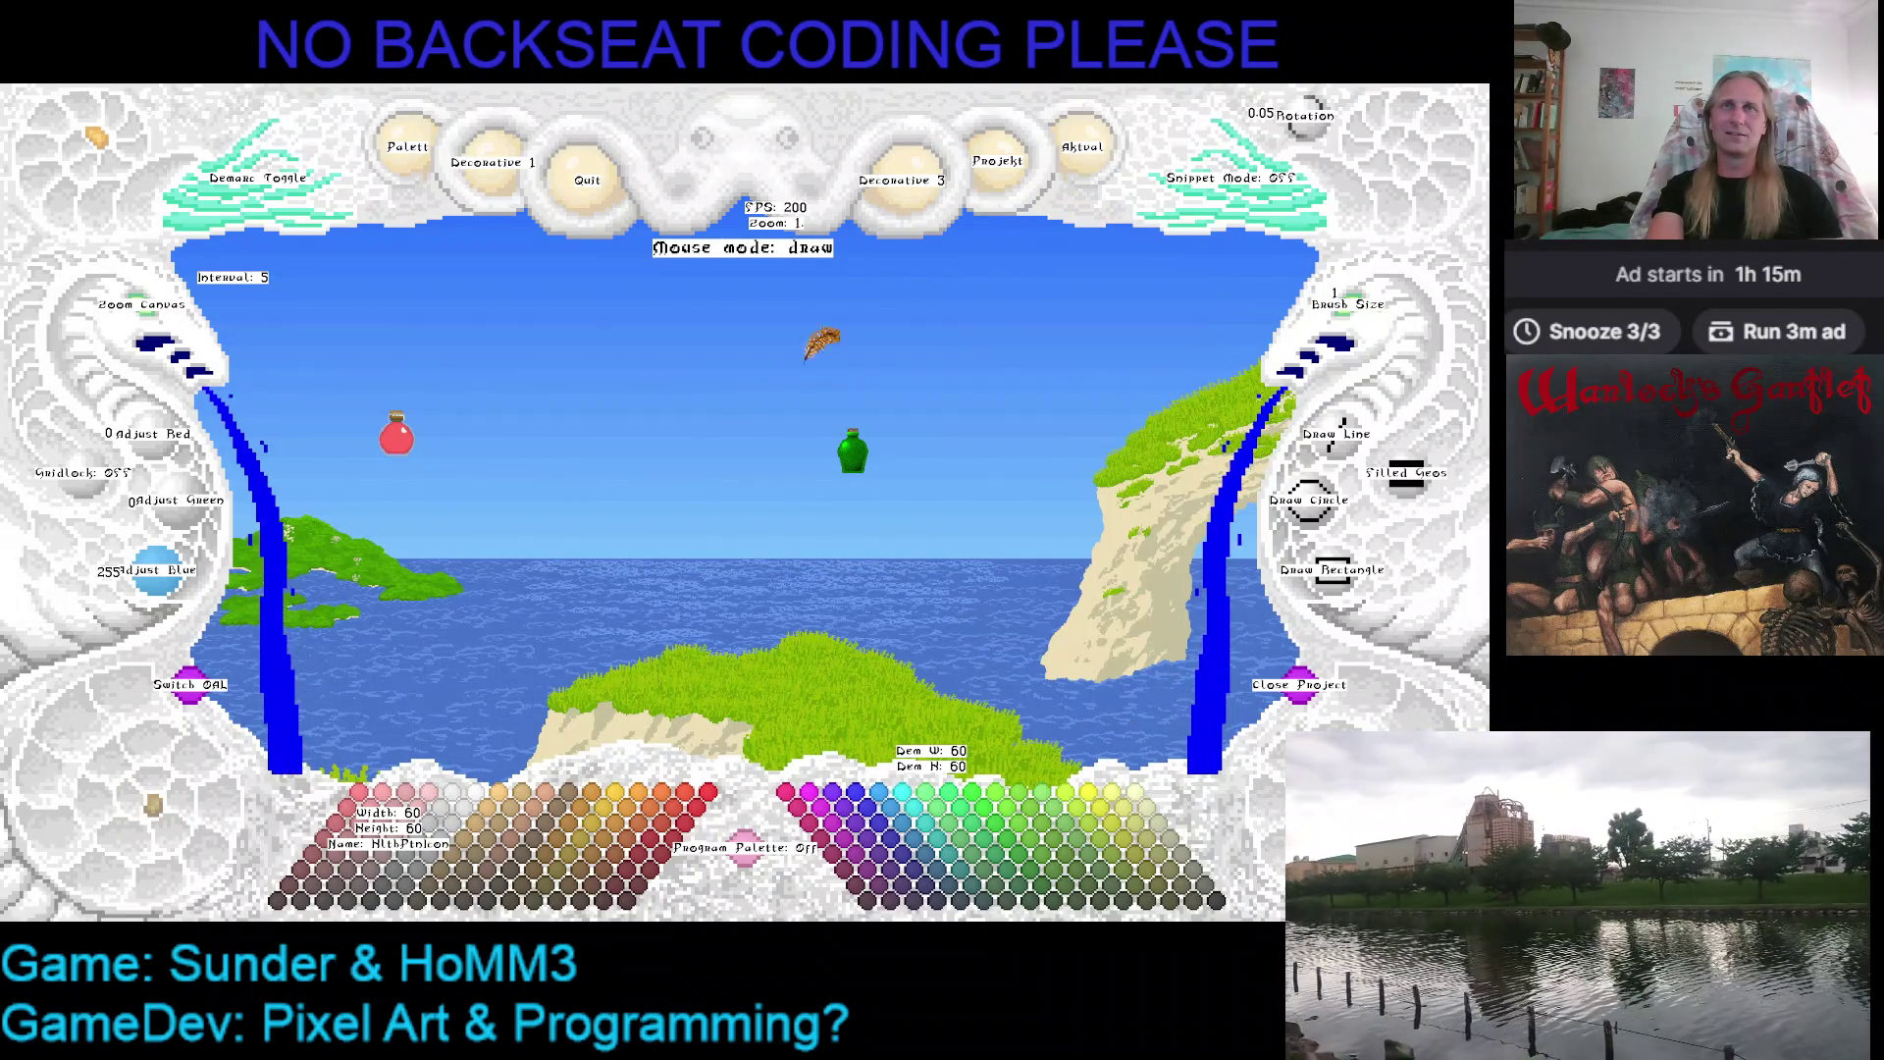
{"action": "left_click", "coordinate": [150, 309]}
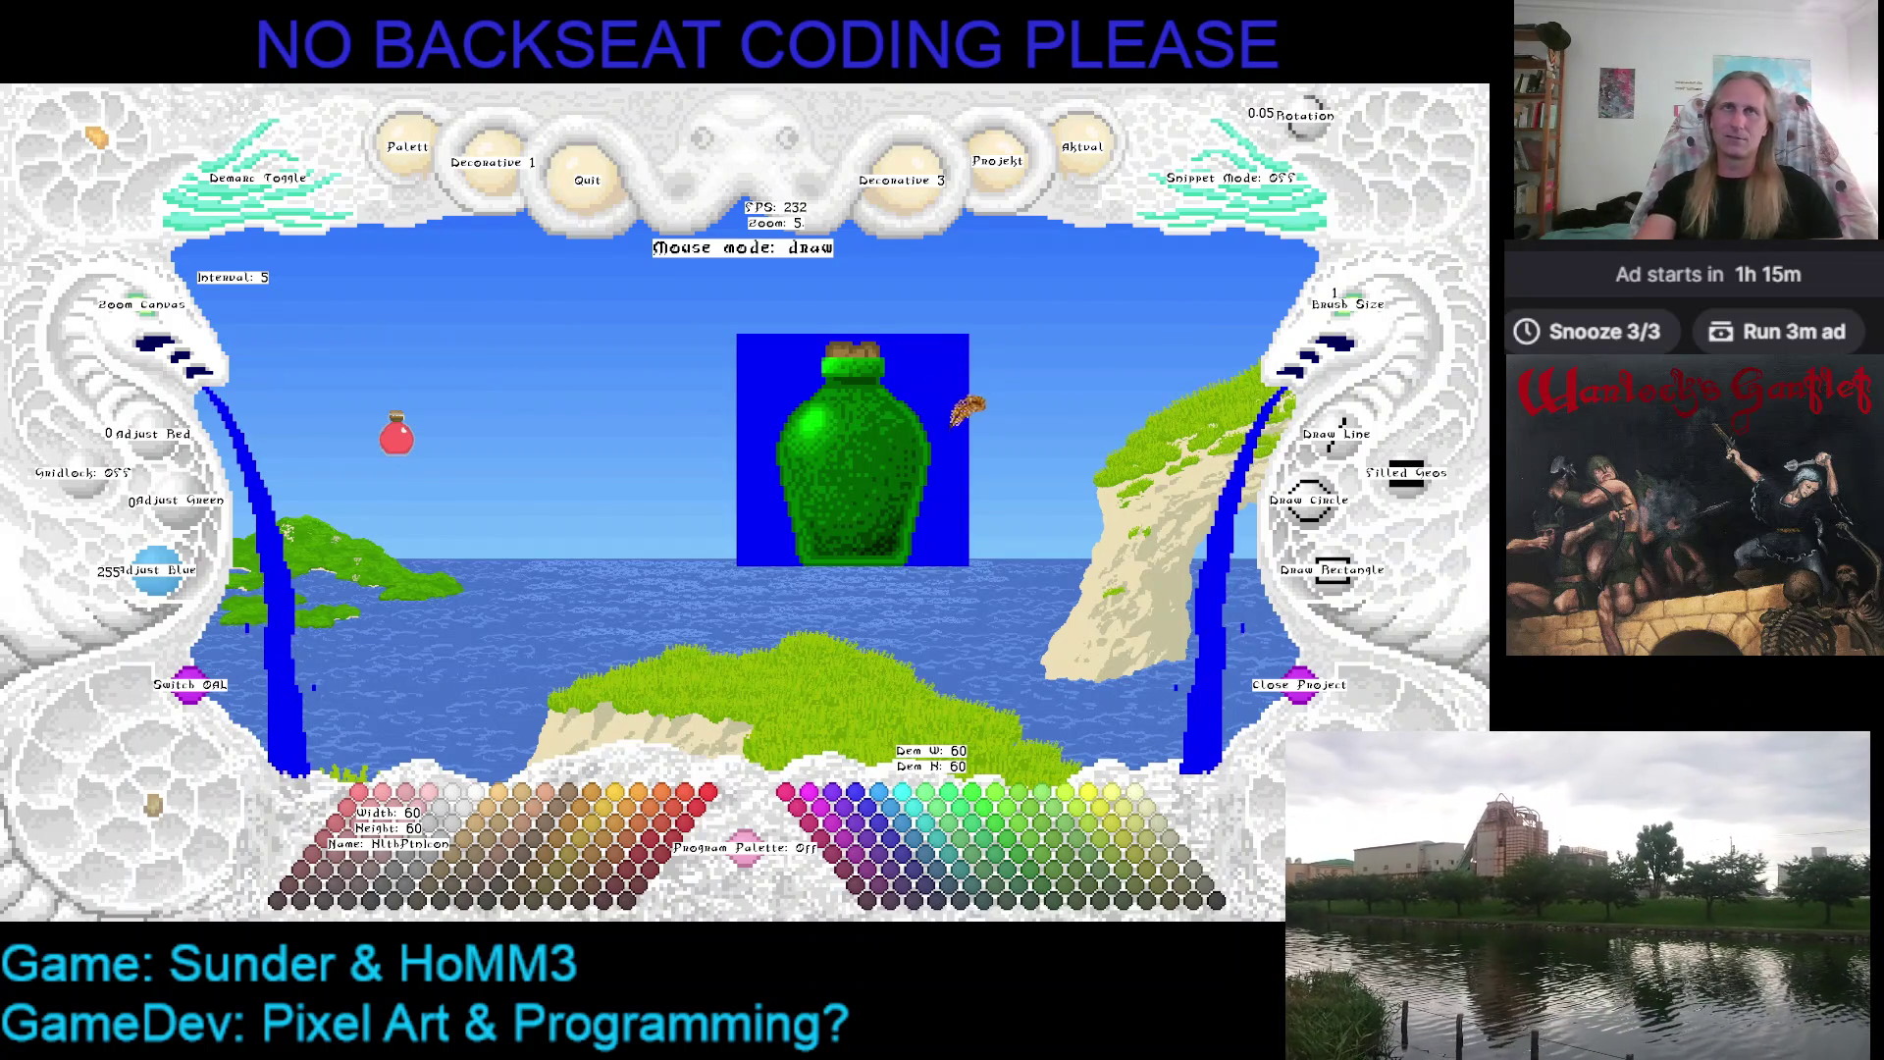
Demark and copy the whole green potion canvas, then reduce its zoom and move it up and right
{"action": "mouse_move", "coordinate": [972, 408]}
{"action": "left_mouse_down"}
{"action": "mouse_move", "coordinate": [1046, 416]}
{"action": "mouse_move", "coordinate": [1041, 438]}
{"action": "left_mouse_up"}
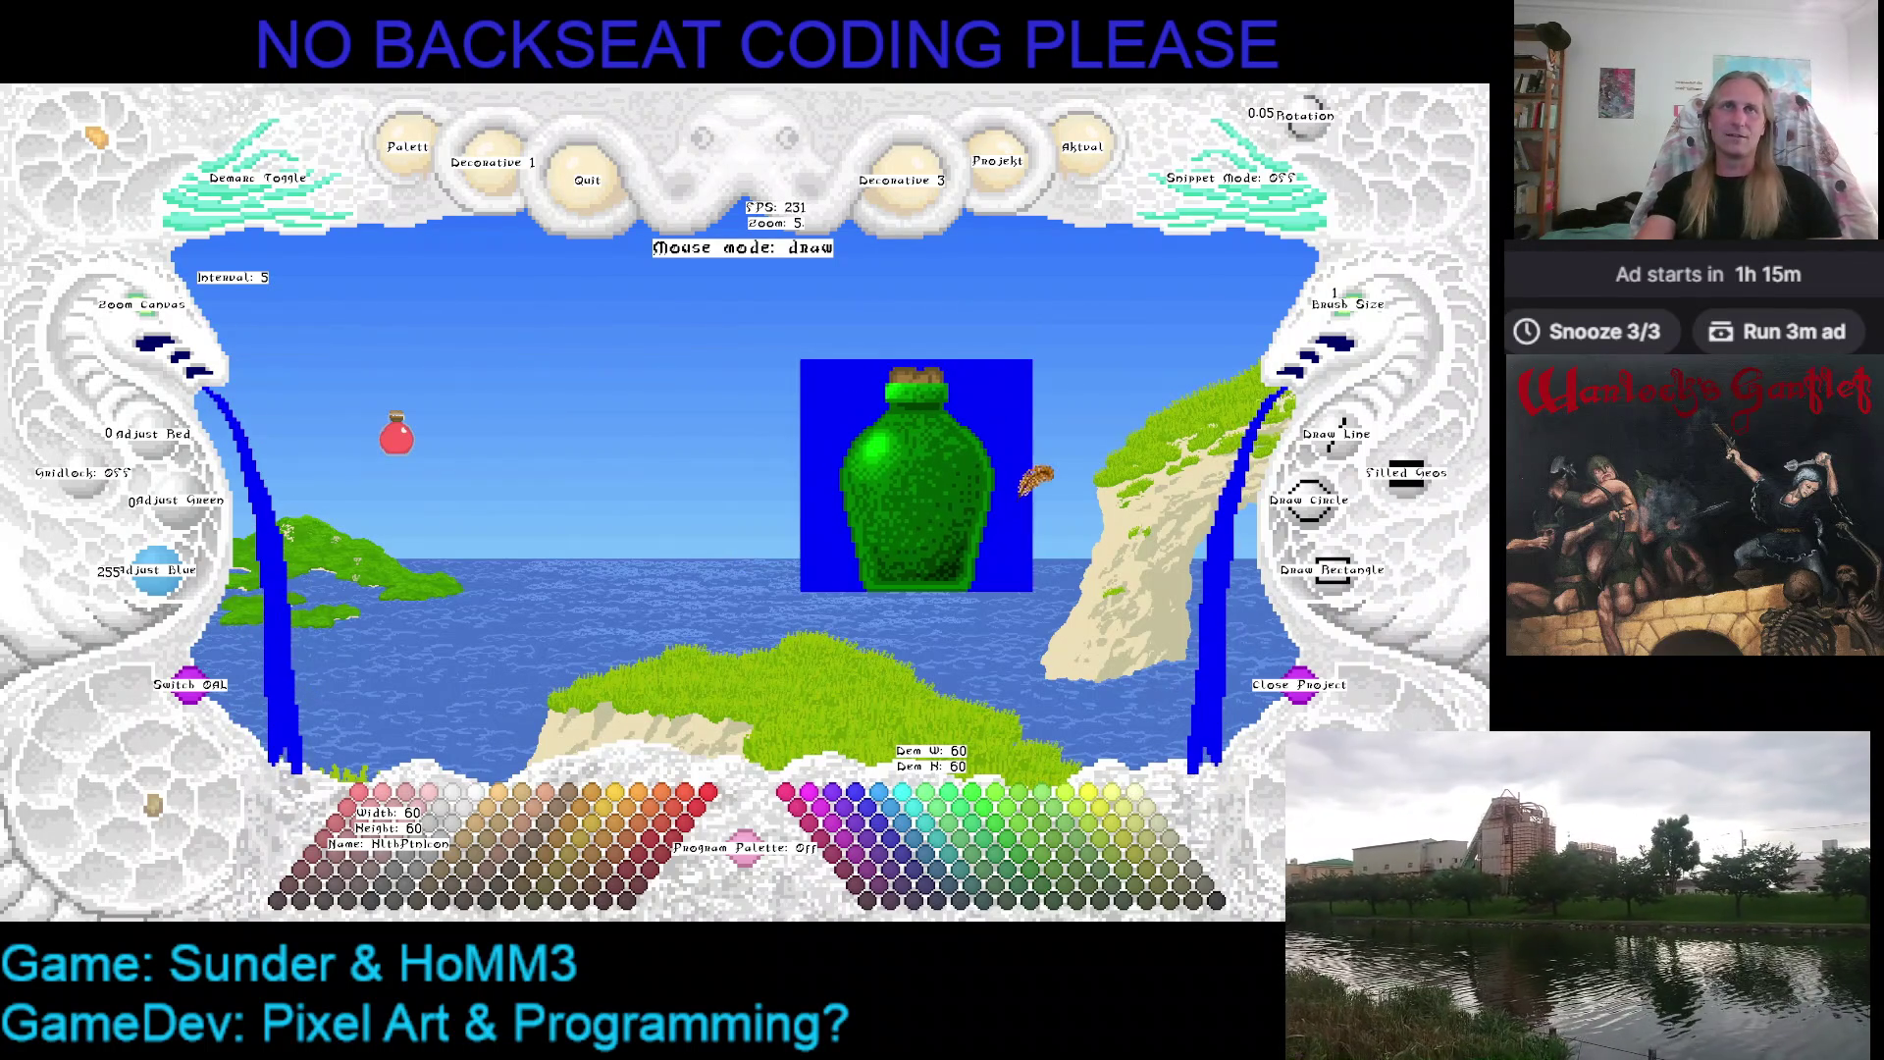
{"action": "left_click", "coordinate": [204, 235]}
{"action": "left_click", "coordinate": [795, 368]}
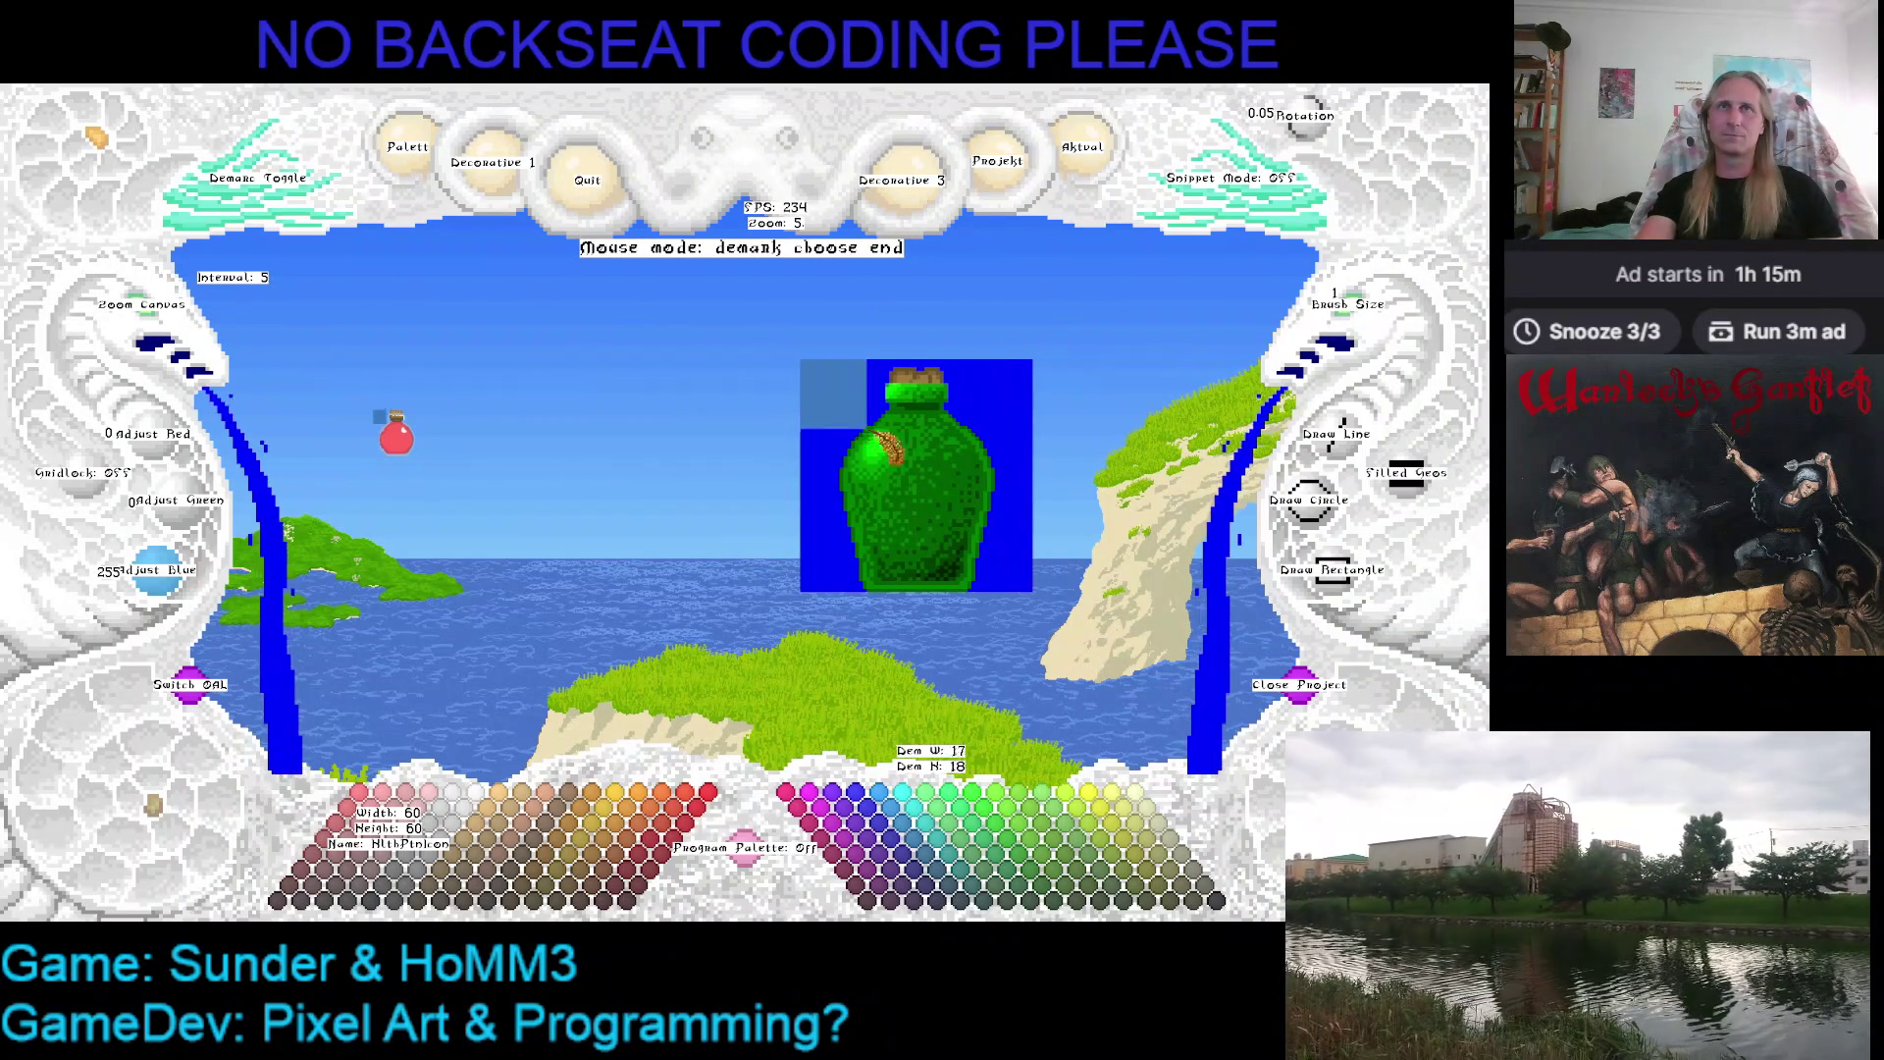
{"action": "left_click", "coordinate": [1098, 631]}
{"action": "key", "text": "ctrl+c"}
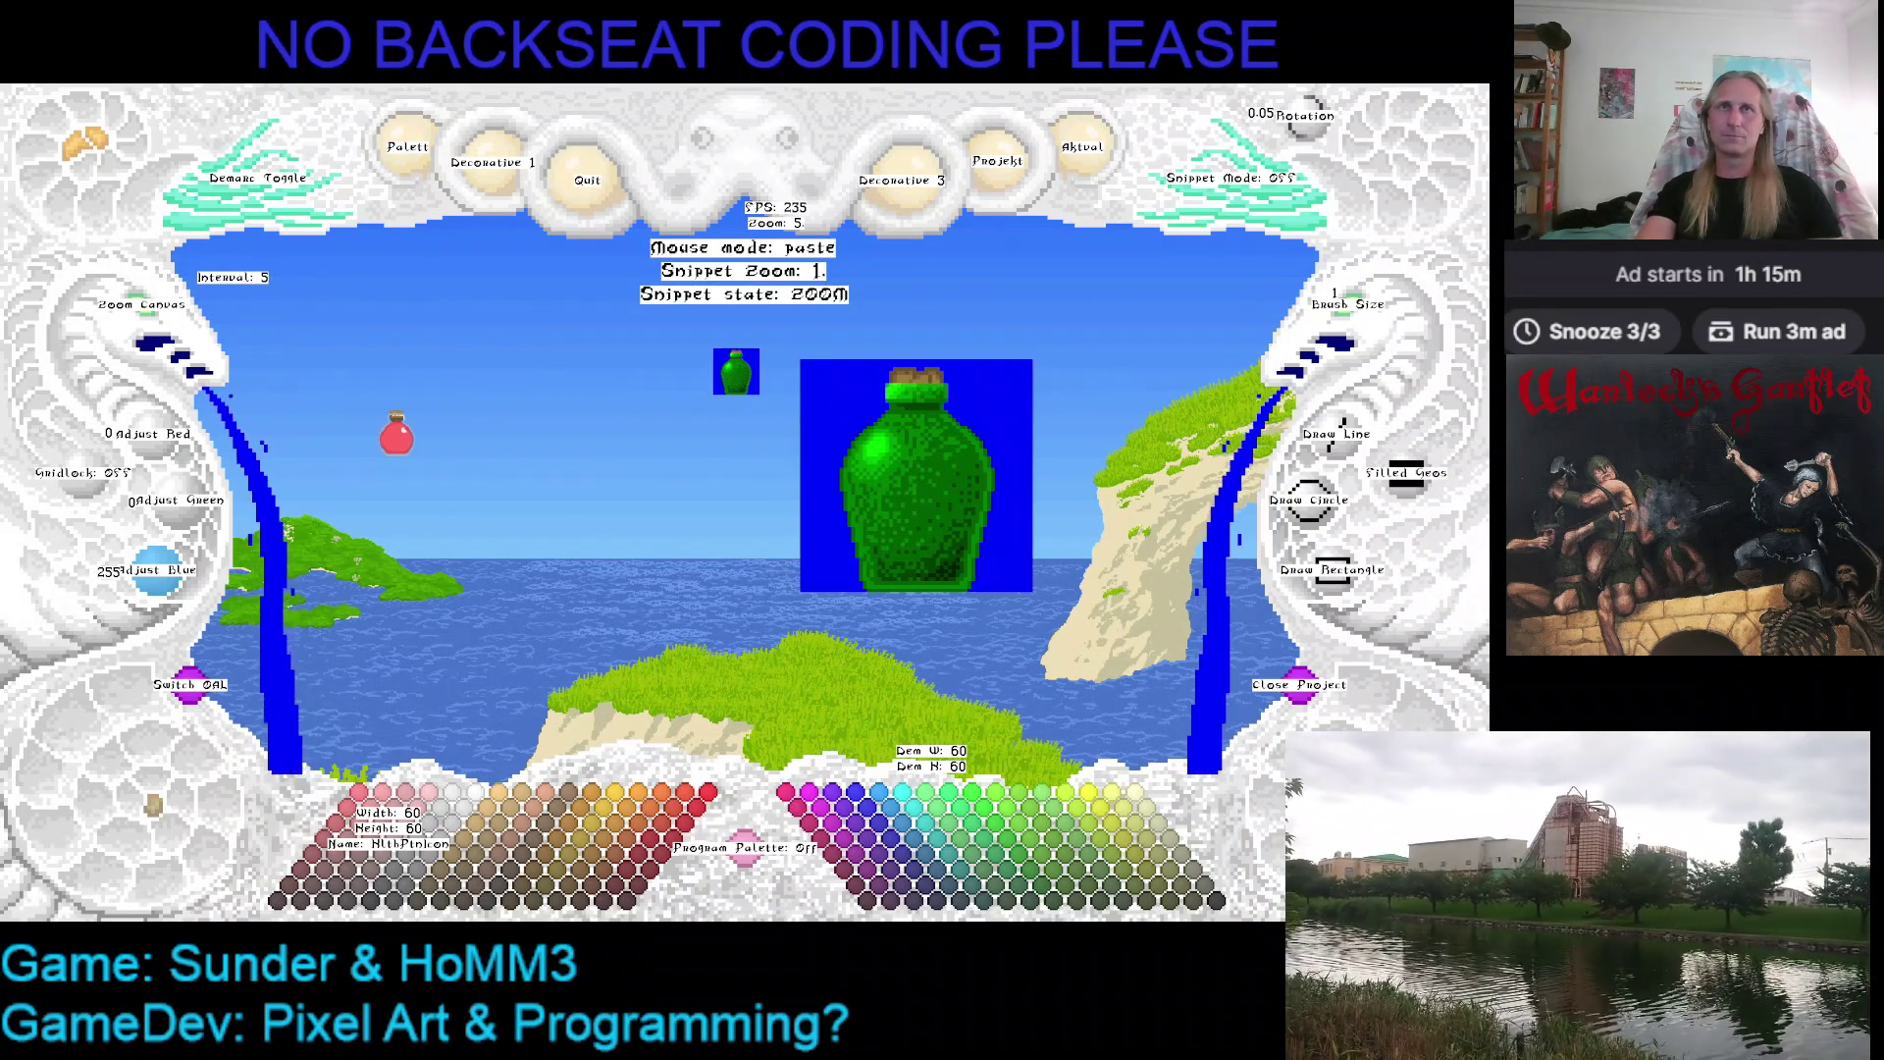
{"action": "key", "text": "Escape"}
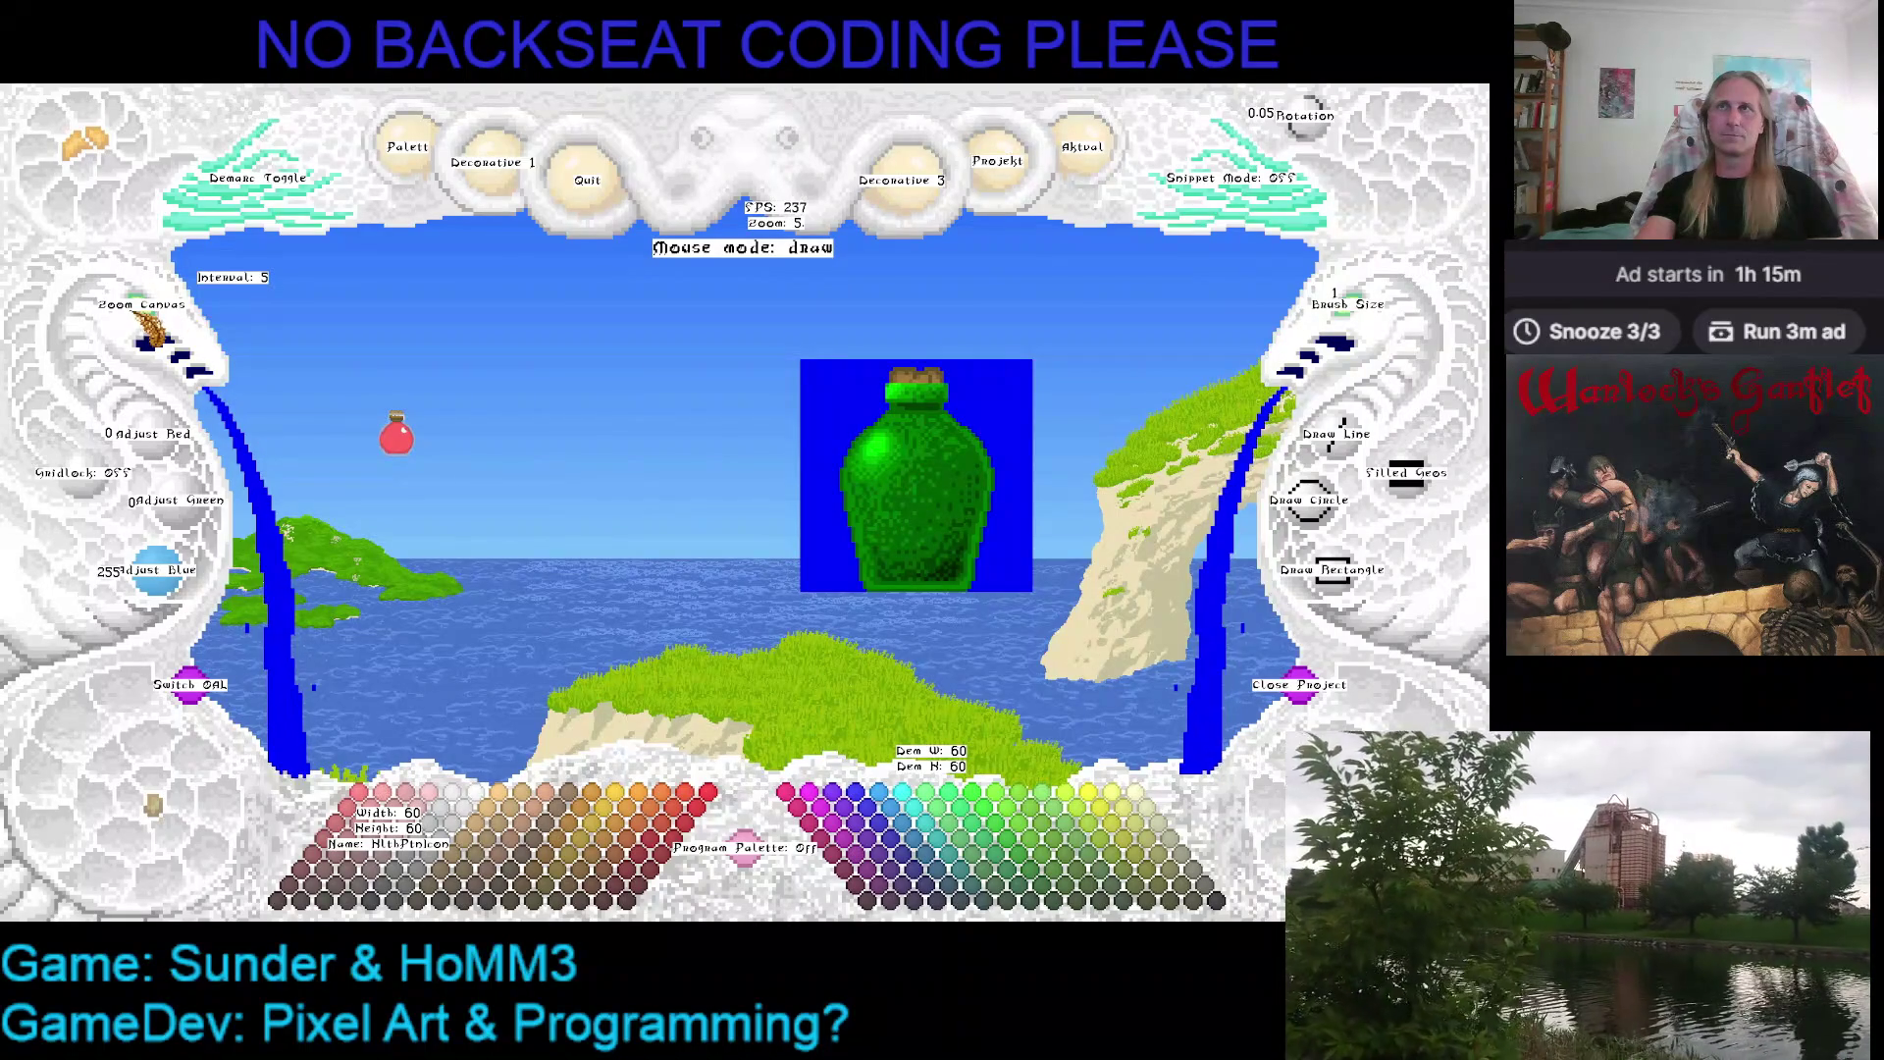
{"action": "left_click", "coordinate": [147, 317]}
{"action": "left_click_drag", "start_coordinate": [829, 561], "coordinate": [960, 508]}
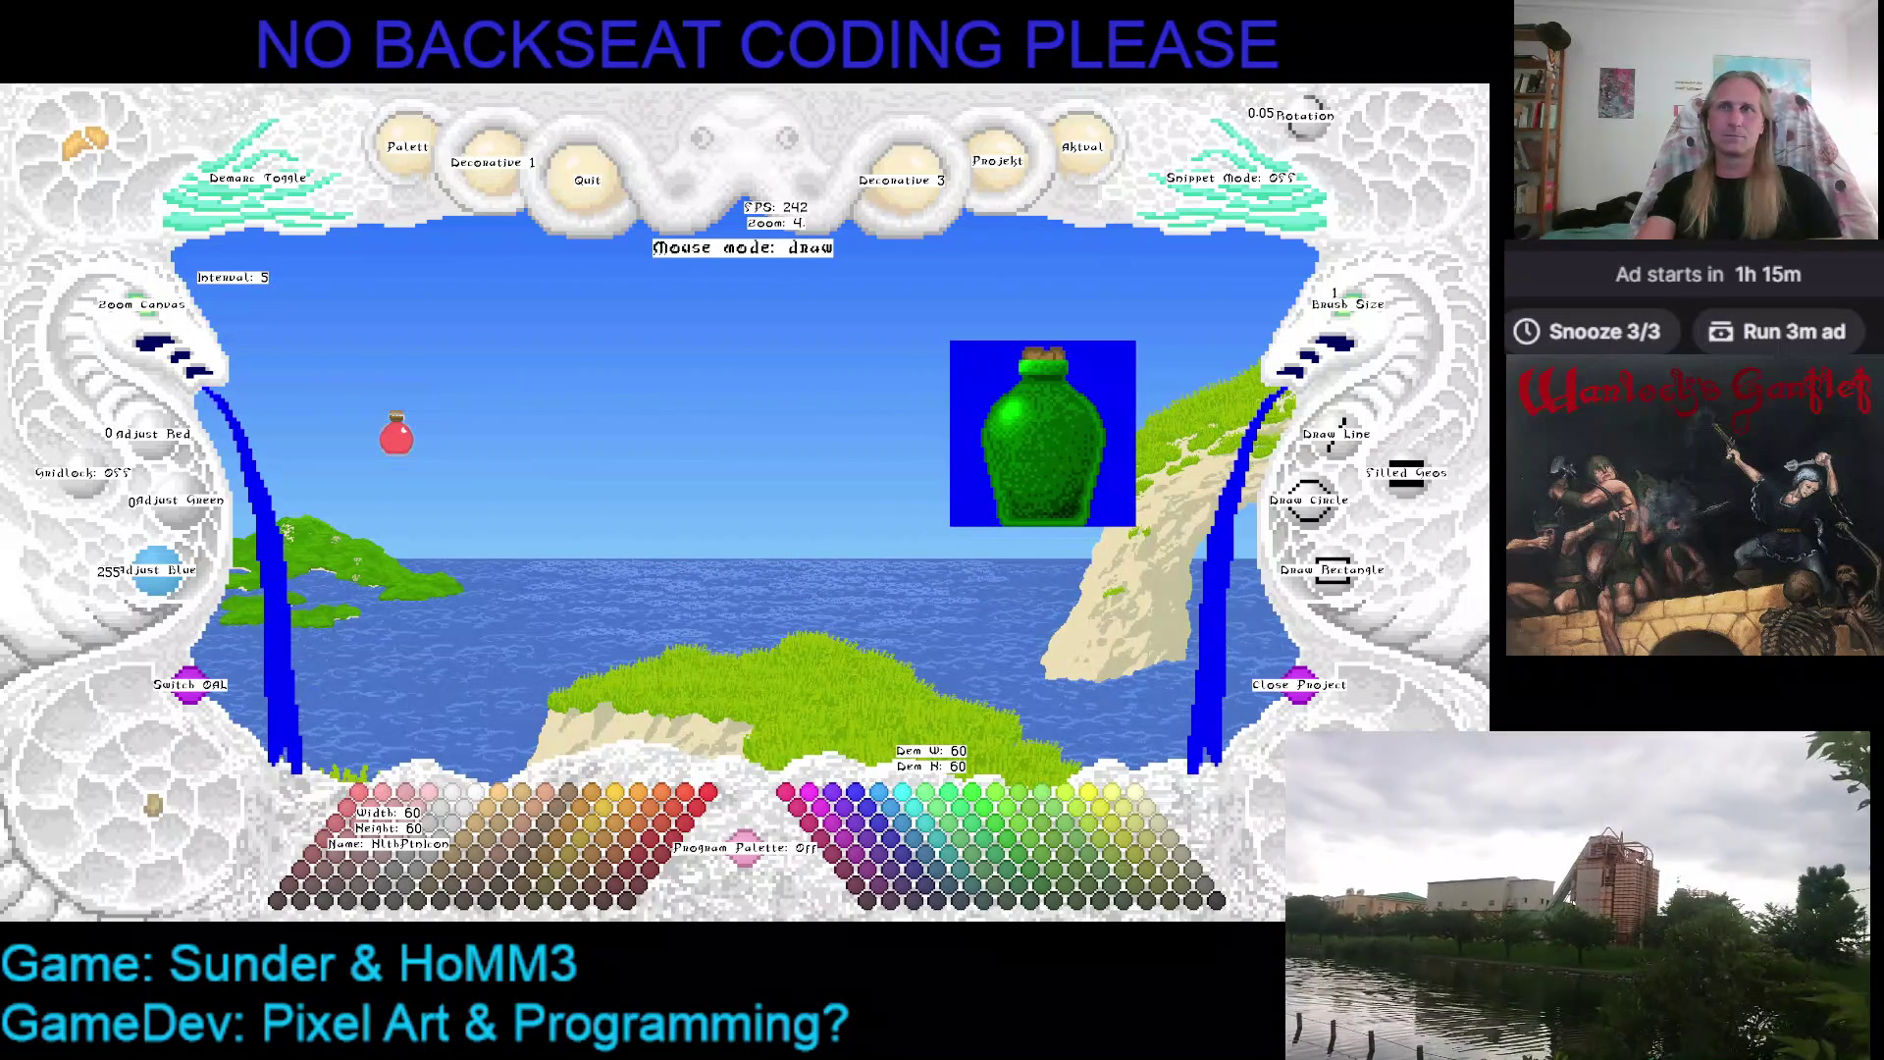
Toggle the green canvas visibility, cancel the paste and fill the red potion canvas solid blue
{"action": "key", "text": "Escape"}
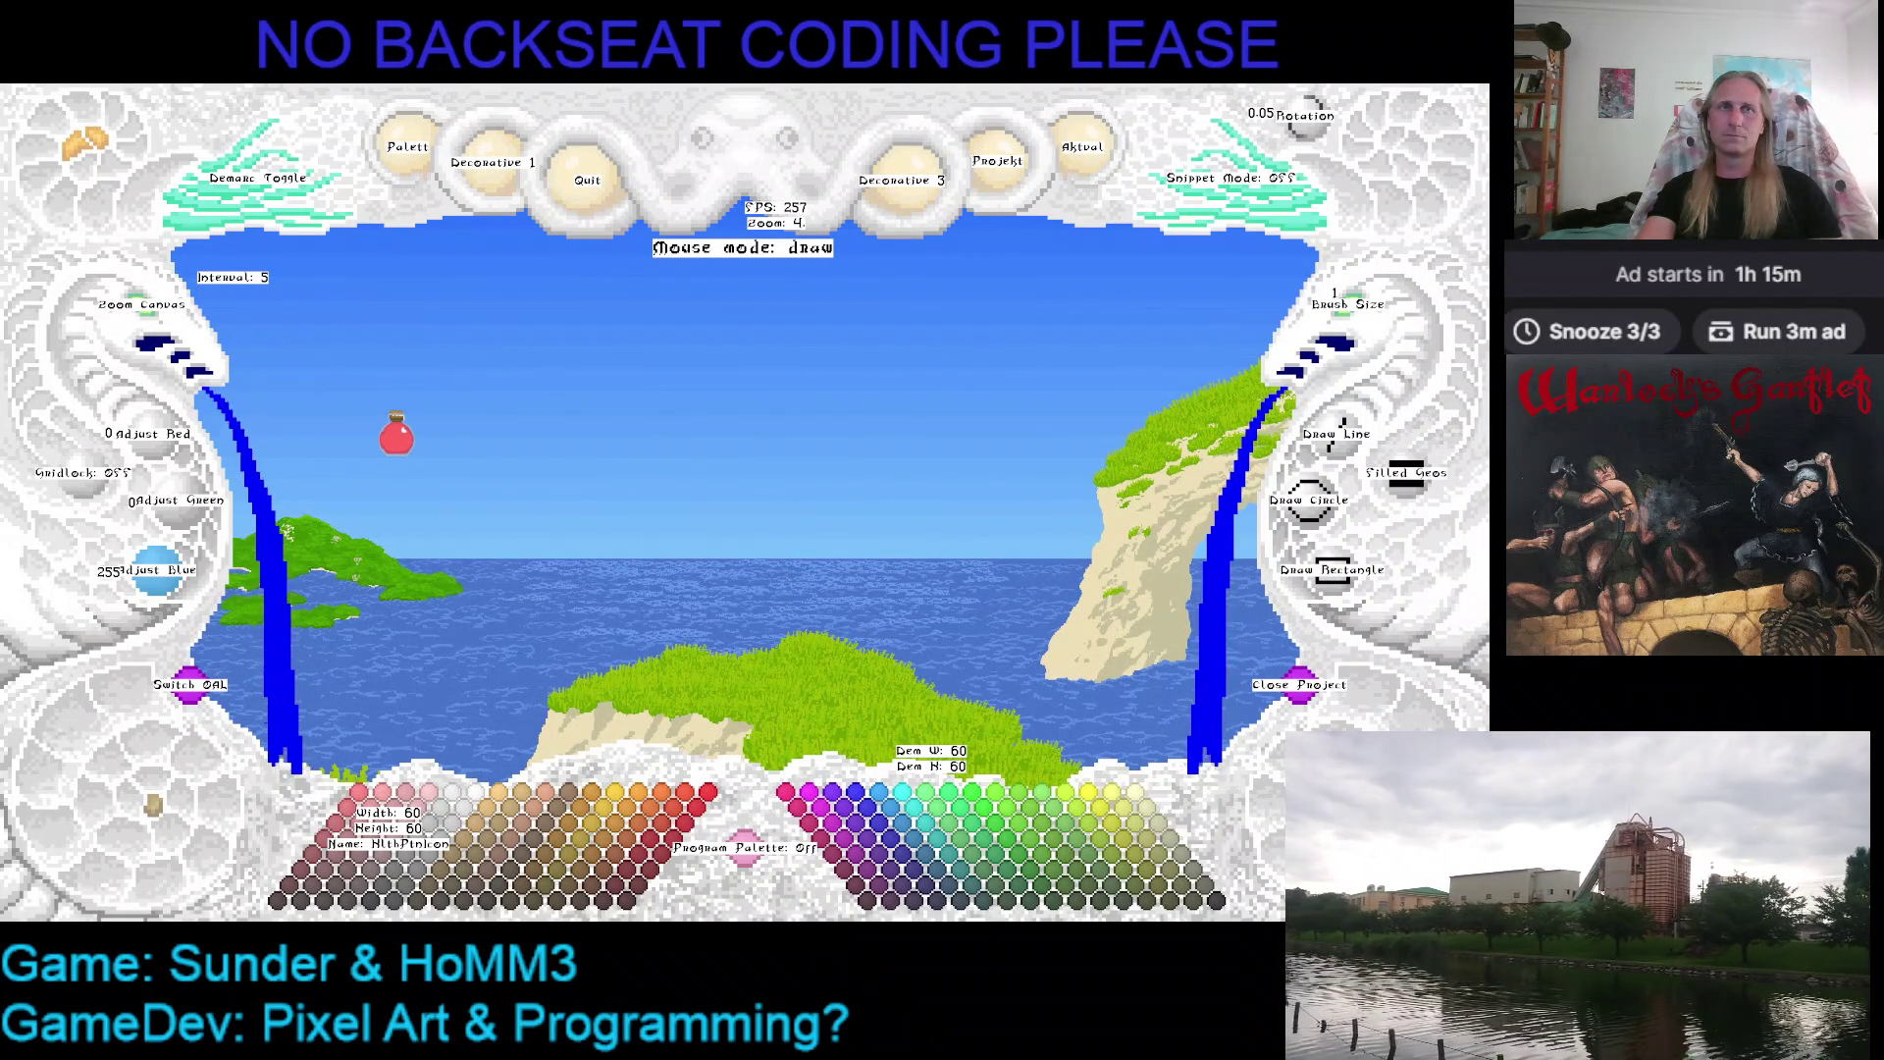
{"action": "key", "text": "Escape"}
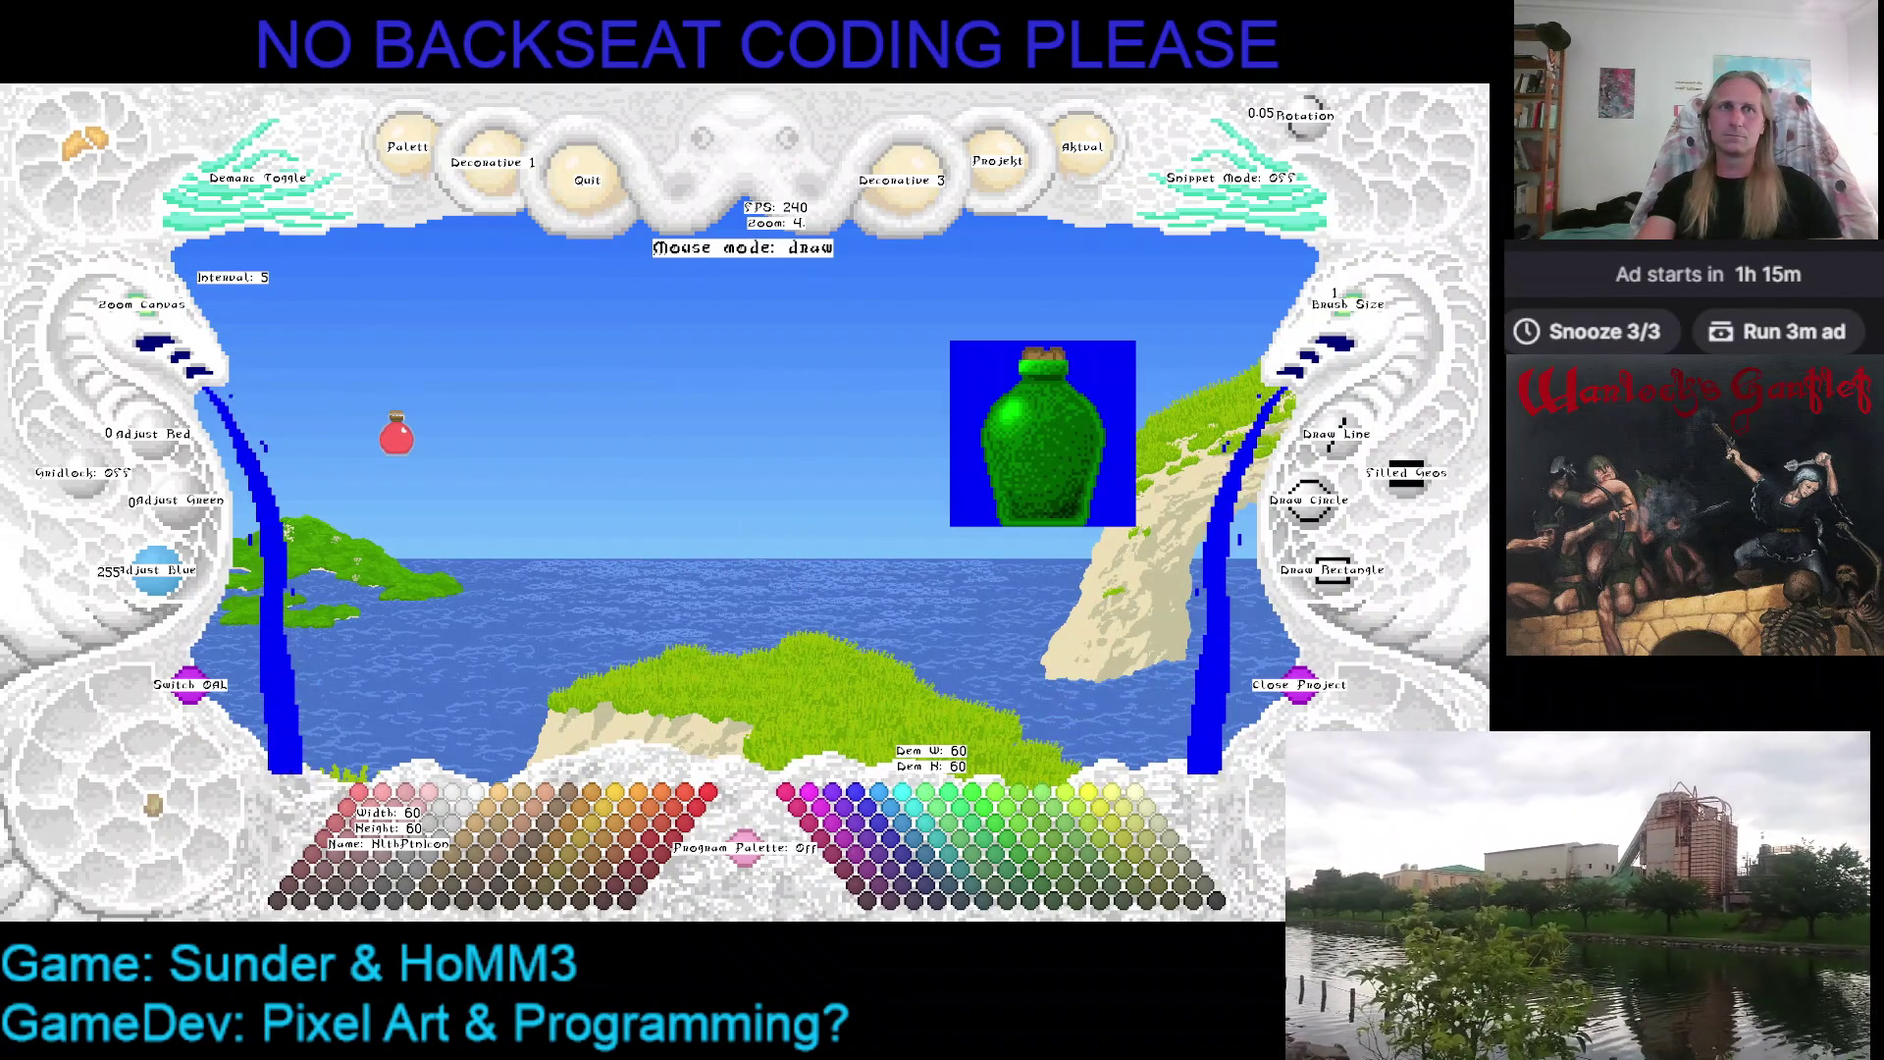
{"action": "key", "text": "Escape"}
{"action": "key", "text": "Escape"}
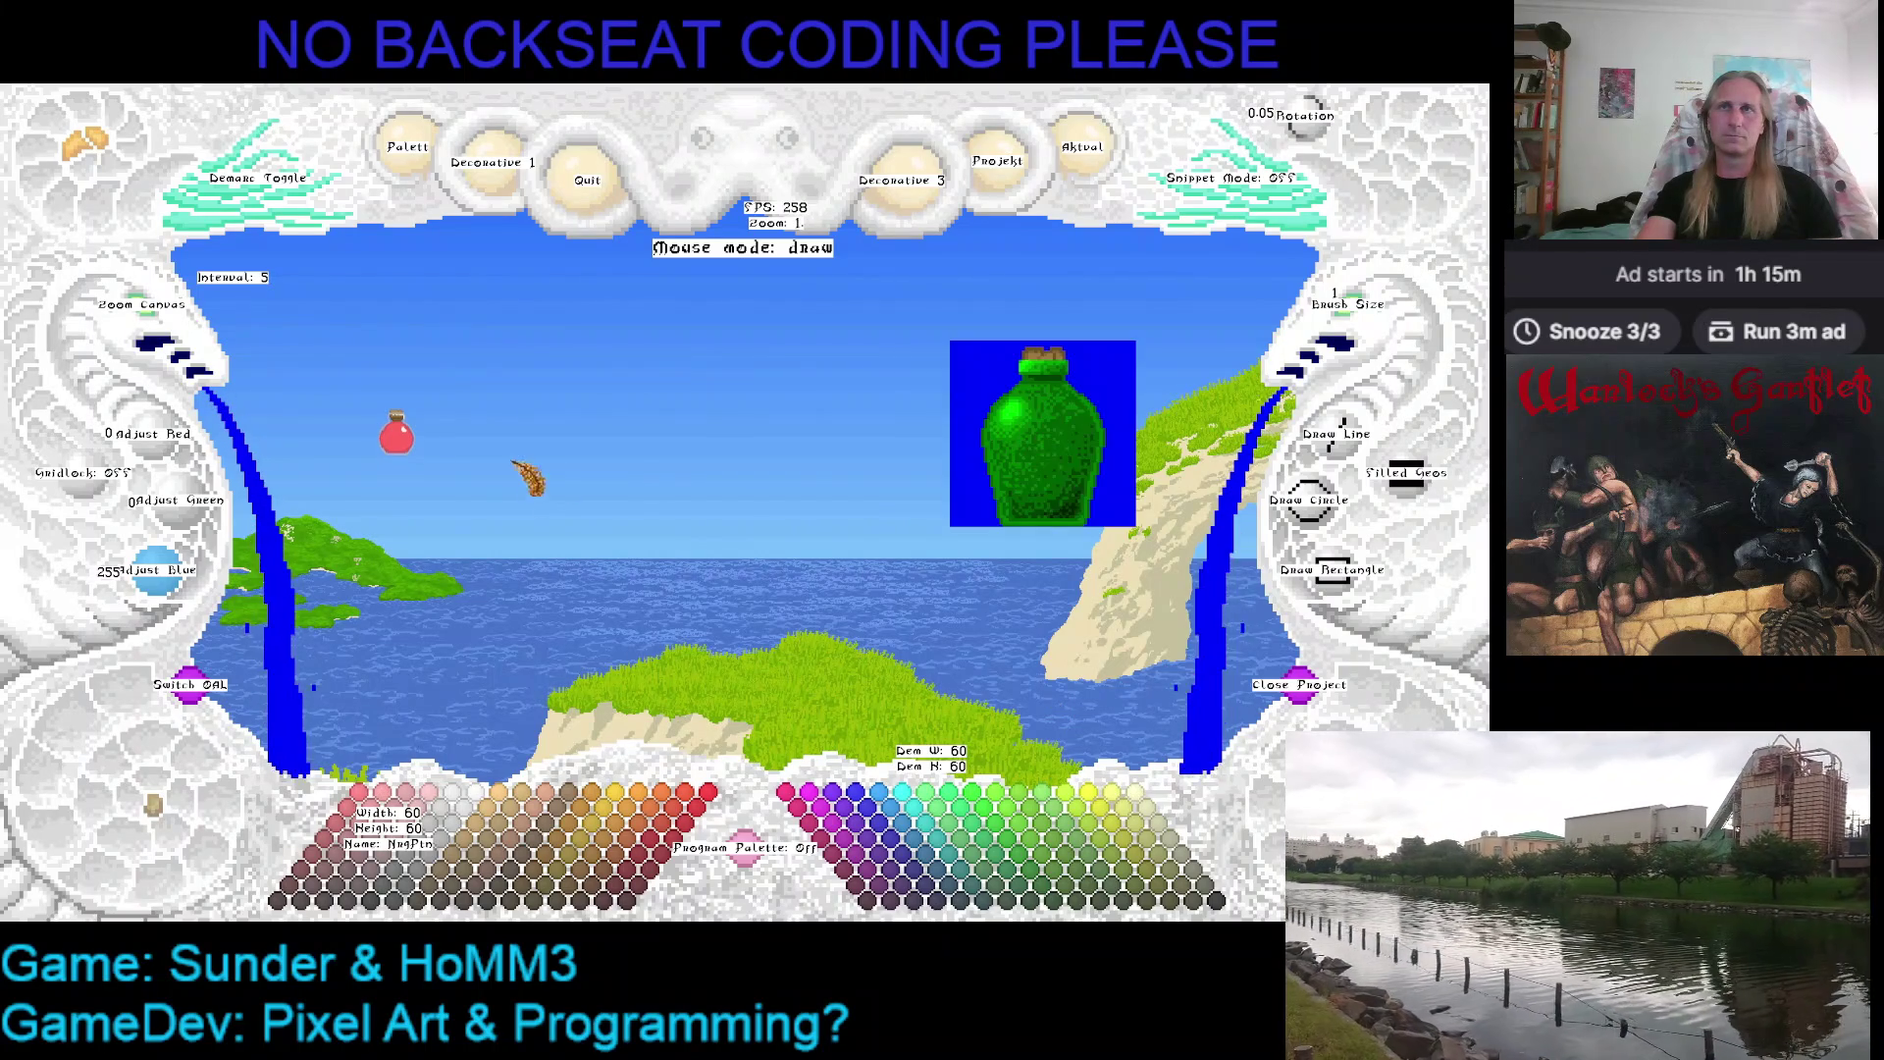
{"action": "scroll", "coordinate": [526, 471], "scroll_direction": "up", "scroll_amount": 2}
{"action": "scroll", "coordinate": [170, 328], "scroll_direction": "up", "scroll_amount": 2}
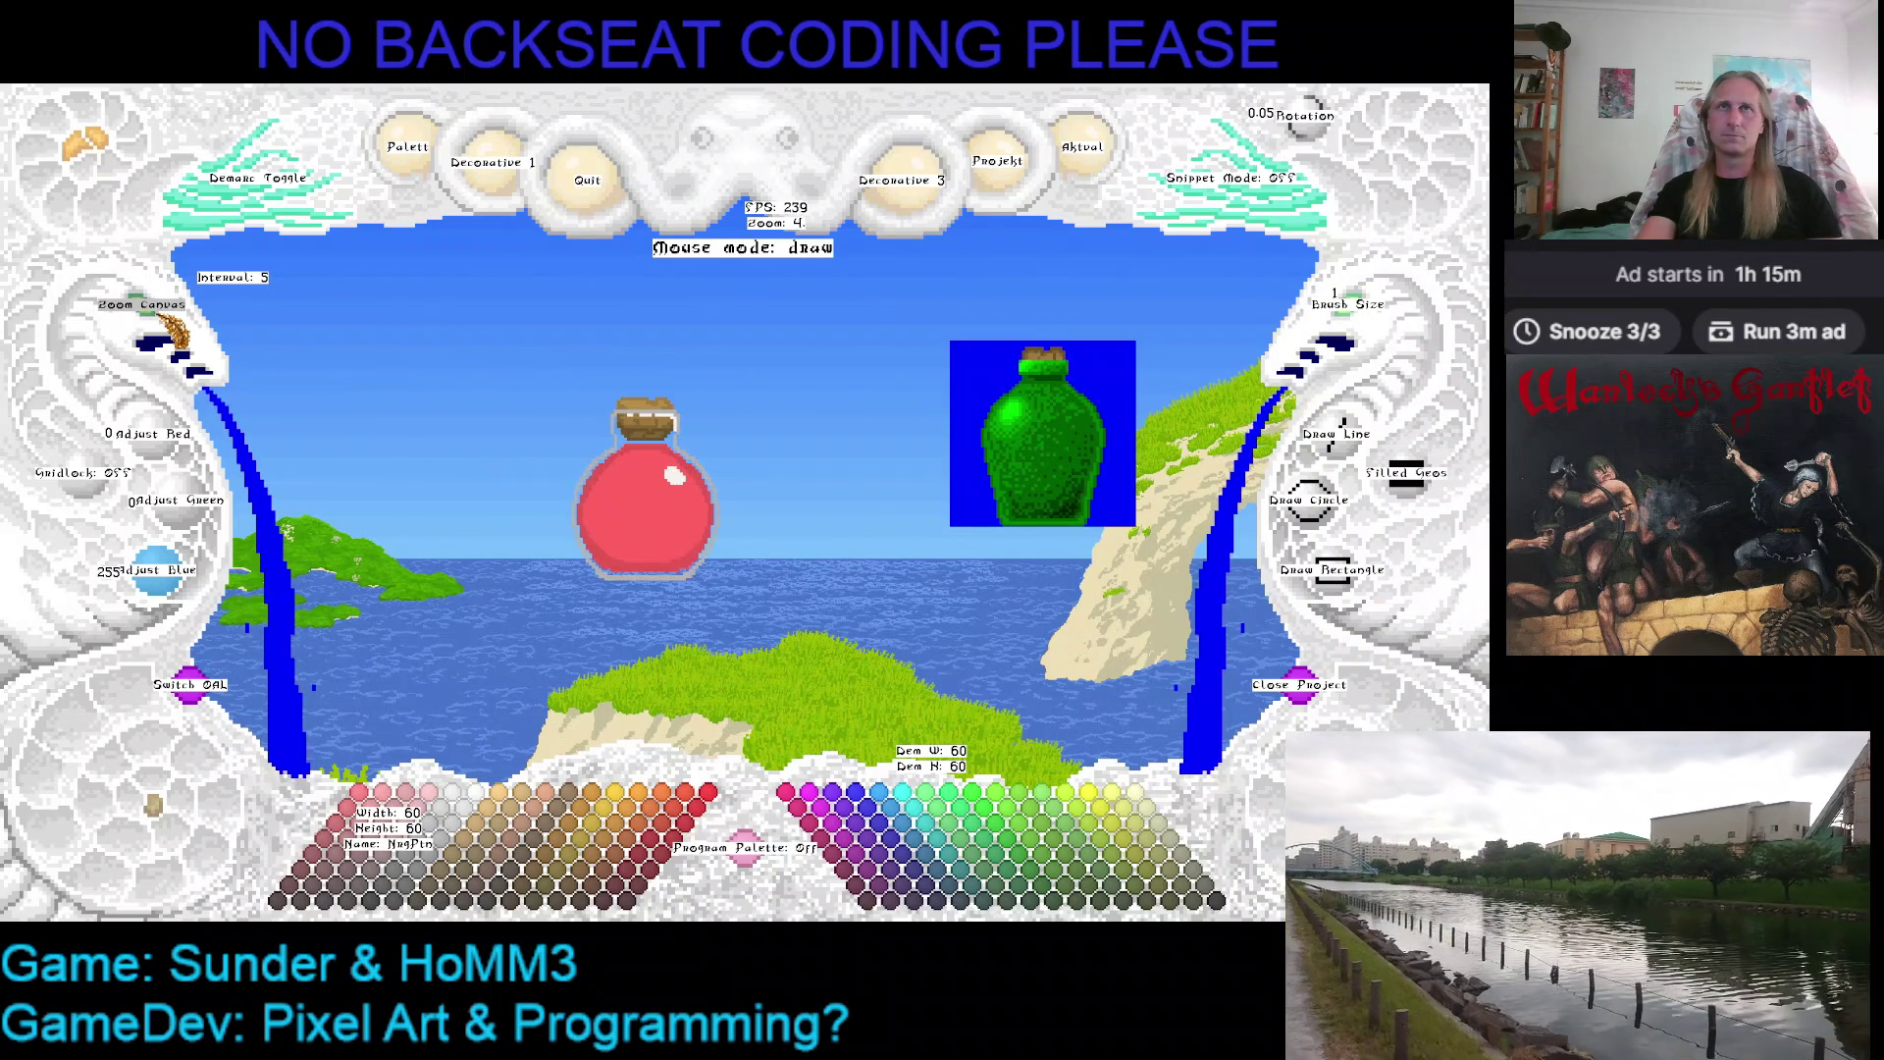
{"action": "key", "text": "ctrl+v"}
{"action": "scroll", "coordinate": [560, 393], "scroll_direction": "up", "scroll_amount": 3}
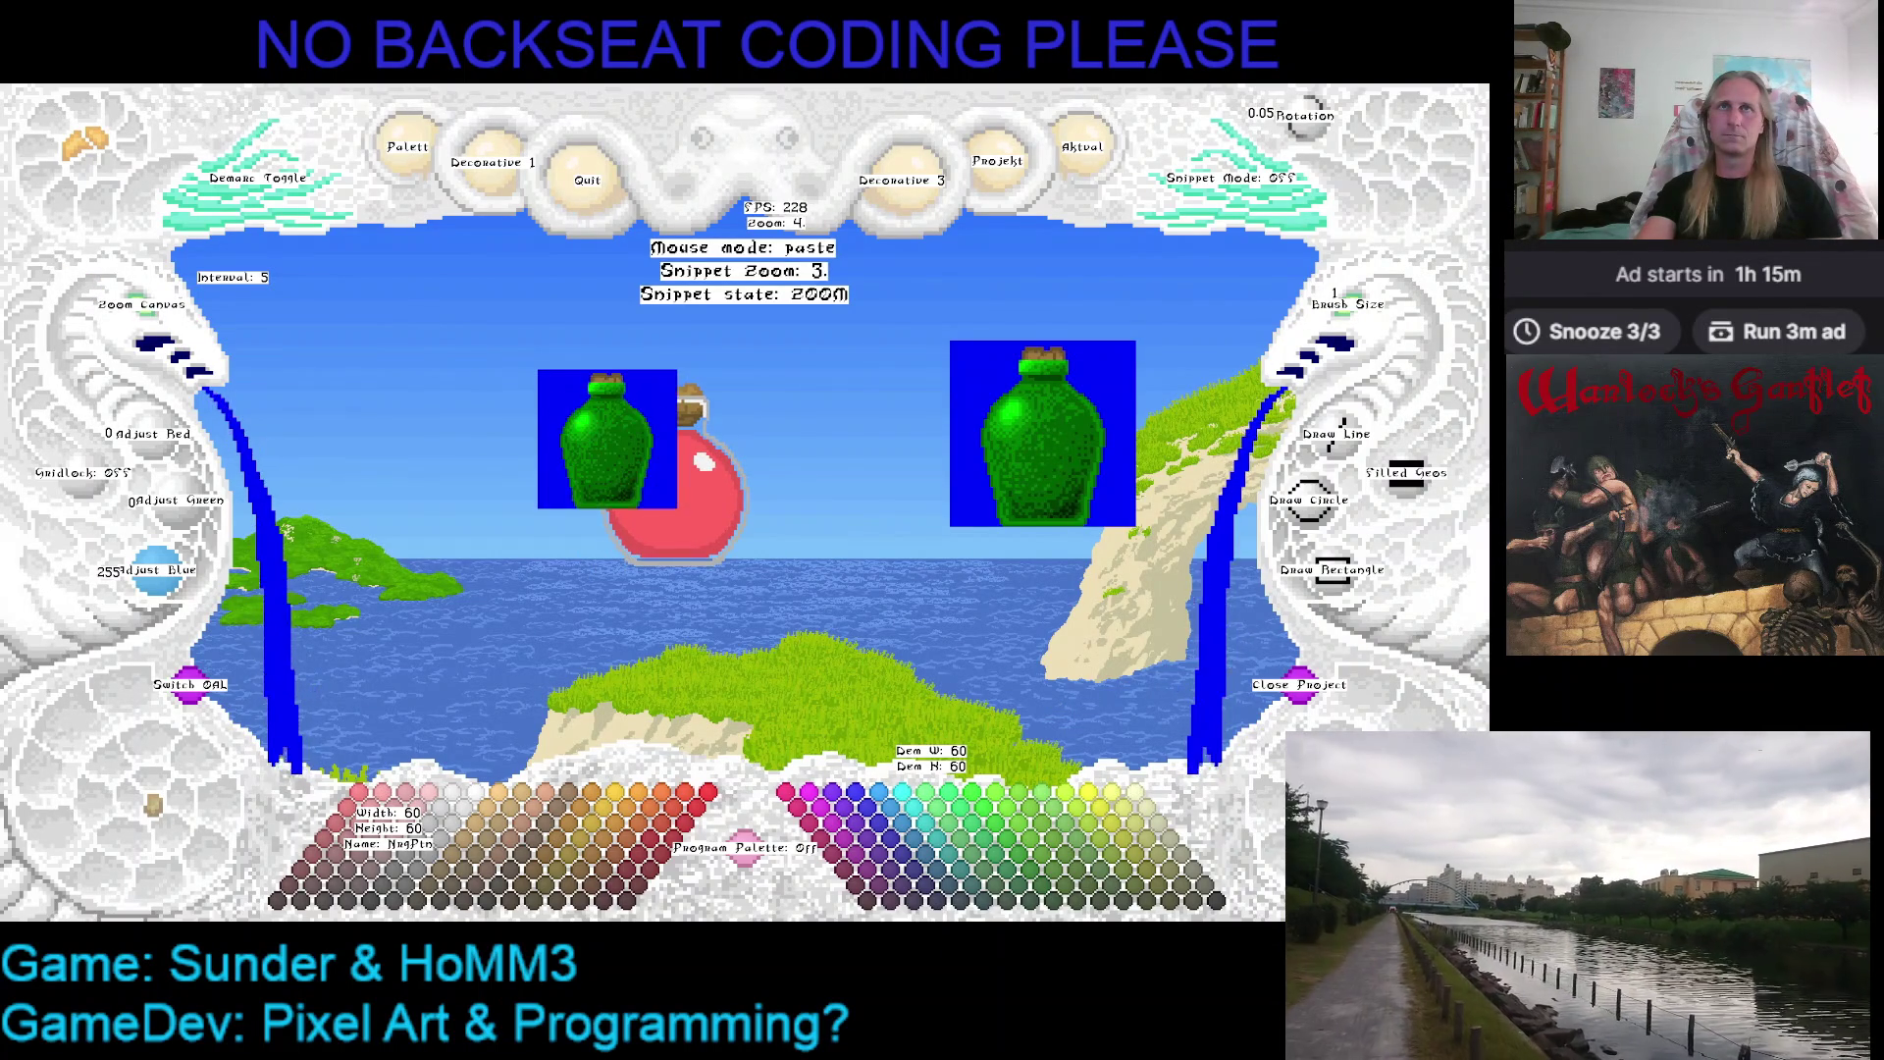
{"action": "key", "text": "Escape"}
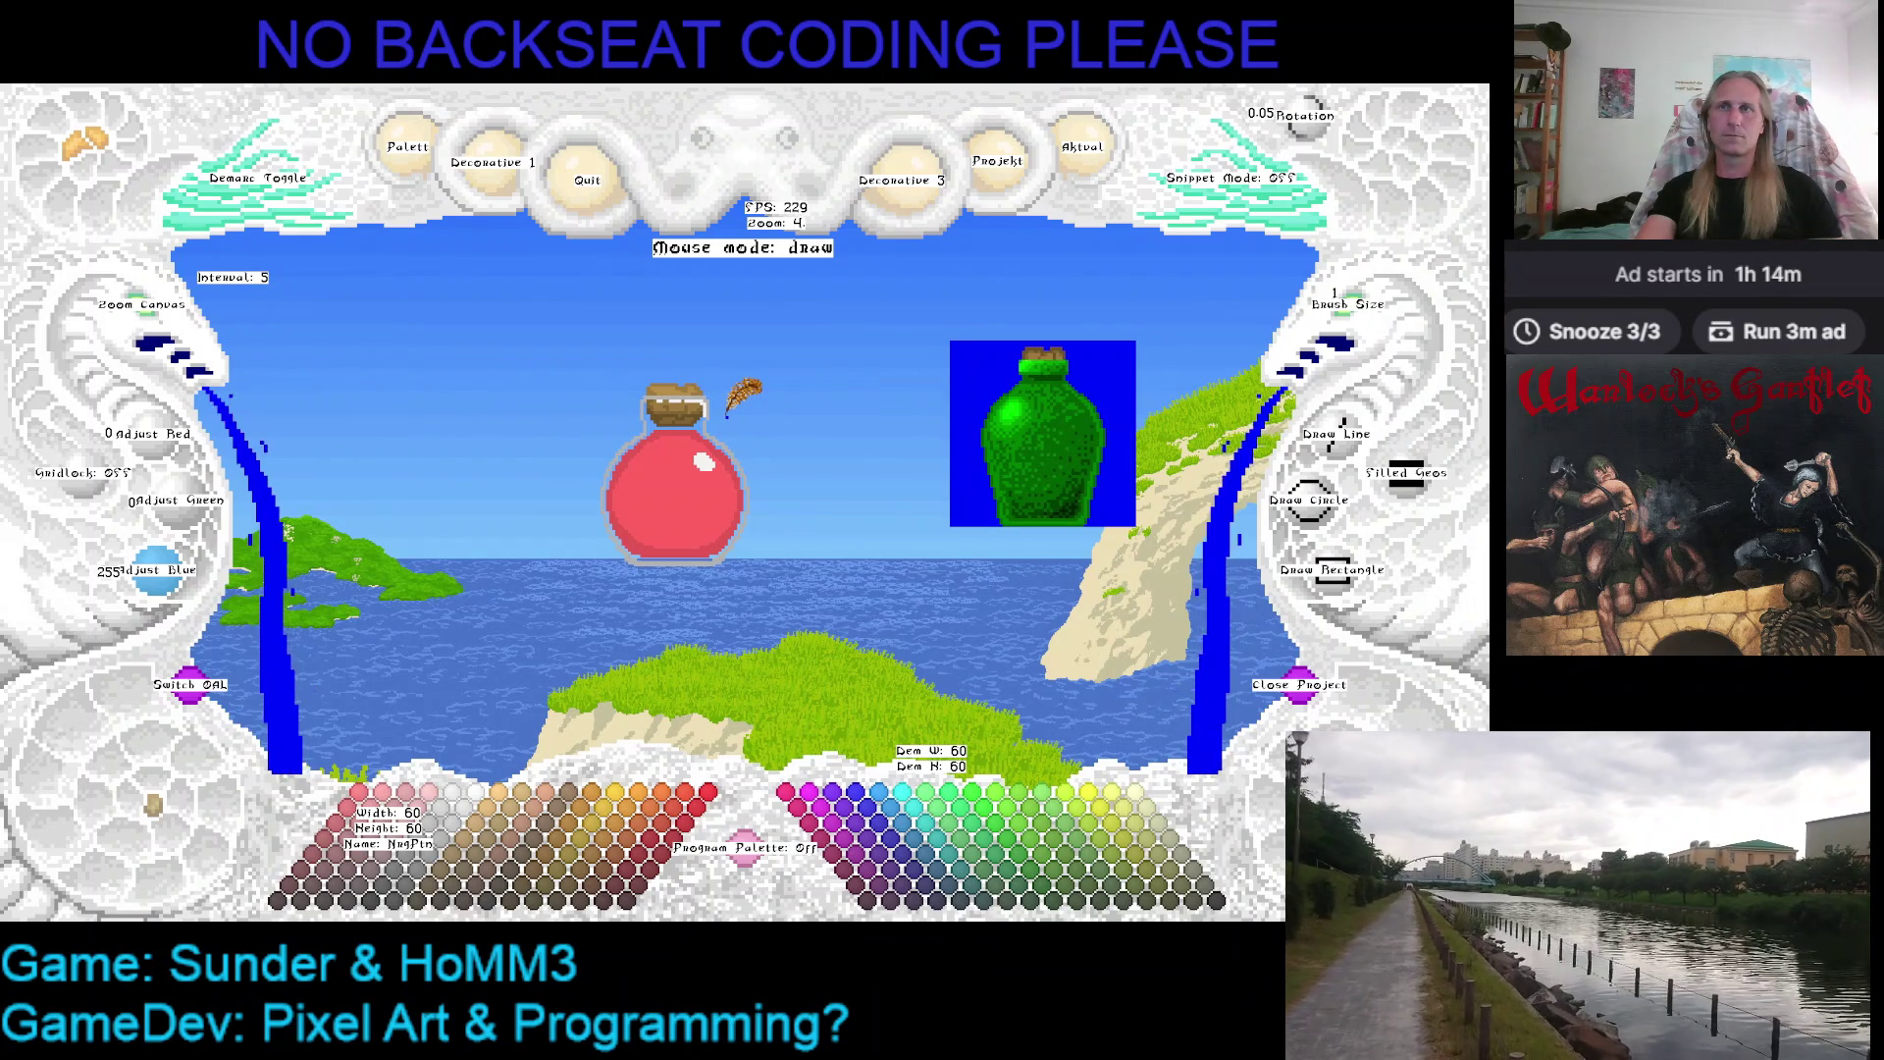
{"action": "key", "text": "Delete"}
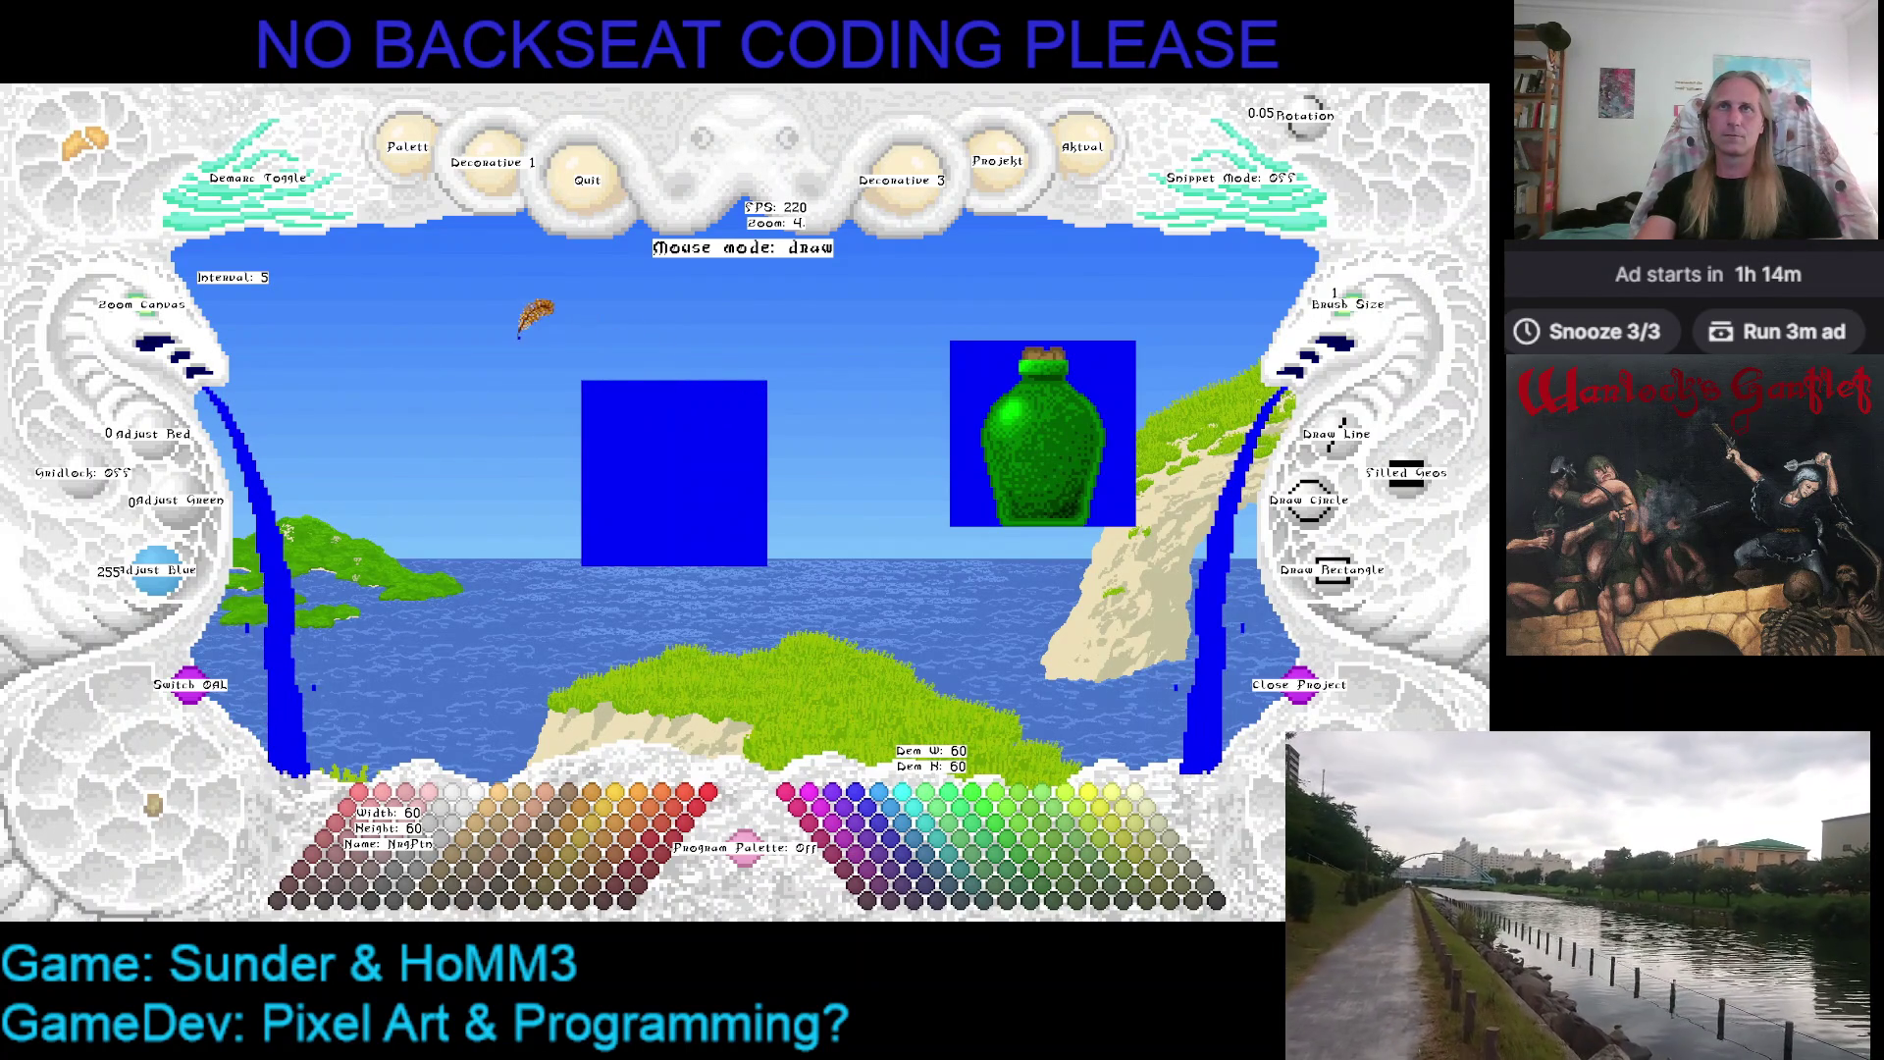
Try pasting the bottle snippet twice and cancel, then undo and restore the left bottle image
{"action": "key", "text": "ctrl+v"}
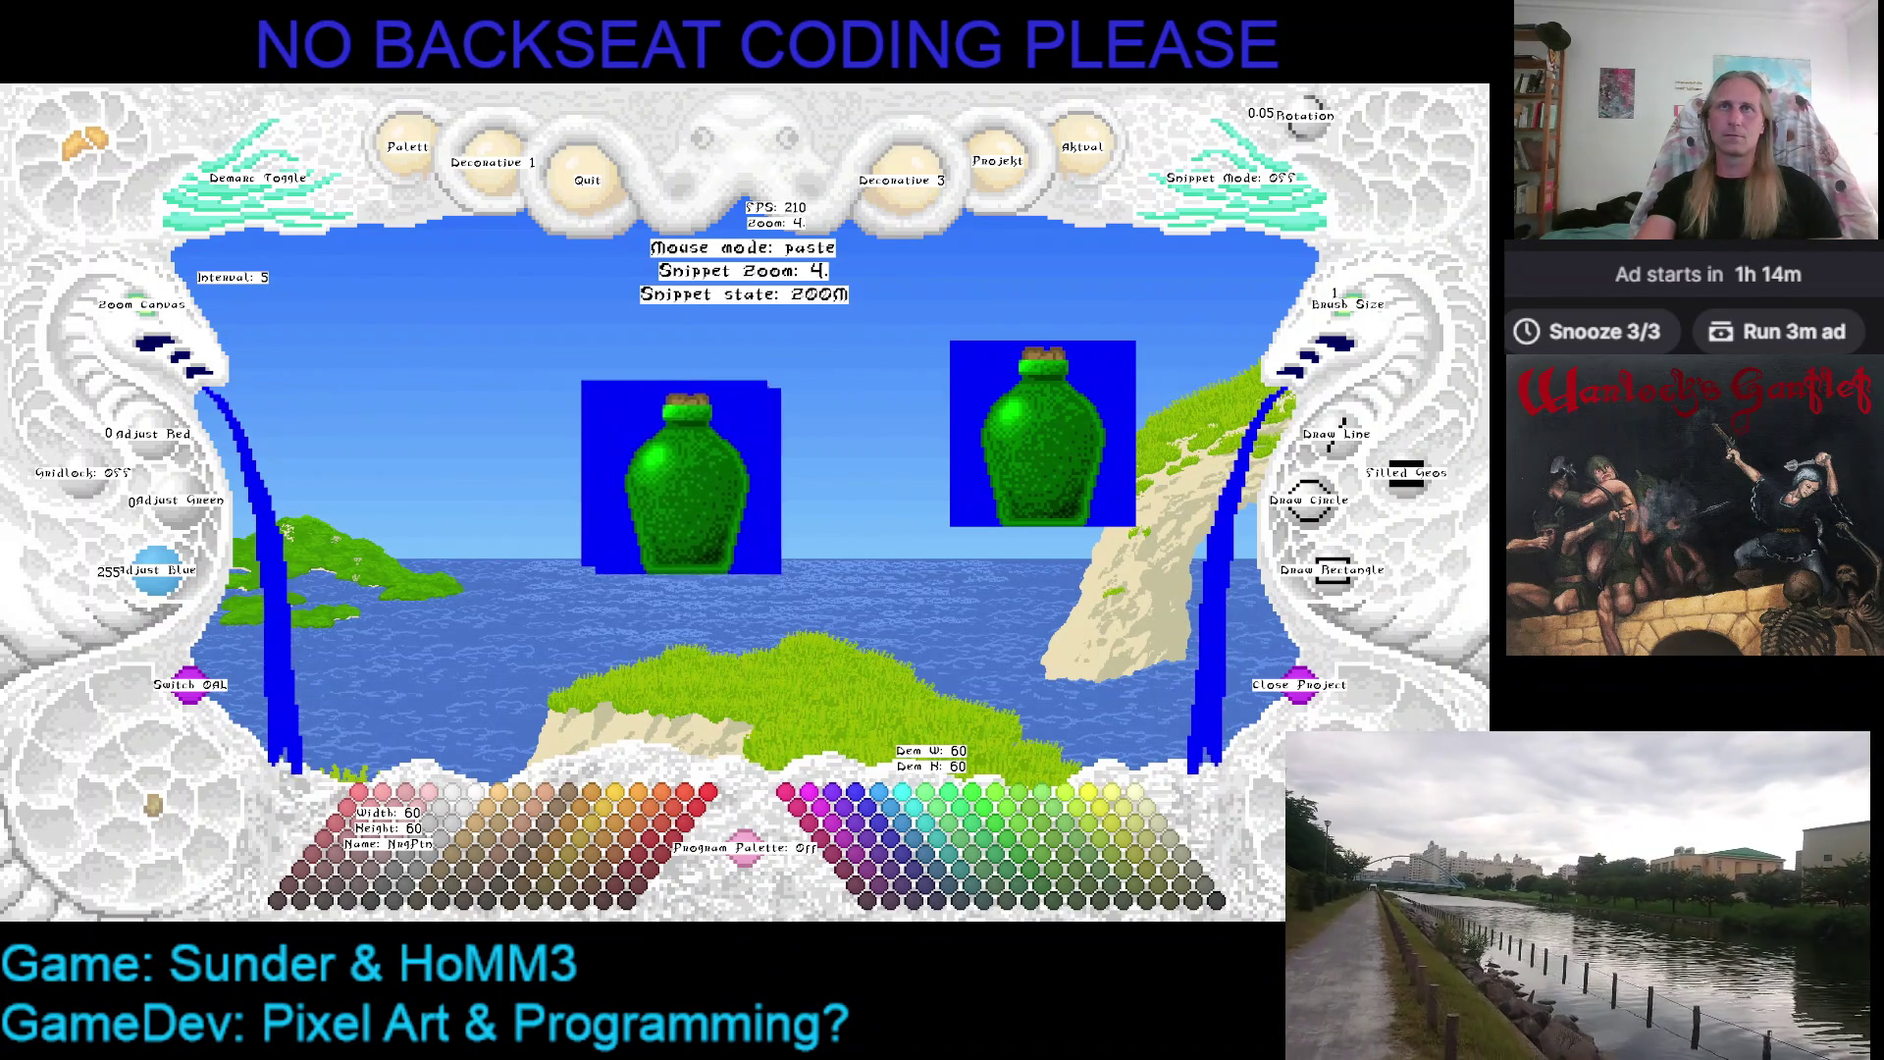
{"action": "key", "text": "Escape"}
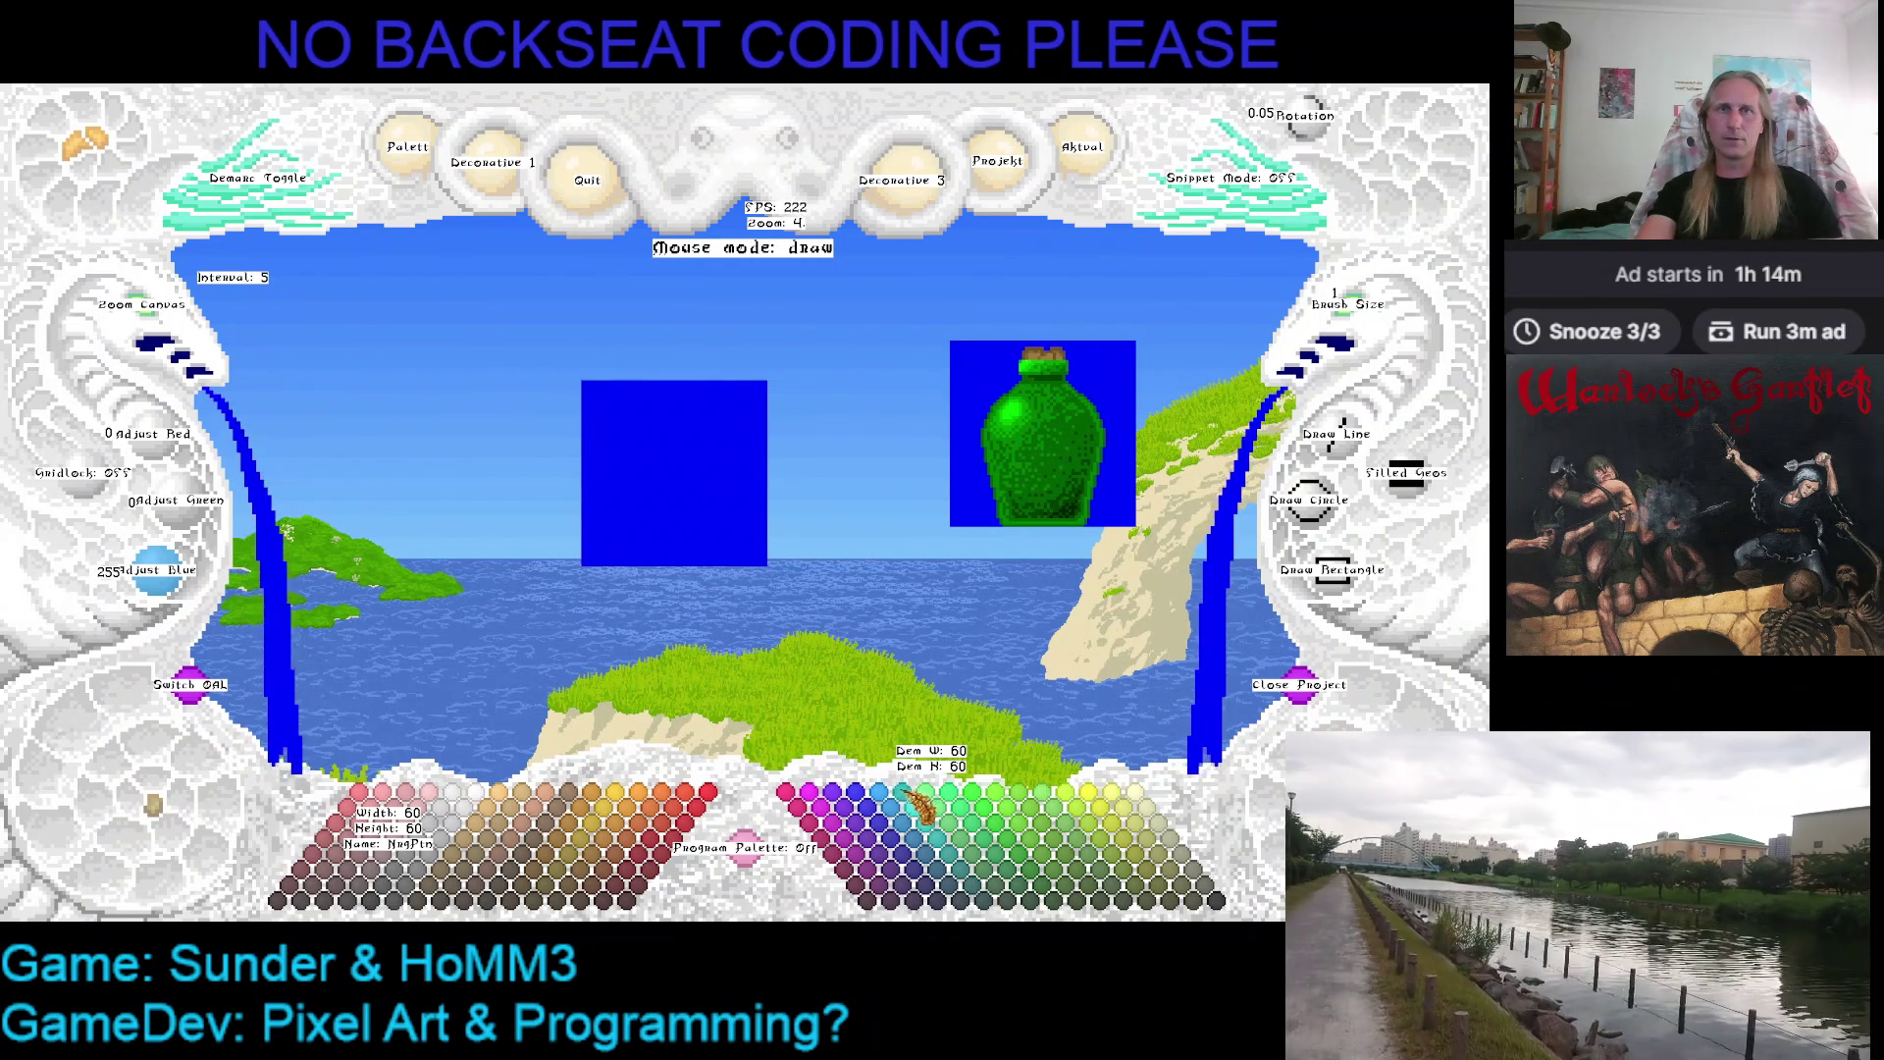
{"action": "key", "text": "ctrl+v"}
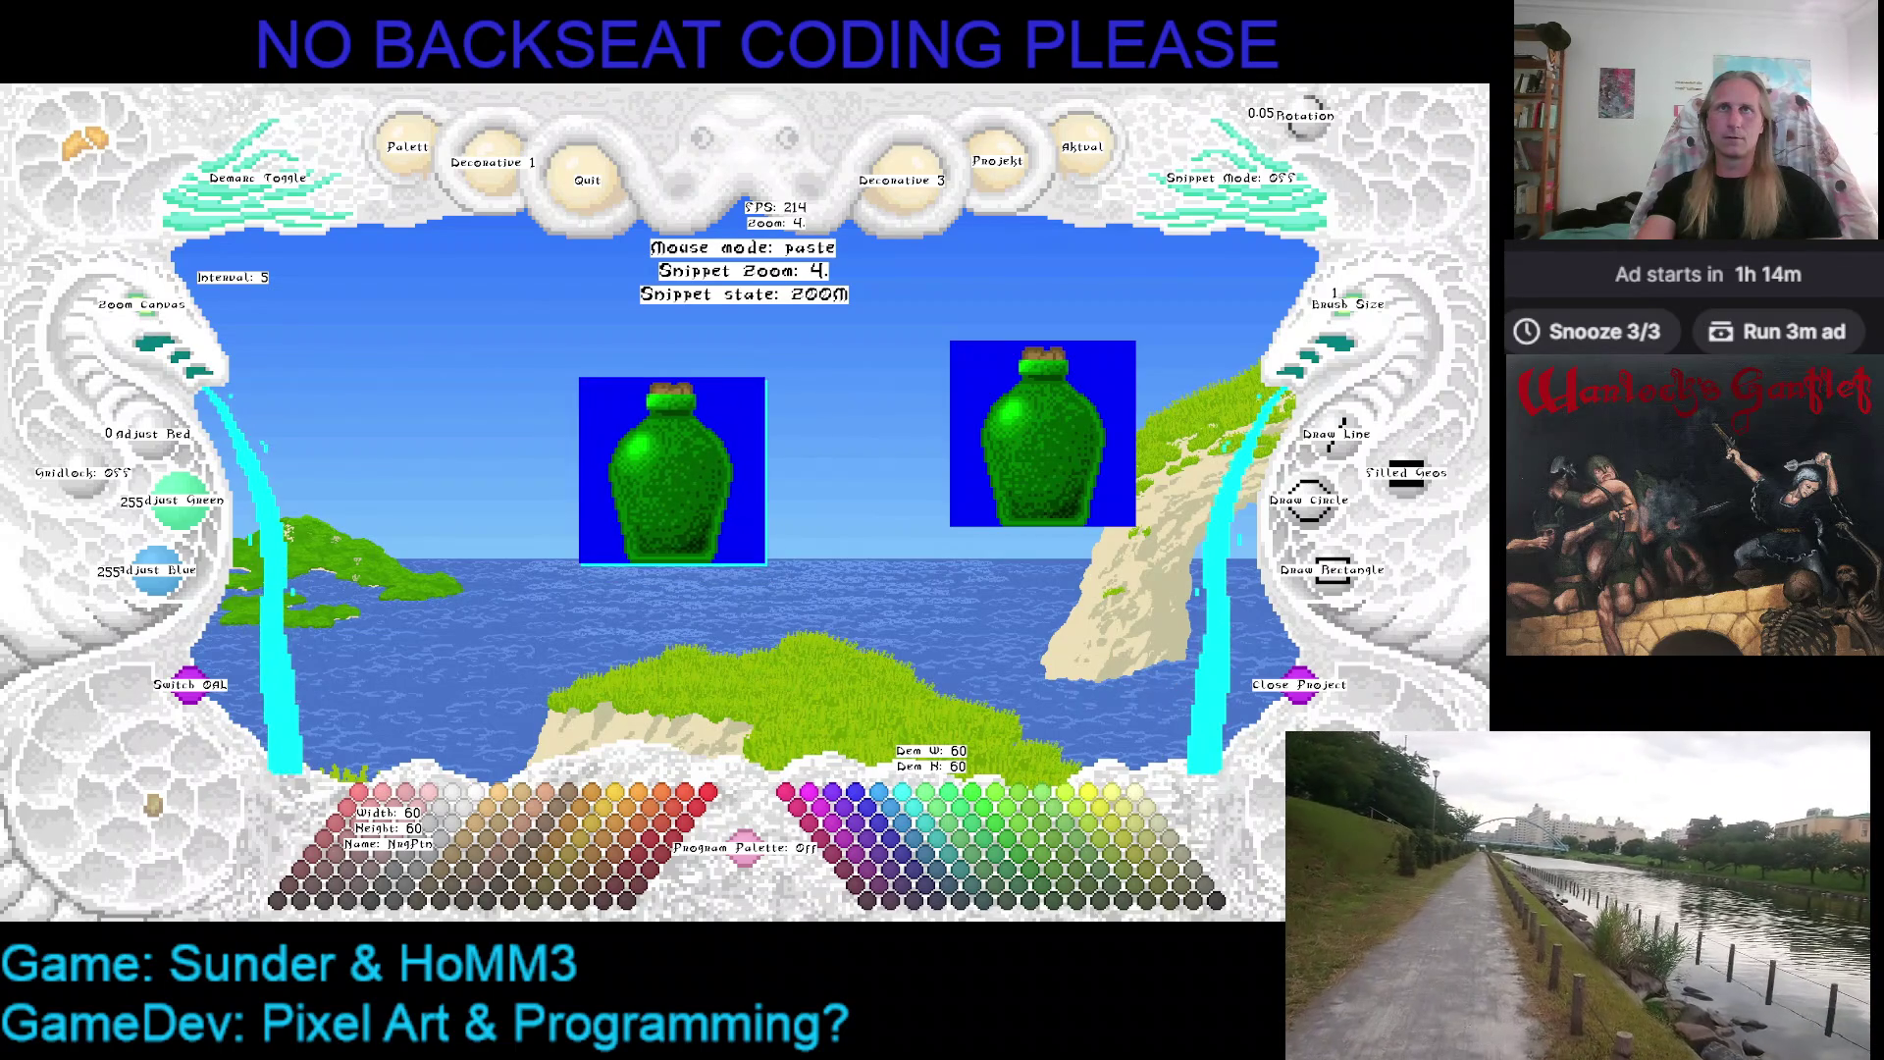
{"action": "key", "text": "Escape"}
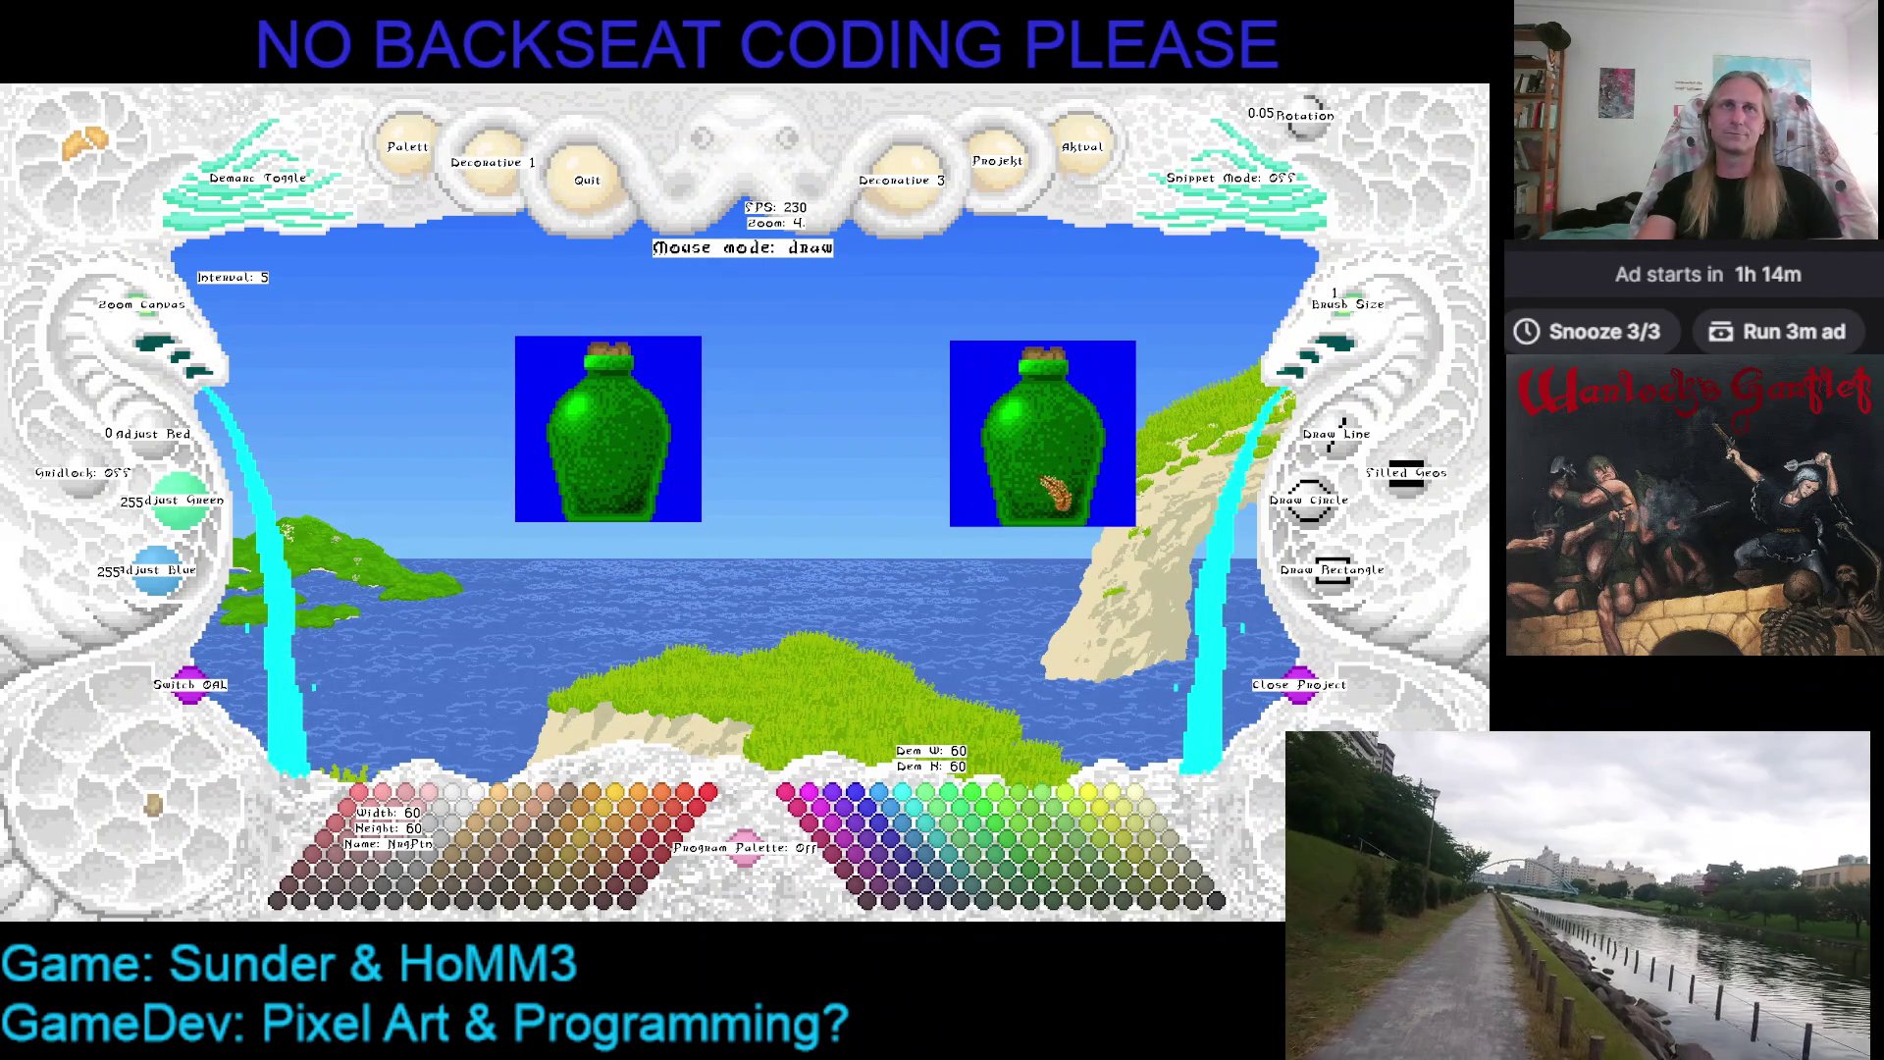
{"action": "key", "text": "Escape"}
{"action": "key", "text": "ctrl+z"}
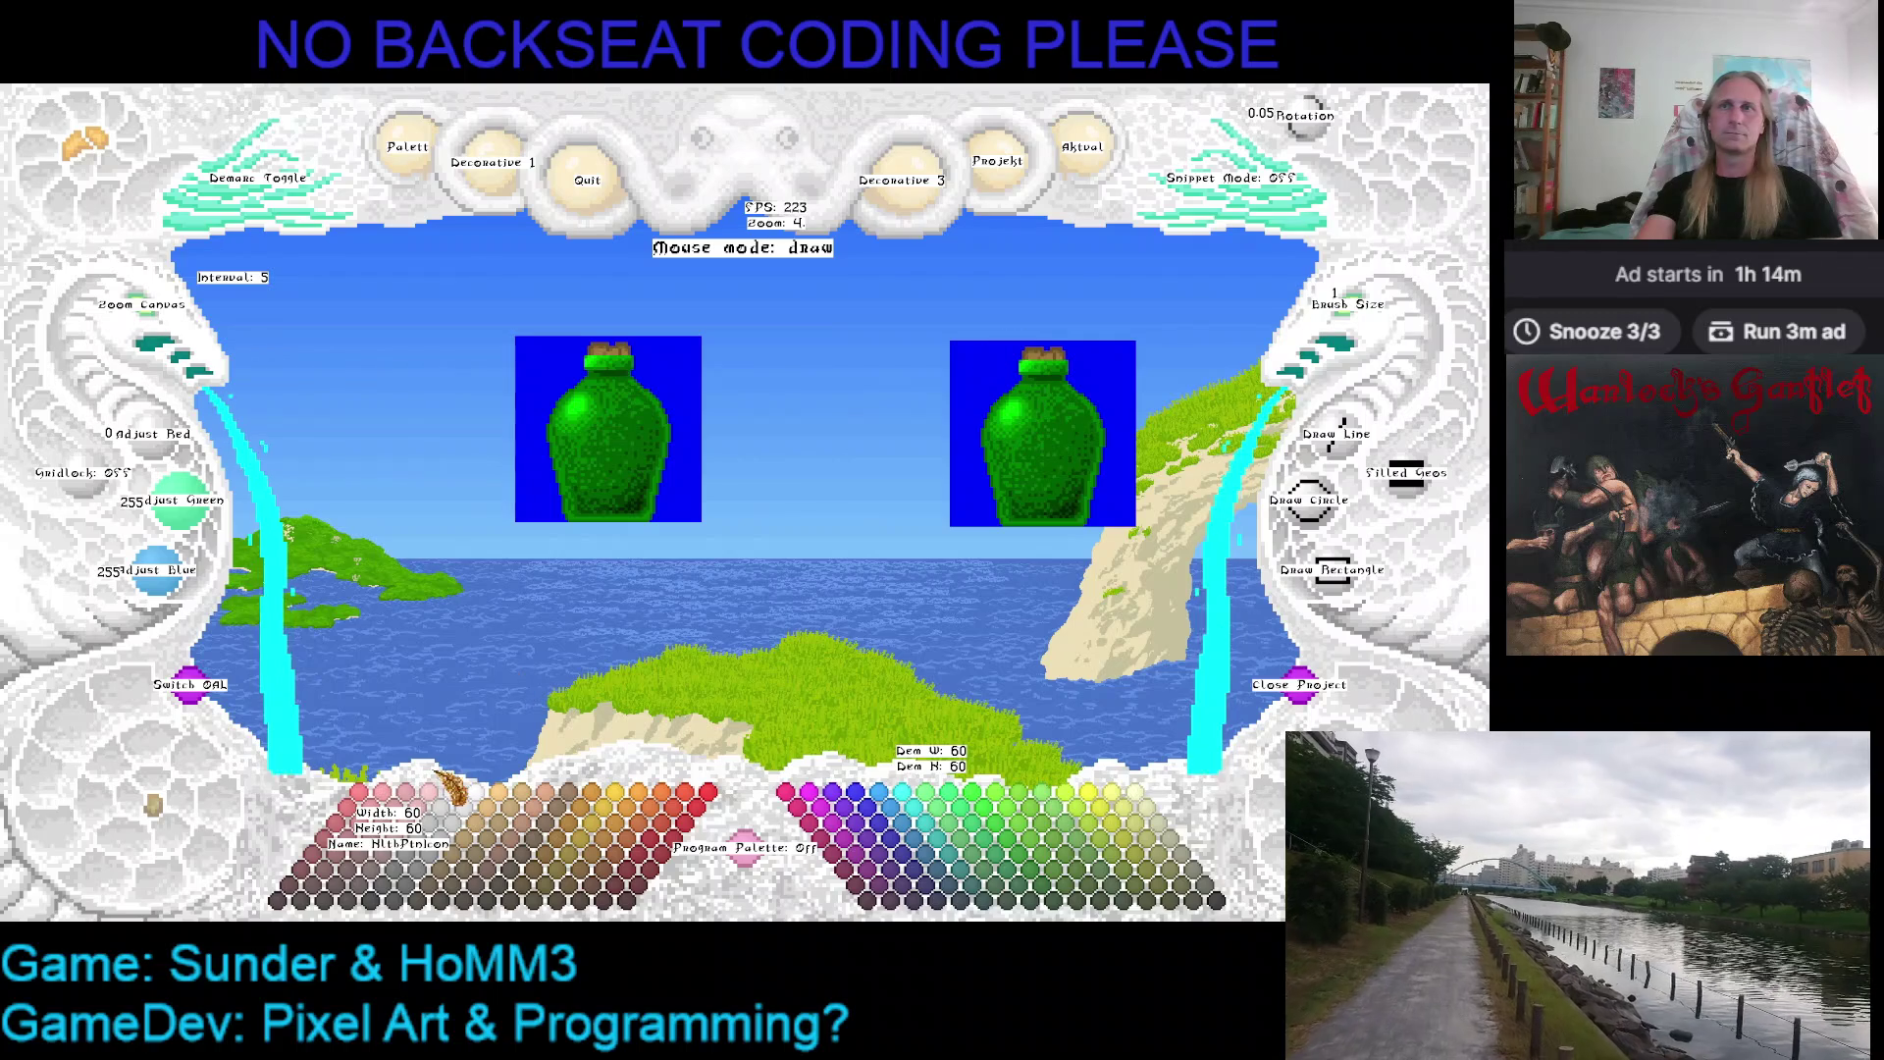
Toggle Adjust Red up and down and remove the right bottle image
{"action": "left_click", "coordinate": [486, 800]}
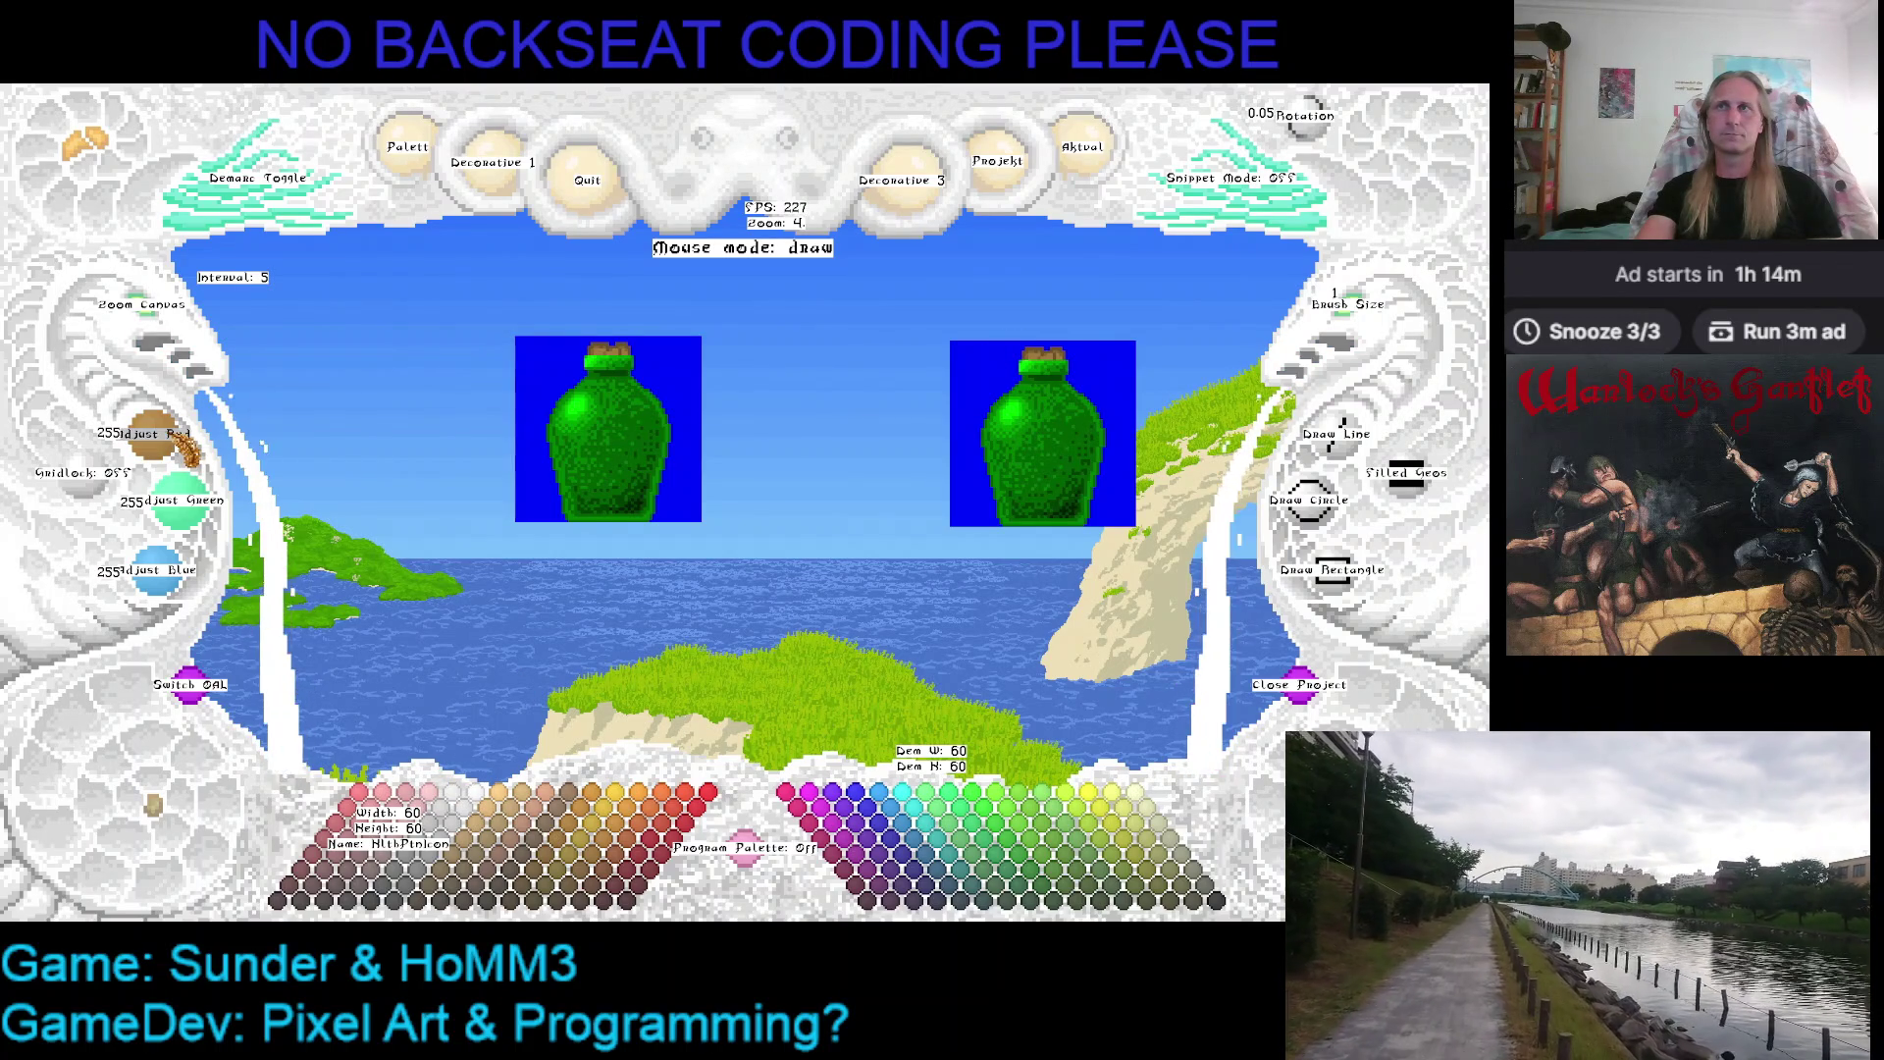
{"action": "left_click", "coordinate": [999, 355]}
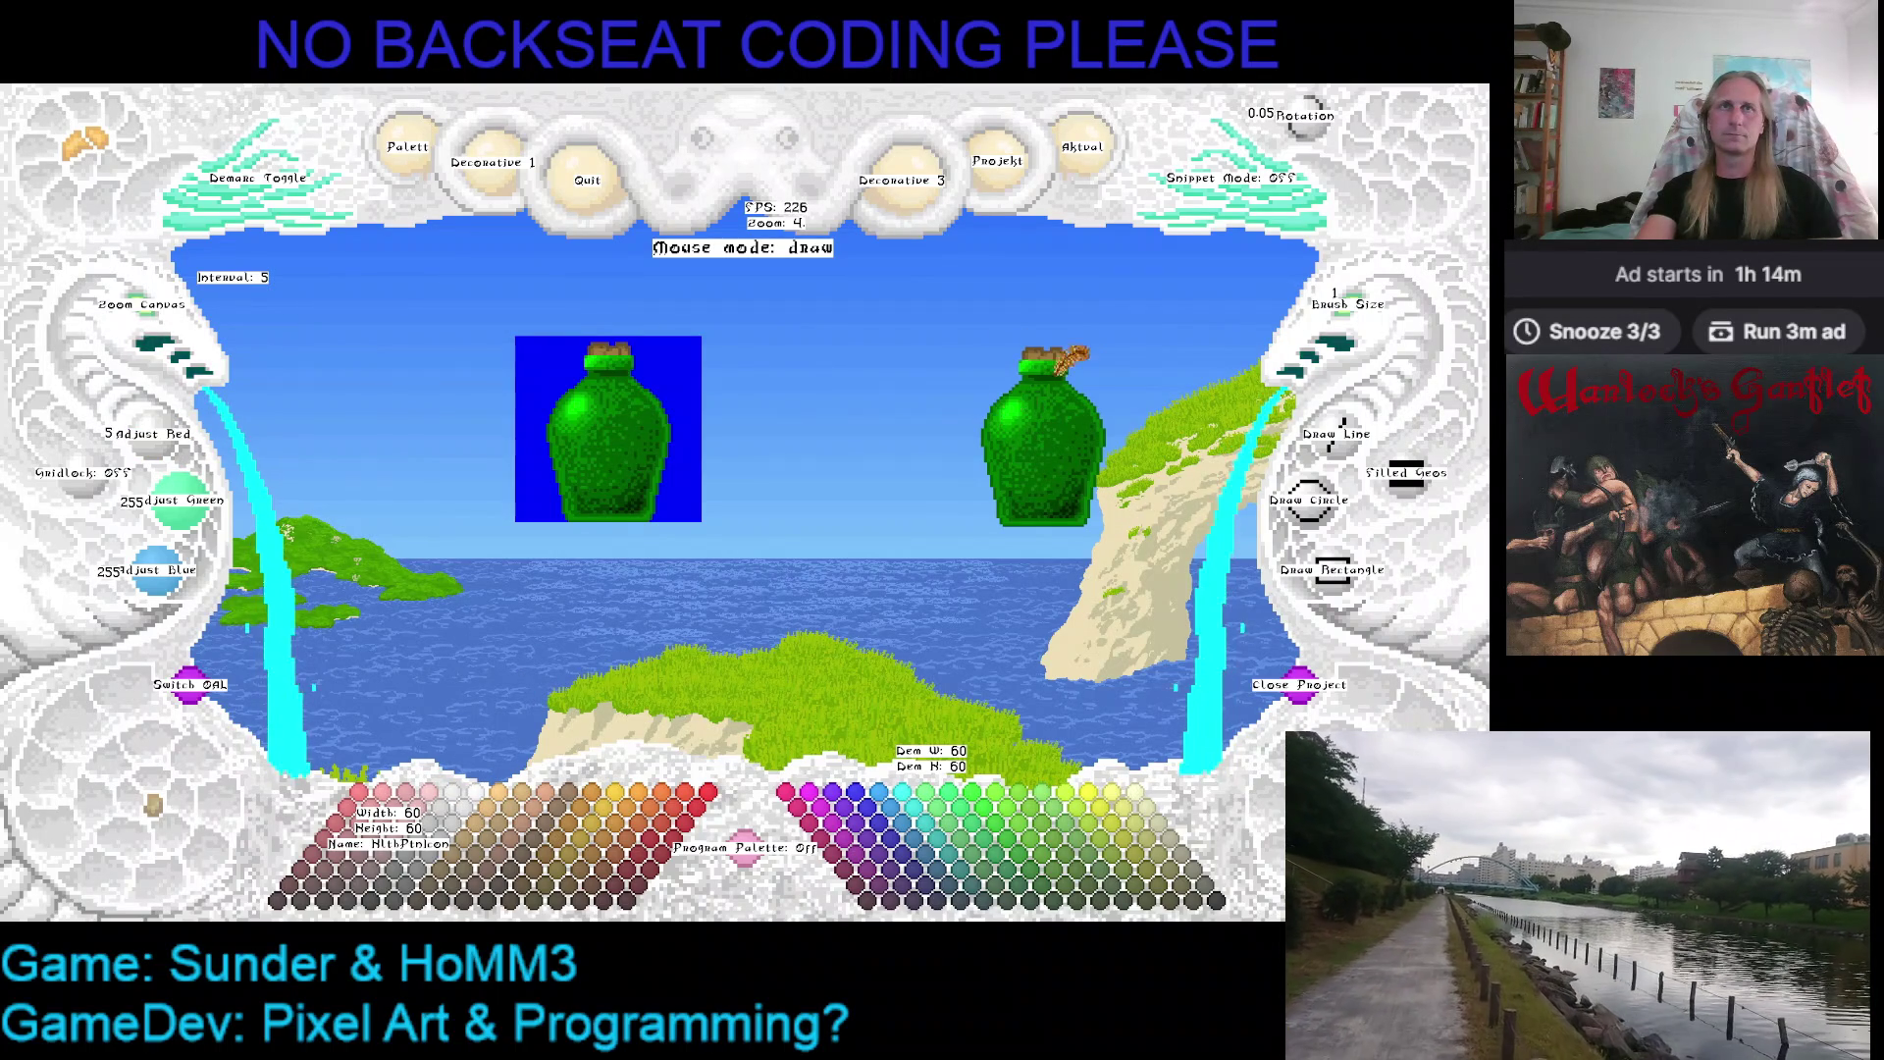
{"action": "left_click", "coordinate": [1303, 699]}
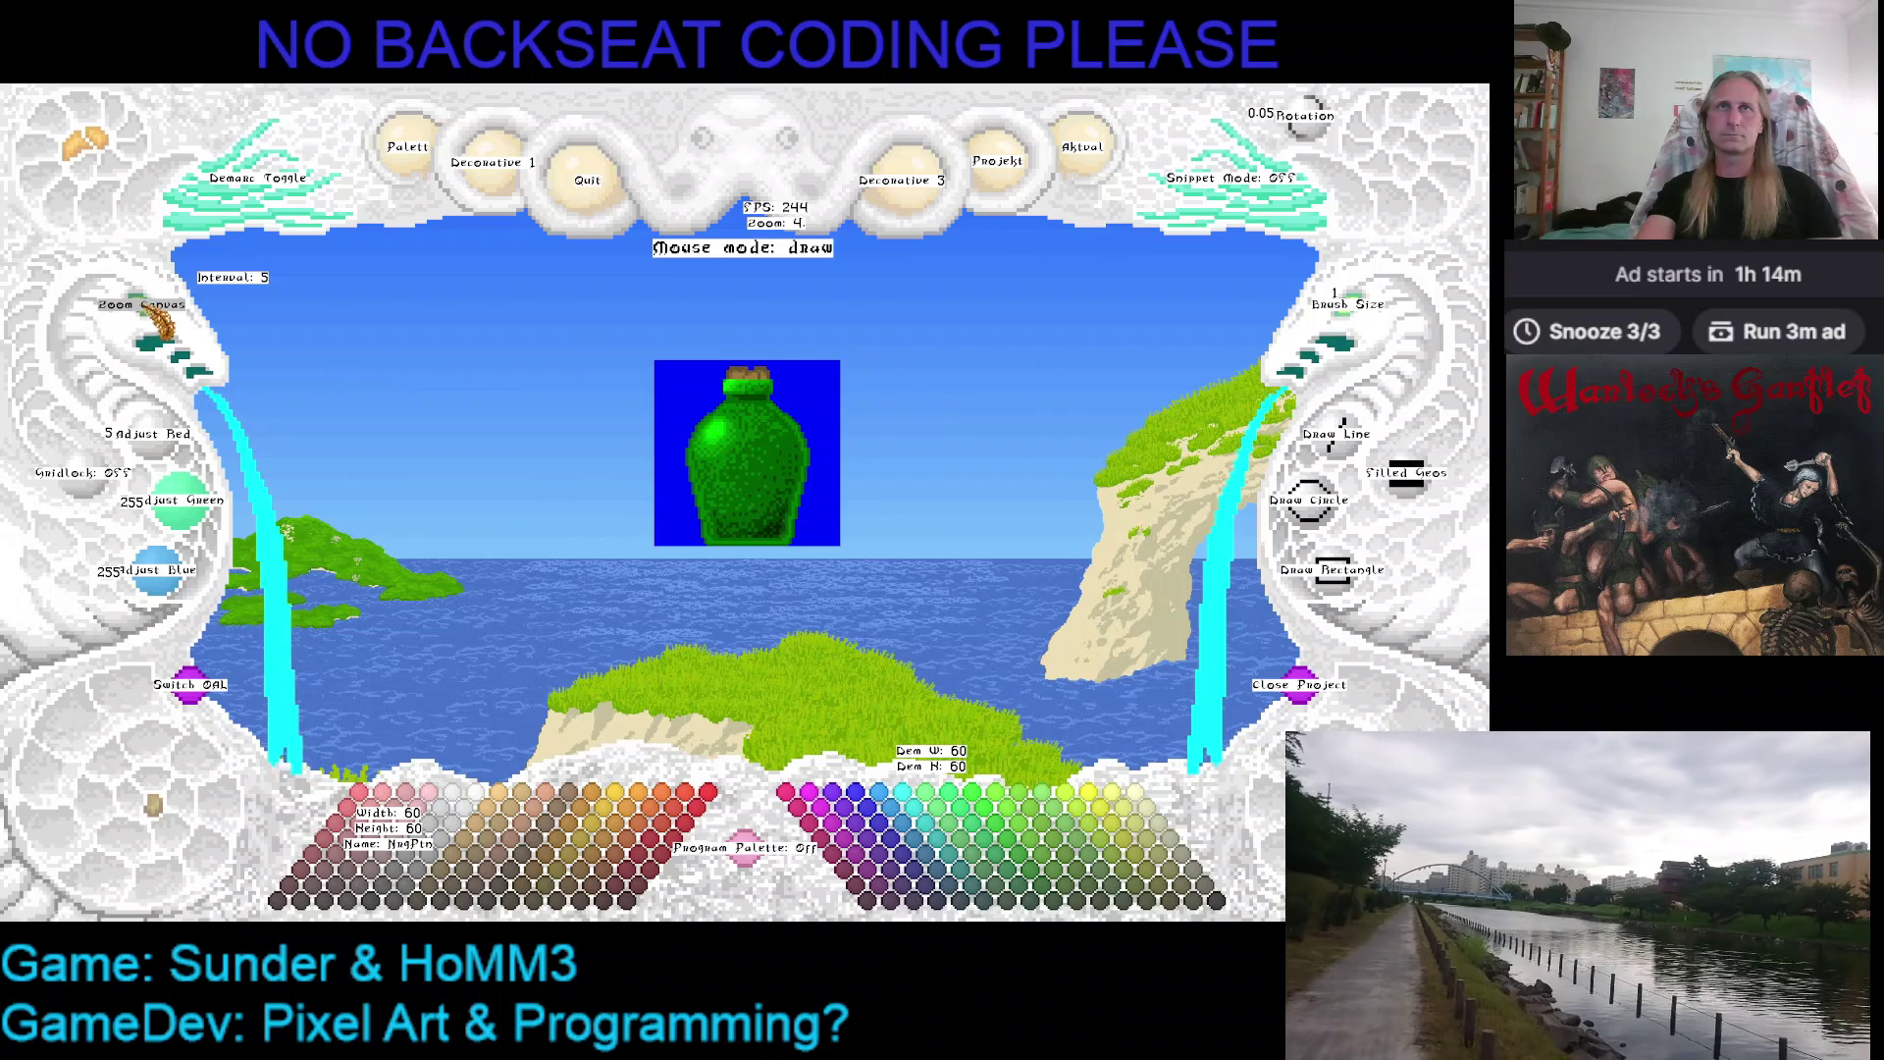
Zoom the bottle canvas to 8, recentre it and toggle Adjust Red to hide the blue background
{"action": "left_click", "coordinate": [148, 322]}
{"action": "left_click", "coordinate": [148, 321]}
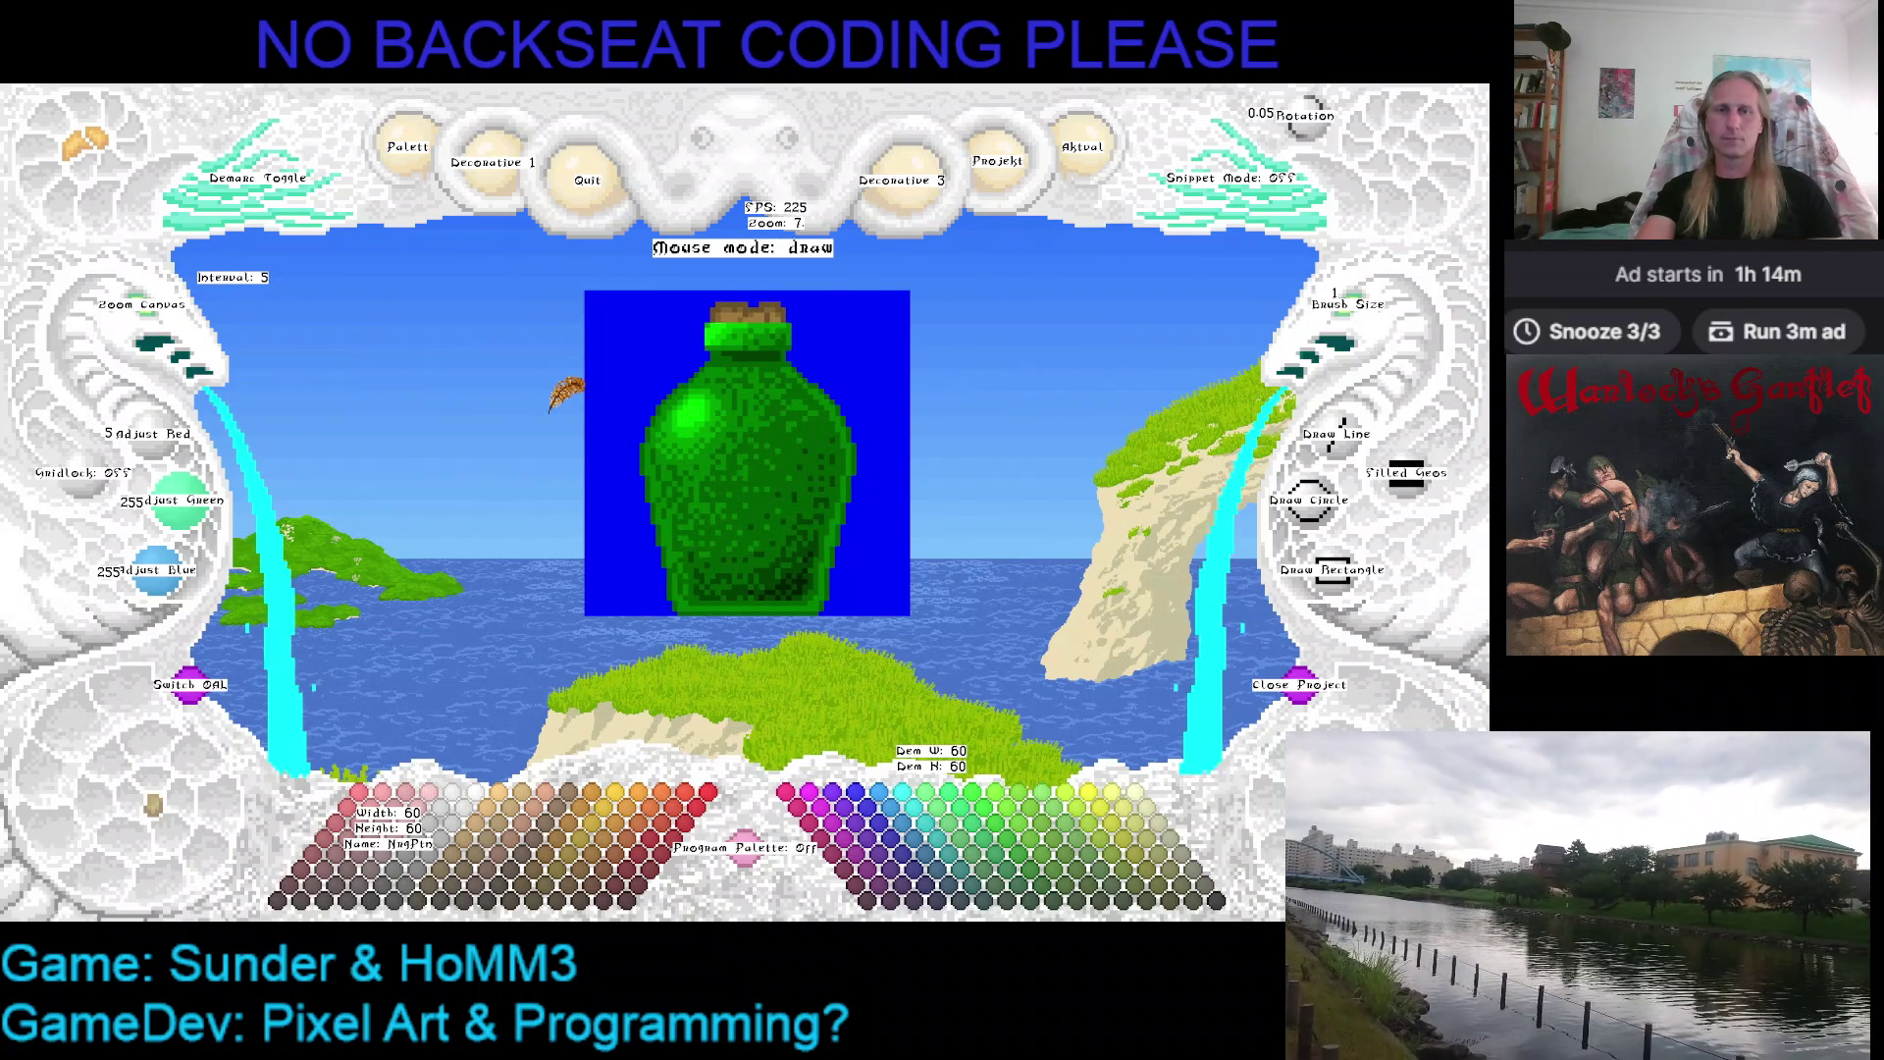
{"action": "left_click_drag", "start_coordinate": [561, 394], "coordinate": [620, 395]}
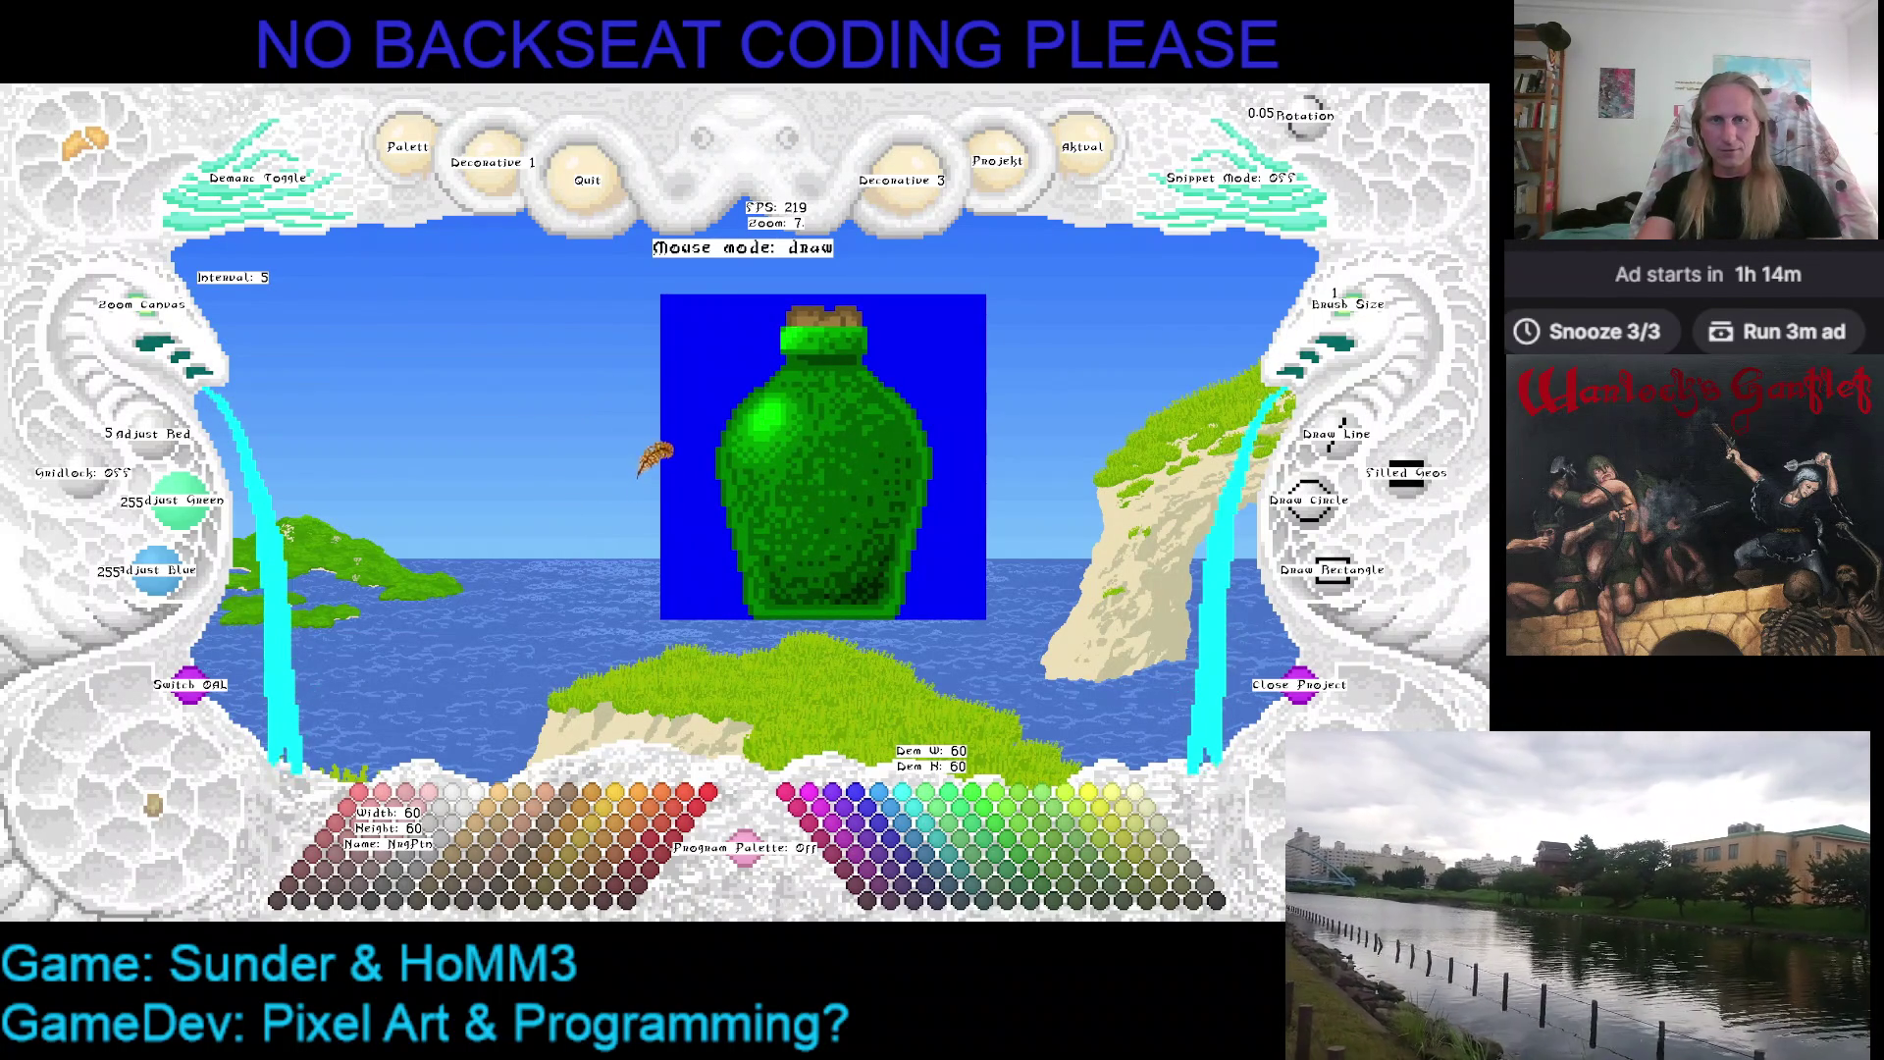
{"action": "mouse_move", "coordinate": [703, 446]}
{"action": "left_mouse_down"}
{"action": "mouse_move", "coordinate": [633, 504]}
{"action": "mouse_move", "coordinate": [660, 463]}
{"action": "left_mouse_up"}
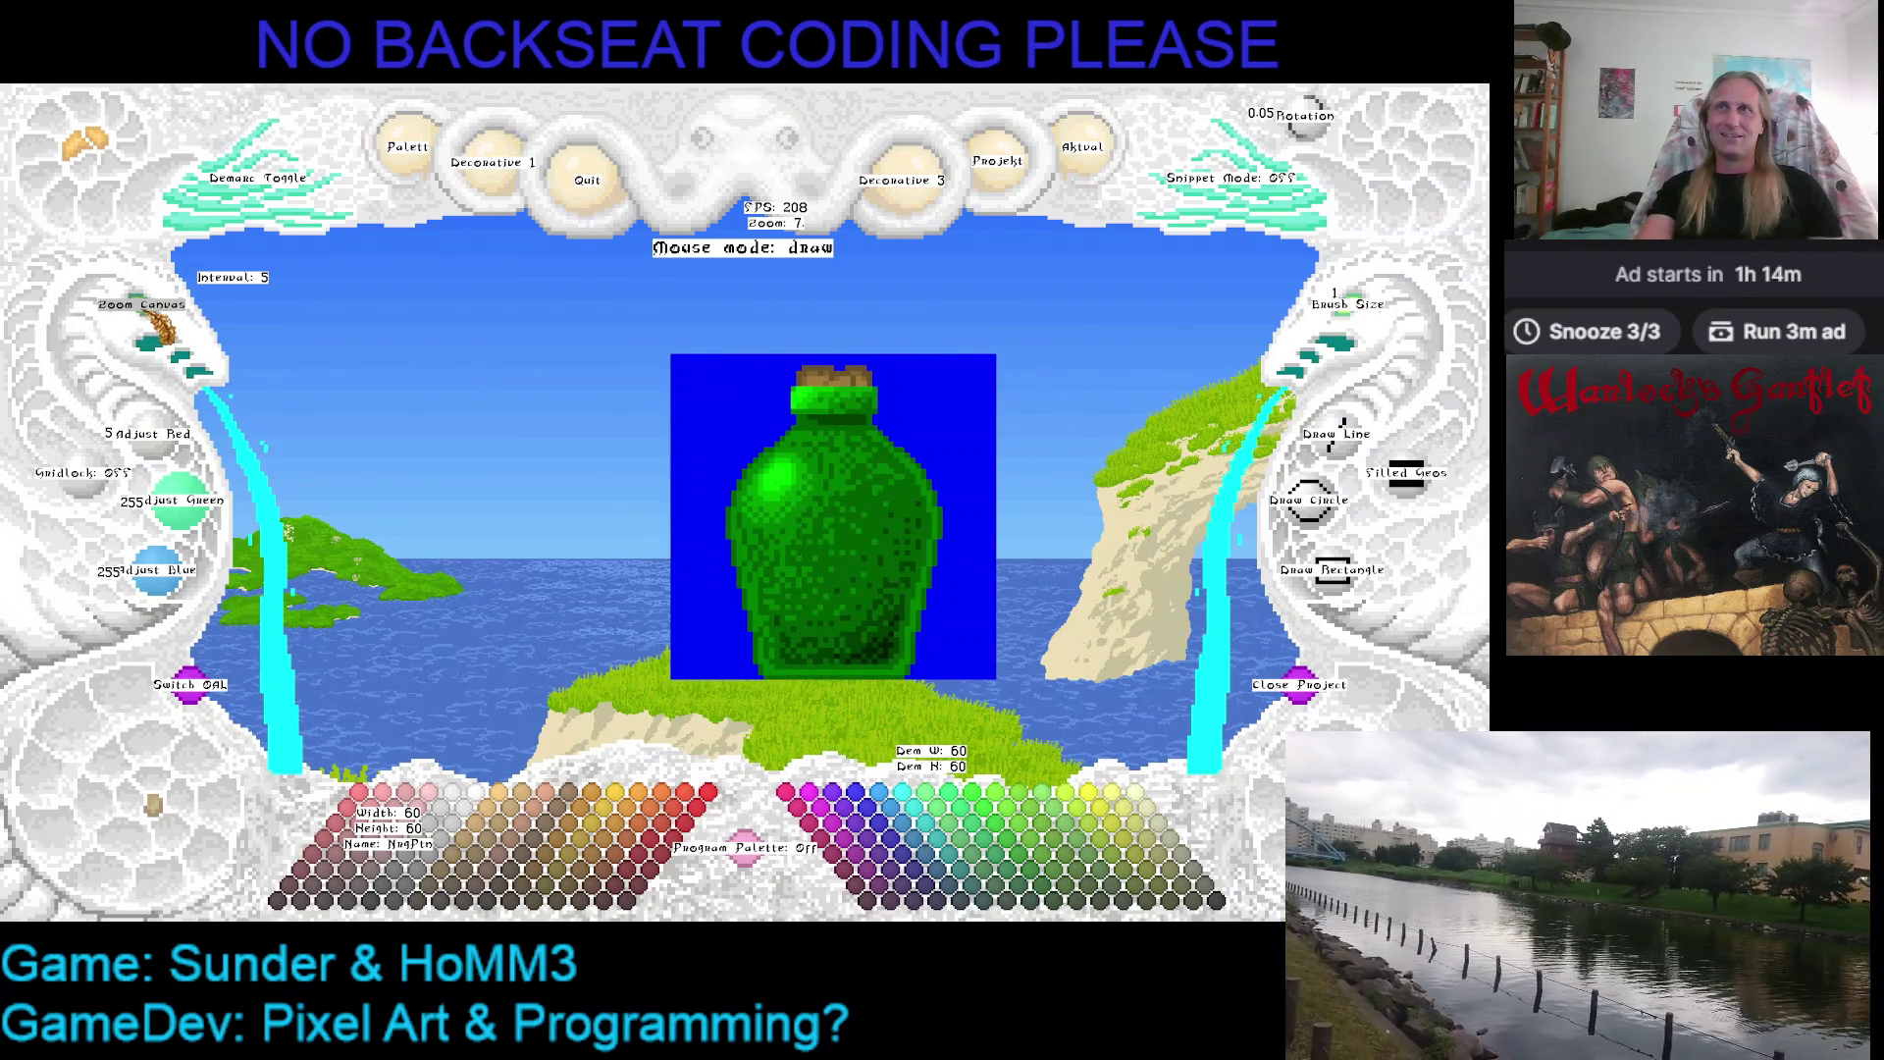
{"action": "left_click", "coordinate": [155, 350]}
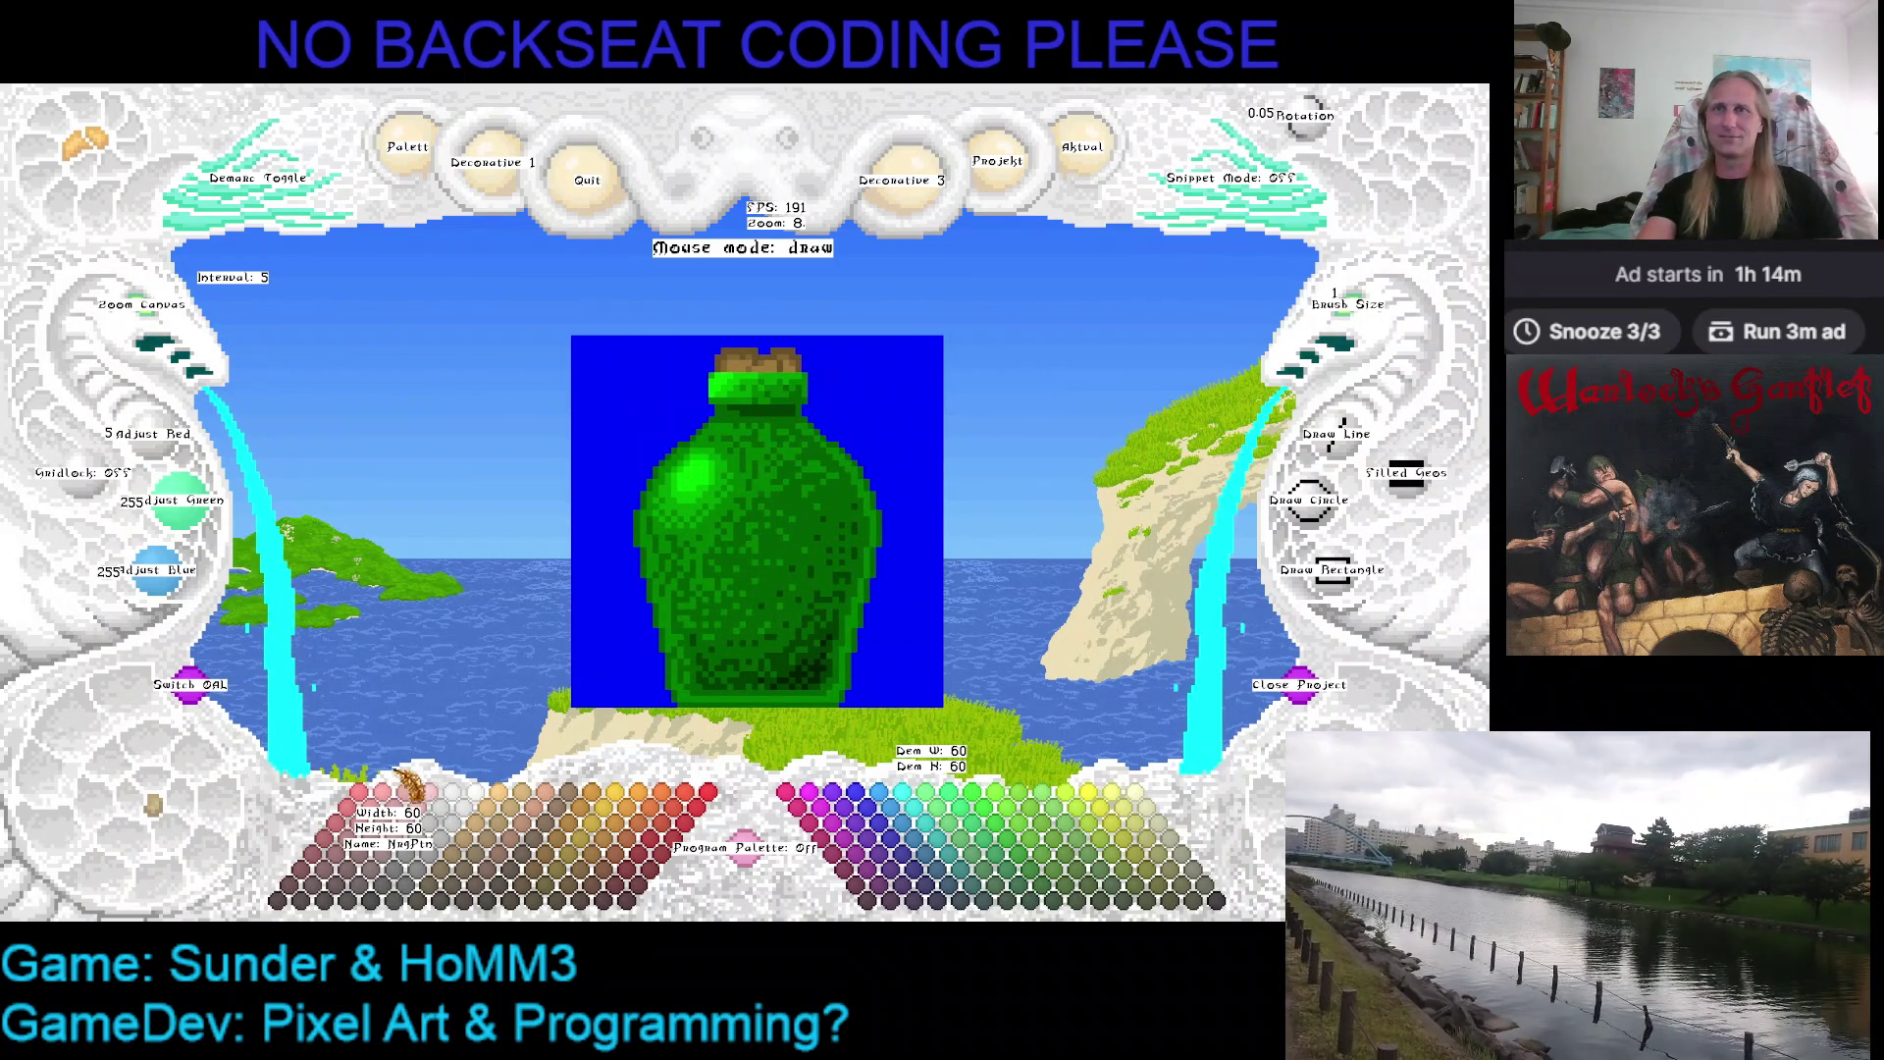
{"action": "left_click", "coordinate": [489, 804]}
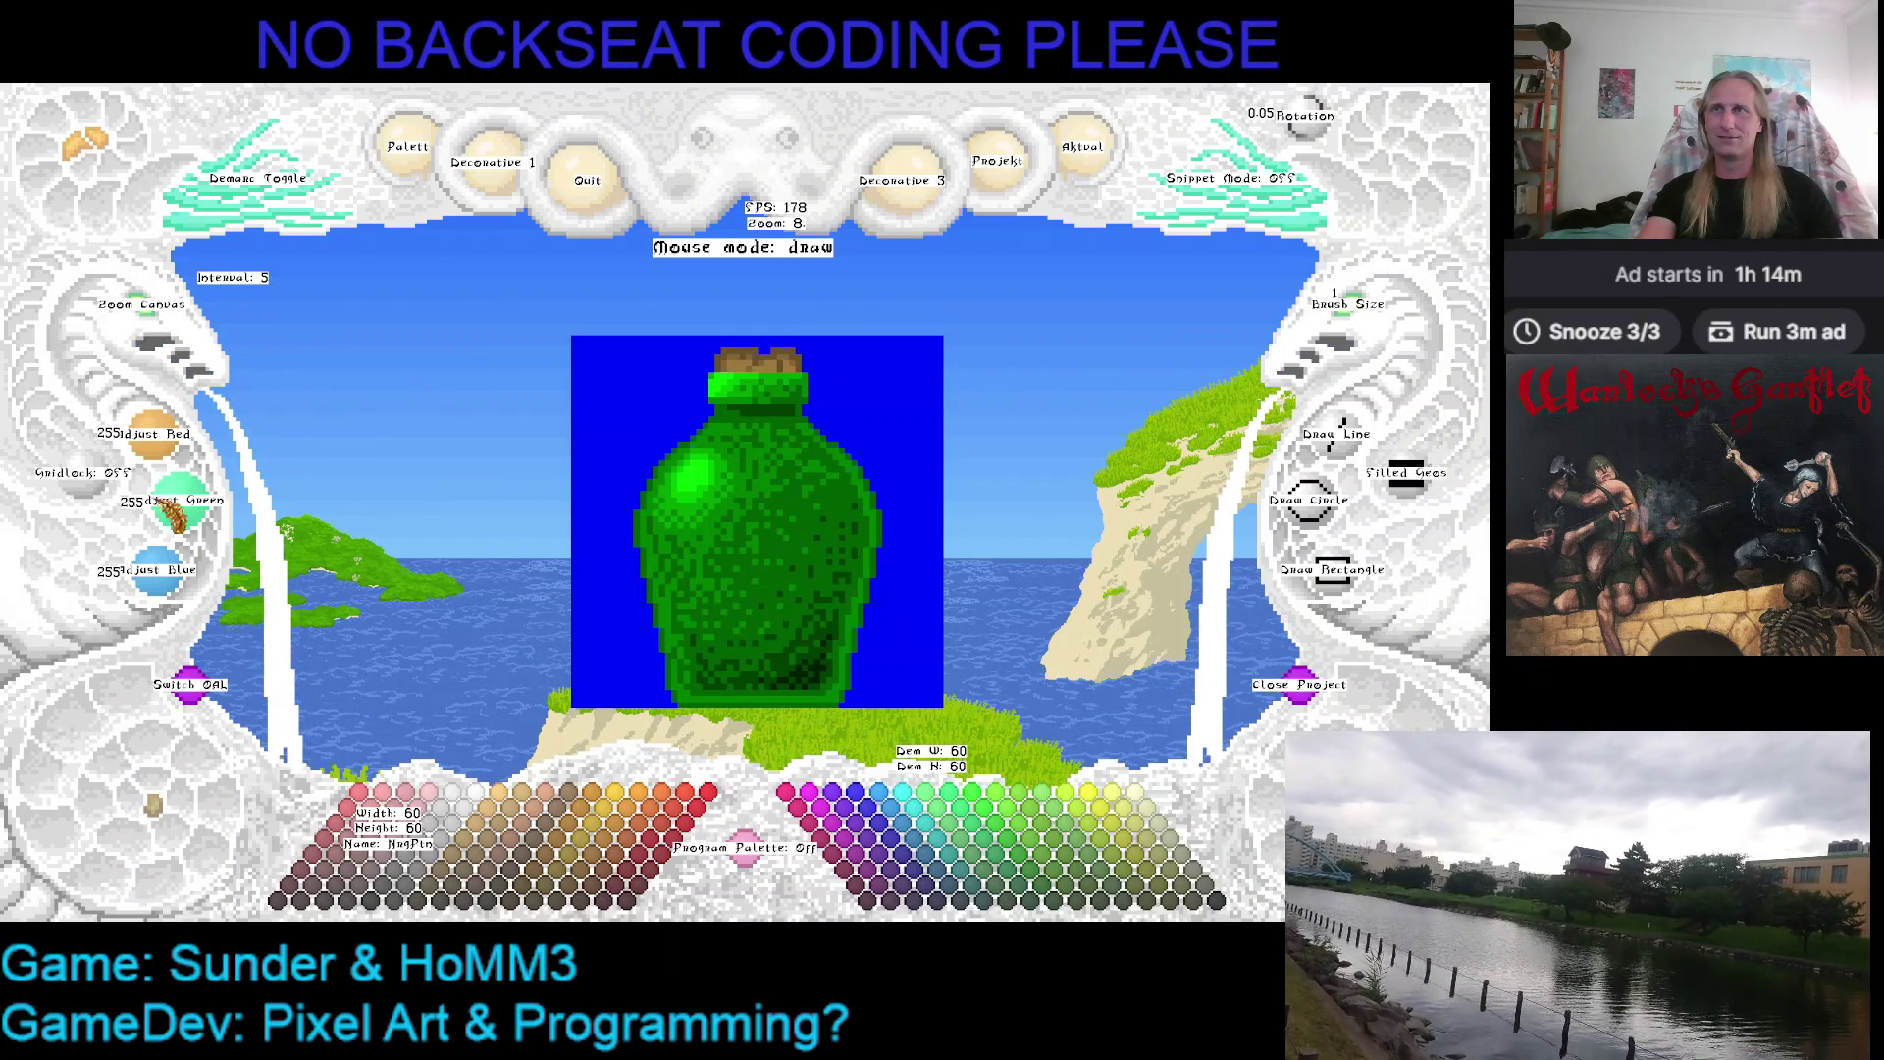
{"action": "left_click", "coordinate": [147, 431]}
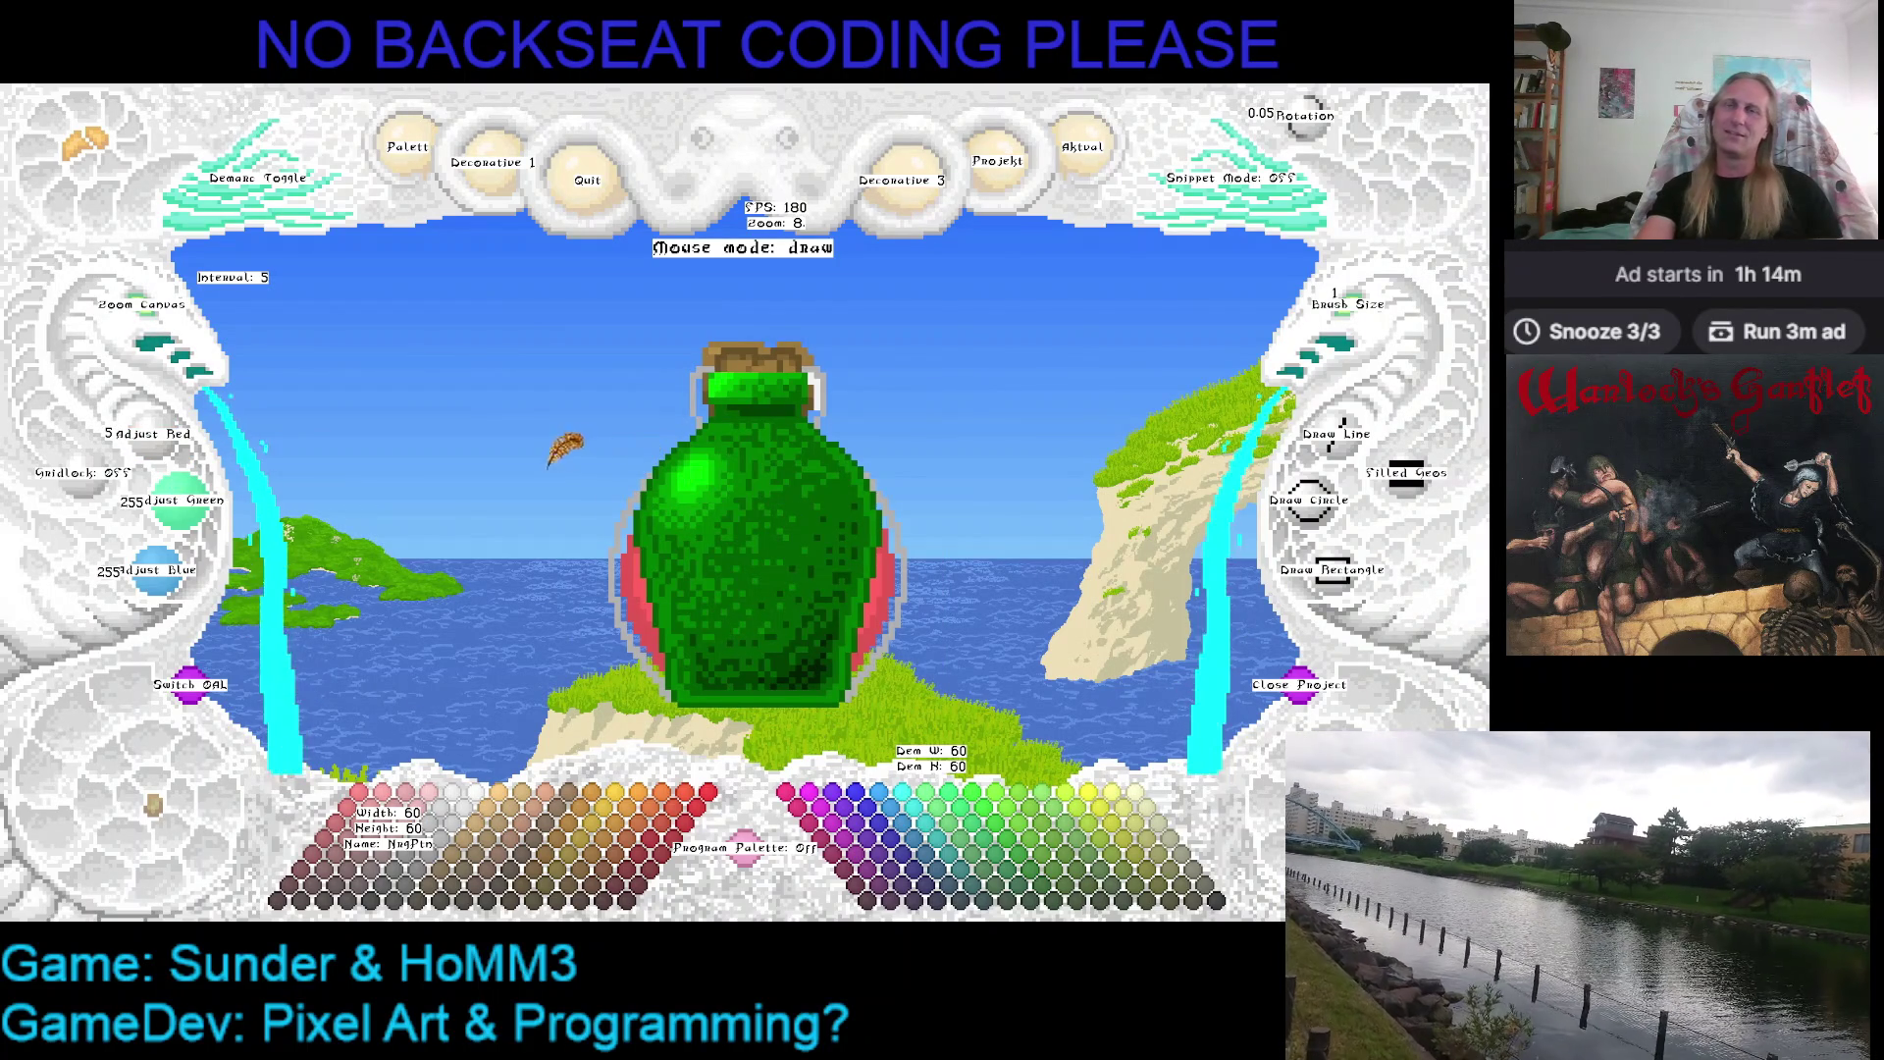
{"action": "scroll", "coordinate": [605, 355], "scroll_direction": "down", "scroll_amount": 1}
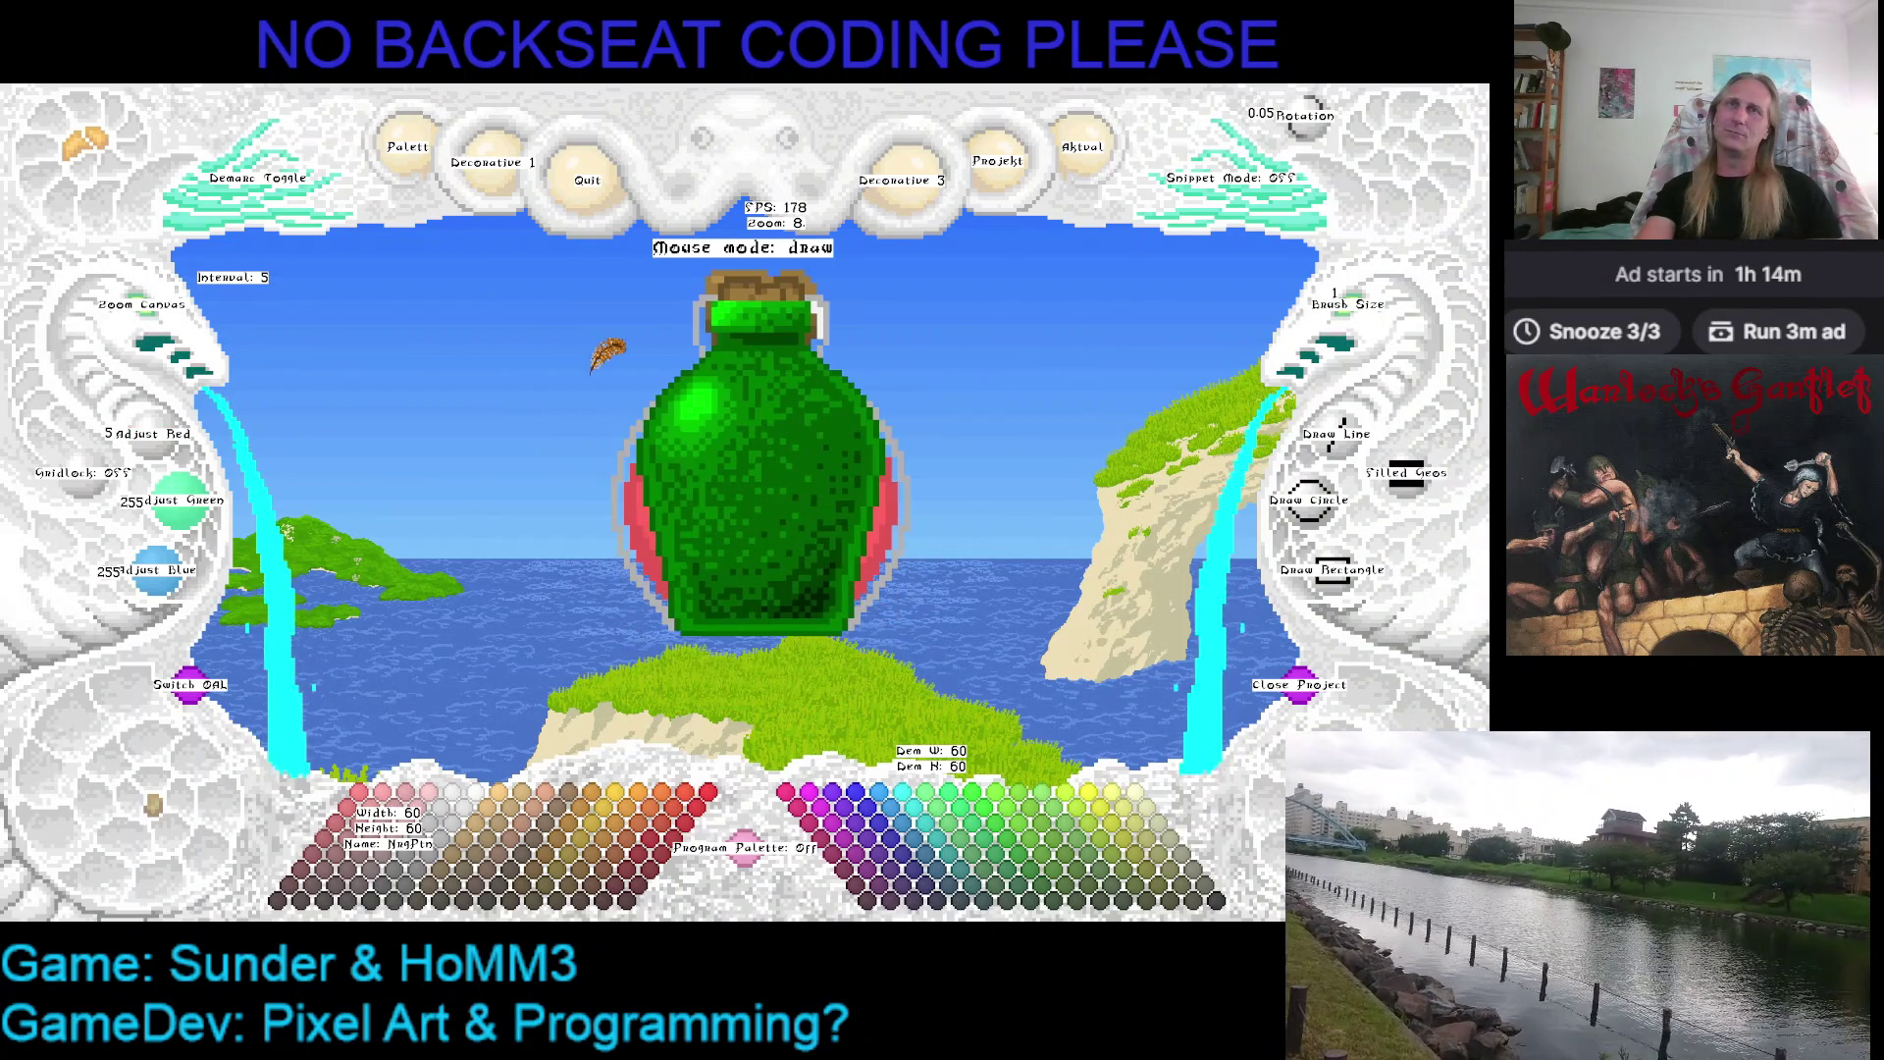
Load the saved NotPin project so the green bottle sits alongside the red potion sprite
{"action": "left_click", "coordinate": [1082, 163]}
{"action": "left_click", "coordinate": [1077, 348]}
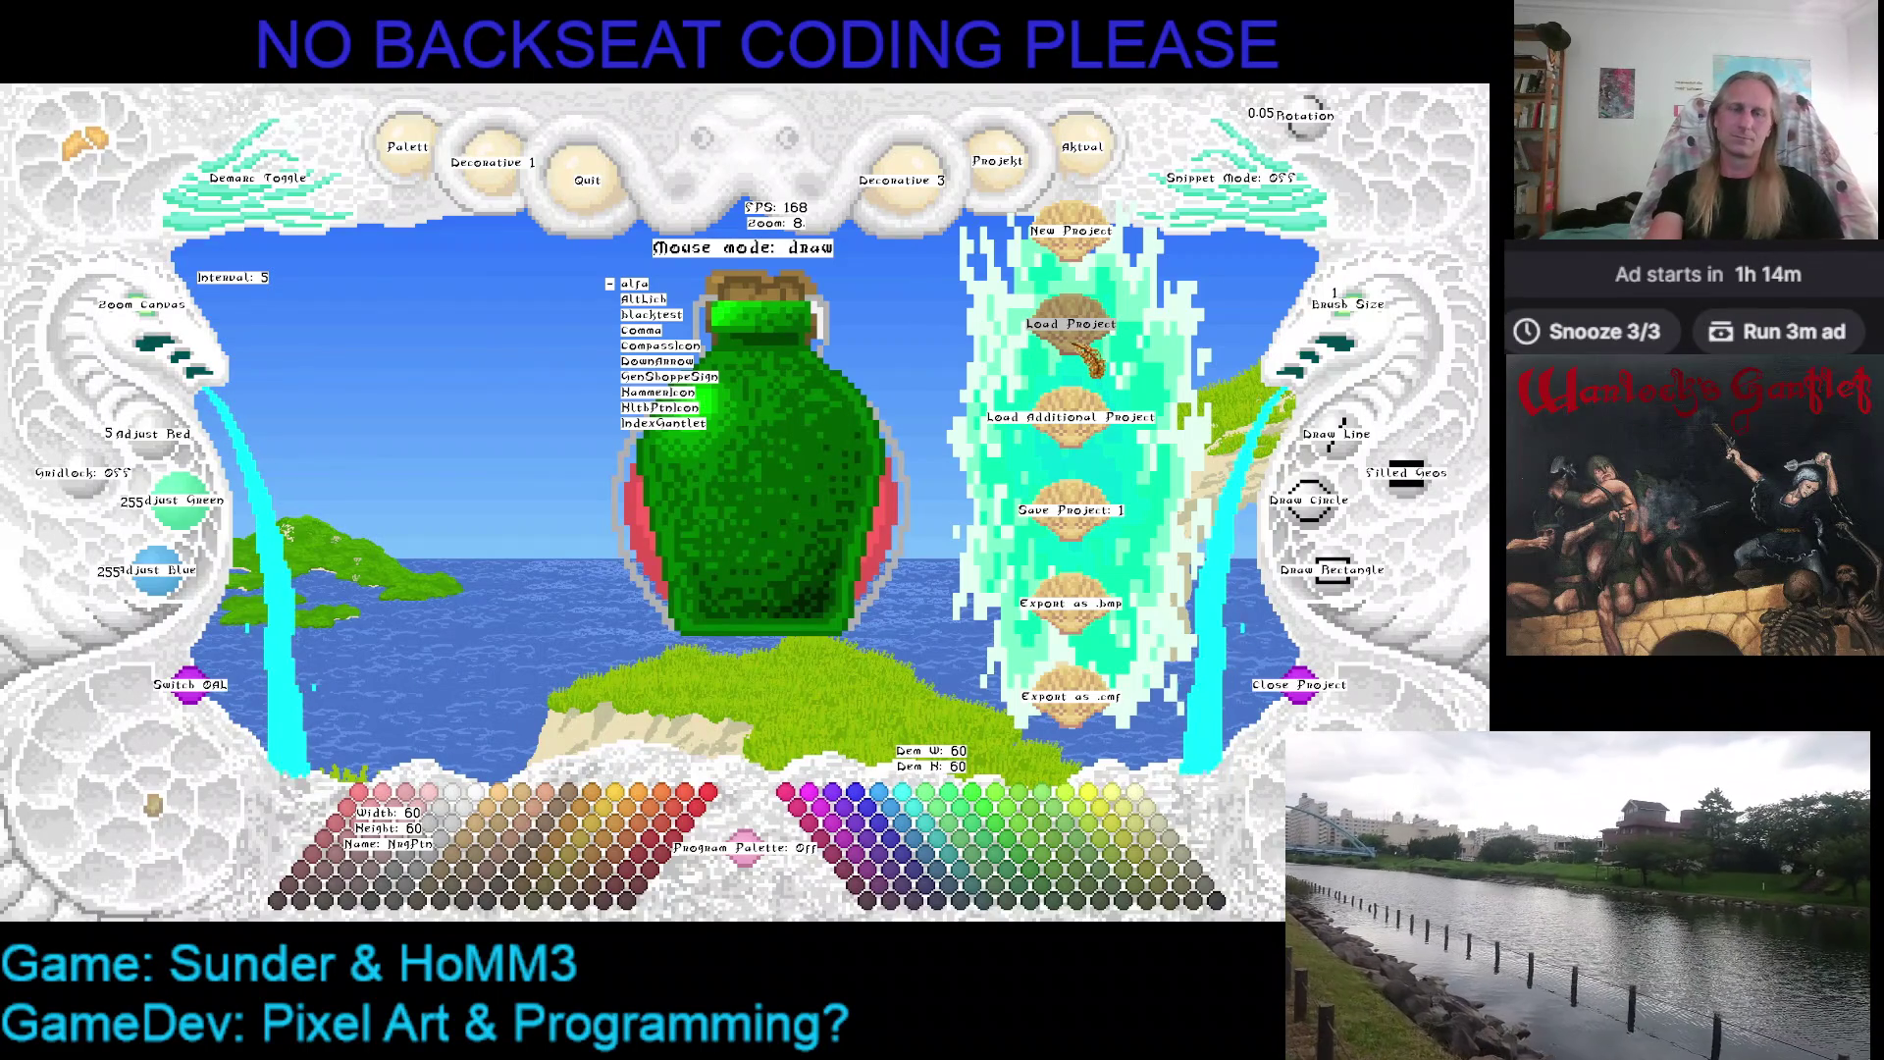
{"action": "scroll", "coordinate": [1087, 353], "scroll_direction": "down", "scroll_amount": 2}
{"action": "scroll", "coordinate": [1086, 353], "scroll_direction": "down", "scroll_amount": 1}
{"action": "scroll", "coordinate": [1084, 356], "scroll_direction": "down", "scroll_amount": 2}
{"action": "scroll", "coordinate": [1082, 357], "scroll_direction": "down", "scroll_amount": 2}
{"action": "scroll", "coordinate": [1085, 355], "scroll_direction": "down", "scroll_amount": 1}
{"action": "scroll", "coordinate": [971, 376], "scroll_direction": "down", "scroll_amount": 3}
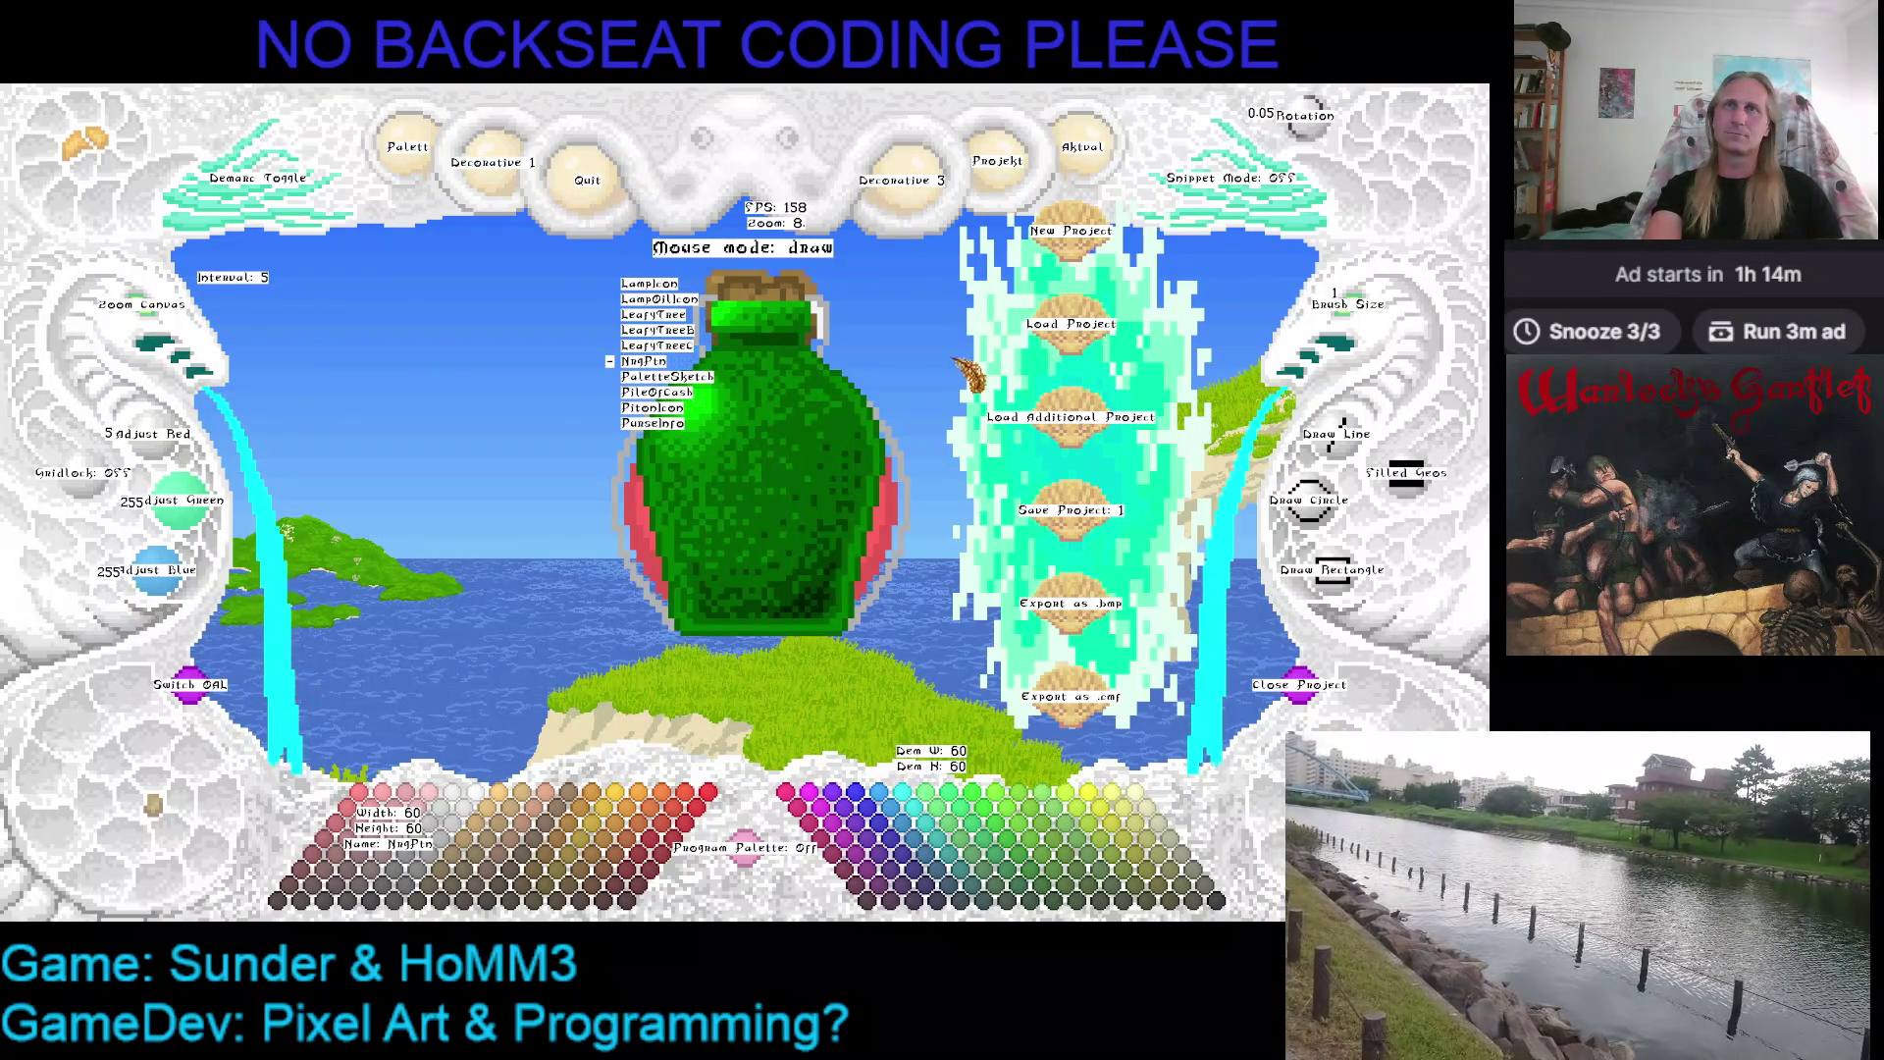
{"action": "scroll", "coordinate": [967, 376], "scroll_direction": "down", "scroll_amount": 3}
{"action": "left_click", "coordinate": [1083, 147]}
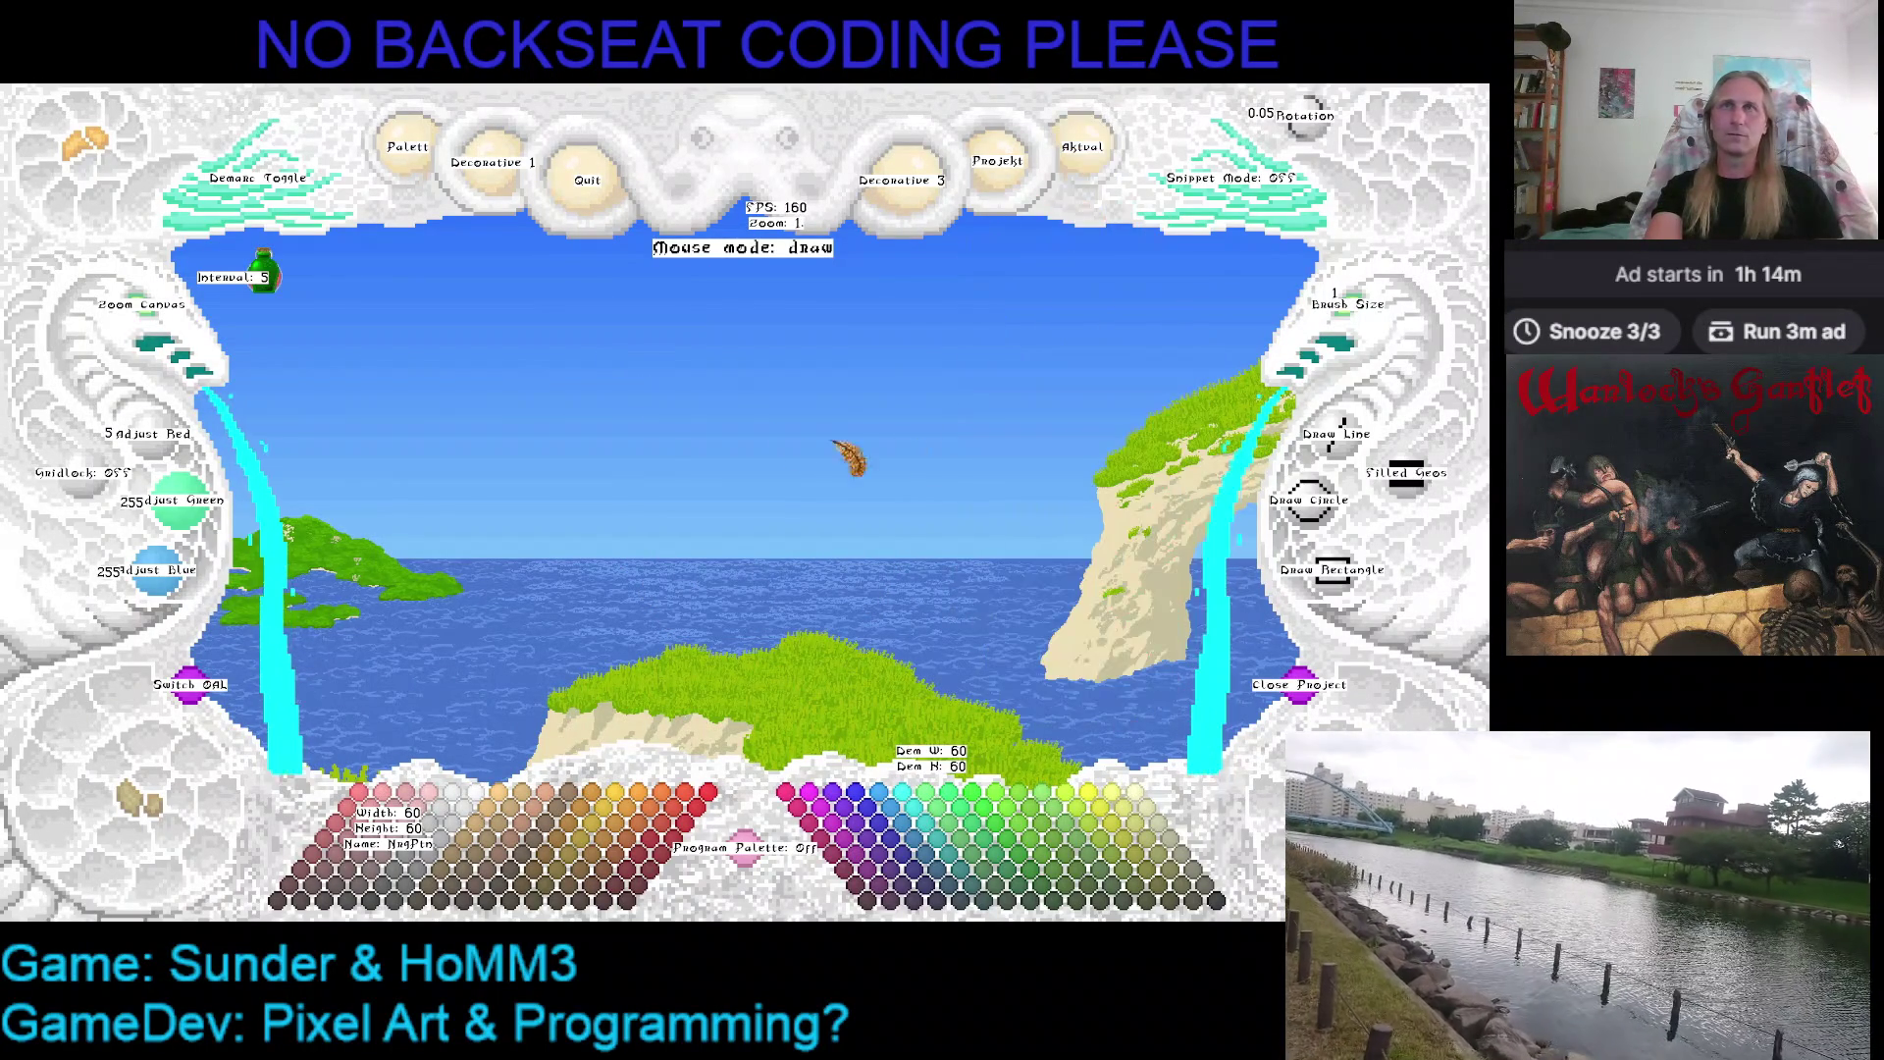
{"action": "scroll", "coordinate": [139, 360], "scroll_direction": "up", "scroll_amount": 4}
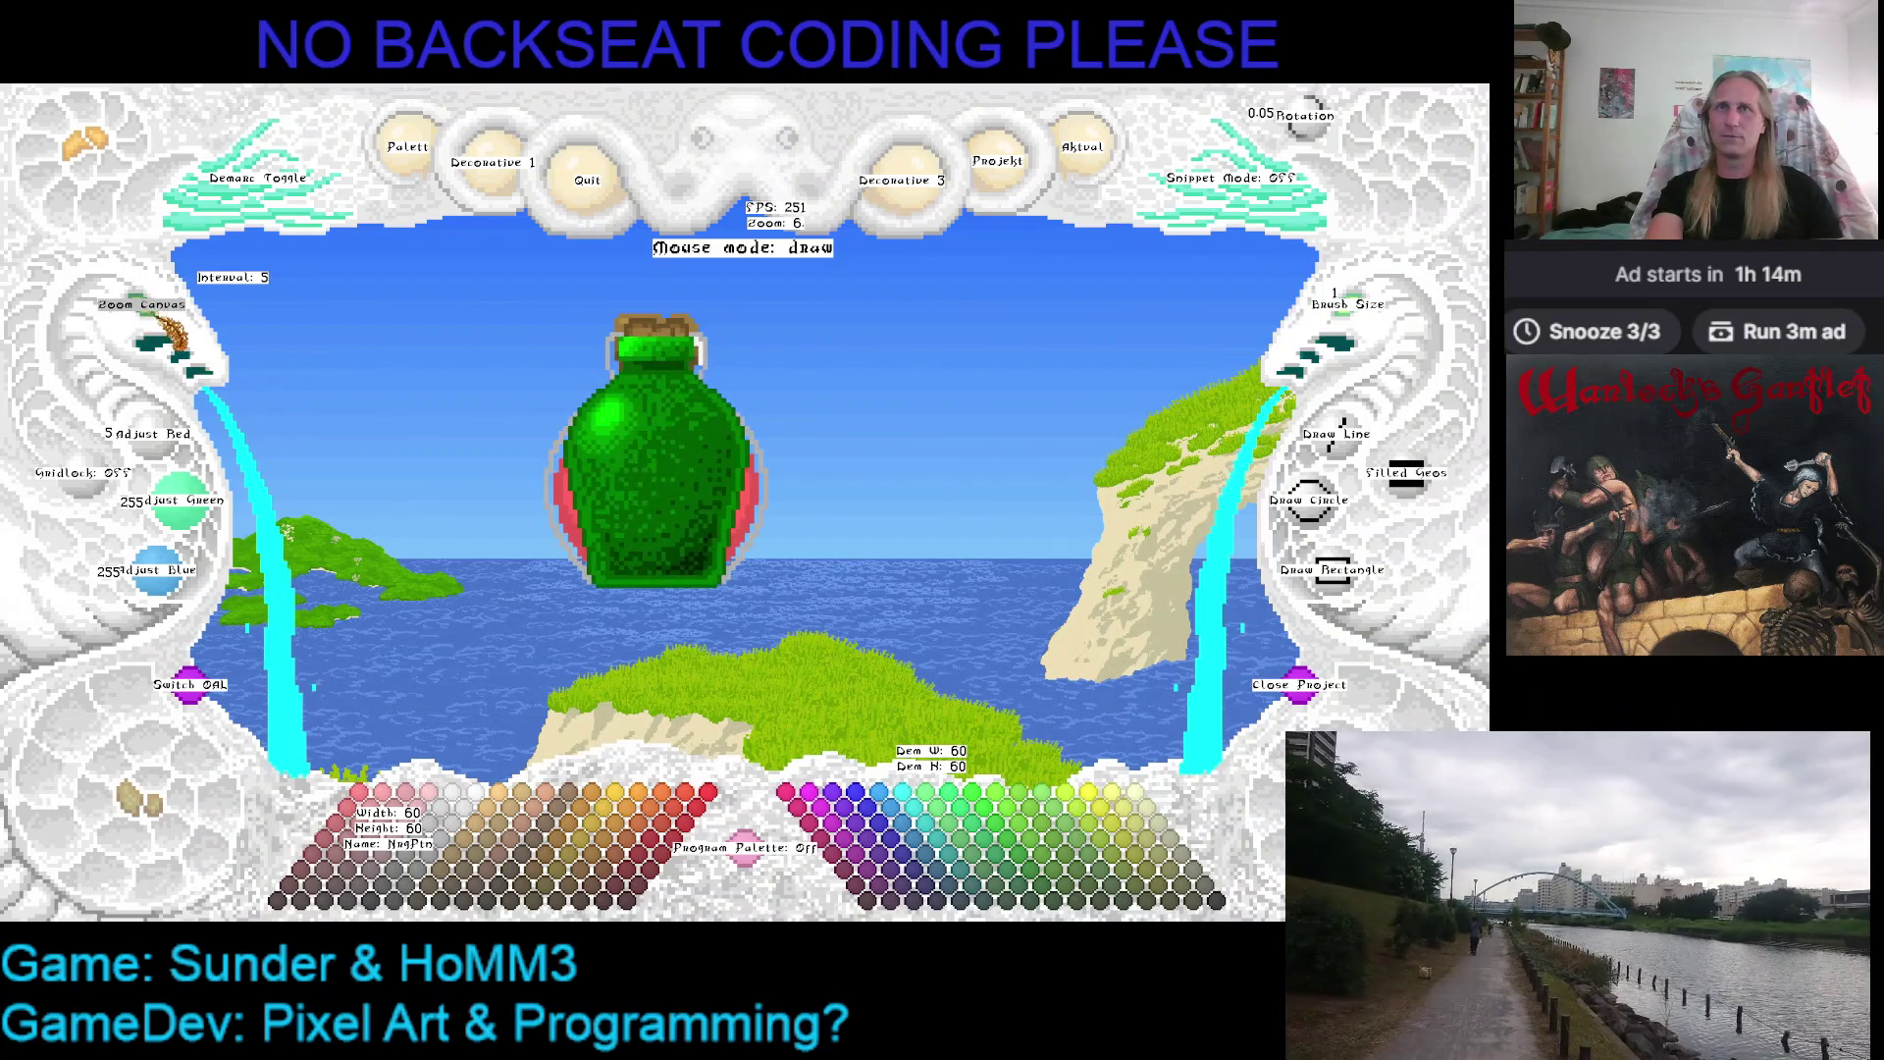
{"action": "scroll", "coordinate": [140, 361], "scroll_direction": "up", "scroll_amount": 1}
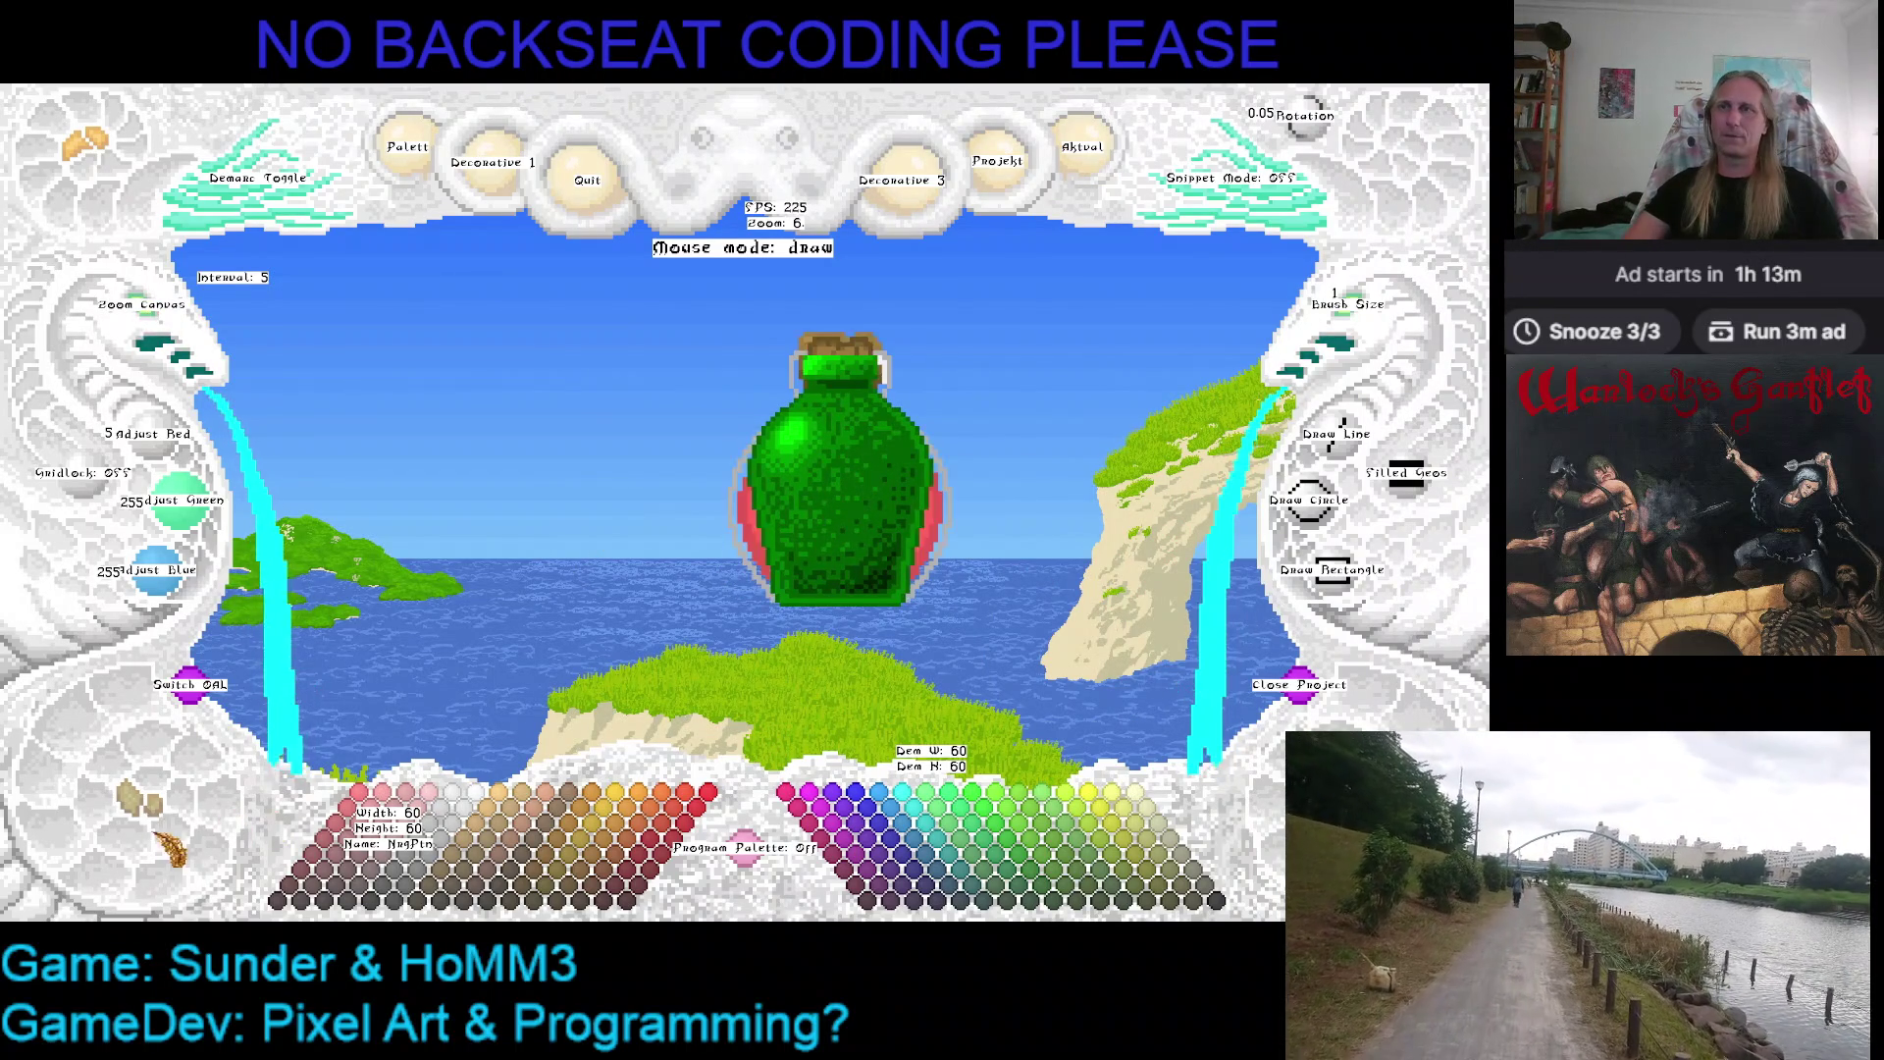
{"action": "key", "text": "Right"}
{"action": "key", "text": "Left"}
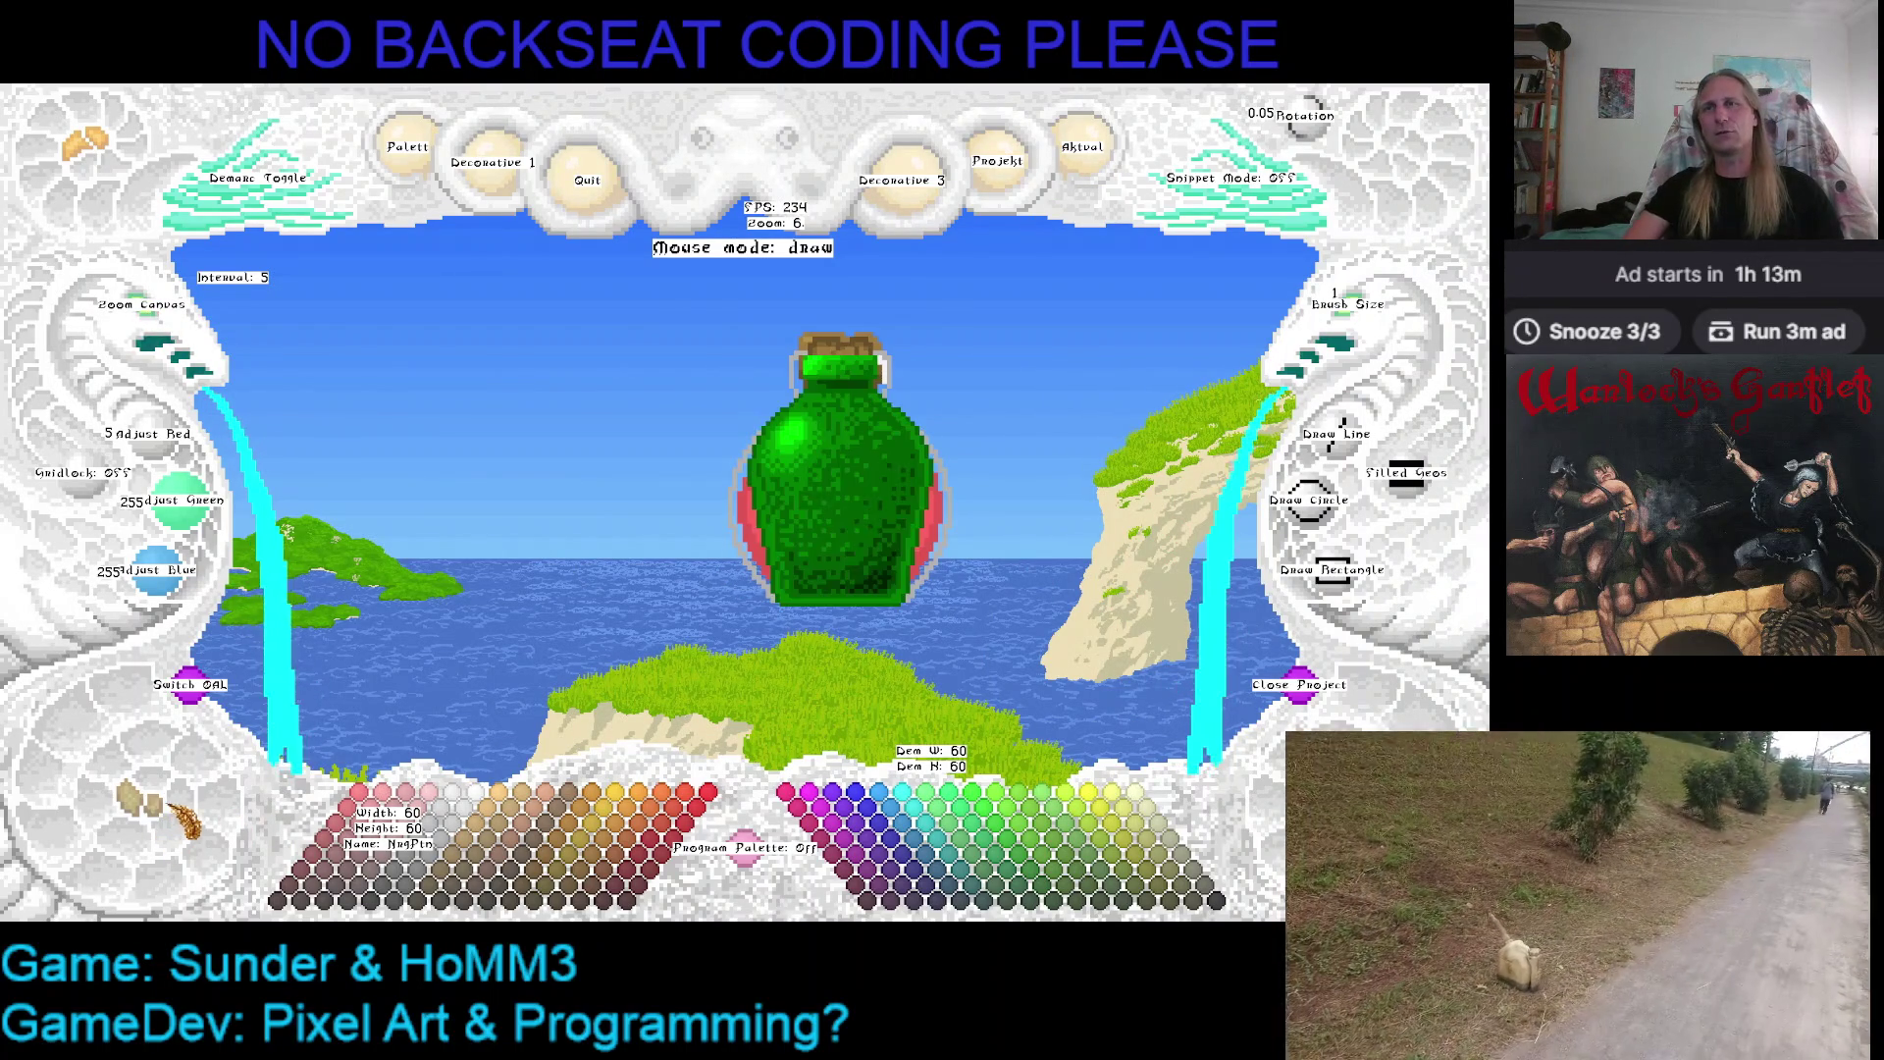
Flip back and forth between the red potion and green bottle sprites to compare them
{"action": "key", "text": "Right"}
{"action": "key", "text": "Left"}
{"action": "key", "text": "Right"}
{"action": "key", "text": "Left"}
{"action": "key", "text": "Right"}
{"action": "key", "text": "Left"}
{"action": "key", "text": "Right"}
{"action": "key", "text": "Left"}
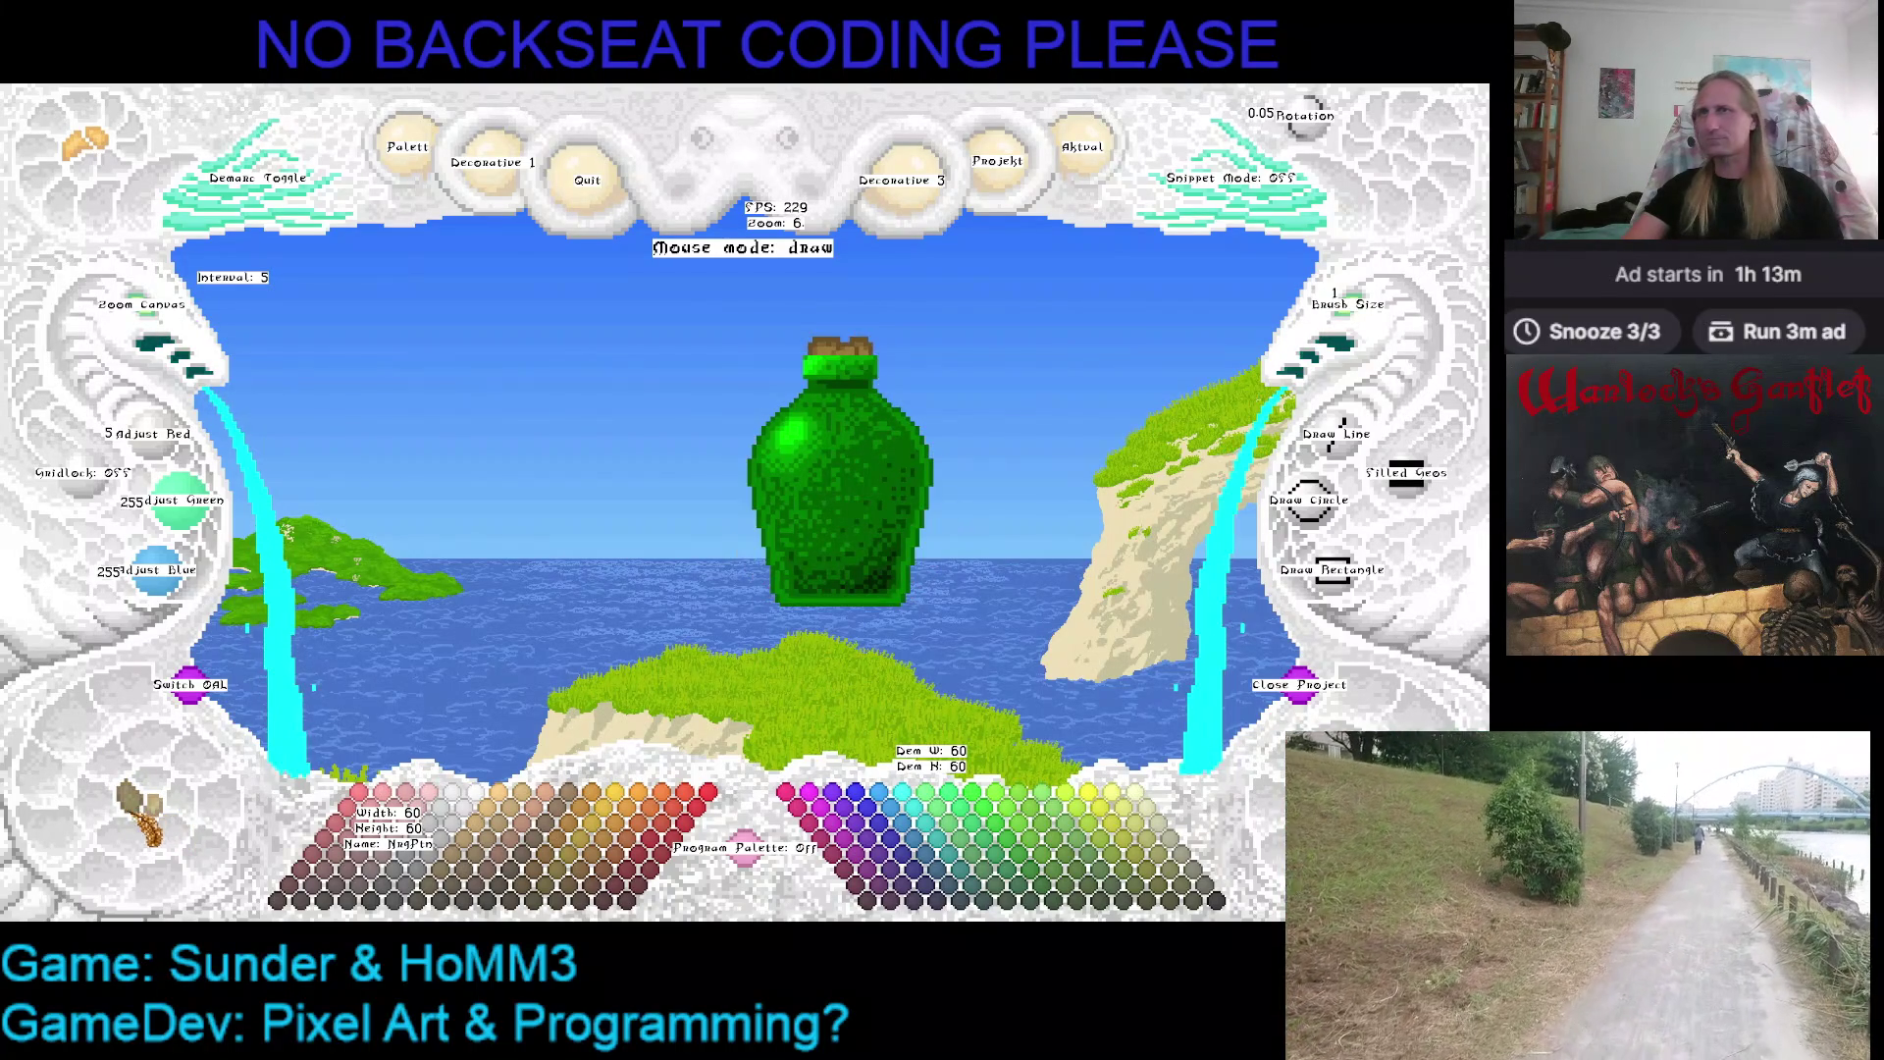
{"action": "key", "text": "Right"}
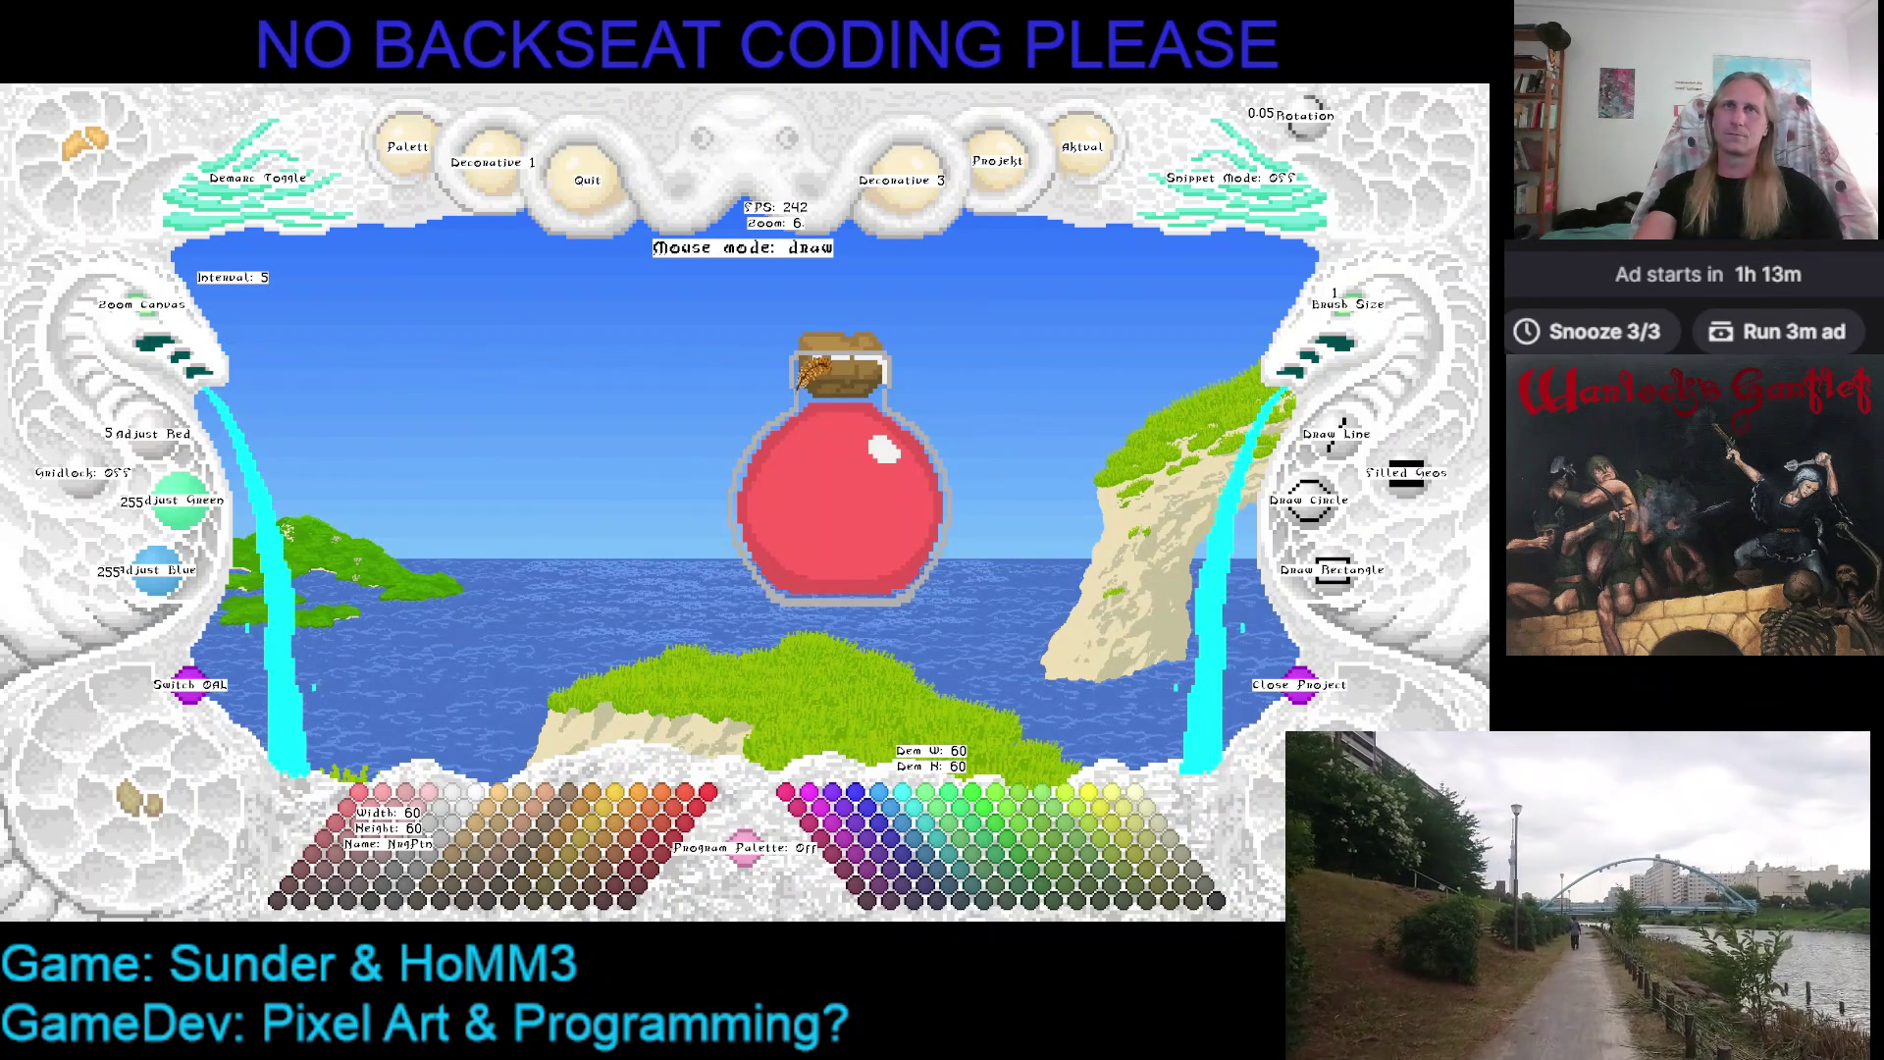
Undo the red potion's strokes entirely and return to the green bottle alone
{"action": "key", "text": "Right"}
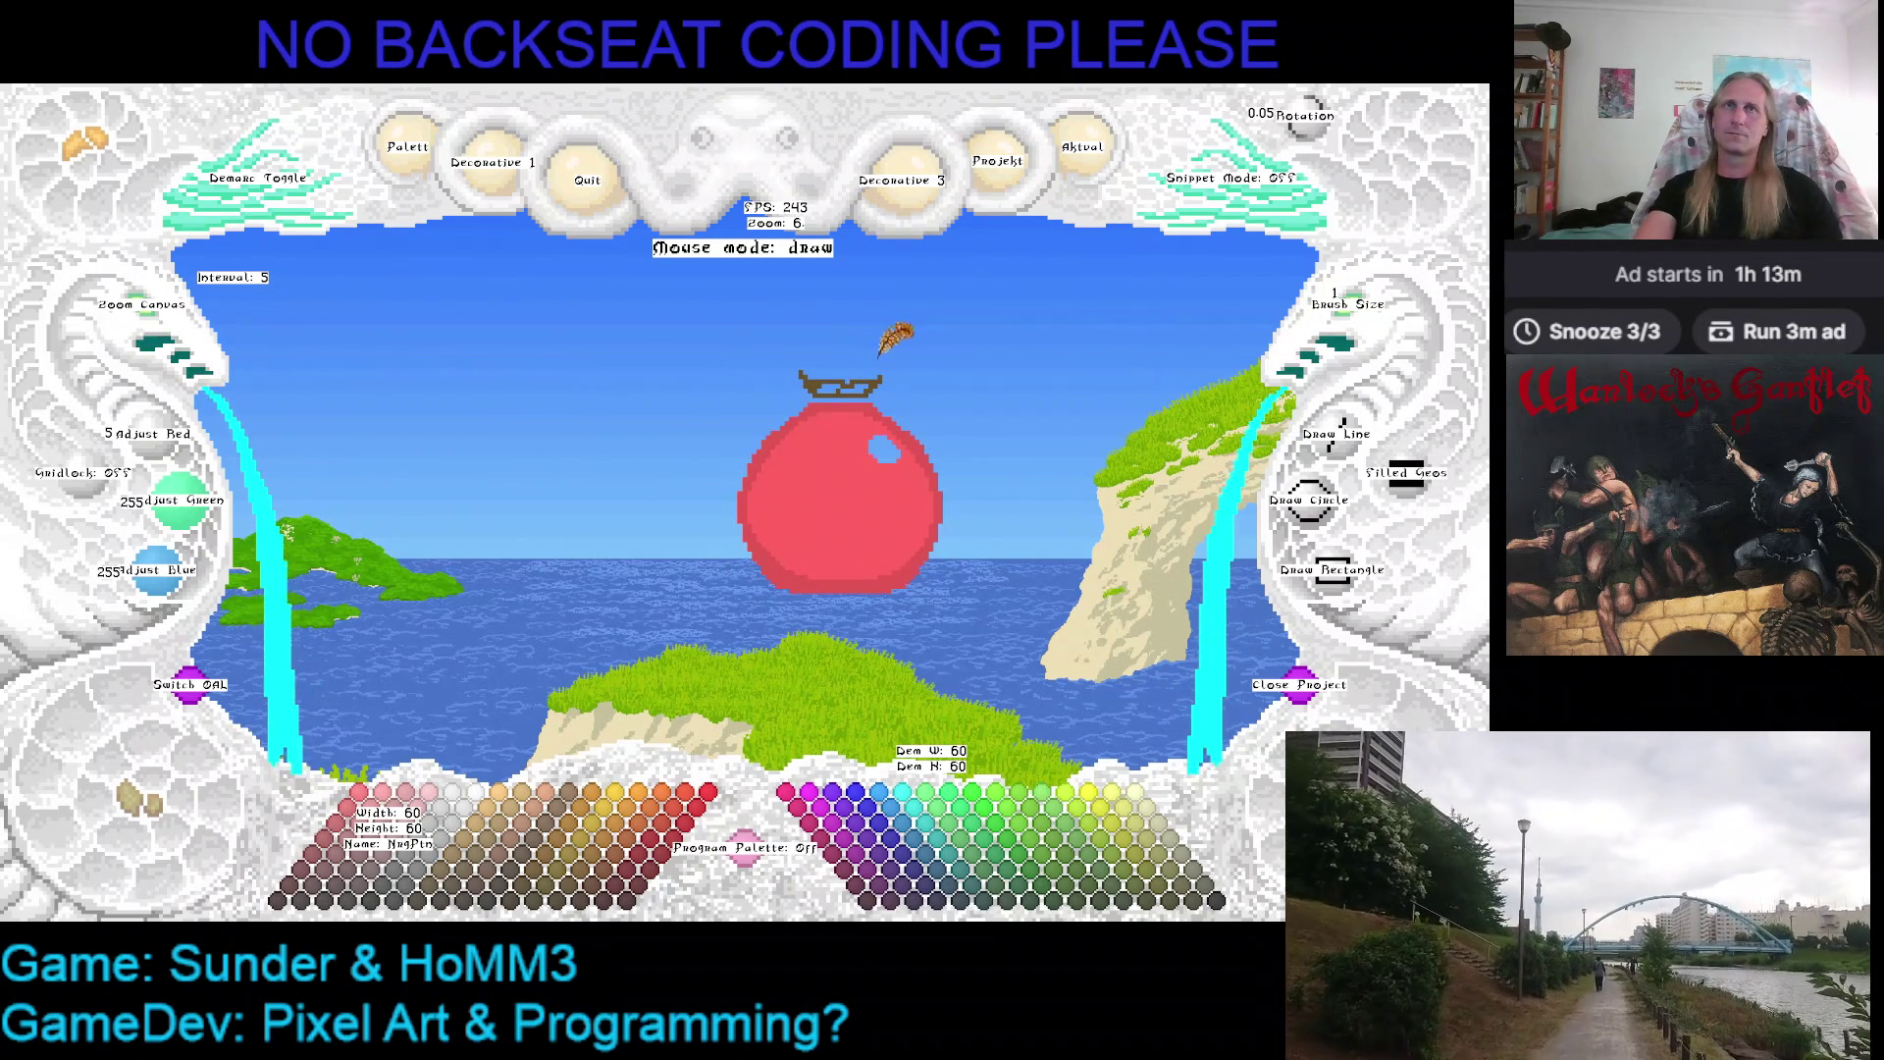
{"action": "key", "text": "ctrl+z"}
{"action": "key", "text": "ctrl+z"}
{"action": "key", "text": "ctrl+z"}
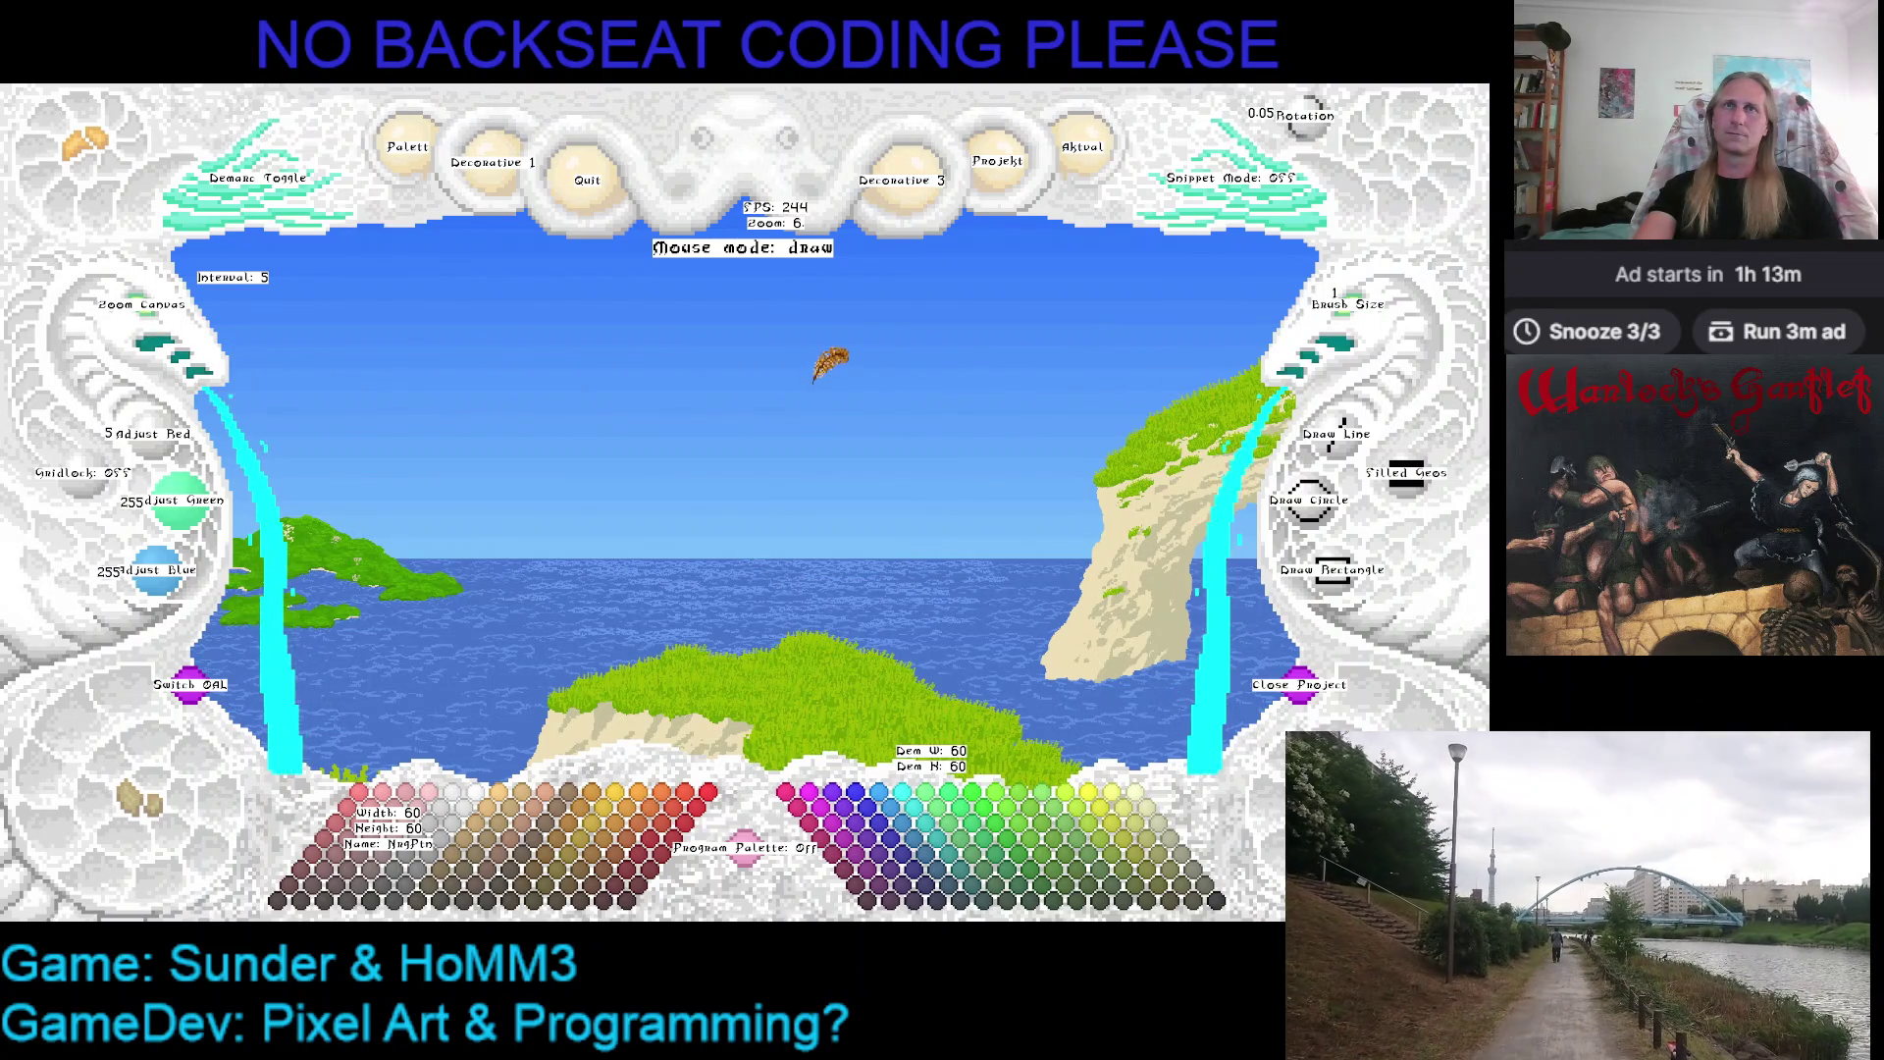
{"action": "key", "text": "Right"}
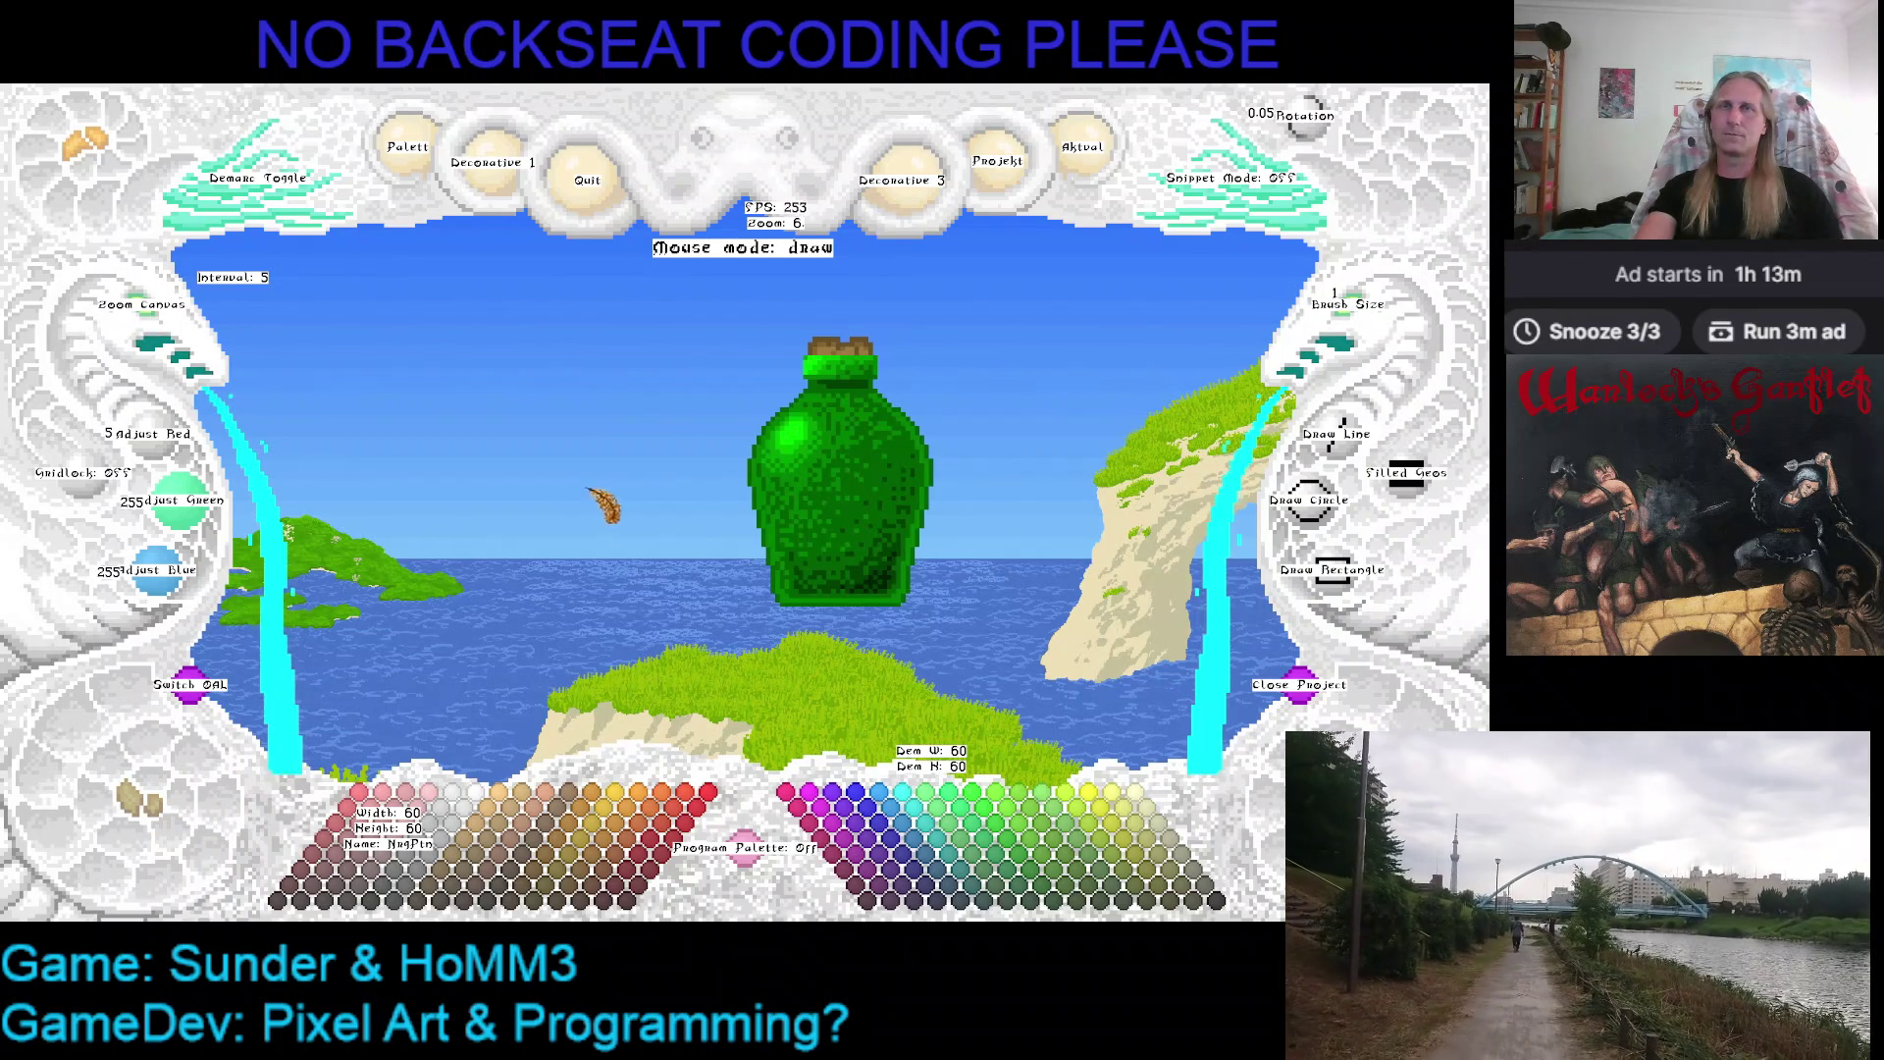
{"action": "scroll", "coordinate": [170, 331], "scroll_direction": "up", "scroll_amount": 3}
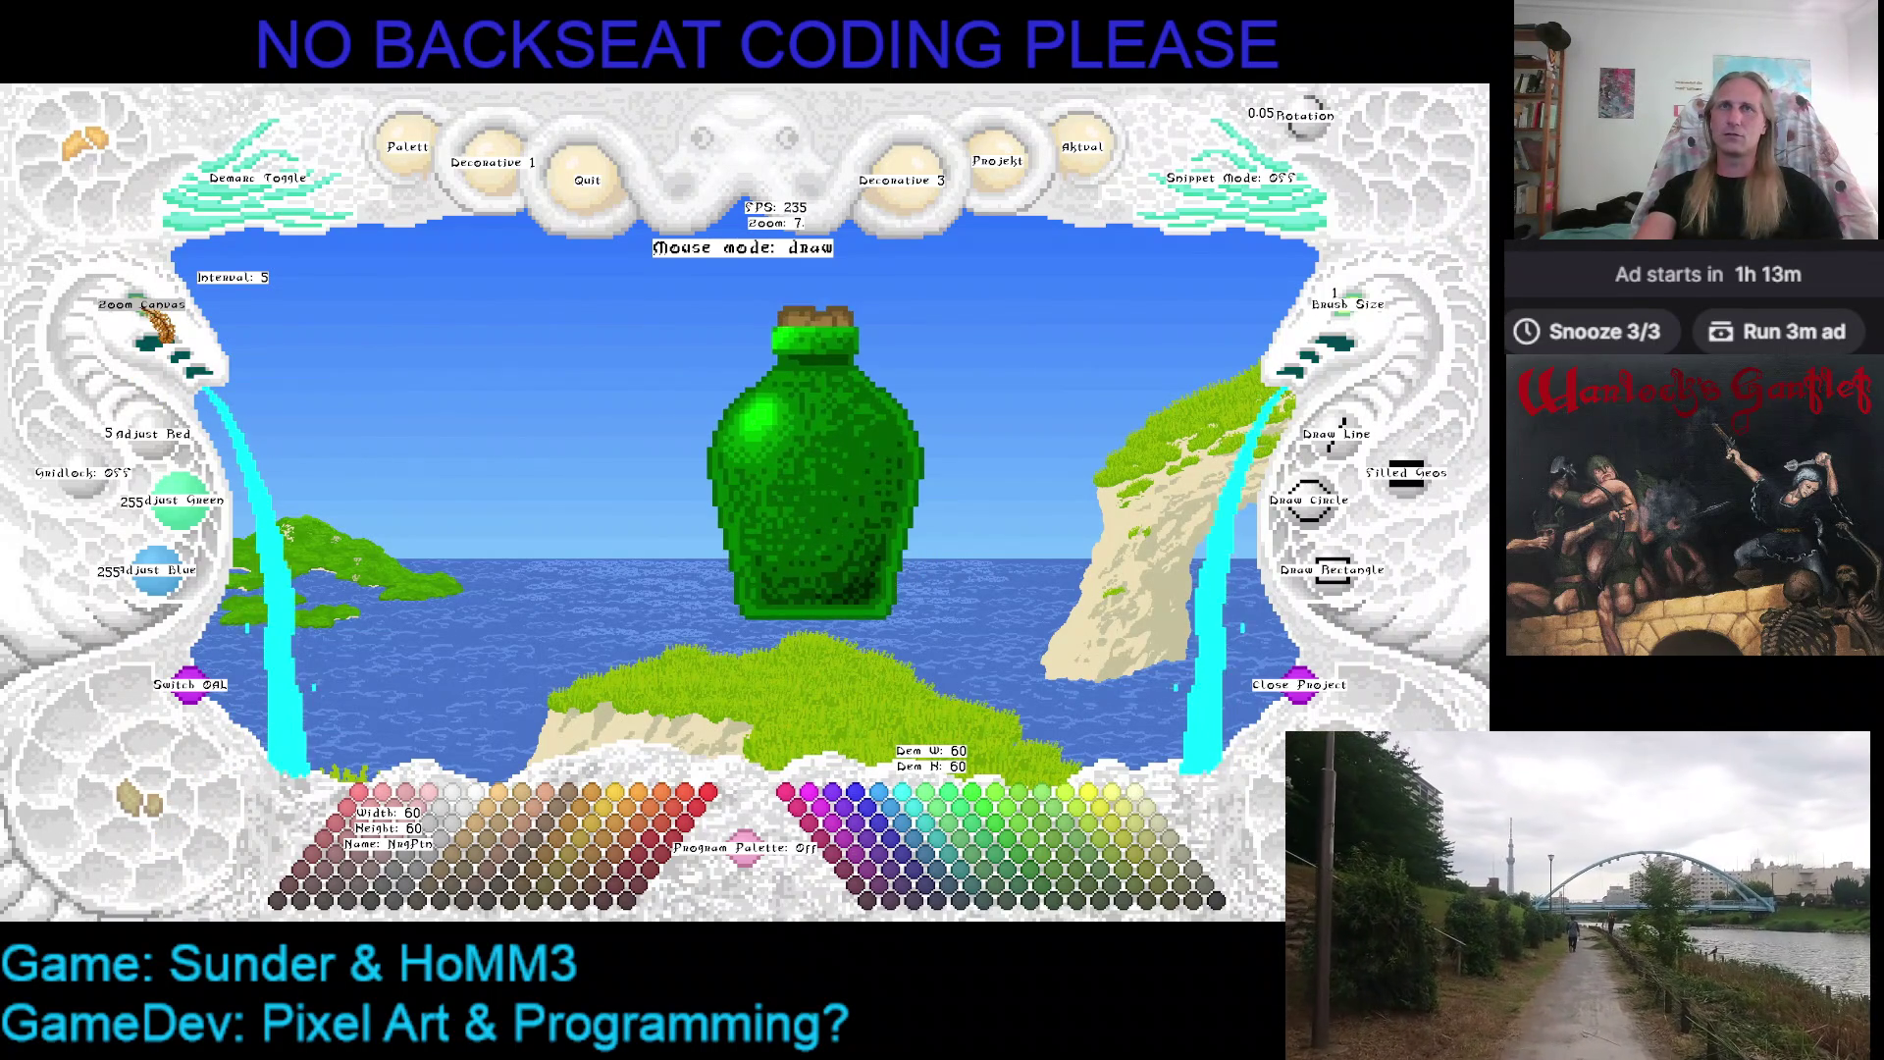
Choose dark purple (R63 G0 B63) as the drawing colour and zoom out to 4 around the bottle
{"action": "key", "text": "Right"}
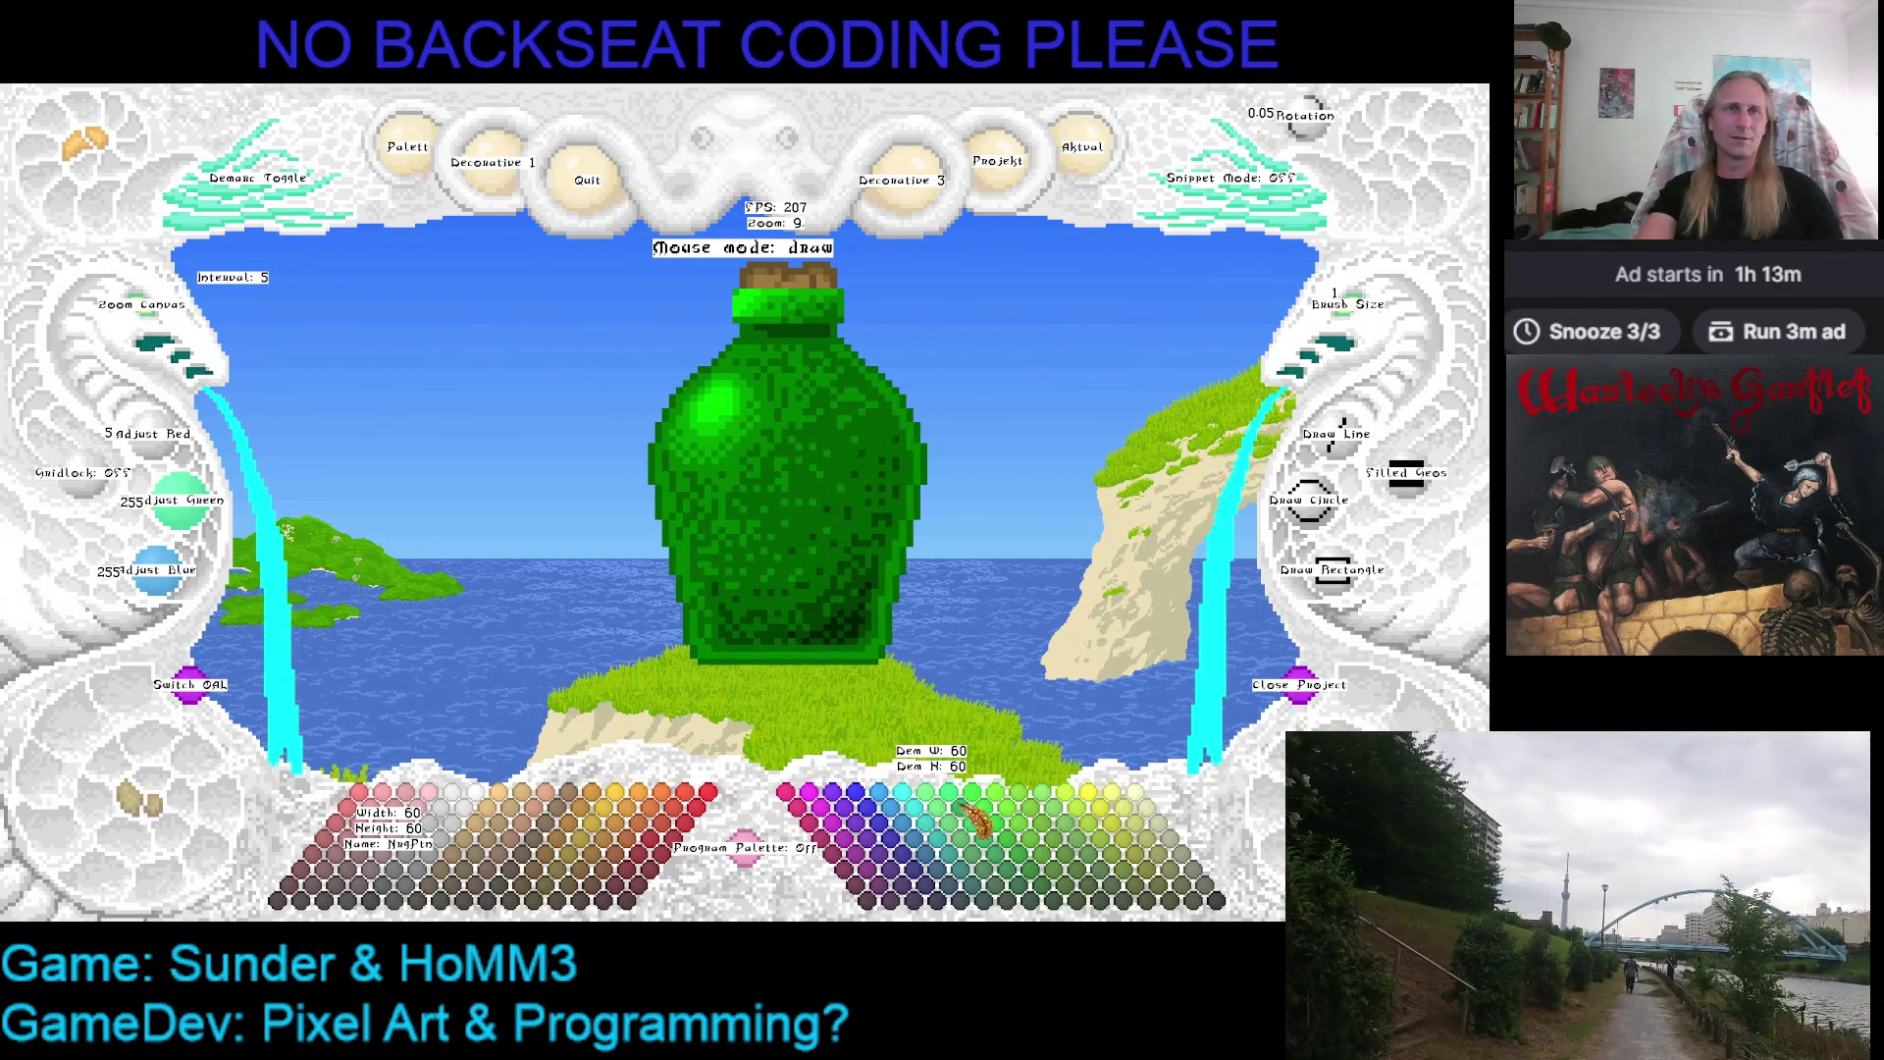
{"action": "left_click", "coordinate": [896, 901]}
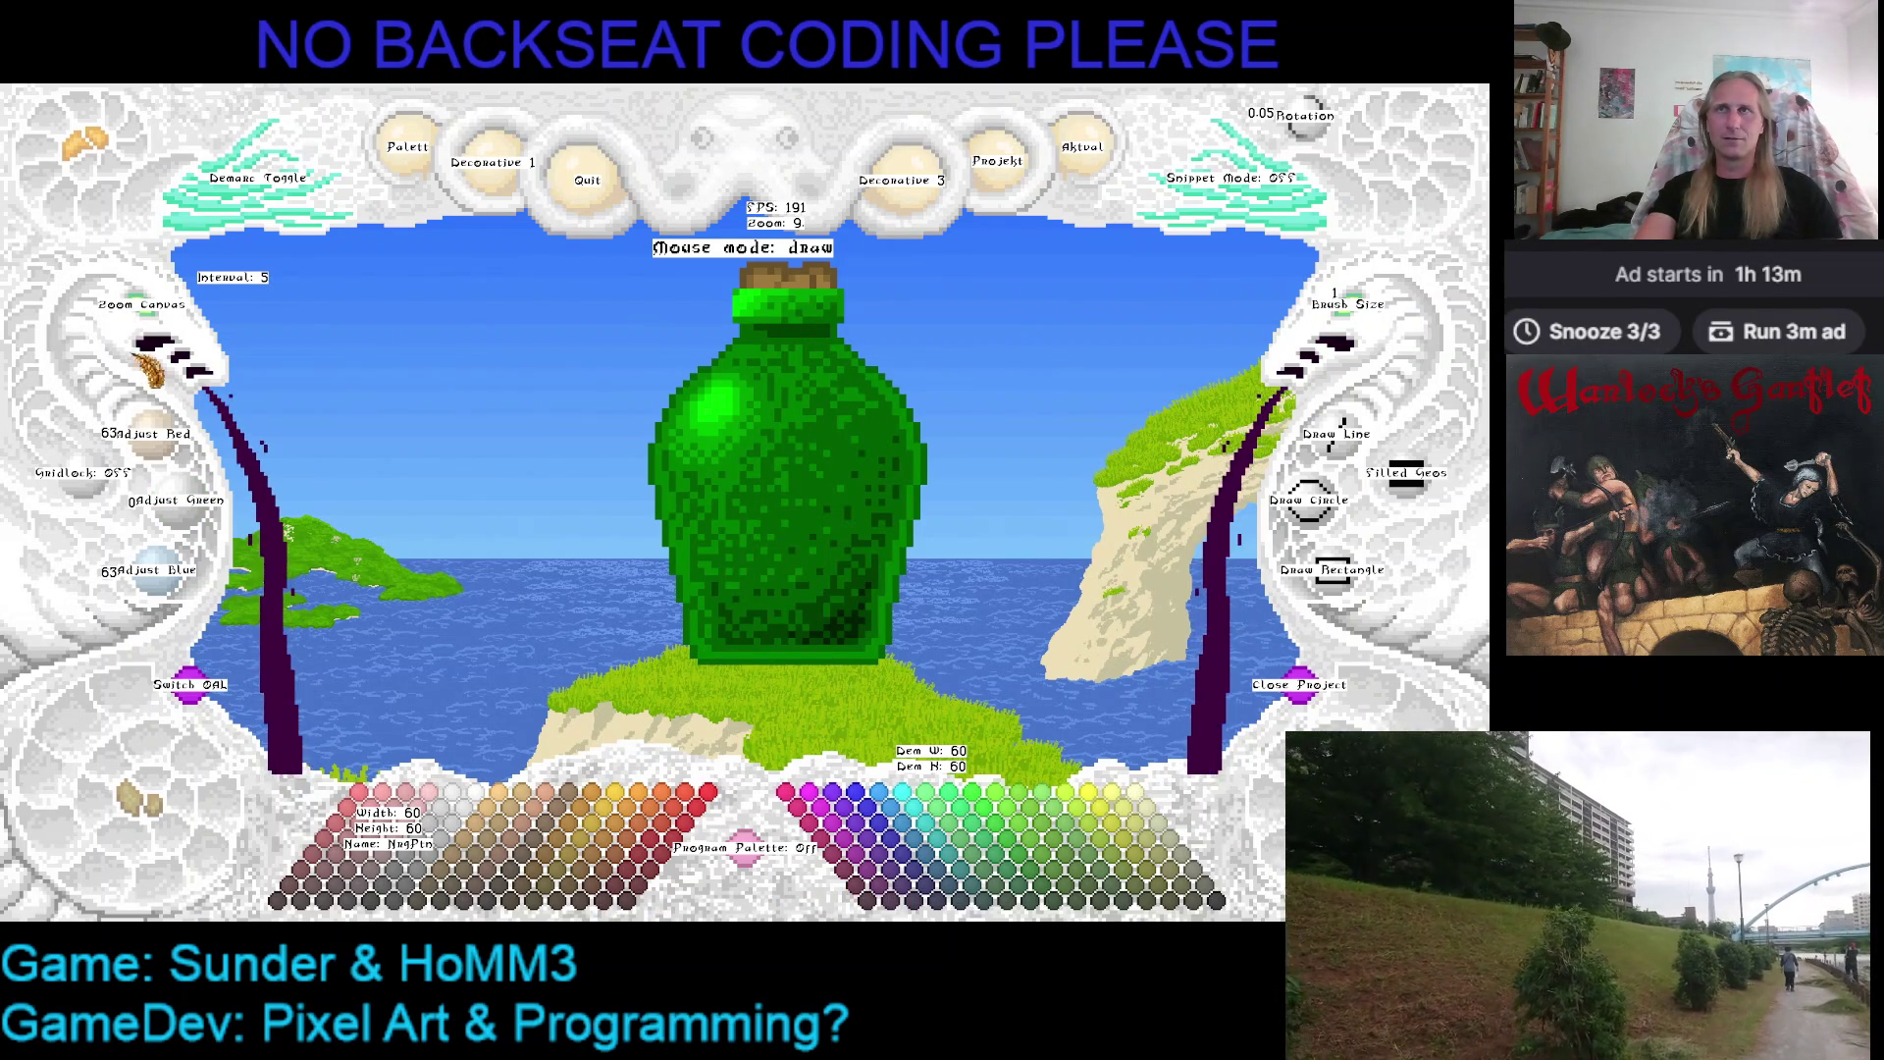
{"action": "left_click", "coordinate": [153, 319]}
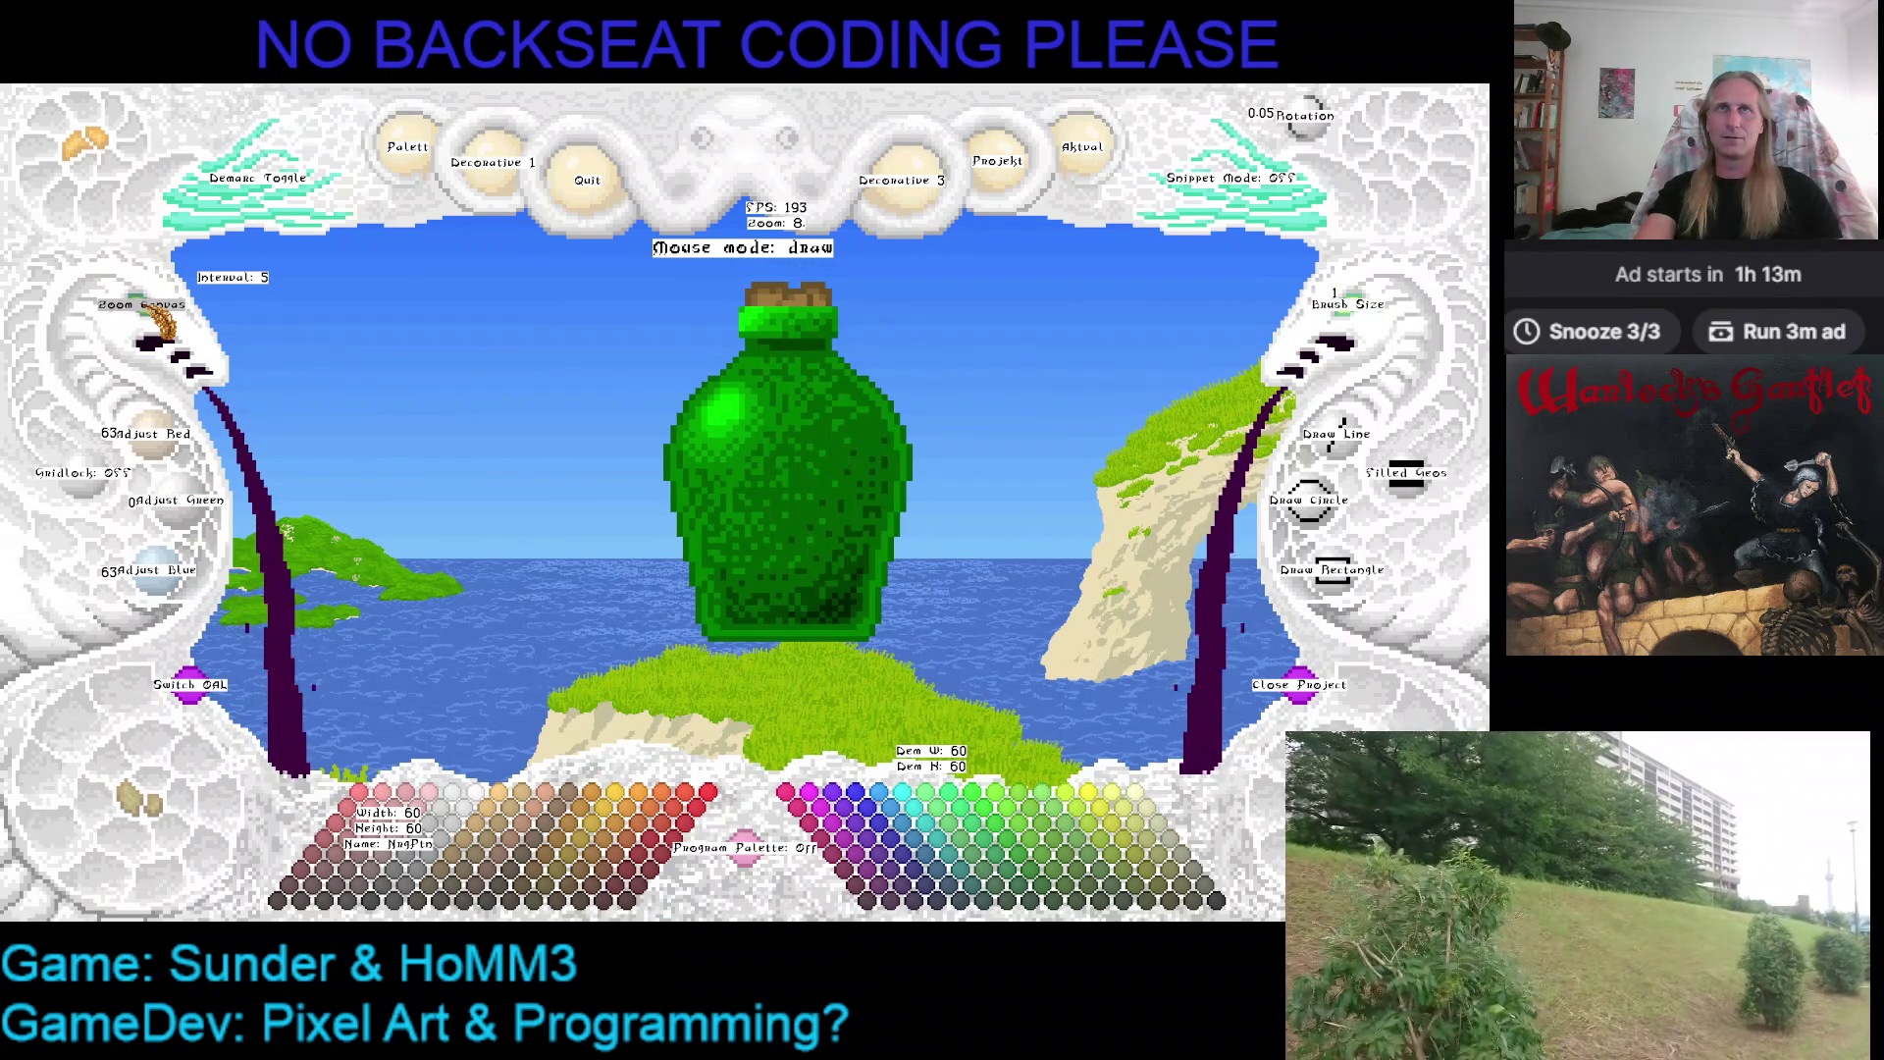
{"action": "left_click", "coordinate": [154, 318]}
{"action": "left_click", "coordinate": [153, 318]}
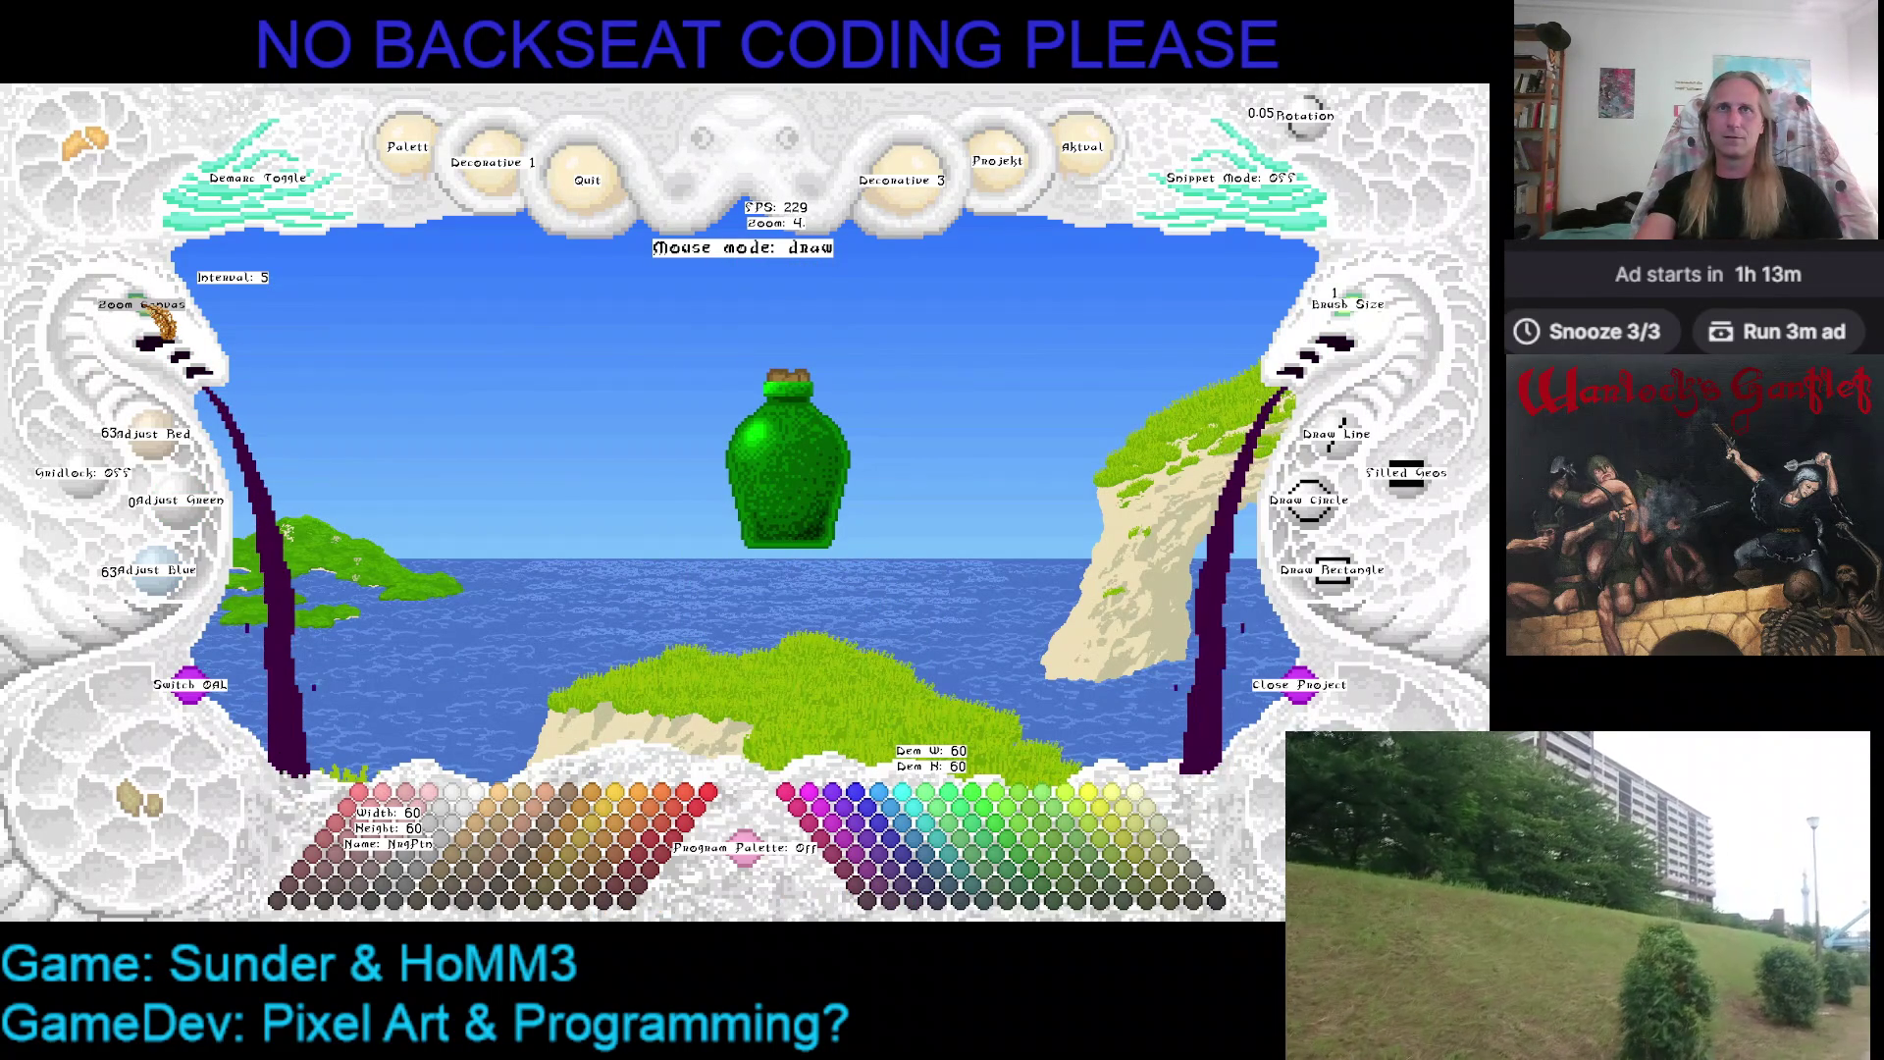
{"action": "left_click_drag", "start_coordinate": [832, 492], "coordinate": [810, 479]}
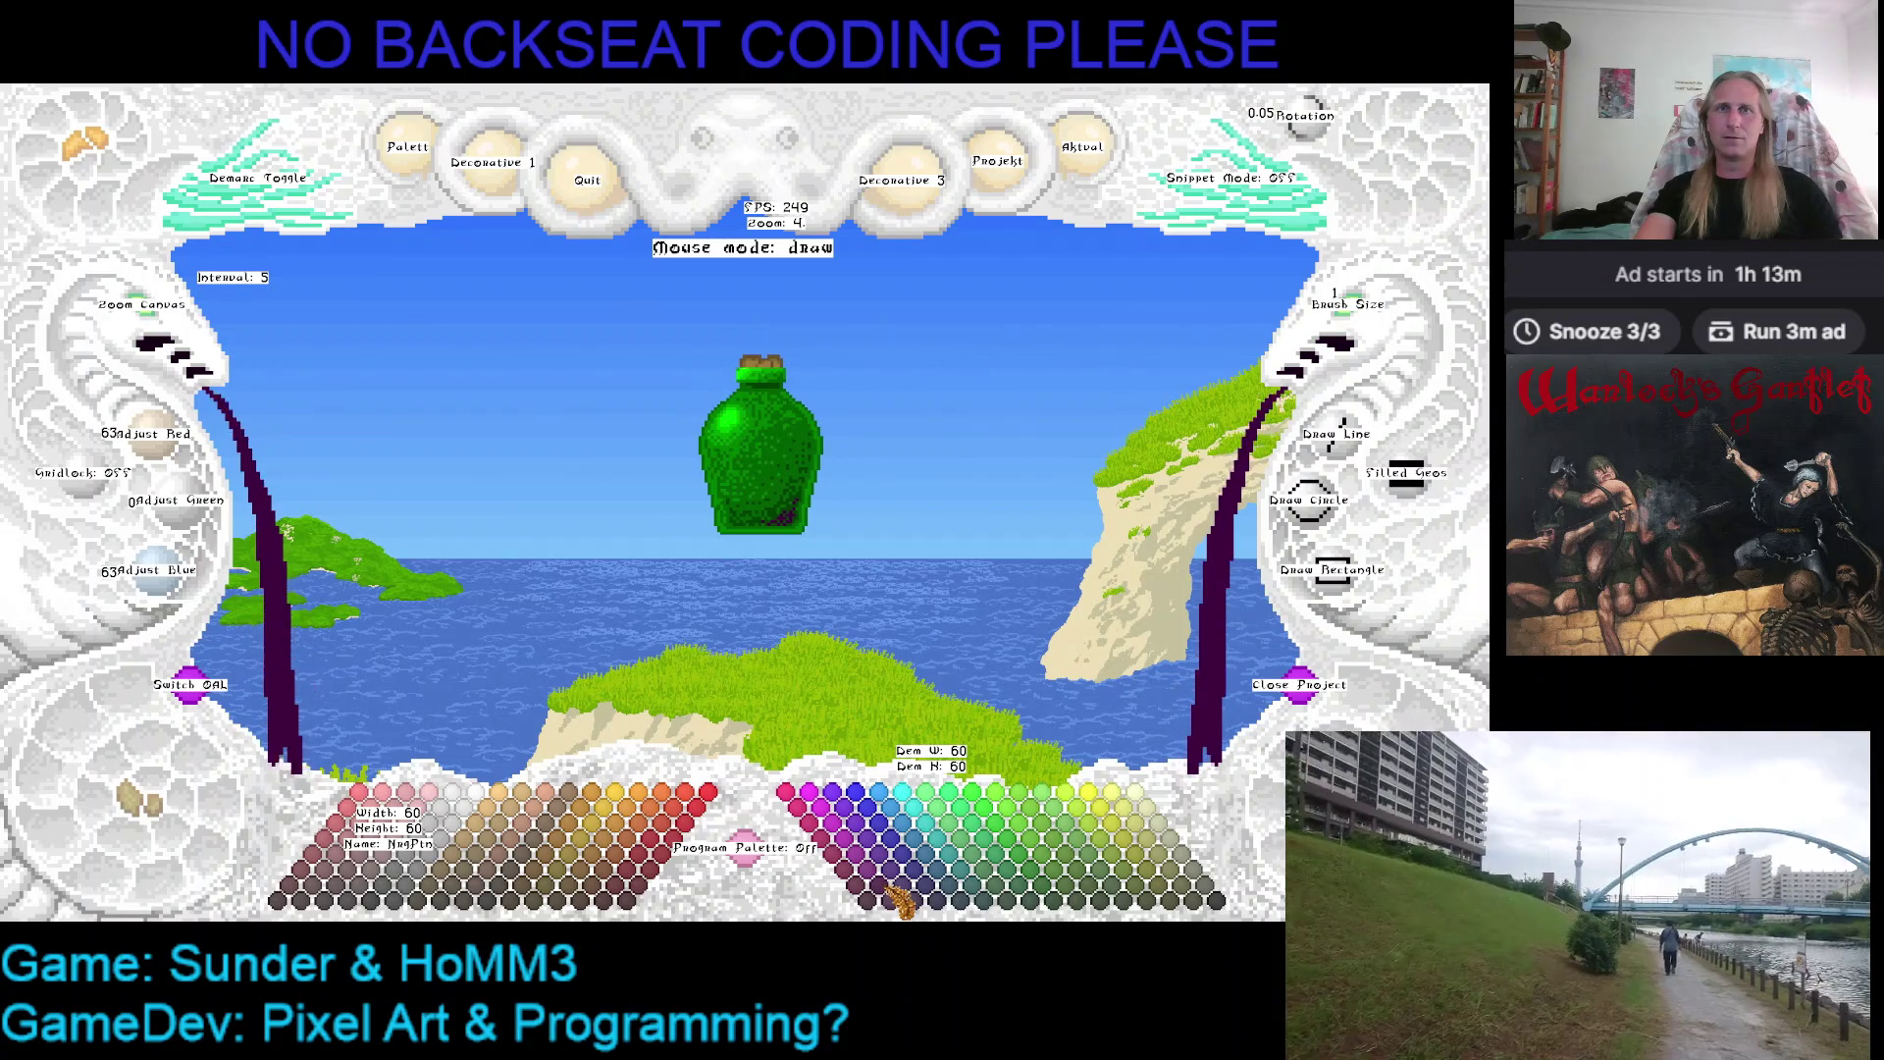
Fill the bottle body with lighter purple at zoom 8, leaving only a small green highlight spot
{"action": "left_click", "coordinate": [890, 884]}
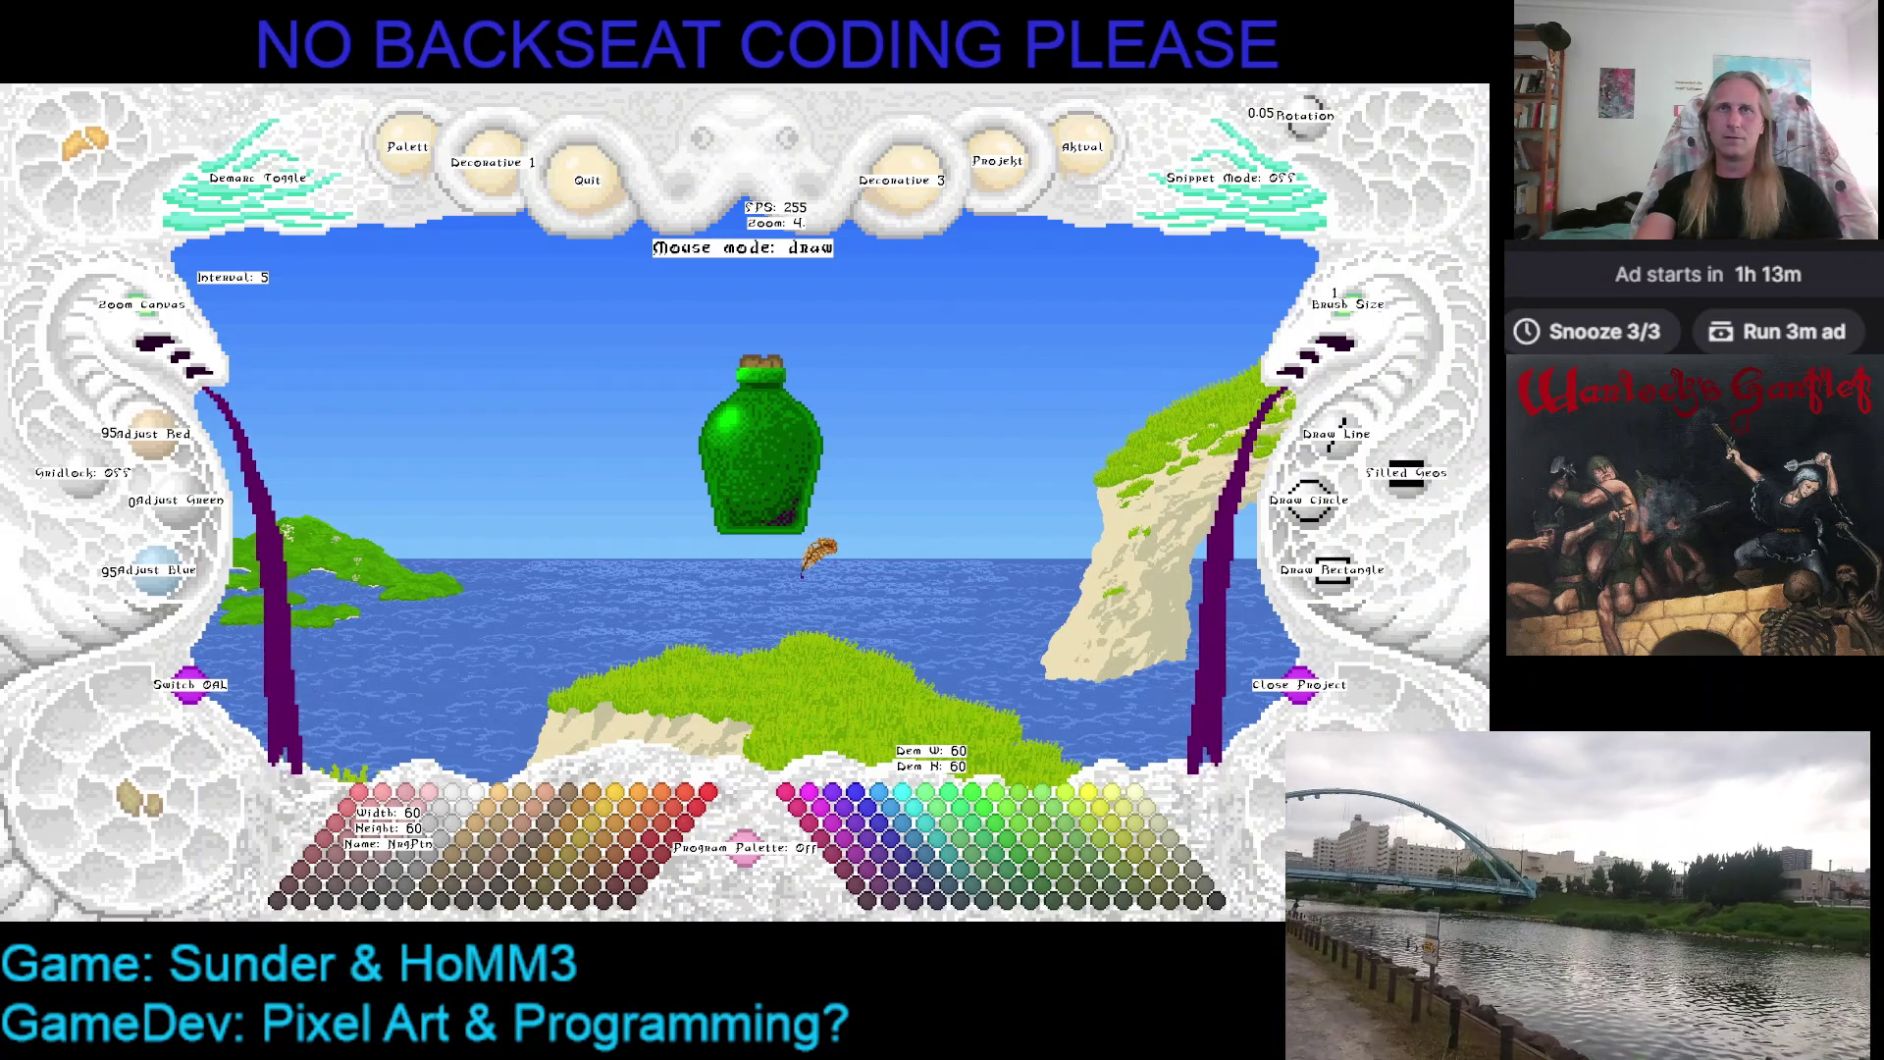
{"action": "left_click", "coordinate": [131, 333]}
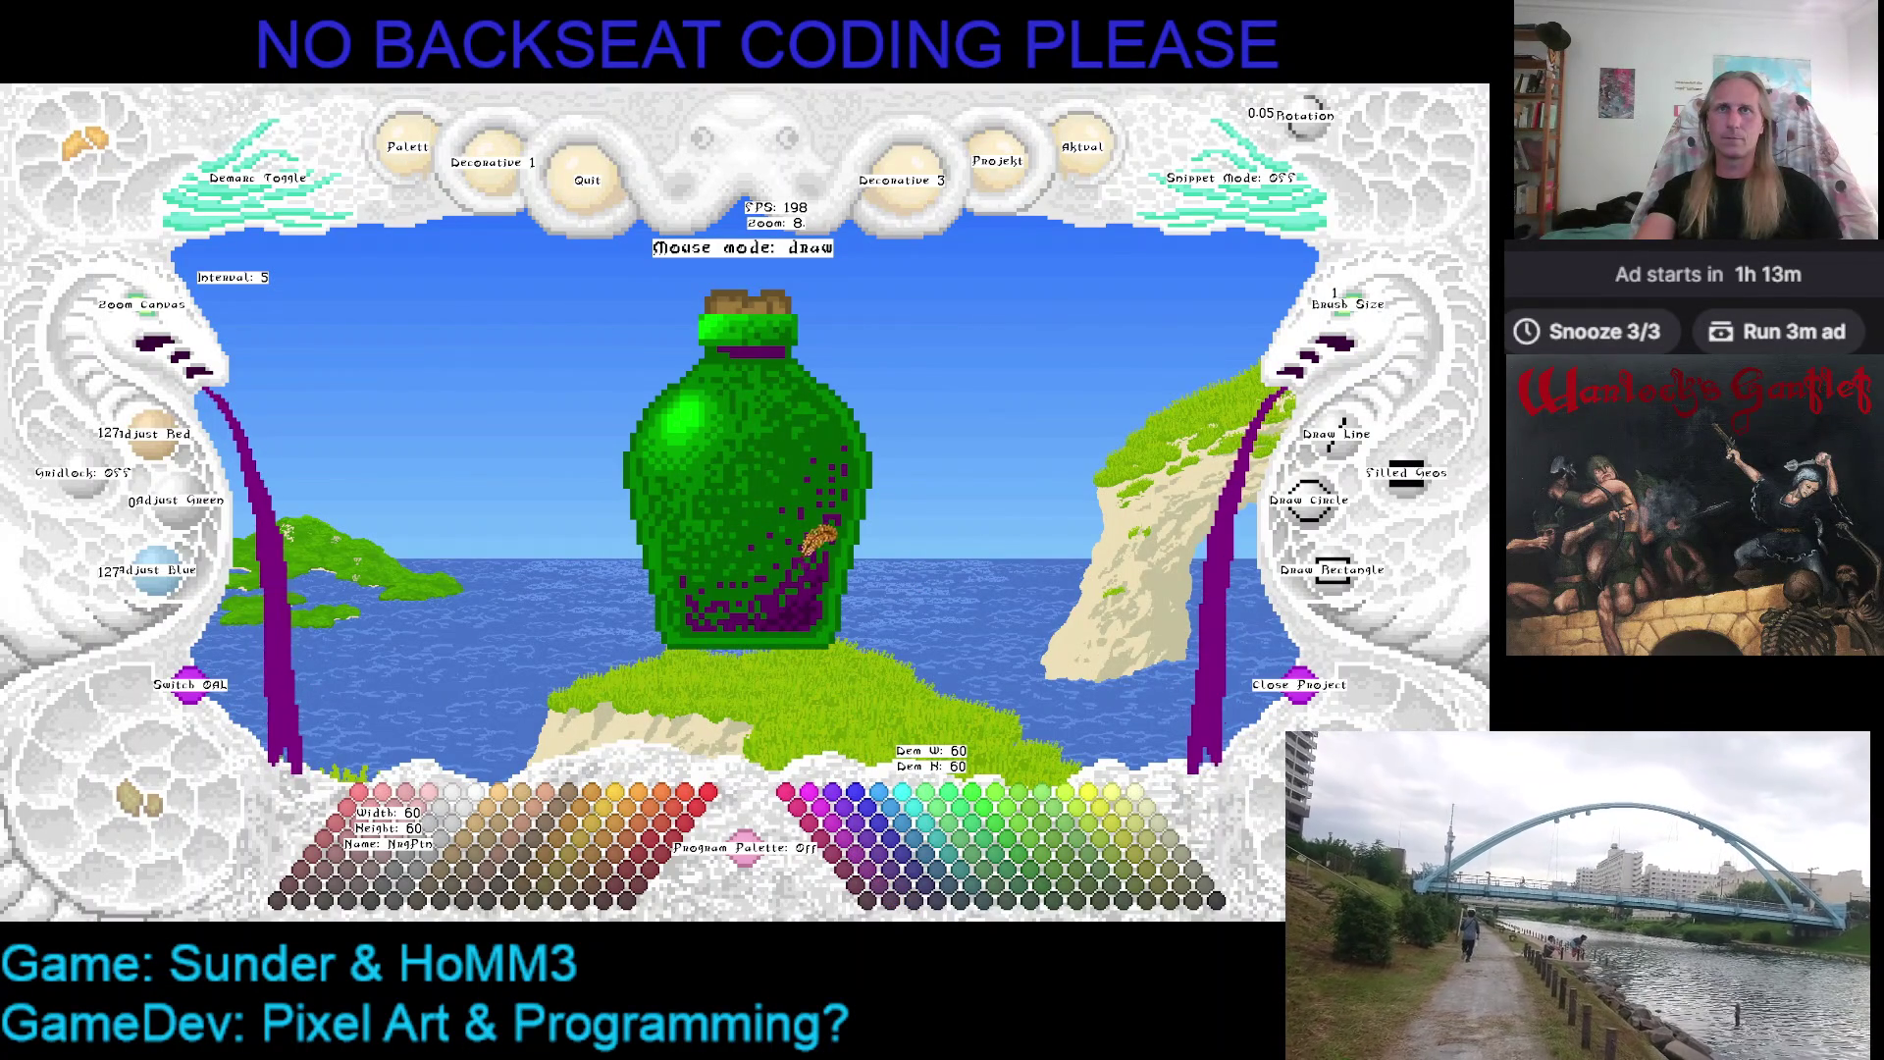
{"action": "left_click", "coordinate": [796, 527]}
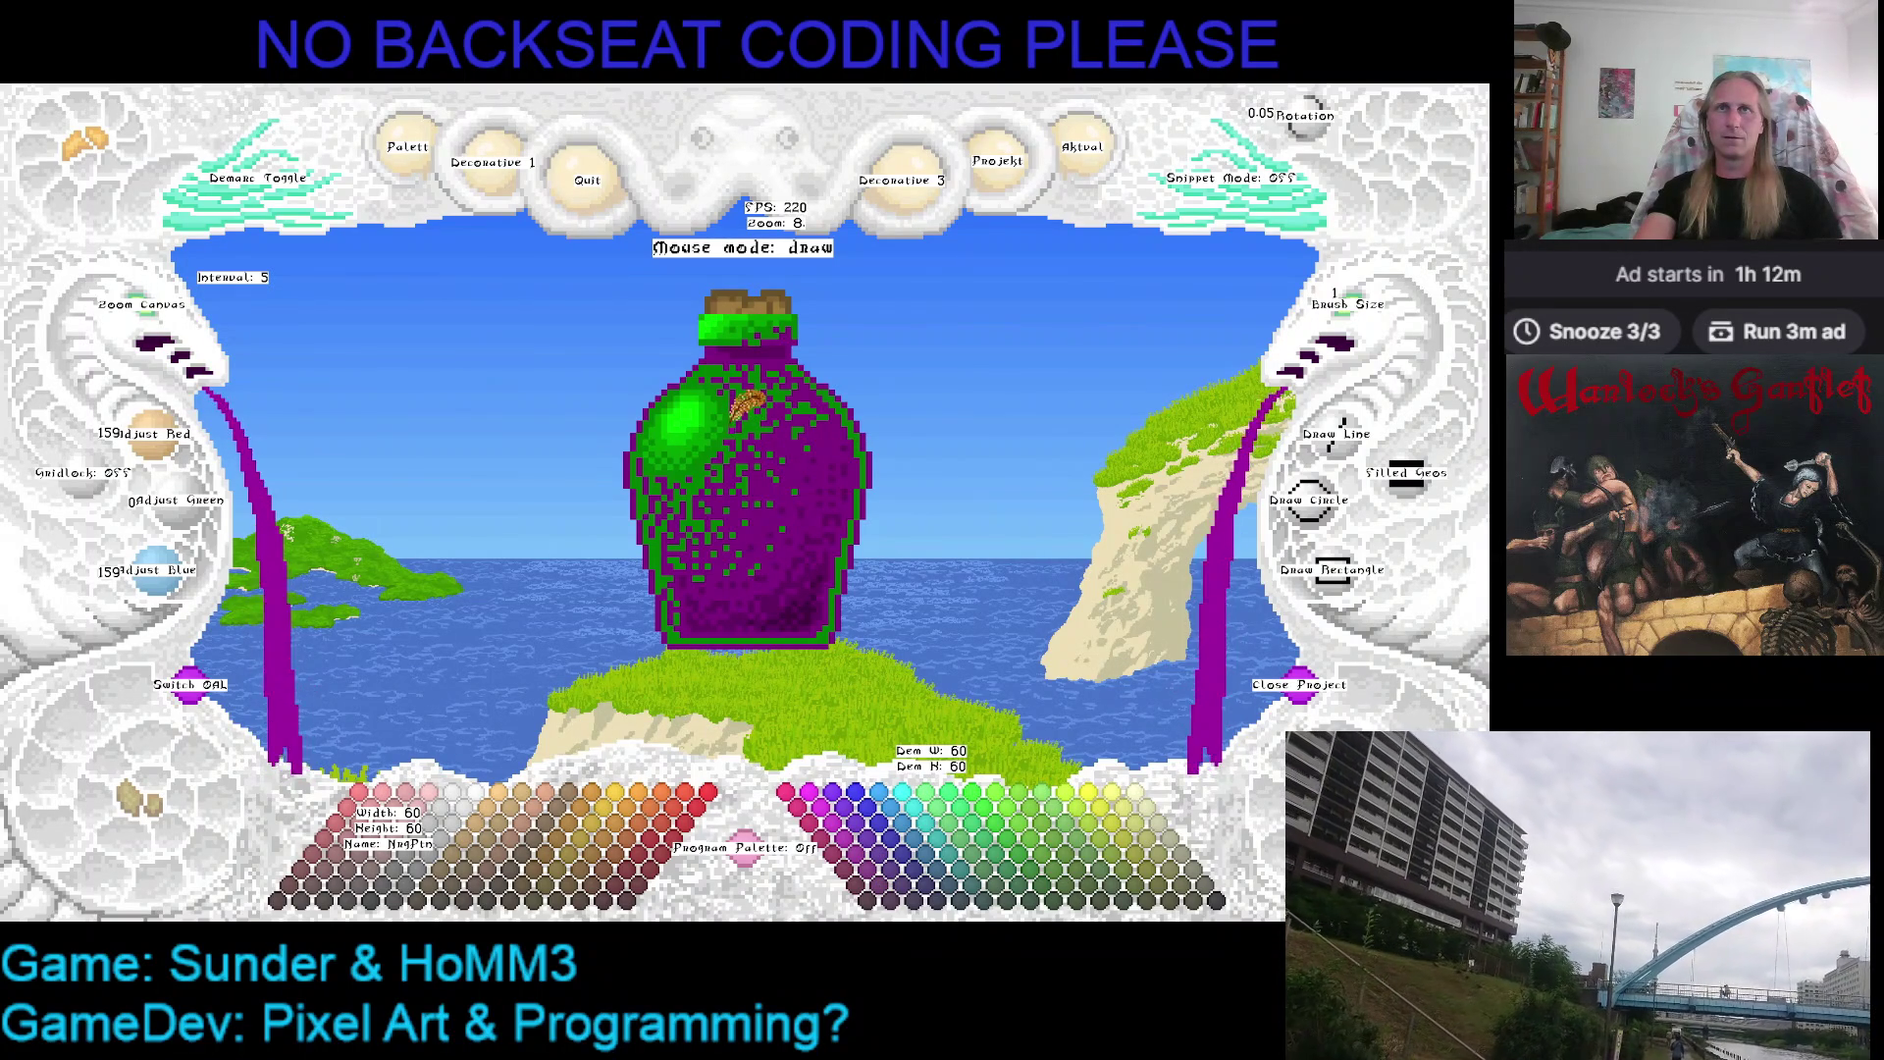
{"action": "left_click", "coordinate": [748, 402]}
{"action": "left_click_drag", "start_coordinate": [759, 417], "coordinate": [815, 456]}
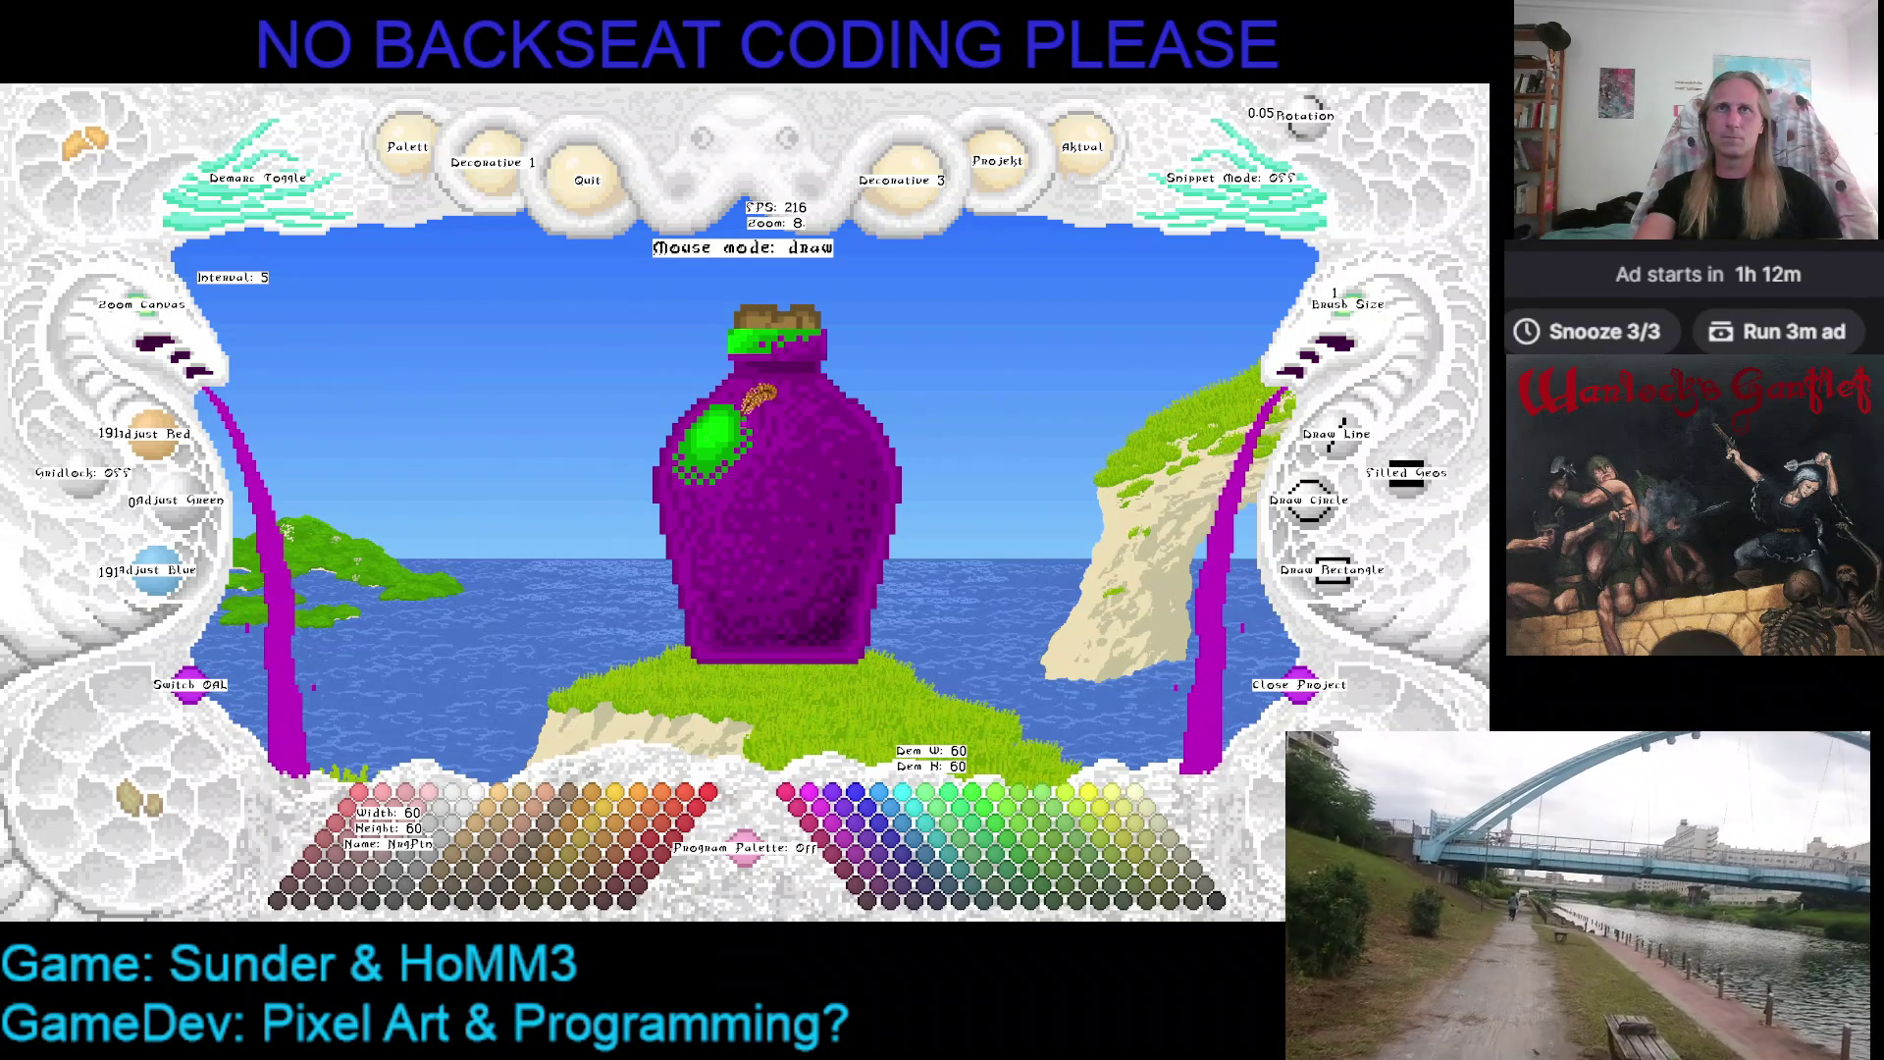
{"action": "key", "text": "ctrl+z"}
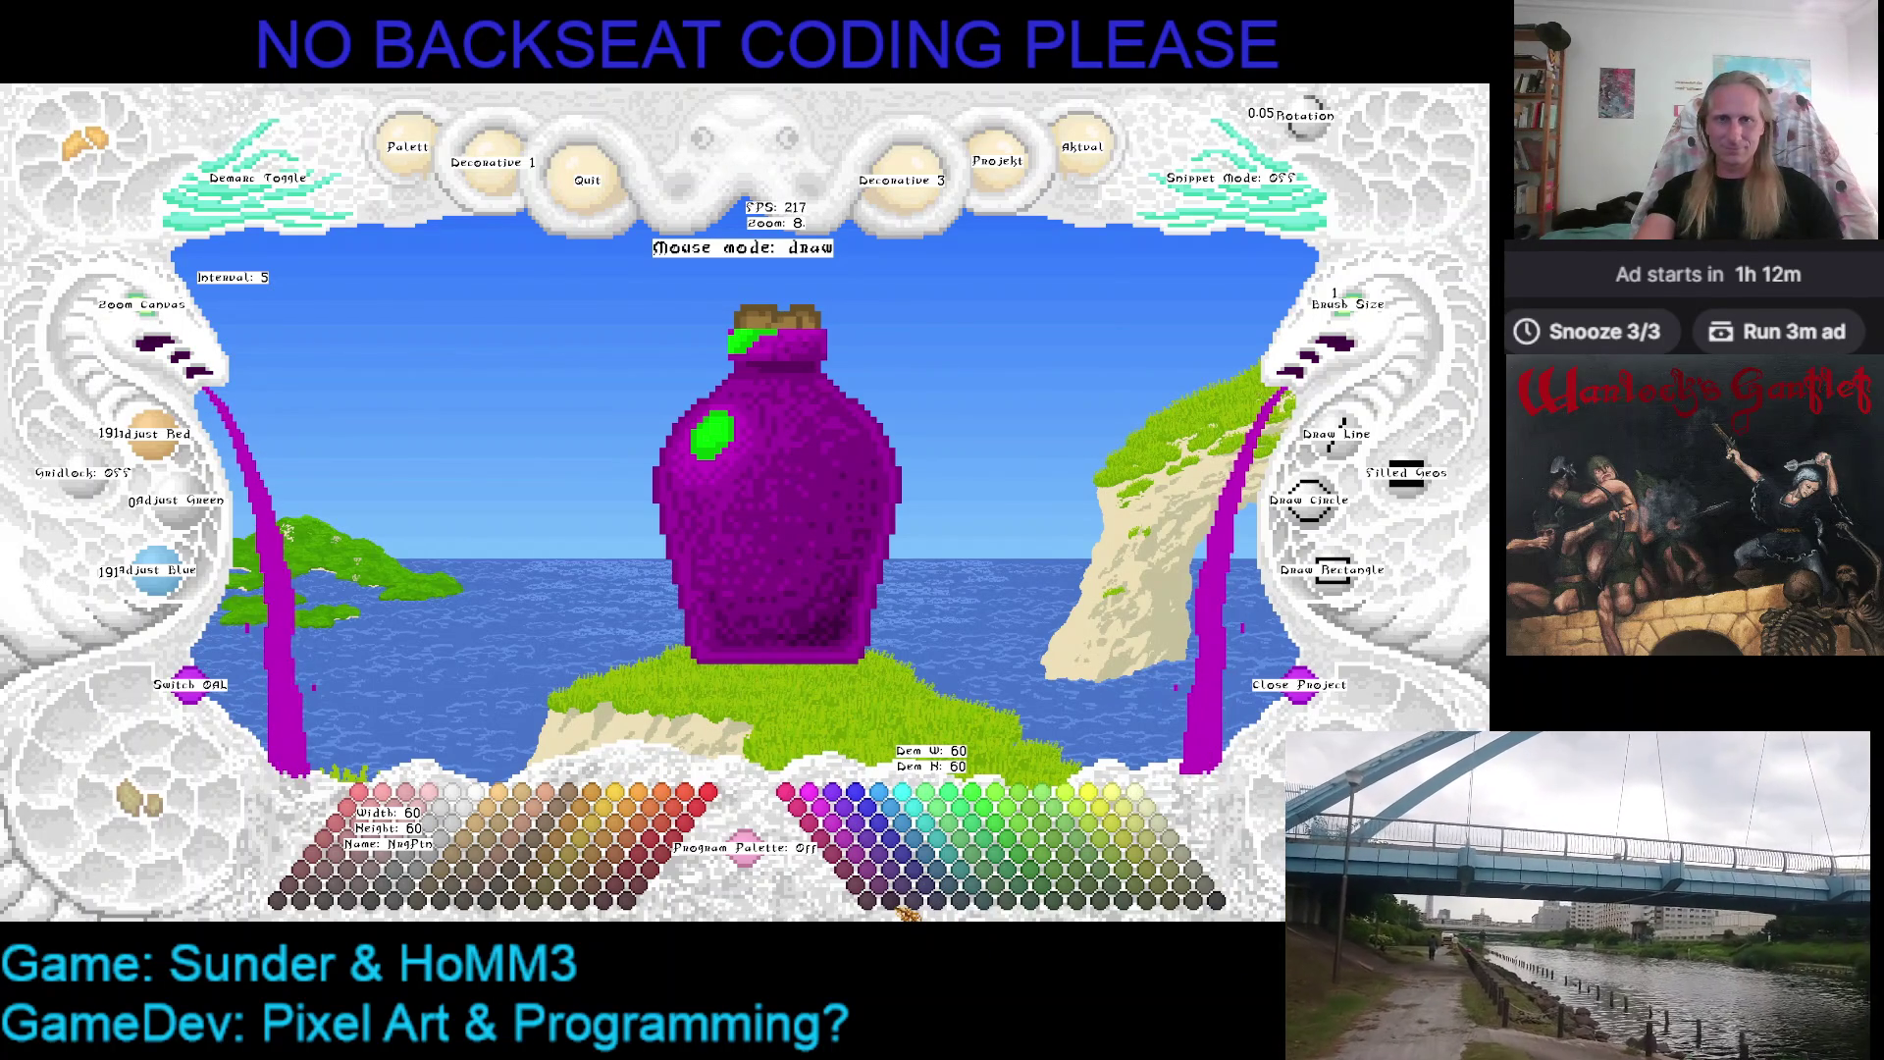
Pick a dark purple and reframe the bottle so its cork and body are in view
{"action": "left_click", "coordinate": [907, 912]}
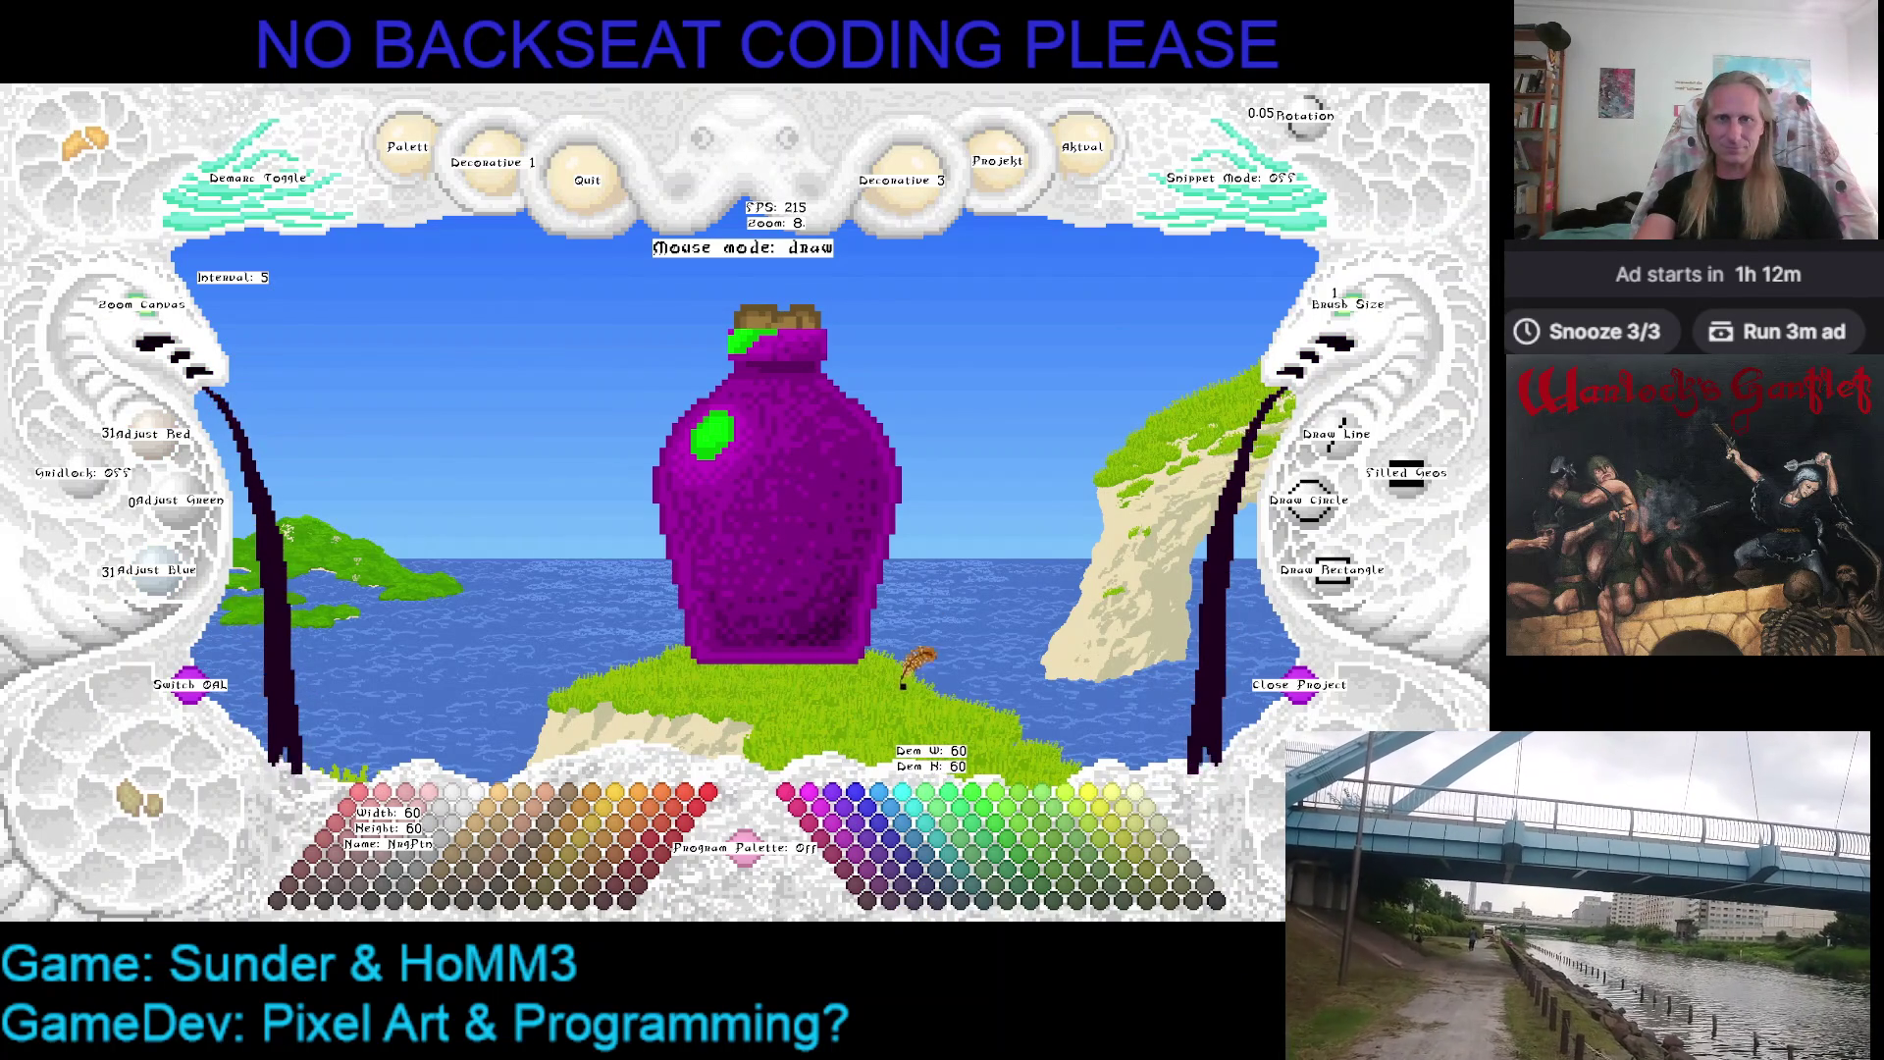
{"action": "left_click_drag", "start_coordinate": [913, 670], "coordinate": [921, 589]}
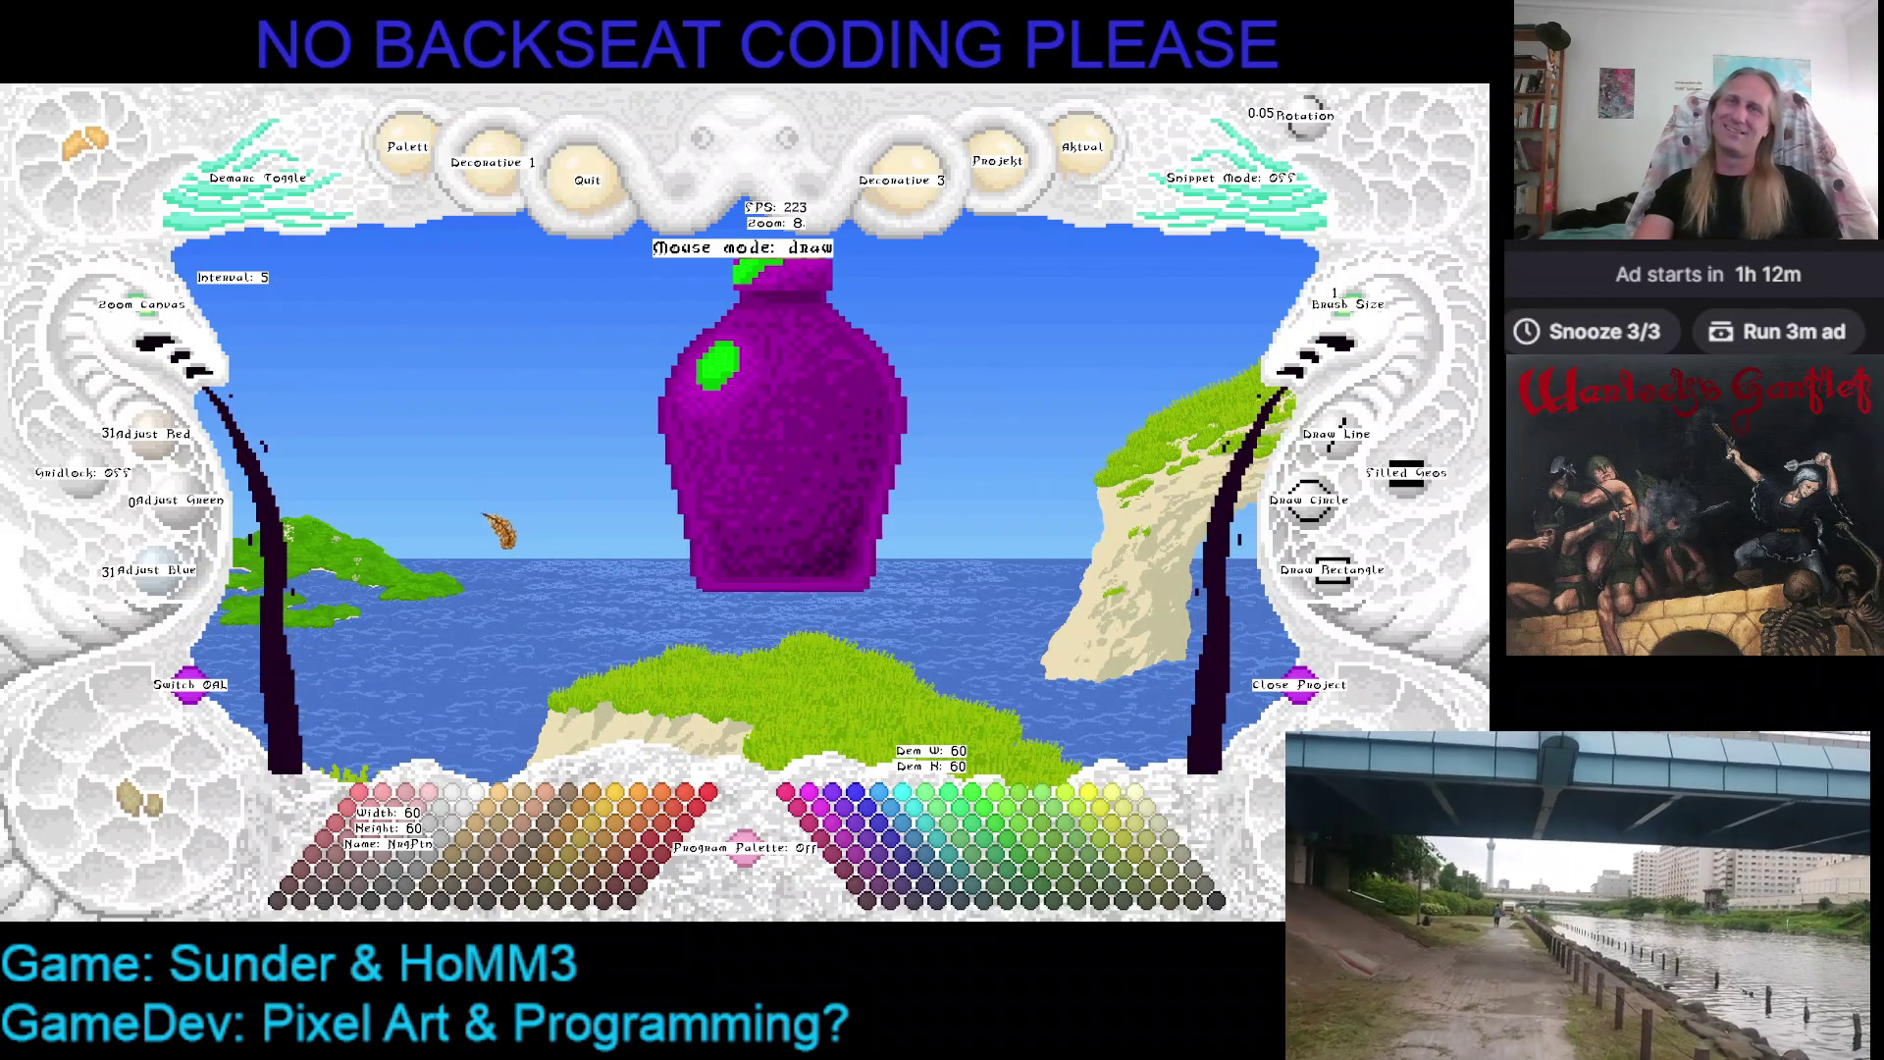
{"action": "key", "text": "ctrl+z"}
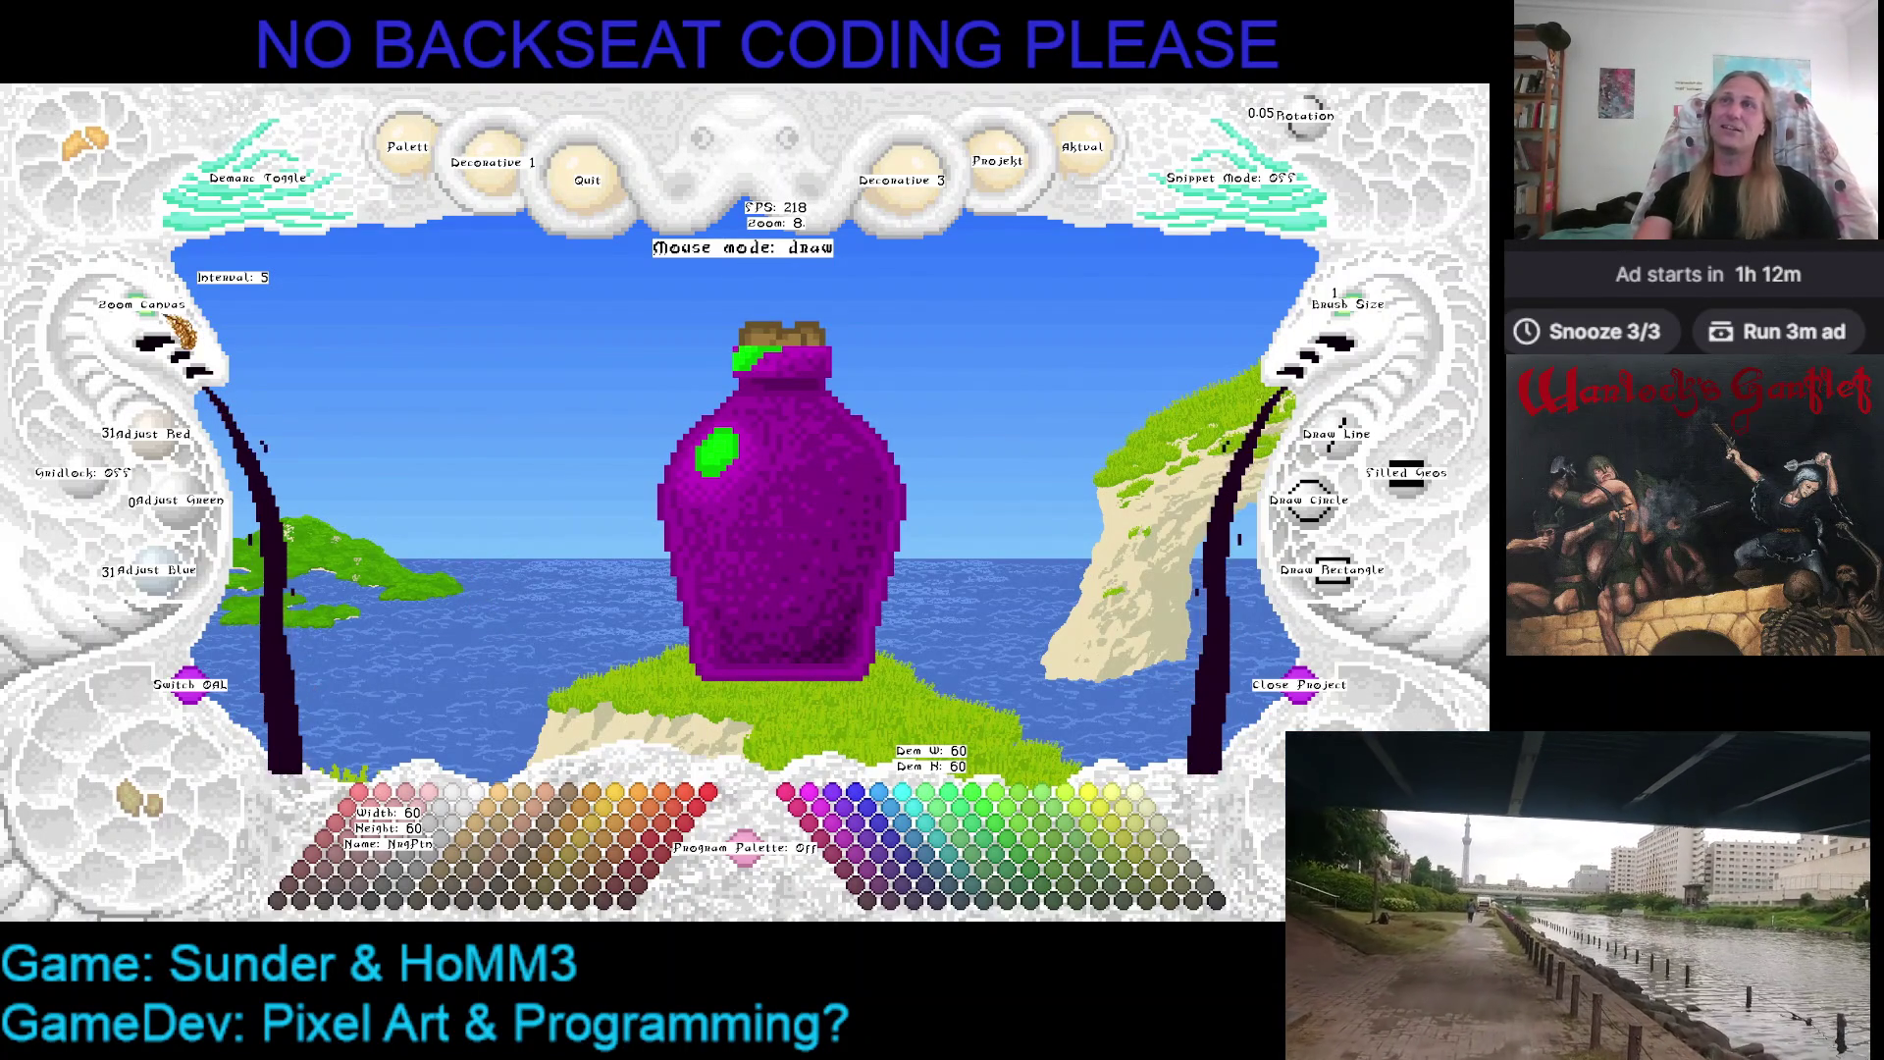
{"action": "left_click", "coordinate": [162, 315]}
{"action": "left_click", "coordinate": [162, 316]}
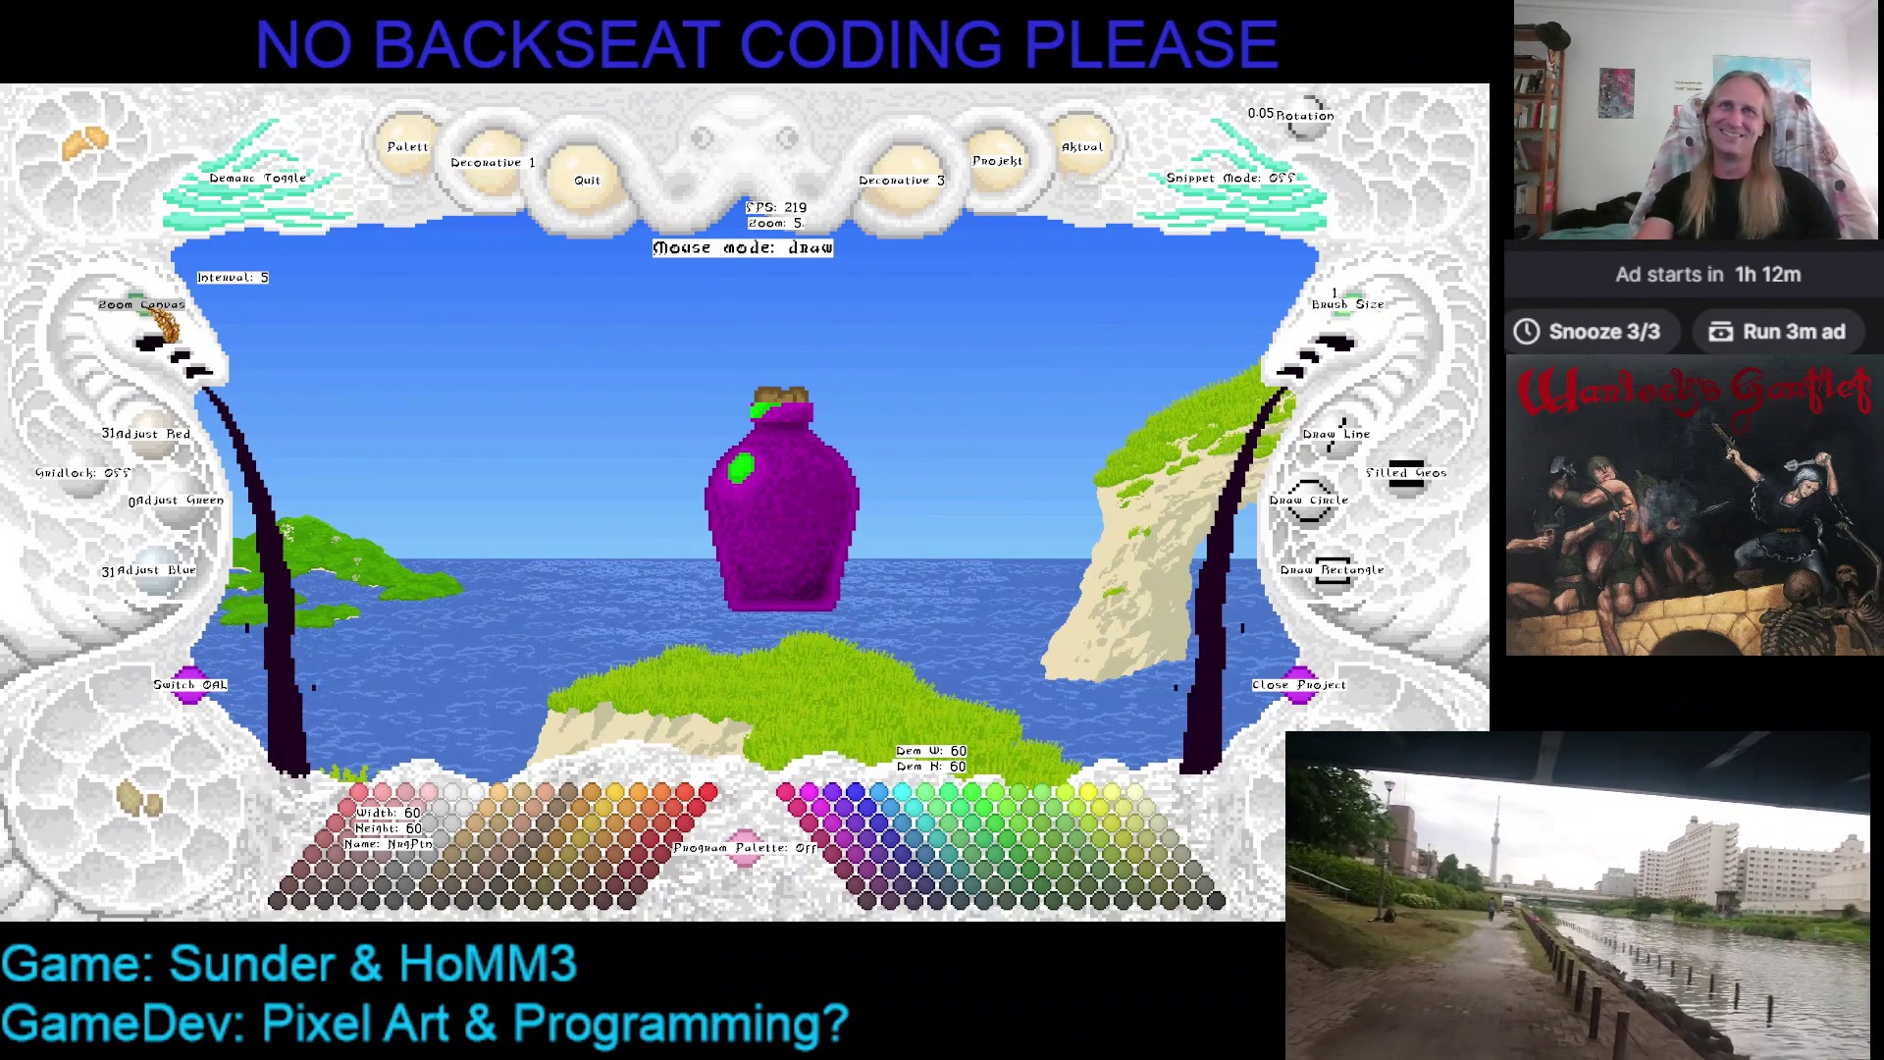
{"action": "left_click", "coordinate": [162, 315]}
{"action": "left_click_drag", "start_coordinate": [813, 539], "coordinate": [624, 460]}
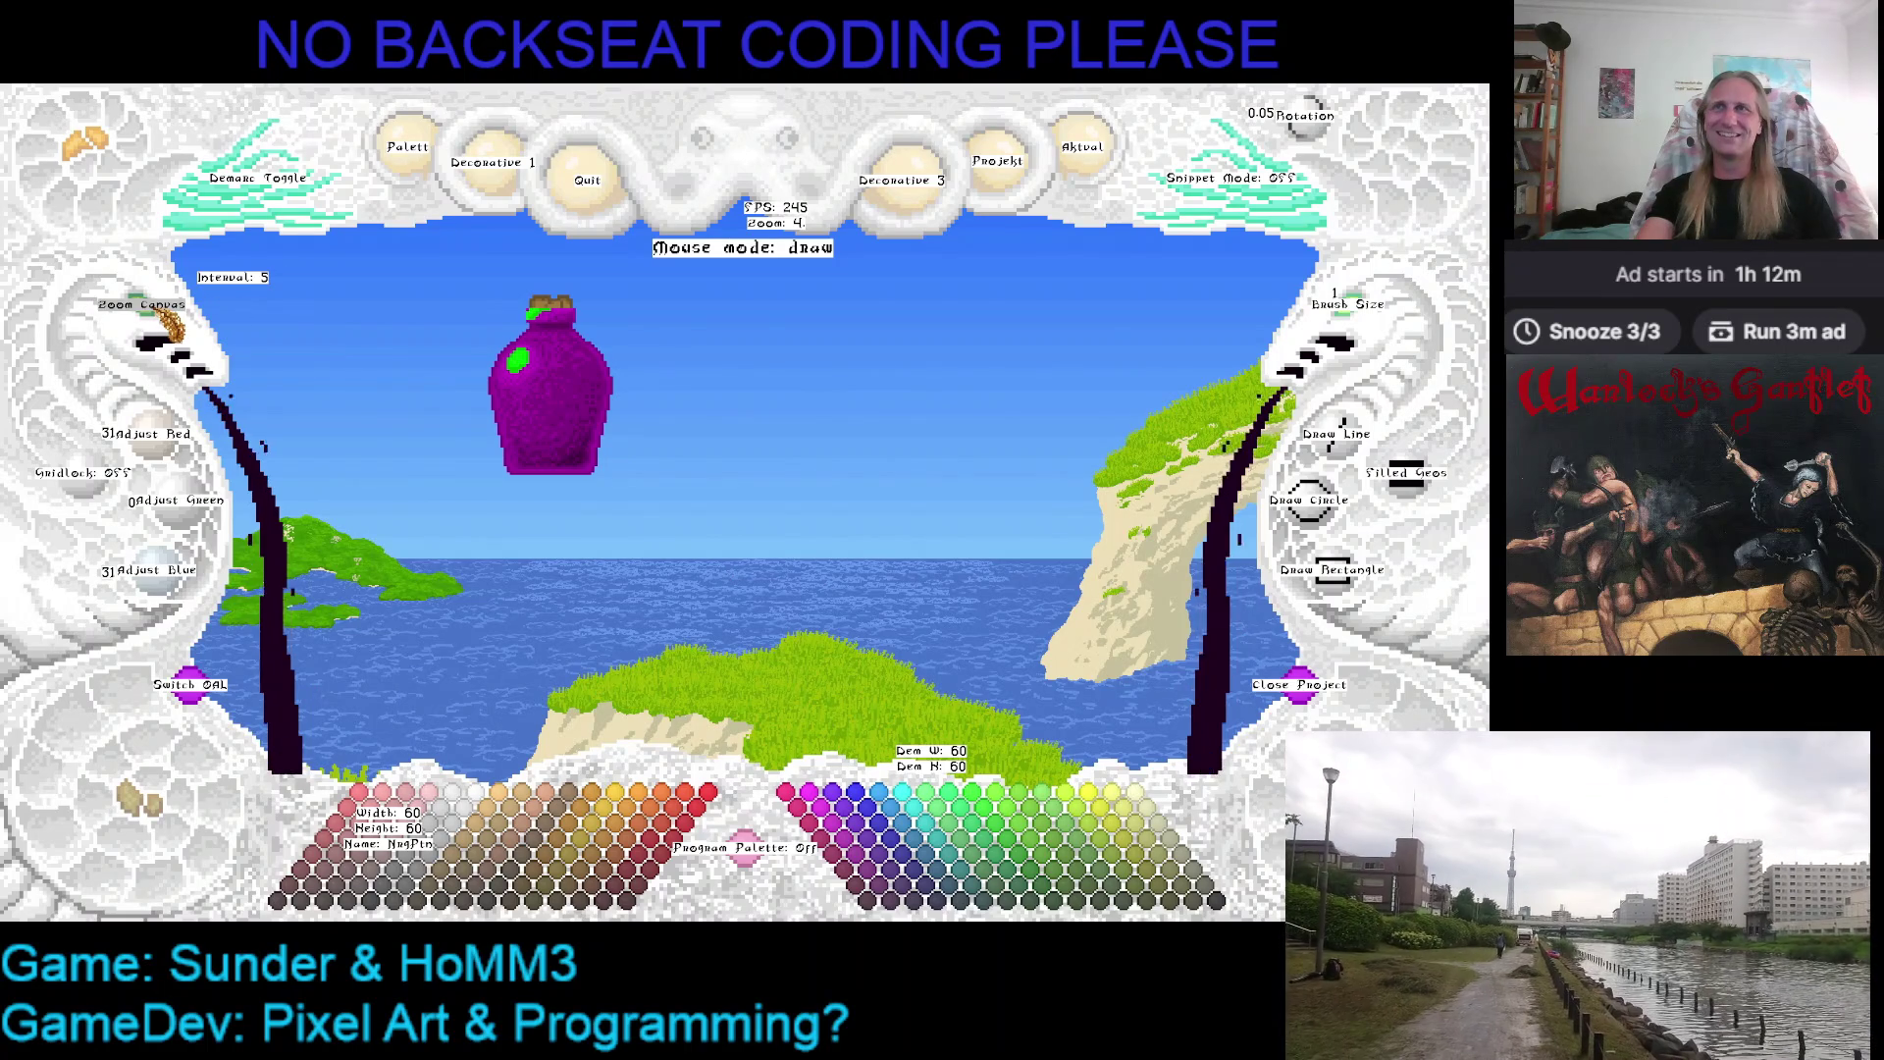
{"action": "right_click", "coordinate": [162, 316]}
{"action": "right_click", "coordinate": [161, 316]}
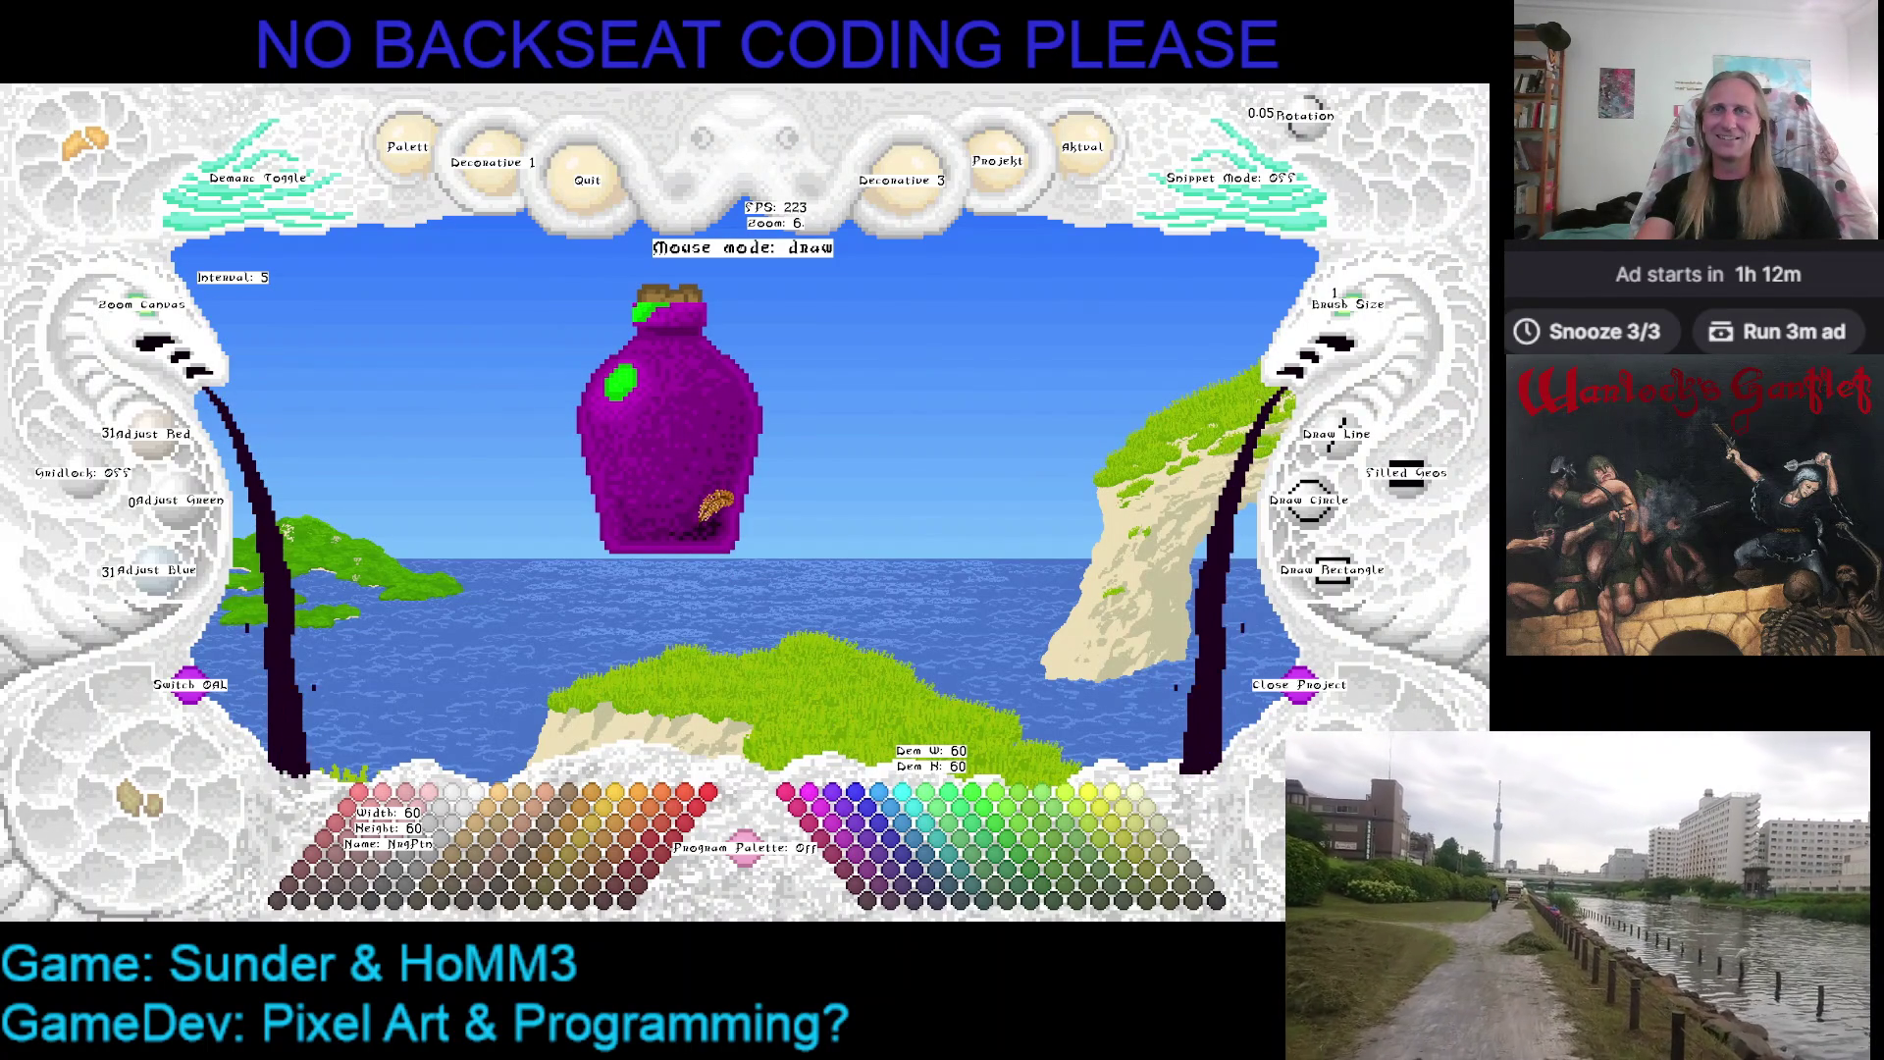
Stipple progressively lighter purples over the bottle body for speckled texture
{"action": "left_click", "coordinate": [901, 899]}
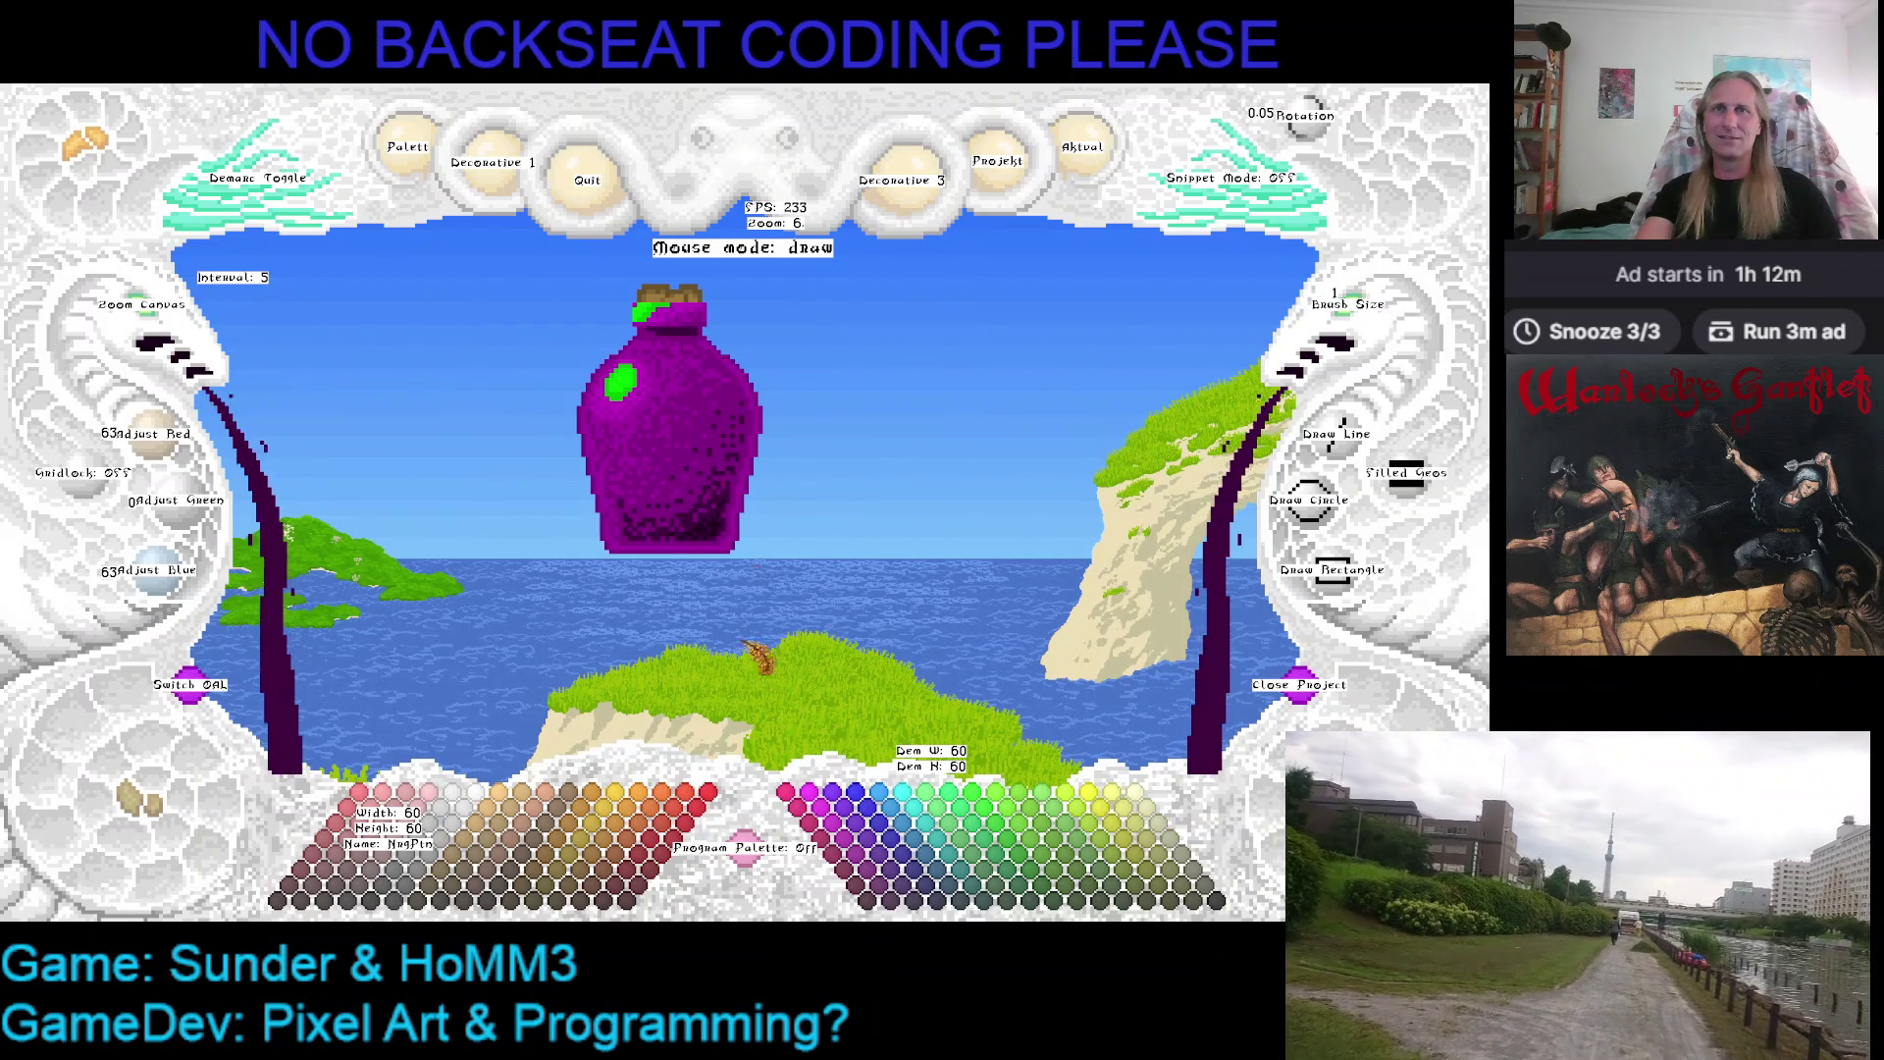
{"action": "left_click", "coordinate": [869, 898]}
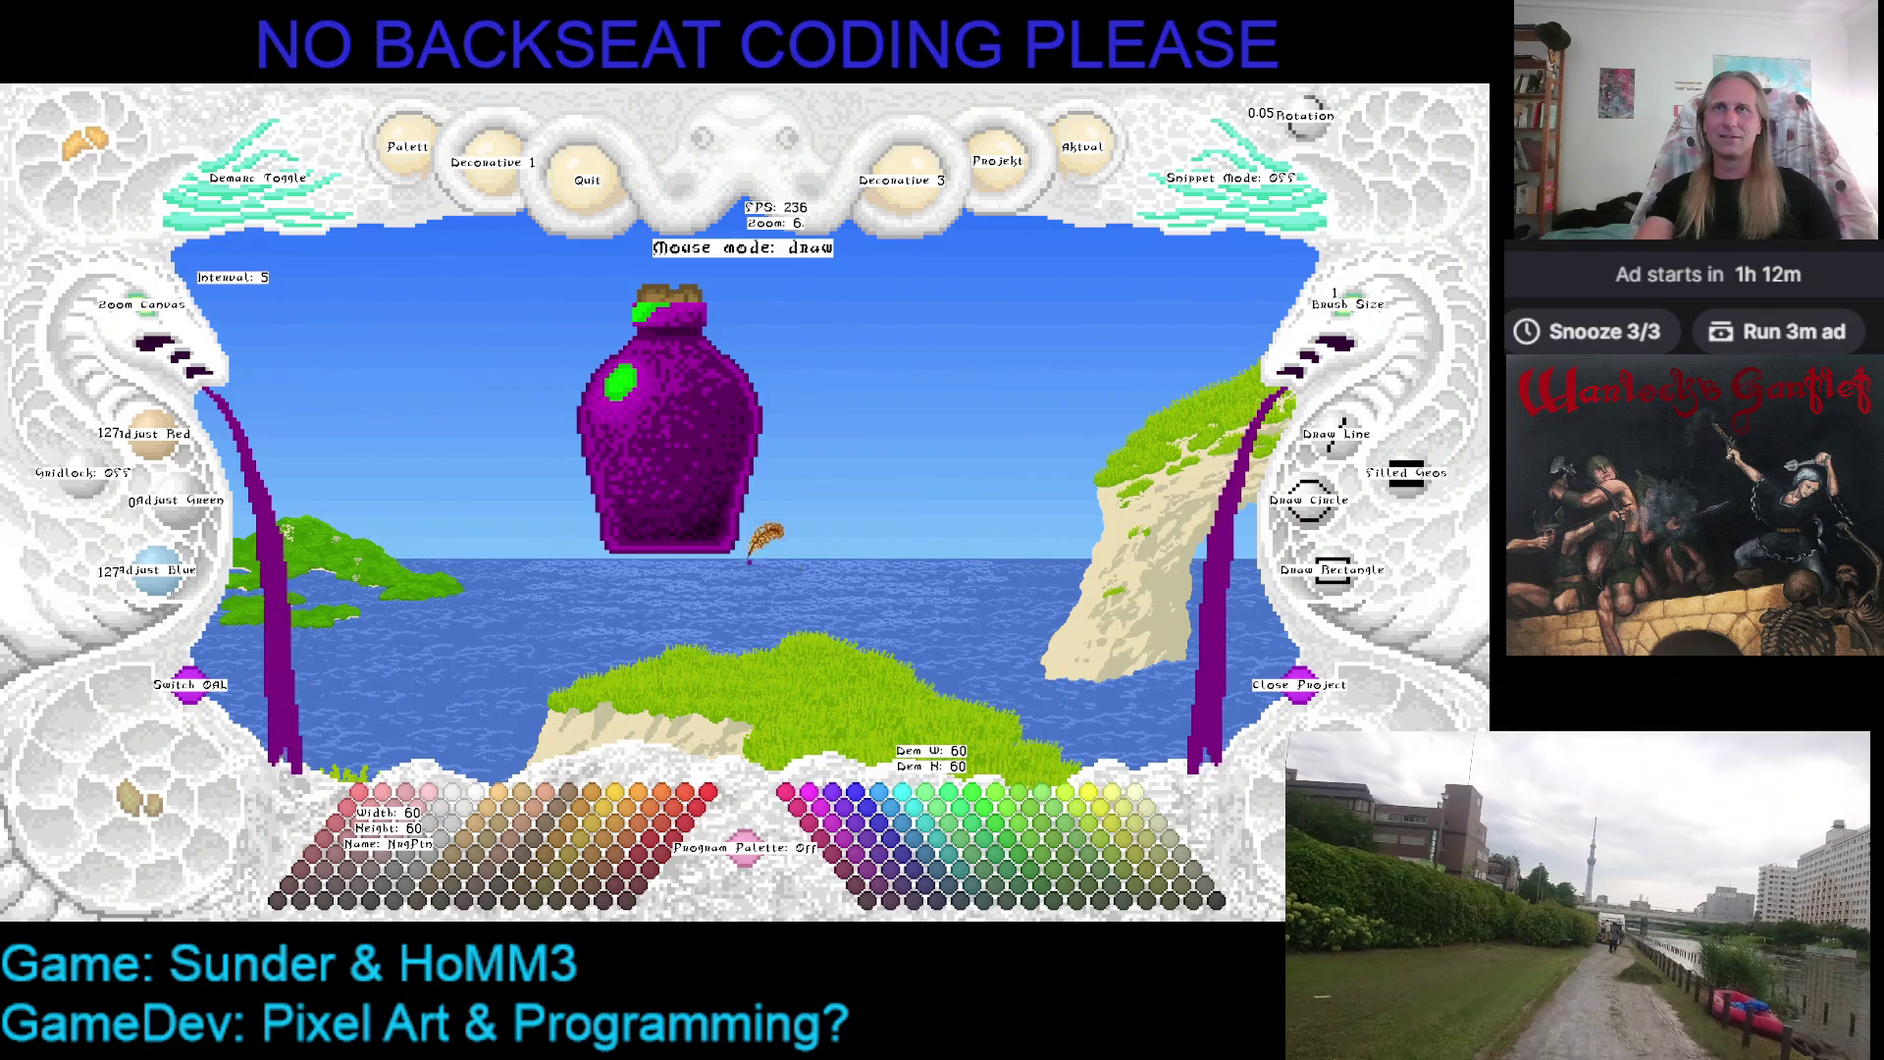
{"action": "left_click_drag", "start_coordinate": [776, 583], "coordinate": [873, 587]}
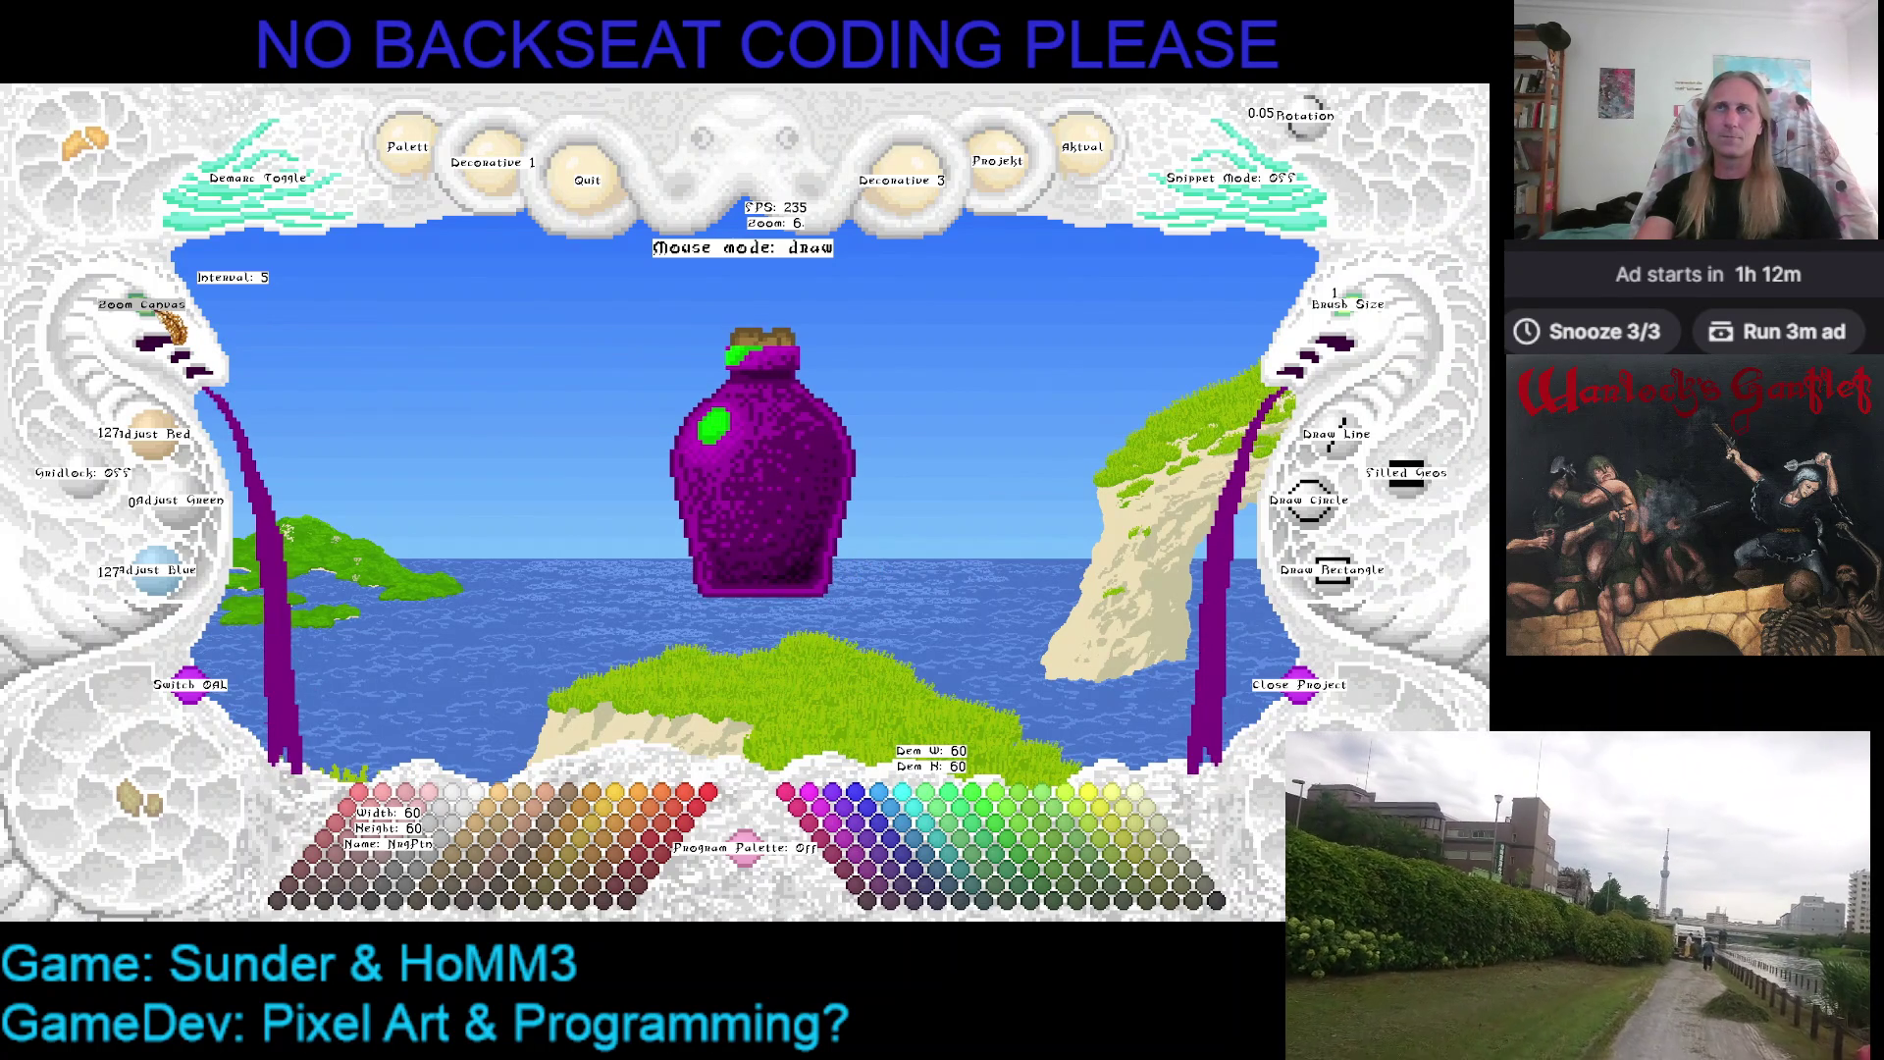
{"action": "scroll", "coordinate": [170, 327], "scroll_direction": "up", "scroll_amount": 4}
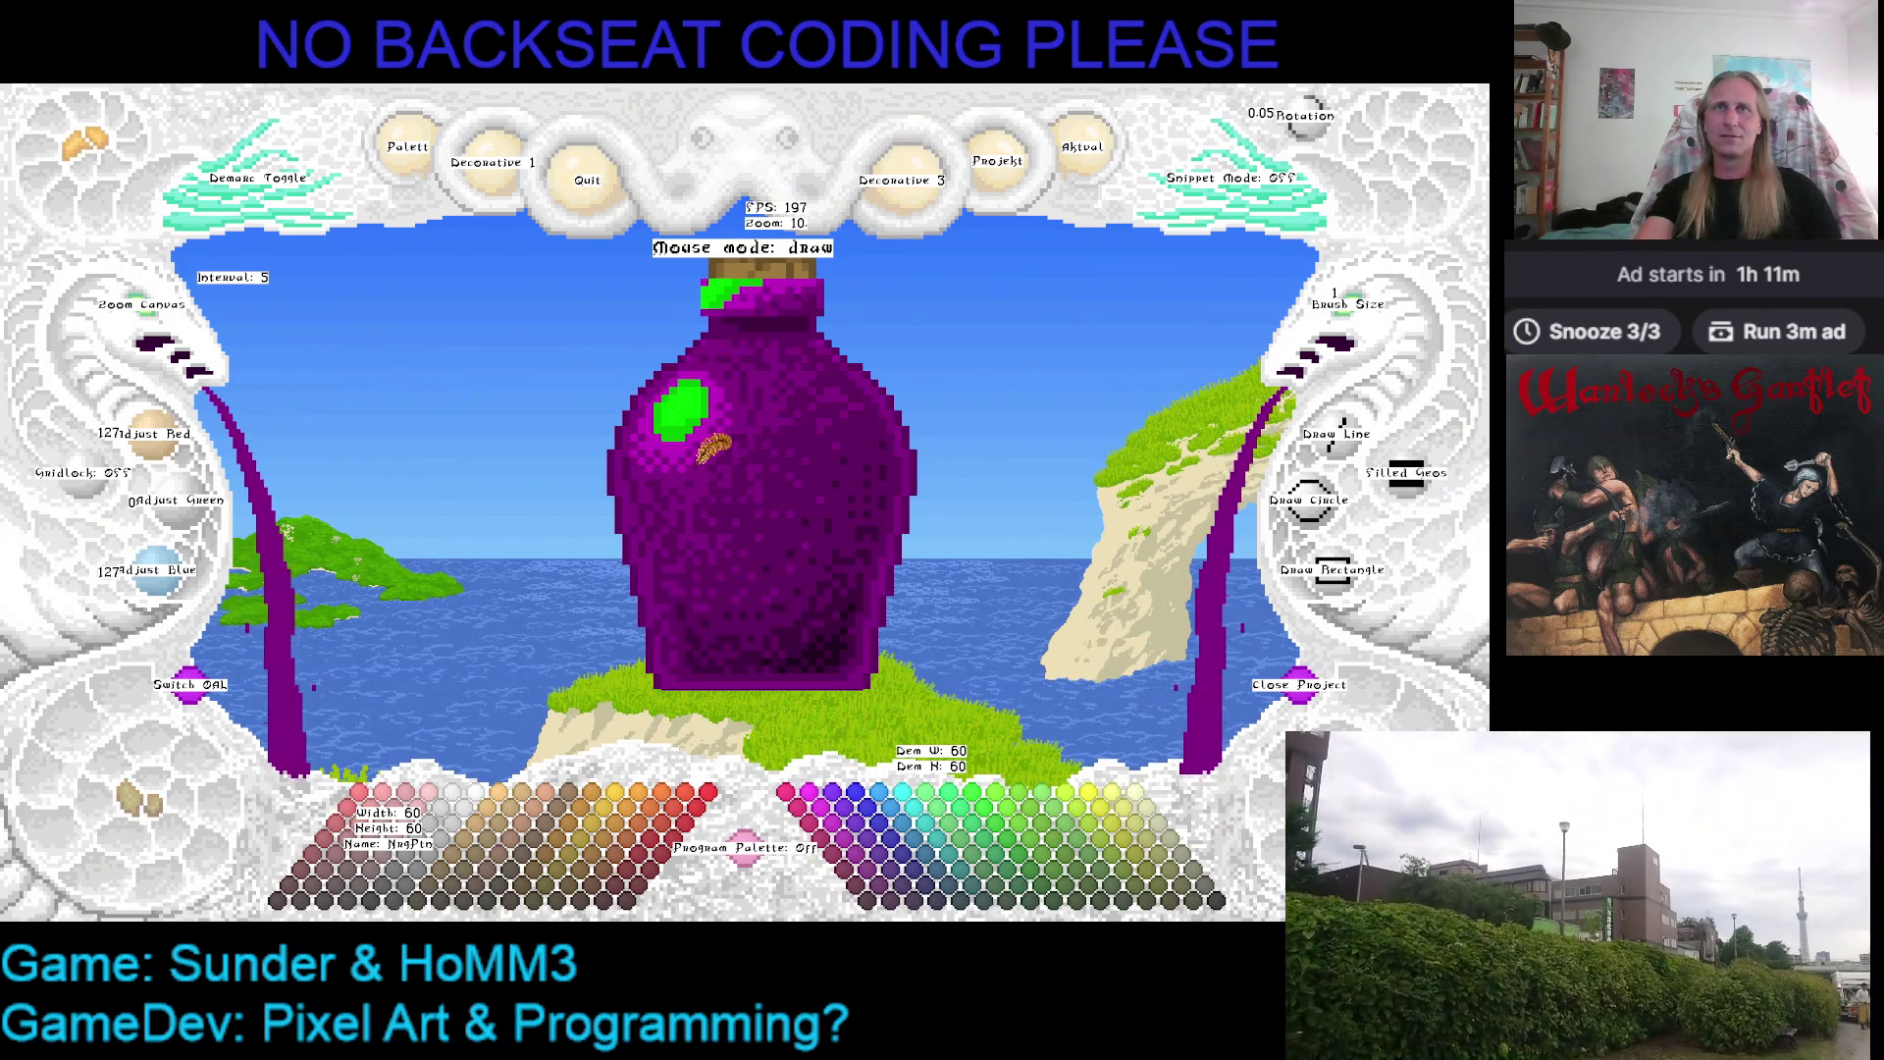
Raise Red/Blue to lighter purples, testing them on the bottle before settling on the lighter shade
{"action": "left_click", "coordinate": [861, 859]}
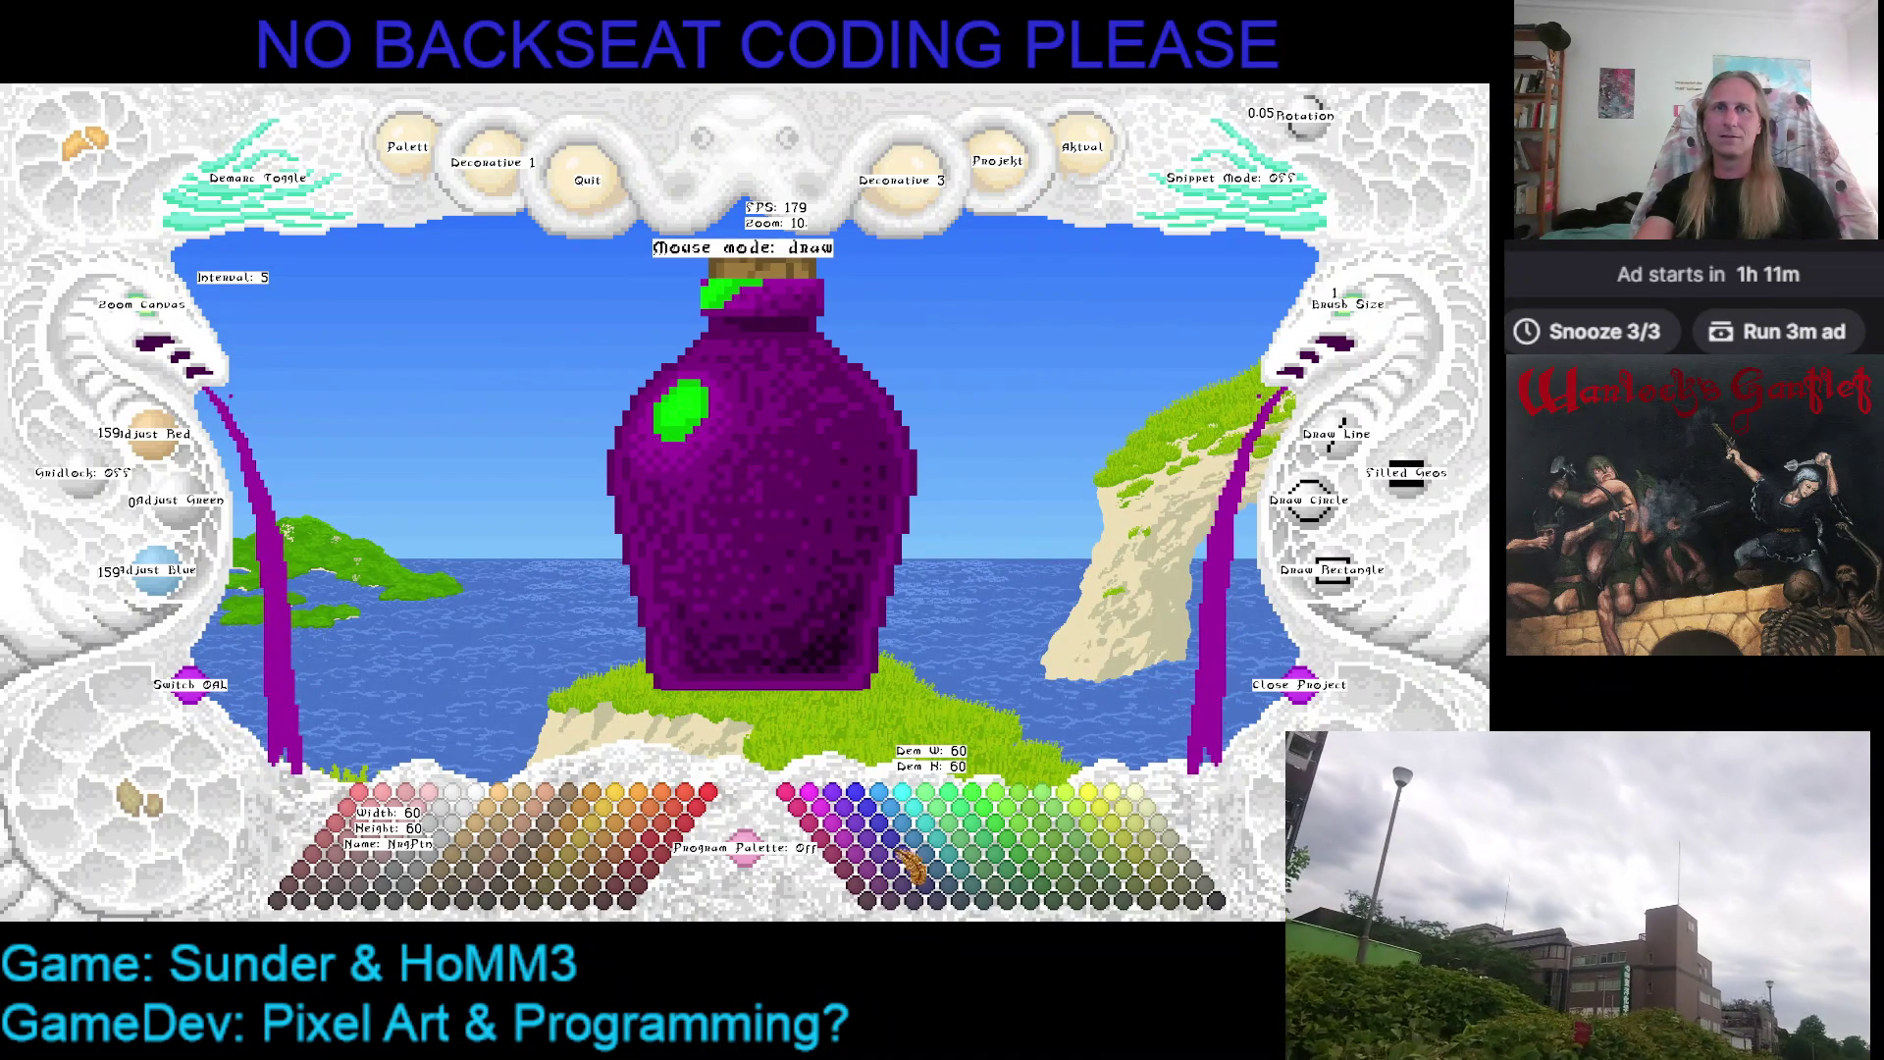
{"action": "left_click", "coordinate": [862, 847]}
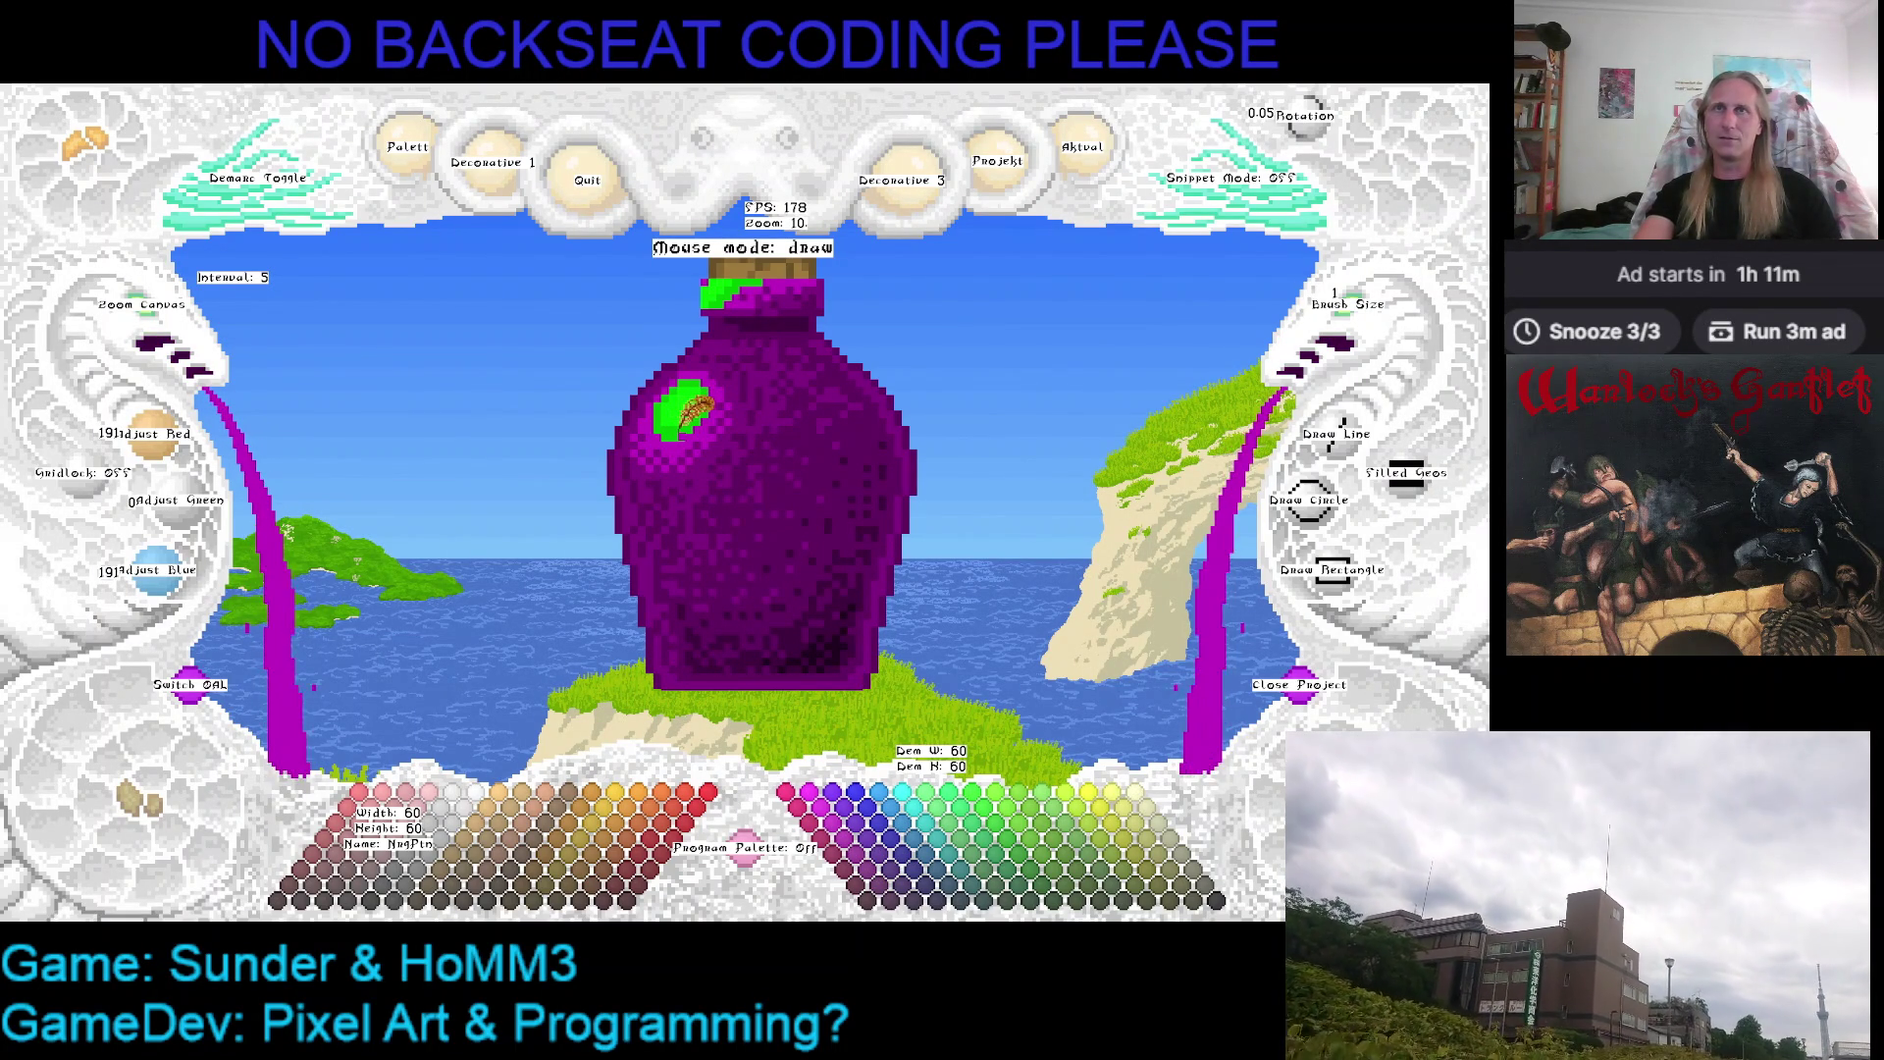
{"action": "left_click", "coordinate": [870, 868]}
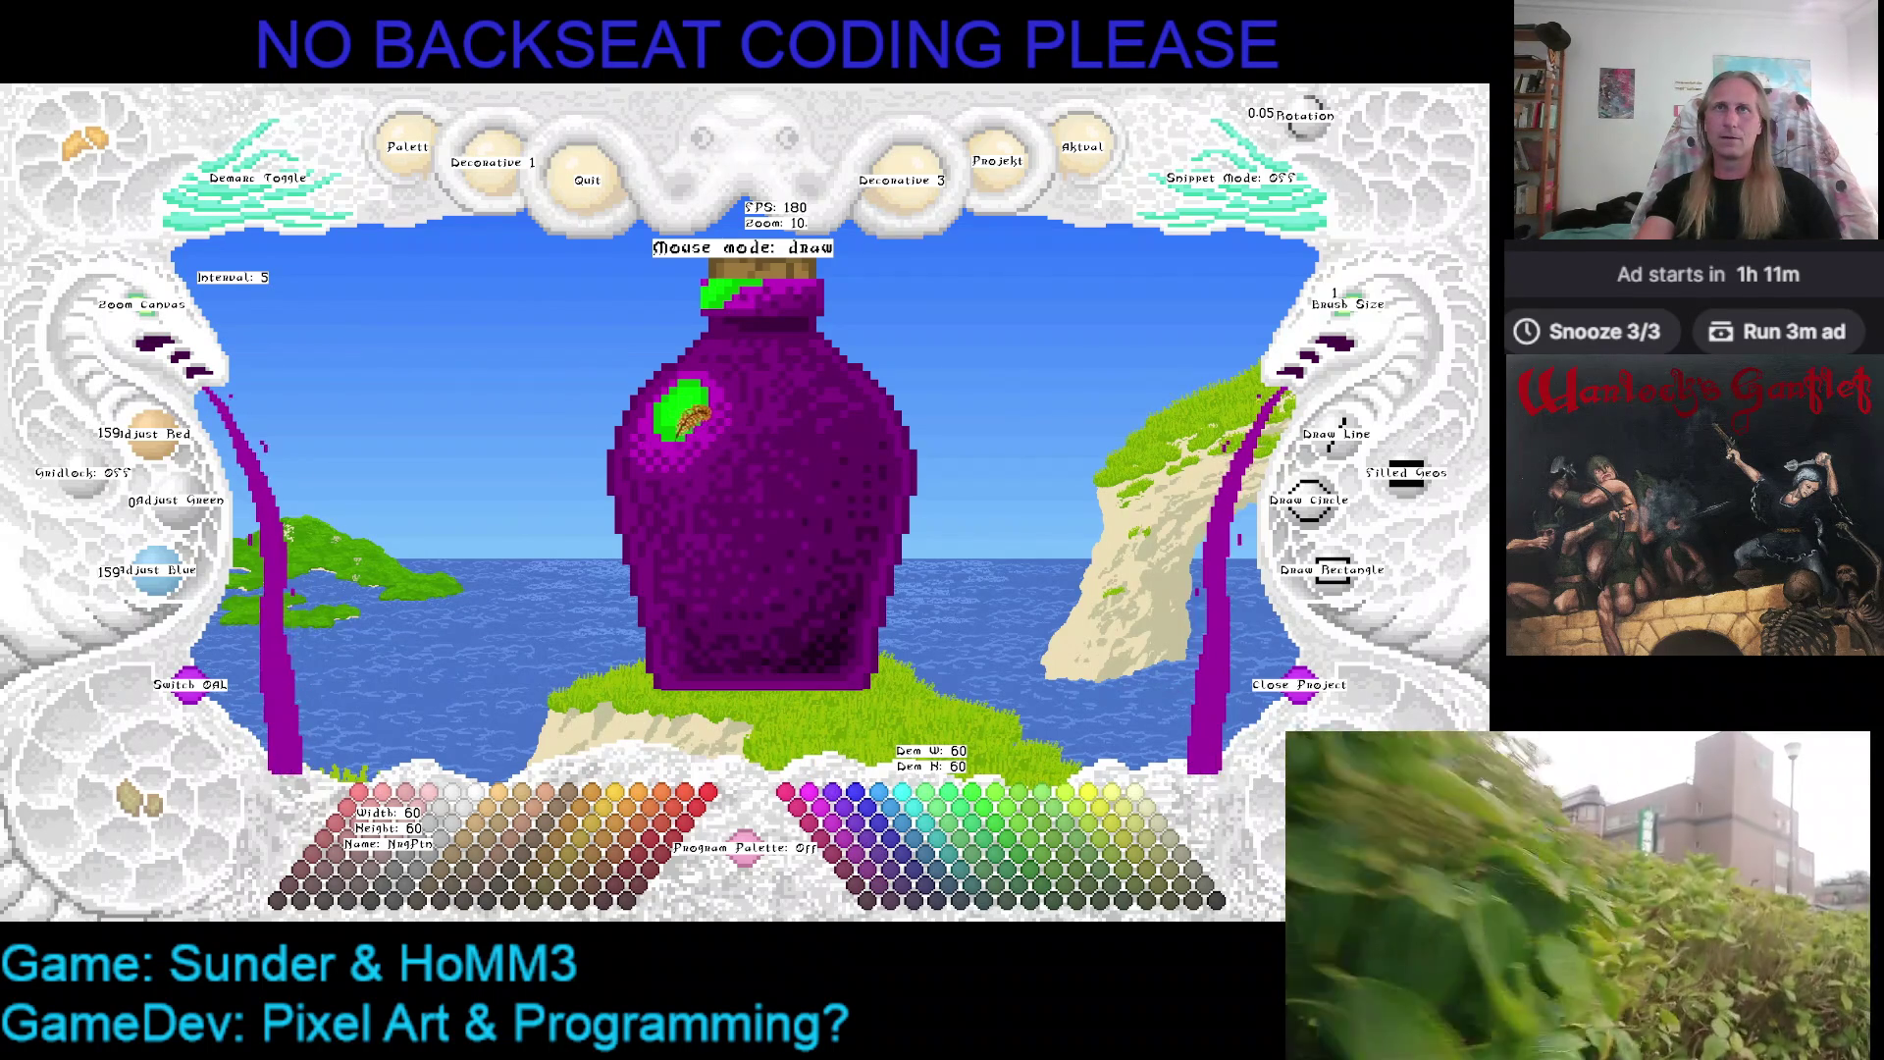
{"action": "left_click", "coordinate": [840, 827]}
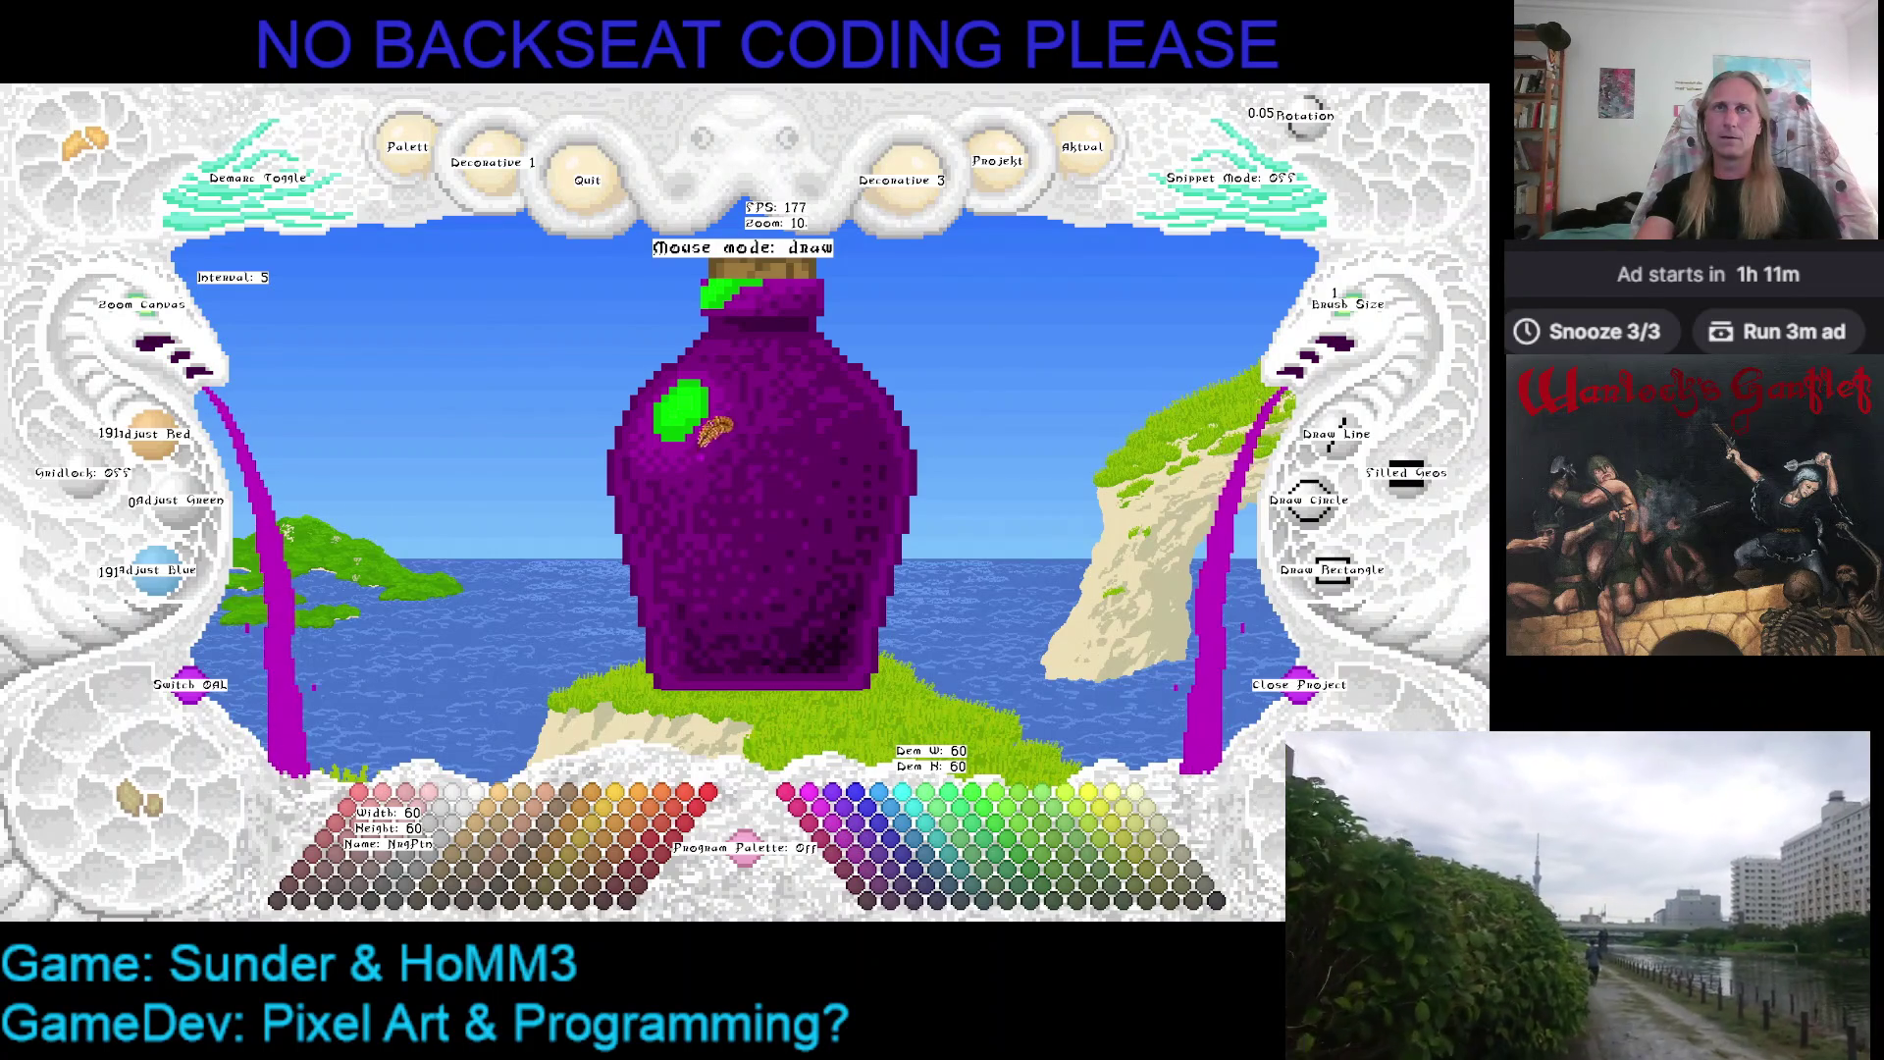
{"action": "left_click", "coordinate": [154, 318]}
{"action": "left_click", "coordinate": [154, 319]}
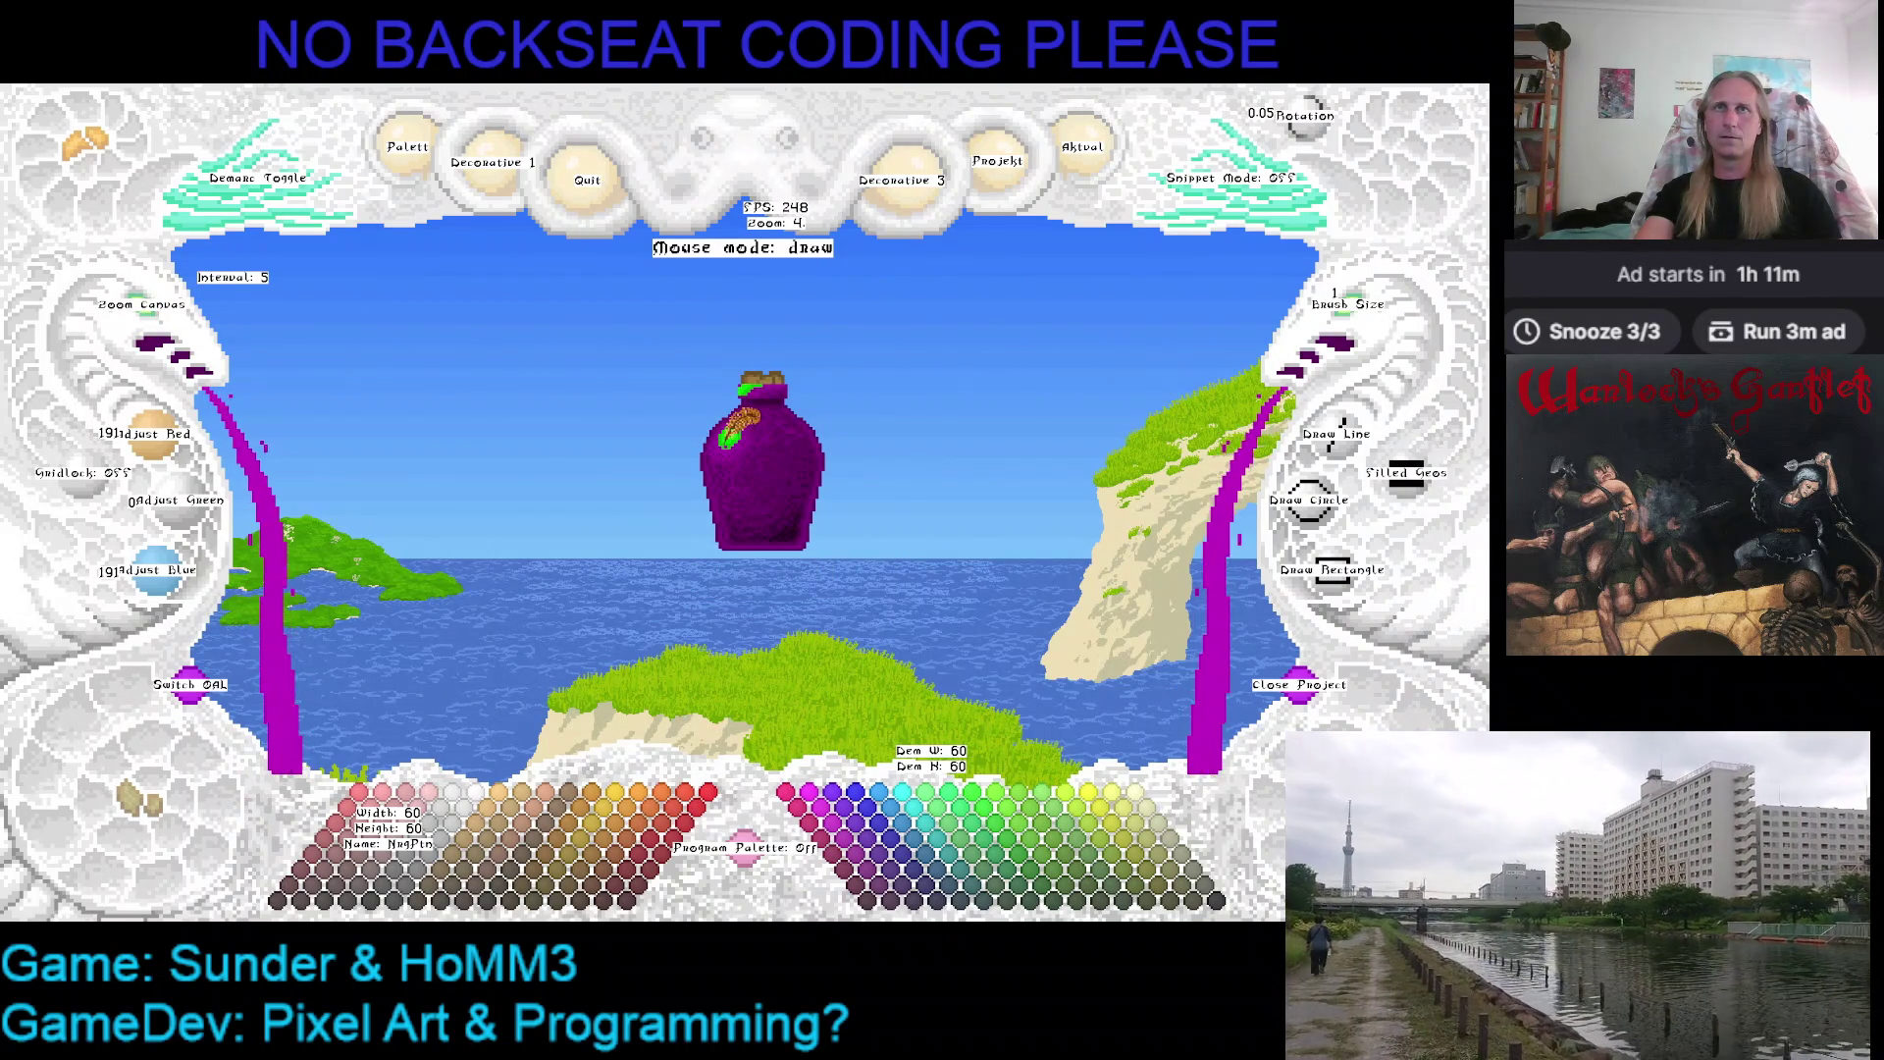
{"action": "left_click_drag", "start_coordinate": [814, 462], "coordinate": [1057, 609]}
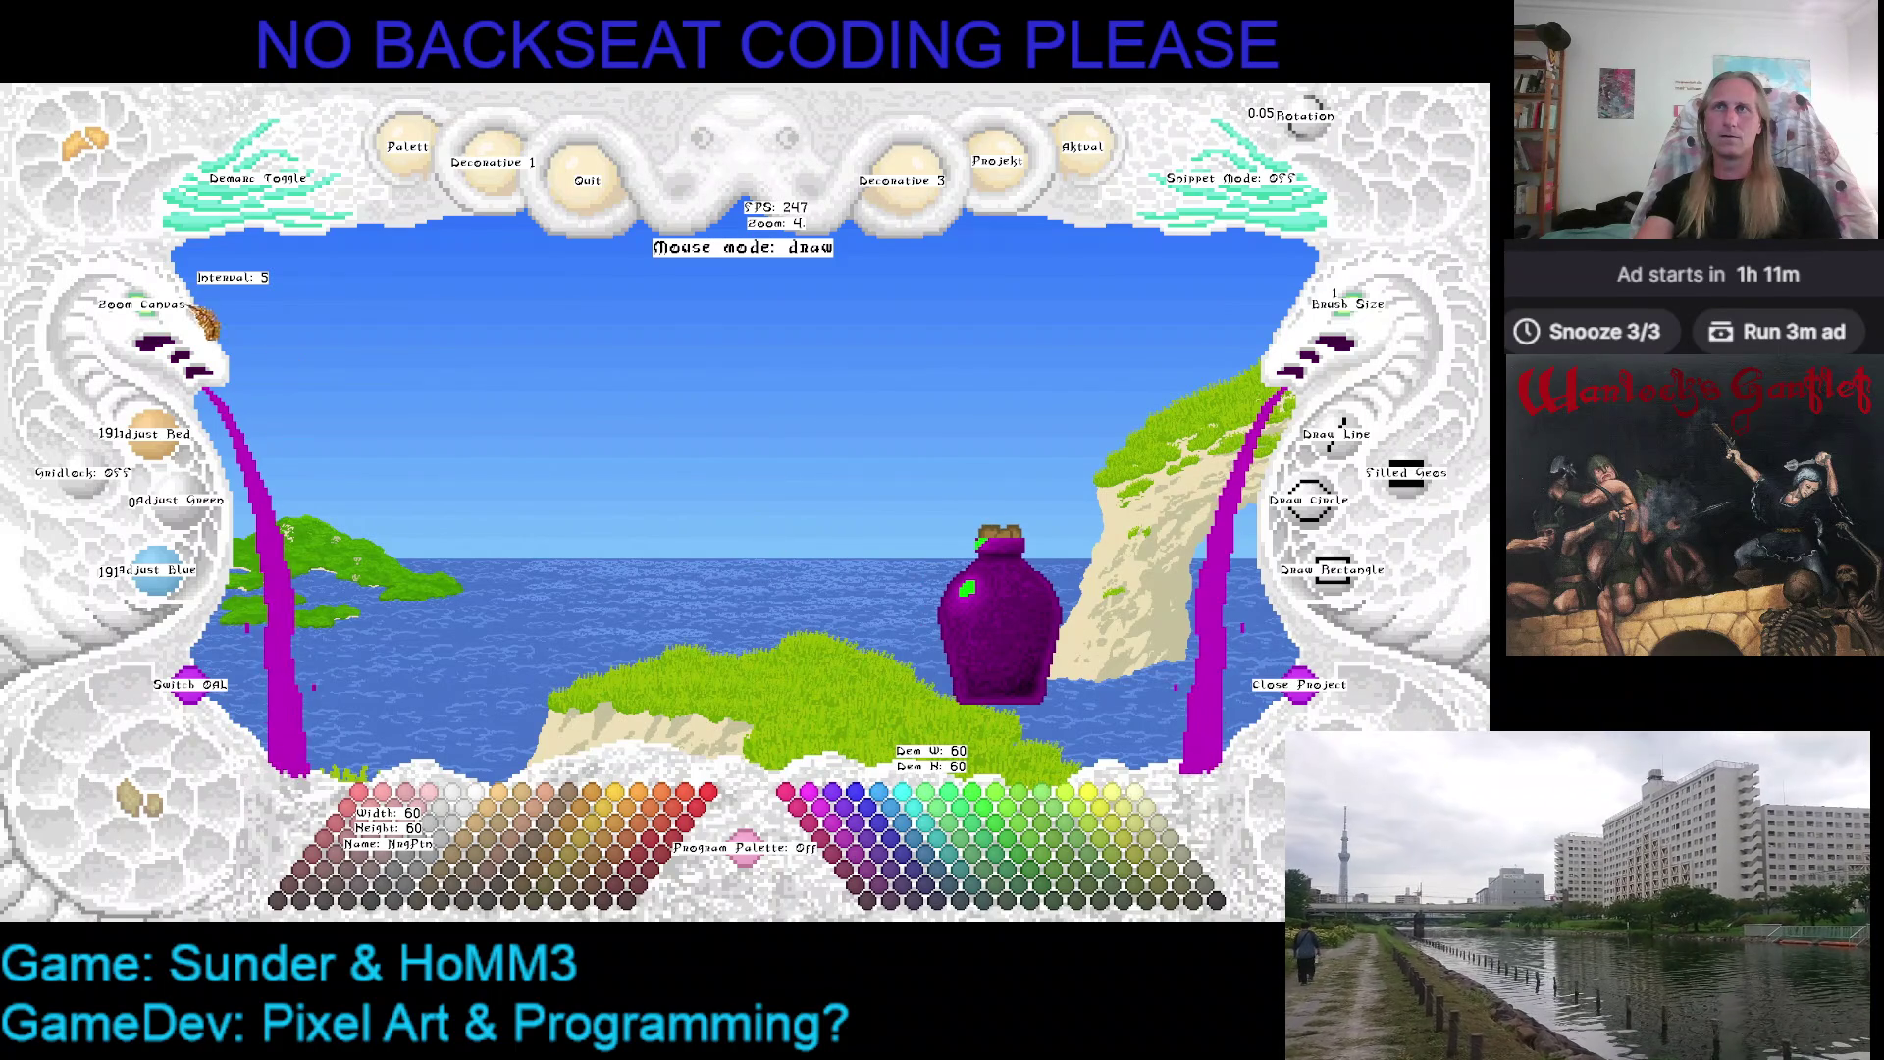
Zoom to 13 on the bottle and brush bright purple over most of the green highlight patch
{"action": "right_click", "coordinate": [167, 321]}
{"action": "right_click", "coordinate": [167, 322]}
{"action": "left_click", "coordinate": [167, 322]}
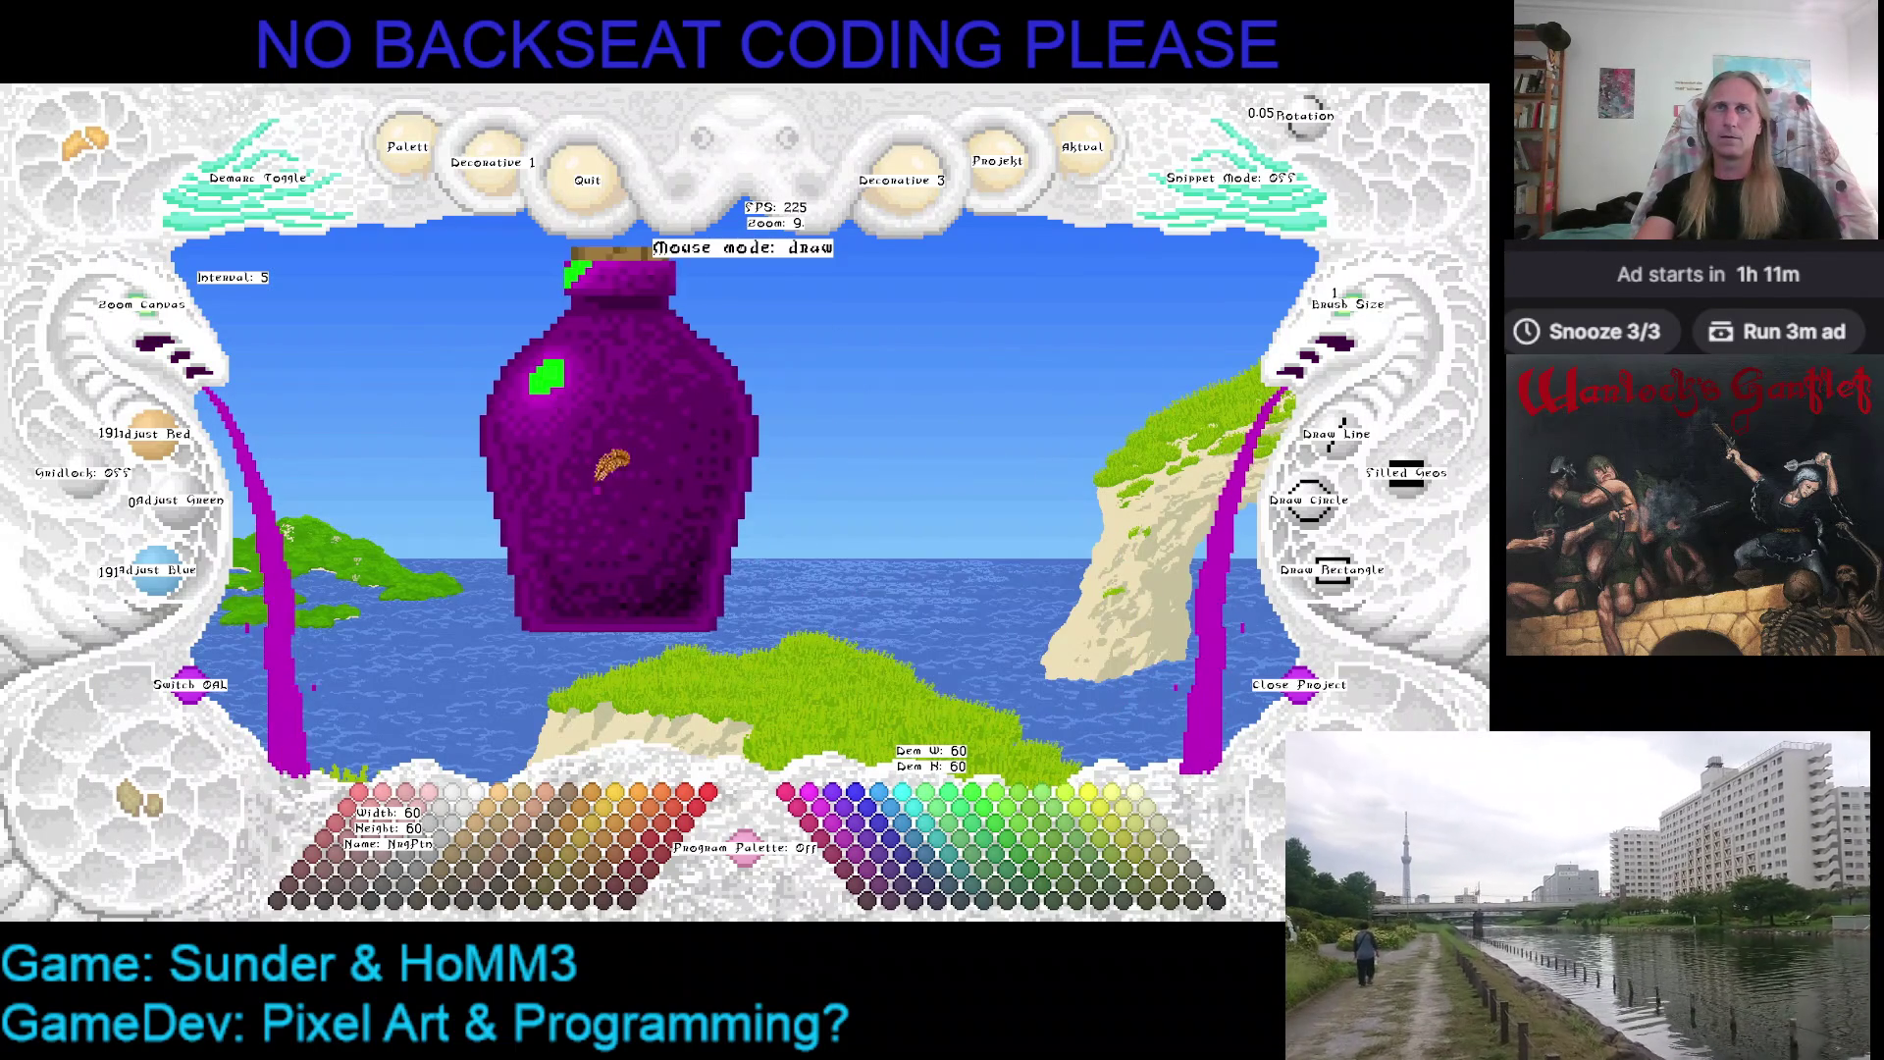
{"action": "left_click_drag", "start_coordinate": [552, 412], "coordinate": [708, 486]}
{"action": "right_click", "coordinate": [166, 322]}
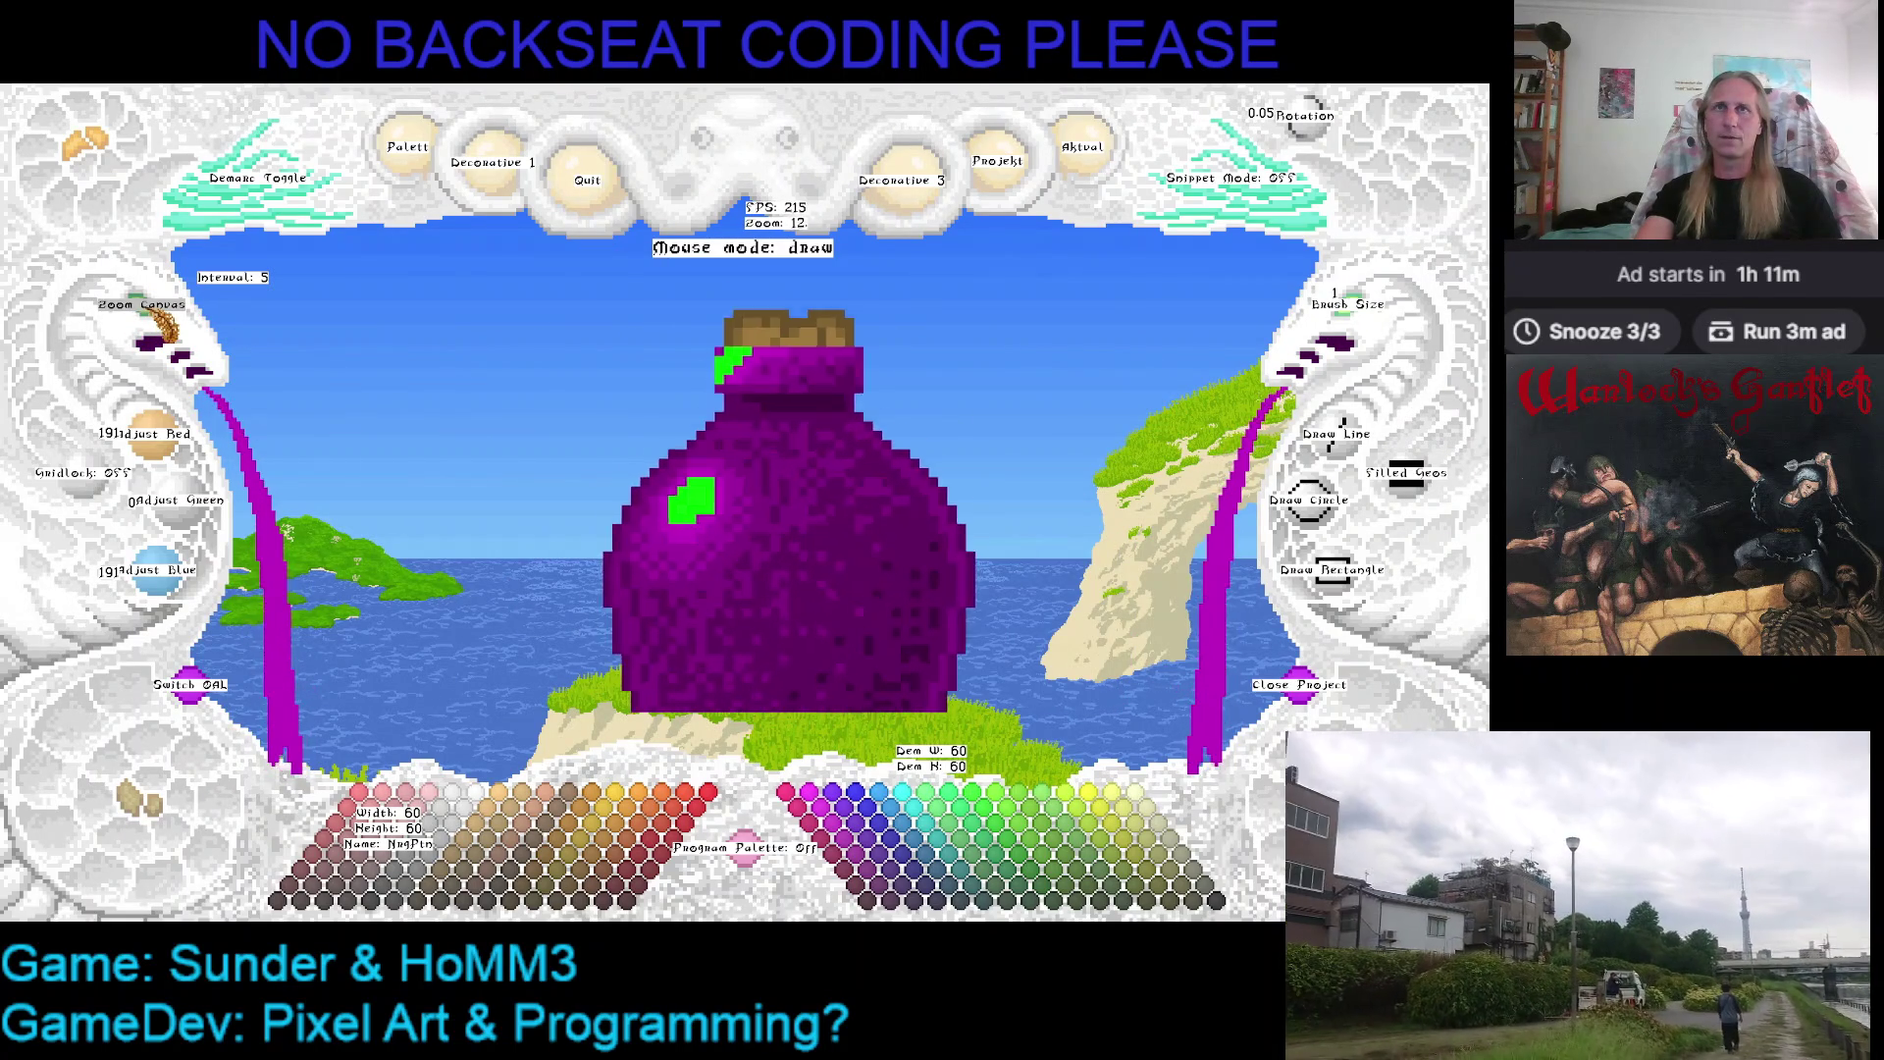
{"action": "left_click", "coordinate": [842, 825]}
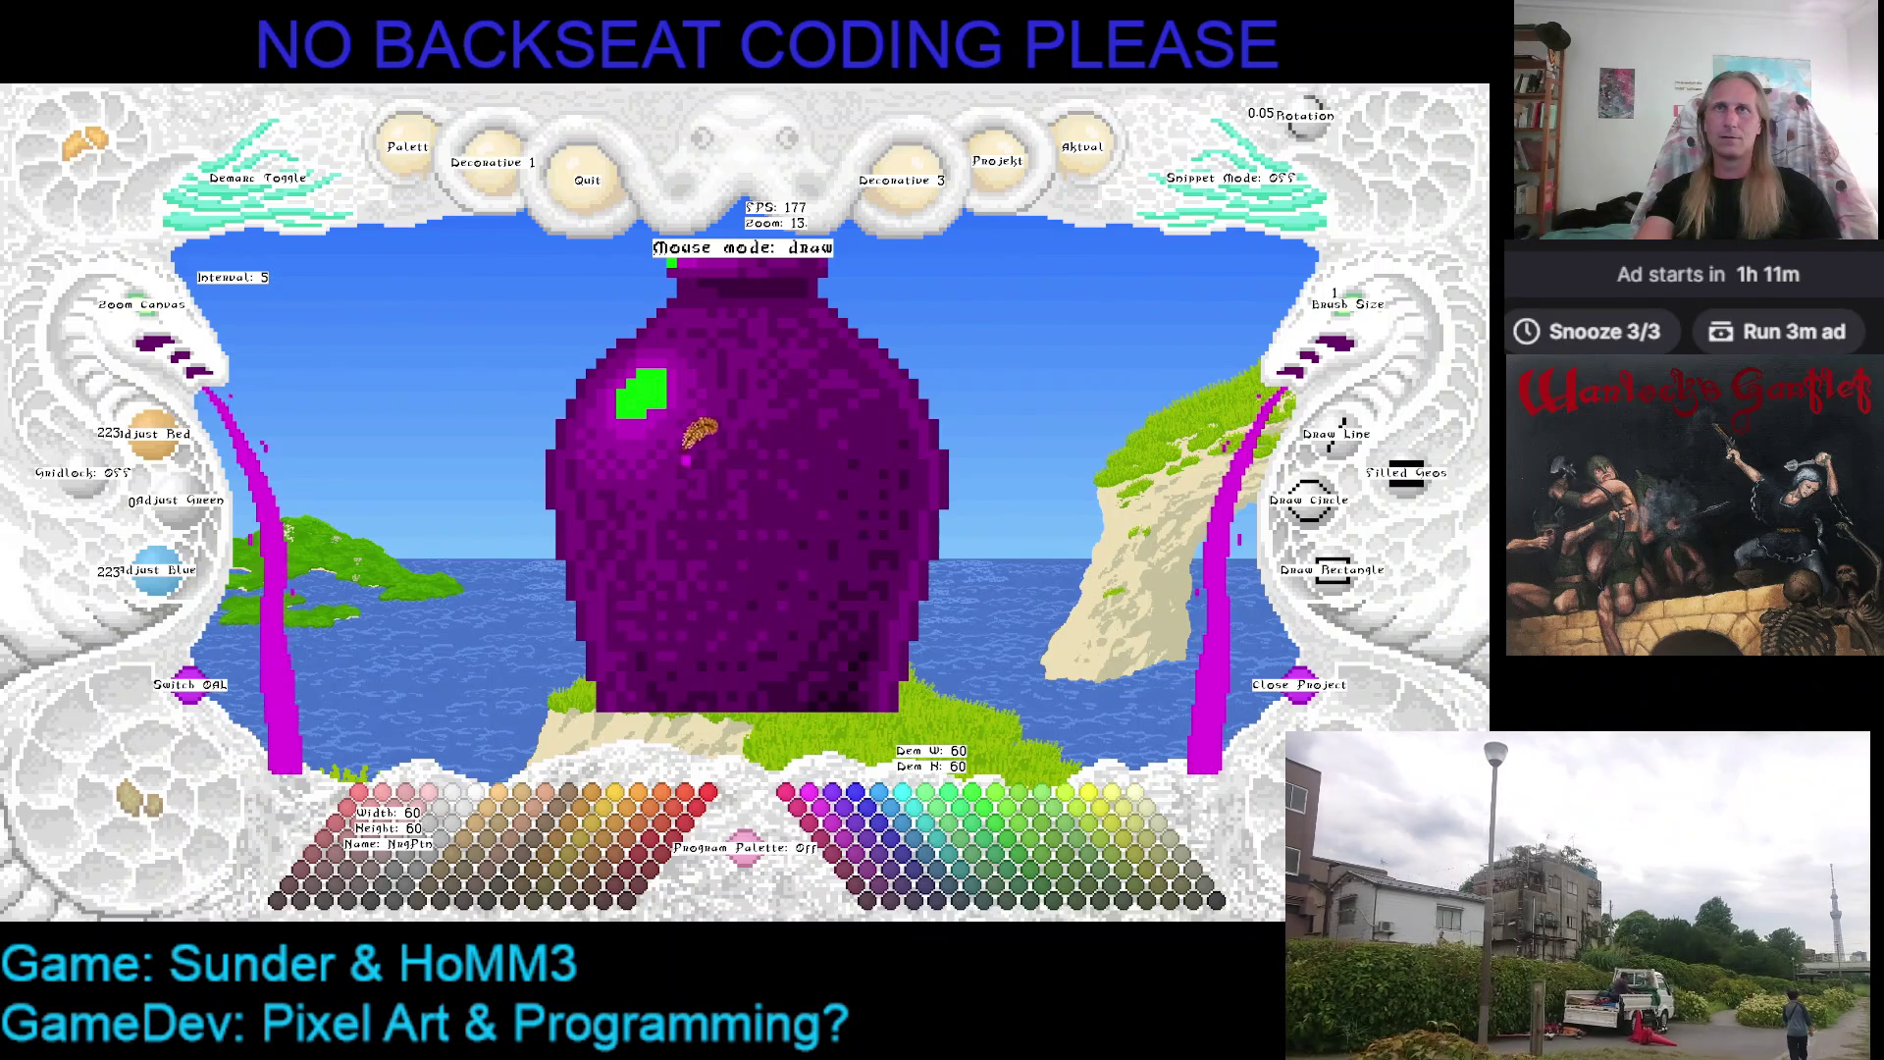
{"action": "left_click_drag", "start_coordinate": [649, 387], "coordinate": [674, 386]}
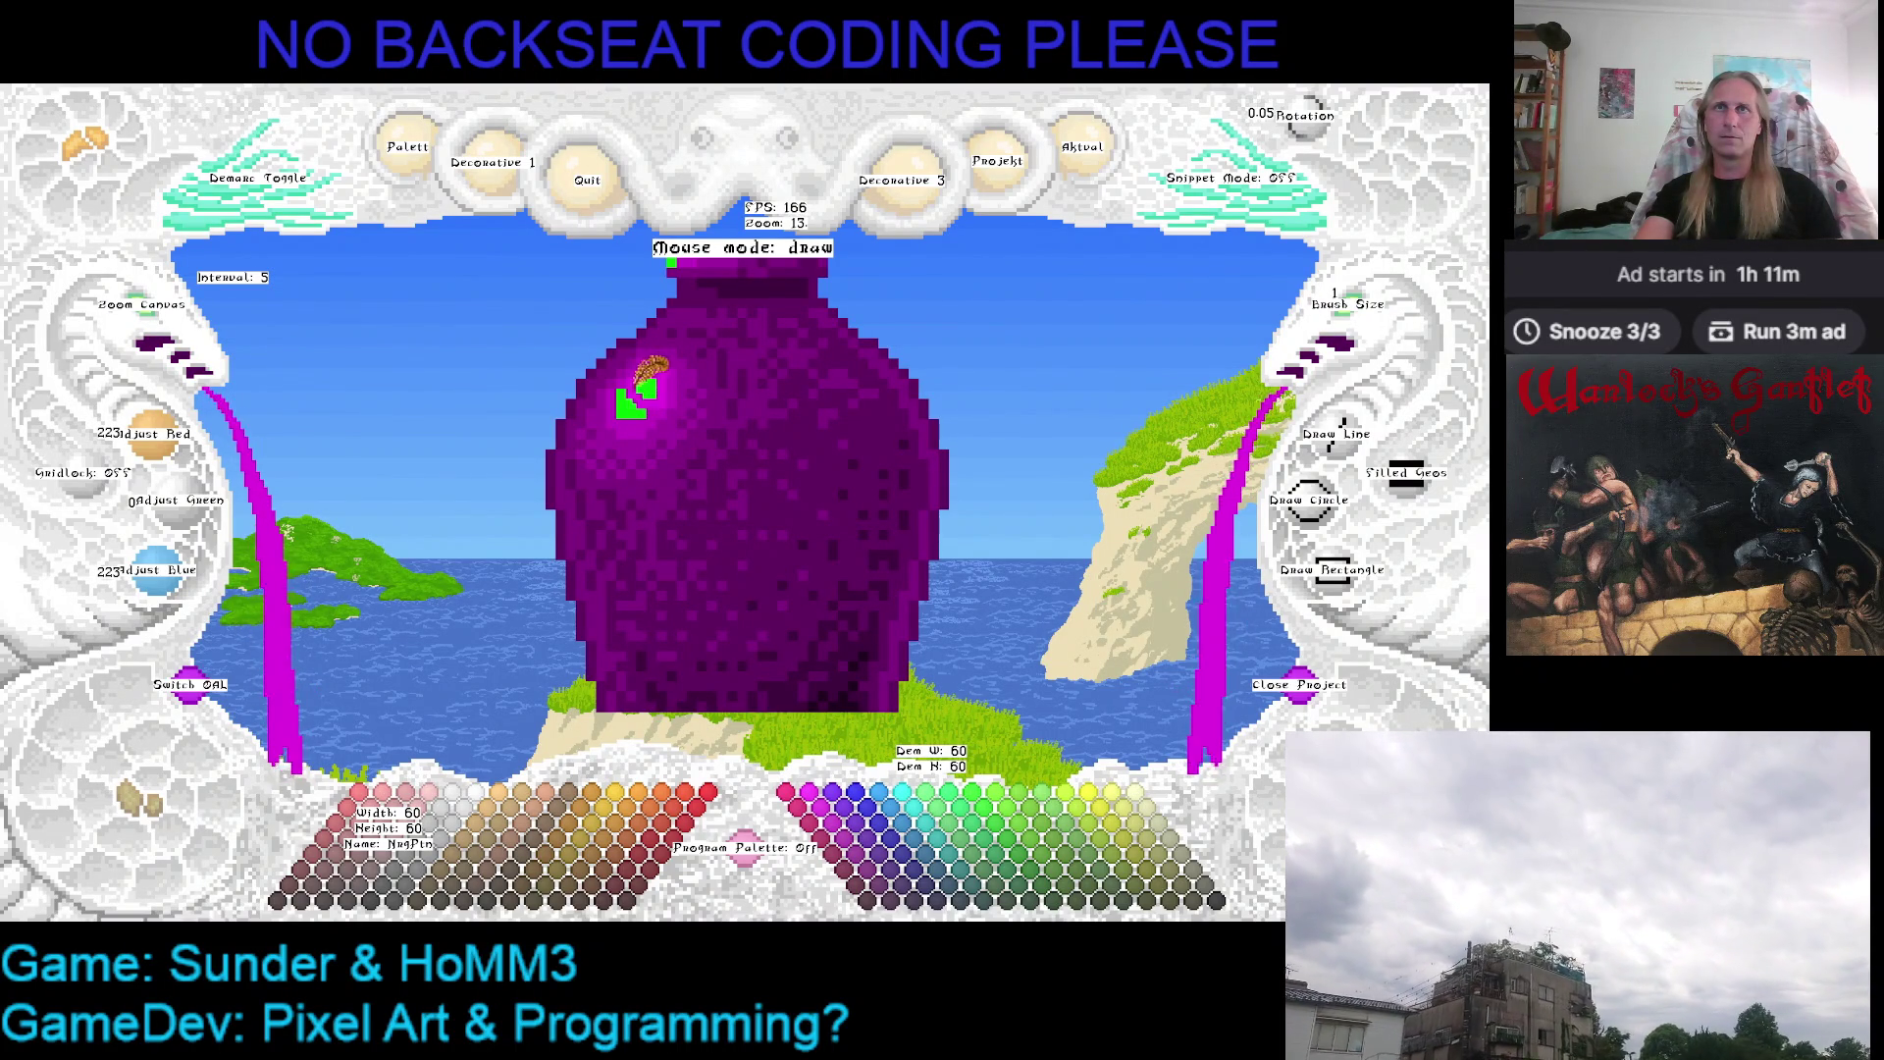
{"action": "left_click_drag", "start_coordinate": [637, 395], "coordinate": [649, 391]}
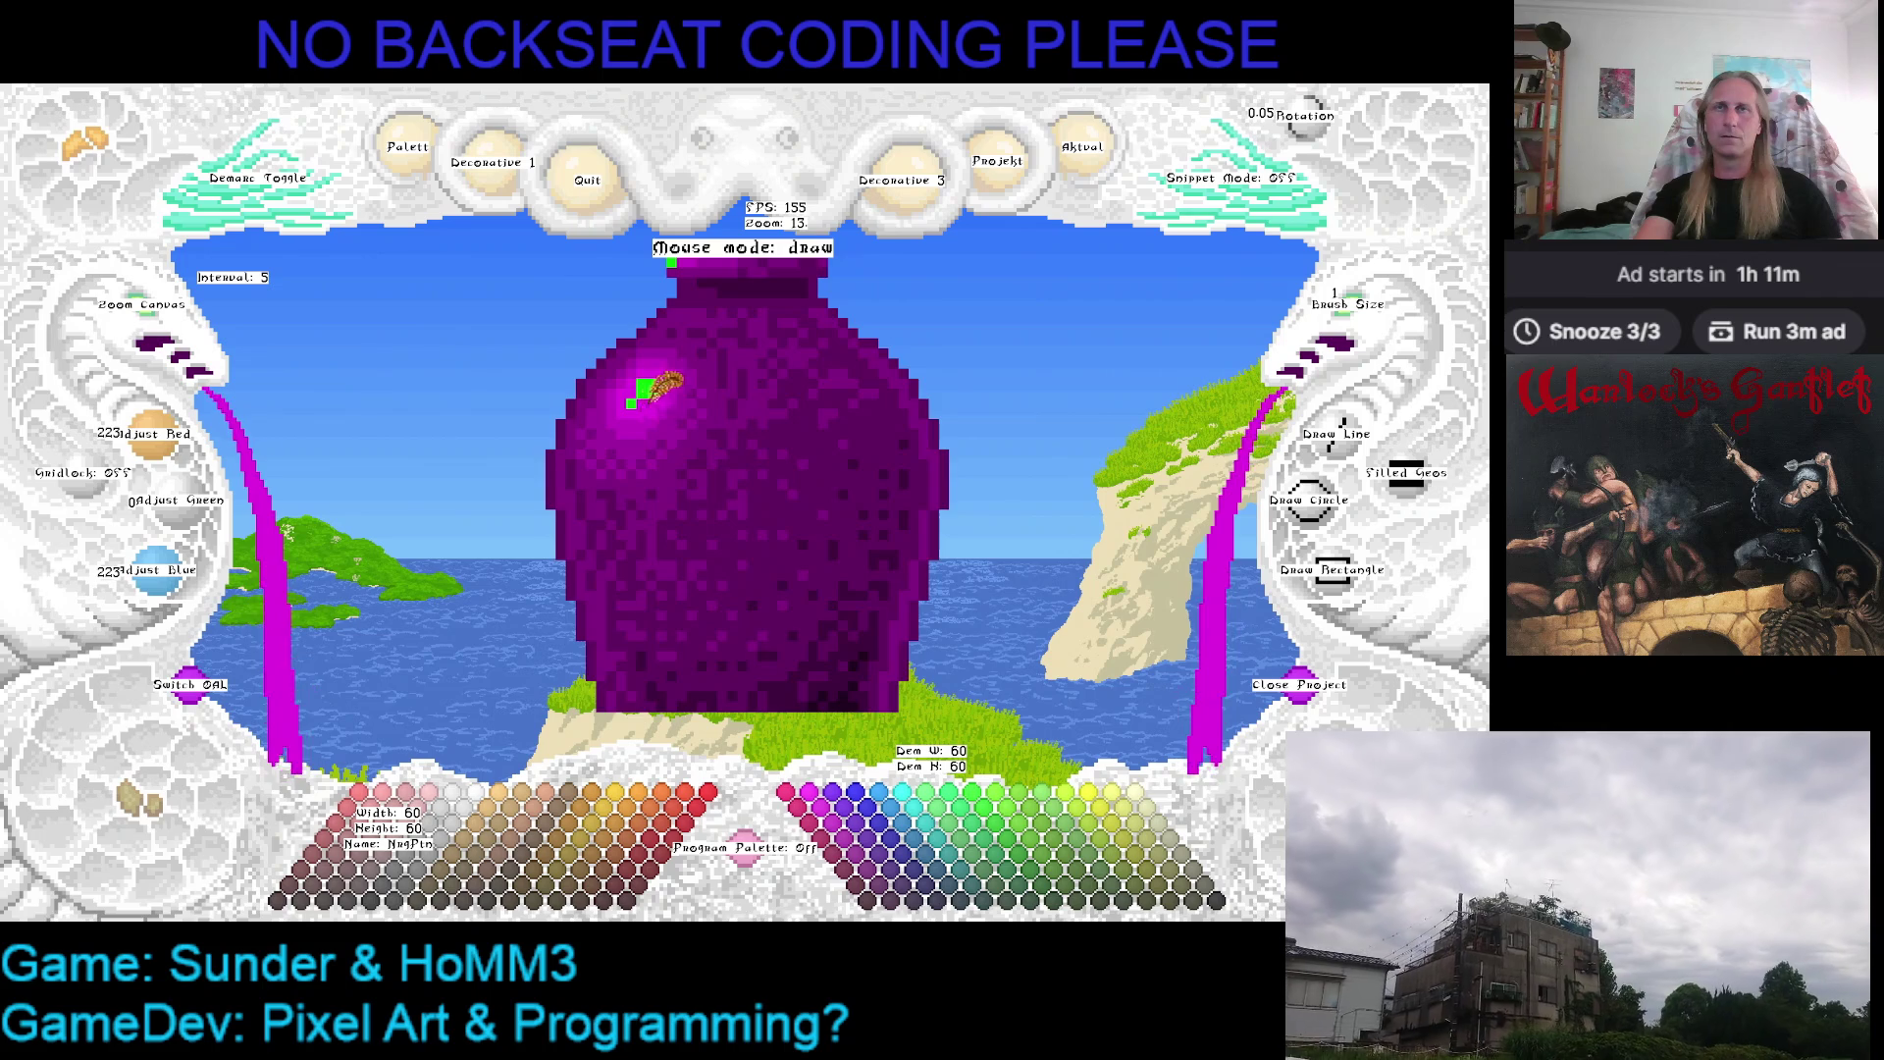
Paint the highlight and neck band with Red/Blue 255 purple, then return to the 223 shade
{"action": "key", "text": "Right"}
{"action": "key", "text": "Down"}
{"action": "left_click", "coordinate": [828, 810]}
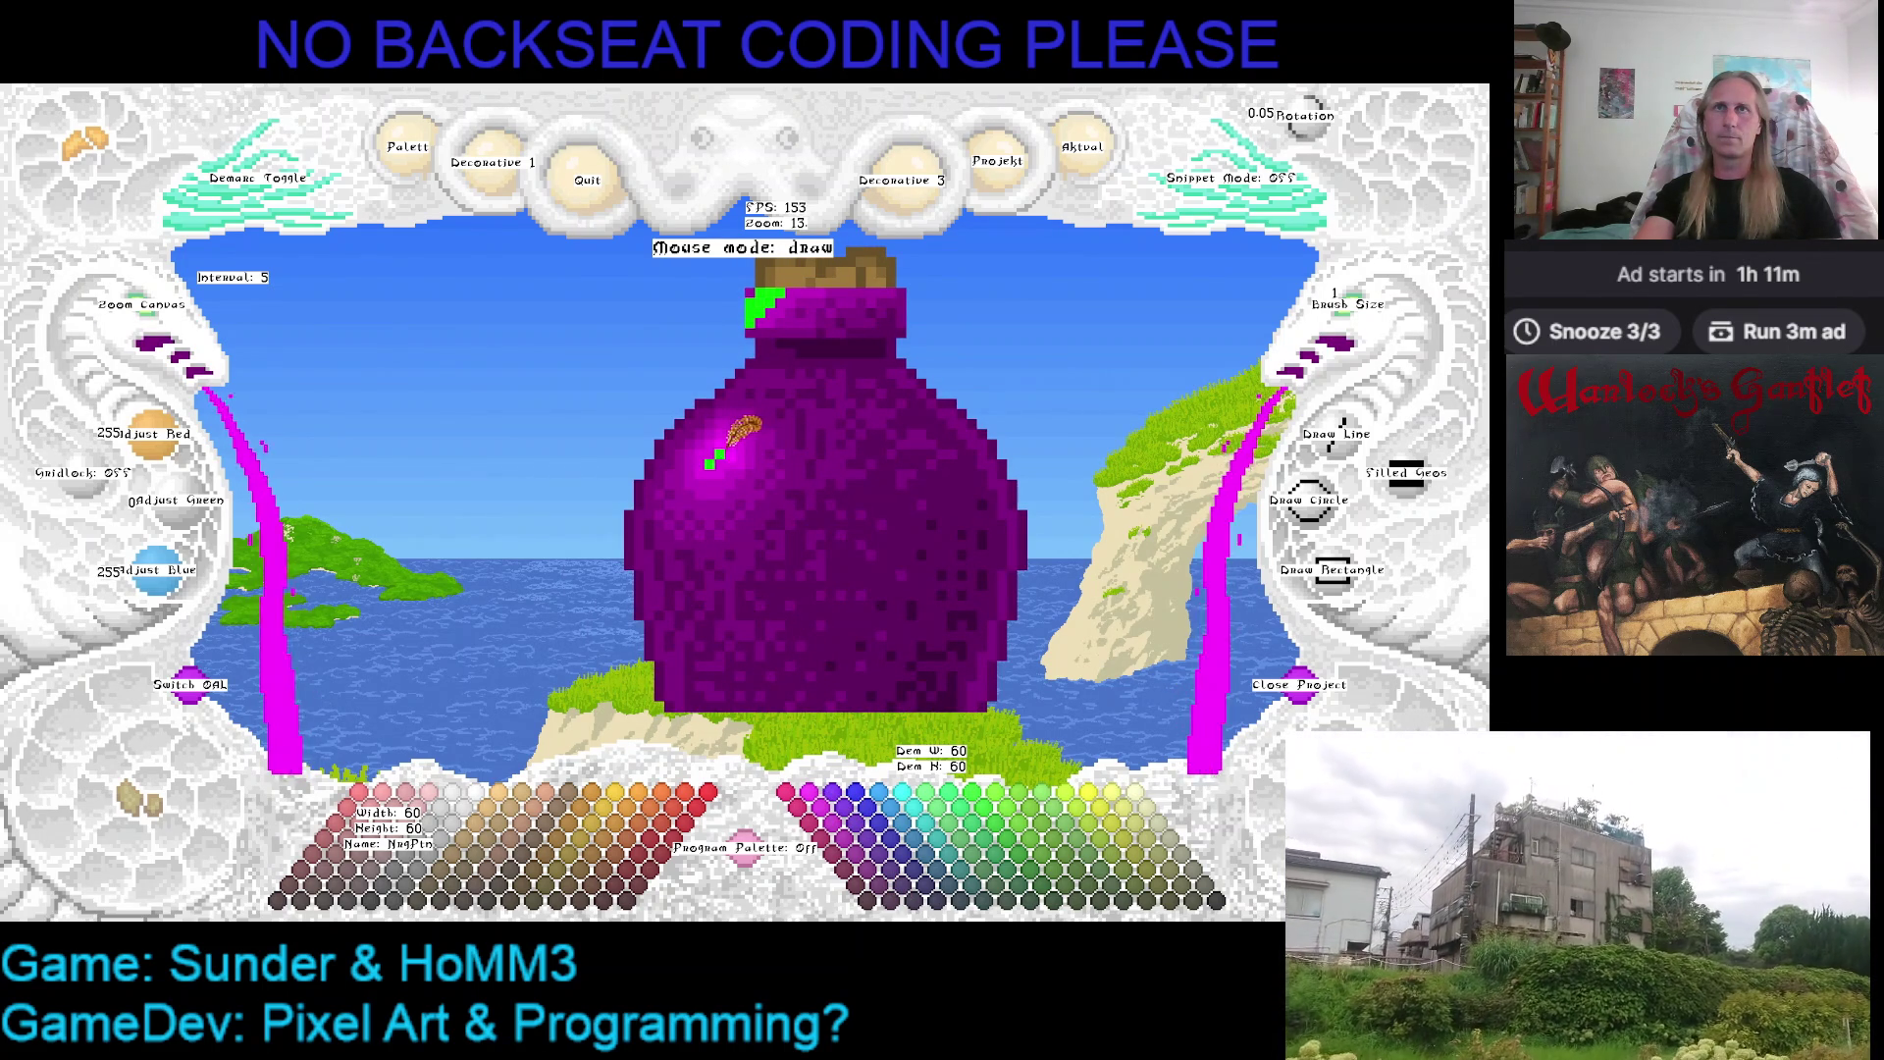
{"action": "key", "text": "Up"}
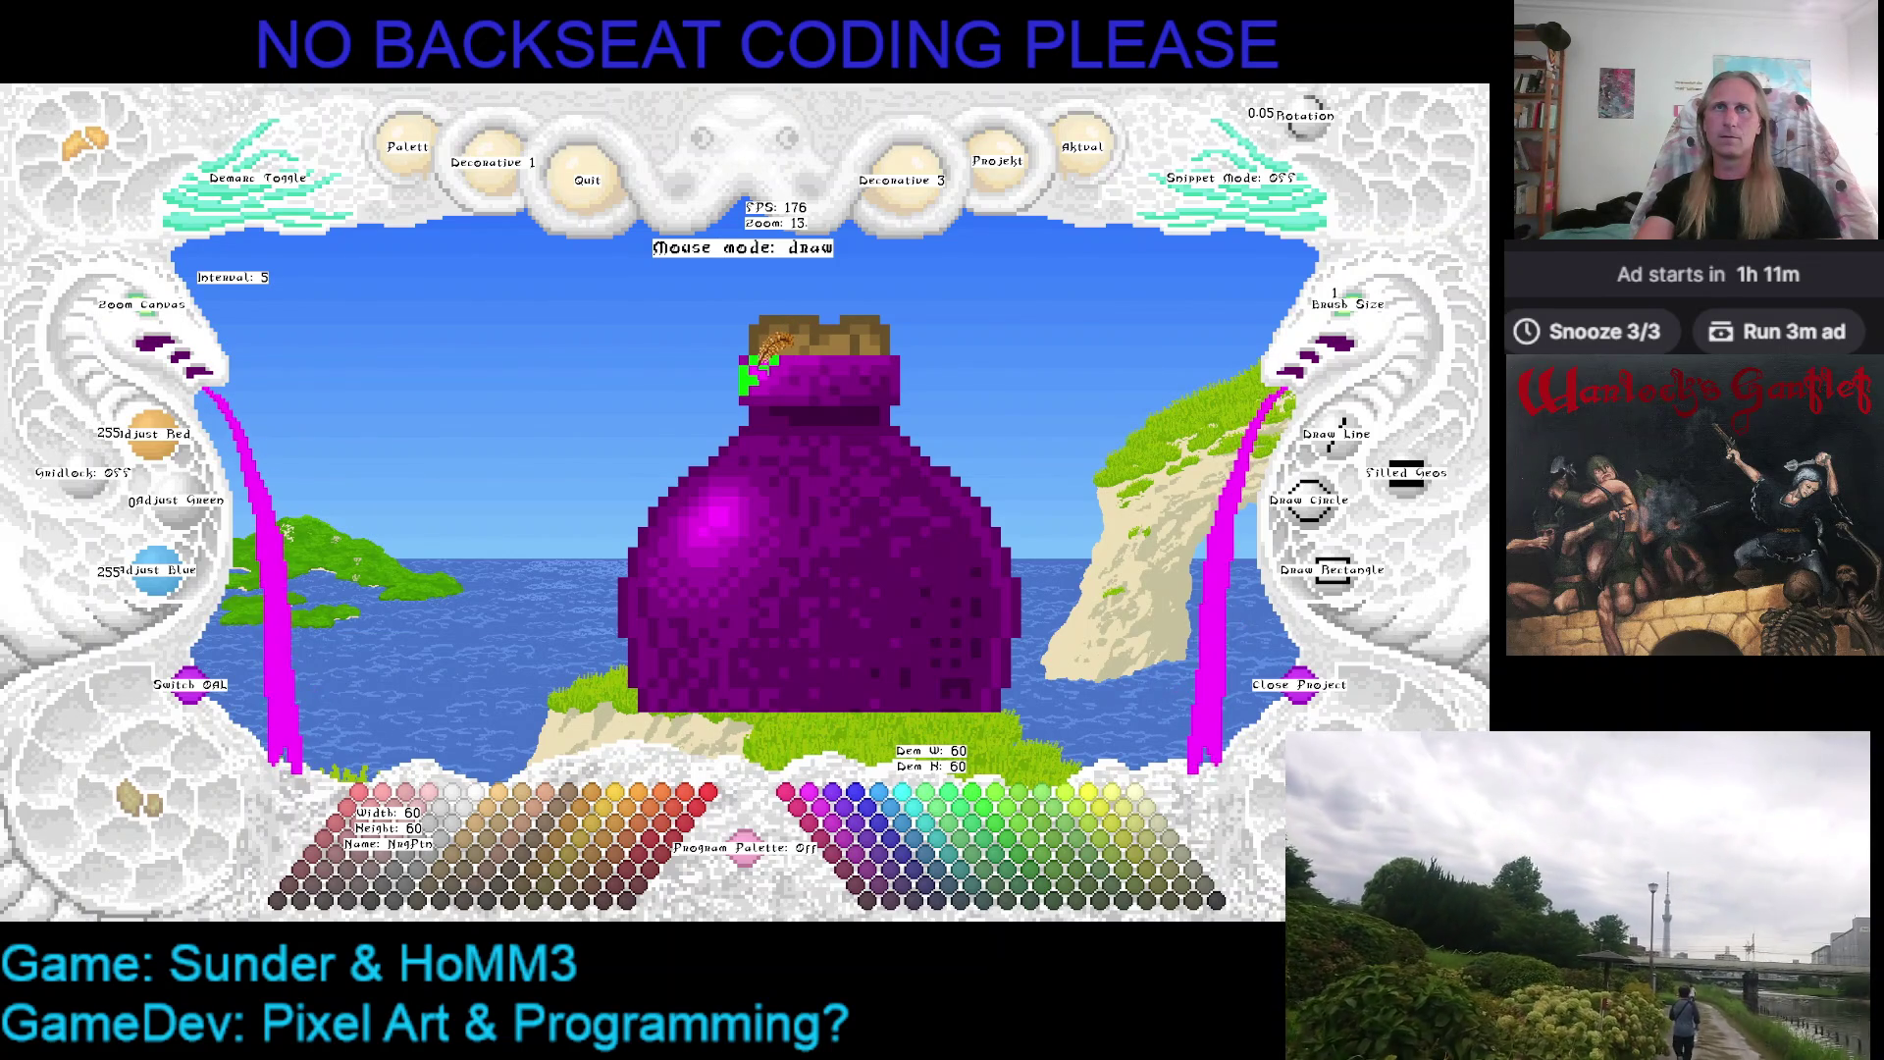
{"action": "right_click", "coordinate": [732, 489]}
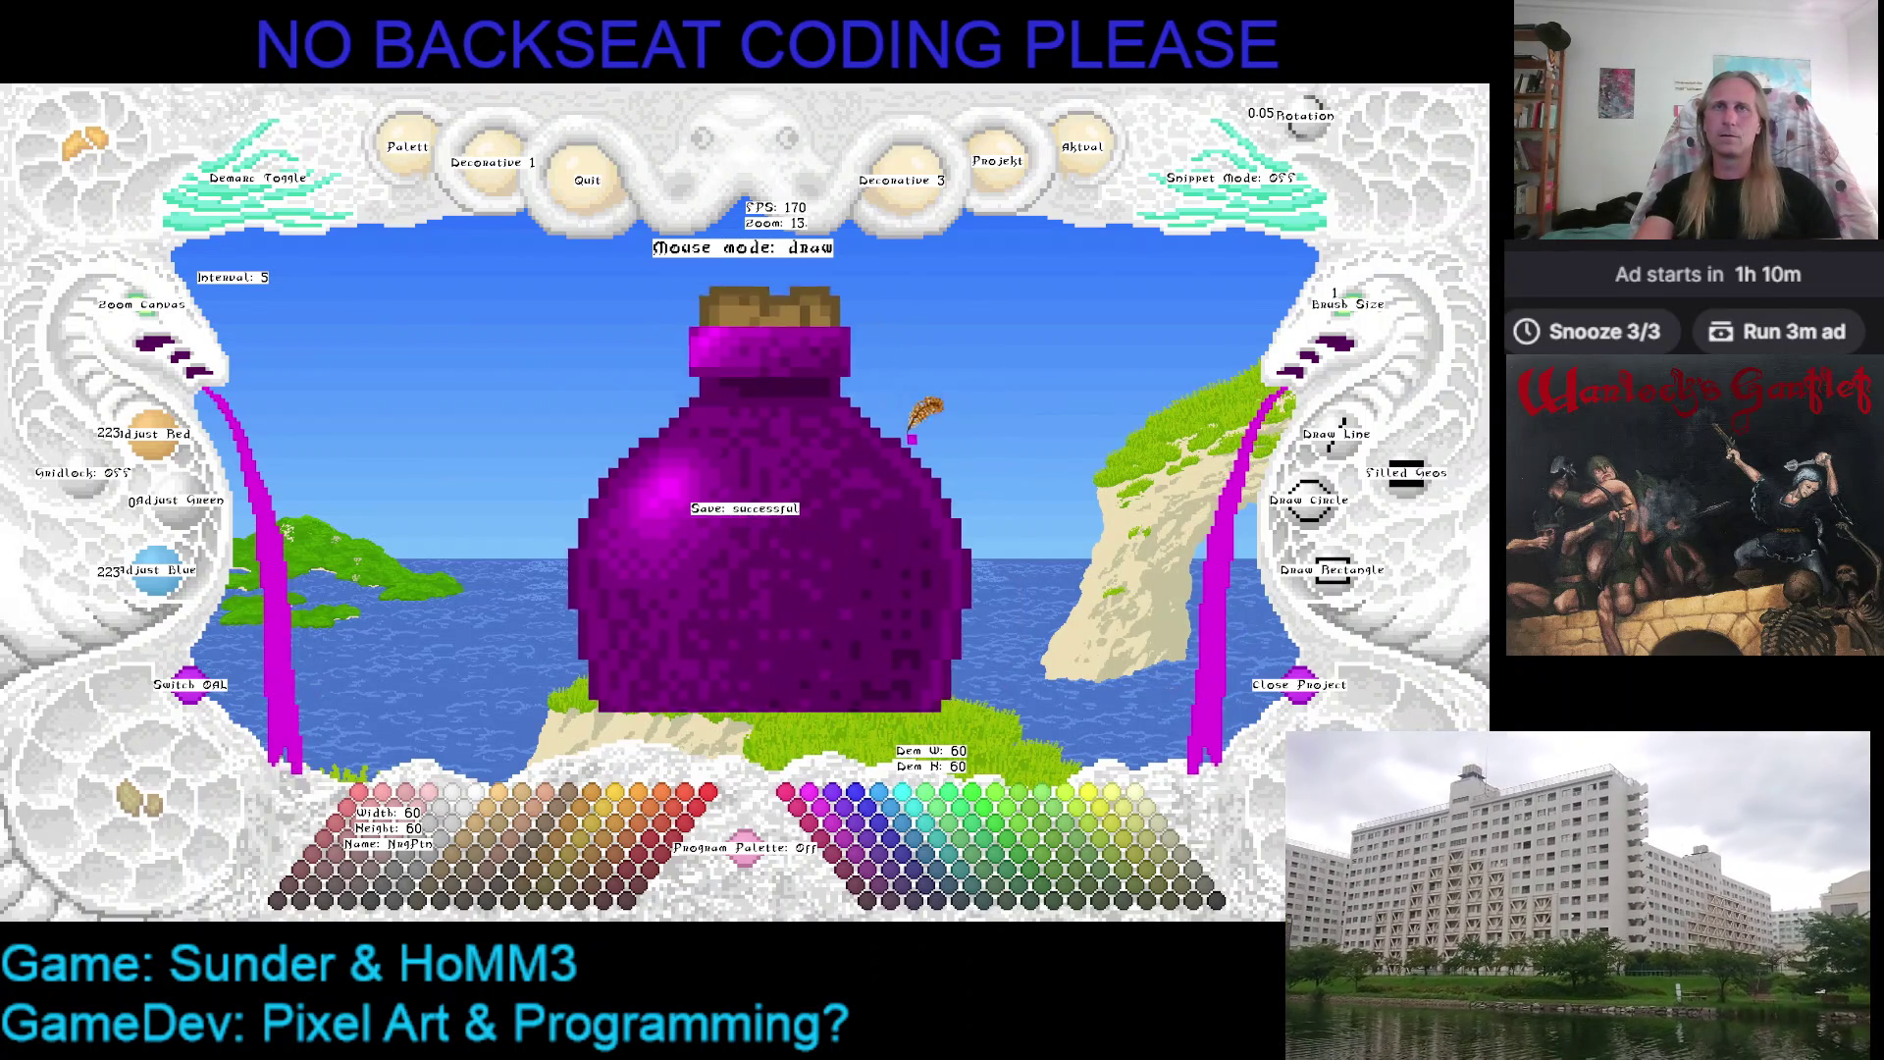
{"action": "scroll", "coordinate": [122, 310], "scroll_direction": "down", "scroll_amount": 3}
{"action": "scroll", "coordinate": [140, 311], "scroll_direction": "down", "scroll_amount": 2}
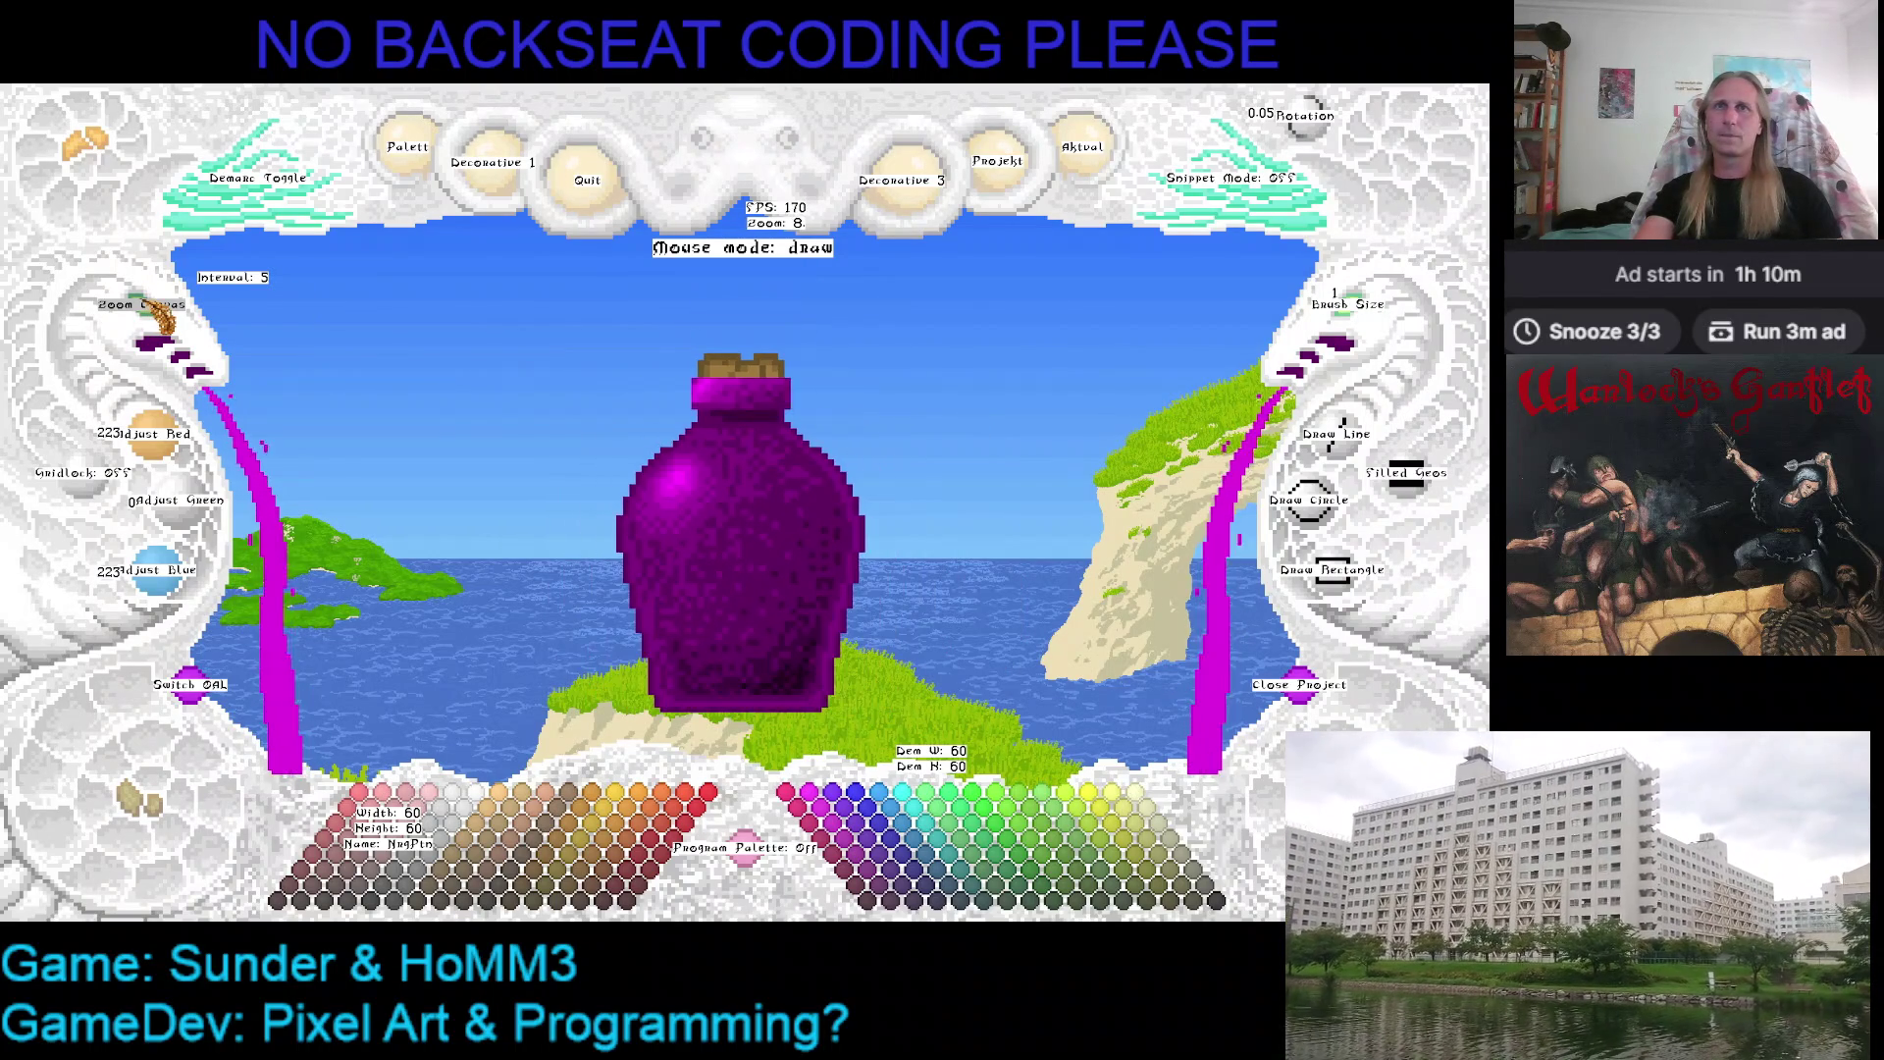
{"action": "scroll", "coordinate": [154, 312], "scroll_direction": "down", "scroll_amount": 2}
Drag the purple bottle canvas around and step its zoom up for closer work
{"action": "left_click_drag", "start_coordinate": [301, 457], "coordinate": [317, 436]}
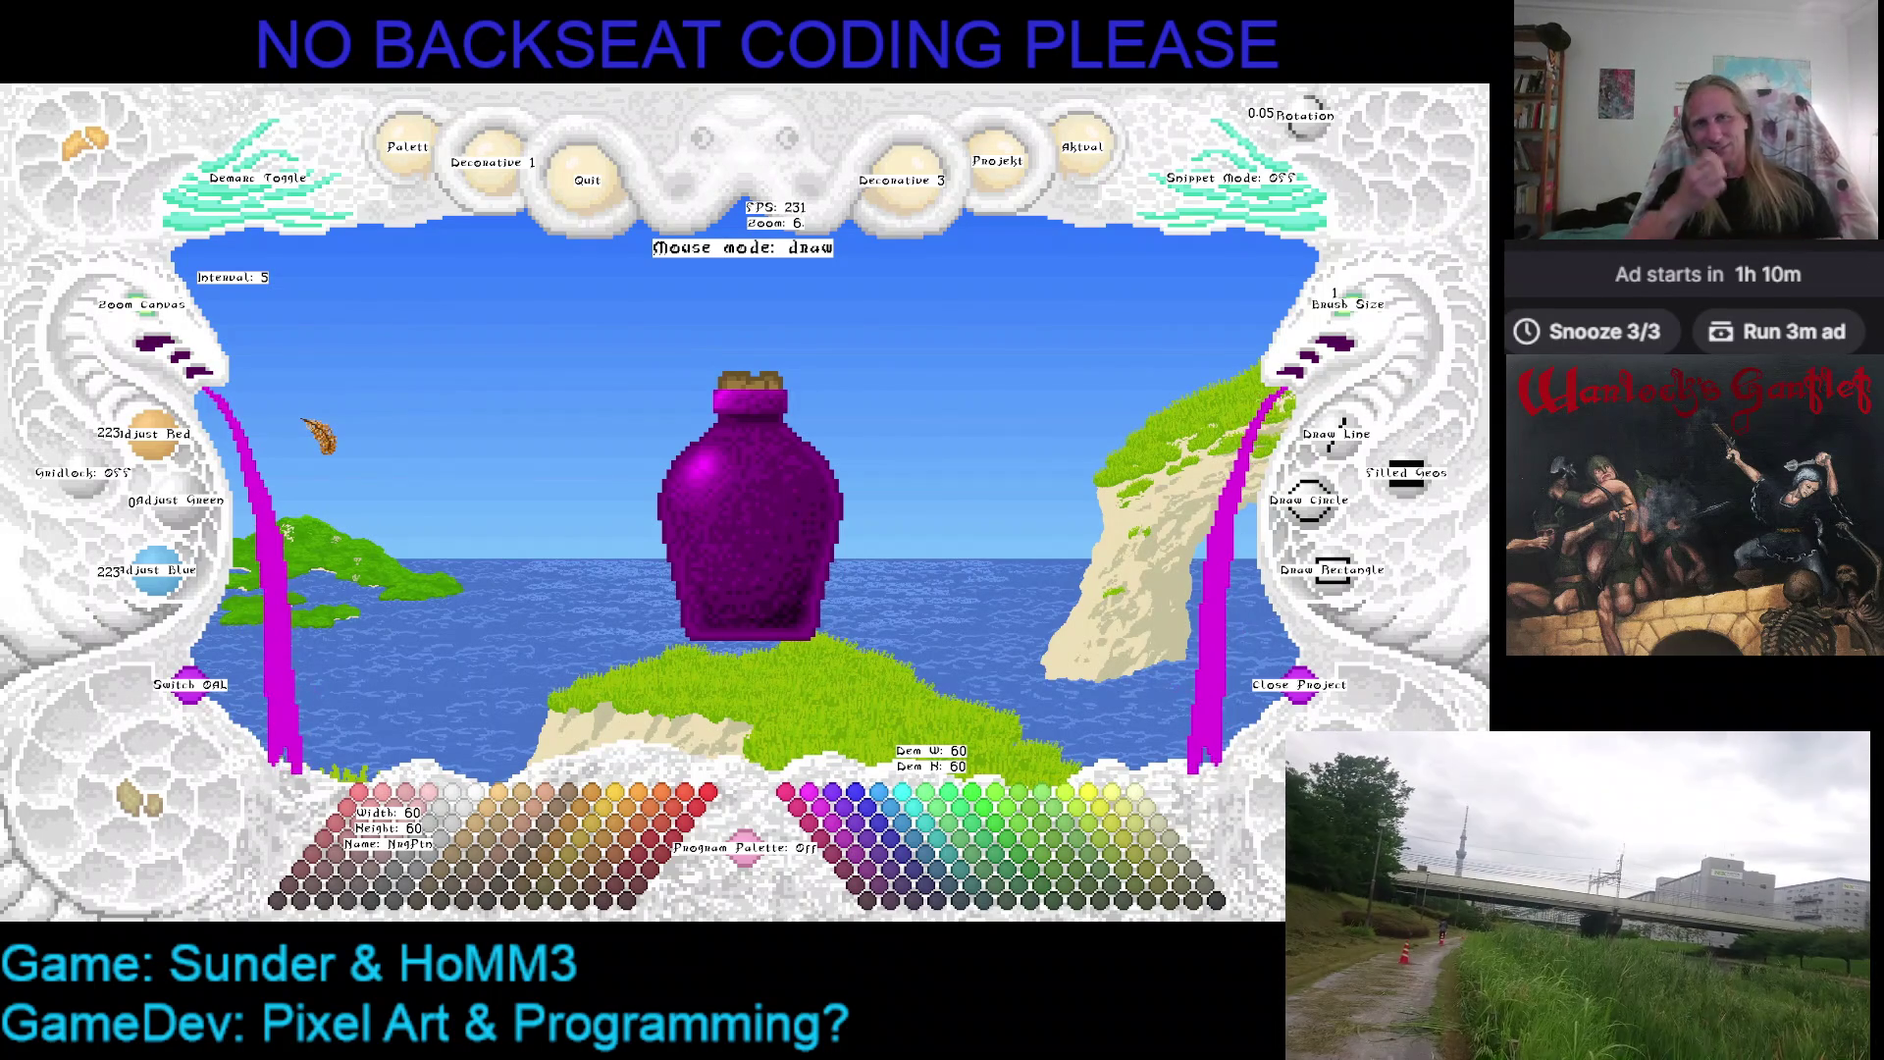
{"action": "left_click_drag", "start_coordinate": [957, 457], "coordinate": [723, 438]}
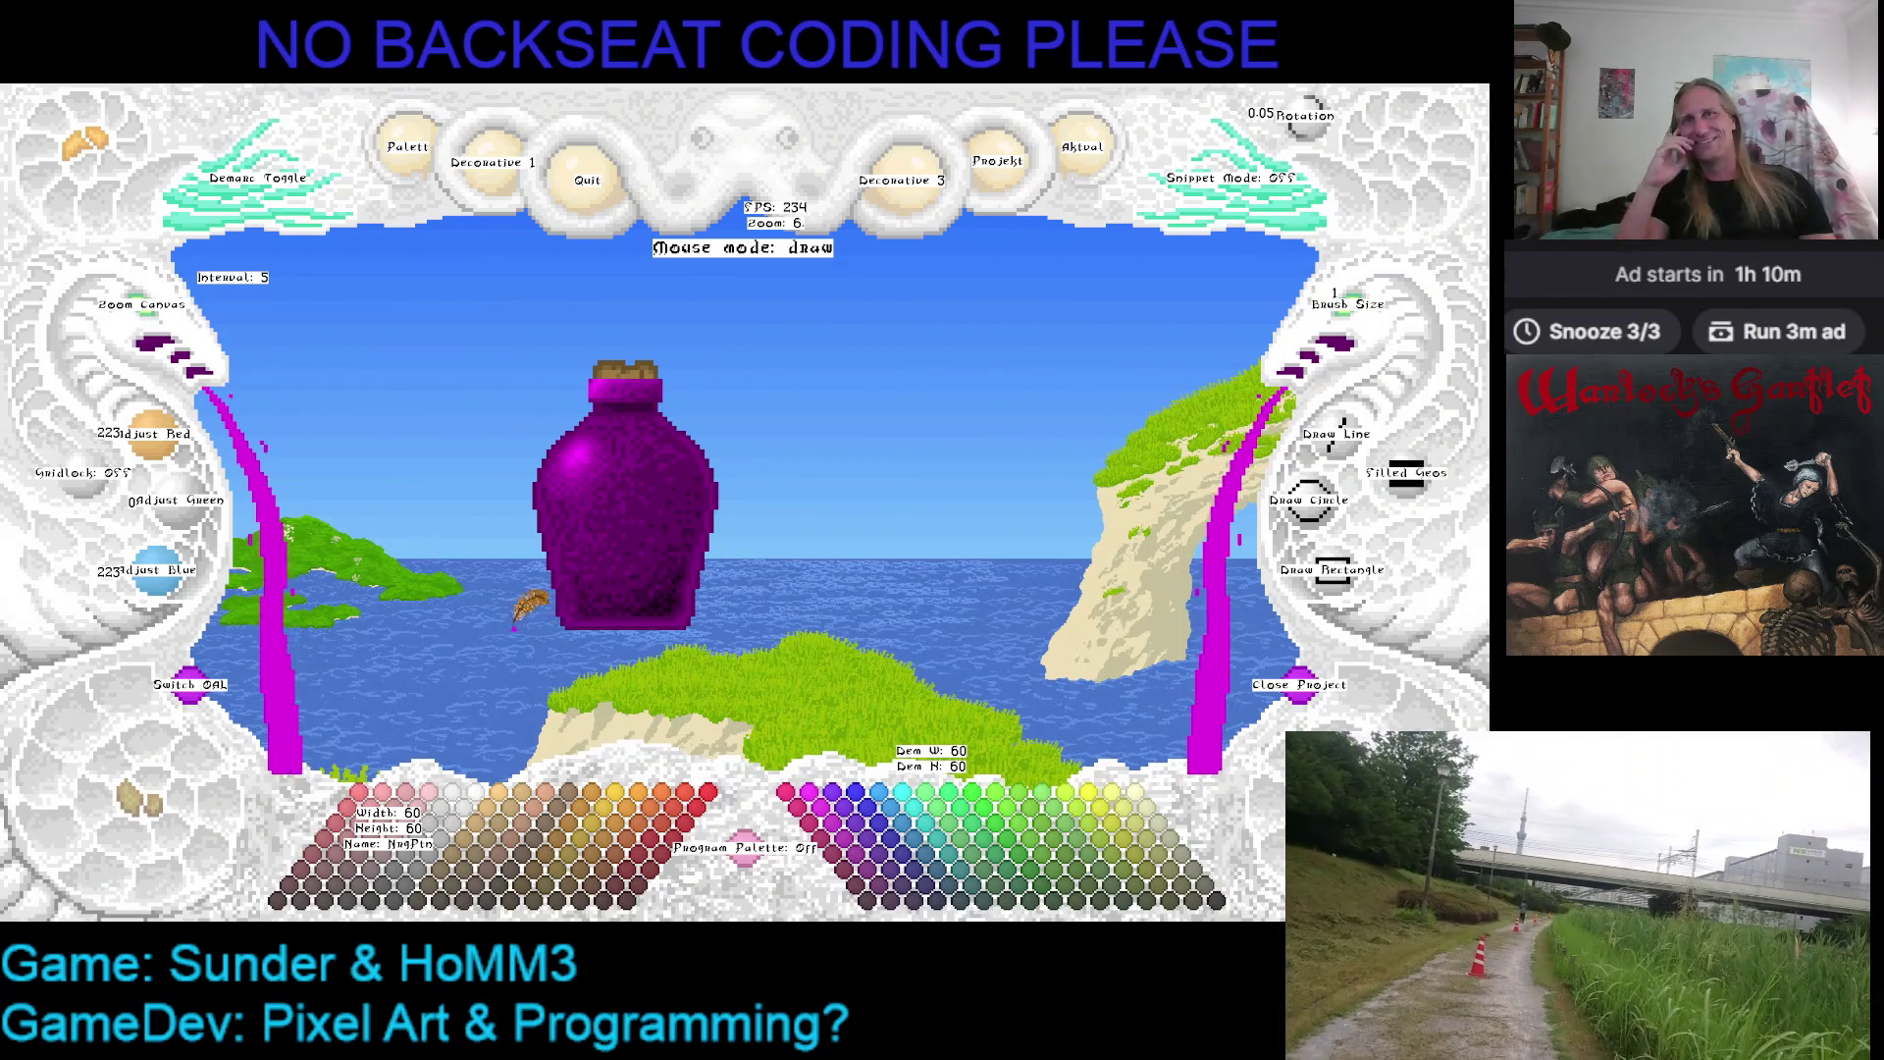
{"action": "left_click_drag", "start_coordinate": [482, 542], "coordinate": [395, 616]}
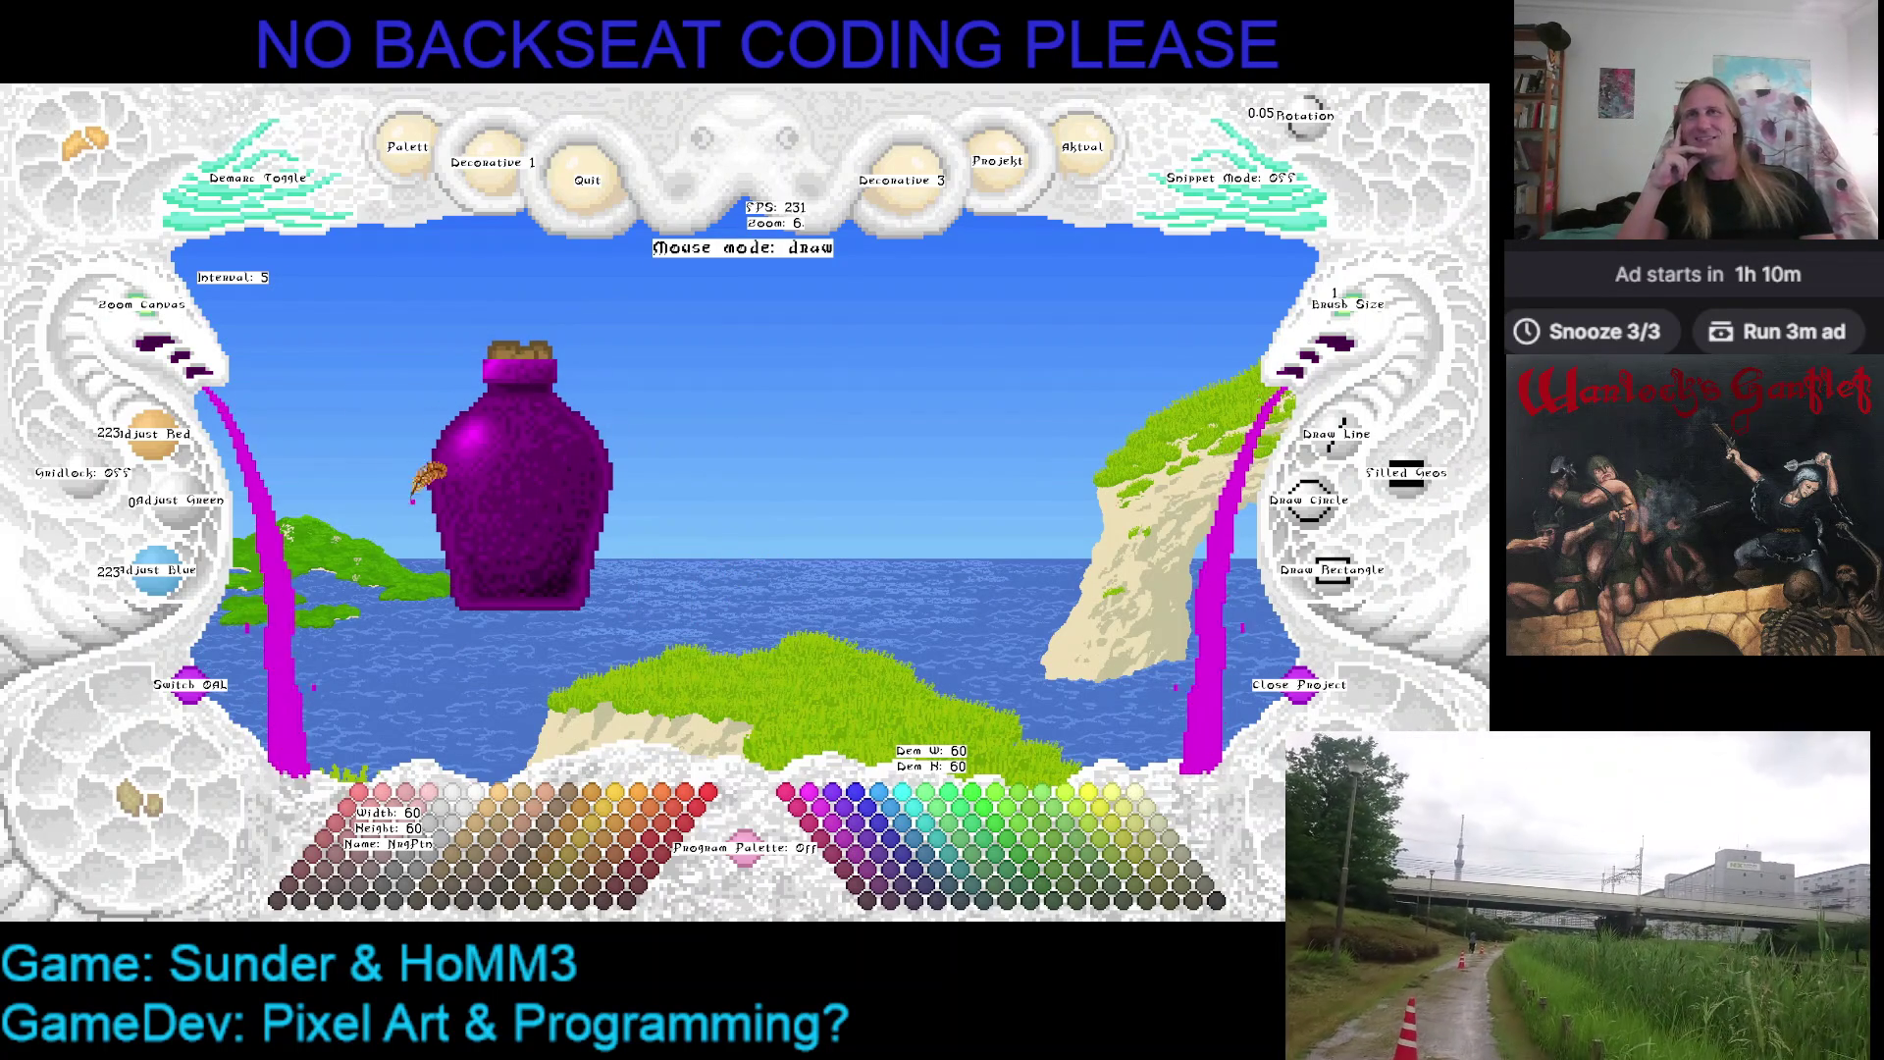
{"action": "left_click_drag", "start_coordinate": [284, 411], "coordinate": [262, 319]}
{"action": "scroll", "coordinate": [281, 430], "scroll_direction": "up", "scroll_amount": 2}
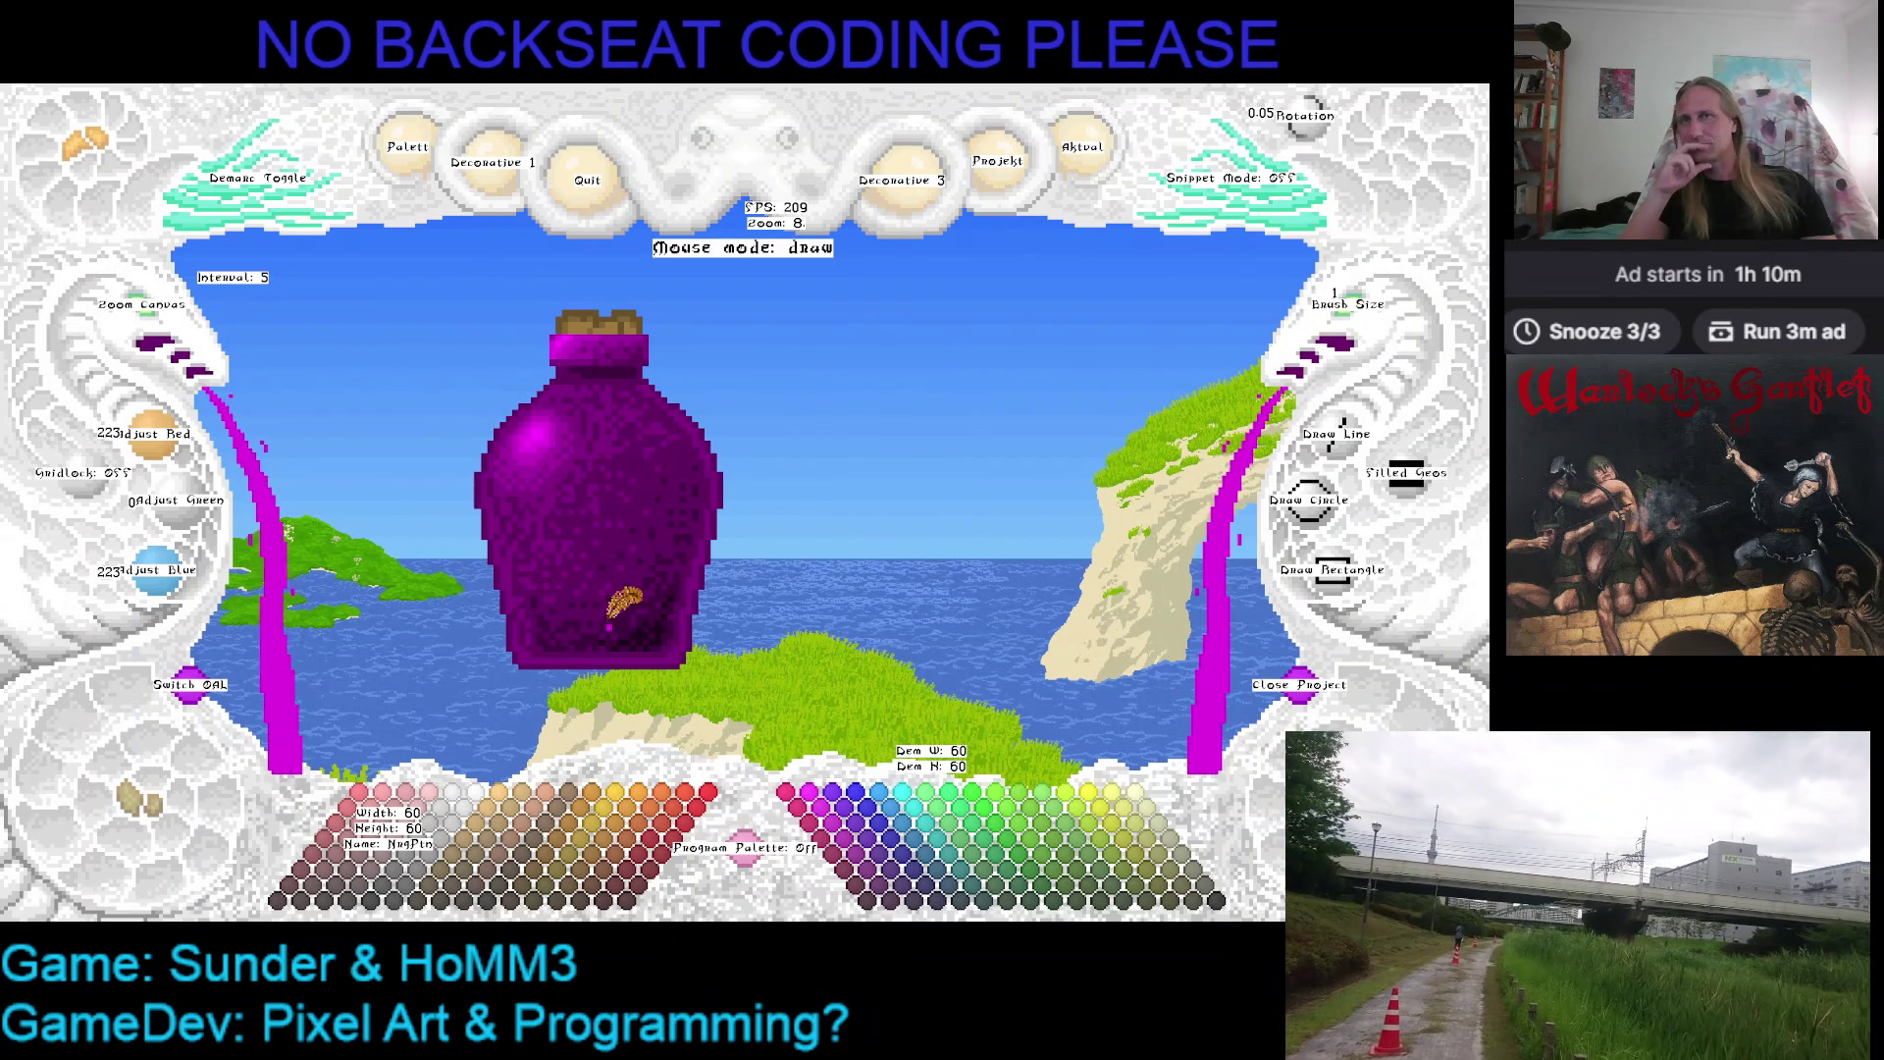
{"action": "left_click_drag", "start_coordinate": [619, 571], "coordinate": [673, 545]}
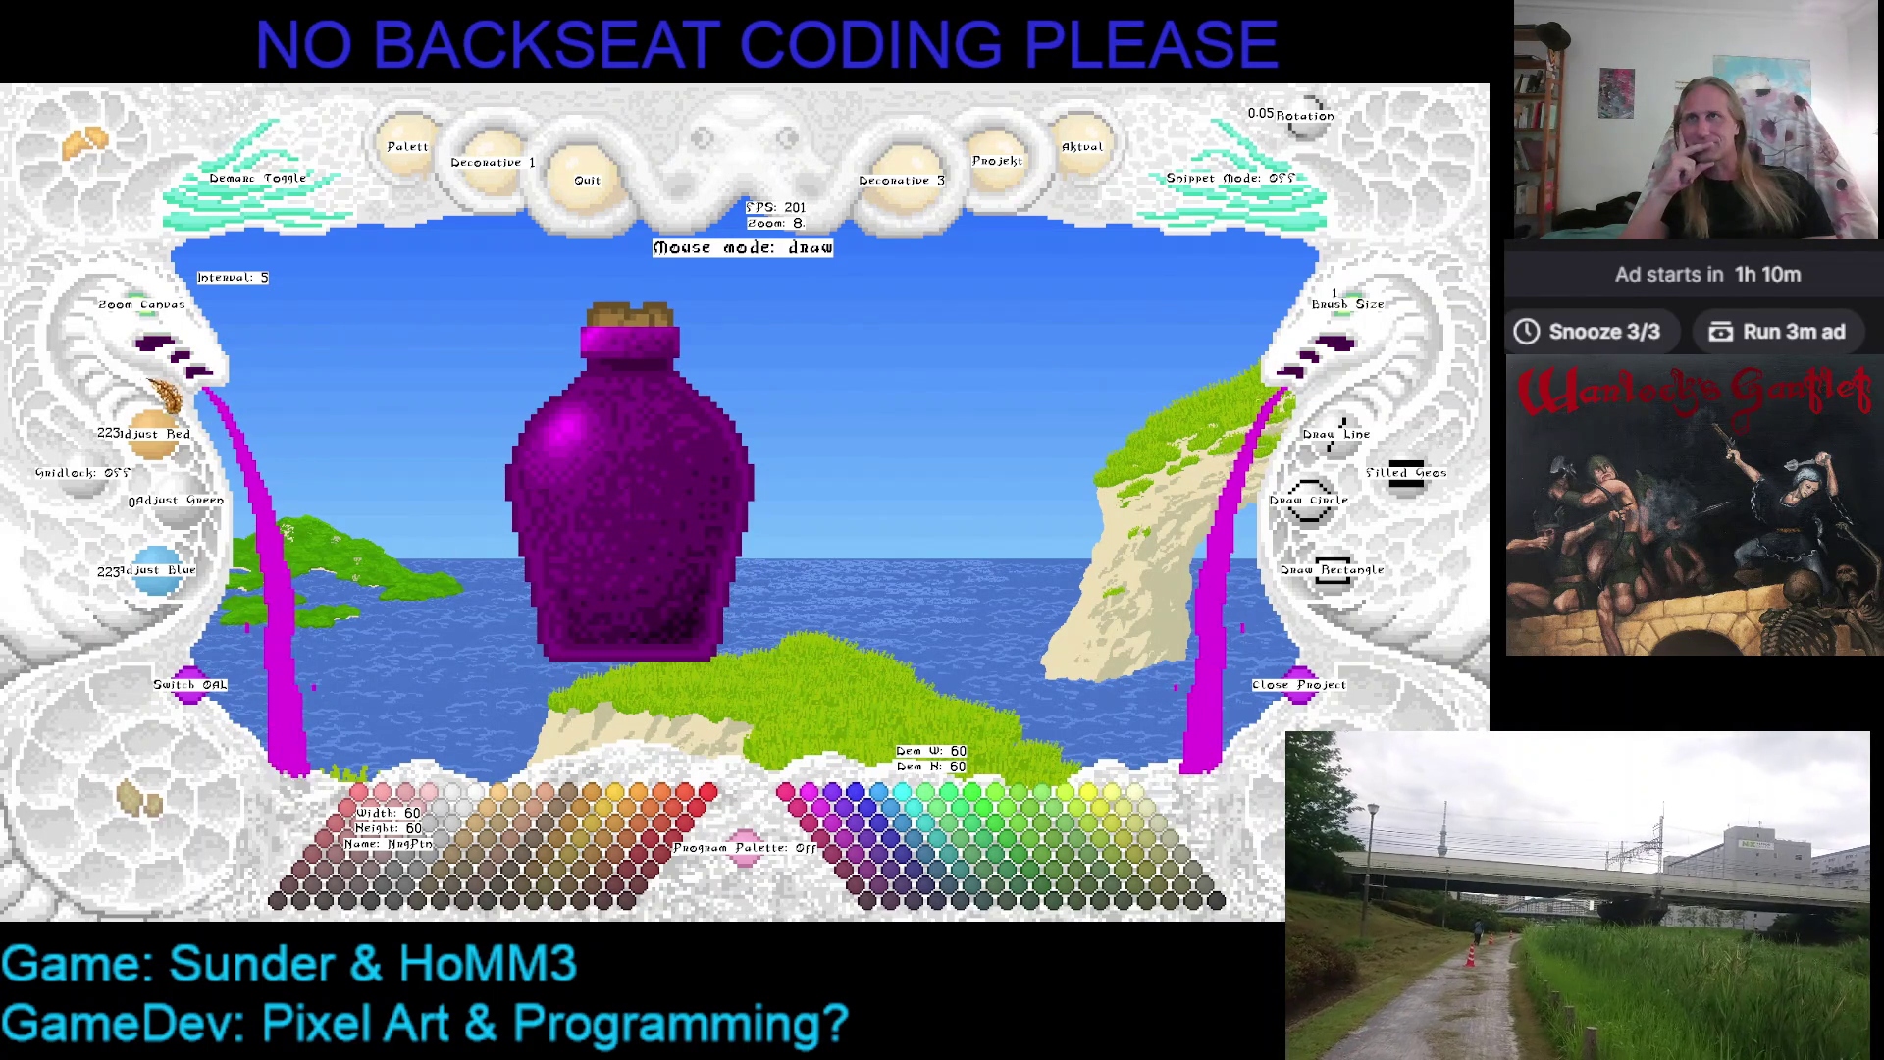
{"action": "left_click", "coordinate": [170, 330]}
{"action": "left_click", "coordinate": [170, 330]}
{"action": "right_click", "coordinate": [168, 332]}
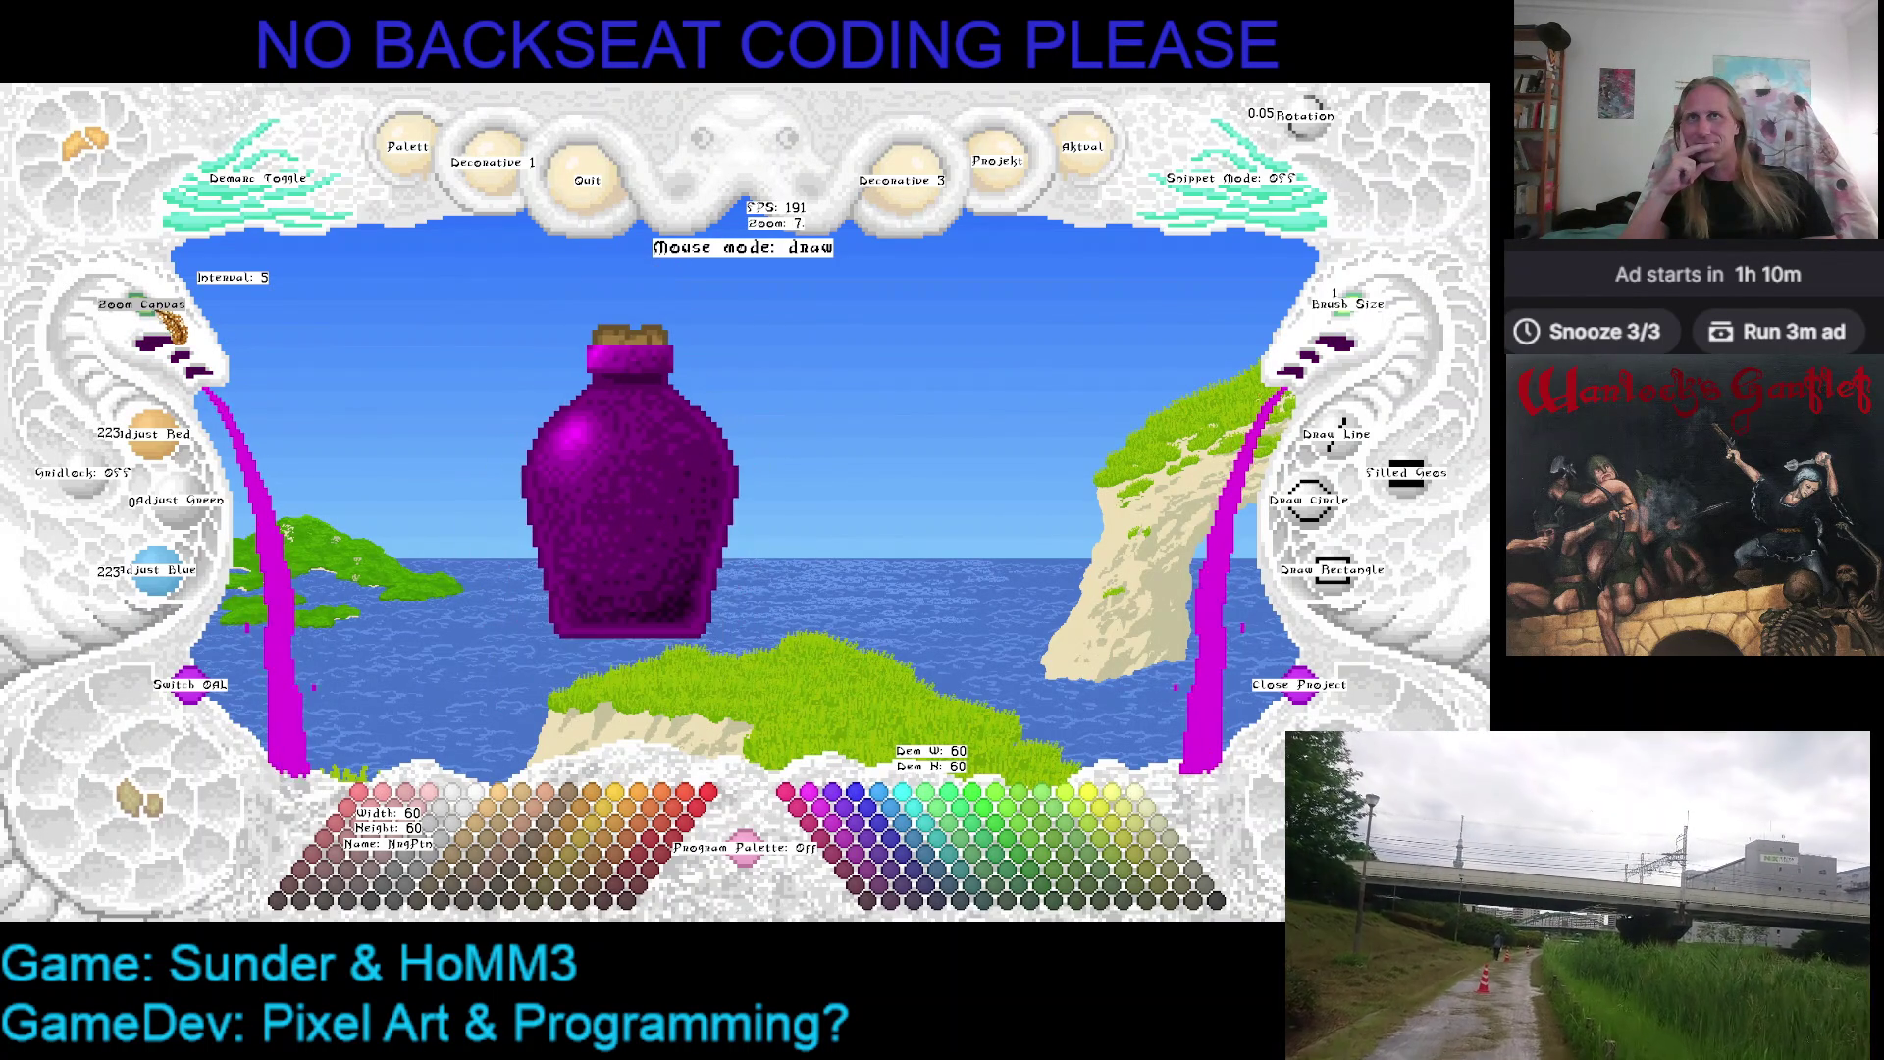
{"action": "left_click", "coordinate": [170, 332]}
{"action": "left_click", "coordinate": [170, 332]}
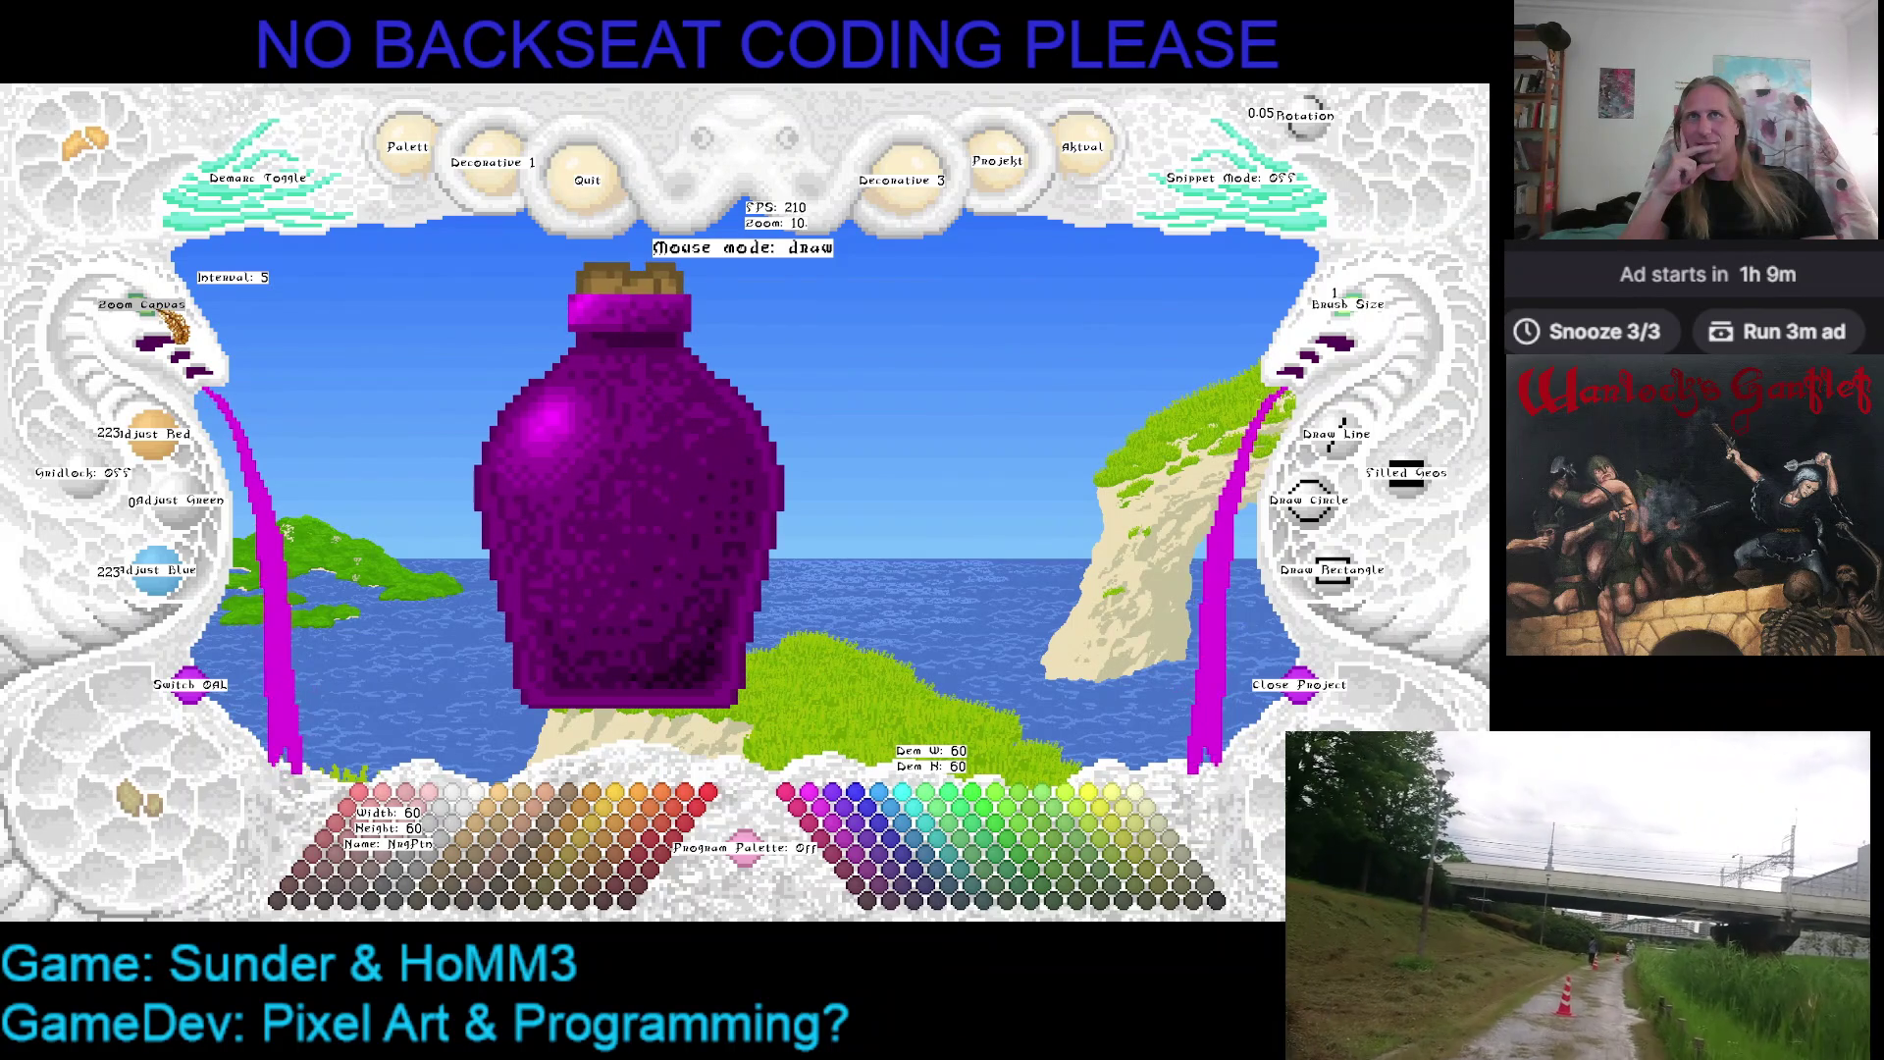
Zoom out a step, nudge the bottle canvas left, and pick cyan as the drawing colour
{"action": "right_click", "coordinate": [170, 332]}
{"action": "left_click", "coordinate": [170, 331]}
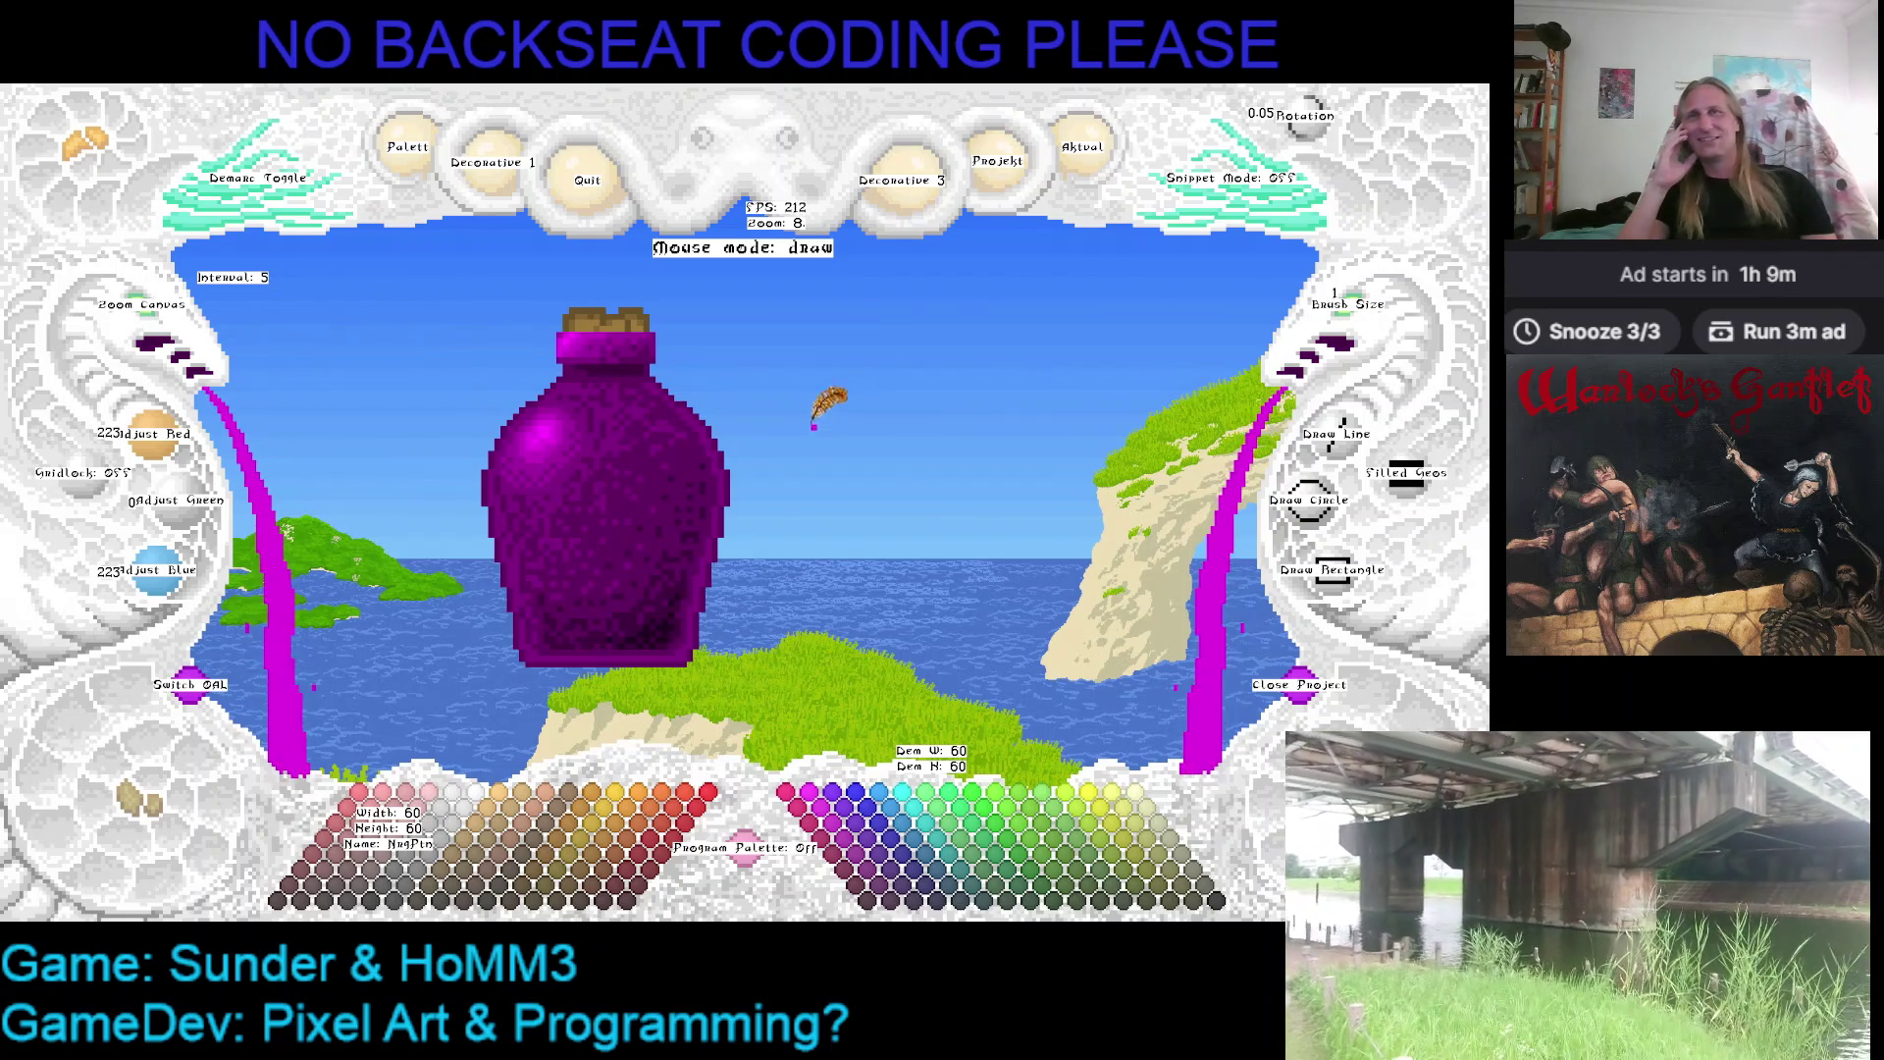
{"action": "key", "text": "Right"}
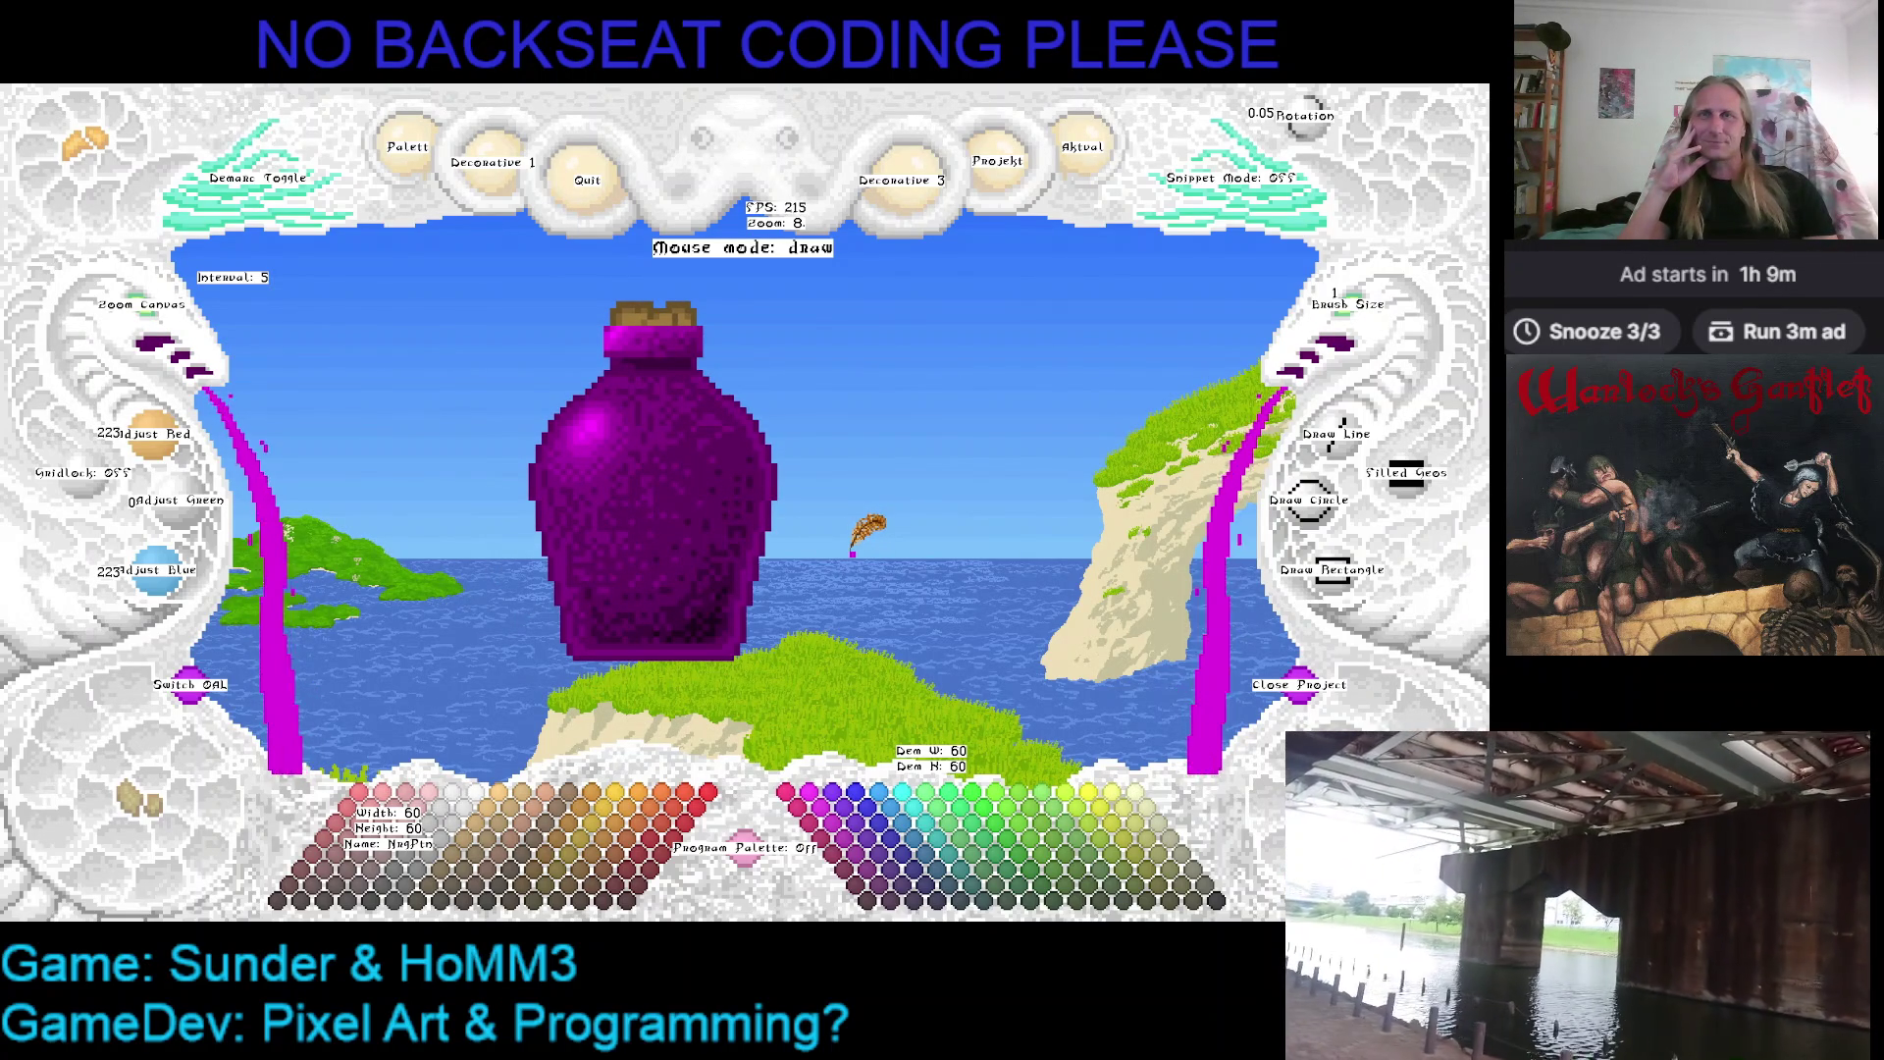
{"action": "key", "text": "Left"}
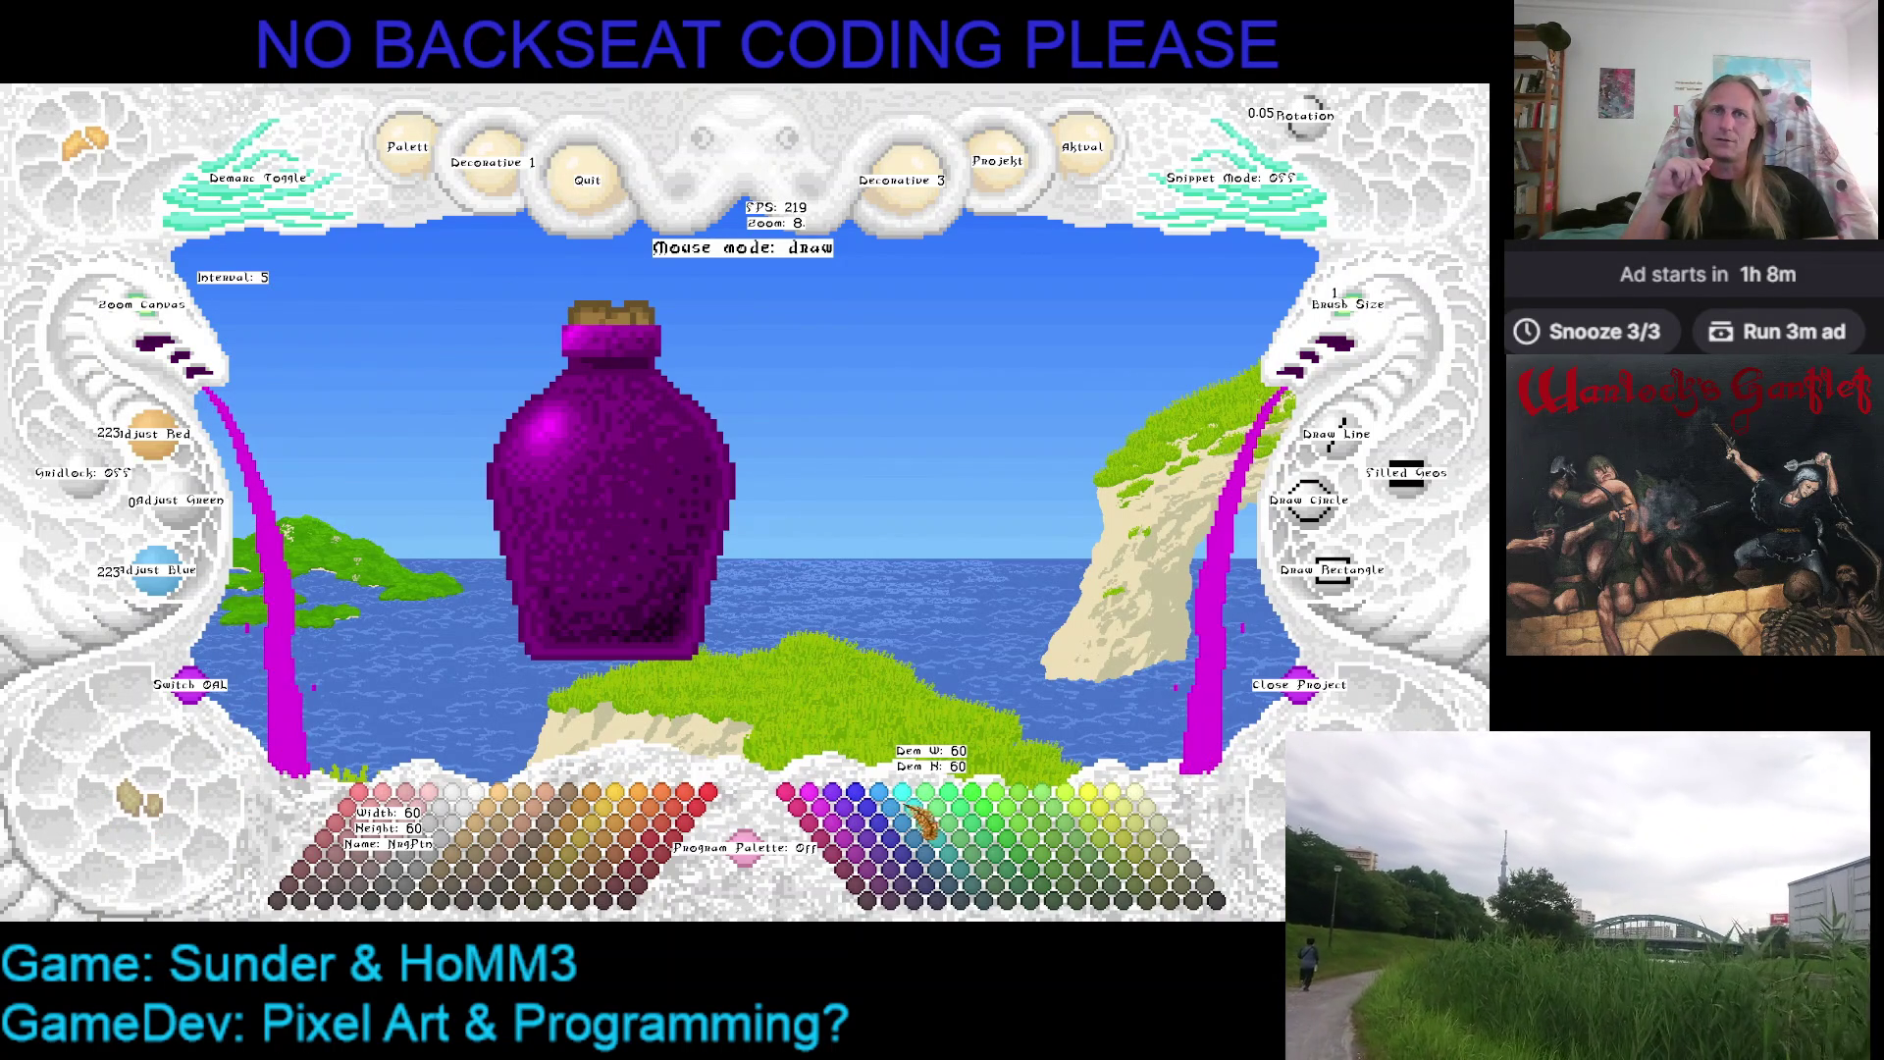
{"action": "left_click", "coordinate": [906, 822]}
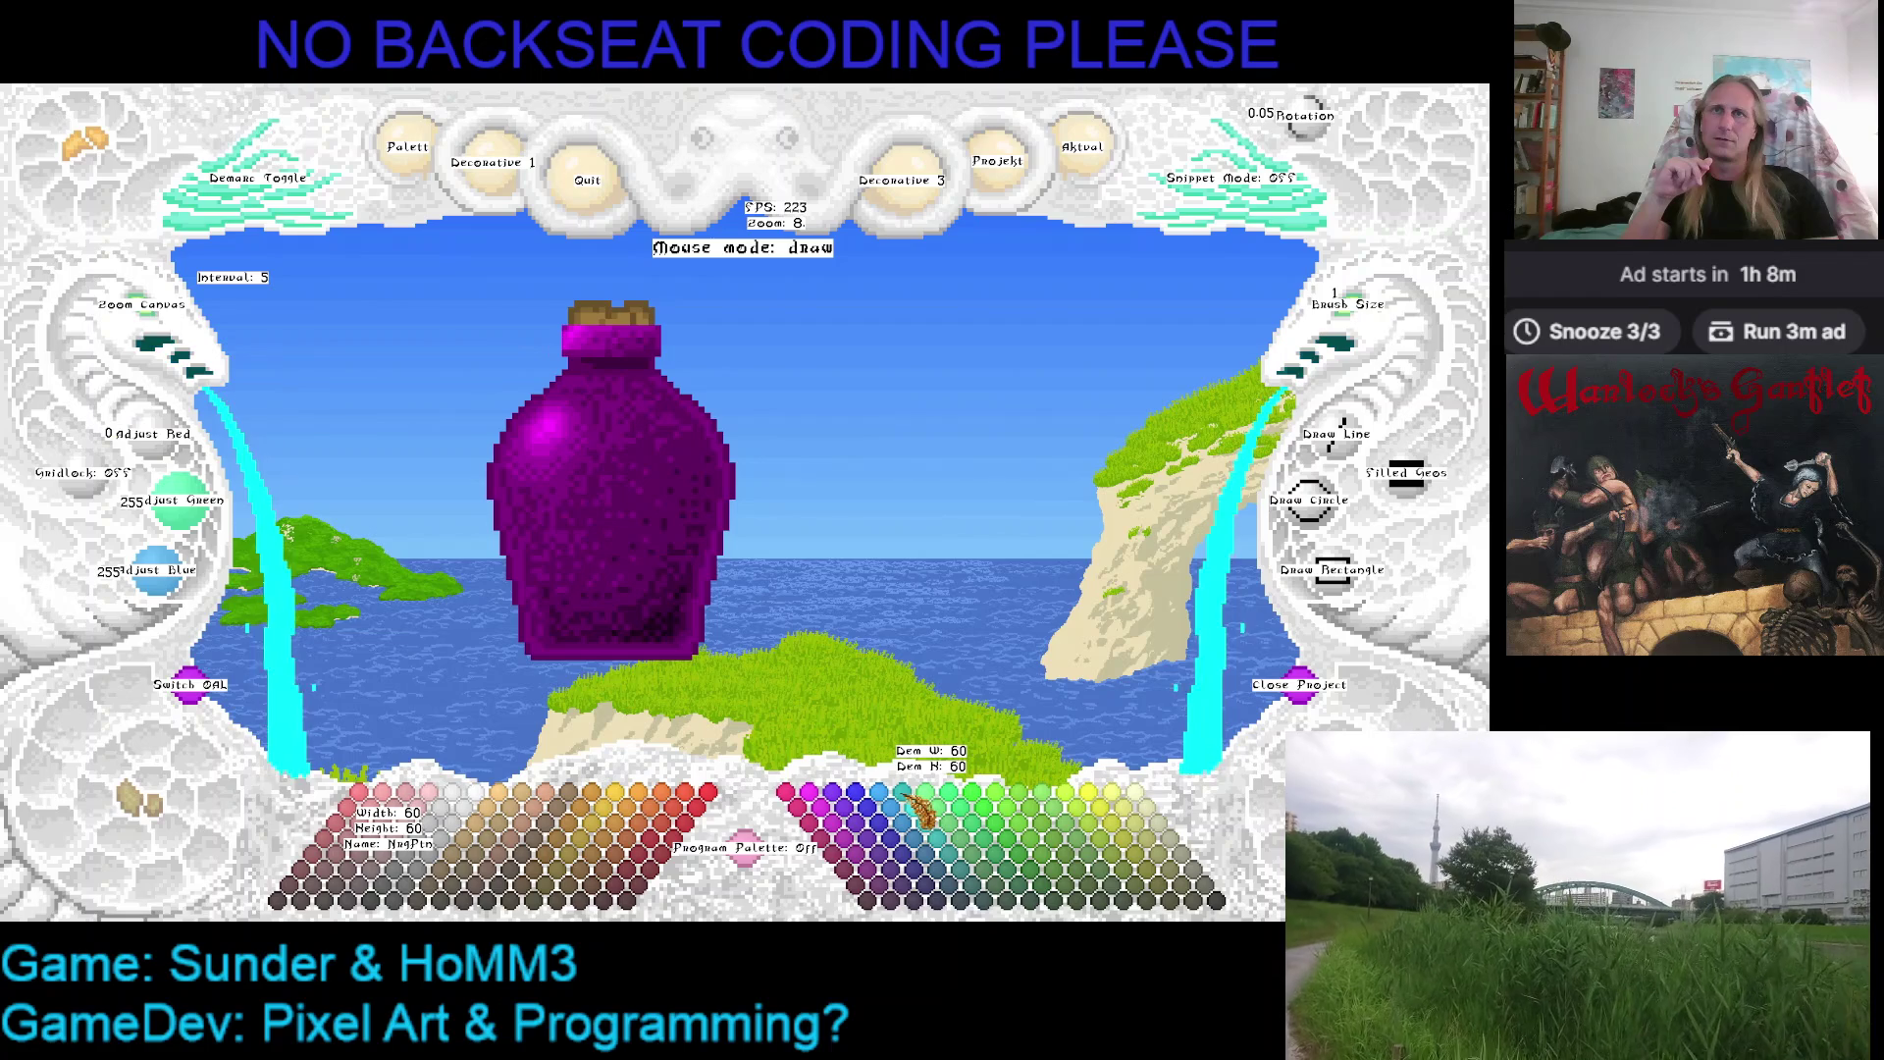
Fill the background cyan, mark a copy region over the bottle, stamp the snippet and undo it
{"action": "left_click", "coordinate": [506, 349]}
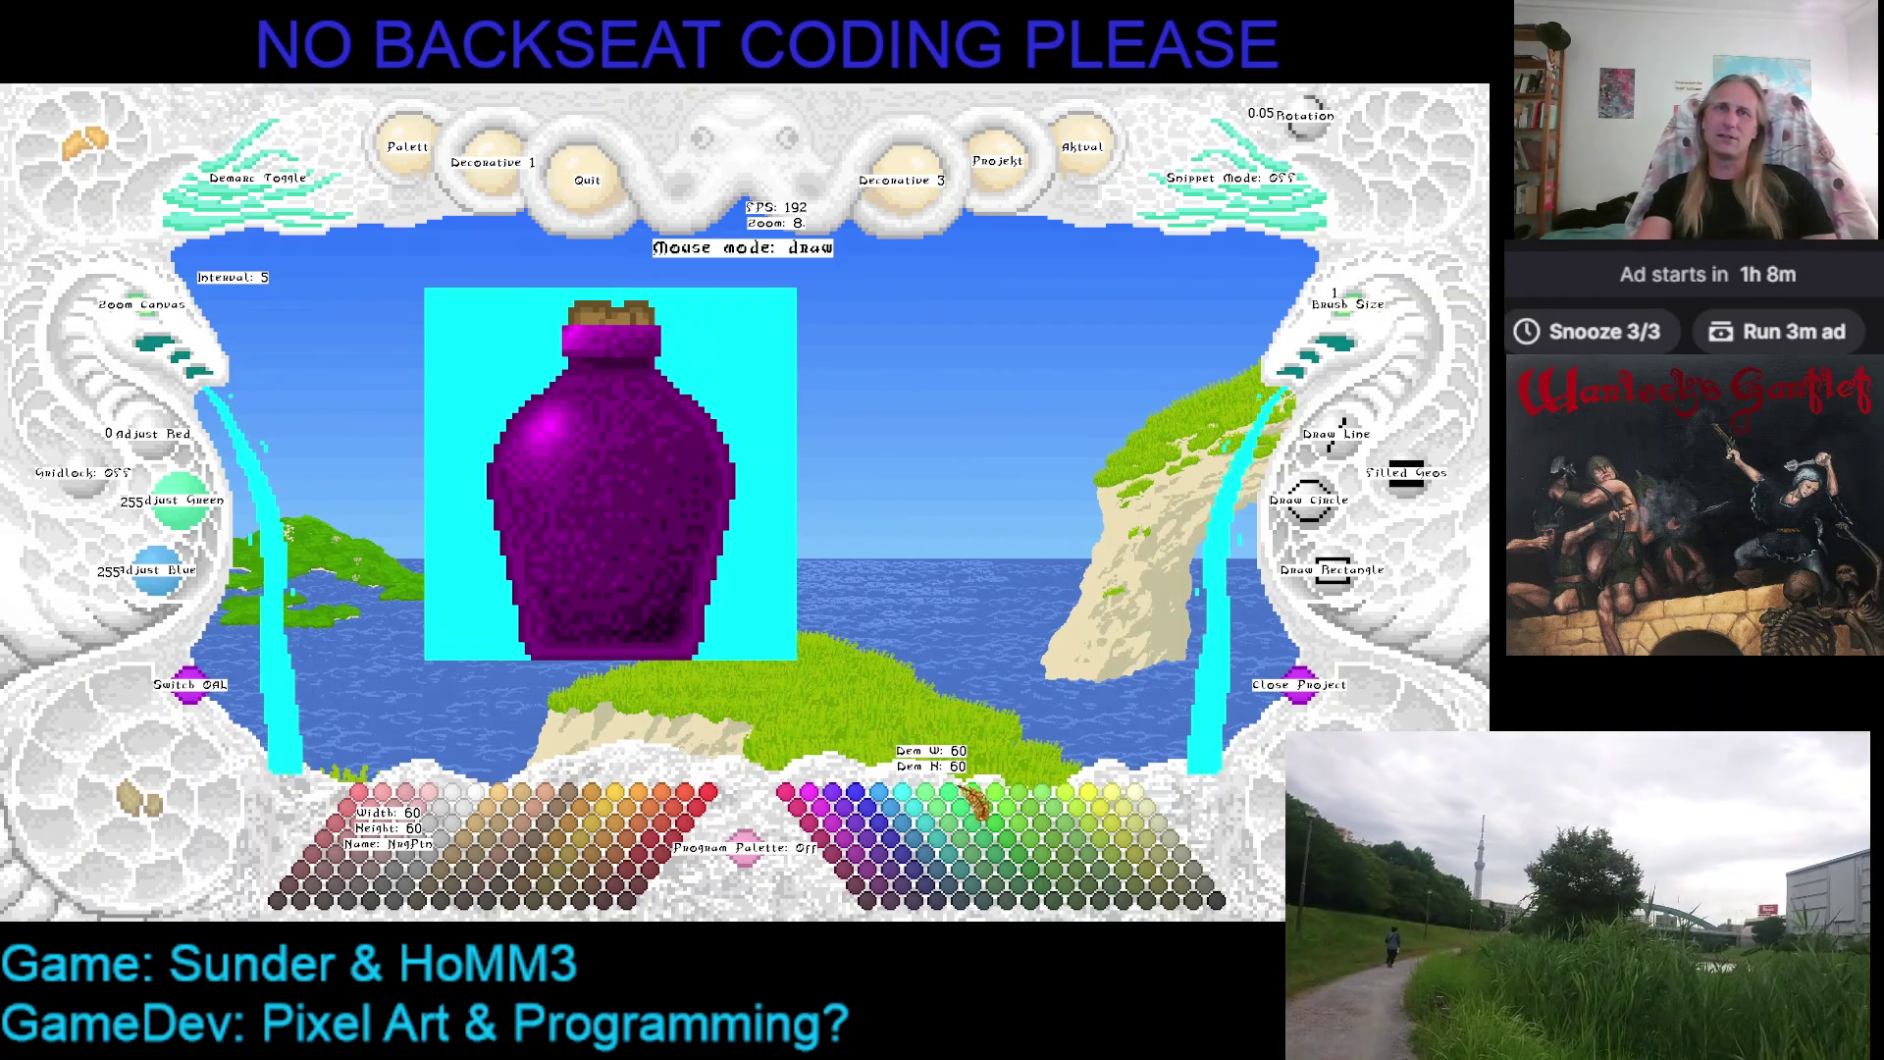
{"action": "left_click_drag", "start_coordinate": [694, 568], "coordinate": [780, 570]}
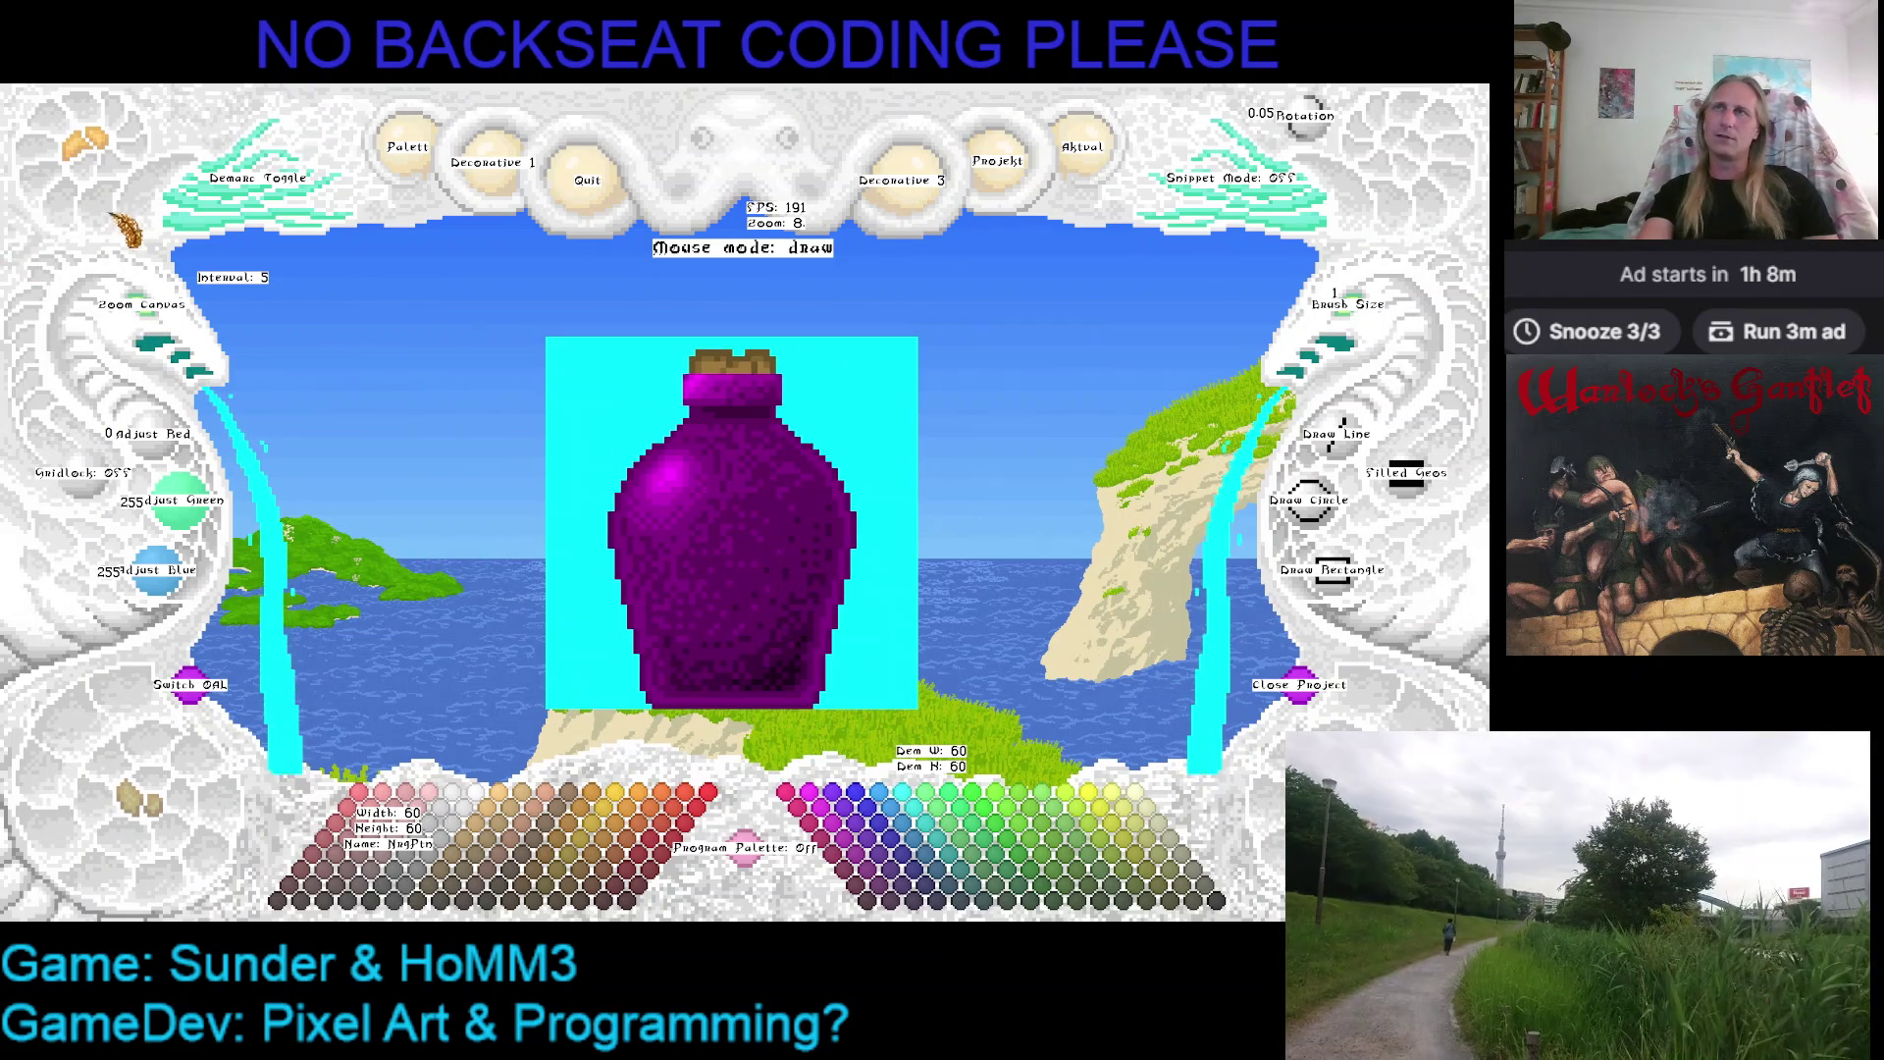
{"action": "left_click", "coordinate": [213, 237]}
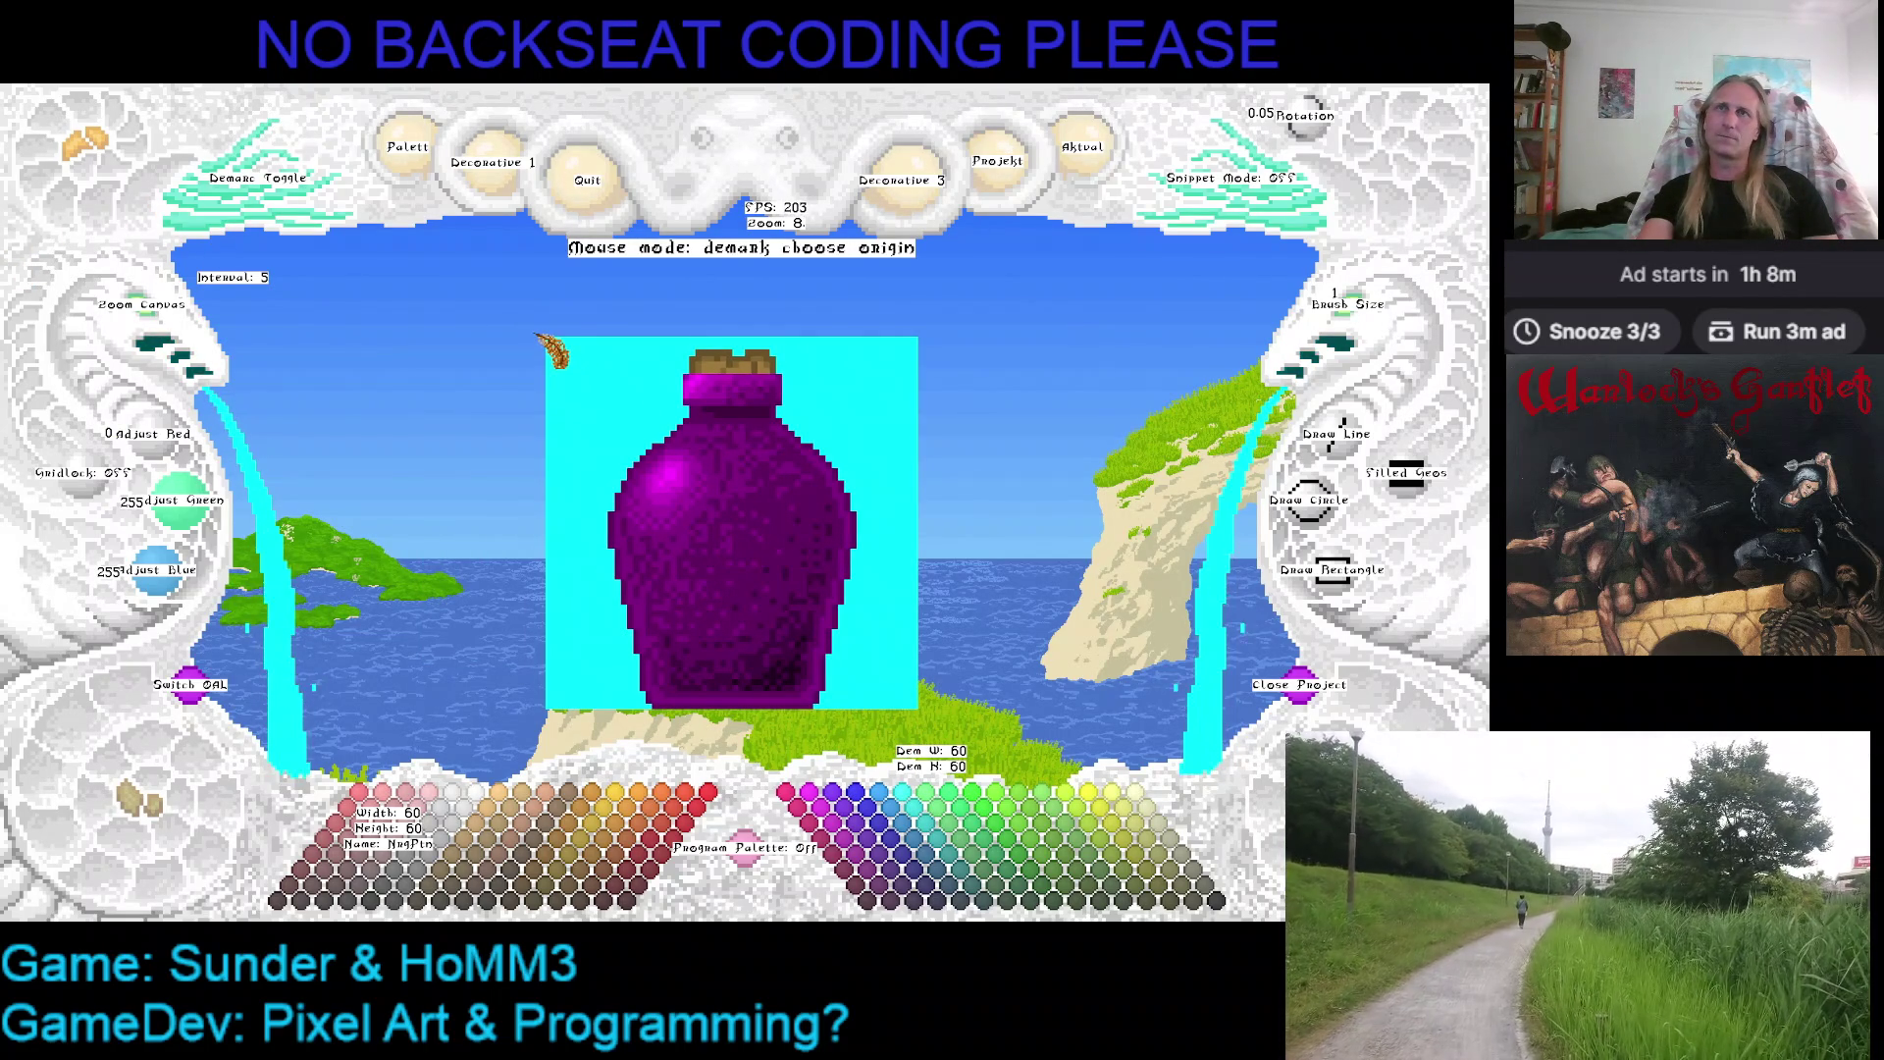
{"action": "left_click", "coordinate": [552, 351]}
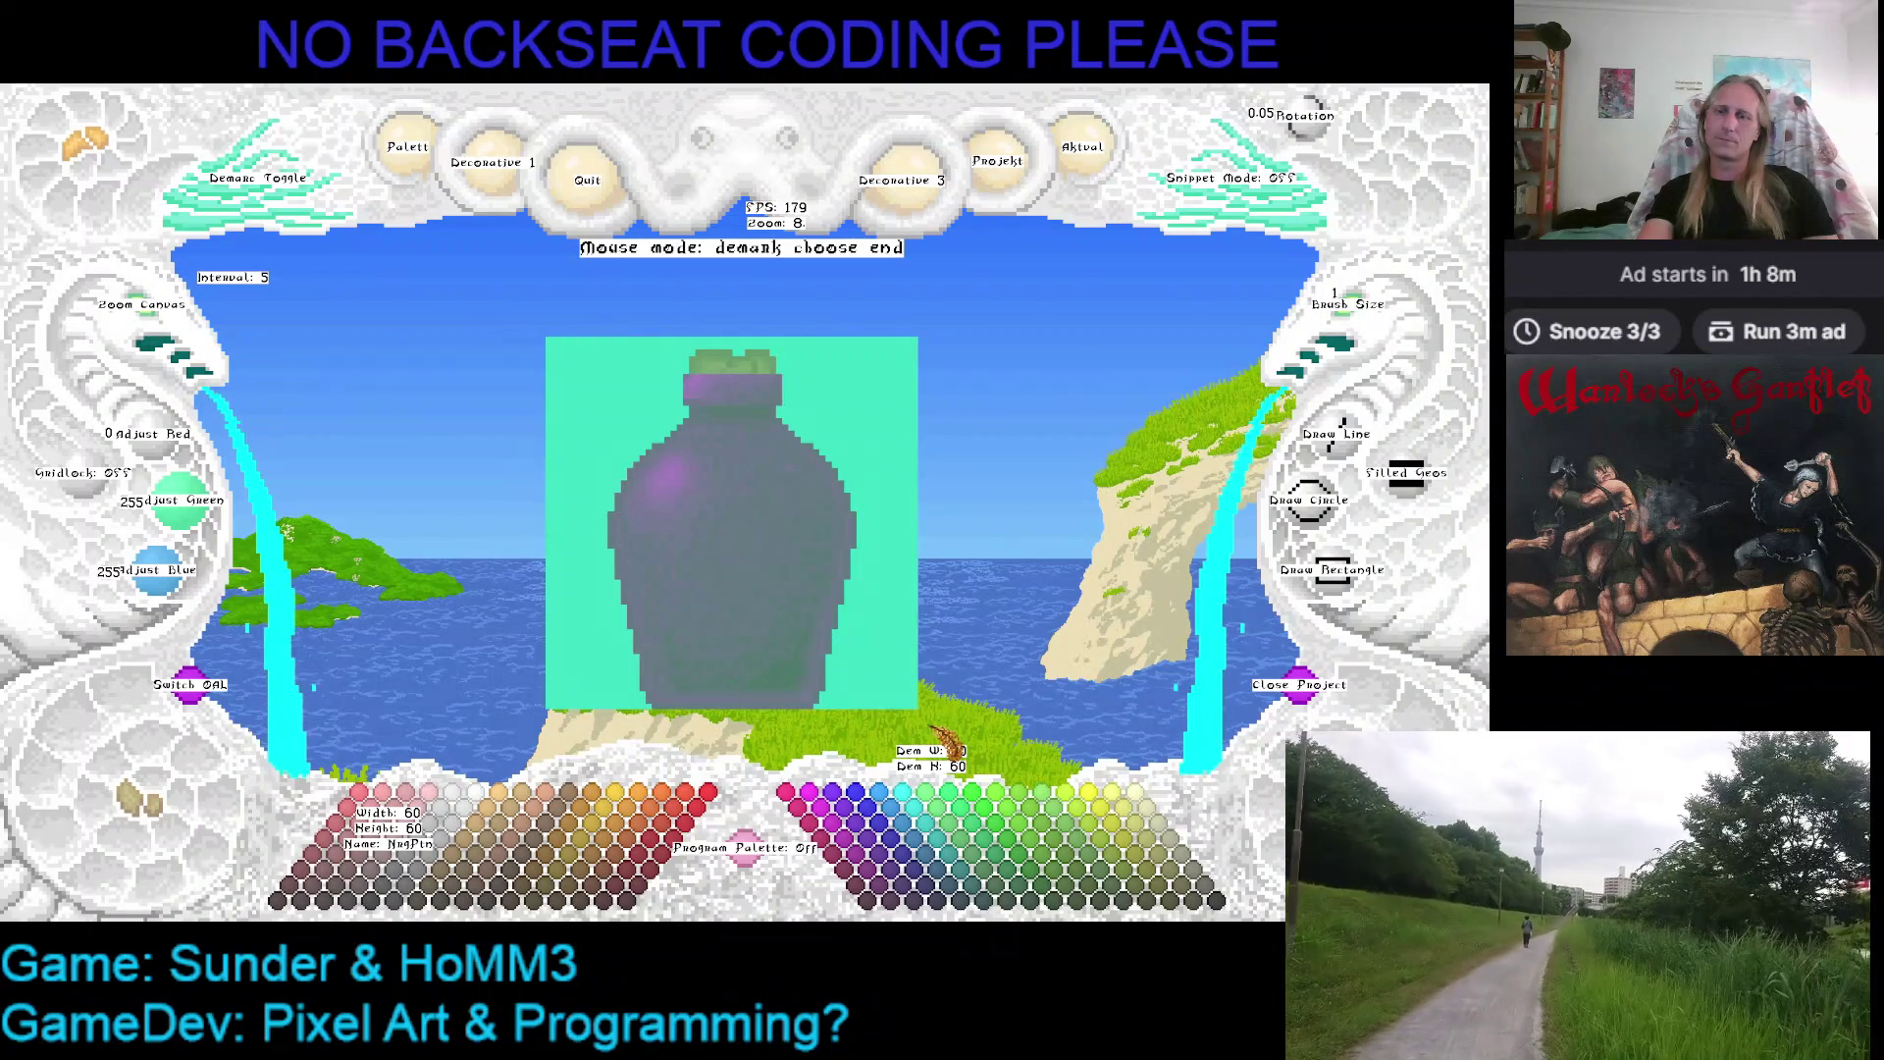
{"action": "left_click", "coordinate": [938, 732]}
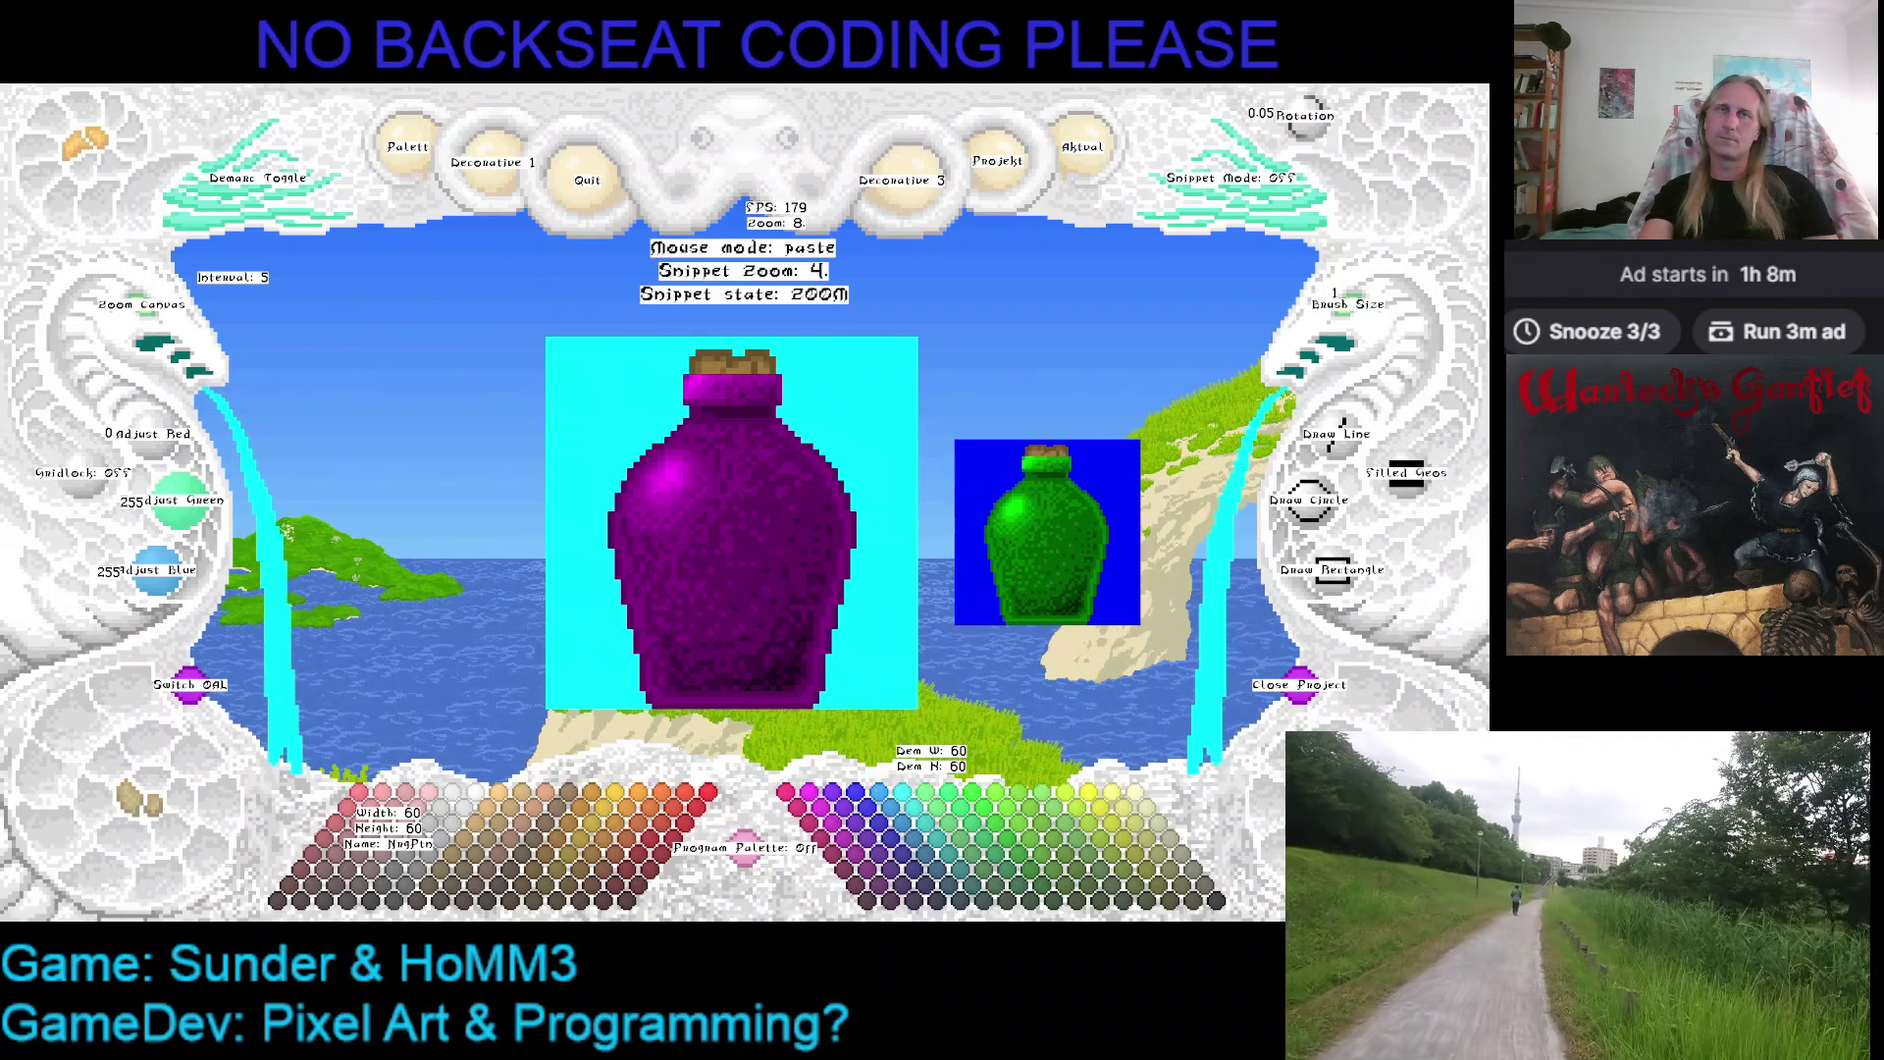
{"action": "left_click", "coordinate": [744, 504]}
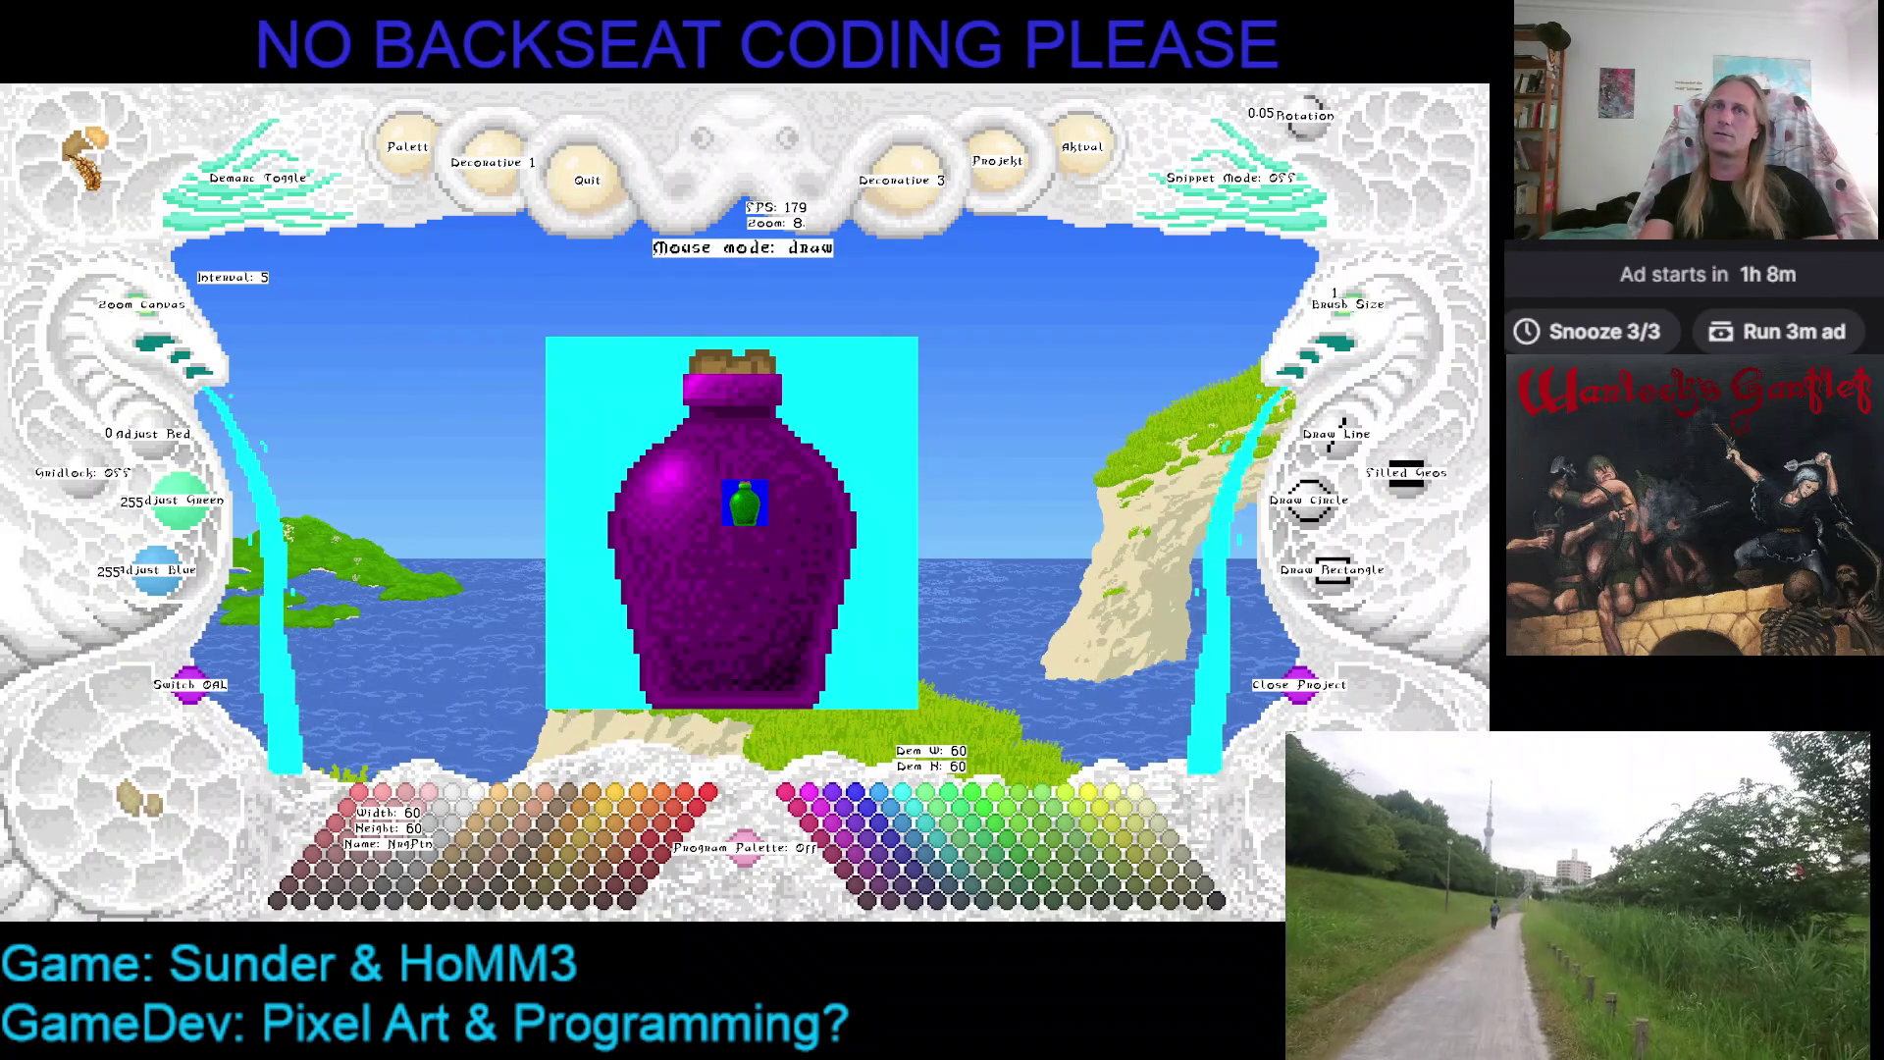
{"action": "key", "text": "ctrl+z"}
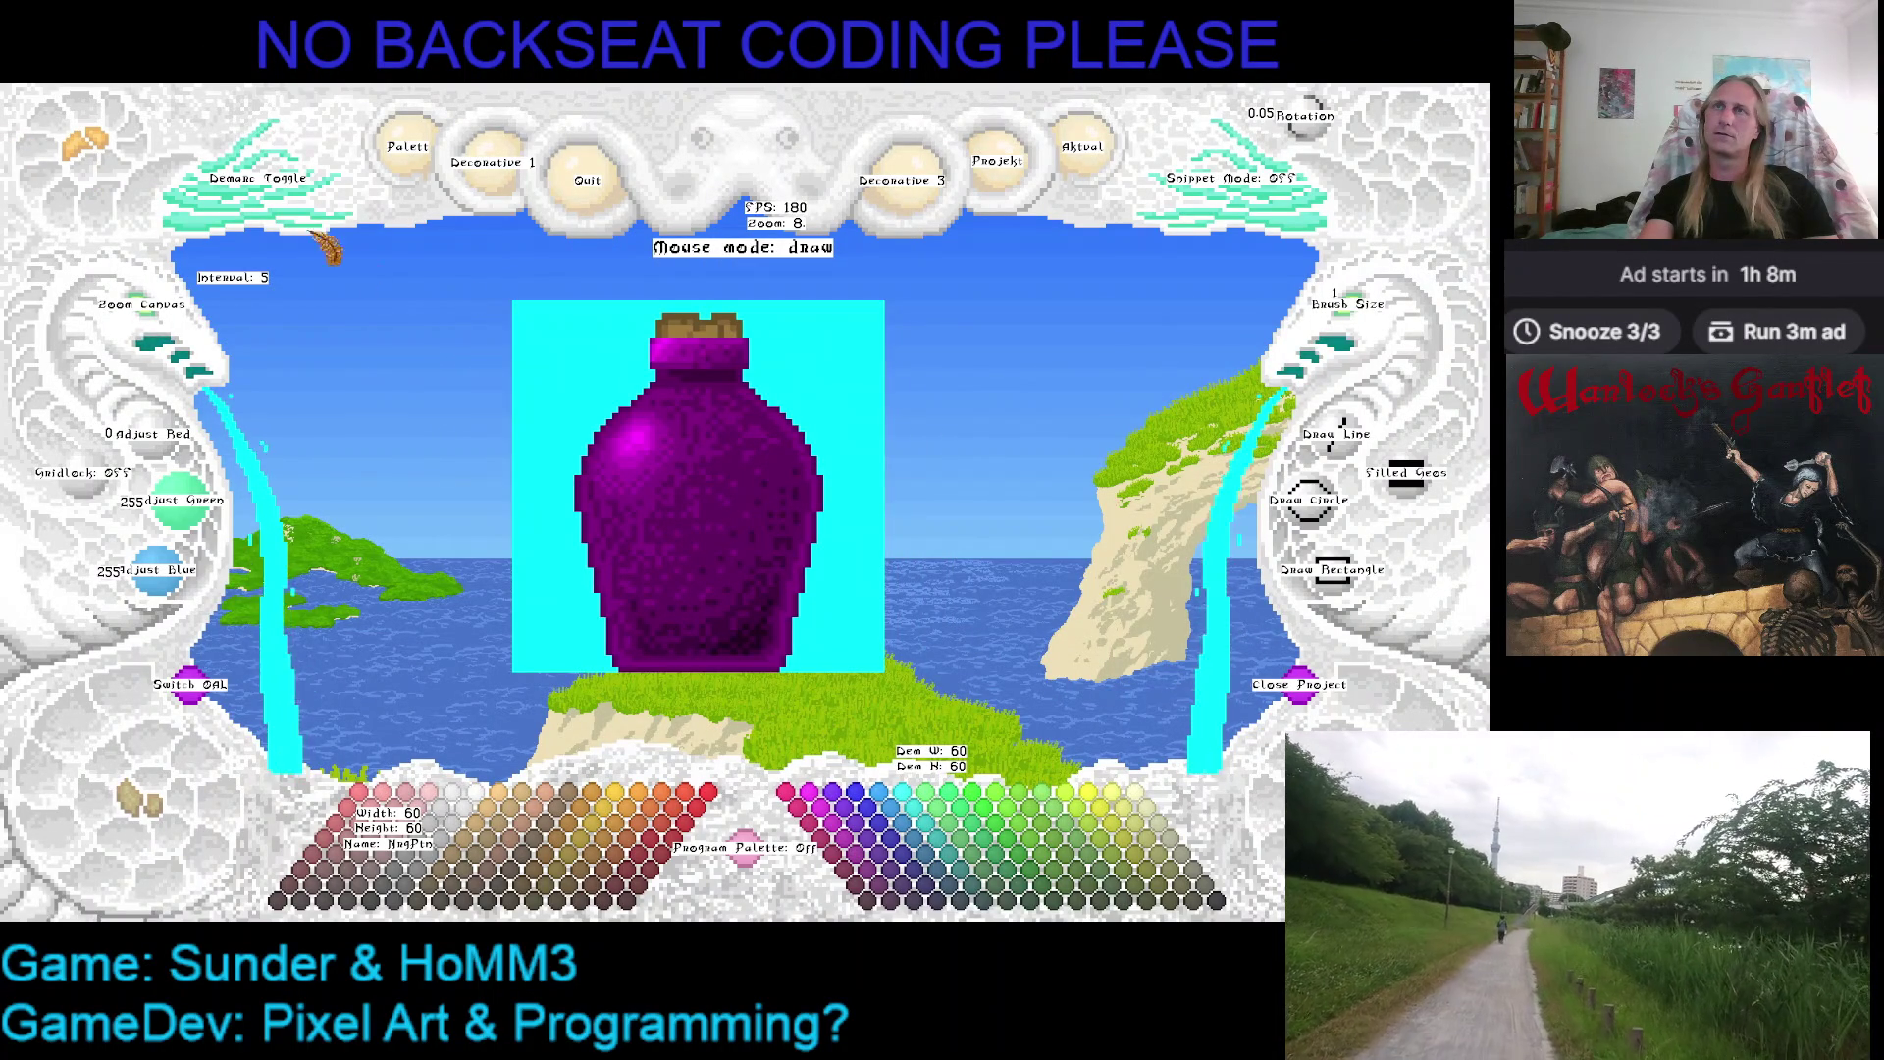
Mark the whole bottle as a snippet, cancel pasting it, then pick a dark teal drawing colour
{"action": "left_click", "coordinate": [221, 234]}
{"action": "left_click", "coordinate": [507, 300]}
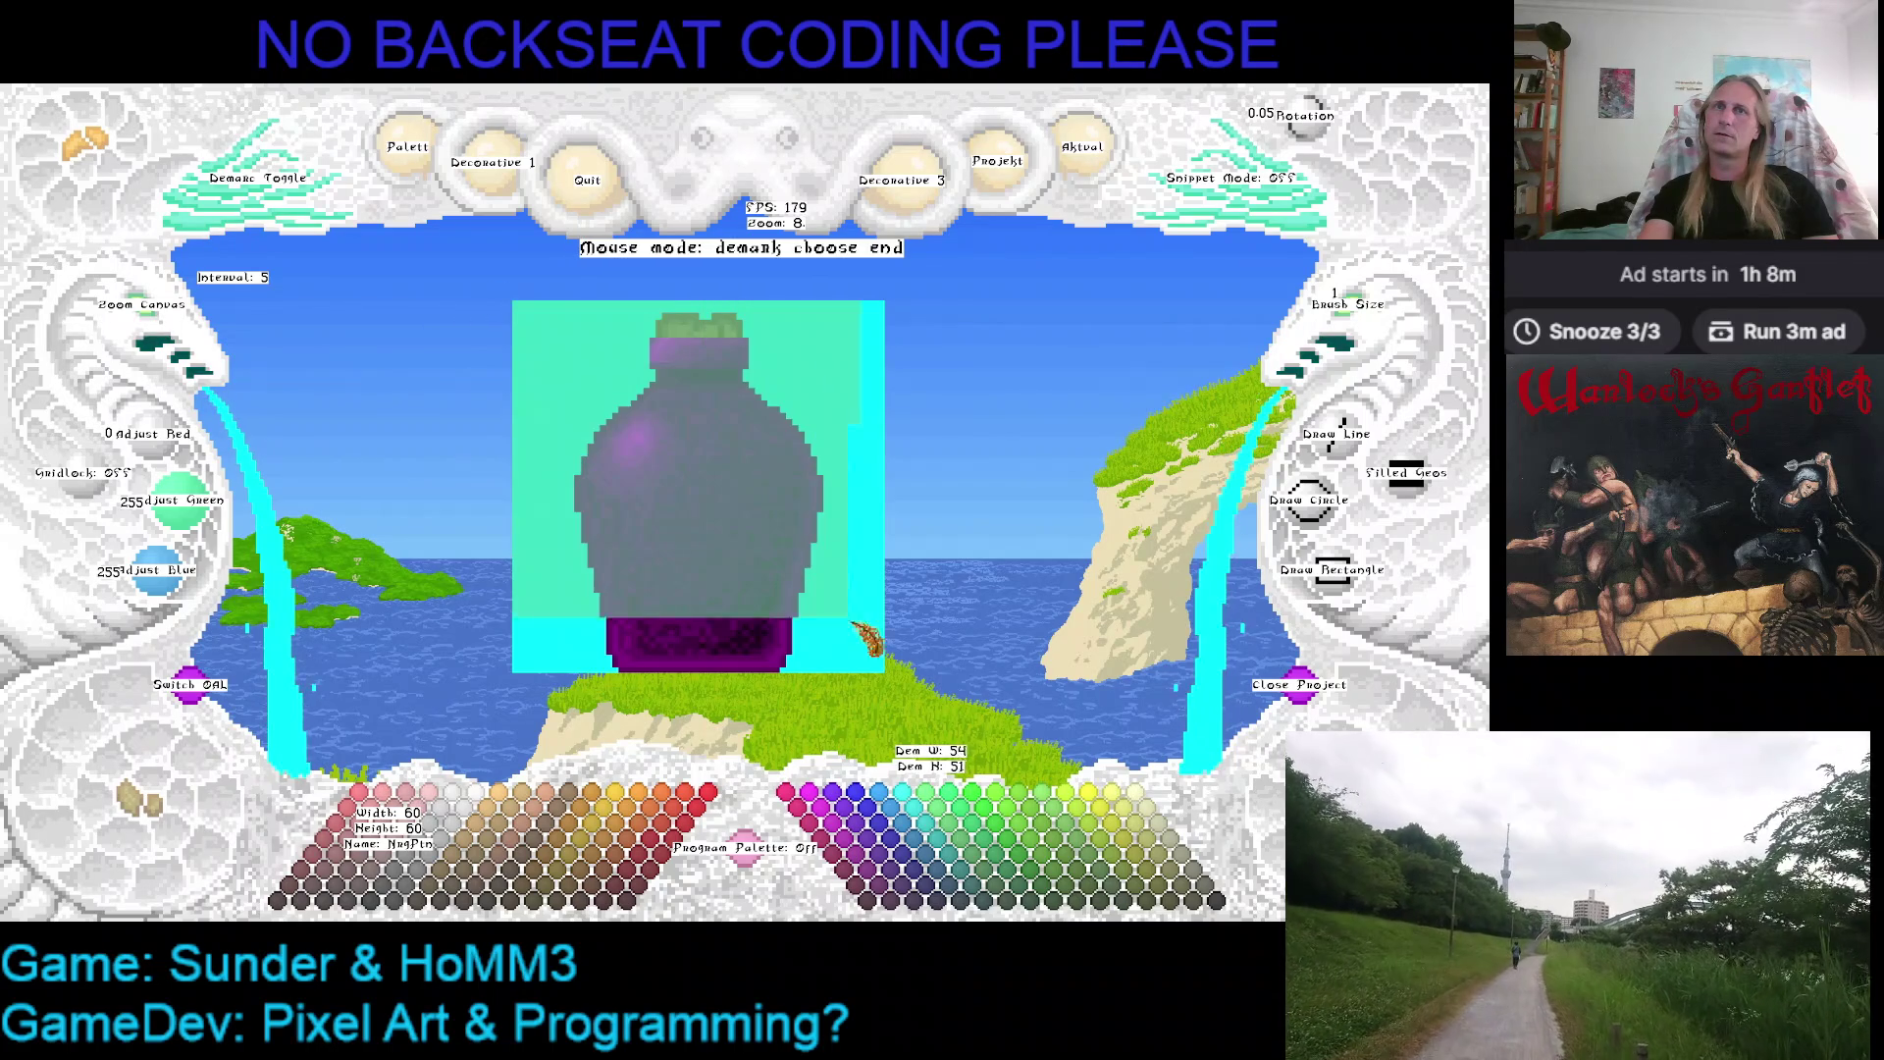
{"action": "left_click", "coordinate": [916, 704]}
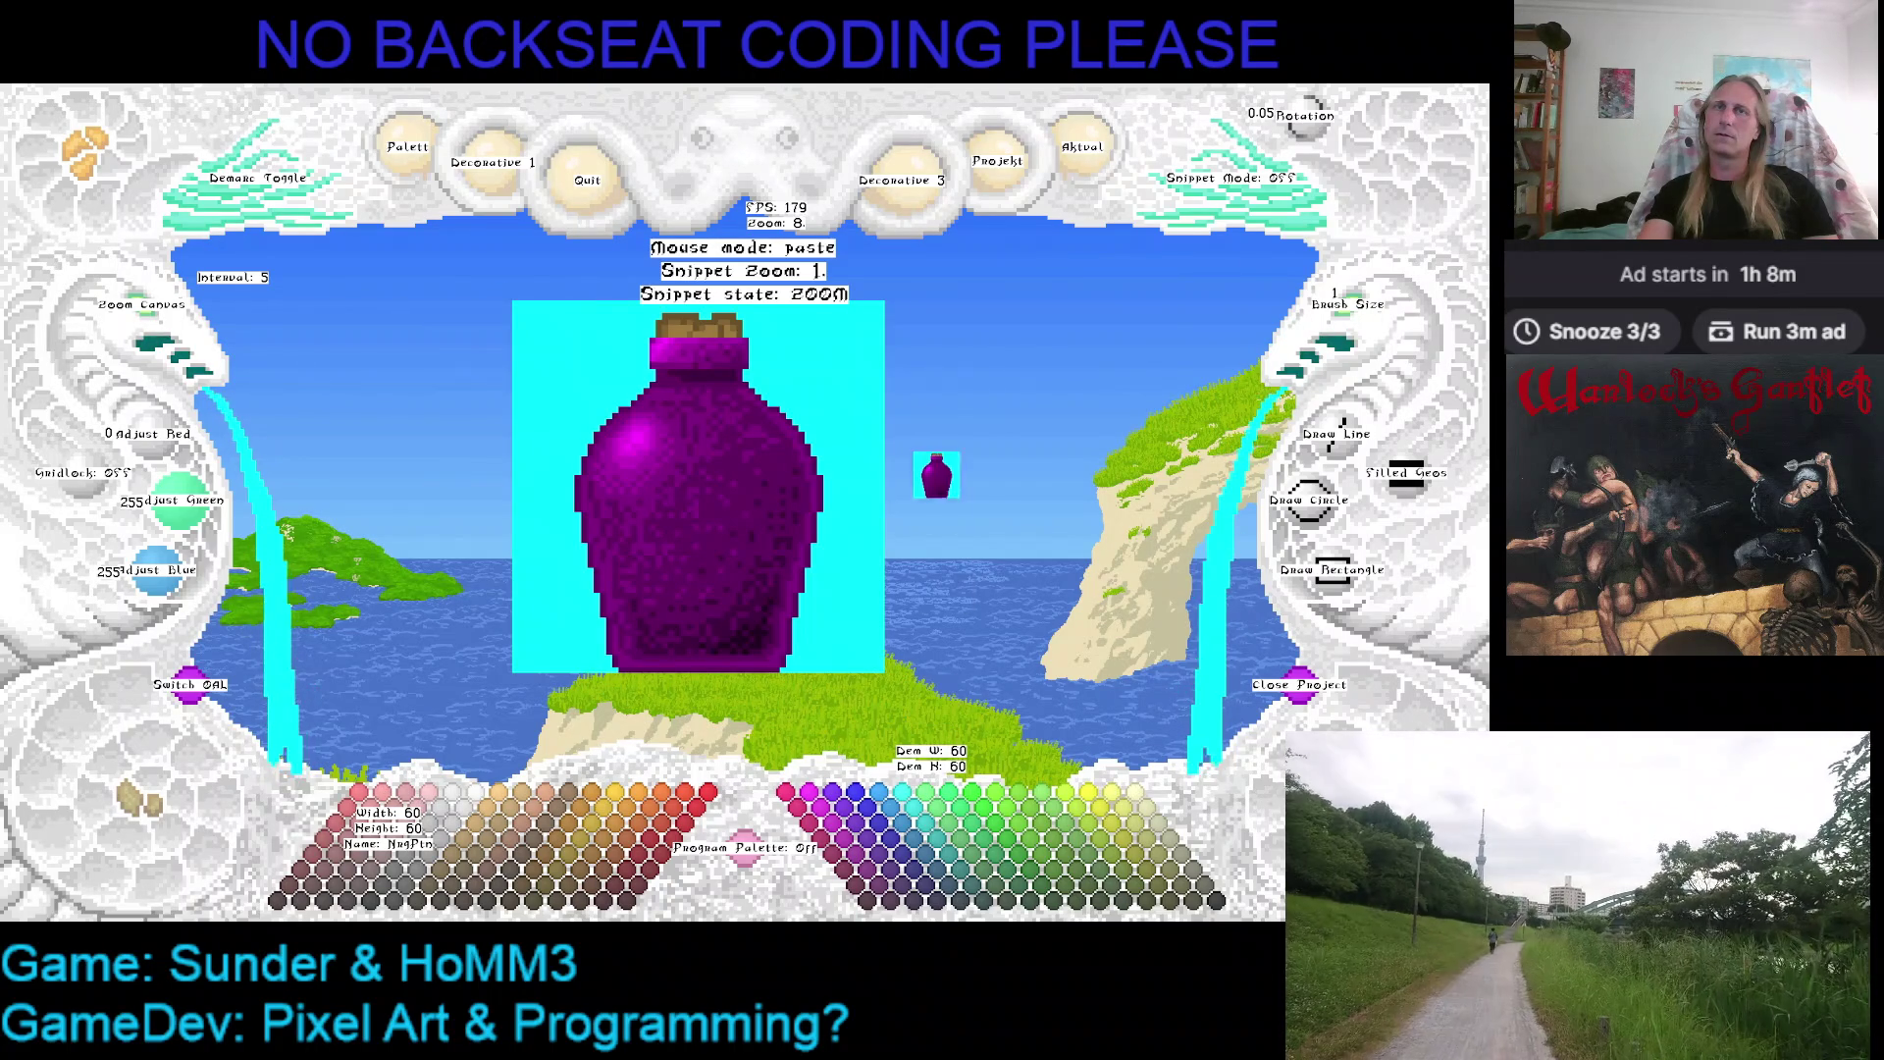
{"action": "right_click", "coordinate": [916, 418]}
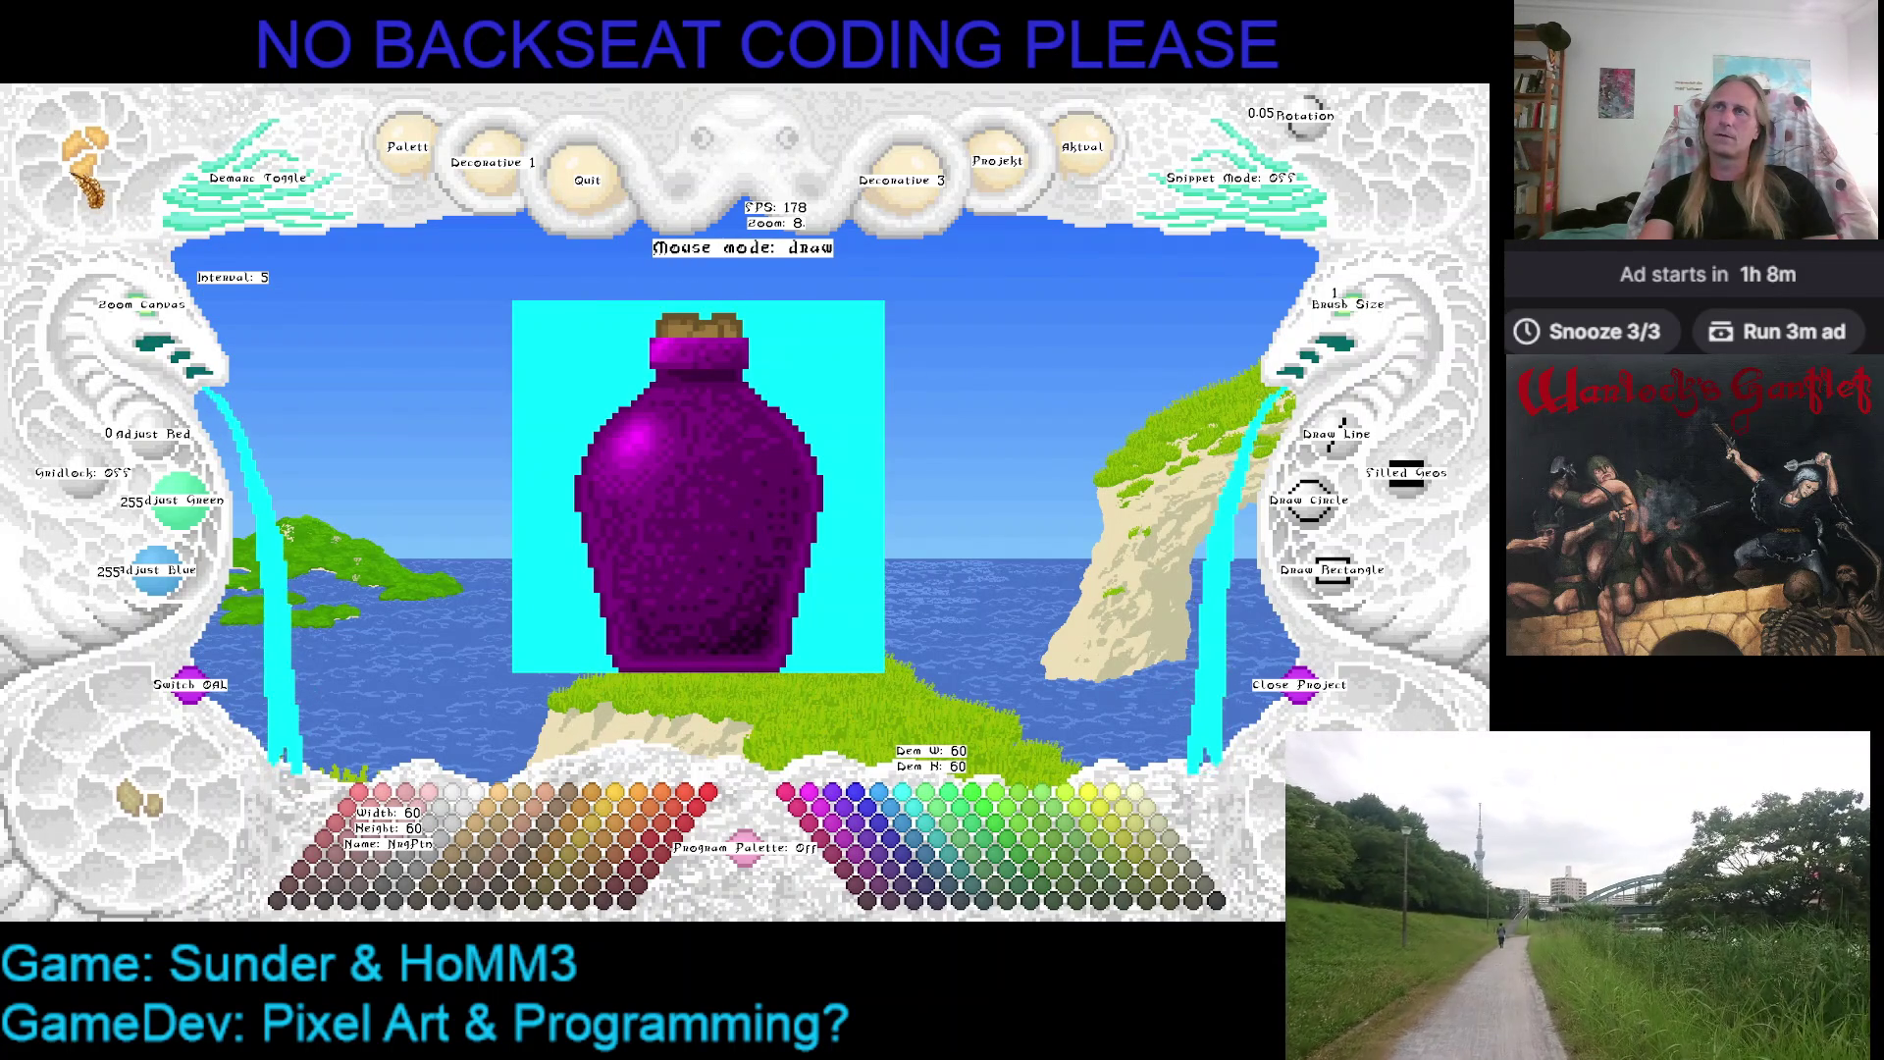
{"action": "right_click", "coordinate": [745, 502]}
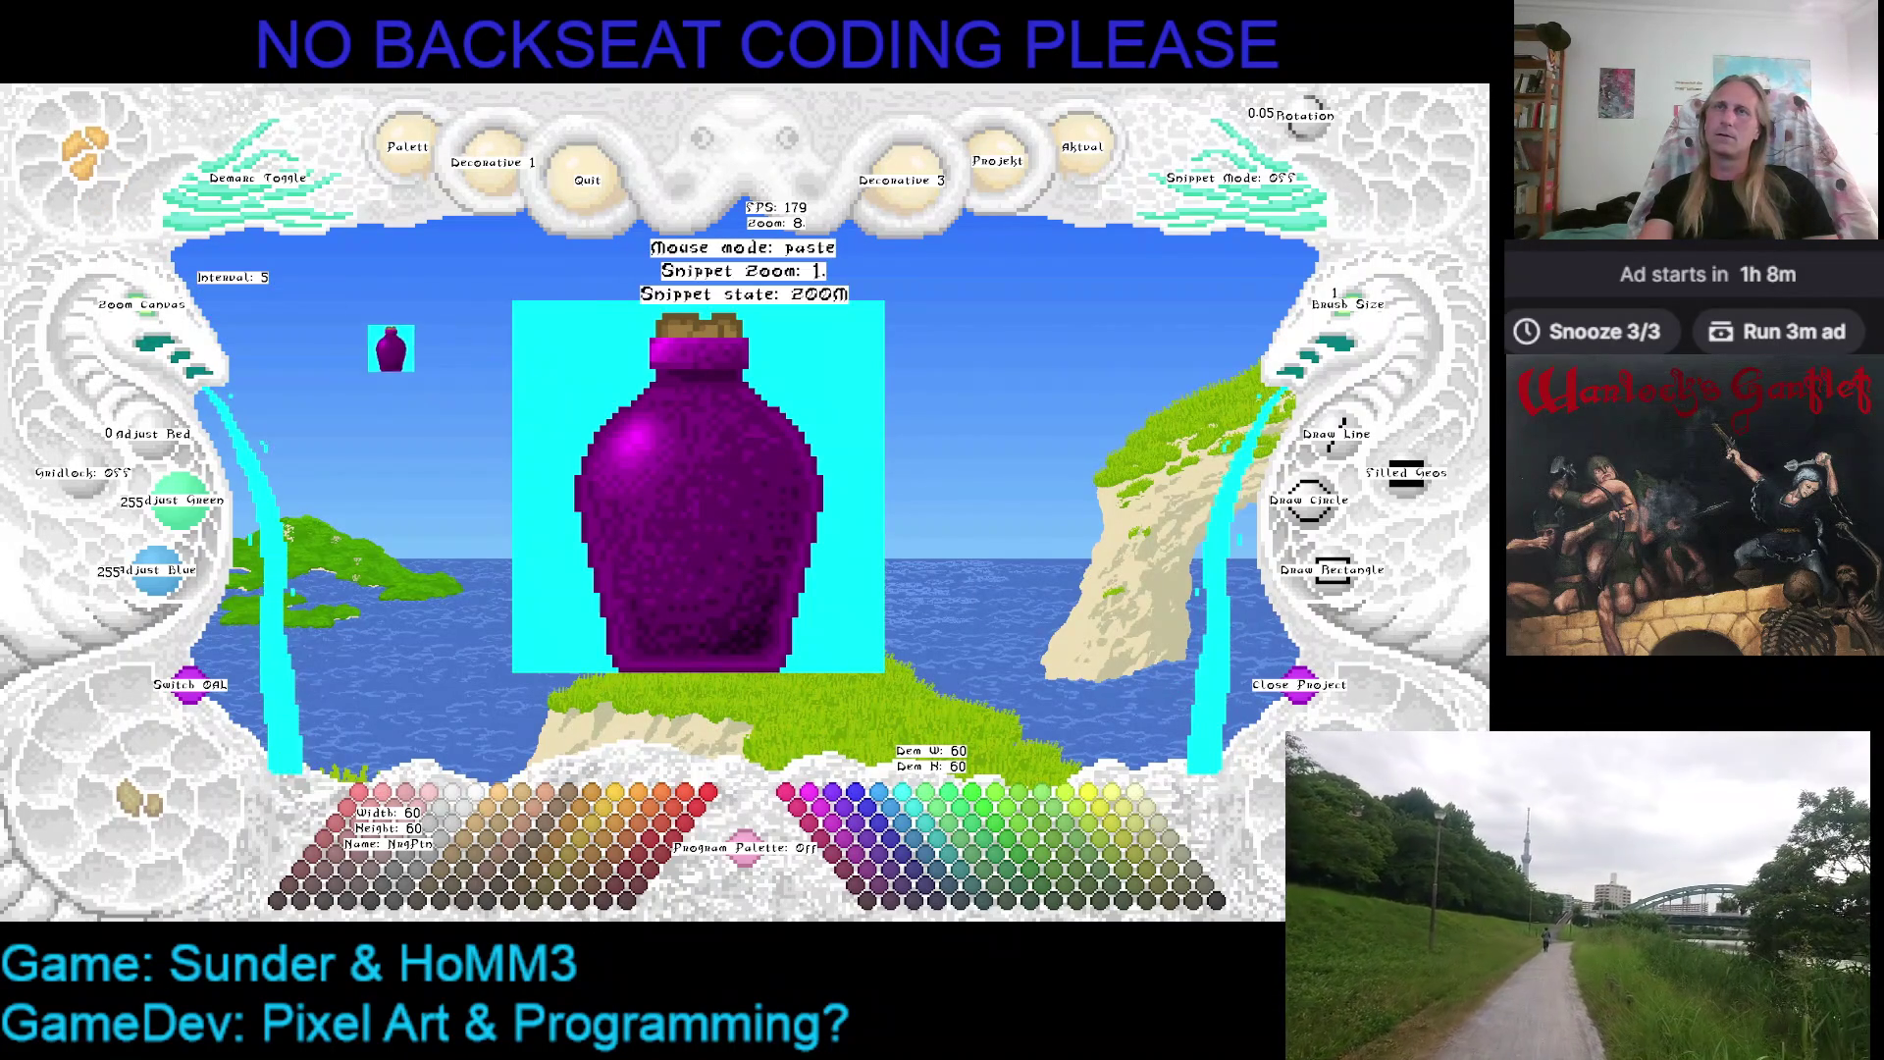
{"action": "right_click", "coordinate": [368, 343]}
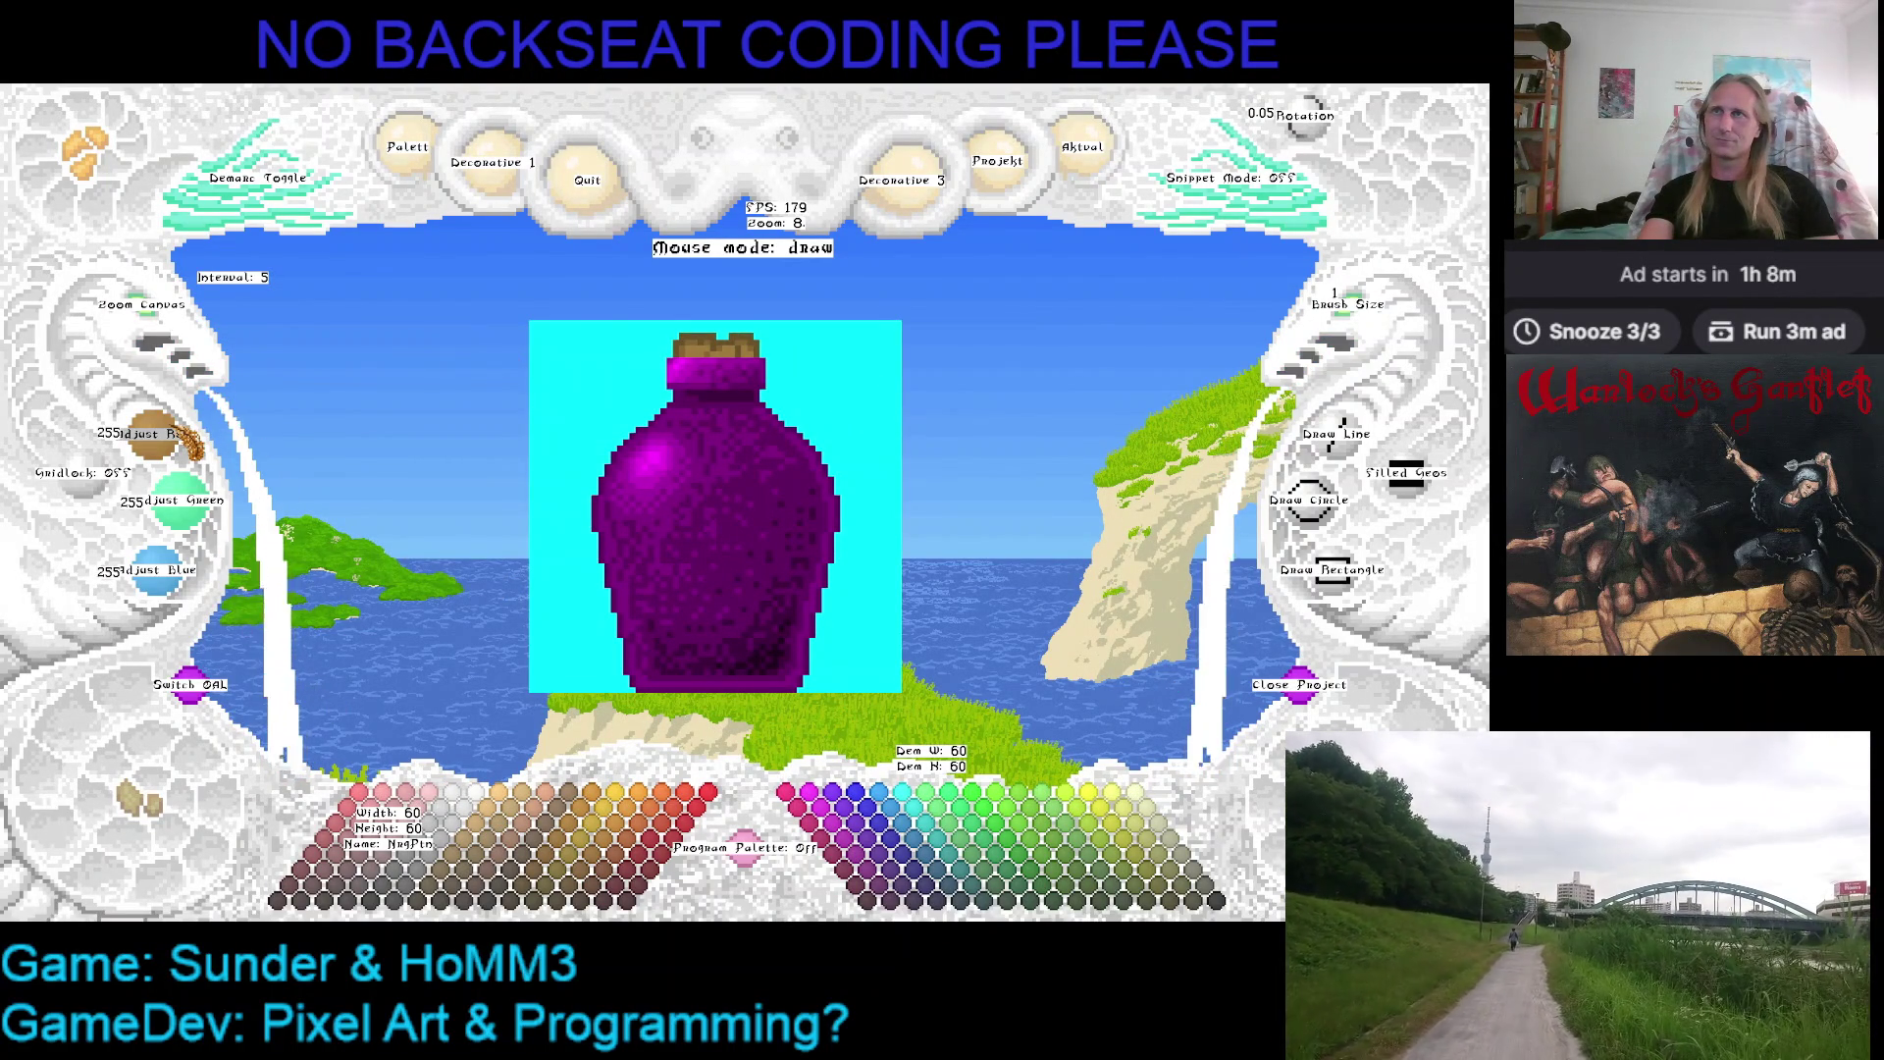
{"action": "left_click", "coordinate": [148, 435]}
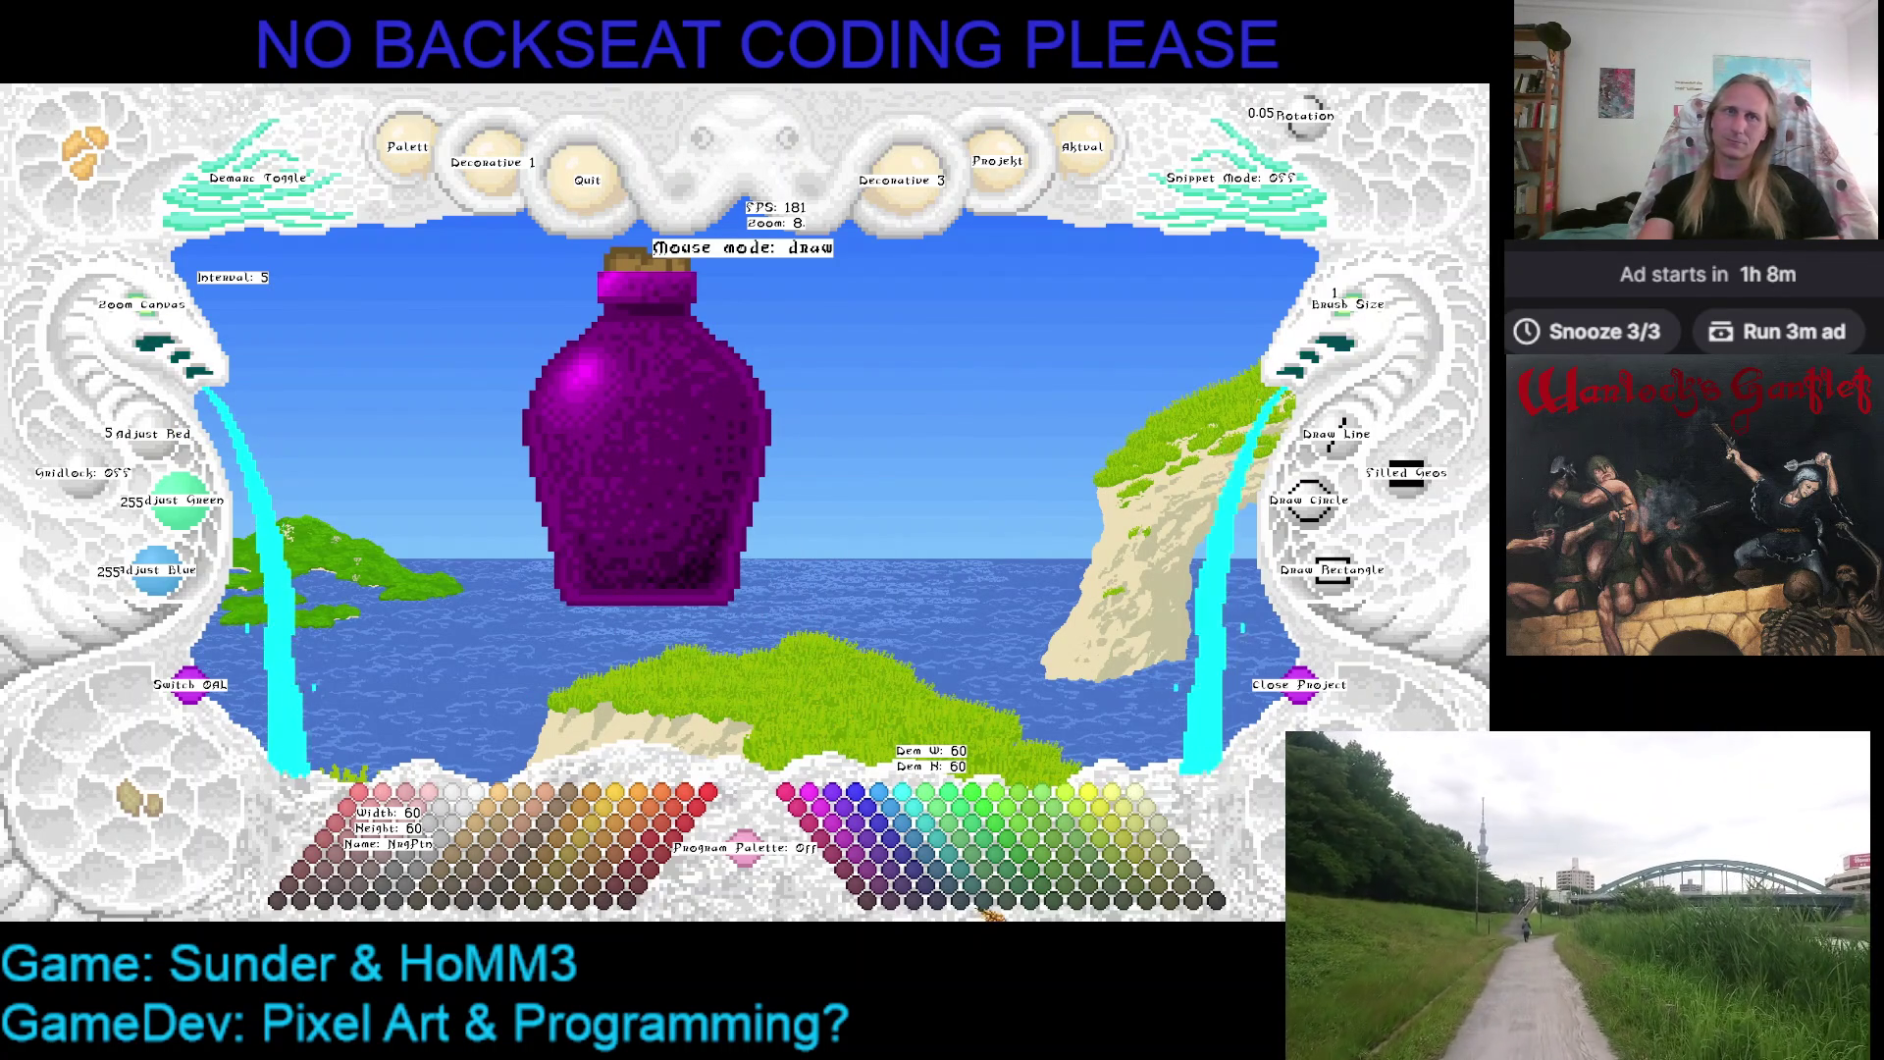
{"action": "left_click", "coordinate": [986, 914]}
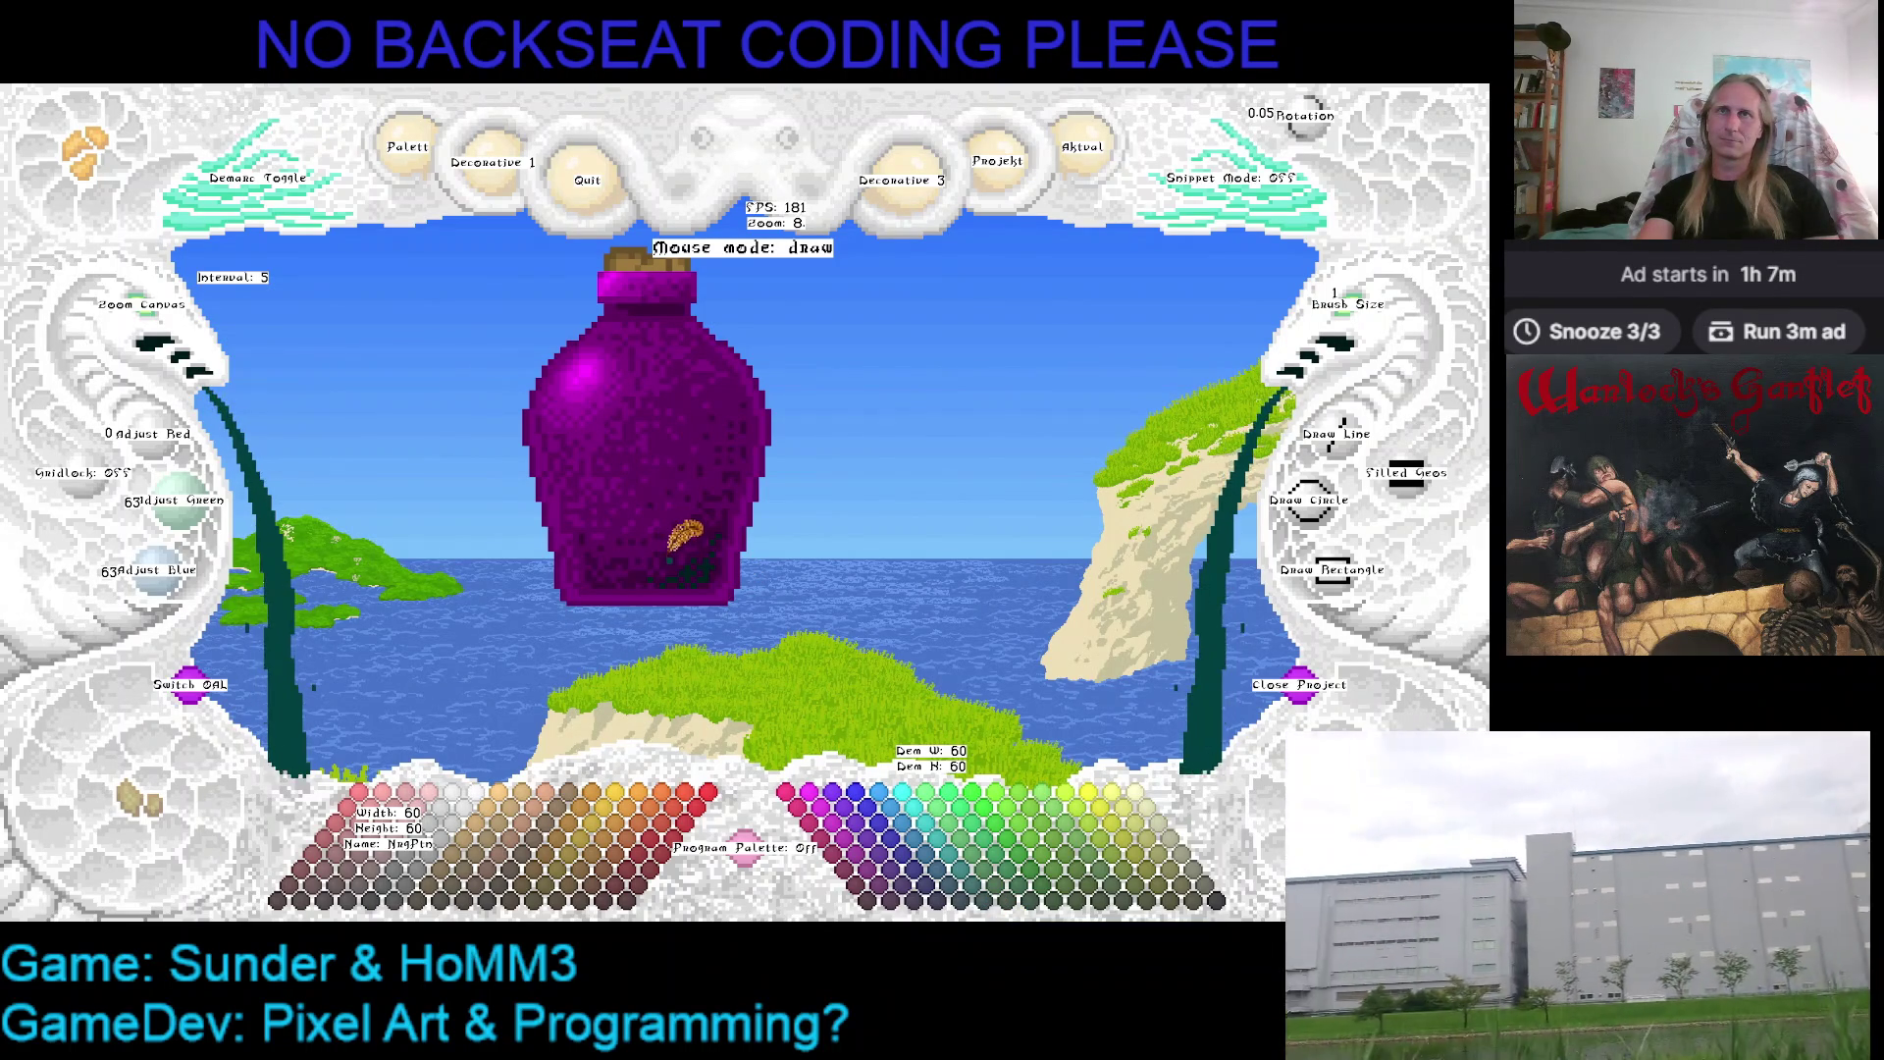
Paint the lower bottle dark teal, then flood-fill its purple body and outline with teal
{"action": "left_click_drag", "start_coordinate": [684, 538], "coordinate": [673, 515]}
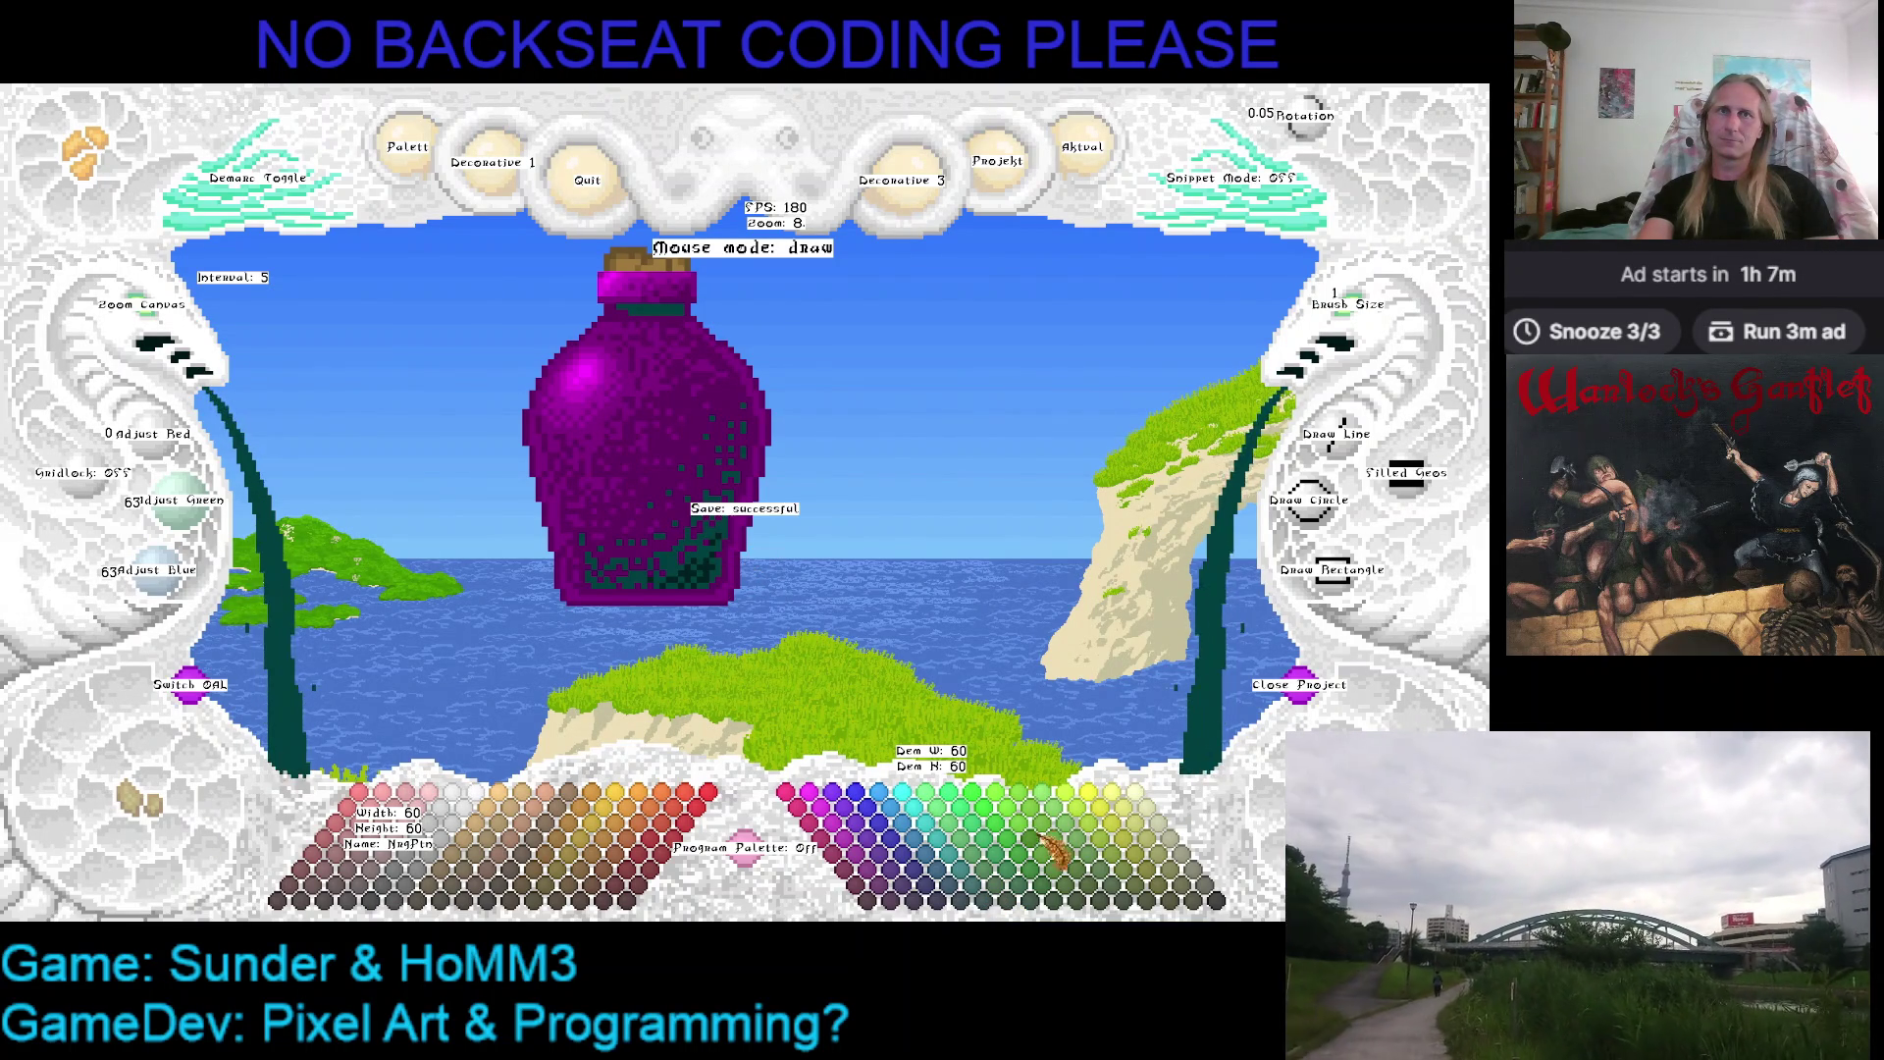
{"action": "left_click", "coordinate": [983, 884]}
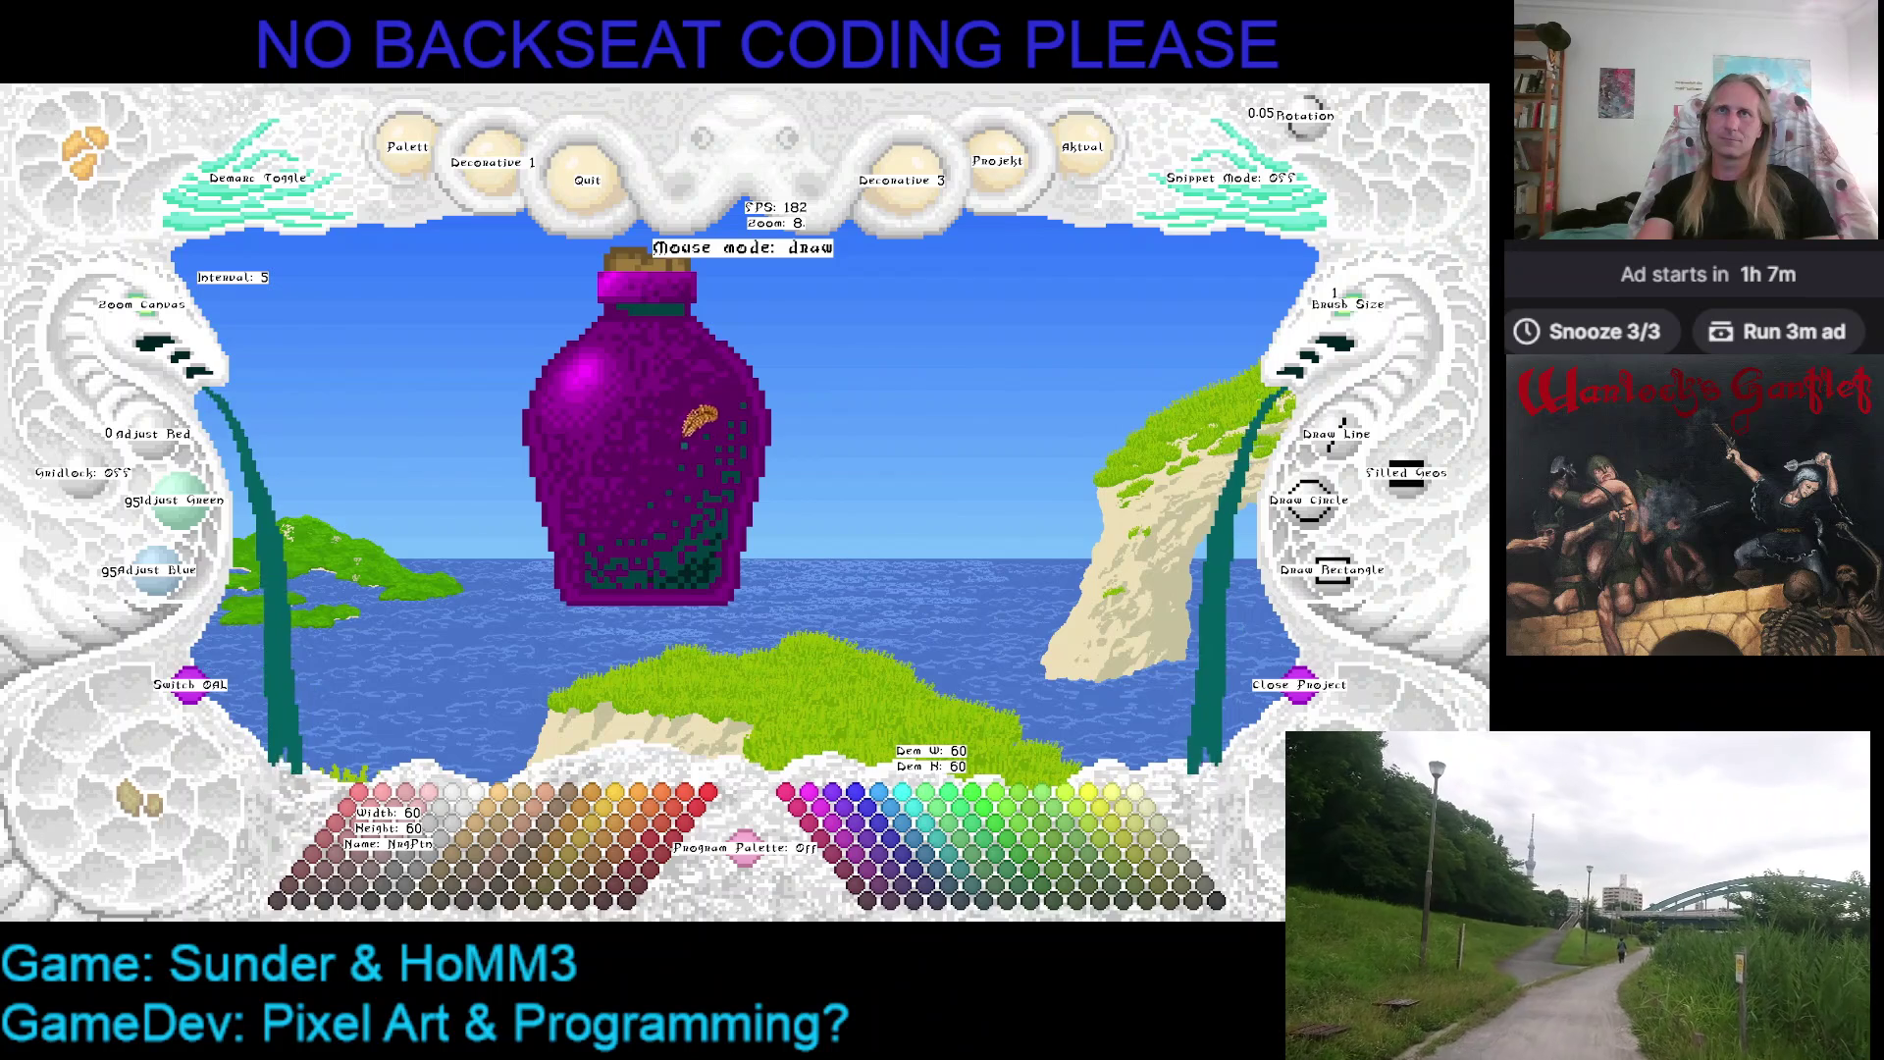
{"action": "left_click", "coordinate": [698, 381]}
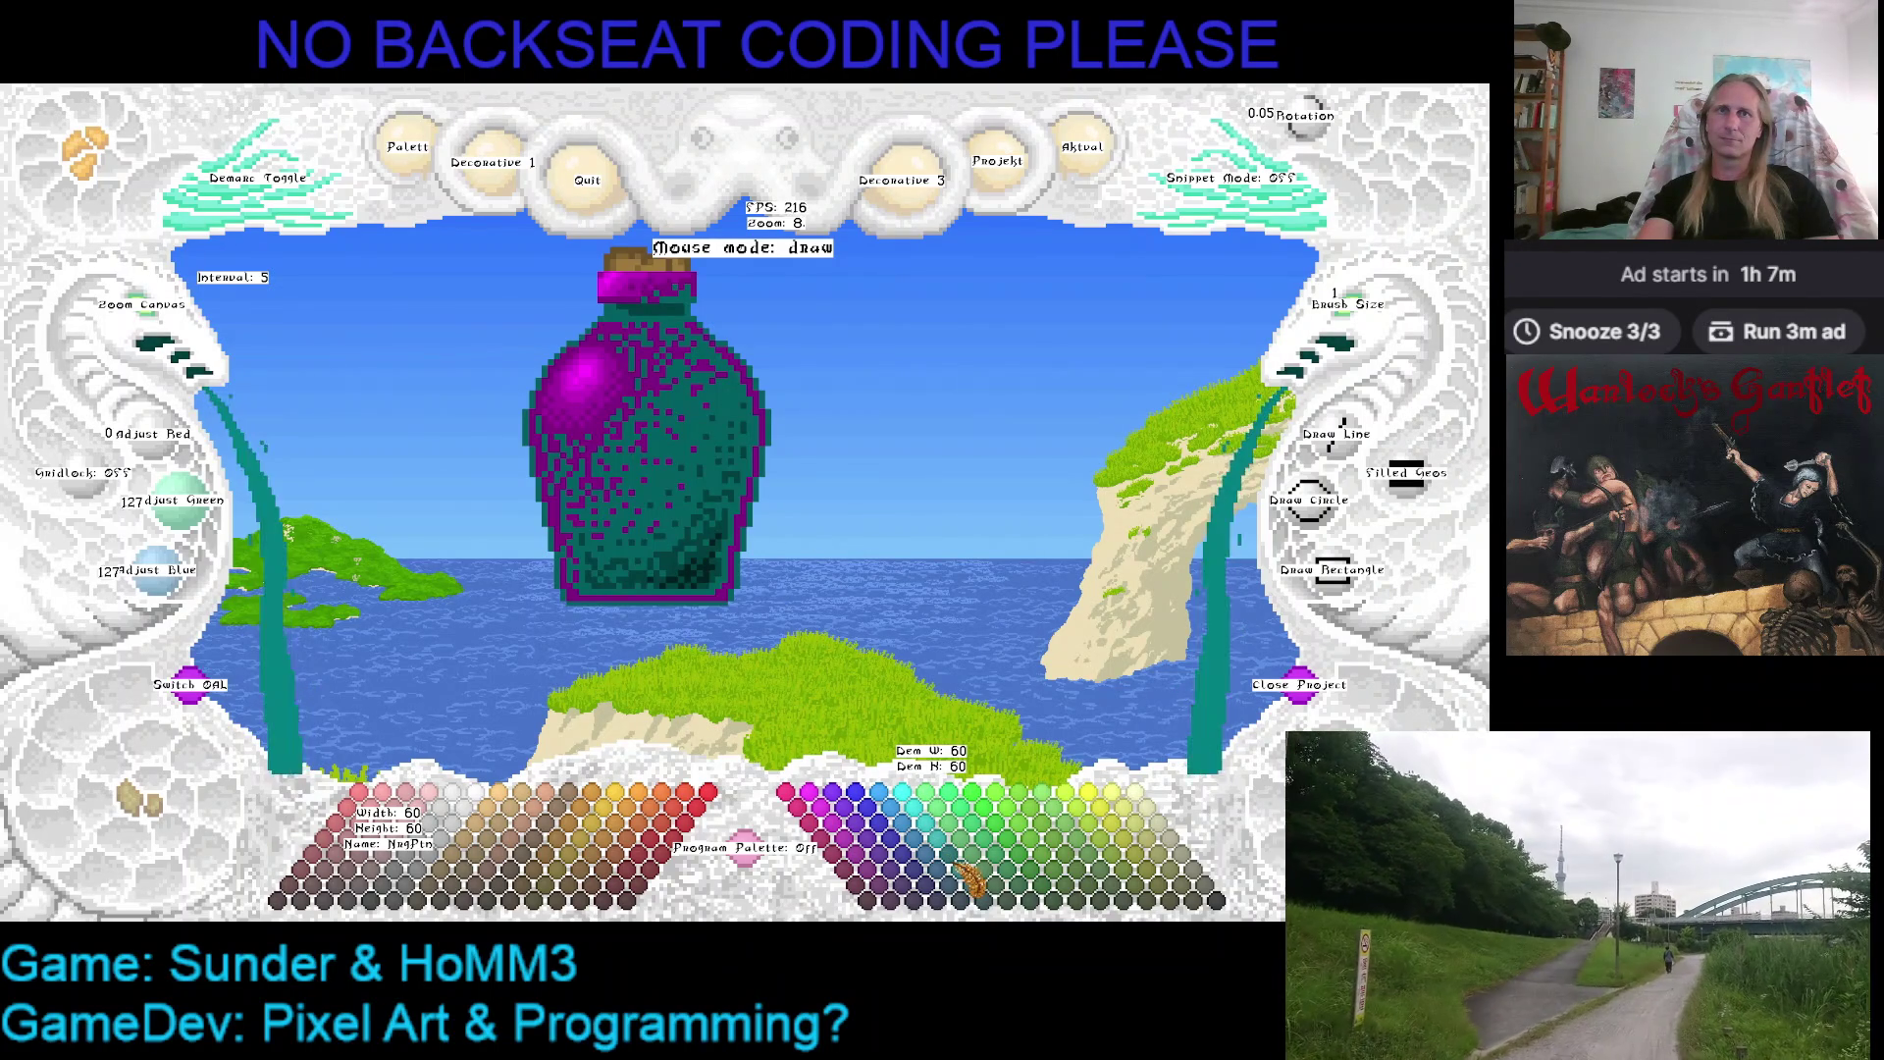
{"action": "left_click", "coordinate": [606, 402]}
{"action": "left_click_drag", "start_coordinate": [647, 417], "coordinate": [805, 497]}
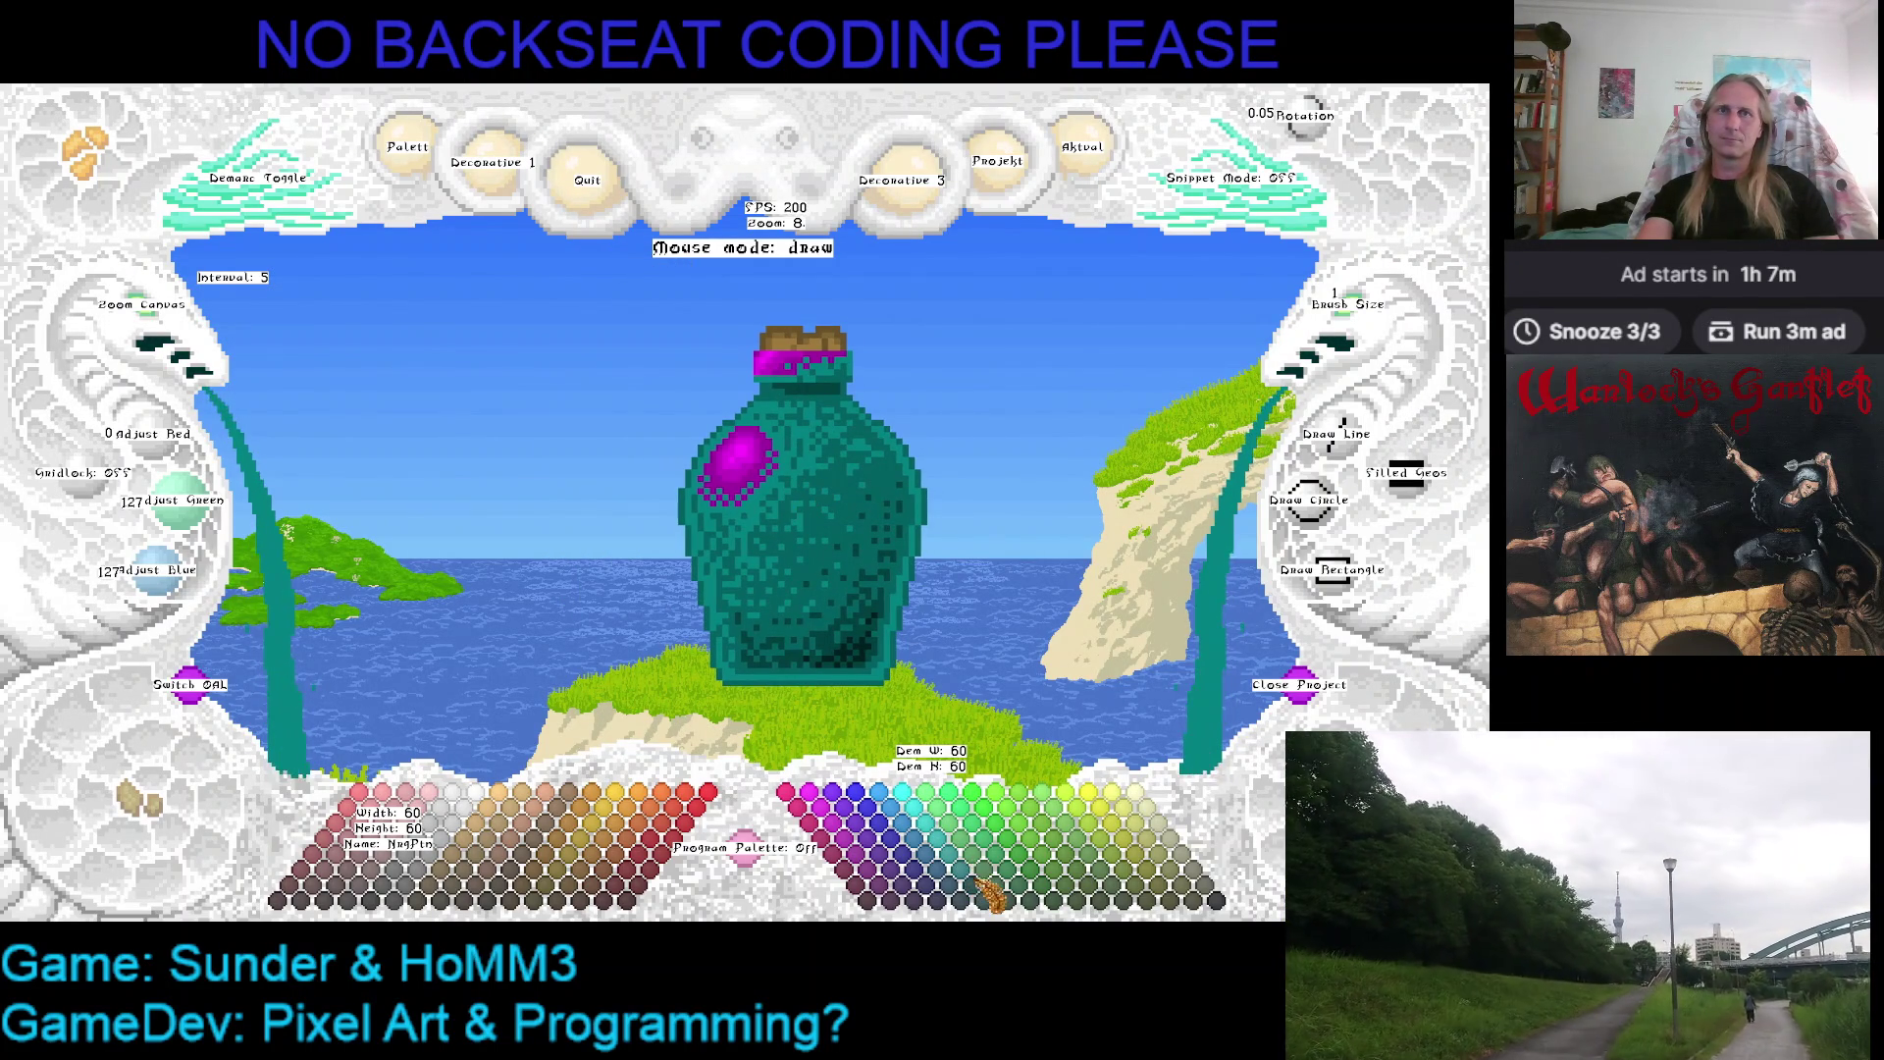
{"action": "left_click", "coordinate": [955, 850]}
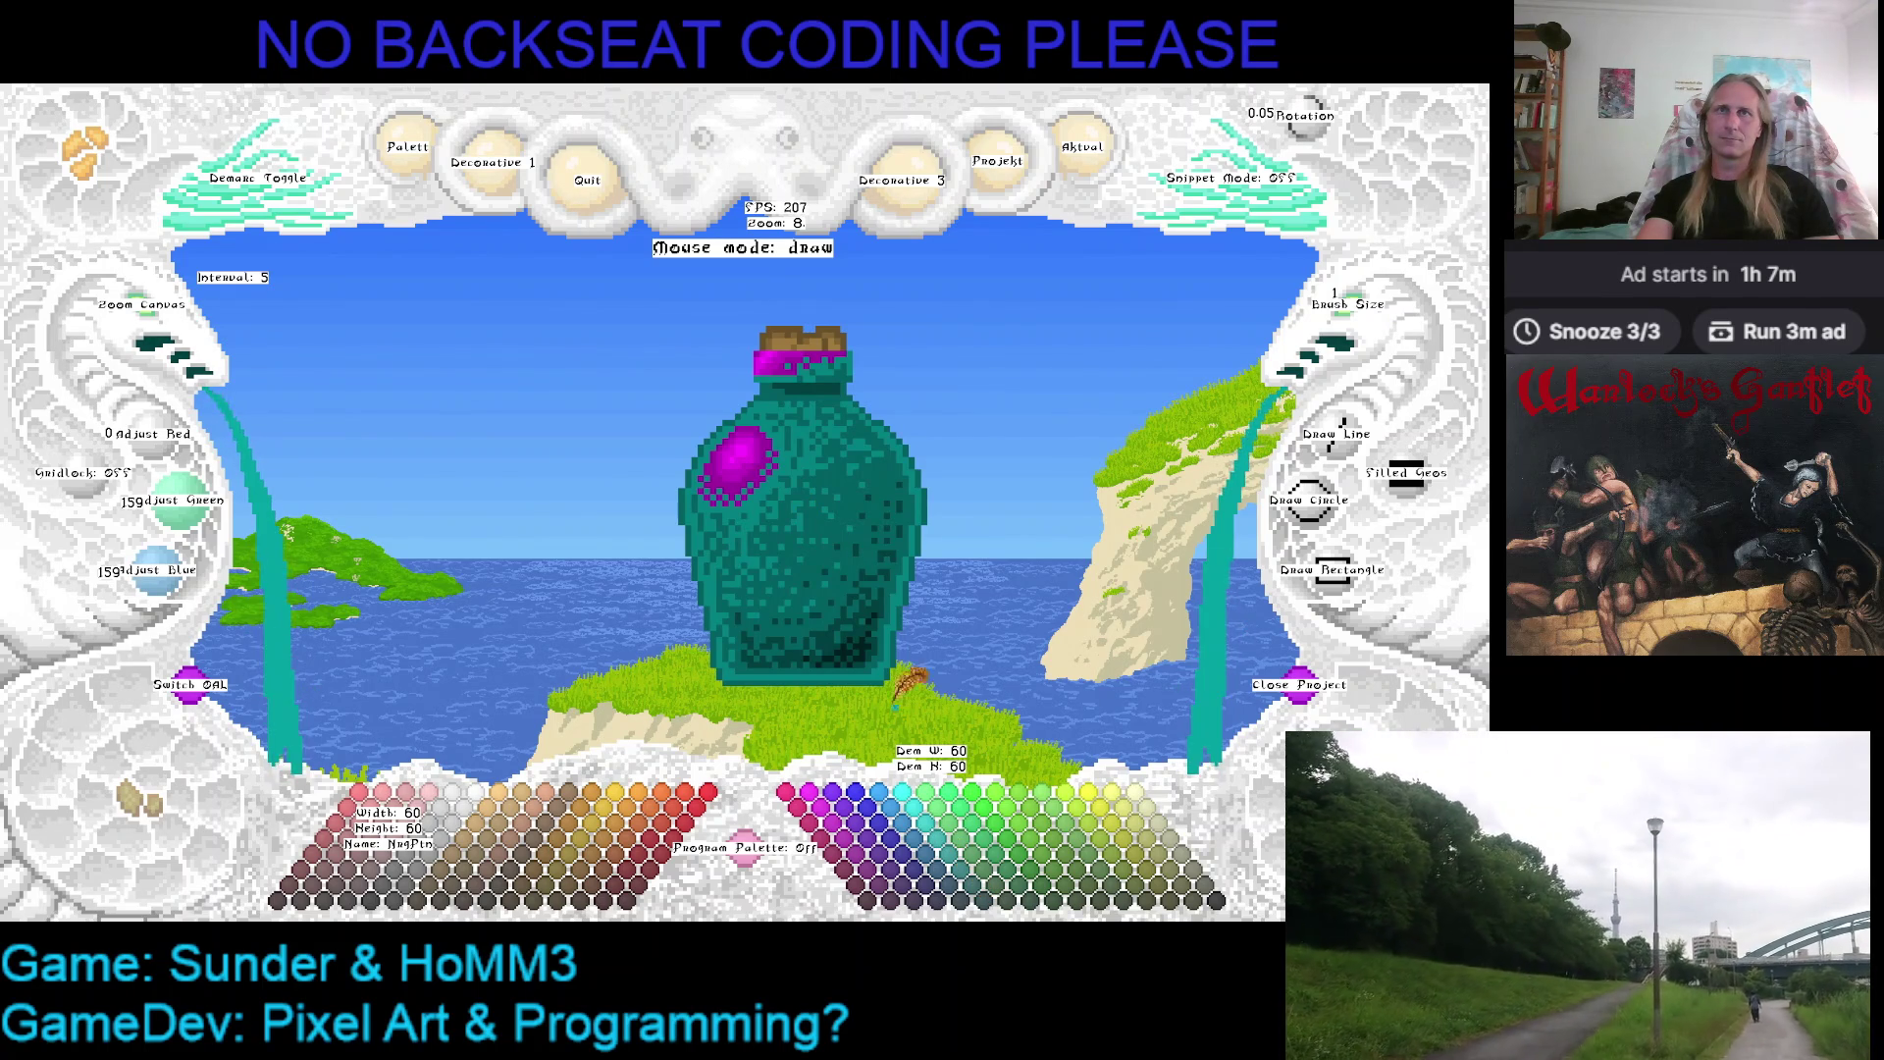
Paint lighter teal over the magenta highlight and neck band, then save the sprite with Ctrl+S
{"action": "left_click_drag", "start_coordinate": [825, 364], "coordinate": [740, 459]}
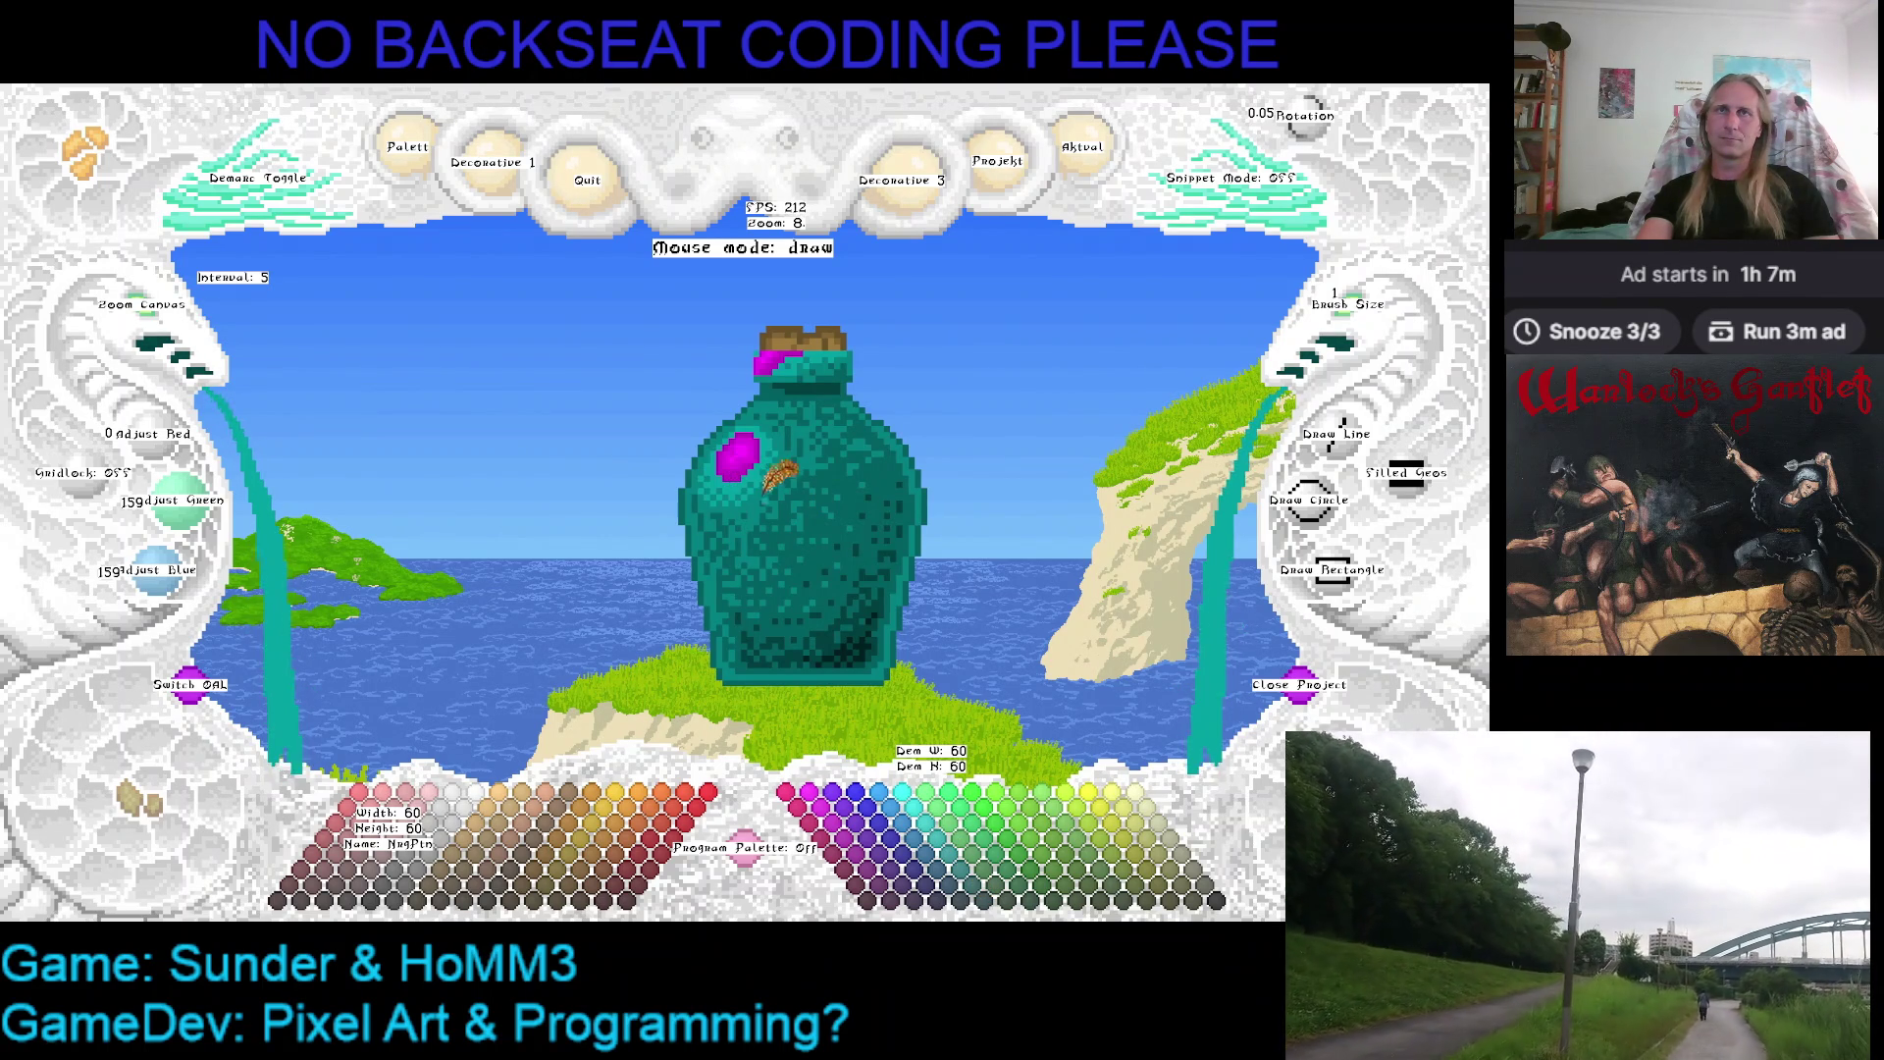
{"action": "left_click", "coordinate": [964, 869]}
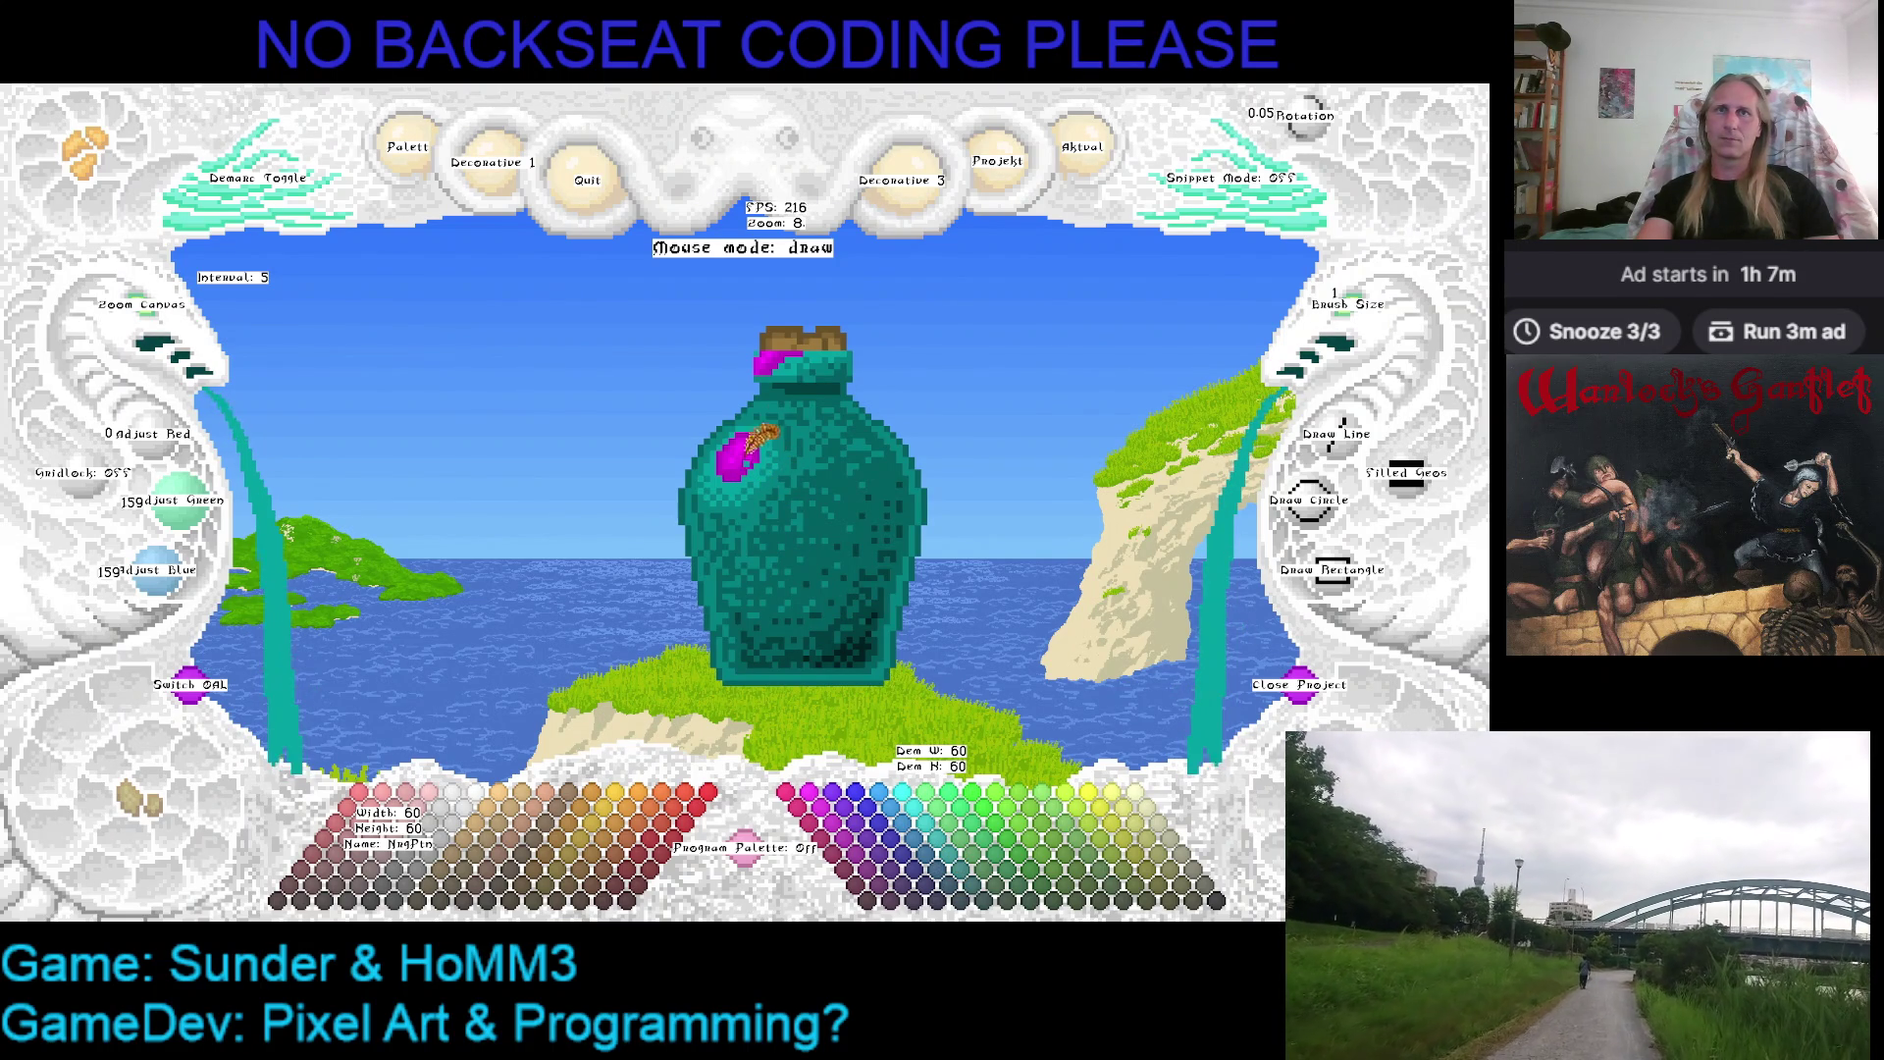
{"action": "left_click", "coordinate": [943, 831]}
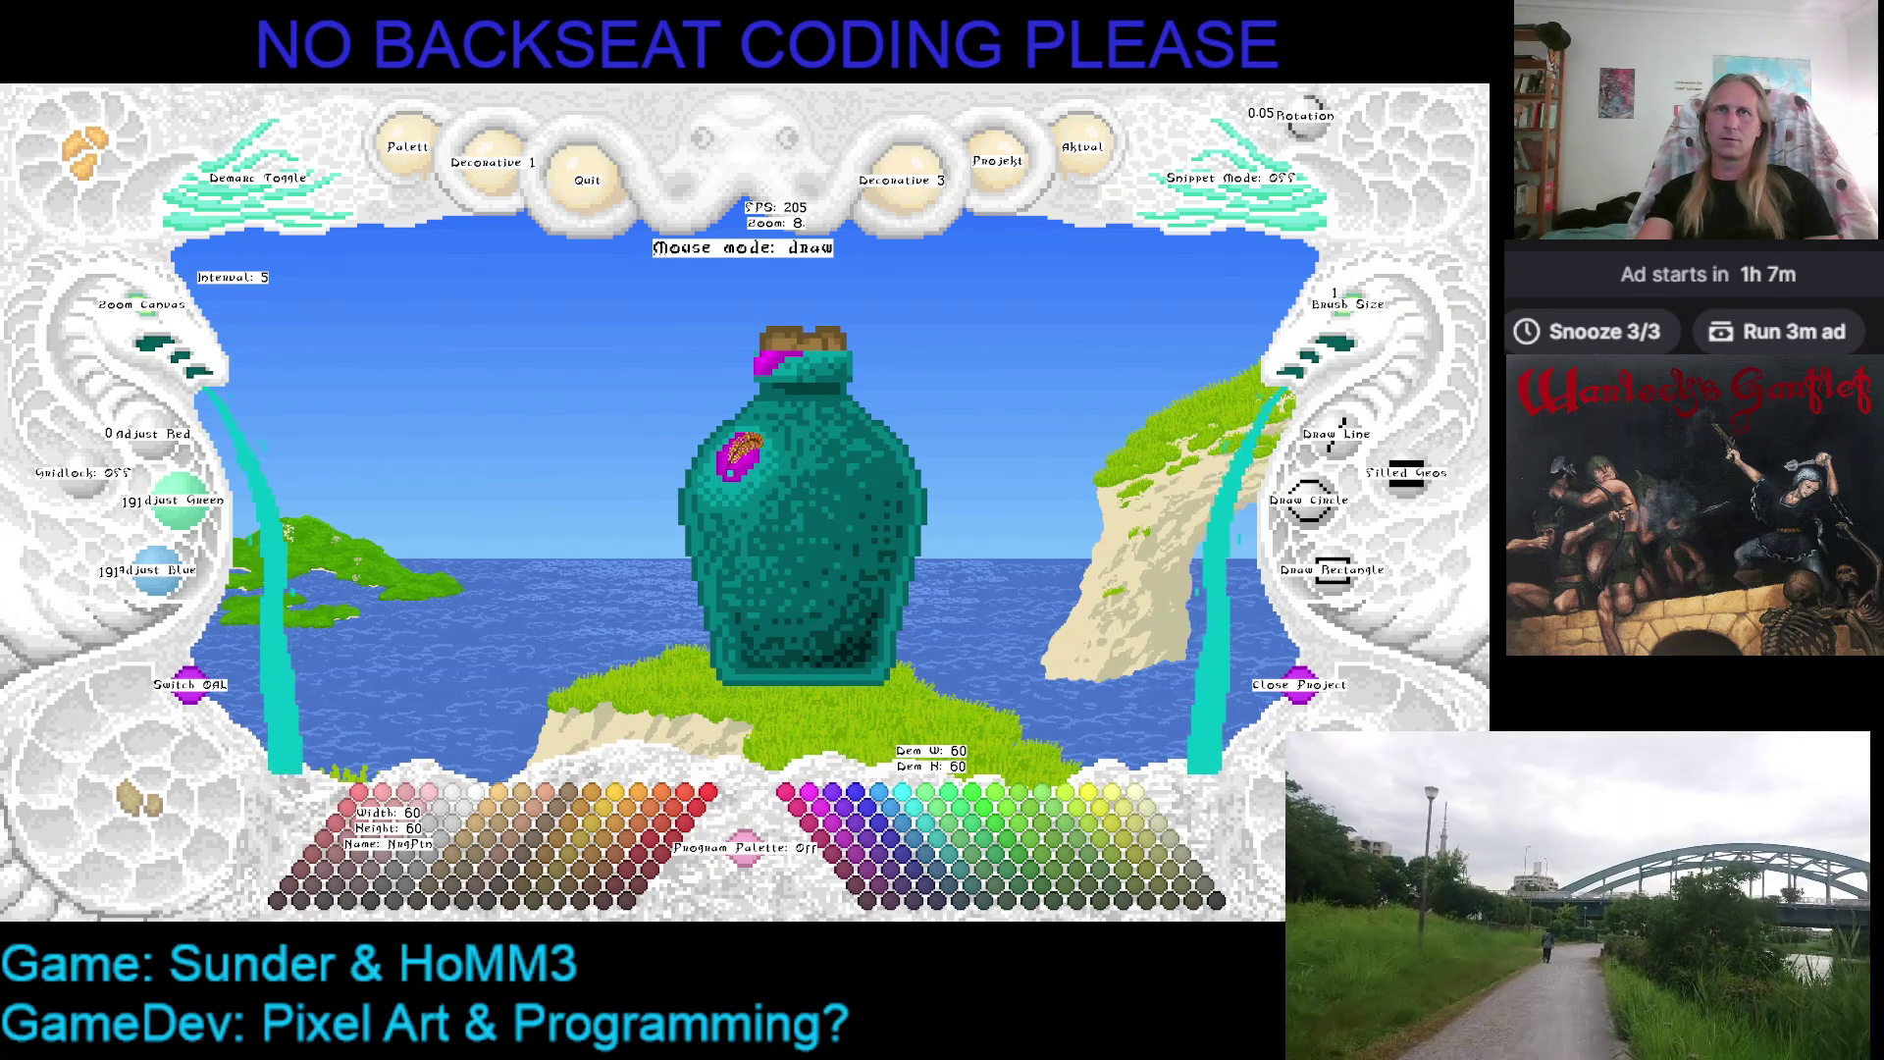
{"action": "key", "text": "ctrl+s"}
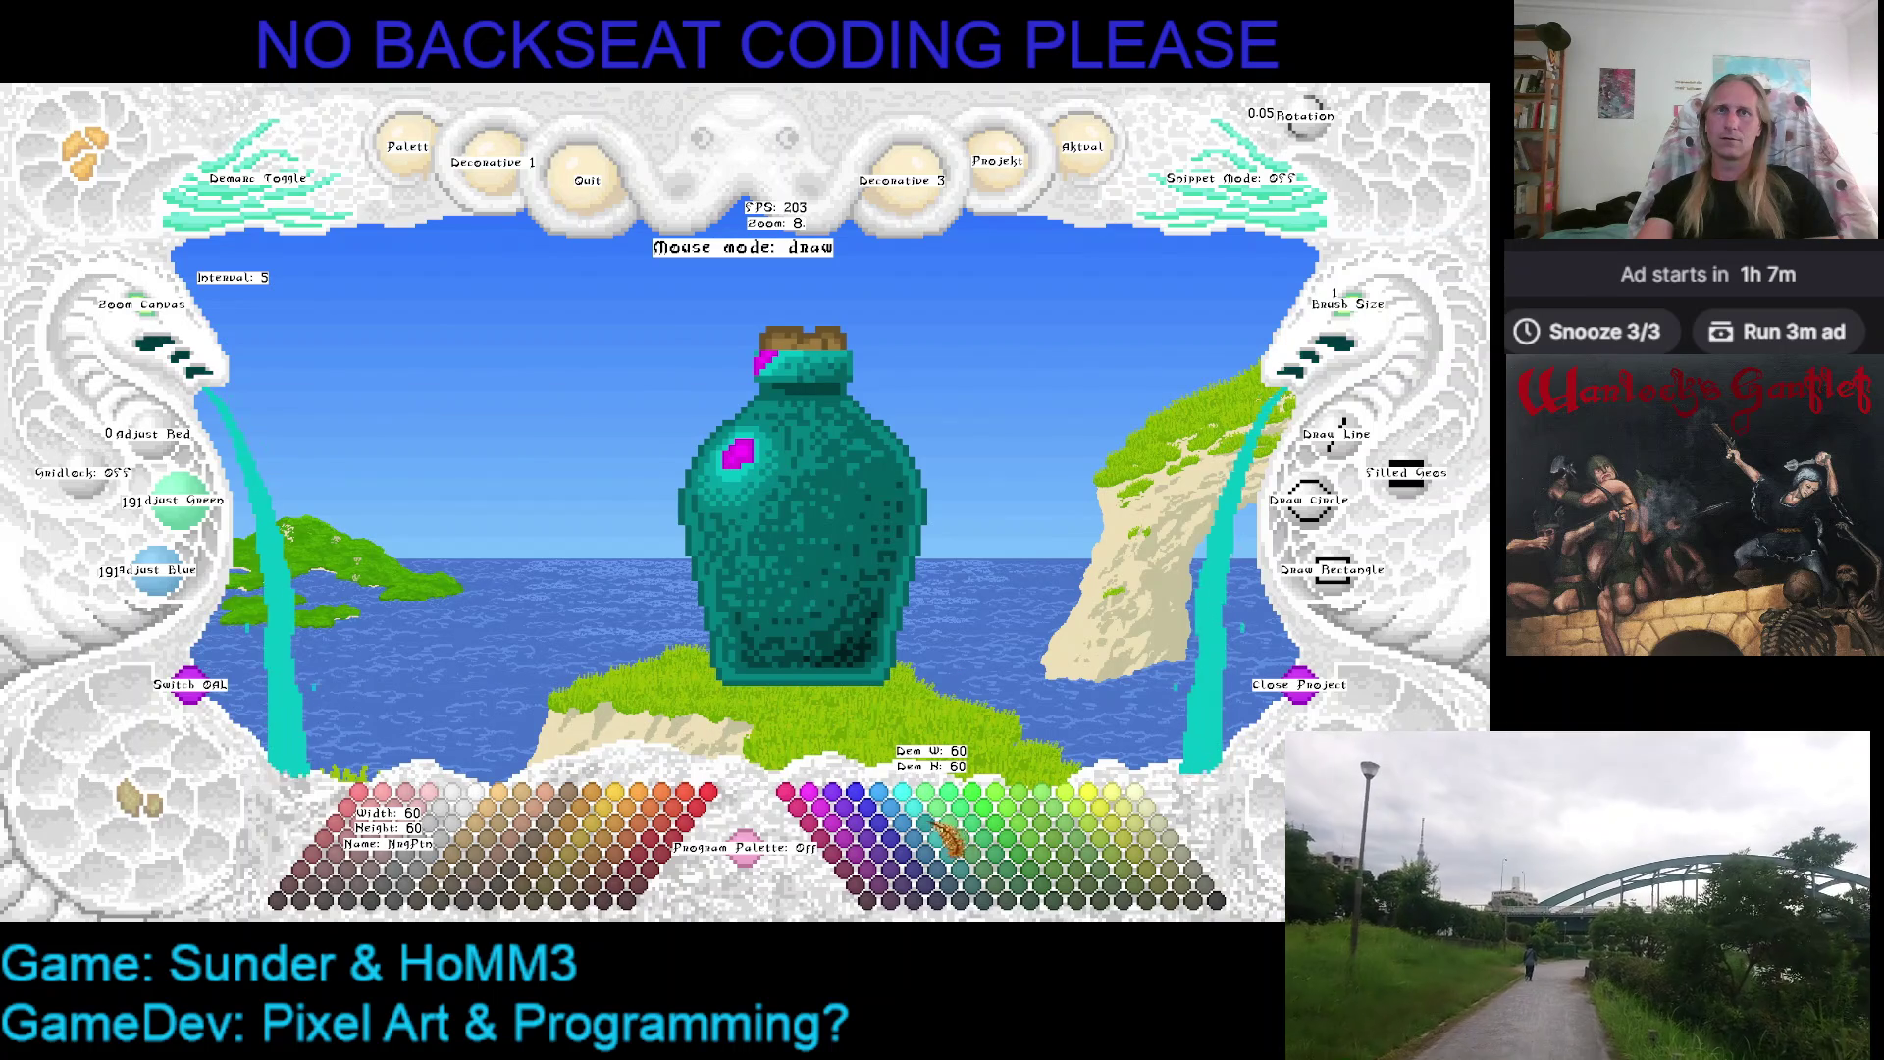
{"action": "left_click", "coordinate": [936, 824]}
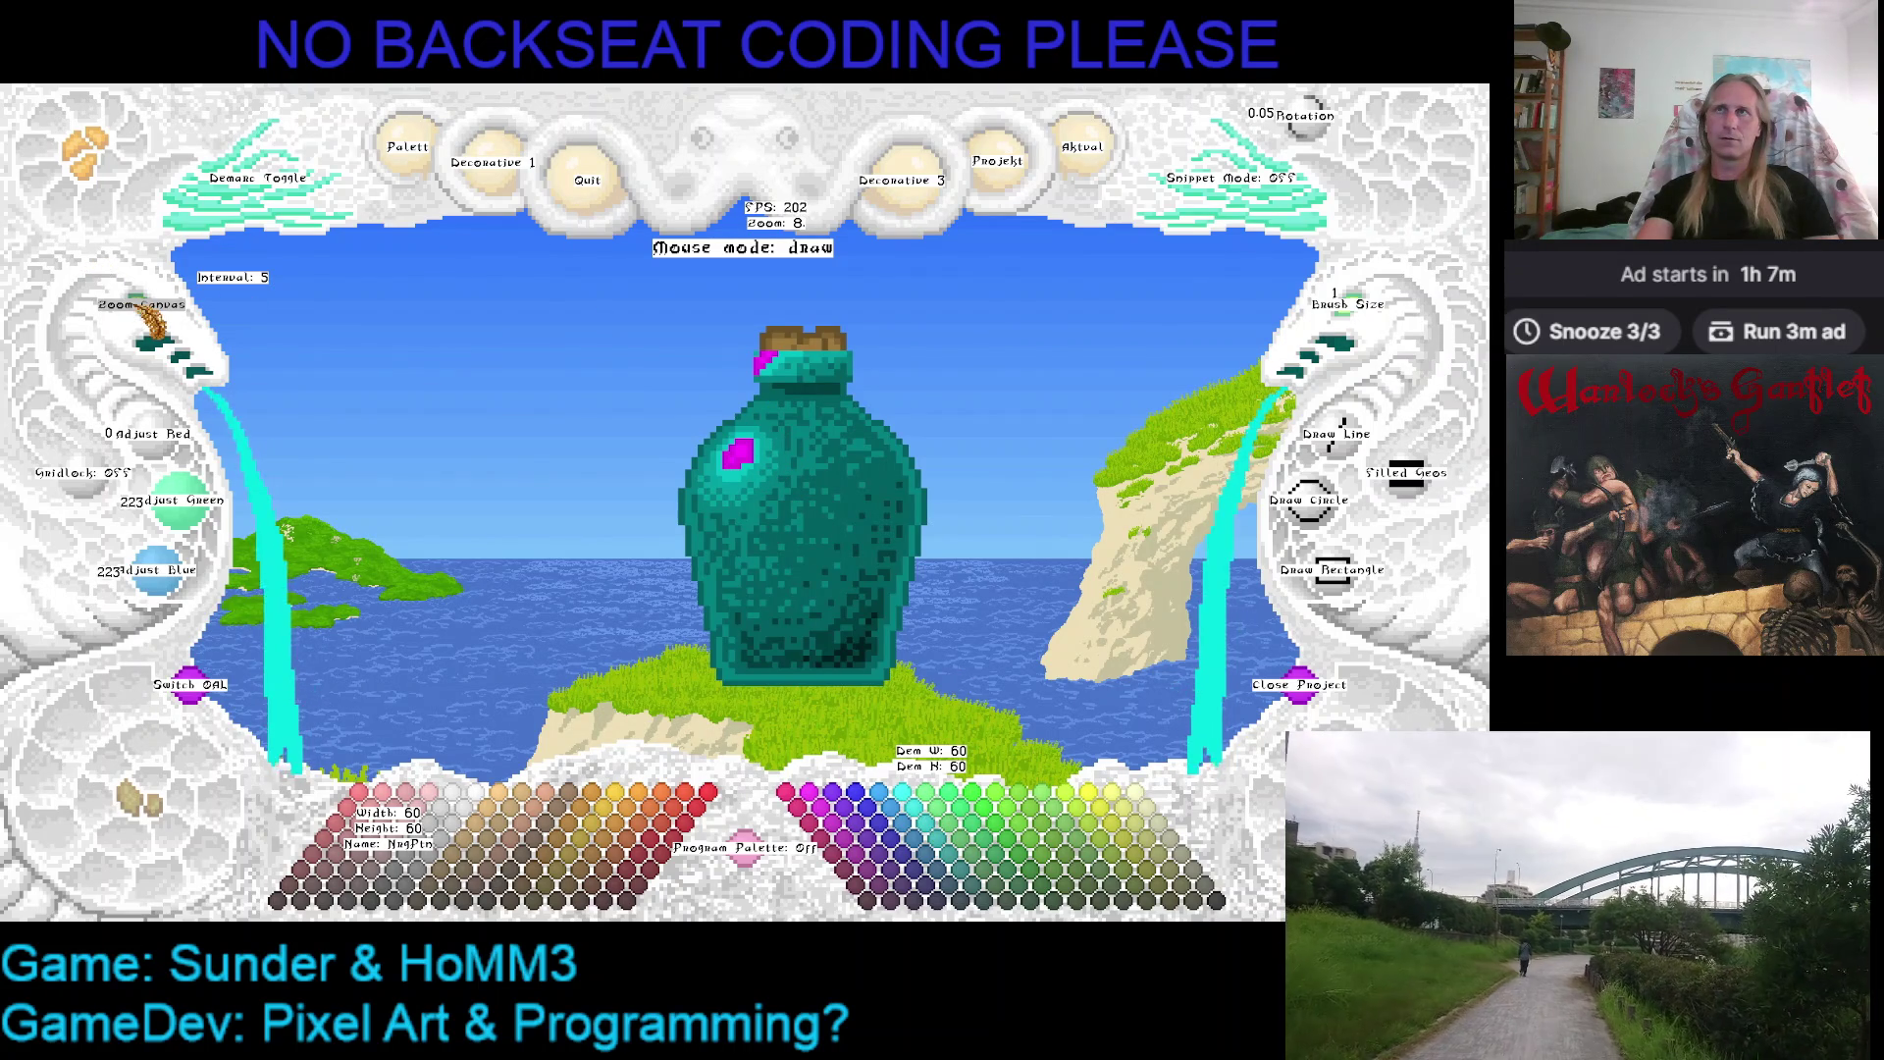
{"action": "scroll", "coordinate": [682, 368], "scroll_direction": "up", "scroll_amount": 7}
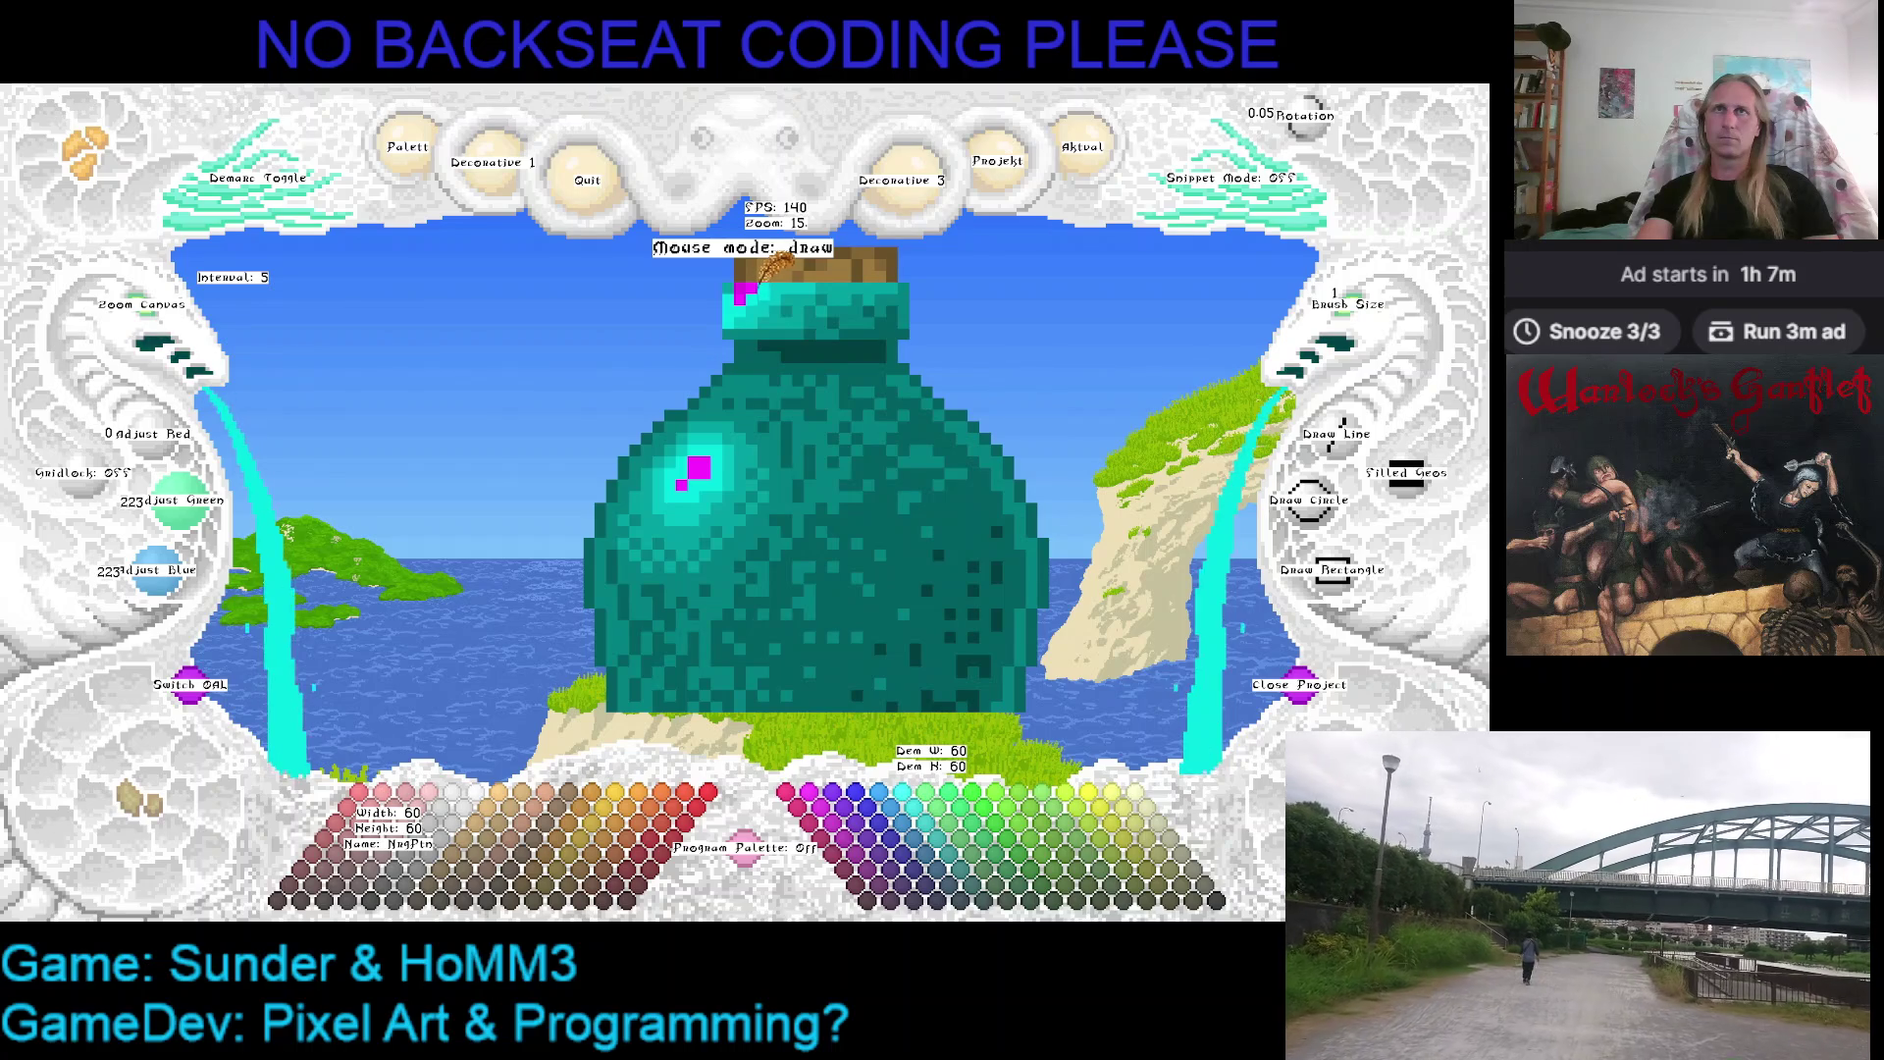
Cover the last magenta pixels with bright cyan and step through the other bottle frames
{"action": "left_click", "coordinate": [915, 814]}
{"action": "left_click", "coordinate": [698, 457]}
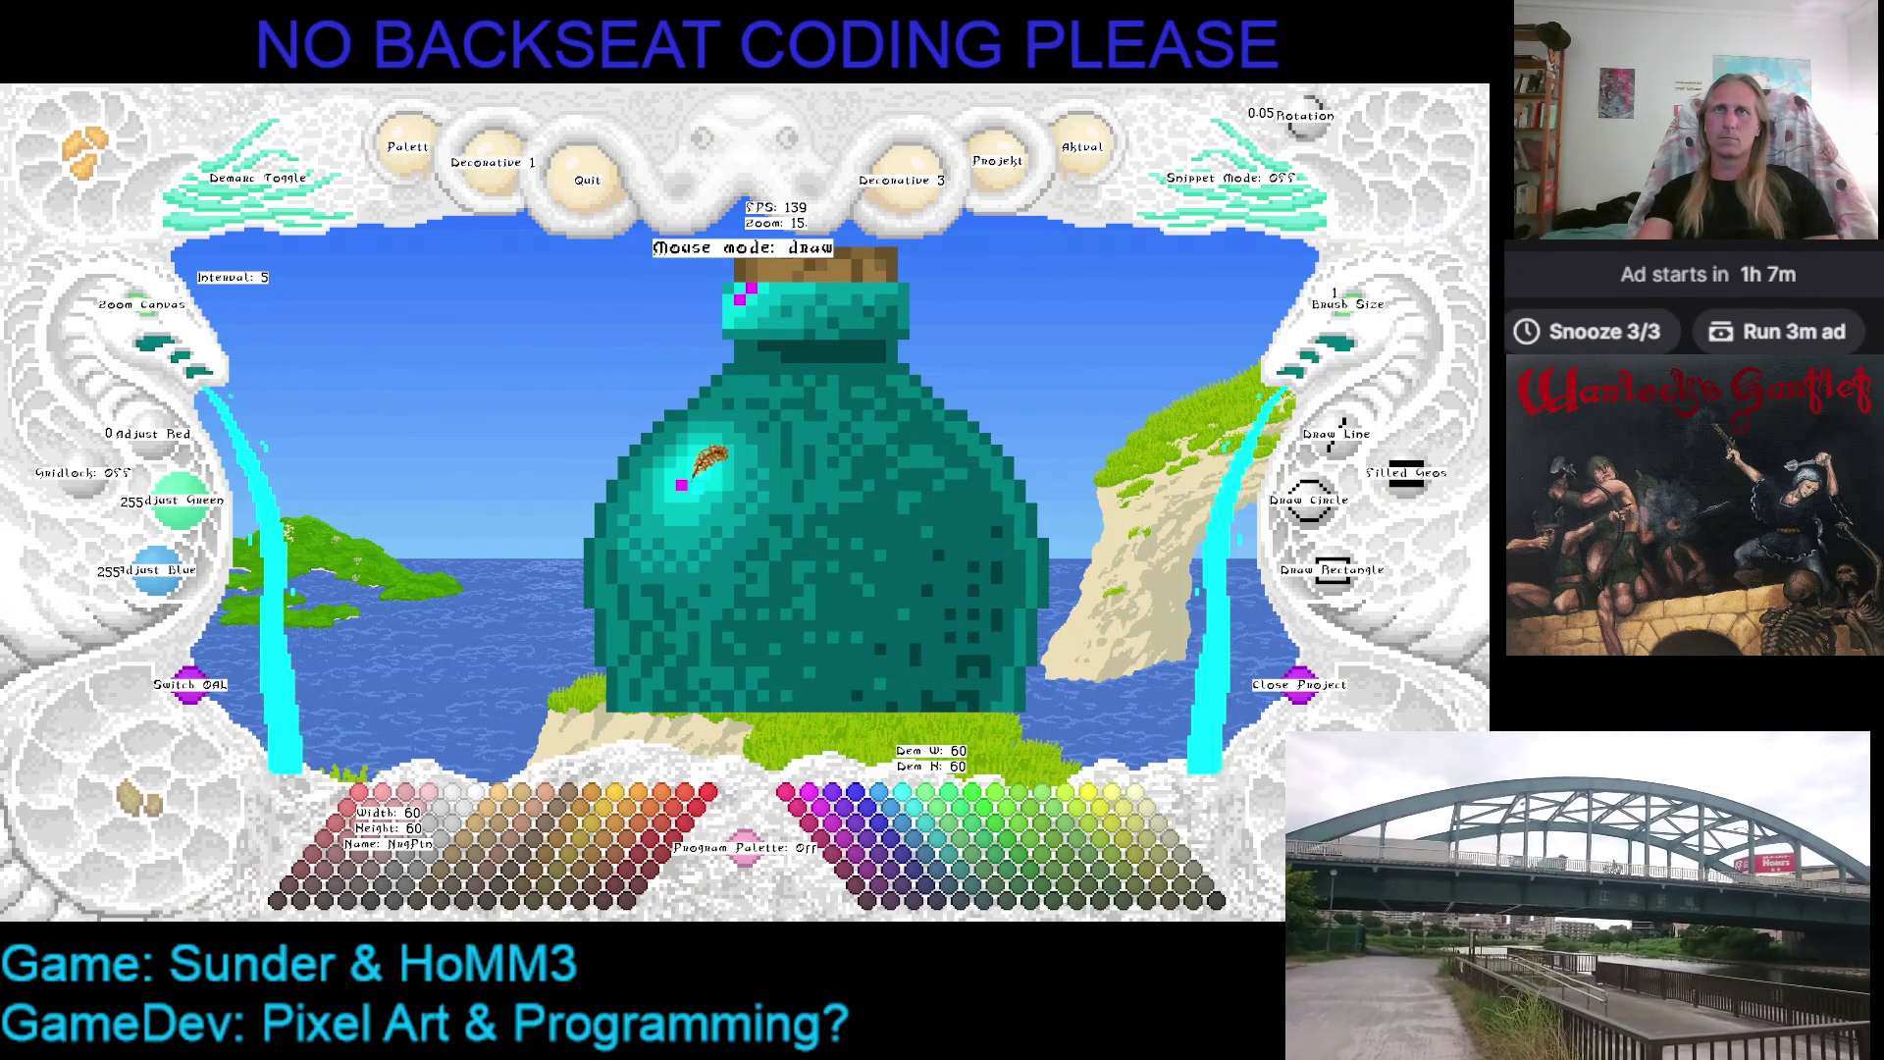
{"action": "key", "text": "Right"}
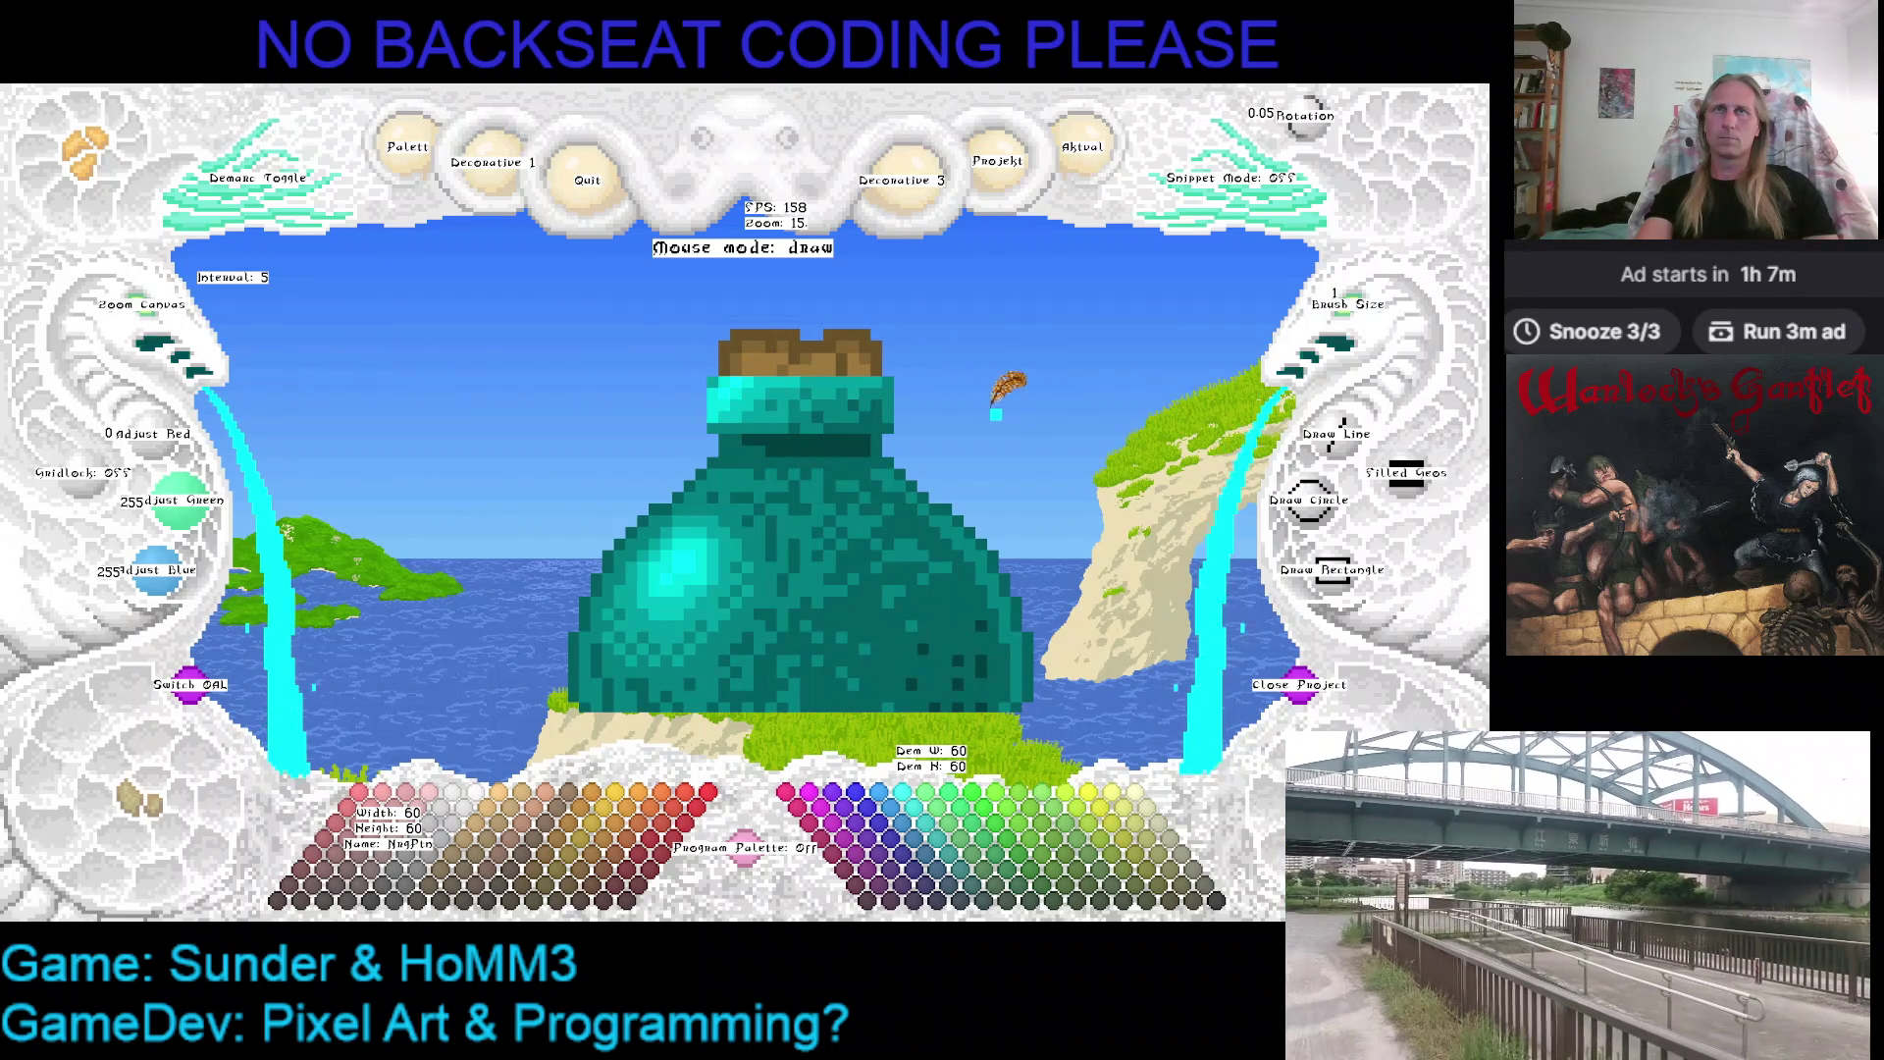
{"action": "key", "text": "Right"}
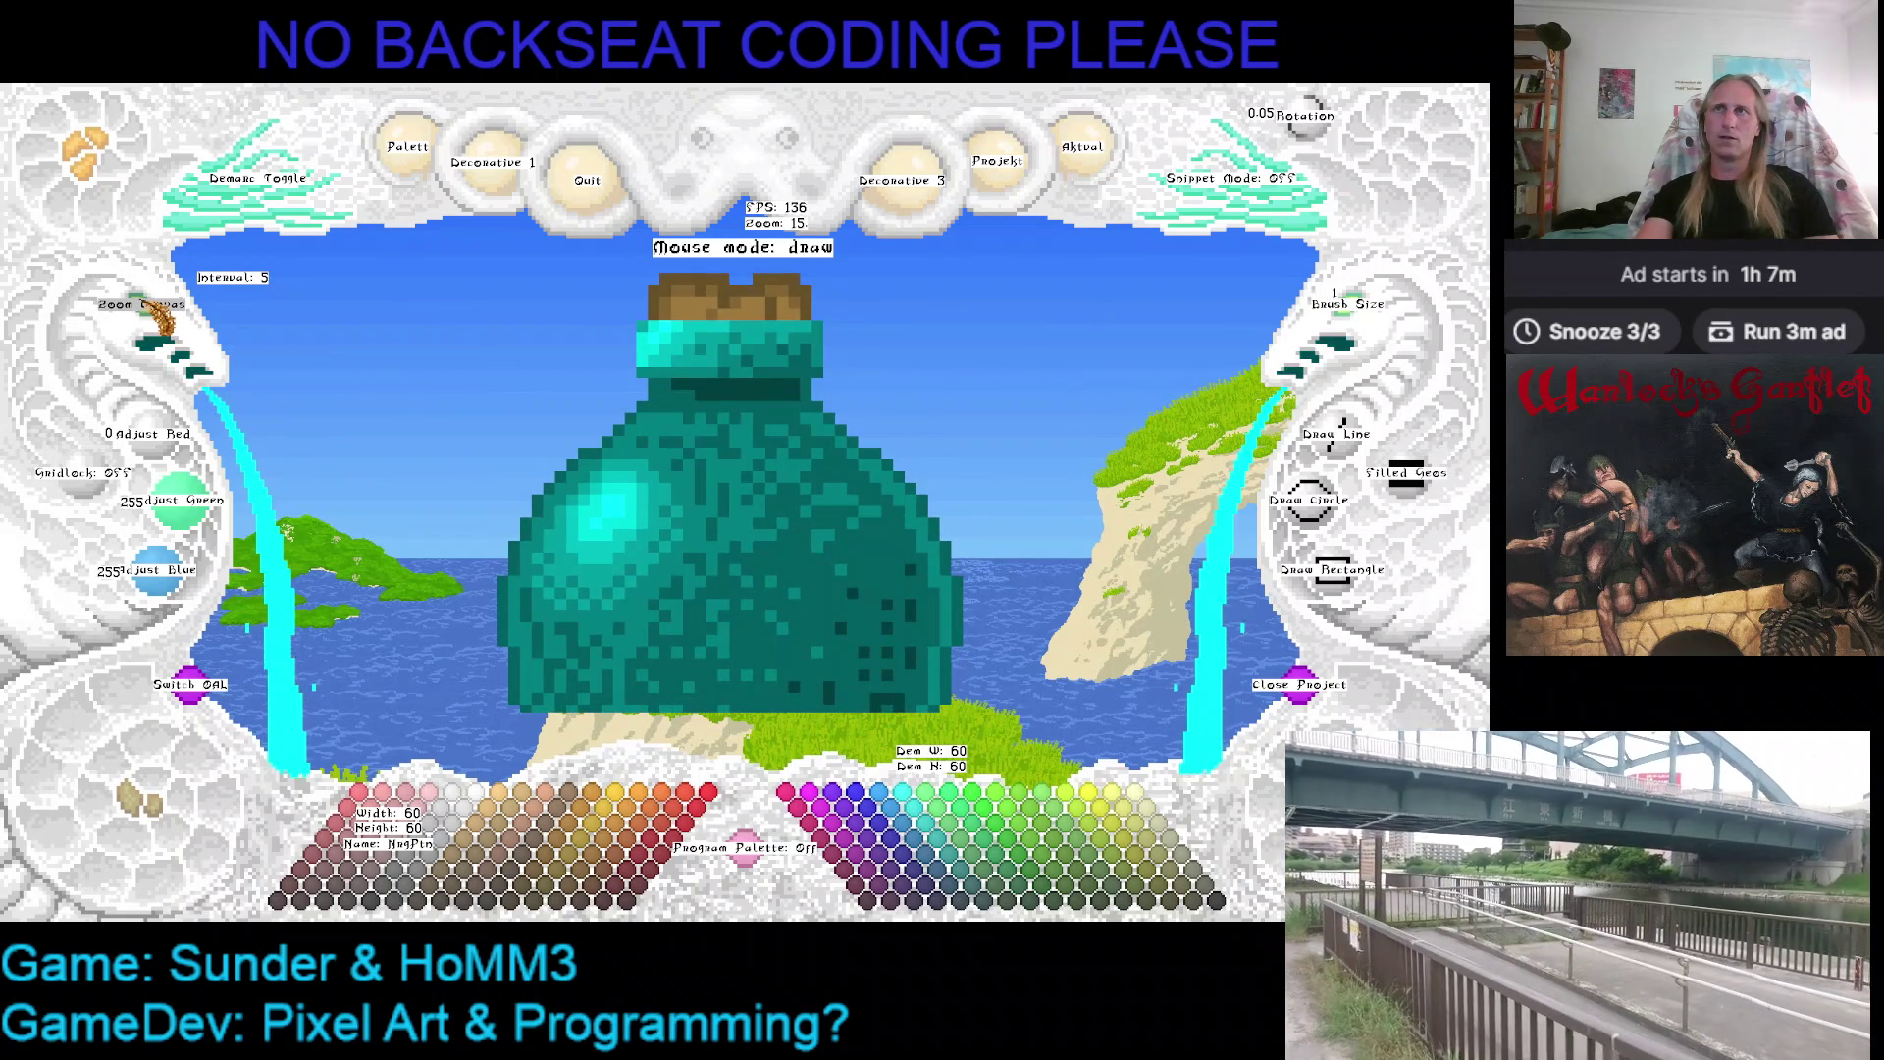
{"action": "scroll", "coordinate": [442, 412], "scroll_direction": "down", "scroll_amount": 5}
{"action": "scroll", "coordinate": [590, 420], "scroll_direction": "down", "scroll_amount": 3}
{"action": "scroll", "coordinate": [620, 425], "scroll_direction": "down", "scroll_amount": 2}
{"action": "key", "text": "Right"}
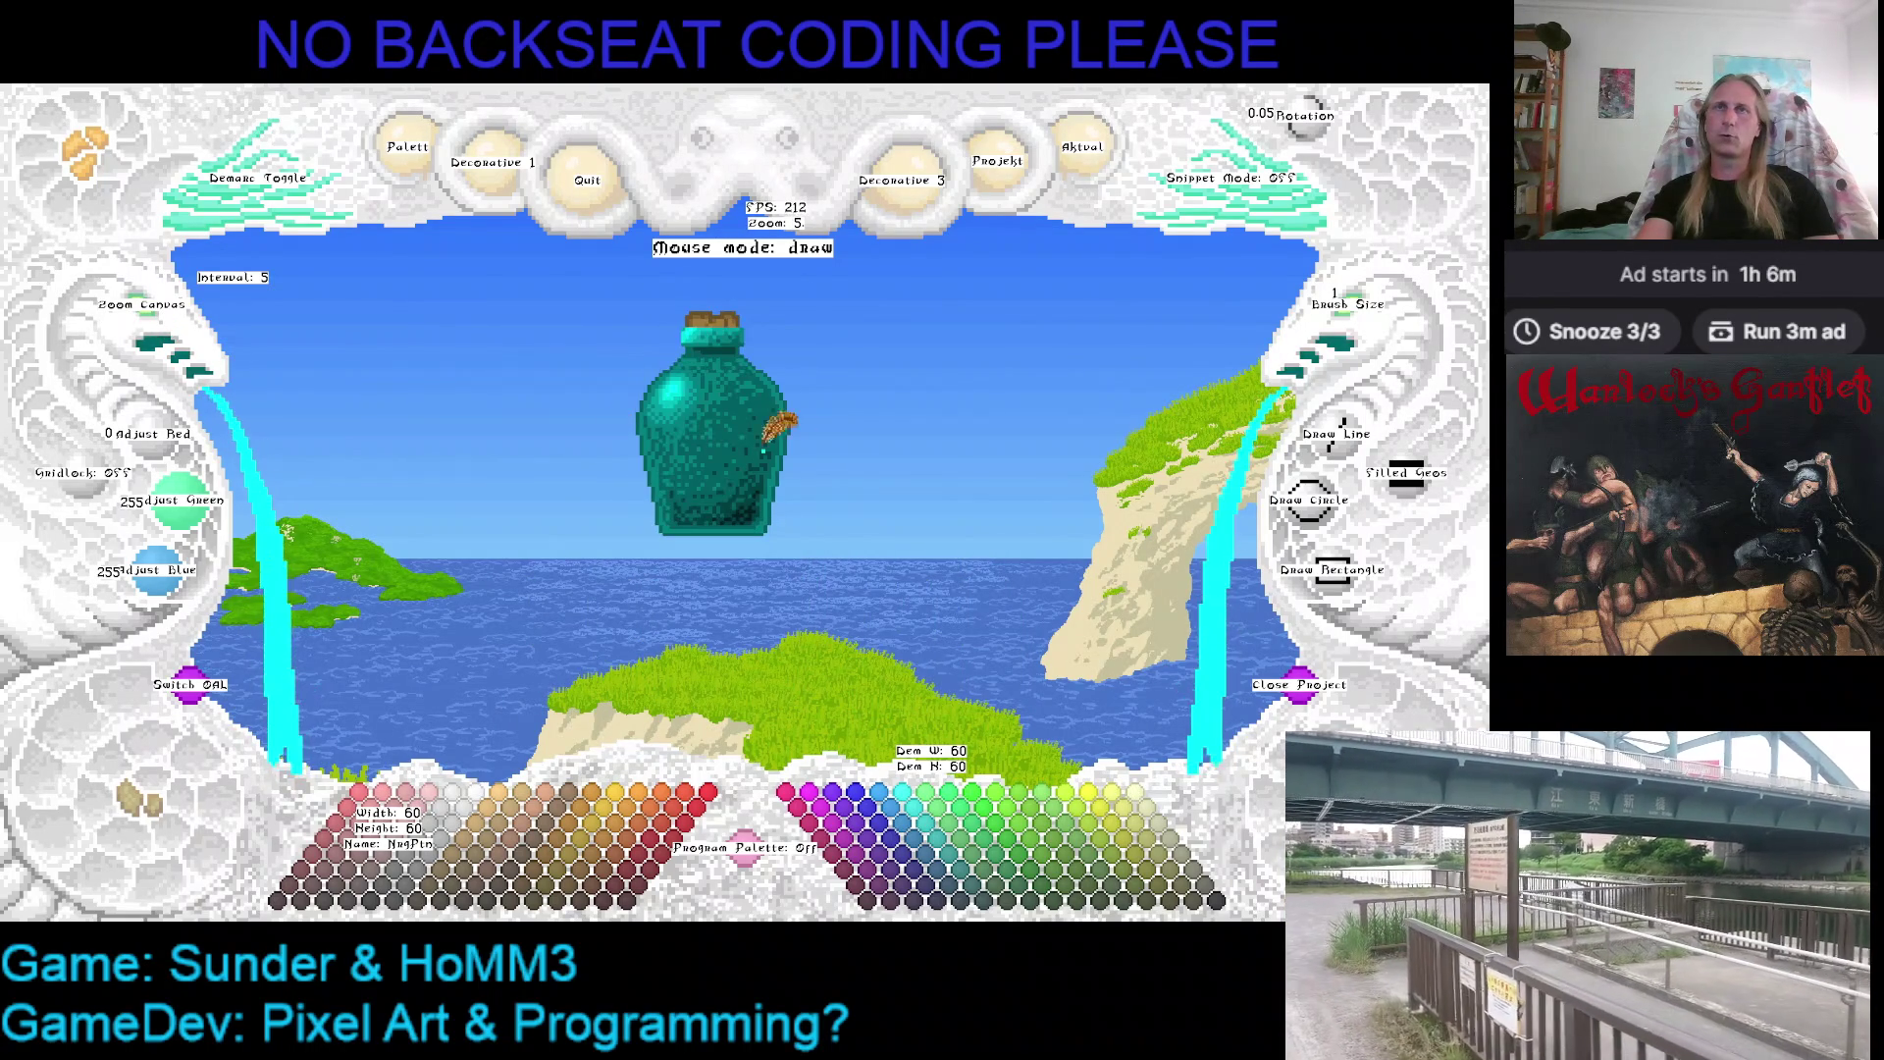
Check the project file options, nudge the bottle on the canvas, then return to the shop code
{"action": "left_click", "coordinate": [1083, 155]}
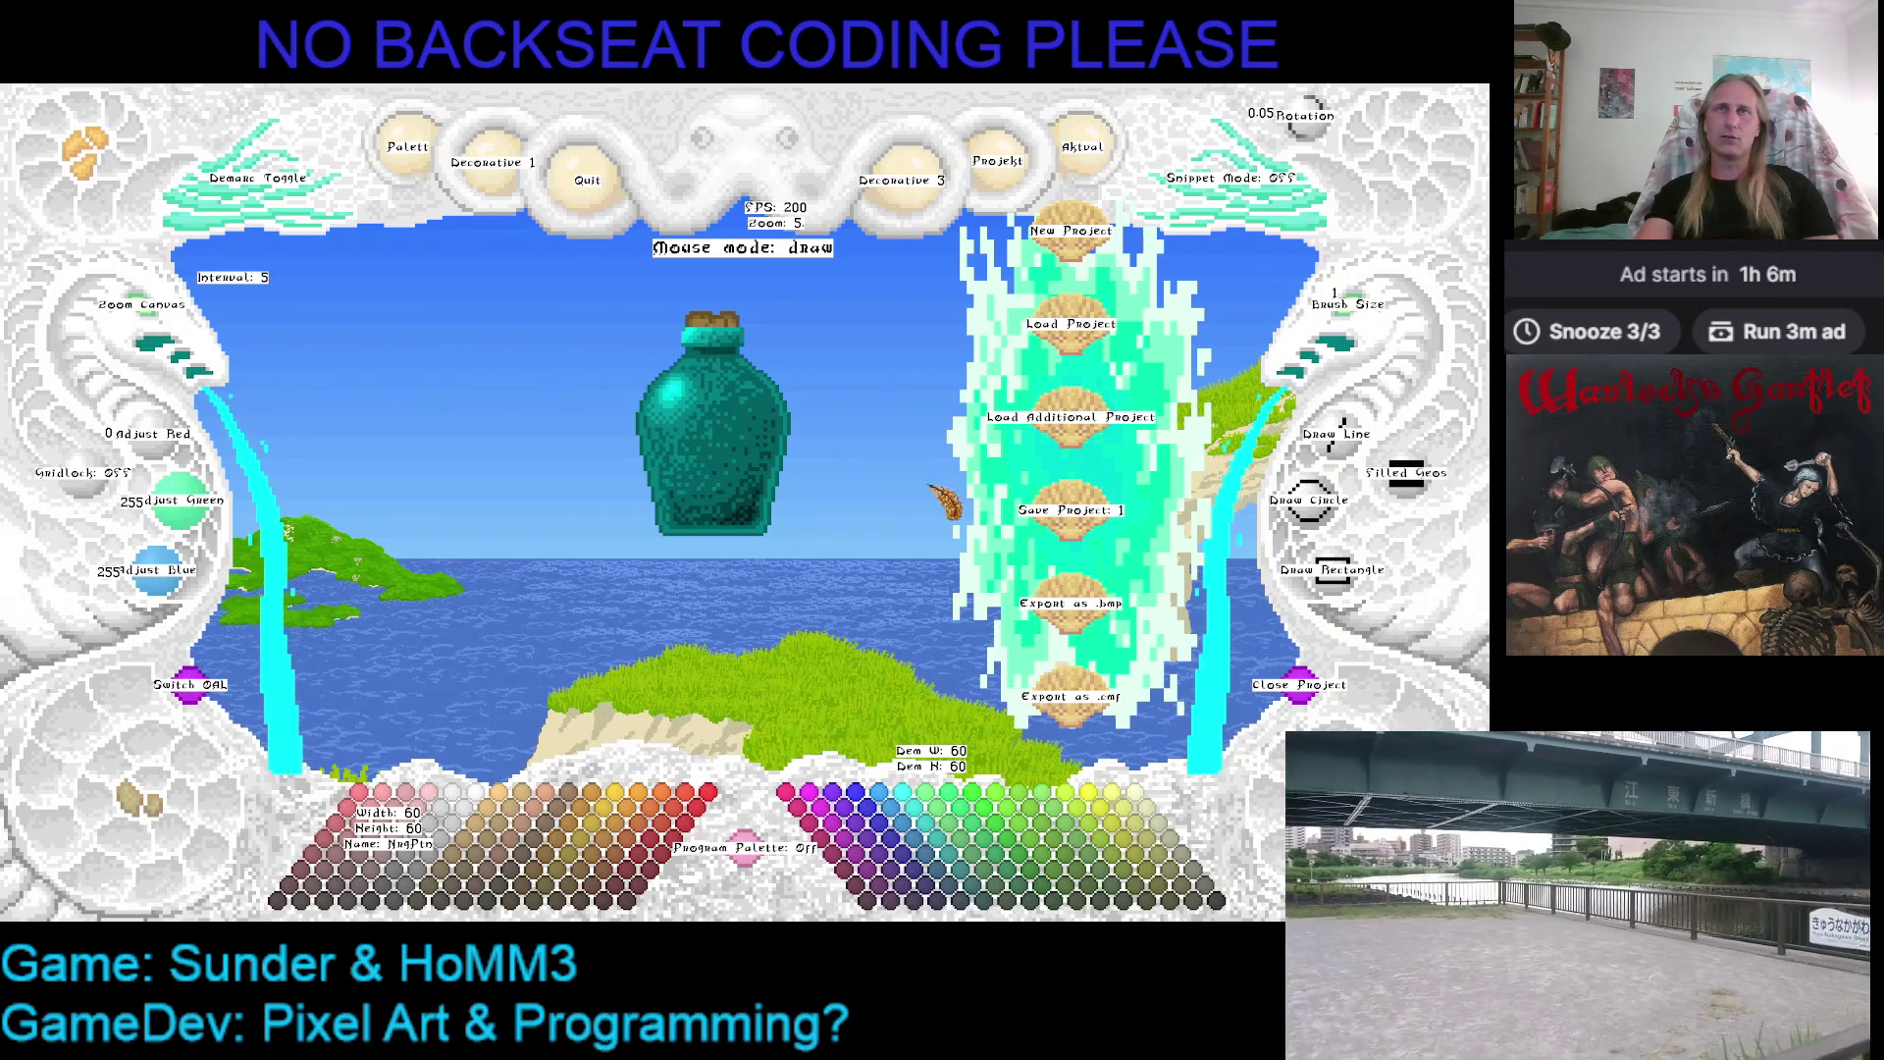
{"action": "left_click", "coordinate": [1105, 148]}
{"action": "left_click_drag", "start_coordinate": [894, 362], "coordinate": [843, 387]}
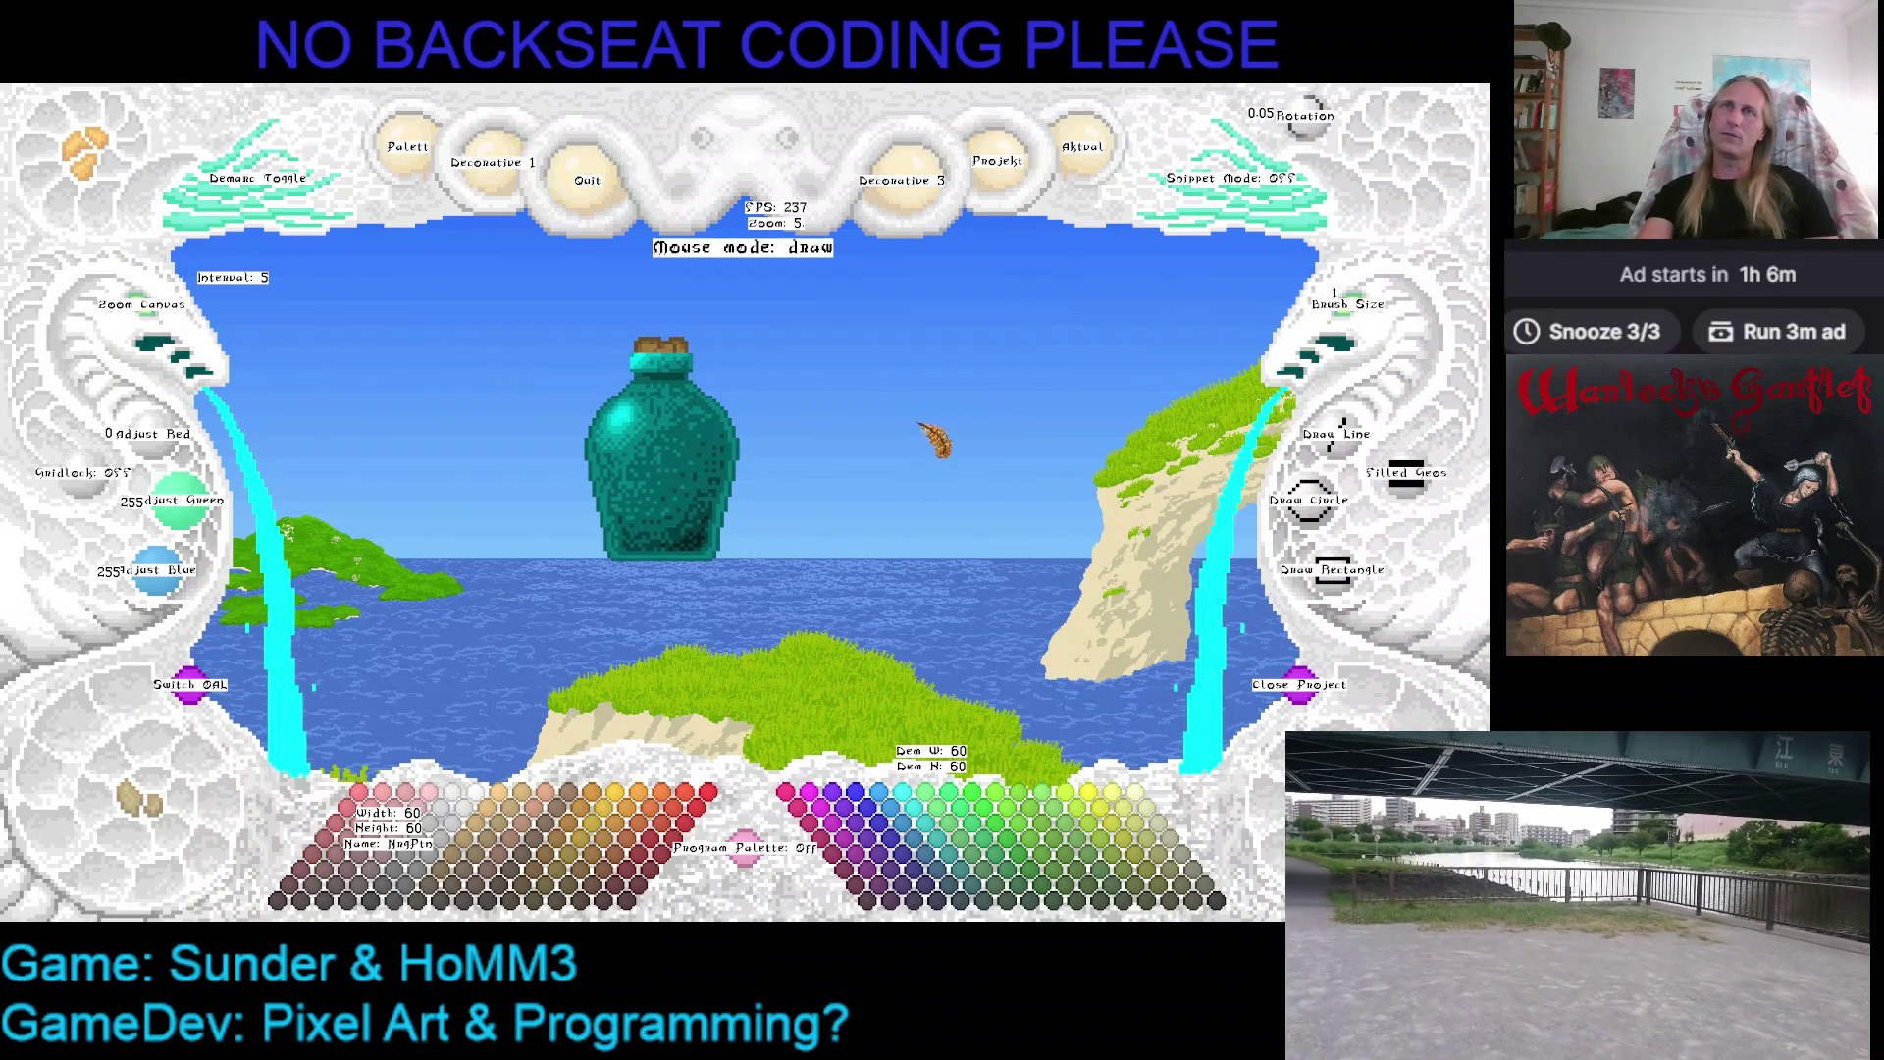
{"action": "key", "text": "Escape"}
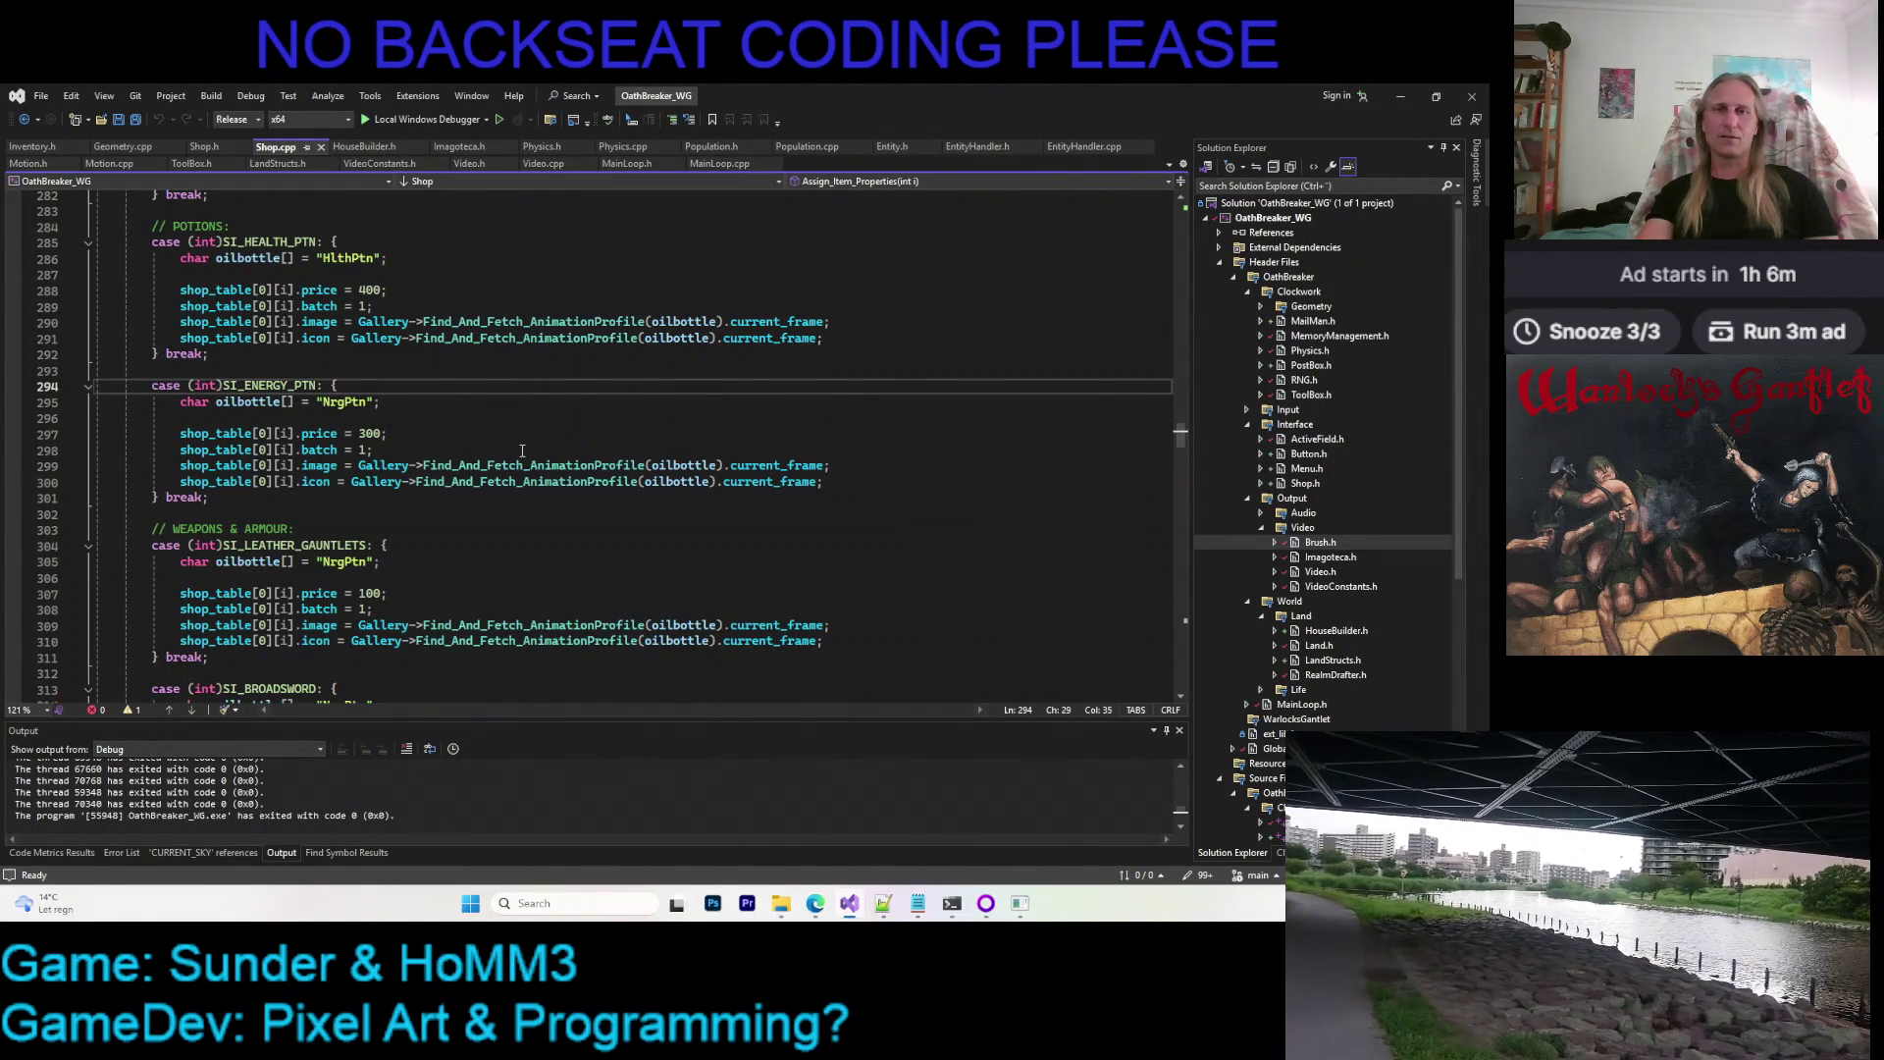
{"action": "scroll", "coordinate": [515, 448], "scroll_direction": "down", "scroll_amount": 3}
{"action": "scroll", "coordinate": [547, 457], "scroll_direction": "down", "scroll_amount": 4}
{"action": "scroll", "coordinate": [519, 431], "scroll_direction": "down", "scroll_amount": 4}
{"action": "scroll", "coordinate": [516, 442], "scroll_direction": "down", "scroll_amount": 4}
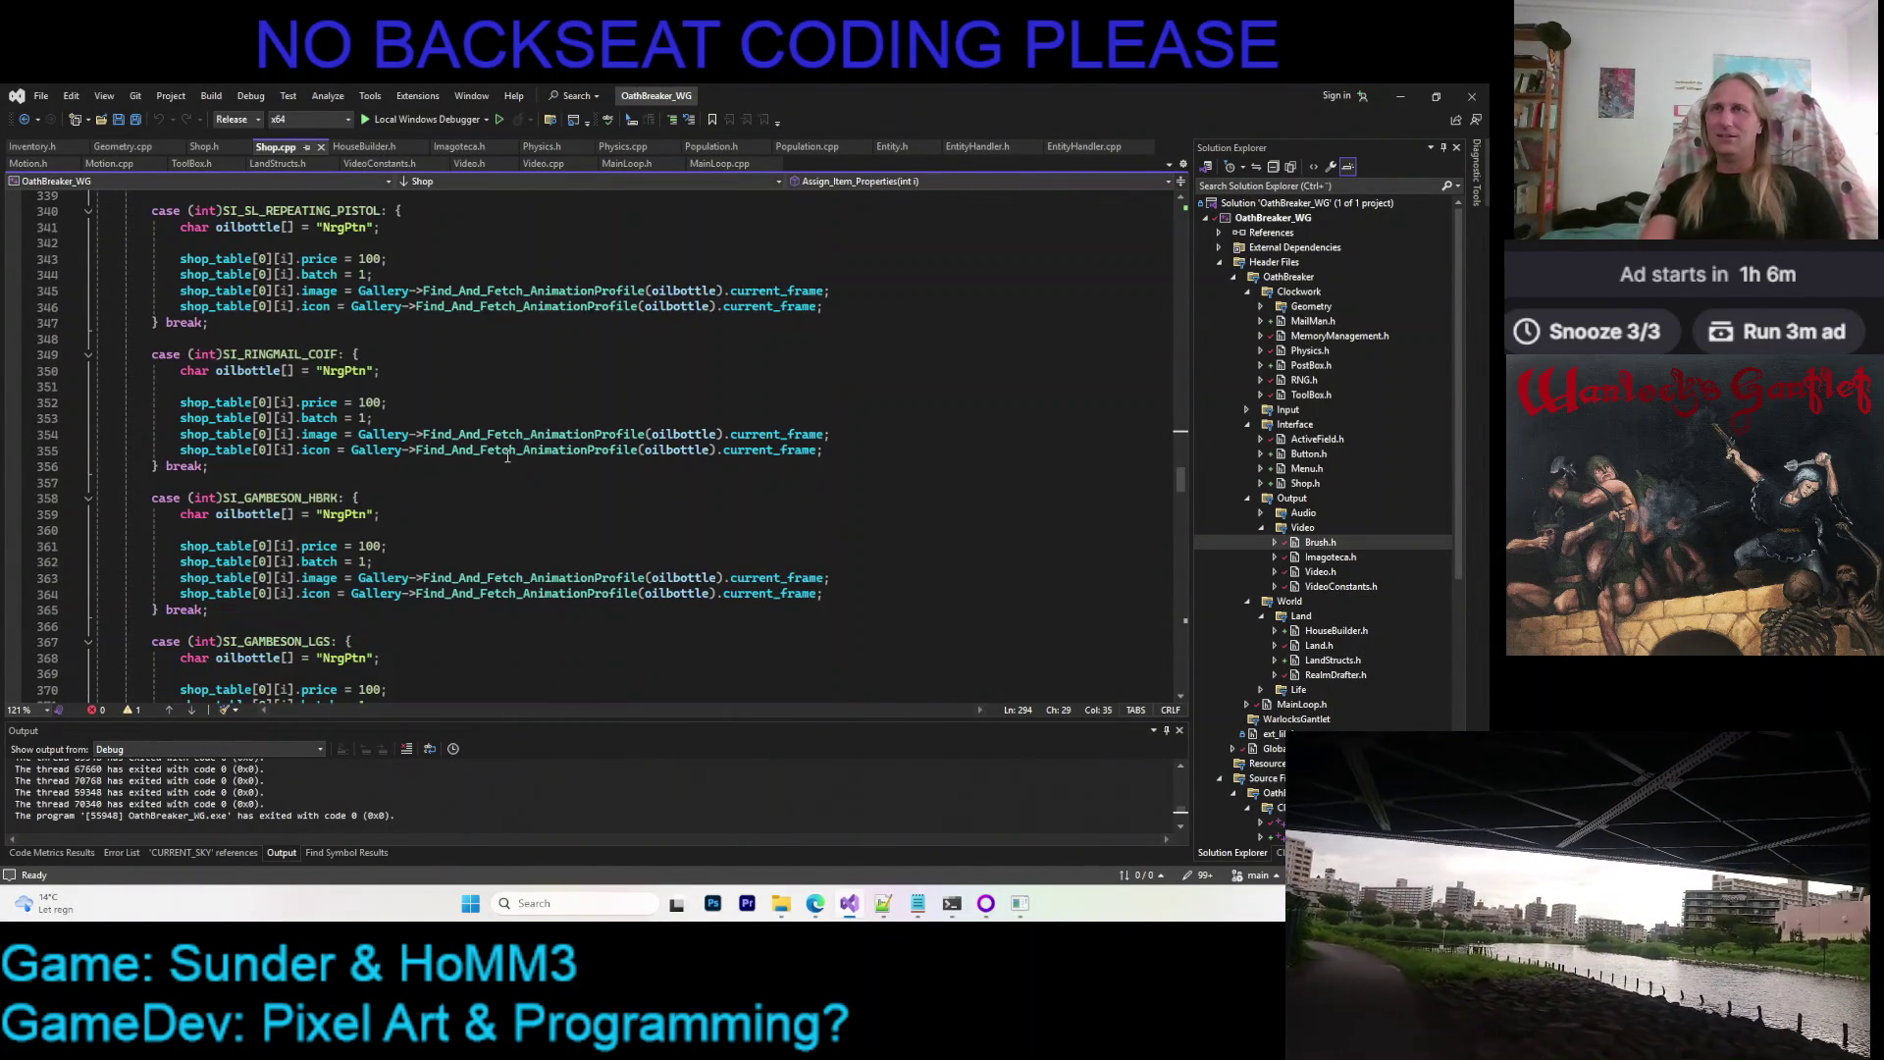
{"action": "scroll", "coordinate": [513, 444], "scroll_direction": "up", "scroll_amount": 6}
{"action": "scroll", "coordinate": [512, 444], "scroll_direction": "up", "scroll_amount": 3}
{"action": "scroll", "coordinate": [514, 443], "scroll_direction": "up", "scroll_amount": 1}
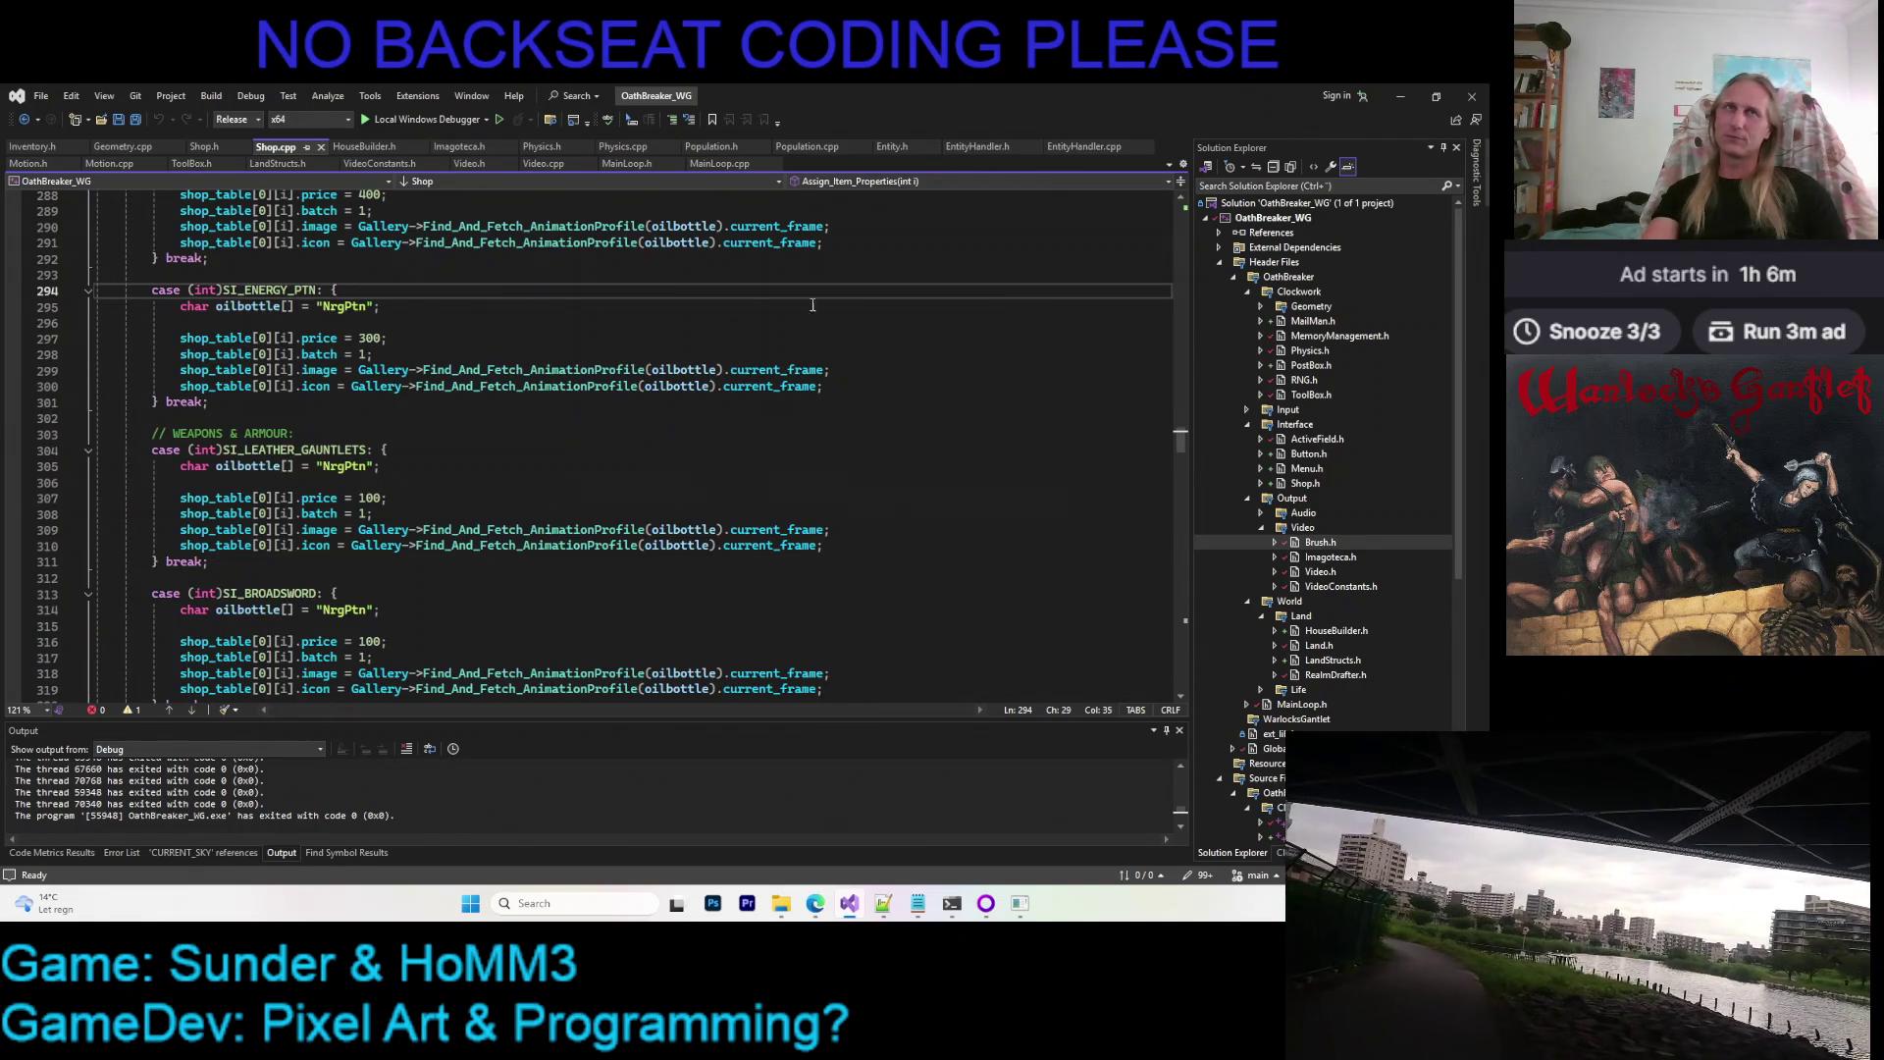
Minimize Visual Studio so the pixel-art editor shows again
{"action": "left_click", "coordinate": [1402, 99]}
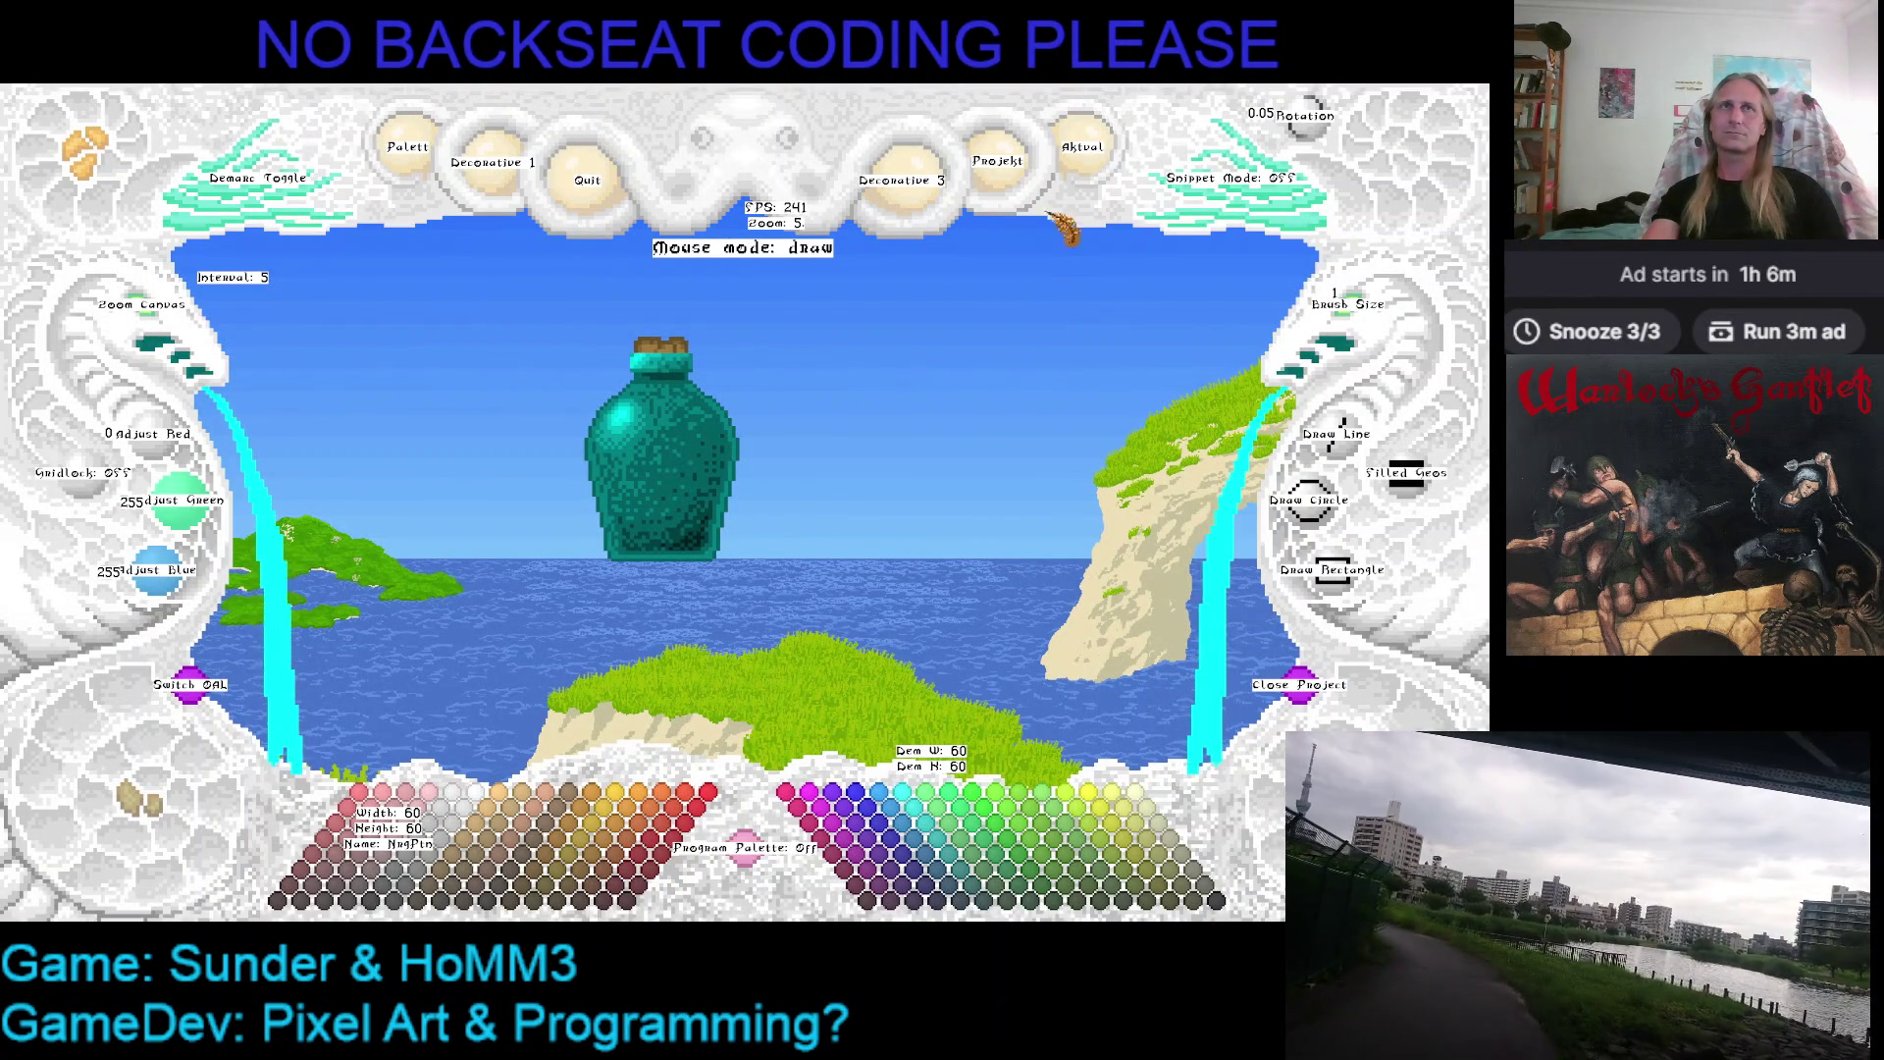
Close the editor and look at NrgPtn.KMF inside the projects > NrgPtn folder
{"action": "left_click", "coordinate": [600, 201]}
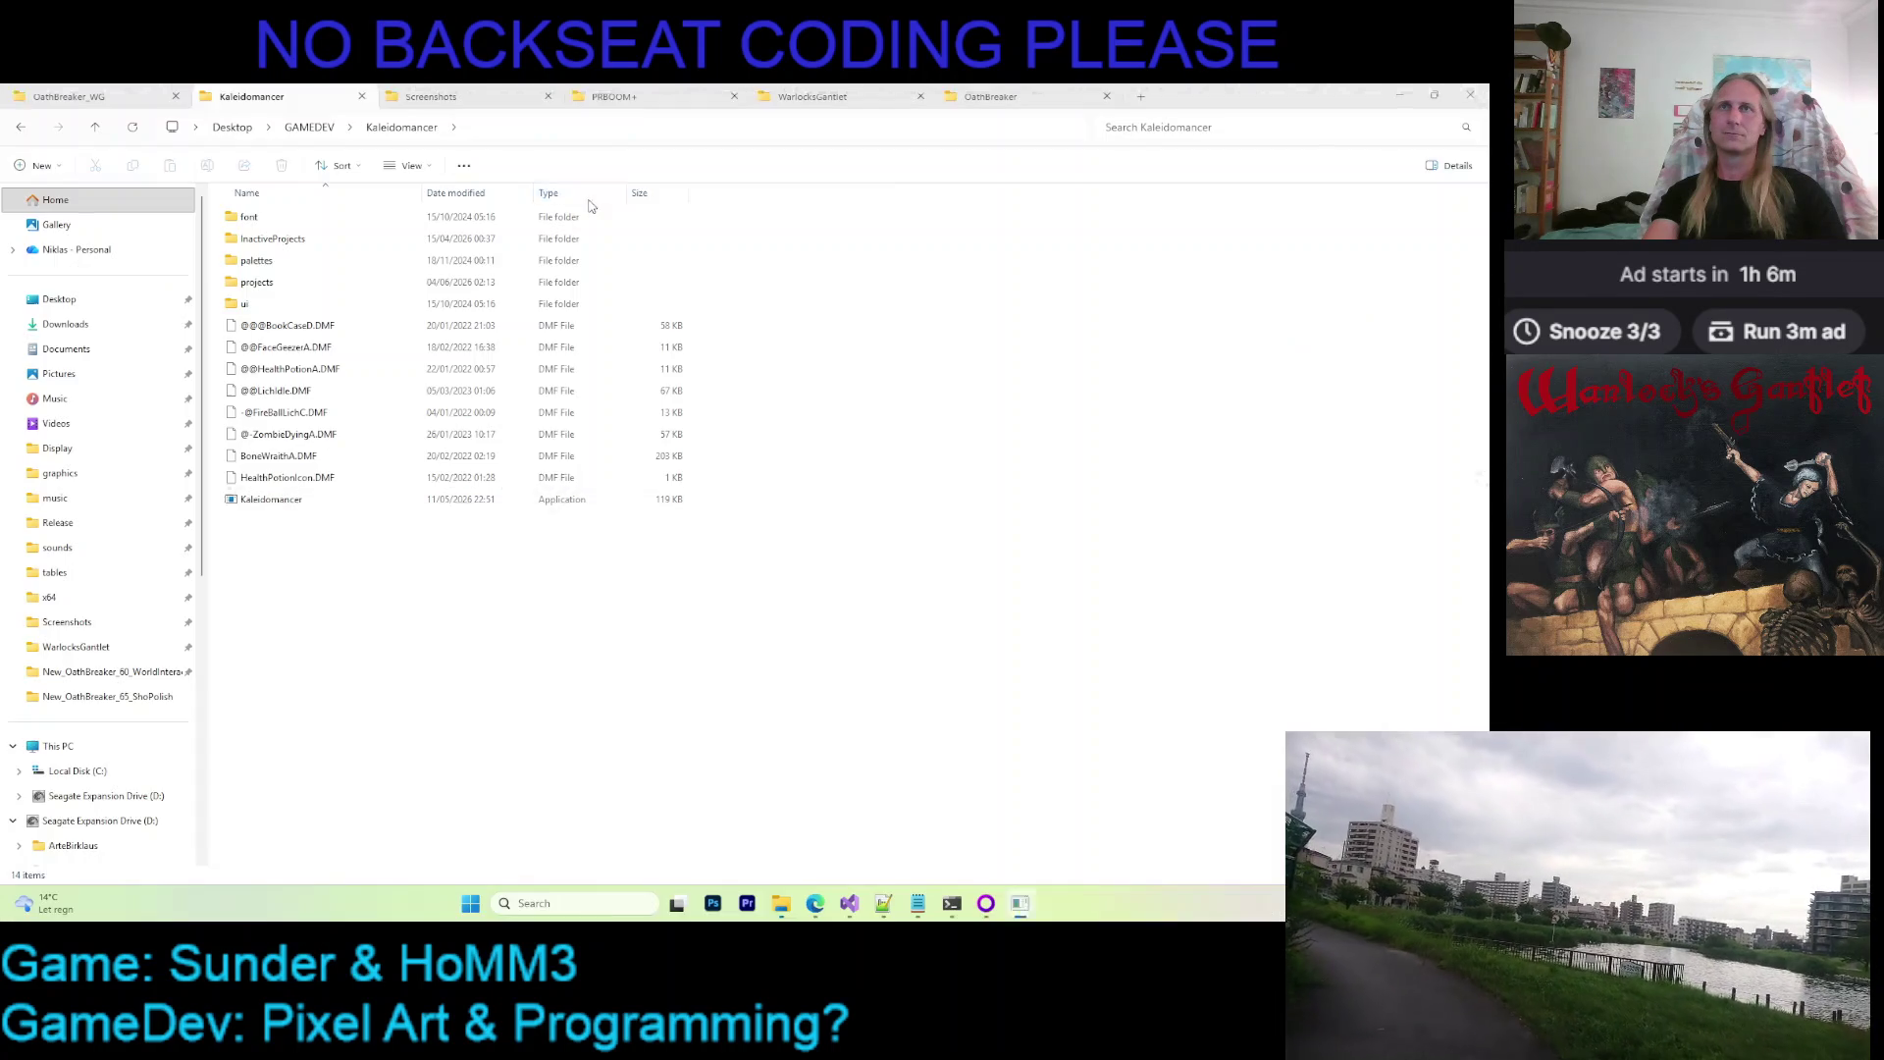
{"action": "double_click", "coordinate": [251, 280]}
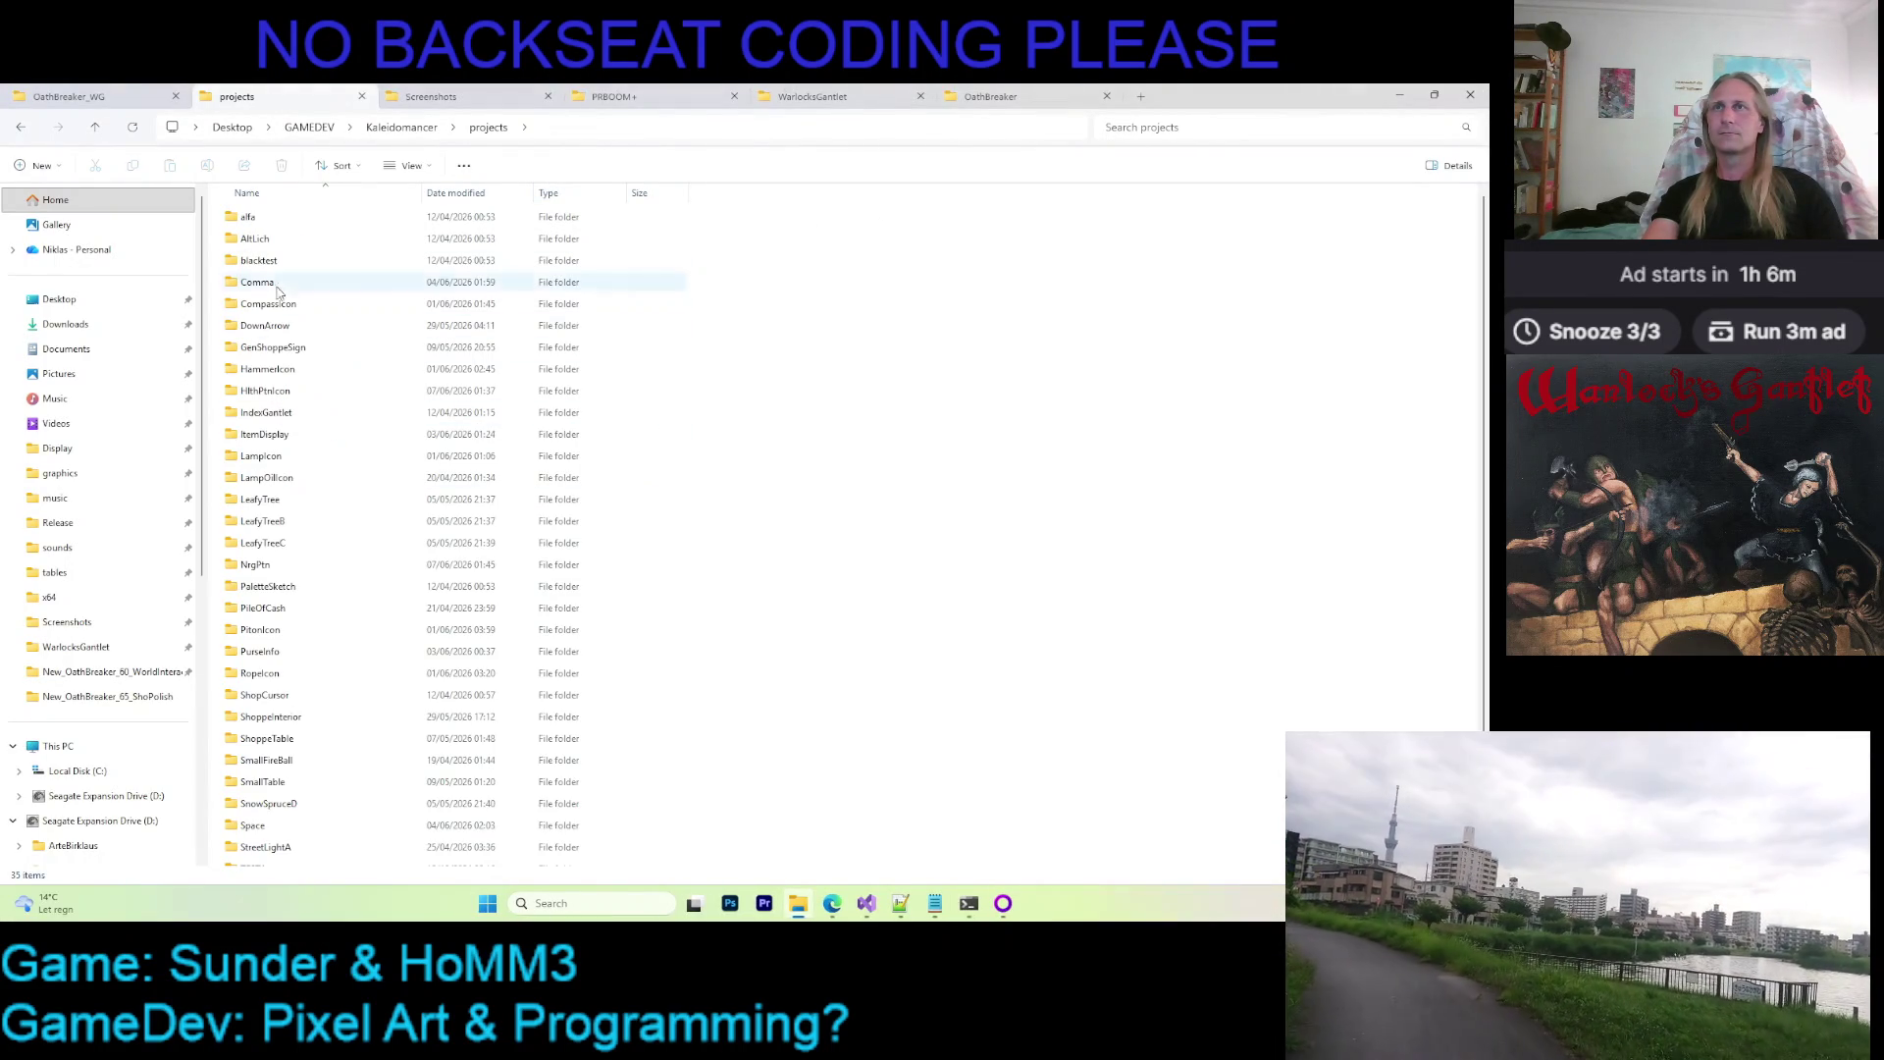
{"action": "scroll", "coordinate": [376, 454], "scroll_direction": "down", "scroll_amount": 2}
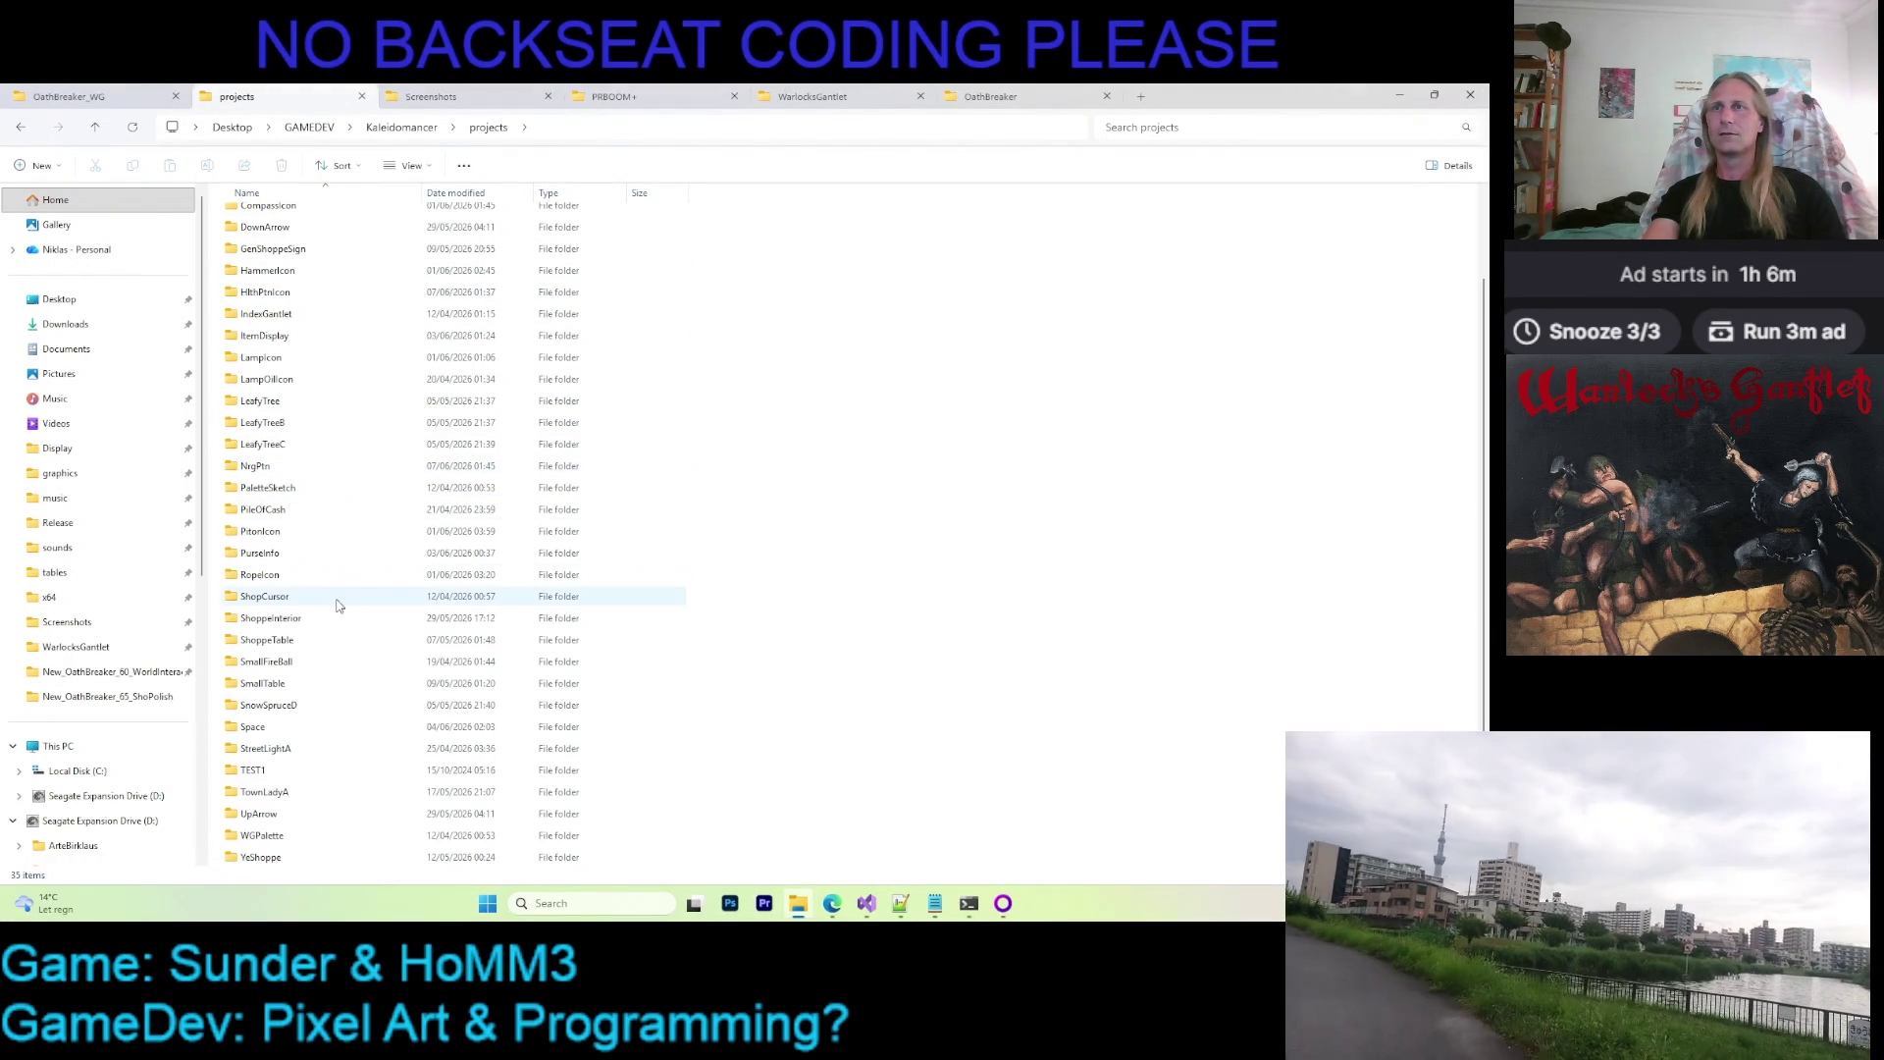
{"action": "double_click", "coordinate": [290, 466]}
{"action": "left_click", "coordinate": [281, 260]}
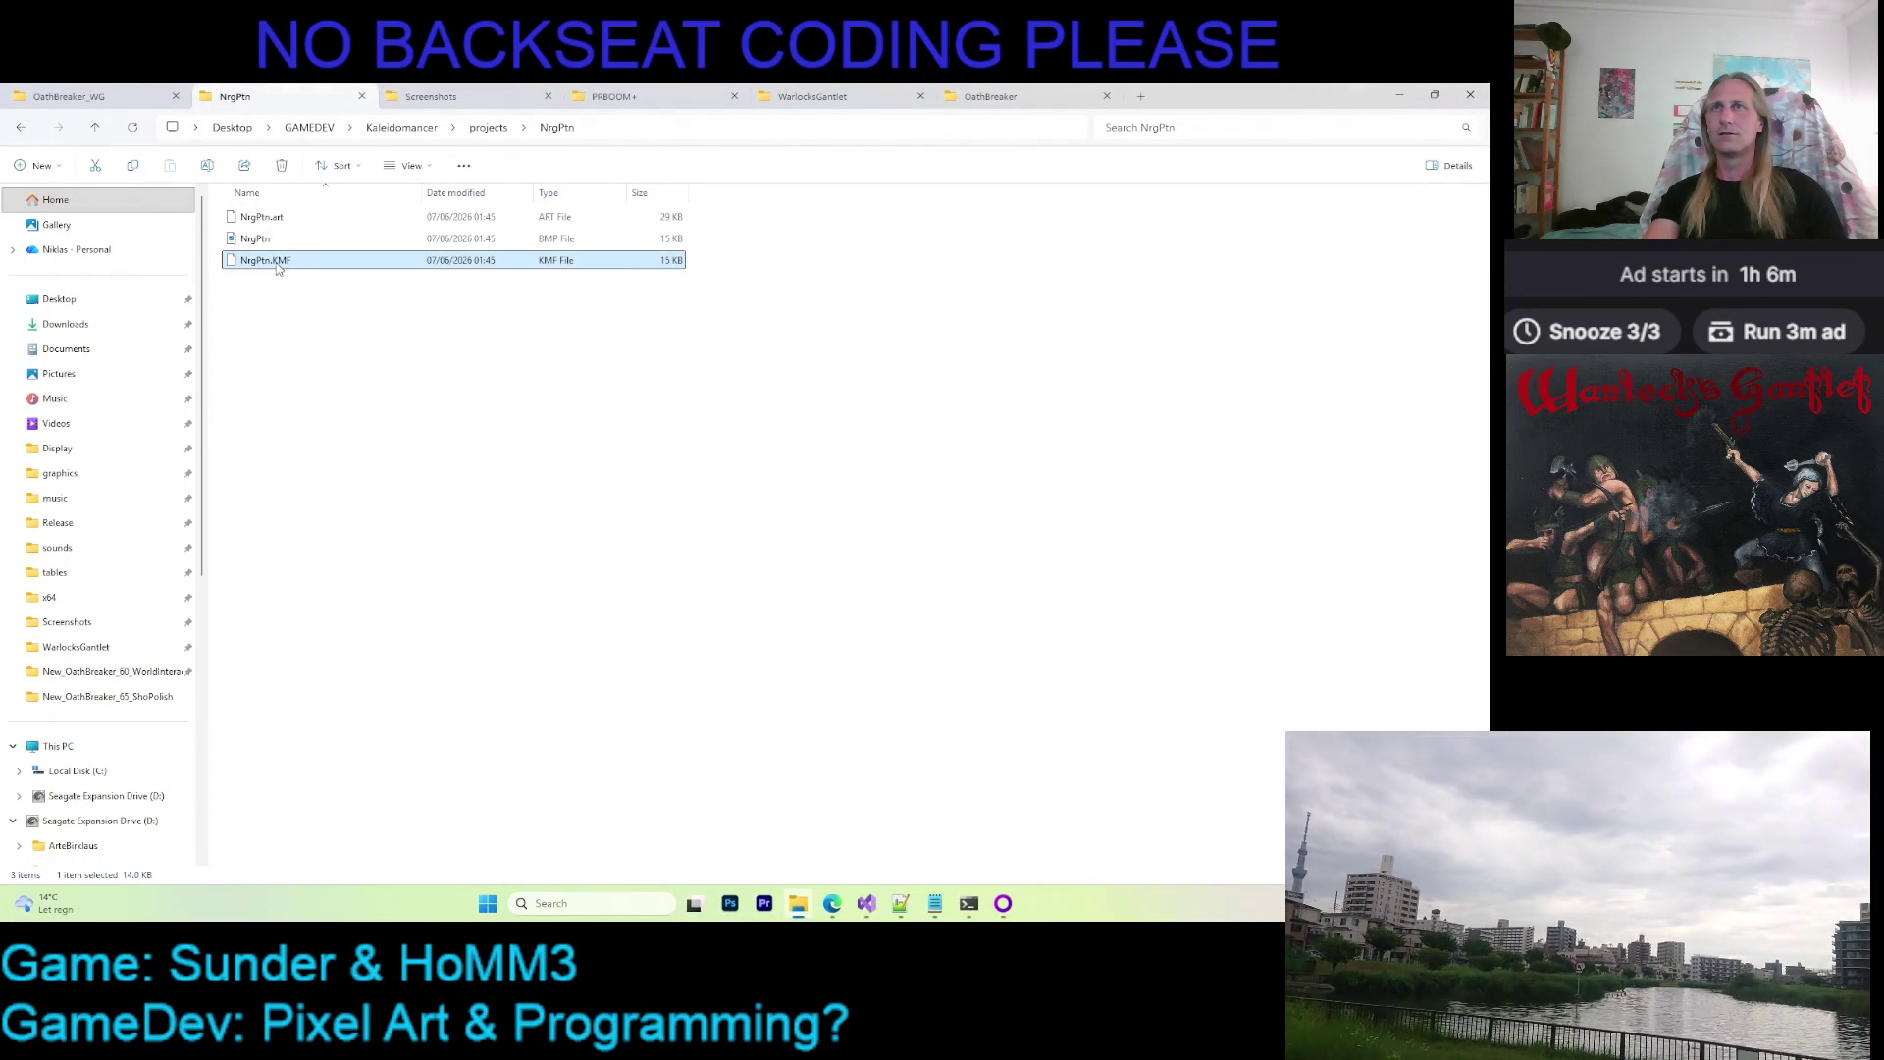
Browse OathBreaker_WG's Graphics > UI > NrgPtn frame folder, then bring Visual Studio back
{"action": "left_click", "coordinate": [153, 93]}
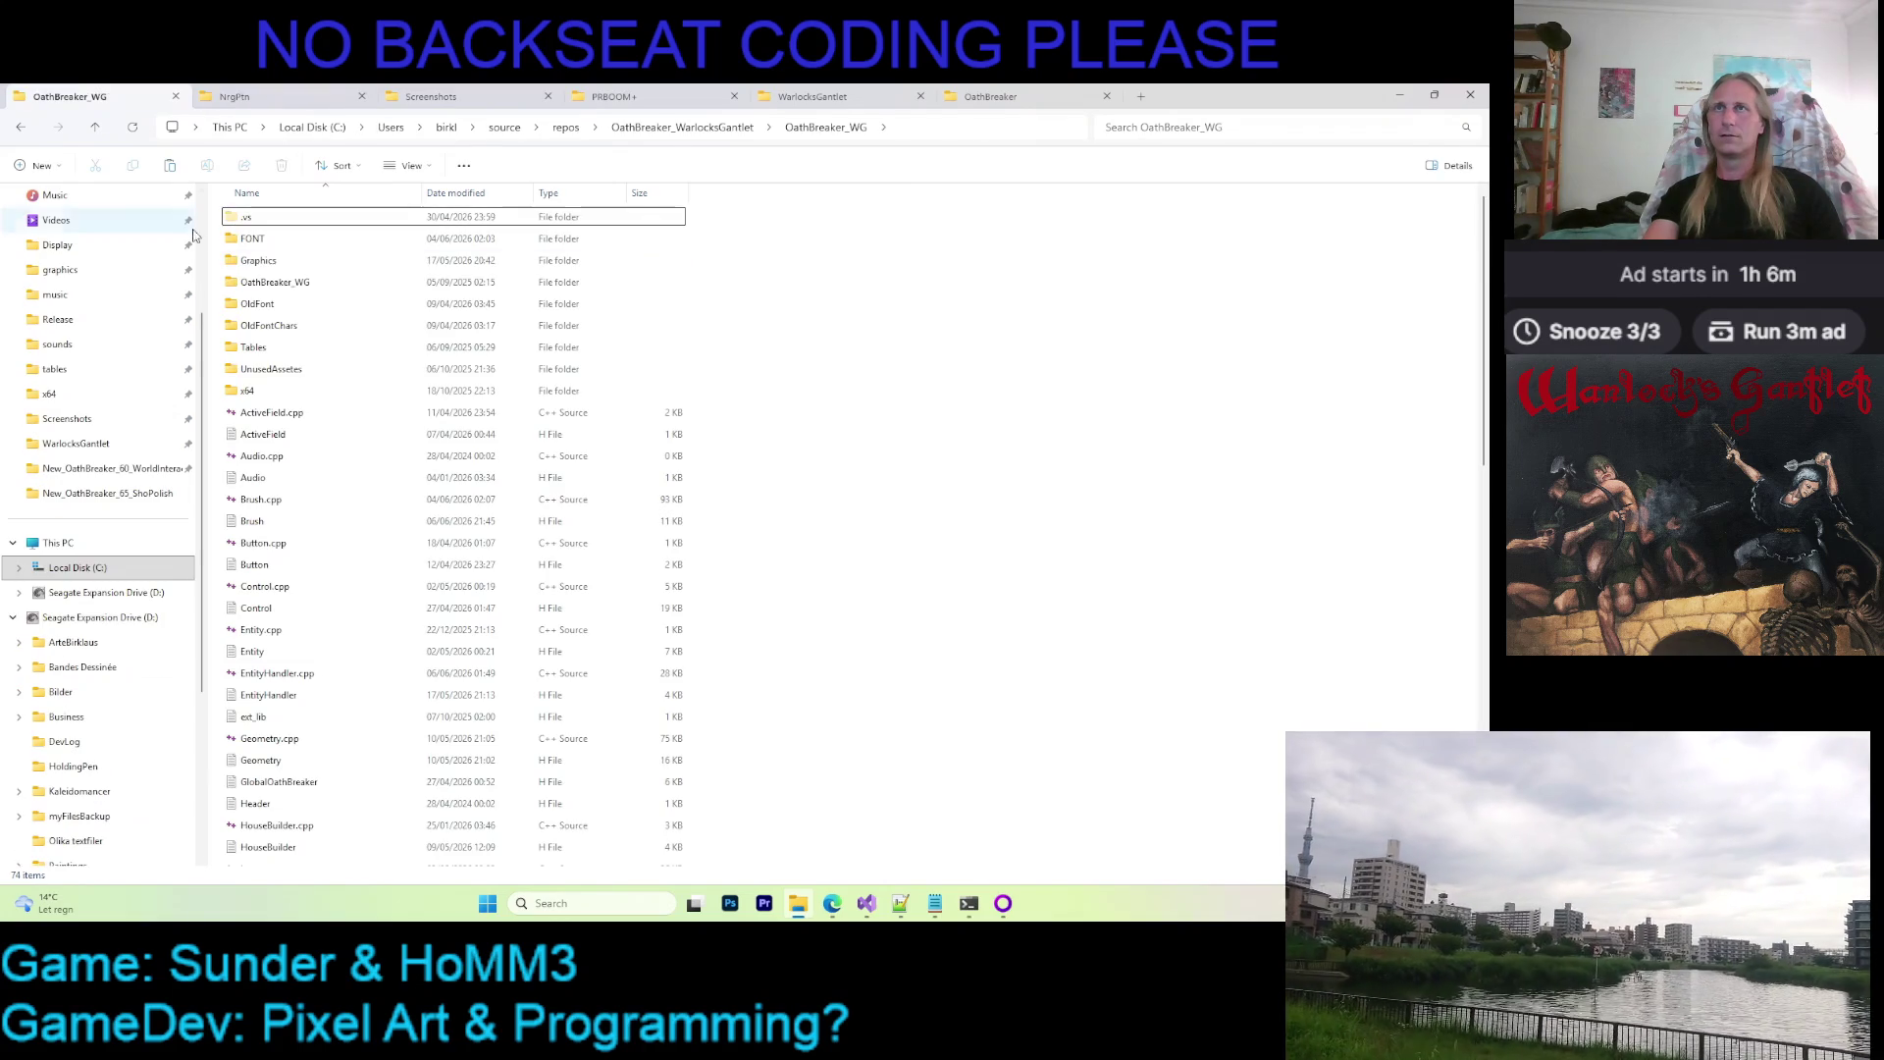
{"action": "double_click", "coordinate": [257, 261]}
{"action": "double_click", "coordinate": [253, 326]}
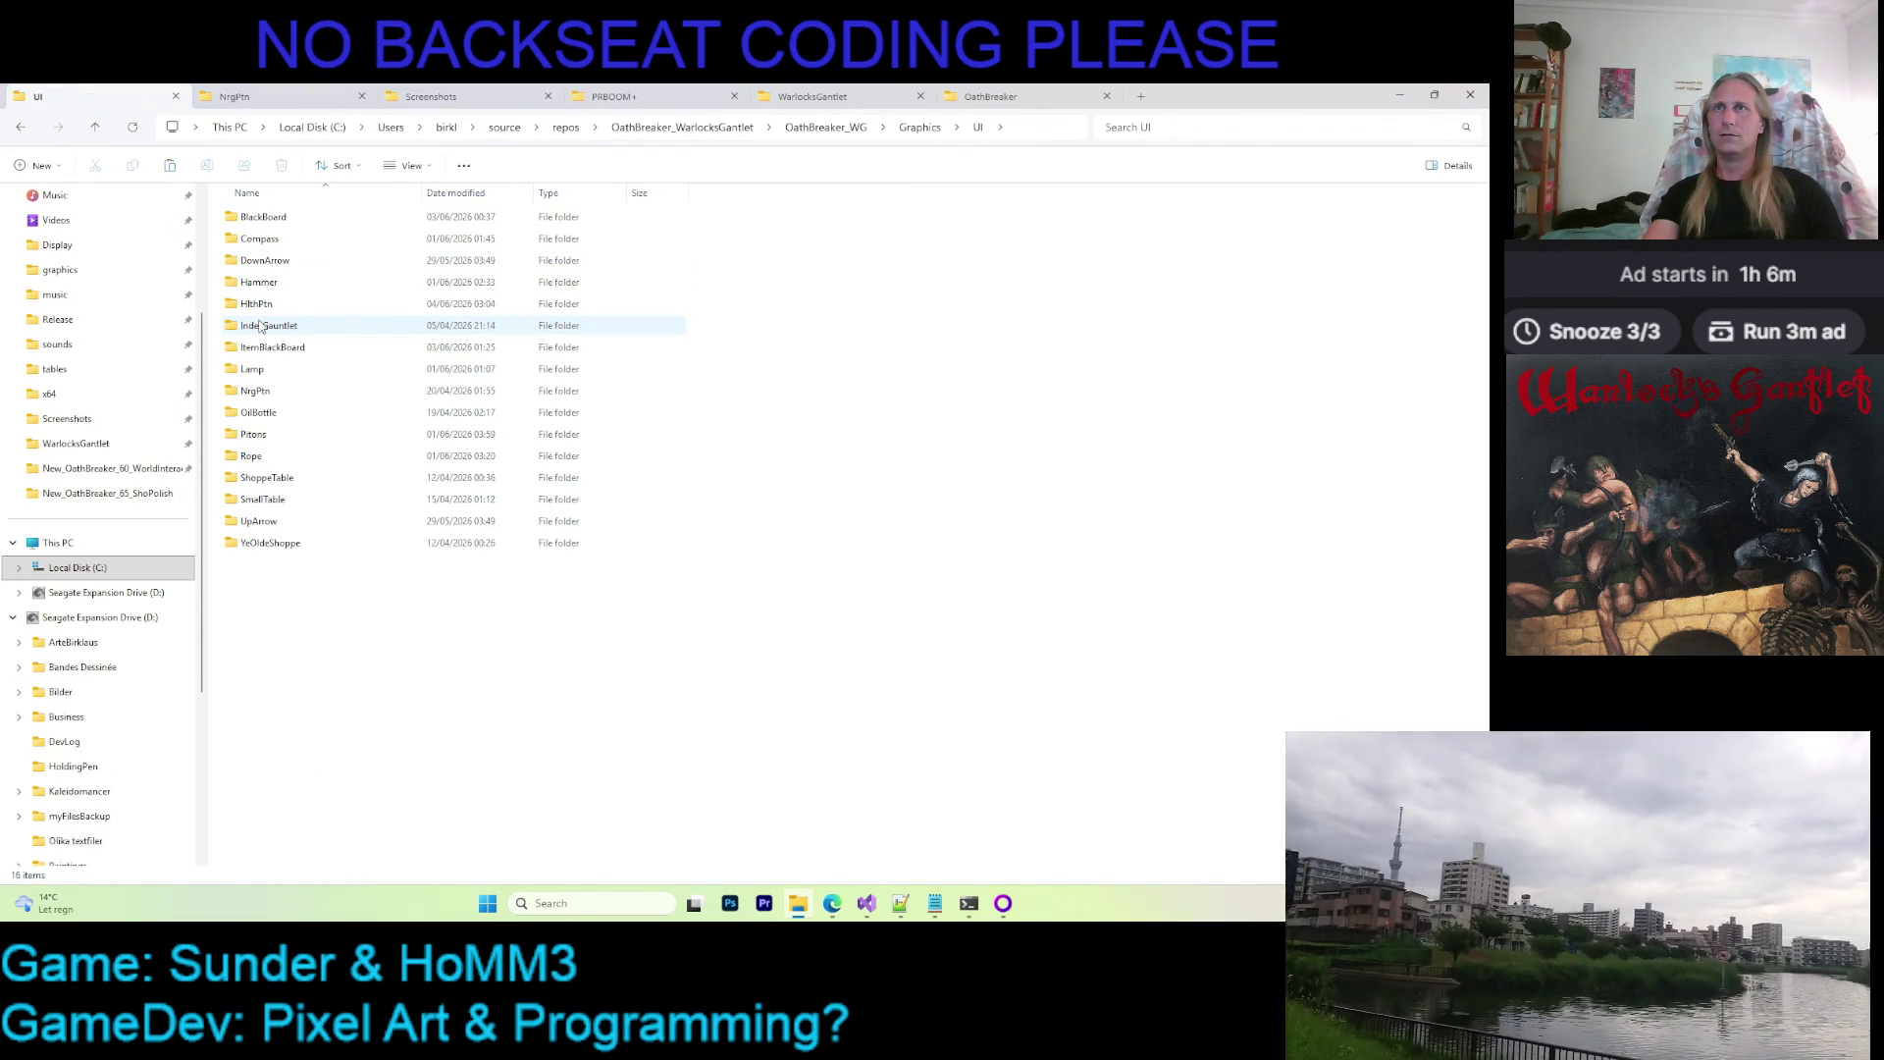
{"action": "double_click", "coordinate": [271, 392]}
{"action": "double_click", "coordinate": [265, 218]}
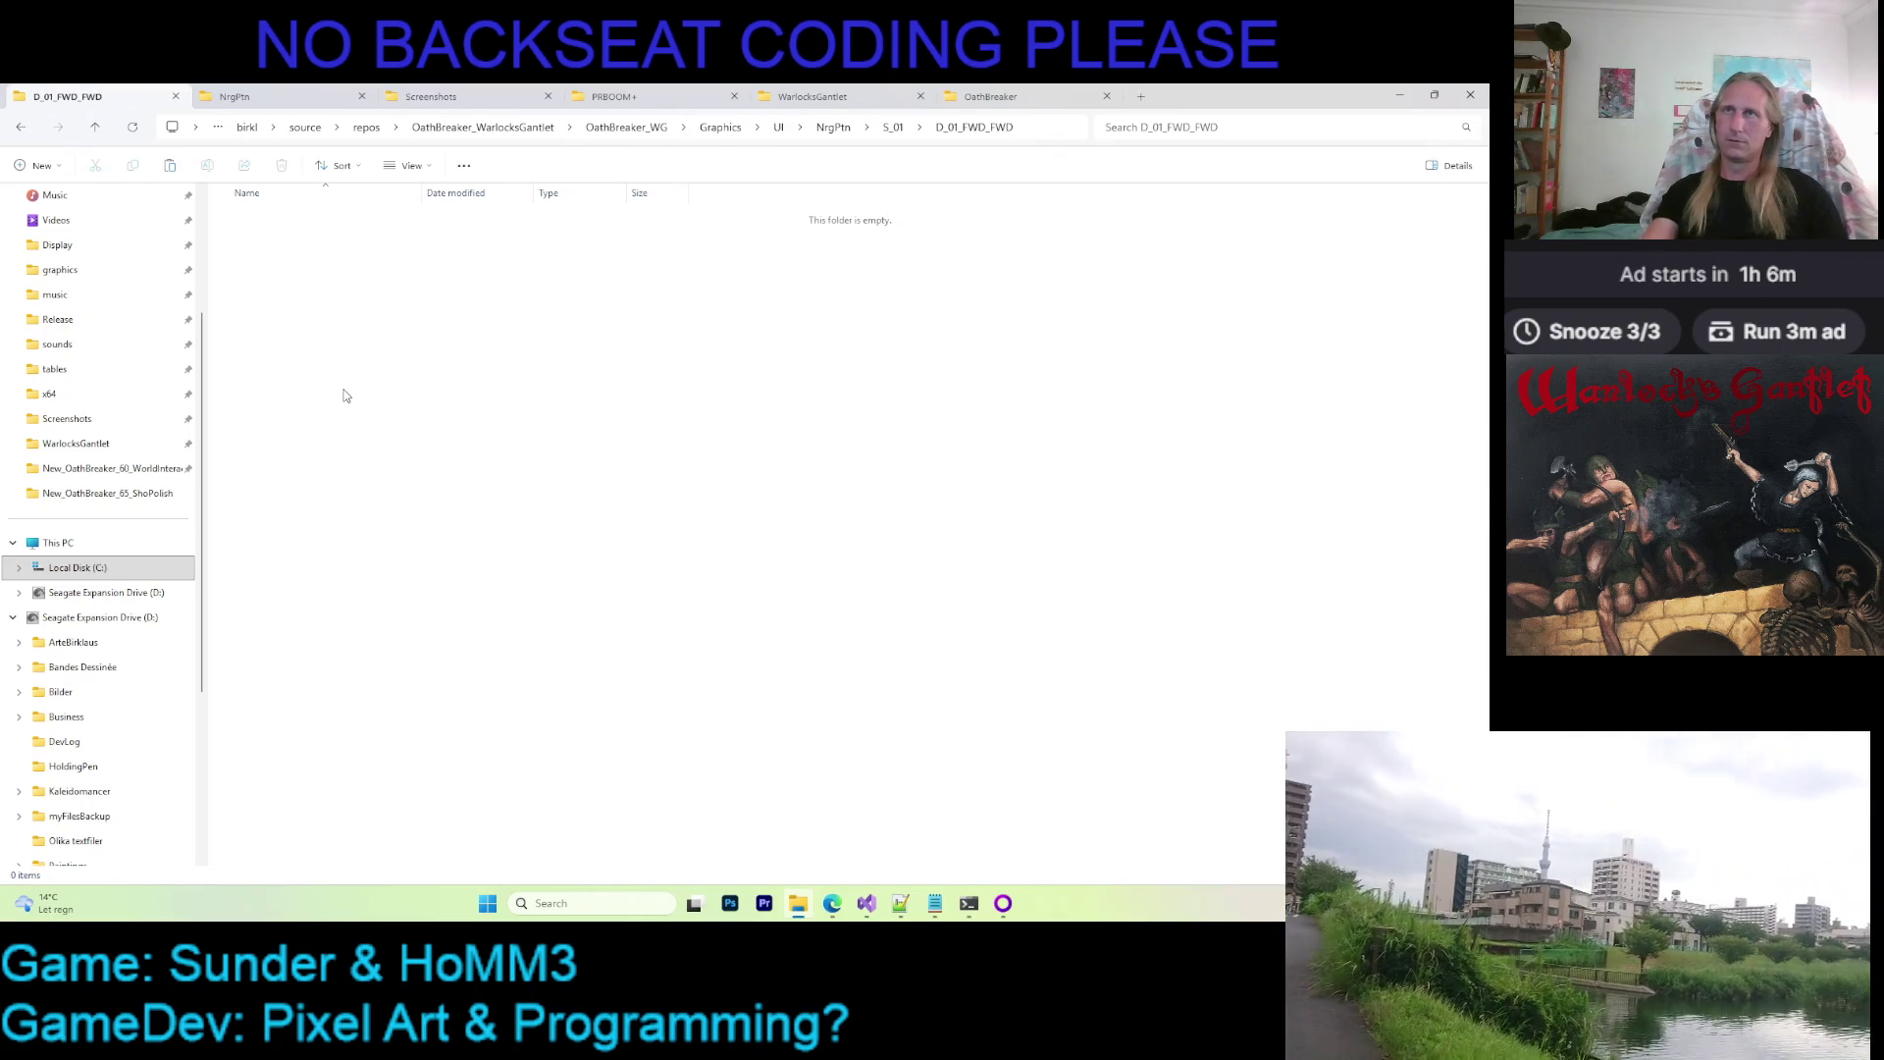
{"action": "left_click", "coordinate": [870, 903]}
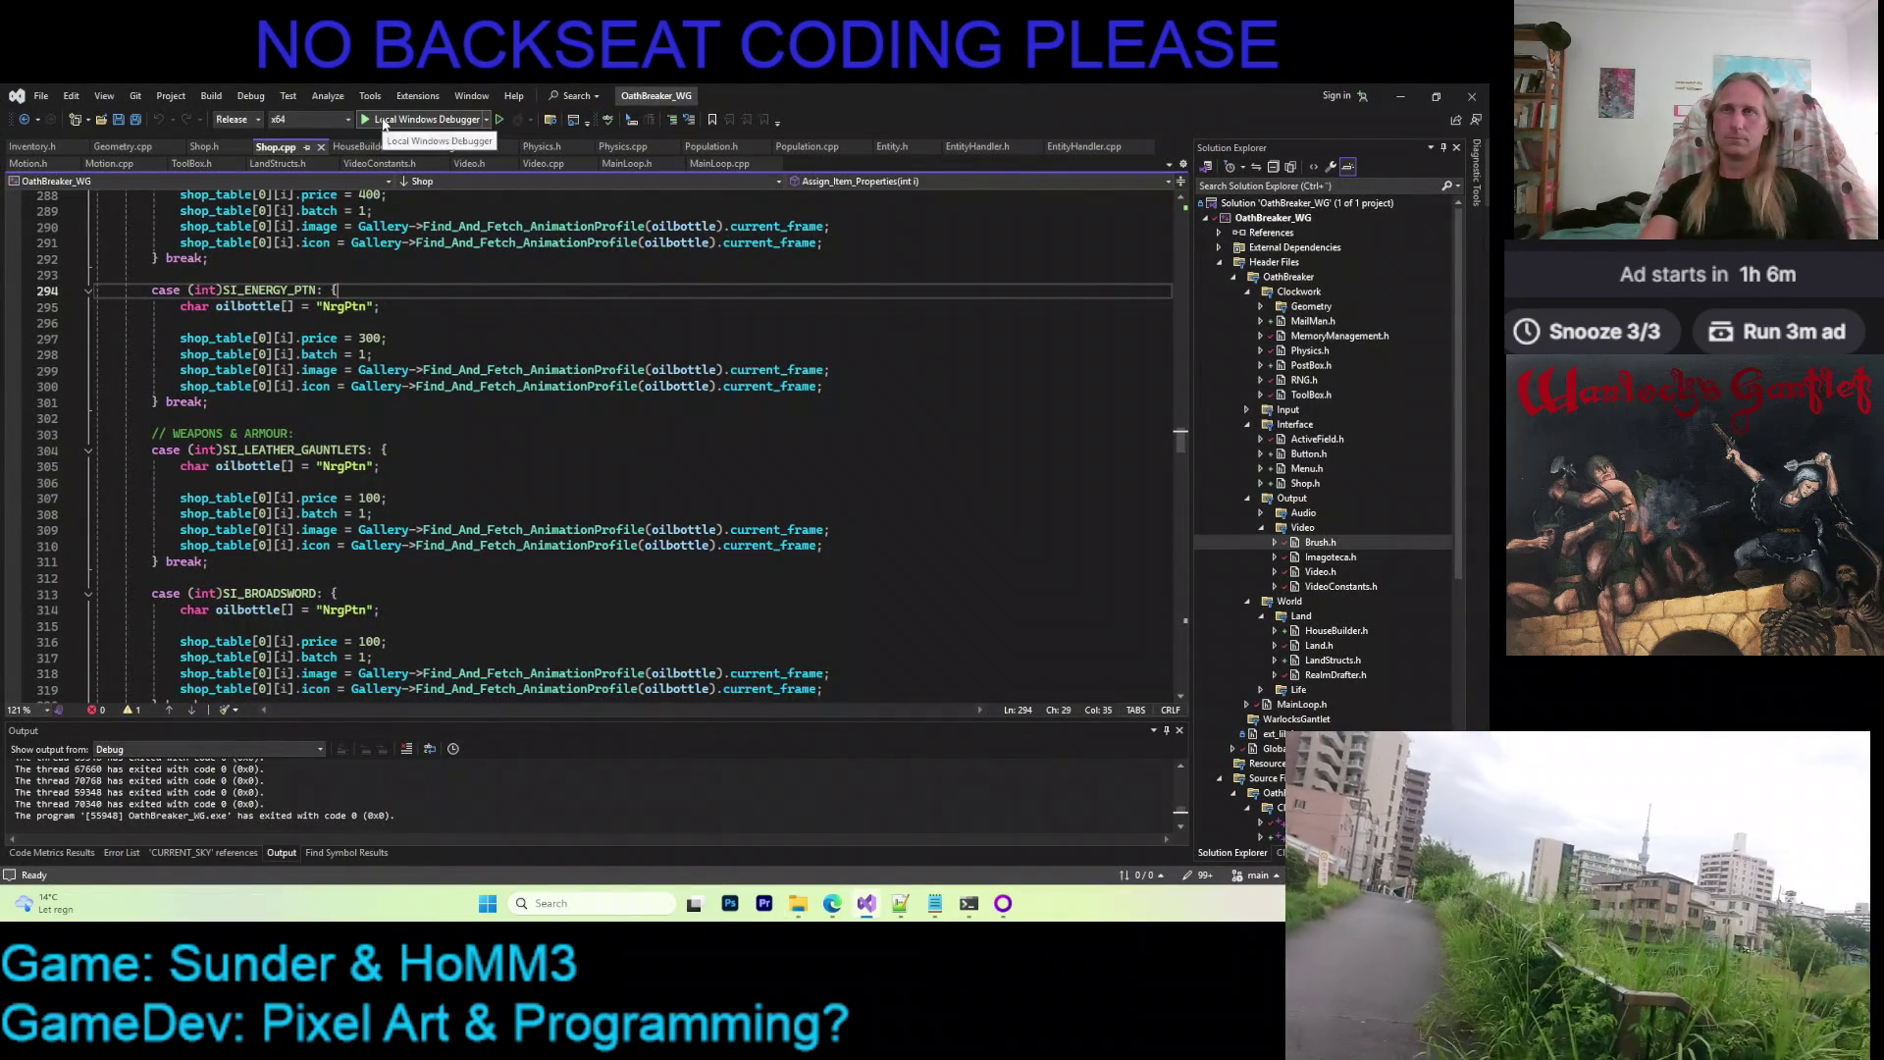
In Inventory.h, replace the lowercase 'energy ptn' name with 'ENERGY PTN' and save
{"action": "left_click", "coordinate": [36, 147]}
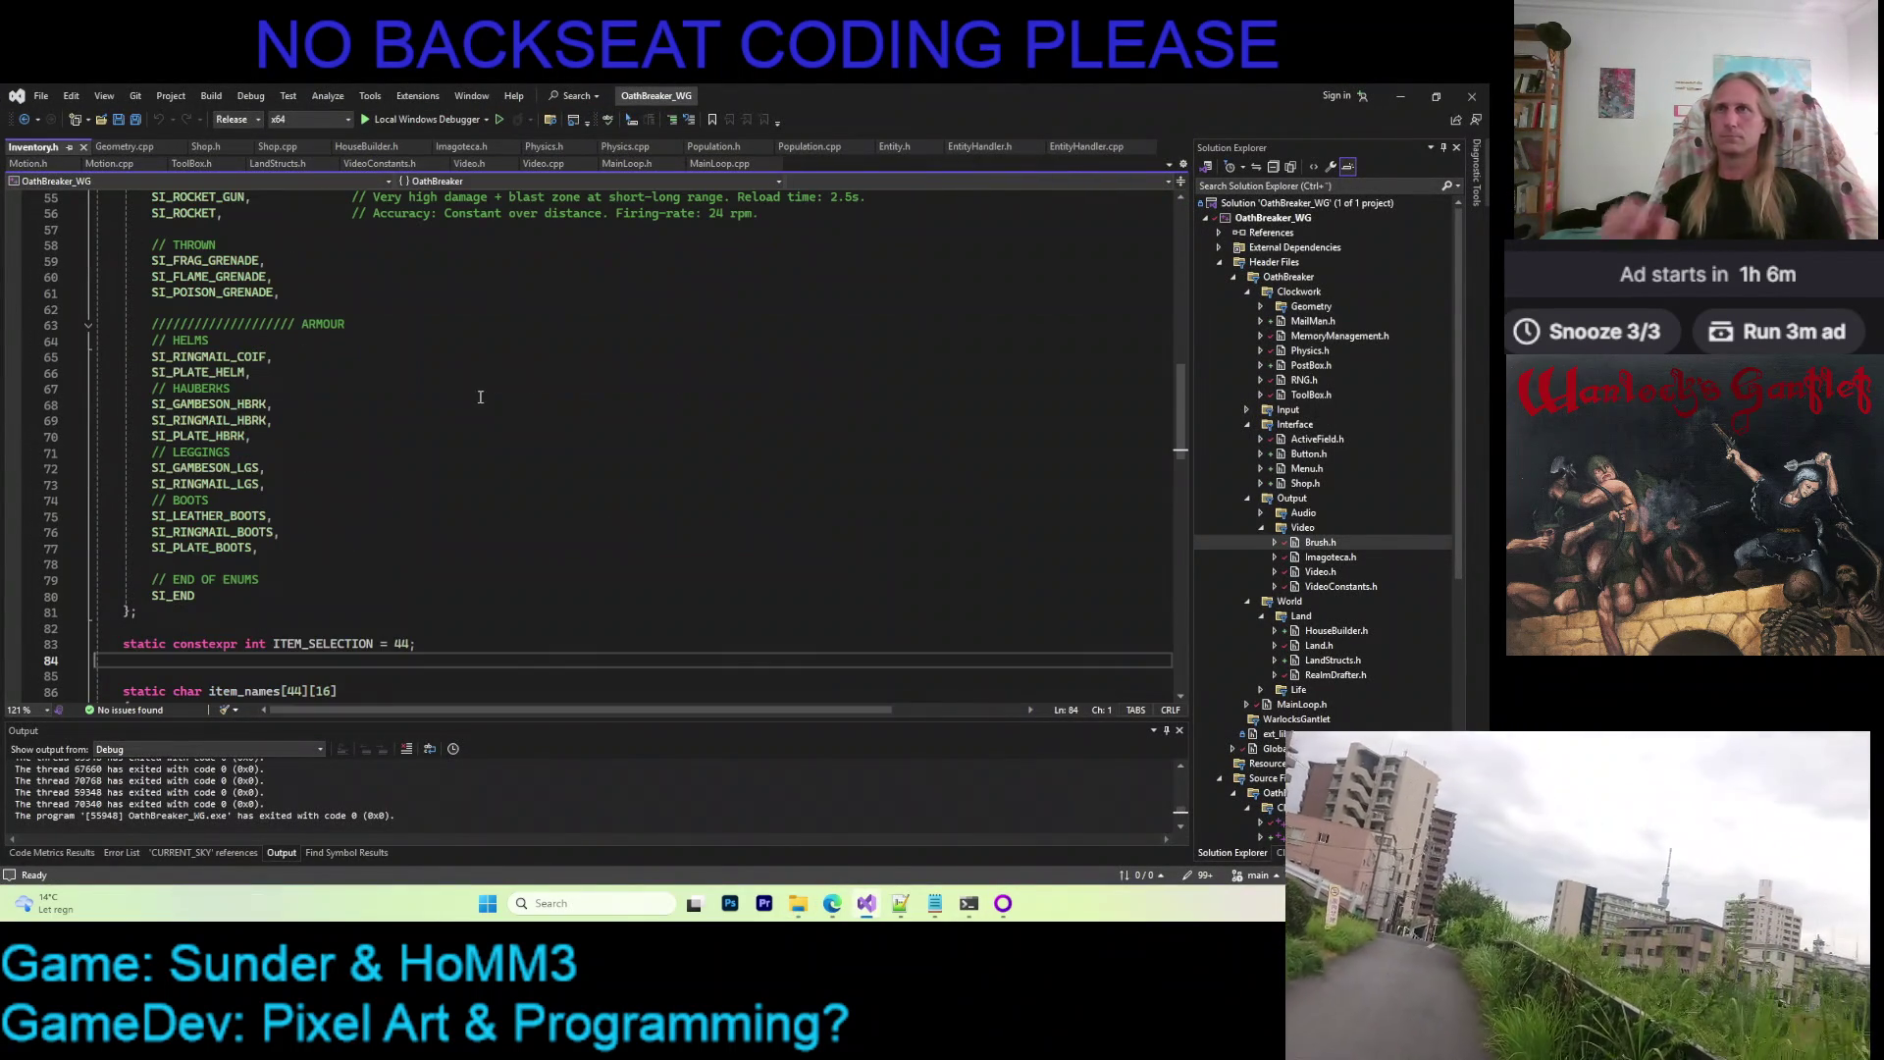
{"action": "scroll", "coordinate": [450, 435], "scroll_direction": "down", "scroll_amount": 5}
{"action": "scroll", "coordinate": [449, 435], "scroll_direction": "up", "scroll_amount": 5}
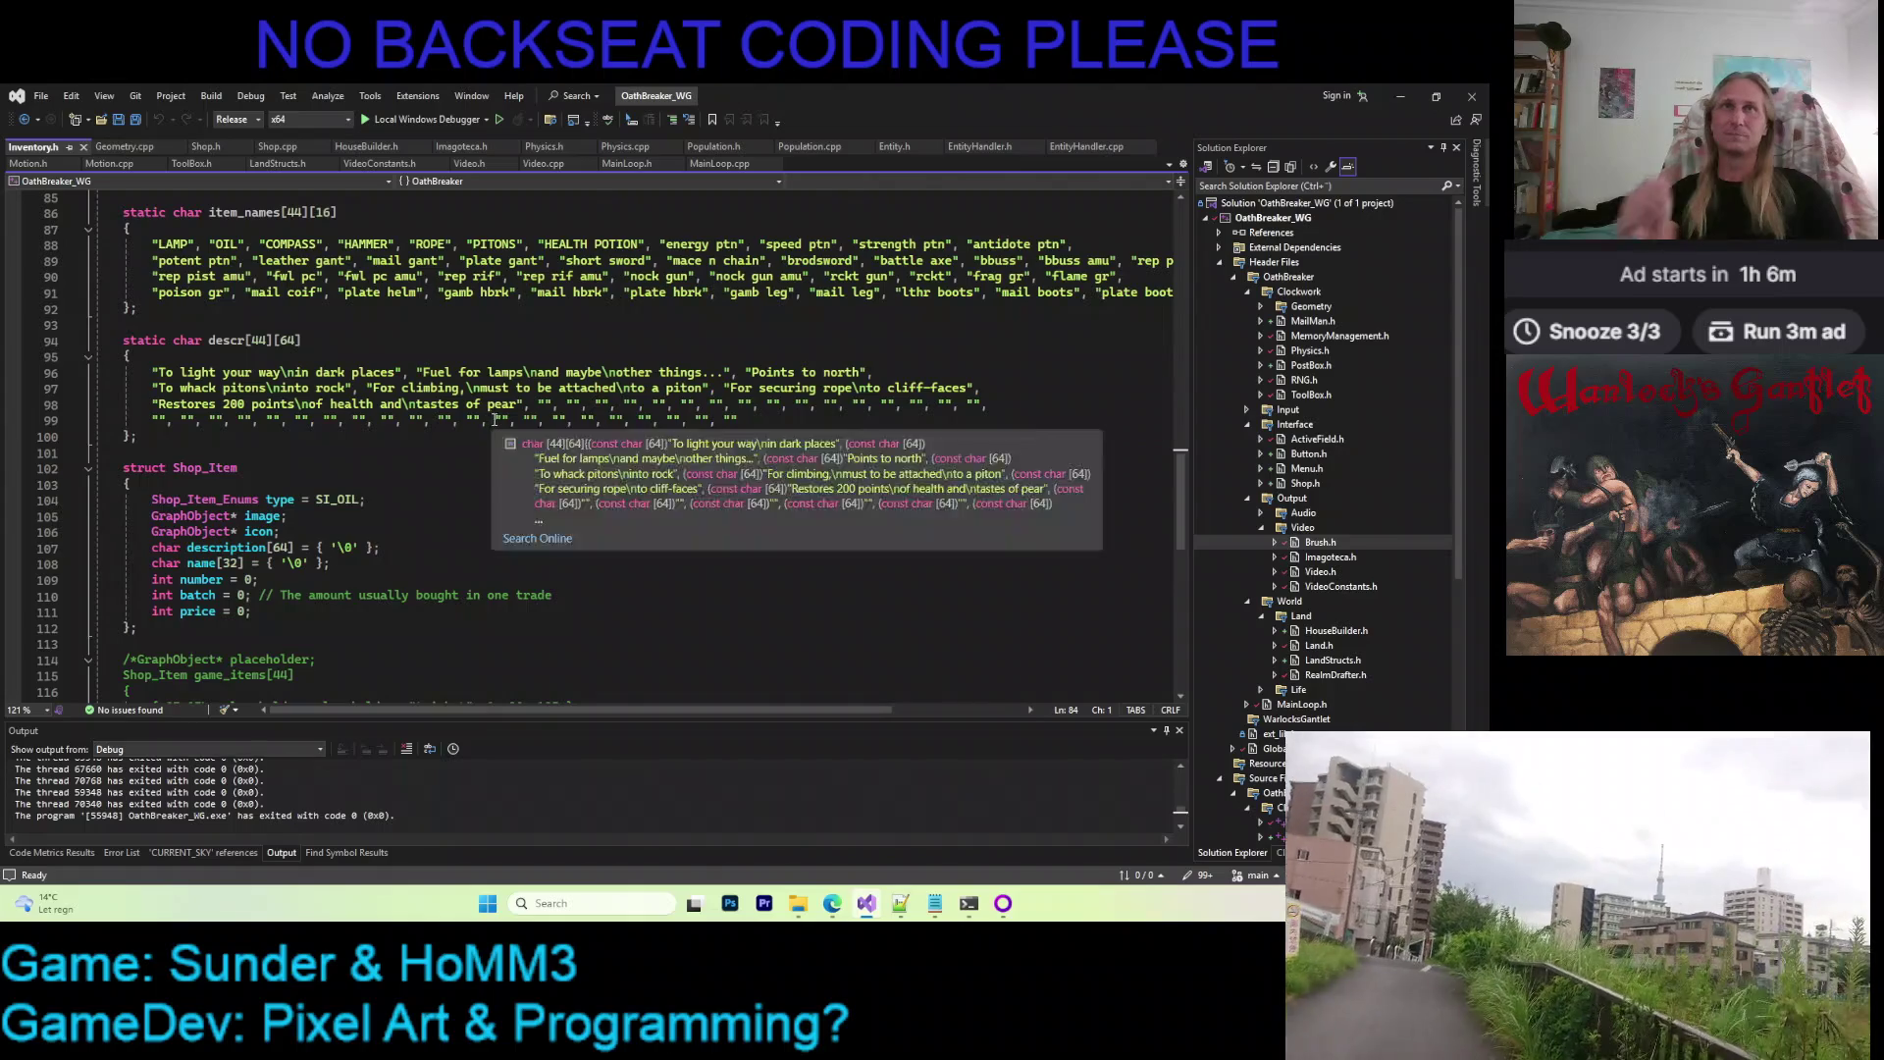
{"action": "scroll", "coordinate": [450, 435], "scroll_direction": "up", "scroll_amount": 1}
{"action": "left_click_drag", "start_coordinate": [664, 292], "coordinate": [744, 291]}
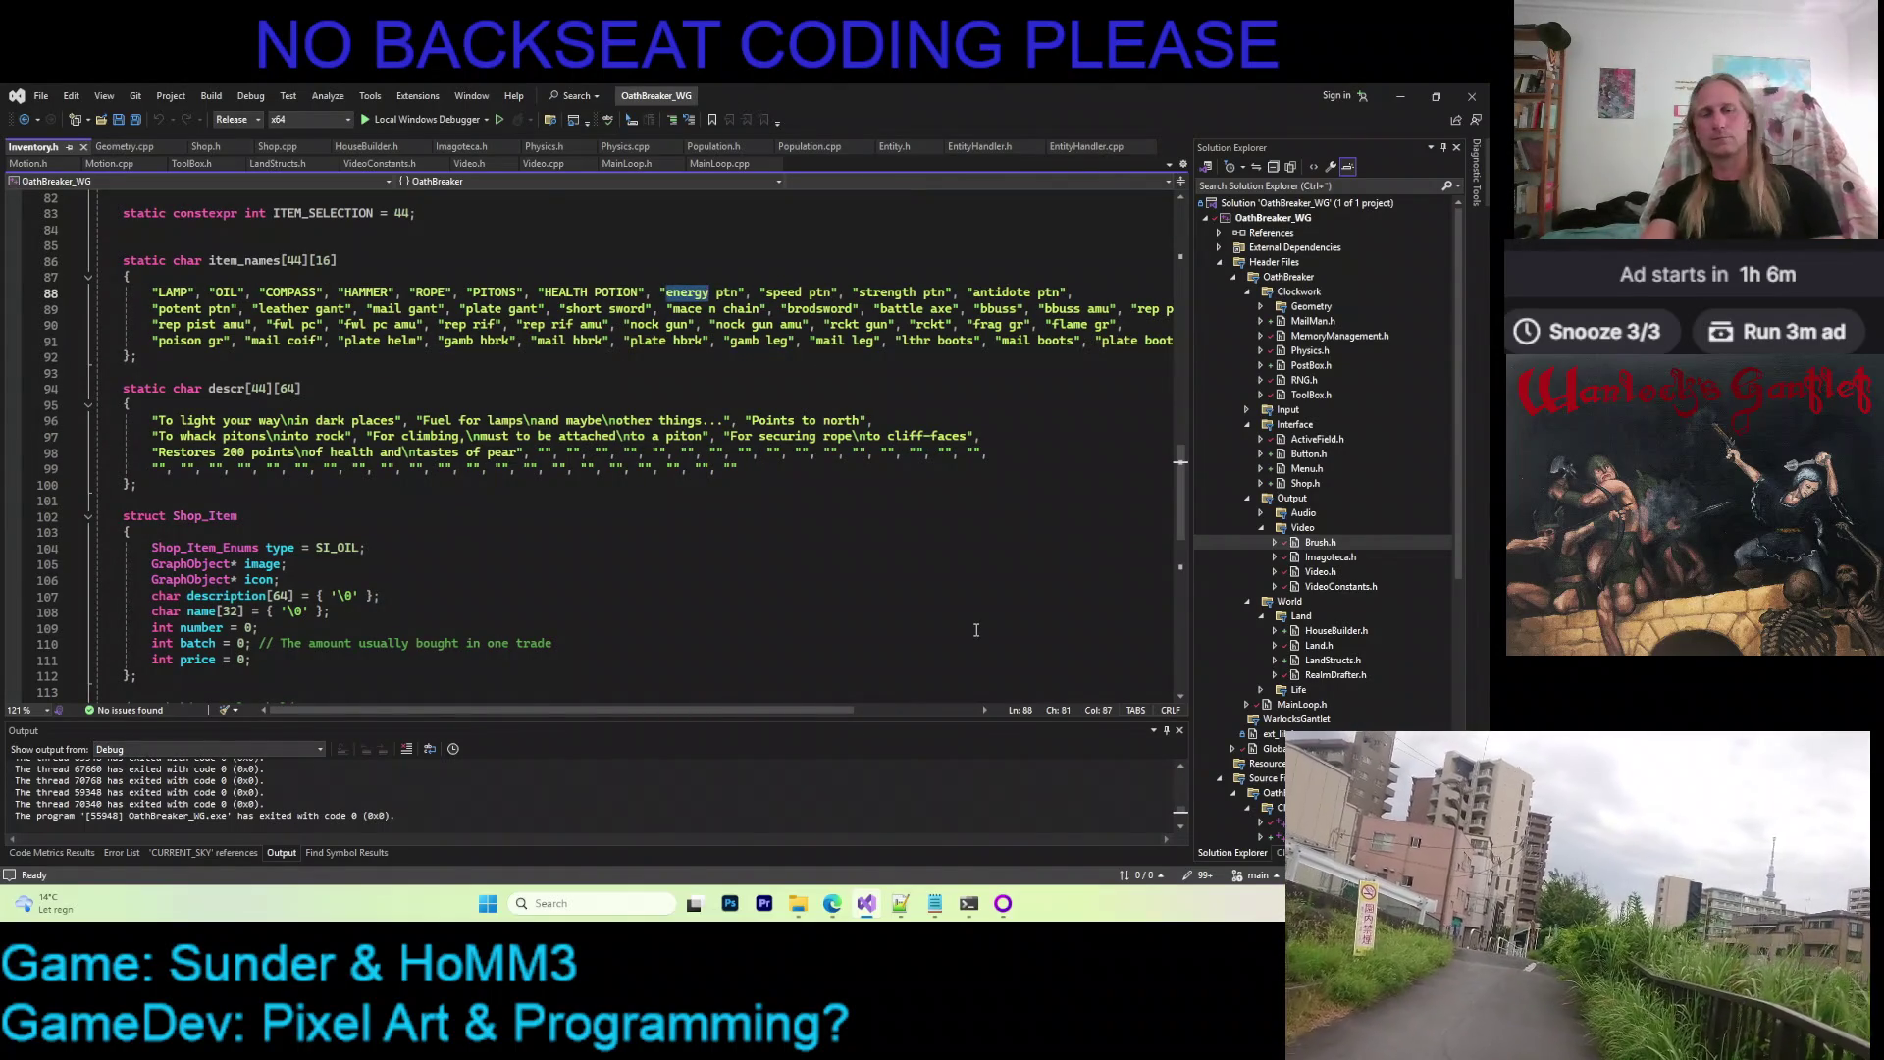
{"action": "type", "text": "ENERGY"}
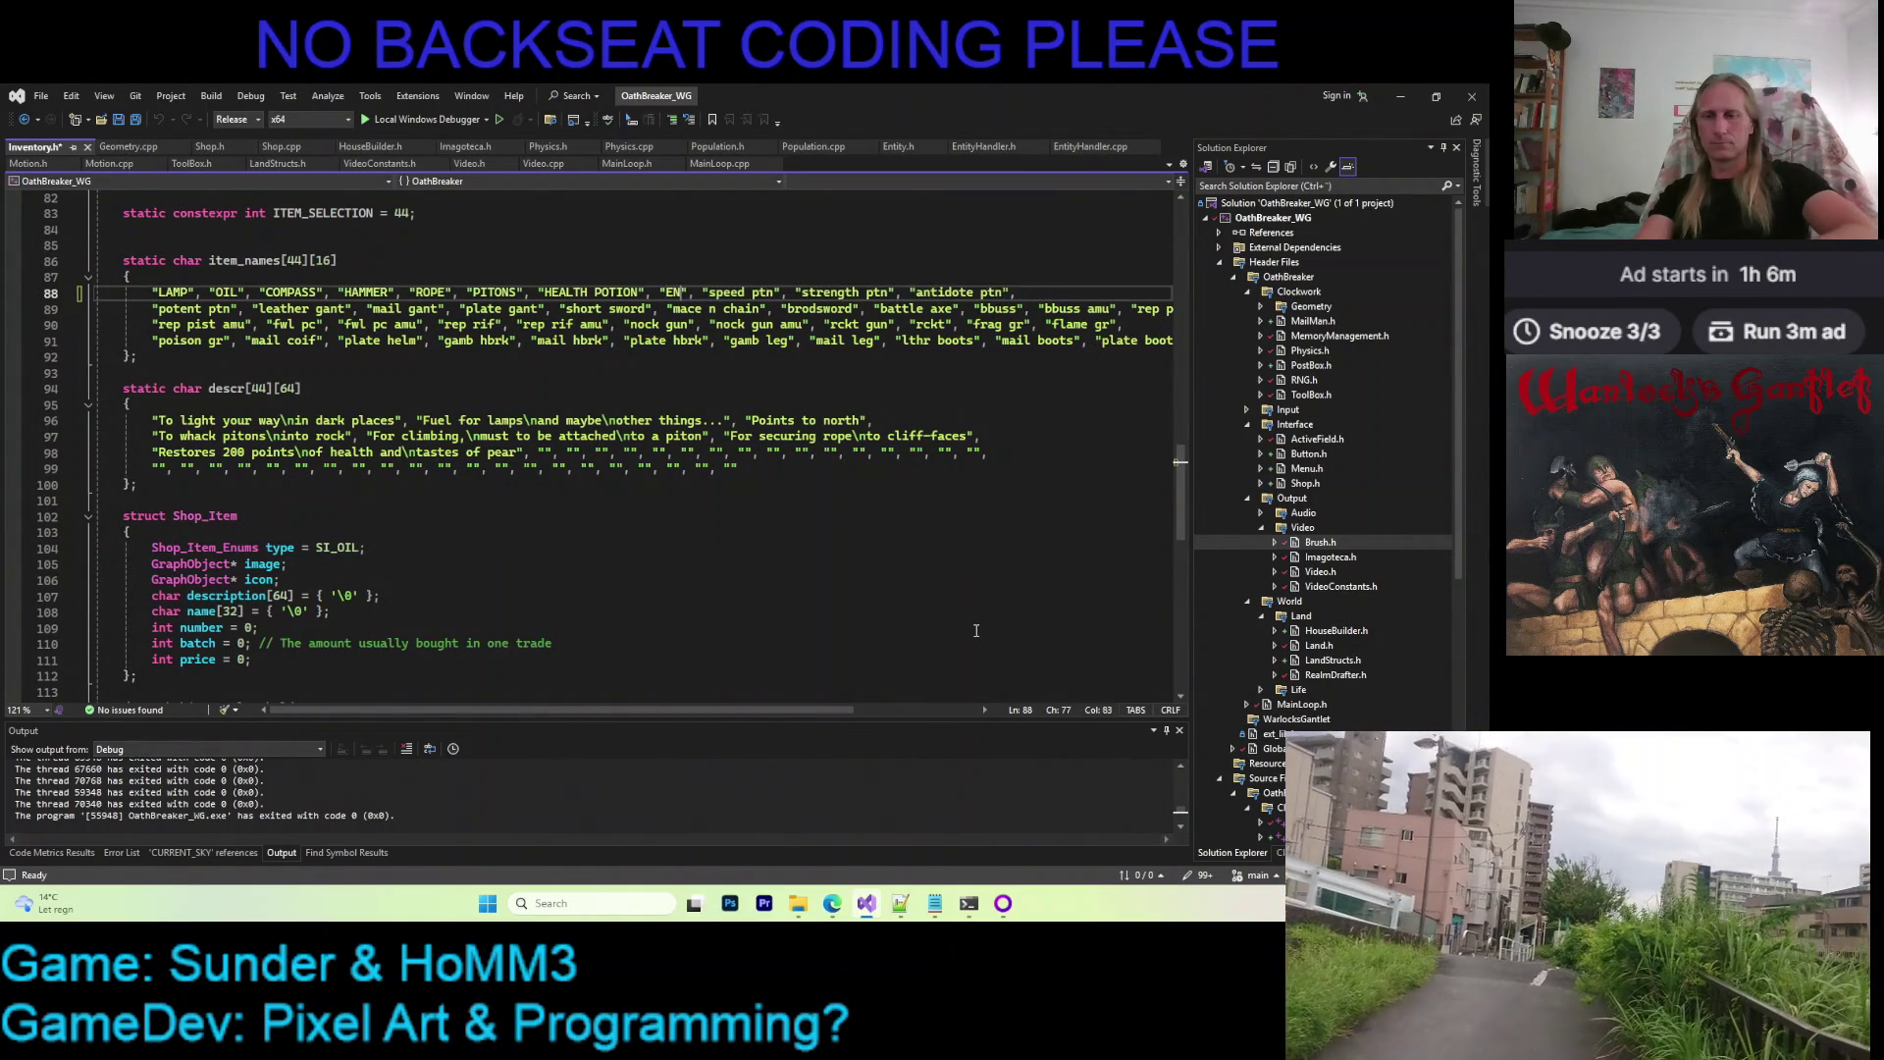
{"action": "type", "text": " PTN"}
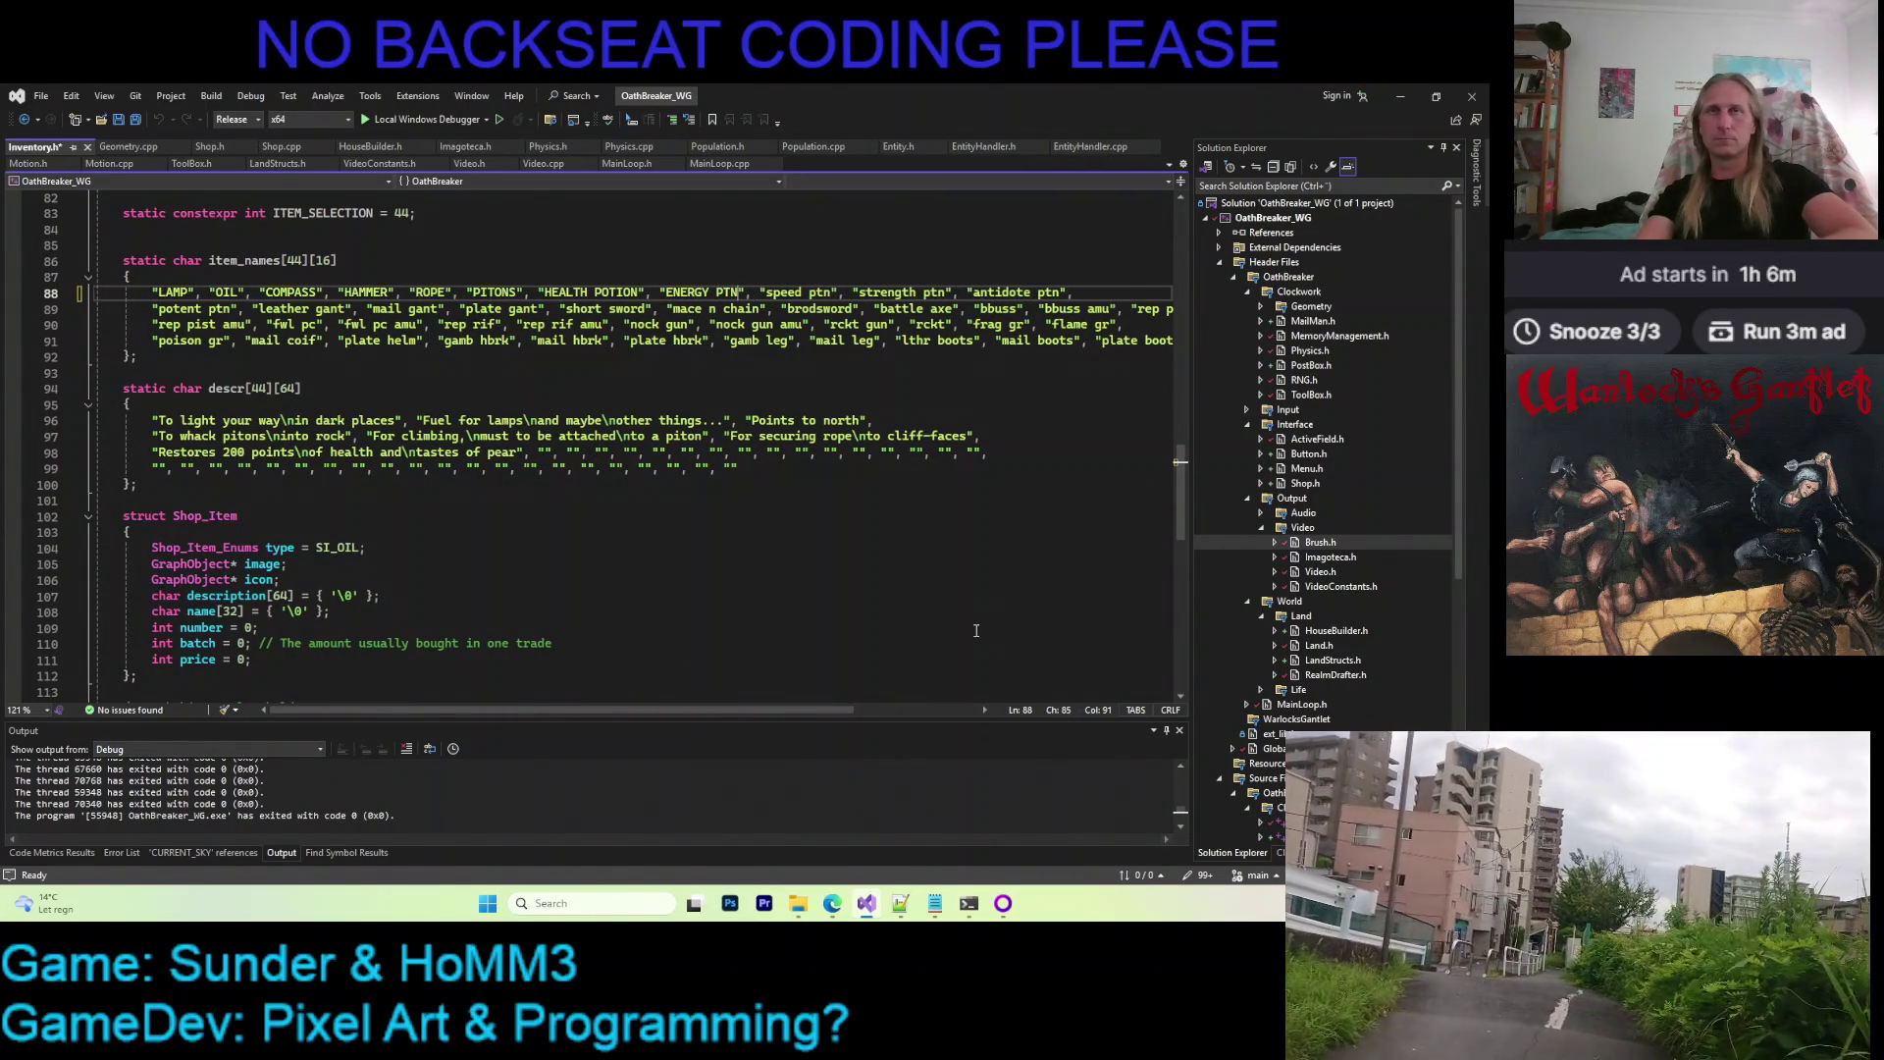
{"action": "key", "text": "ctrl+s"}
{"action": "key", "text": "Down"}
{"action": "key", "text": "Down"}
{"action": "key", "text": "Down"}
{"action": "key", "text": "Down"}
{"action": "key", "text": "Down"}
{"action": "key", "text": "Down"}
{"action": "key", "text": "Down"}
{"action": "key", "text": "Down"}
{"action": "key", "text": "Down"}
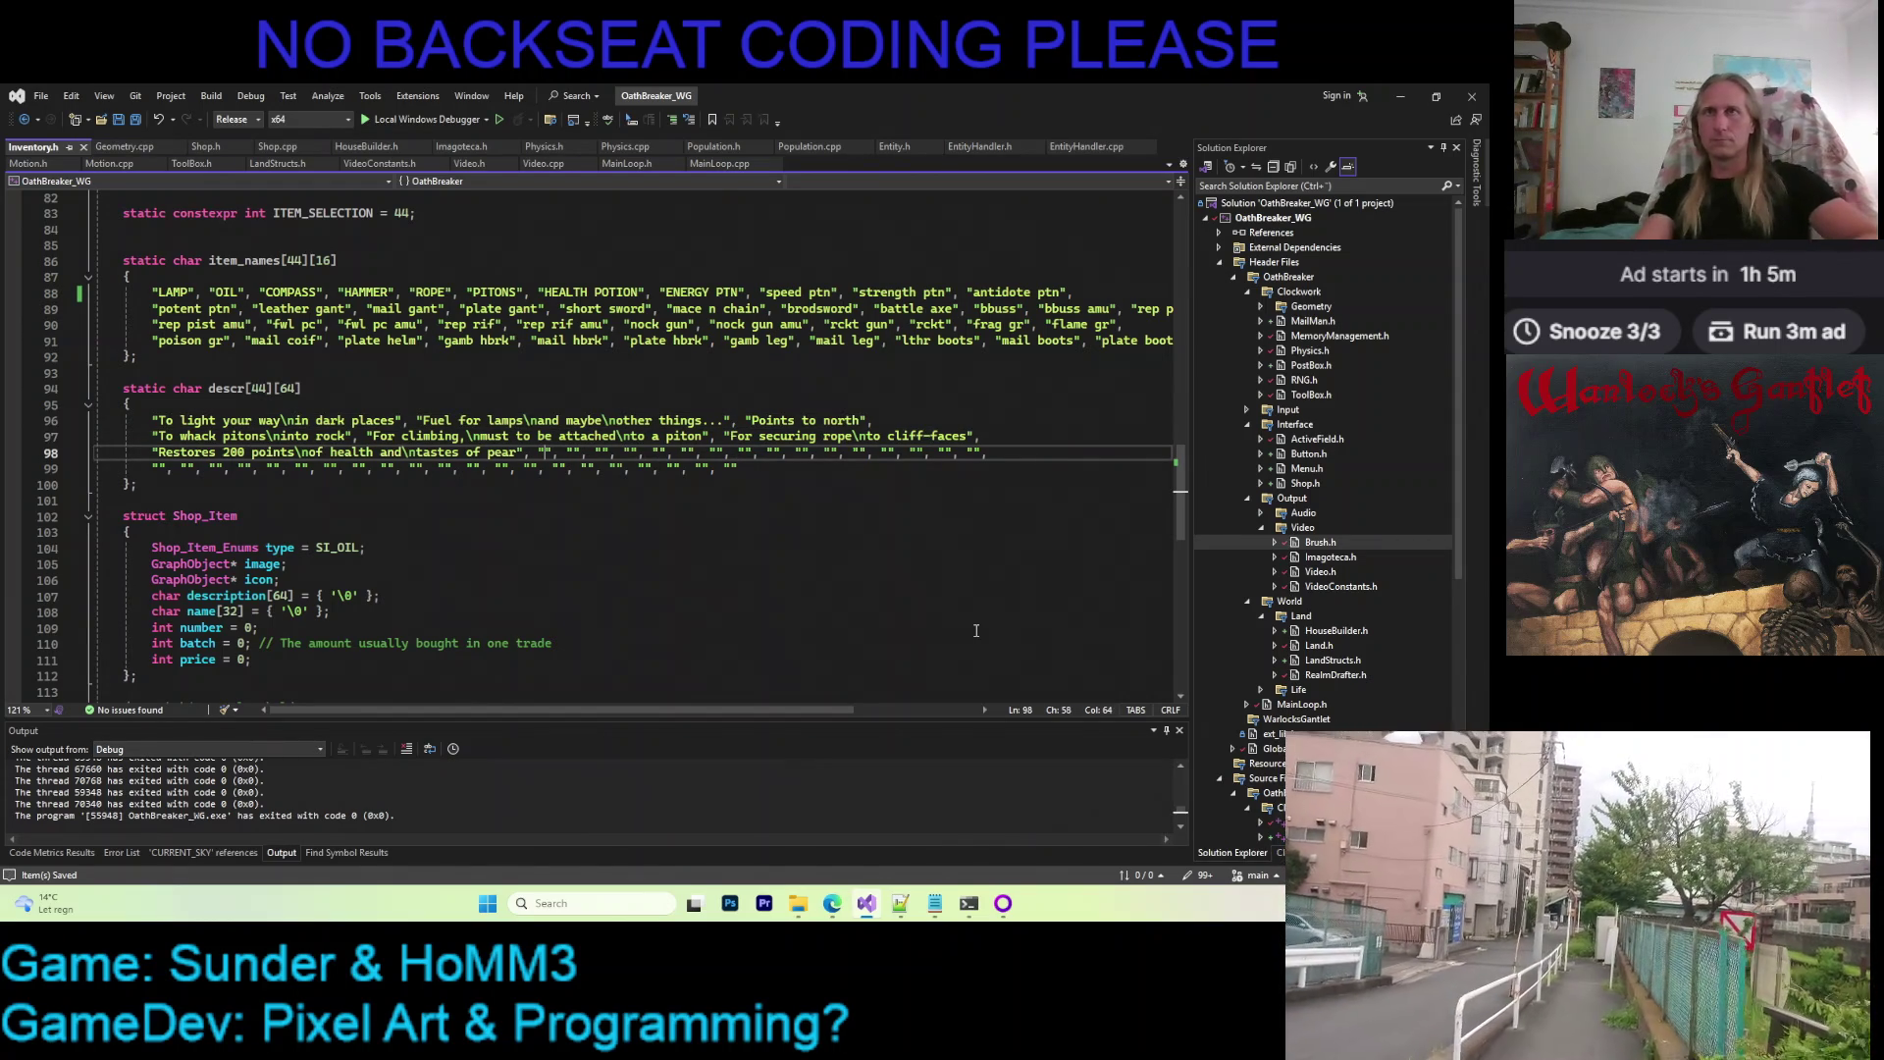
Type the description 'Restores 100 points of energy and tastes of' and save
{"action": "key", "text": "Right"}
{"action": "type", "text": "Restores "}
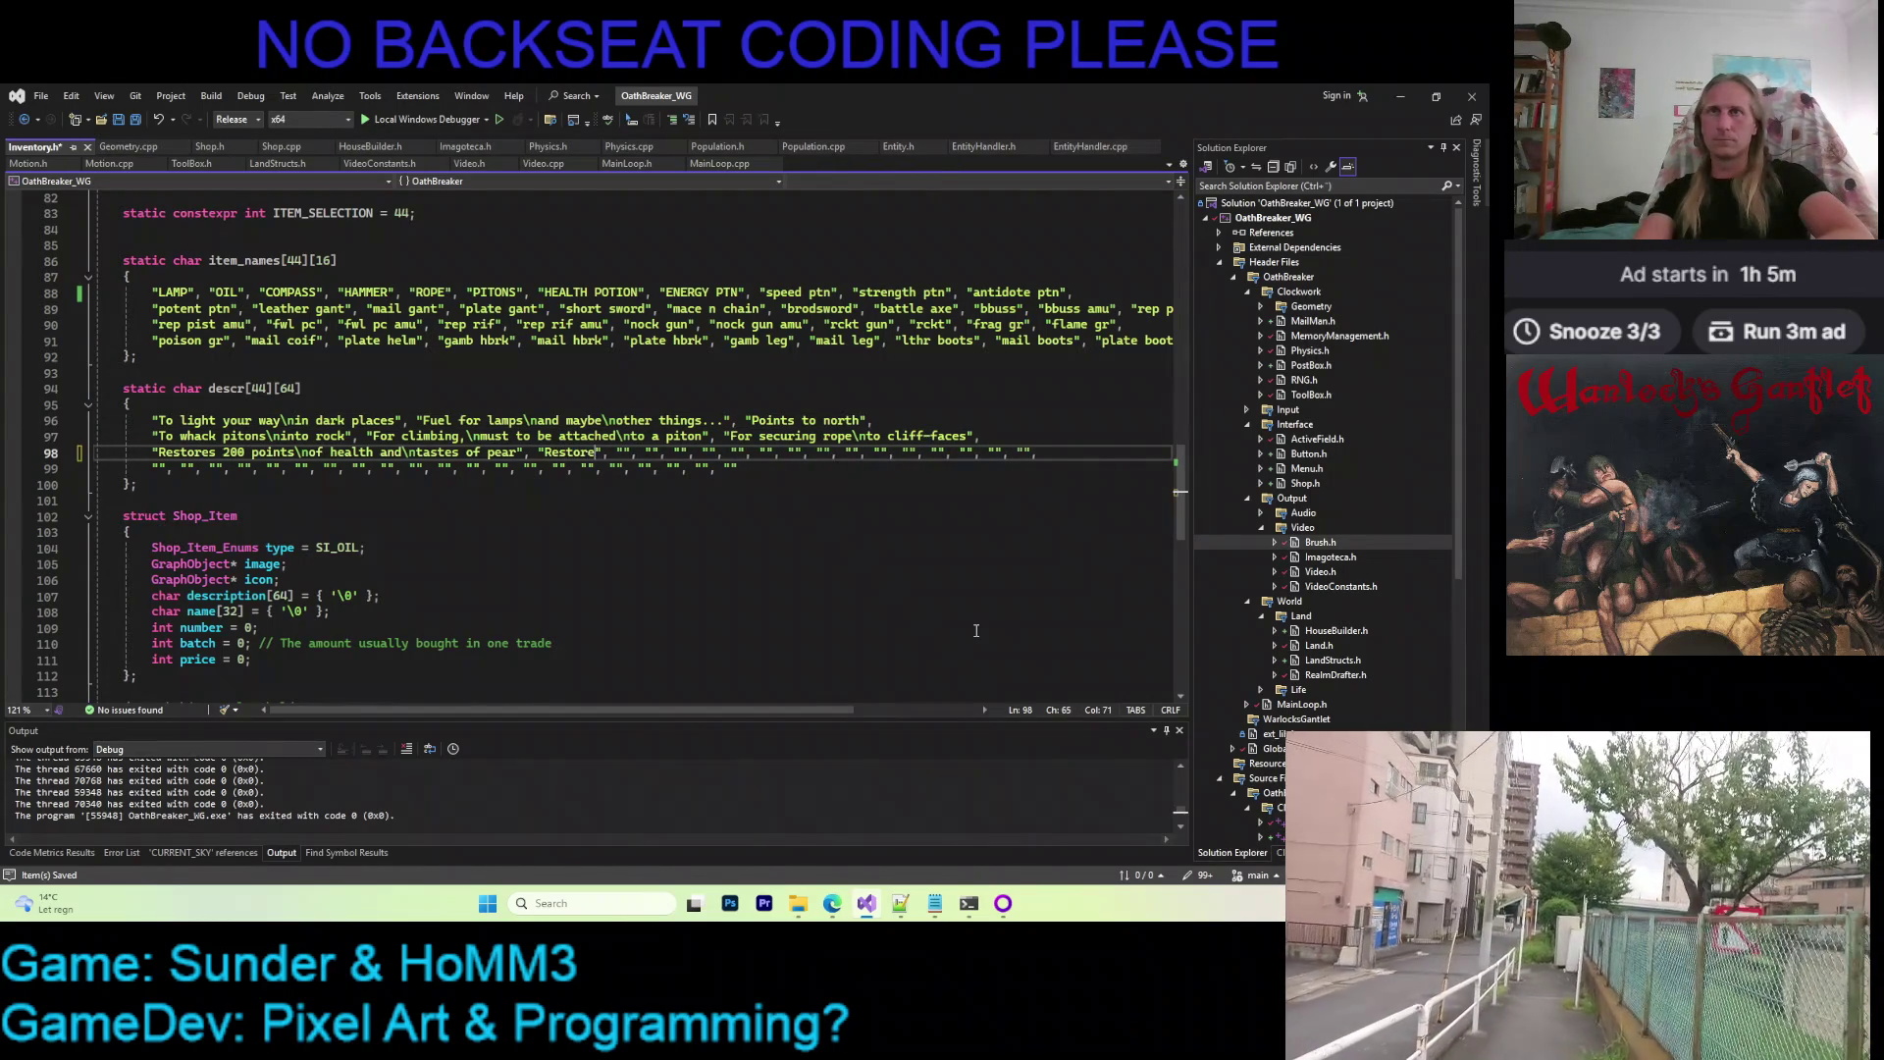
{"action": "type", "text": "100 points\\n"}
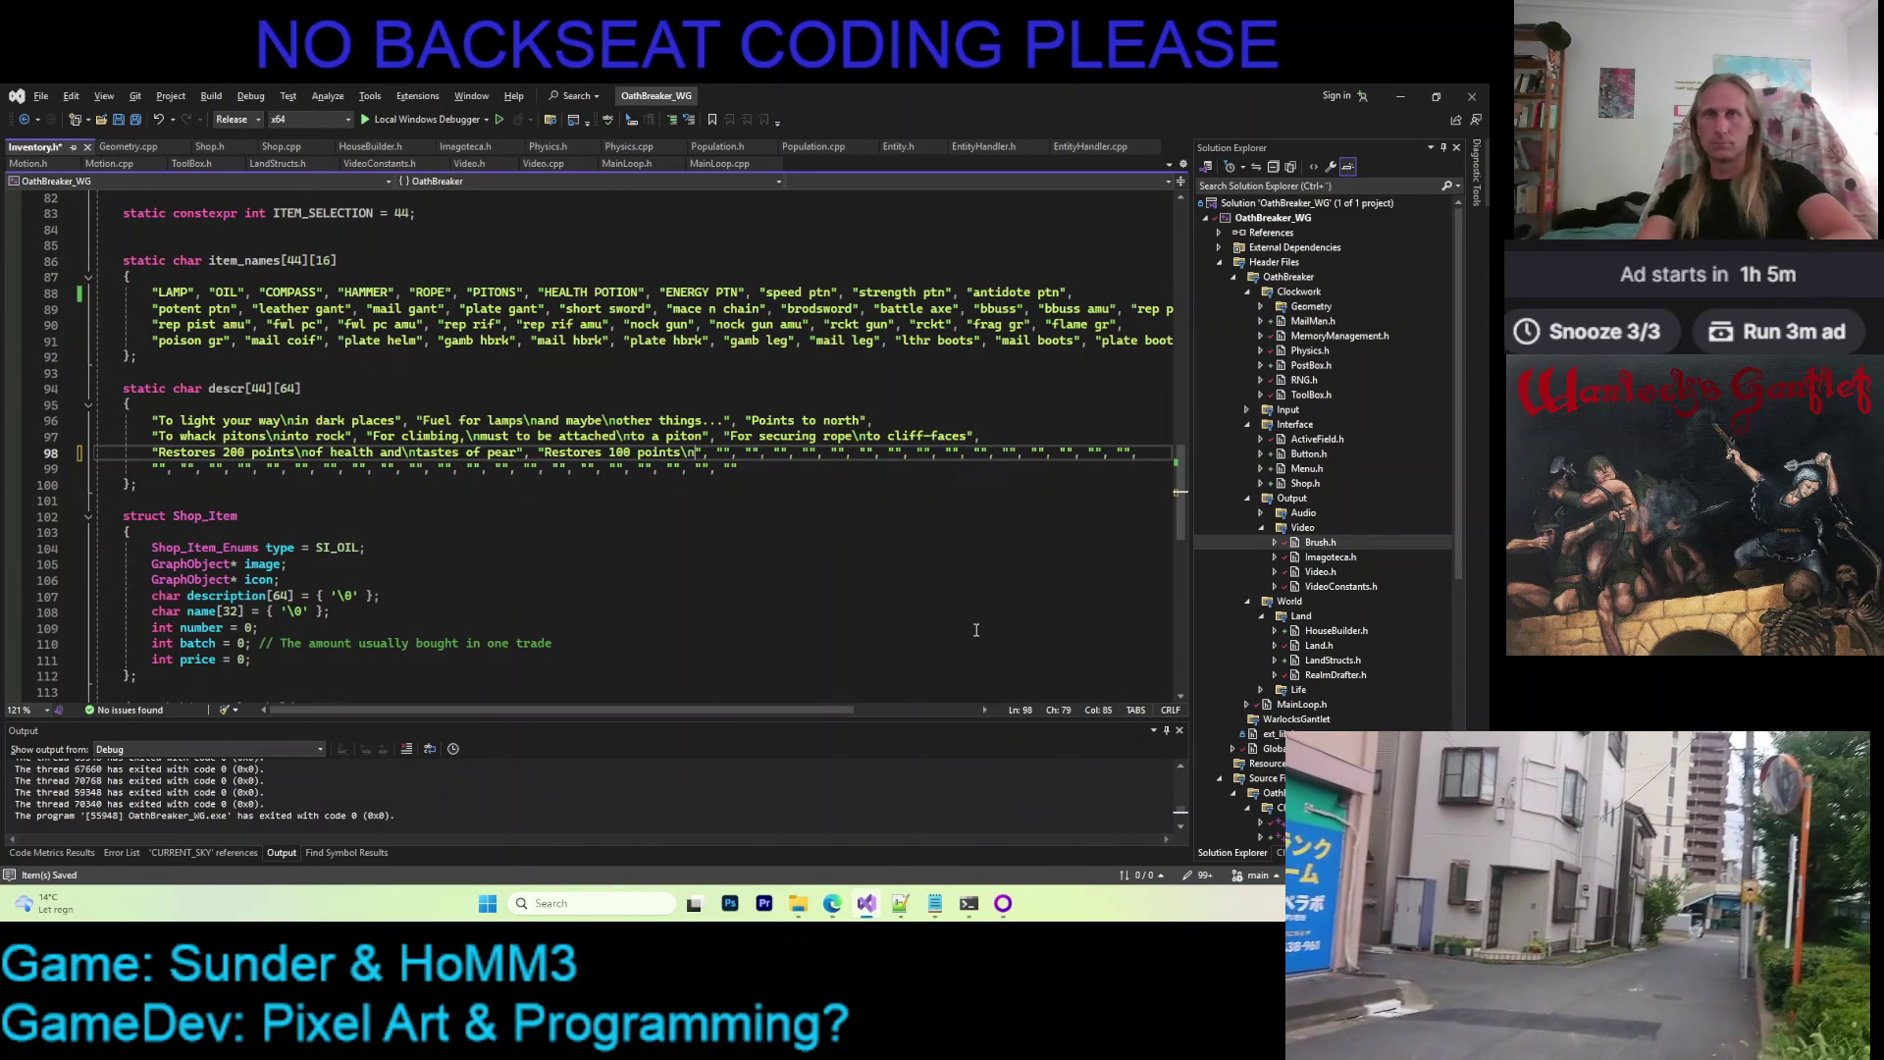
{"action": "type", "text": "of e"}
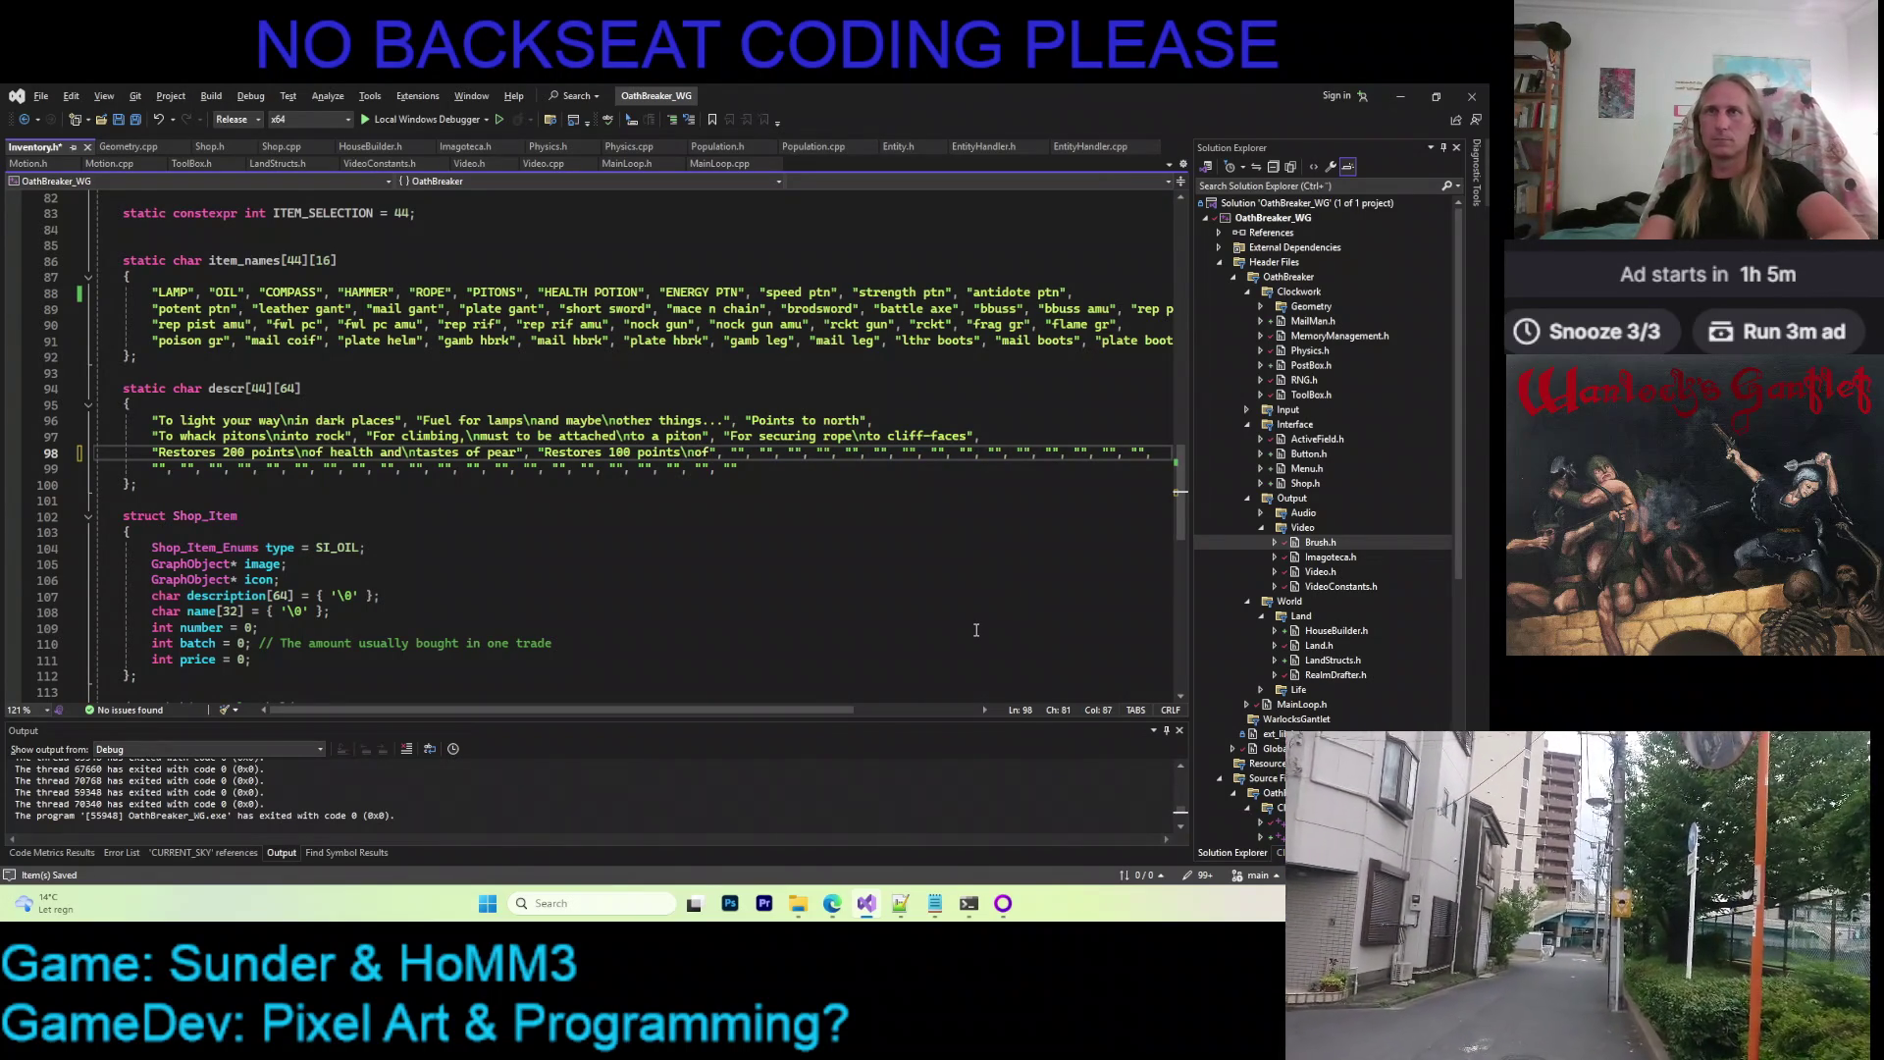
{"action": "type", "text": "nergy"}
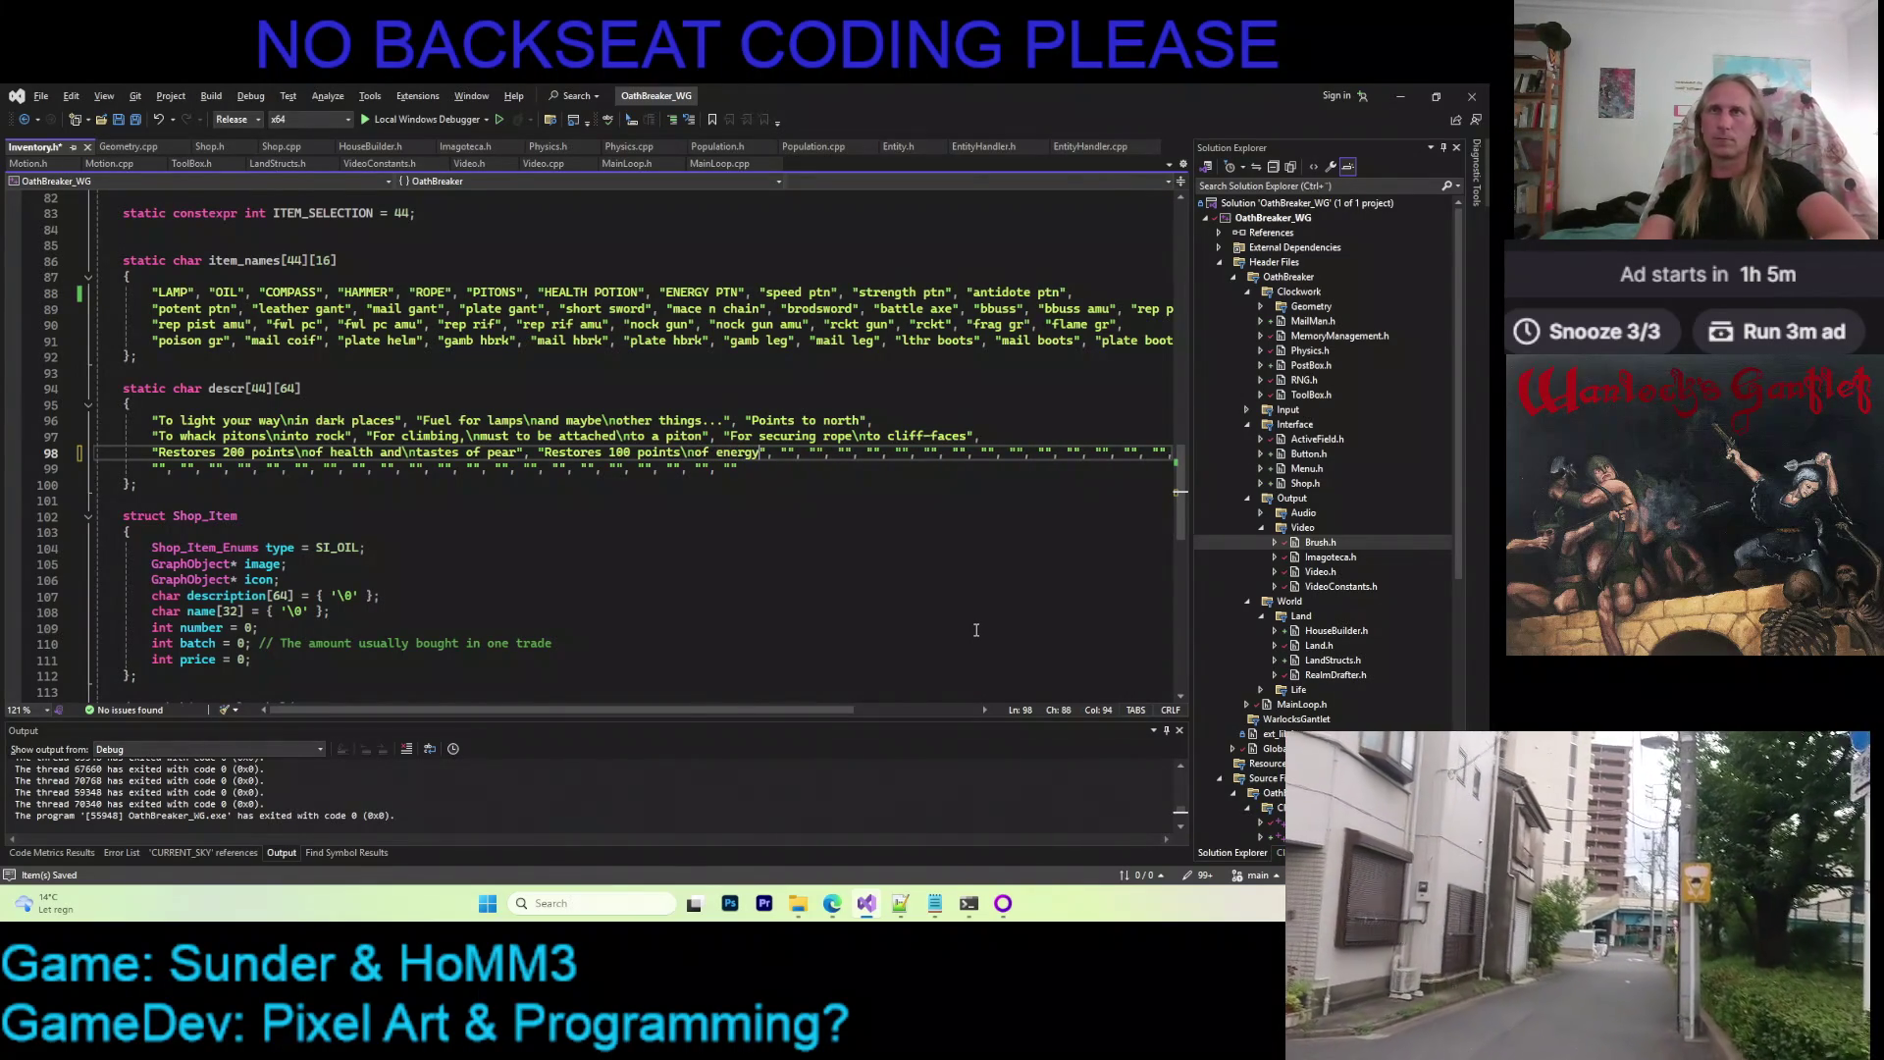
{"action": "type", "text": " and\\"}
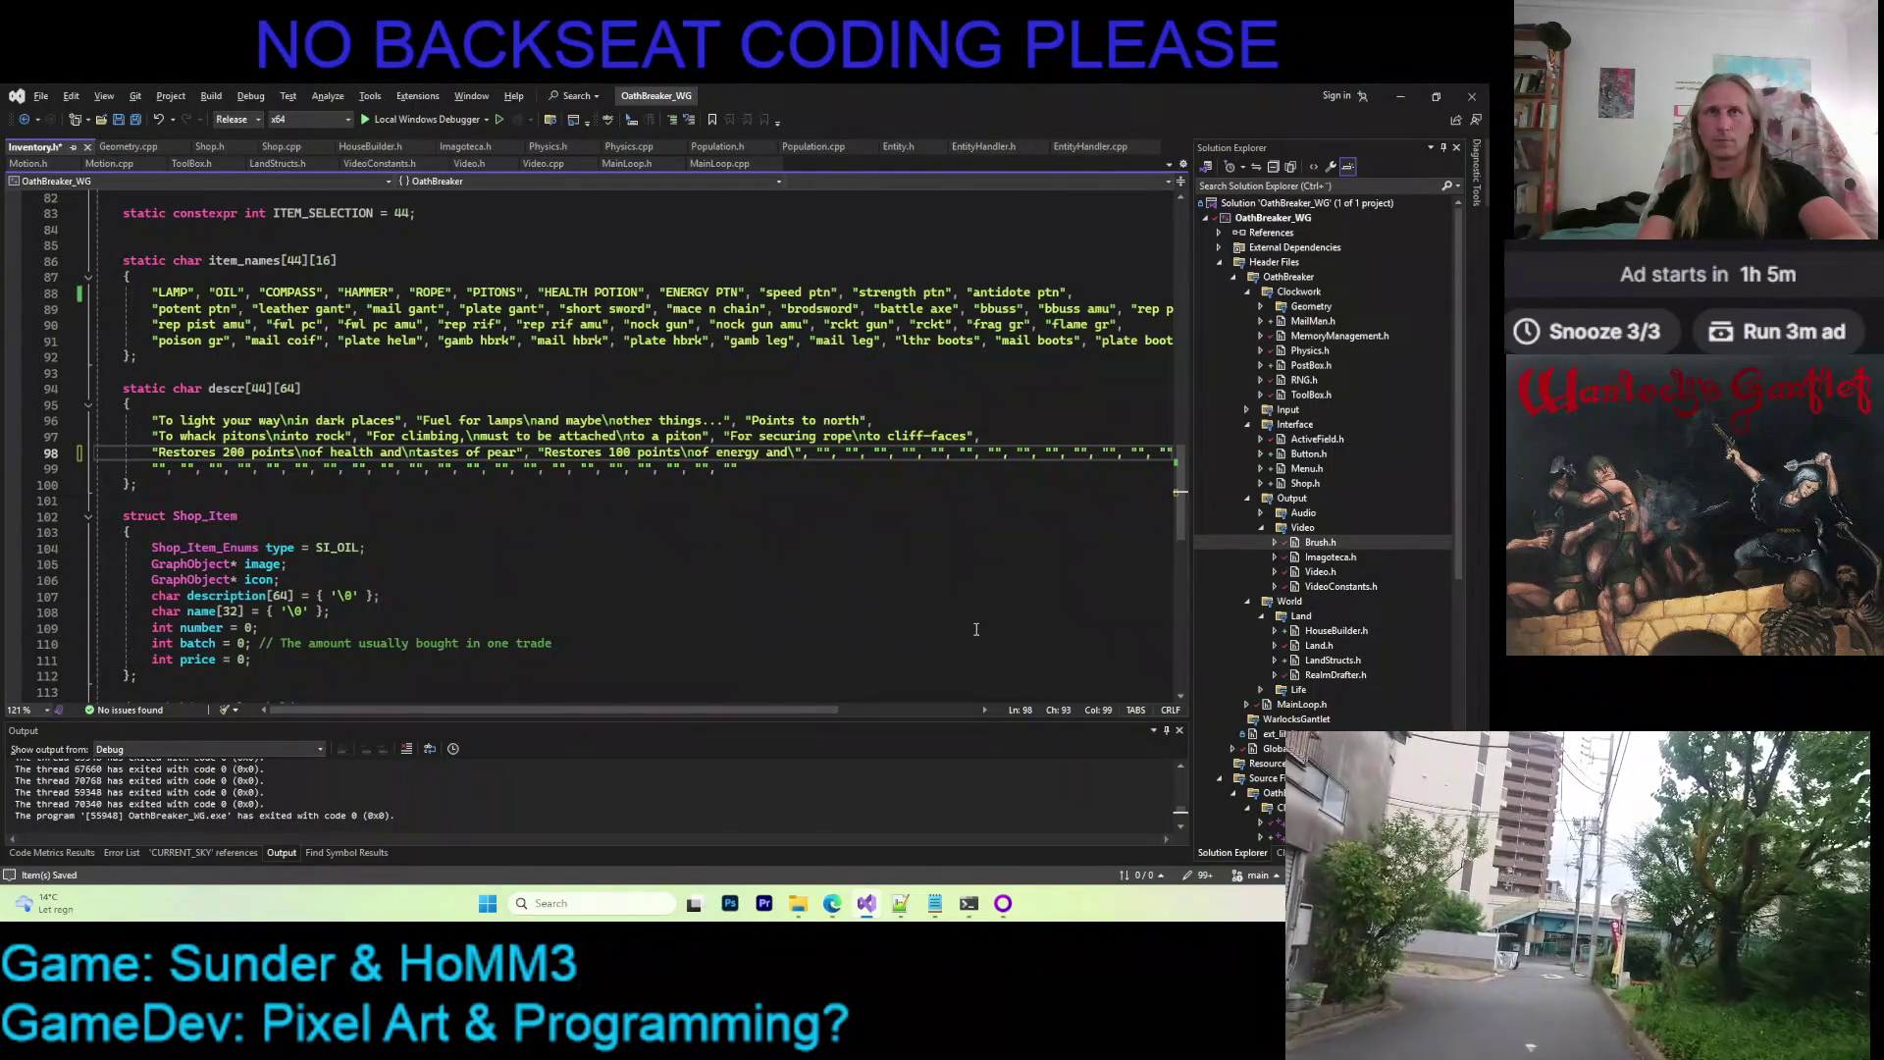
{"action": "type", "text": "ntastes of"}
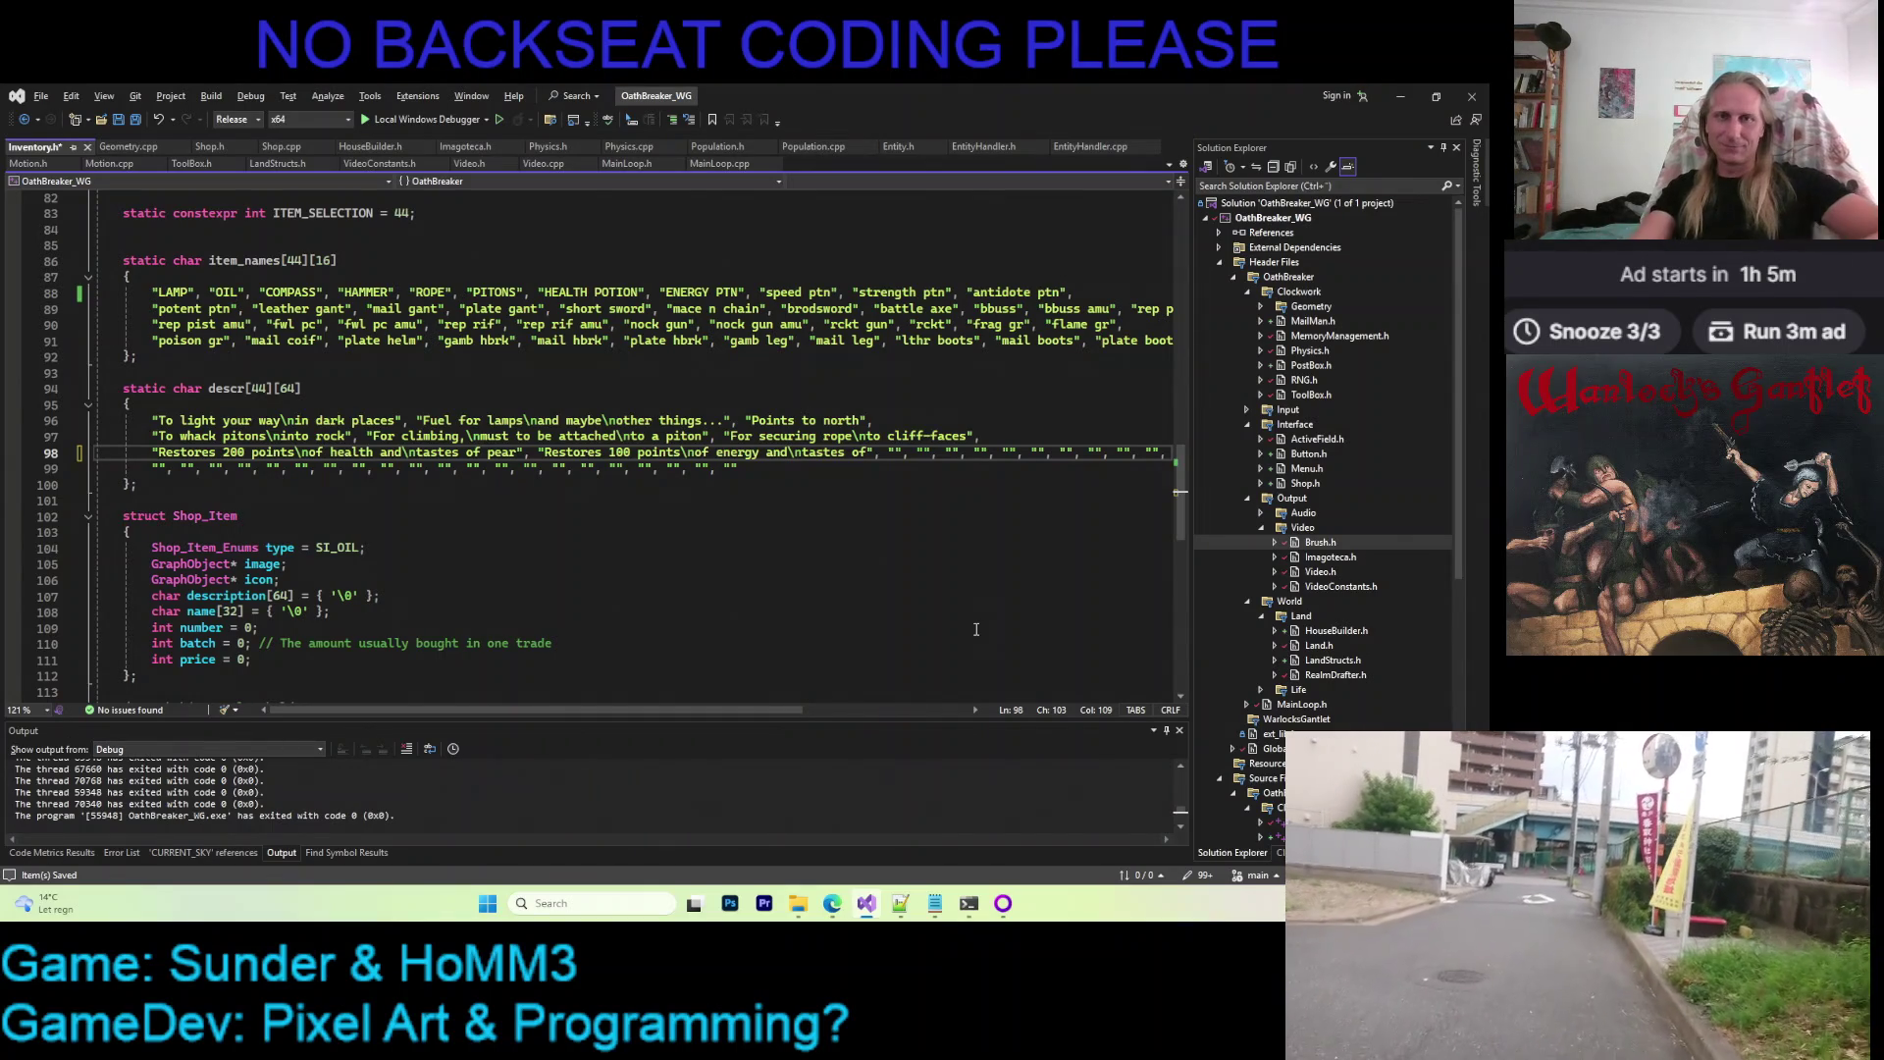
{"action": "key", "text": "ctrl+s"}
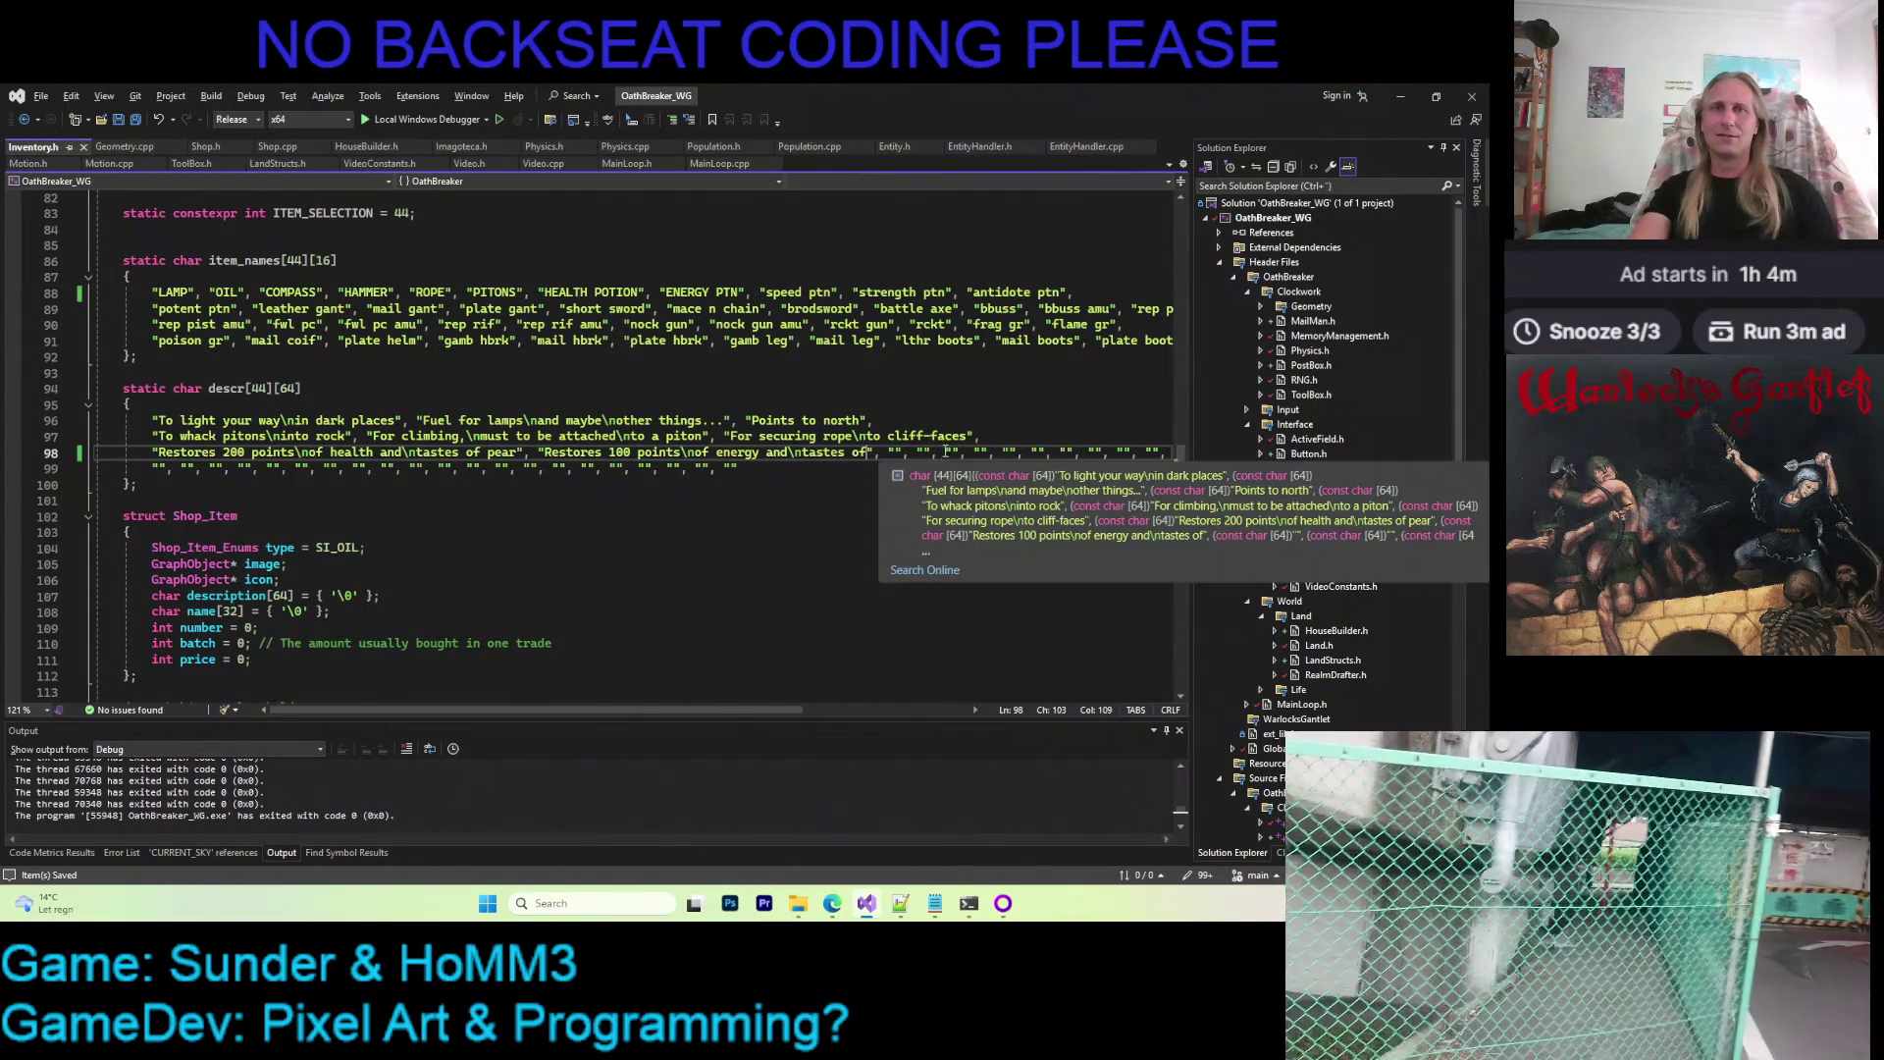
{"action": "scroll", "coordinate": [704, 566], "scroll_direction": "up", "scroll_amount": 3, "text": "ctrl"}
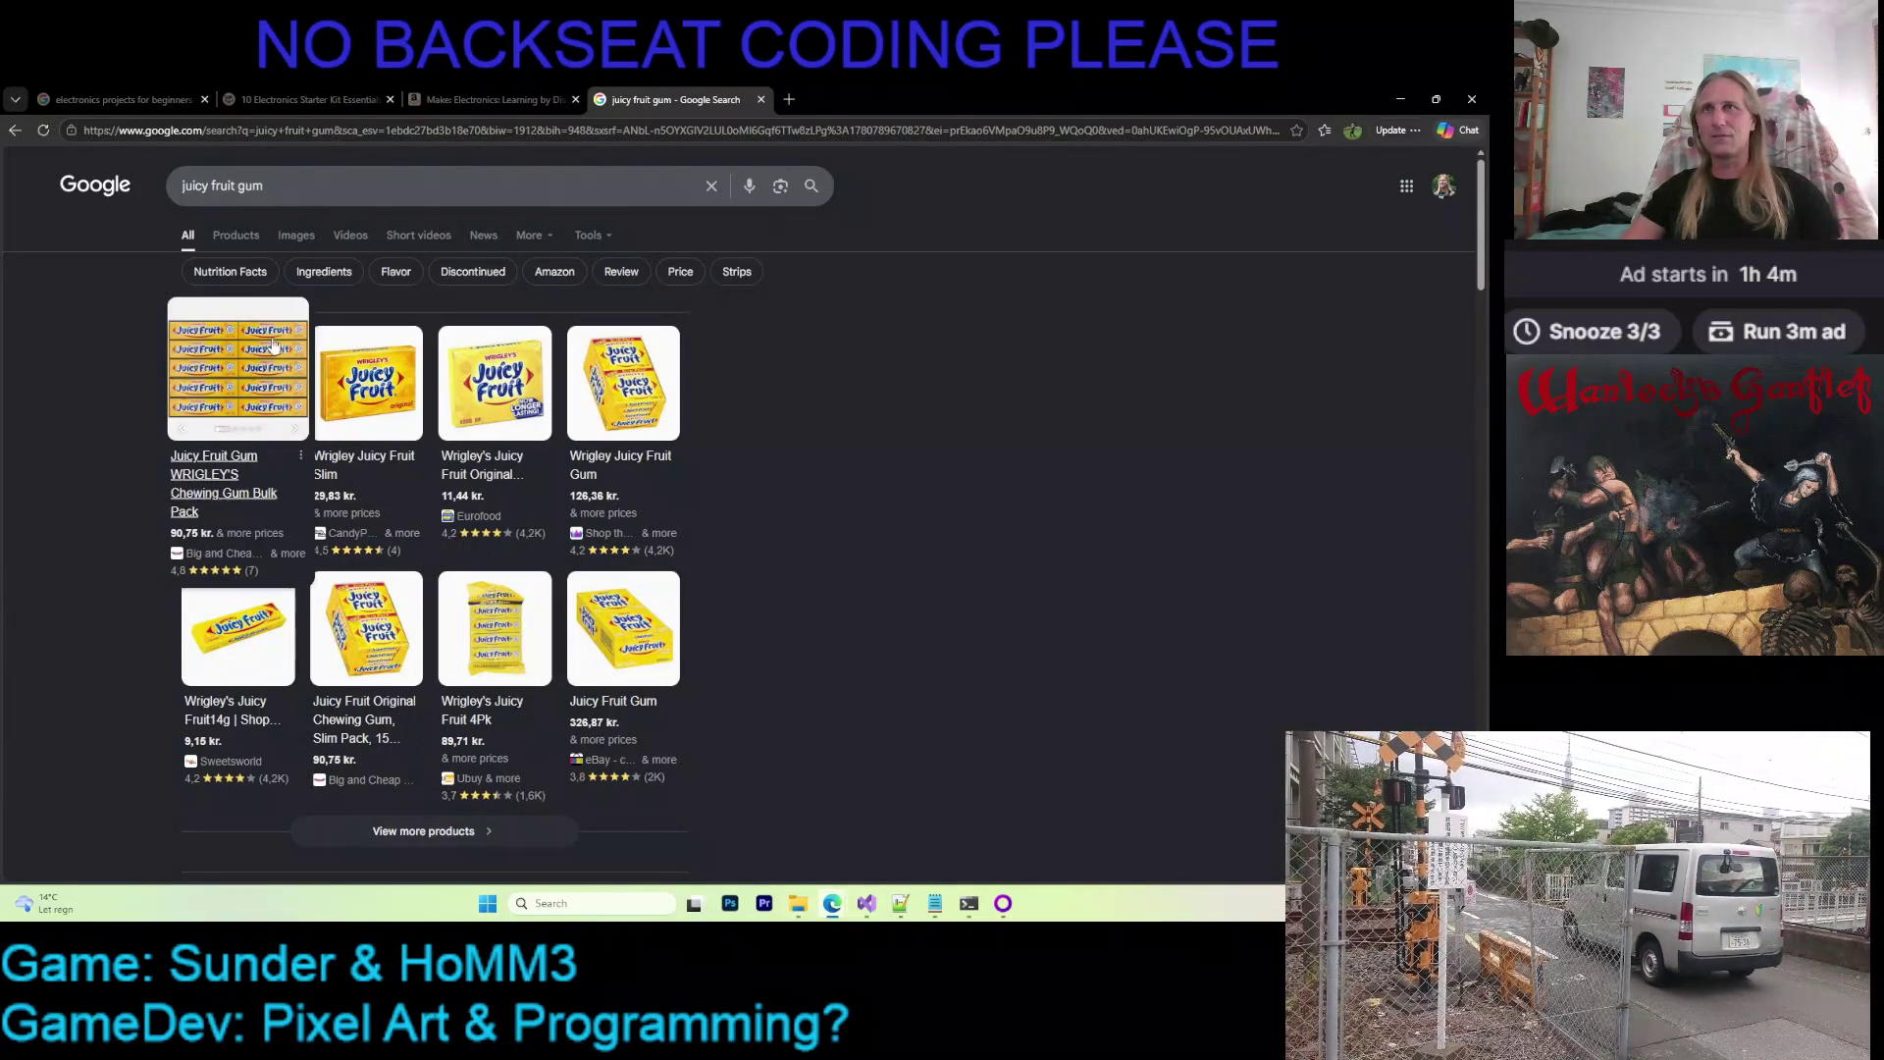
Show image results for juicy fruit gum and preview The Takeout and Etsy pictures
{"action": "left_click", "coordinate": [294, 236]}
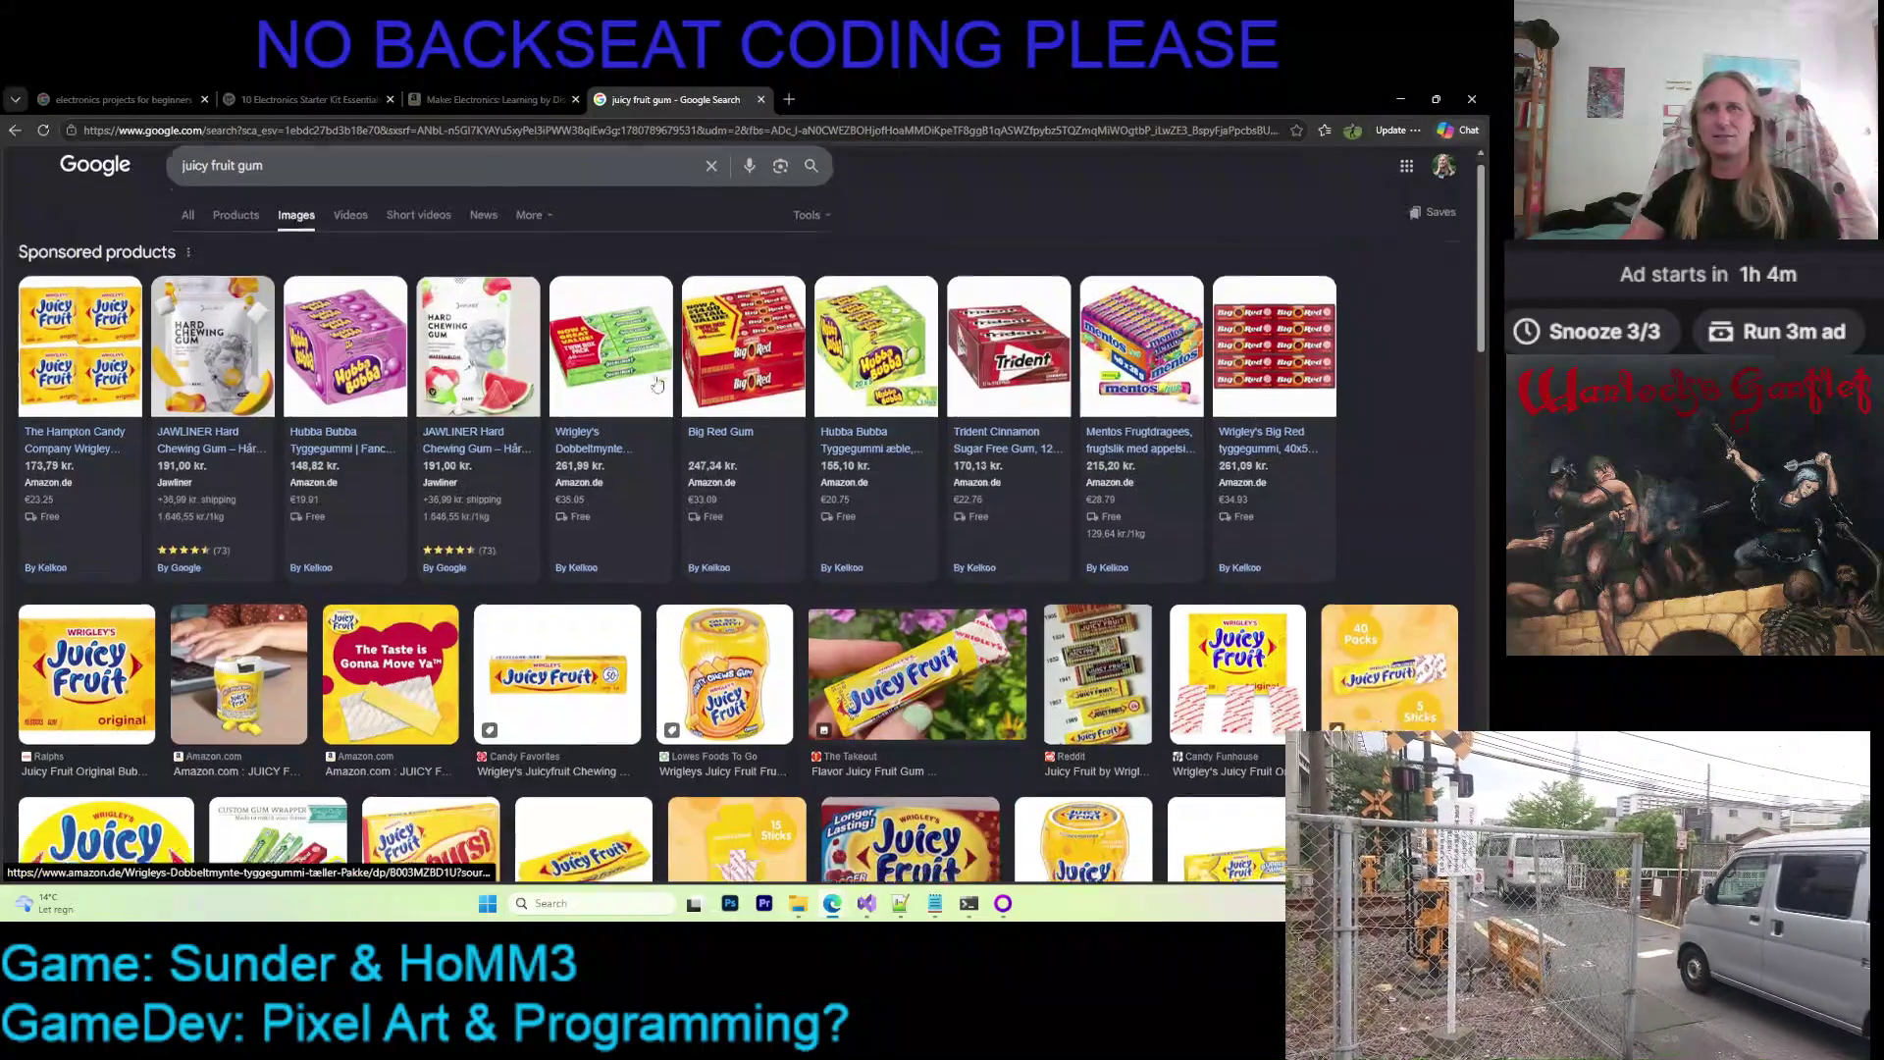
{"action": "scroll", "coordinate": [938, 534], "scroll_direction": "down", "scroll_amount": 3}
{"action": "left_click", "coordinate": [939, 535]}
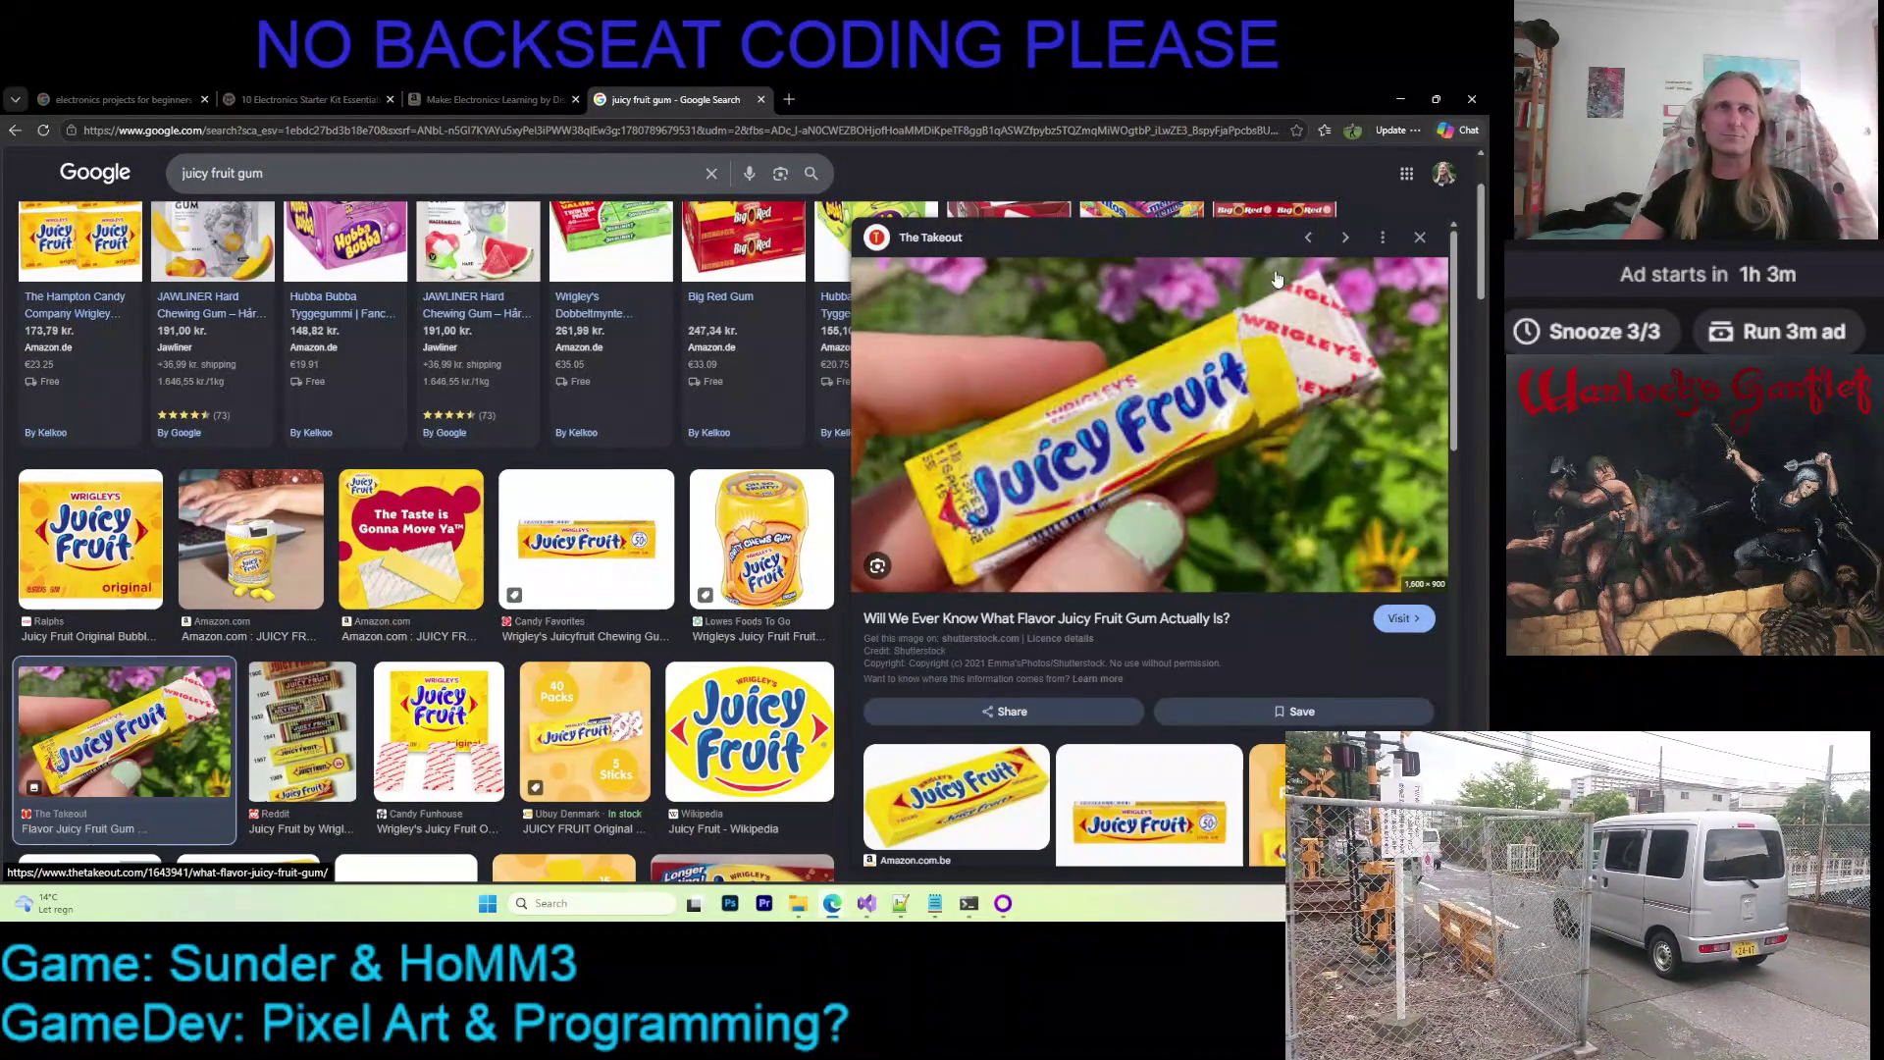
{"action": "scroll", "coordinate": [1052, 445], "scroll_direction": "down", "scroll_amount": 3}
{"action": "scroll", "coordinate": [1053, 445], "scroll_direction": "up", "scroll_amount": 3}
{"action": "scroll", "coordinate": [1052, 444], "scroll_direction": "down", "scroll_amount": 3}
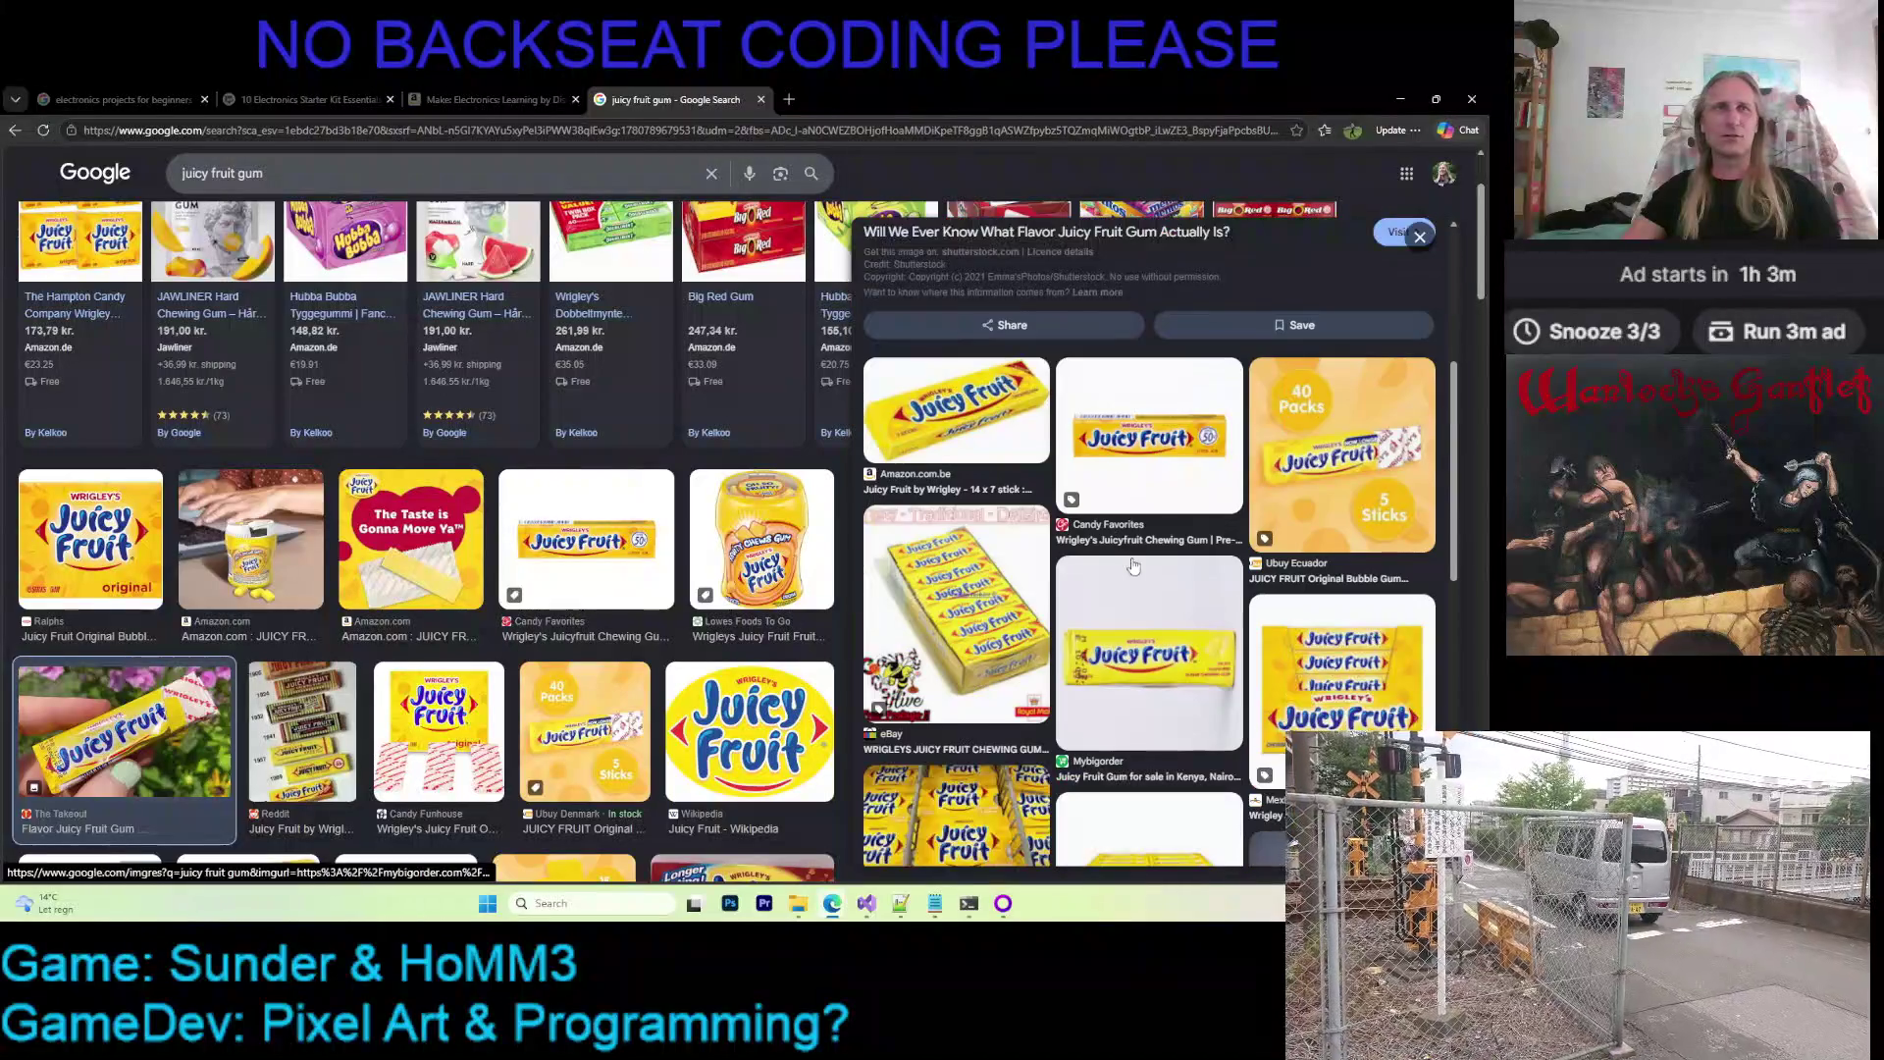
{"action": "scroll", "coordinate": [534, 648], "scroll_direction": "down", "scroll_amount": 3}
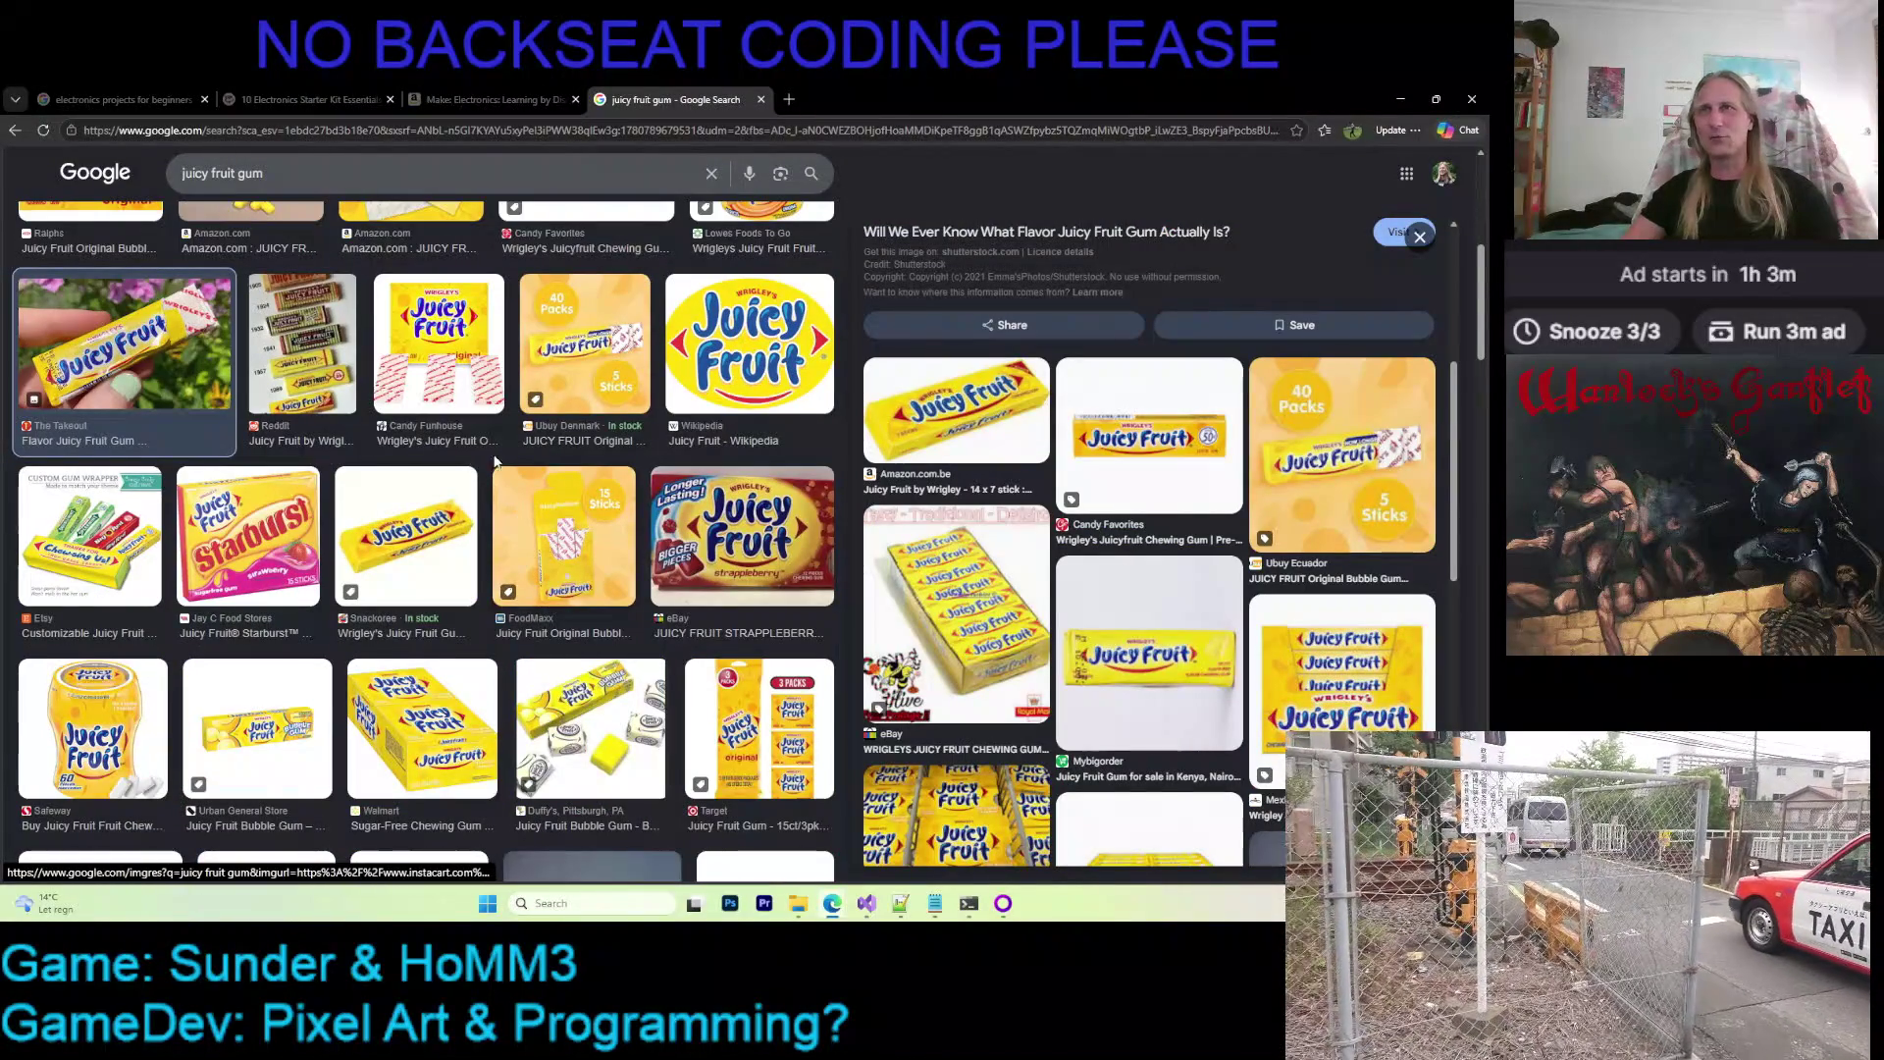
{"action": "scroll", "coordinate": [573, 497], "scroll_direction": "down", "scroll_amount": 1}
{"action": "scroll", "coordinate": [558, 510], "scroll_direction": "down", "scroll_amount": 2}
{"action": "scroll", "coordinate": [558, 510], "scroll_direction": "down", "scroll_amount": 2}
{"action": "scroll", "coordinate": [556, 509], "scroll_direction": "down", "scroll_amount": 2}
{"action": "scroll", "coordinate": [557, 510], "scroll_direction": "down", "scroll_amount": 2}
{"action": "scroll", "coordinate": [557, 510], "scroll_direction": "down", "scroll_amount": 2}
{"action": "scroll", "coordinate": [557, 510], "scroll_direction": "down", "scroll_amount": 1}
{"action": "left_click", "coordinate": [493, 456]}
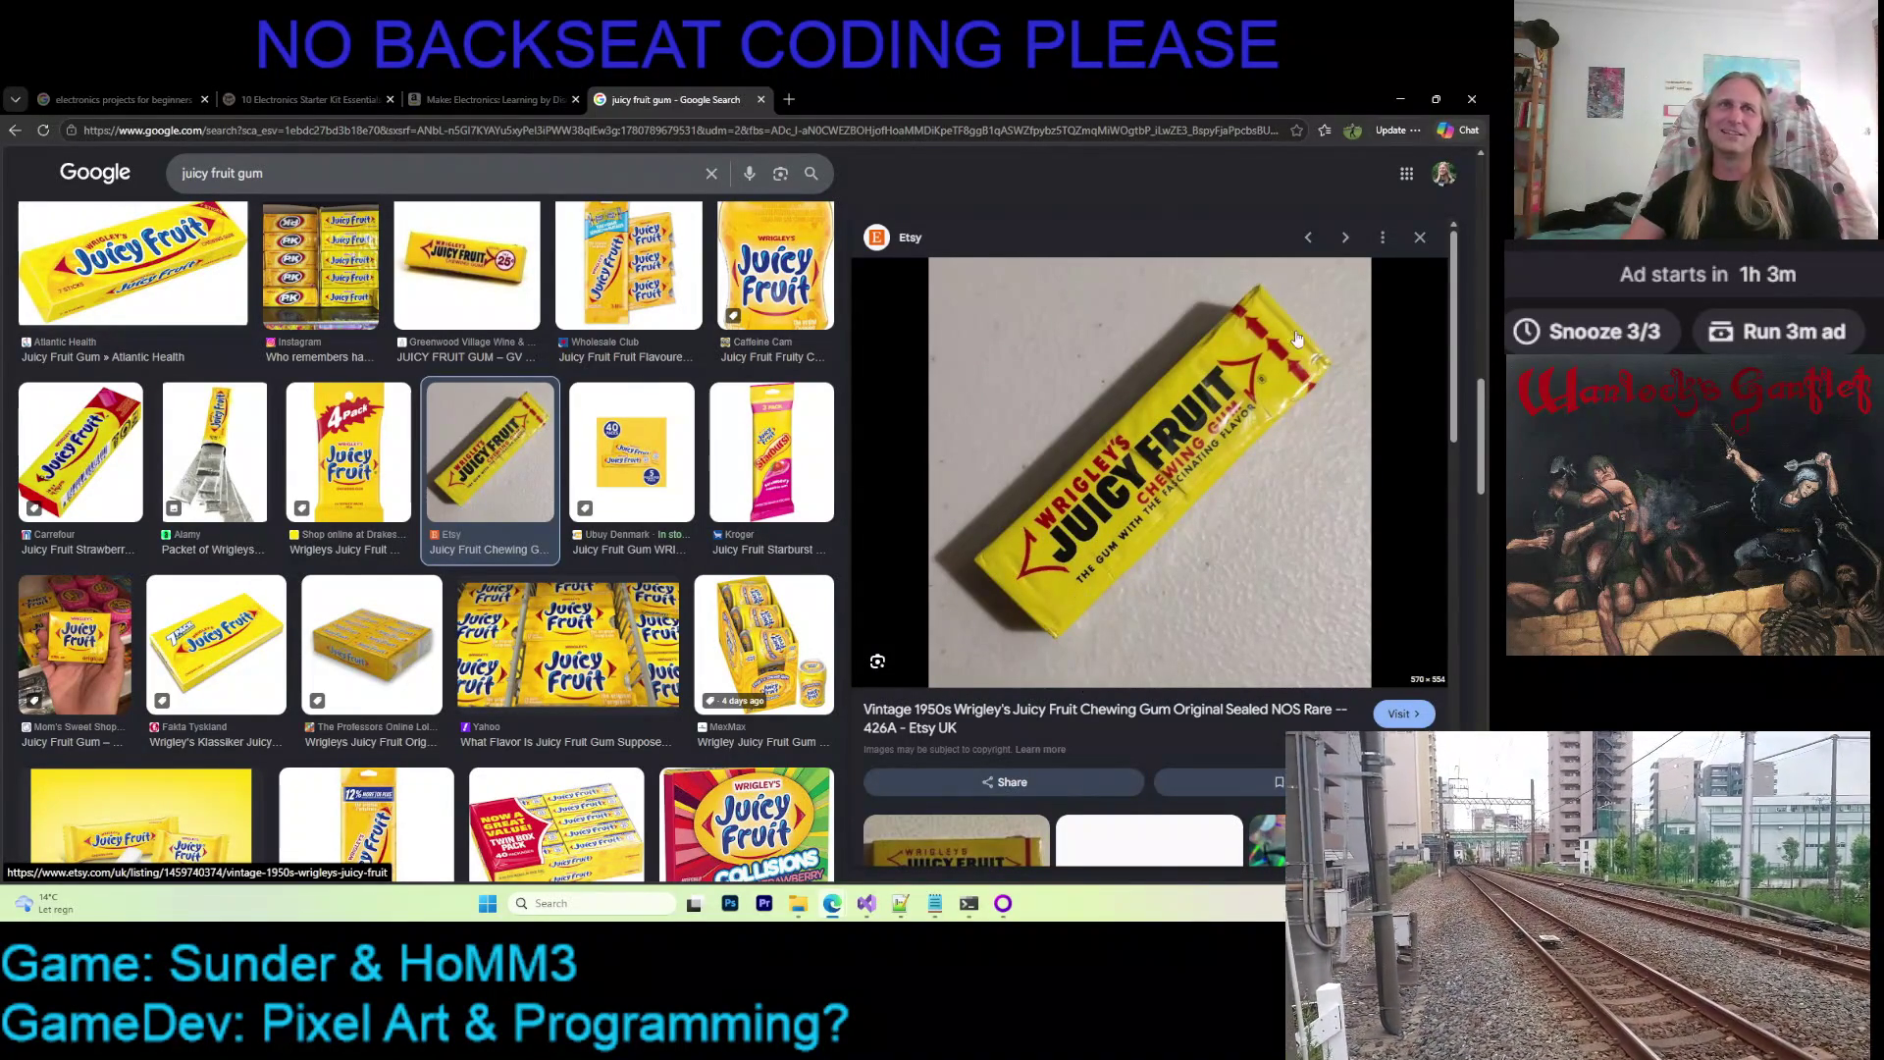
{"action": "scroll", "coordinate": [1178, 435], "scroll_direction": "down", "scroll_amount": 3}
{"action": "scroll", "coordinate": [1190, 429], "scroll_direction": "down", "scroll_amount": 1}
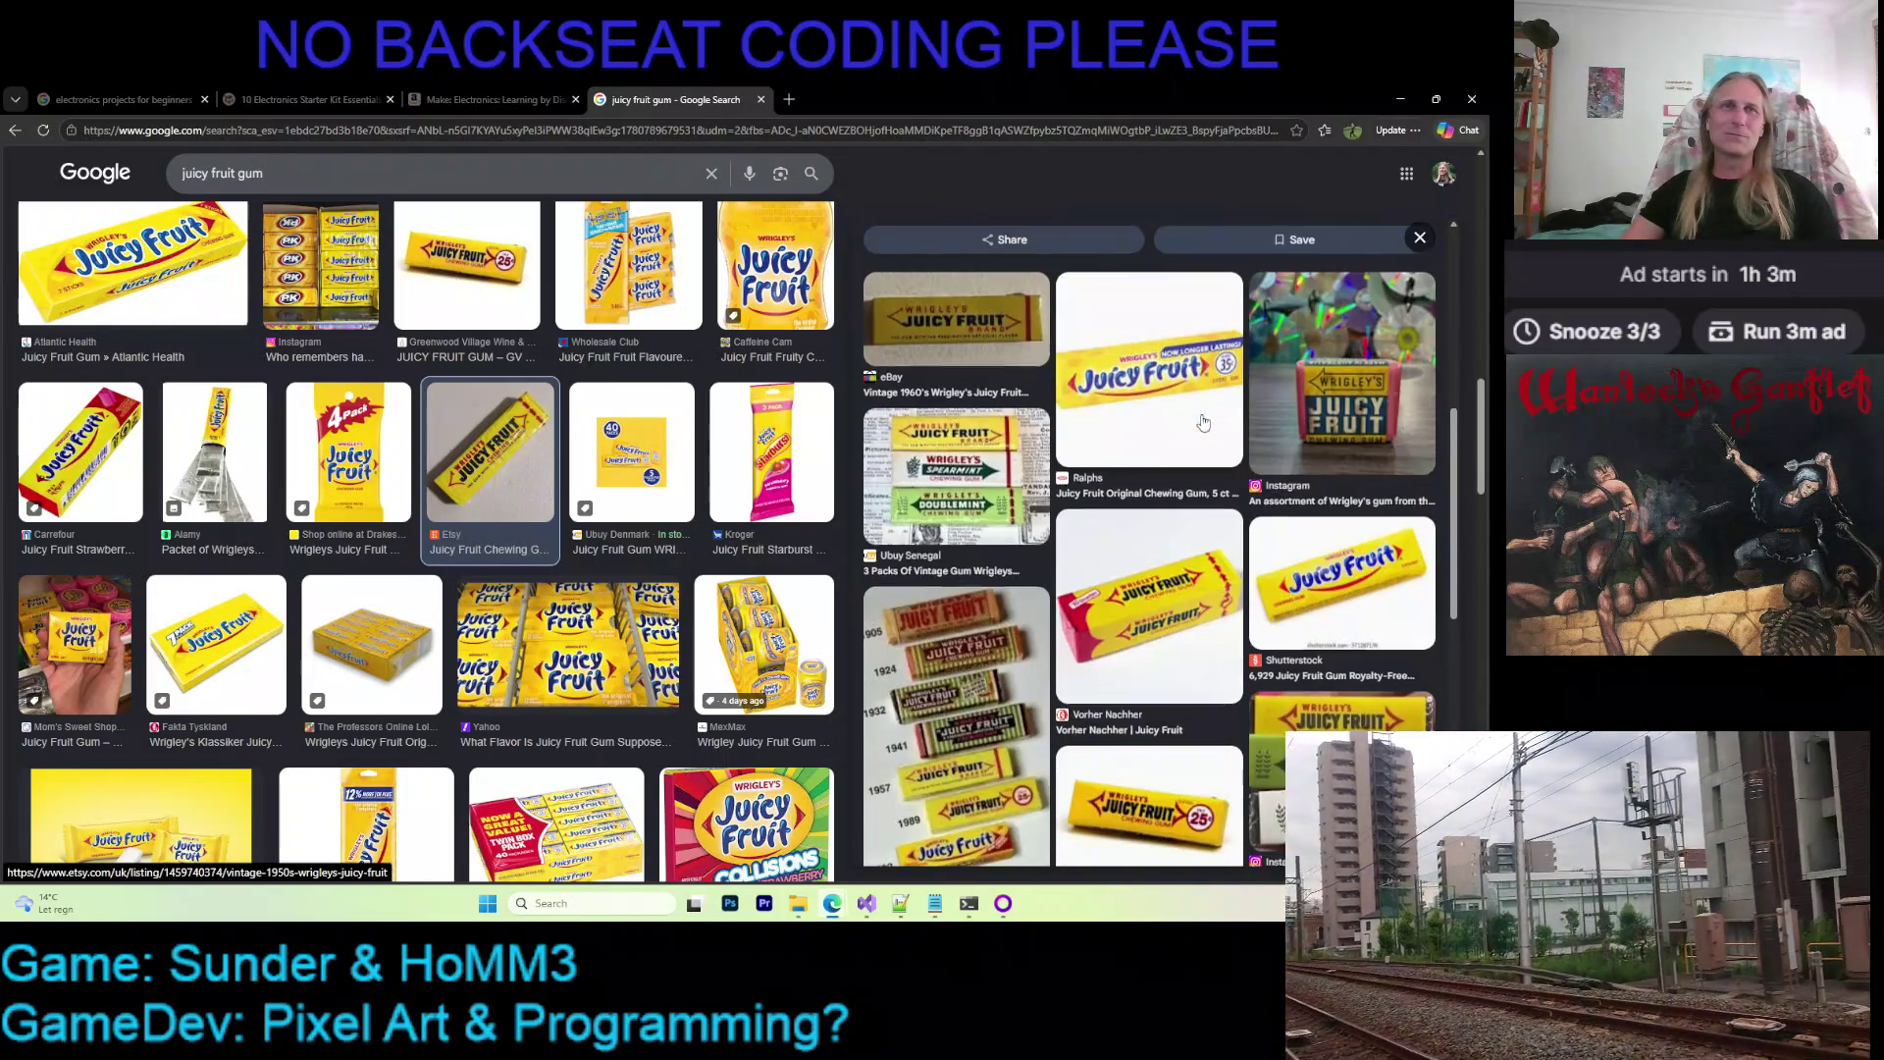
{"action": "scroll", "coordinate": [1193, 428], "scroll_direction": "up", "scroll_amount": 4}
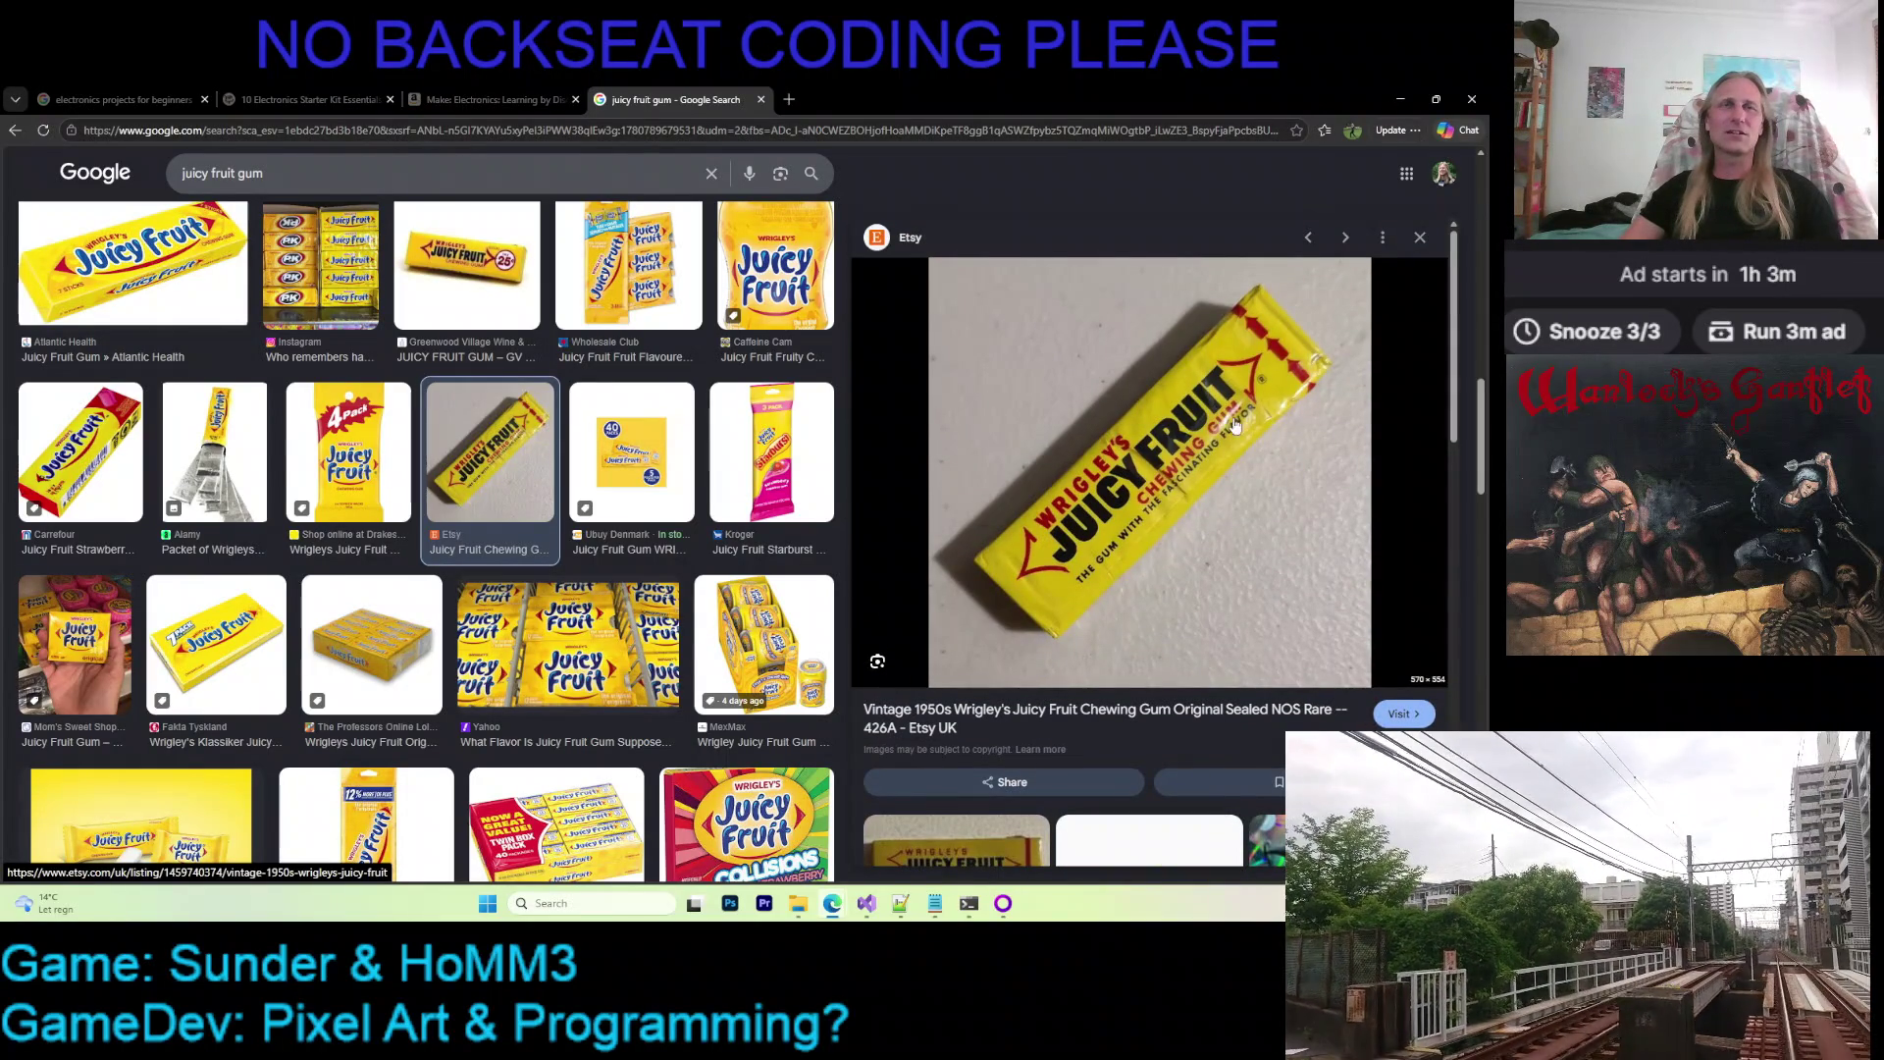
{"action": "scroll", "coordinate": [1127, 505], "scroll_direction": "down", "scroll_amount": 3}
{"action": "scroll", "coordinate": [1116, 545], "scroll_direction": "down", "scroll_amount": 2}
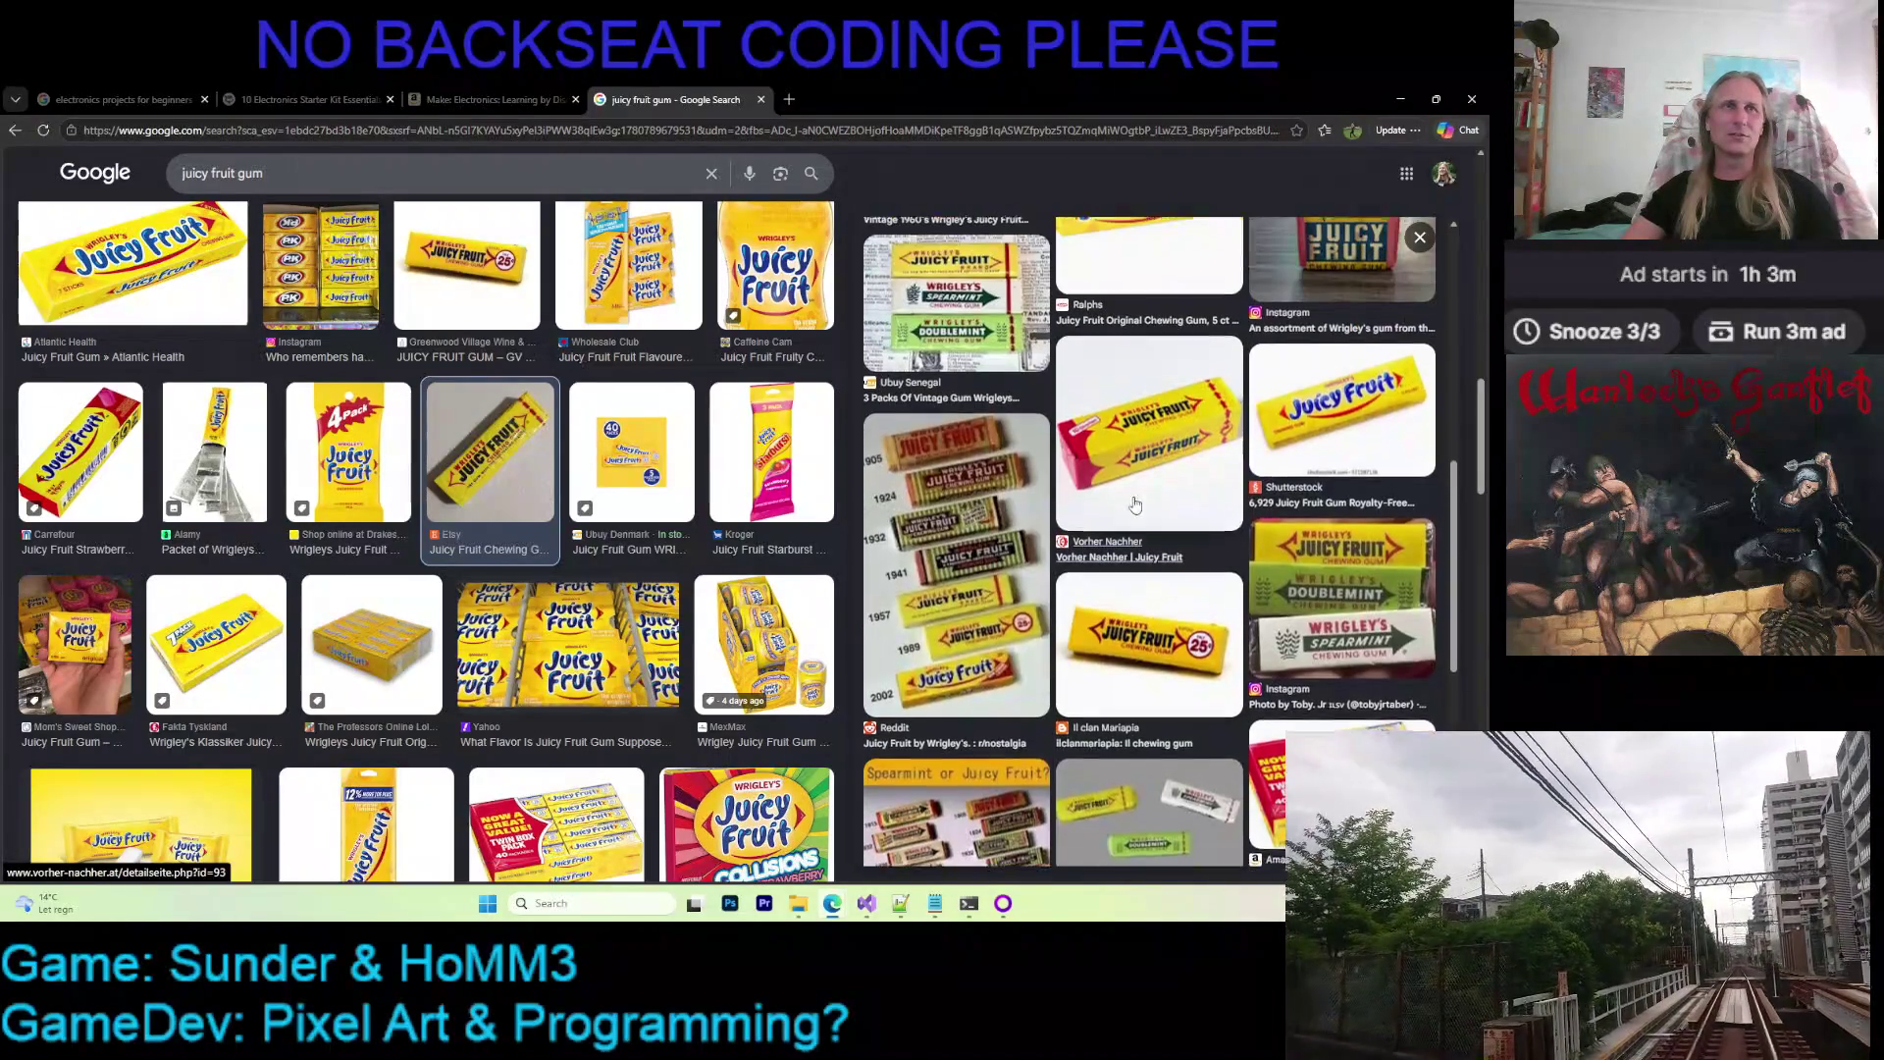
Preview the Shutterstock, vintage 1950s Etsy and a related Juicy Fruit image, then start editing the query
{"action": "left_click", "coordinate": [1342, 427]}
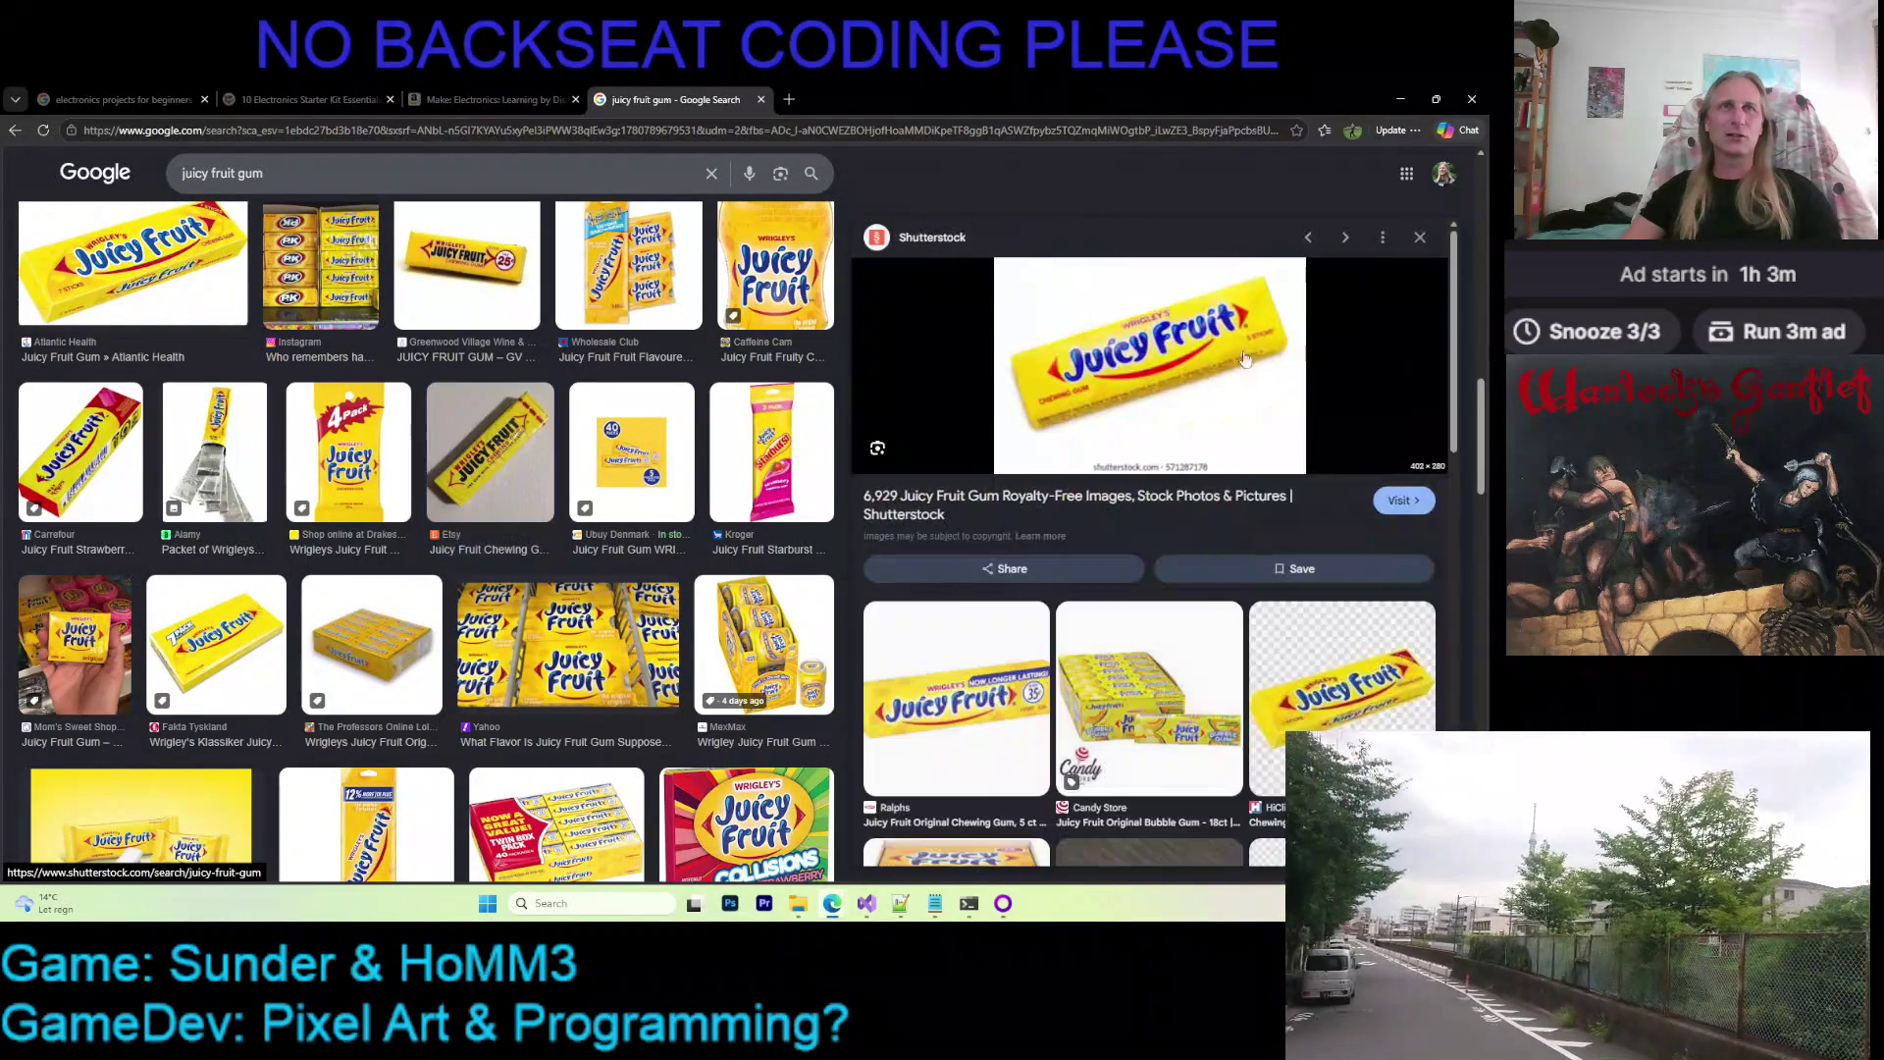
{"action": "scroll", "coordinate": [1119, 361], "scroll_direction": "down", "scroll_amount": 2}
{"action": "scroll", "coordinate": [1069, 500], "scroll_direction": "down", "scroll_amount": 3}
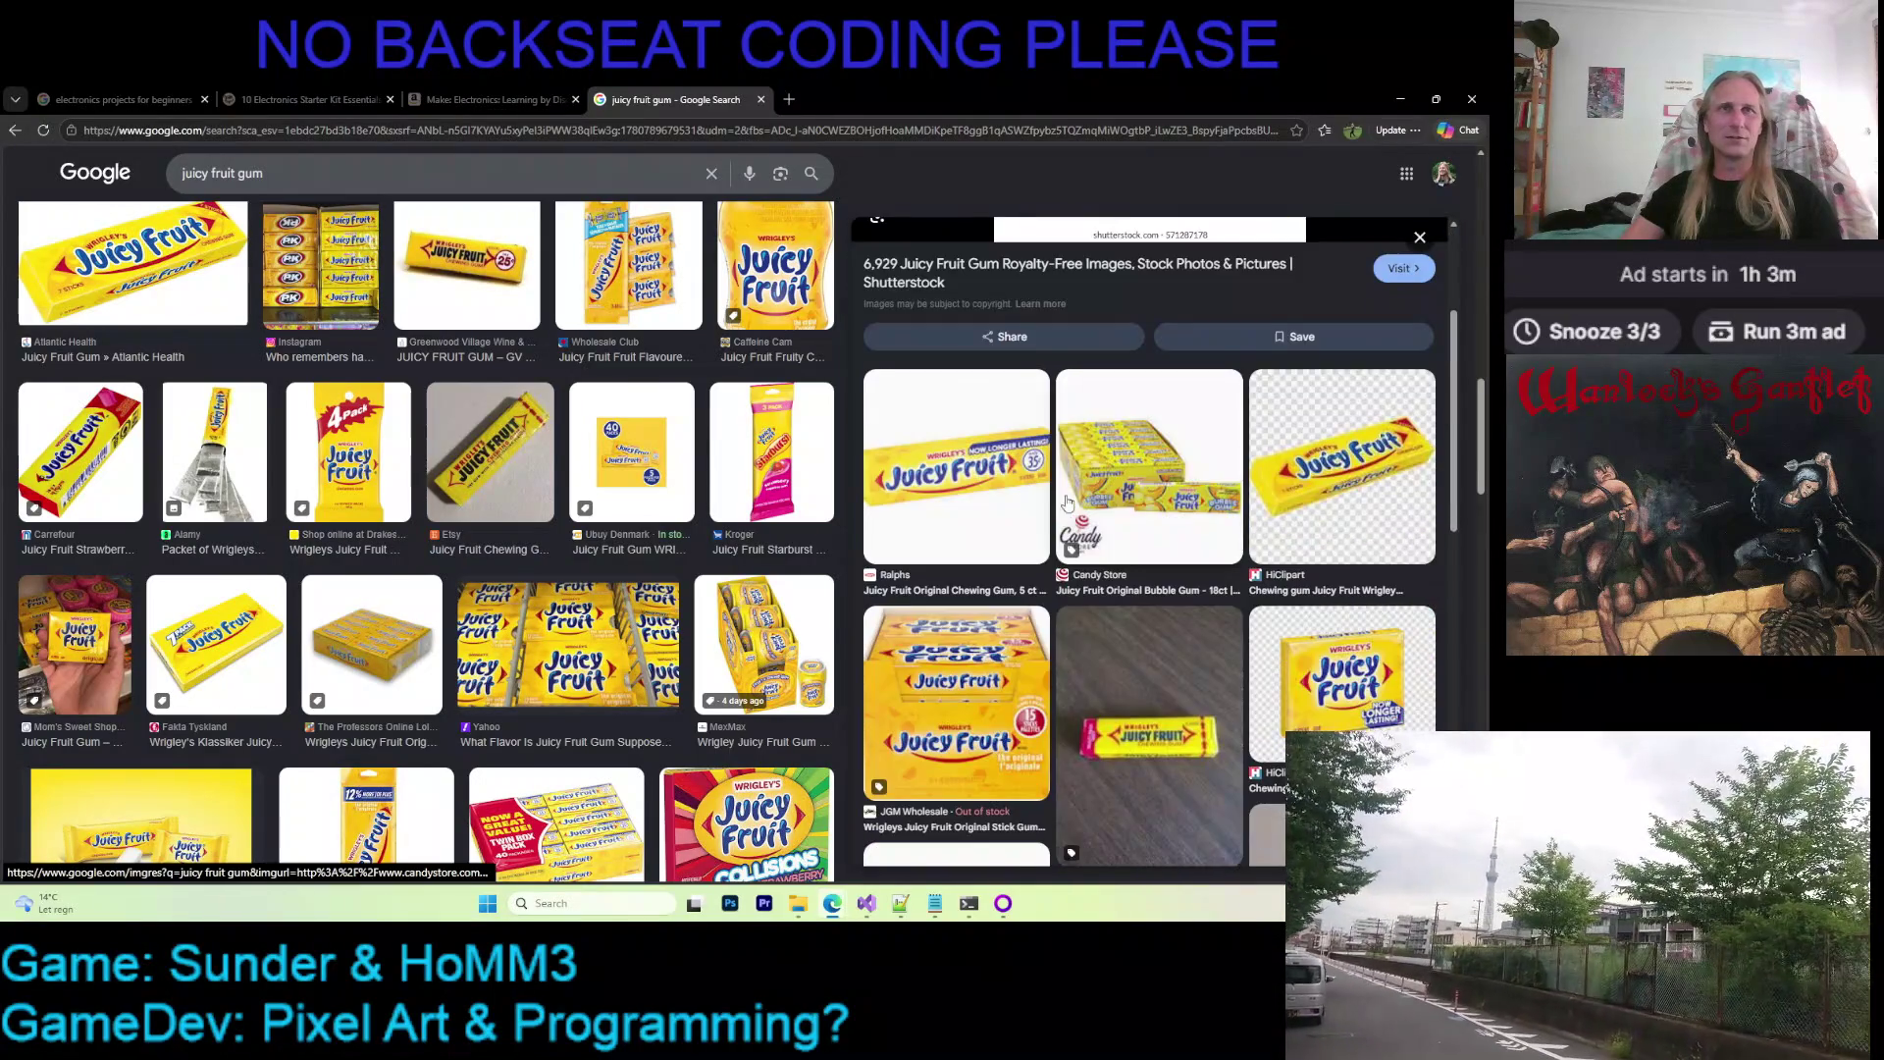
{"action": "scroll", "coordinate": [1067, 501], "scroll_direction": "down", "scroll_amount": 3}
{"action": "scroll", "coordinate": [1067, 501], "scroll_direction": "down", "scroll_amount": 3}
{"action": "scroll", "coordinate": [1075, 485], "scroll_direction": "up", "scroll_amount": 3}
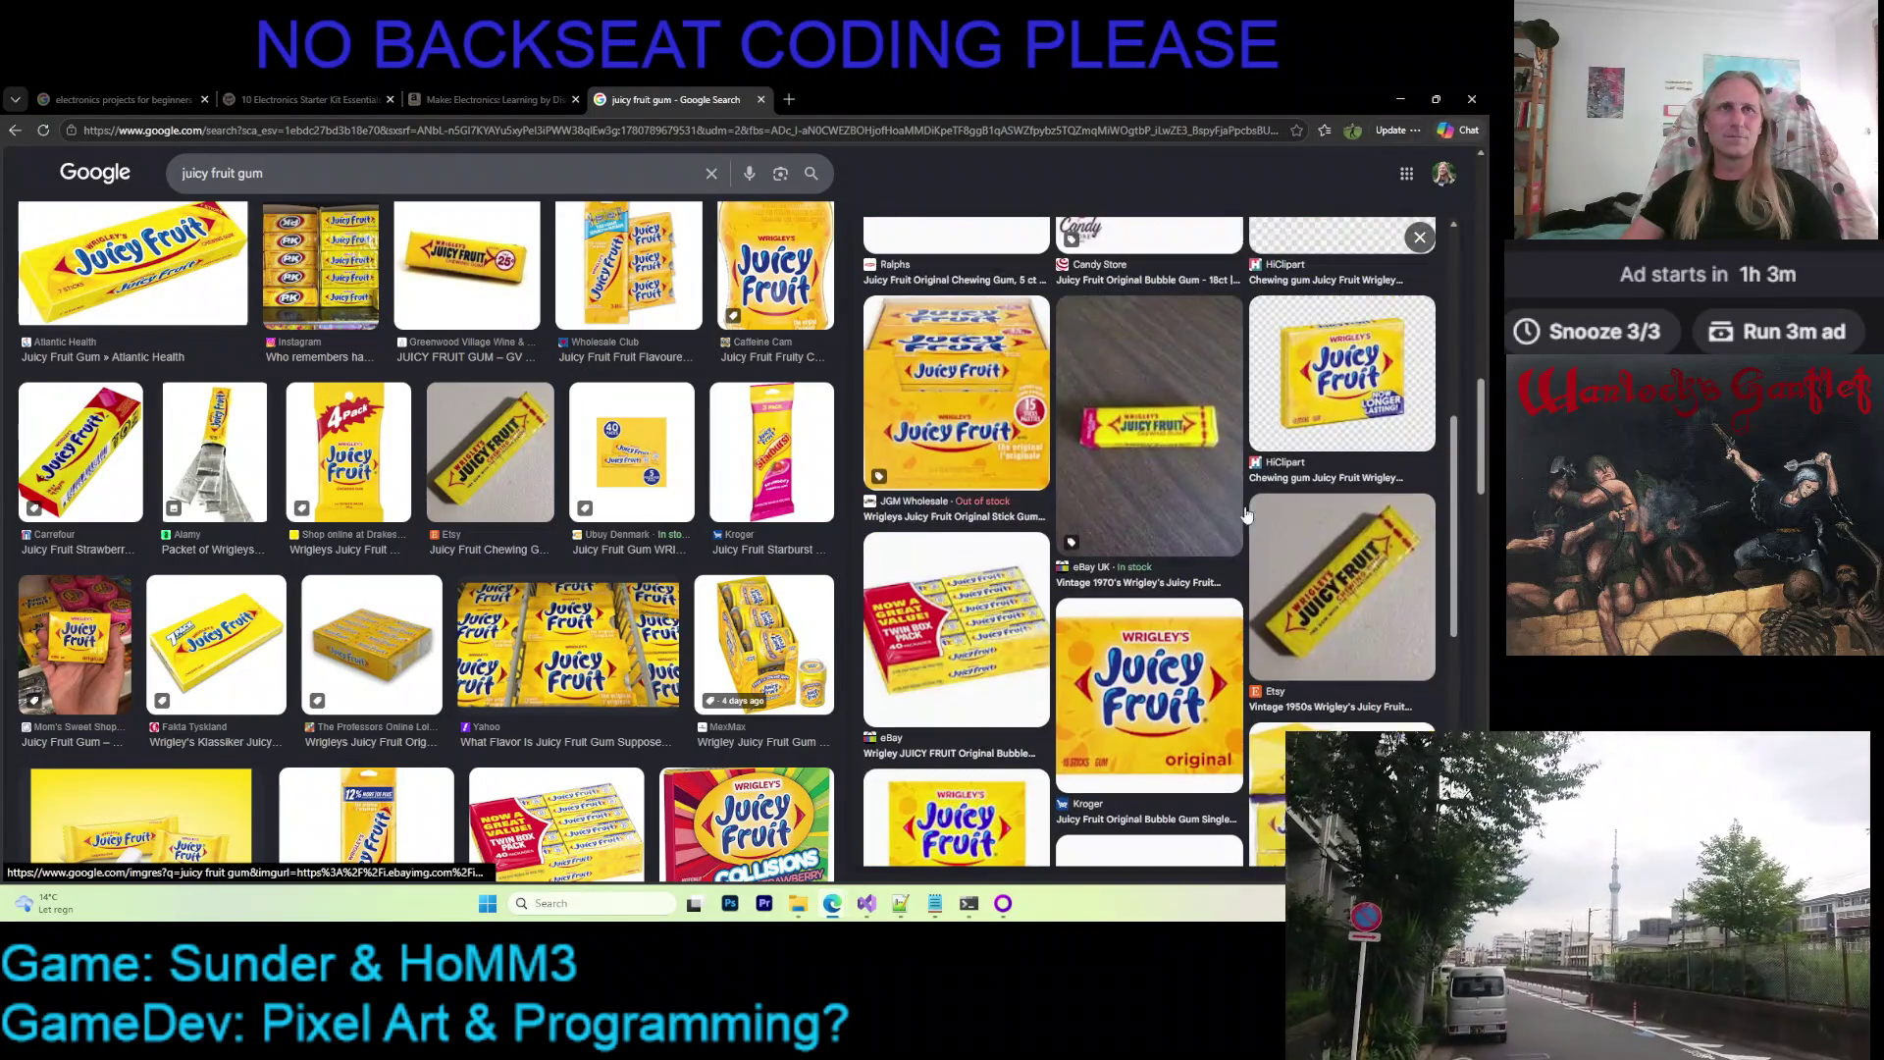
{"action": "left_click", "coordinate": [1101, 463]}
{"action": "scroll", "coordinate": [1032, 472], "scroll_direction": "down", "scroll_amount": 3}
{"action": "scroll", "coordinate": [1075, 435], "scroll_direction": "down", "scroll_amount": 3}
{"action": "left_click", "coordinate": [1079, 419]}
{"action": "scroll", "coordinate": [1149, 398], "scroll_direction": "down", "scroll_amount": 2}
{"action": "scroll", "coordinate": [1148, 399], "scroll_direction": "down", "scroll_amount": 3}
{"action": "scroll", "coordinate": [1148, 399], "scroll_direction": "down", "scroll_amount": 2}
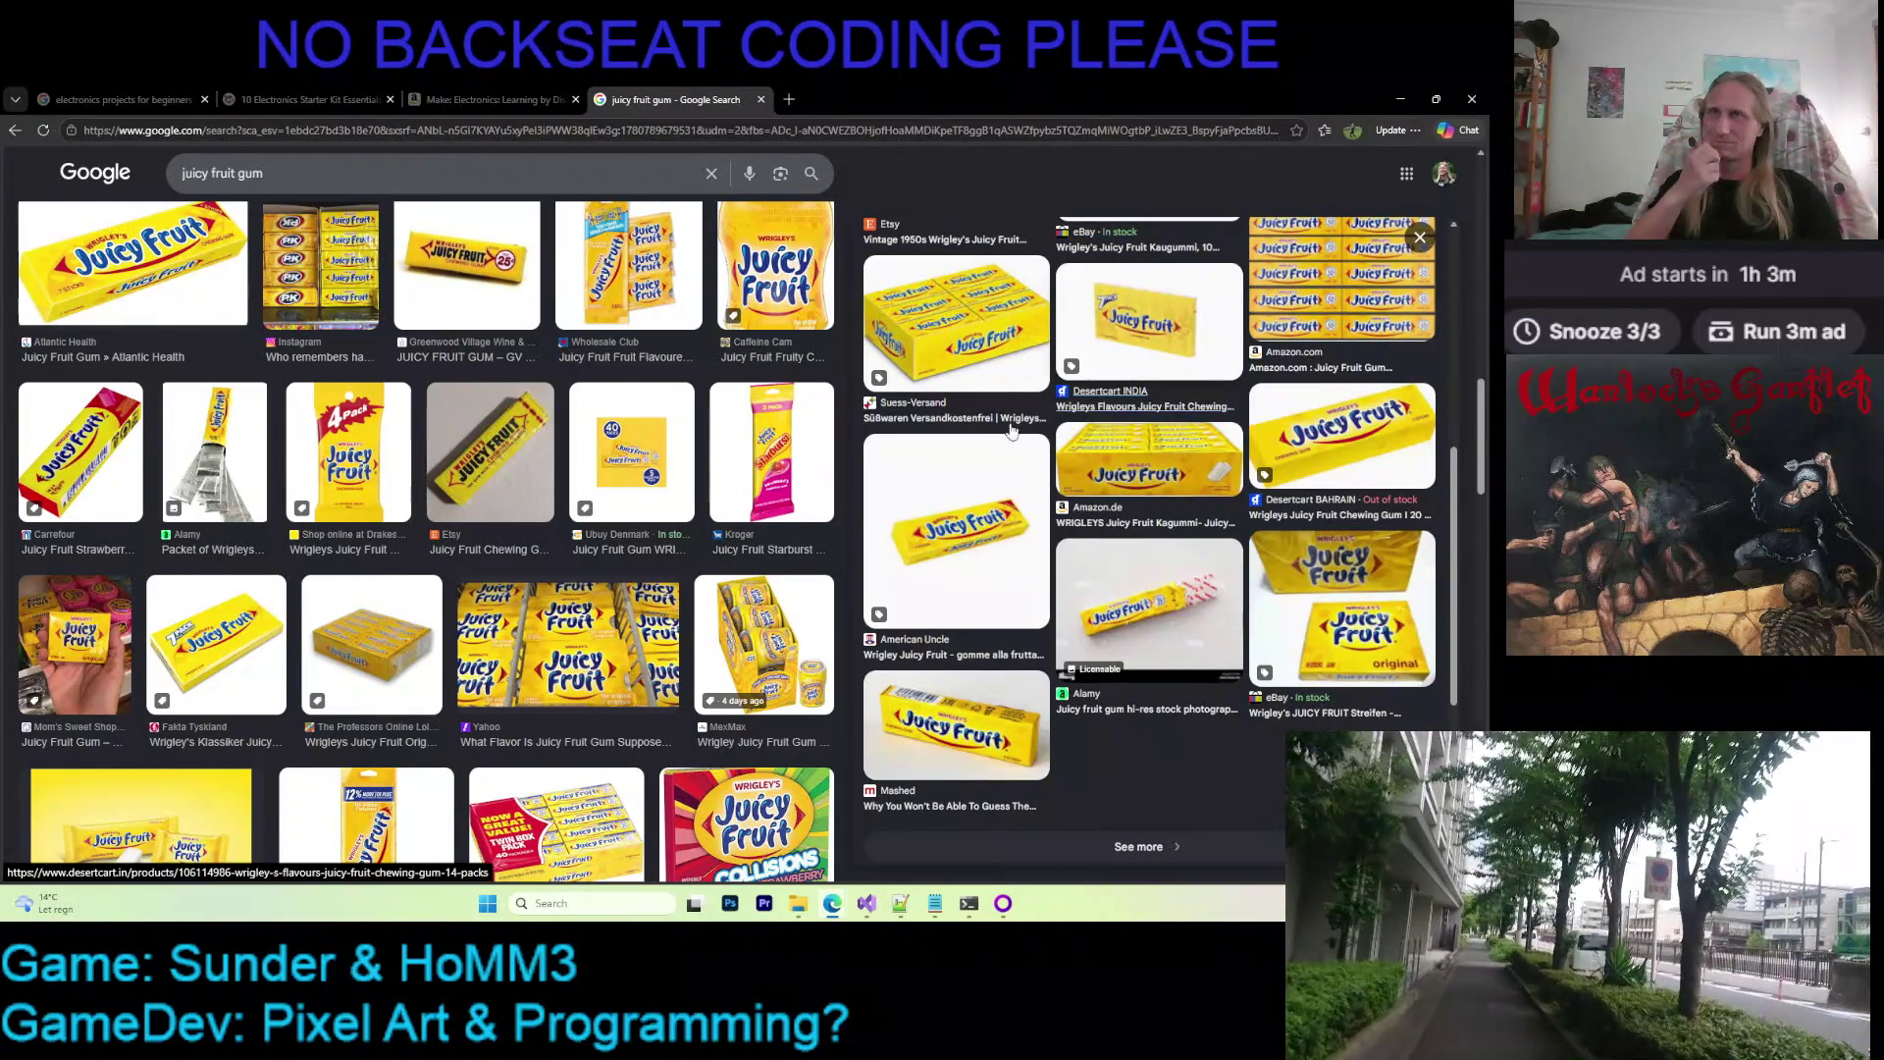
{"action": "scroll", "coordinate": [619, 508], "scroll_direction": "down", "scroll_amount": 4}
{"action": "scroll", "coordinate": [561, 480], "scroll_direction": "up", "scroll_amount": 7}
{"action": "scroll", "coordinate": [561, 480], "scroll_direction": "up", "scroll_amount": 10}
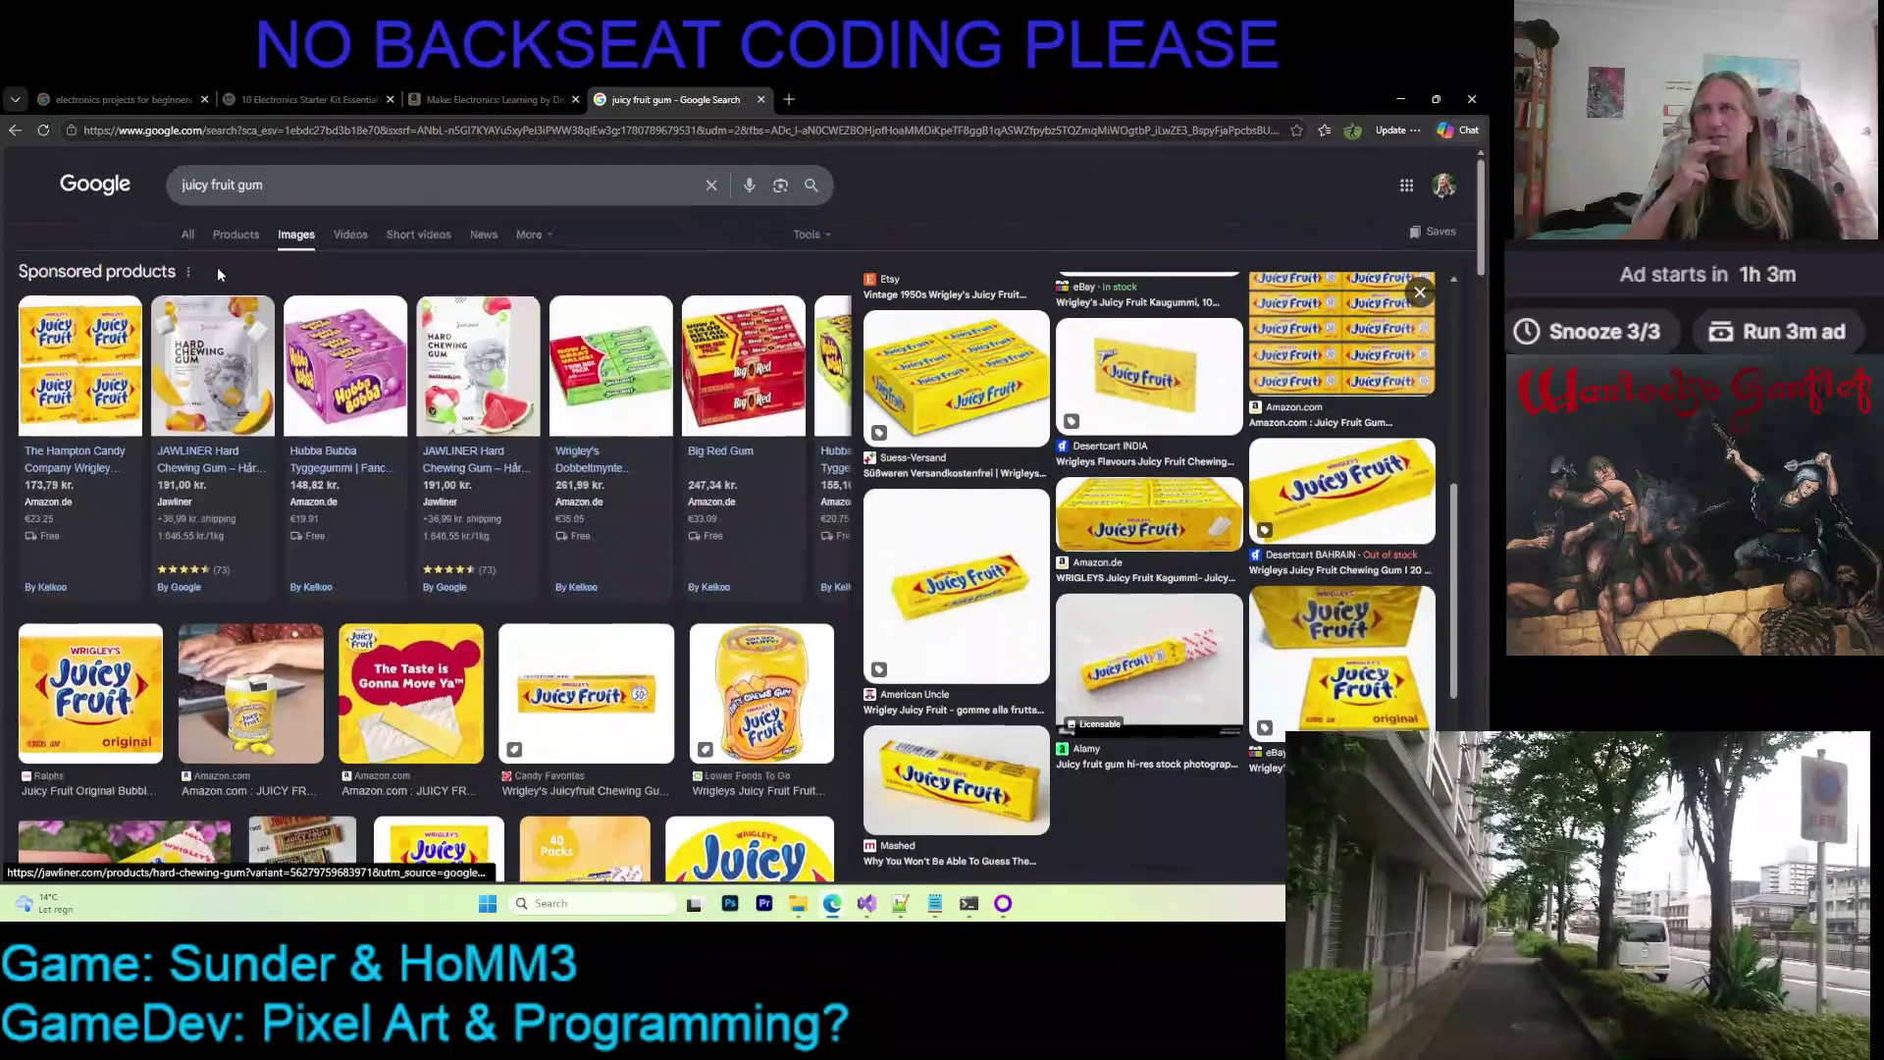
{"action": "key", "text": "slash"}
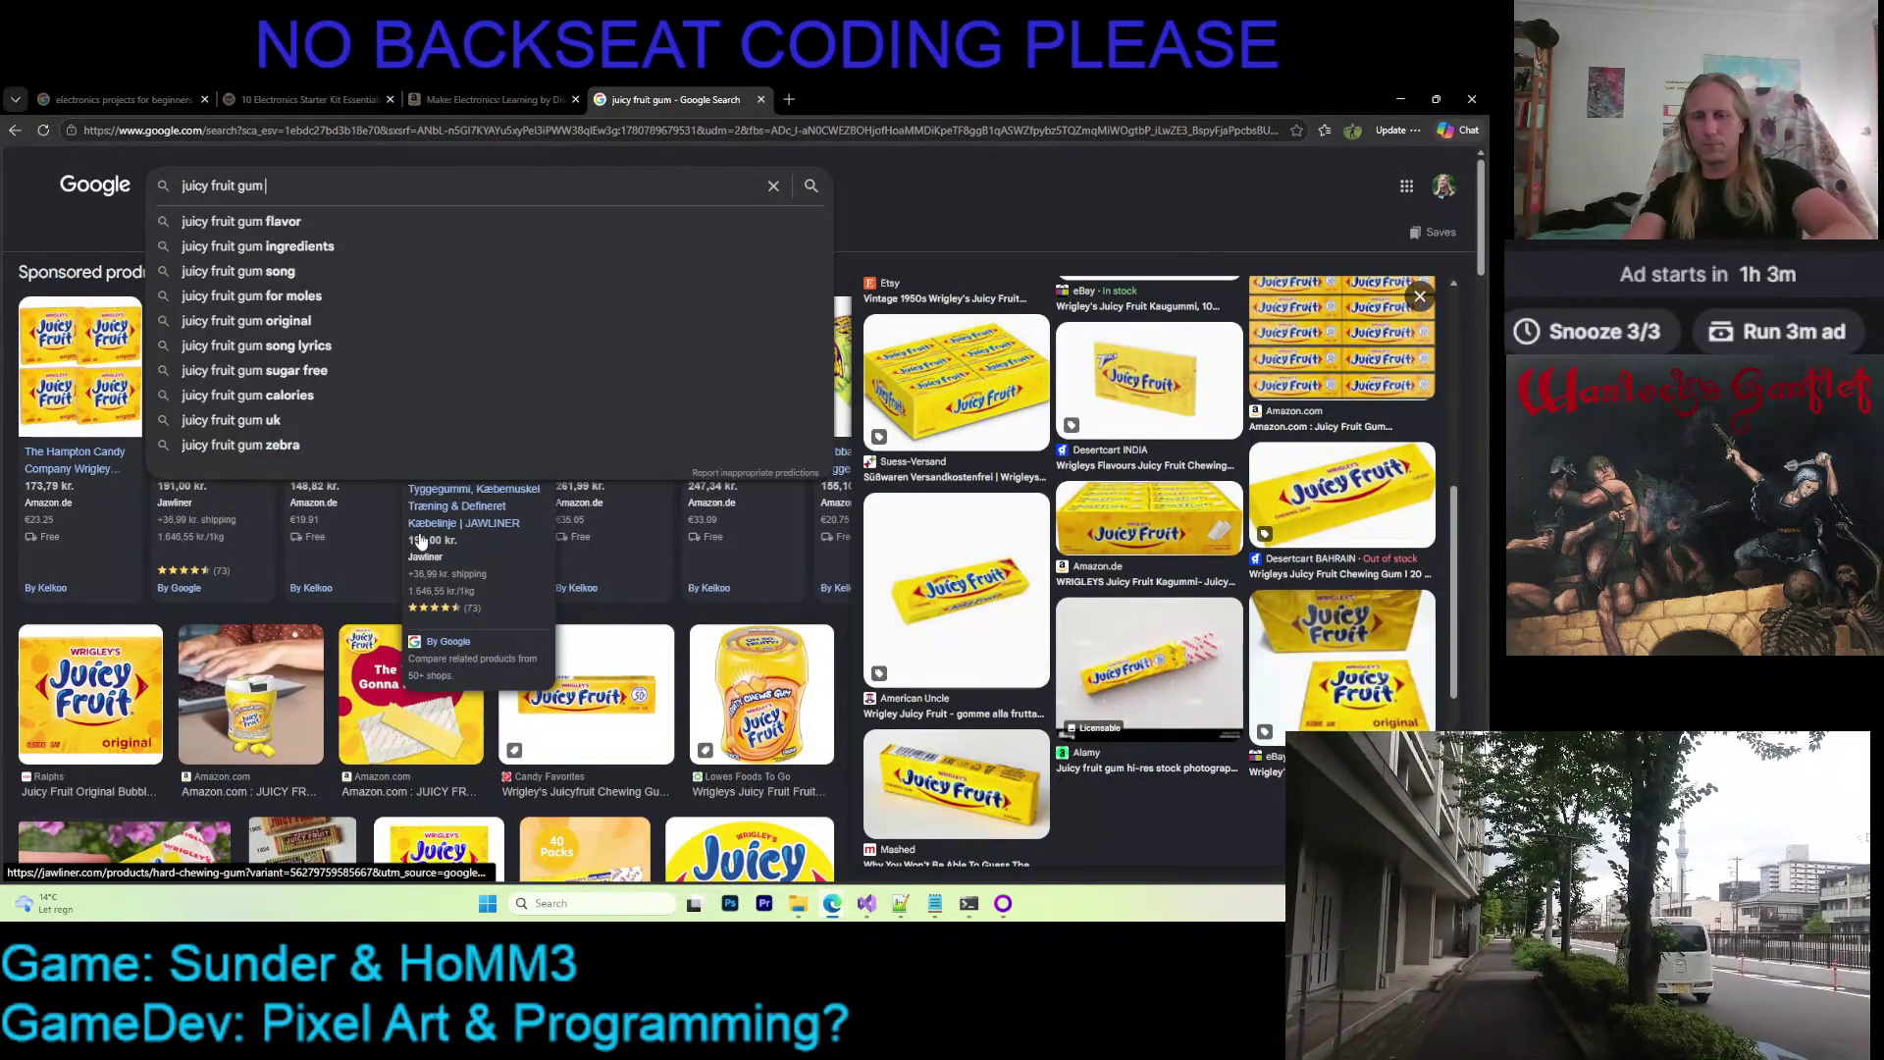
{"action": "type", "text": "19080"}
Search 'juicy fruit gum 1980's' and preview the Facebook and eBay vintage pack images
{"action": "key", "text": "BackSpace"}
{"action": "key", "text": "BackSpace"}
{"action": "key", "text": "BackSpace"}
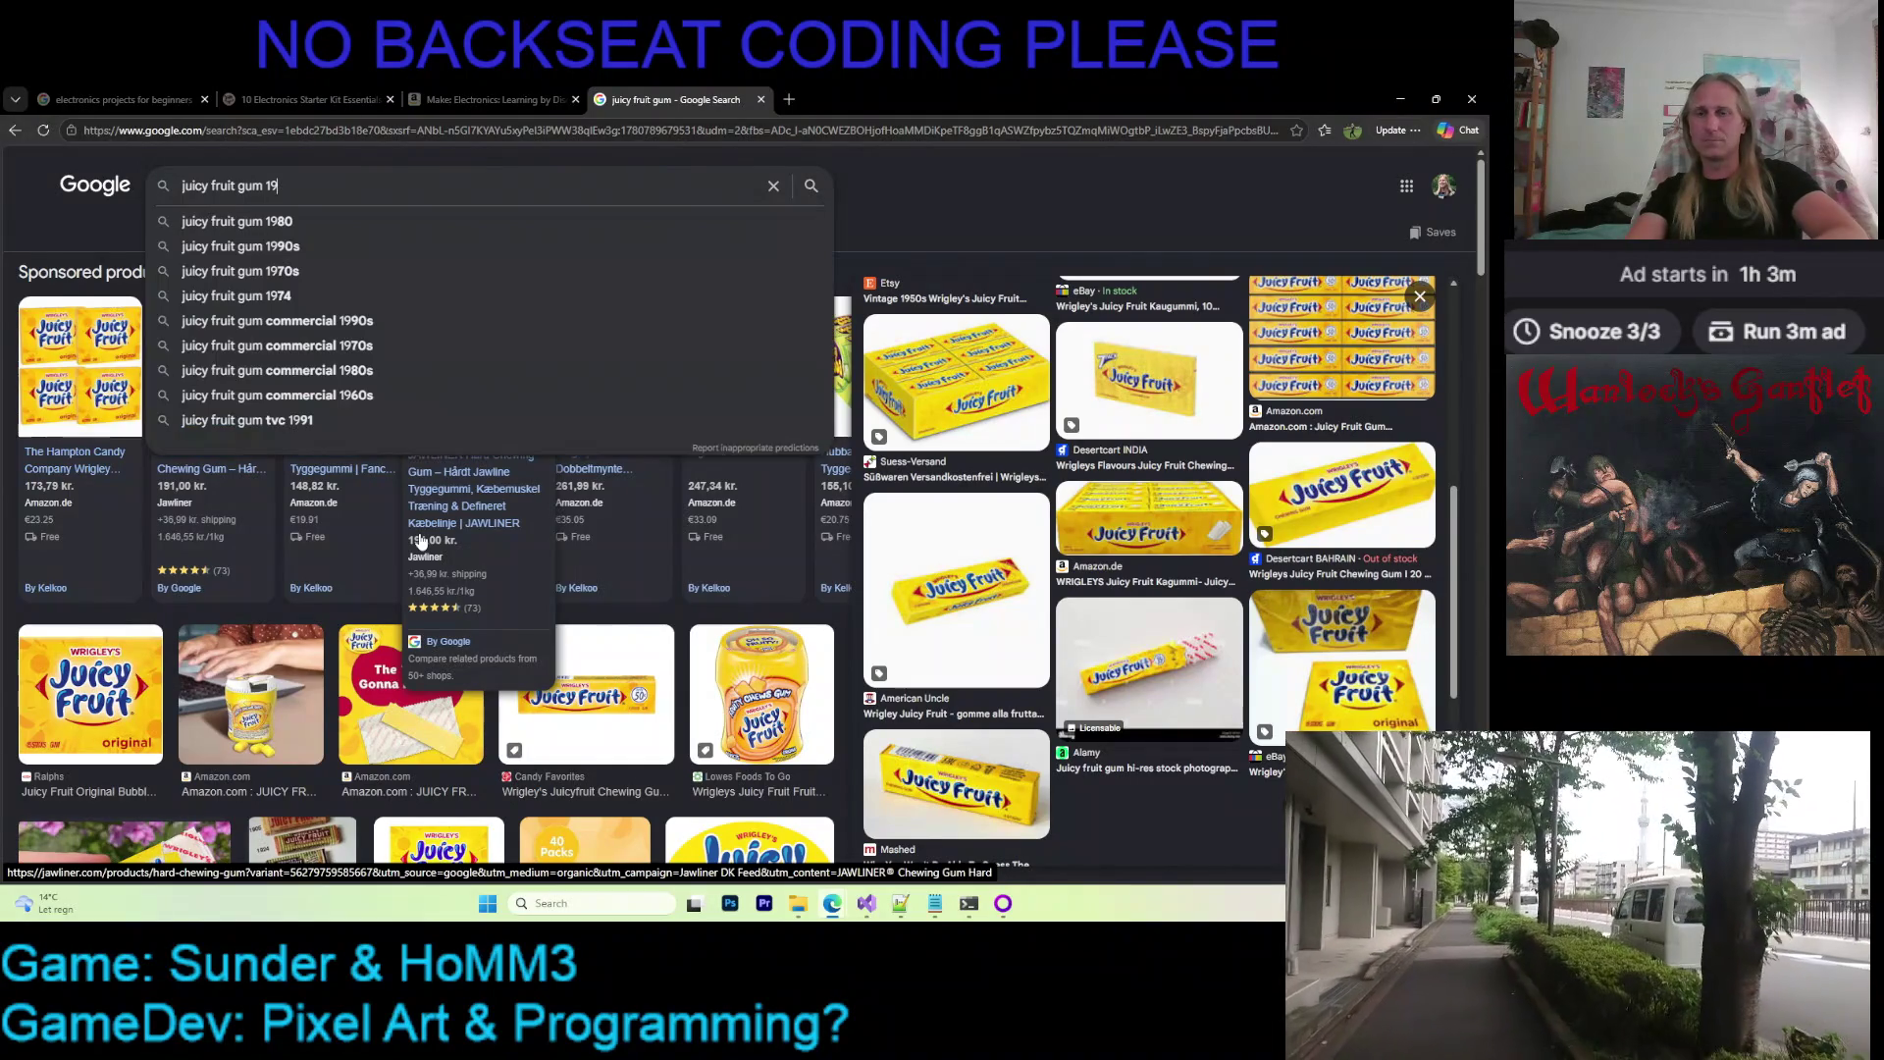
{"action": "type", "text": "80's"}
{"action": "key", "text": "Return"}
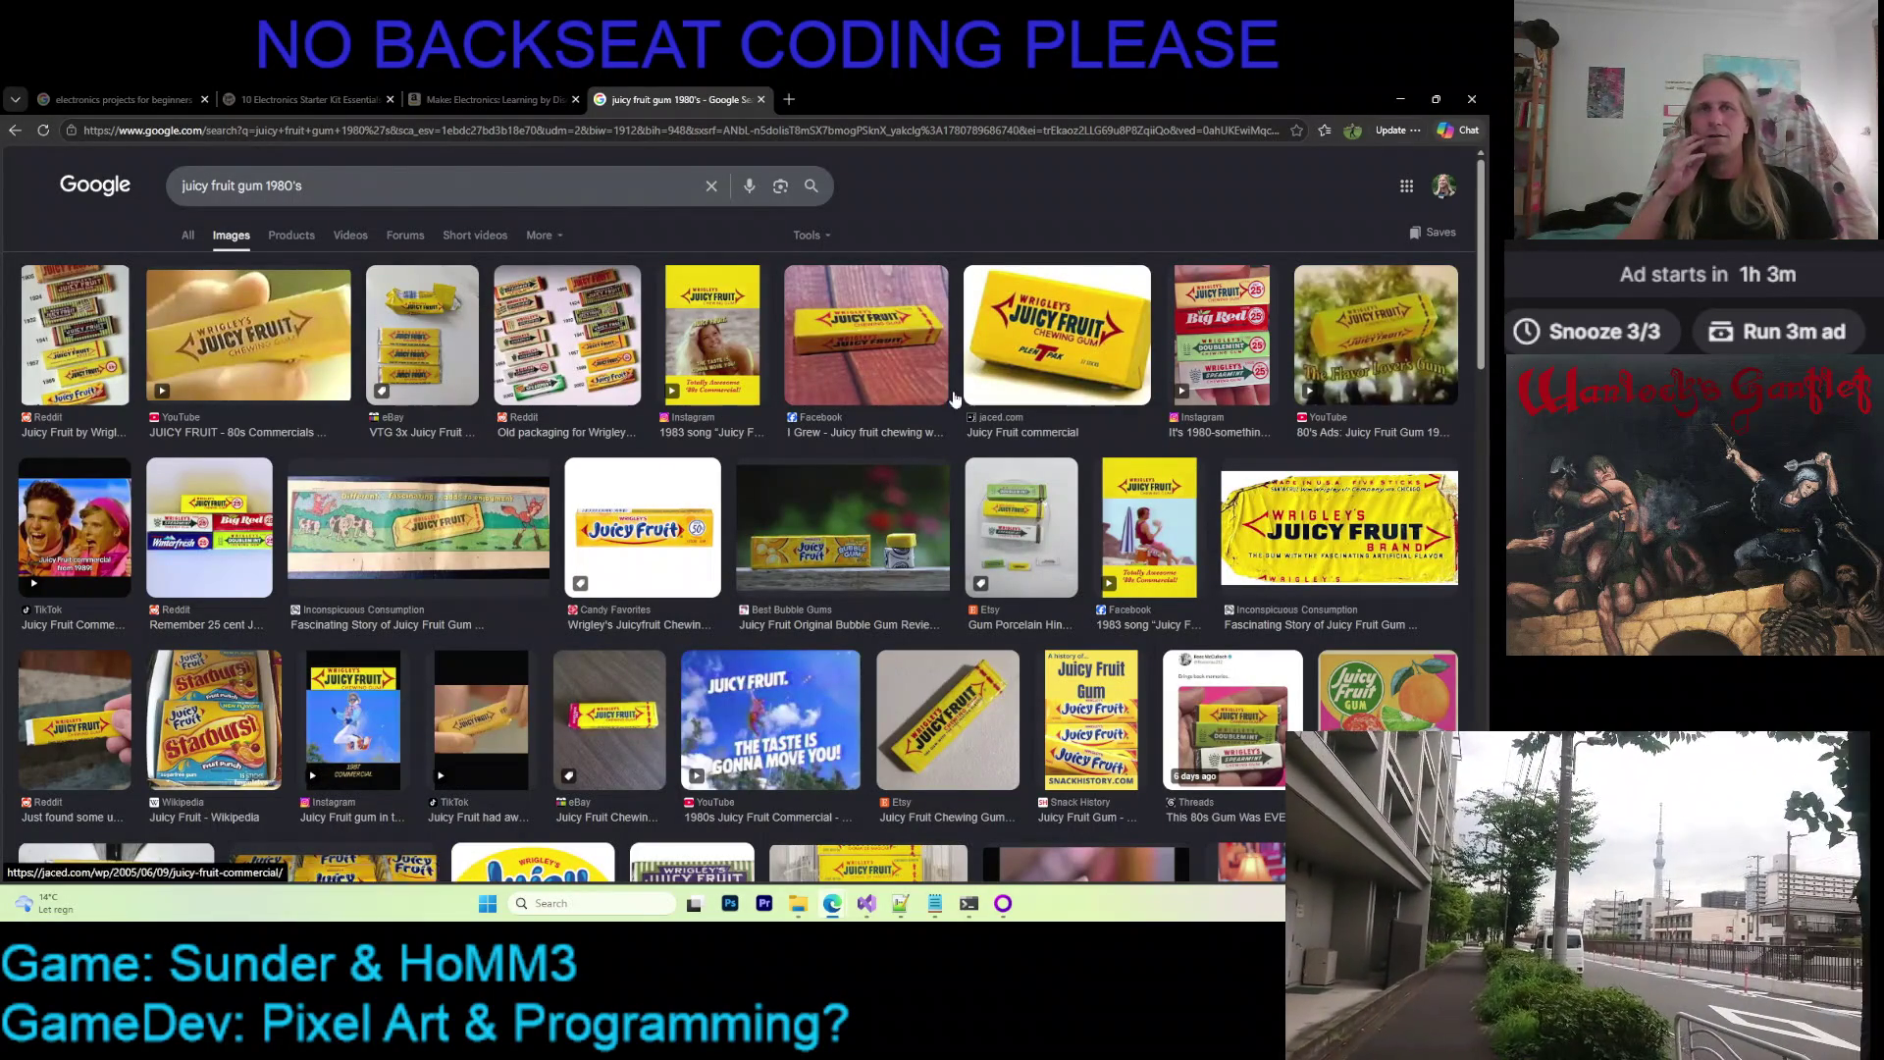
{"action": "left_click", "coordinate": [899, 327]}
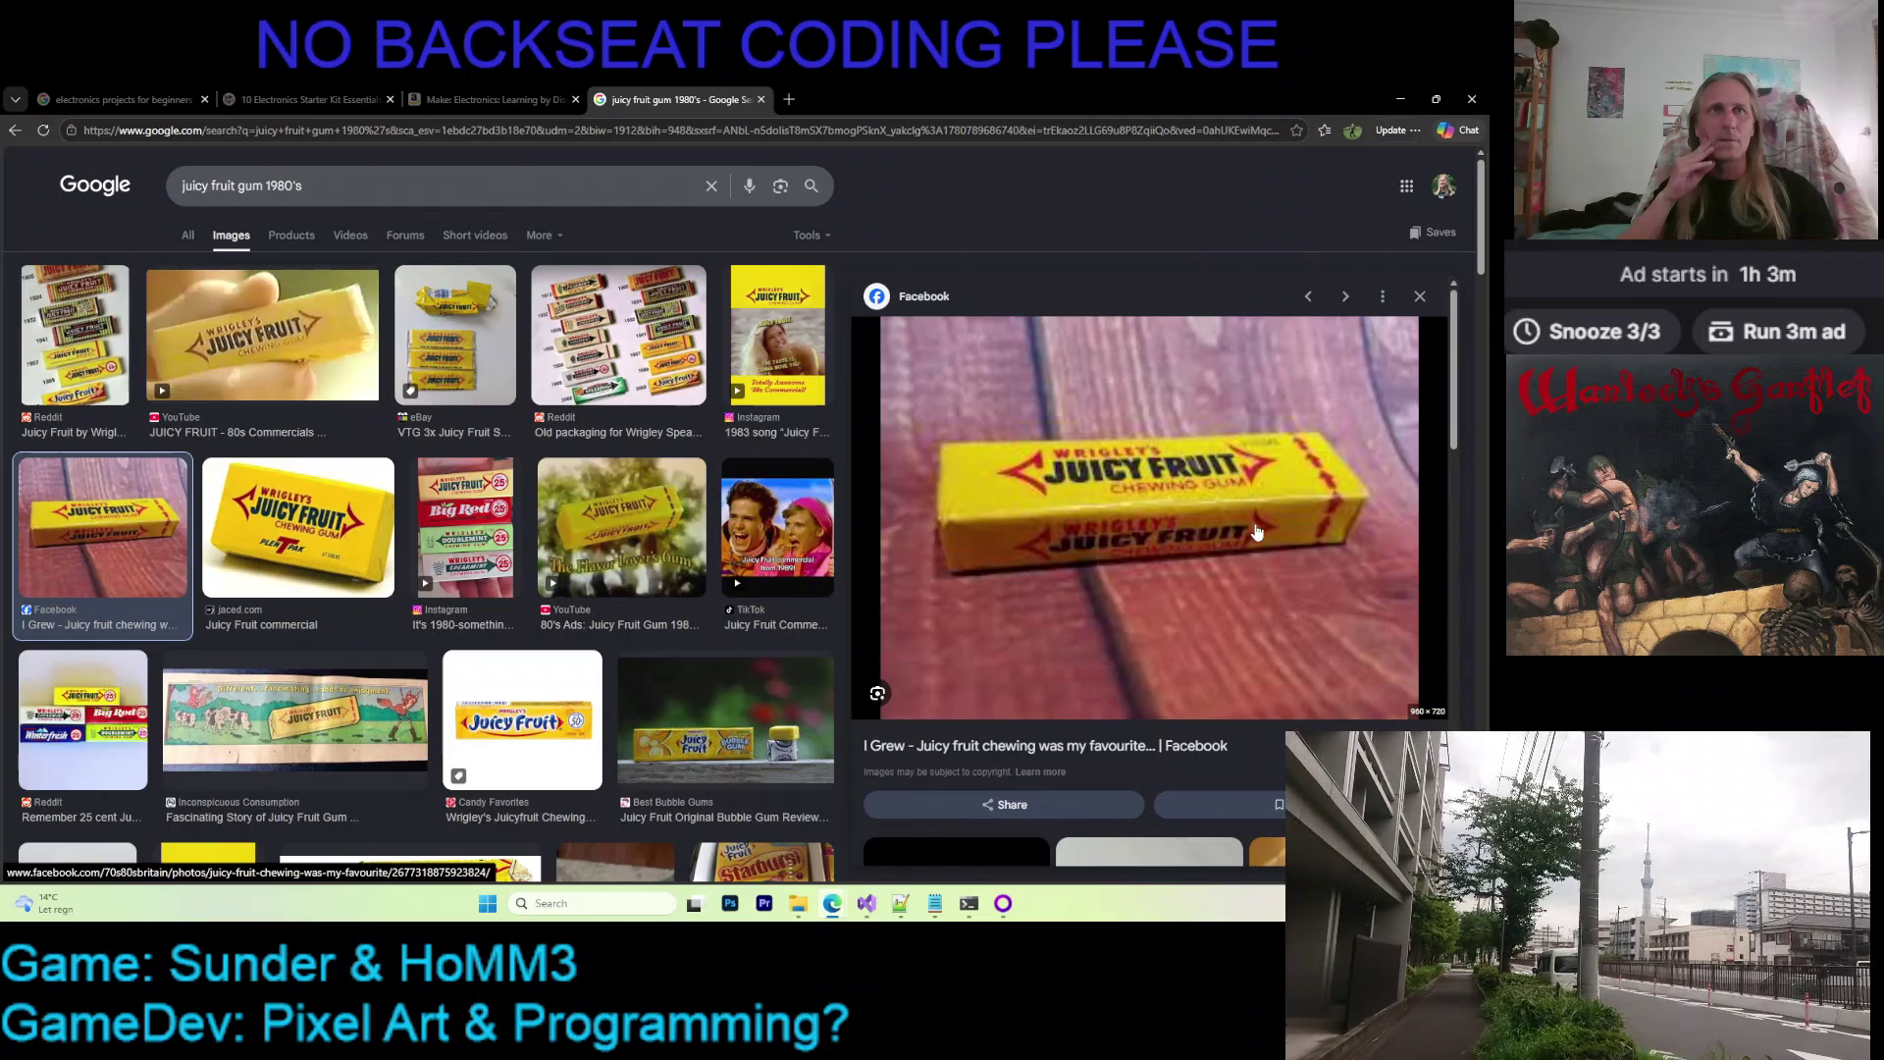
{"action": "scroll", "coordinate": [1115, 437], "scroll_direction": "down", "scroll_amount": 3}
{"action": "scroll", "coordinate": [1133, 456], "scroll_direction": "up", "scroll_amount": 3}
{"action": "scroll", "coordinate": [1194, 514], "scroll_direction": "down", "scroll_amount": 3}
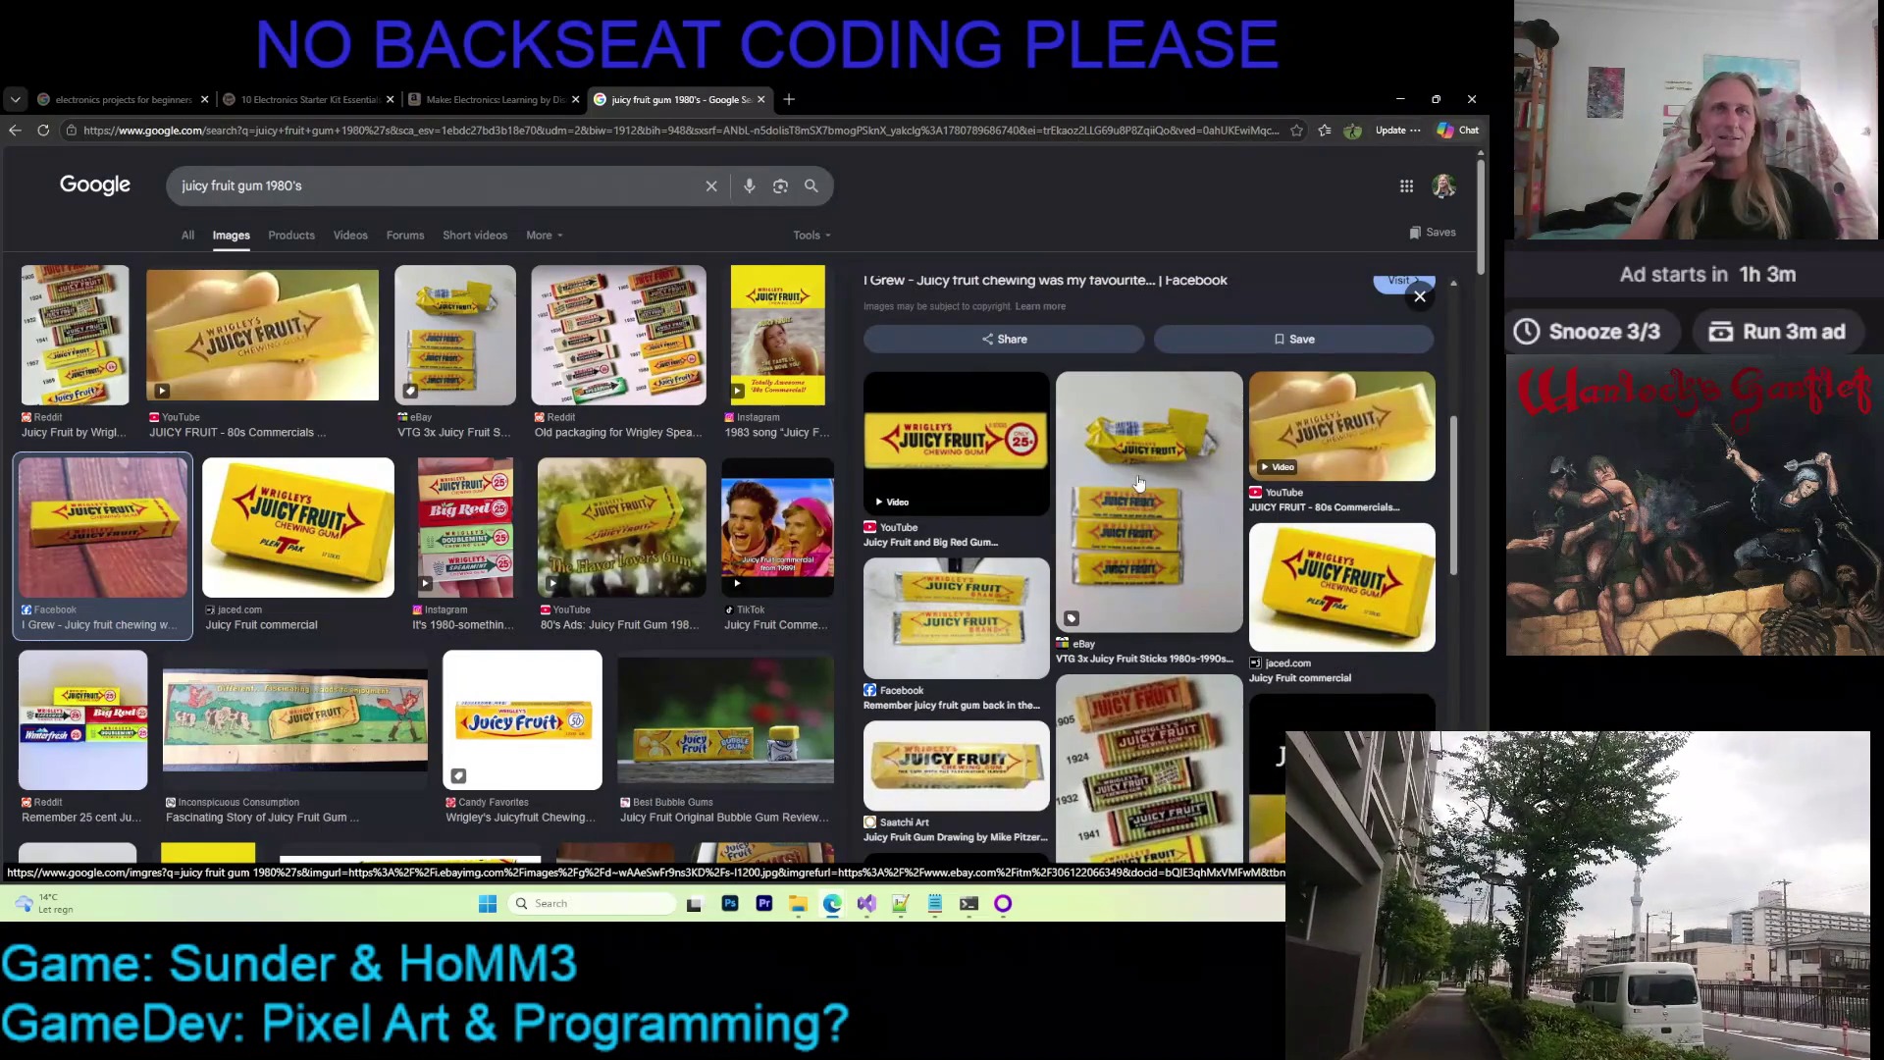
{"action": "left_click", "coordinate": [1140, 488]}
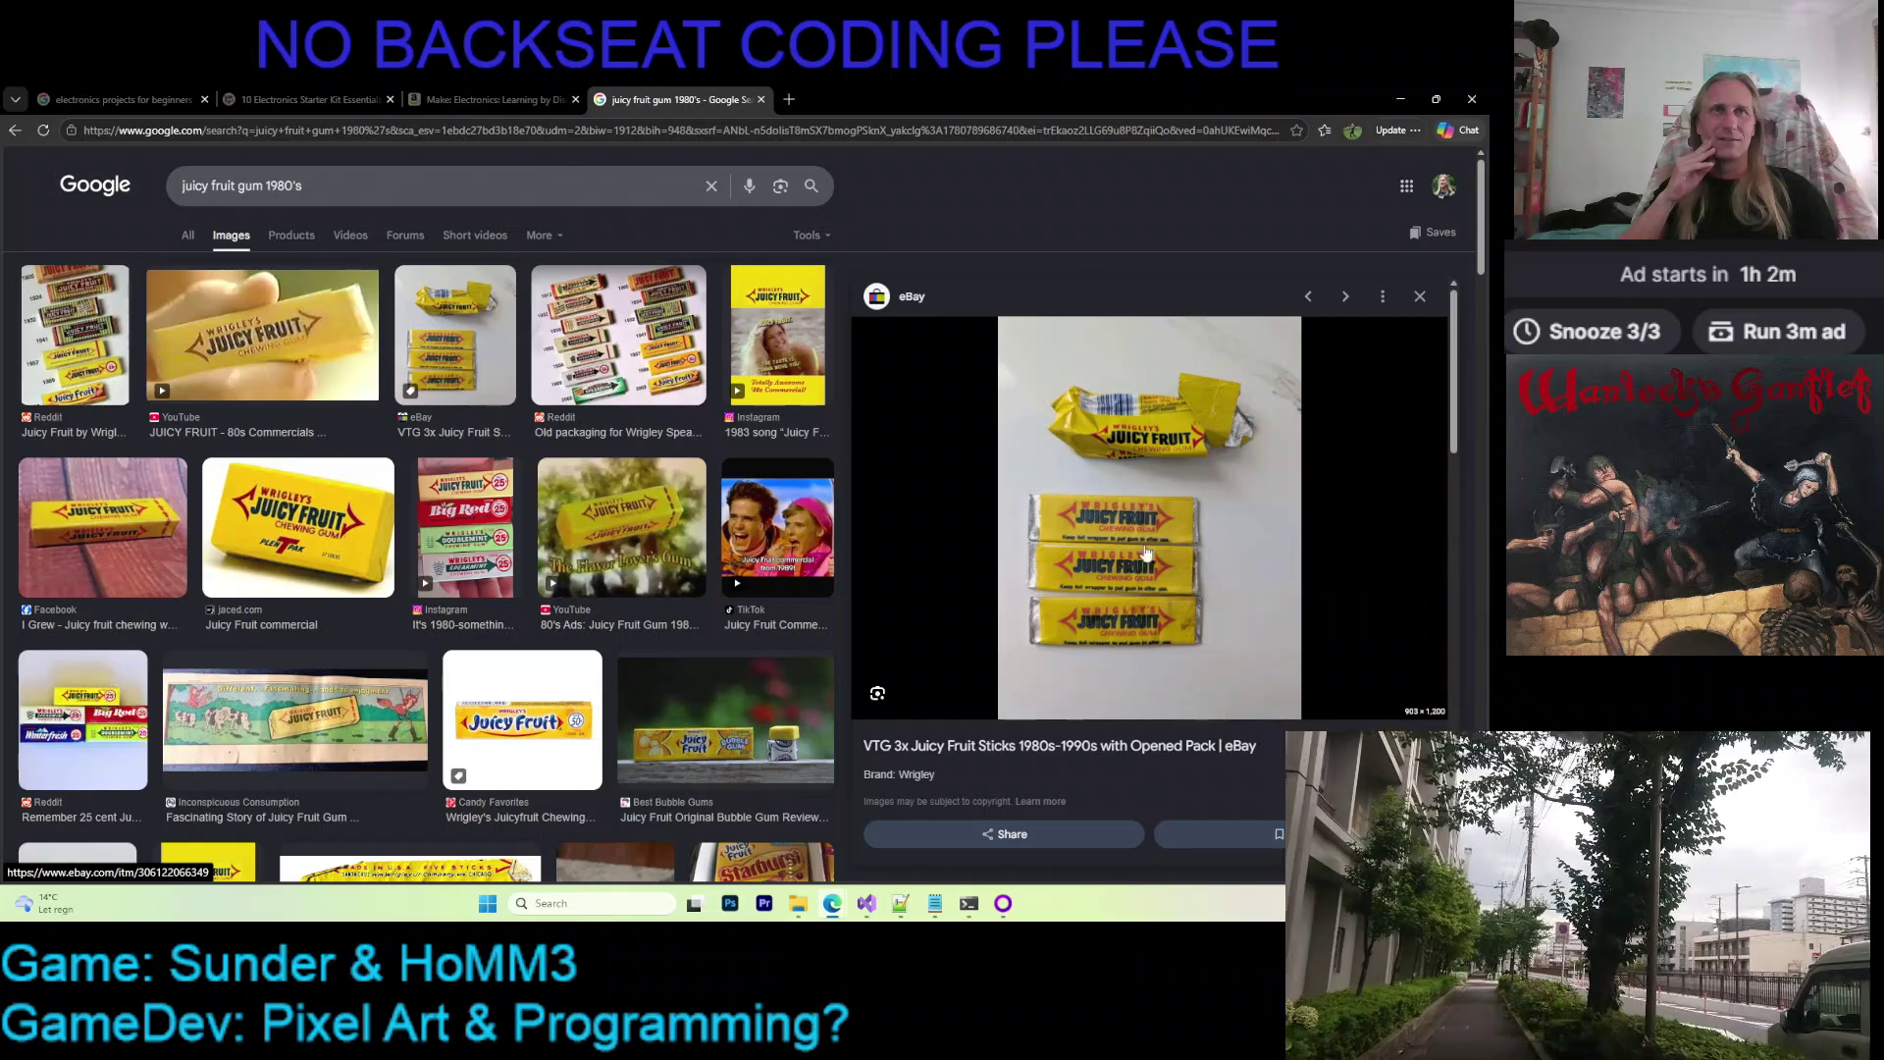
{"action": "scroll", "coordinate": [1159, 440], "scroll_direction": "down", "scroll_amount": 3}
Preview the Reddit gum images and open the Juicy Fruit timeline image in a new tab
{"action": "left_click", "coordinate": [1162, 503]}
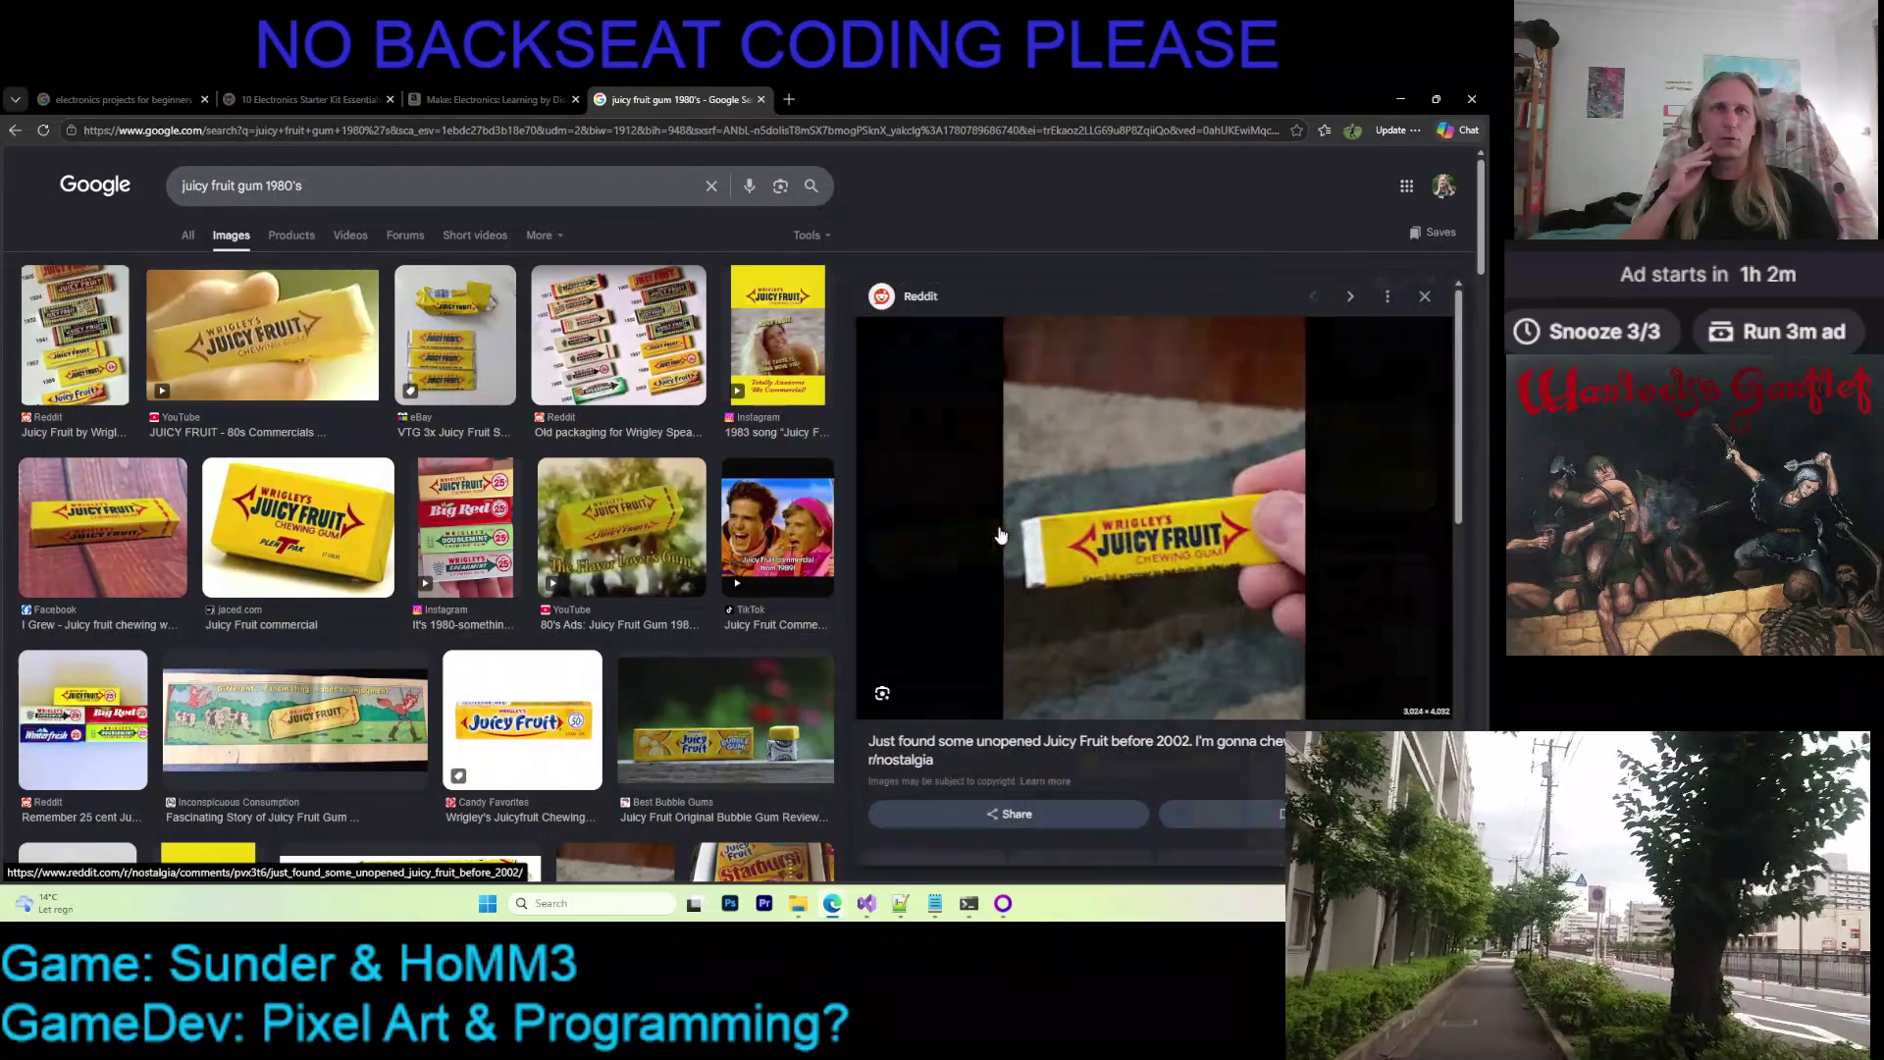
{"action": "scroll", "coordinate": [1164, 472], "scroll_direction": "down", "scroll_amount": 2}
{"action": "scroll", "coordinate": [1157, 428], "scroll_direction": "up", "scroll_amount": 2}
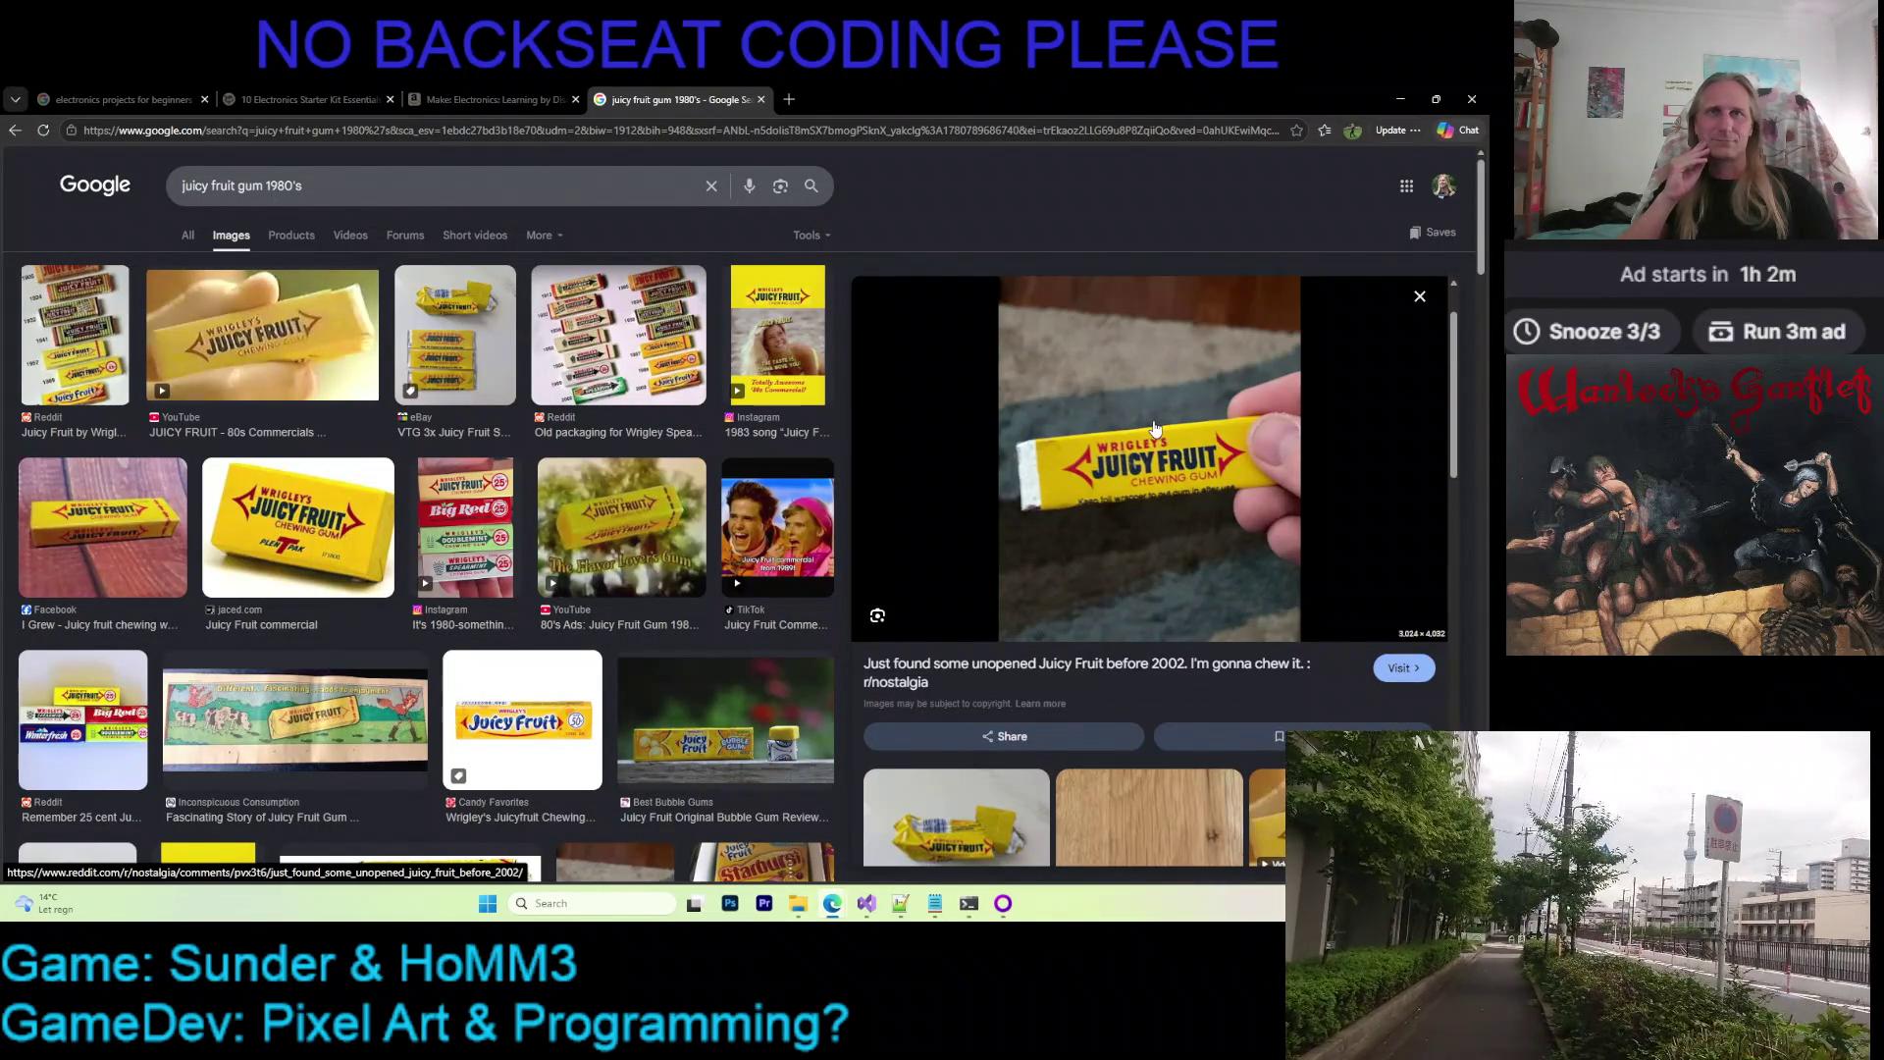
{"action": "scroll", "coordinate": [1148, 436], "scroll_direction": "down", "scroll_amount": 3}
{"action": "scroll", "coordinate": [1148, 436], "scroll_direction": "down", "scroll_amount": 2}
{"action": "left_click", "coordinate": [1297, 440]}
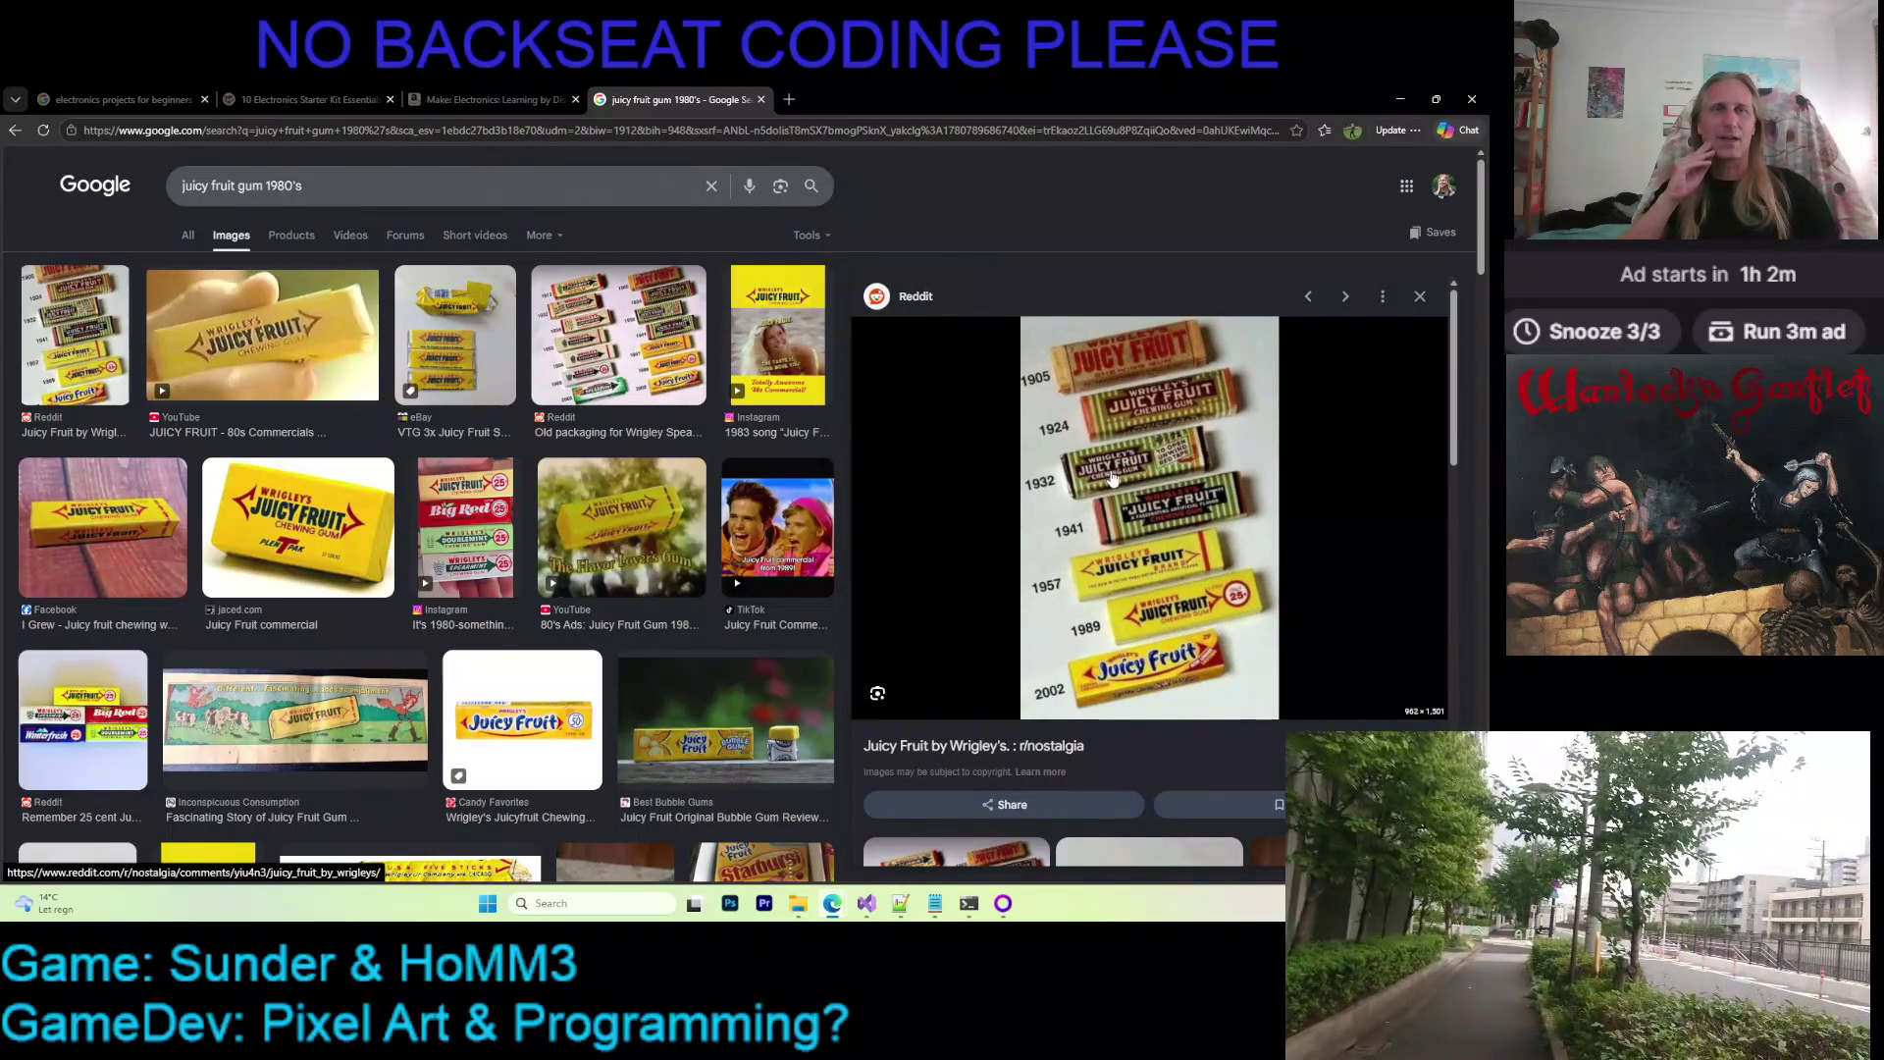
{"action": "right_click", "coordinate": [1079, 451]}
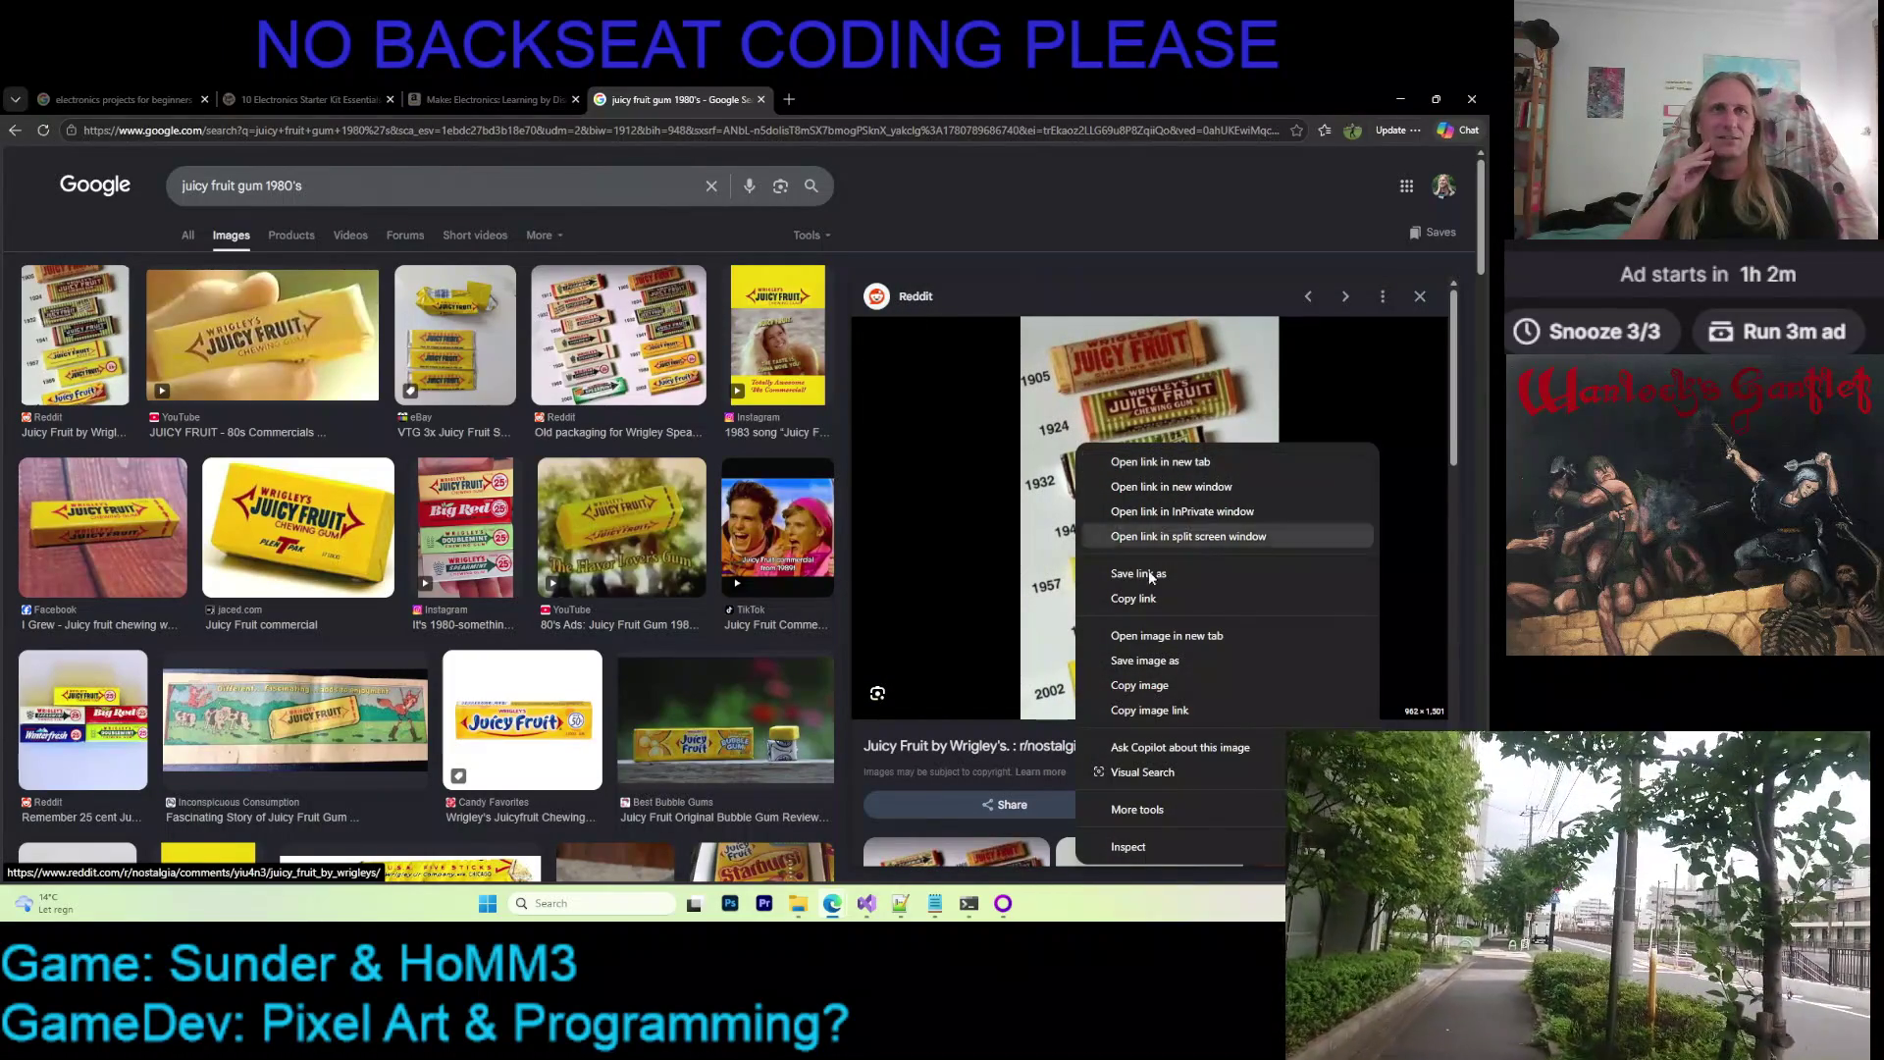
{"action": "left_click", "coordinate": [1154, 637]}
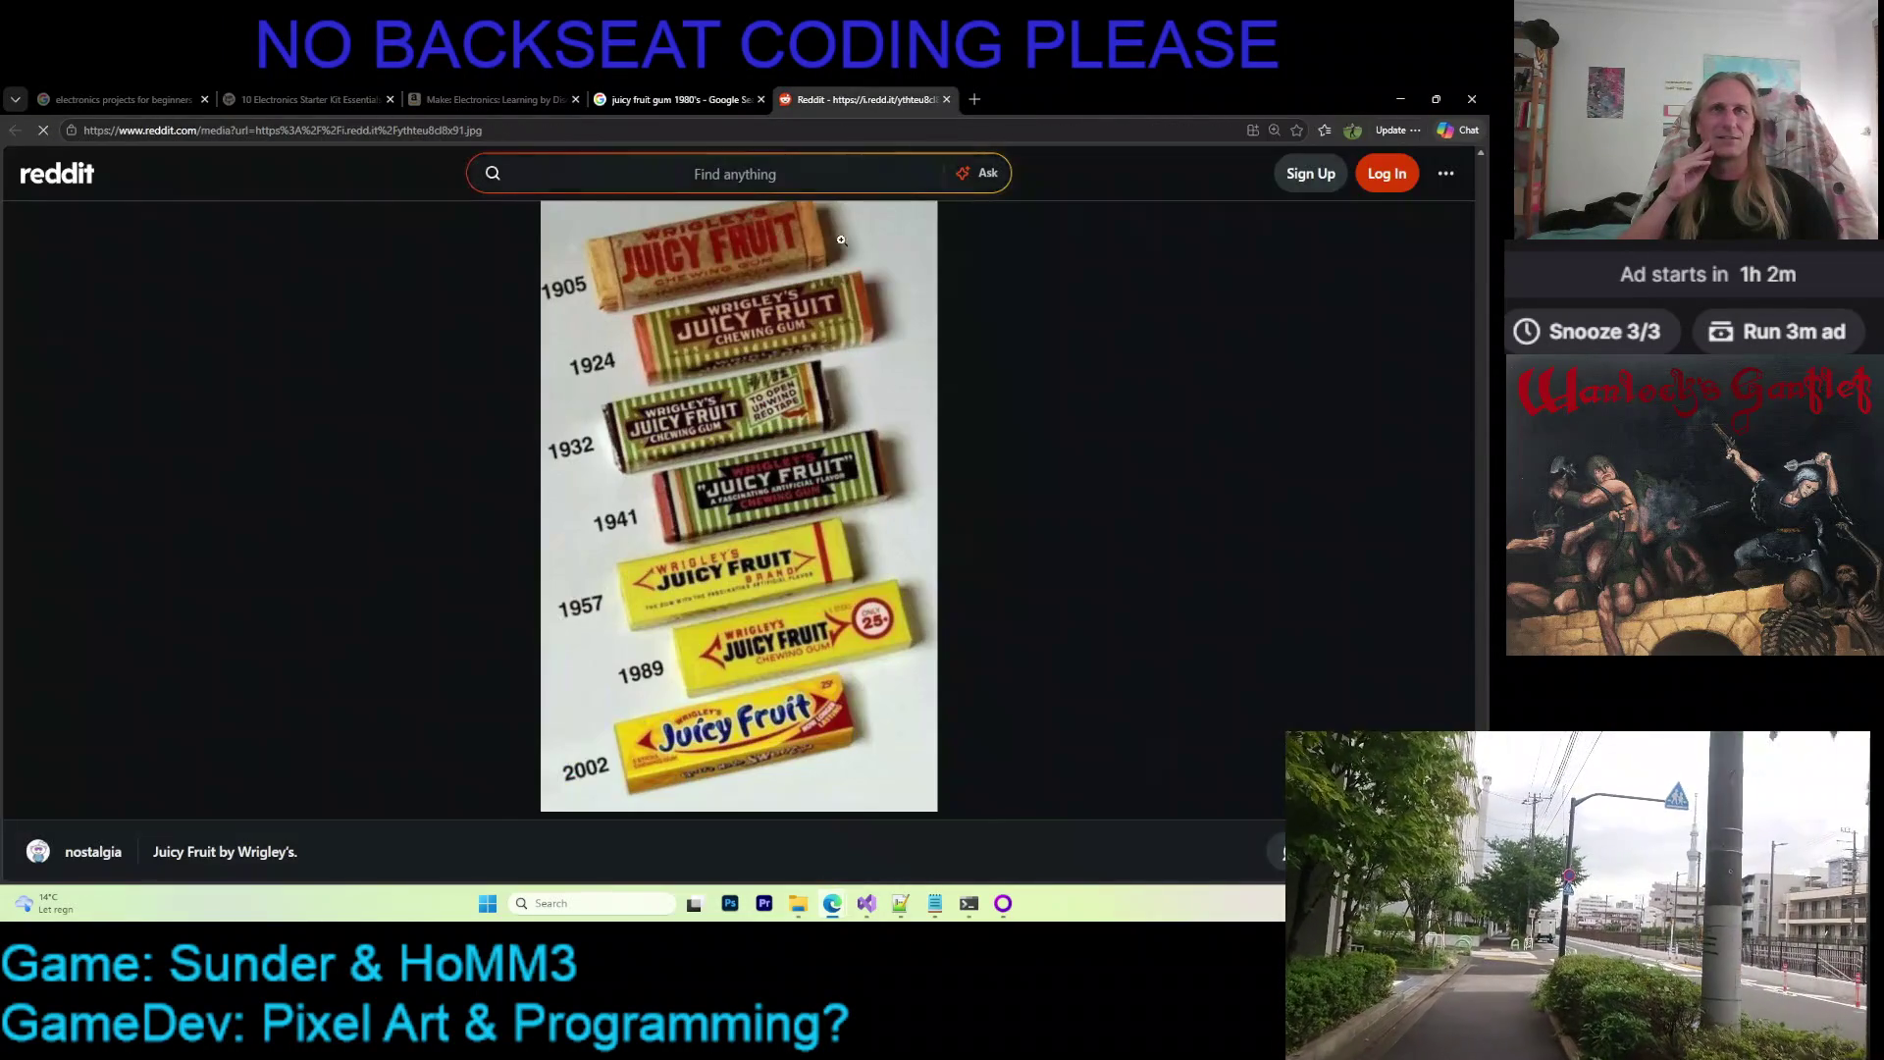
Zoom into the Reddit Juicy Fruit timeline image to view the 1989 and 2002 packs
{"action": "left_click", "coordinate": [775, 441]}
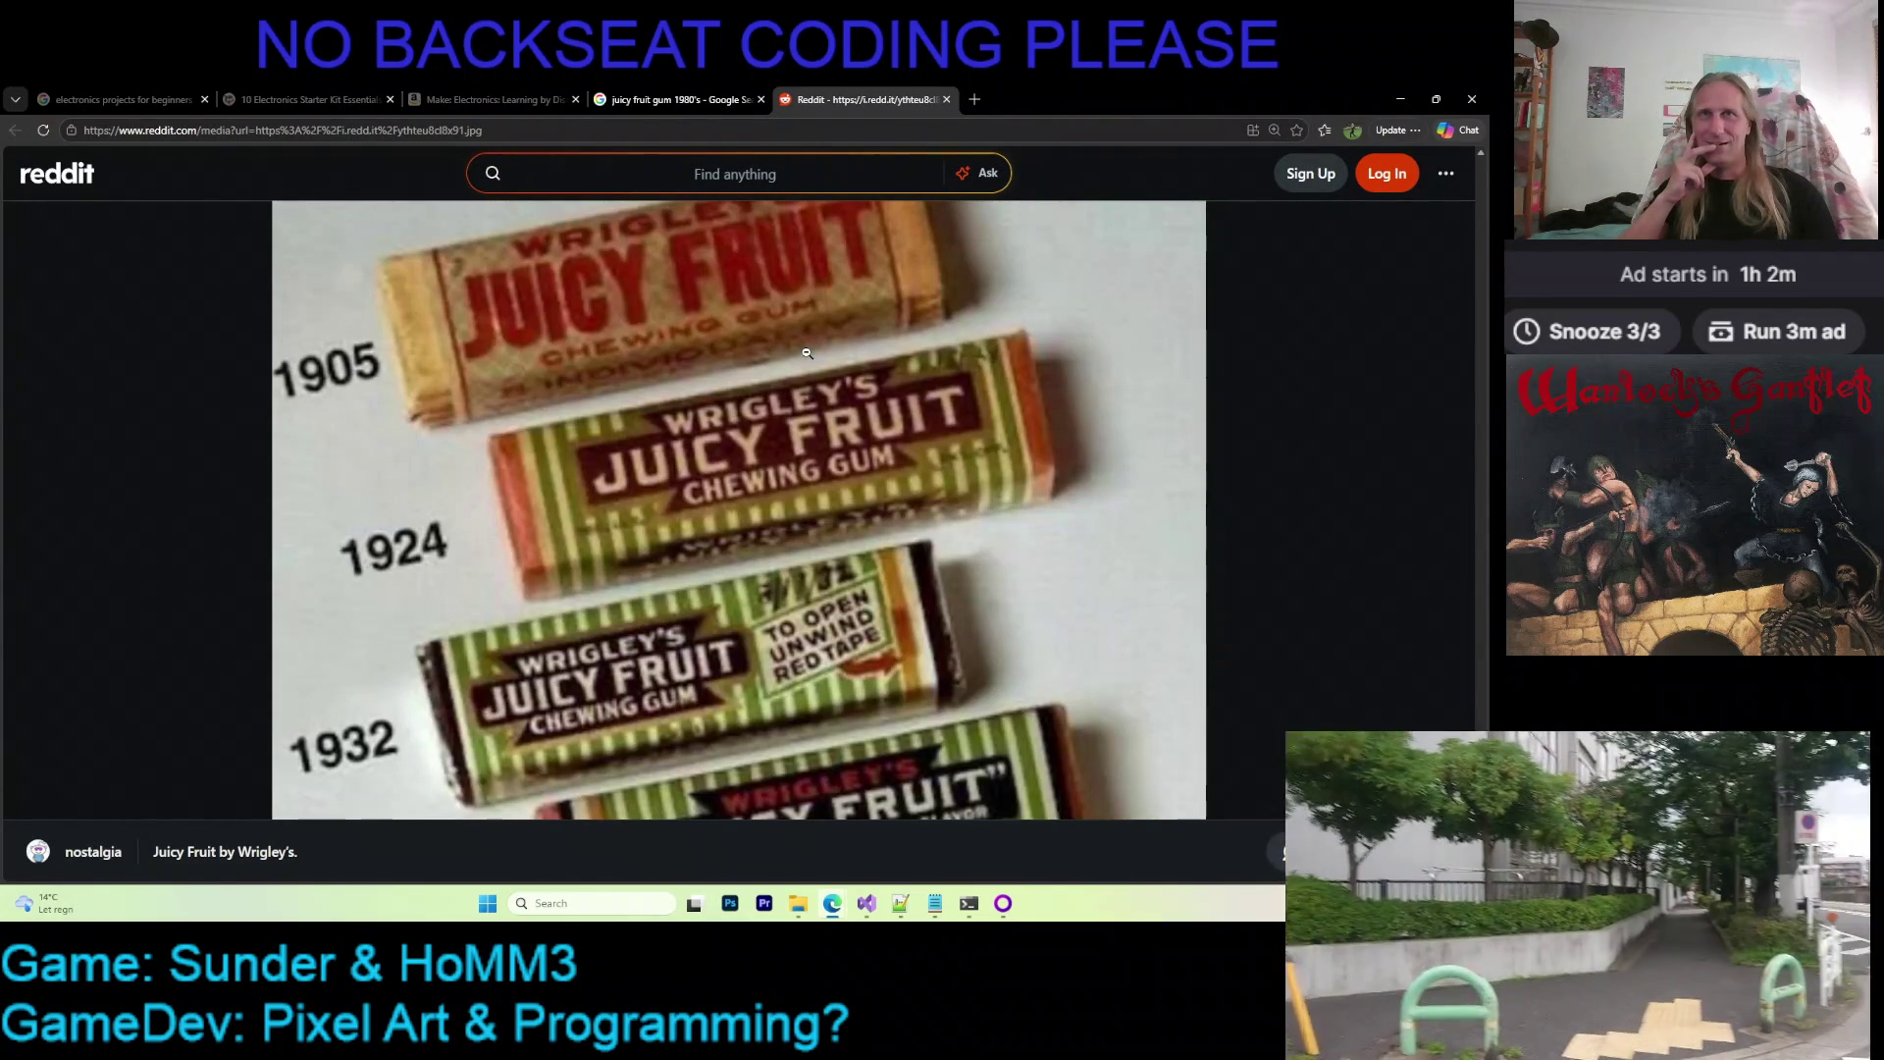
{"action": "scroll", "coordinate": [744, 354], "scroll_direction": "down", "scroll_amount": 2}
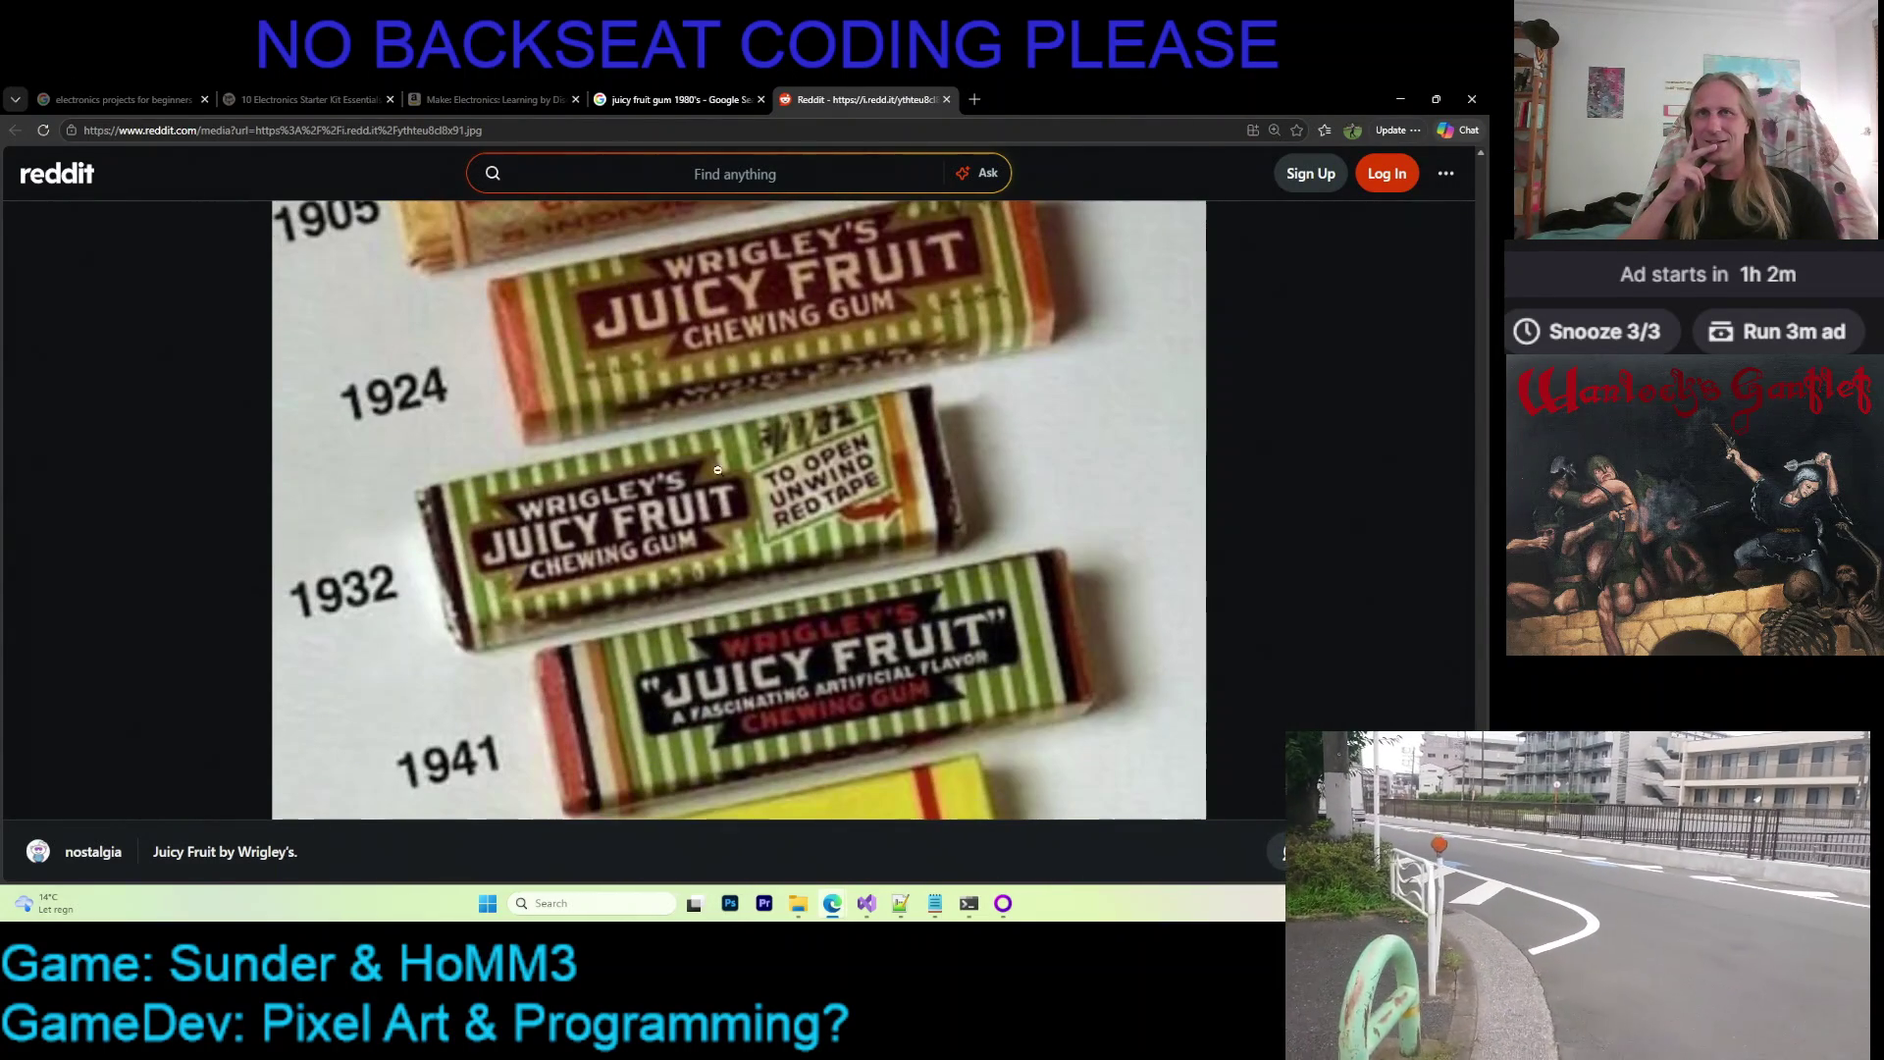
{"action": "scroll", "coordinate": [553, 438], "scroll_direction": "down", "scroll_amount": 1}
{"action": "scroll", "coordinate": [752, 433], "scroll_direction": "down", "scroll_amount": 2}
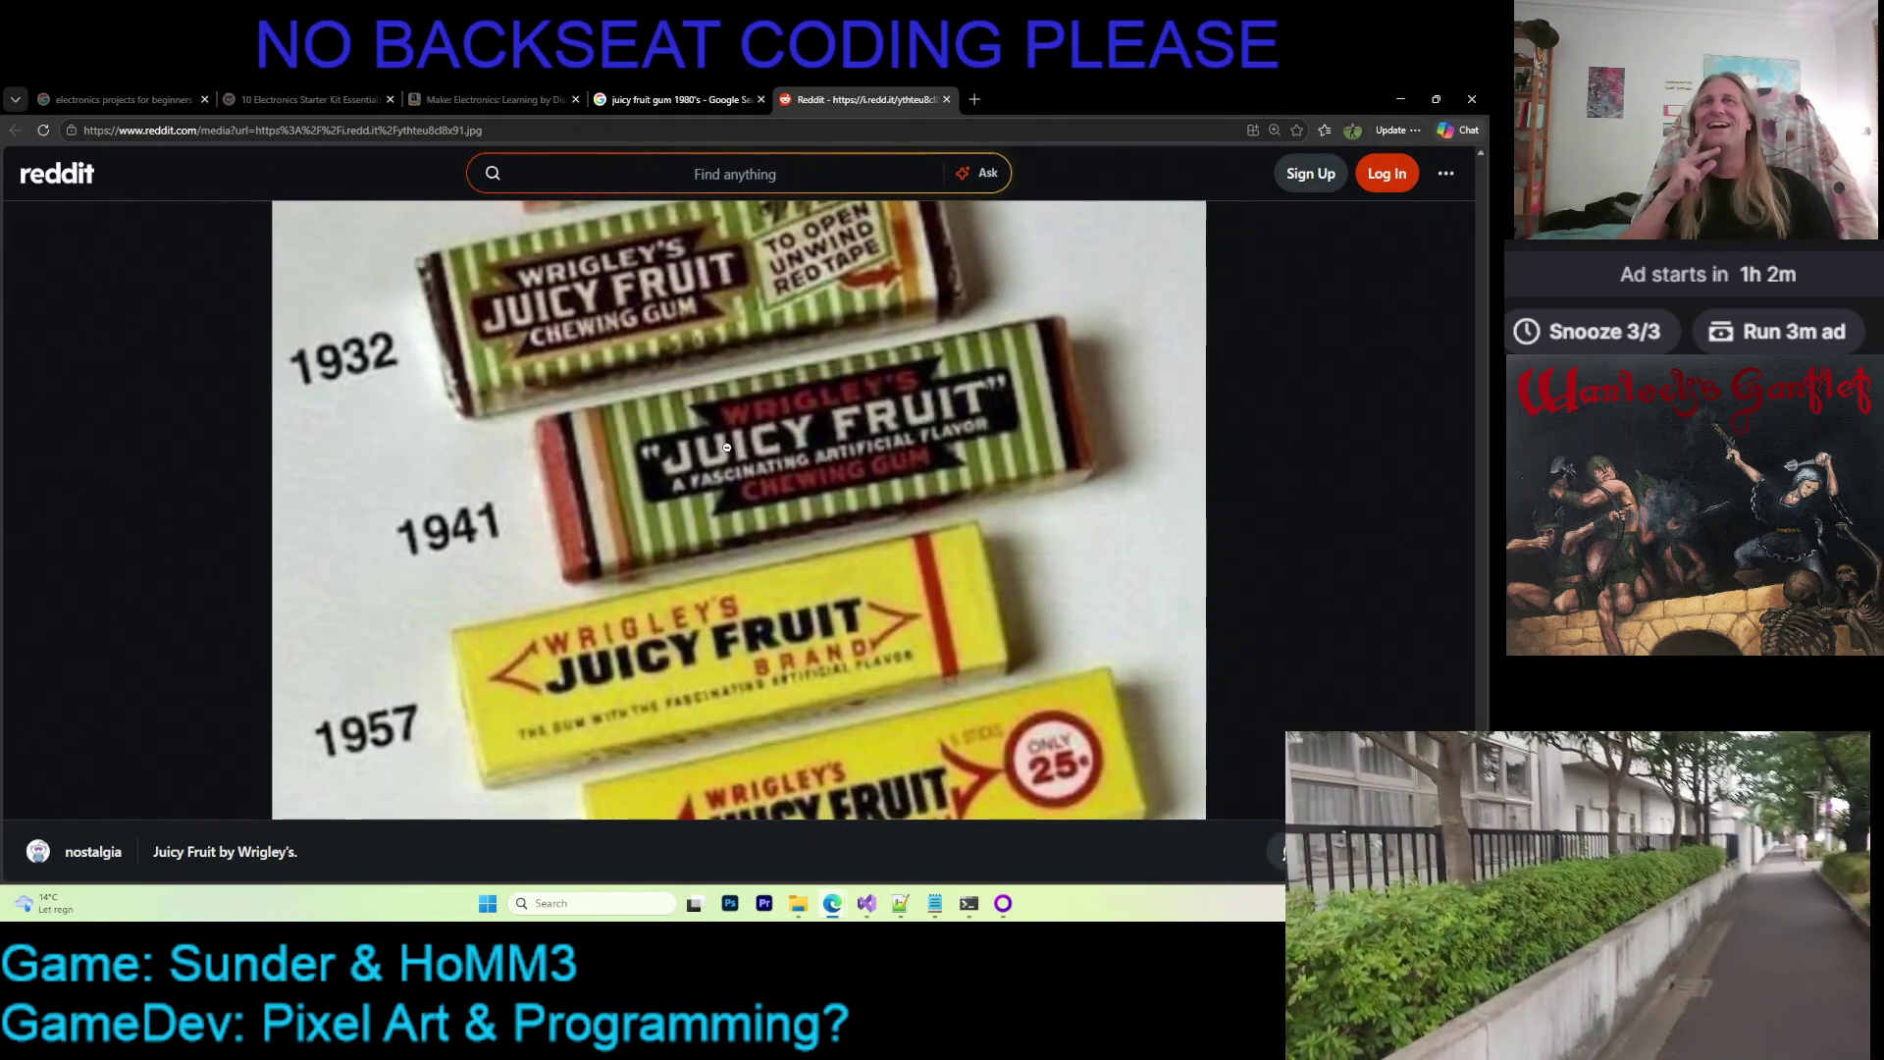
{"action": "scroll", "coordinate": [737, 449], "scroll_direction": "up", "scroll_amount": 1}
{"action": "scroll", "coordinate": [810, 419], "scroll_direction": "down", "scroll_amount": 2}
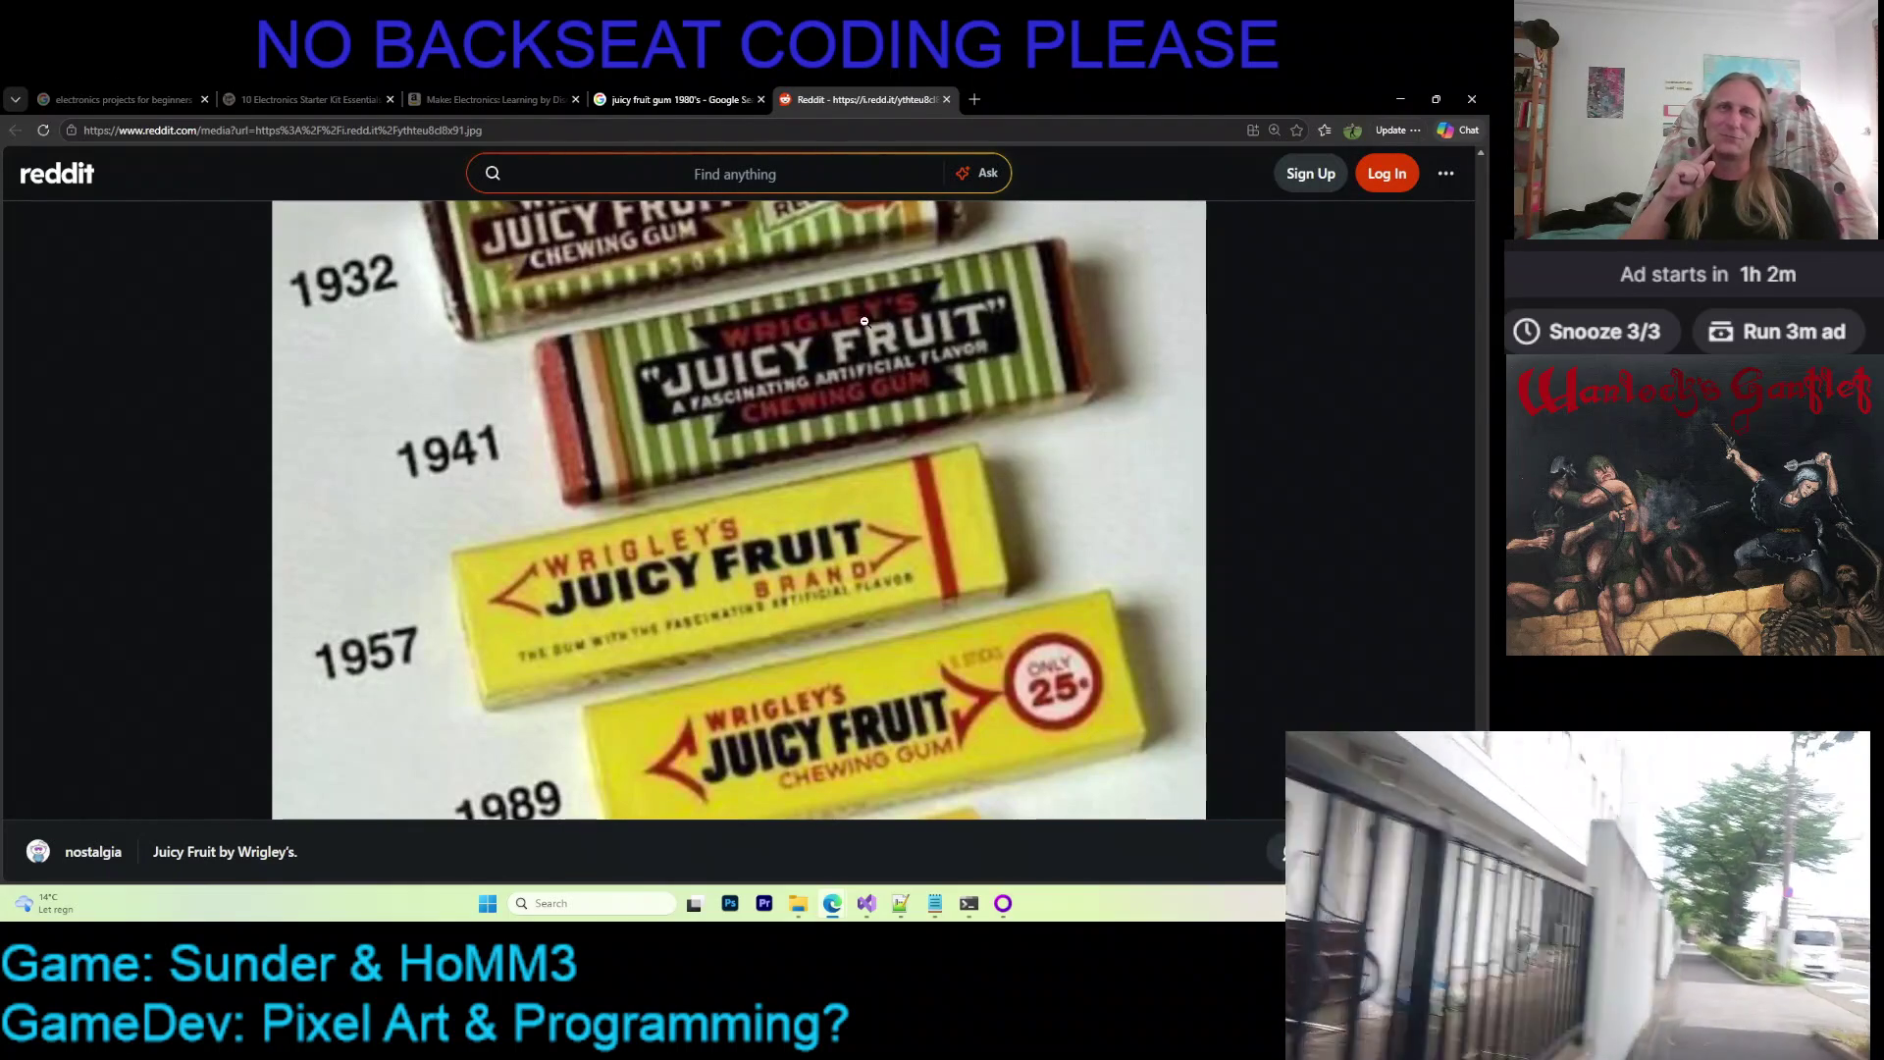
{"action": "scroll", "coordinate": [851, 384], "scroll_direction": "up", "scroll_amount": 2}
{"action": "scroll", "coordinate": [820, 395], "scroll_direction": "up", "scroll_amount": 2}
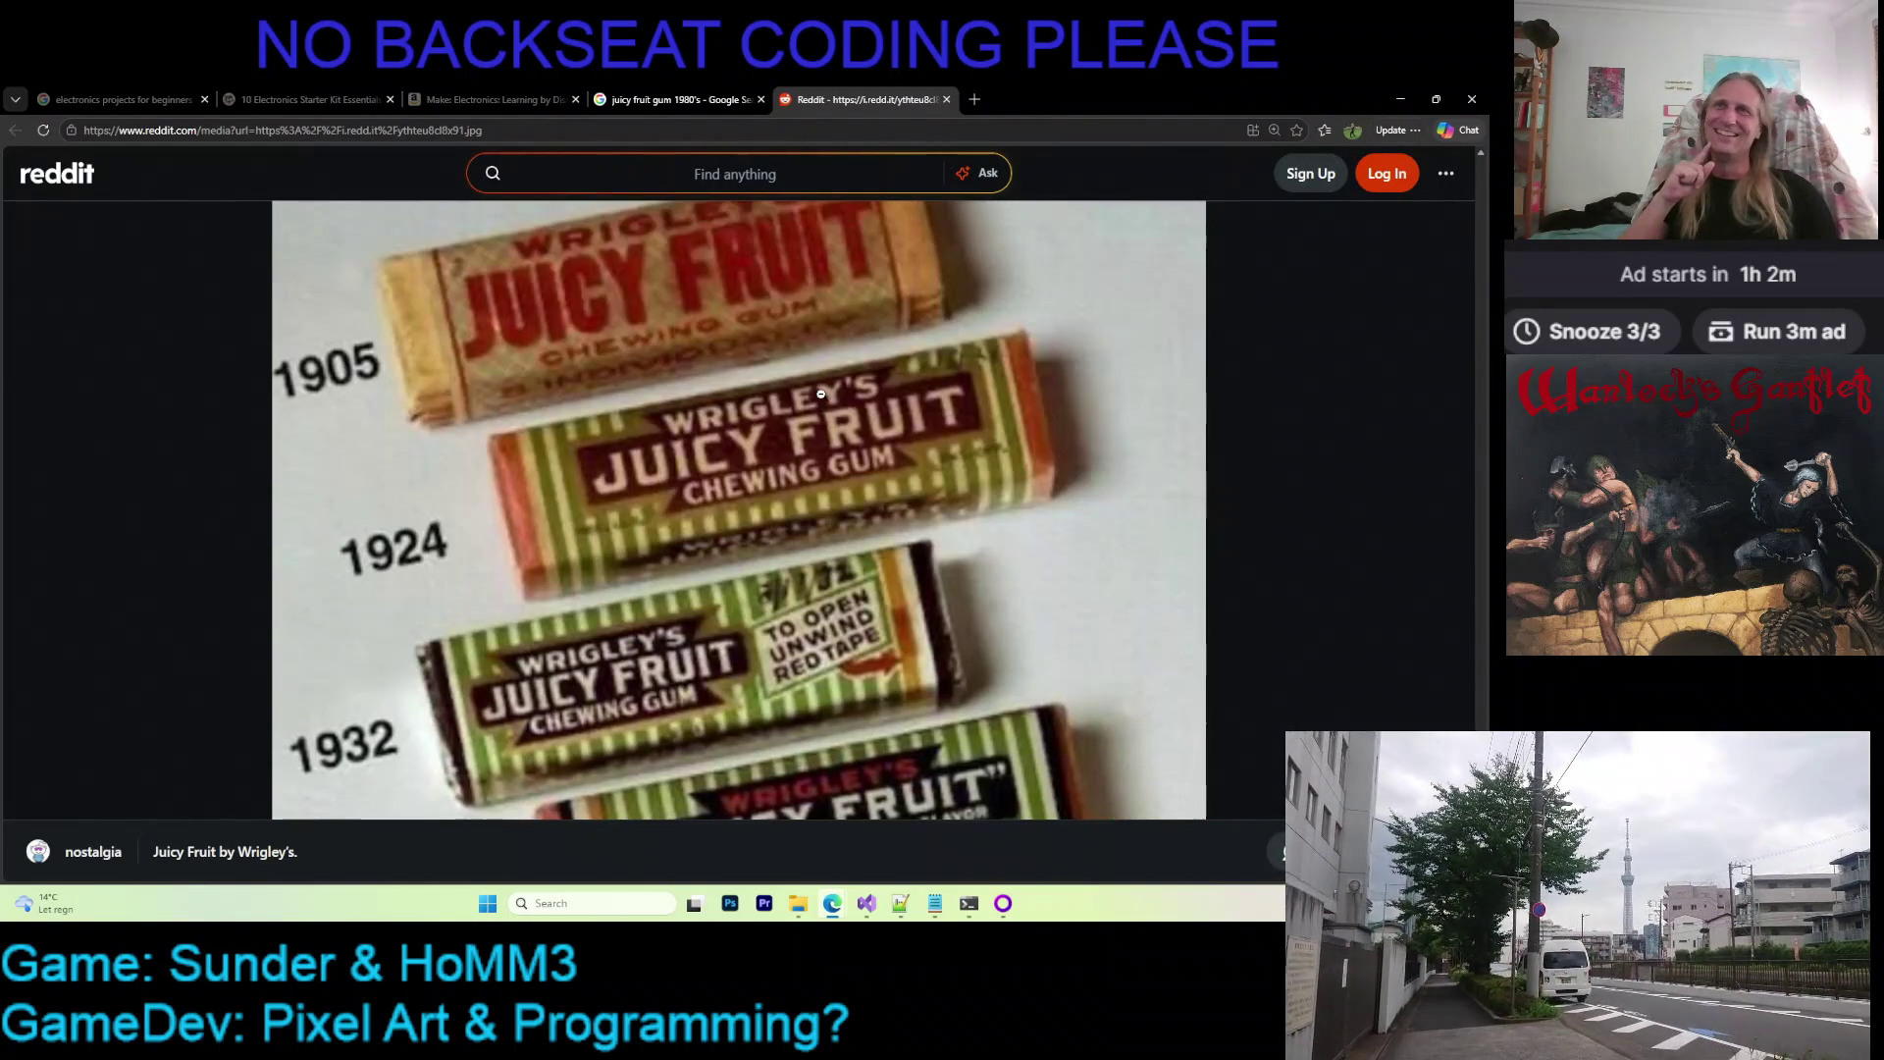
{"action": "scroll", "coordinate": [486, 389], "scroll_direction": "down", "scroll_amount": 3}
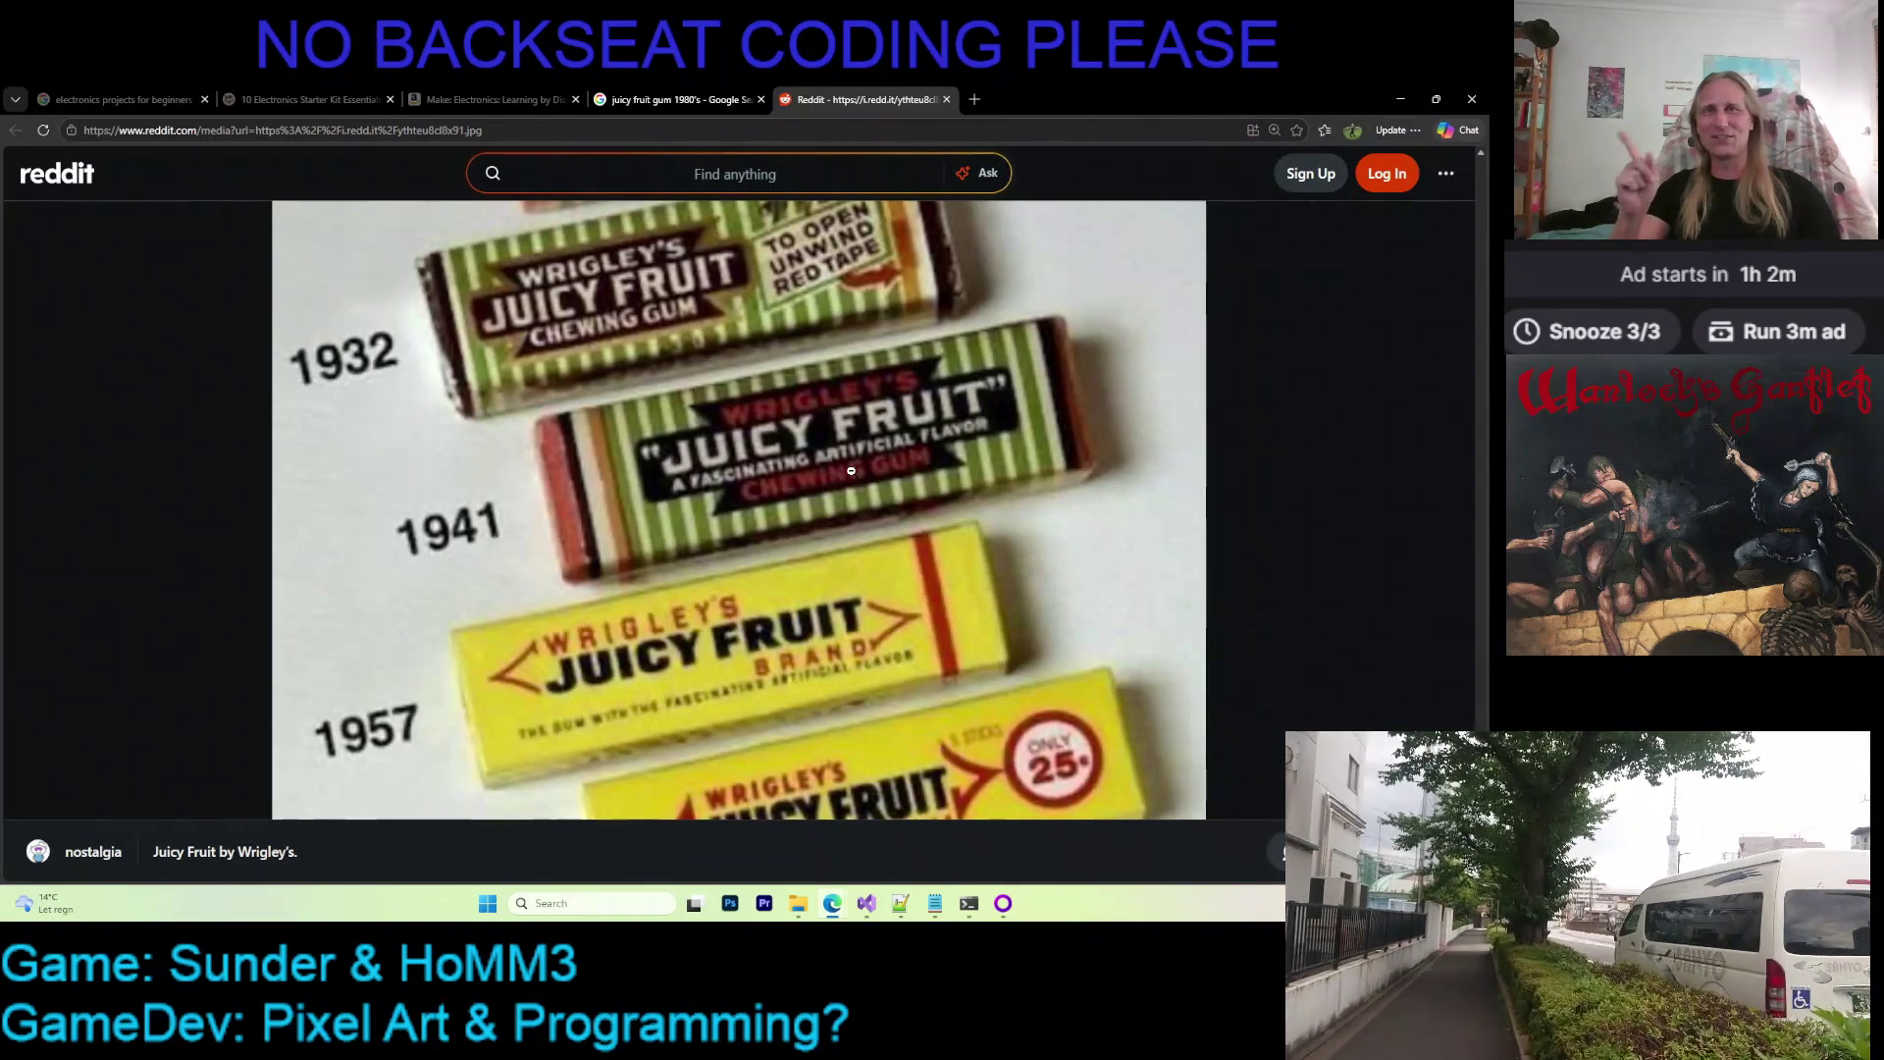
{"action": "scroll", "coordinate": [851, 471], "scroll_direction": "down", "scroll_amount": 1}
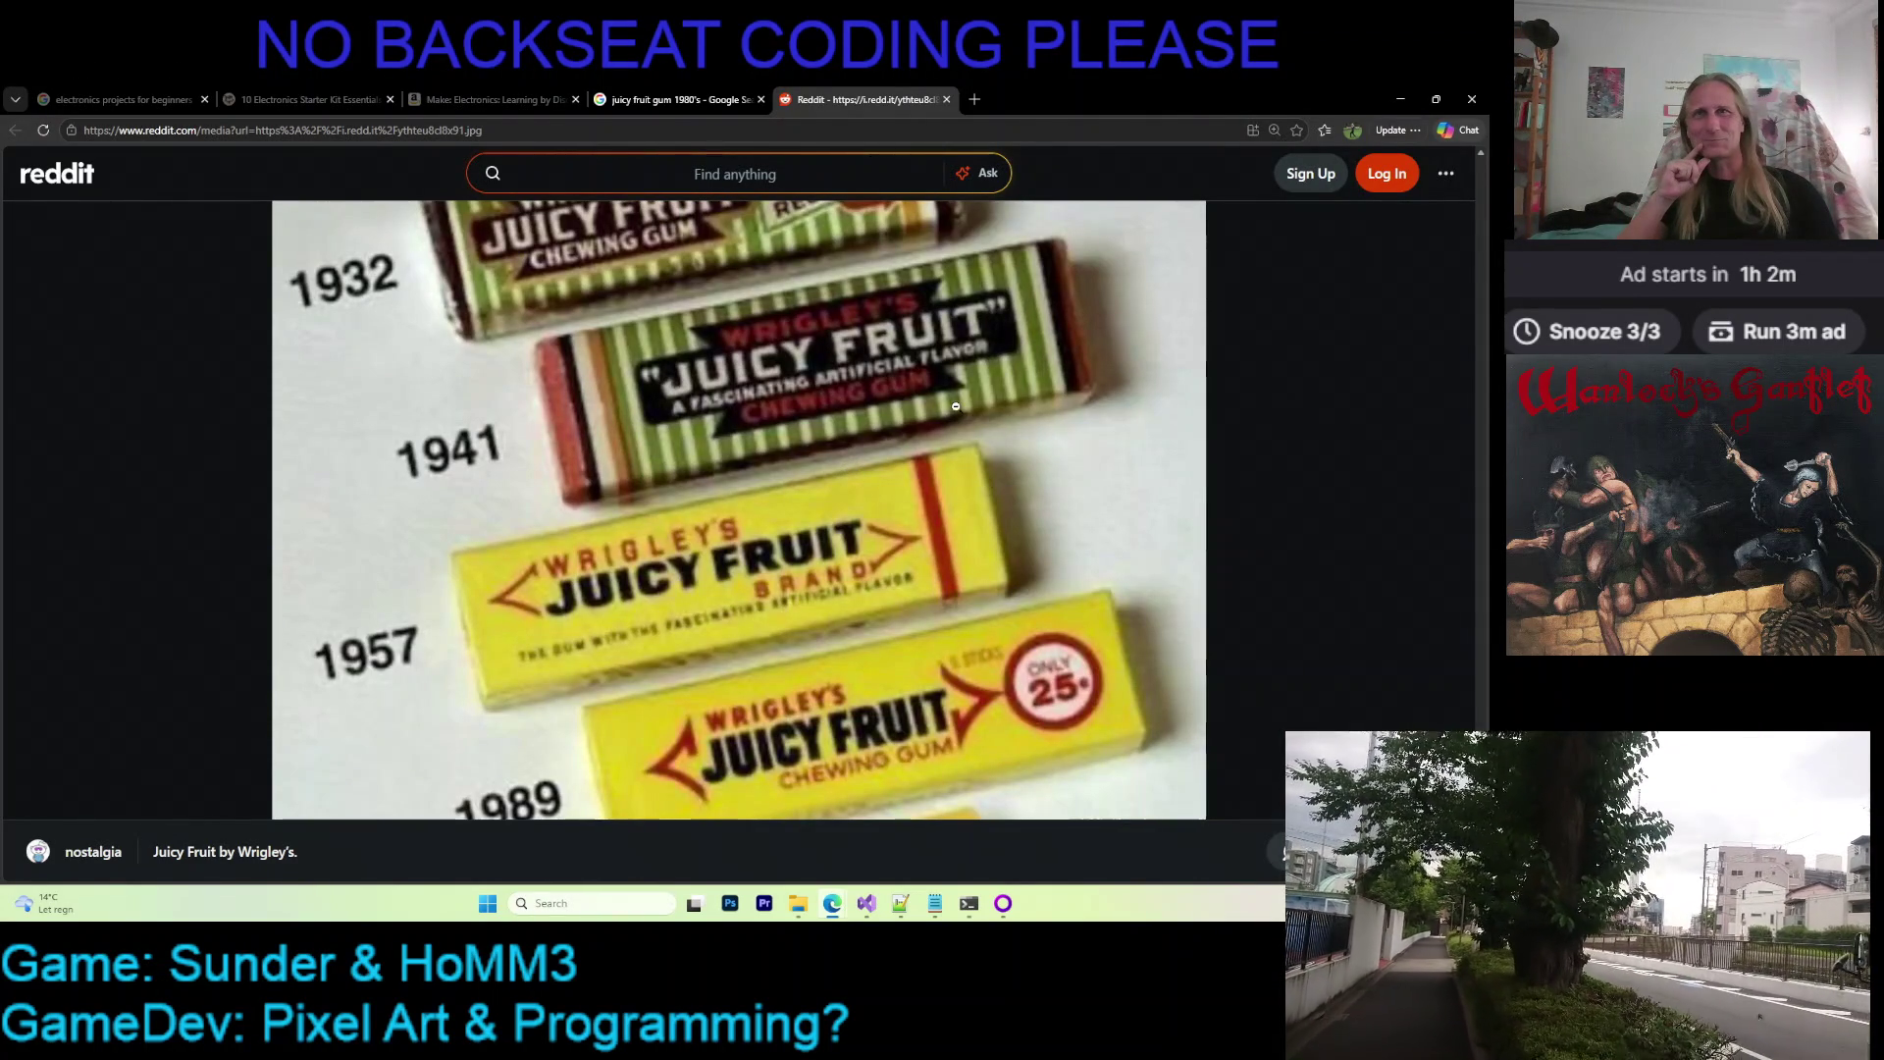
{"action": "scroll", "coordinate": [752, 466], "scroll_direction": "down", "scroll_amount": 1}
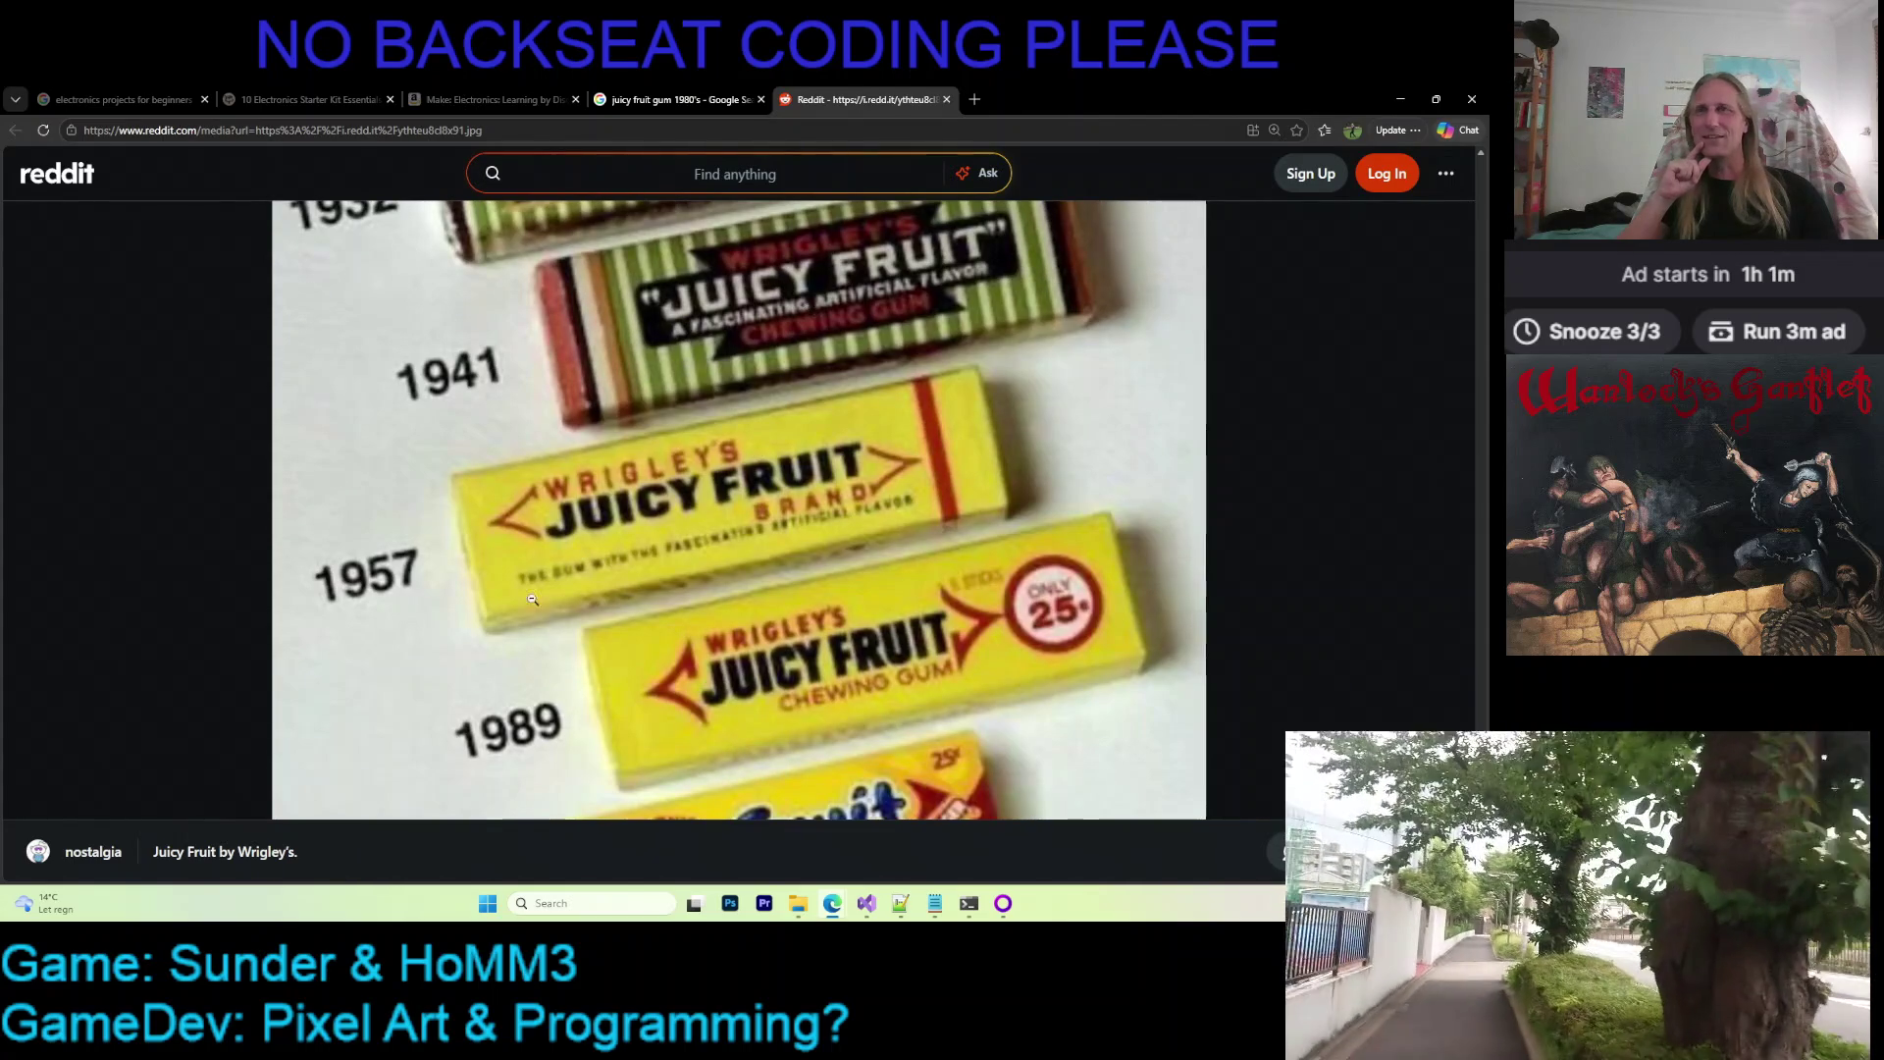
{"action": "scroll", "coordinate": [849, 401], "scroll_direction": "down", "scroll_amount": 1}
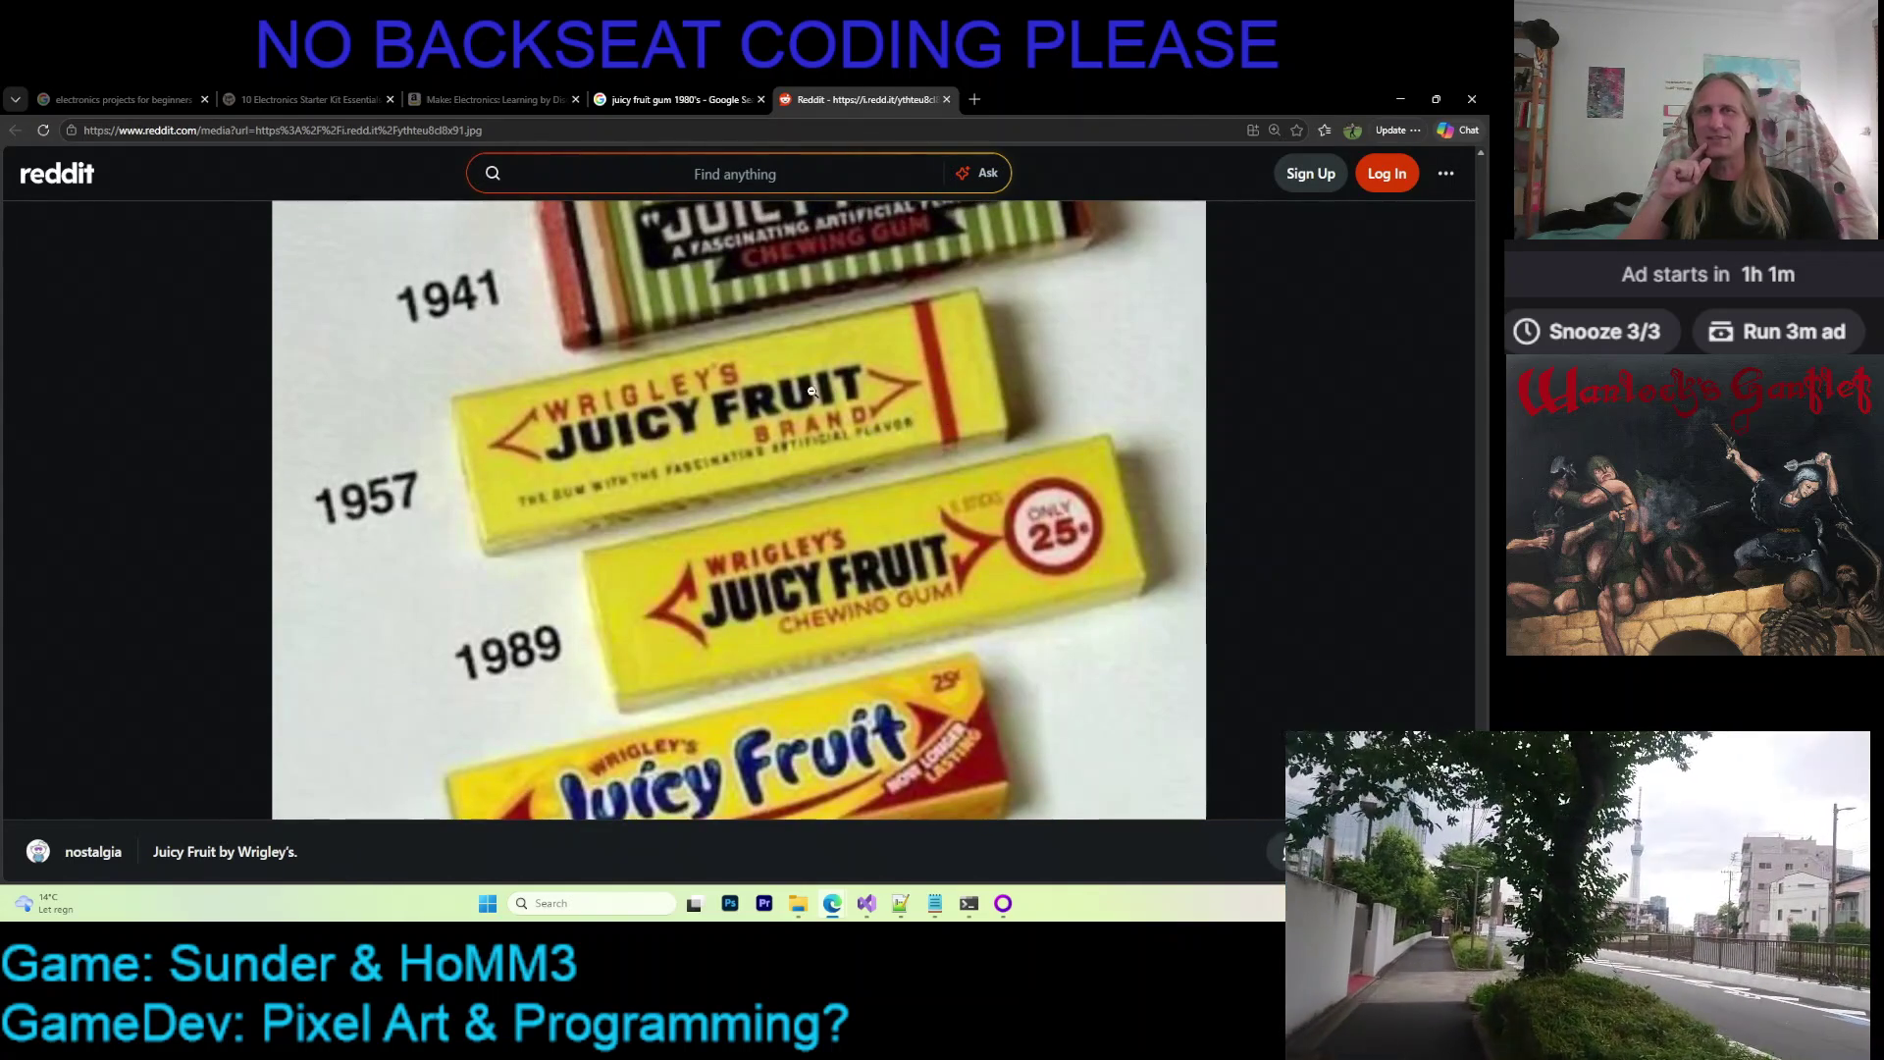
{"action": "scroll", "coordinate": [802, 438], "scroll_direction": "down", "scroll_amount": 1}
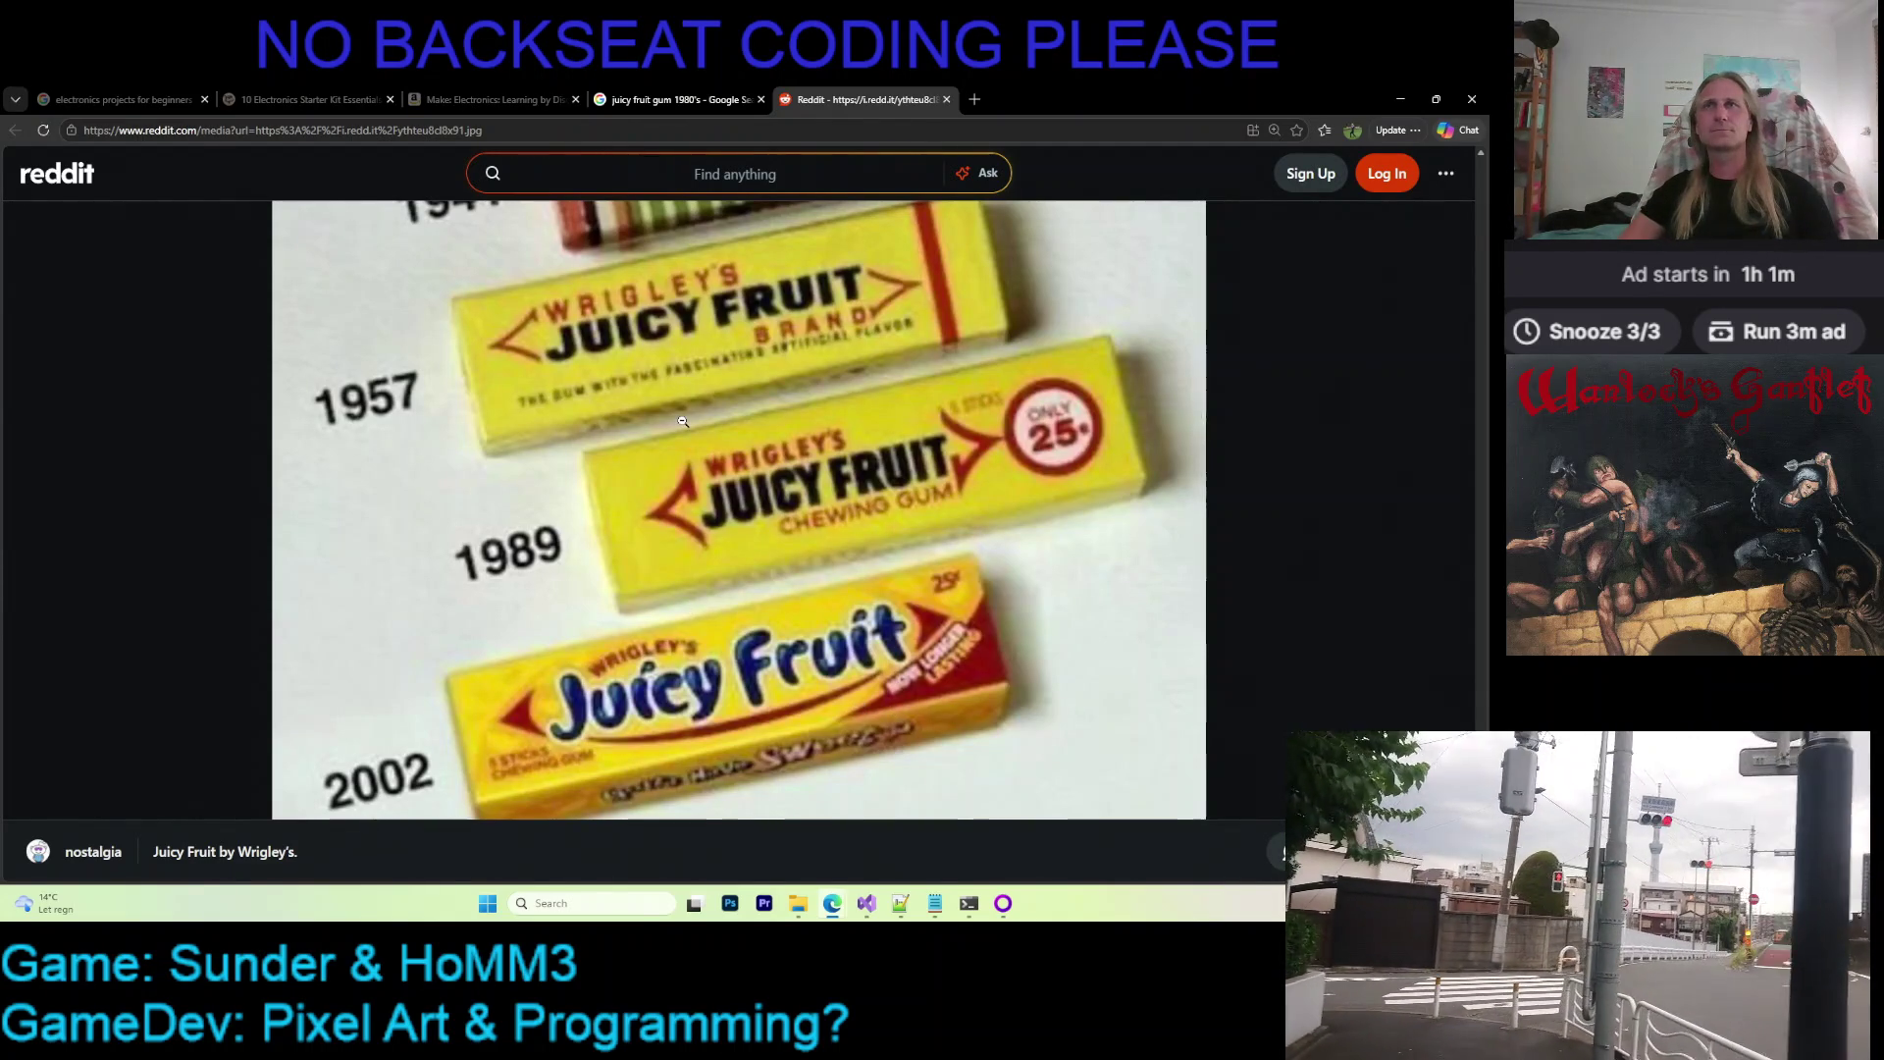
Minimize Reddit and Discord to see the D_01_FWD_FWD folder with NrgPtn.XMF, then return to Visual Studio
{"action": "left_click", "coordinate": [1468, 99]}
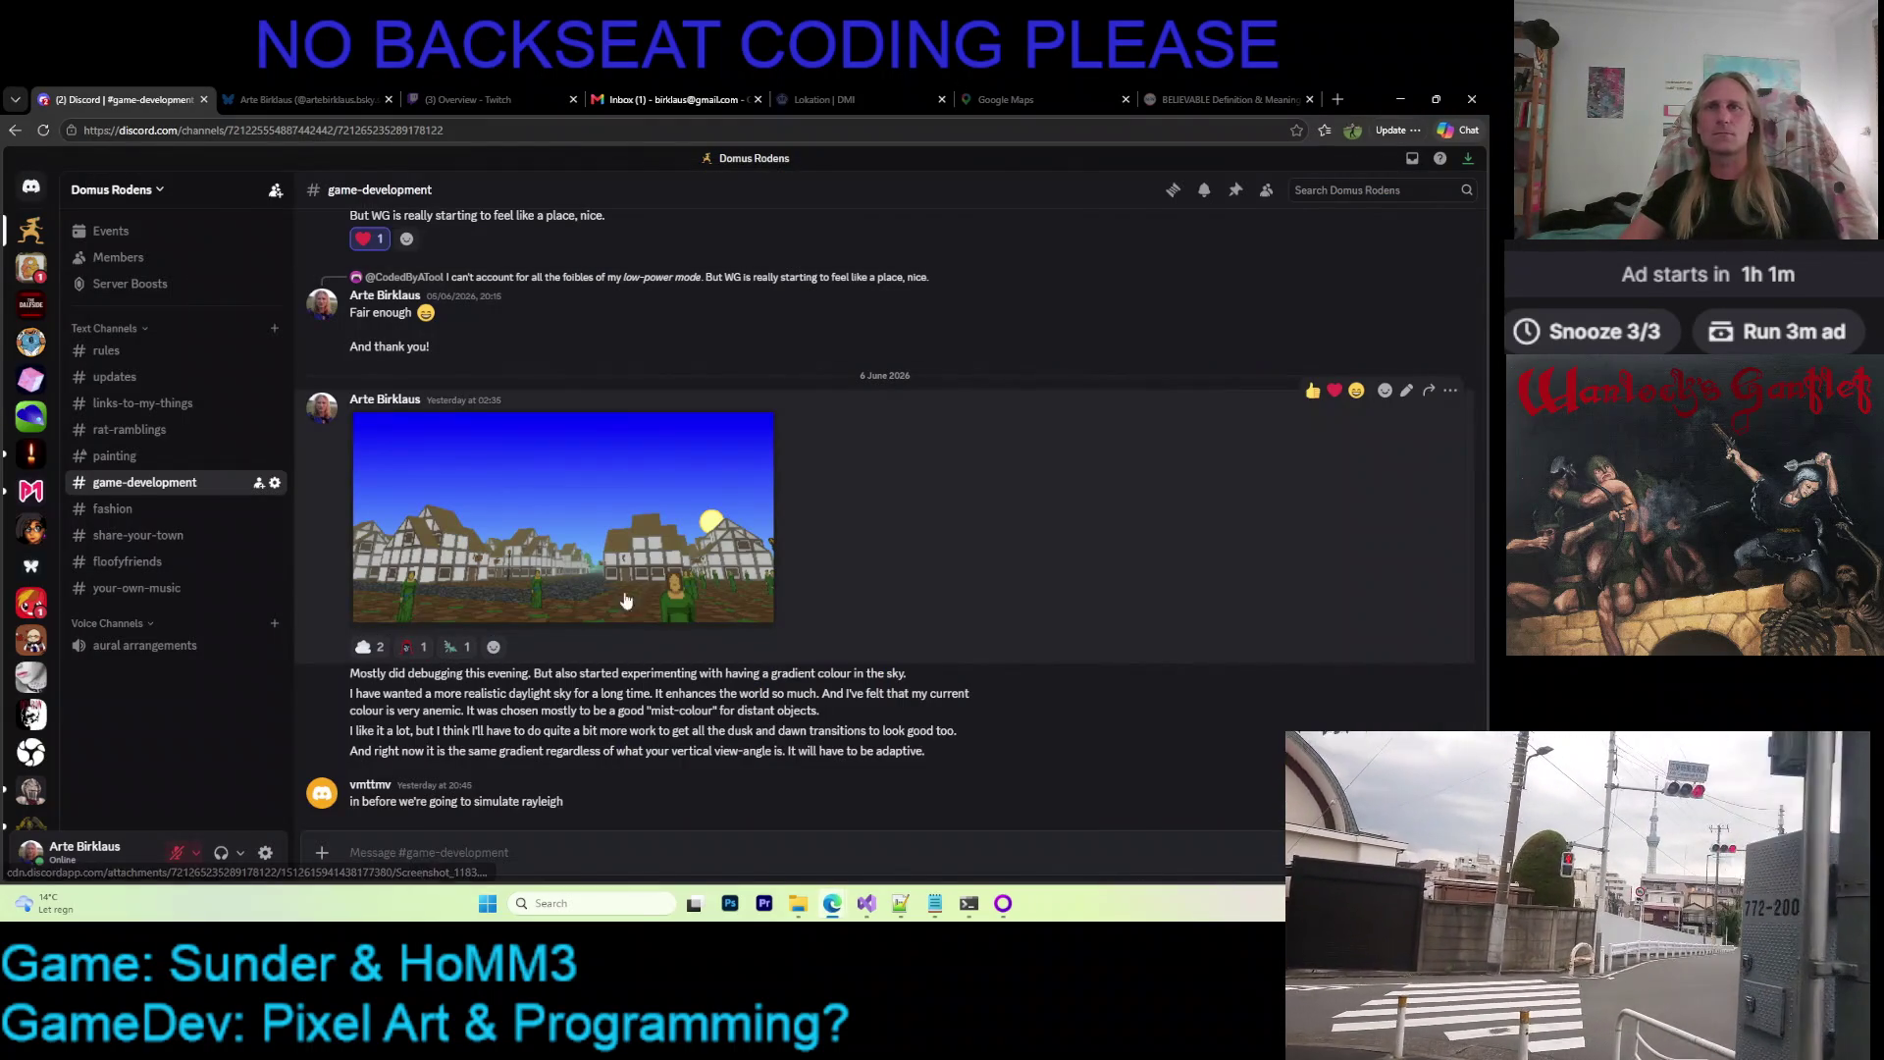
{"action": "left_click", "coordinate": [1429, 98]}
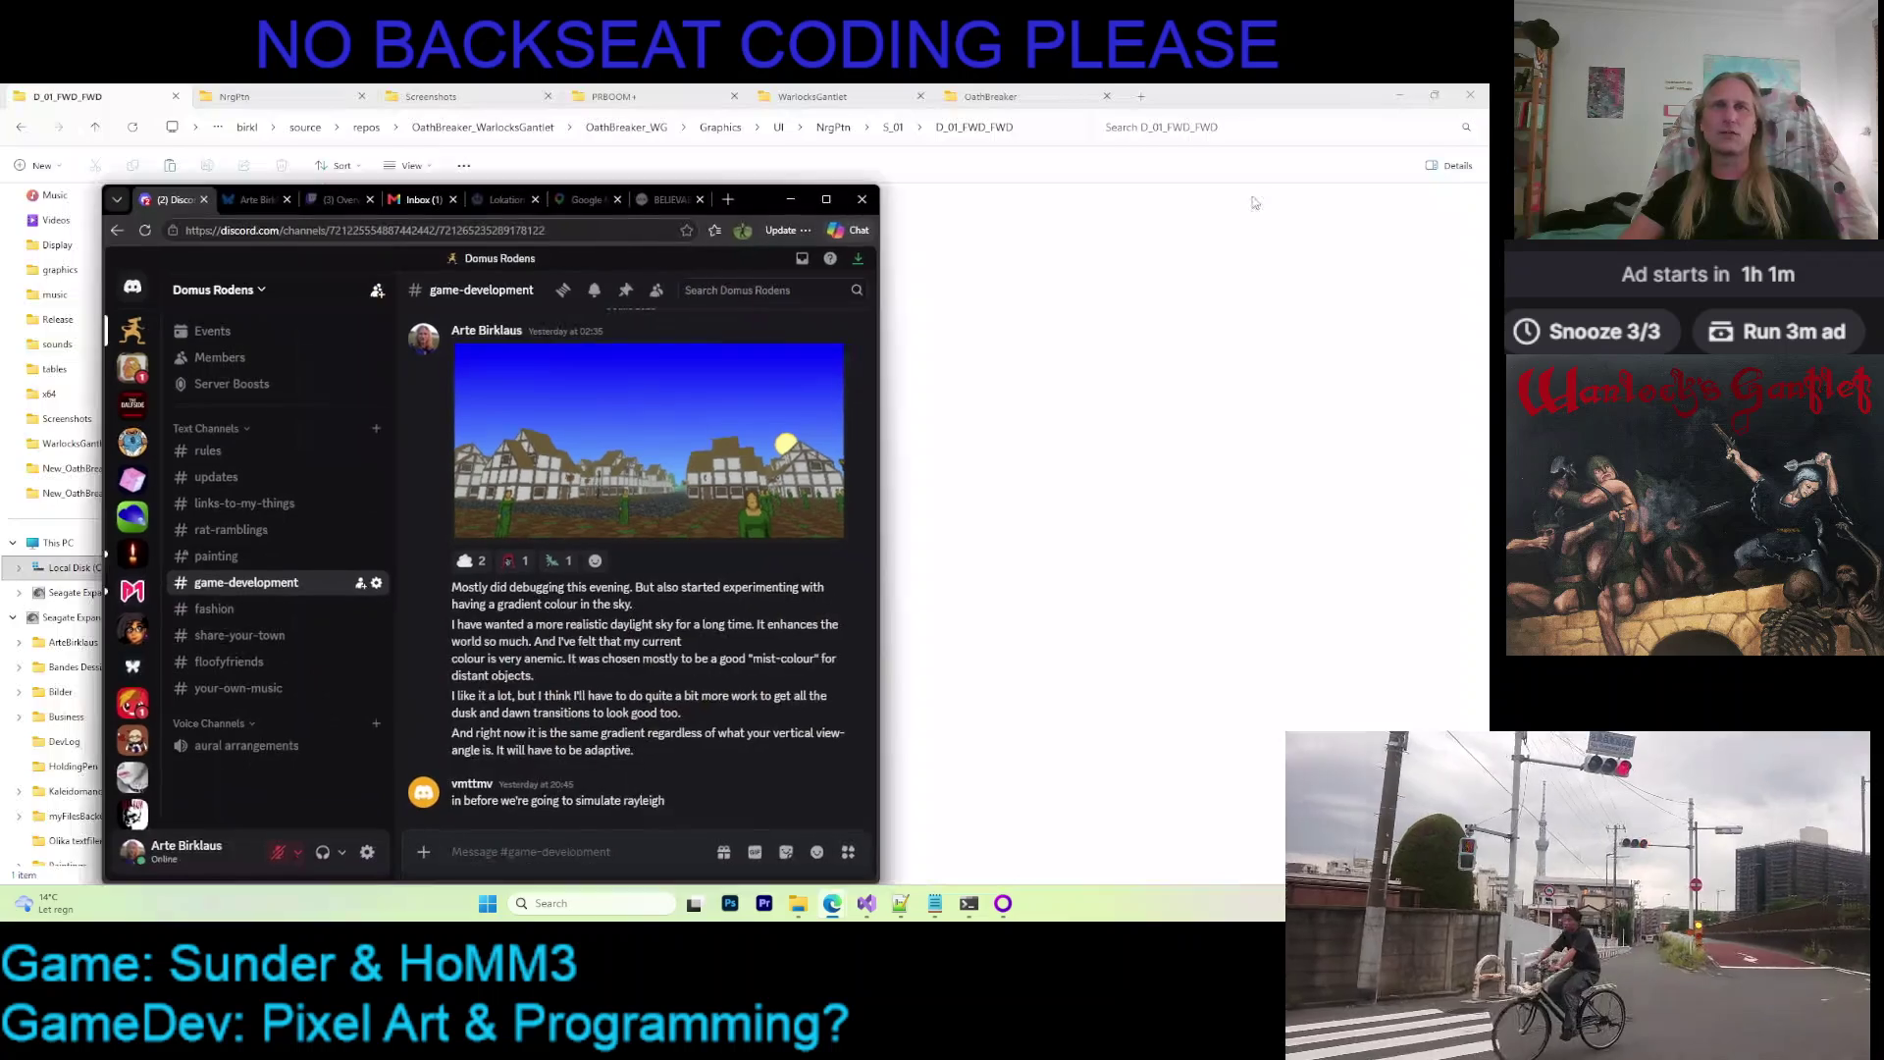
{"action": "left_click", "coordinate": [854, 205]}
{"action": "left_click", "coordinate": [1400, 99]}
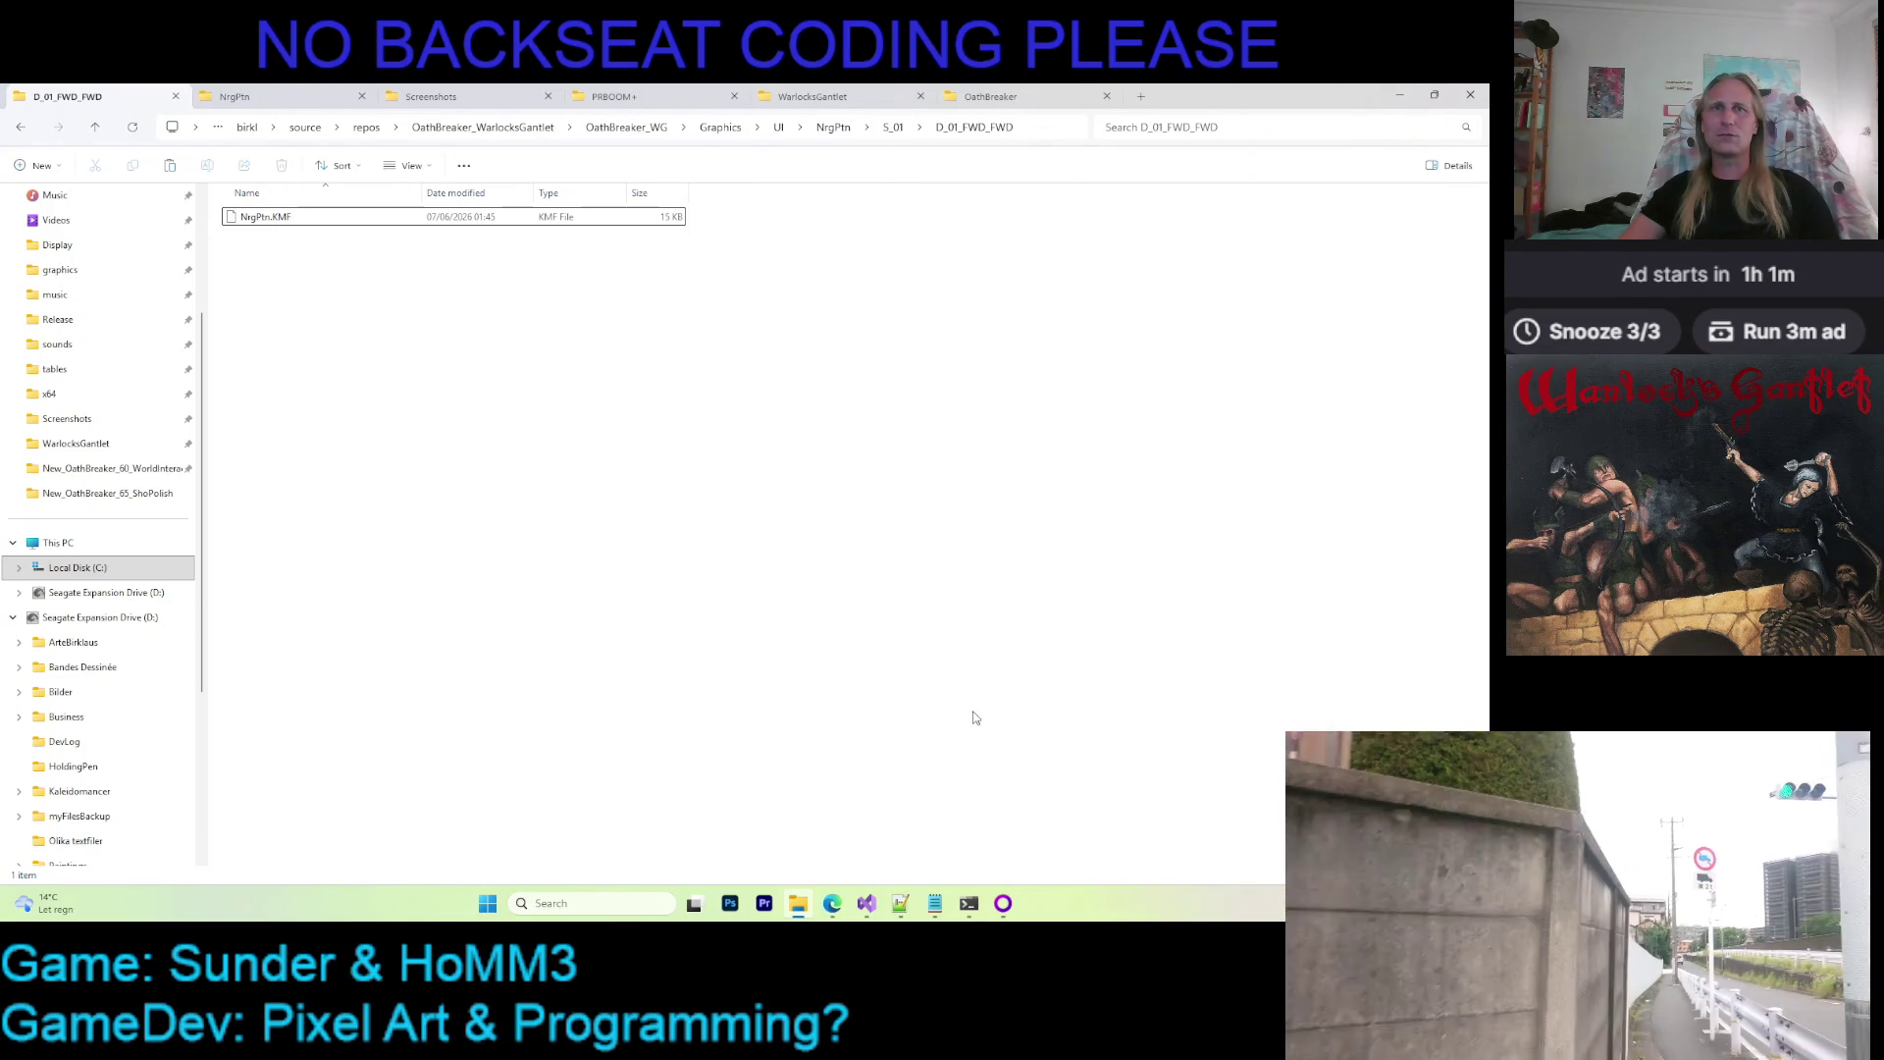
{"action": "left_click", "coordinate": [867, 903]}
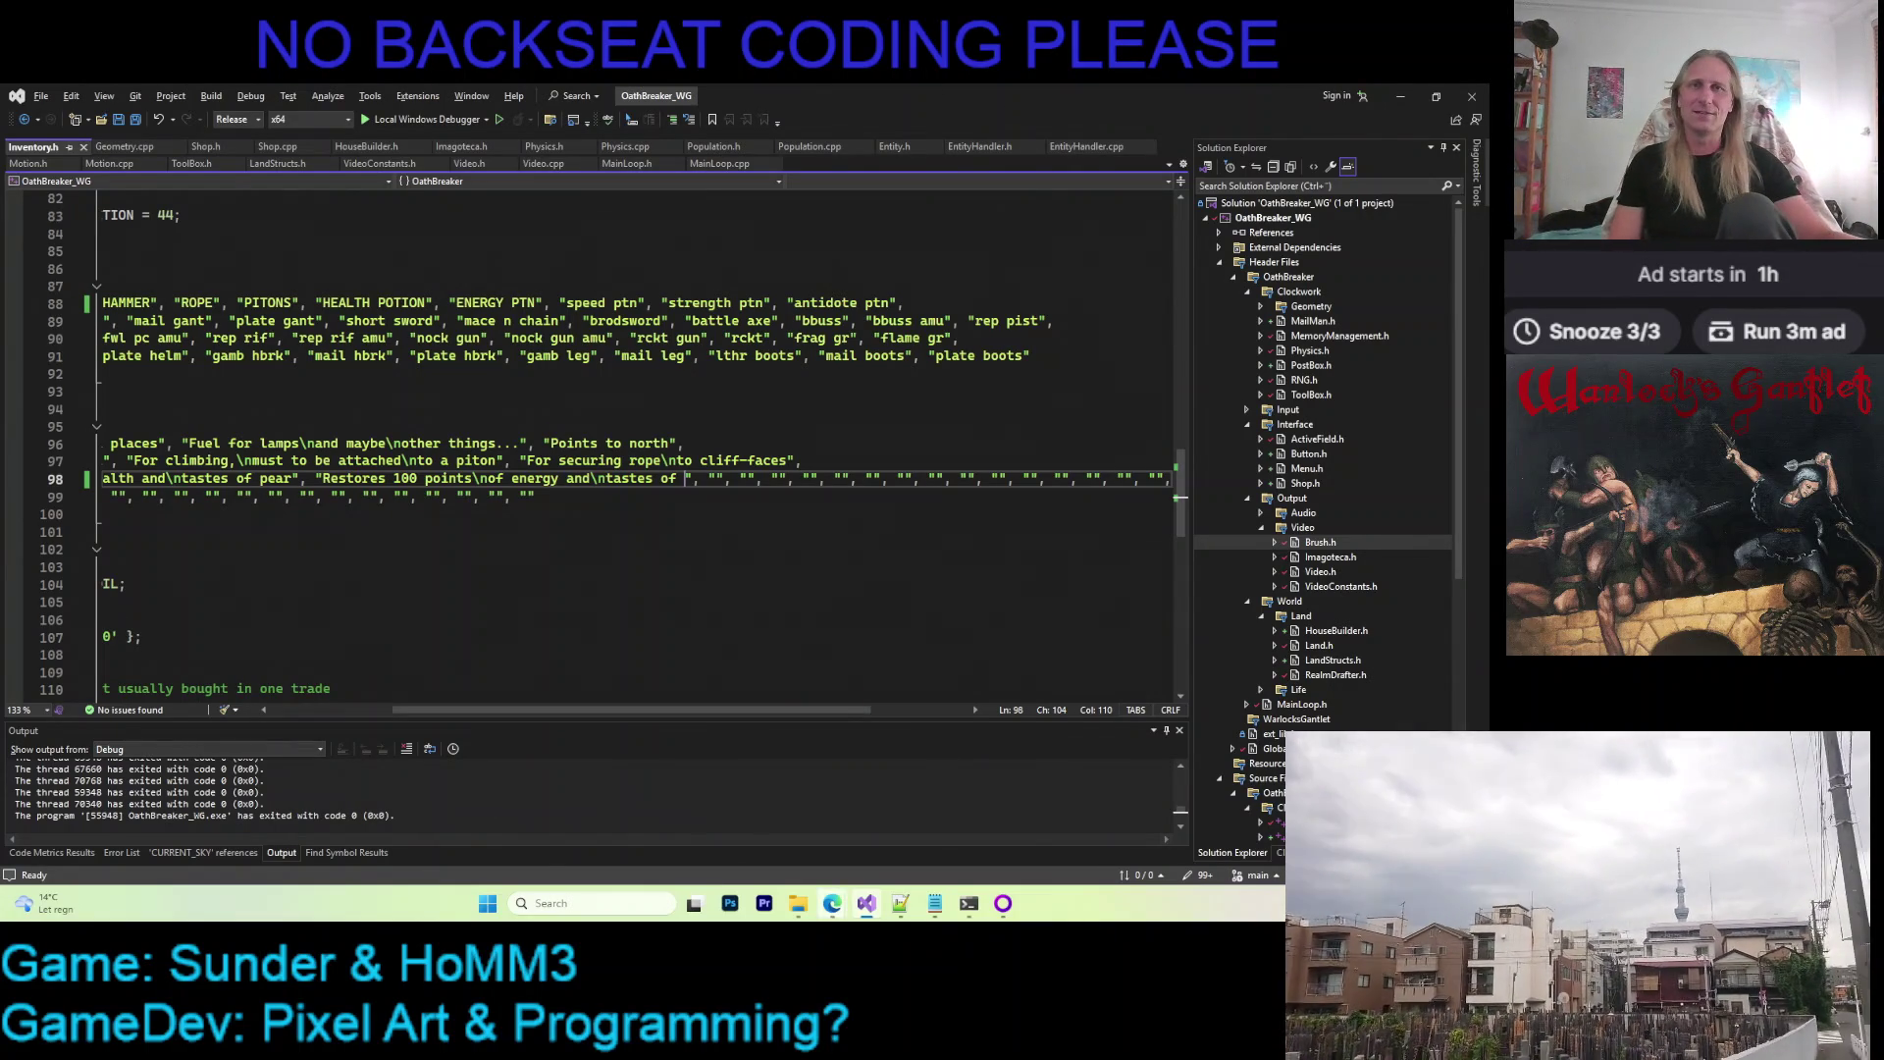
{"action": "mouse_move", "coordinate": [832, 902]}
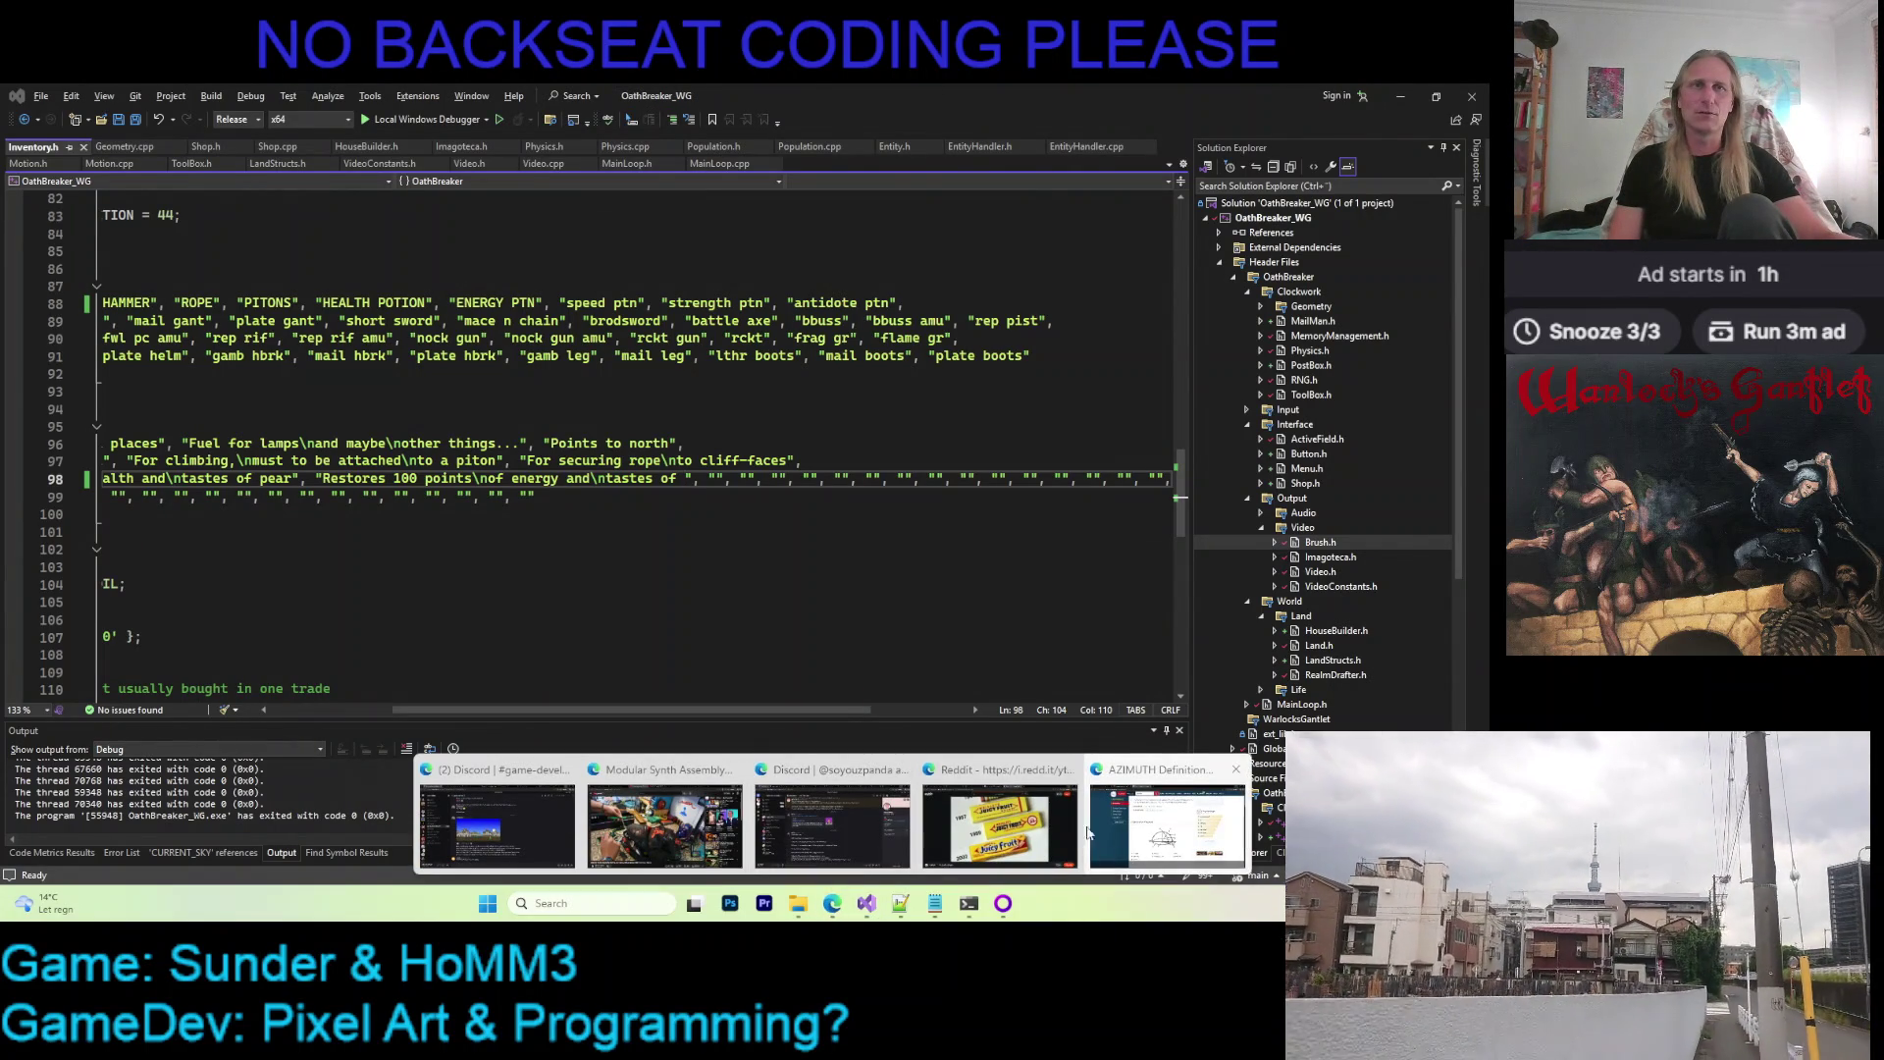
{"action": "left_click", "coordinate": [1001, 824]}
{"action": "left_click", "coordinate": [874, 474]}
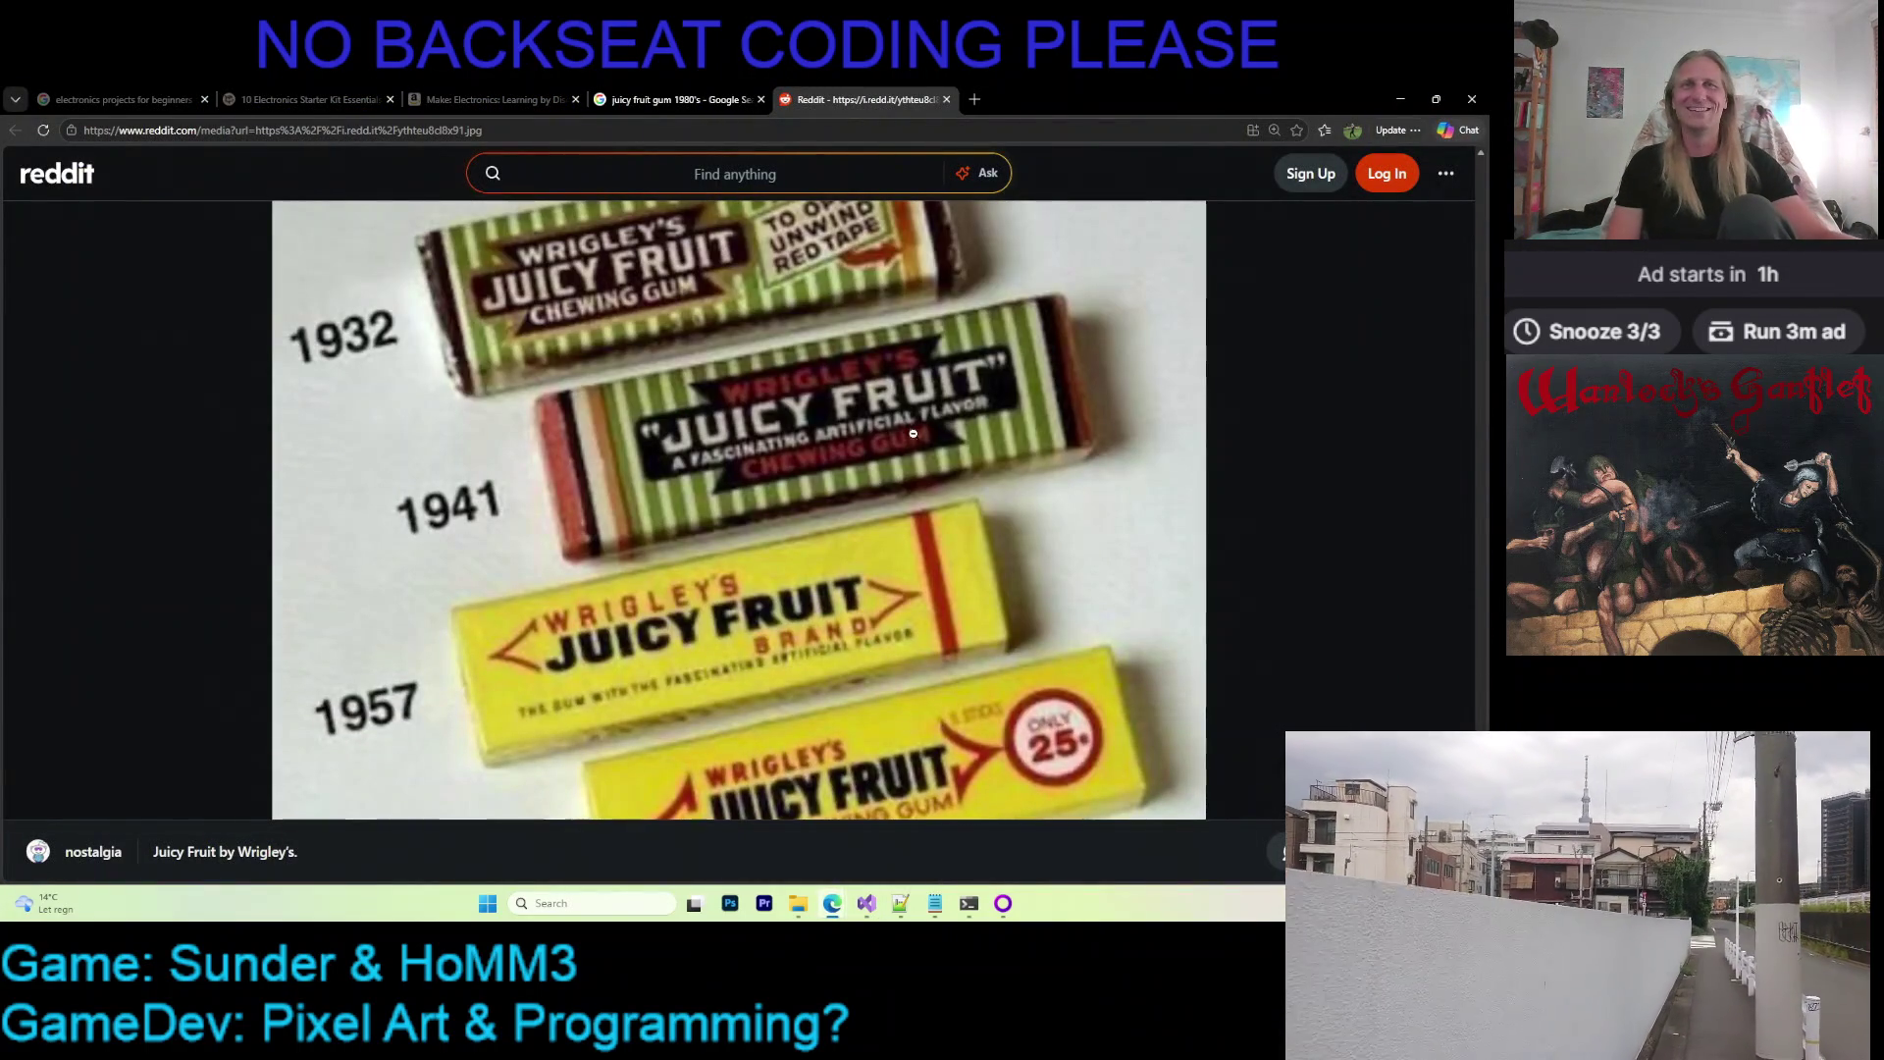
{"action": "scroll", "coordinate": [751, 448], "scroll_direction": "up", "scroll_amount": 5}
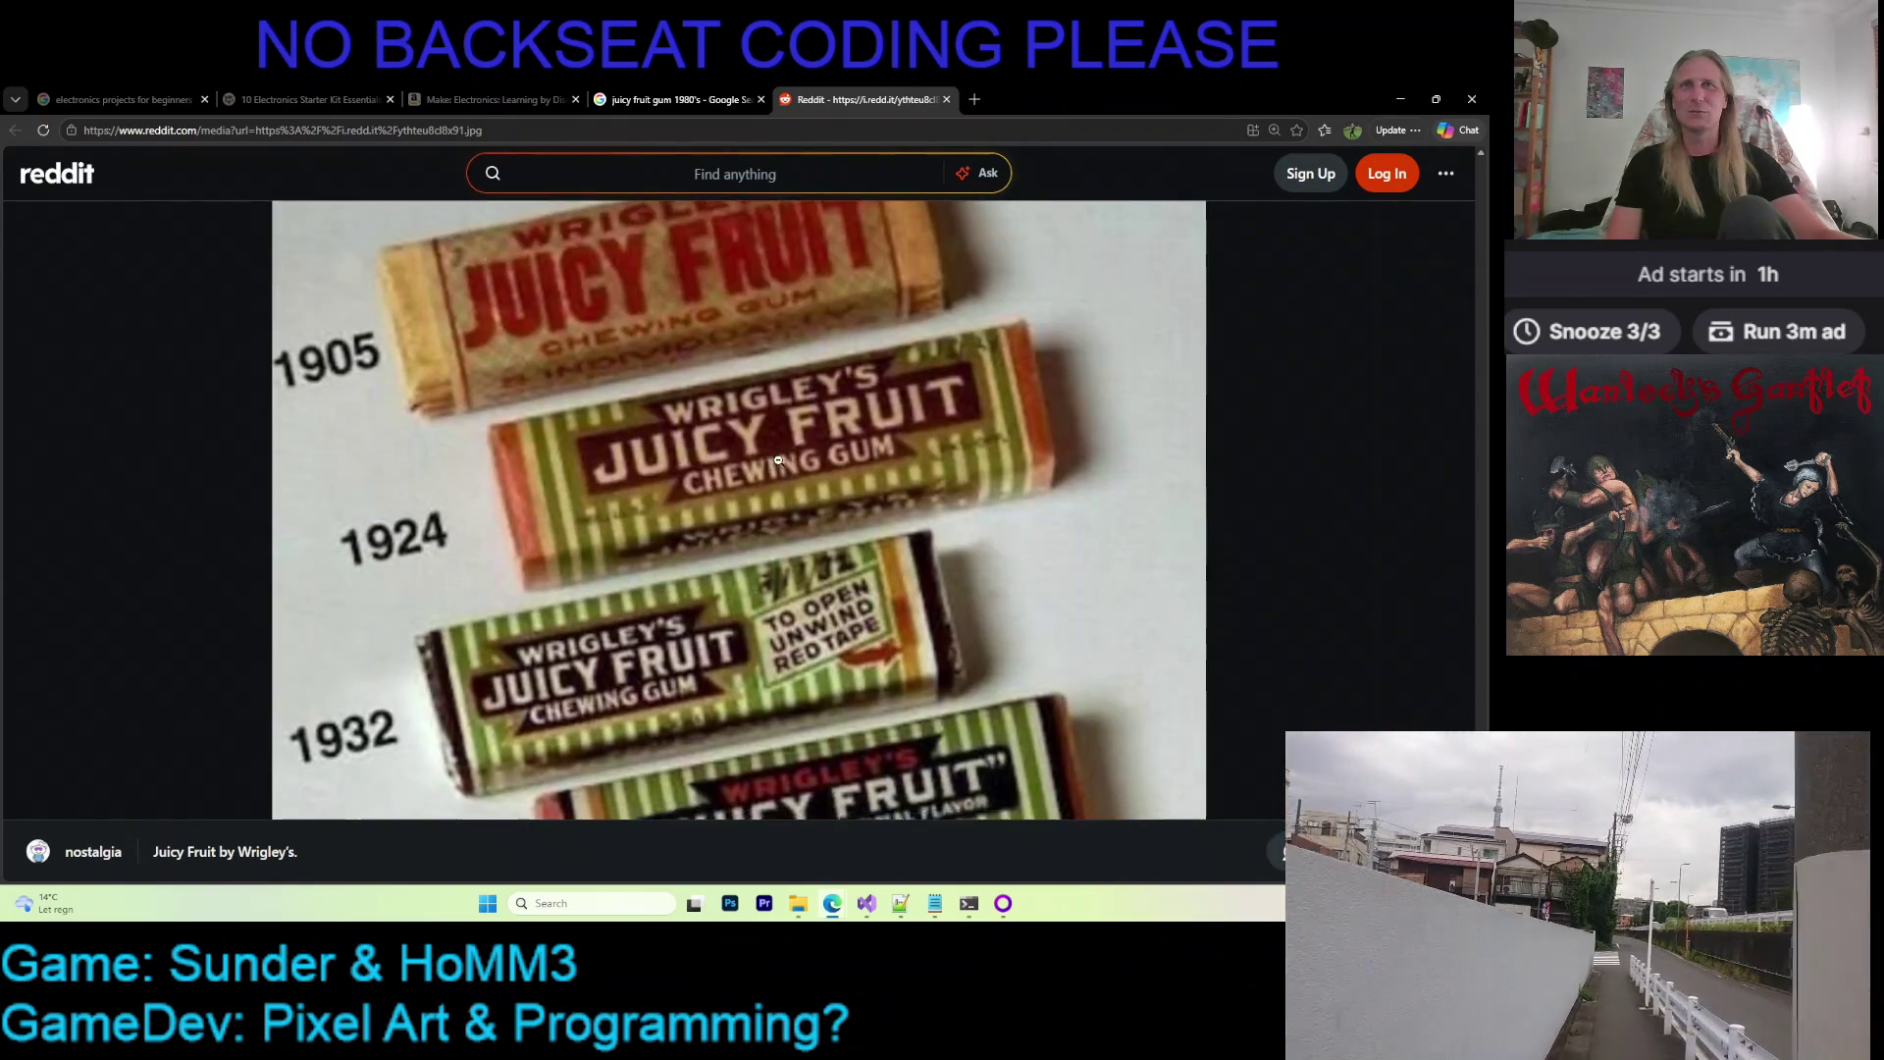
{"action": "scroll", "coordinate": [781, 446], "scroll_direction": "down", "scroll_amount": 3}
{"action": "scroll", "coordinate": [800, 446], "scroll_direction": "down", "scroll_amount": 1}
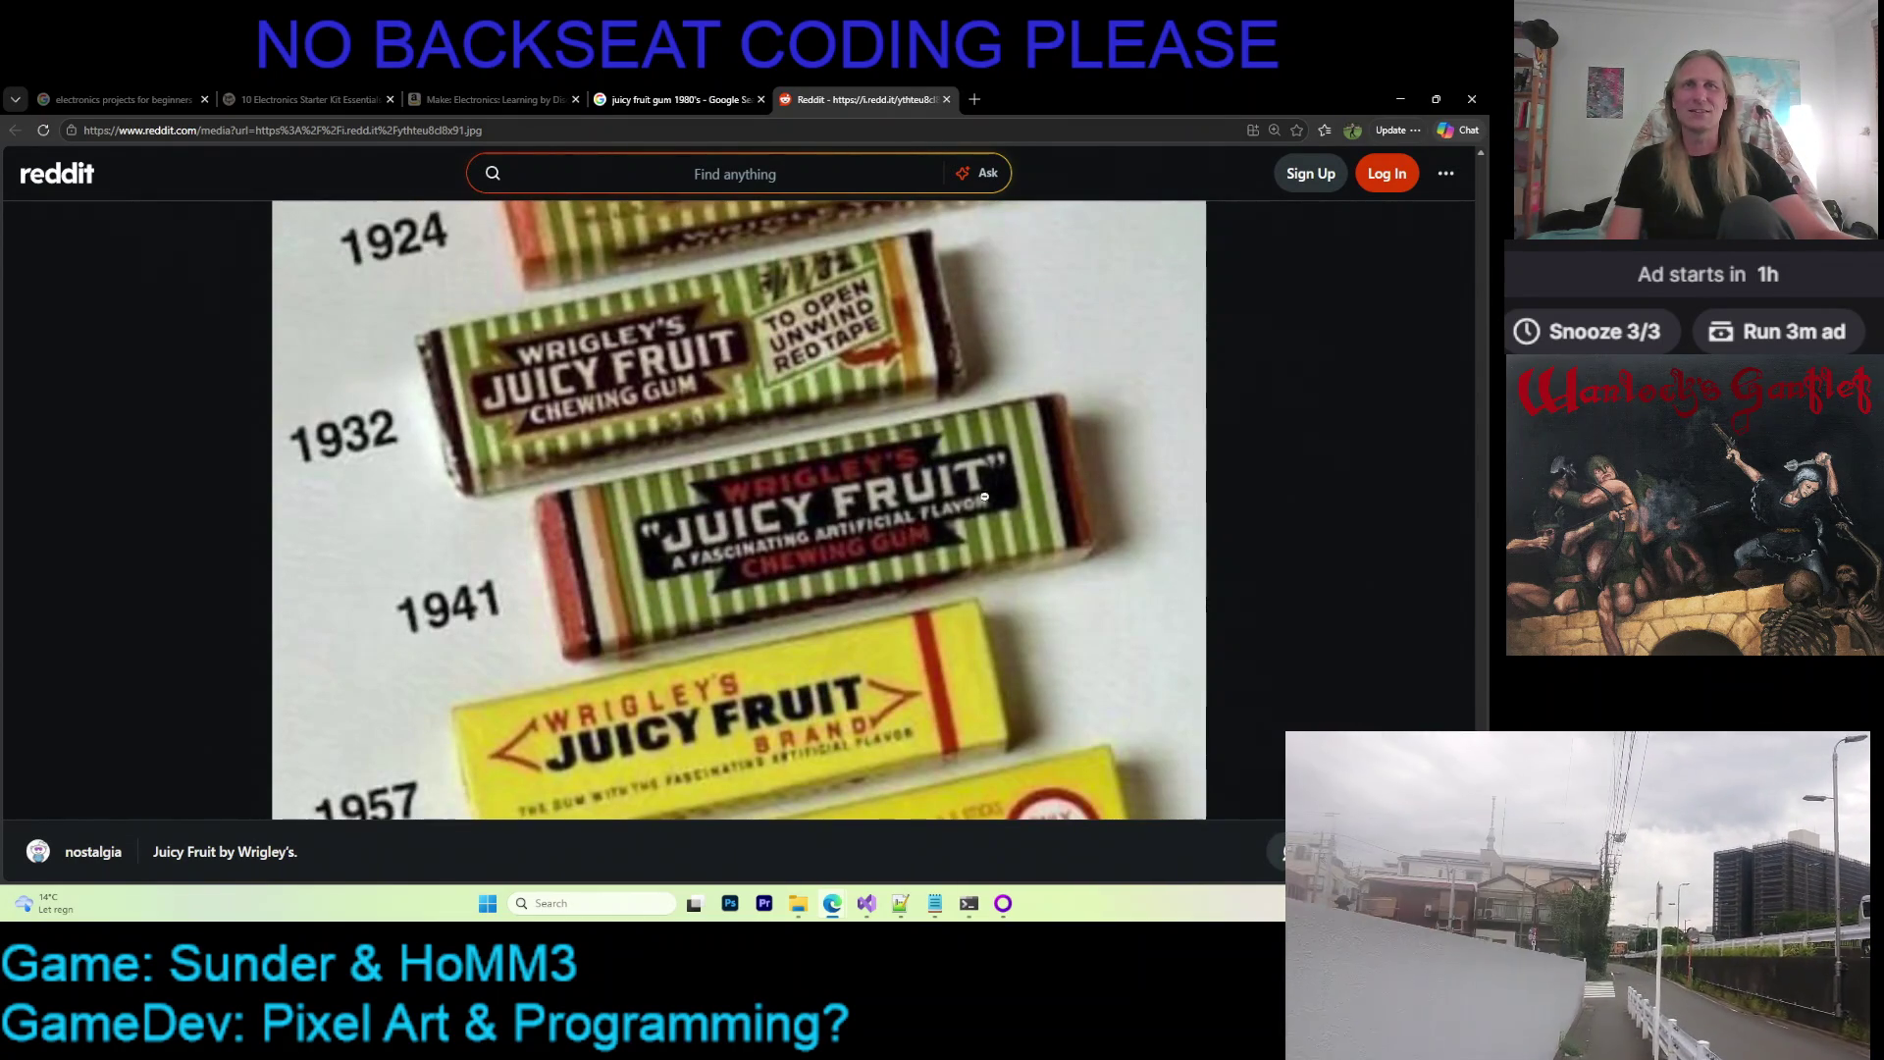
{"action": "left_click", "coordinate": [788, 507]}
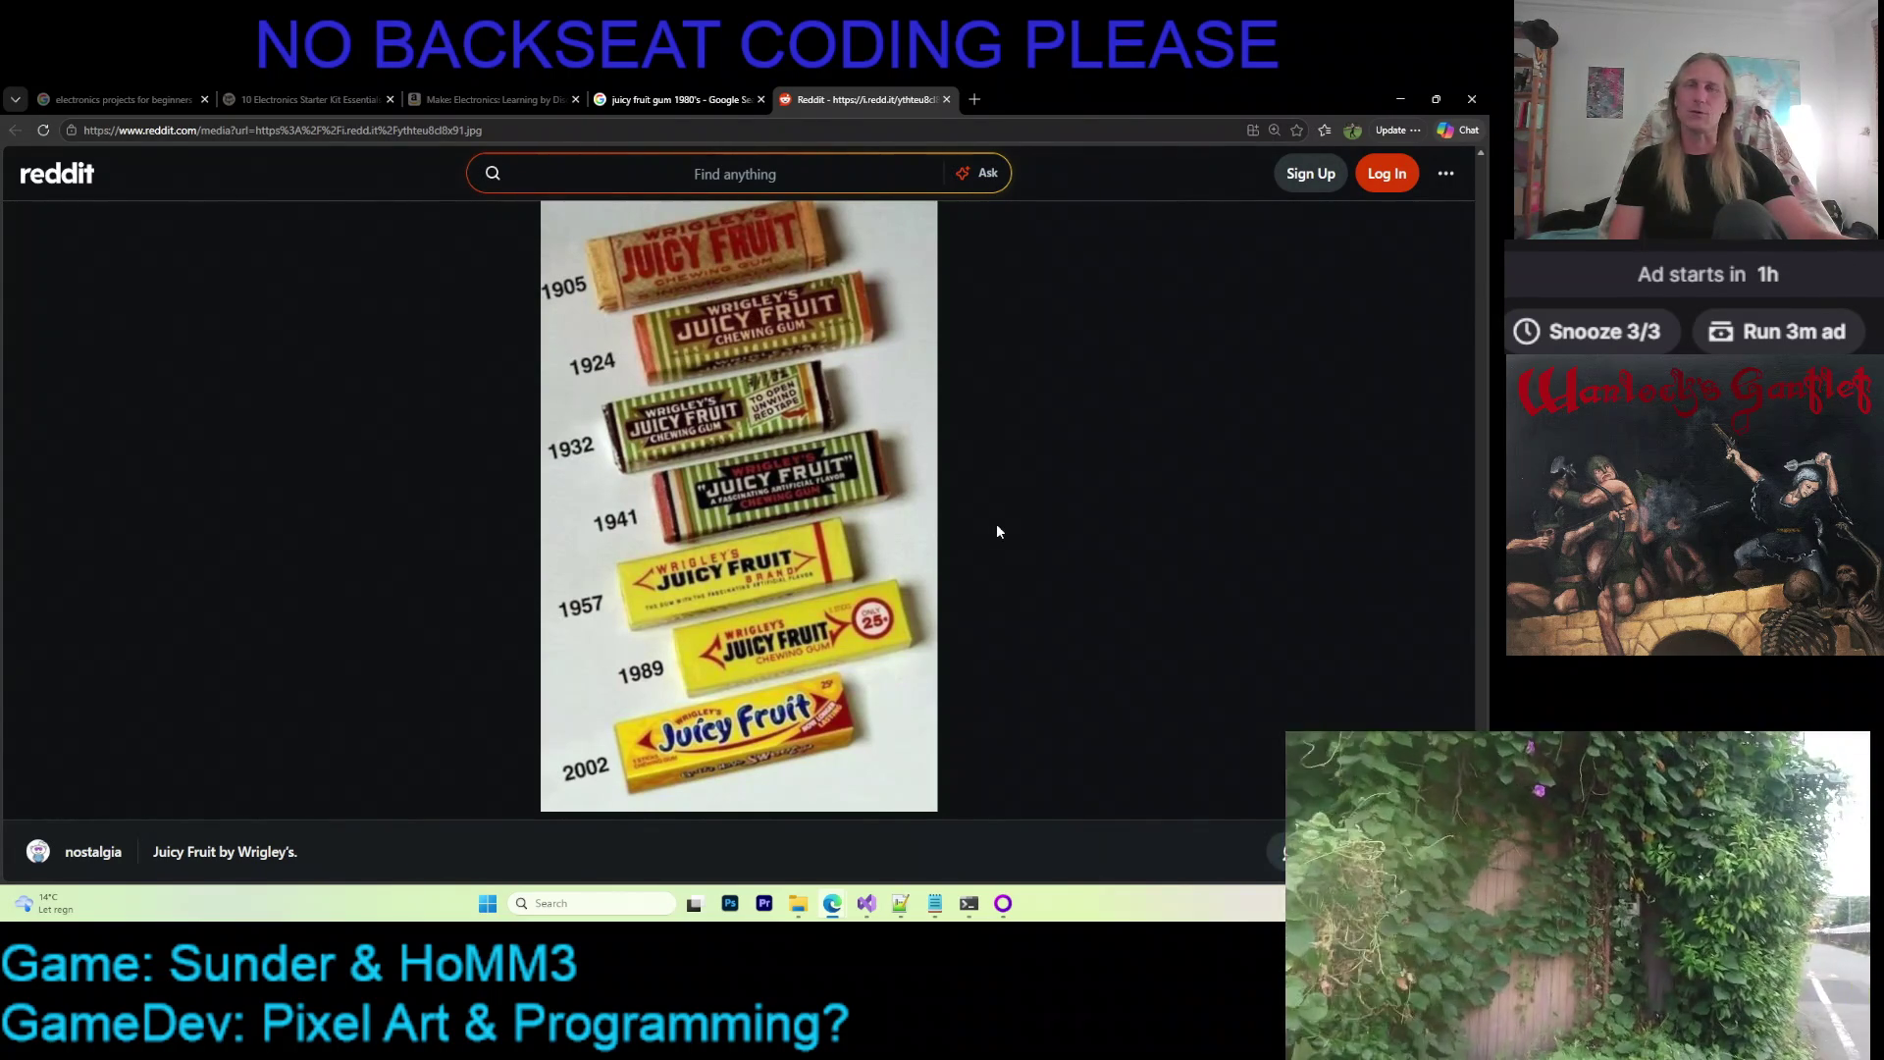
{"action": "left_click", "coordinate": [1401, 99]}
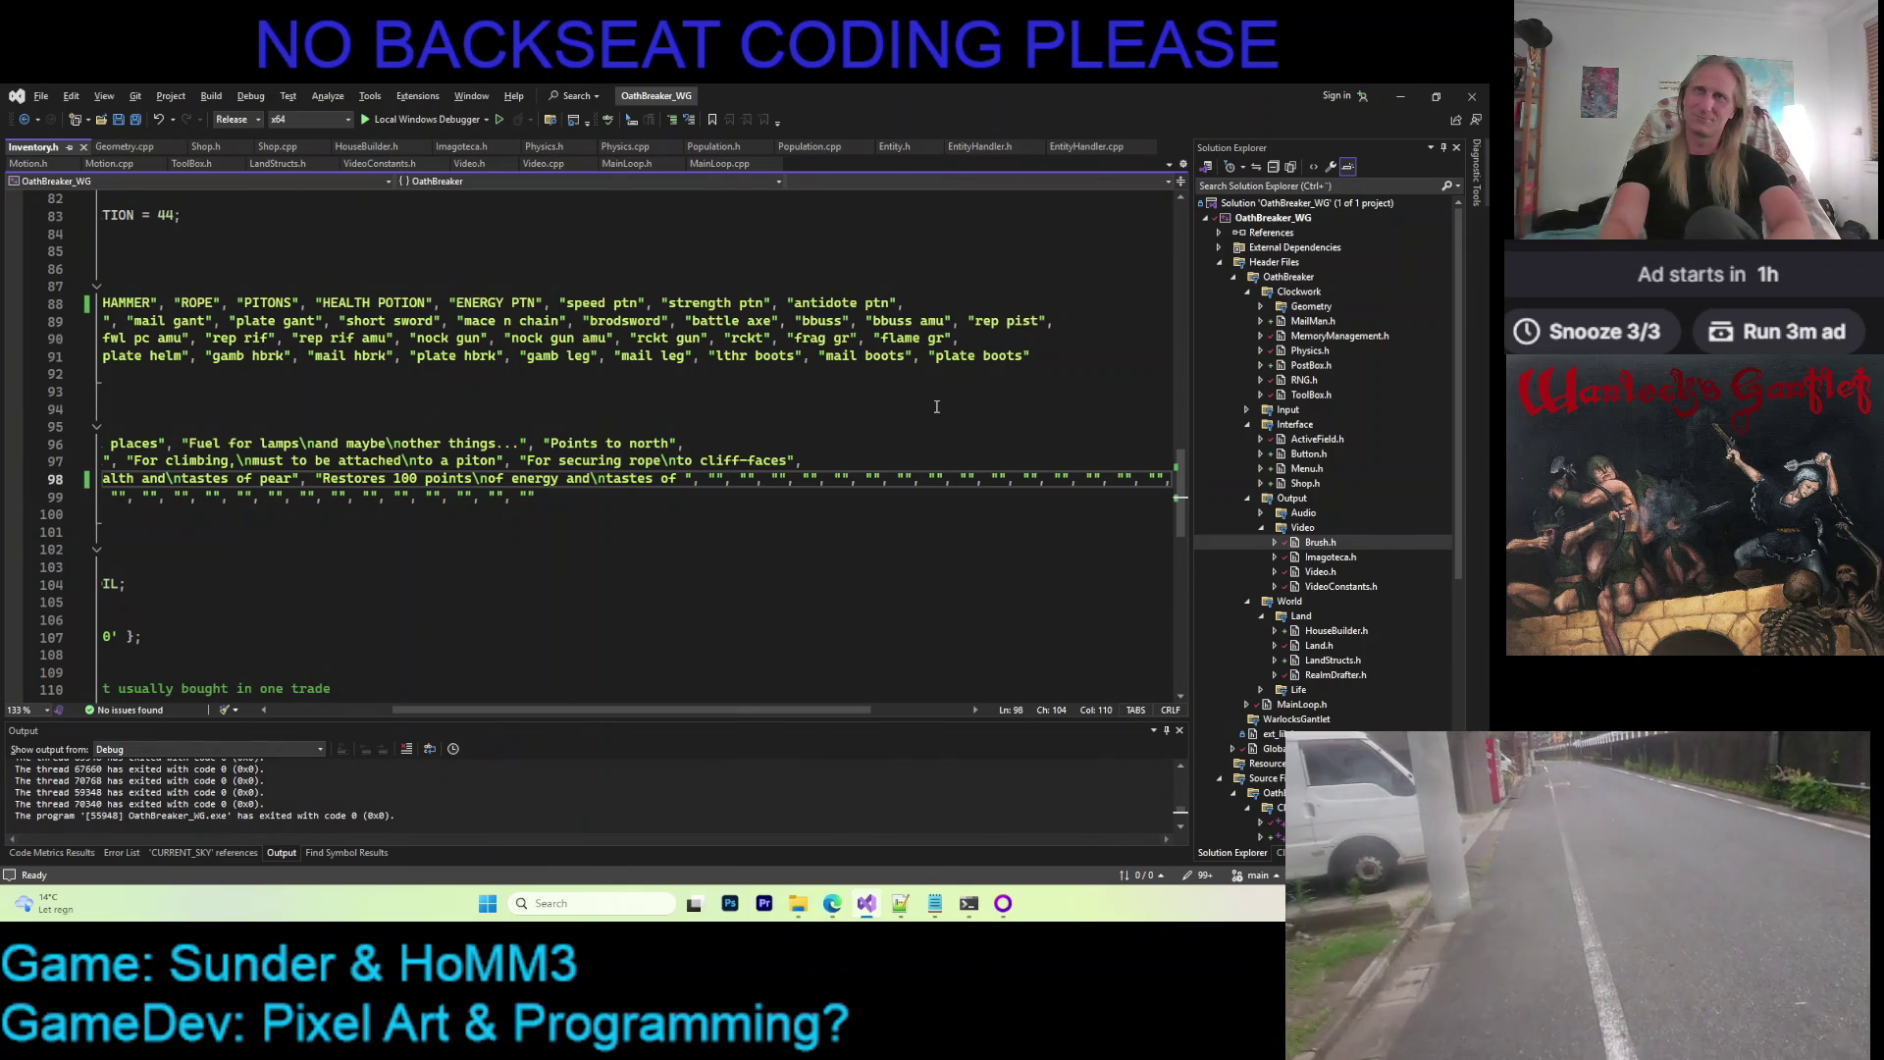
End line 98's description with 'tastes peculiarly artisanal', save Inventory.h and launch via Local Windows Debugger
{"action": "key", "text": "BackSpace"}
{"action": "key", "text": "BackSpace"}
{"action": "key", "text": "BackSpace"}
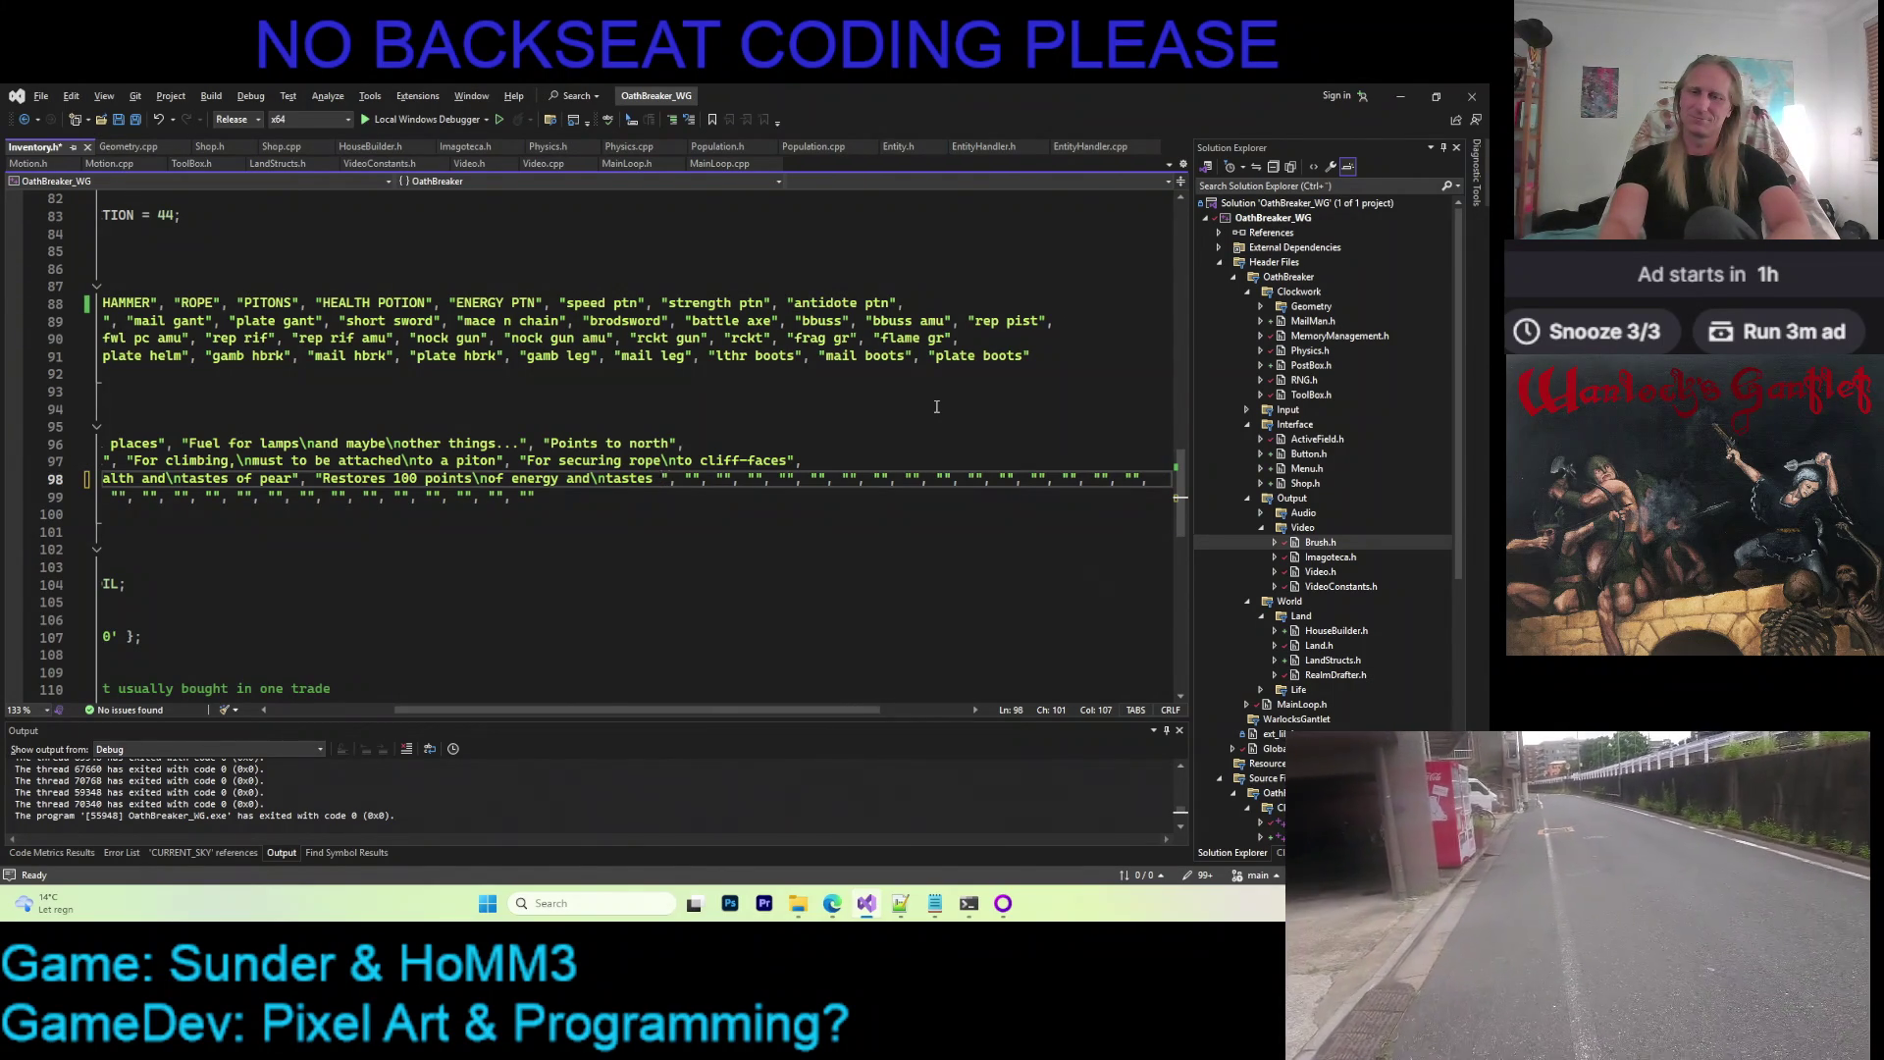
{"action": "type", "text": "peculiarly\\nar"}
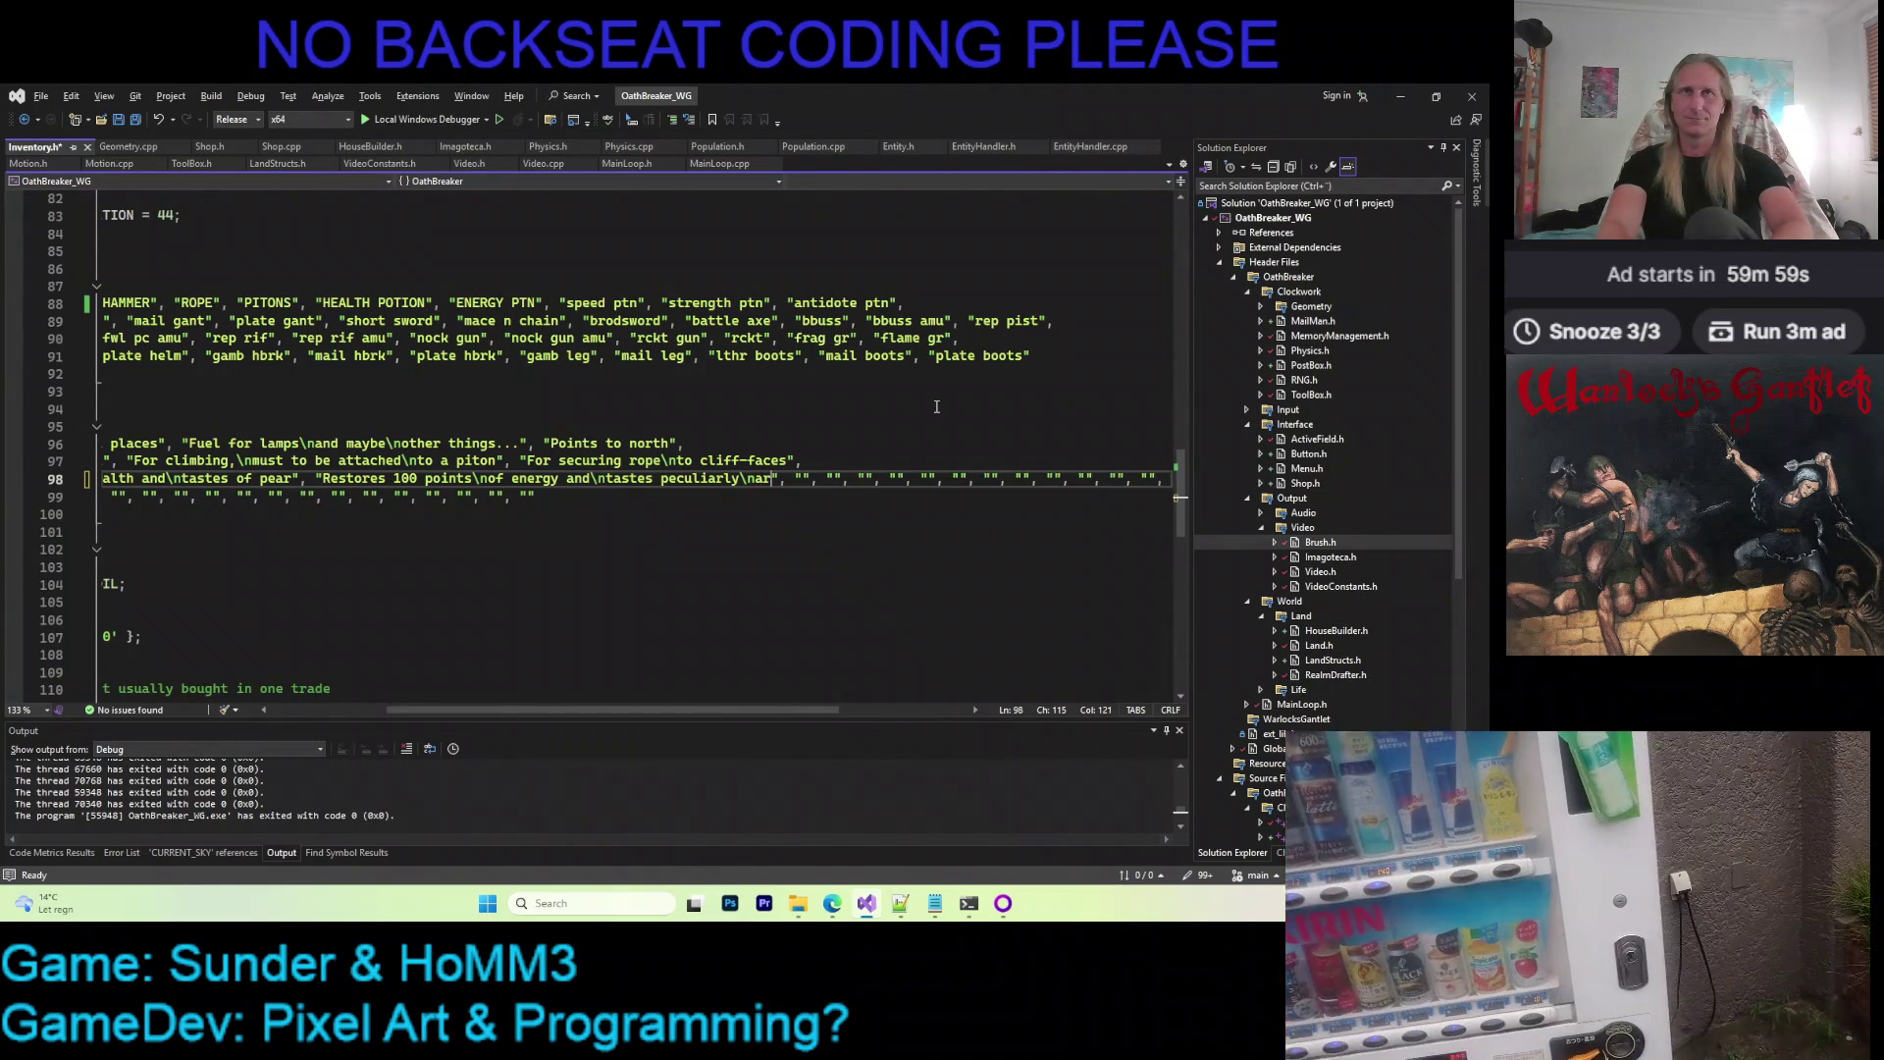
{"action": "type", "text": "tisinal"}
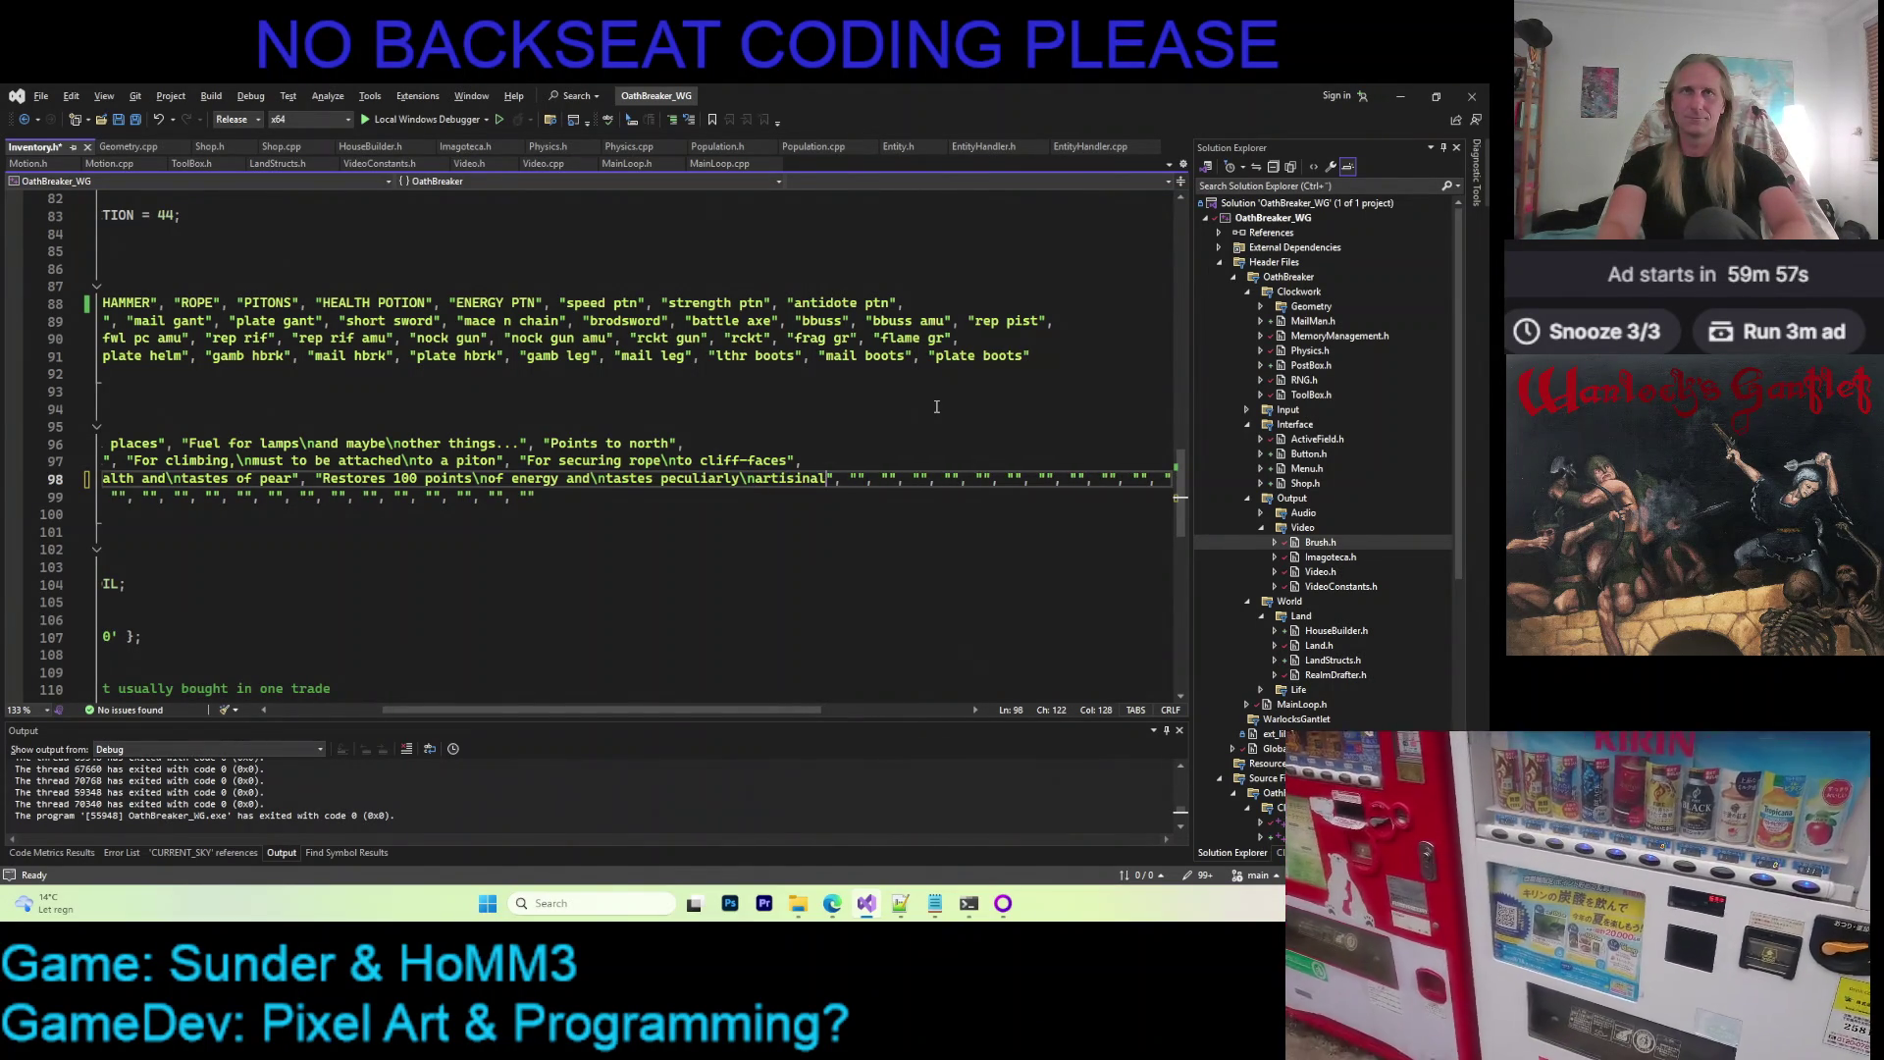
{"action": "key", "text": "ctrl+s"}
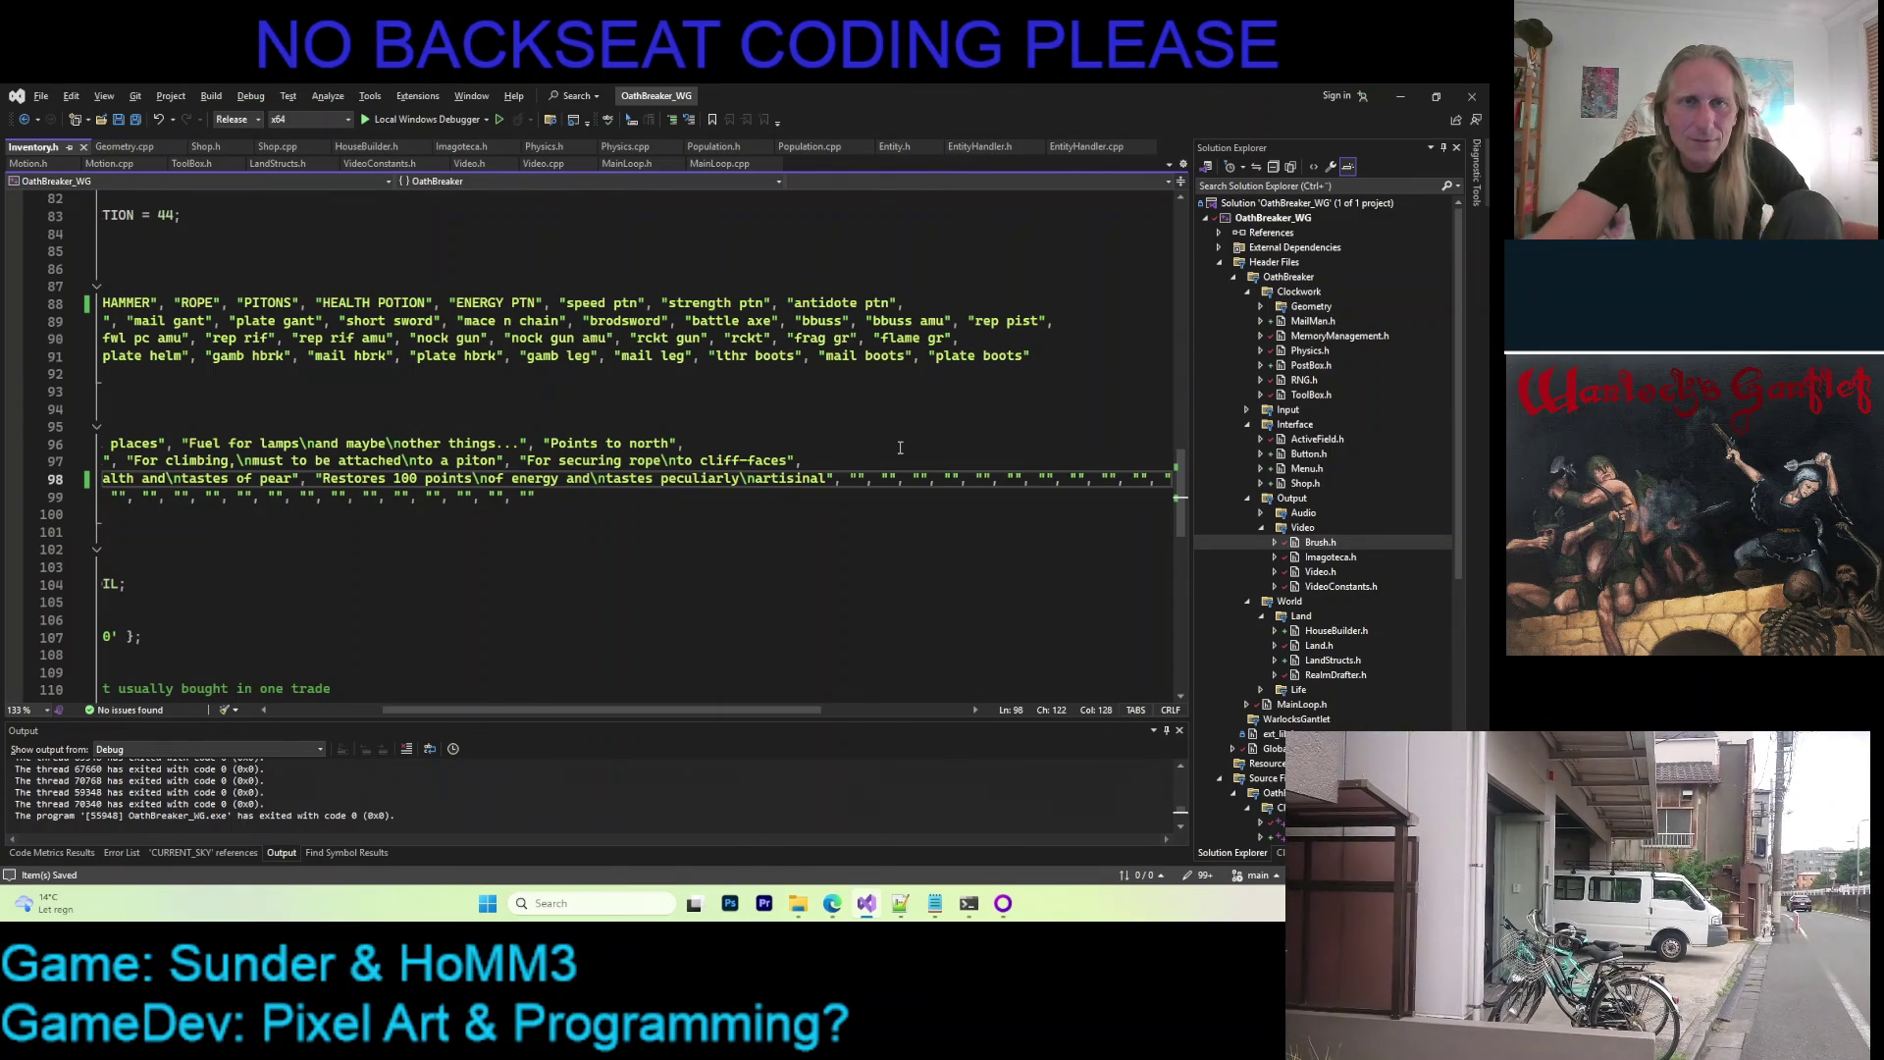
{"action": "key", "text": "Left"}
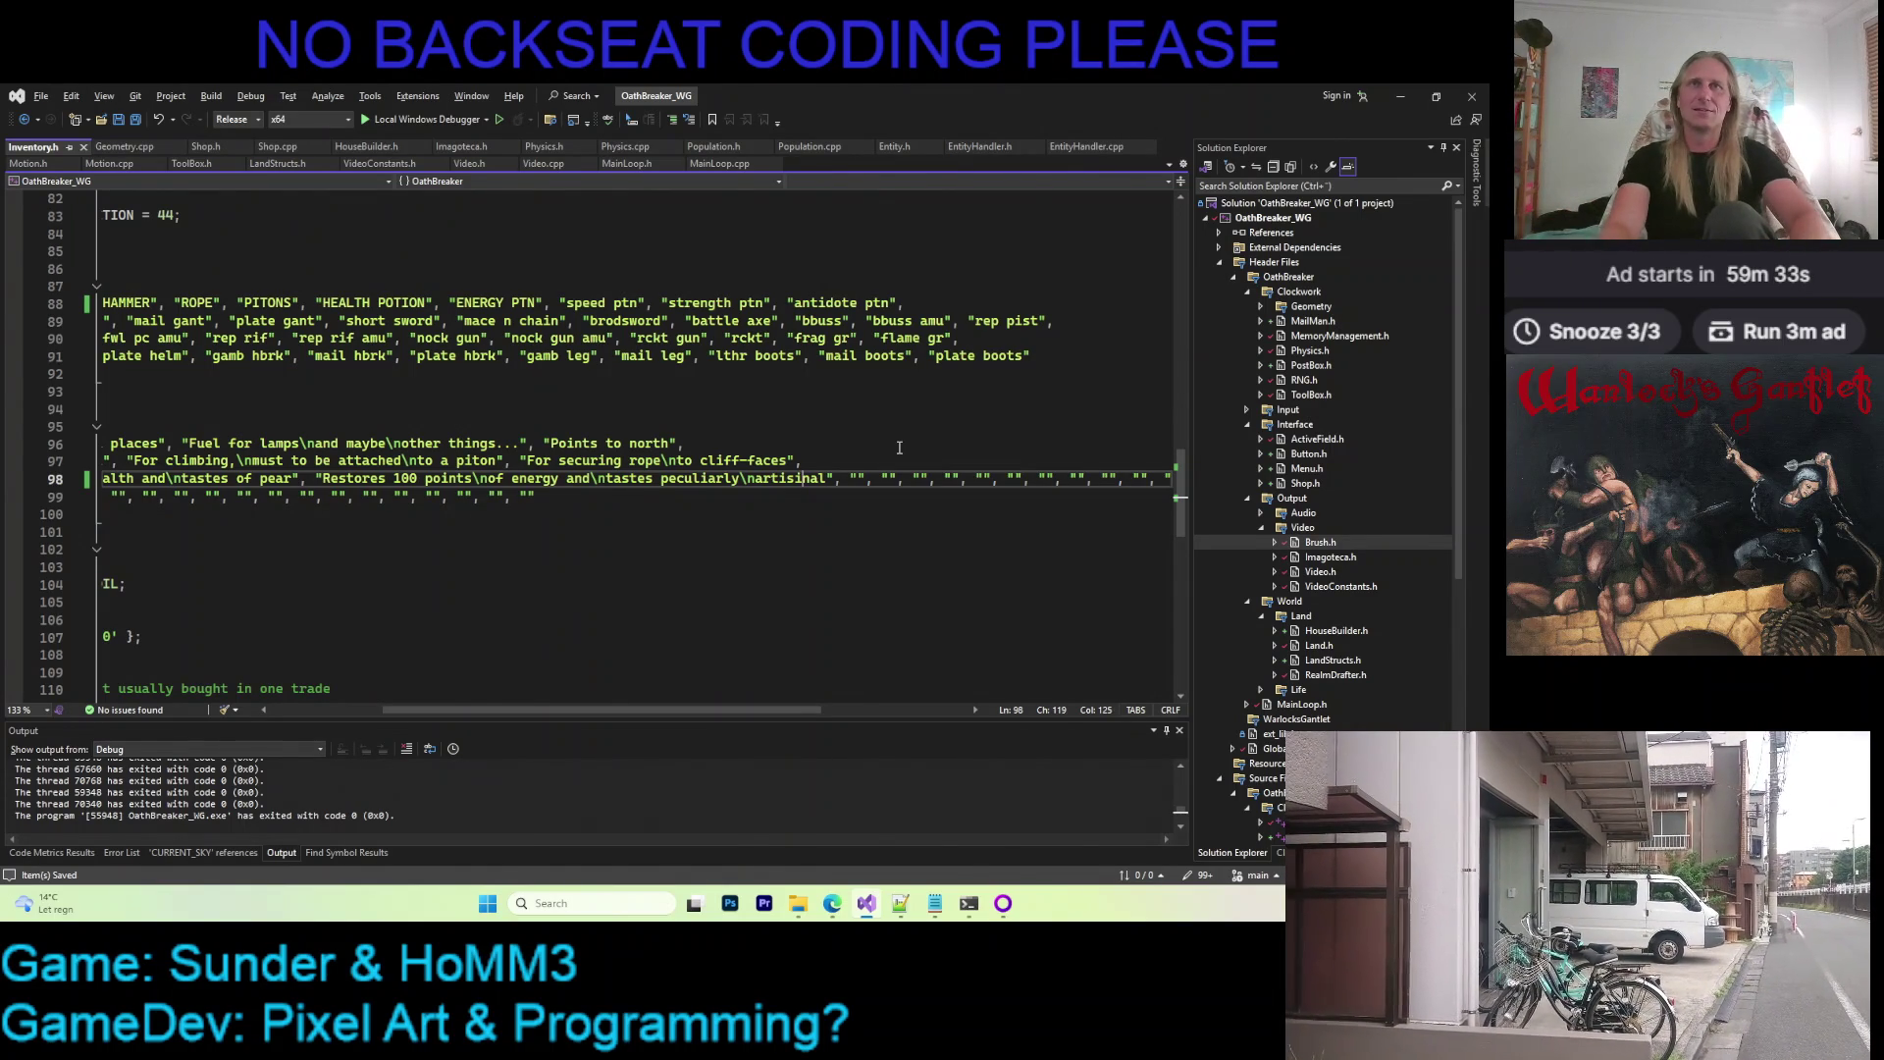
{"action": "key", "text": "BackSpace"}
{"action": "type", "text": "a"}
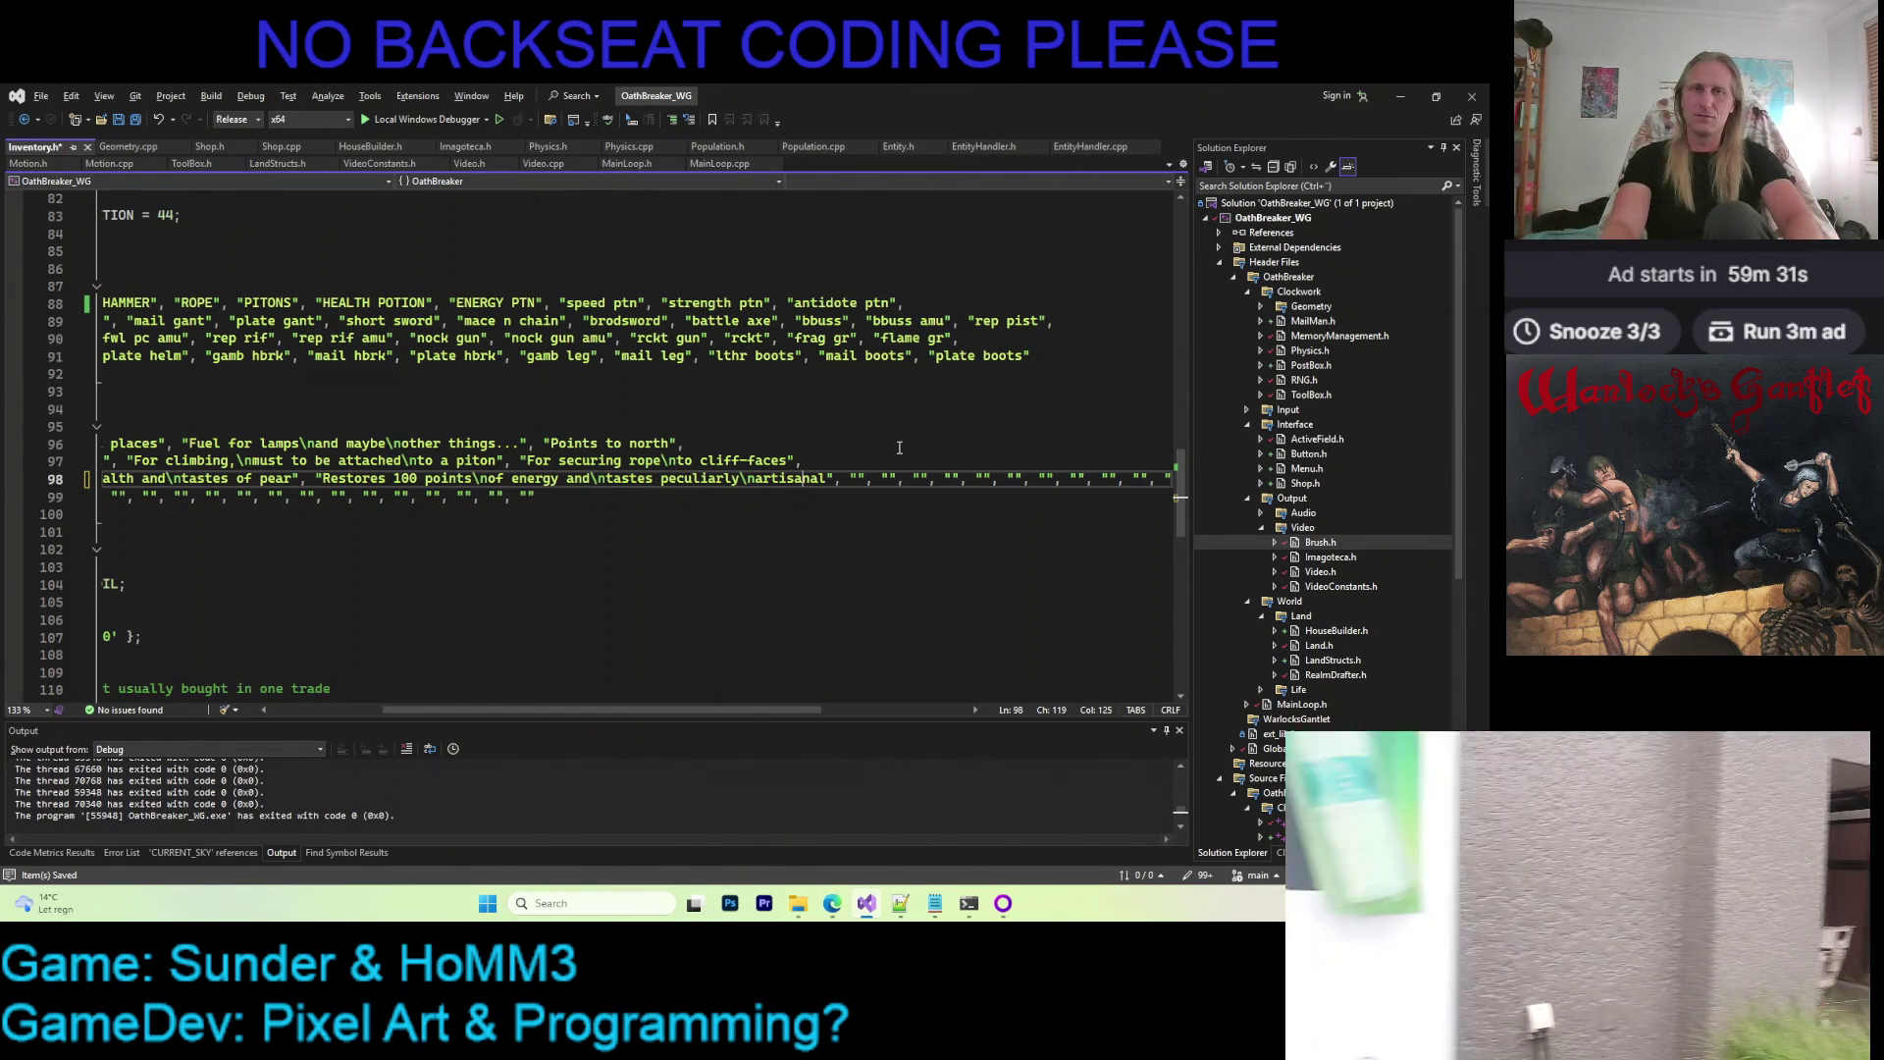
{"action": "key", "text": "ctrl+s"}
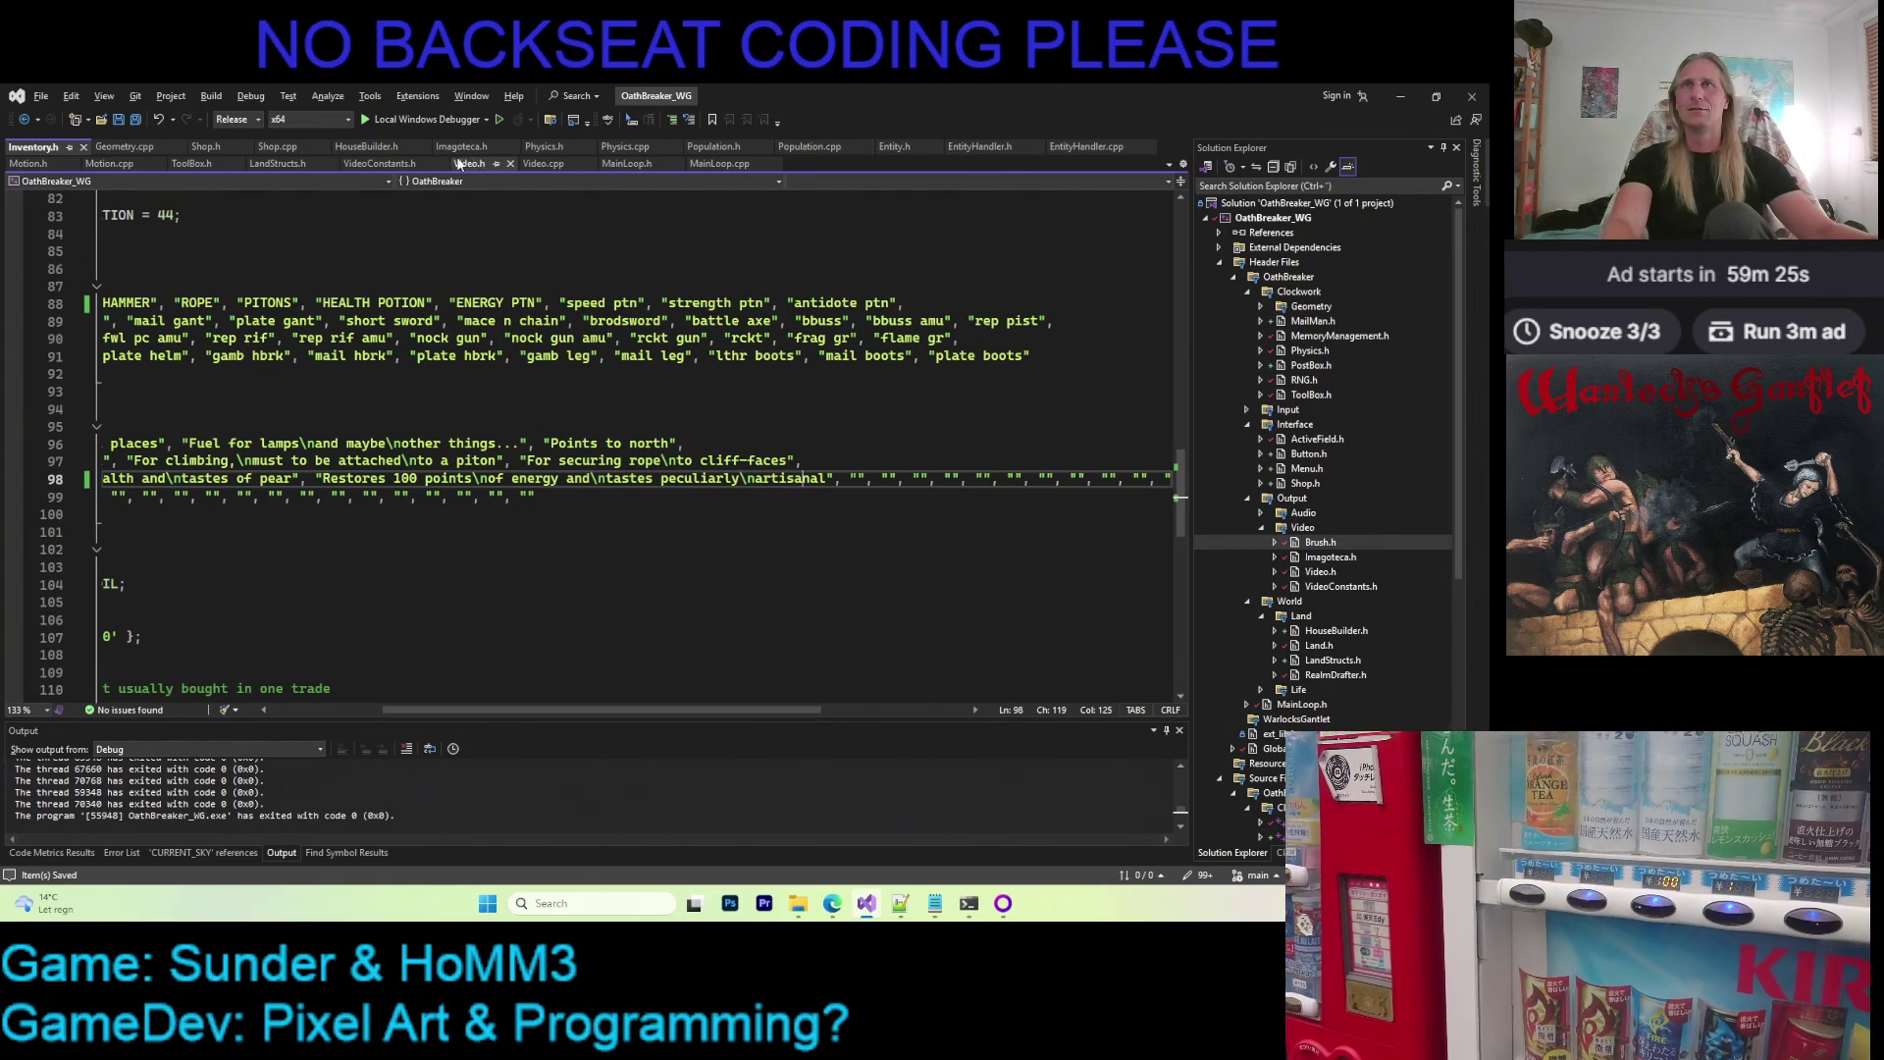
{"action": "left_click", "coordinate": [433, 118]}
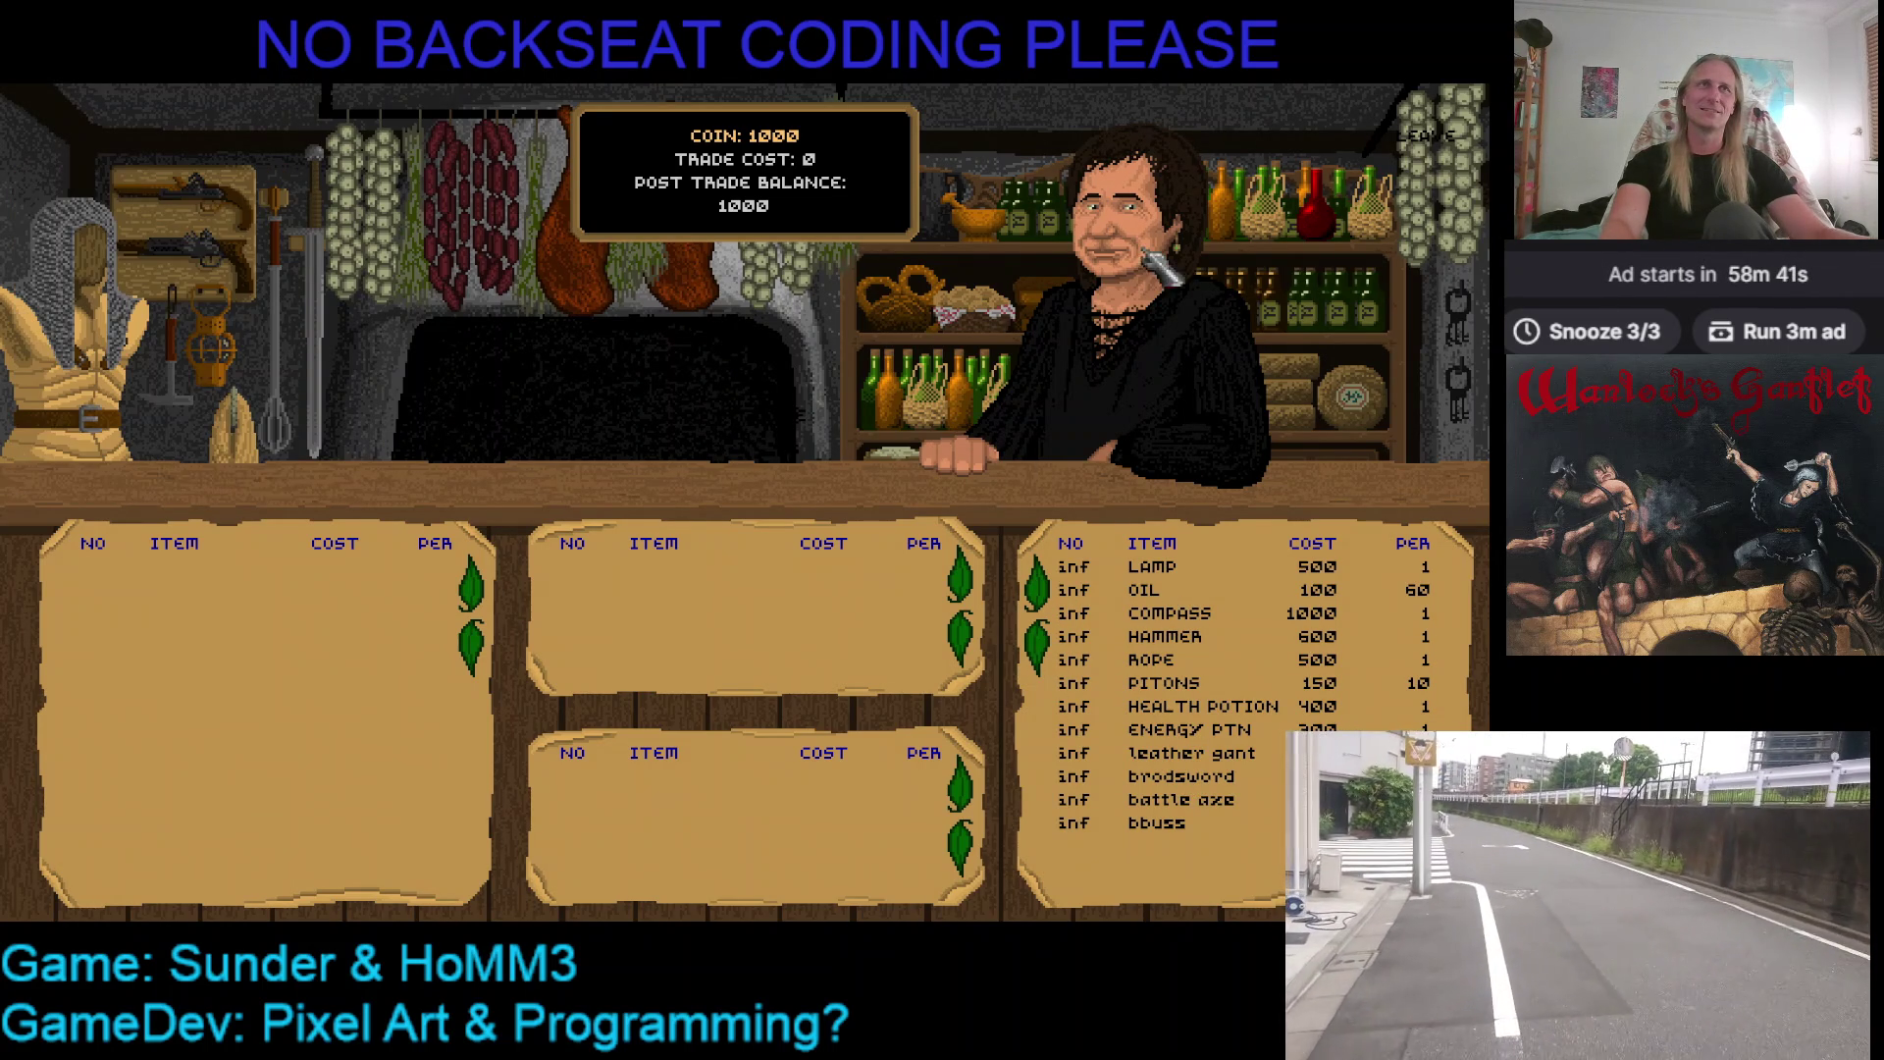
Leave the shop, walk back in to confirm ENERGY PTN is listed, then quit the game
{"action": "key", "text": "Escape"}
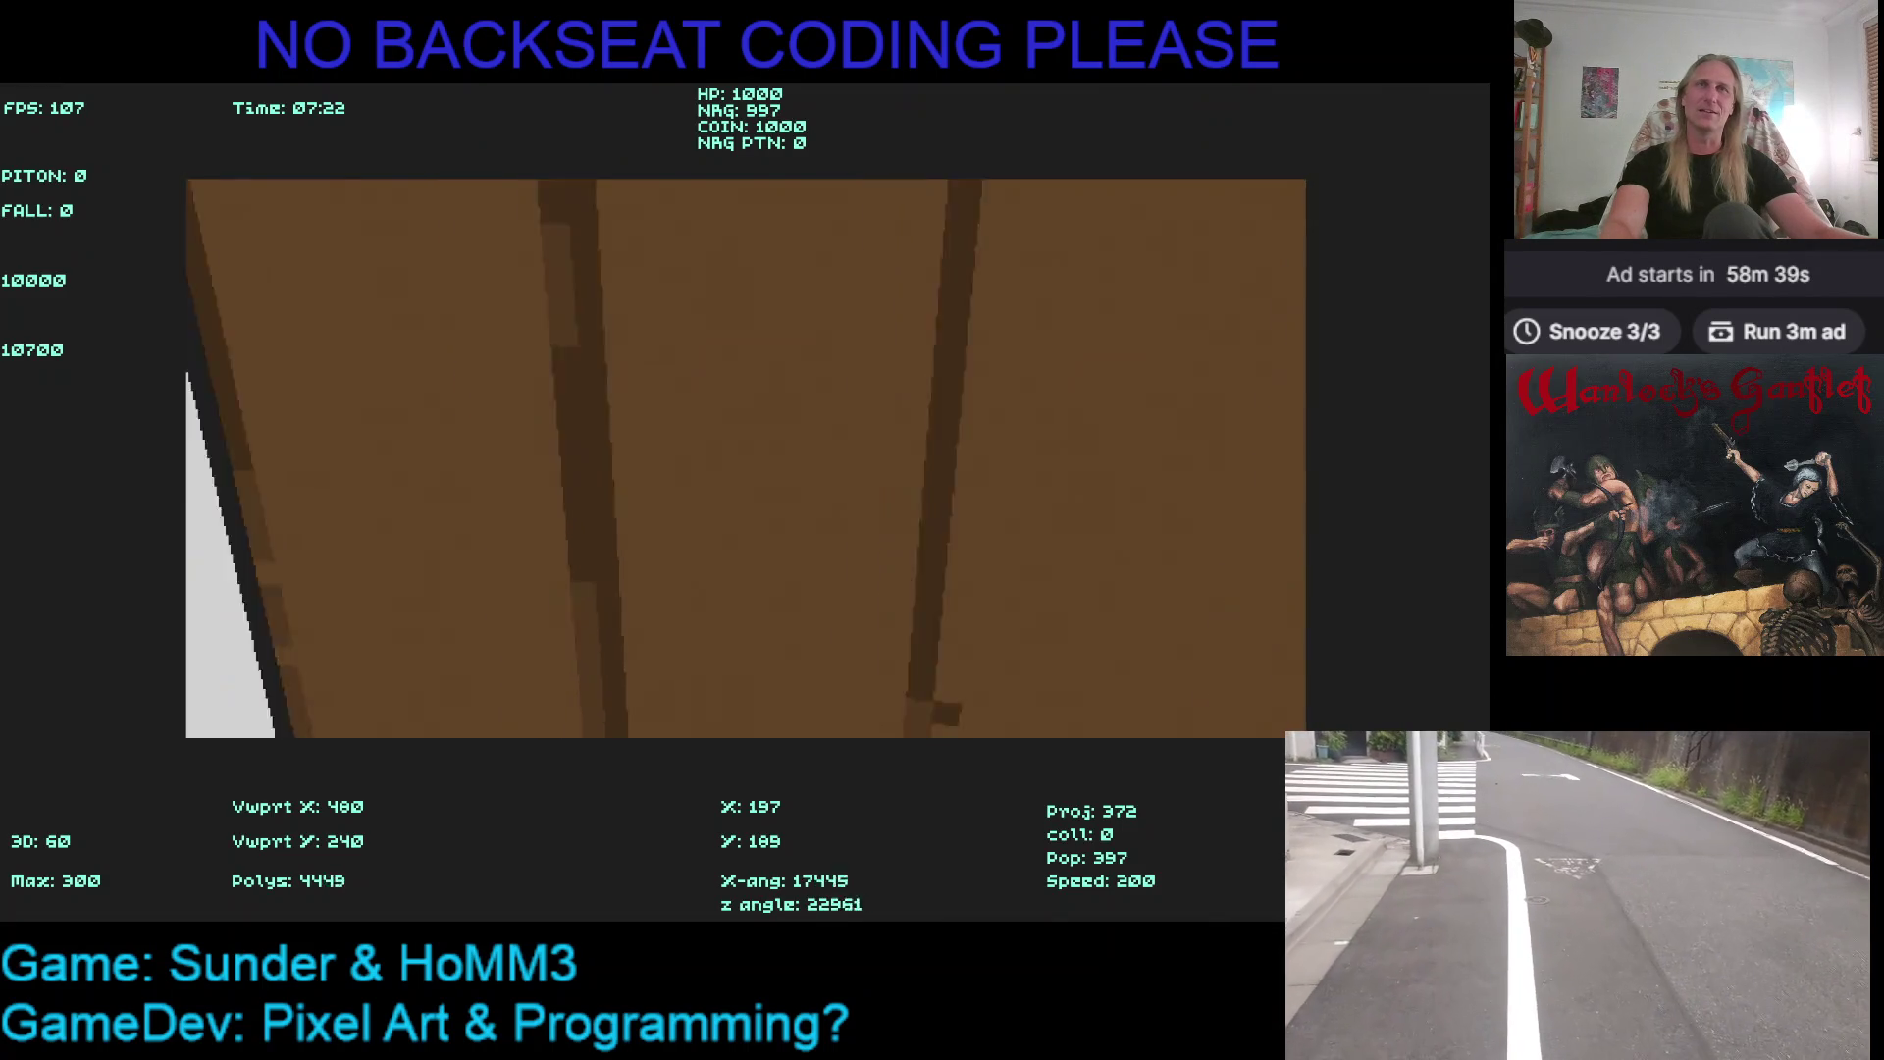
{"action": "key", "text": "Right"}
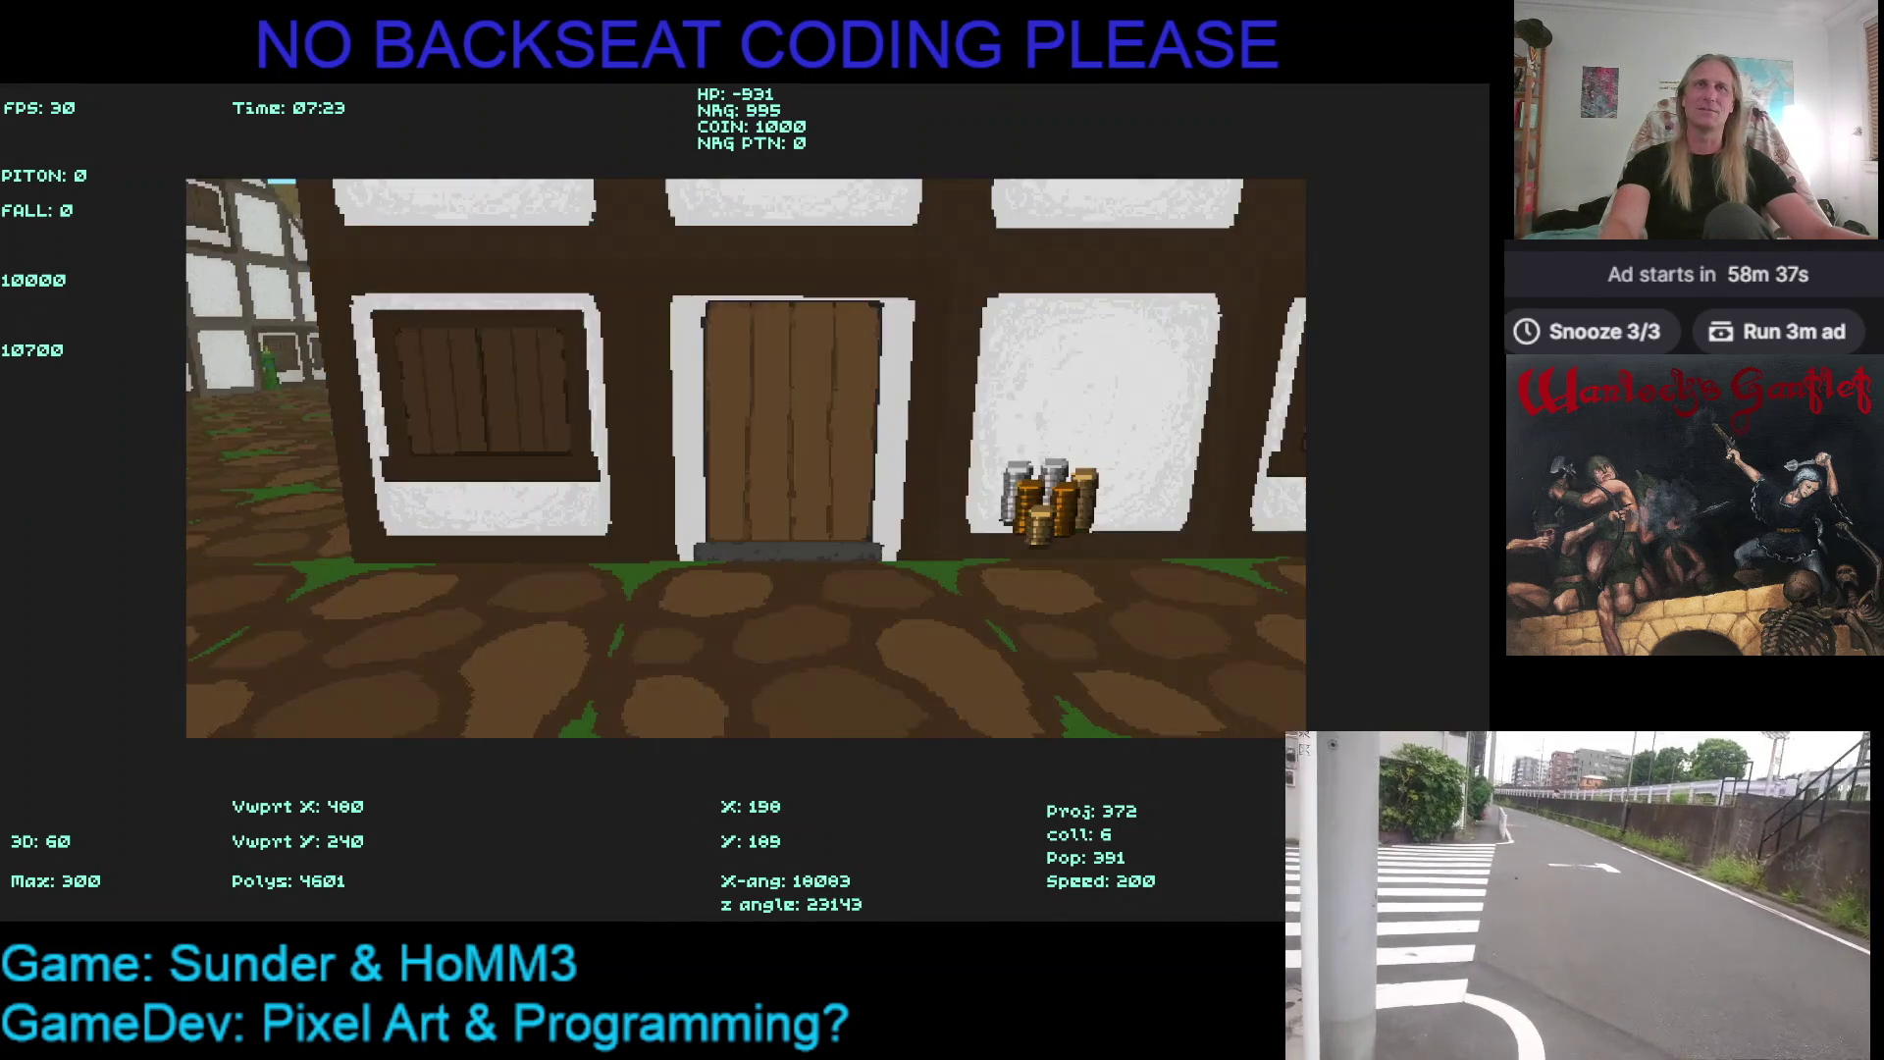
{"action": "key", "text": "Up"}
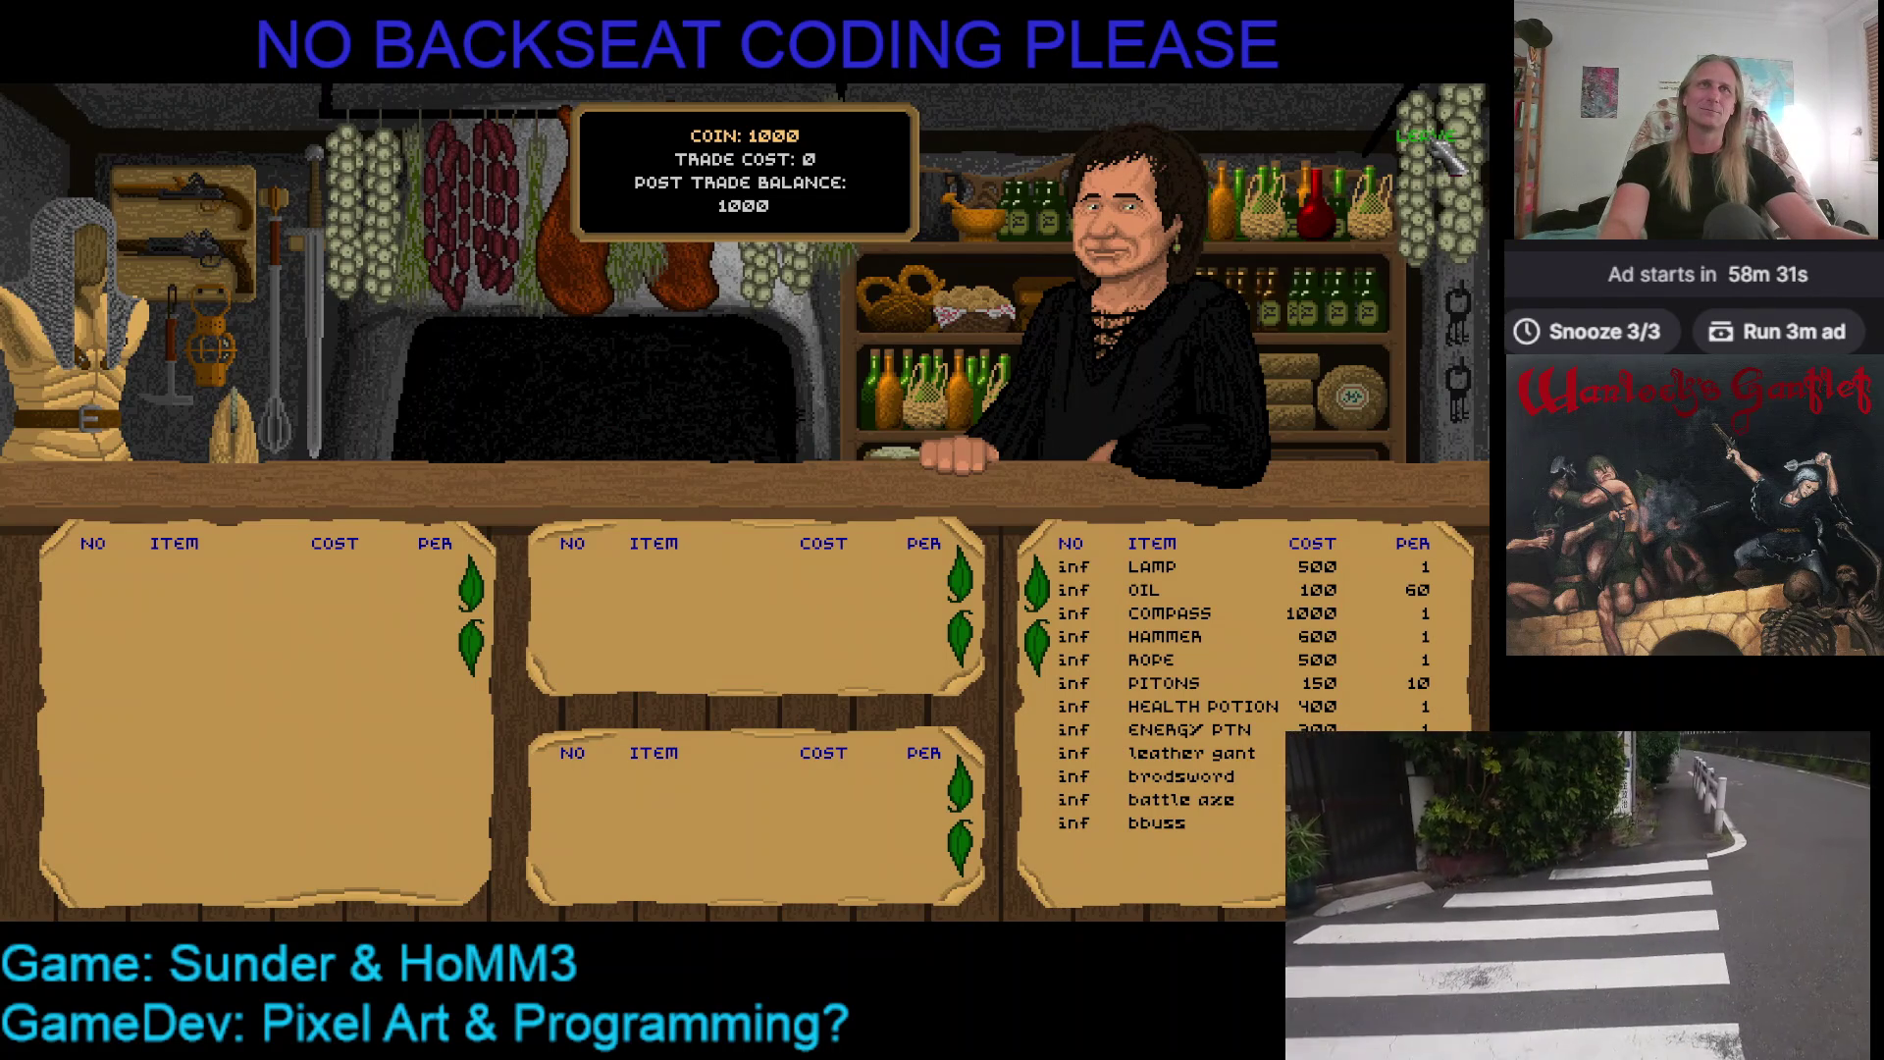
{"action": "left_click", "coordinate": [1451, 154]}
{"action": "key", "text": "Escape"}
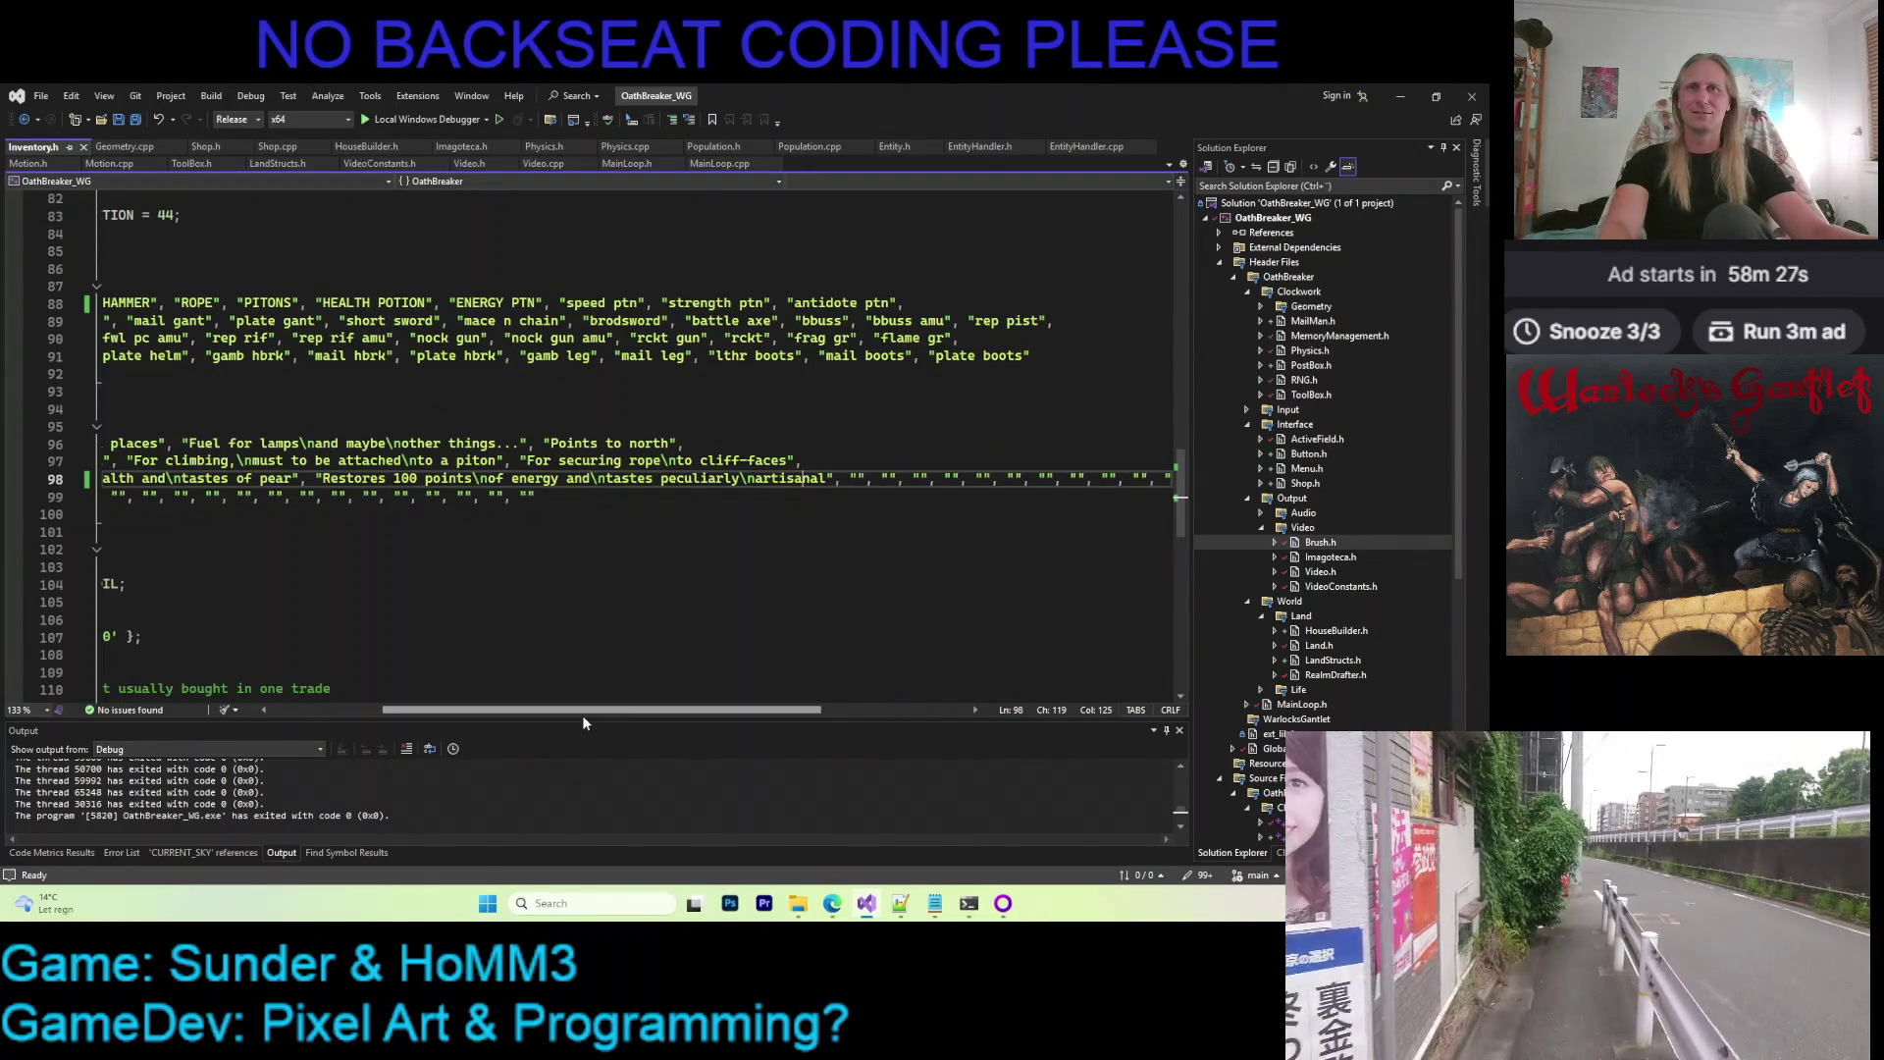
{"action": "left_click_drag", "start_coordinate": [581, 713], "coordinate": [122, 723]}
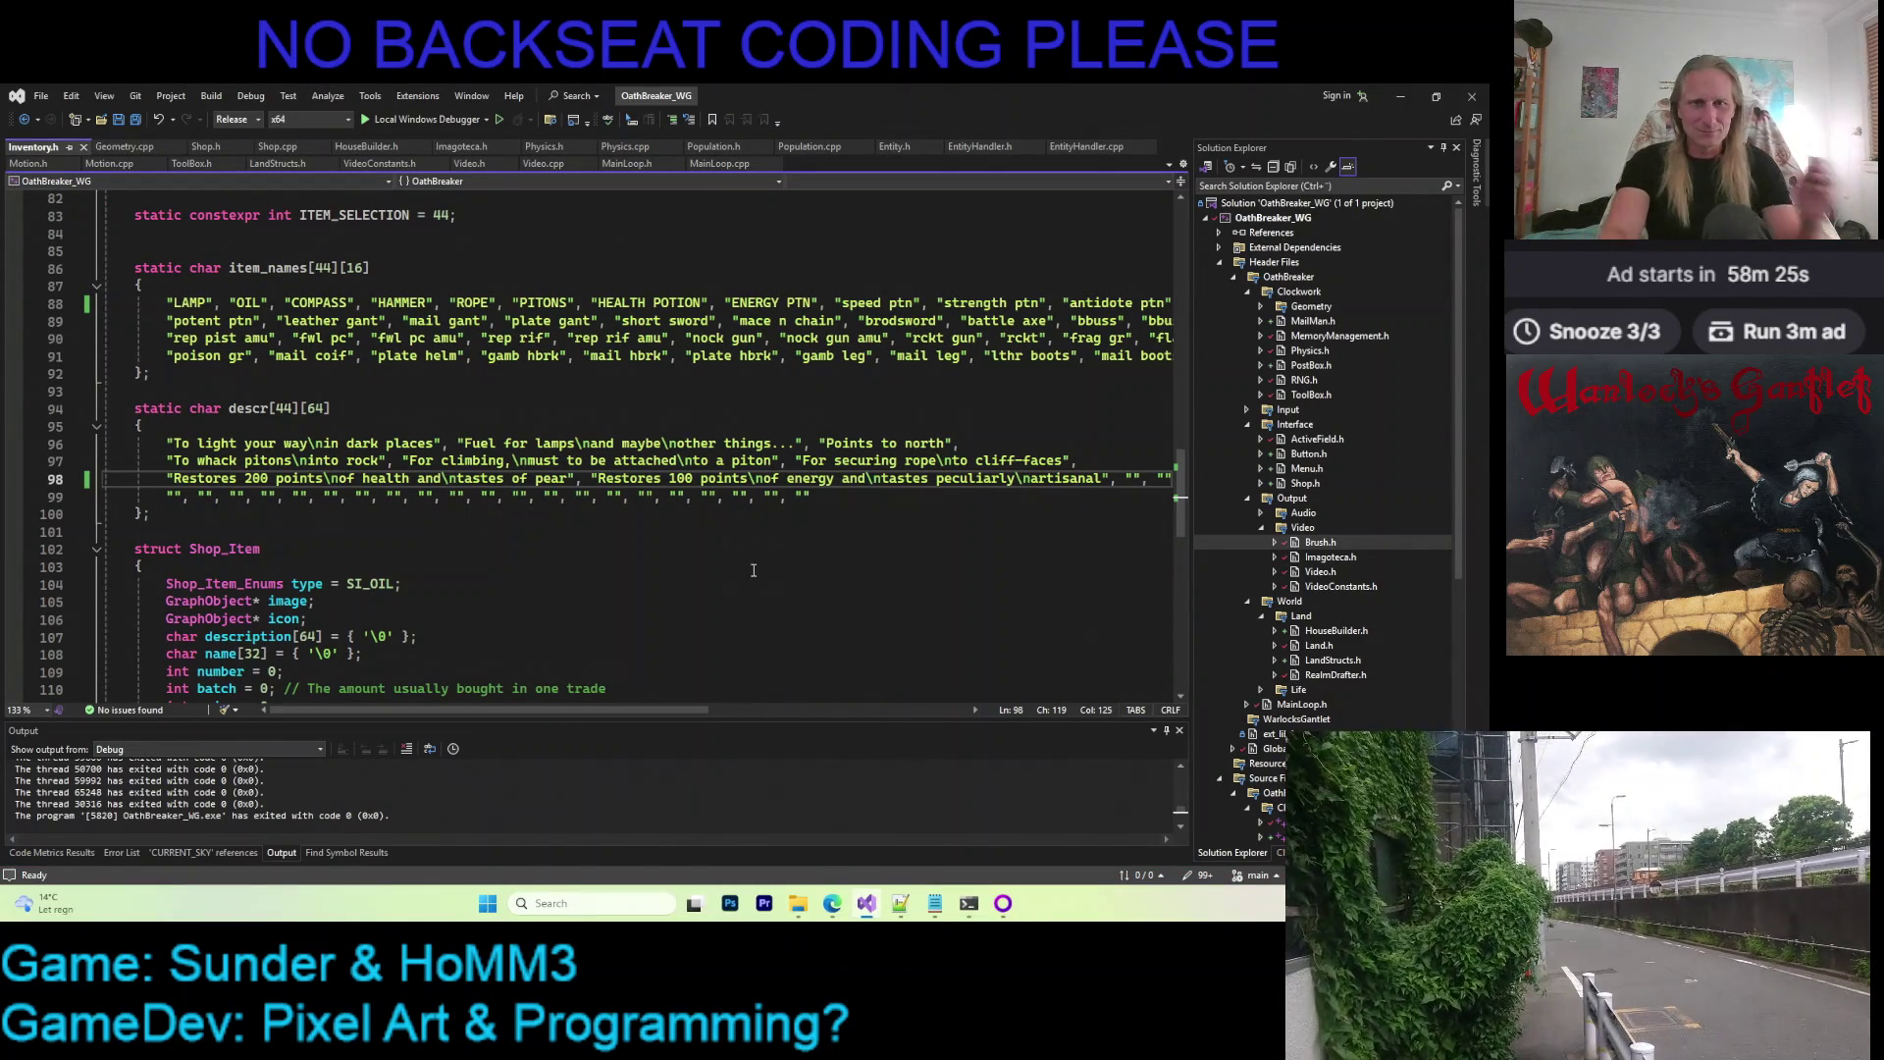
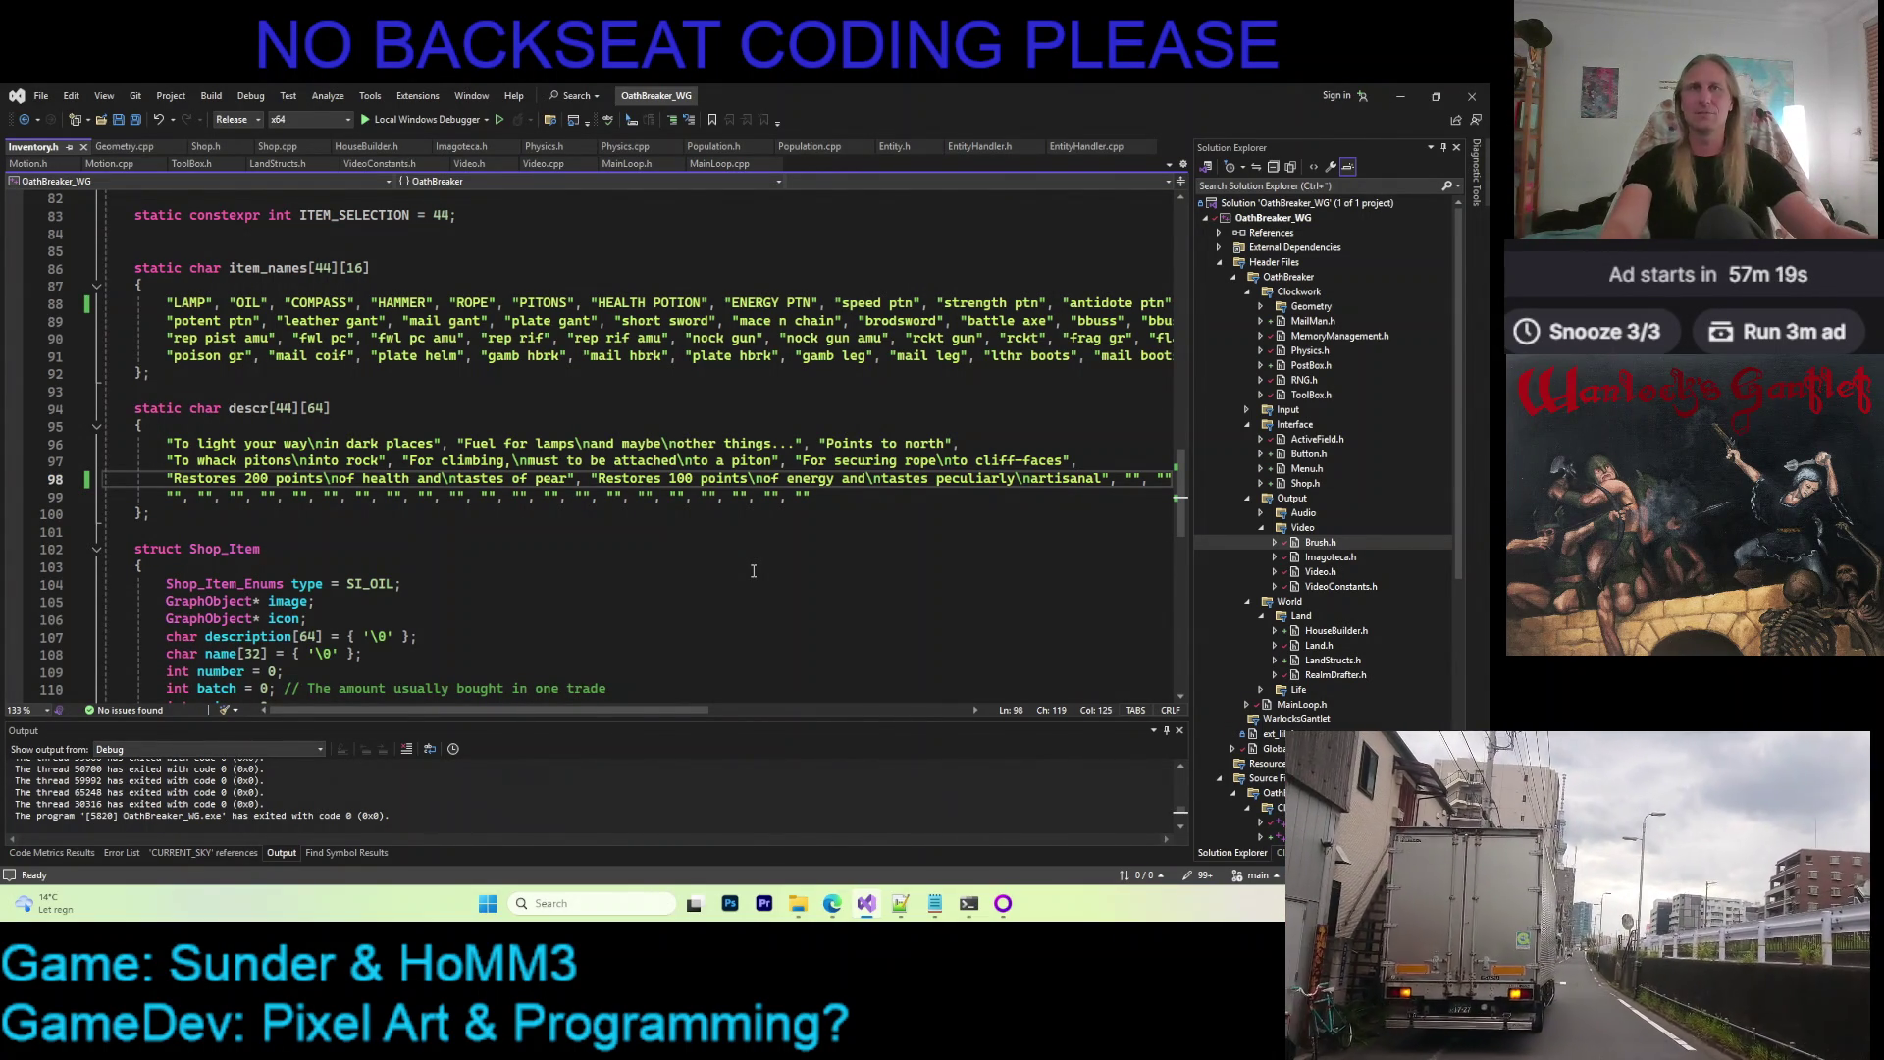
Wrap the trailing empty description strings after the artisanal entry onto their own lines and save the source file
{"action": "left_click", "coordinate": [197, 409]}
{"action": "left_click", "coordinate": [271, 371]}
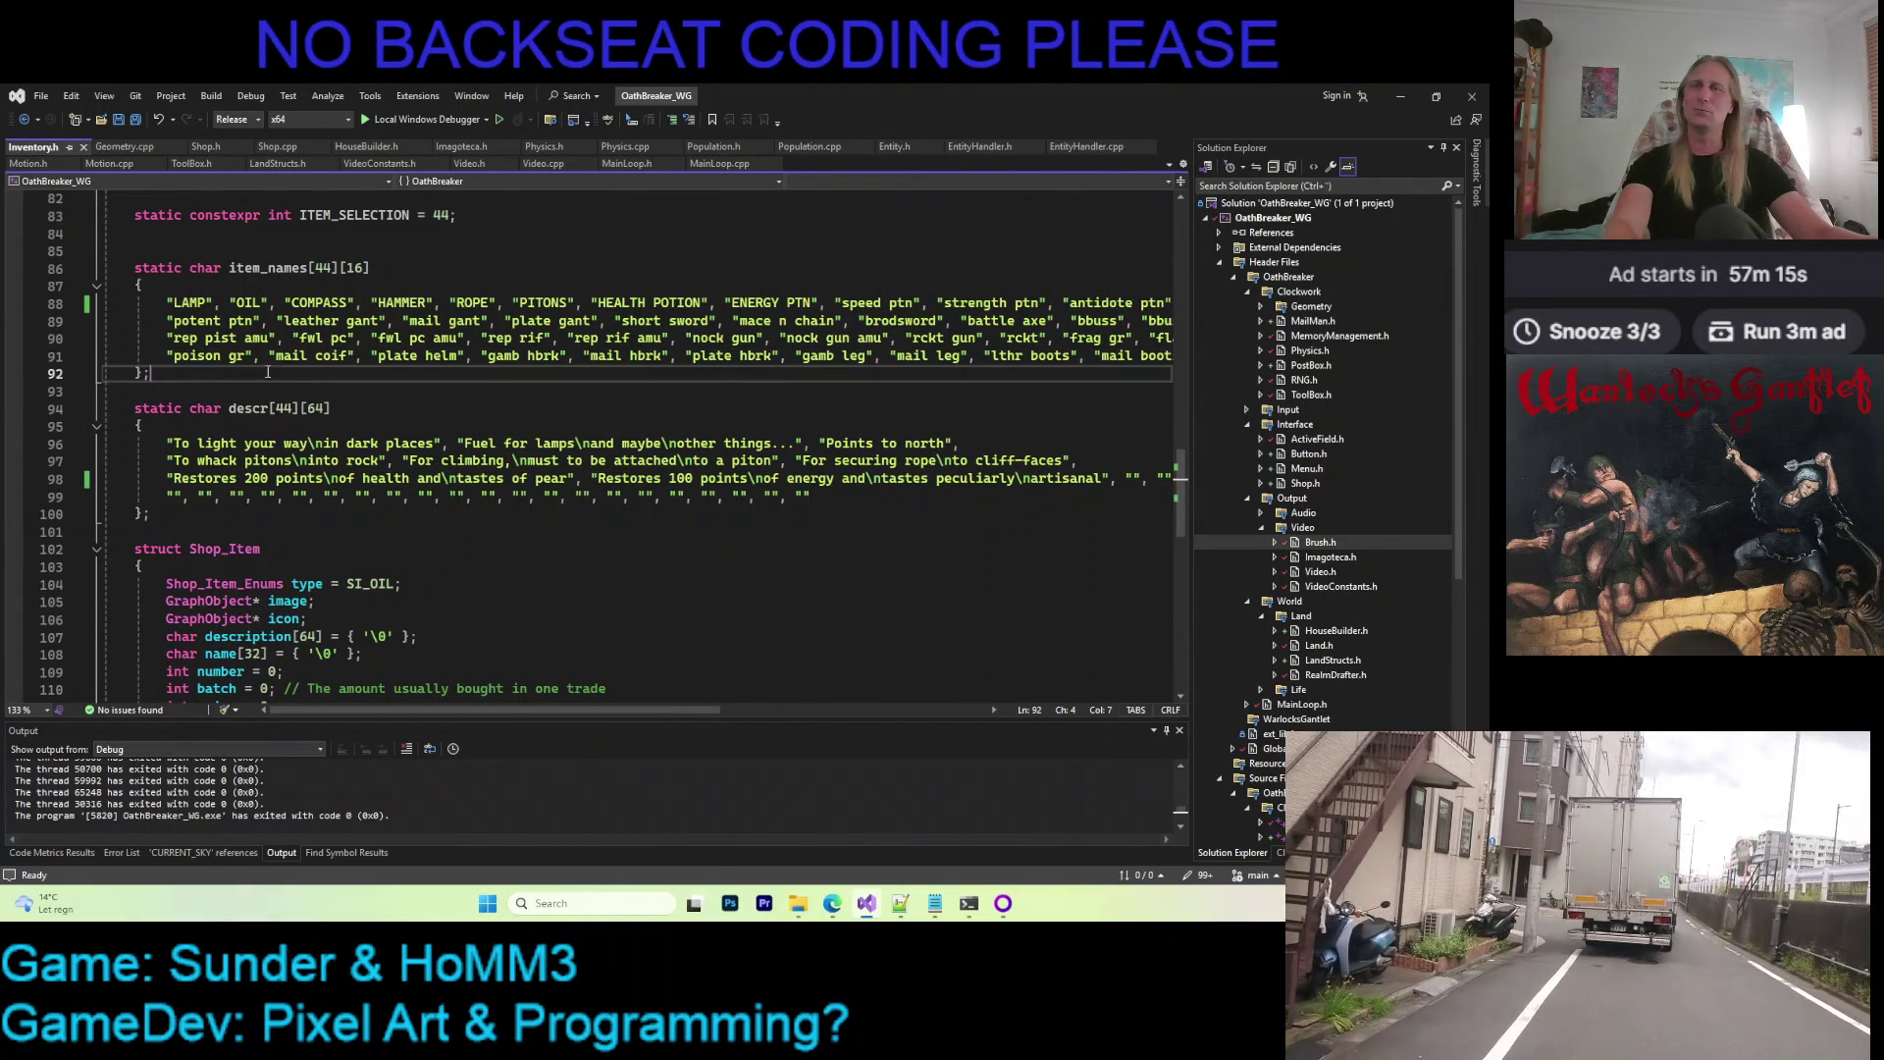
{"action": "left_click", "coordinate": [390, 265]}
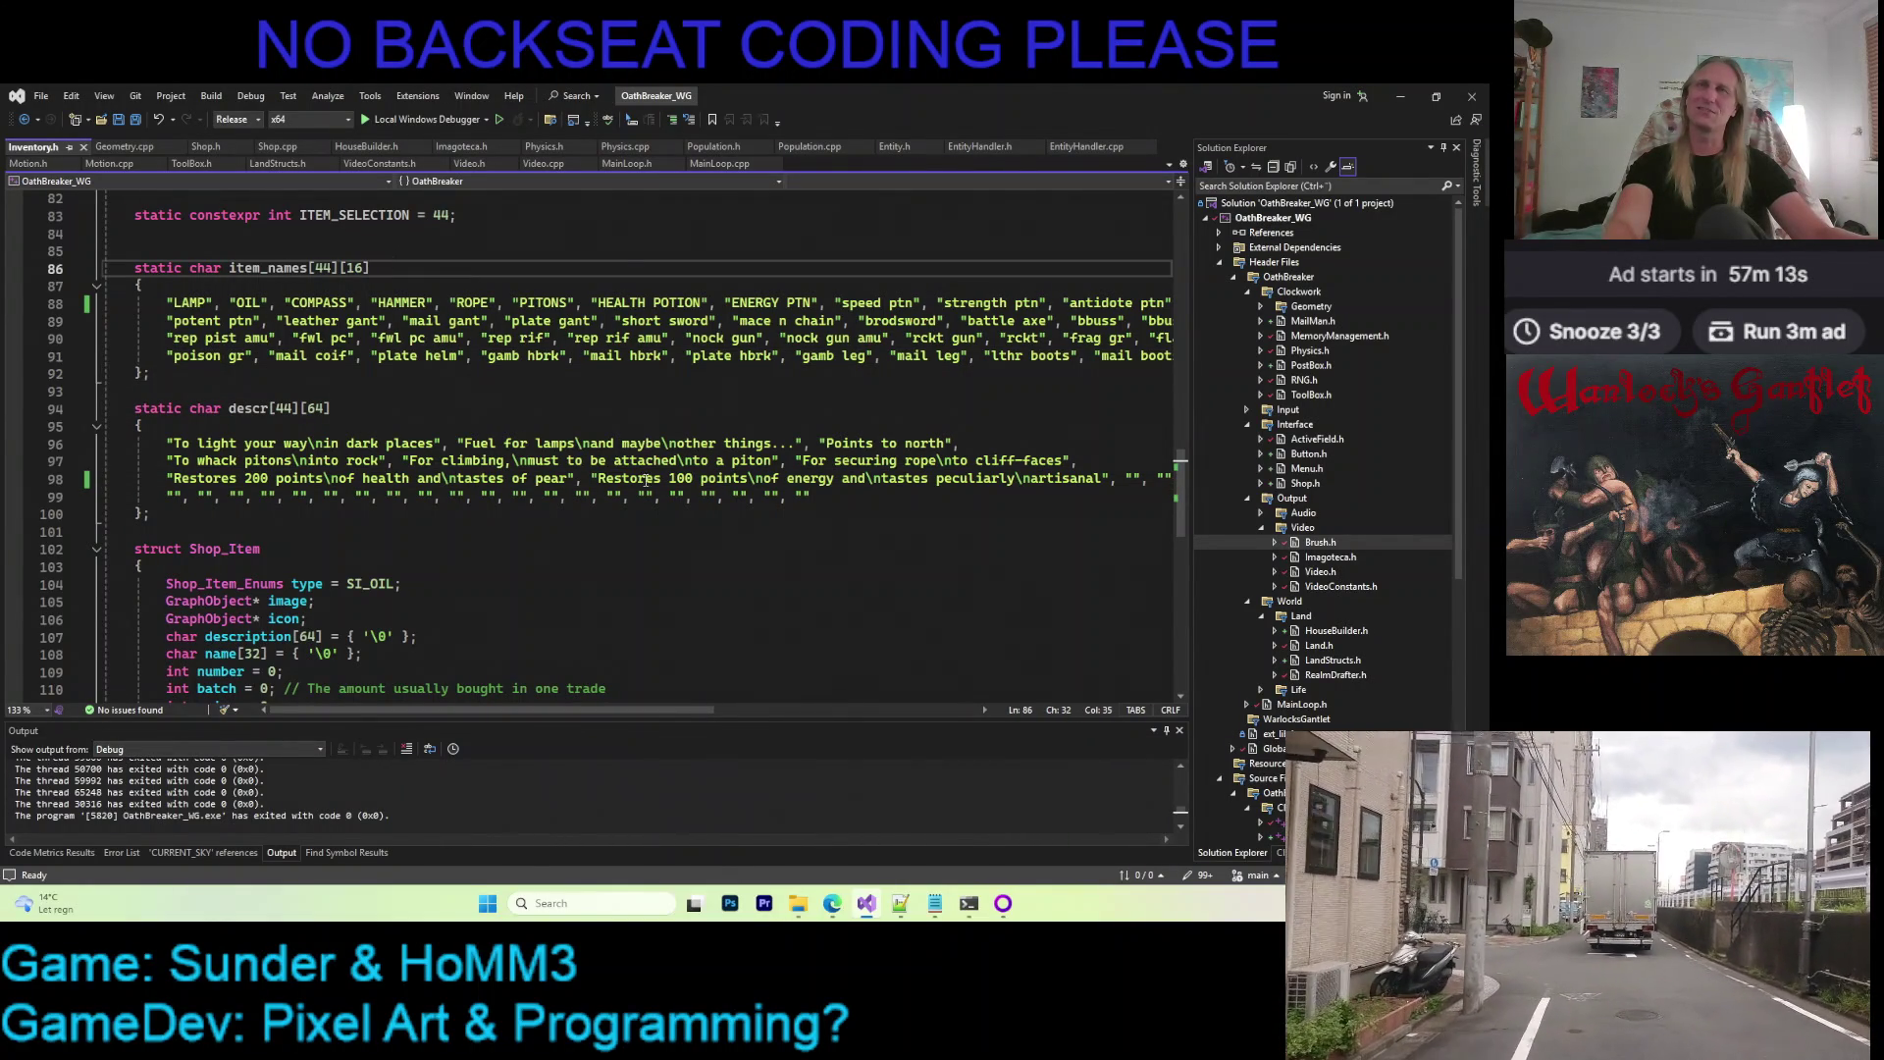
{"action": "scroll", "coordinate": [644, 477], "scroll_direction": "up", "scroll_amount": 3}
{"action": "scroll", "coordinate": [653, 487], "scroll_direction": "down", "scroll_amount": 3}
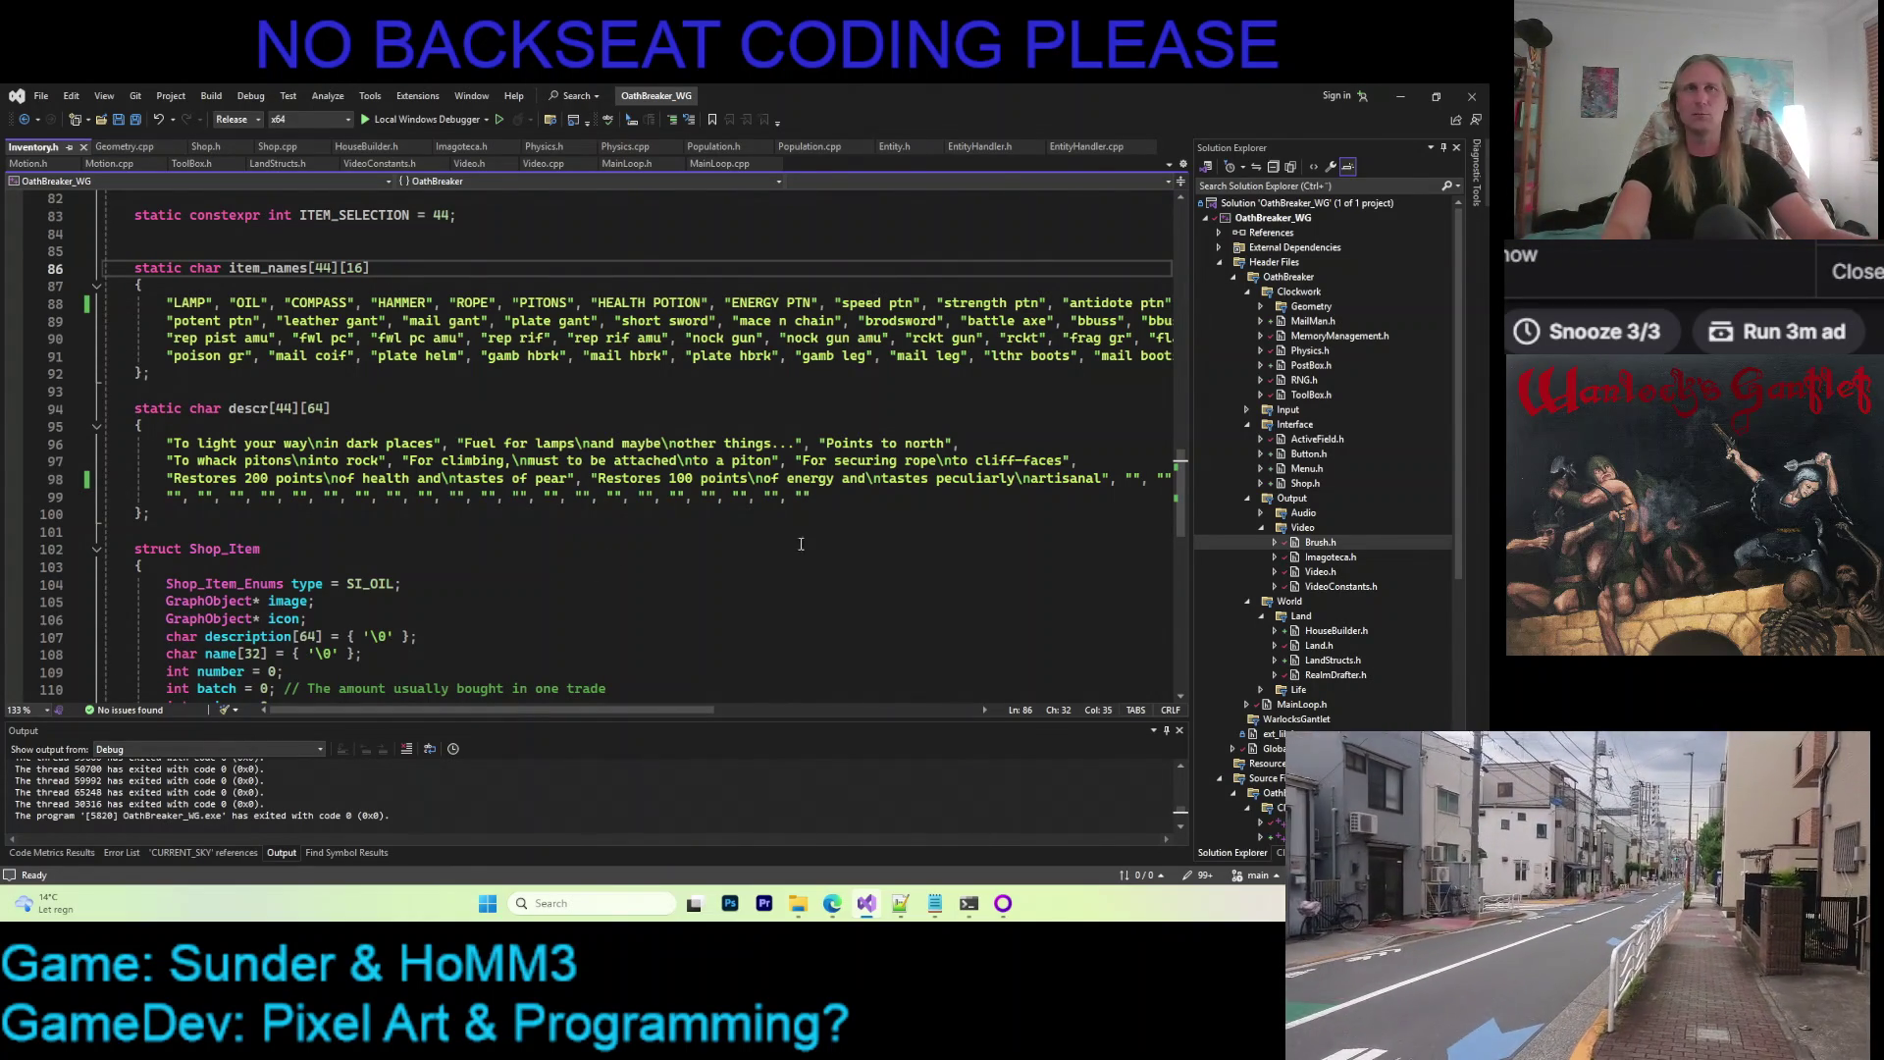
{"action": "left_click", "coordinate": [1138, 479]}
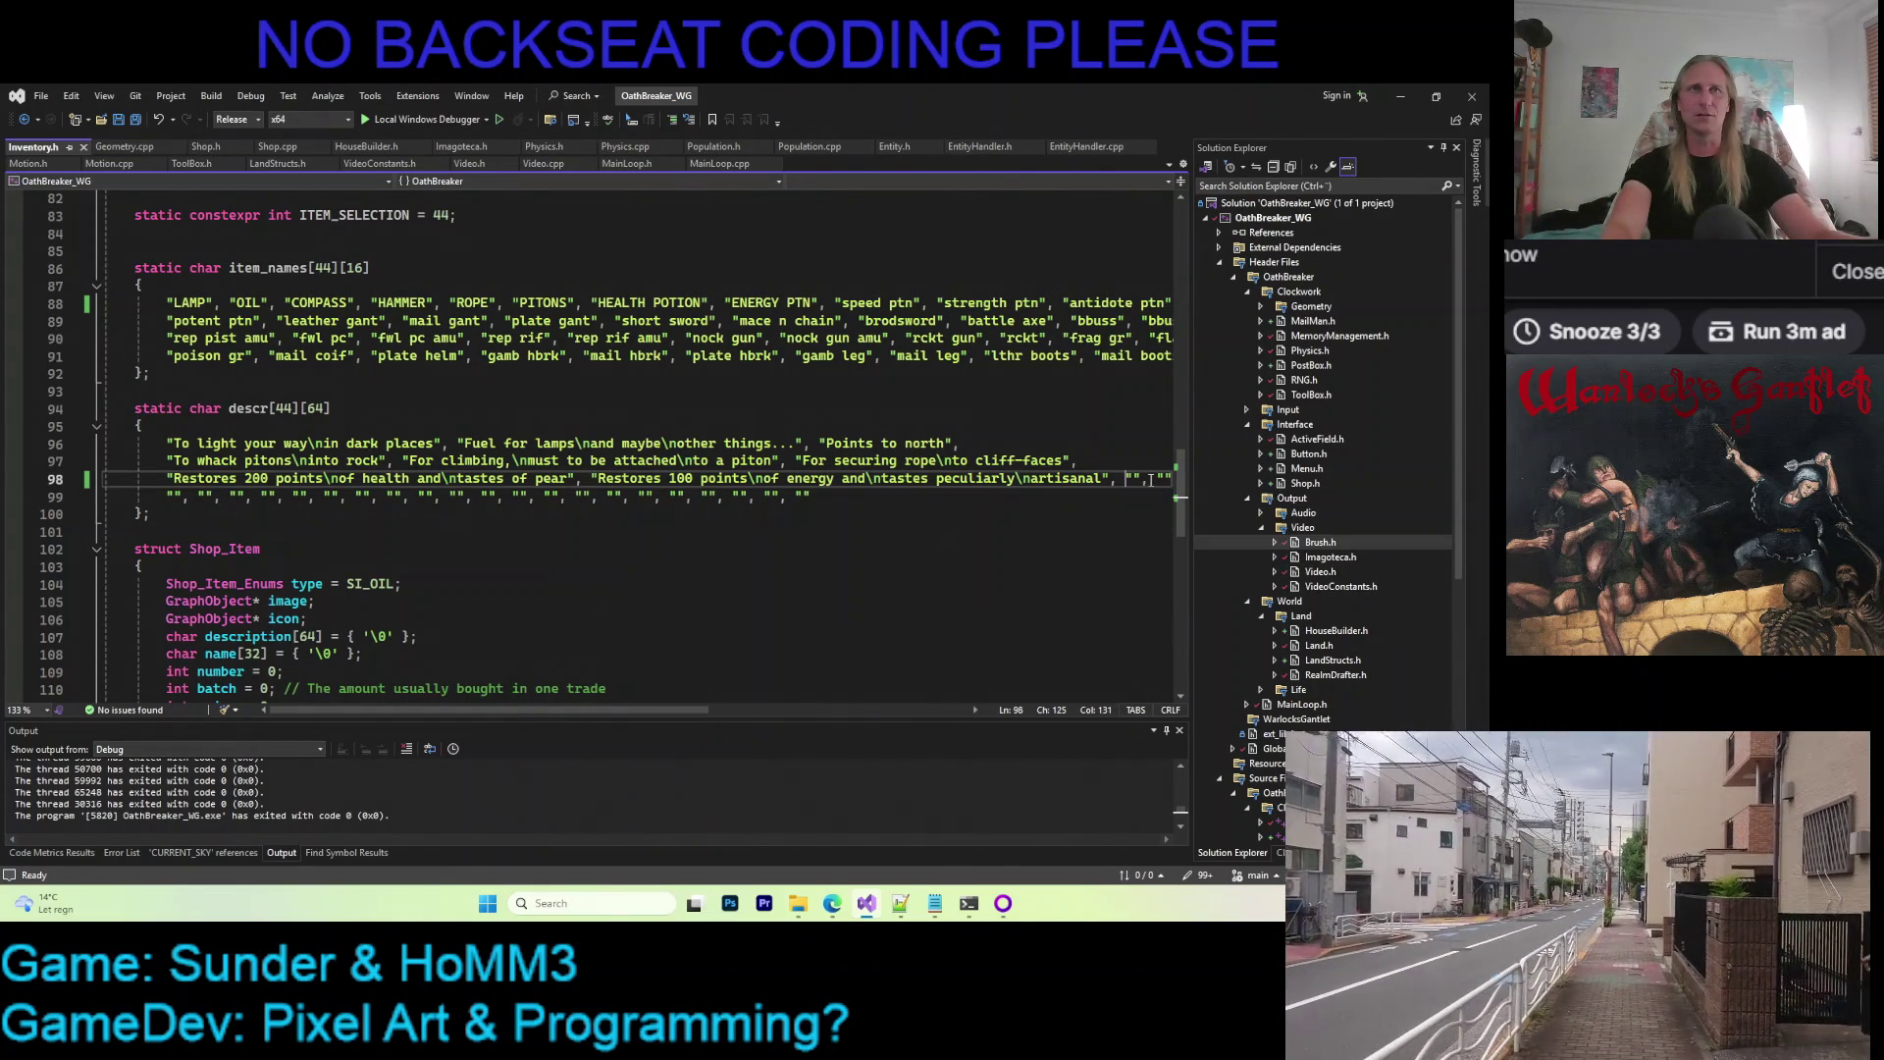
{"action": "key", "text": "Return"}
{"action": "key", "text": "Down"}
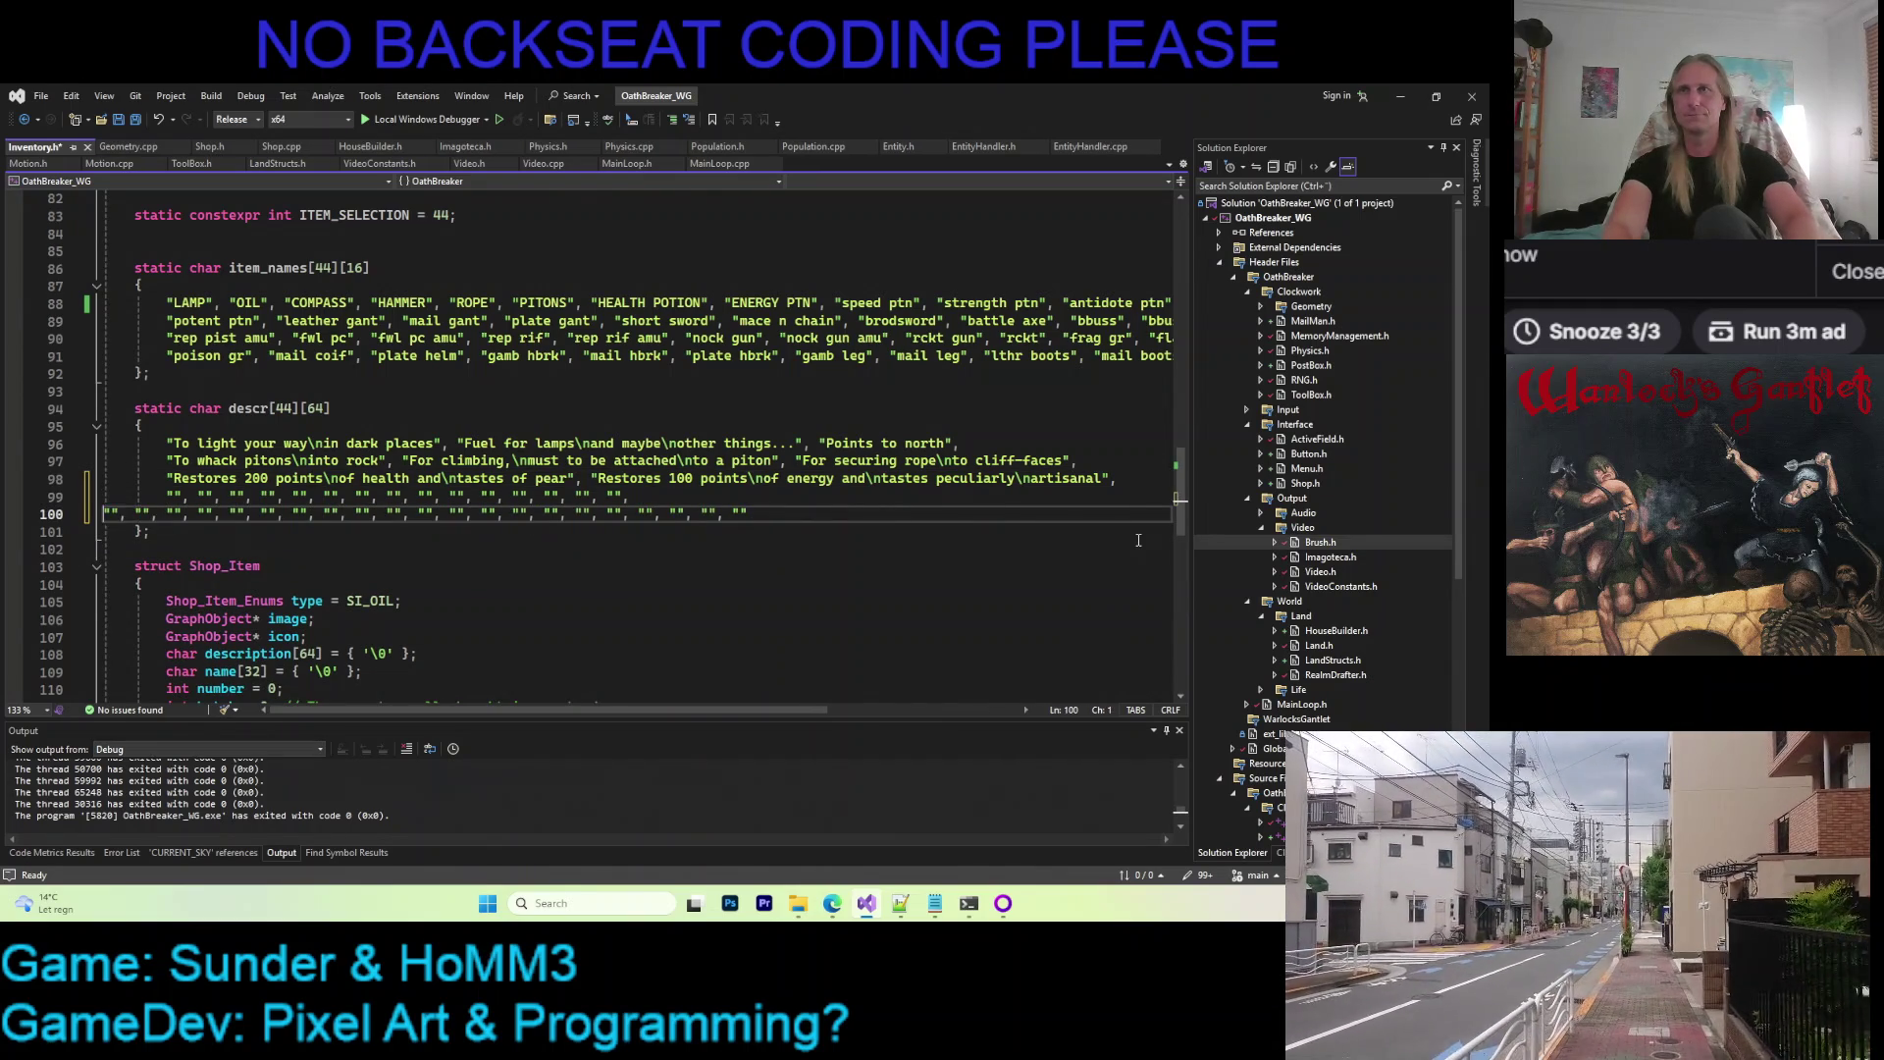
{"action": "key", "text": "BackSpace"}
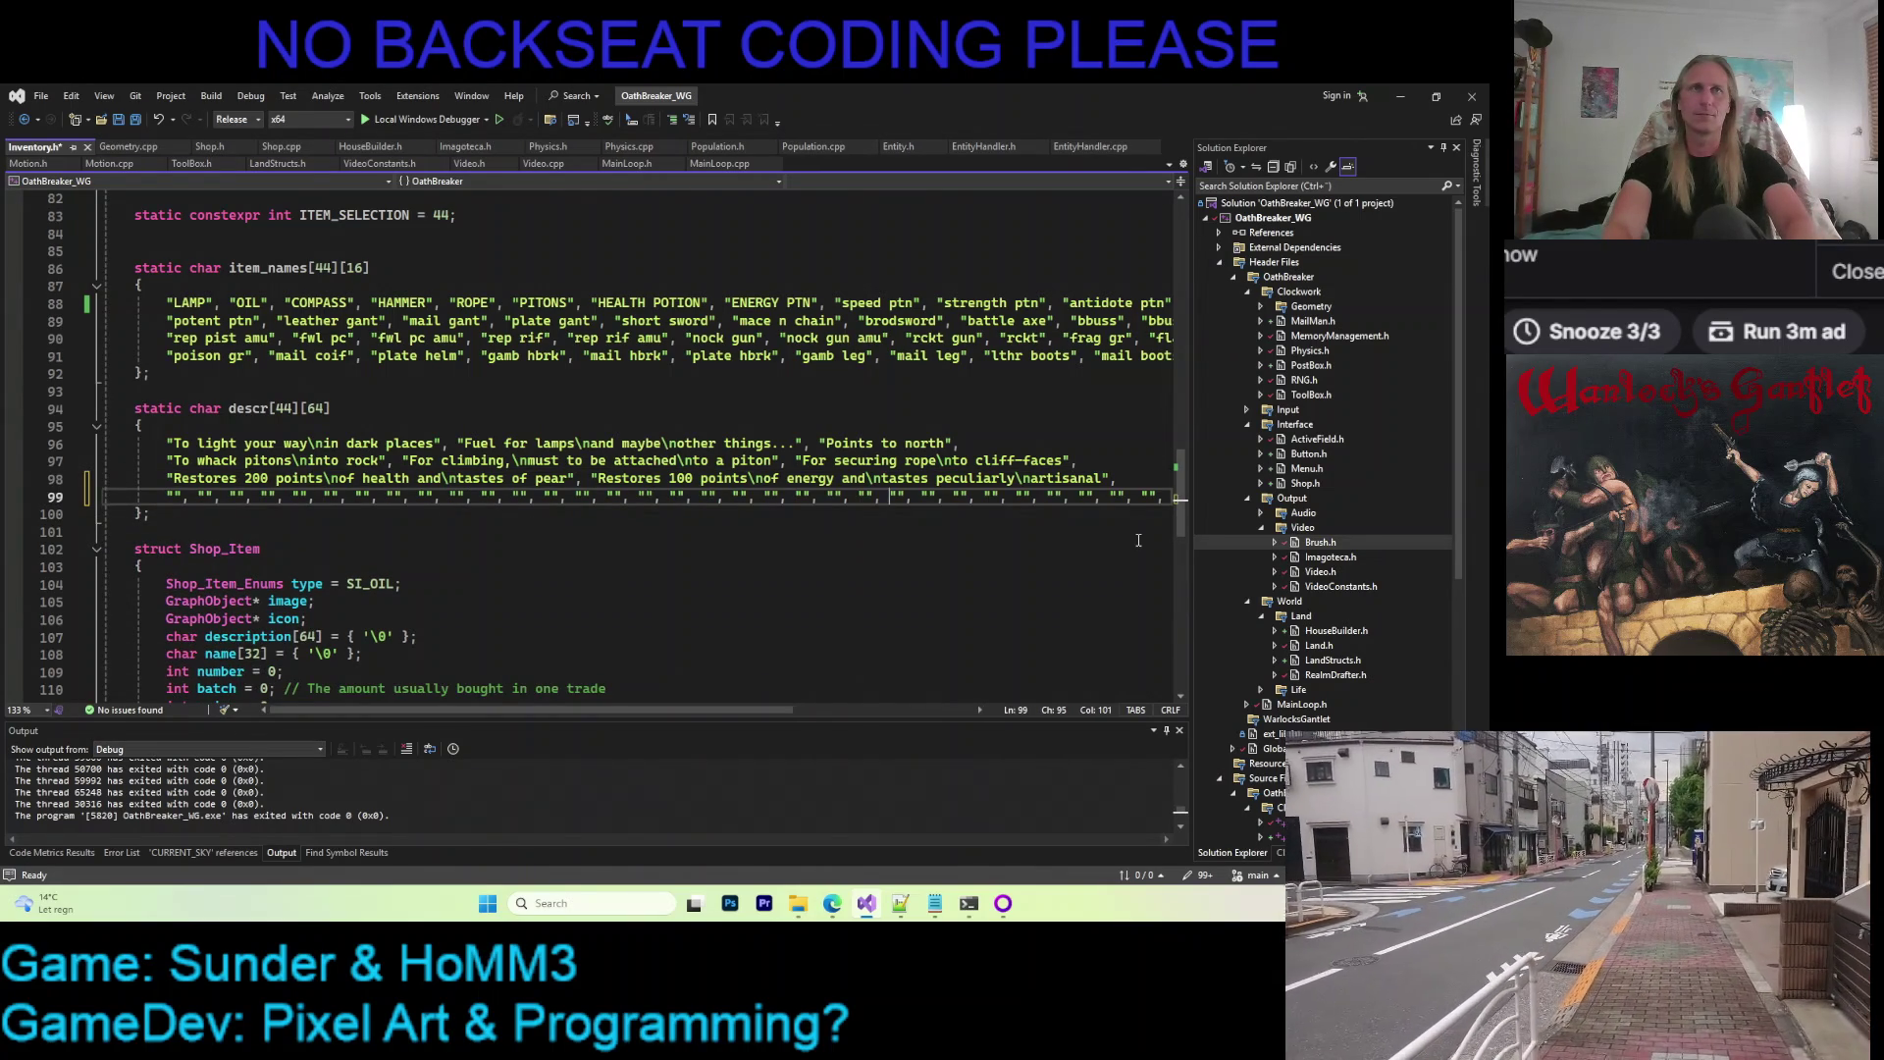
{"action": "key", "text": "Return"}
{"action": "key", "text": "ctrl+s"}
{"action": "type", "text": "\"\", \"\", \"\", \"\", \"\", \"\""}
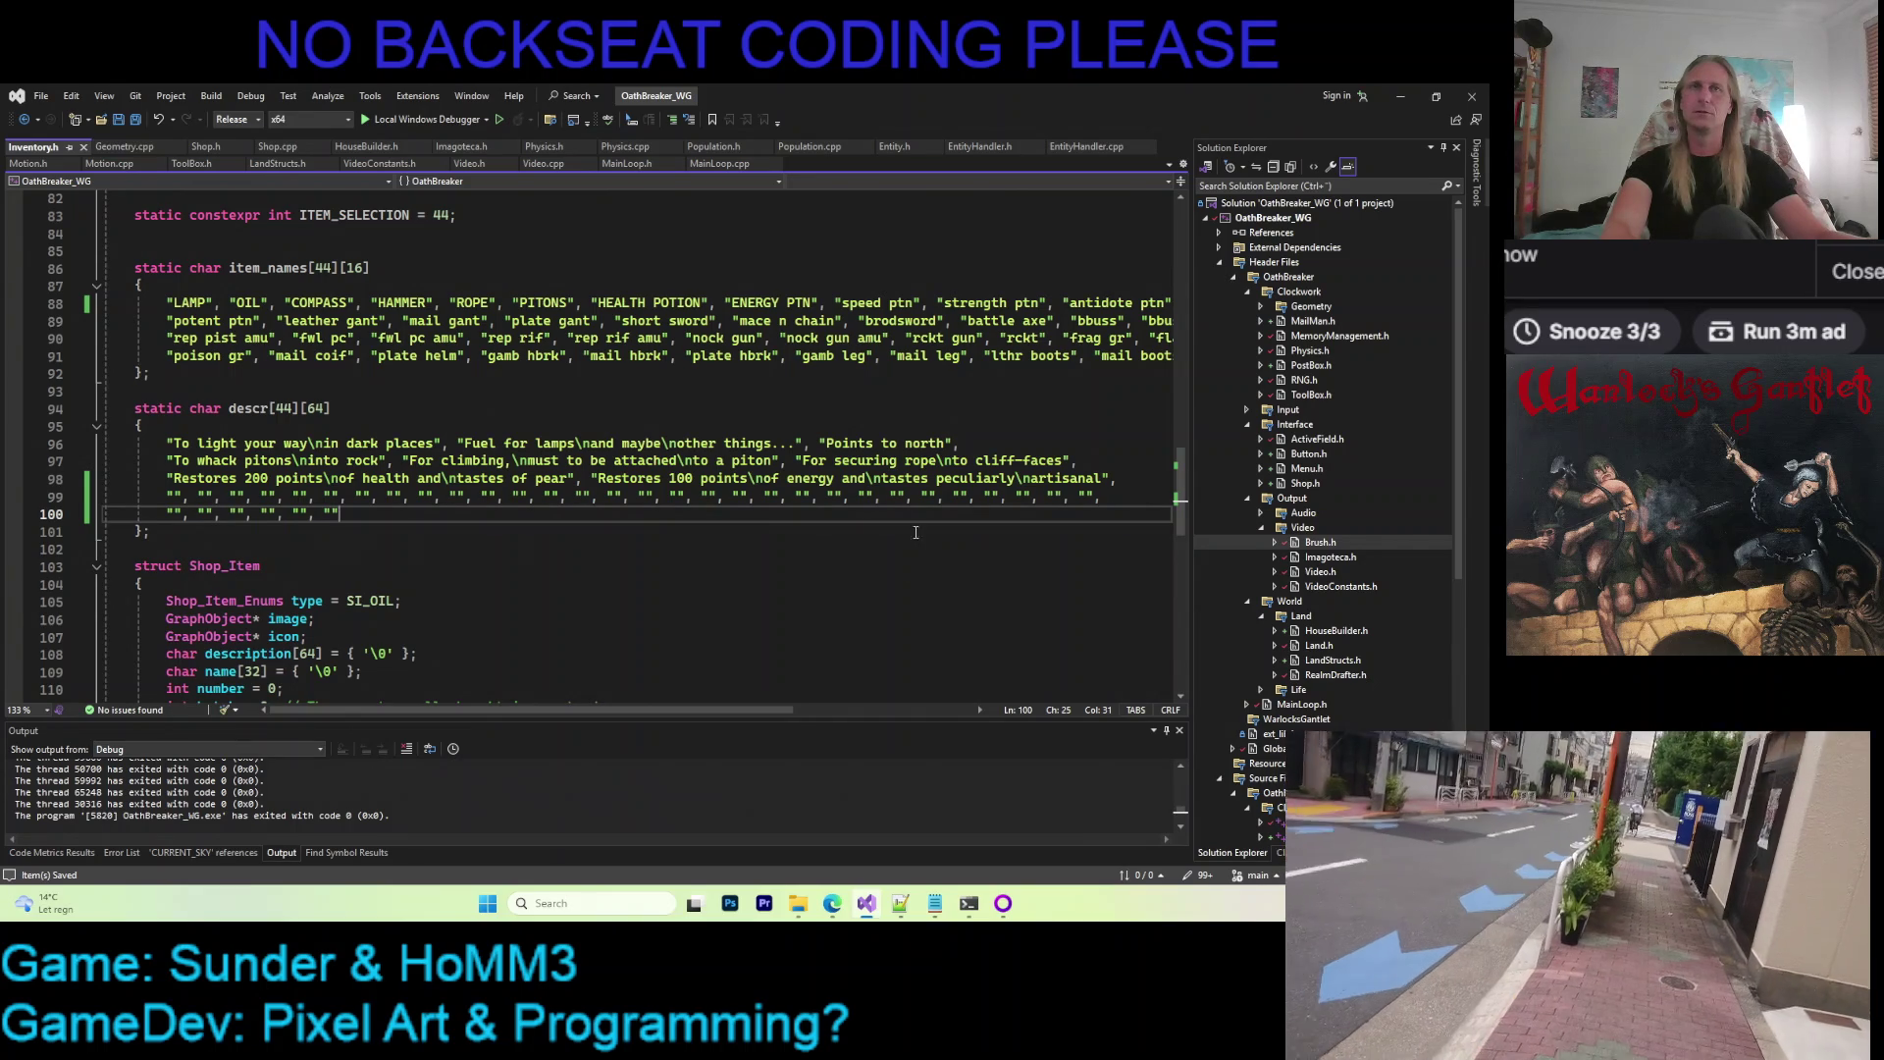
Bring up File Explorer from the taskbar
{"action": "left_click", "coordinate": [796, 902]}
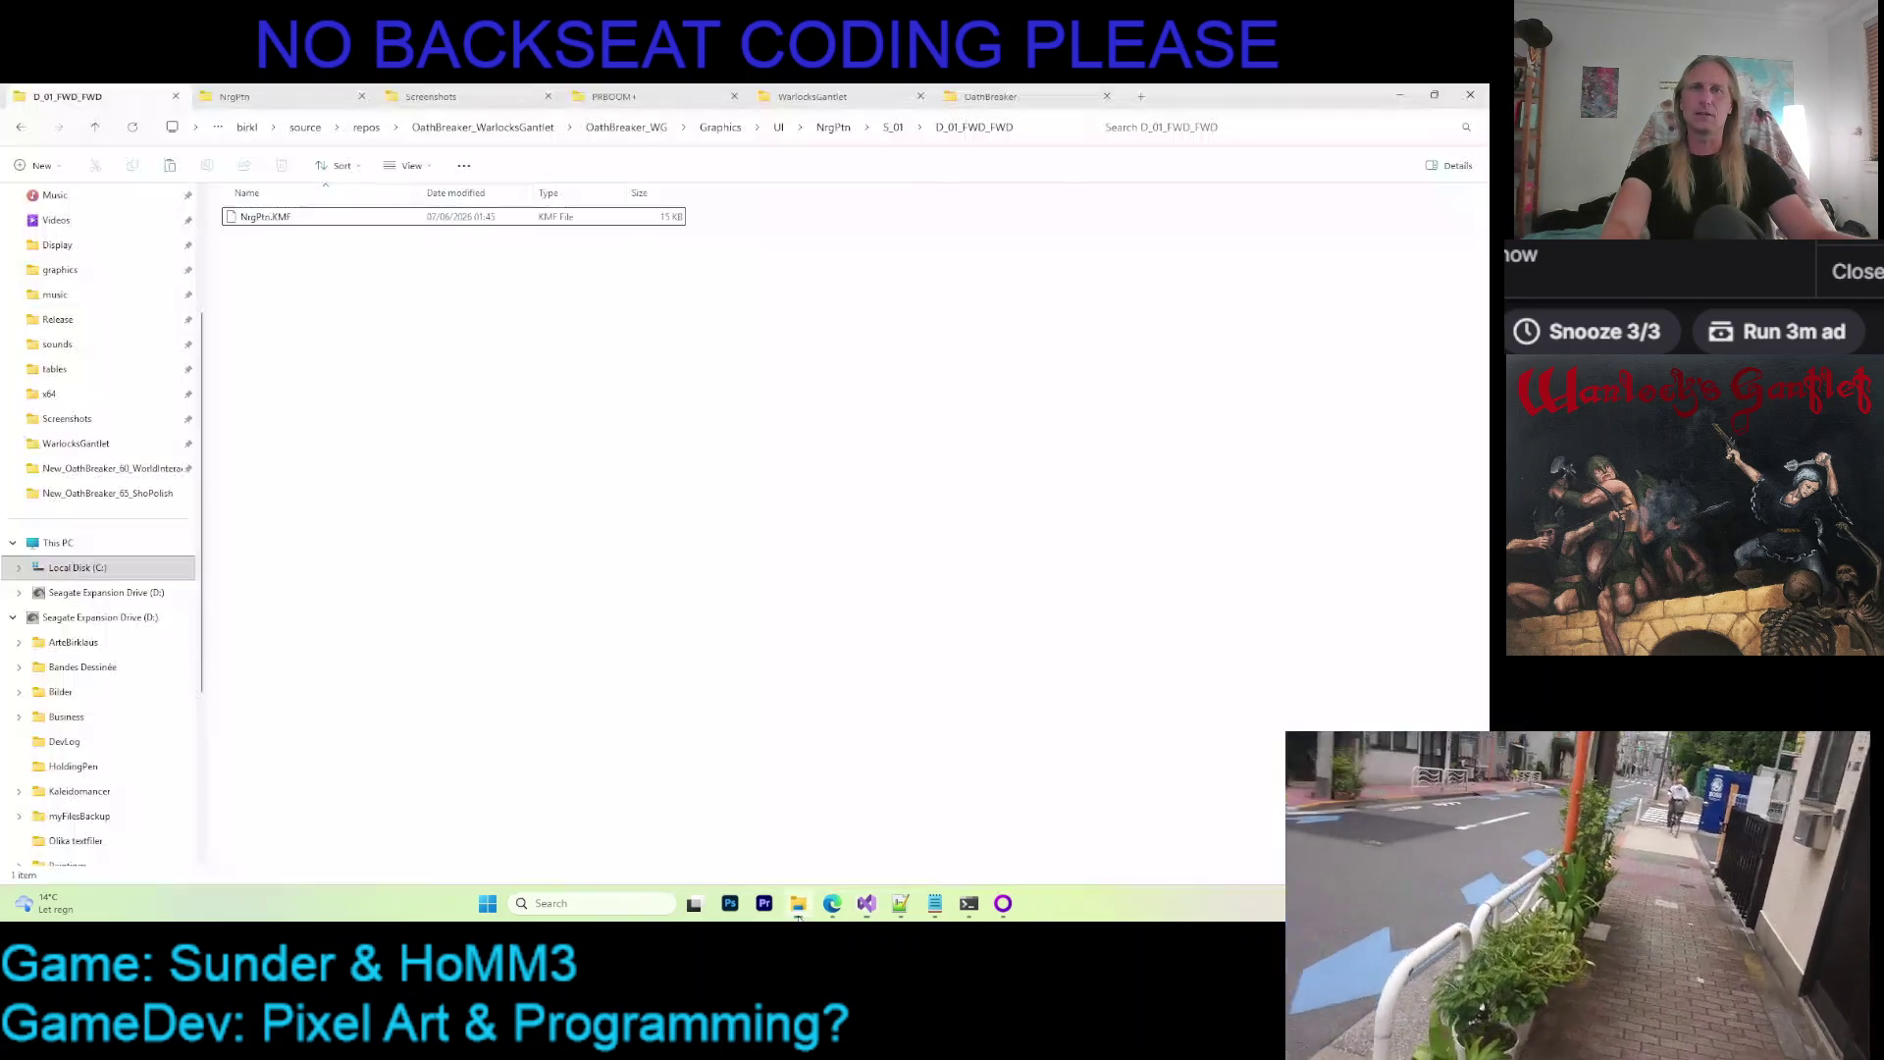
Navigate from the NrgPtn folder up to the Kaleidomancer folder and launch the Kaleidomancer application
{"action": "left_click", "coordinate": [298, 94]}
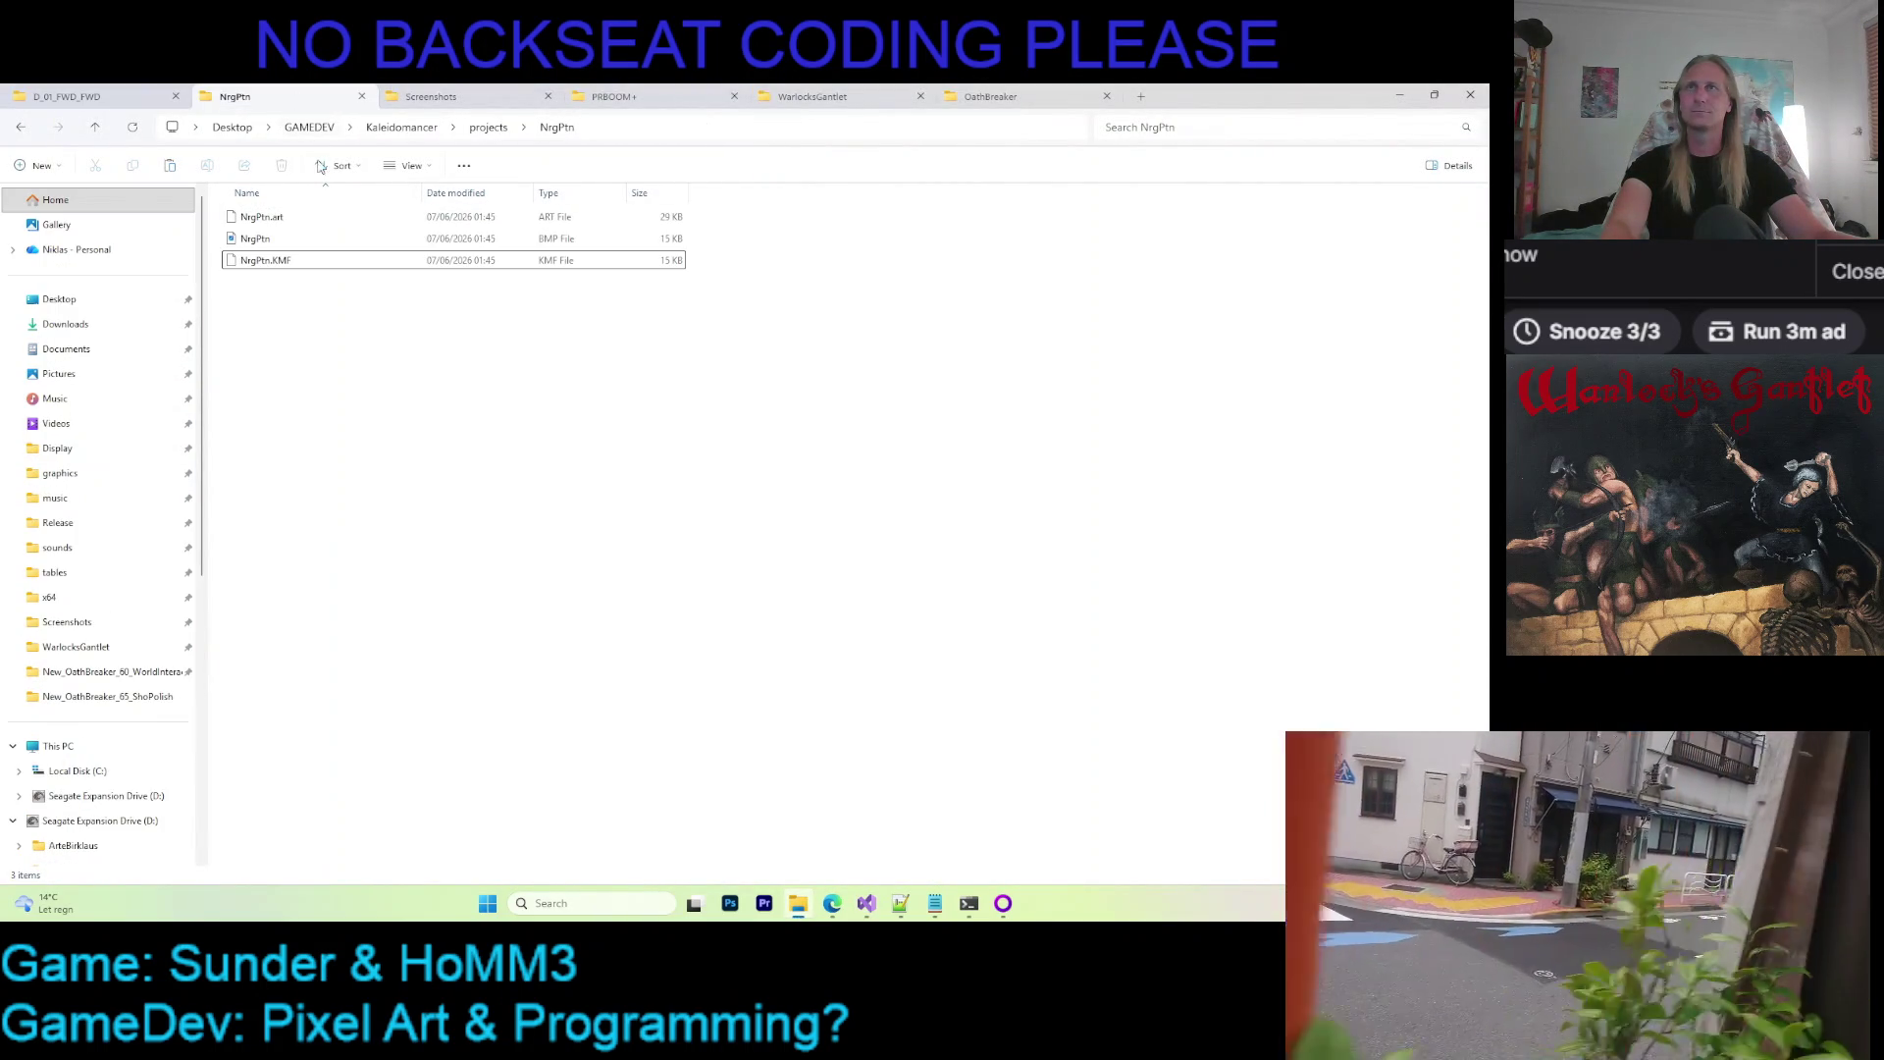
{"action": "left_click", "coordinate": [402, 128]}
{"action": "left_click", "coordinate": [308, 531]}
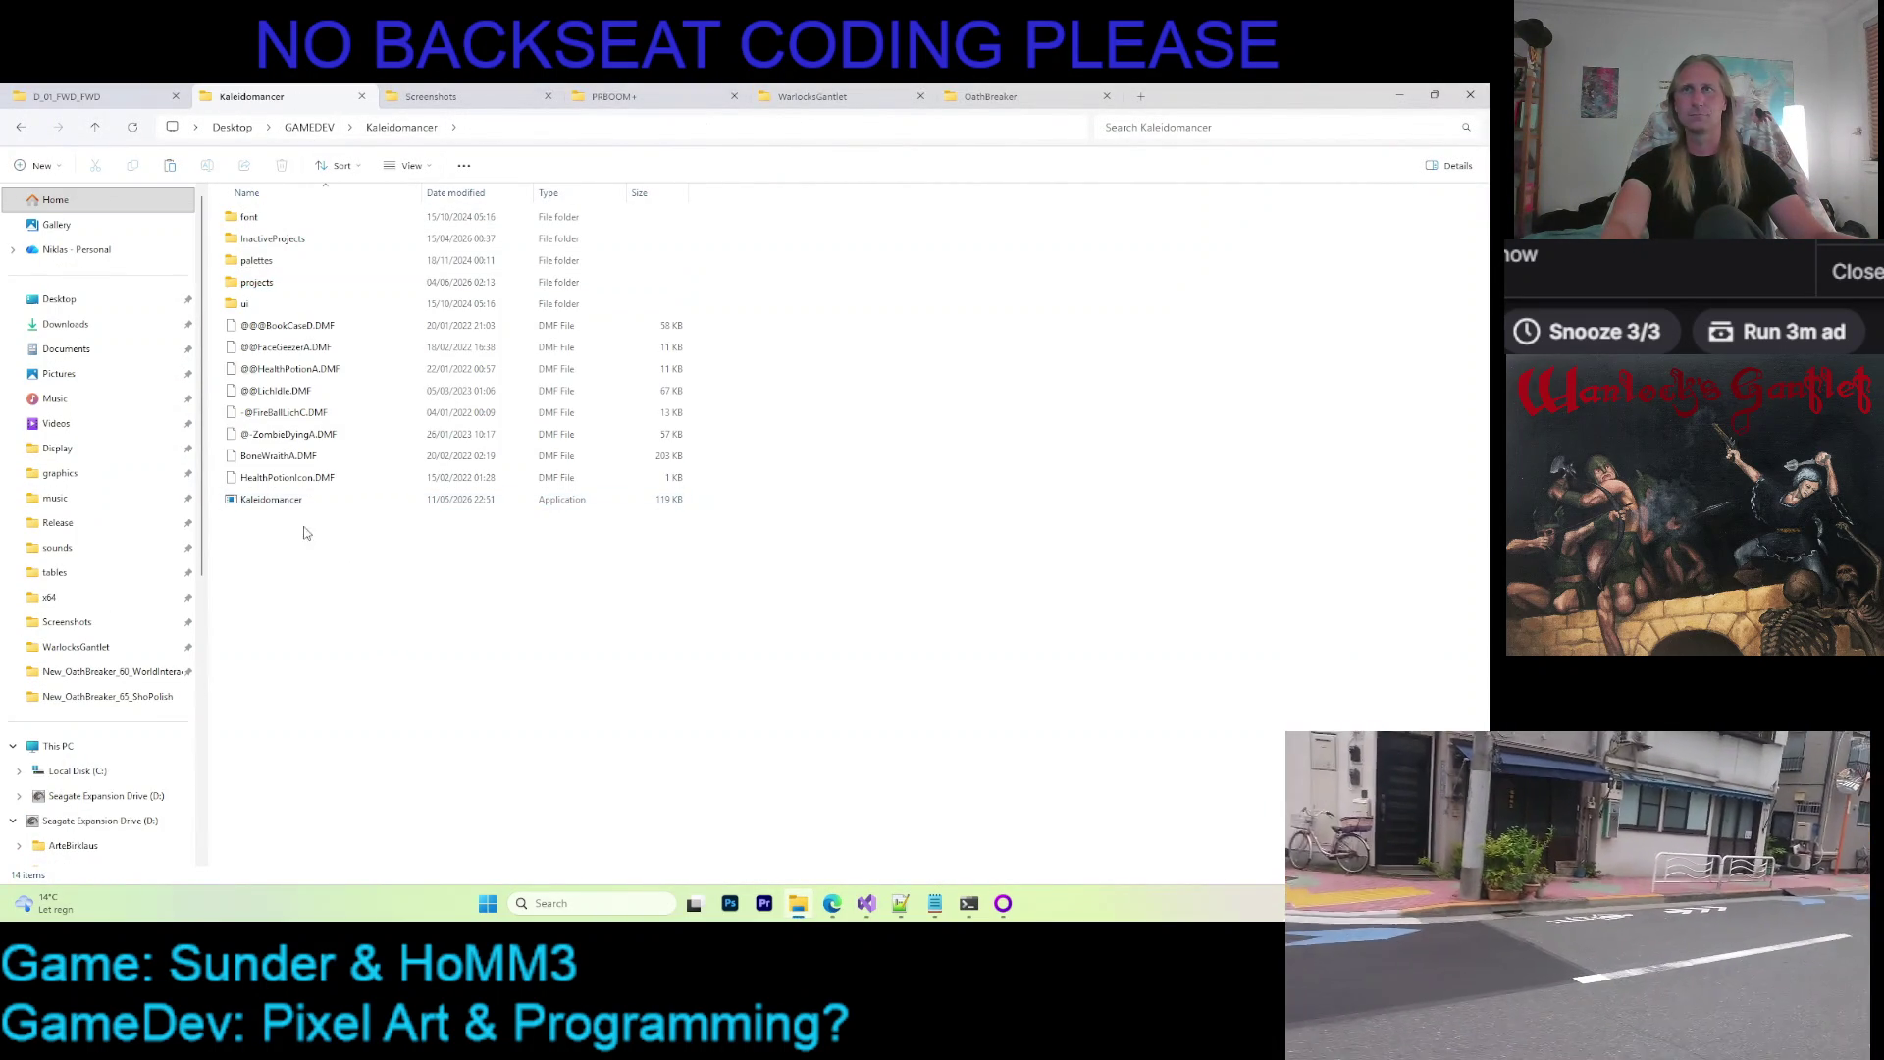
{"action": "double_click", "coordinate": [296, 500]}
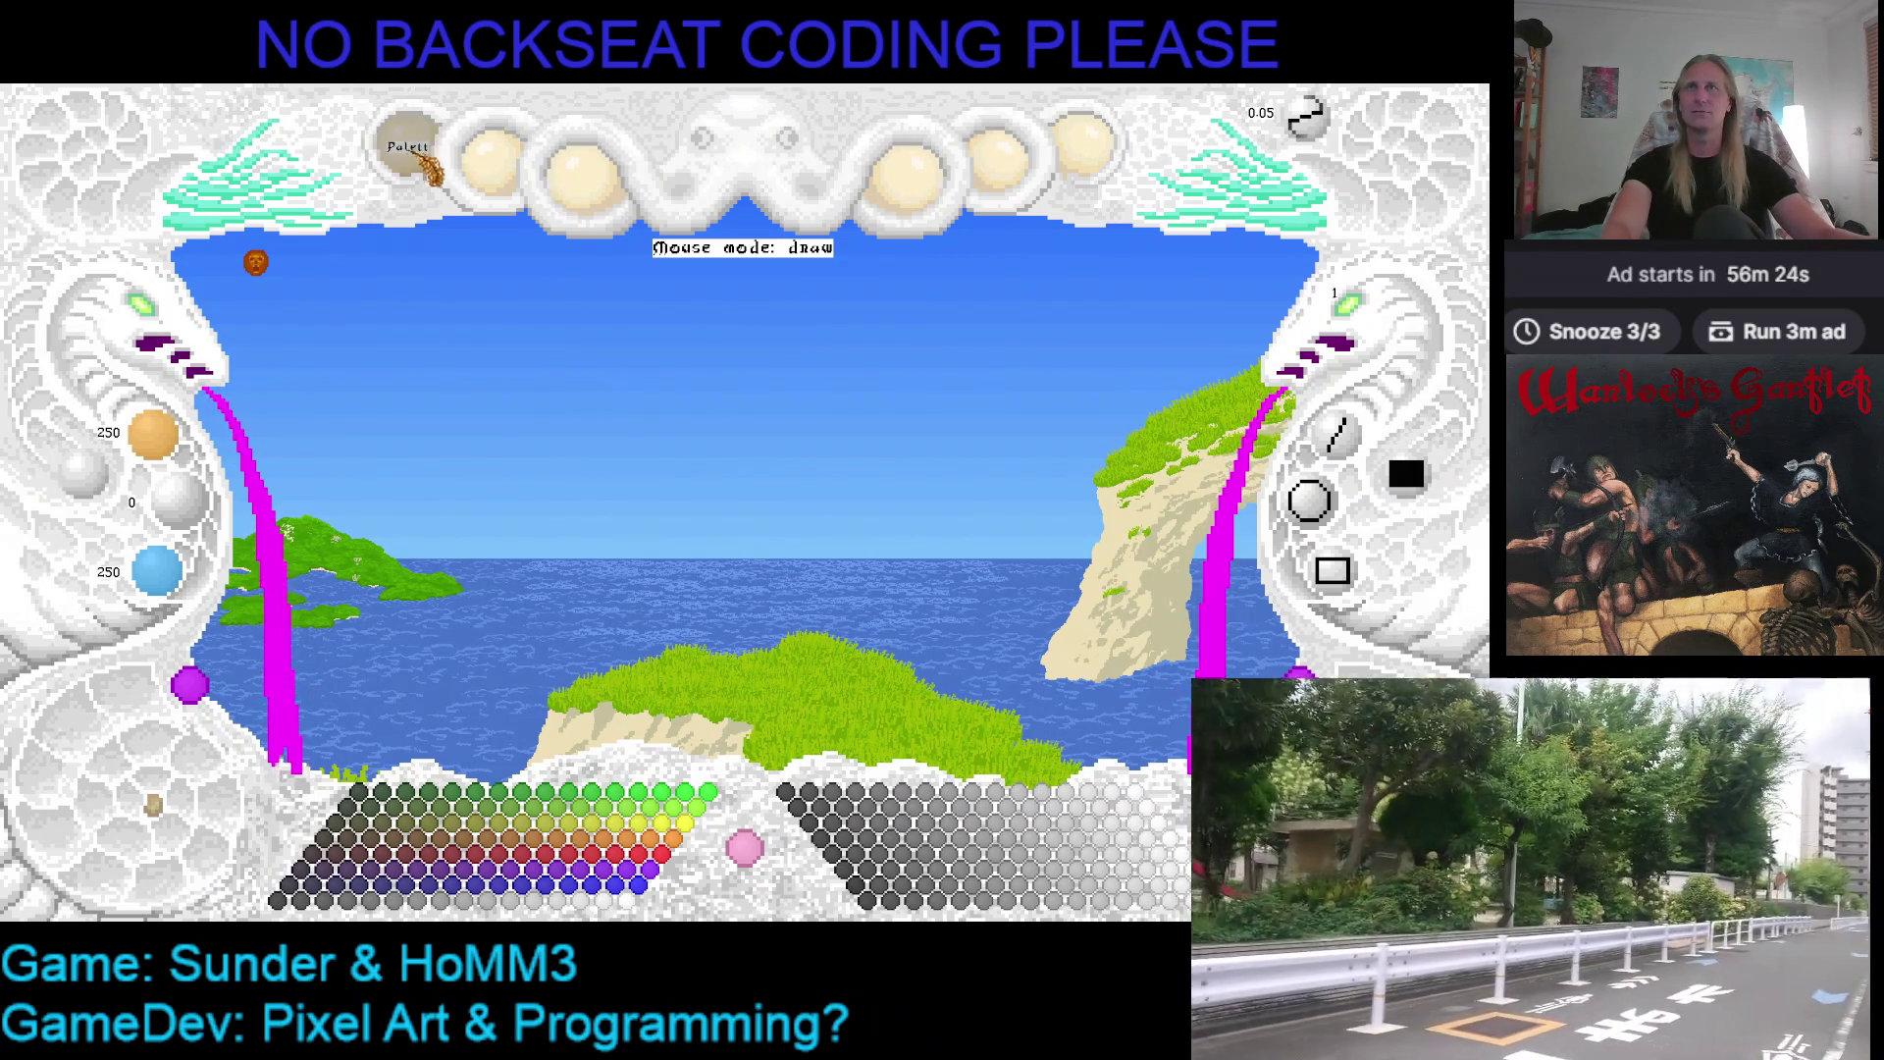
Load the full-colour palette via the Palett orb's Load Palette action, then bring up the Projekt actions
{"action": "left_click", "coordinate": [431, 168]}
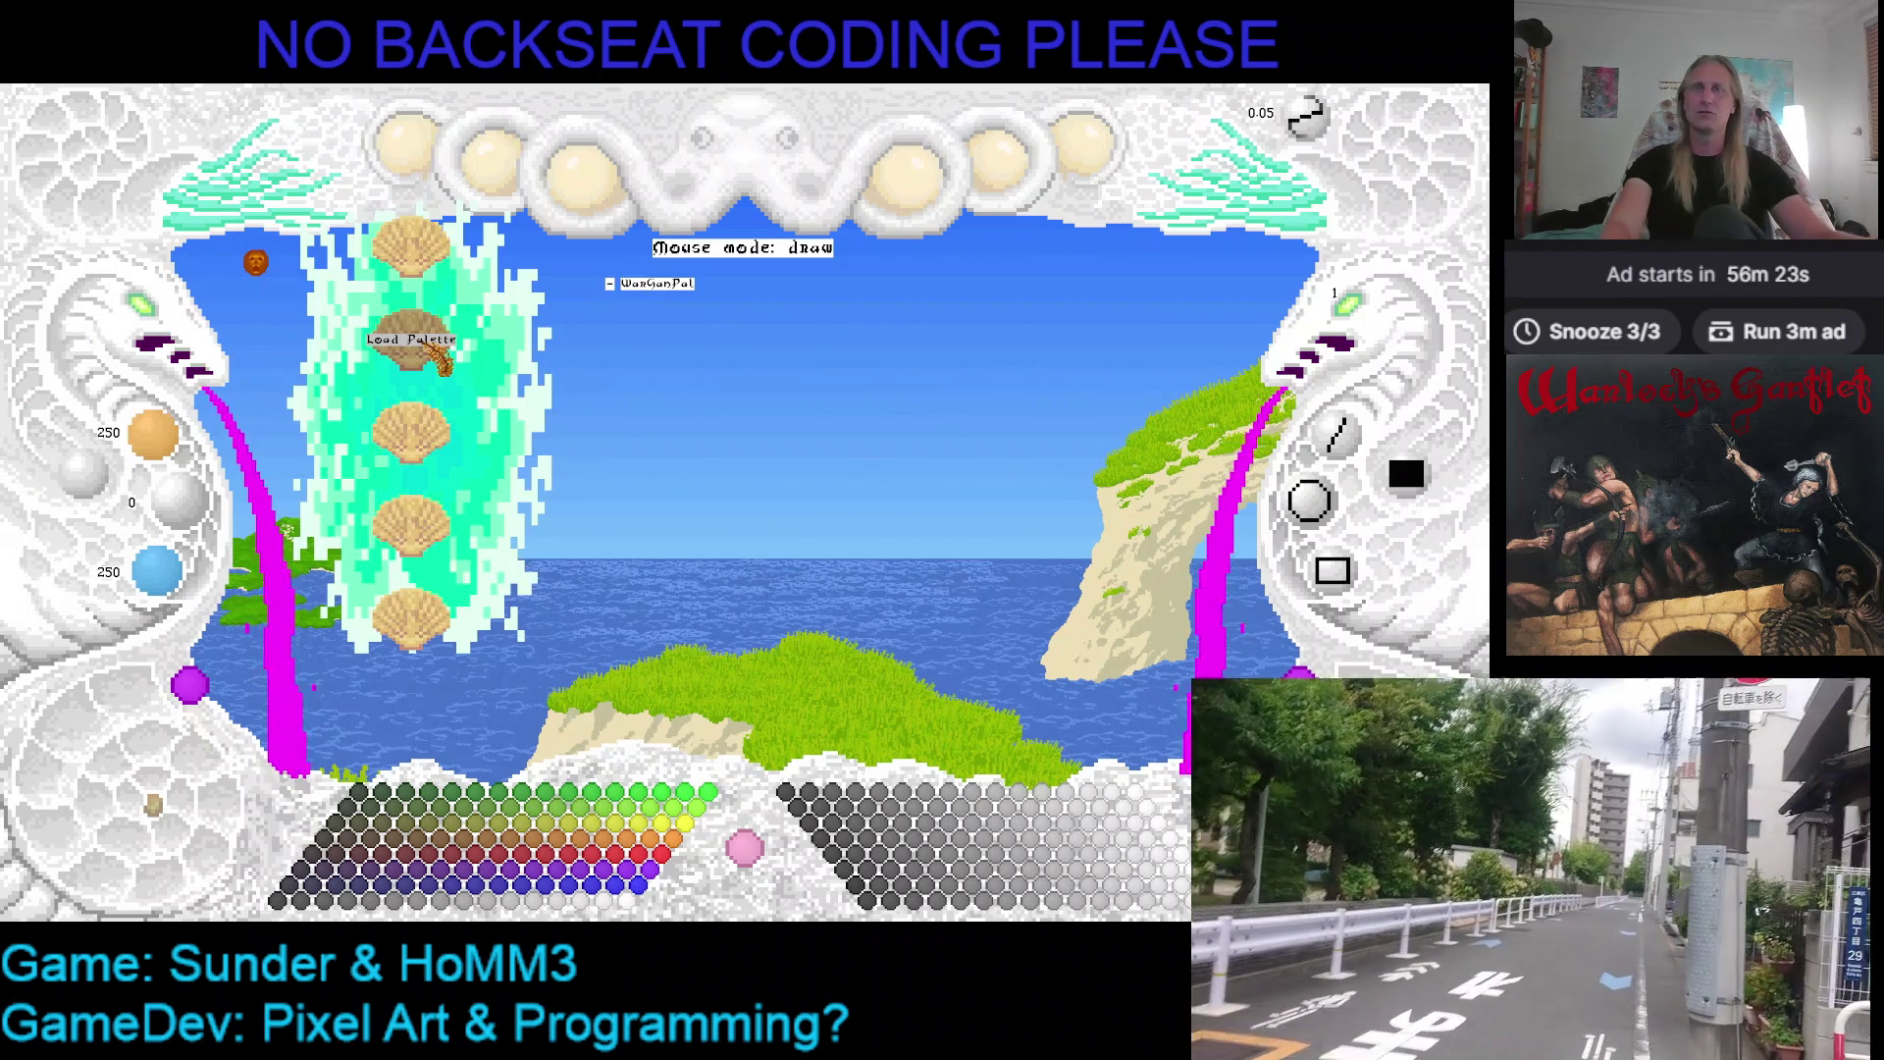
{"action": "left_click", "coordinate": [423, 331]}
{"action": "left_click", "coordinate": [413, 155]}
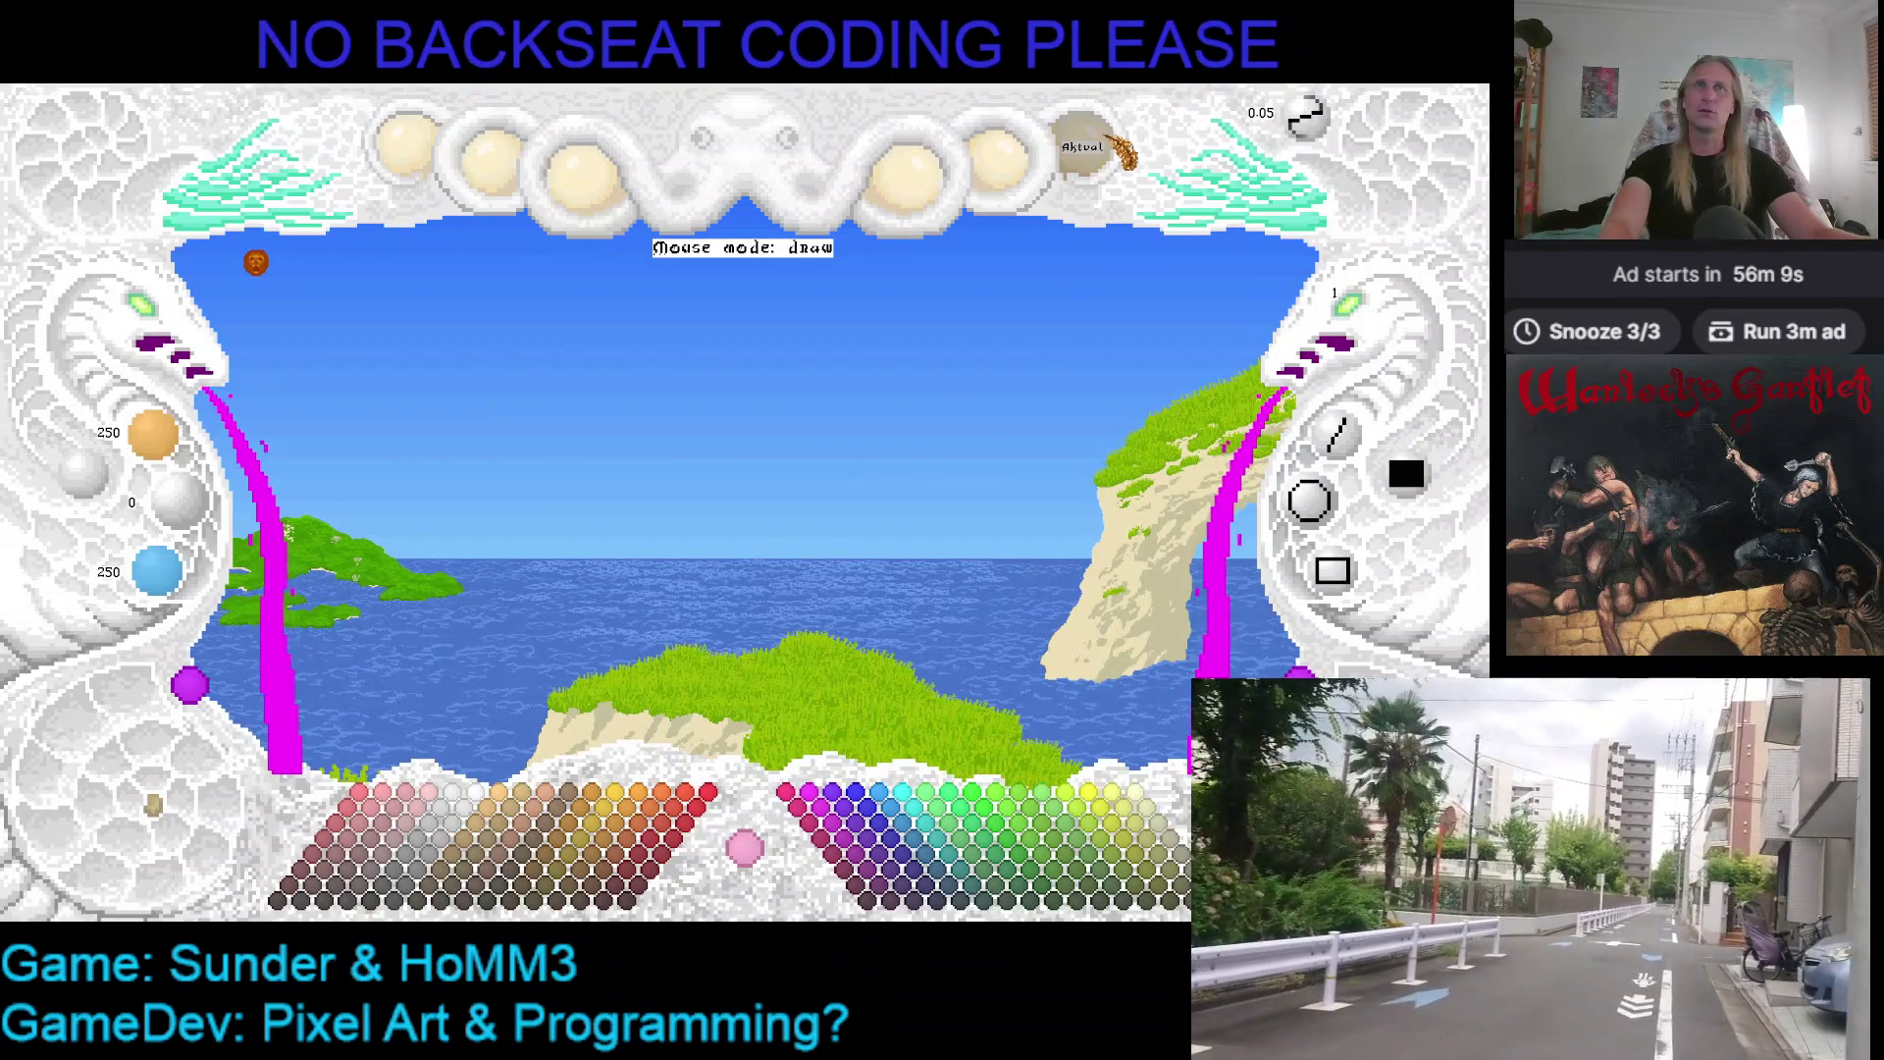
{"action": "left_click", "coordinate": [1073, 148]}
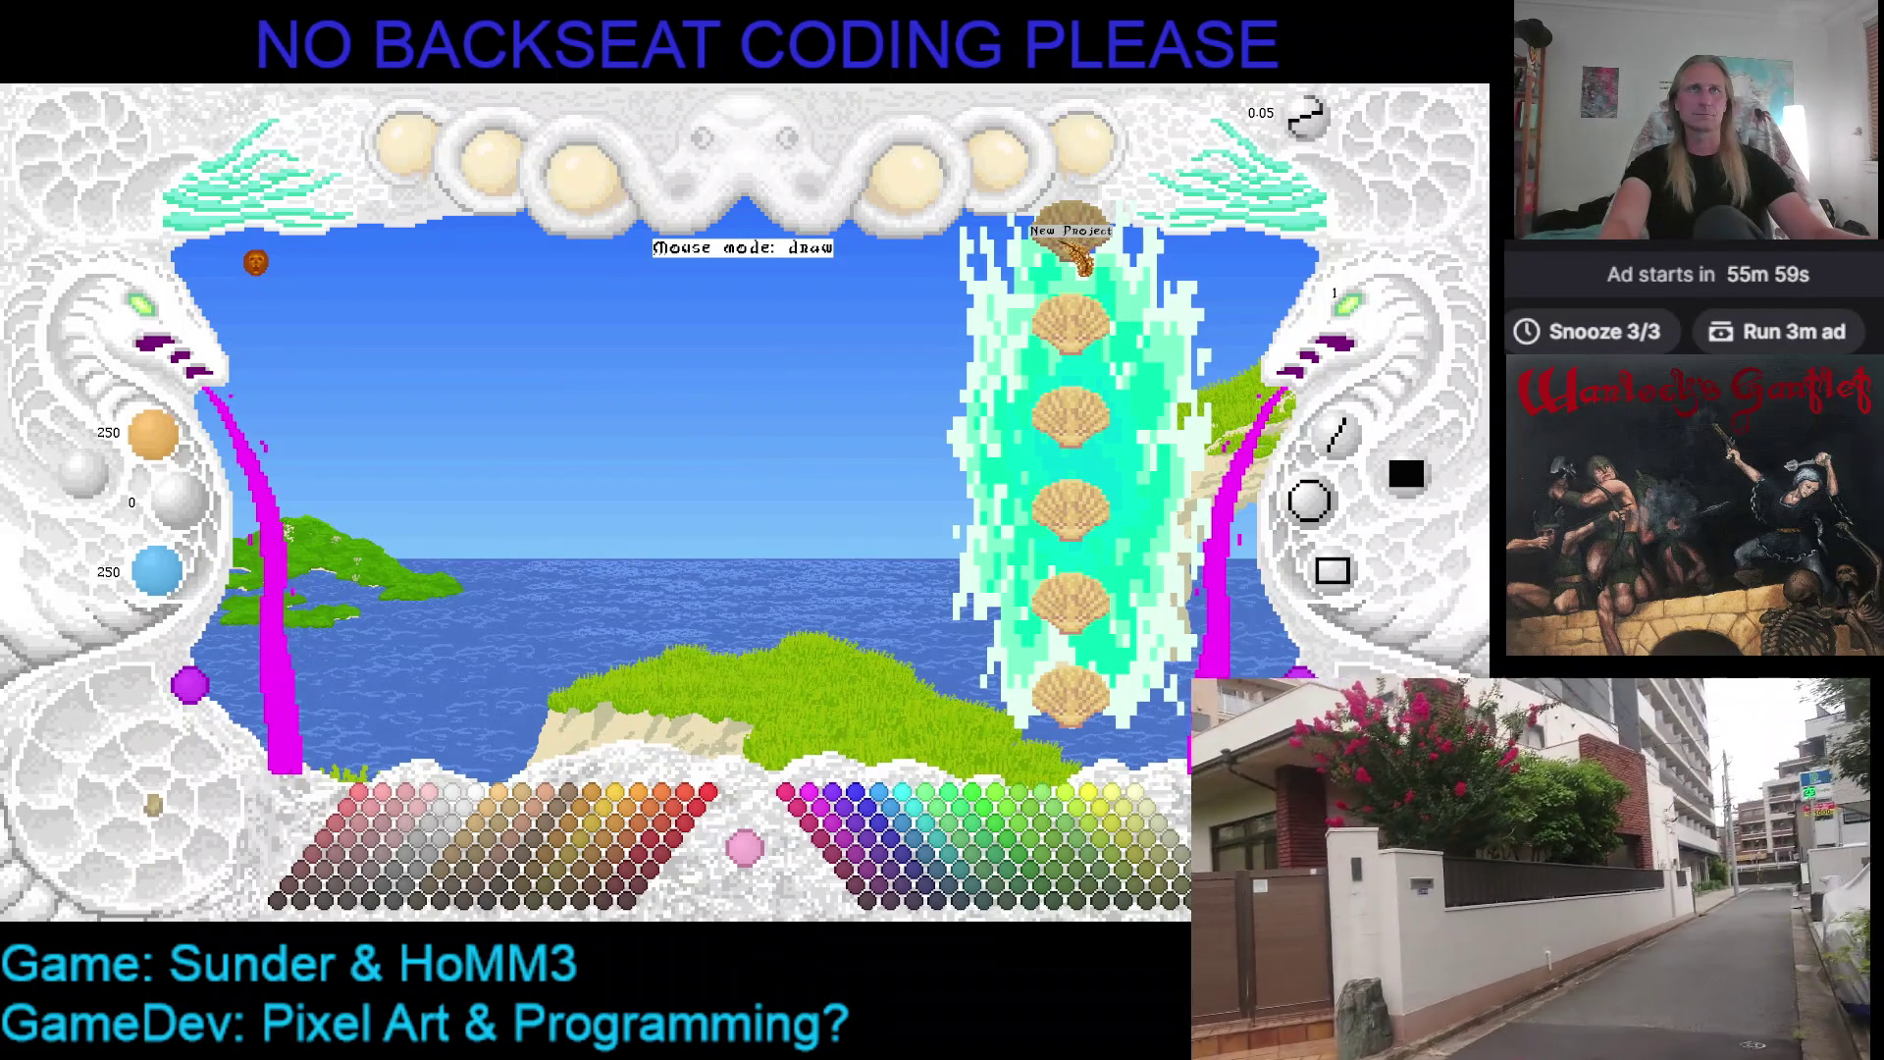
Create and confirm a new 60x60 project named LthrGantIcon
{"action": "left_click", "coordinate": [1083, 260]}
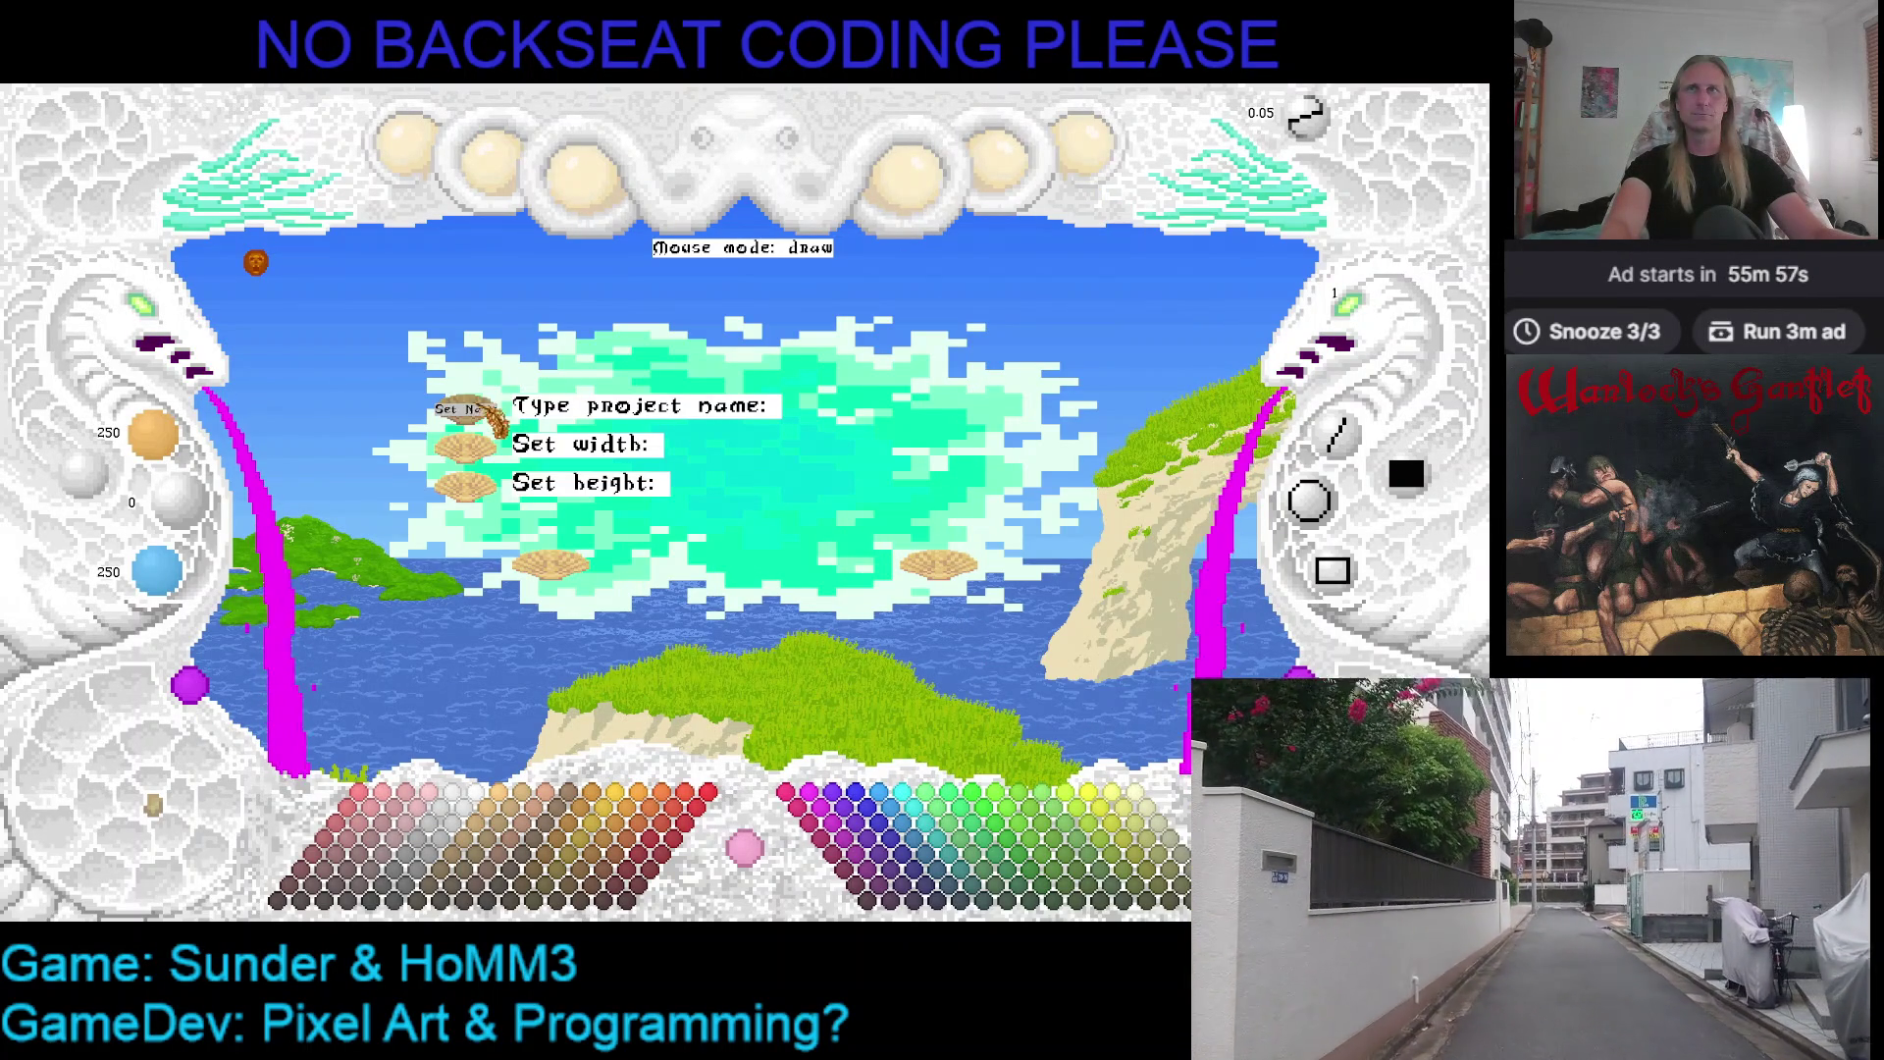
{"action": "type", "text": "LtbnGantIcon"}
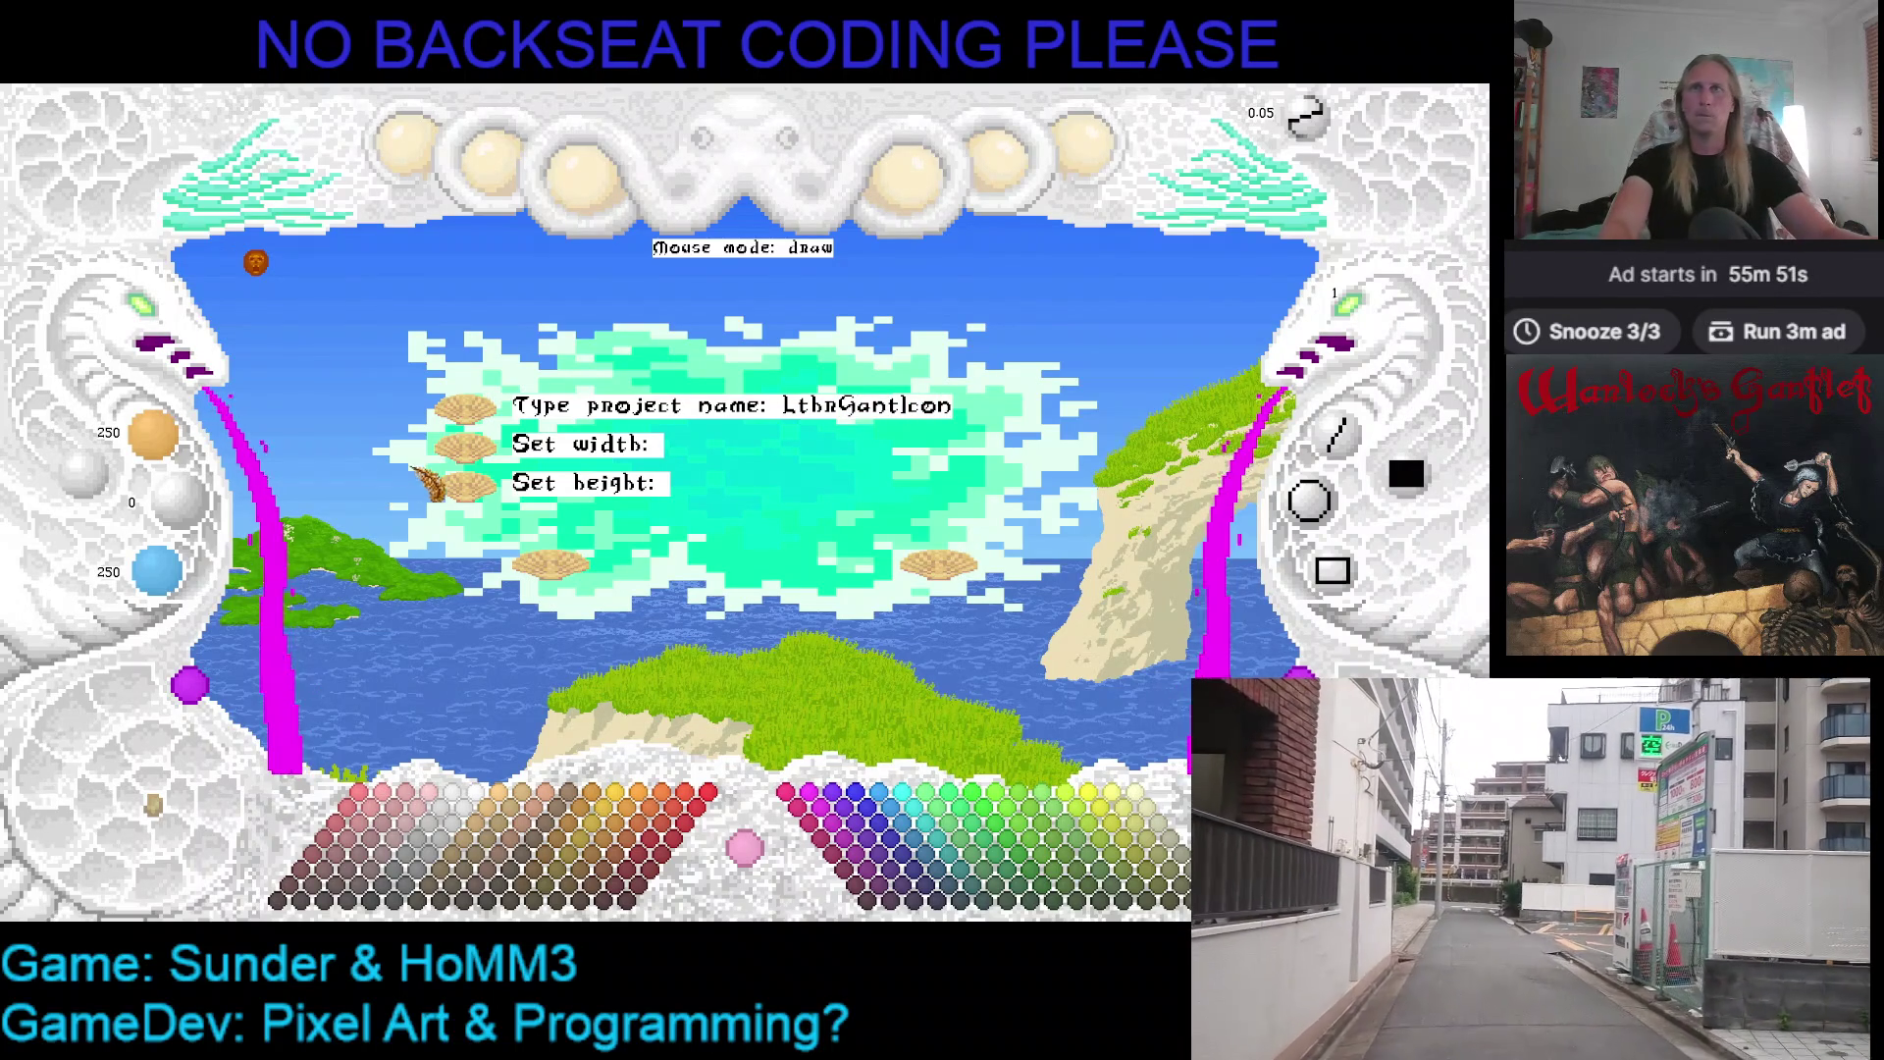
{"action": "type", "text": "60"}
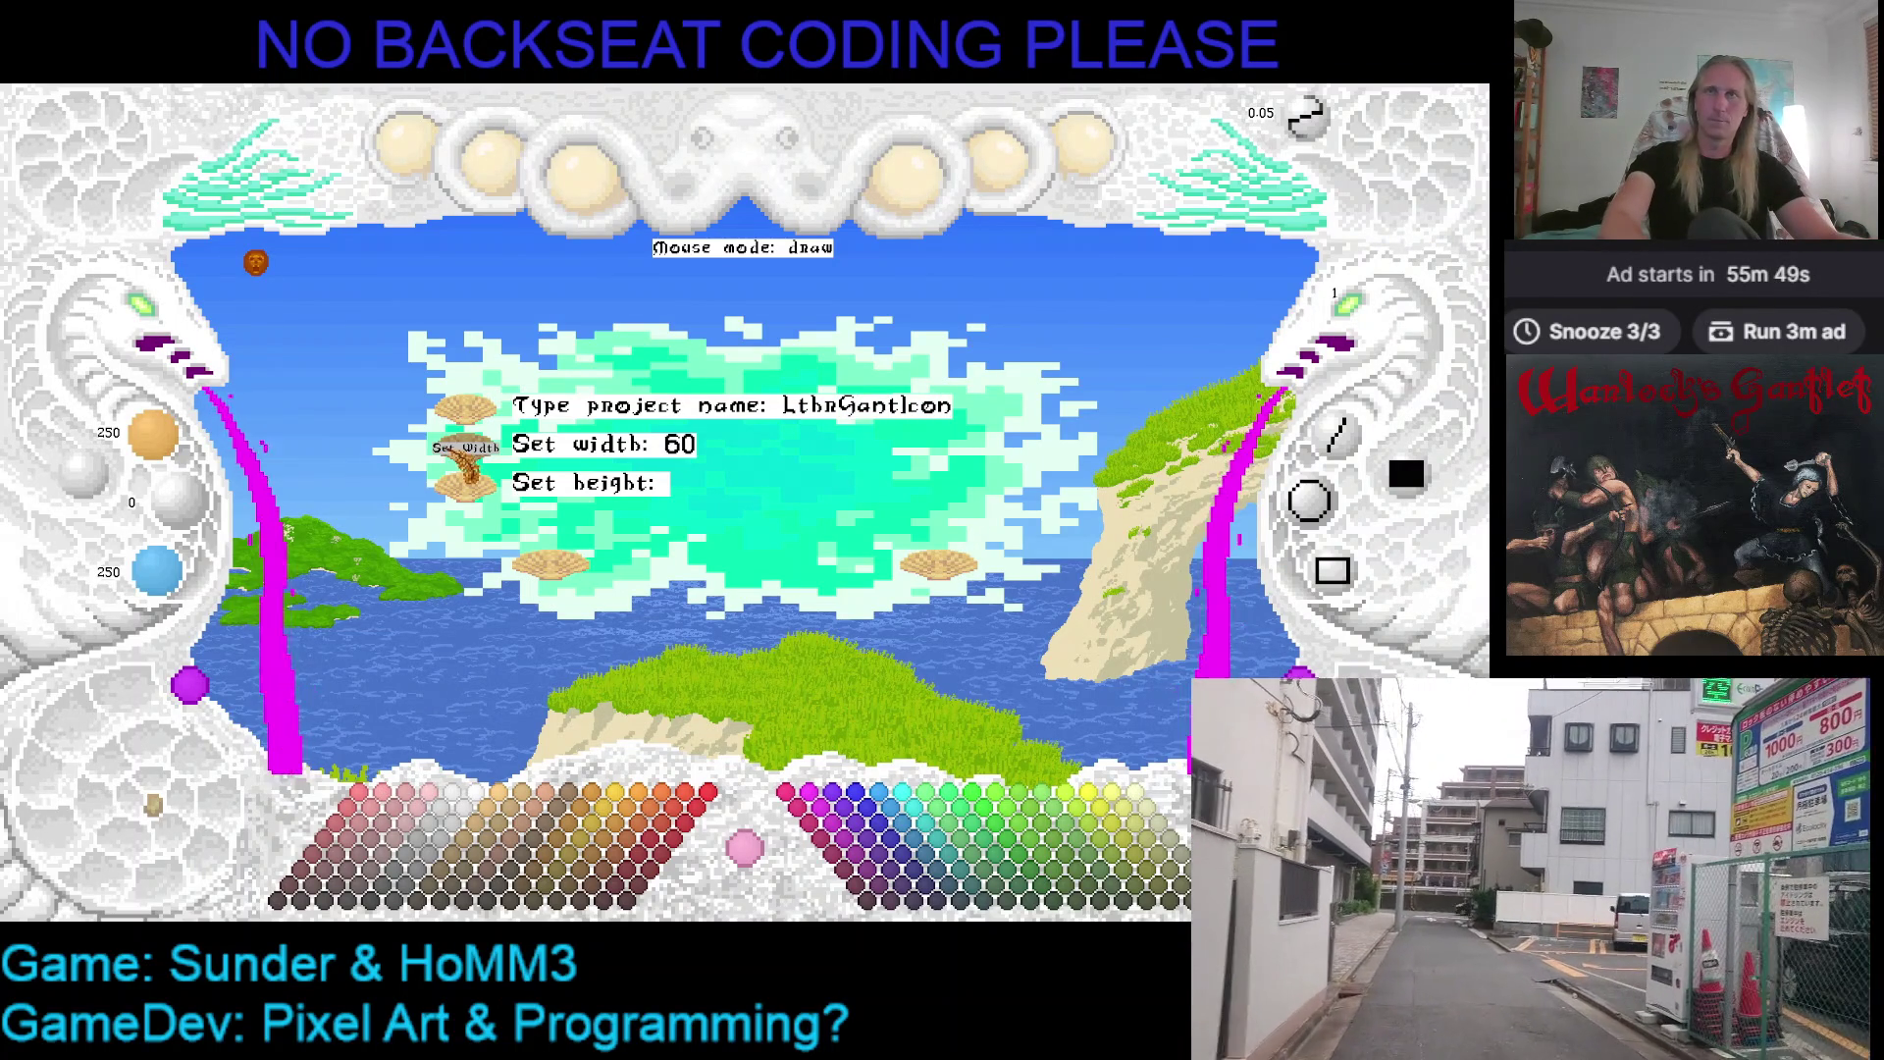
{"action": "type", "text": "60"}
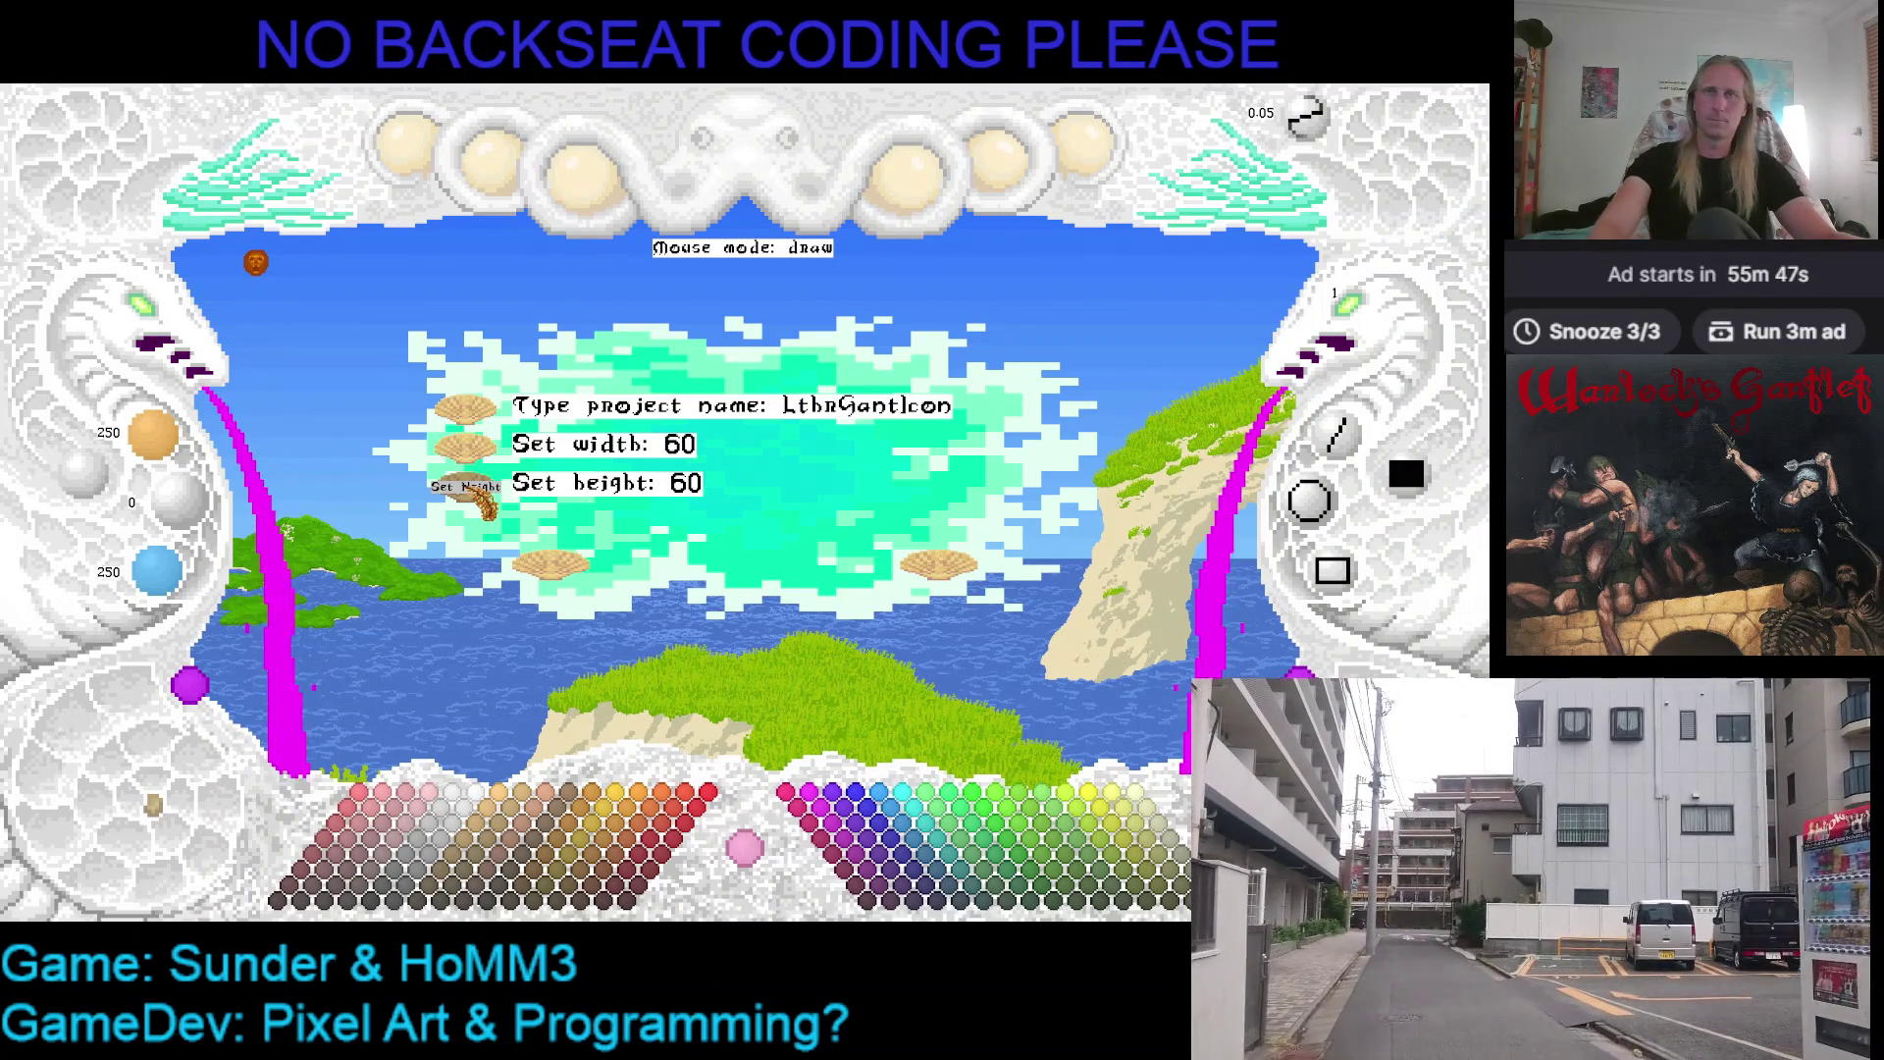
{"action": "left_click", "coordinate": [547, 564]}
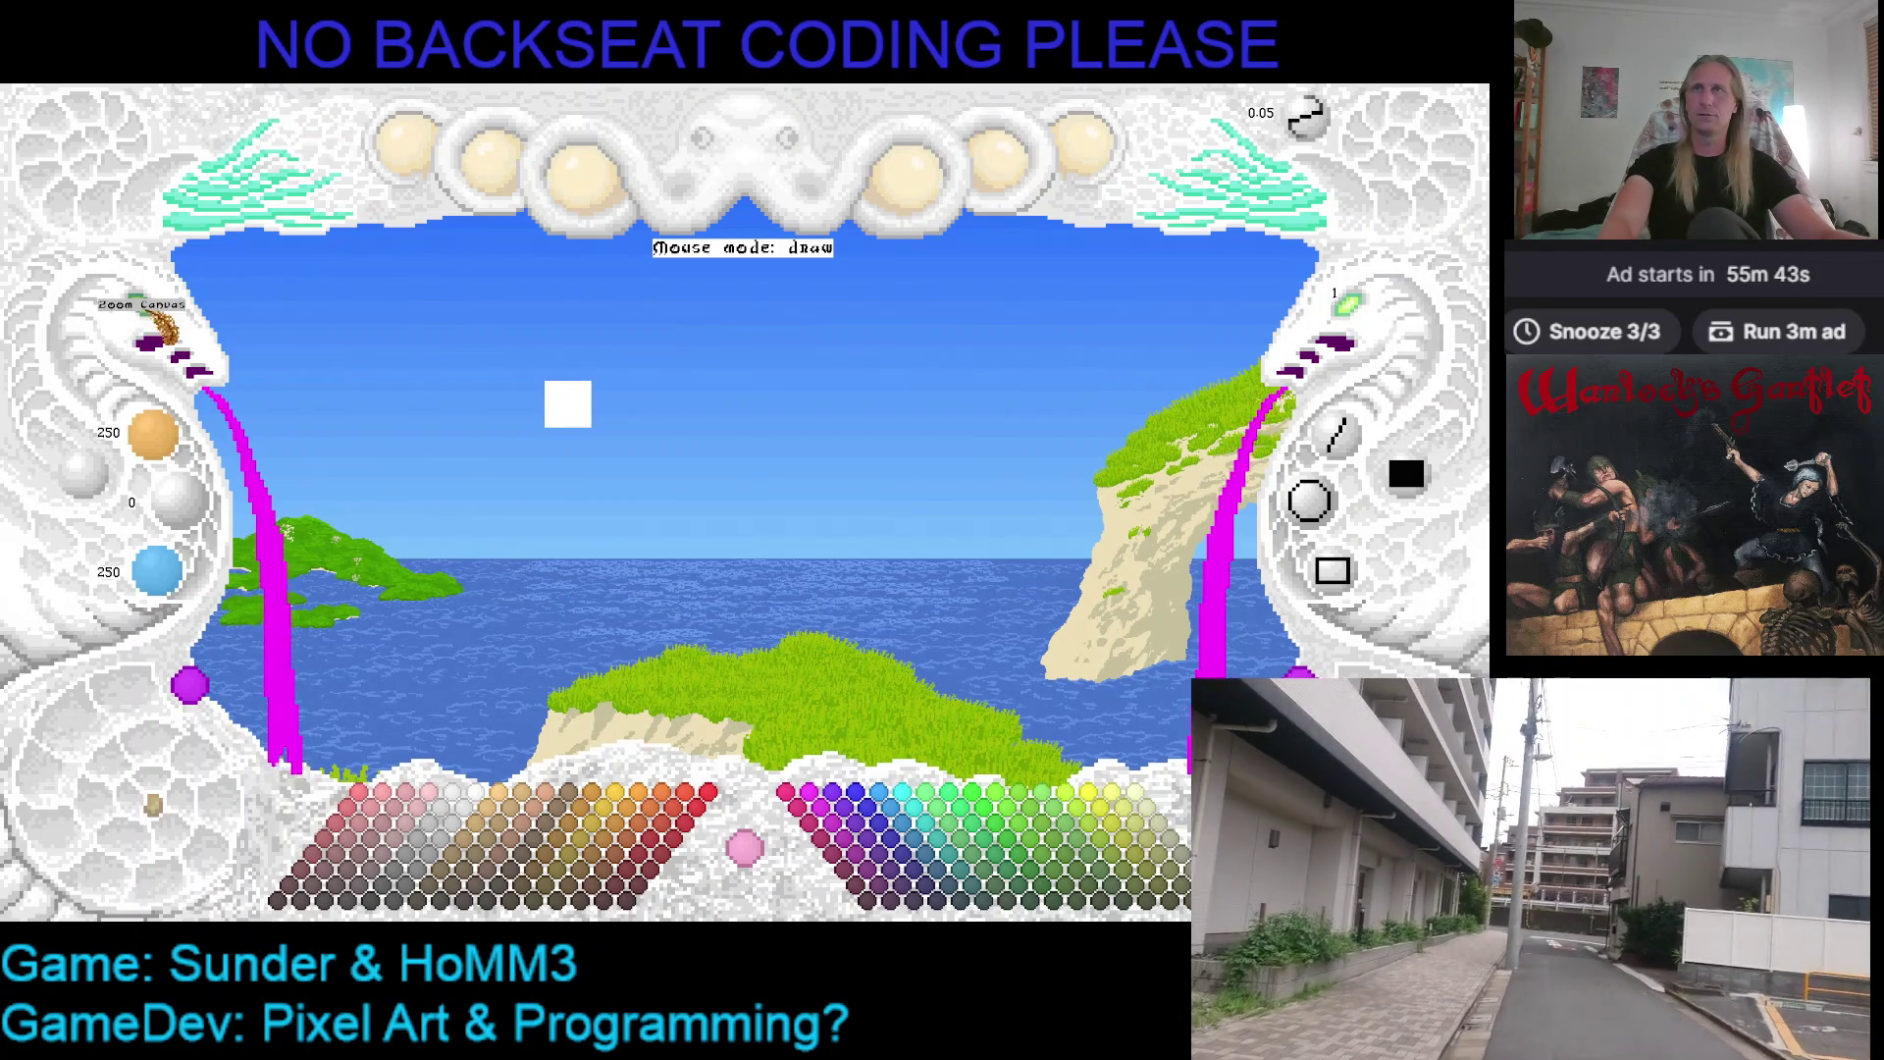
{"action": "scroll", "coordinate": [147, 310], "scroll_direction": "up", "scroll_amount": 3}
{"action": "scroll", "coordinate": [147, 309], "scroll_direction": "up", "scroll_amount": 1}
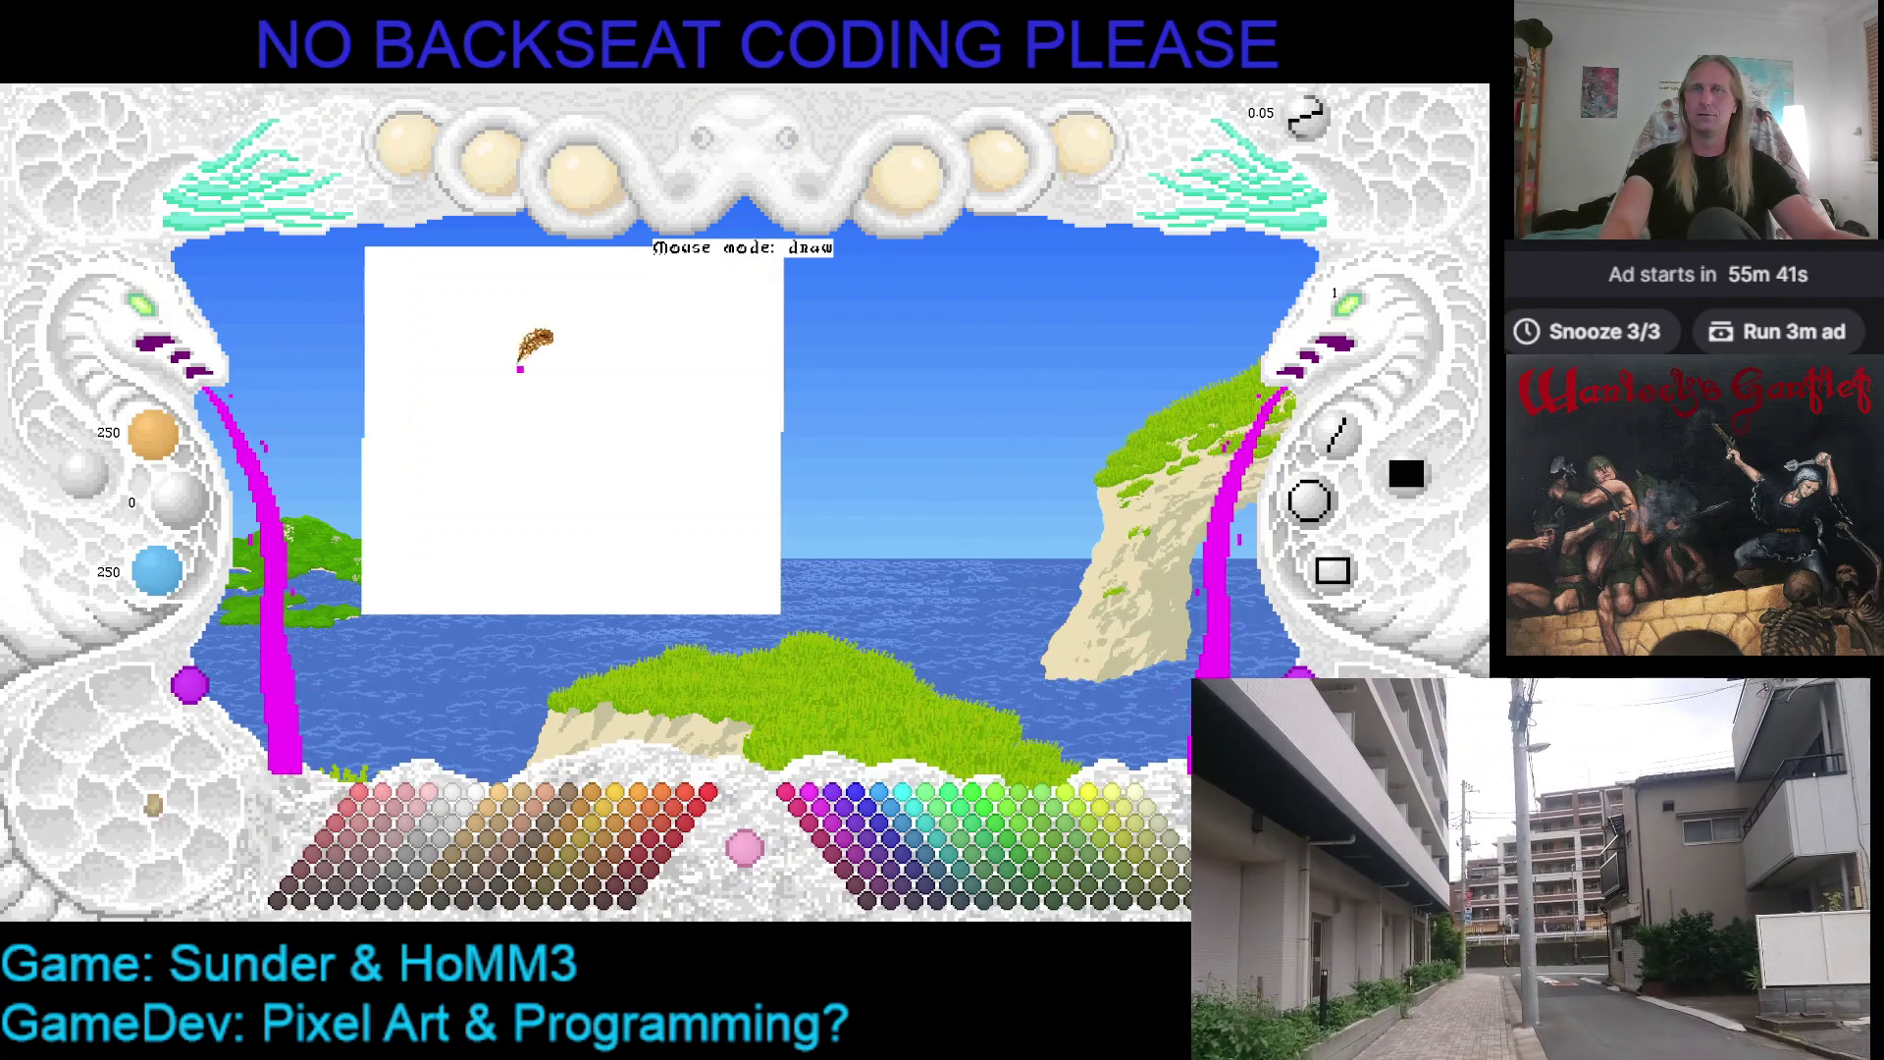
{"action": "scroll", "coordinate": [154, 317], "scroll_direction": "down", "scroll_amount": 1}
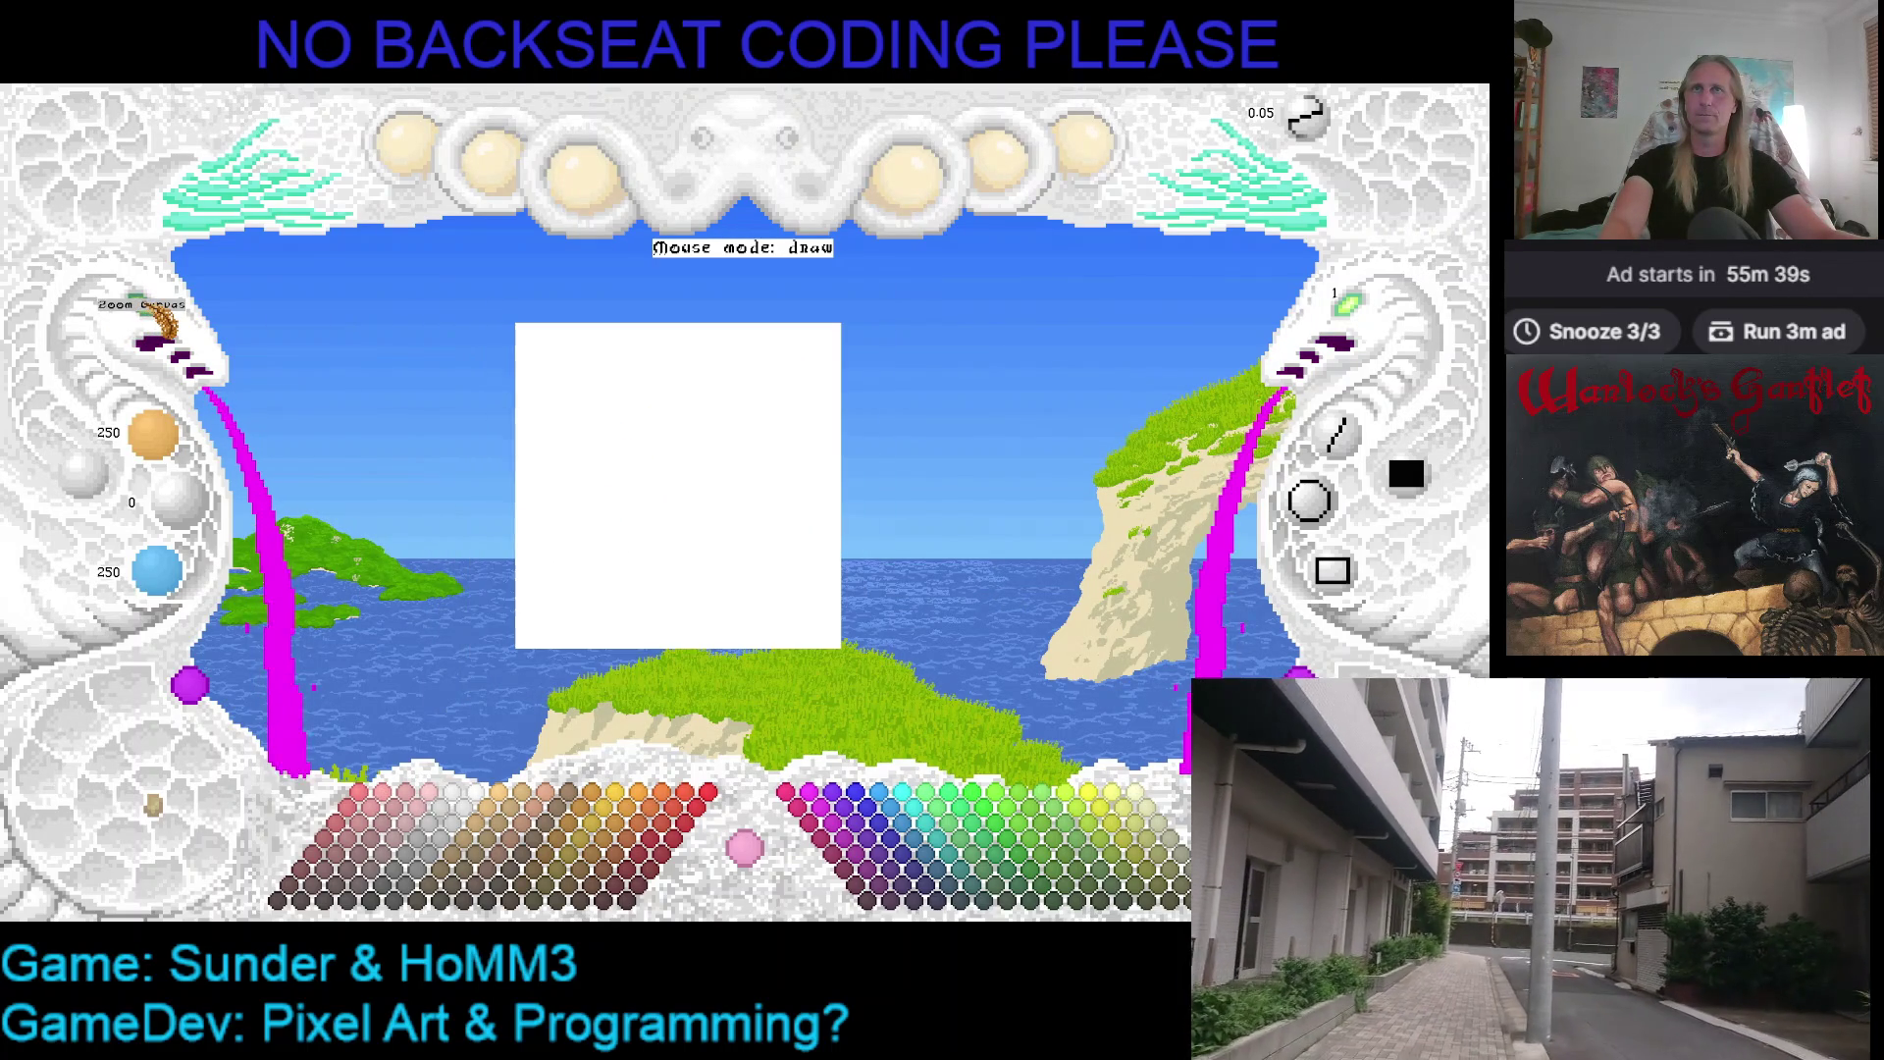
Show control labels, fill the whole canvas black, and pick brown 104/80/40 as the drawing colour
{"action": "key", "text": "F1"}
{"action": "scroll", "coordinate": [154, 317], "scroll_direction": "up", "scroll_amount": 1}
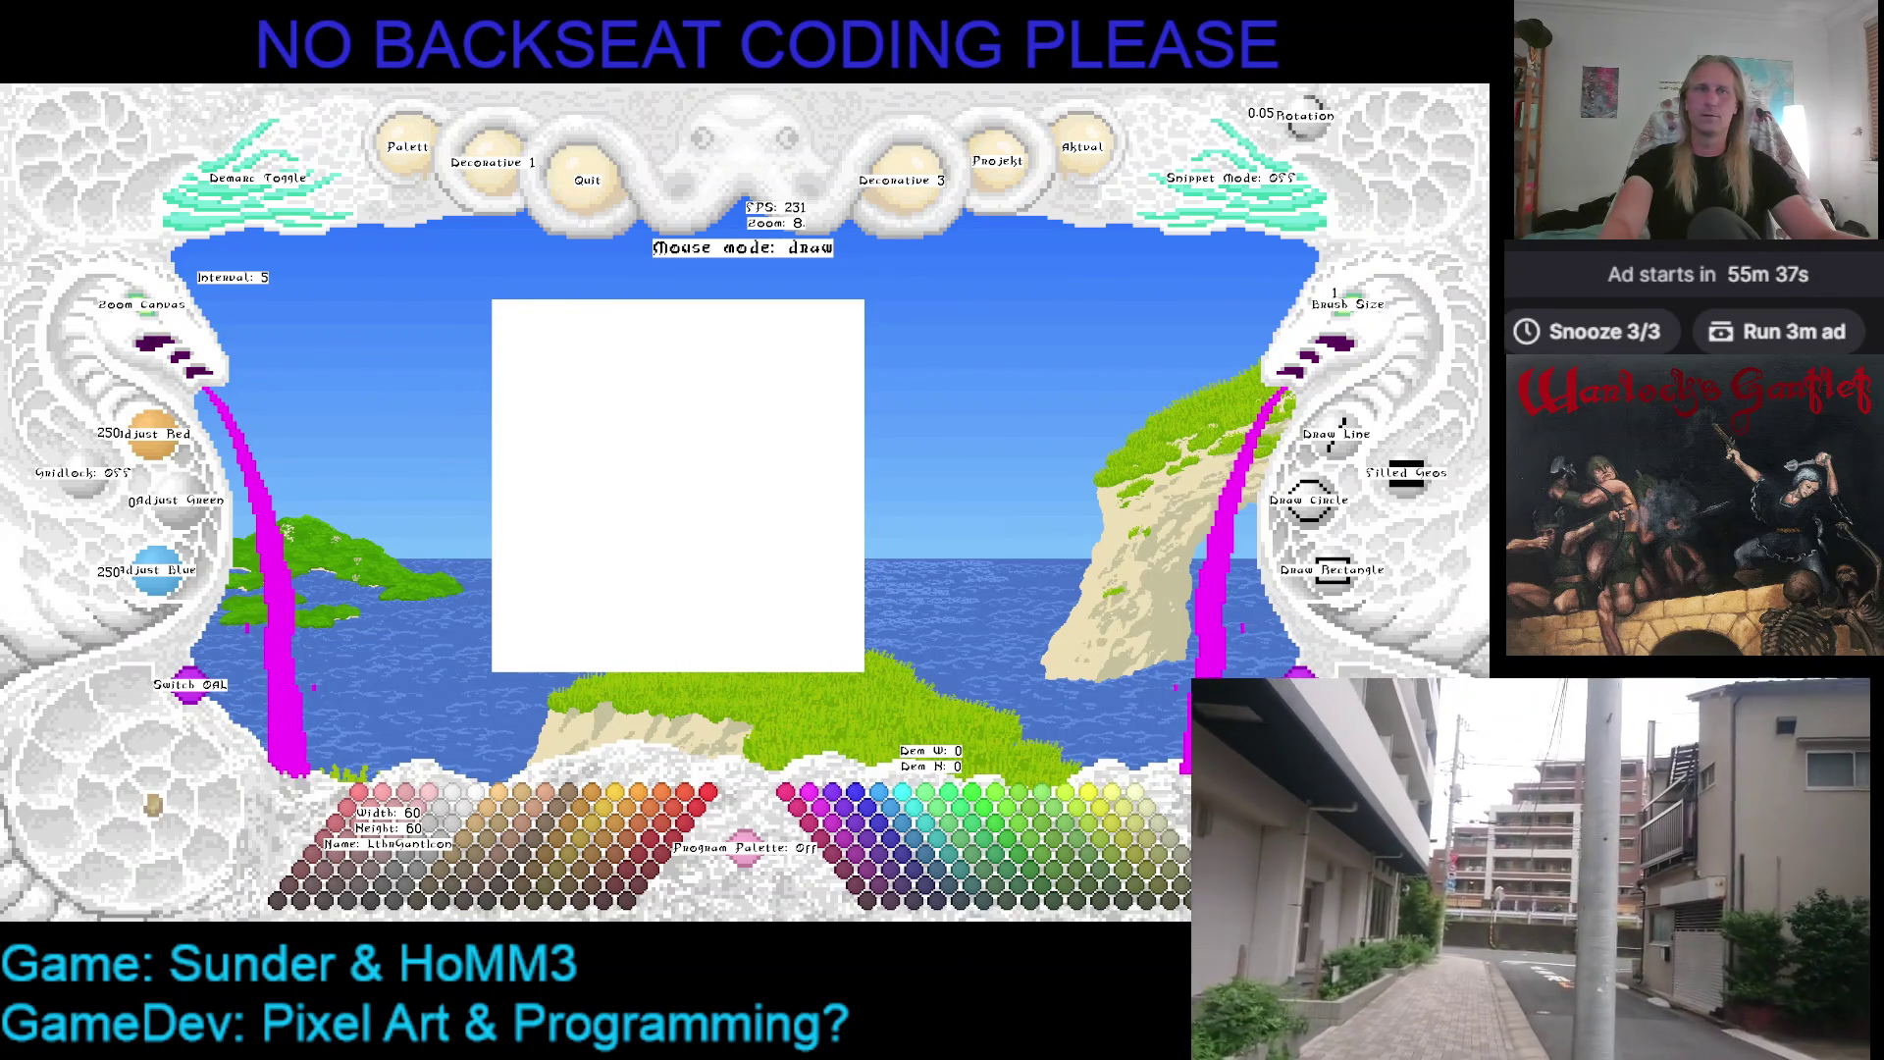
{"action": "key", "text": "b"}
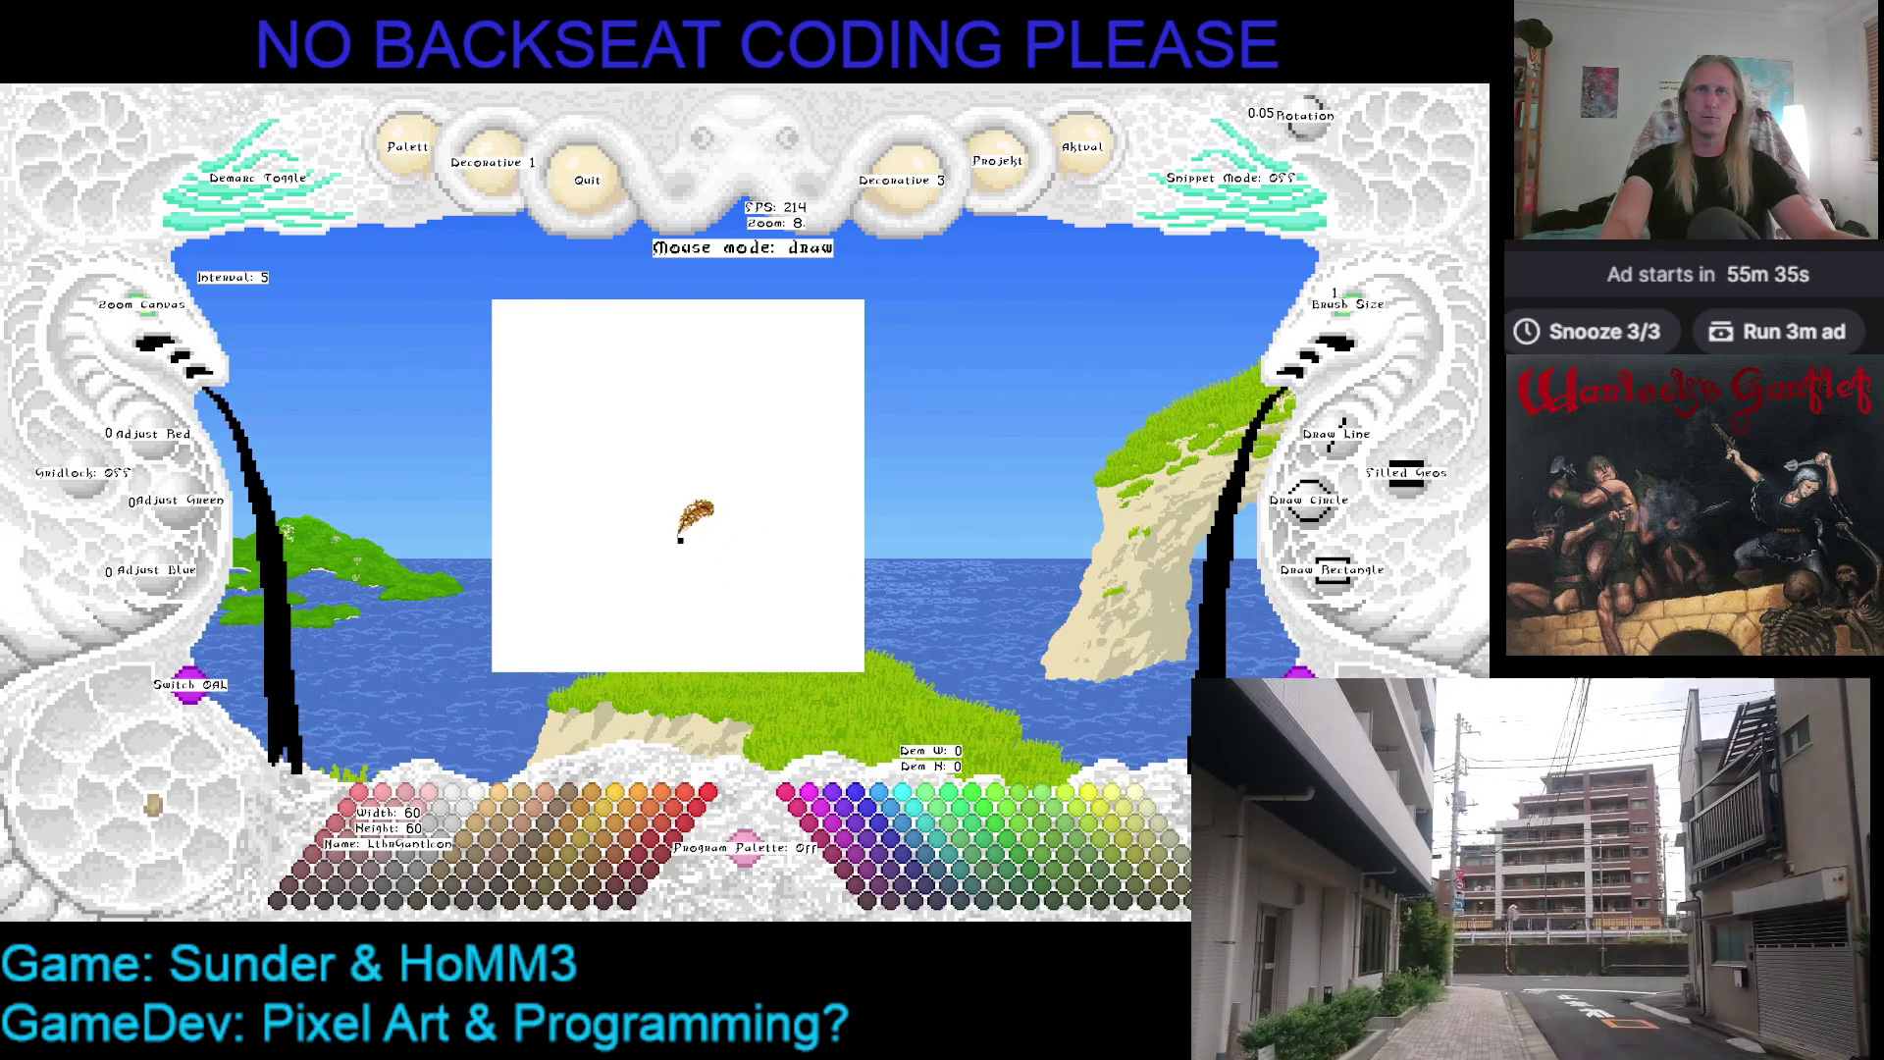
{"action": "key", "text": "c"}
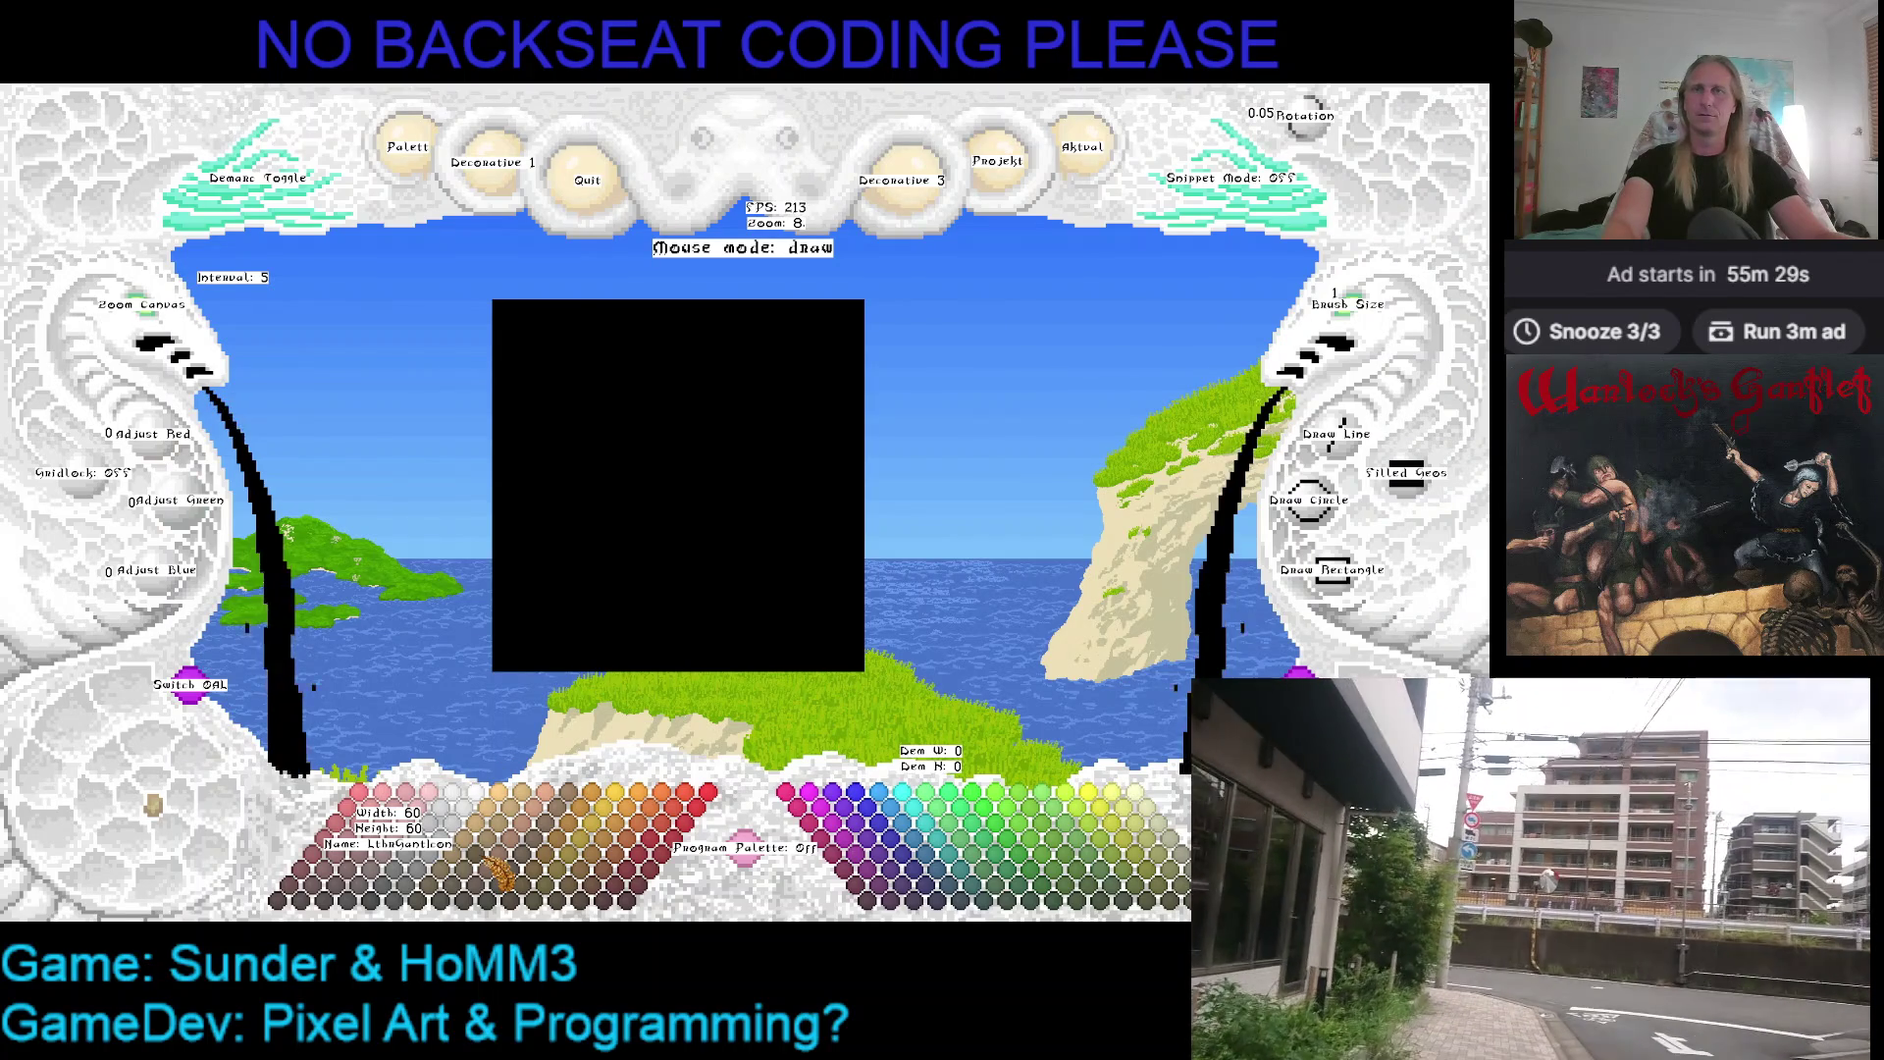
{"action": "left_click", "coordinate": [495, 882]}
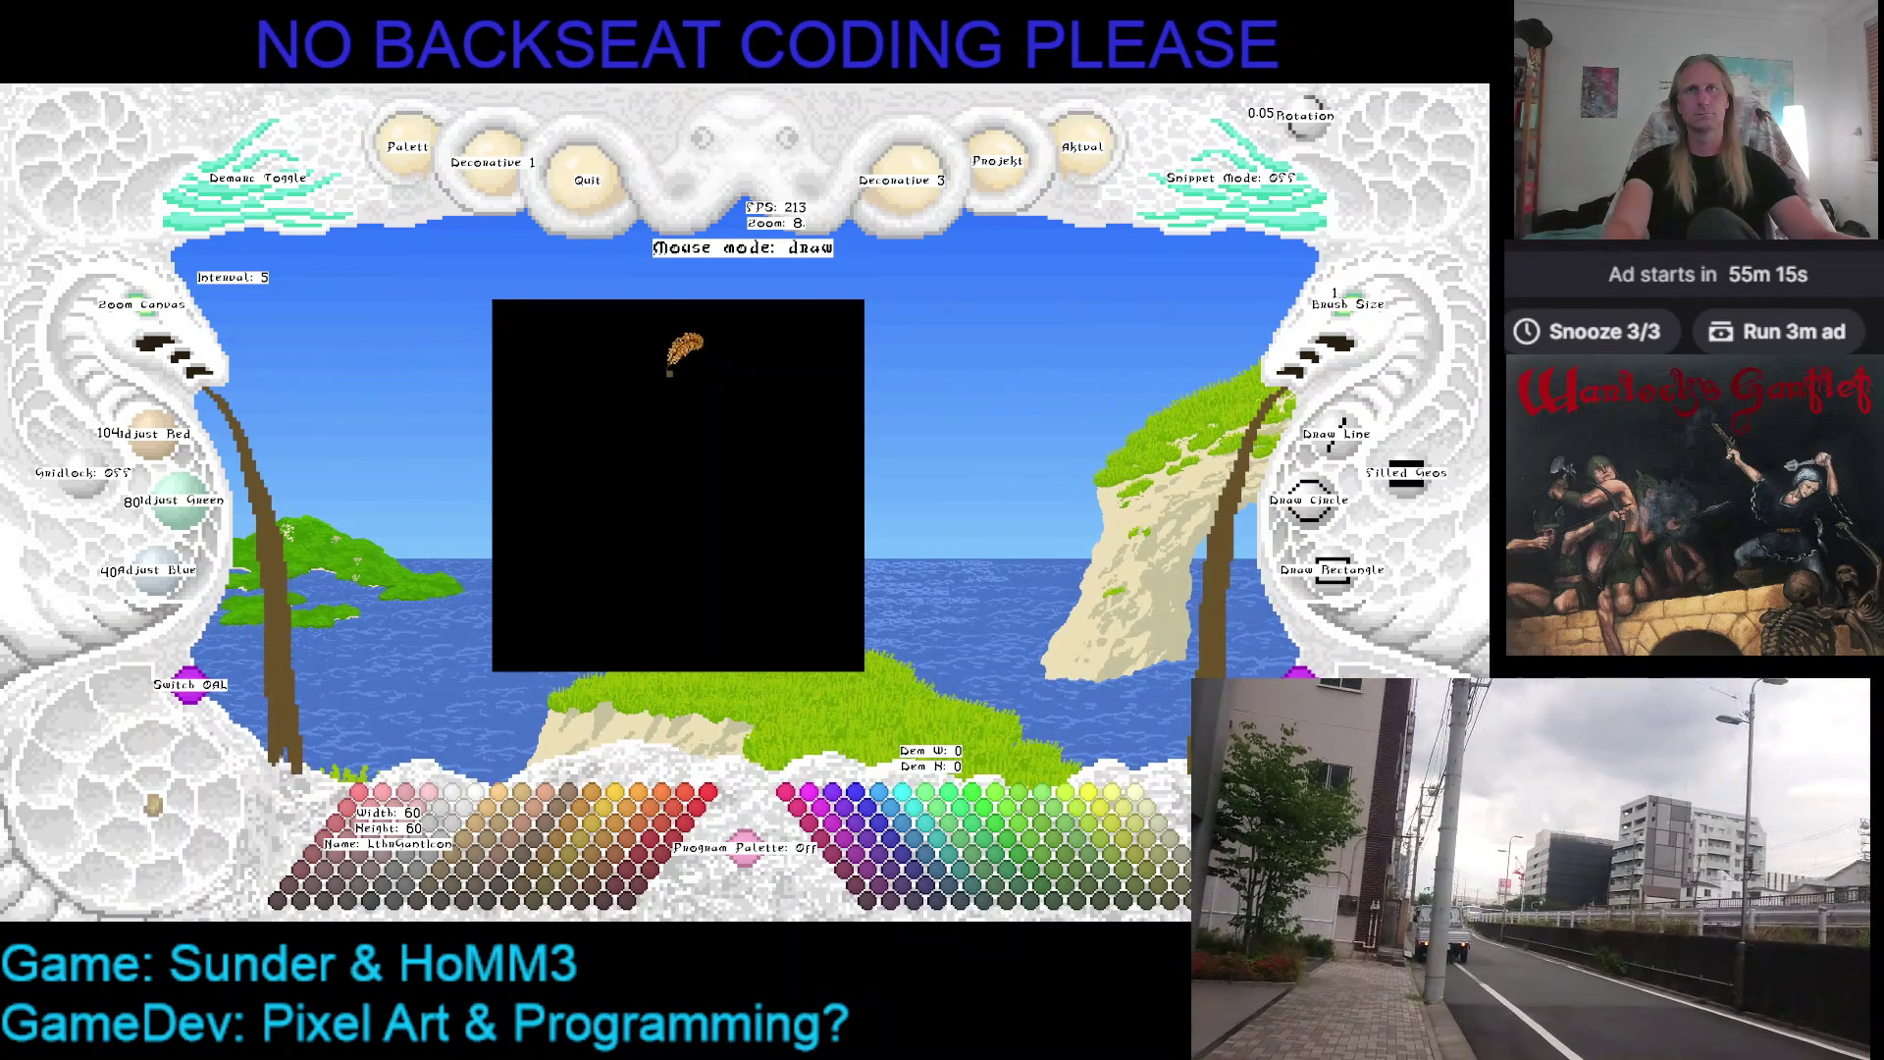
Sketch the gauntlet's brown outline strokes, cuff, forking fingers and outer arc
{"action": "left_click_drag", "start_coordinate": [675, 362], "coordinate": [797, 395]}
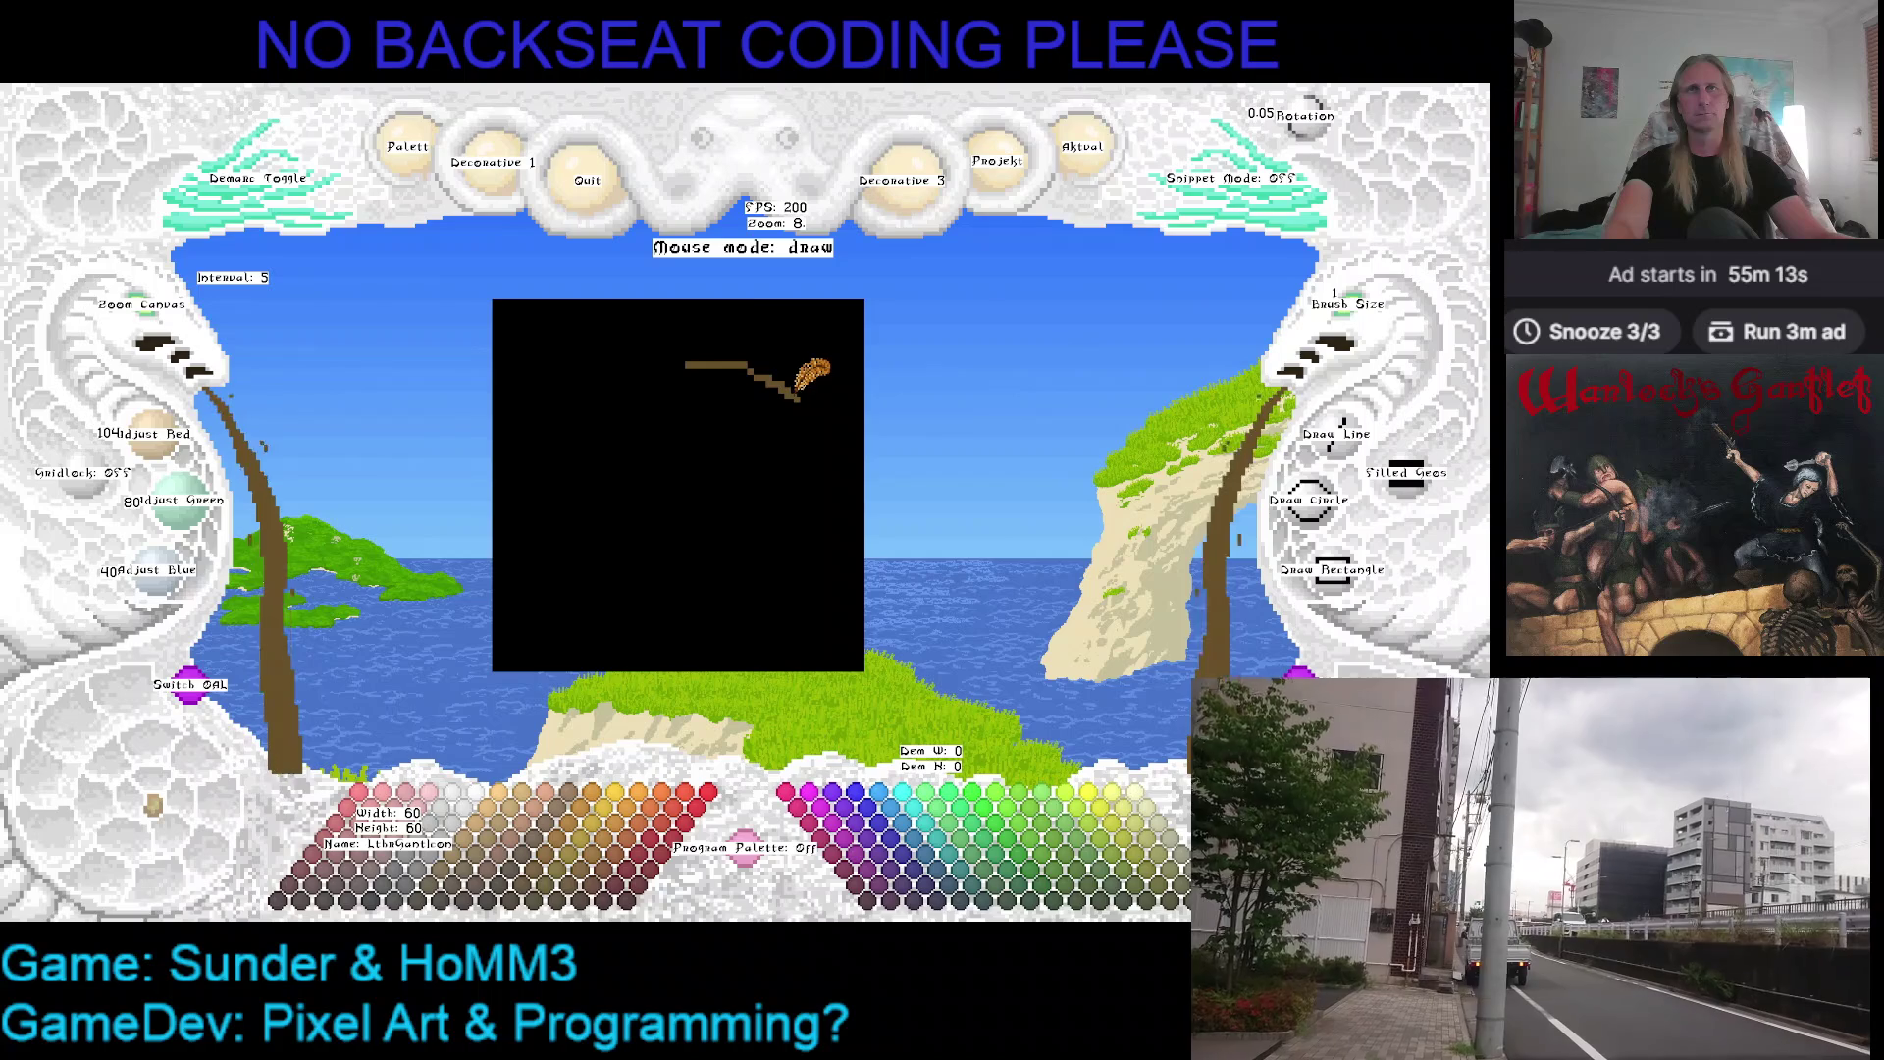
{"action": "mouse_move", "coordinate": [680, 325]}
{"action": "left_mouse_down"}
{"action": "mouse_move", "coordinate": [811, 362]}
{"action": "mouse_move", "coordinate": [682, 471]}
{"action": "left_mouse_up"}
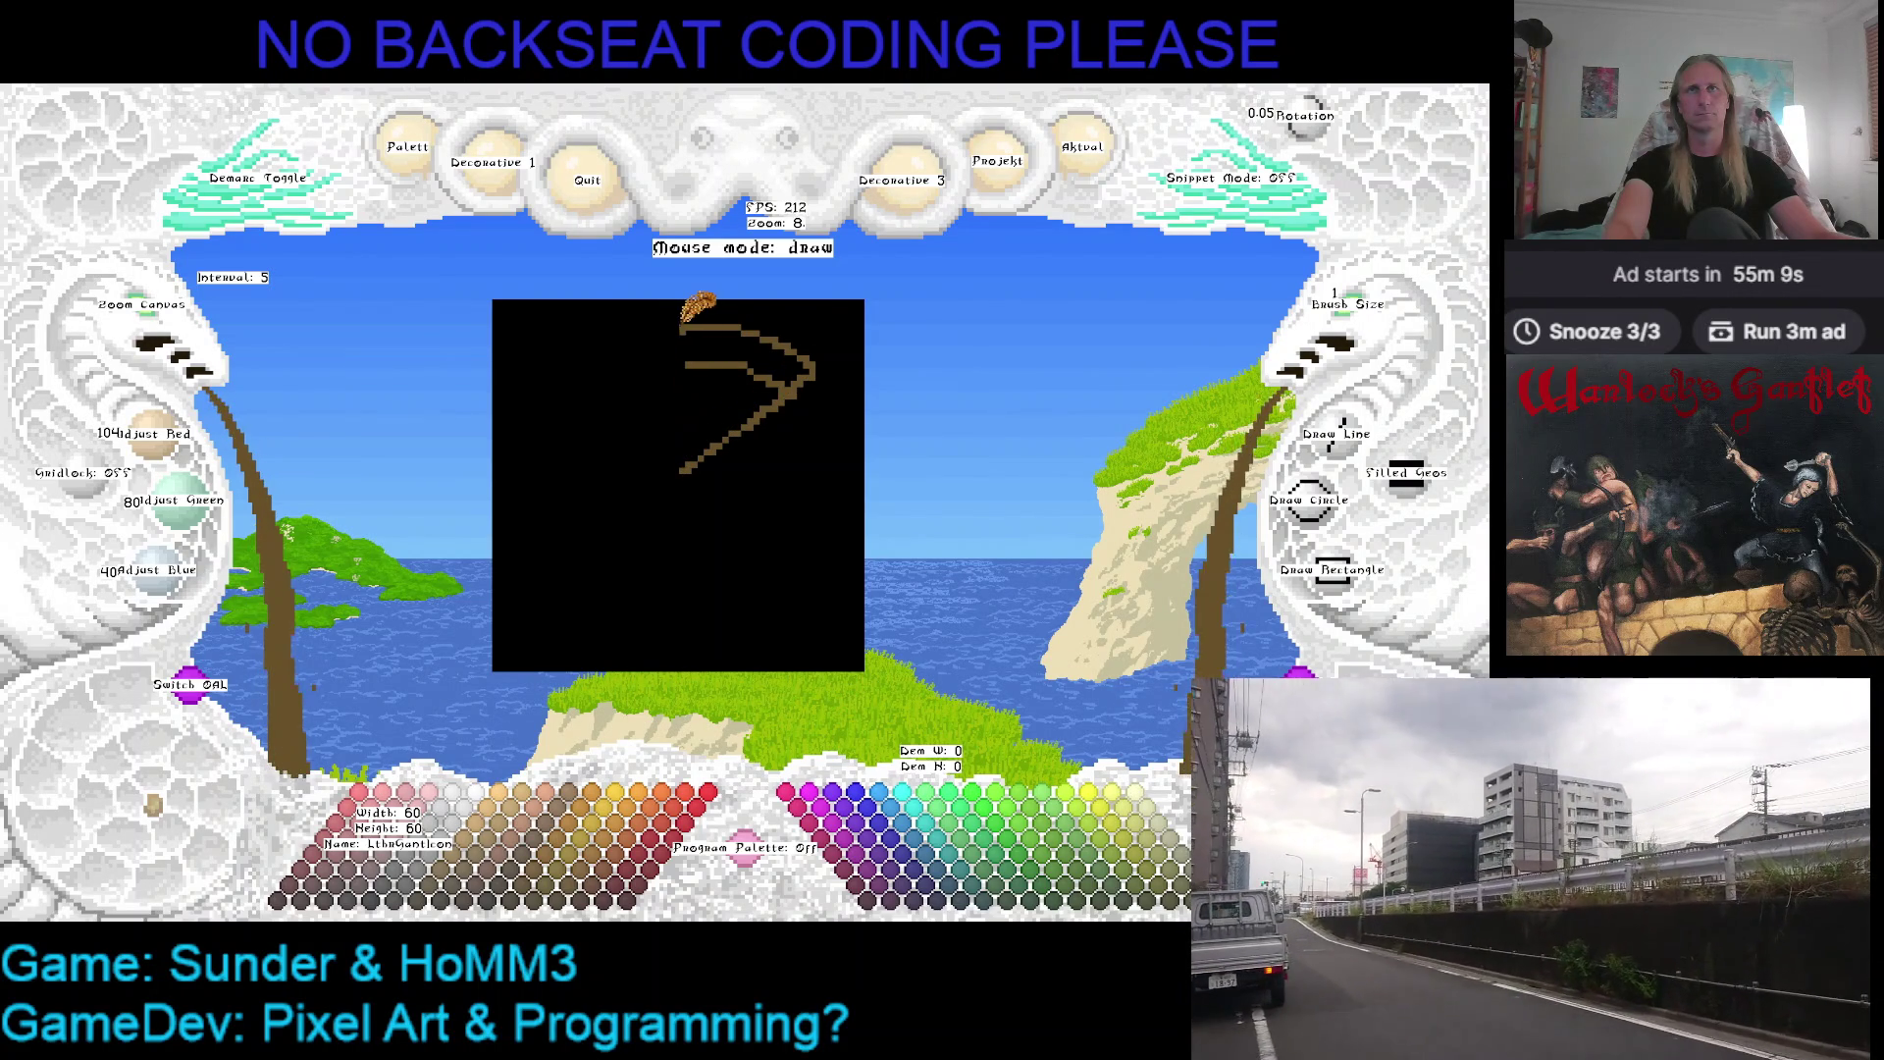
{"action": "left_click_drag", "start_coordinate": [676, 331], "coordinate": [618, 395]}
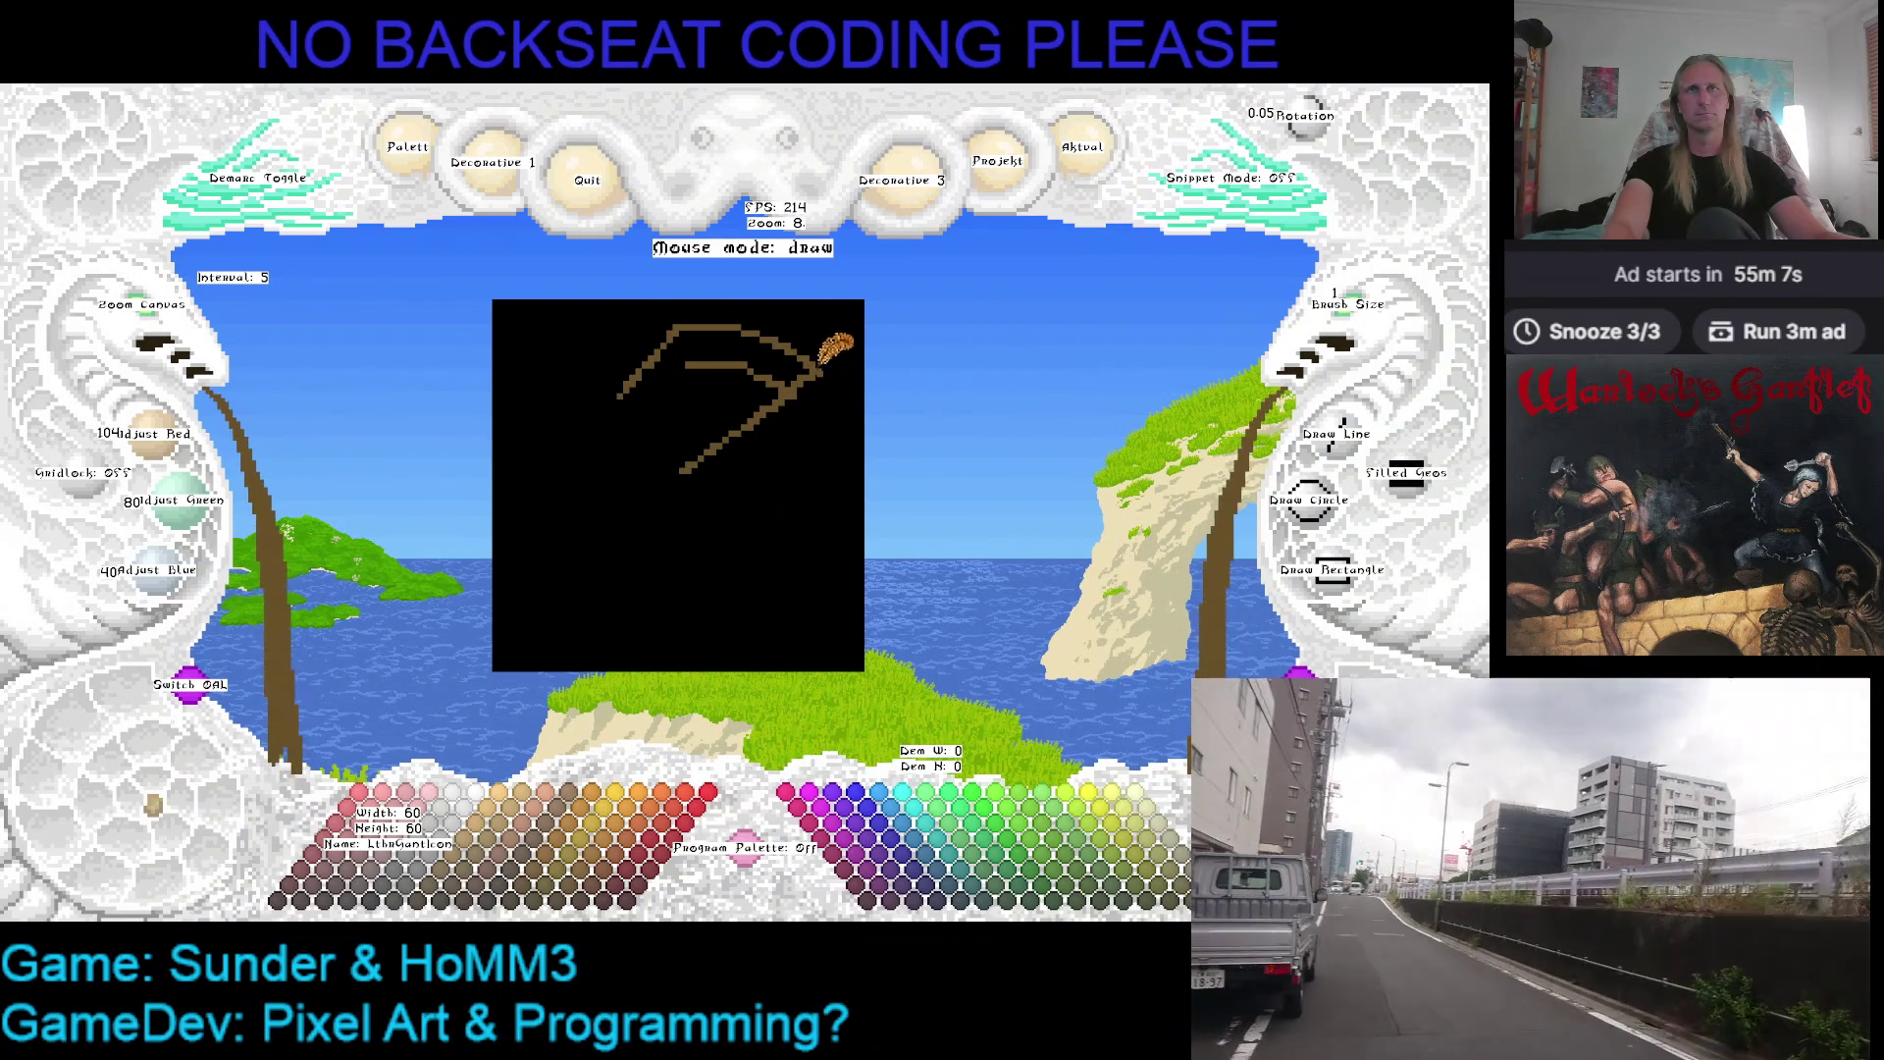
{"action": "mouse_move", "coordinate": [803, 391]}
{"action": "left_mouse_down"}
{"action": "mouse_move", "coordinate": [758, 427]}
{"action": "mouse_move", "coordinate": [831, 362]}
{"action": "mouse_move", "coordinate": [693, 515]}
{"action": "left_mouse_up"}
{"action": "left_click_drag", "start_coordinate": [629, 386], "coordinate": [594, 454]}
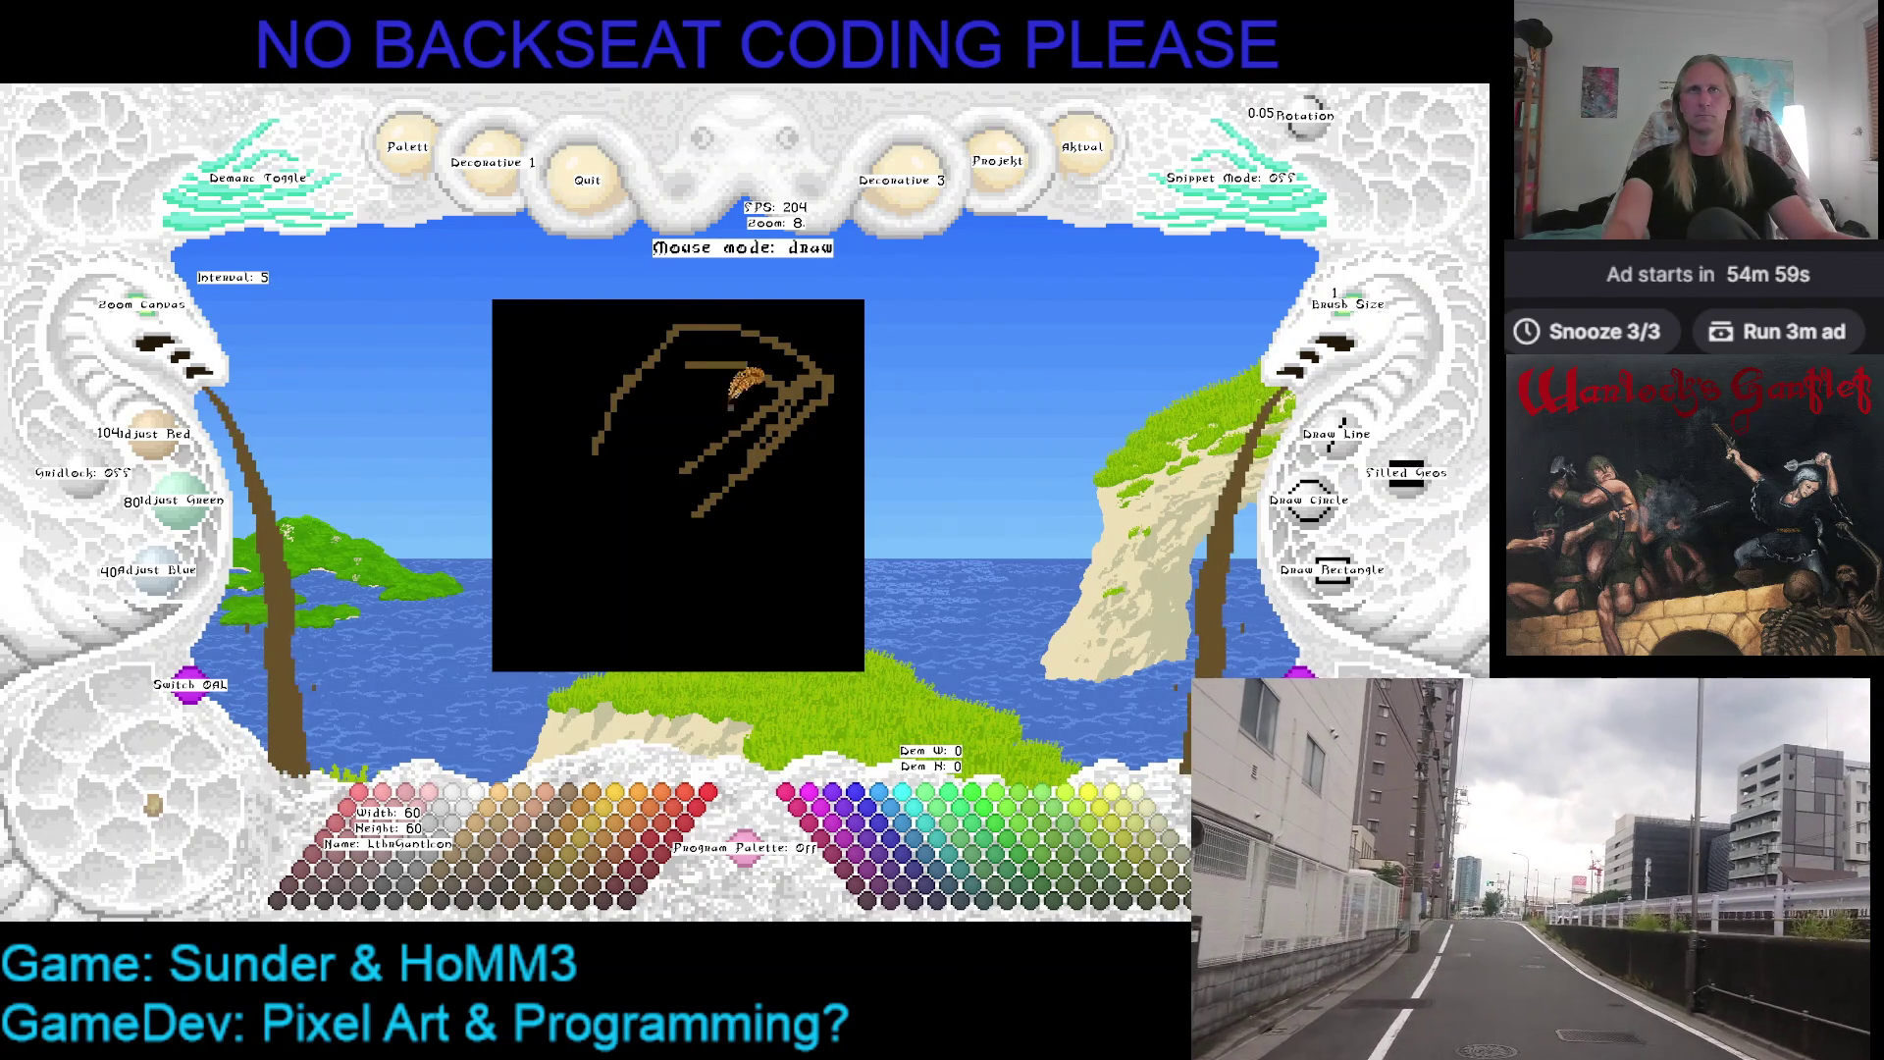
{"action": "mouse_move", "coordinate": [743, 310]}
{"action": "left_mouse_down"}
{"action": "mouse_move", "coordinate": [824, 327]}
{"action": "mouse_move", "coordinate": [854, 385]}
{"action": "mouse_move", "coordinate": [778, 498]}
{"action": "mouse_move", "coordinate": [611, 478]}
{"action": "mouse_move", "coordinate": [622, 423]}
{"action": "left_mouse_up"}
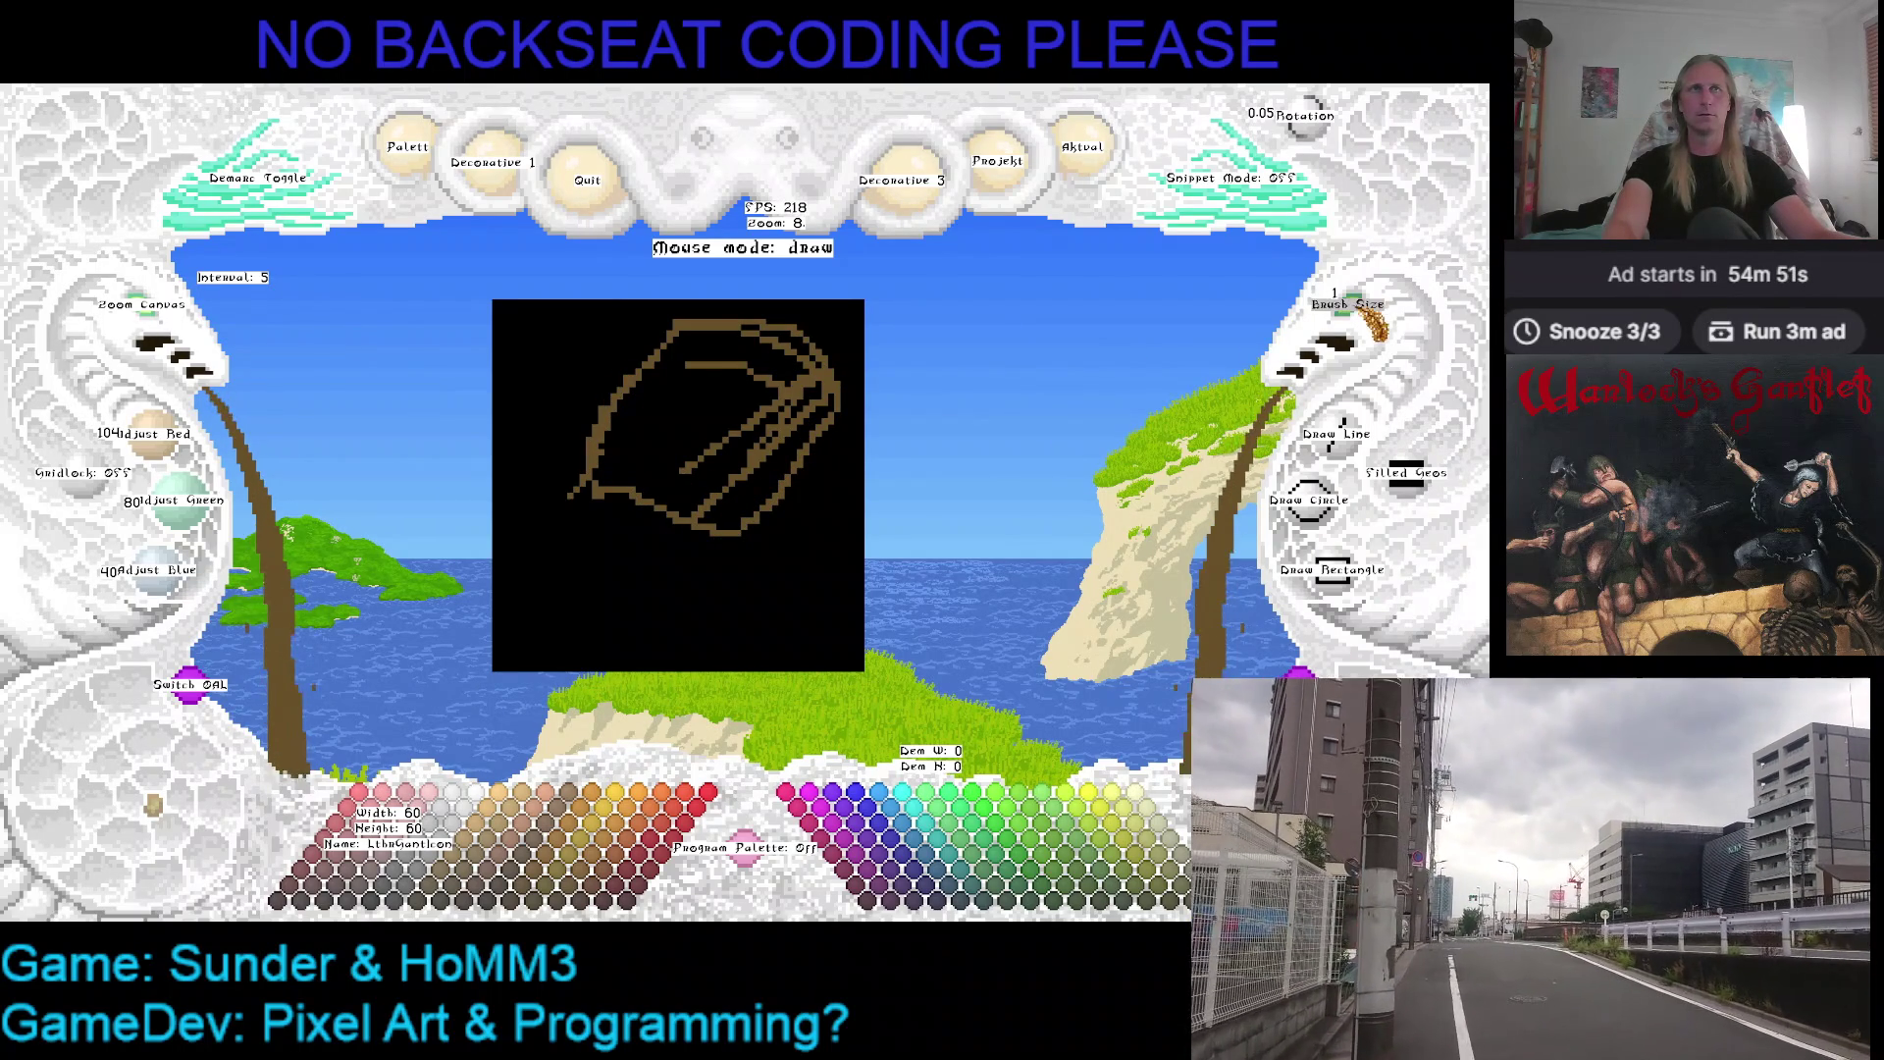
Draw the finger separations in brown with a 2-pixel brush
{"action": "left_click", "coordinate": [1336, 338]}
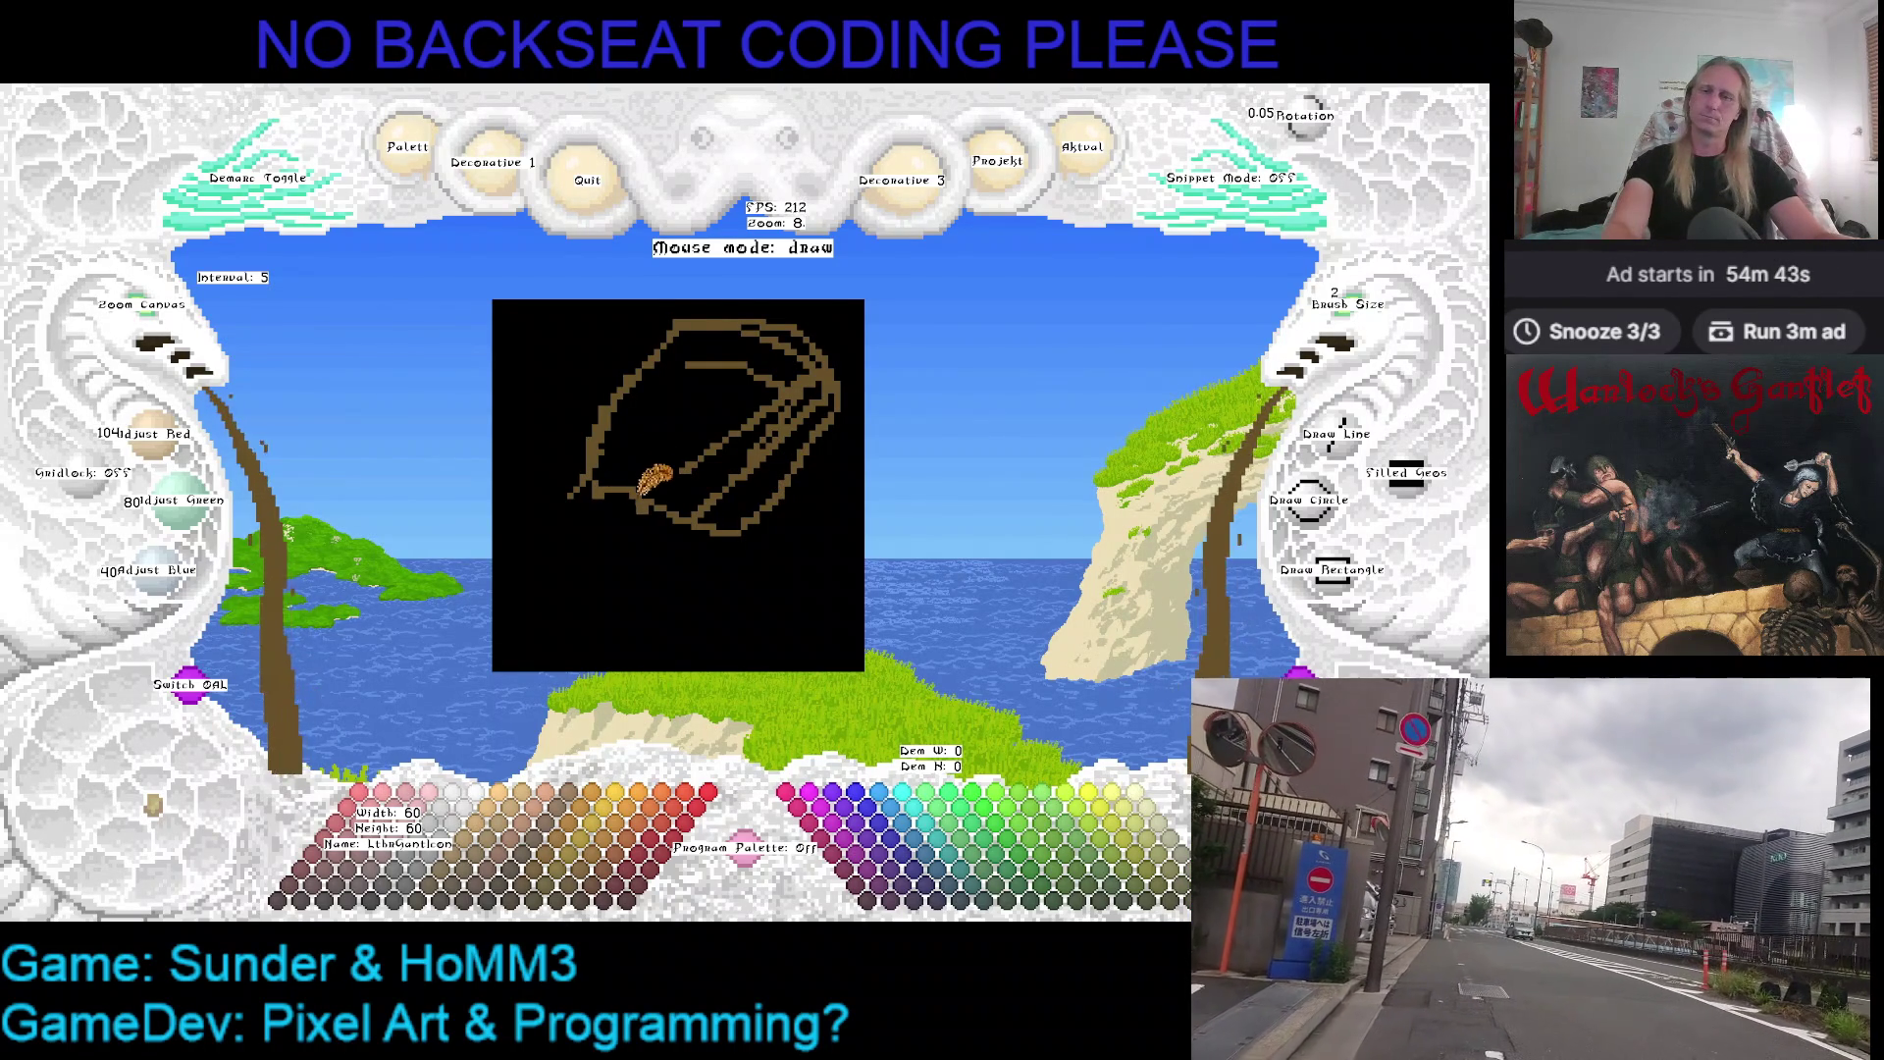
{"action": "mouse_move", "coordinate": [648, 449]}
{"action": "left_mouse_down"}
{"action": "mouse_move", "coordinate": [607, 428]}
{"action": "mouse_move", "coordinate": [736, 442]}
{"action": "mouse_move", "coordinate": [788, 471]}
{"action": "mouse_move", "coordinate": [731, 513]}
{"action": "mouse_move", "coordinate": [654, 656]}
{"action": "mouse_move", "coordinate": [691, 589]}
{"action": "mouse_move", "coordinate": [669, 537]}
{"action": "mouse_move", "coordinate": [607, 612]}
{"action": "left_mouse_up"}
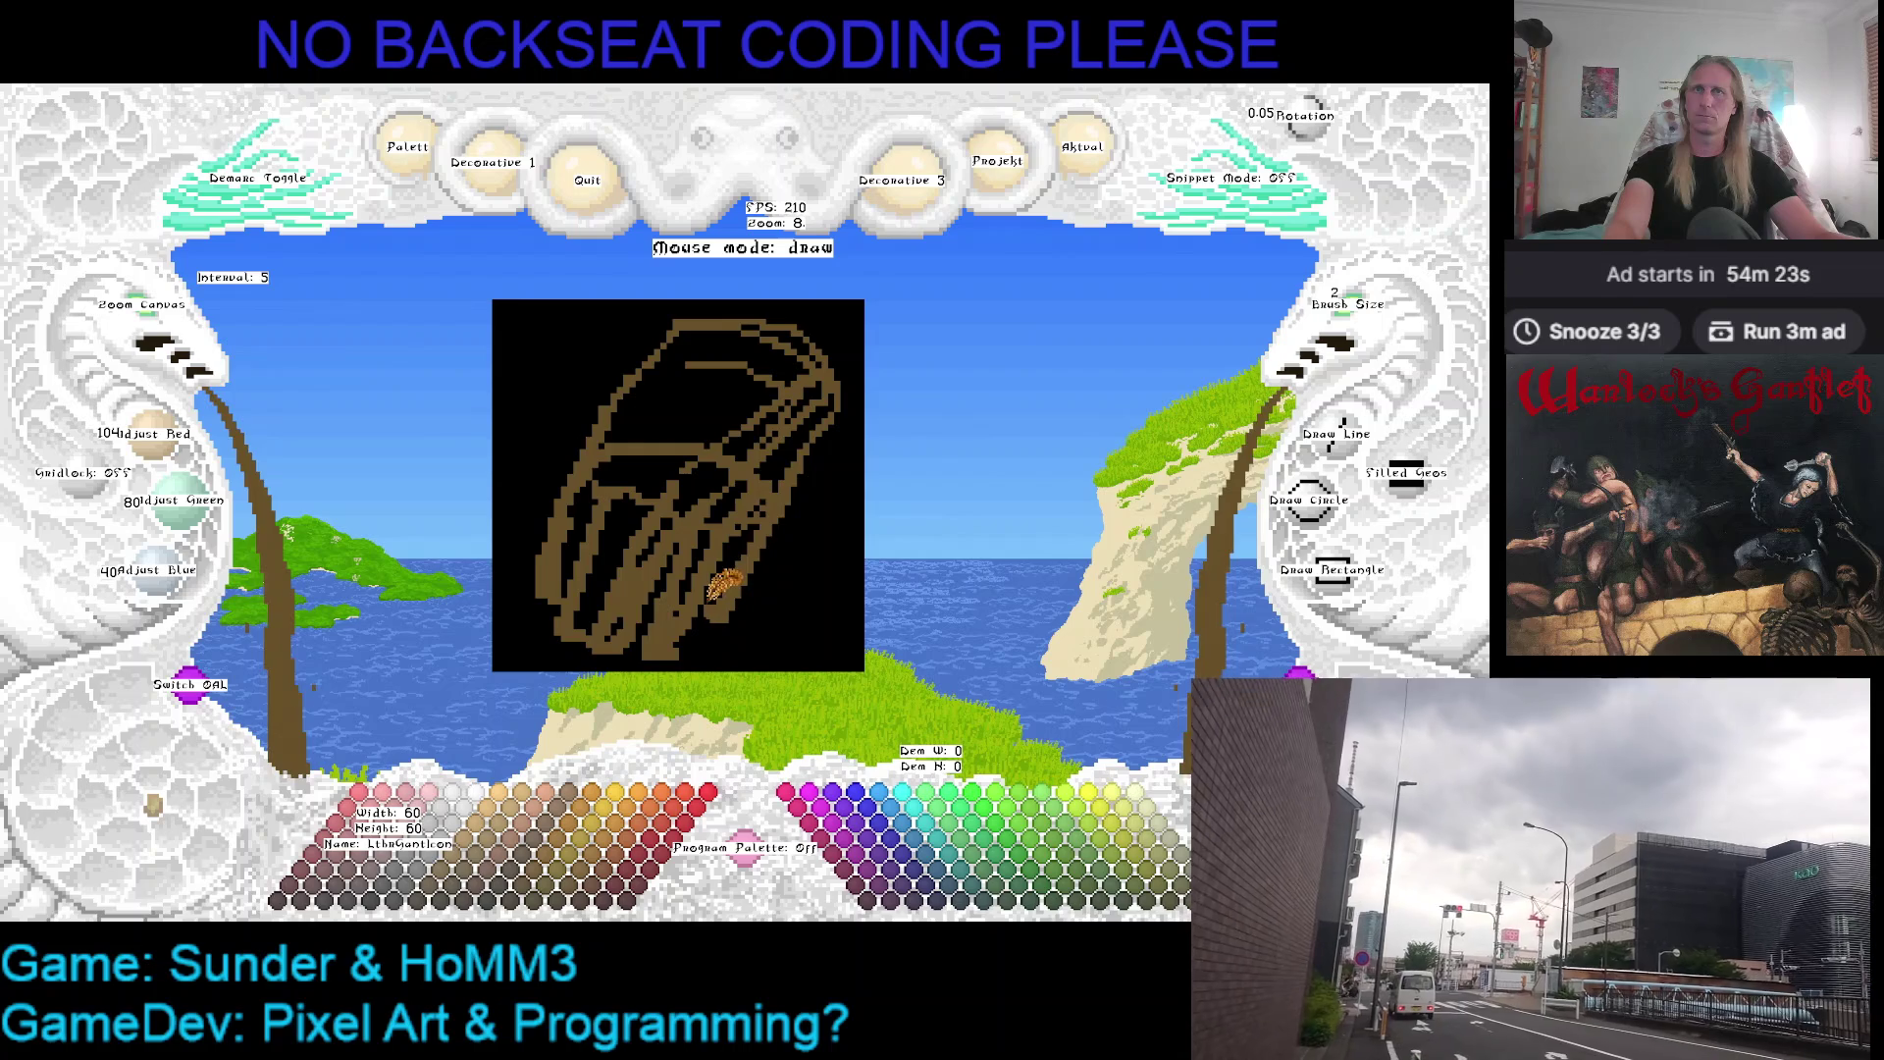
Touch up the sketch swapping between black and brown, return the brush to 1 pixel, and save the glove drawing
{"action": "right_click", "coordinate": [810, 508]}
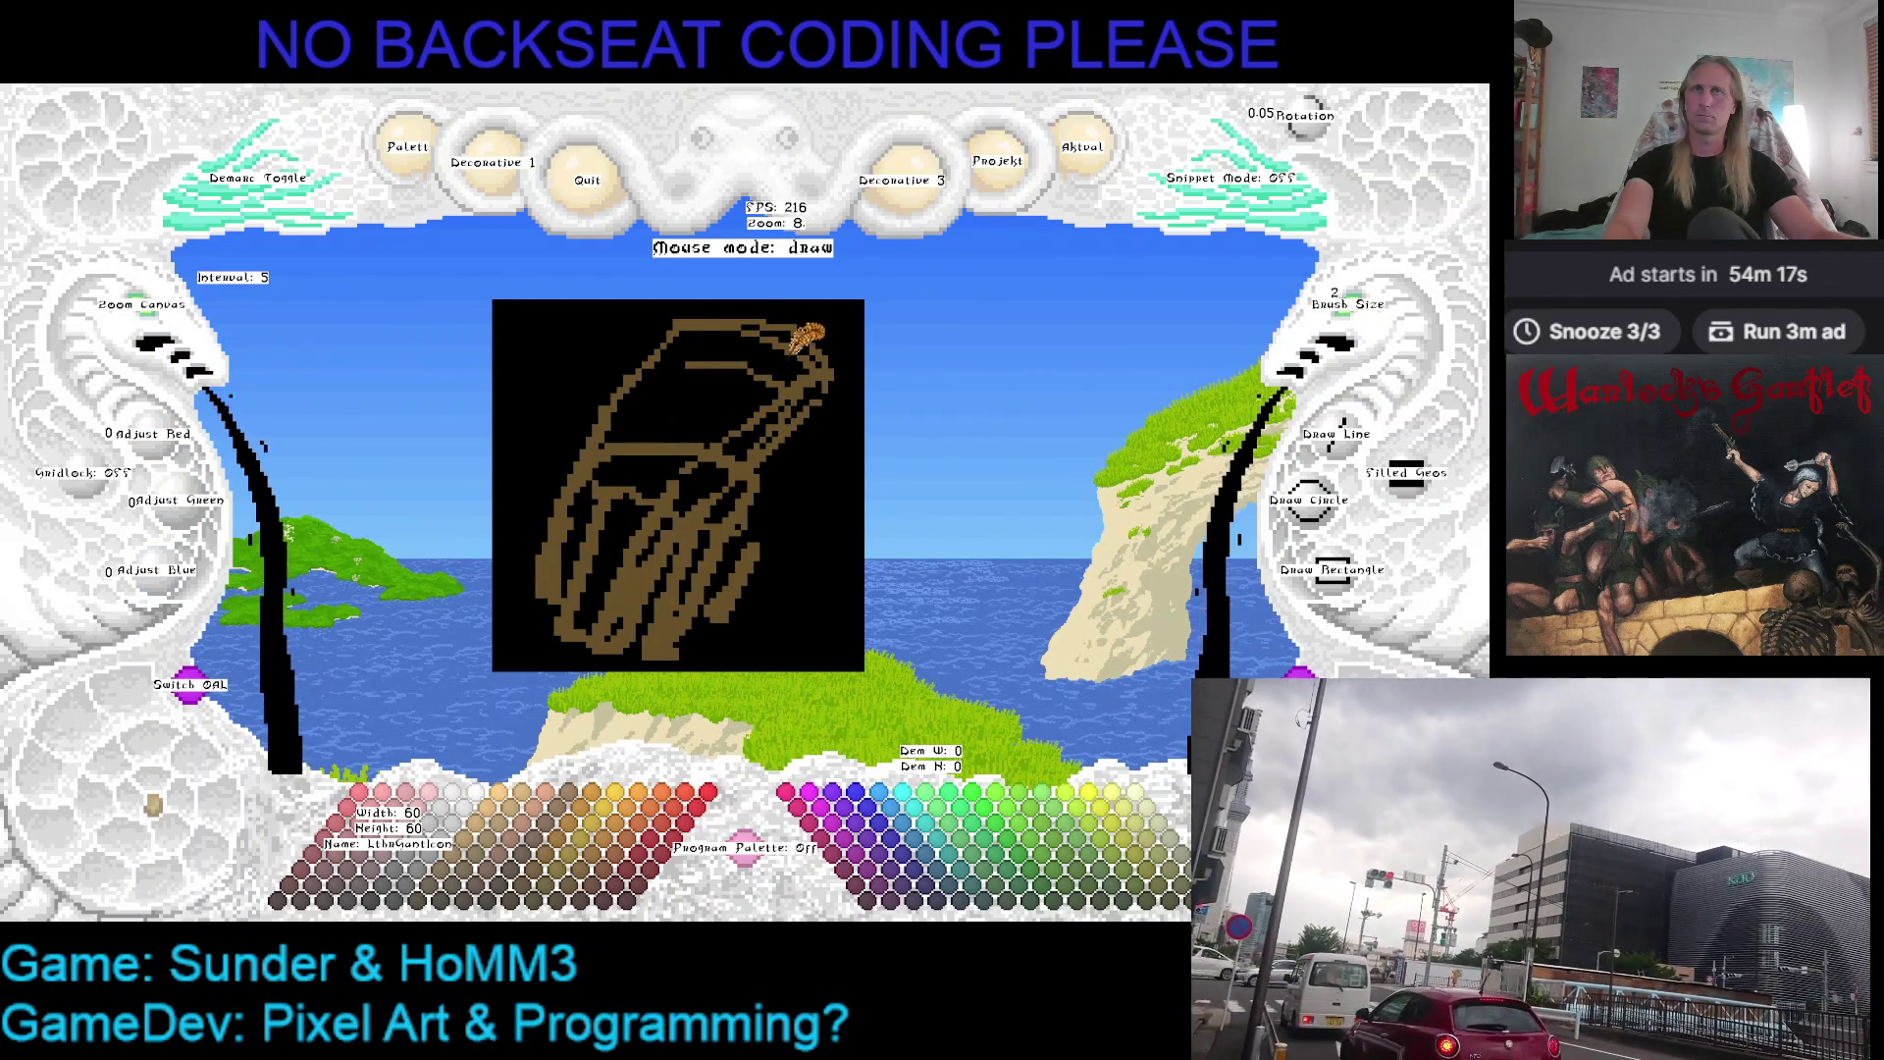
{"action": "right_click", "coordinate": [750, 326]}
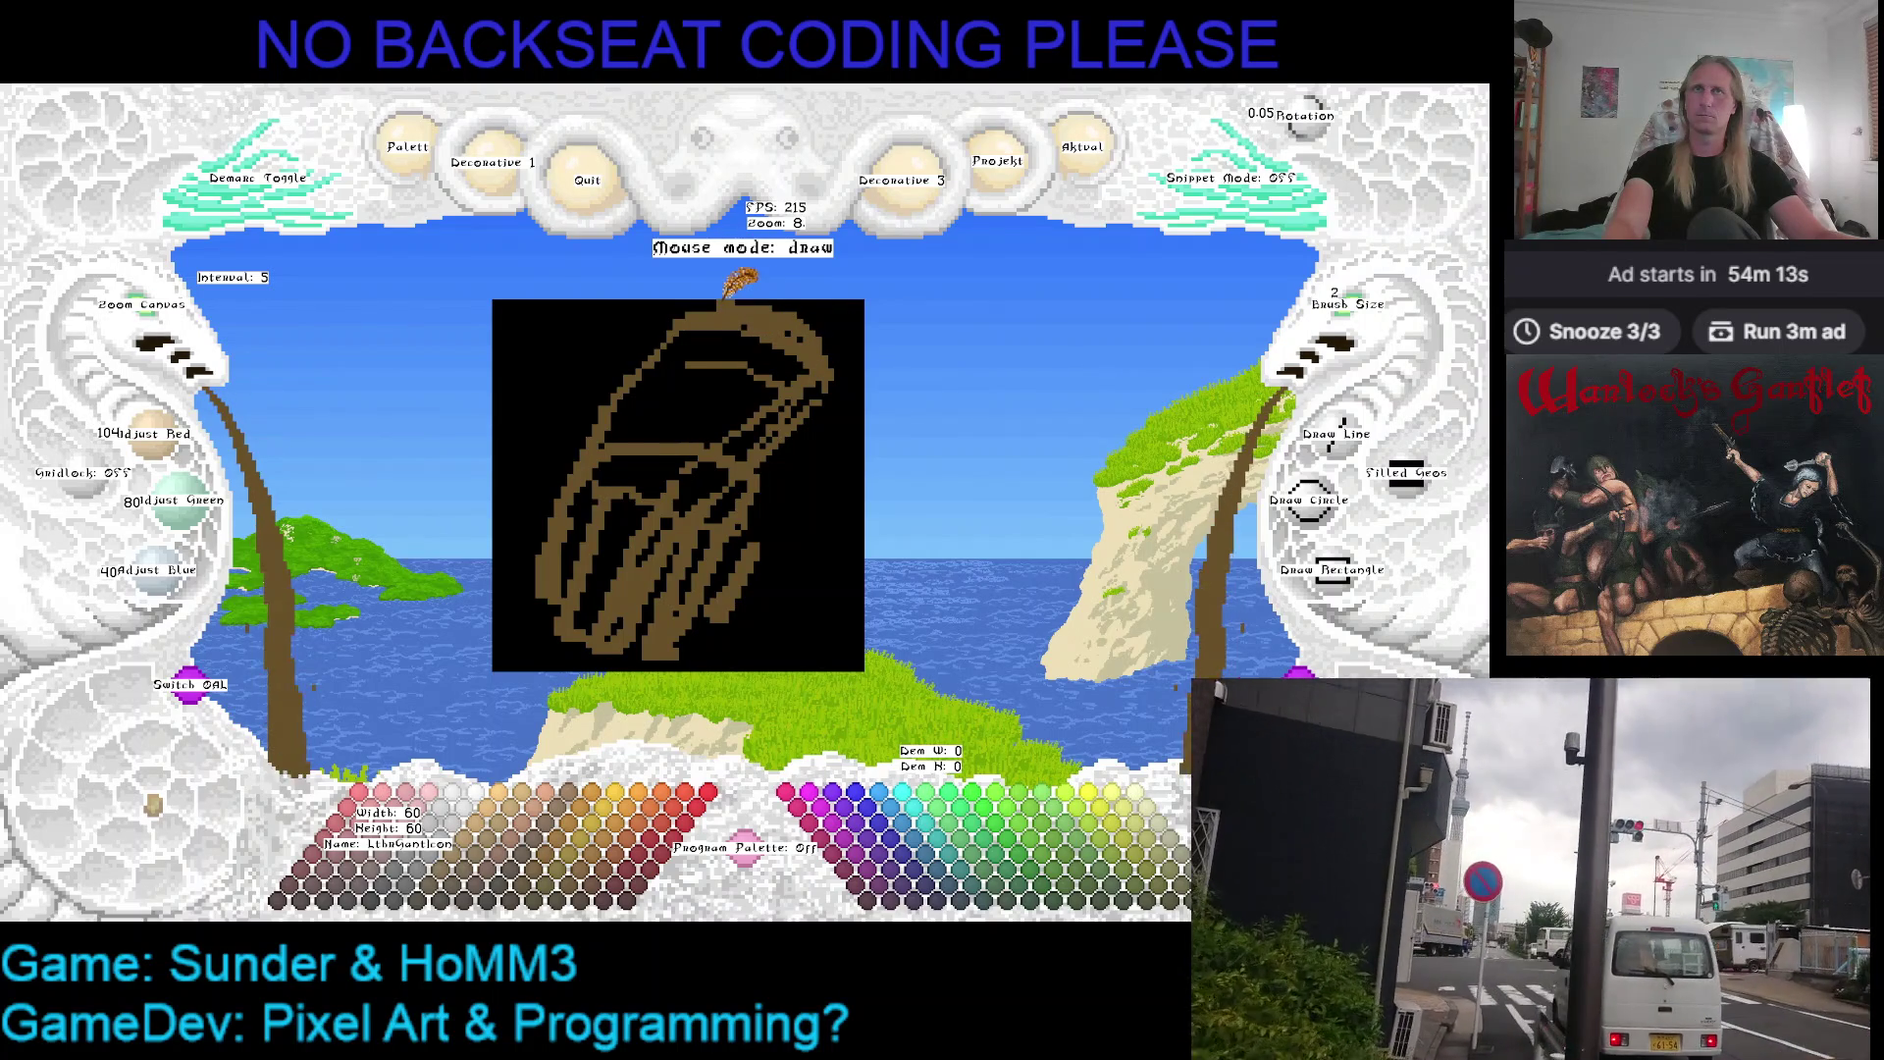
{"action": "right_click", "coordinate": [707, 280]}
{"action": "right_click", "coordinate": [749, 290]}
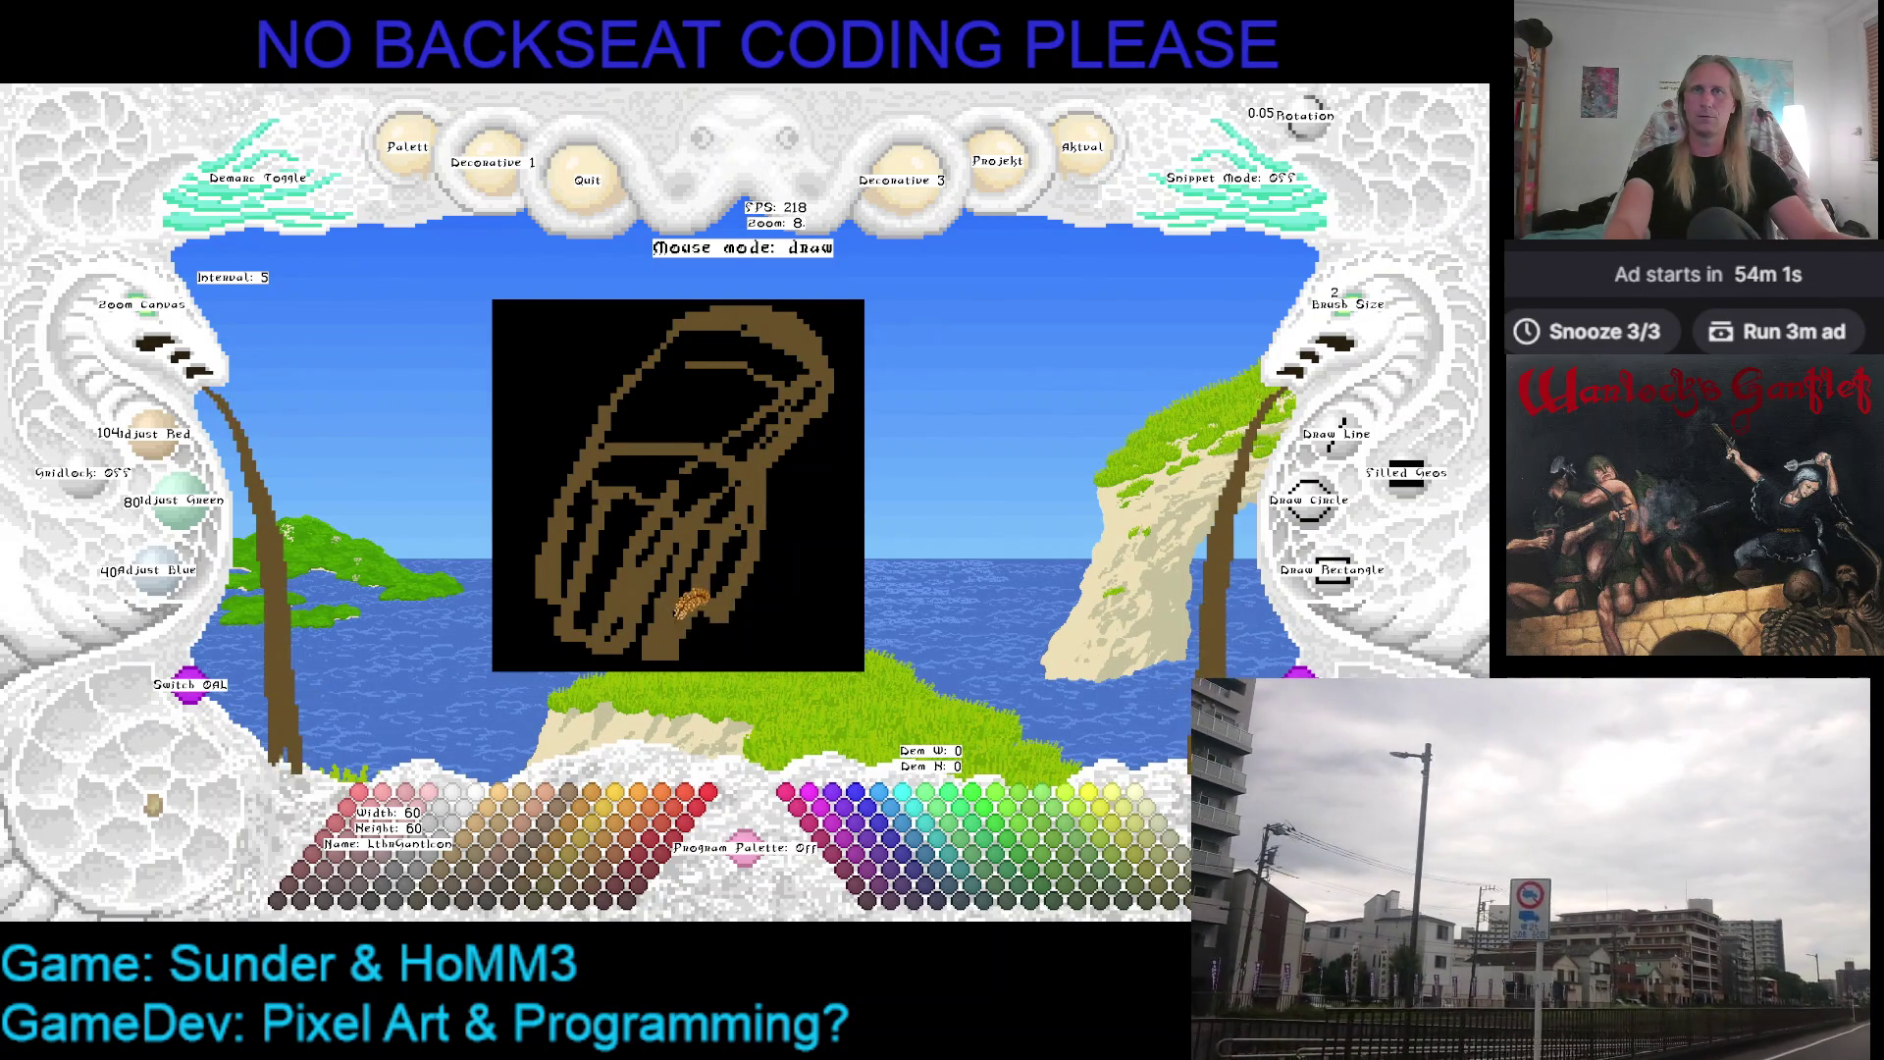
{"action": "left_click", "coordinate": [1359, 315]}
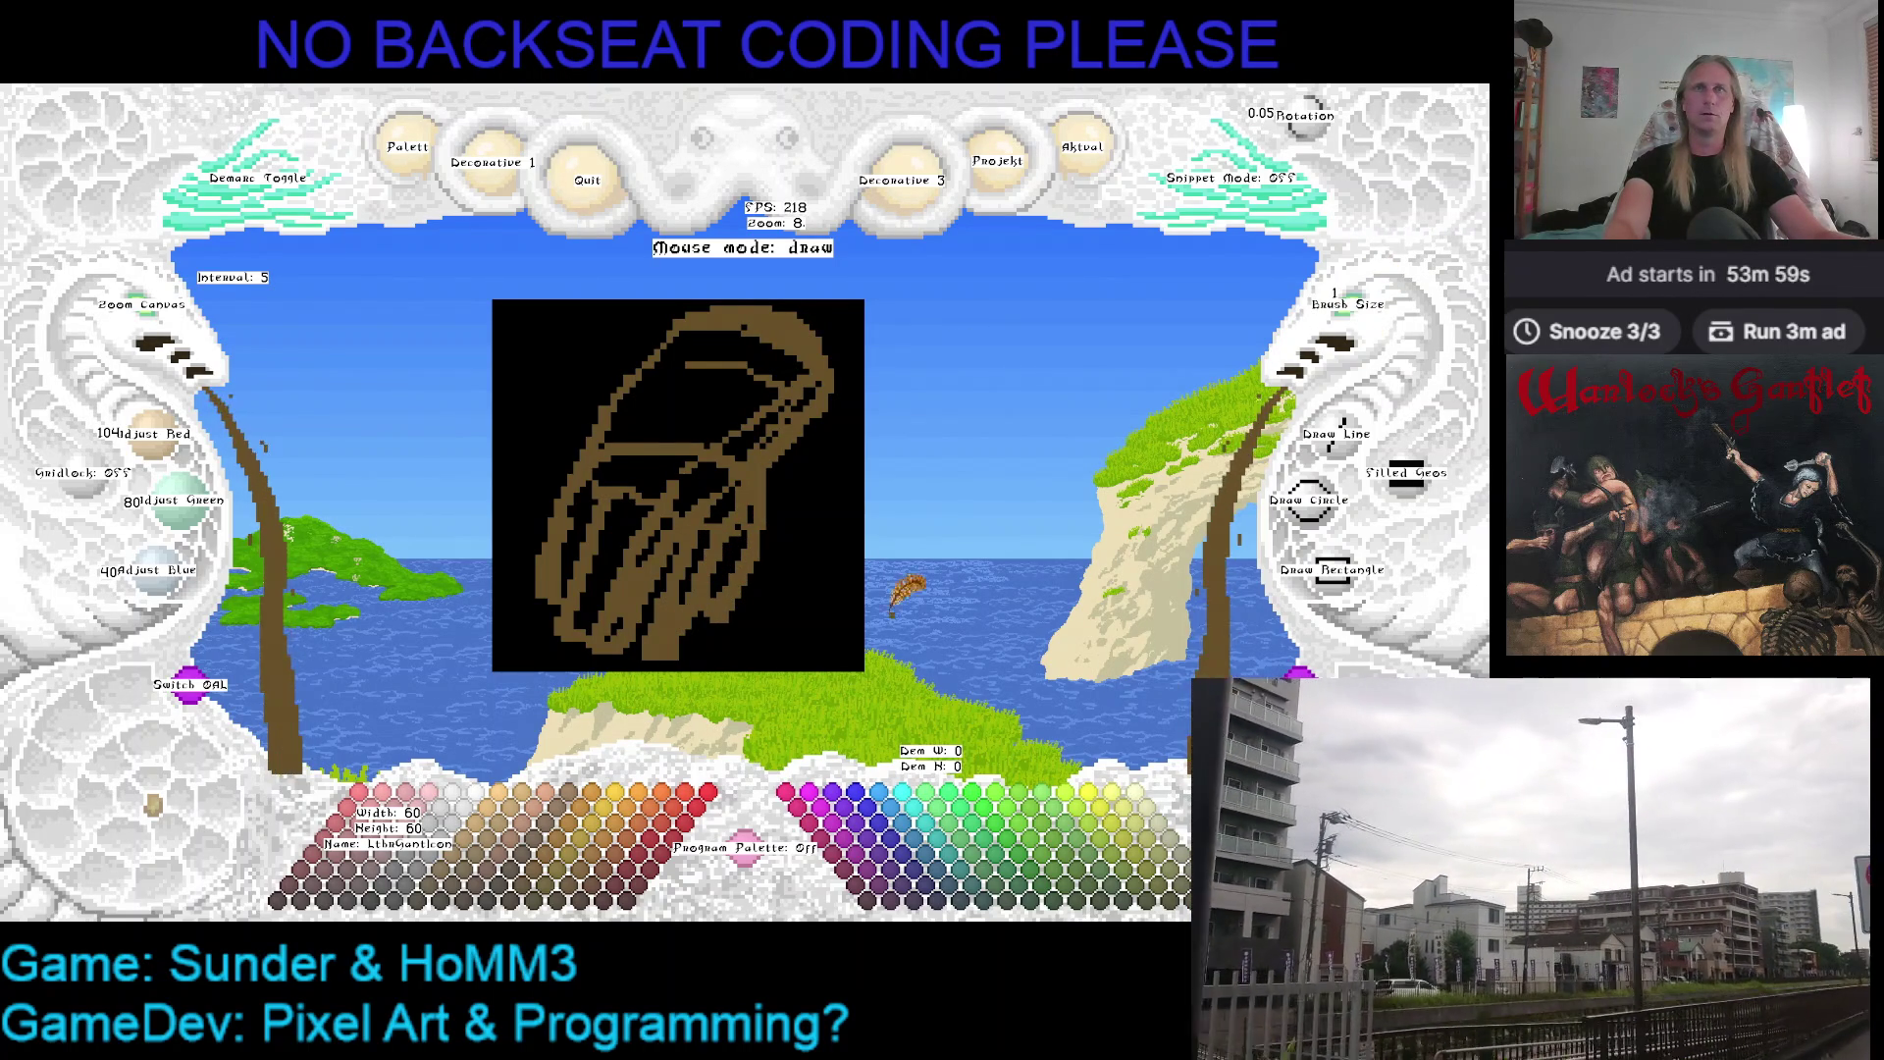
{"action": "right_click", "coordinate": [707, 630]}
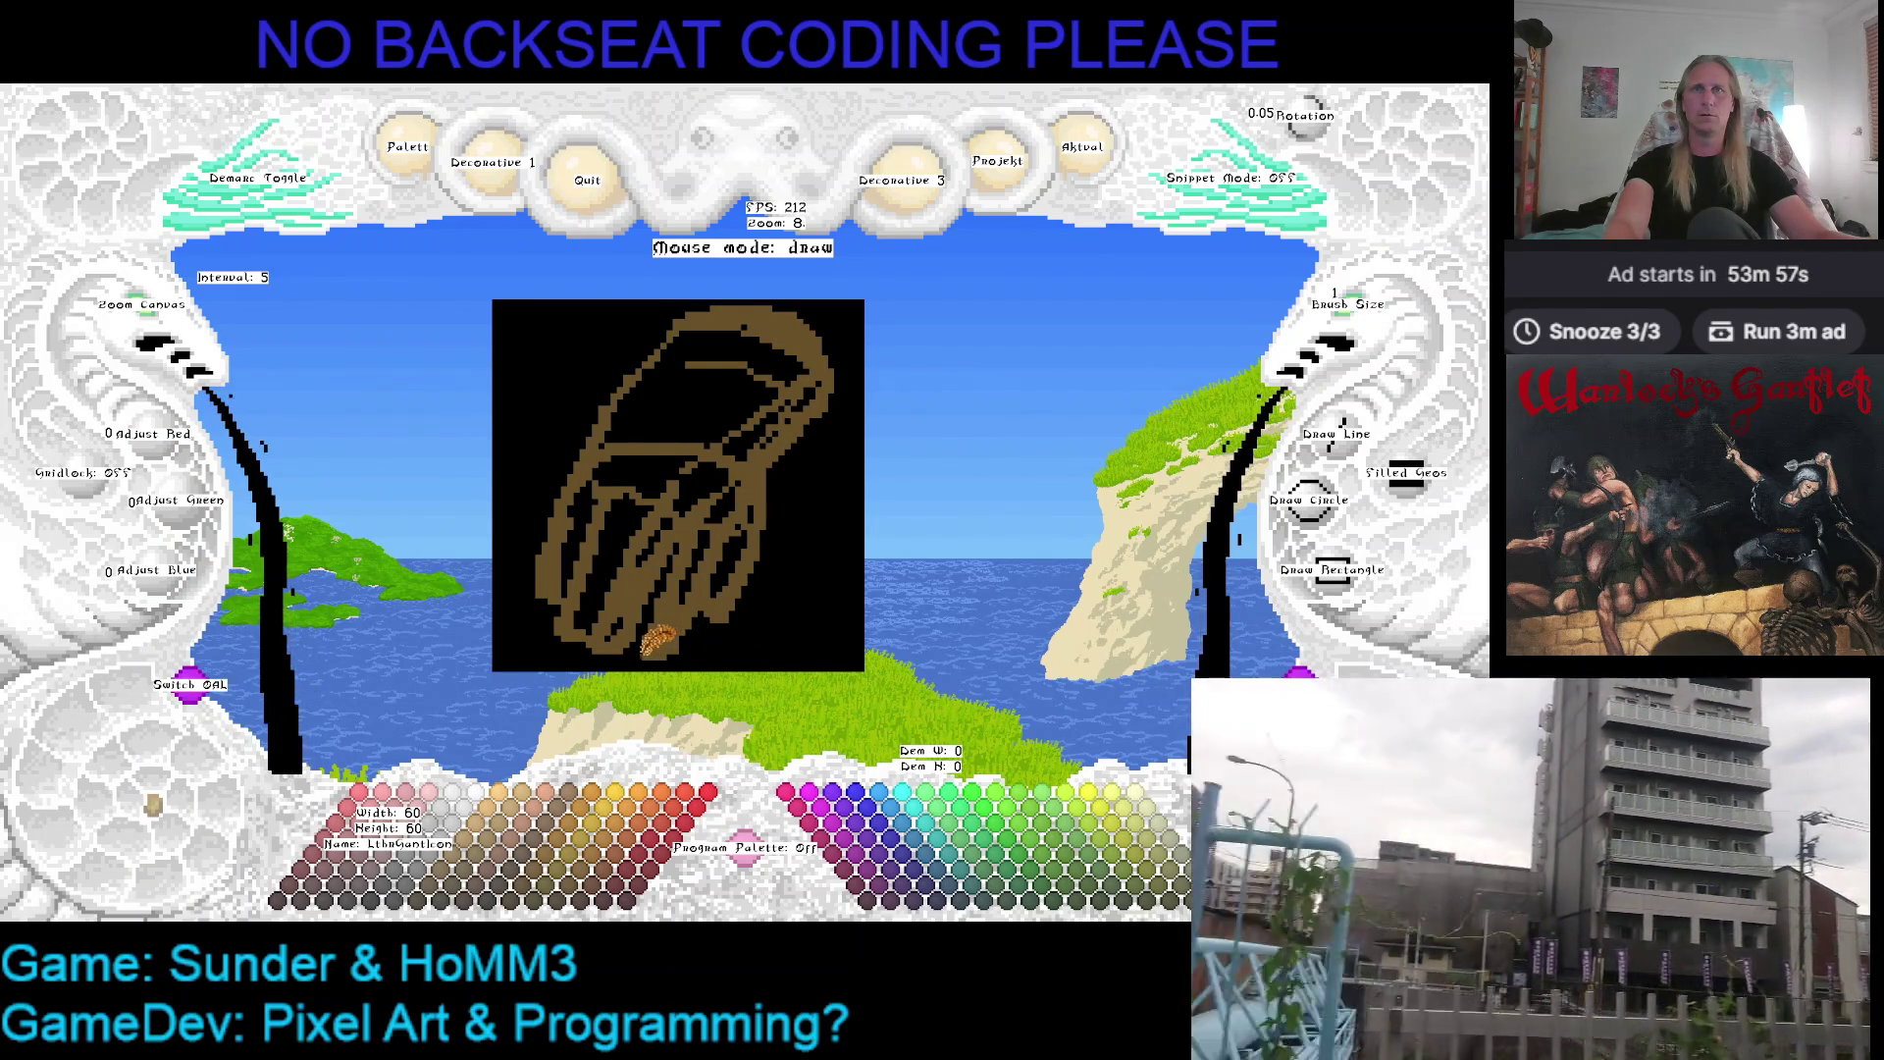
{"action": "right_click", "coordinate": [666, 619]}
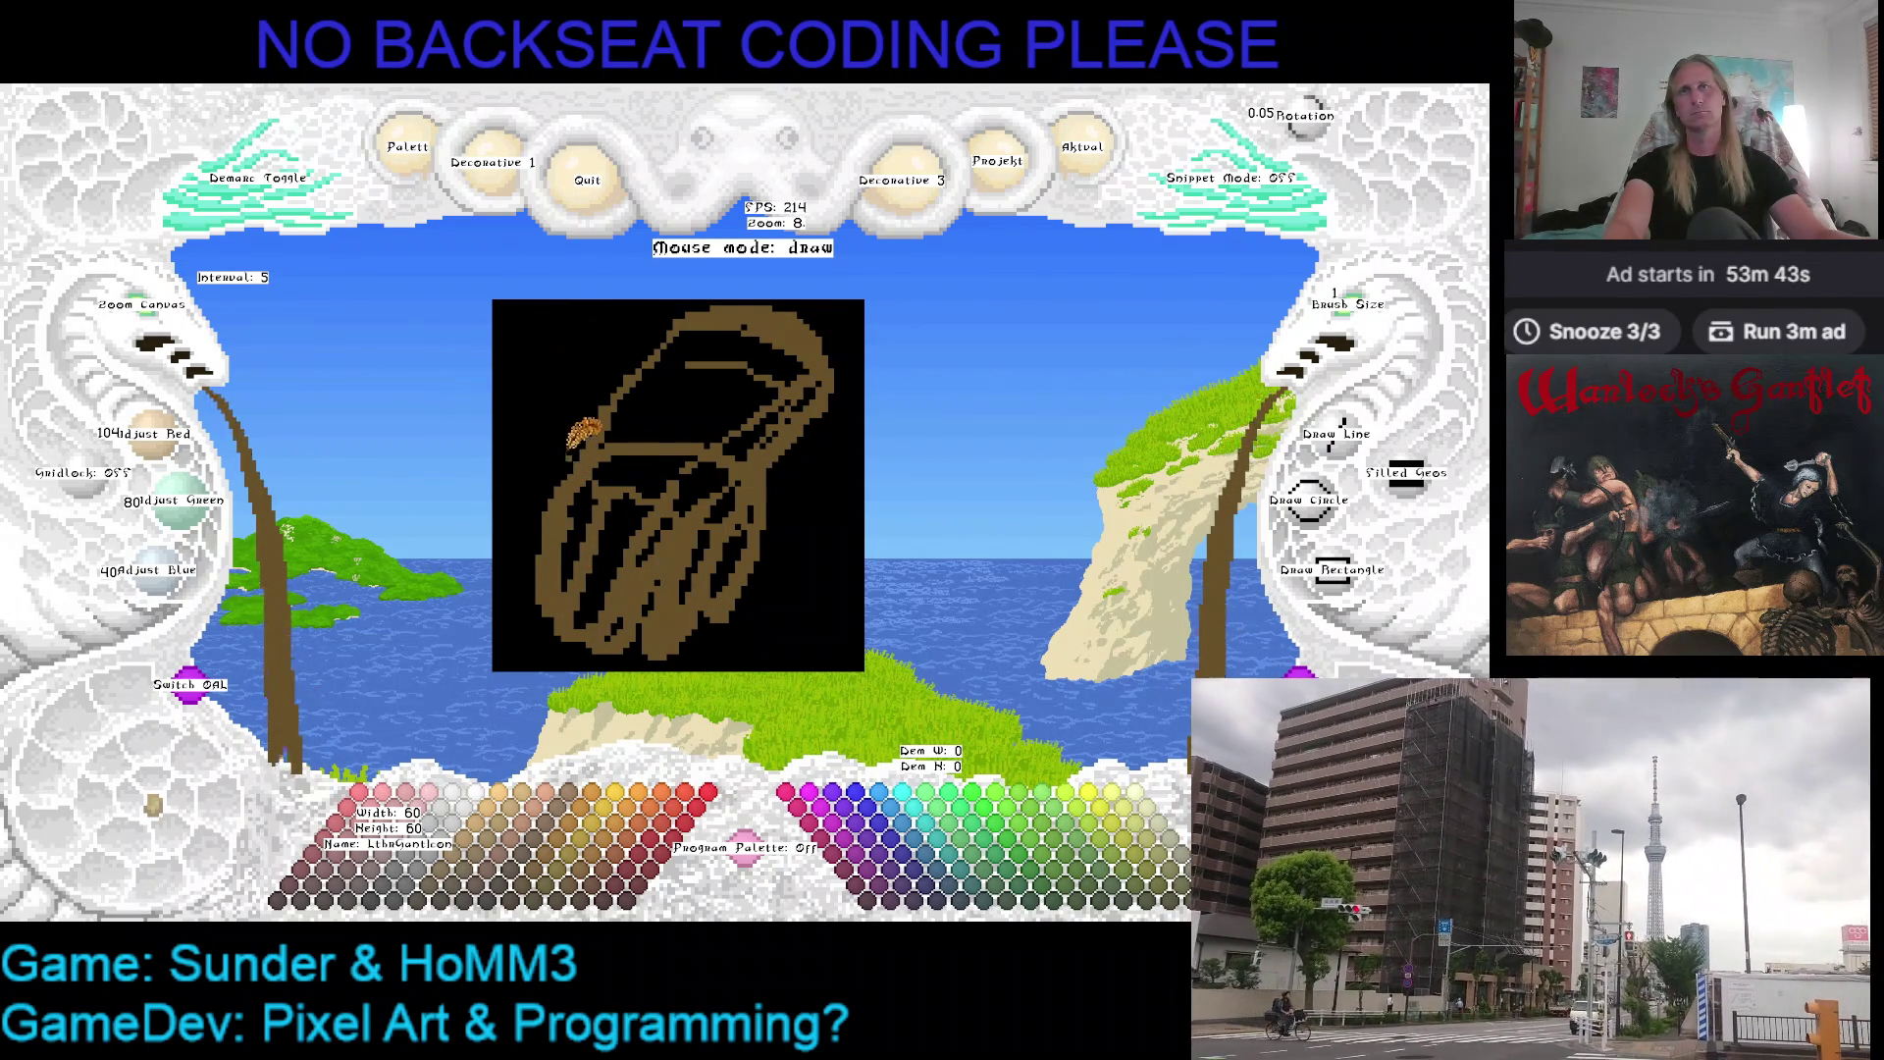
{"action": "right_click", "coordinate": [574, 449]}
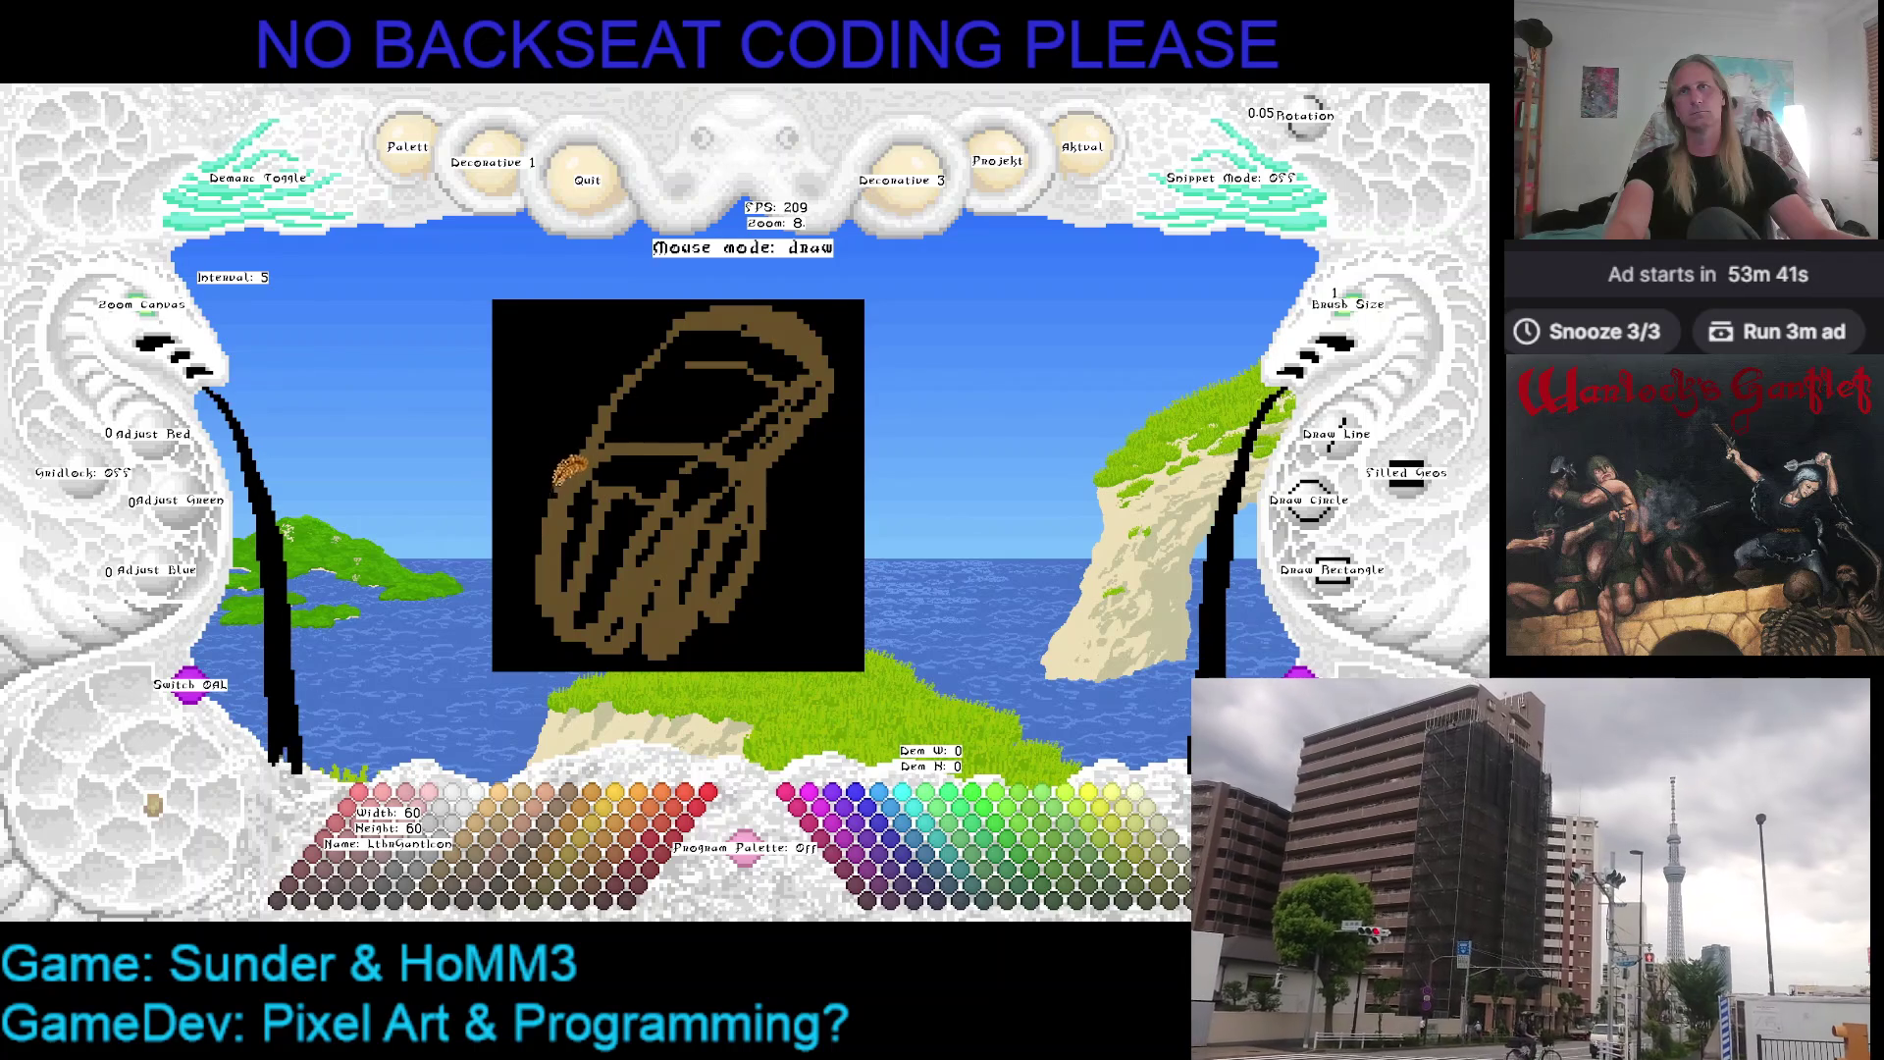
{"action": "key", "text": "ctrl+s"}
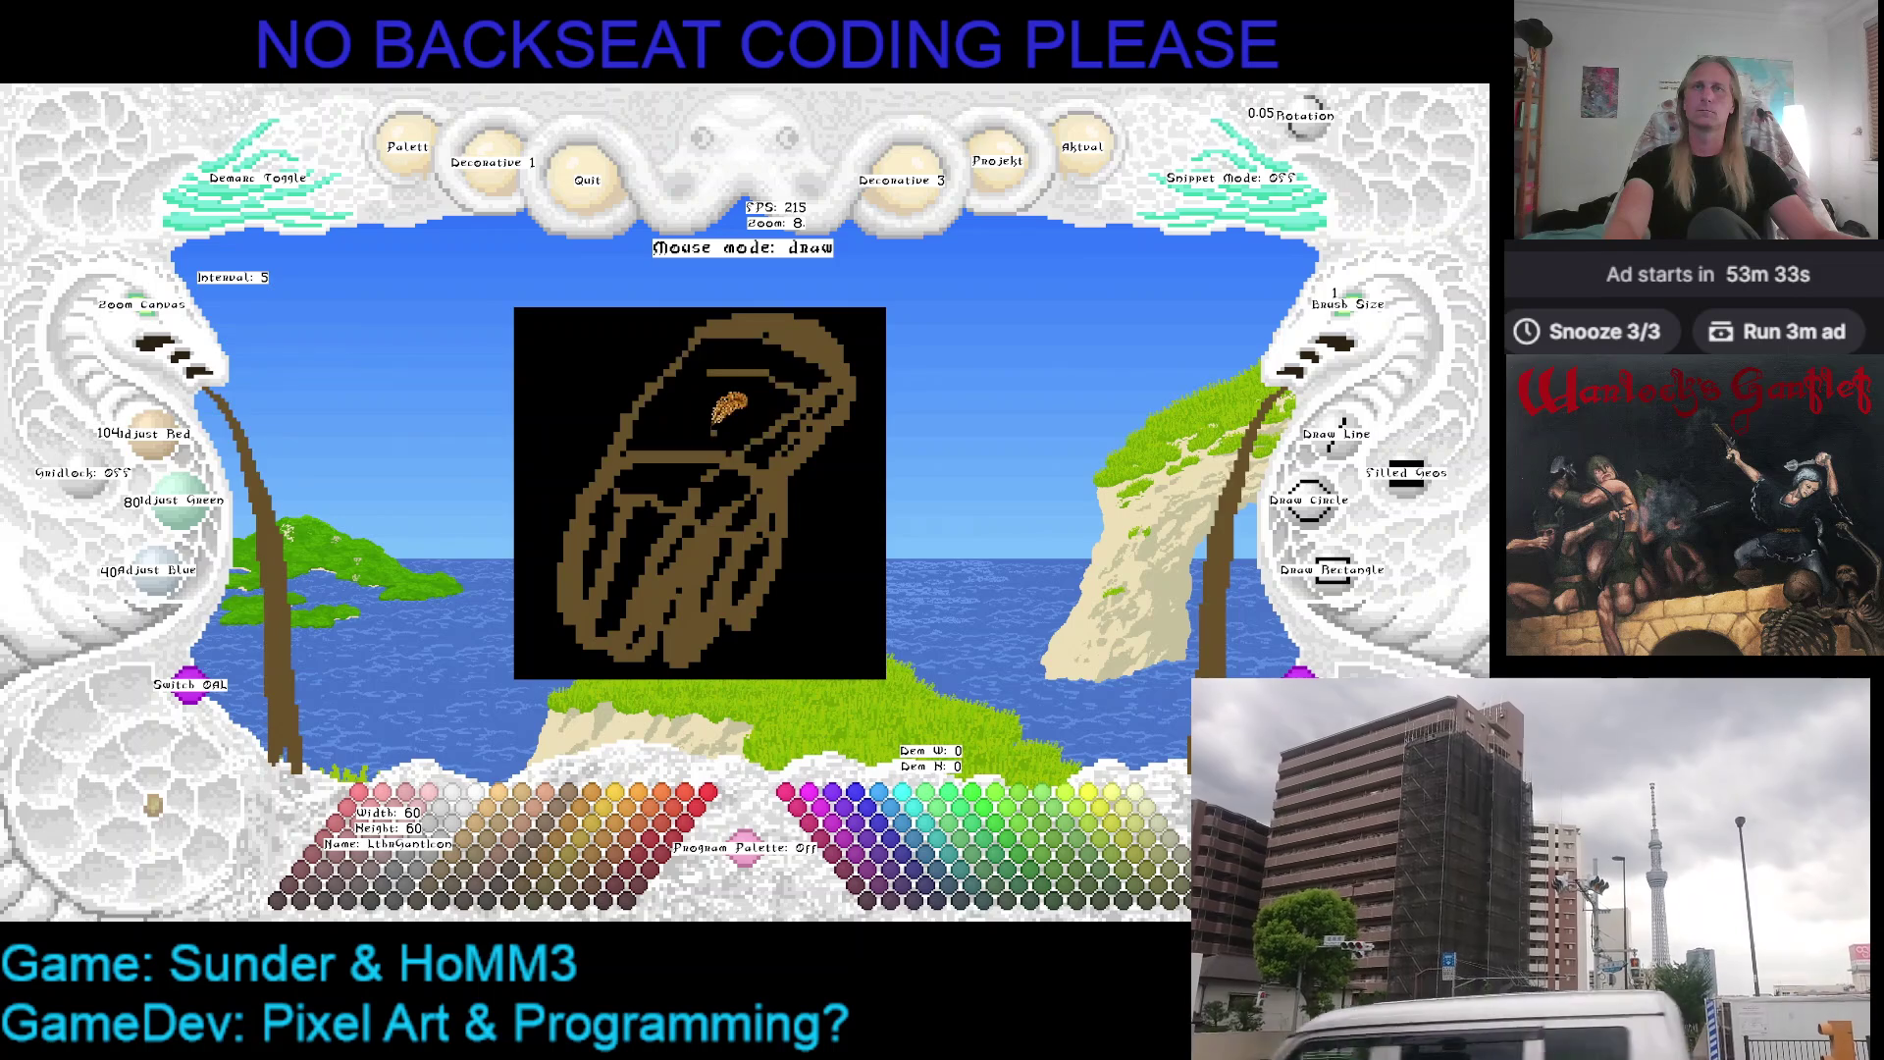
Flood-fill the glove interior and the gaps between the fingers solid brown
{"action": "left_click", "coordinate": [728, 405]}
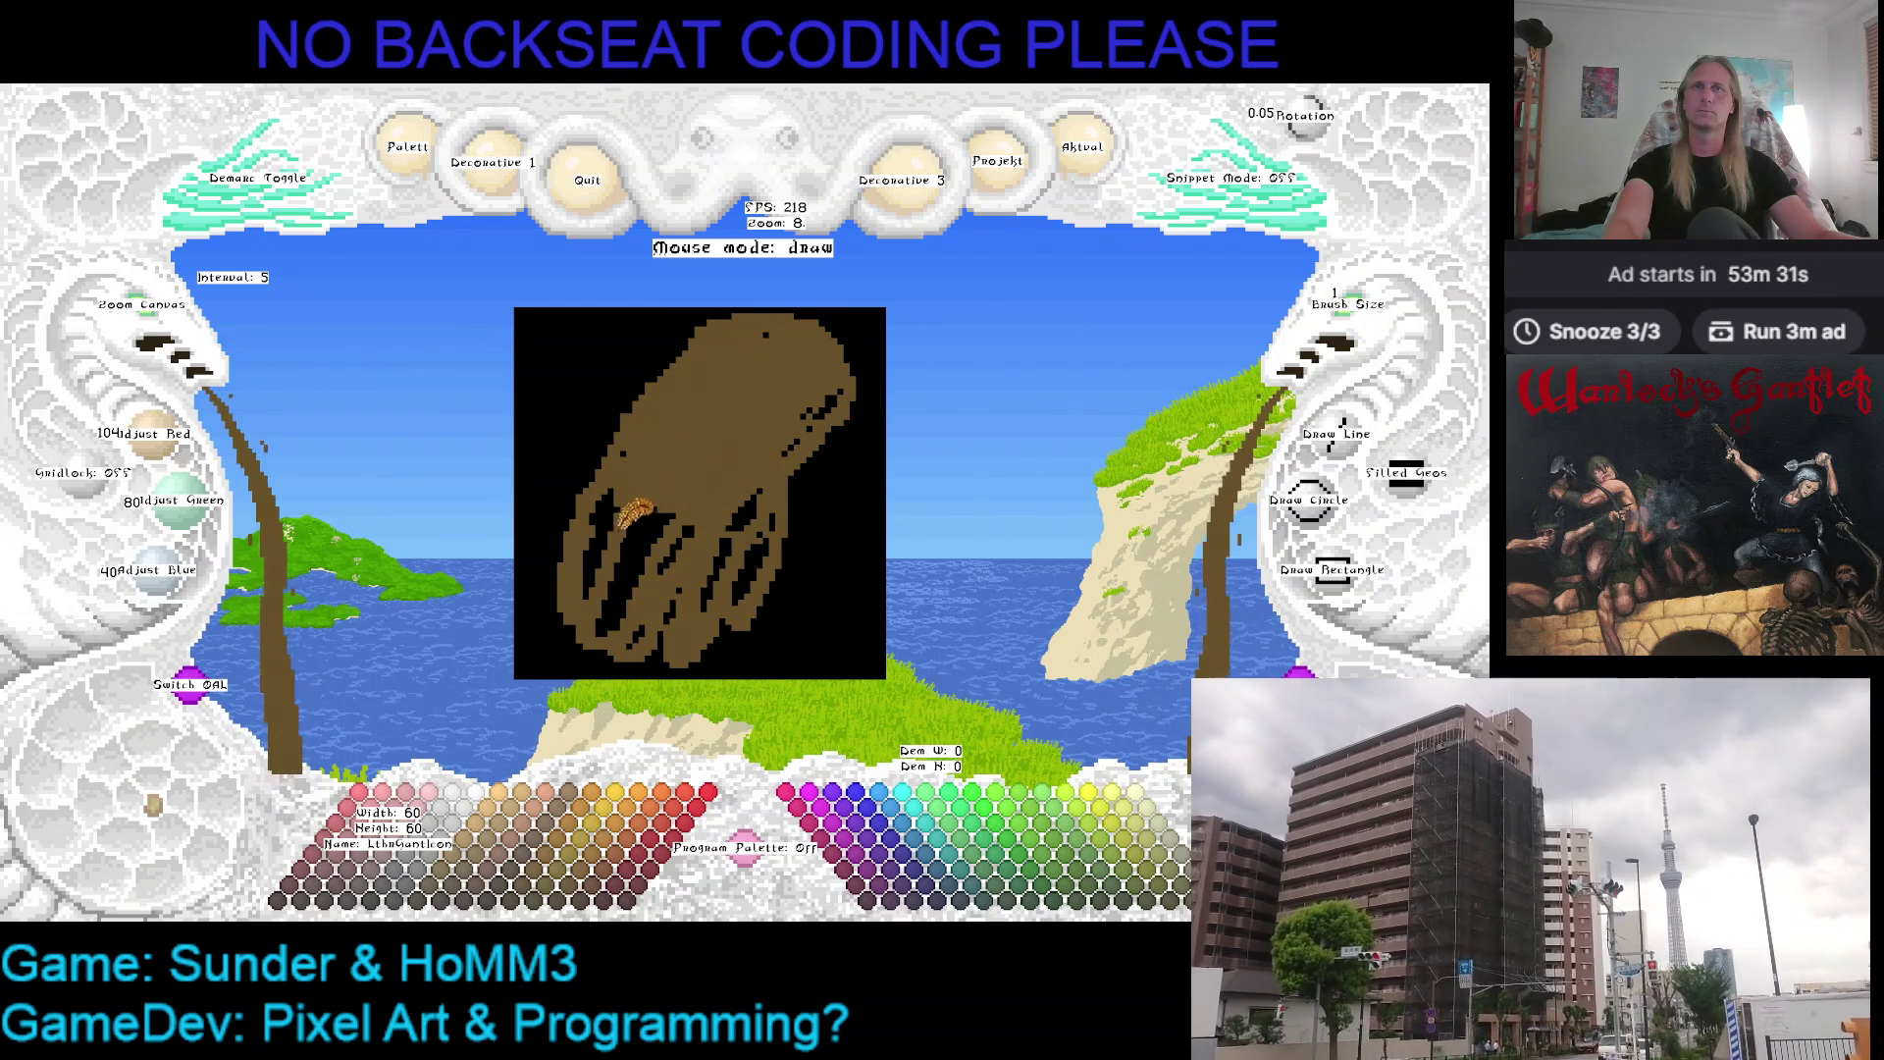
{"action": "left_click", "coordinate": [631, 511]}
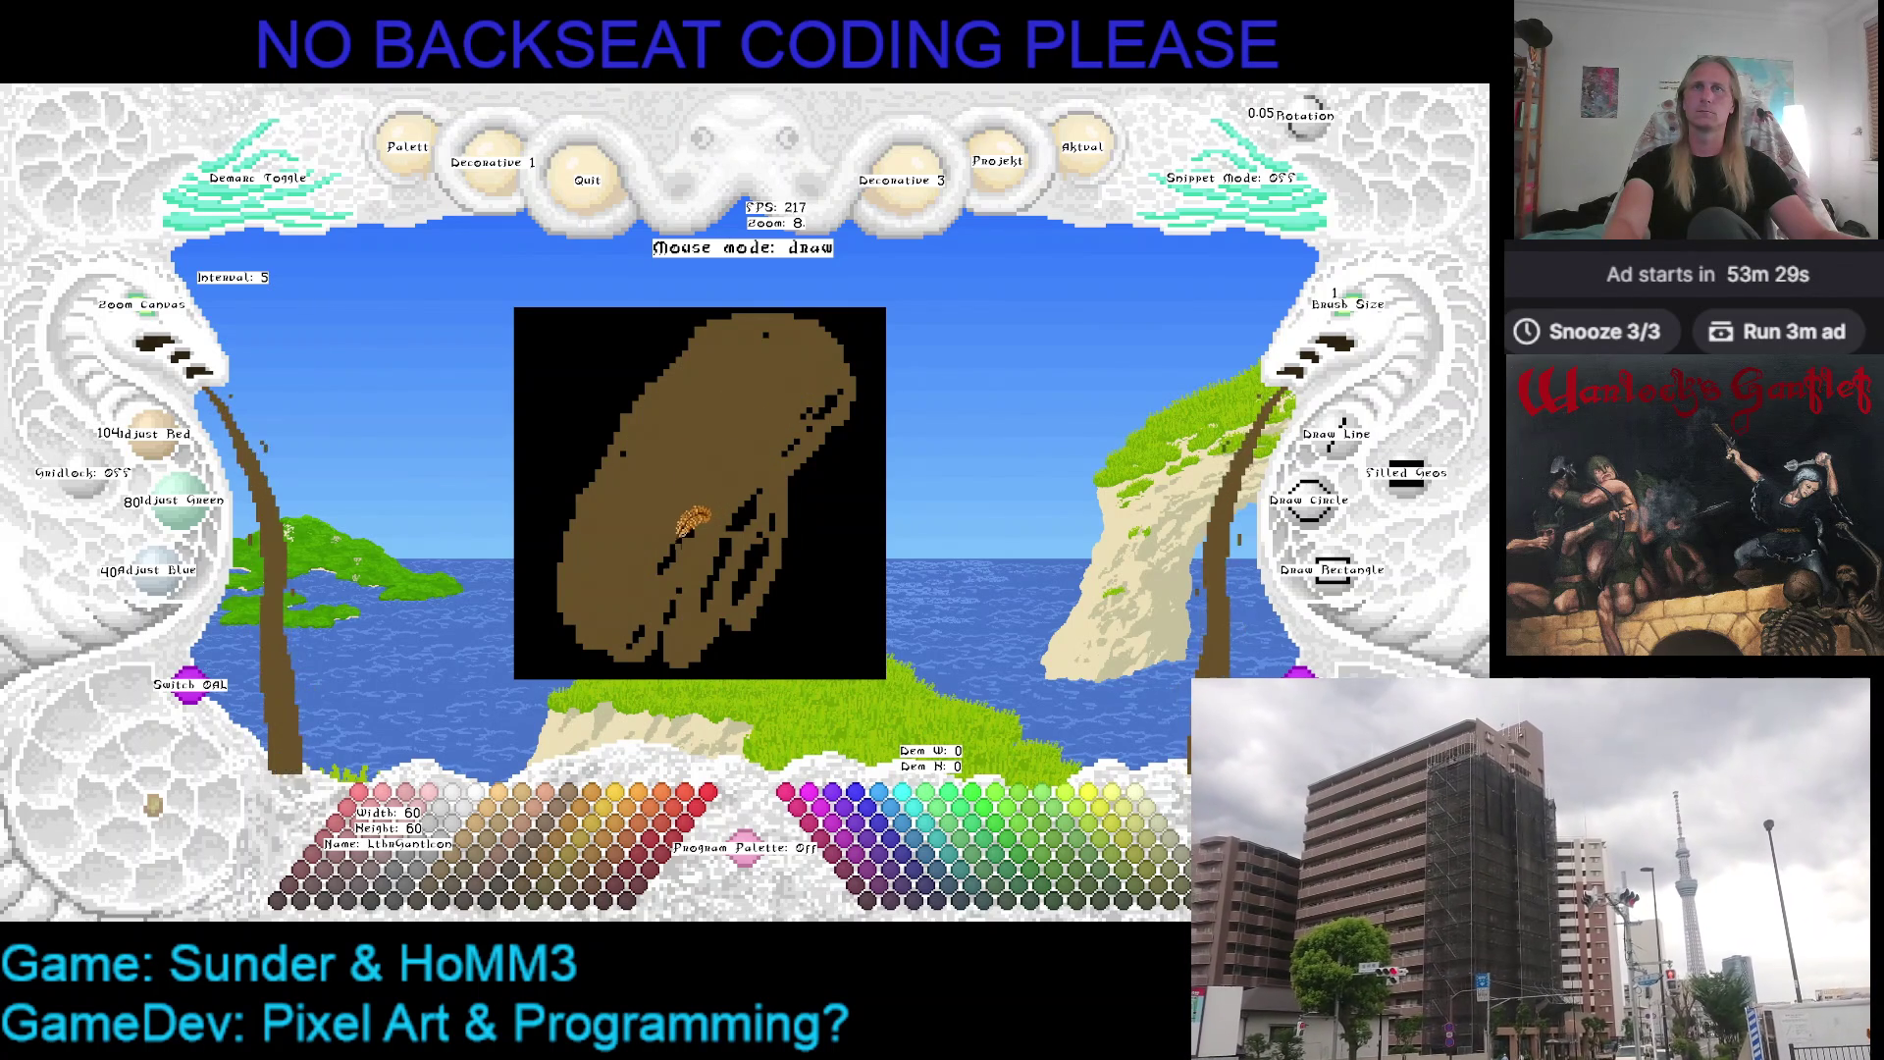
{"action": "left_click", "coordinate": [760, 547]}
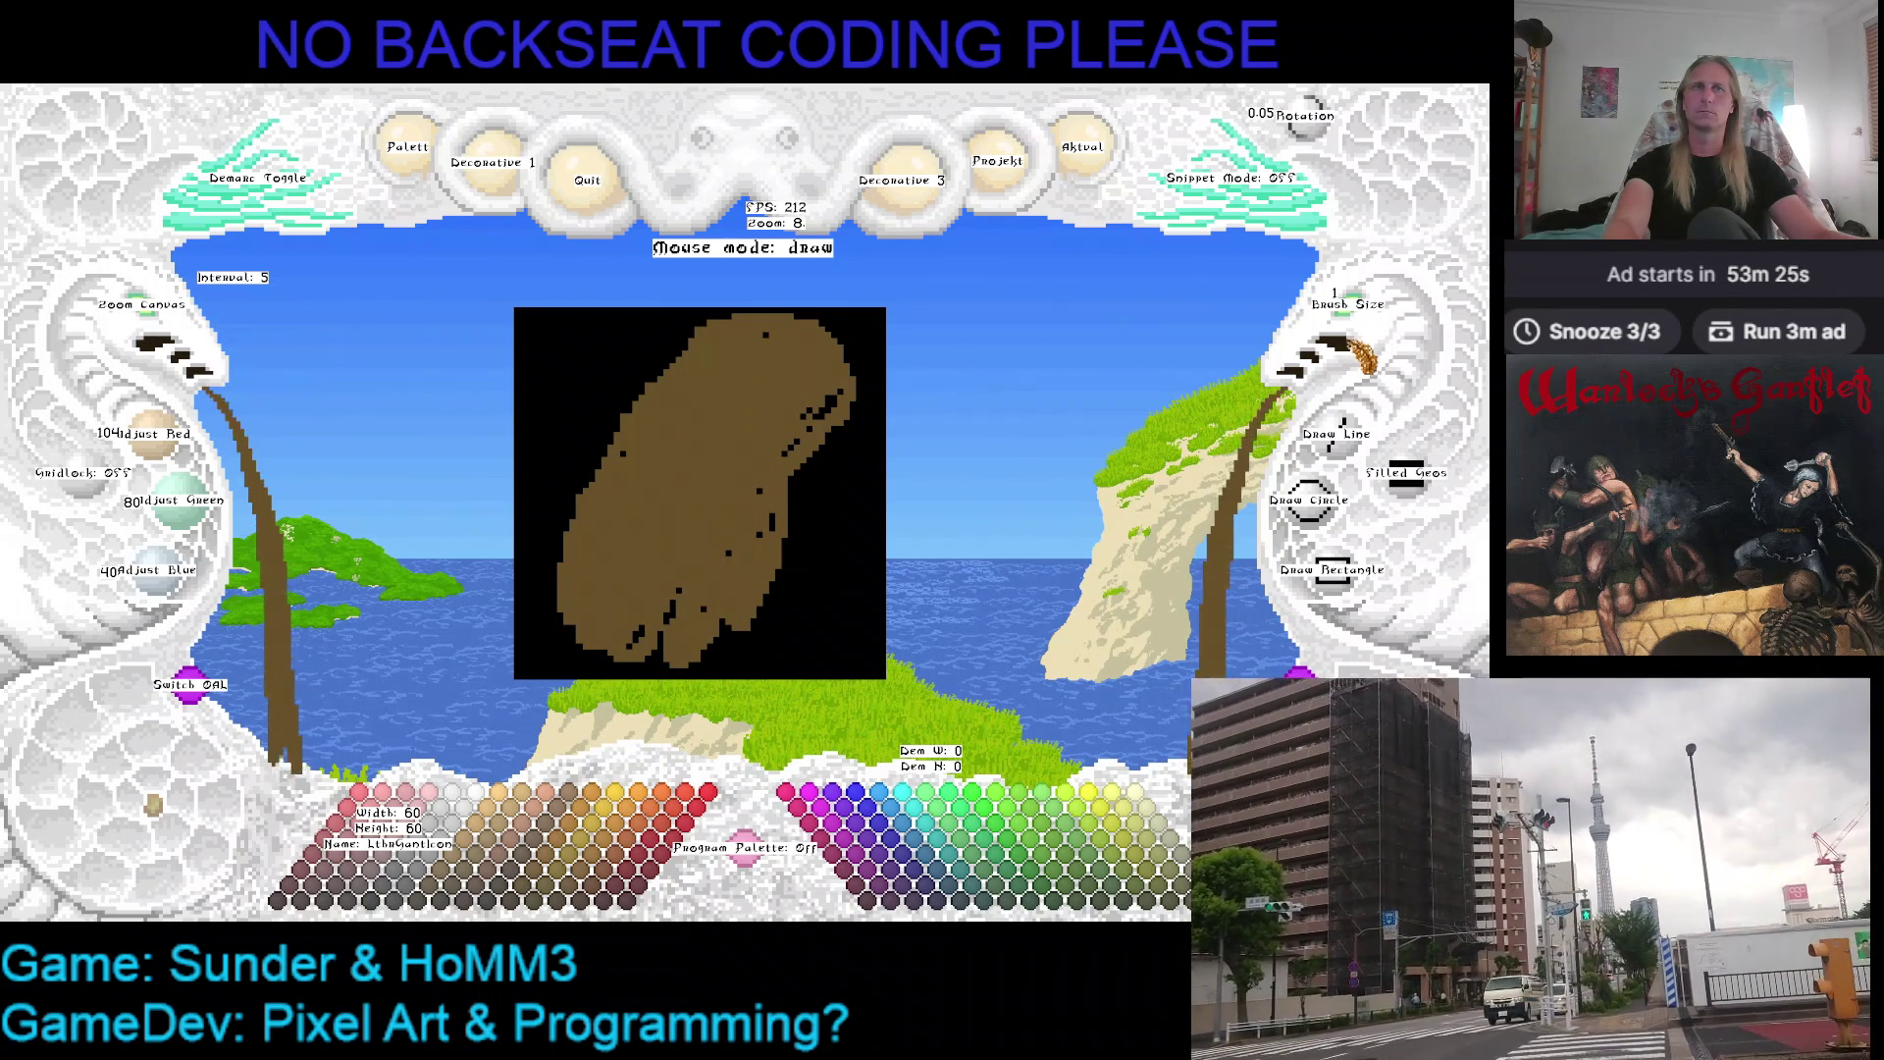
Round out the glove's top-right edge with a 2-pixel brown stroke, then return the brush to 1 pixel
{"action": "left_click", "coordinate": [1345, 334]}
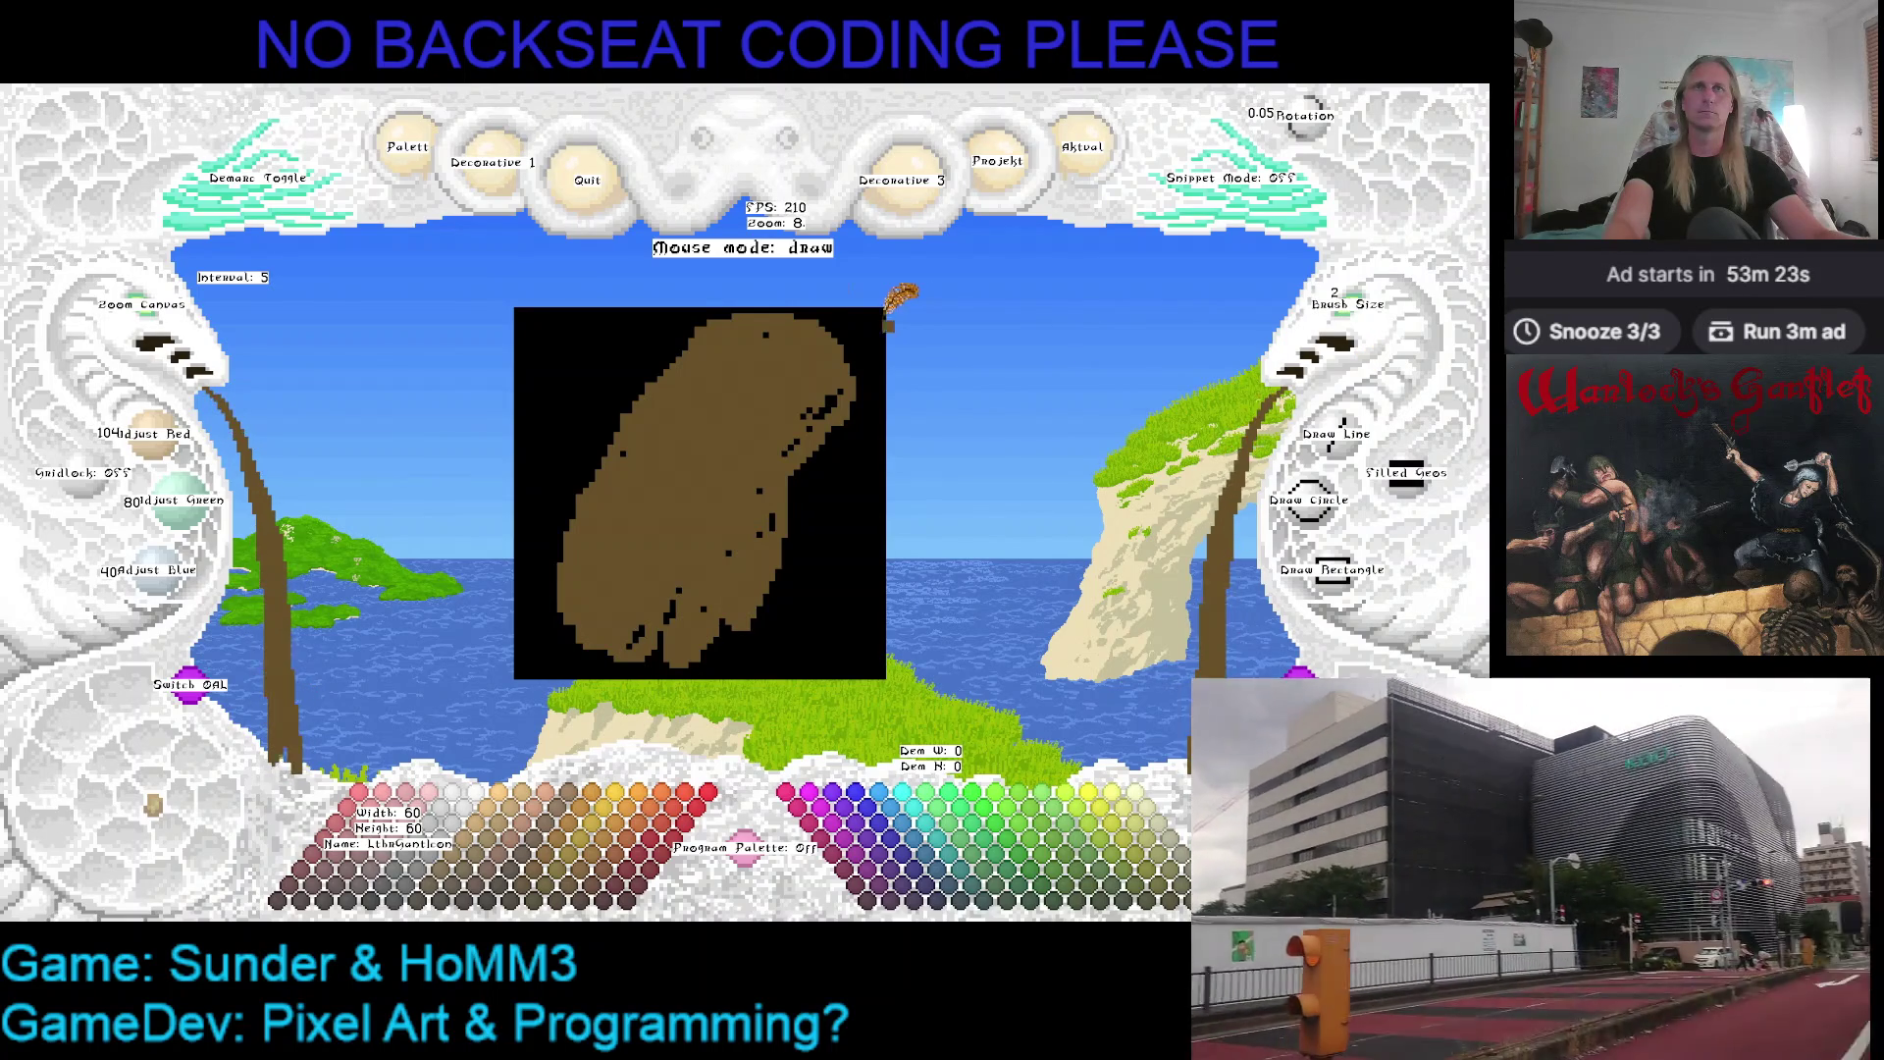
{"action": "mouse_move", "coordinate": [764, 309]}
{"action": "left_mouse_down"}
{"action": "mouse_move", "coordinate": [847, 356]}
{"action": "mouse_move", "coordinate": [821, 391]}
{"action": "mouse_move", "coordinate": [851, 368]}
{"action": "left_mouse_up"}
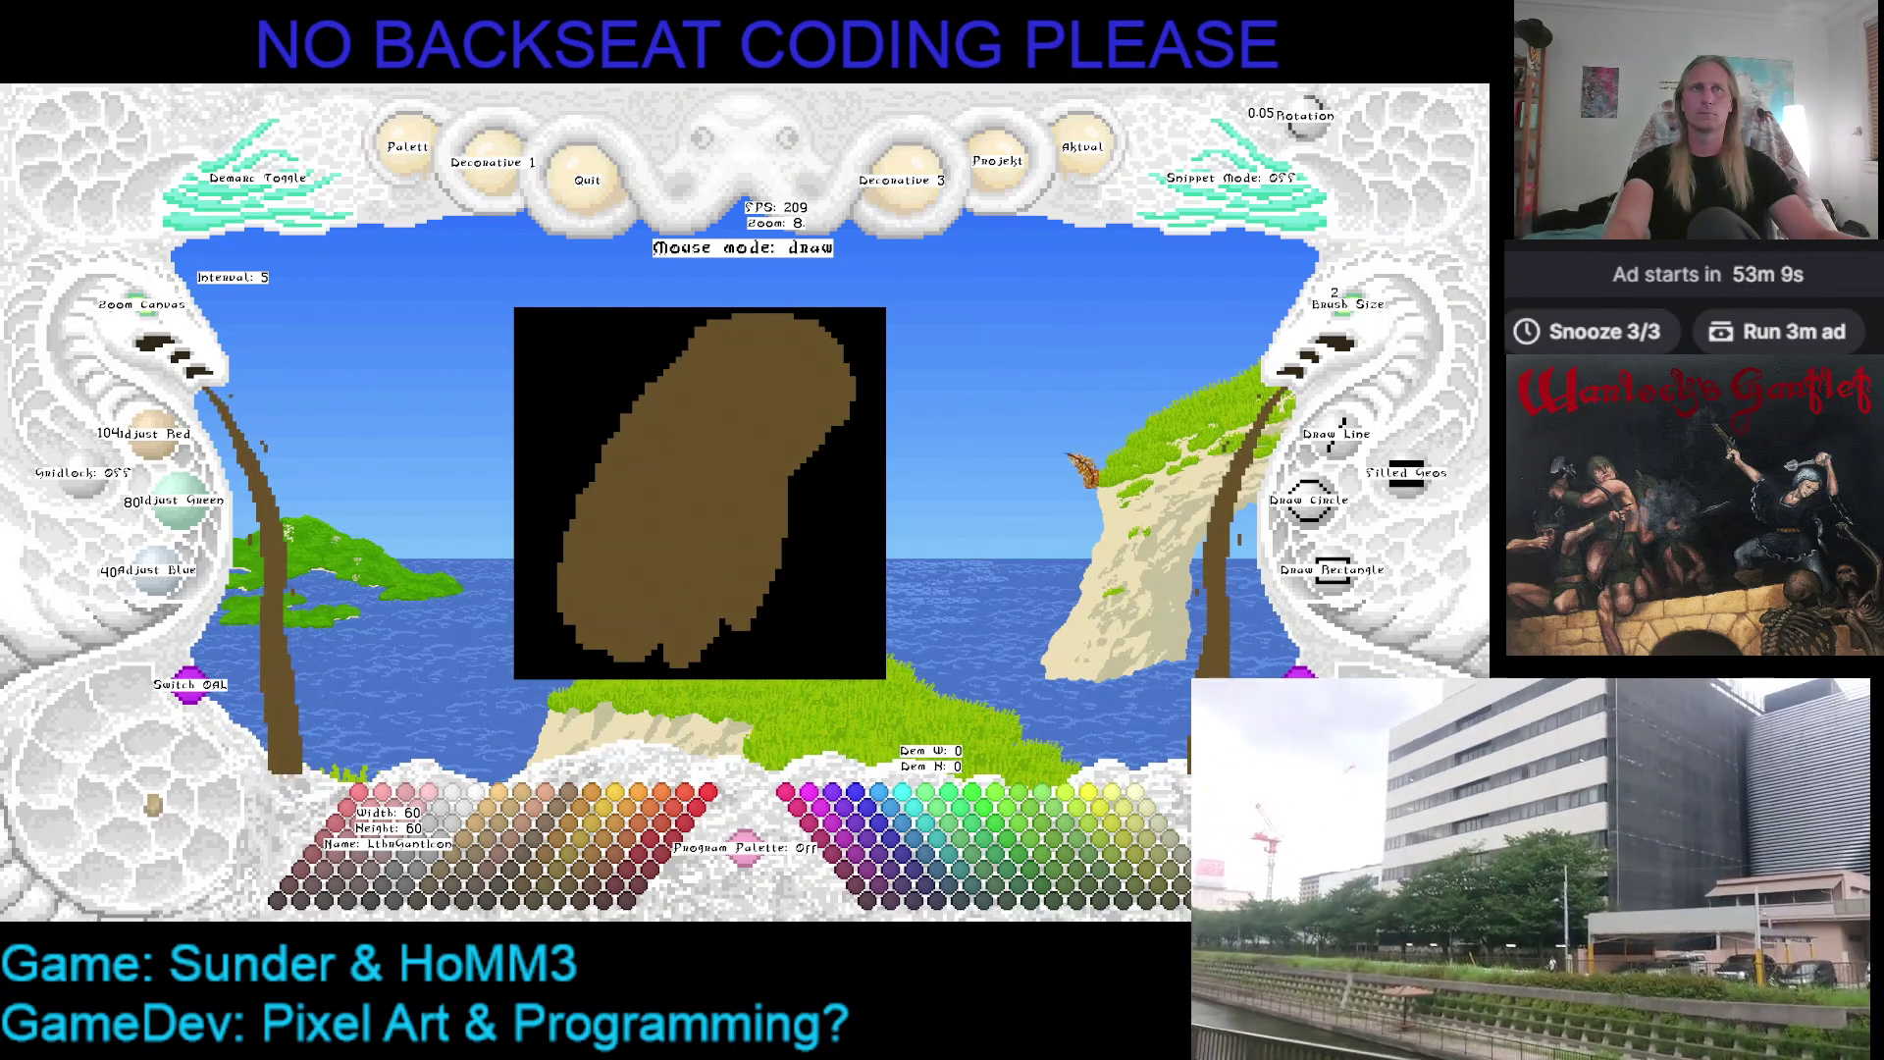
{"action": "left_click", "coordinate": [1348, 328]}
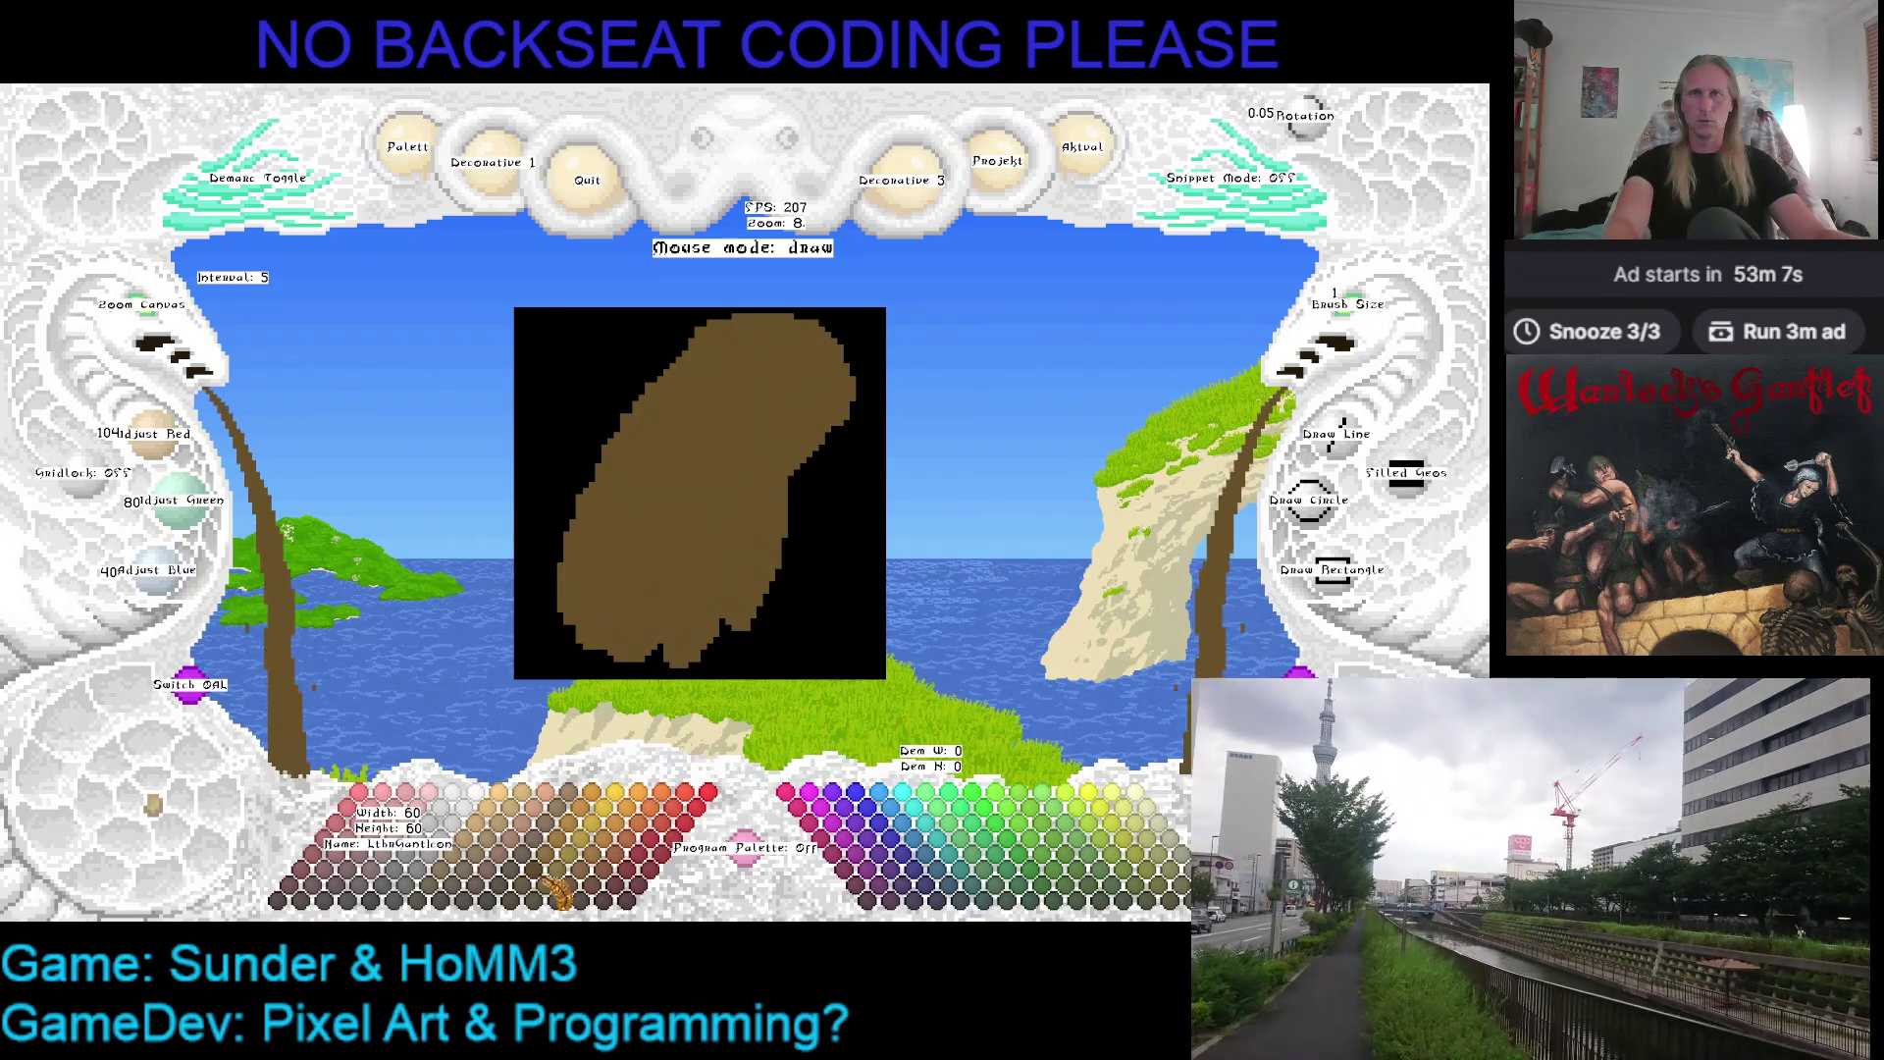
Pick a darker brown 78/60/30 shading colour and reposition the canvas for edge work
{"action": "left_click", "coordinate": [493, 879]}
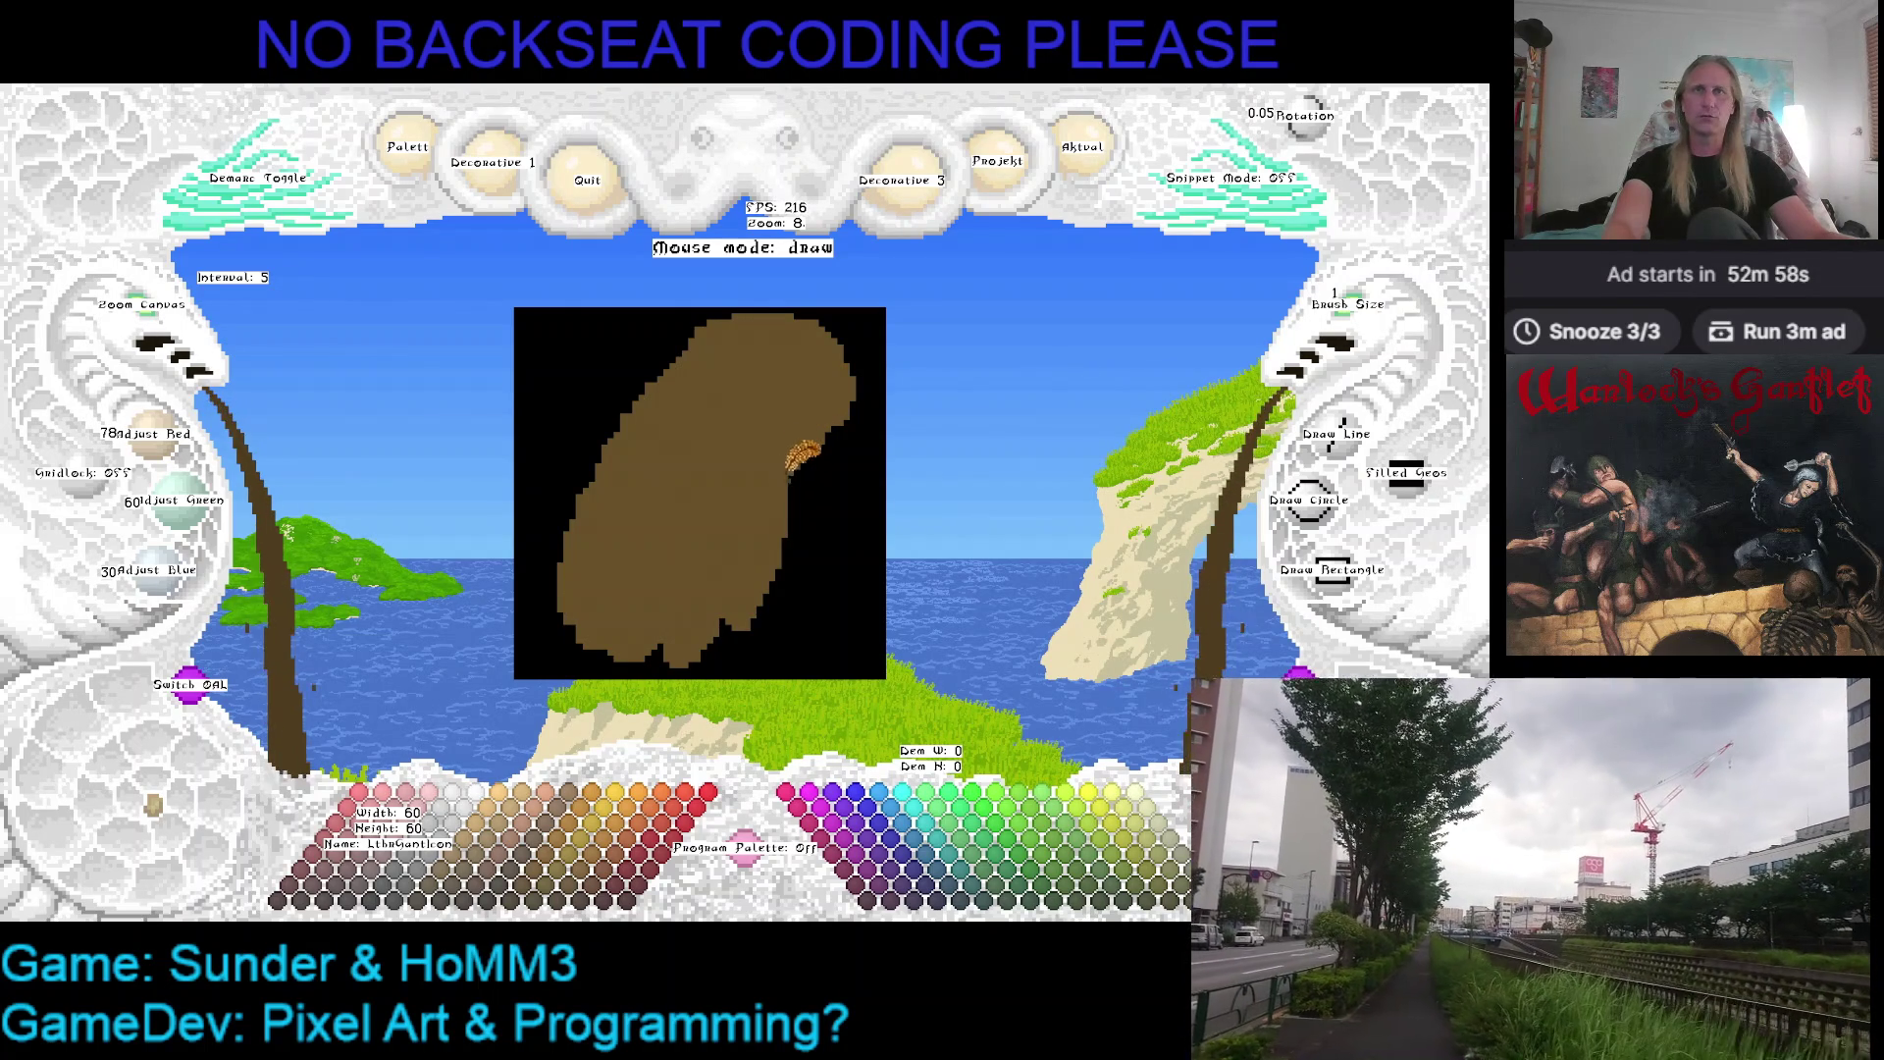
{"action": "left_click_drag", "start_coordinate": [673, 526], "coordinate": [614, 507]}
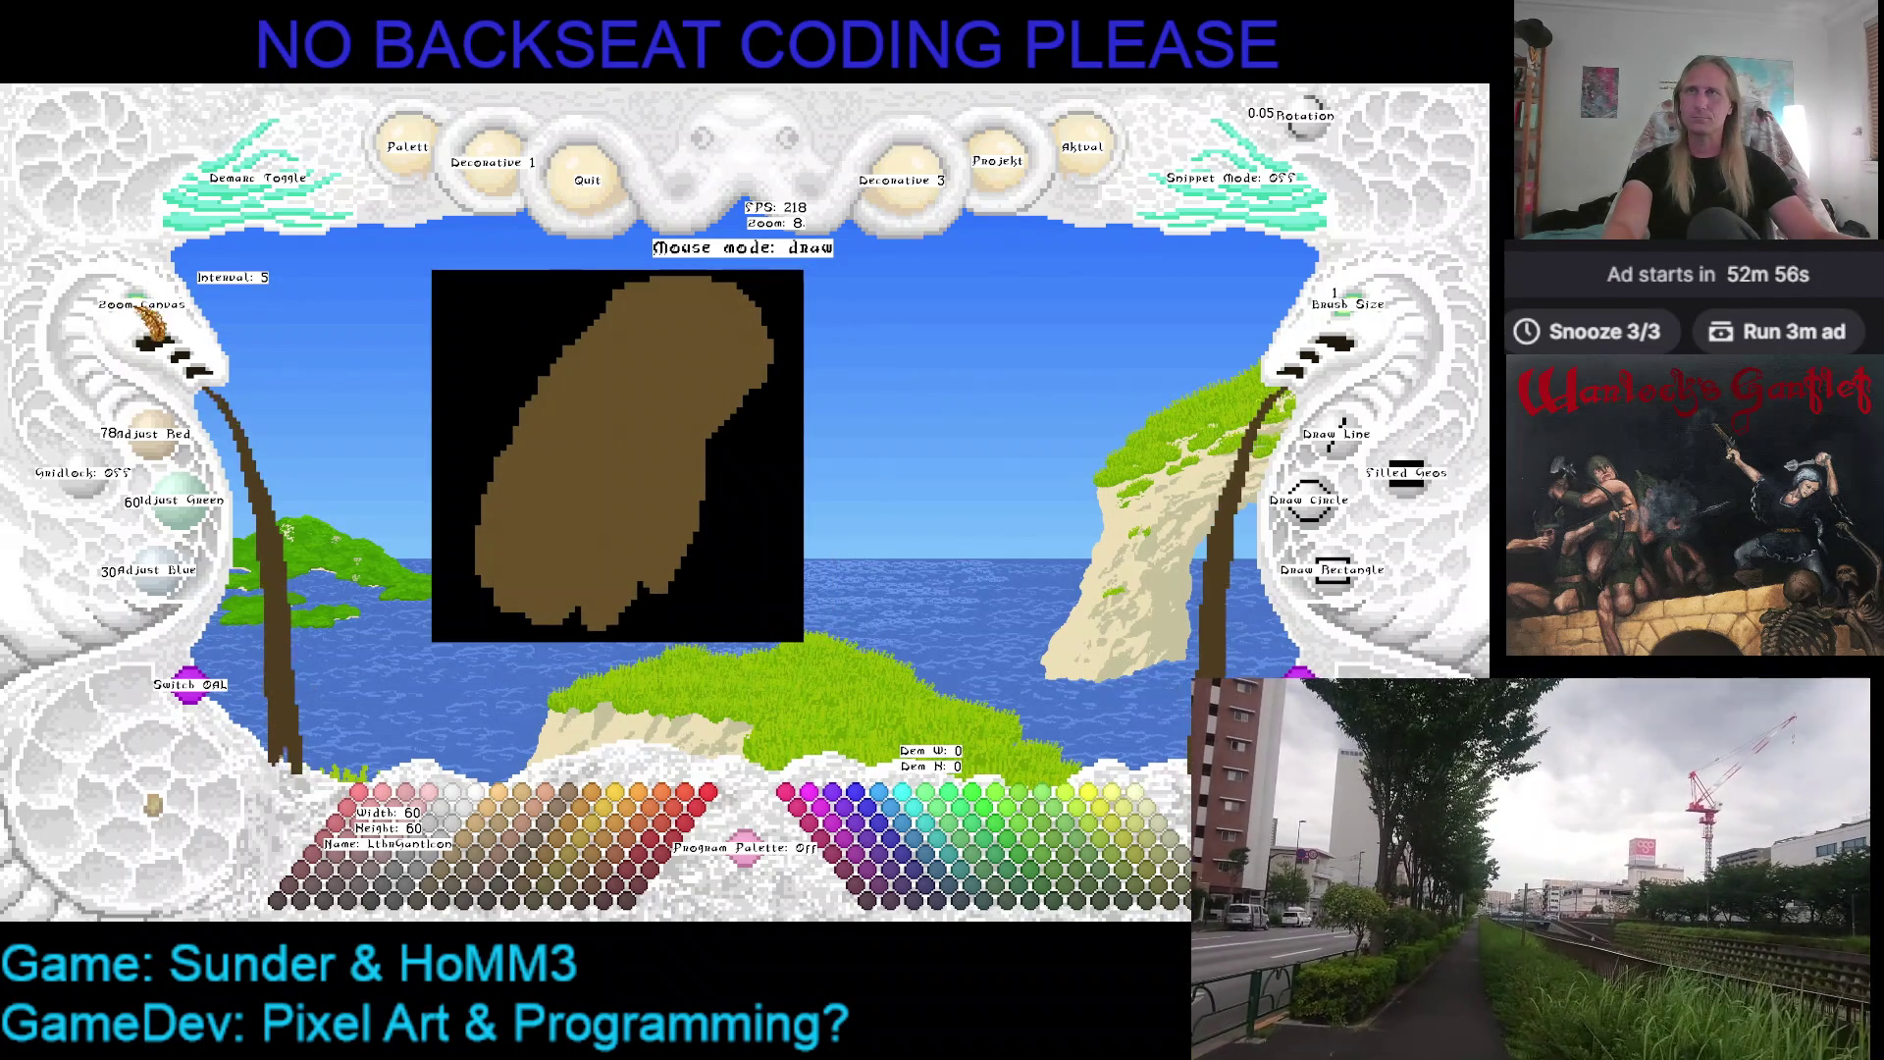
{"action": "scroll", "coordinate": [147, 319], "scroll_direction": "up", "scroll_amount": 1}
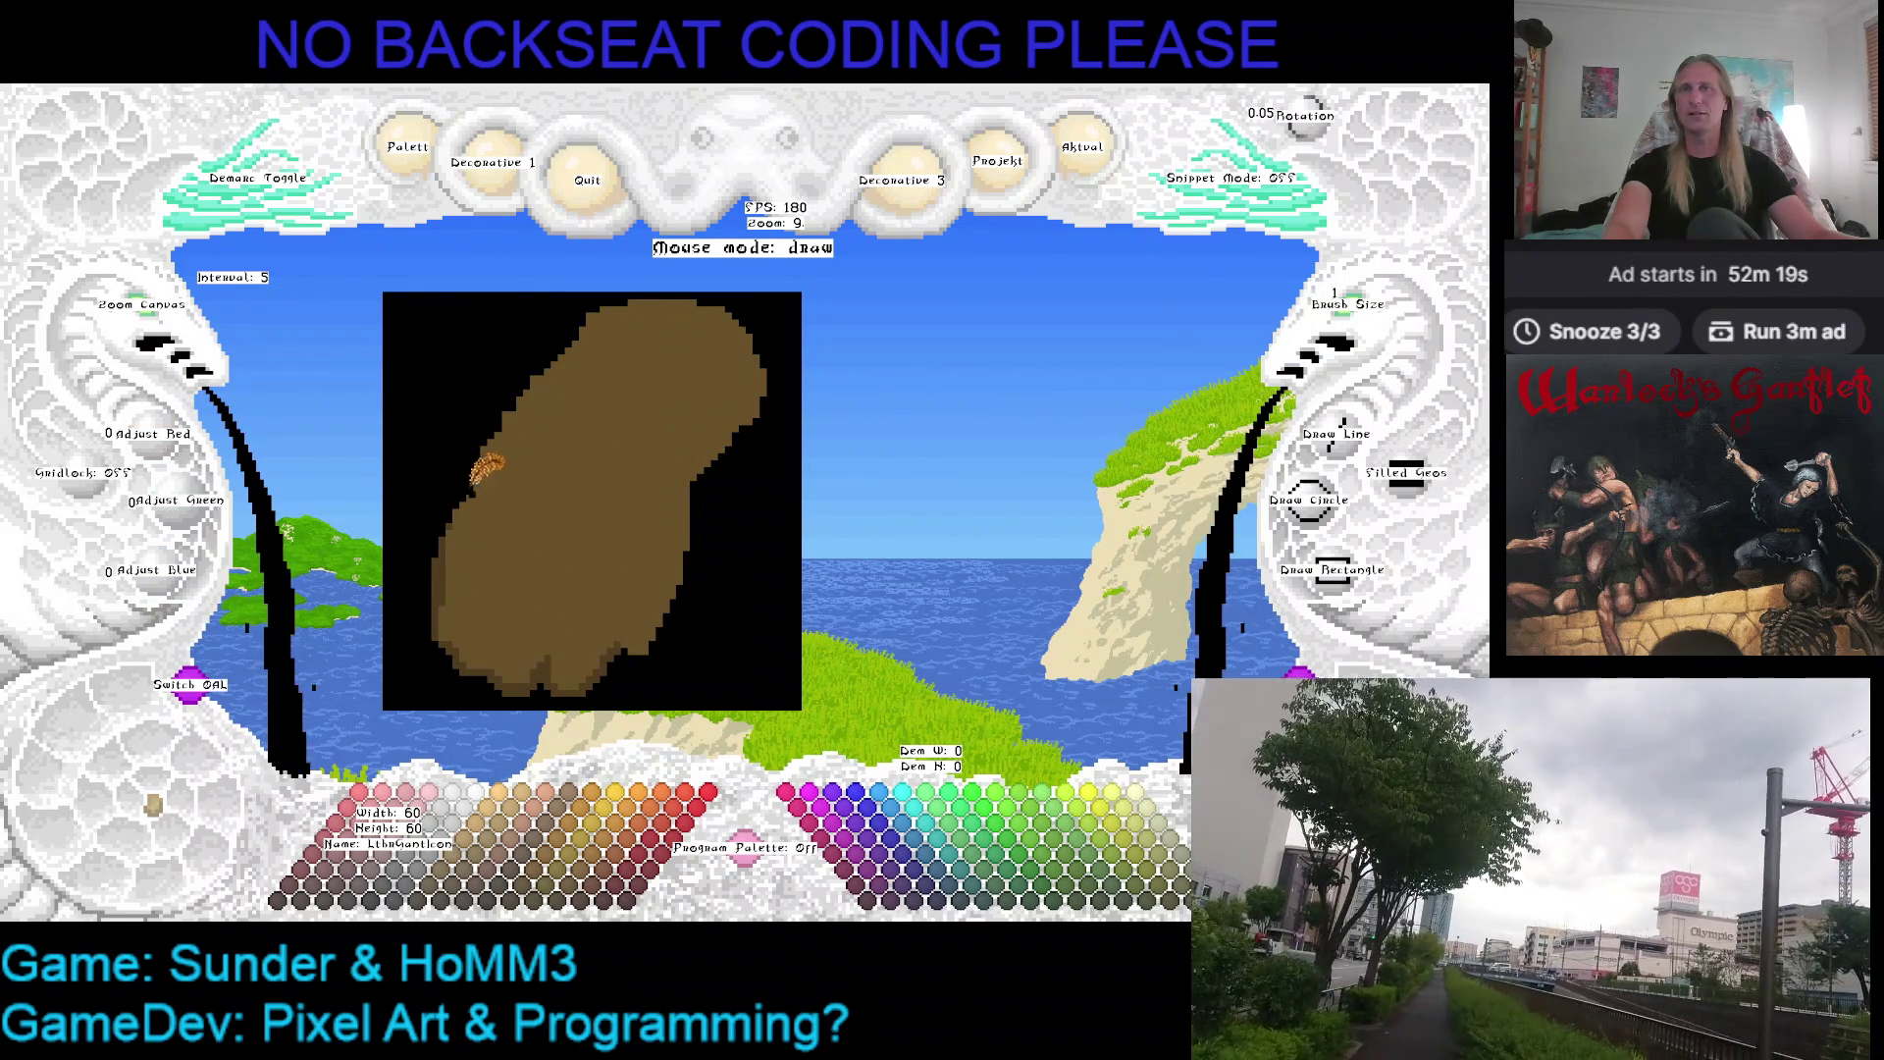
{"action": "right_click", "coordinate": [493, 461]}
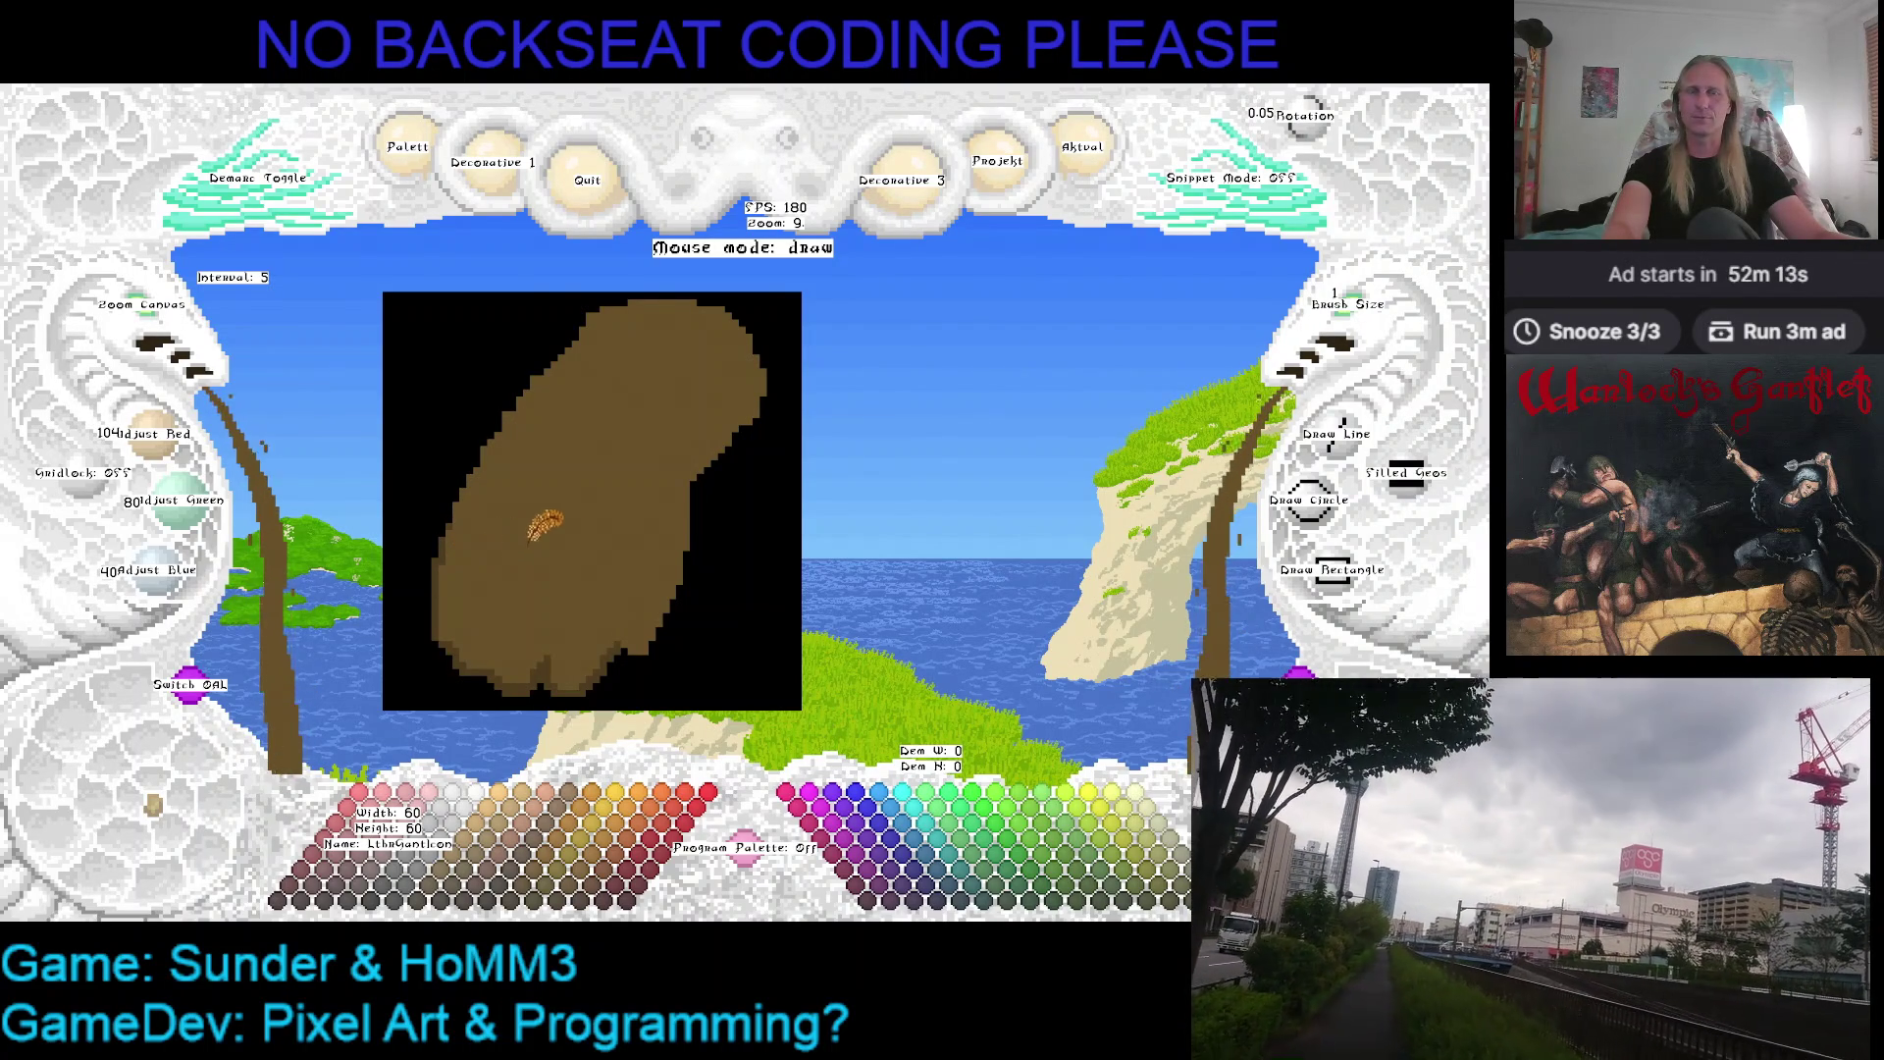
{"action": "key", "text": "Up"}
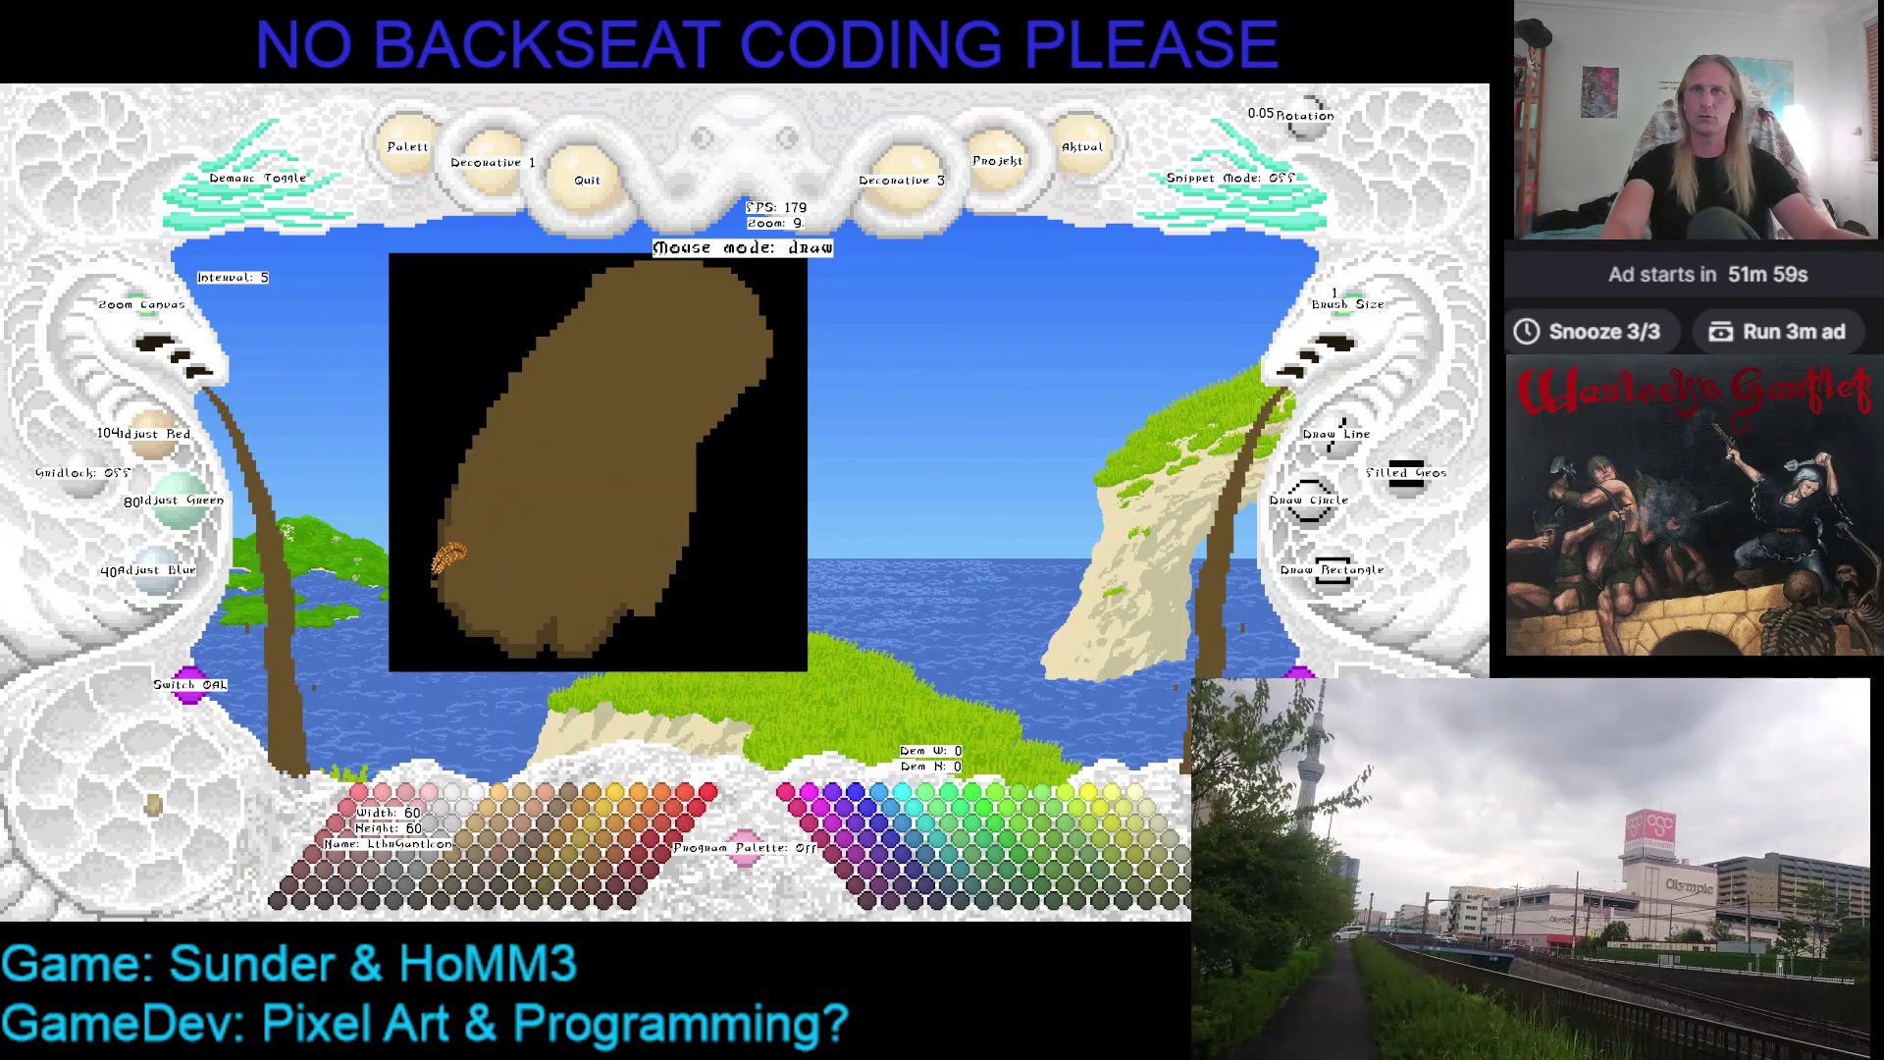
{"action": "scroll", "coordinate": [460, 567], "scroll_direction": "down", "scroll_amount": 1}
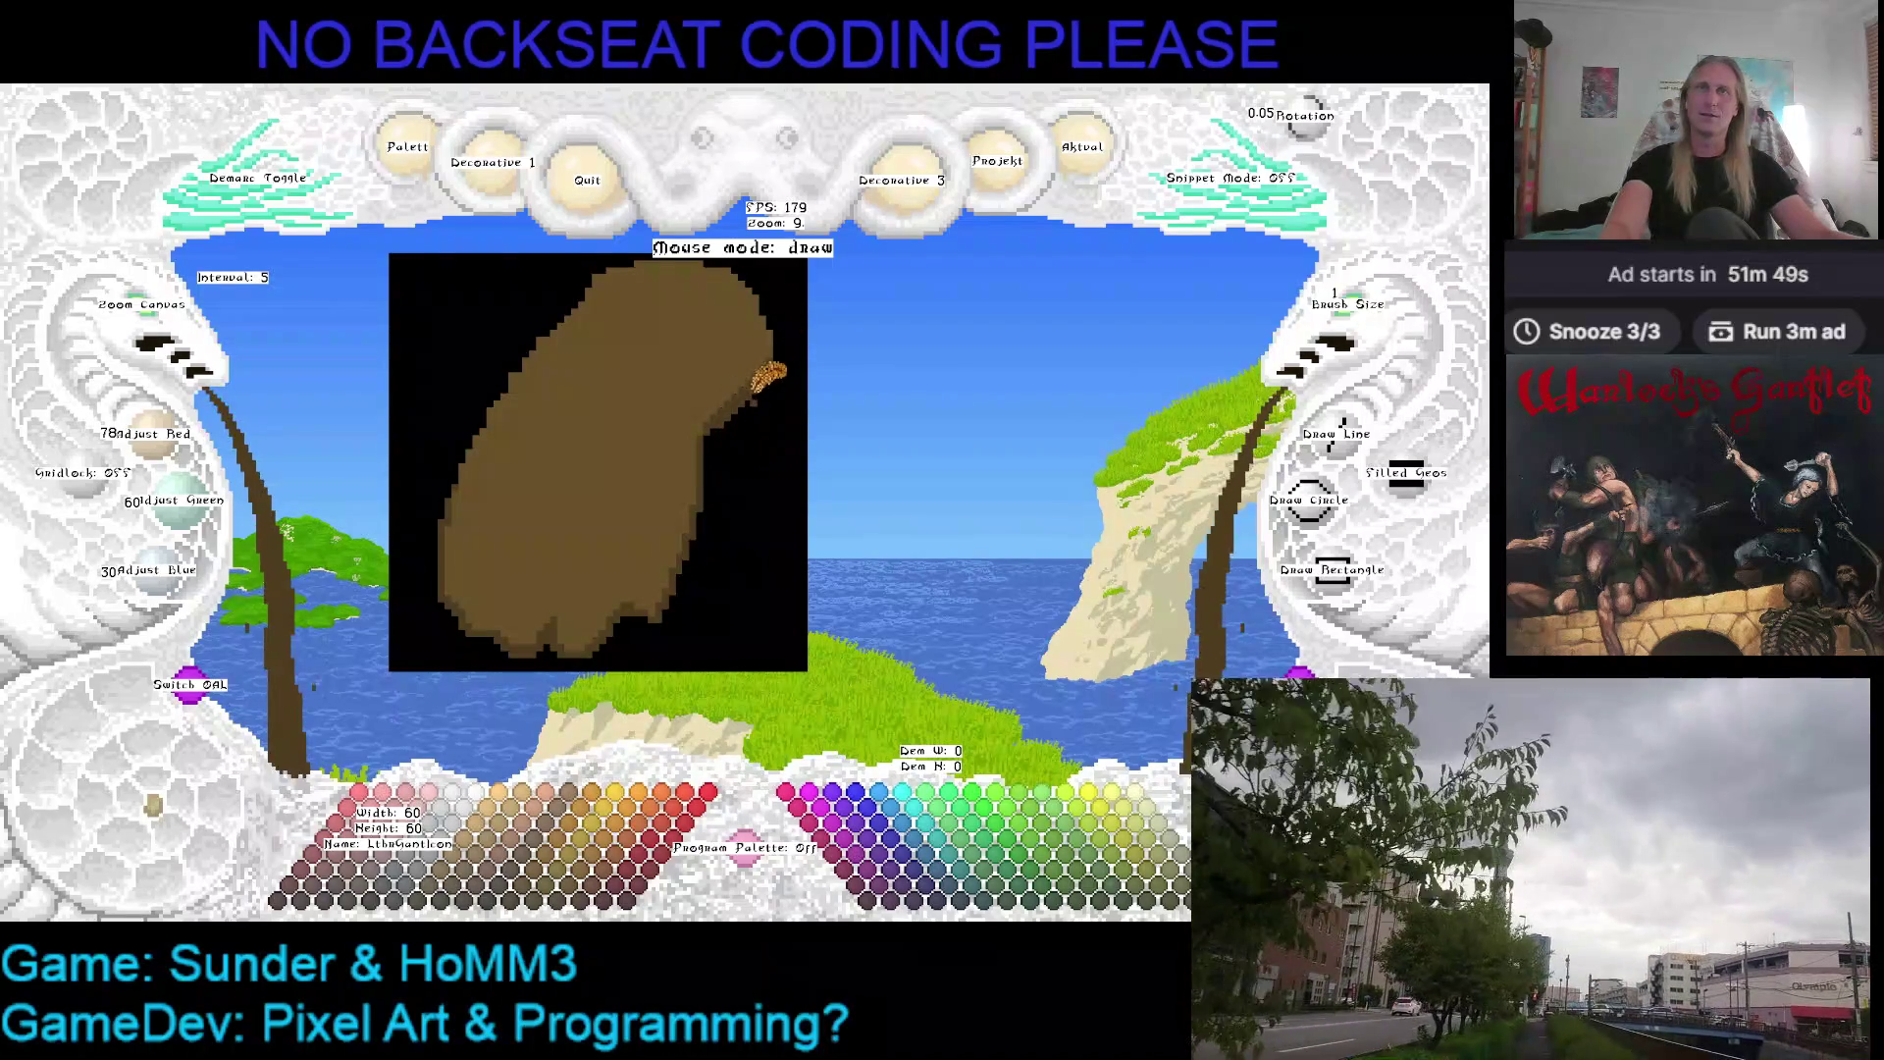
Shade the gauntlet's edges swapping between black and dark brown, ending back on brown 104/80/40
{"action": "right_click", "coordinate": [782, 348]}
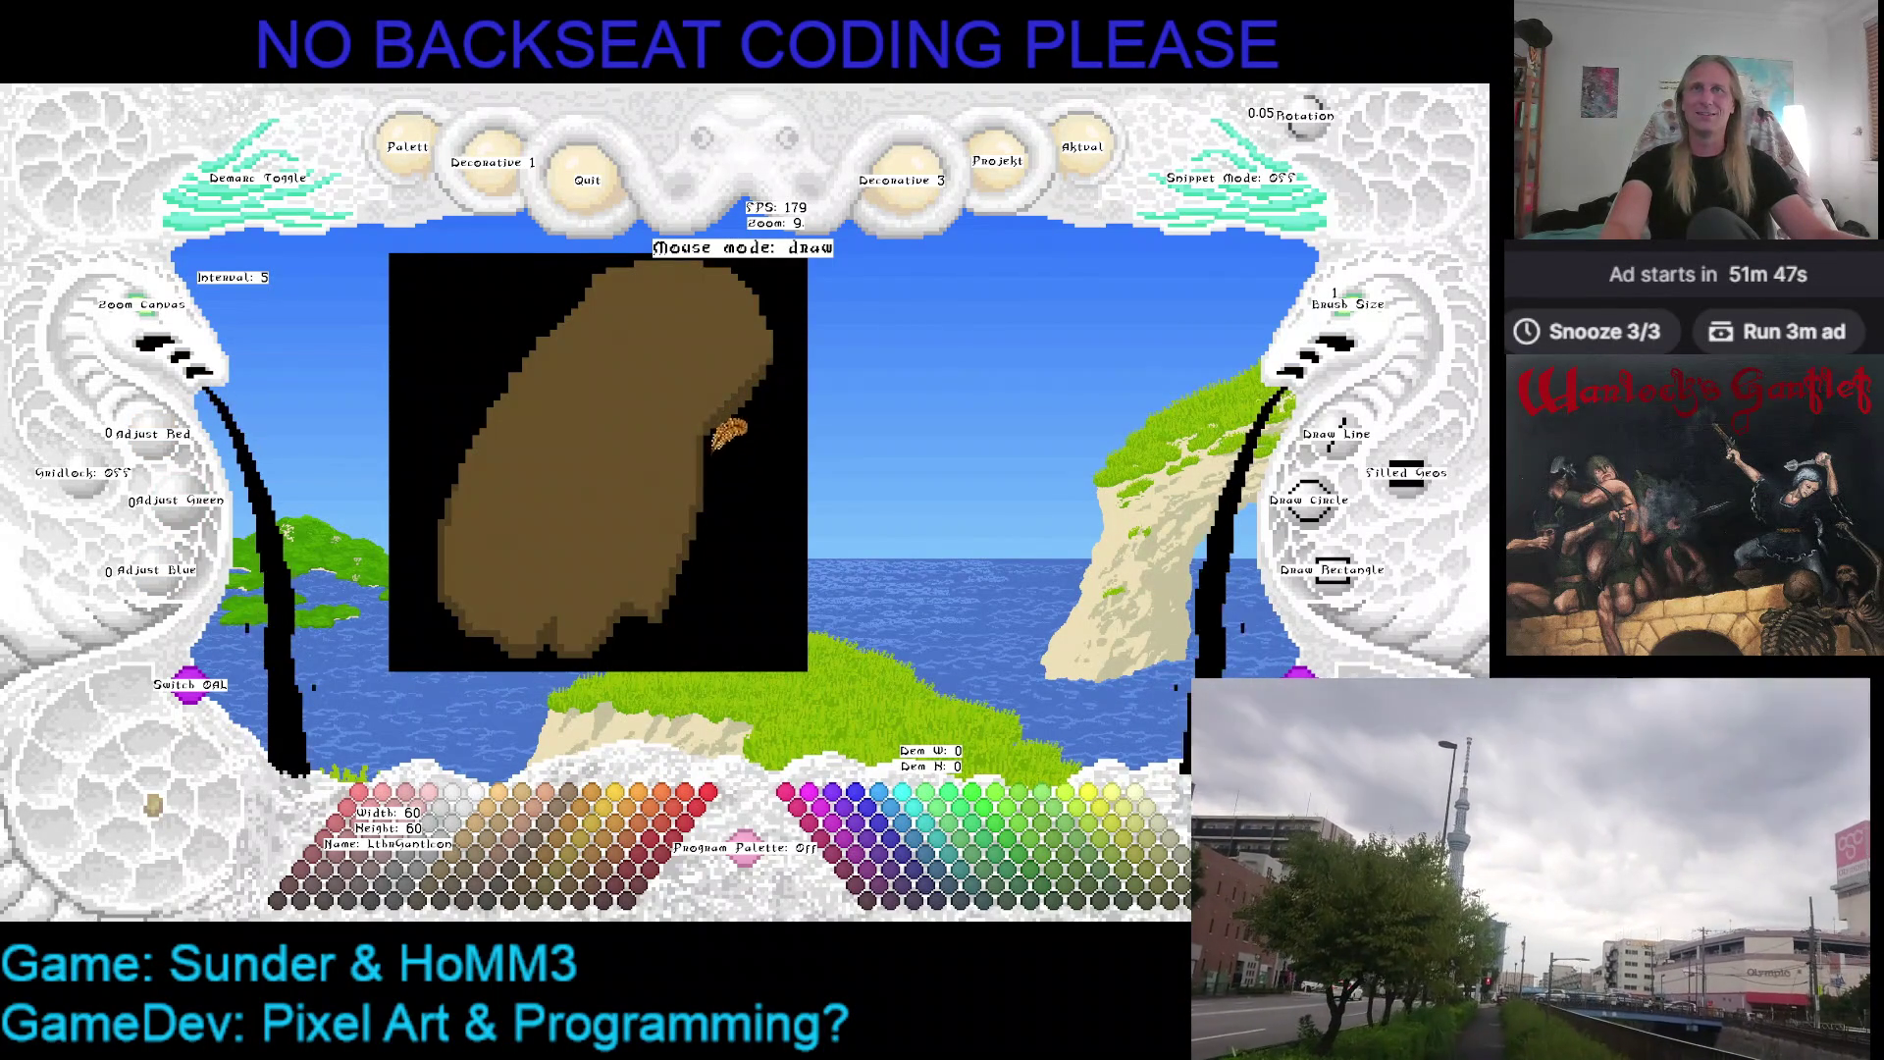
{"action": "right_click", "coordinate": [722, 407]}
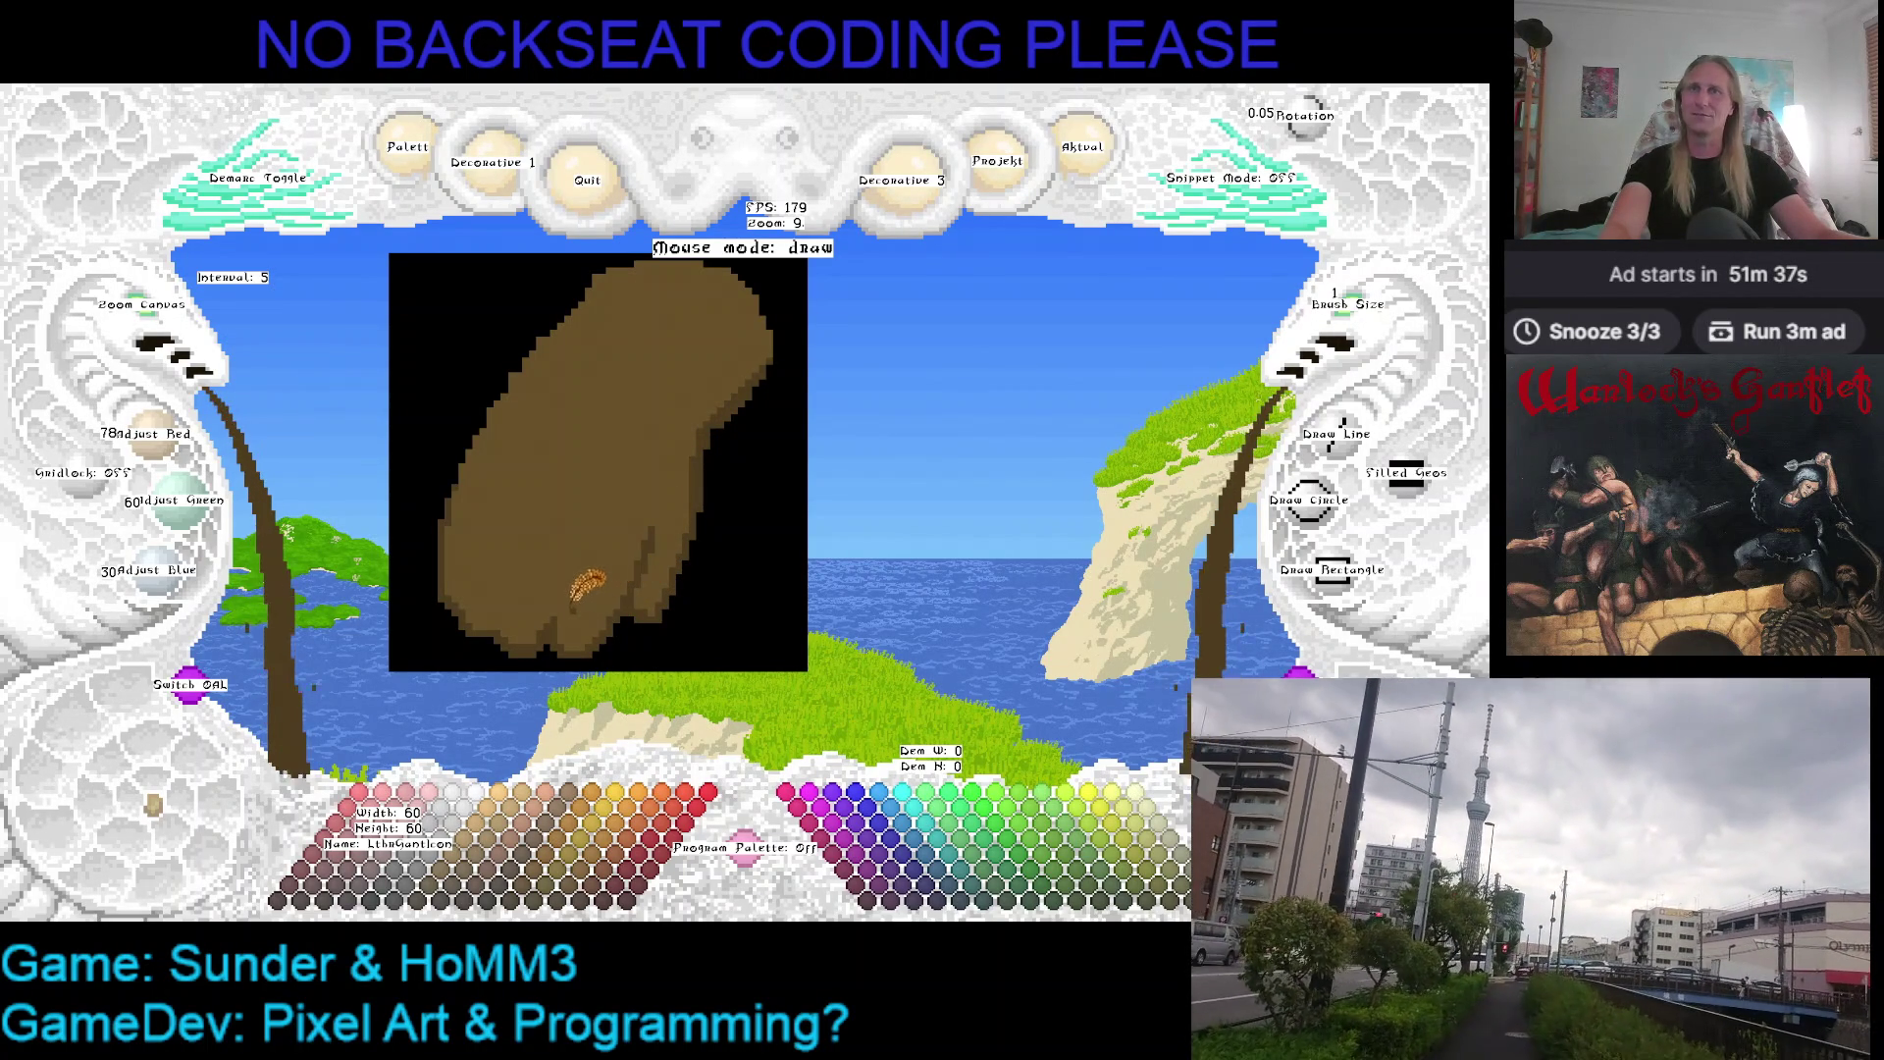
{"action": "left_click_drag", "start_coordinate": [636, 474], "coordinate": [681, 454]}
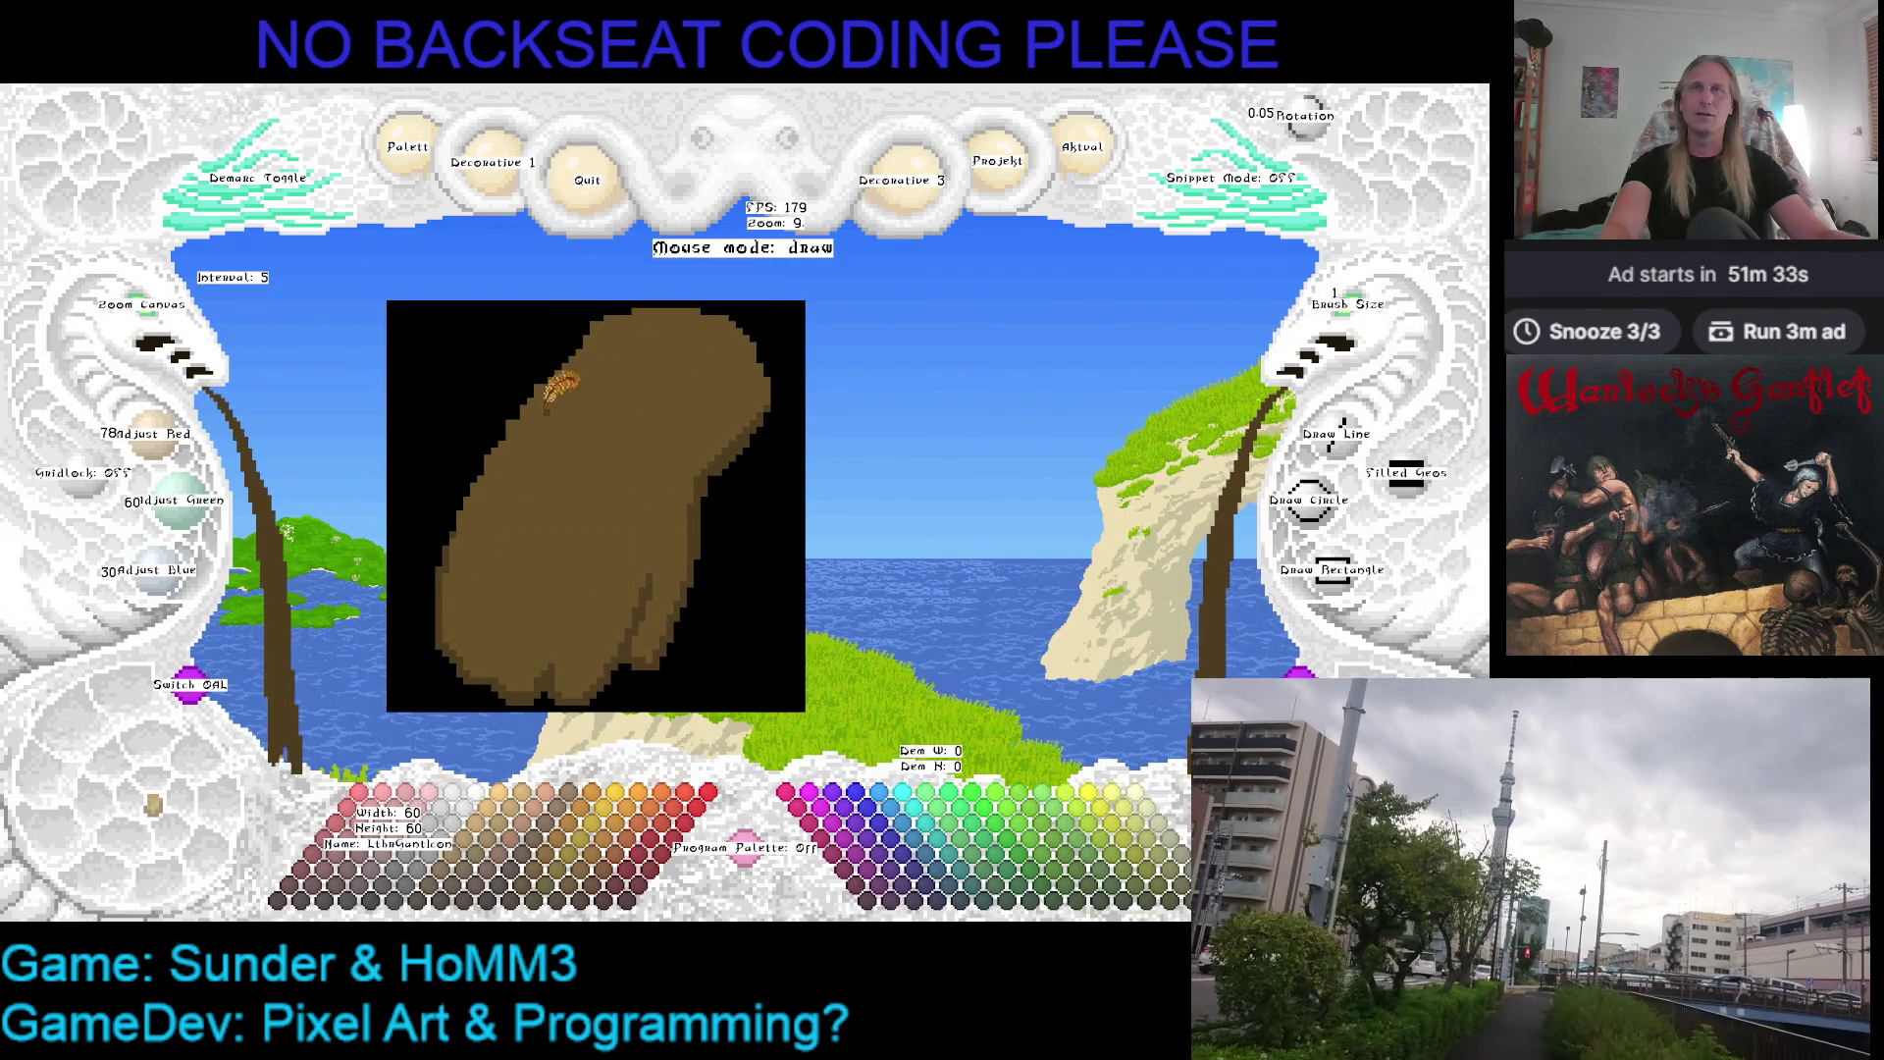
{"action": "right_click", "coordinate": [530, 368]}
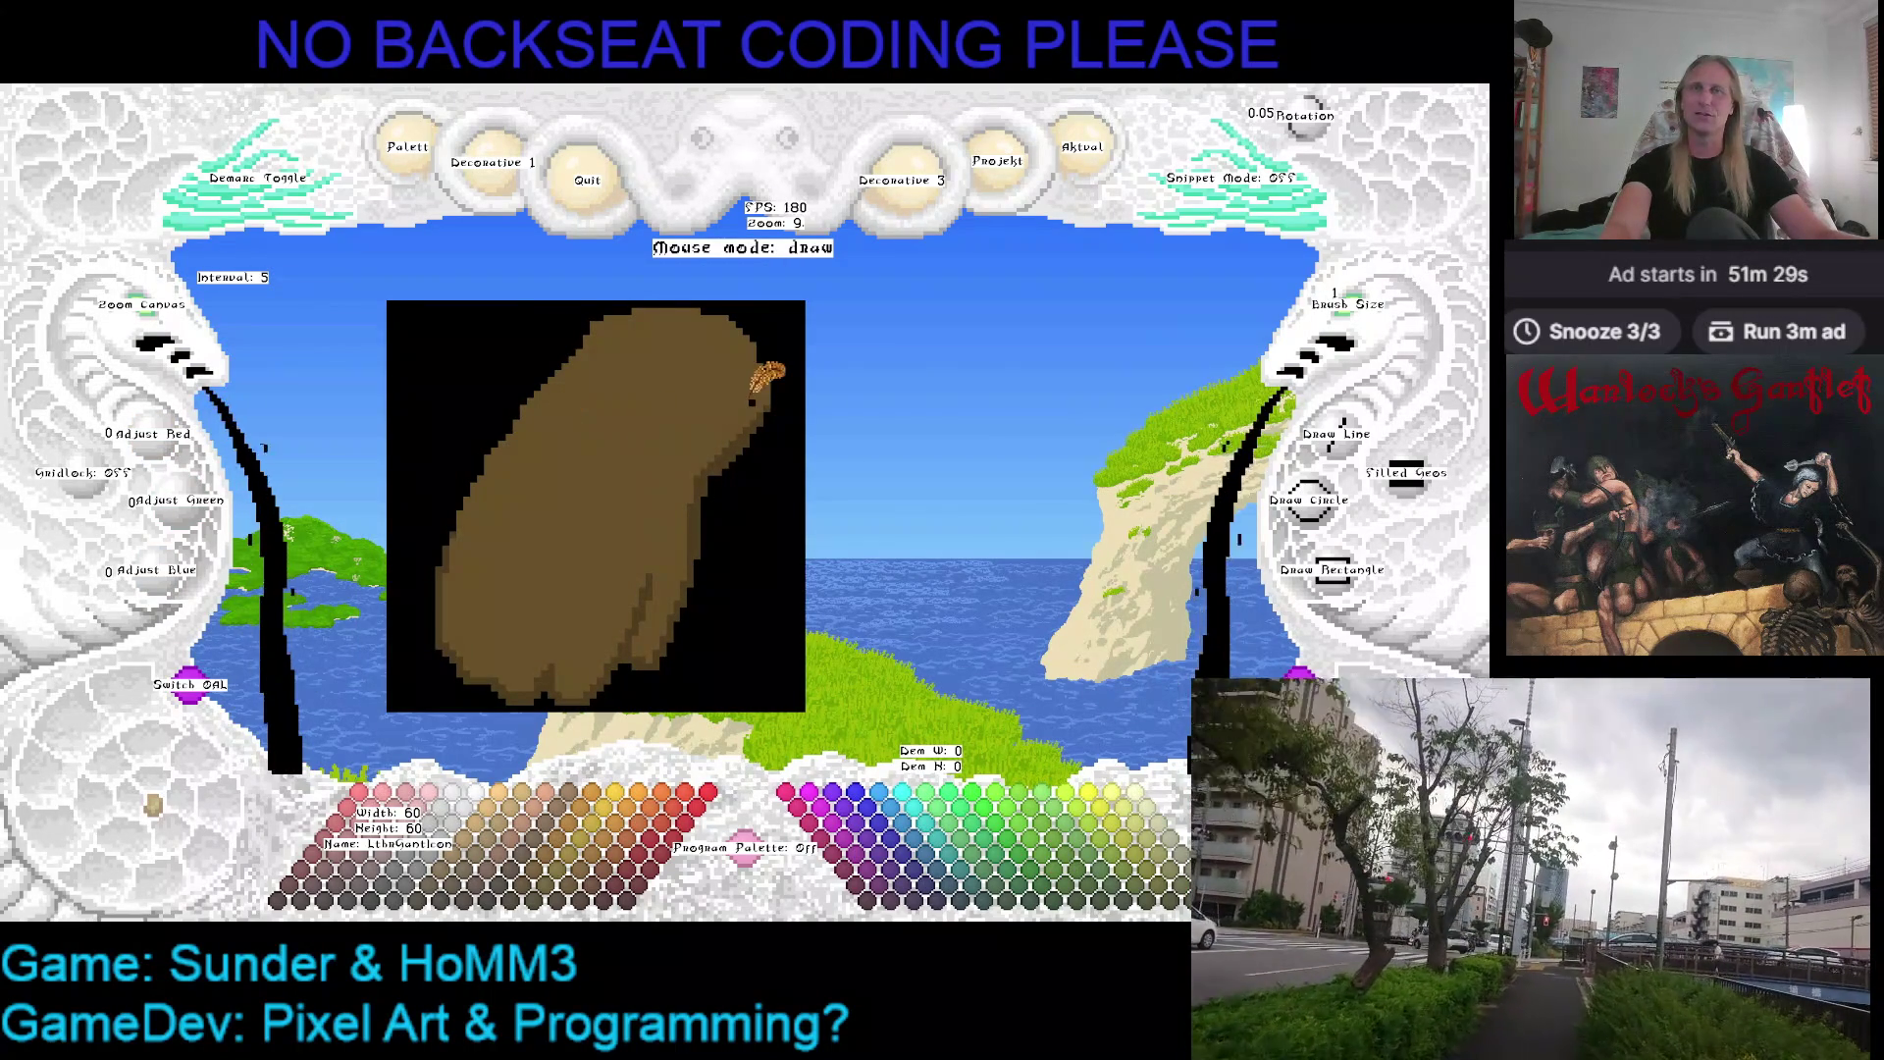
{"action": "right_click", "coordinate": [767, 385]}
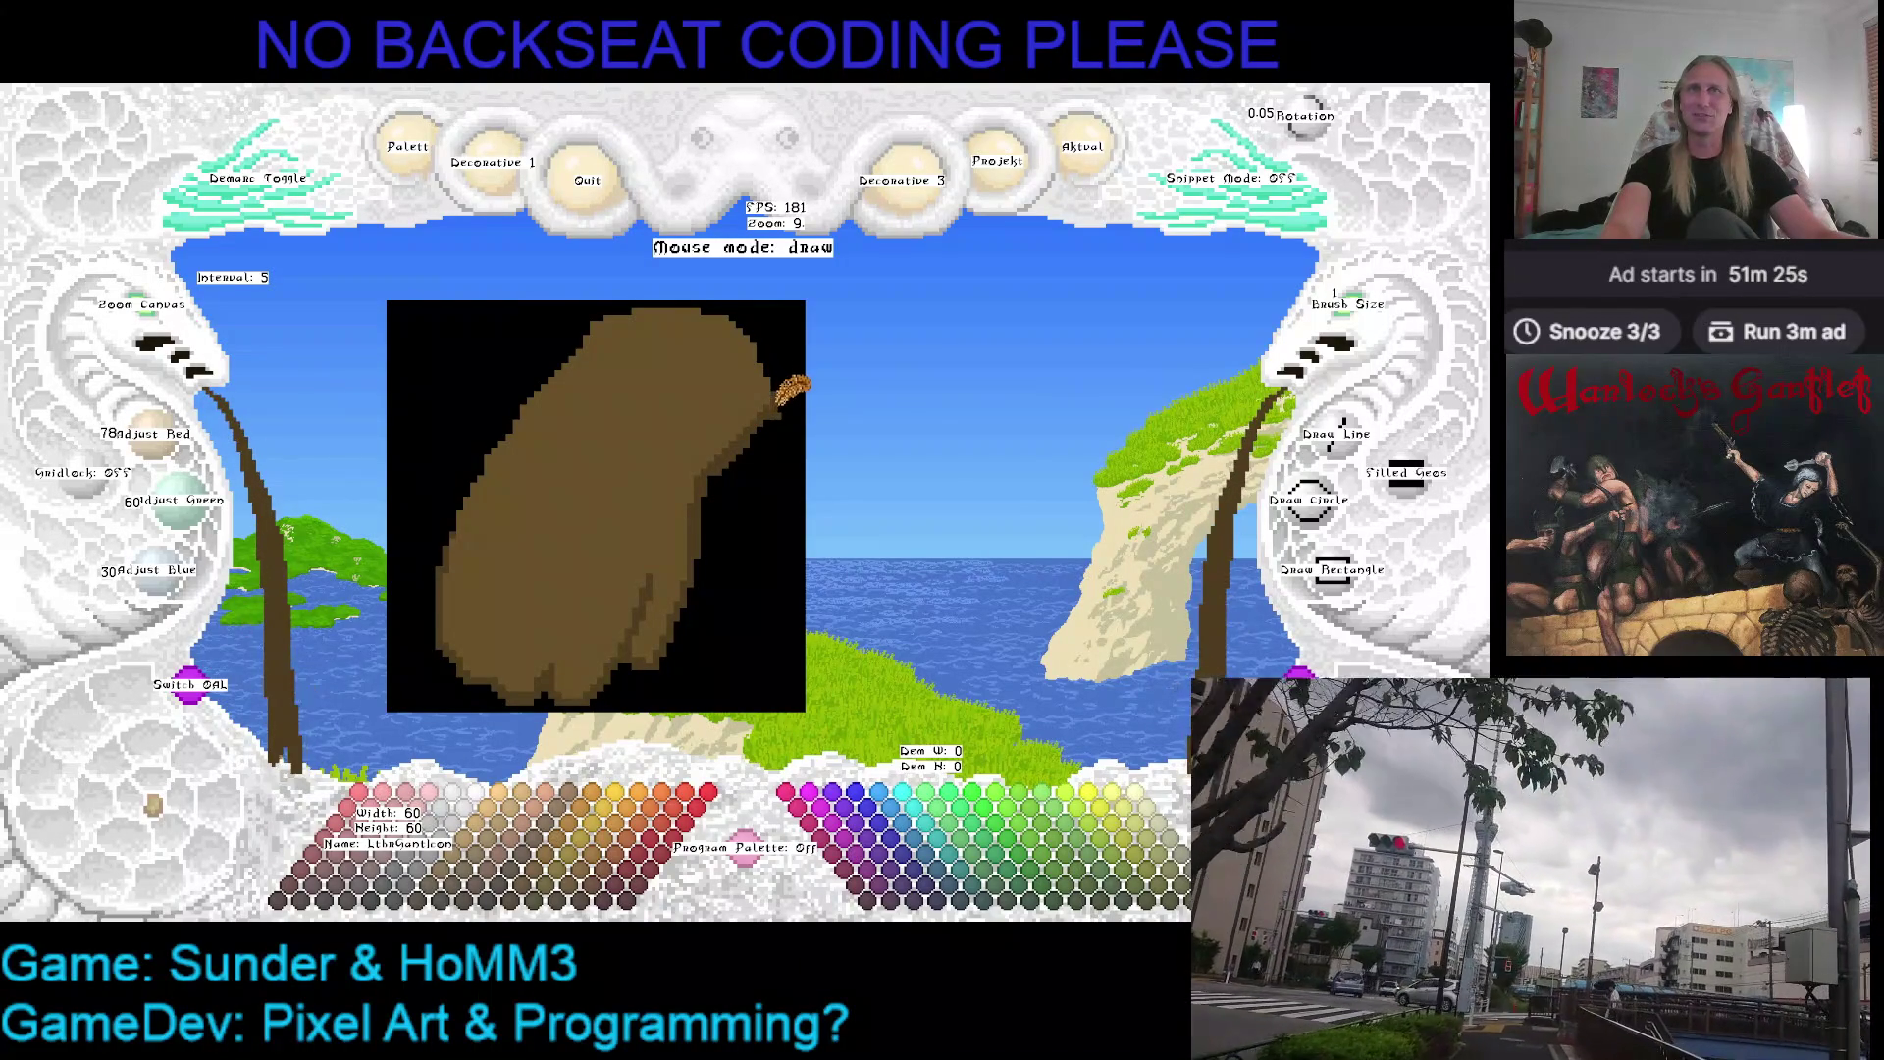
{"action": "right_click", "coordinate": [796, 390]}
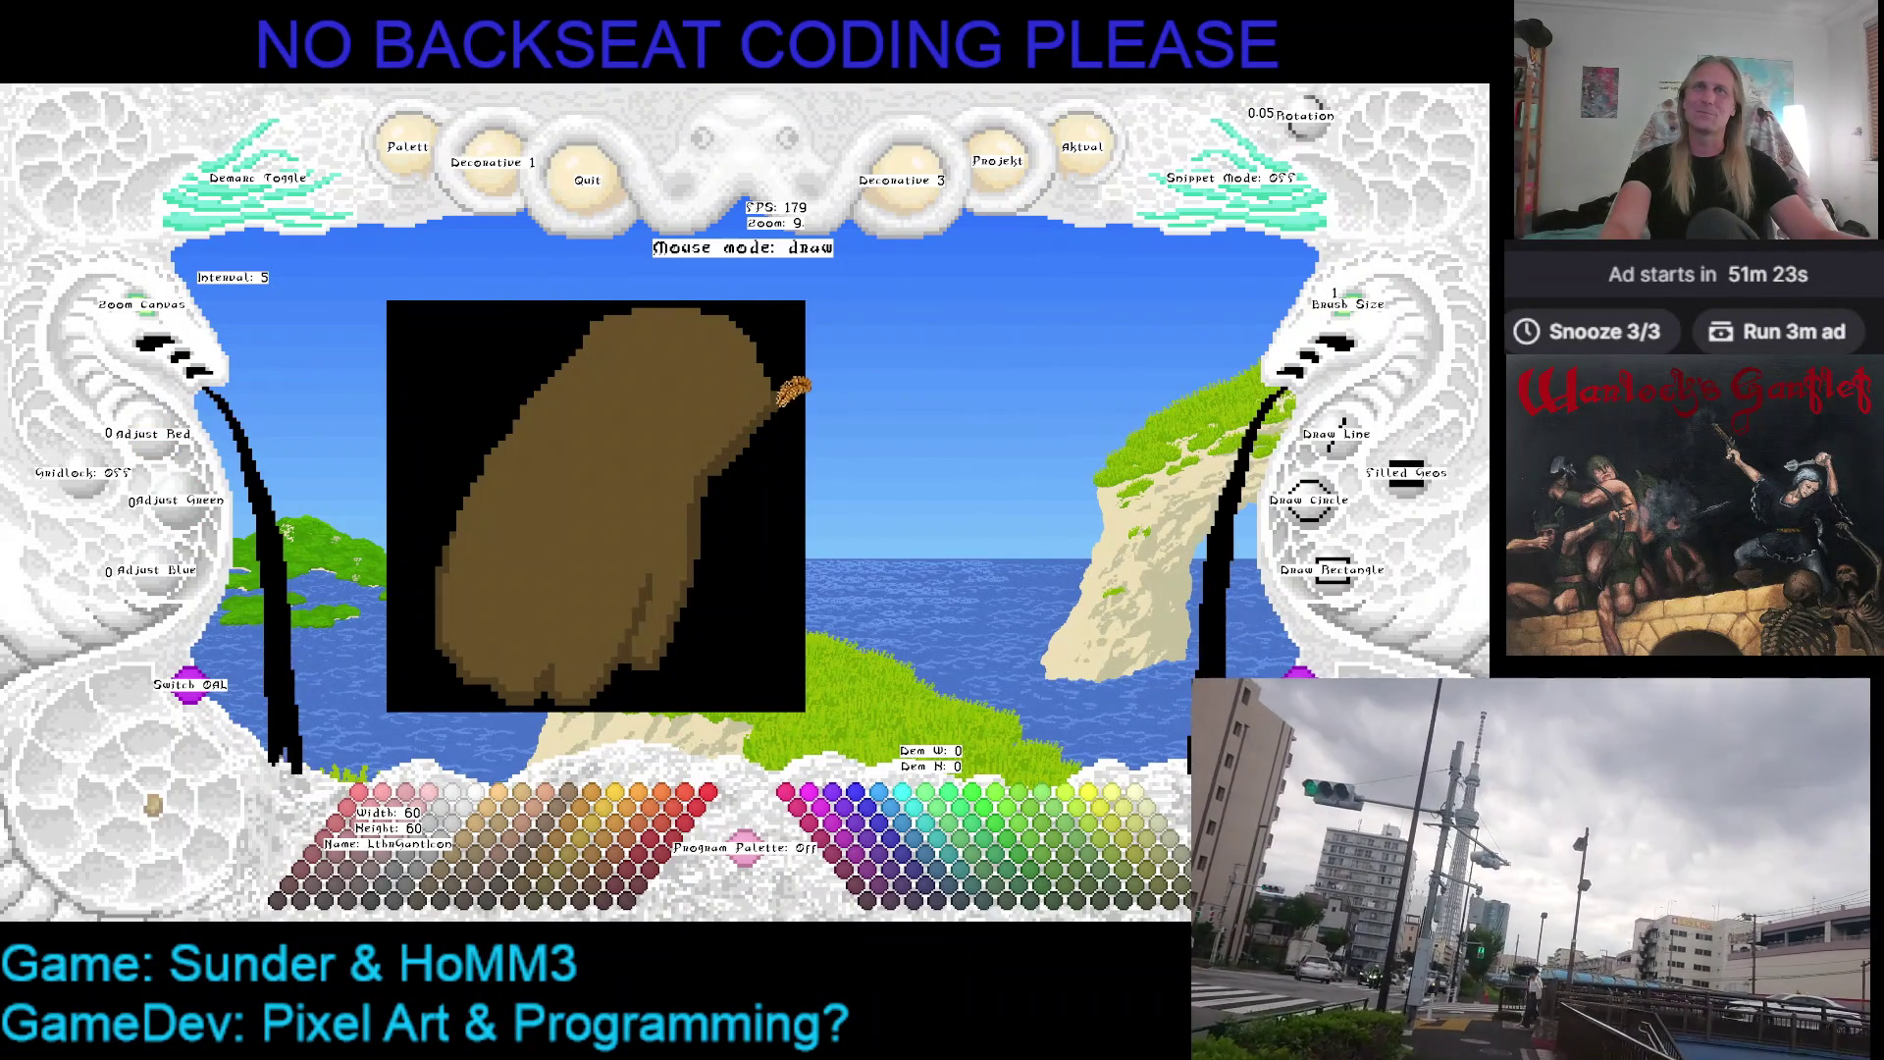
{"action": "right_click", "coordinate": [789, 381]}
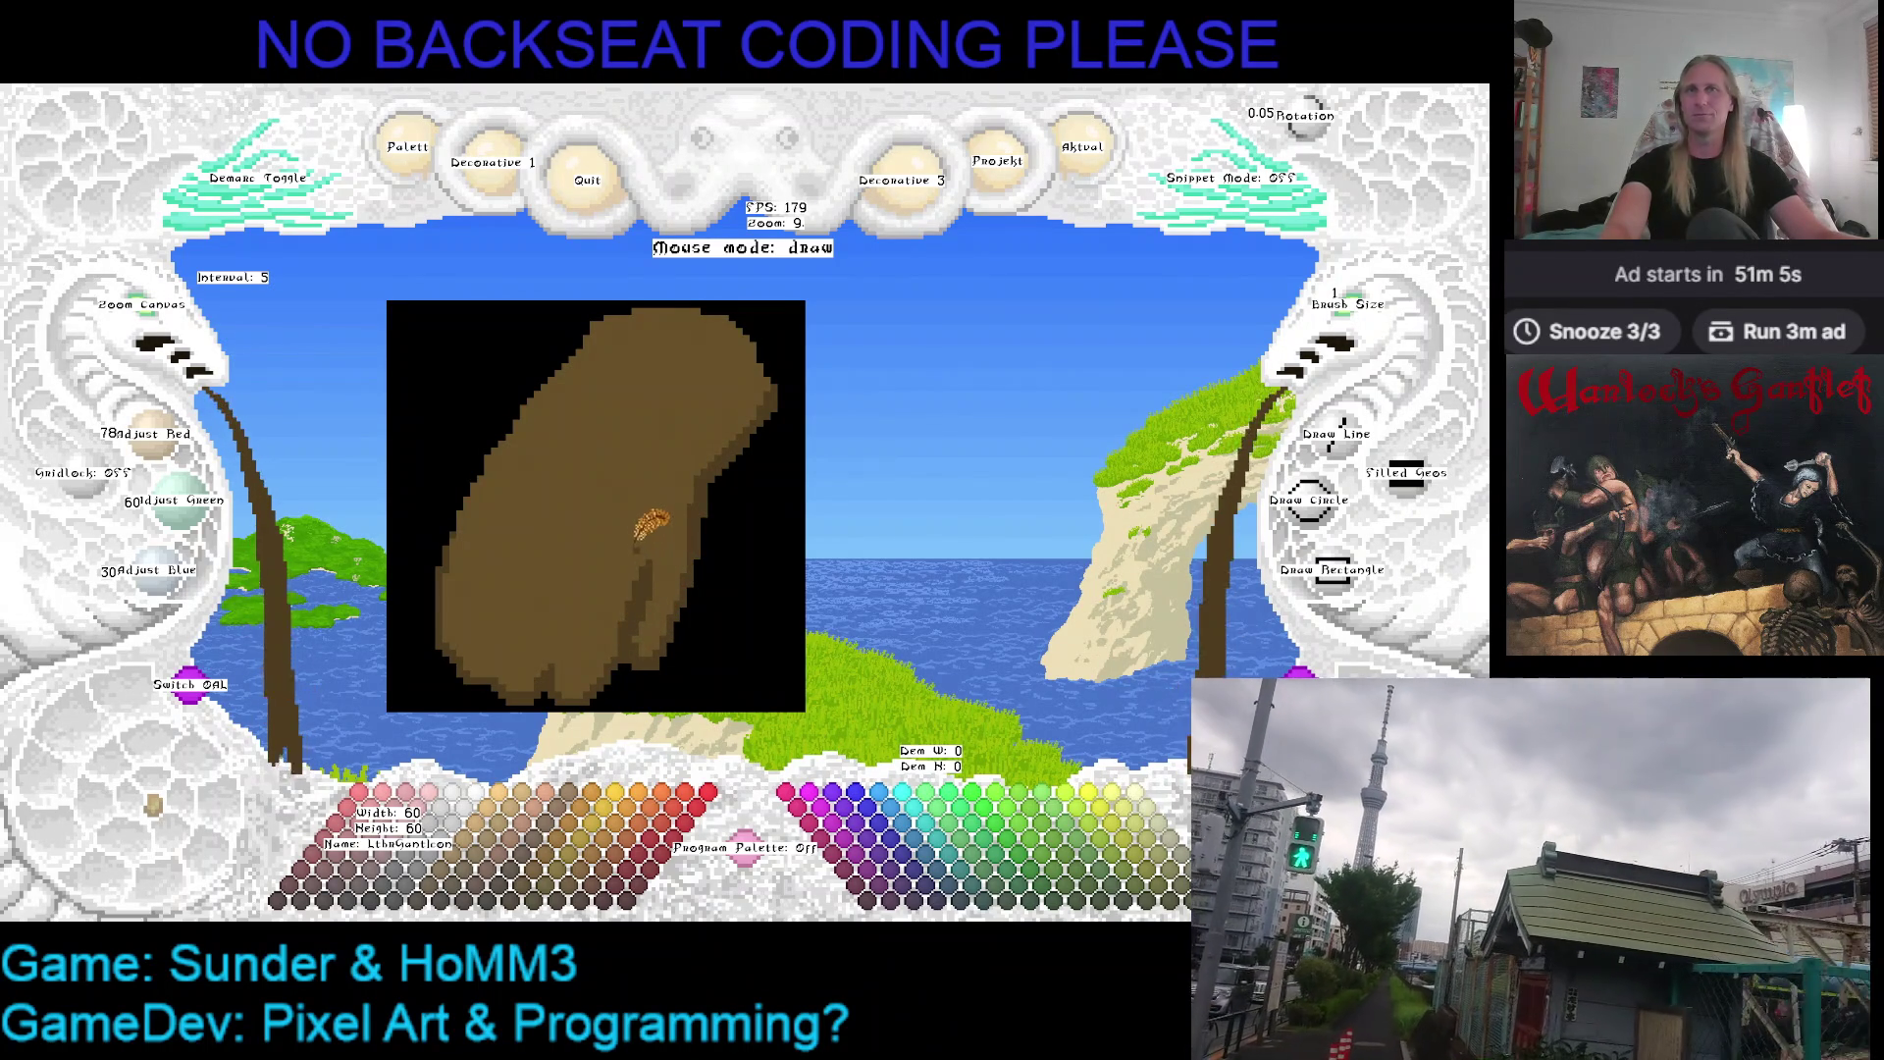
{"action": "scroll", "coordinate": [648, 531], "scroll_direction": "up", "scroll_amount": 1}
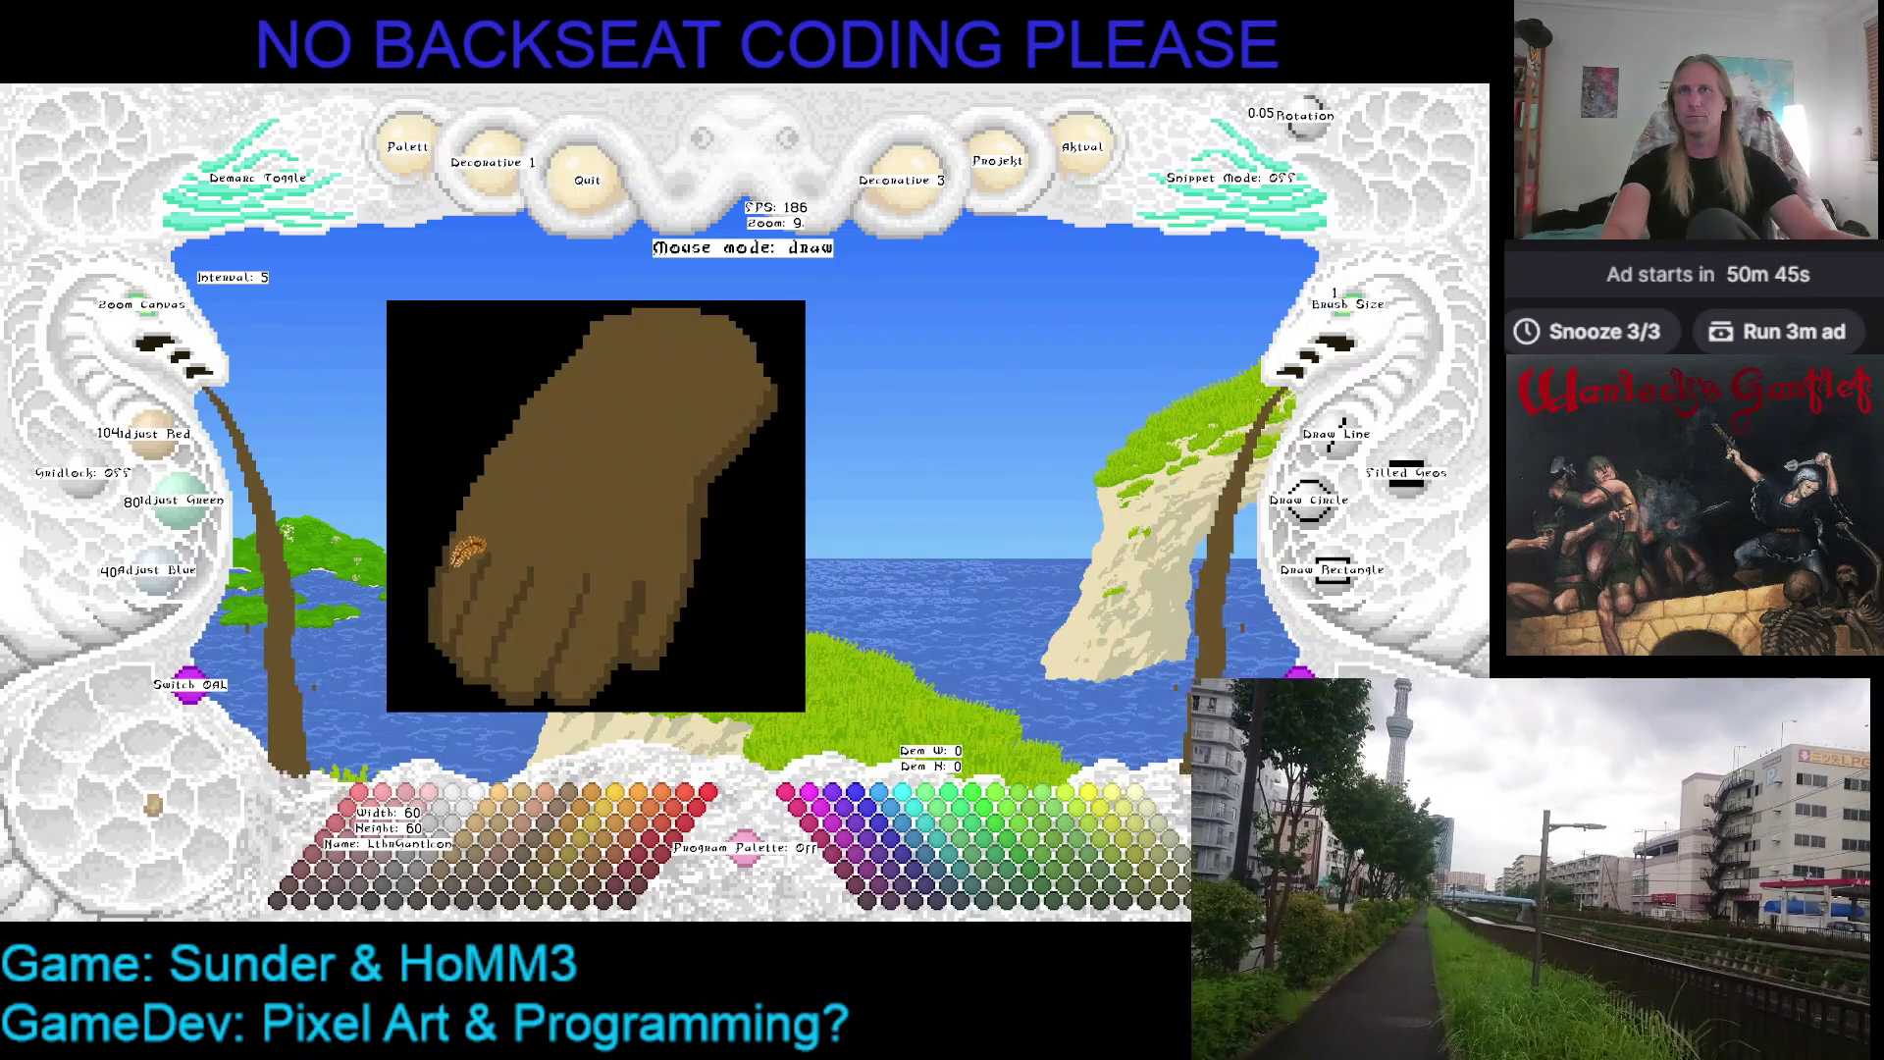
{"action": "scroll", "coordinate": [460, 561], "scroll_direction": "down", "scroll_amount": 1}
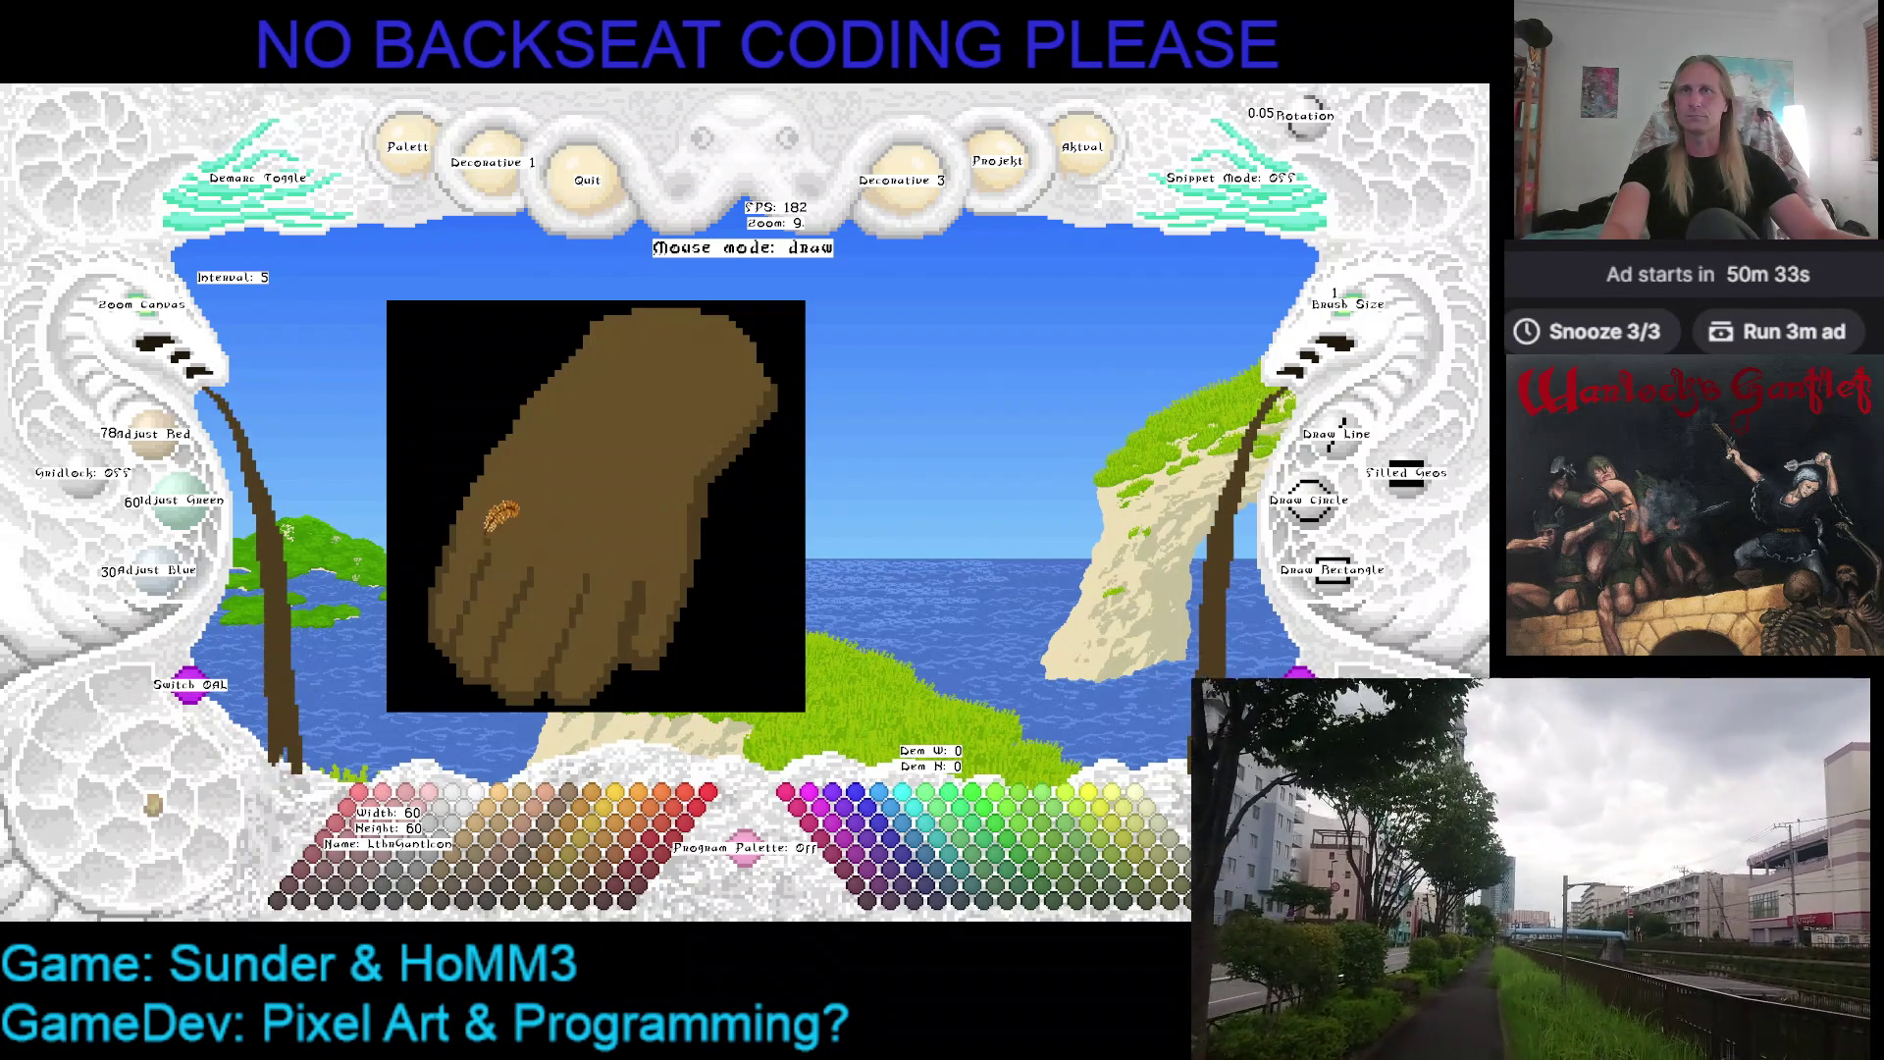
Shift the canvas view while the darker brown (78, 60, 30) is the drawing colour
{"action": "key", "text": "r"}
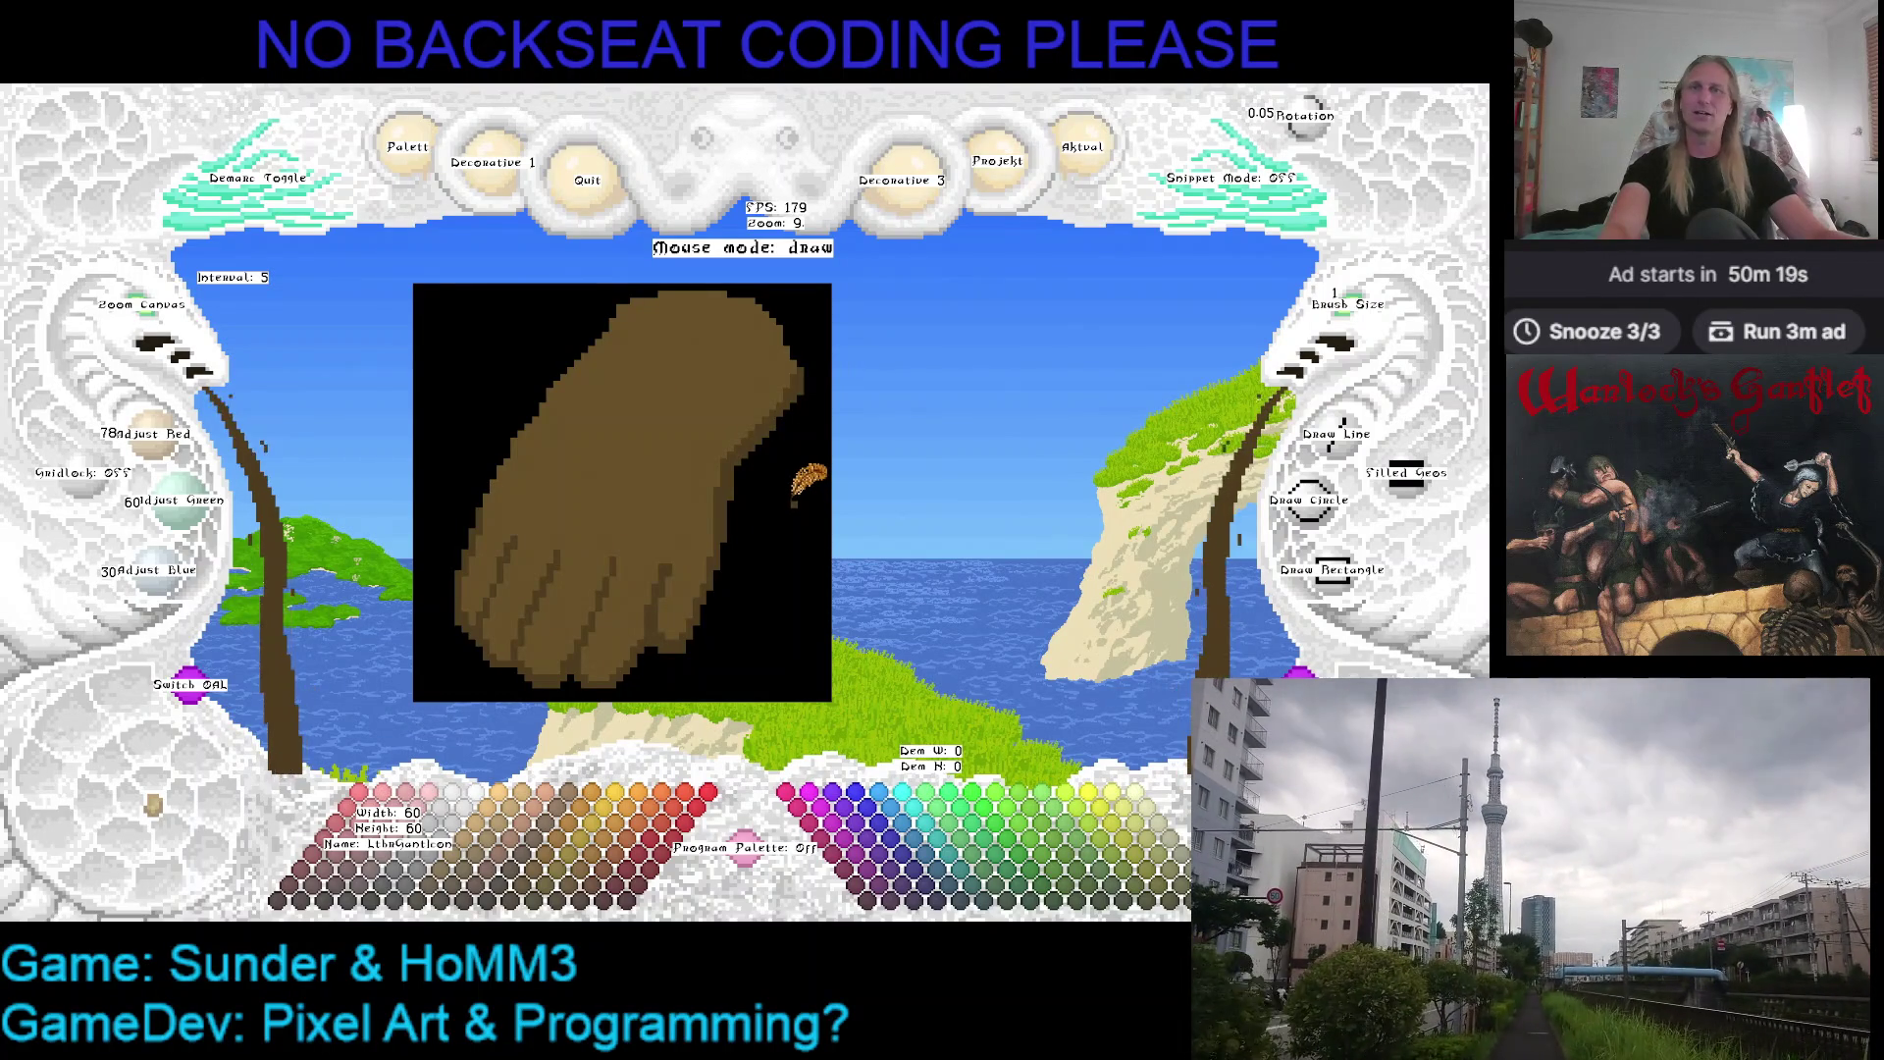
Save the gauntlet drawing with Ctrl+S, panning the canvas around it
{"action": "mouse_move", "coordinate": [807, 479]}
{"action": "left_mouse_down"}
{"action": "mouse_move", "coordinate": [781, 491]}
{"action": "mouse_move", "coordinate": [821, 479]}
{"action": "left_mouse_up"}
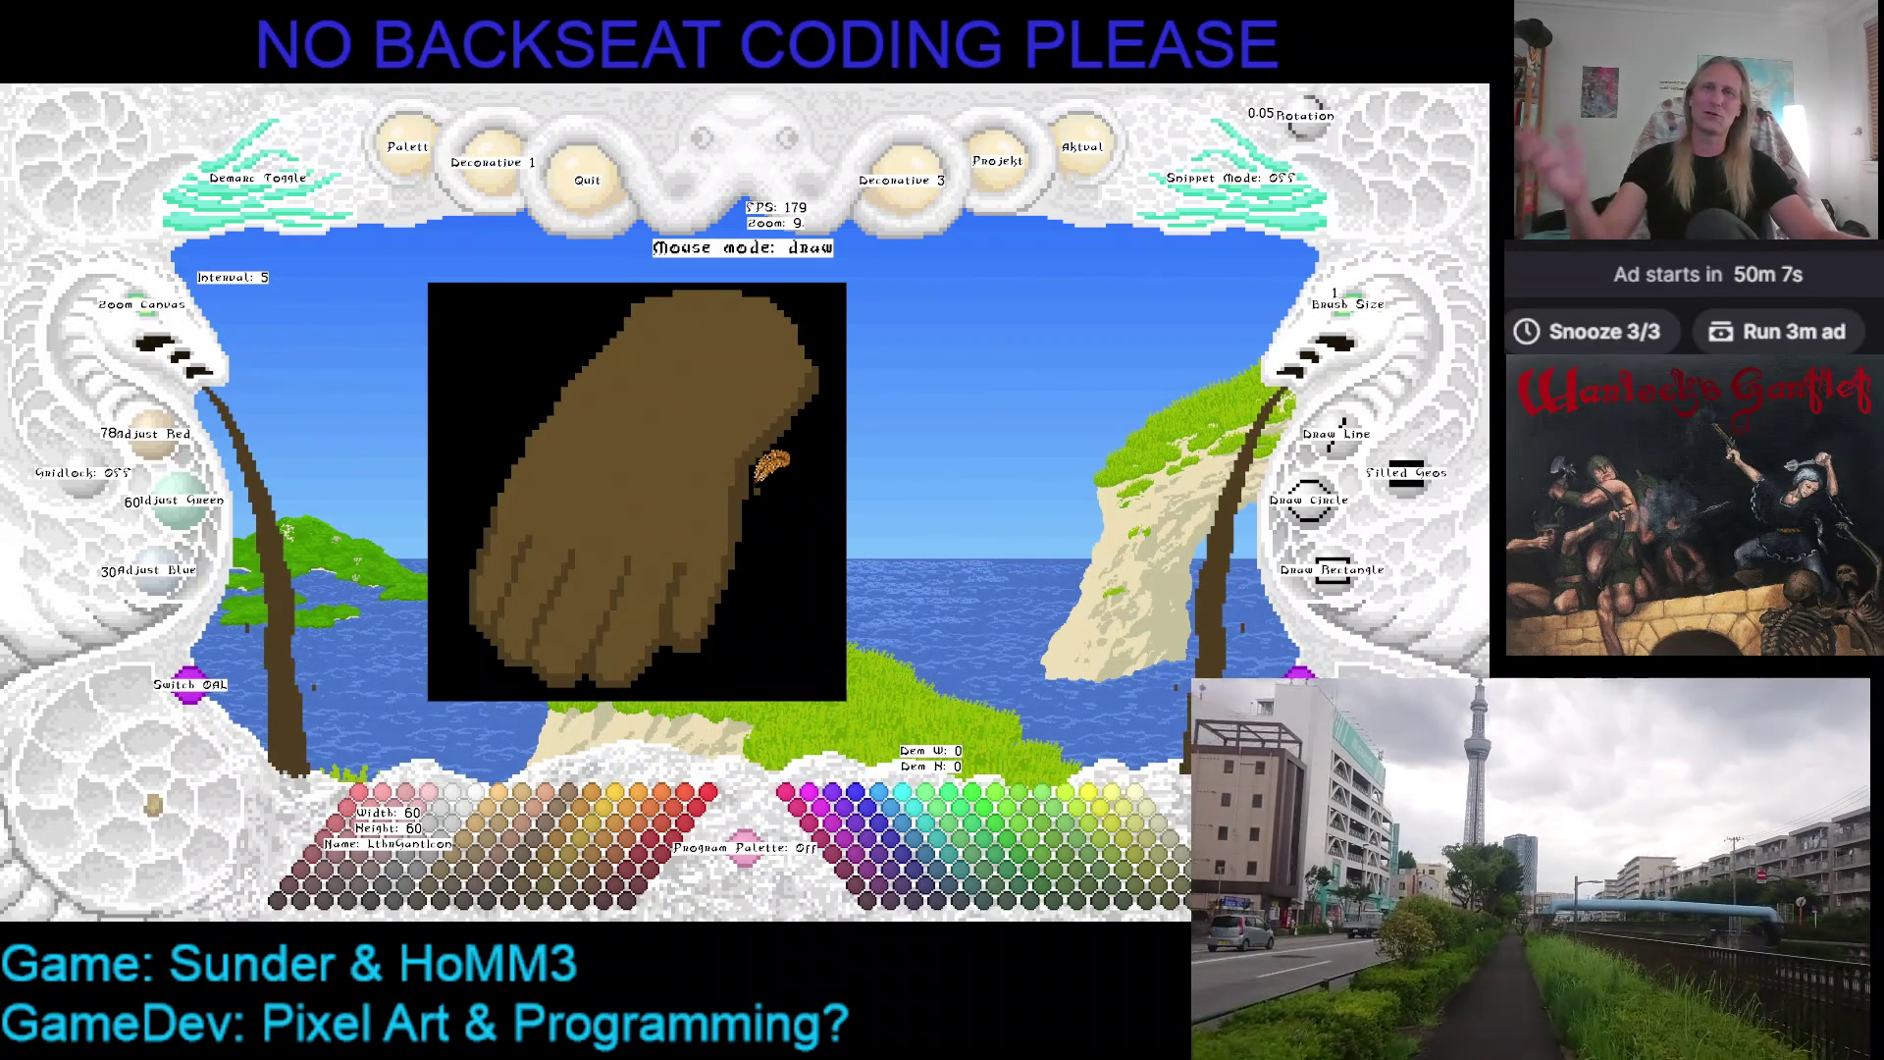
{"action": "key", "text": "Left"}
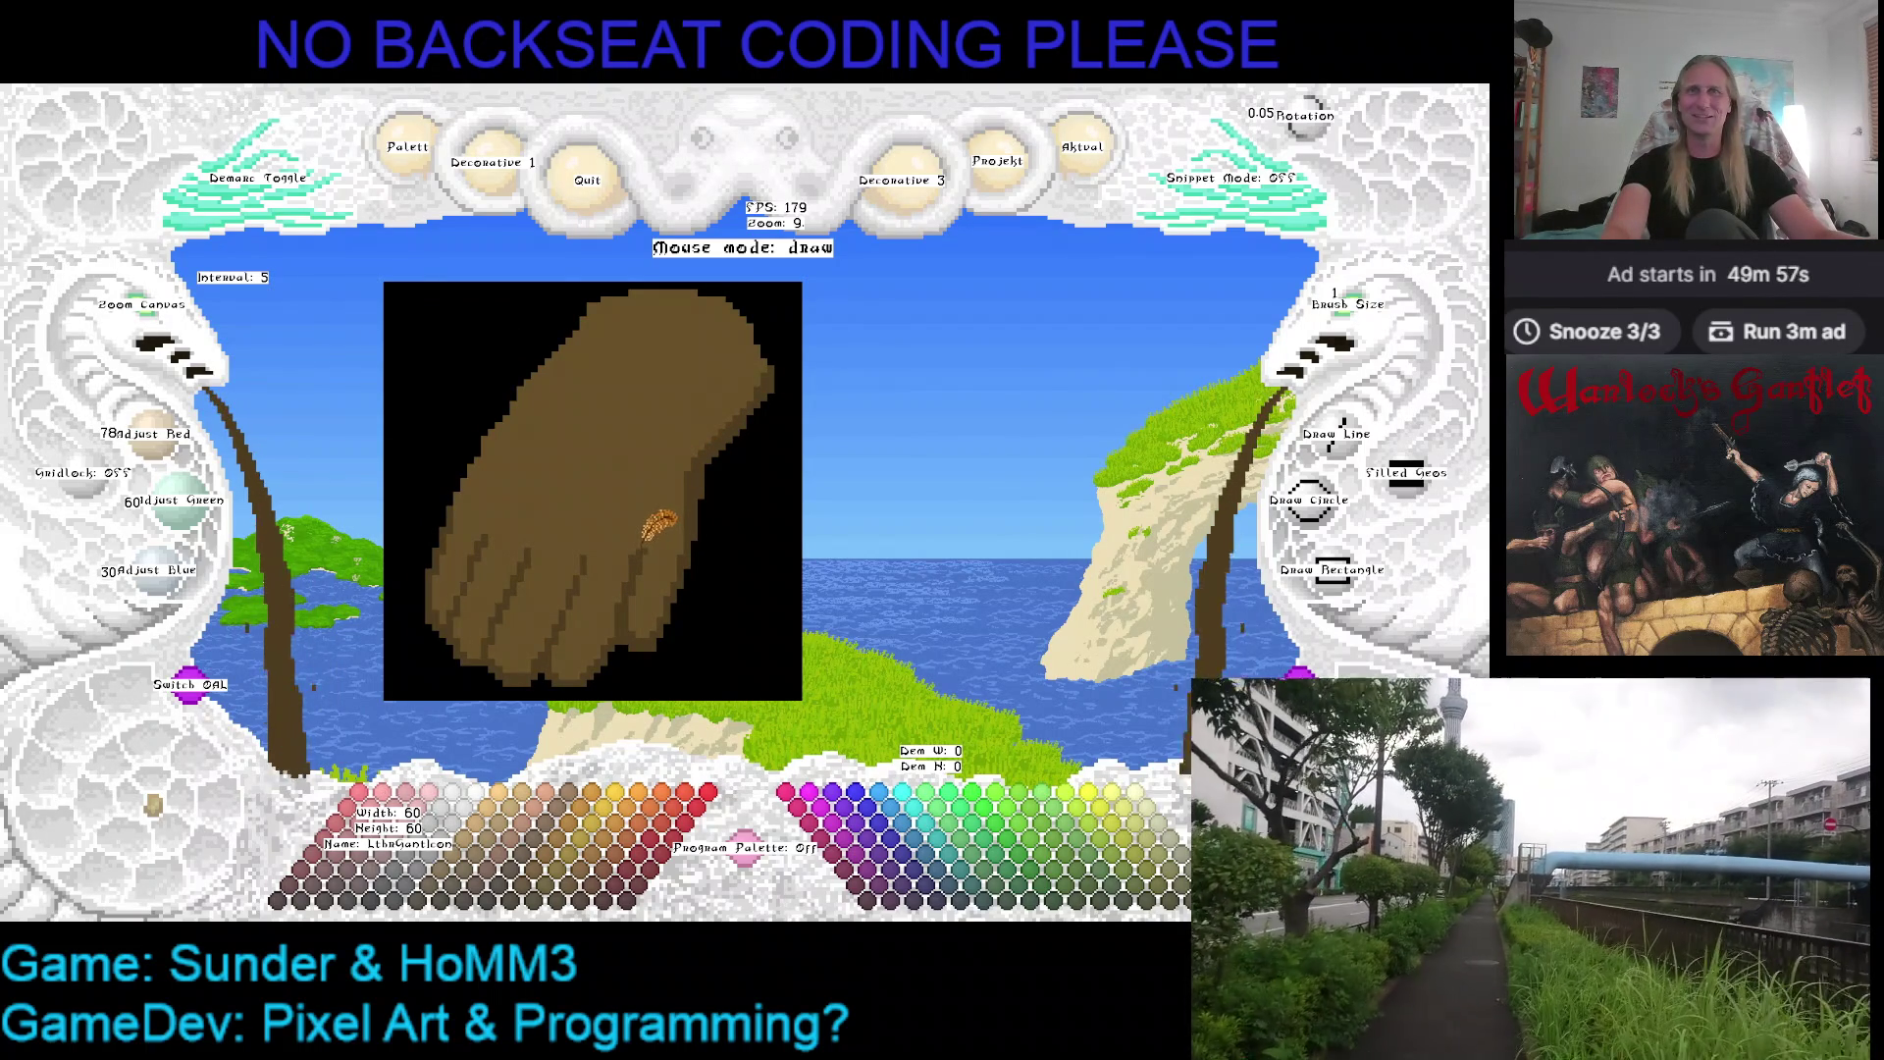
{"action": "key", "text": "ctrl+s"}
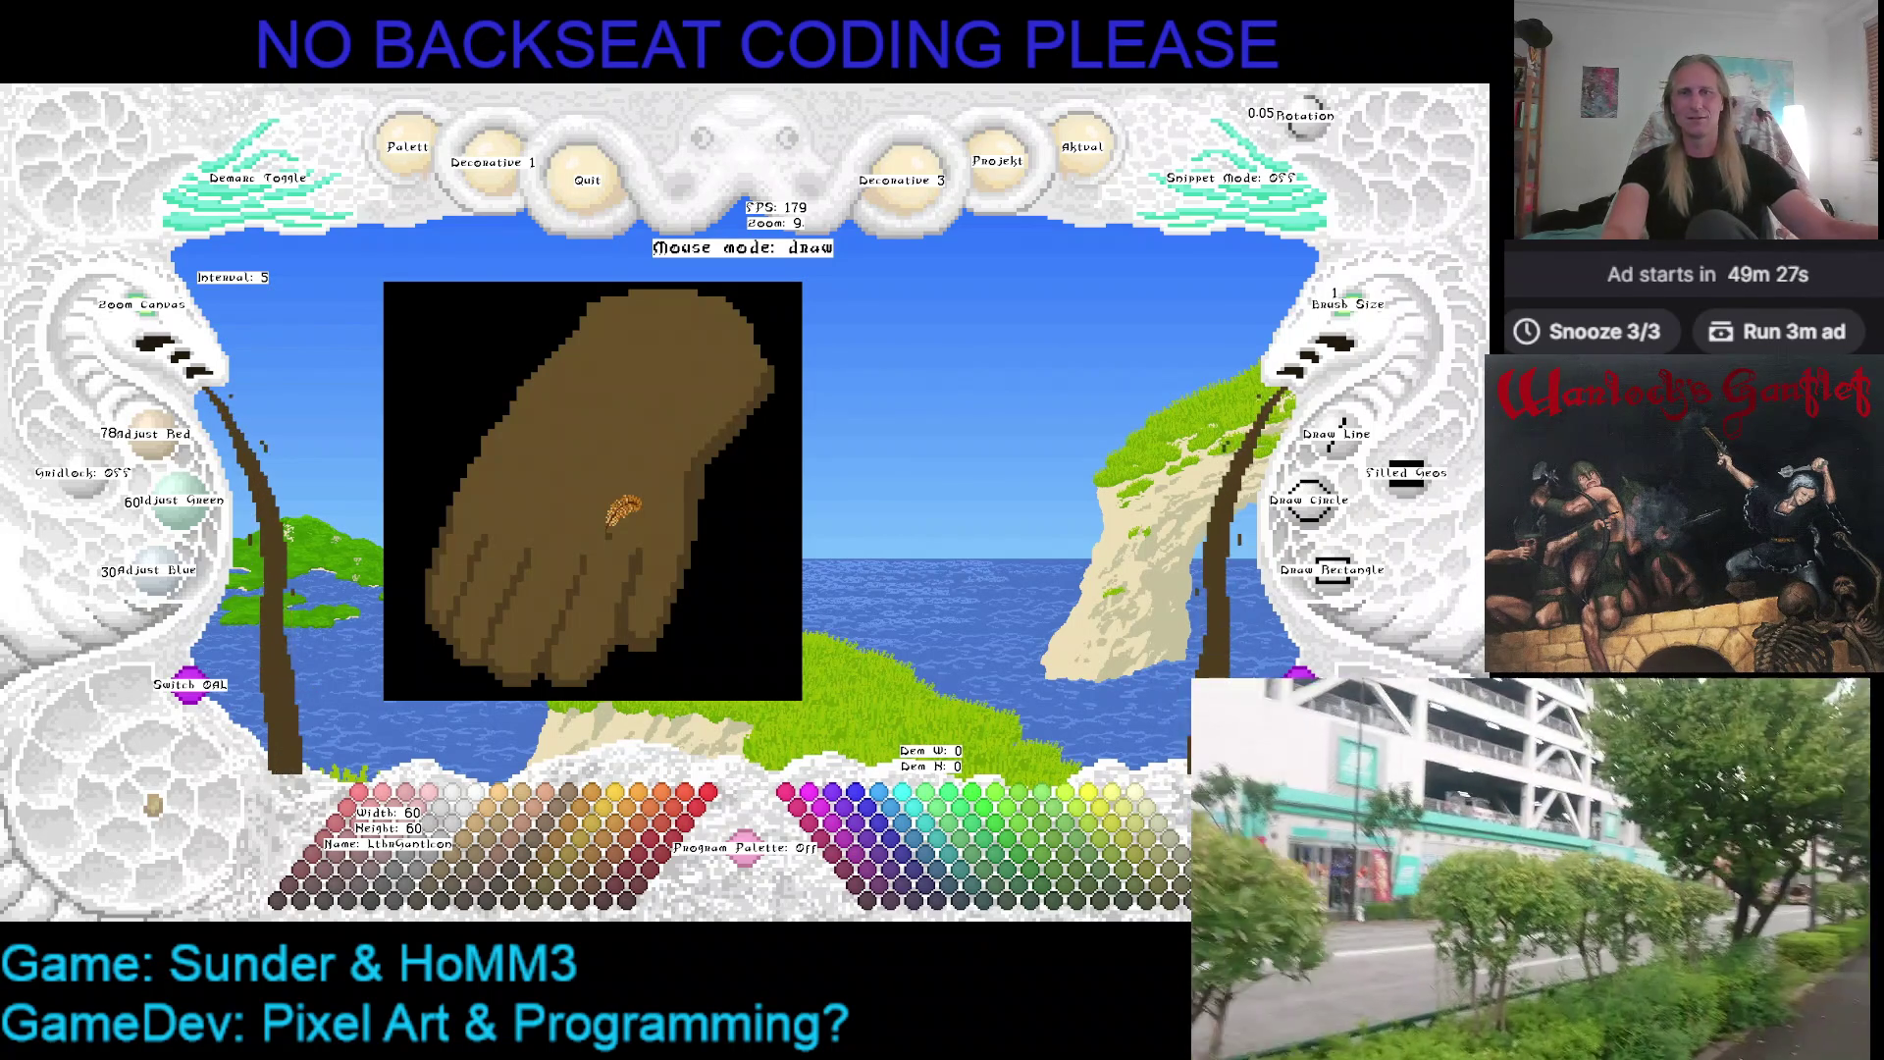
{"action": "key", "text": "Up"}
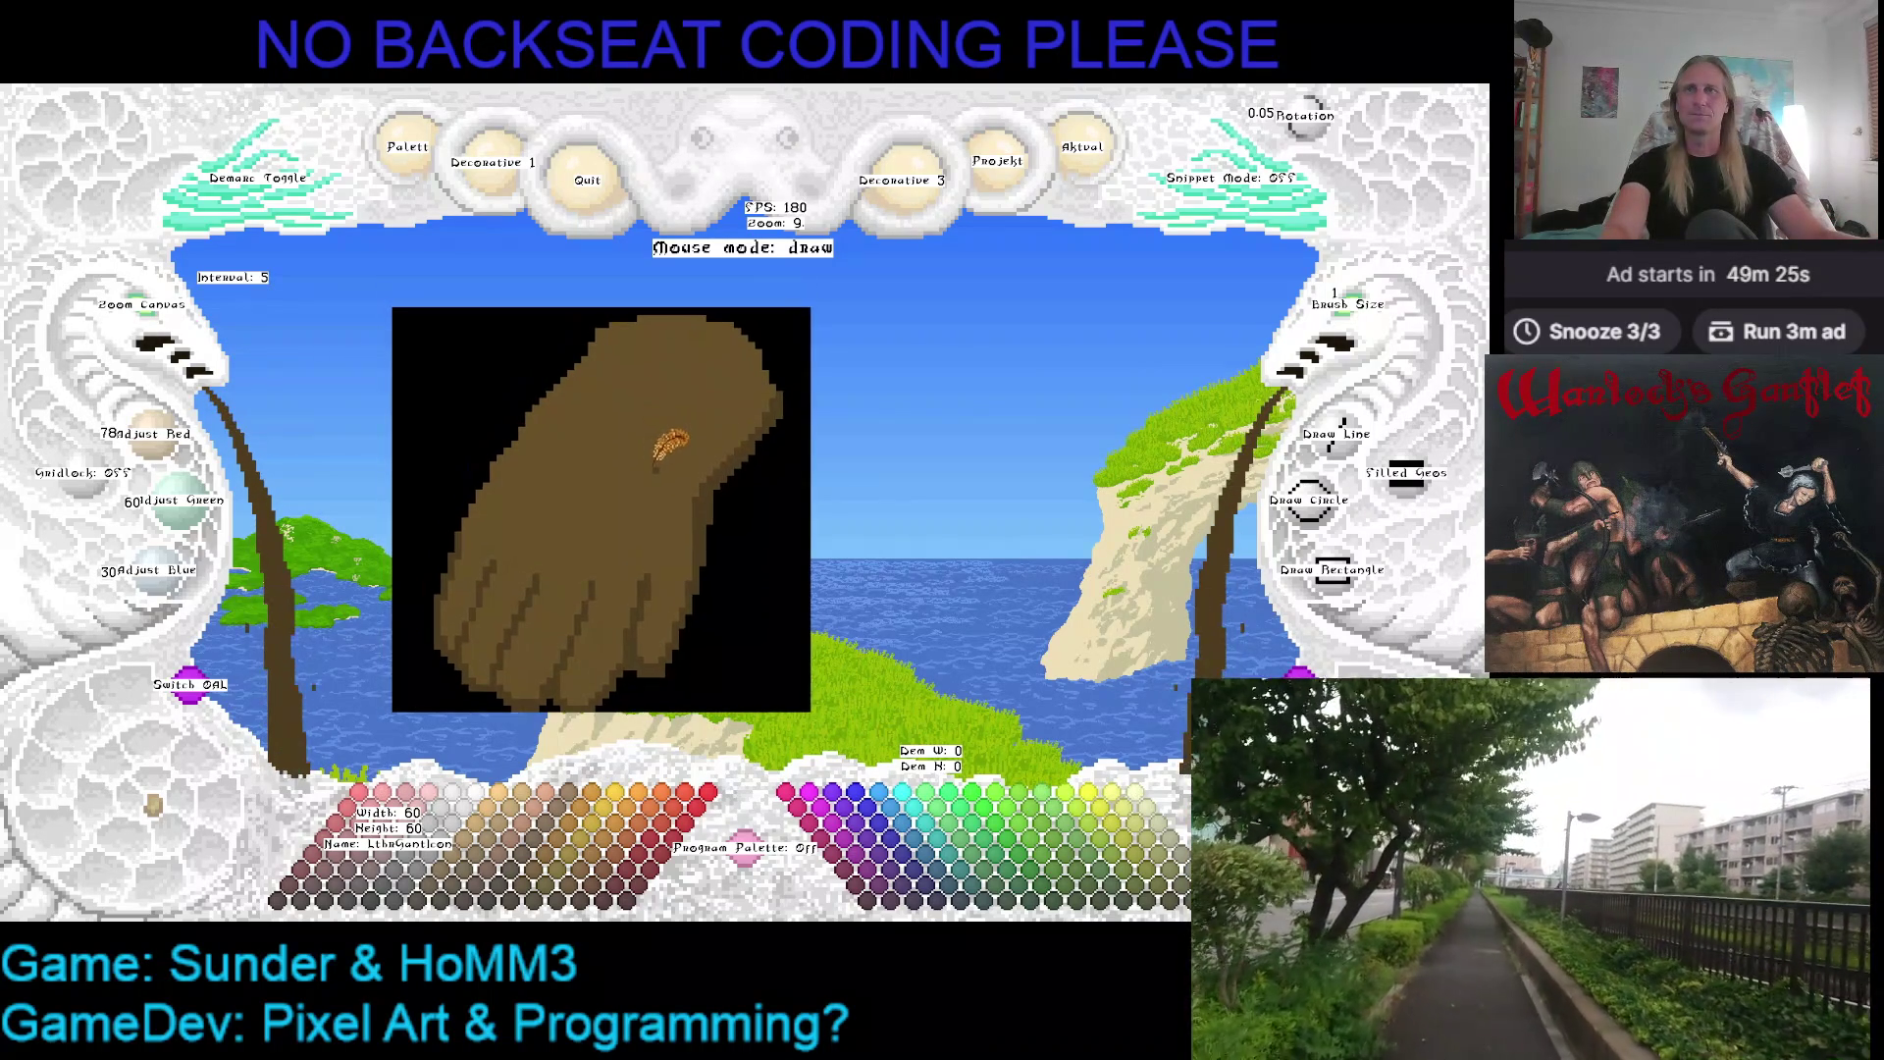
{"action": "key", "text": "Down"}
{"action": "key", "text": "Down"}
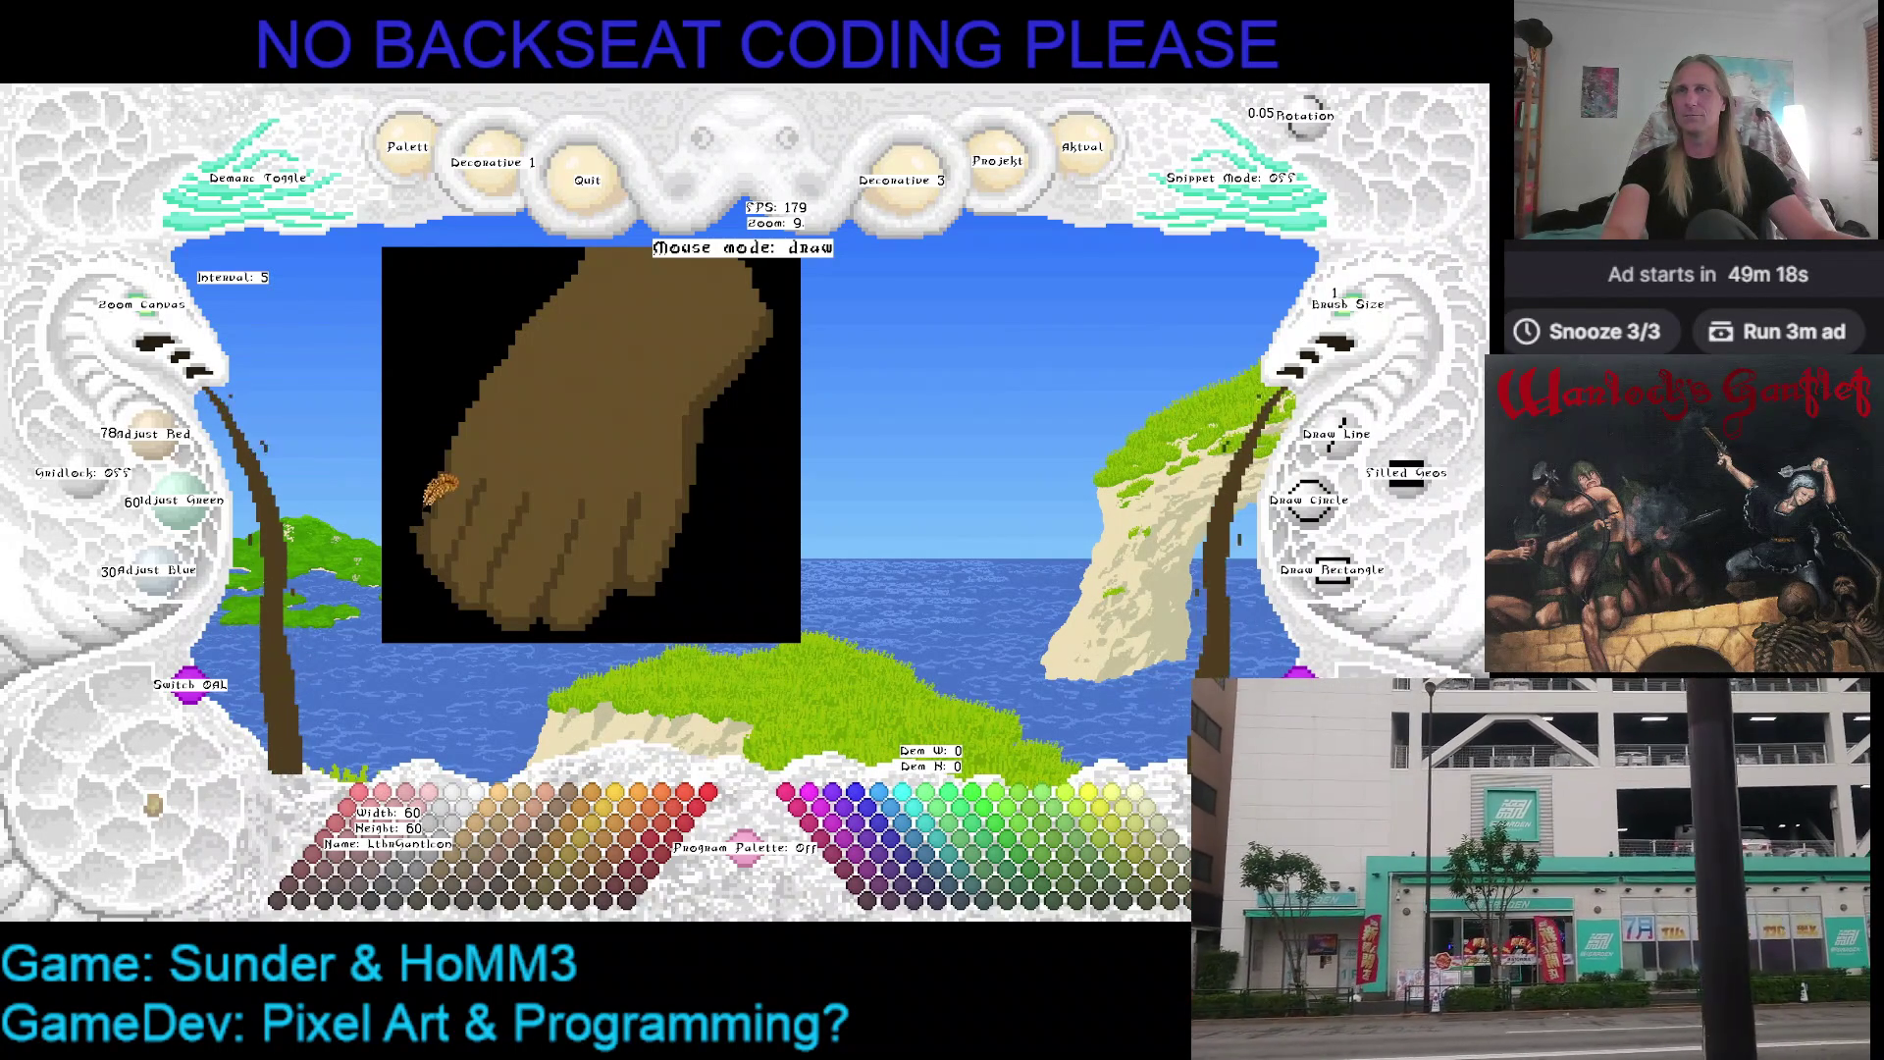
Eyedrop black and then the darker shading brown from the canvas
{"action": "right_click", "coordinate": [436, 491]}
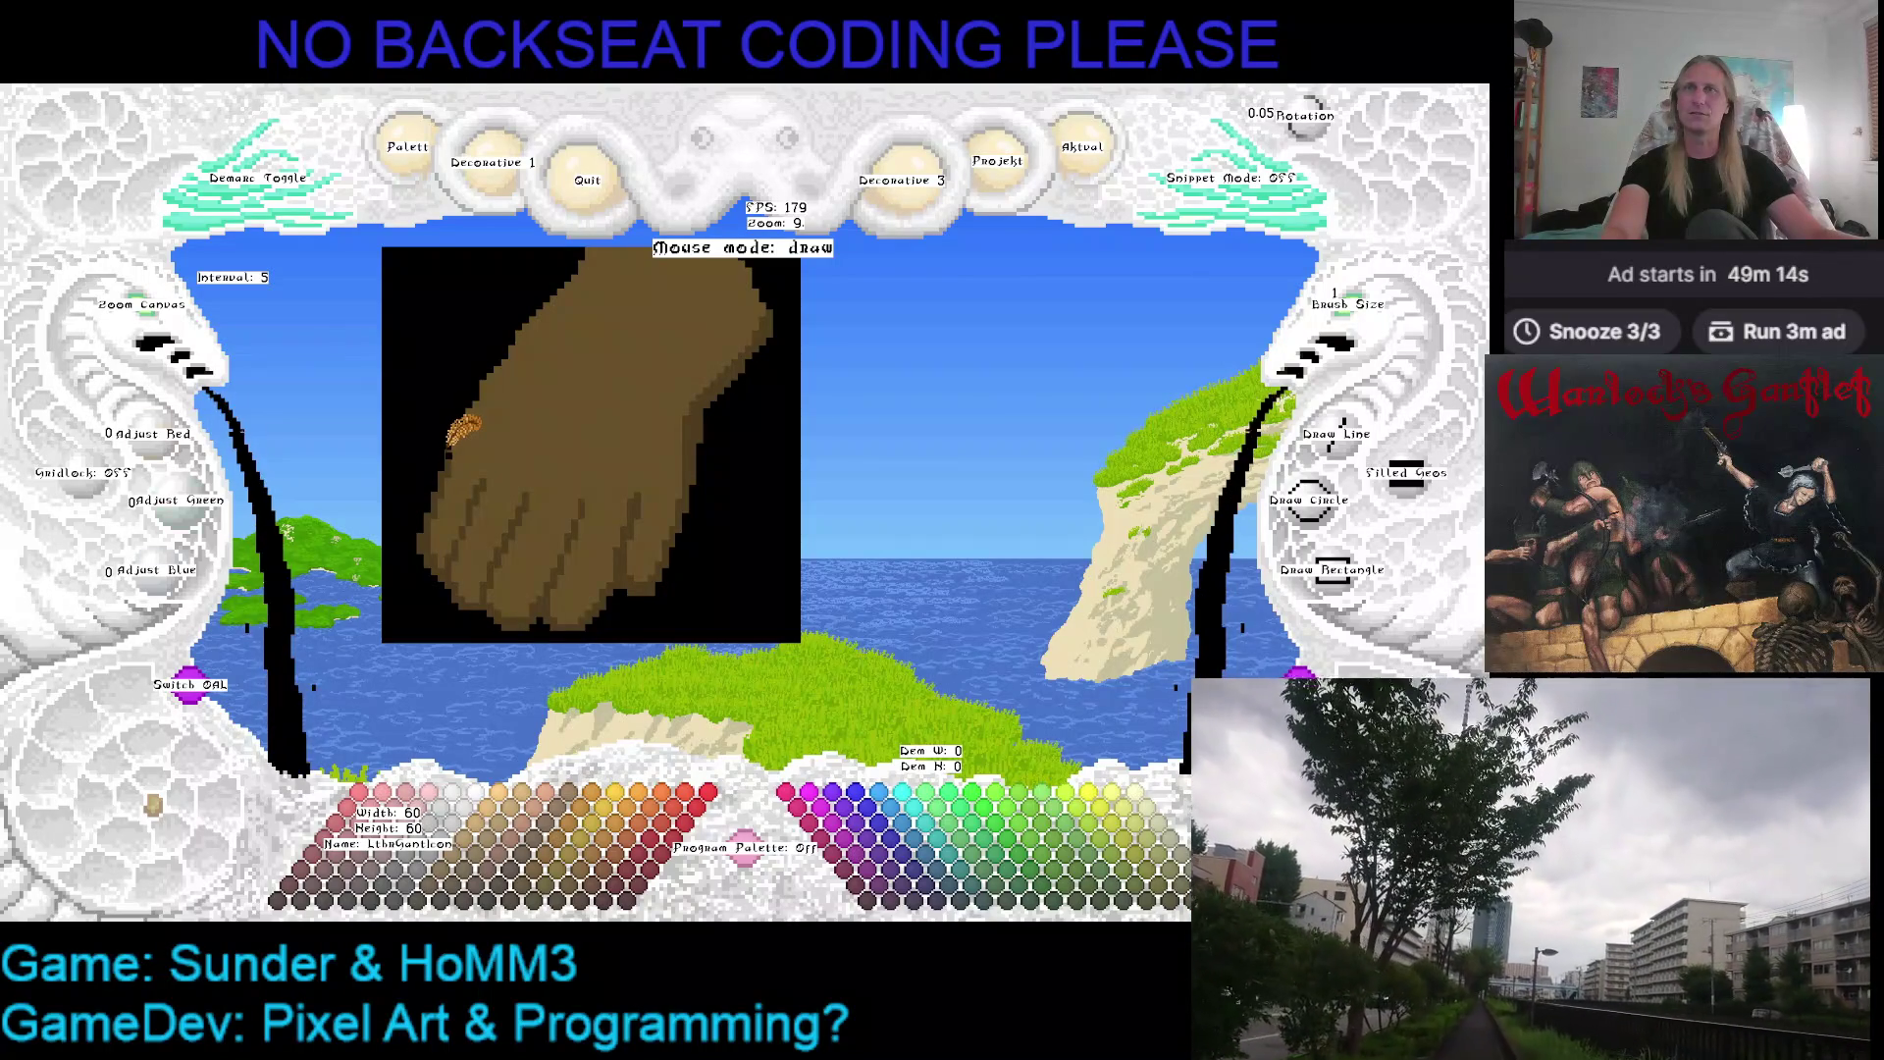
{"action": "right_click", "coordinate": [462, 427]}
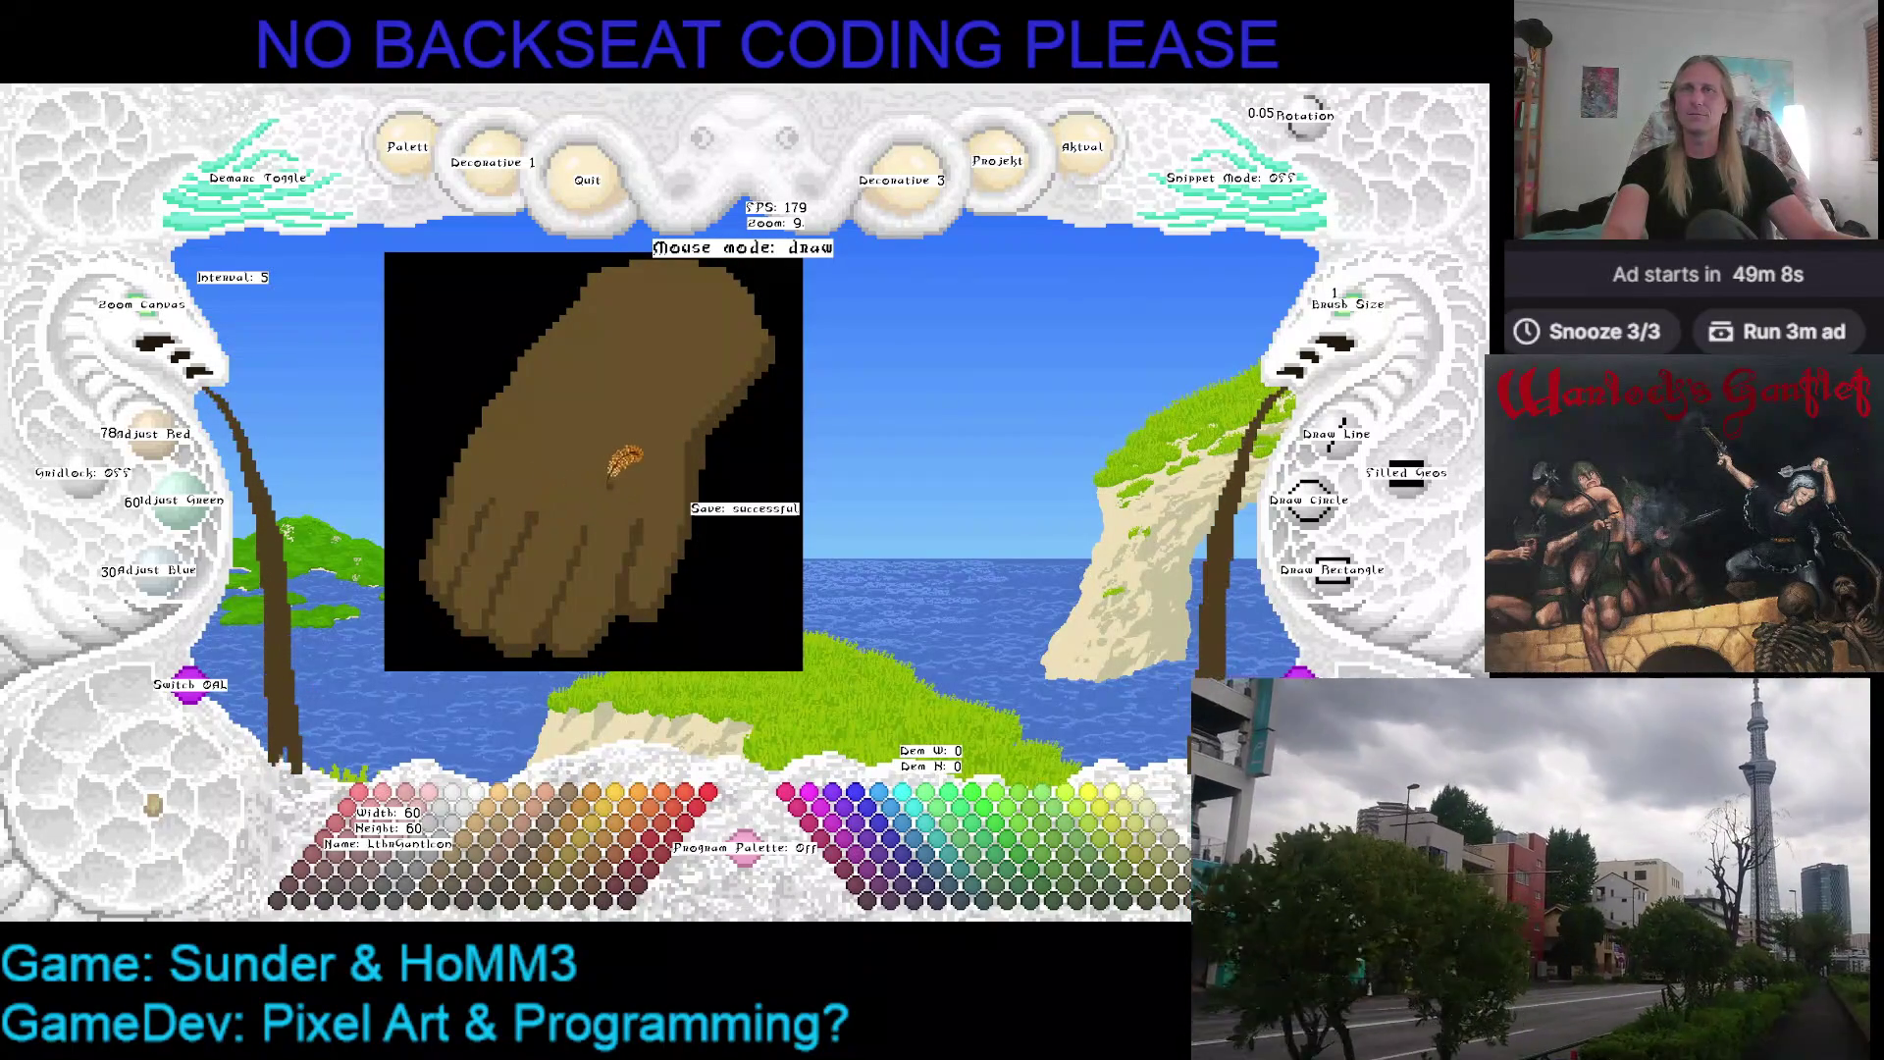
{"action": "key", "text": "Right"}
{"action": "key", "text": "Up"}
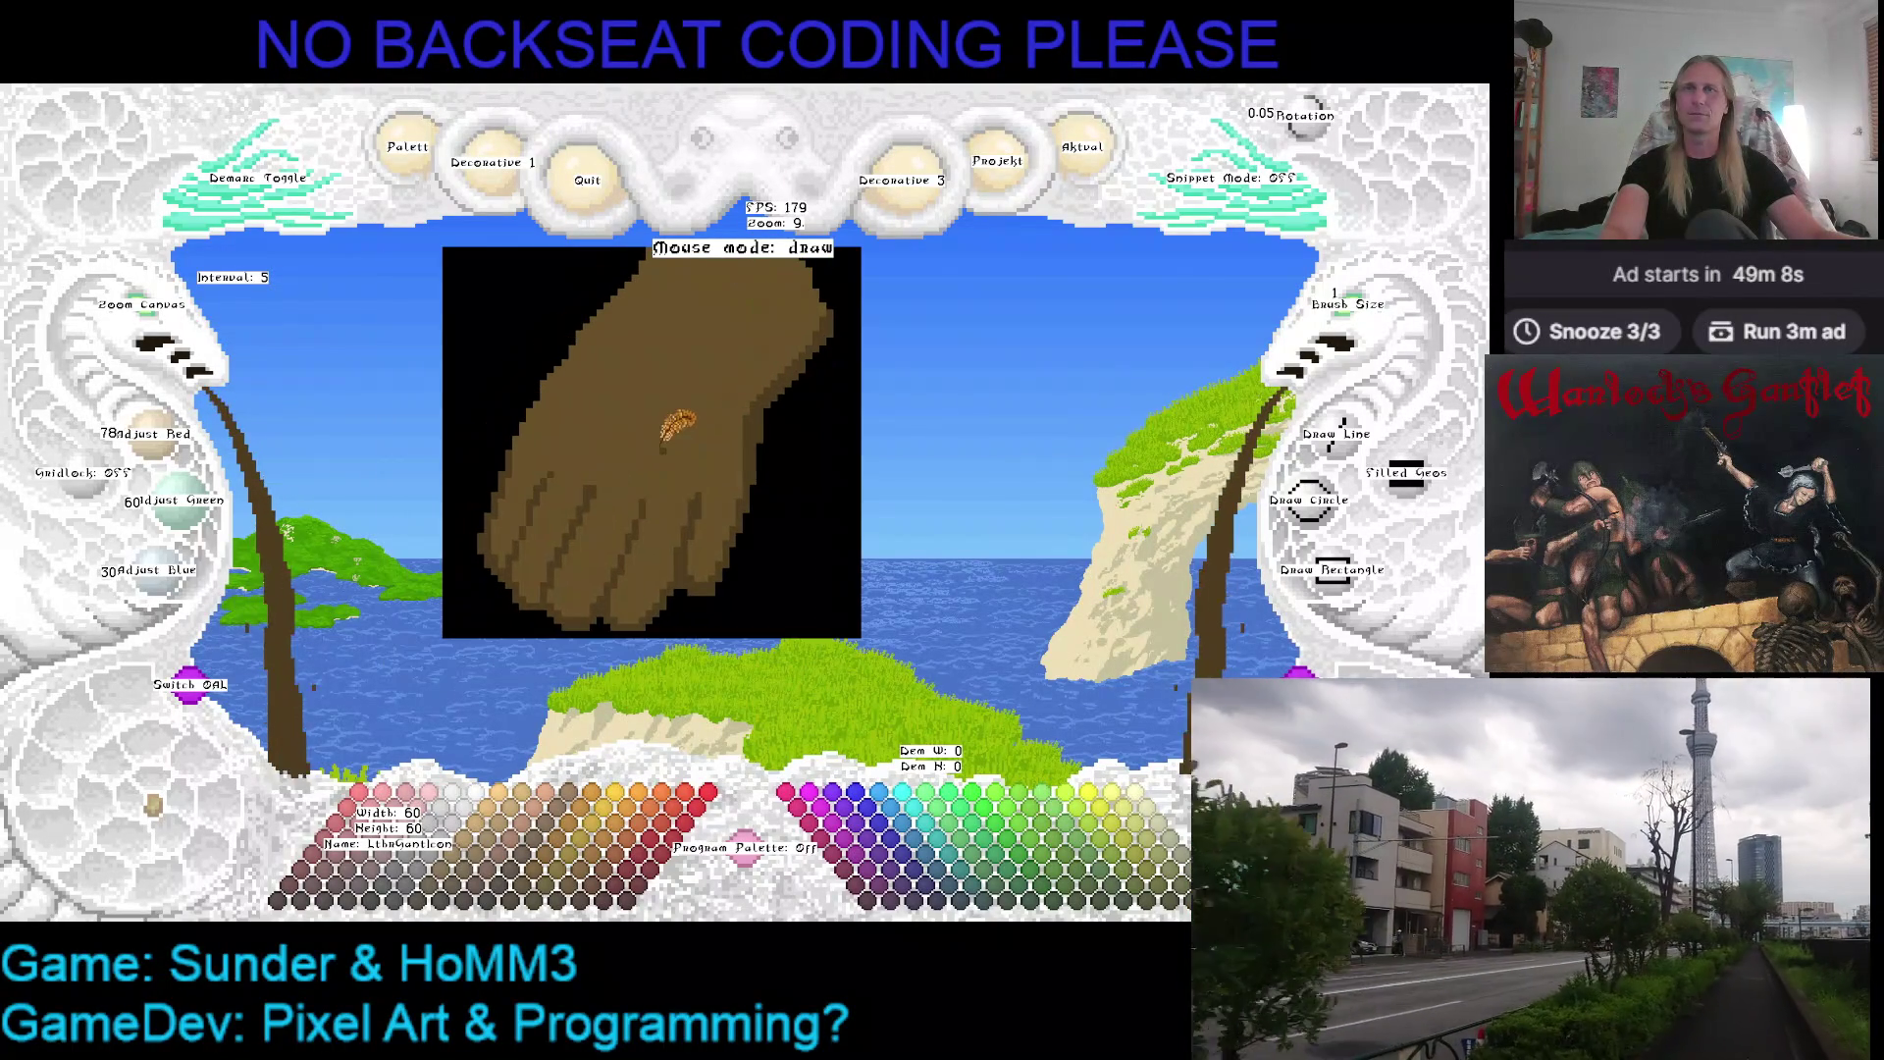
{"action": "key", "text": "Left"}
{"action": "key", "text": "Down"}
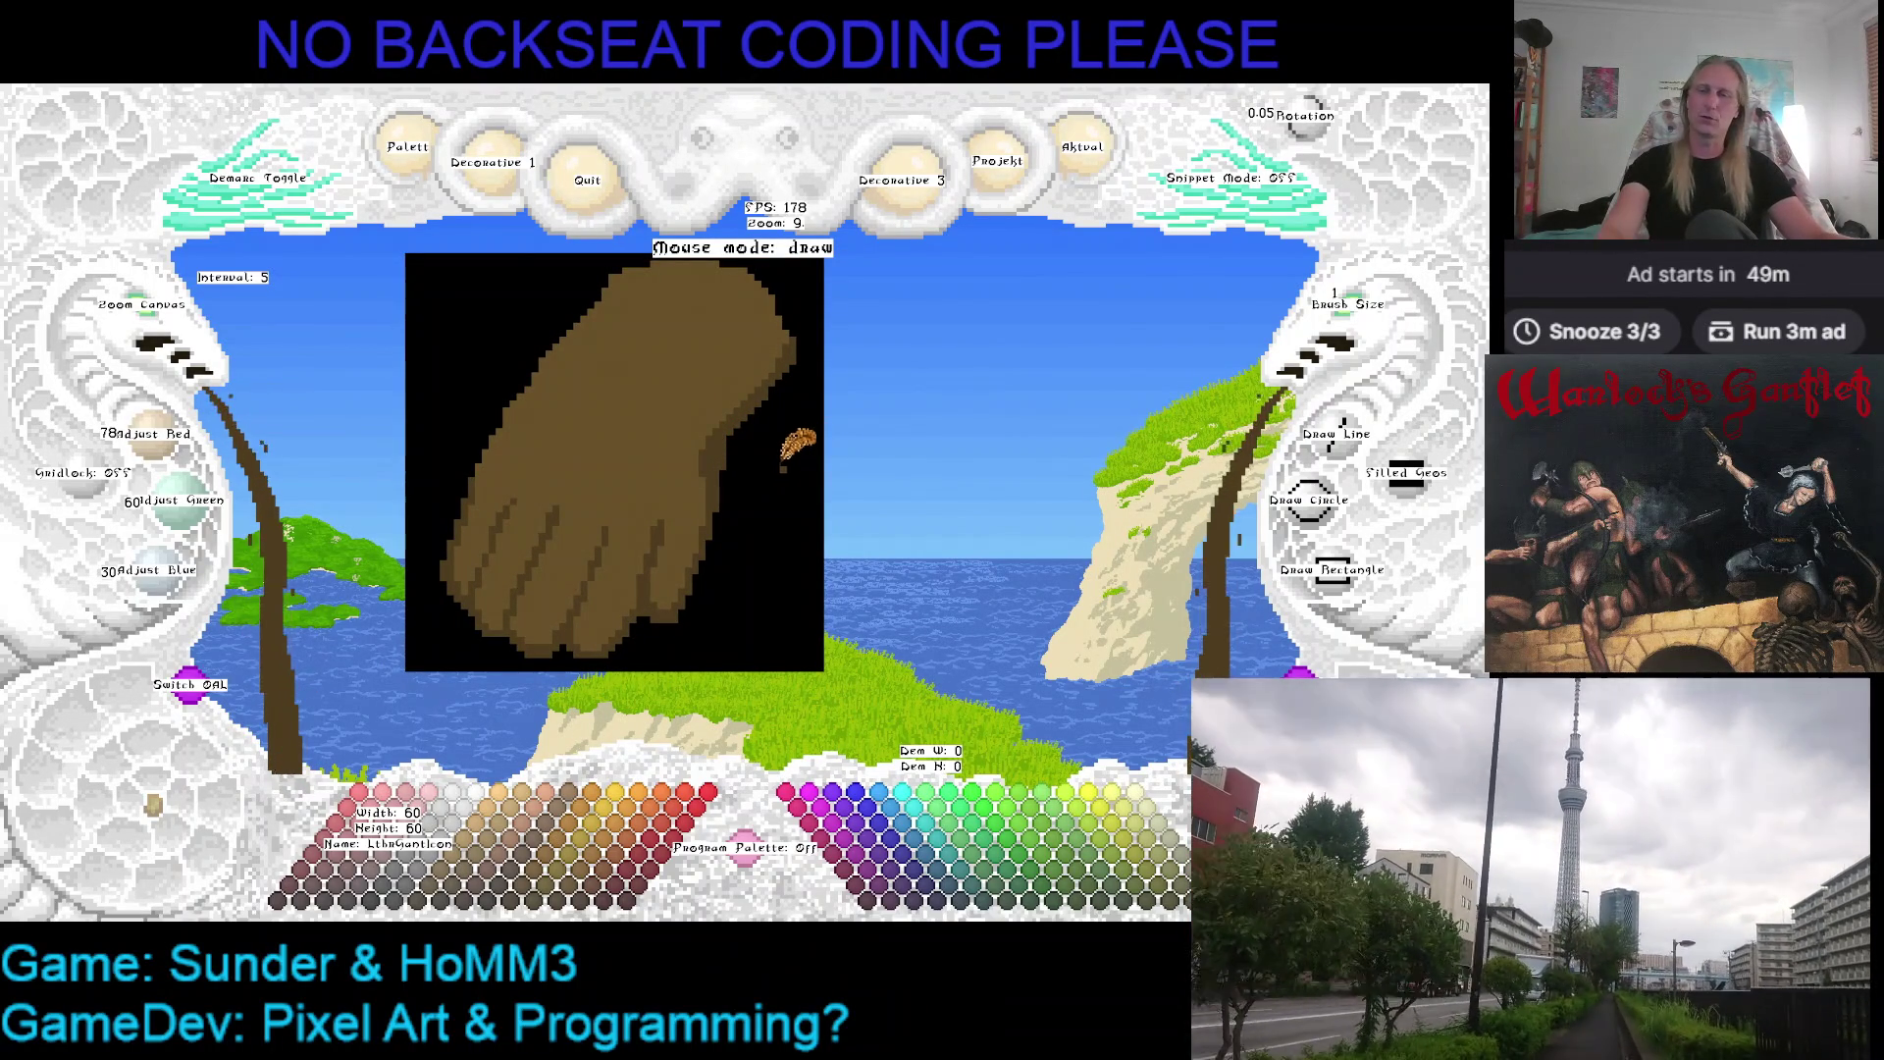
Eyedrop the gauntlet's lighter base brown (104, 80, 40) as the drawing colour
{"action": "key", "text": "Down"}
{"action": "key", "text": "Down"}
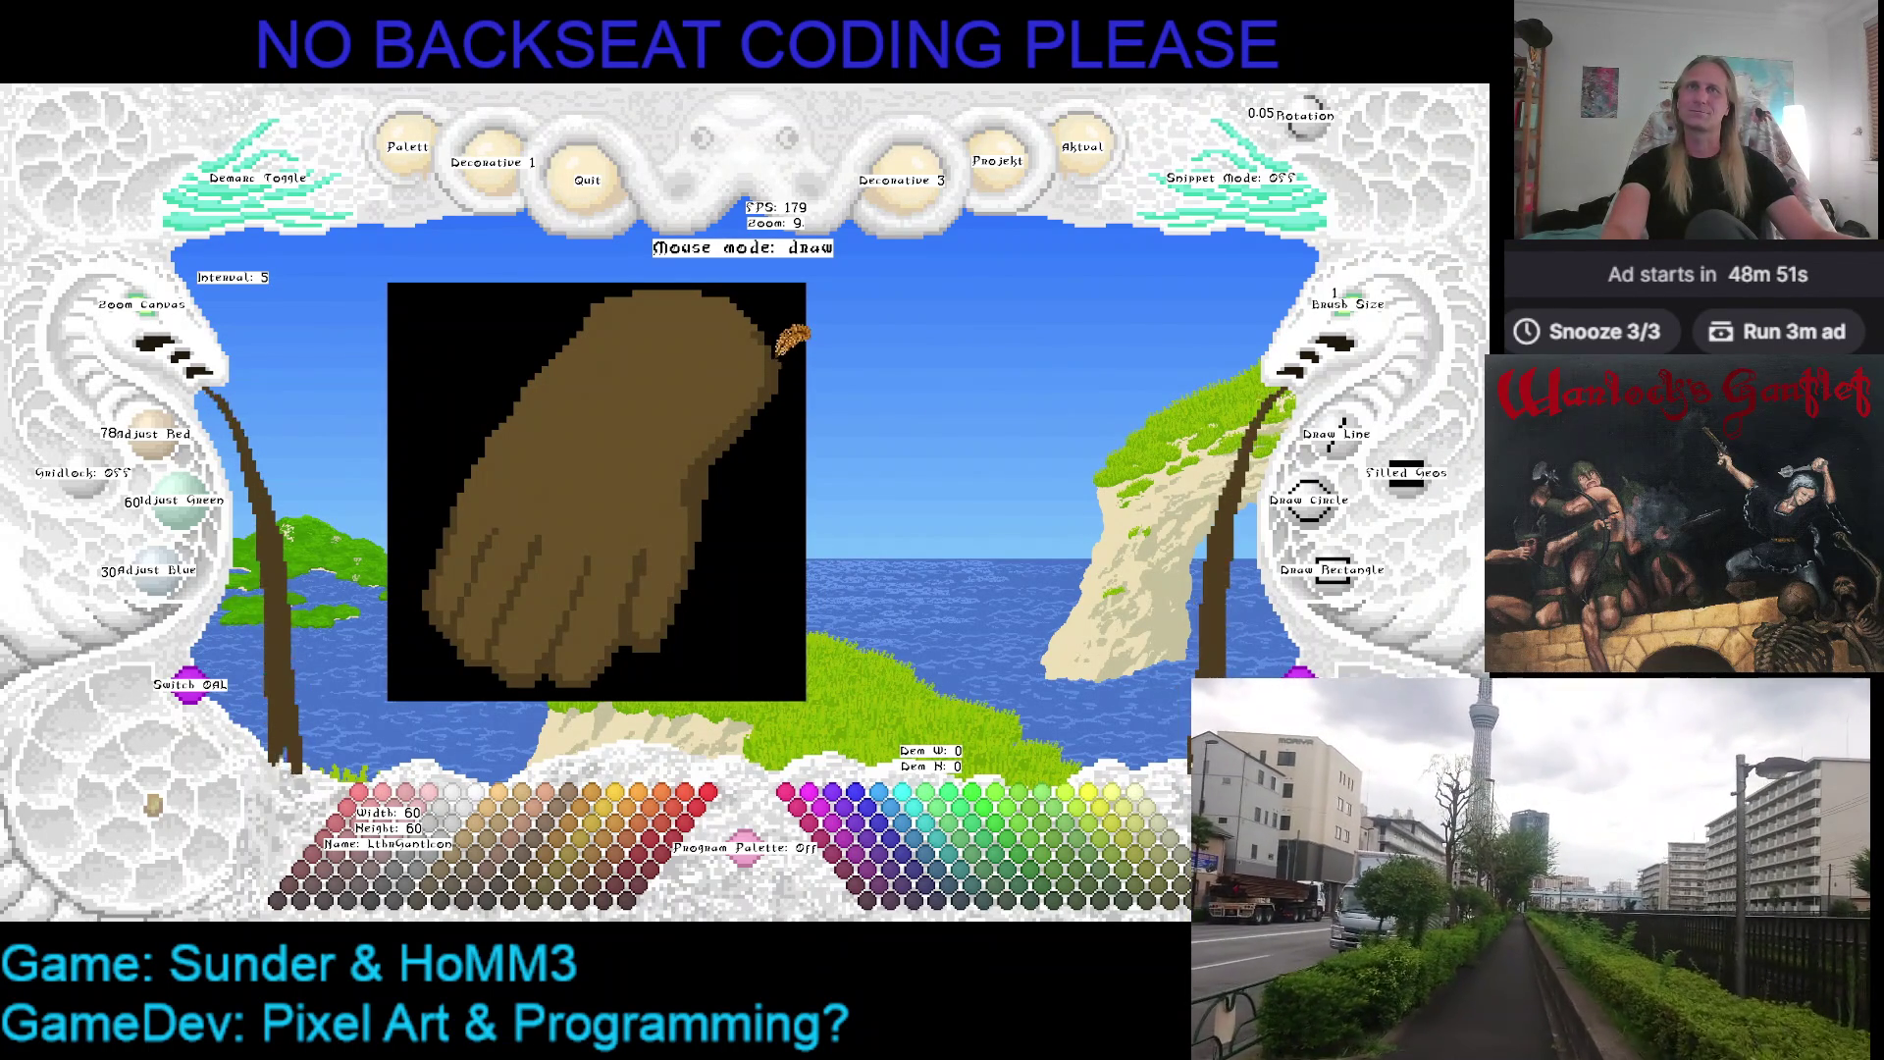
{"action": "key", "text": "Down"}
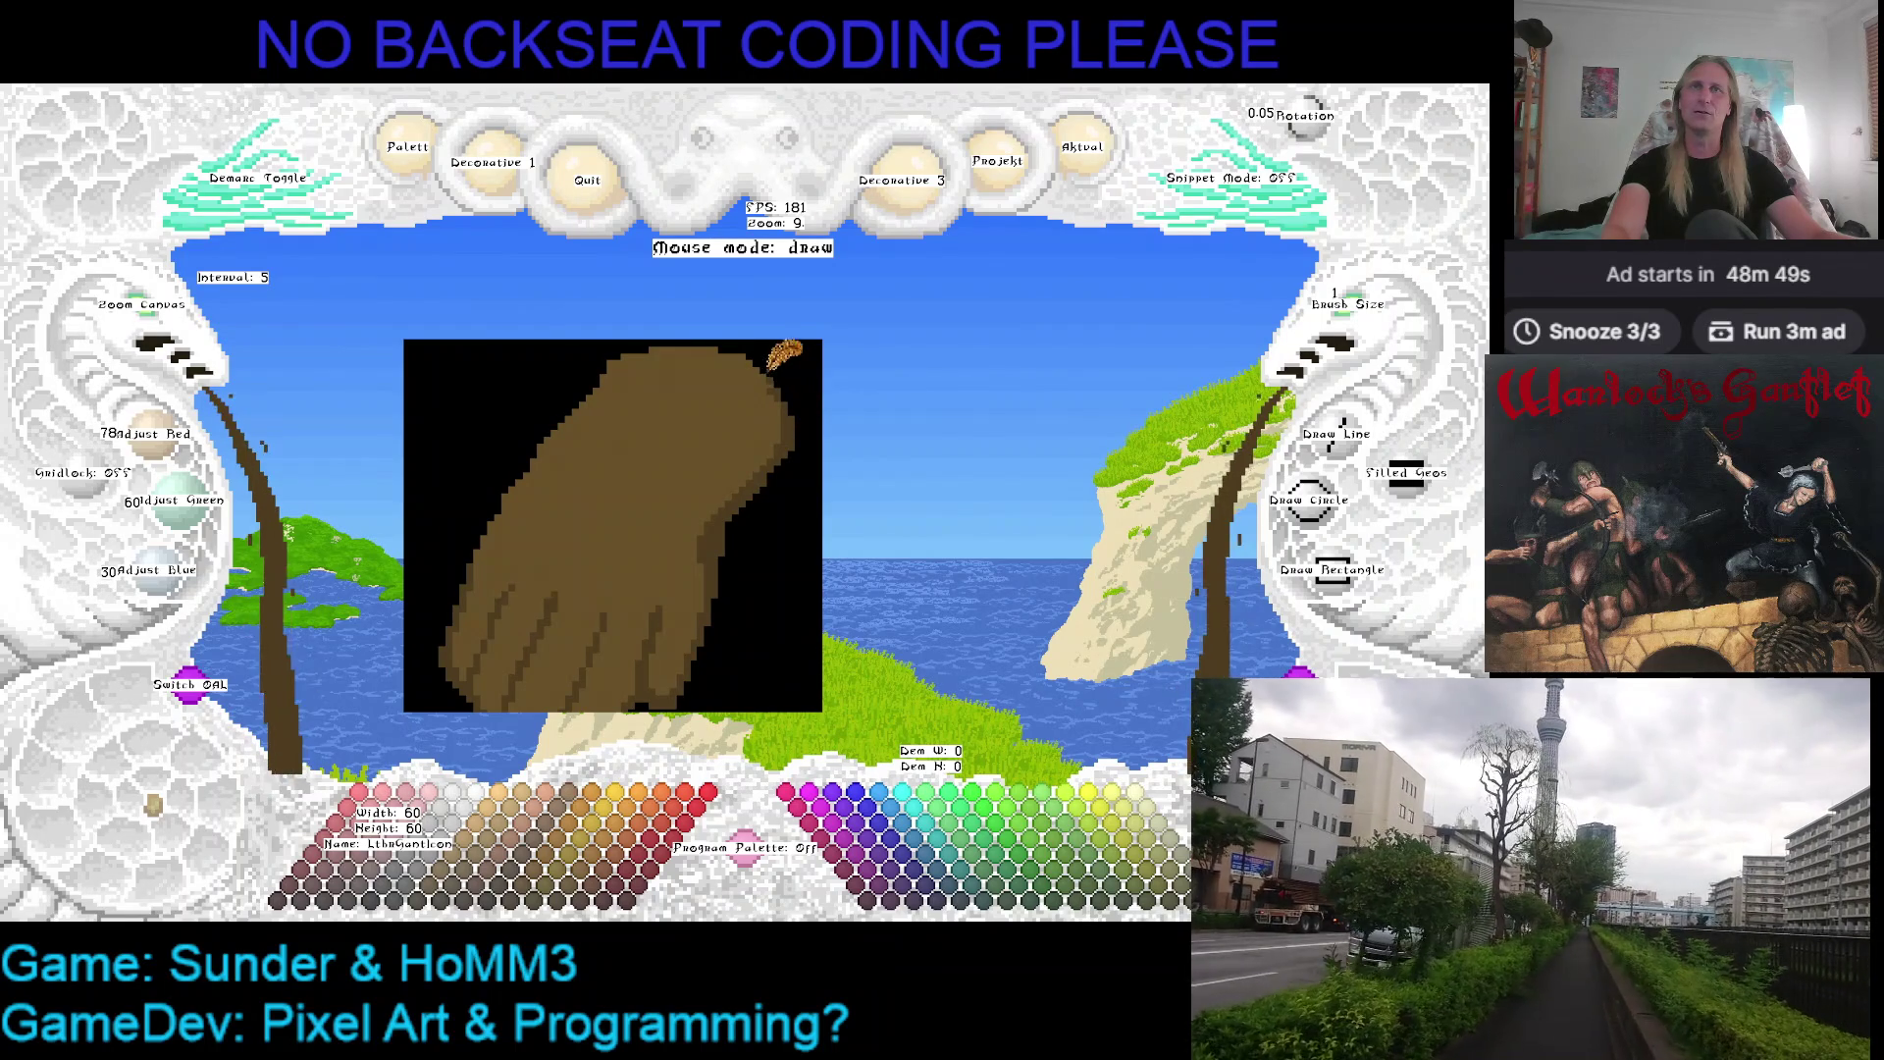
{"action": "right_click", "coordinate": [766, 369]}
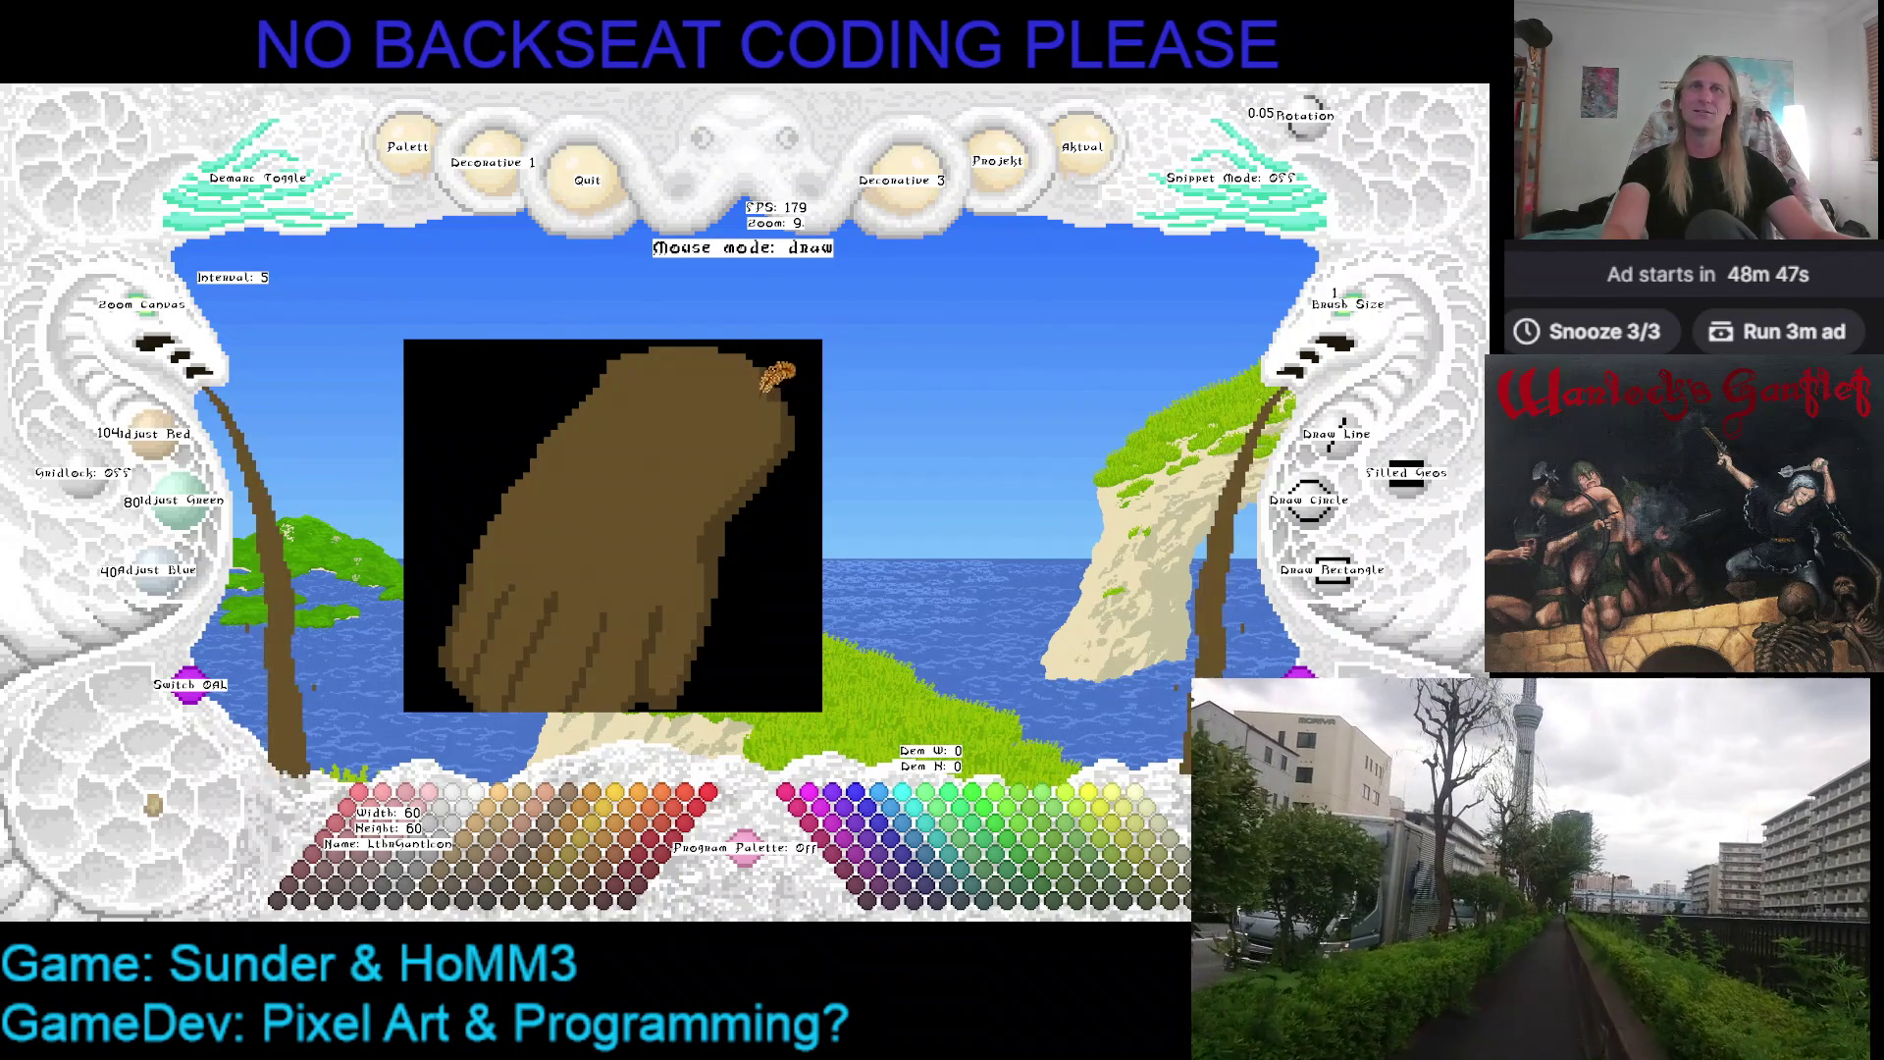
{"action": "key", "text": "Up"}
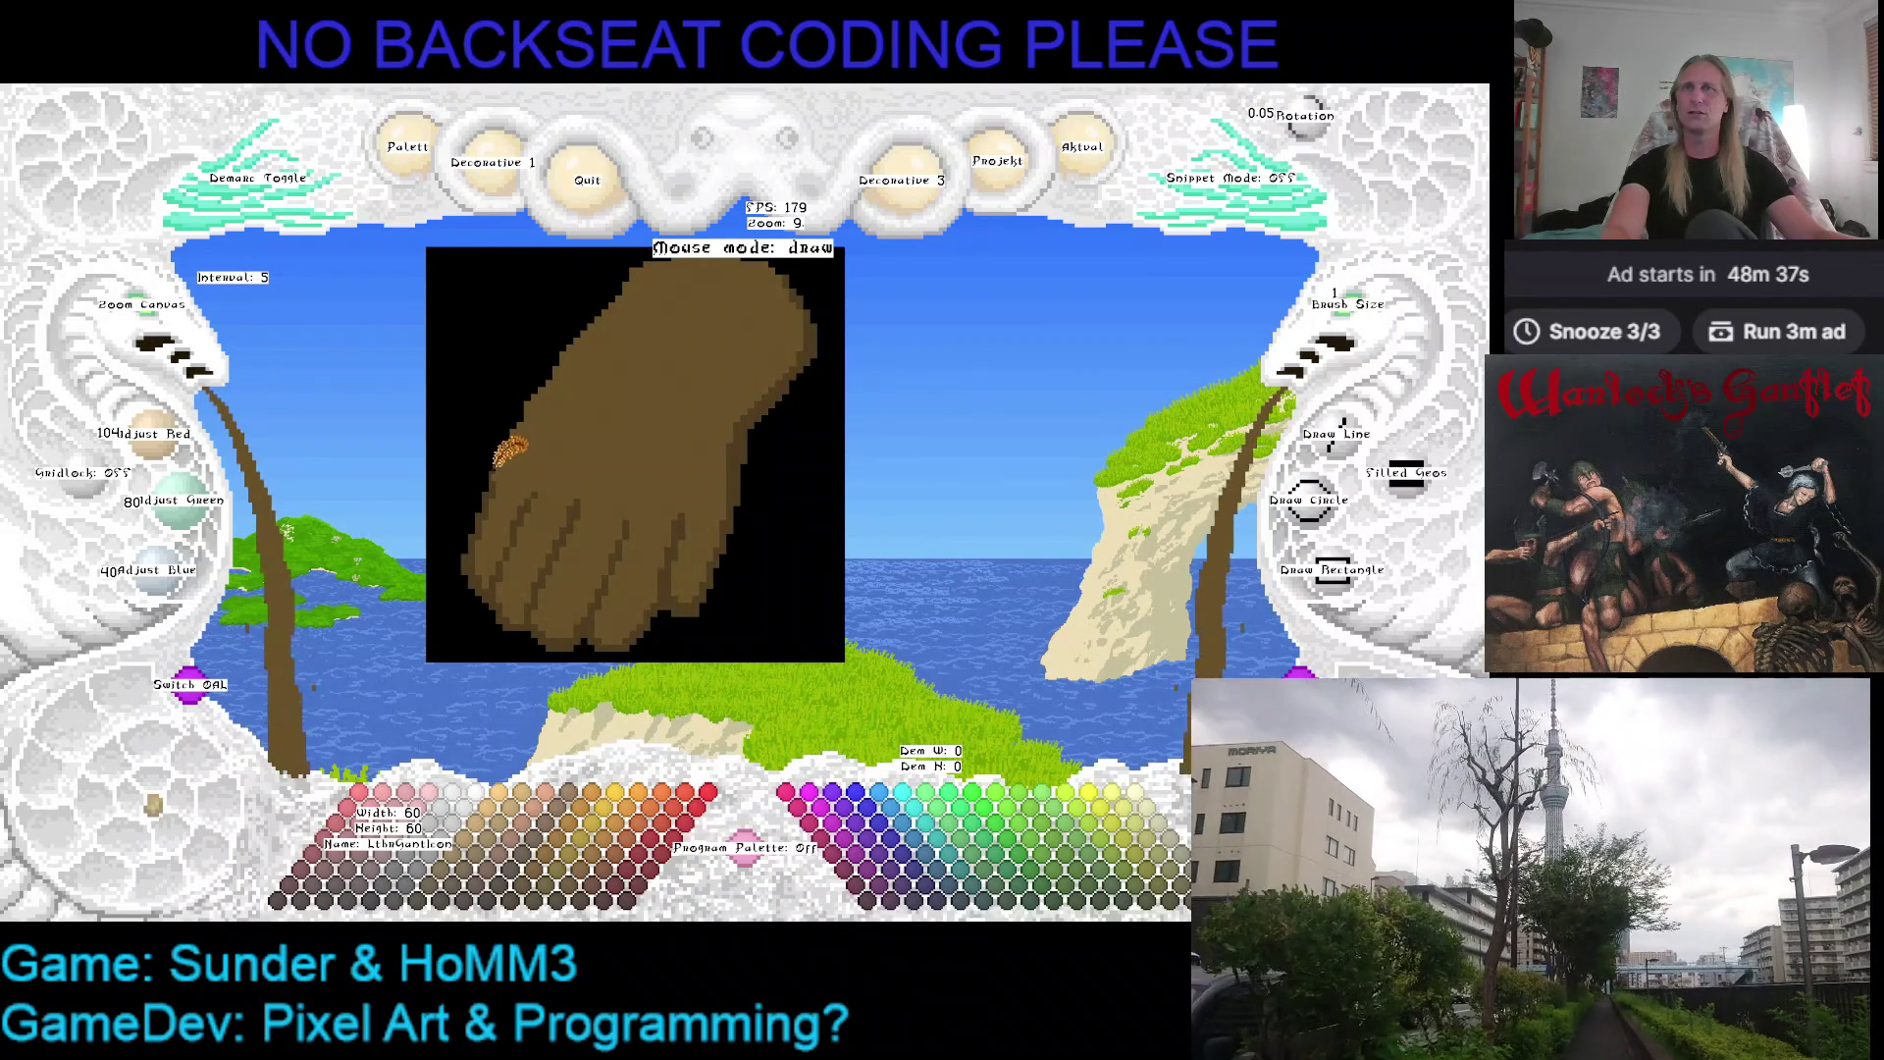
Alternate eyedropping the darker shading brown and lighter base brown from the gauntlet
{"action": "right_click", "coordinate": [520, 434]}
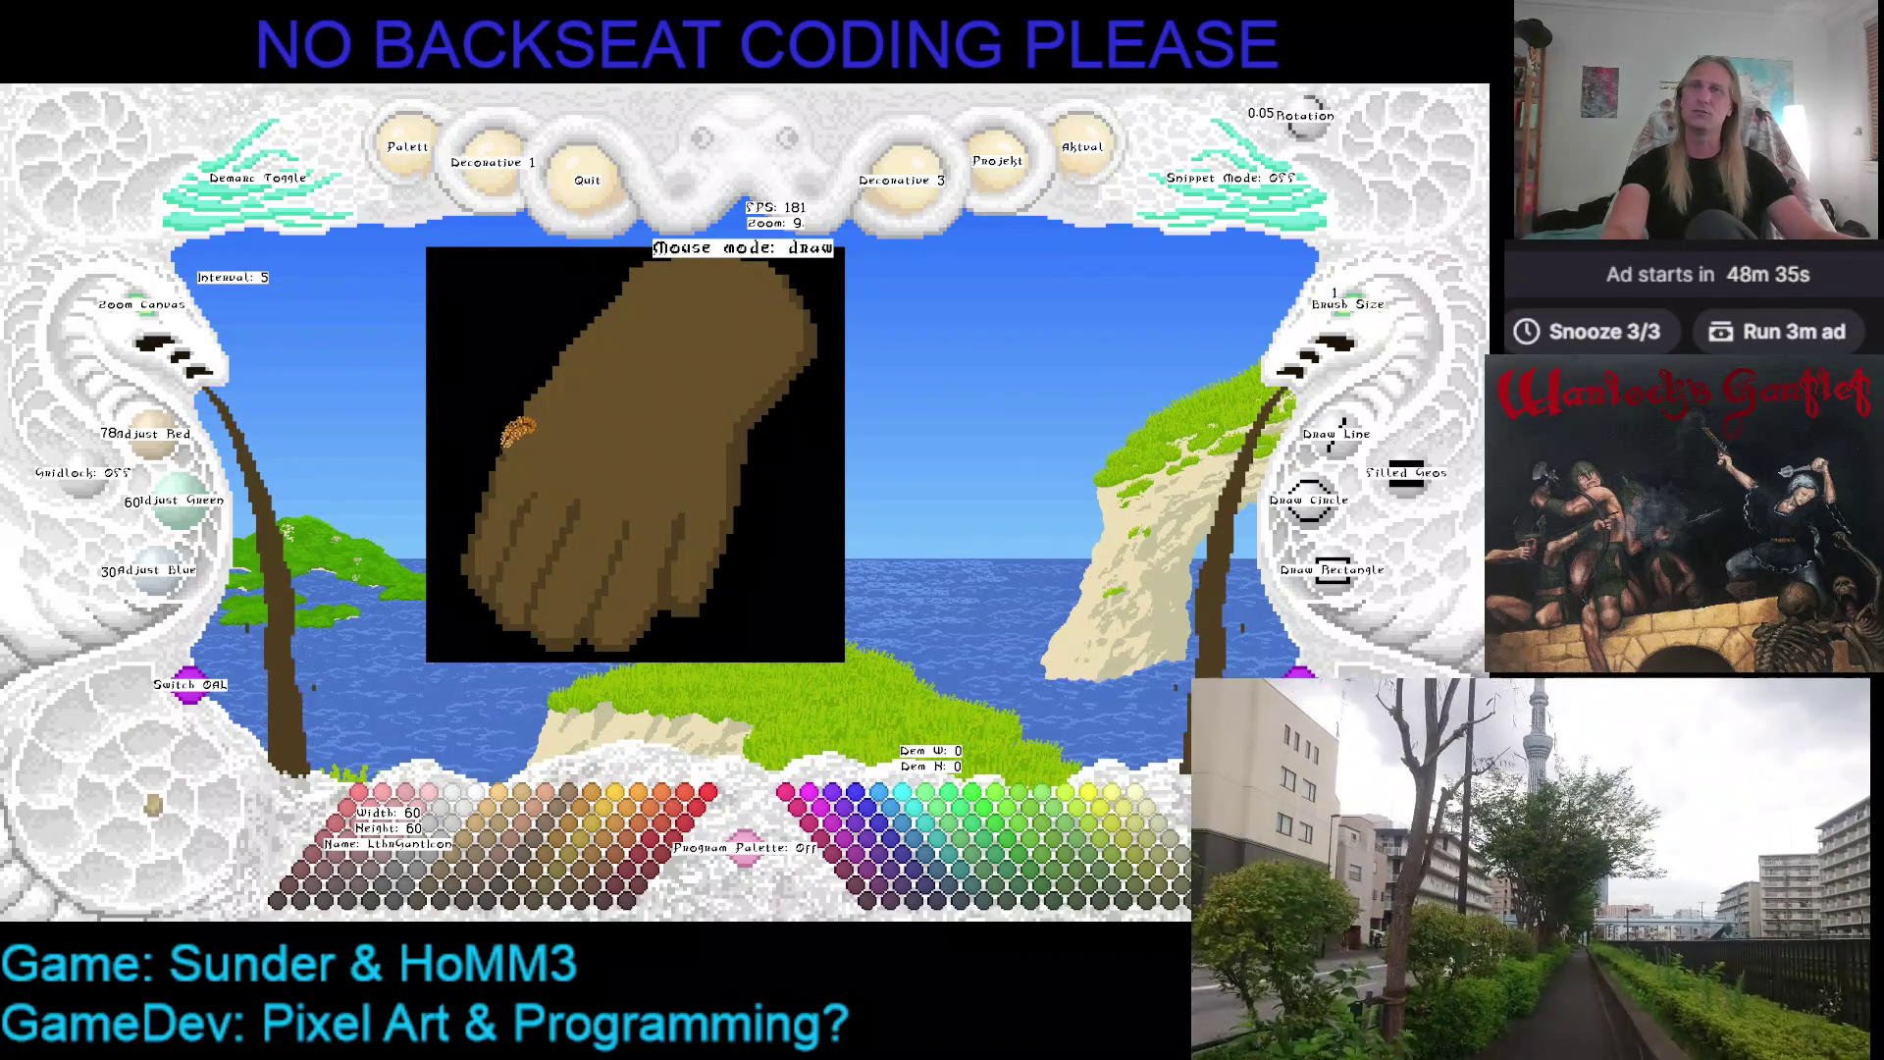
{"action": "left_click_drag", "start_coordinate": [660, 349], "coordinate": [674, 400]}
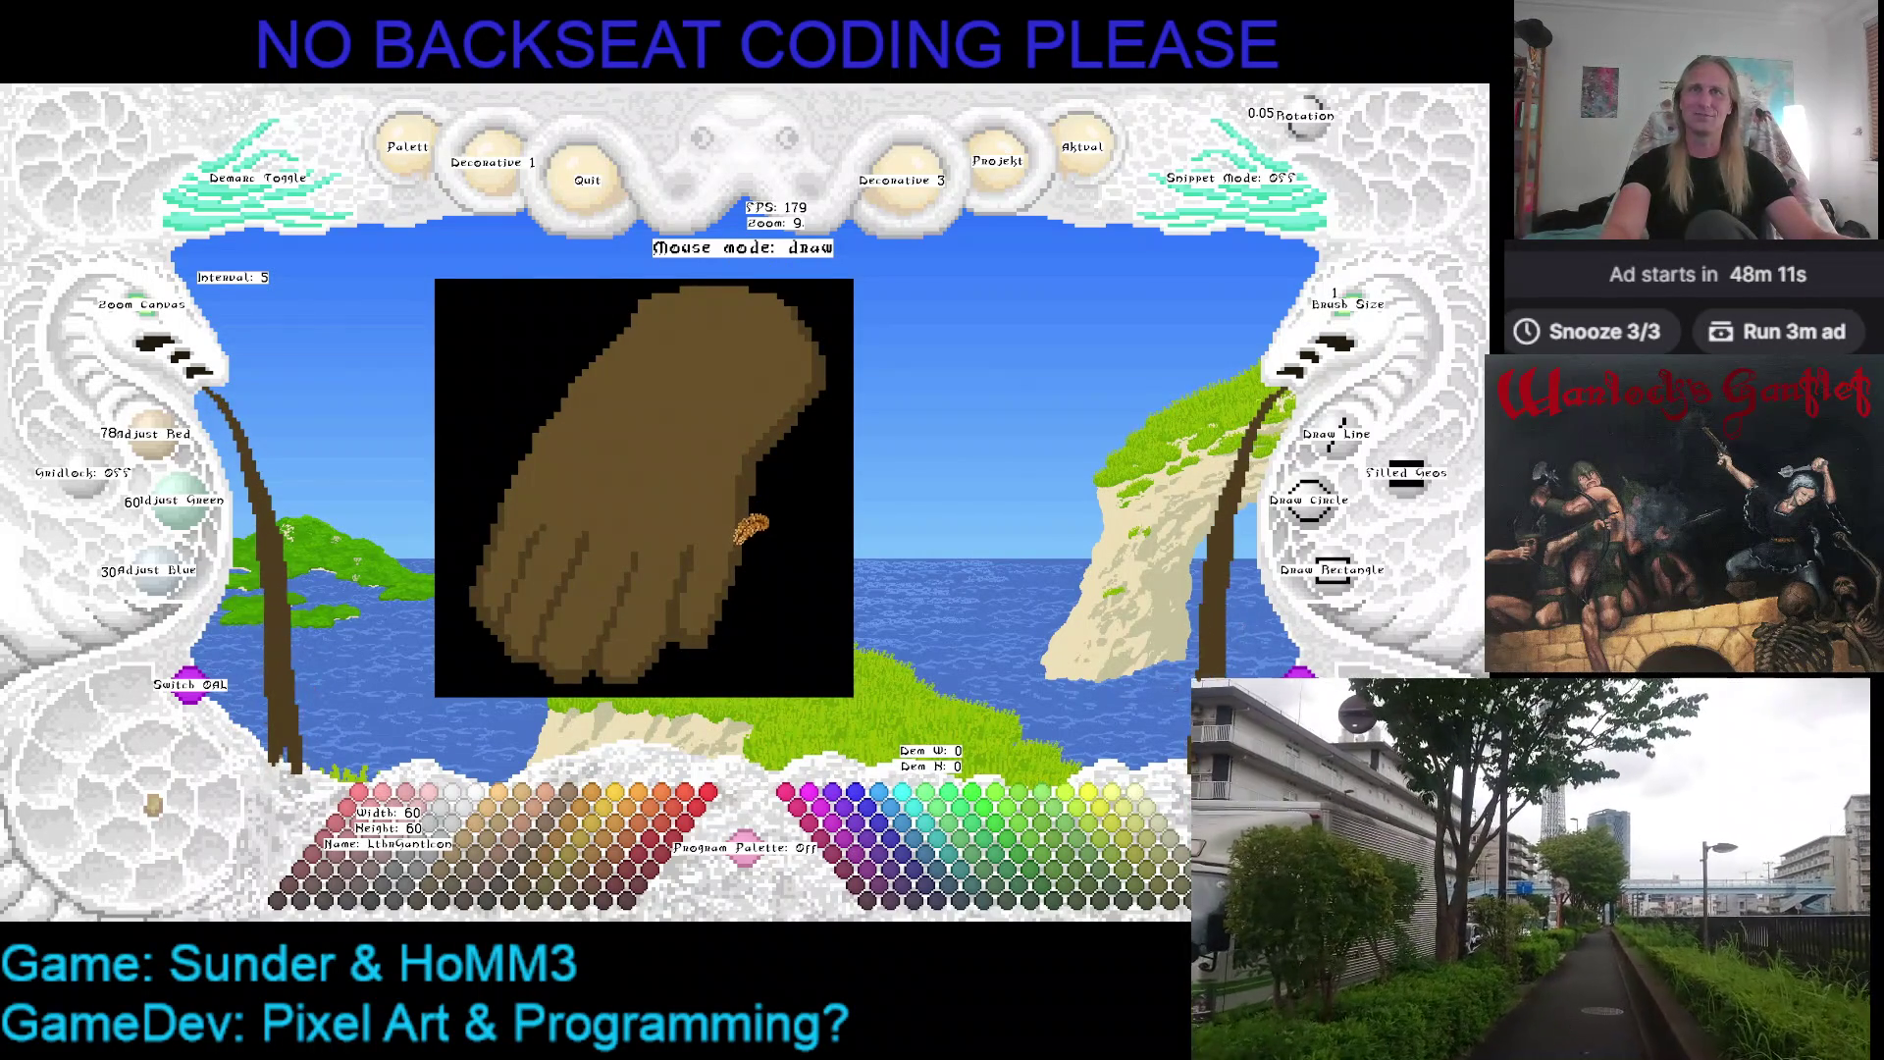
{"action": "right_click", "coordinate": [705, 530]}
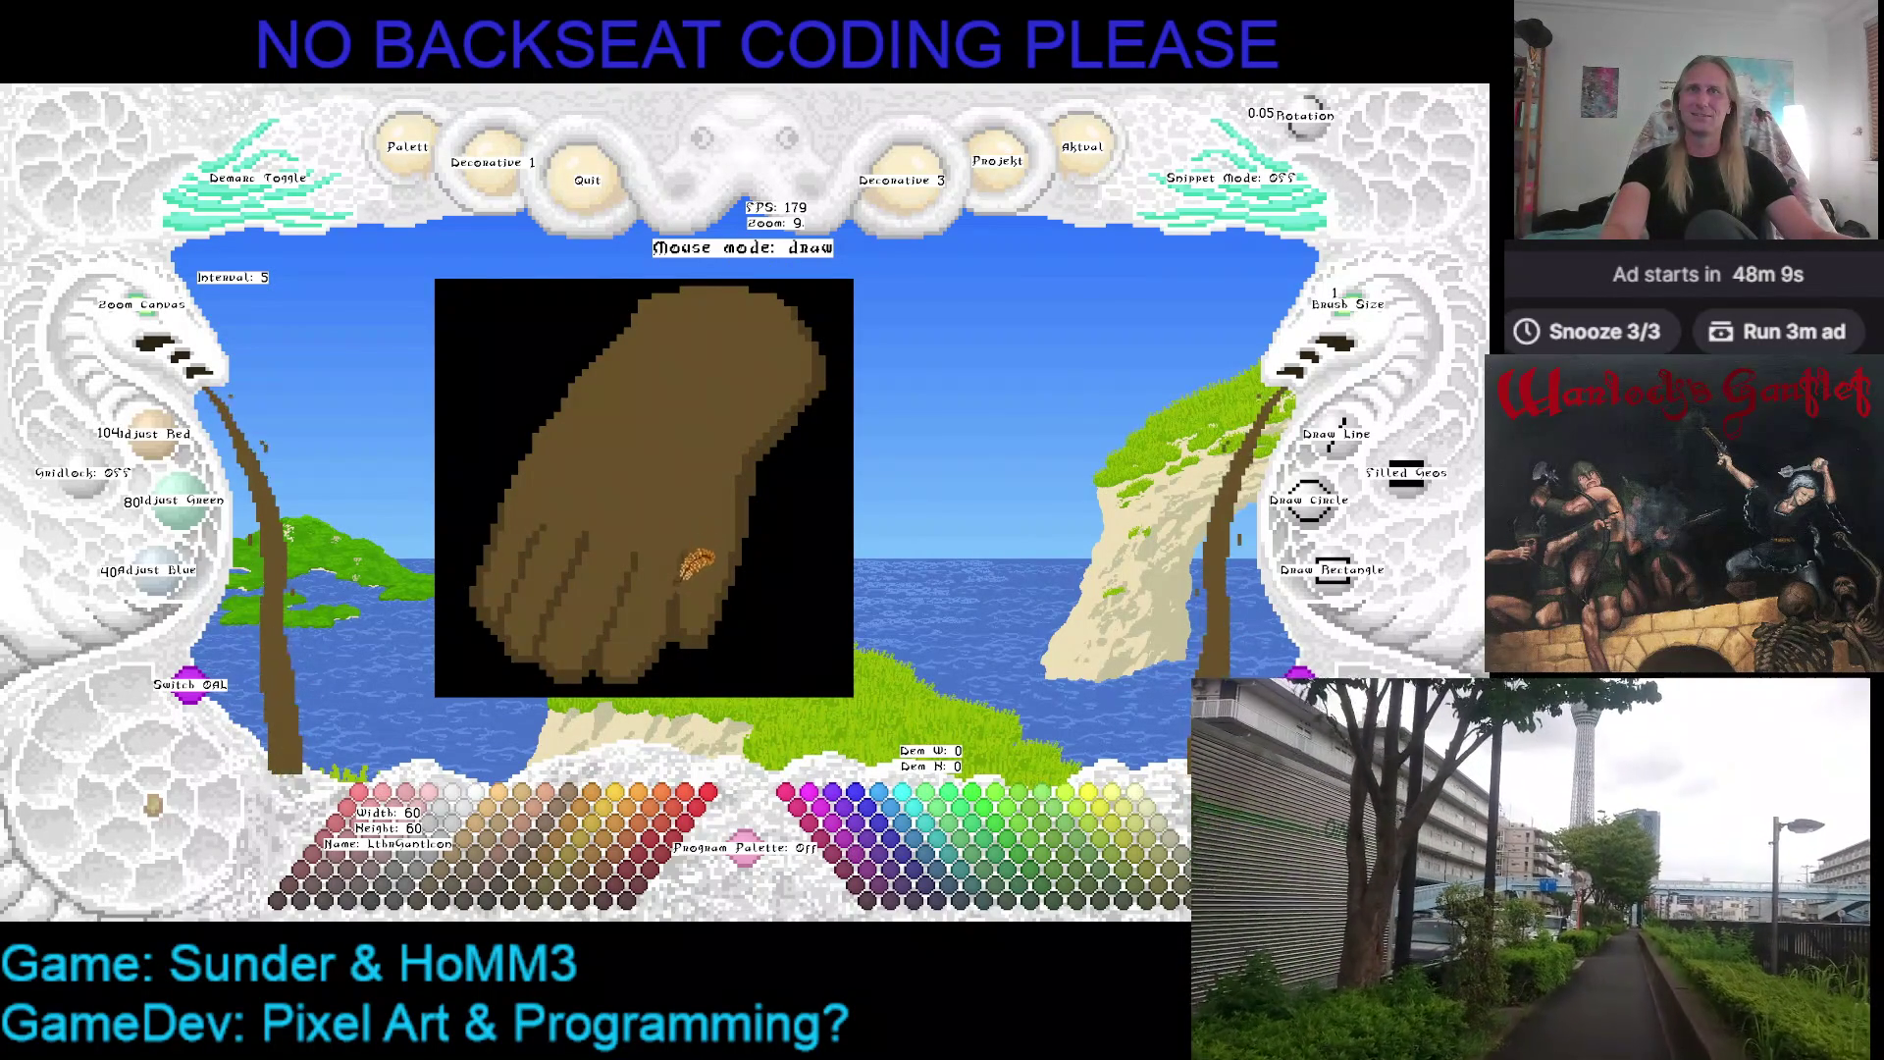
{"action": "right_click", "coordinate": [689, 604]}
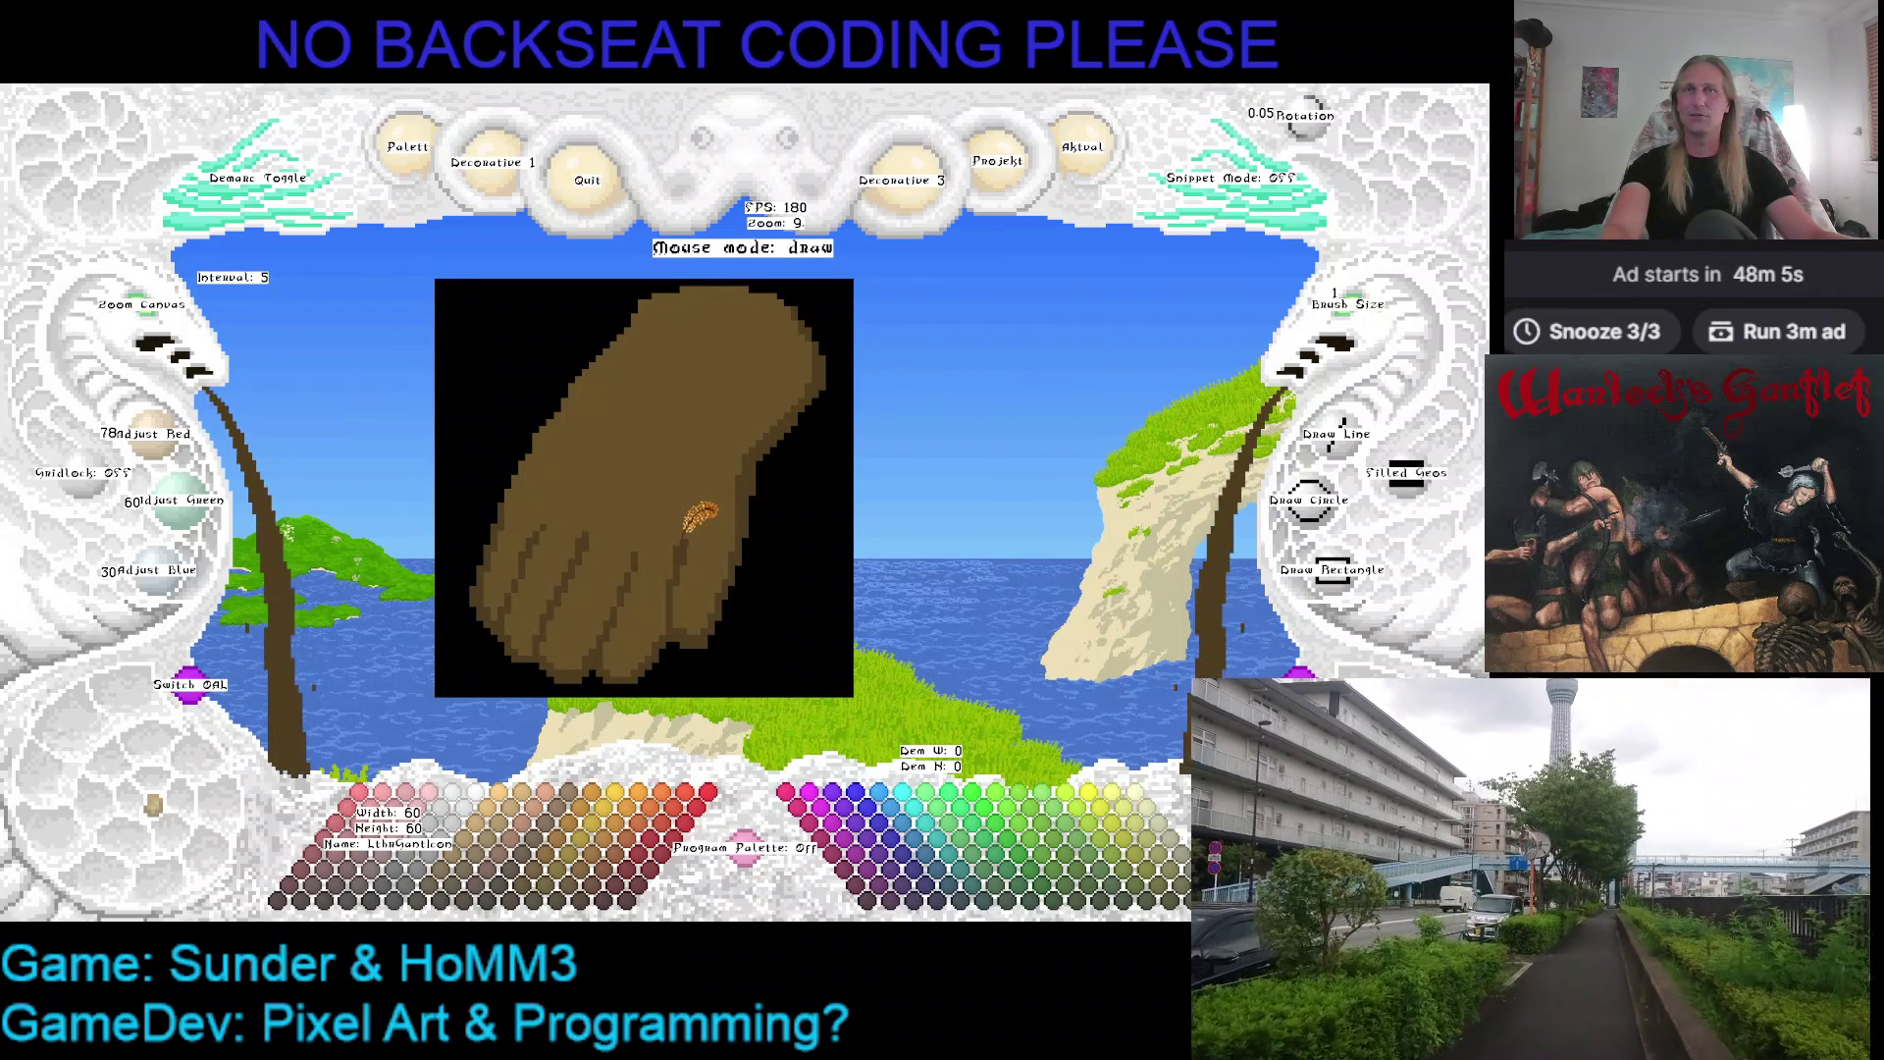
{"action": "right_click", "coordinate": [692, 508]}
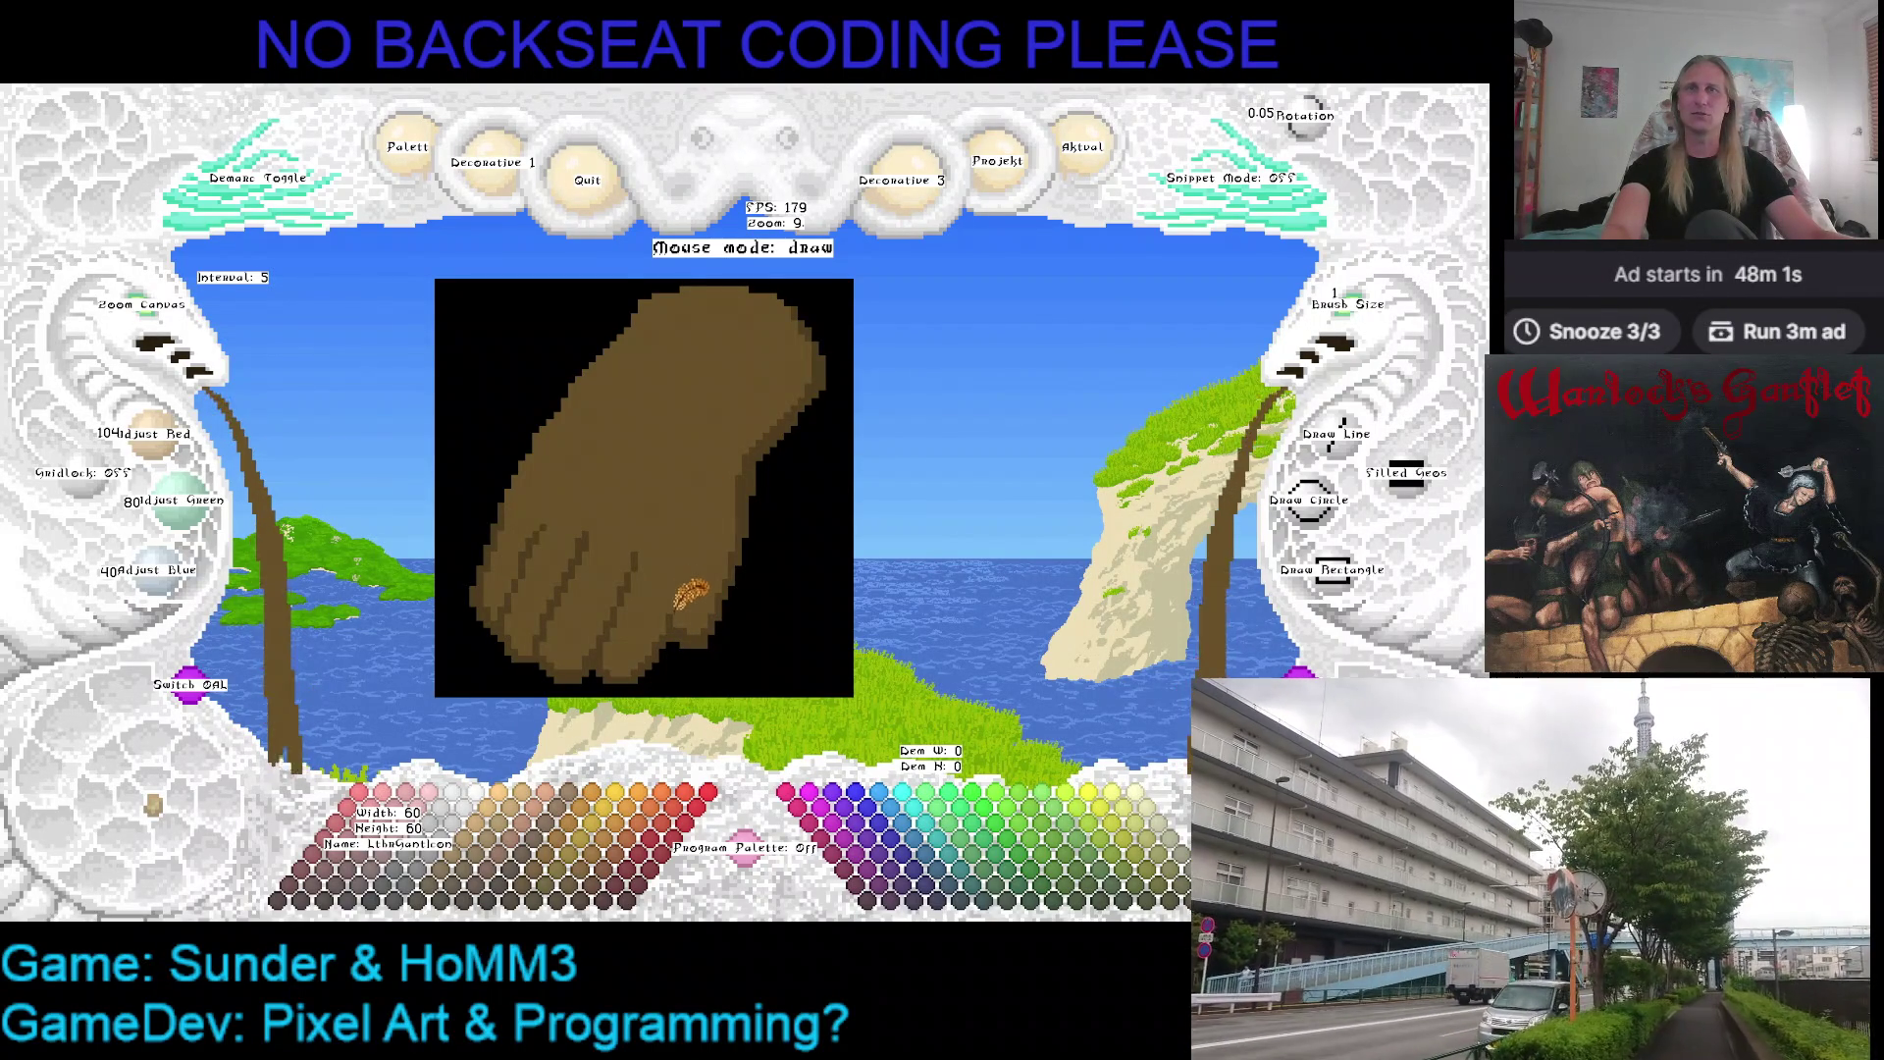
{"action": "right_click", "coordinate": [687, 601]}
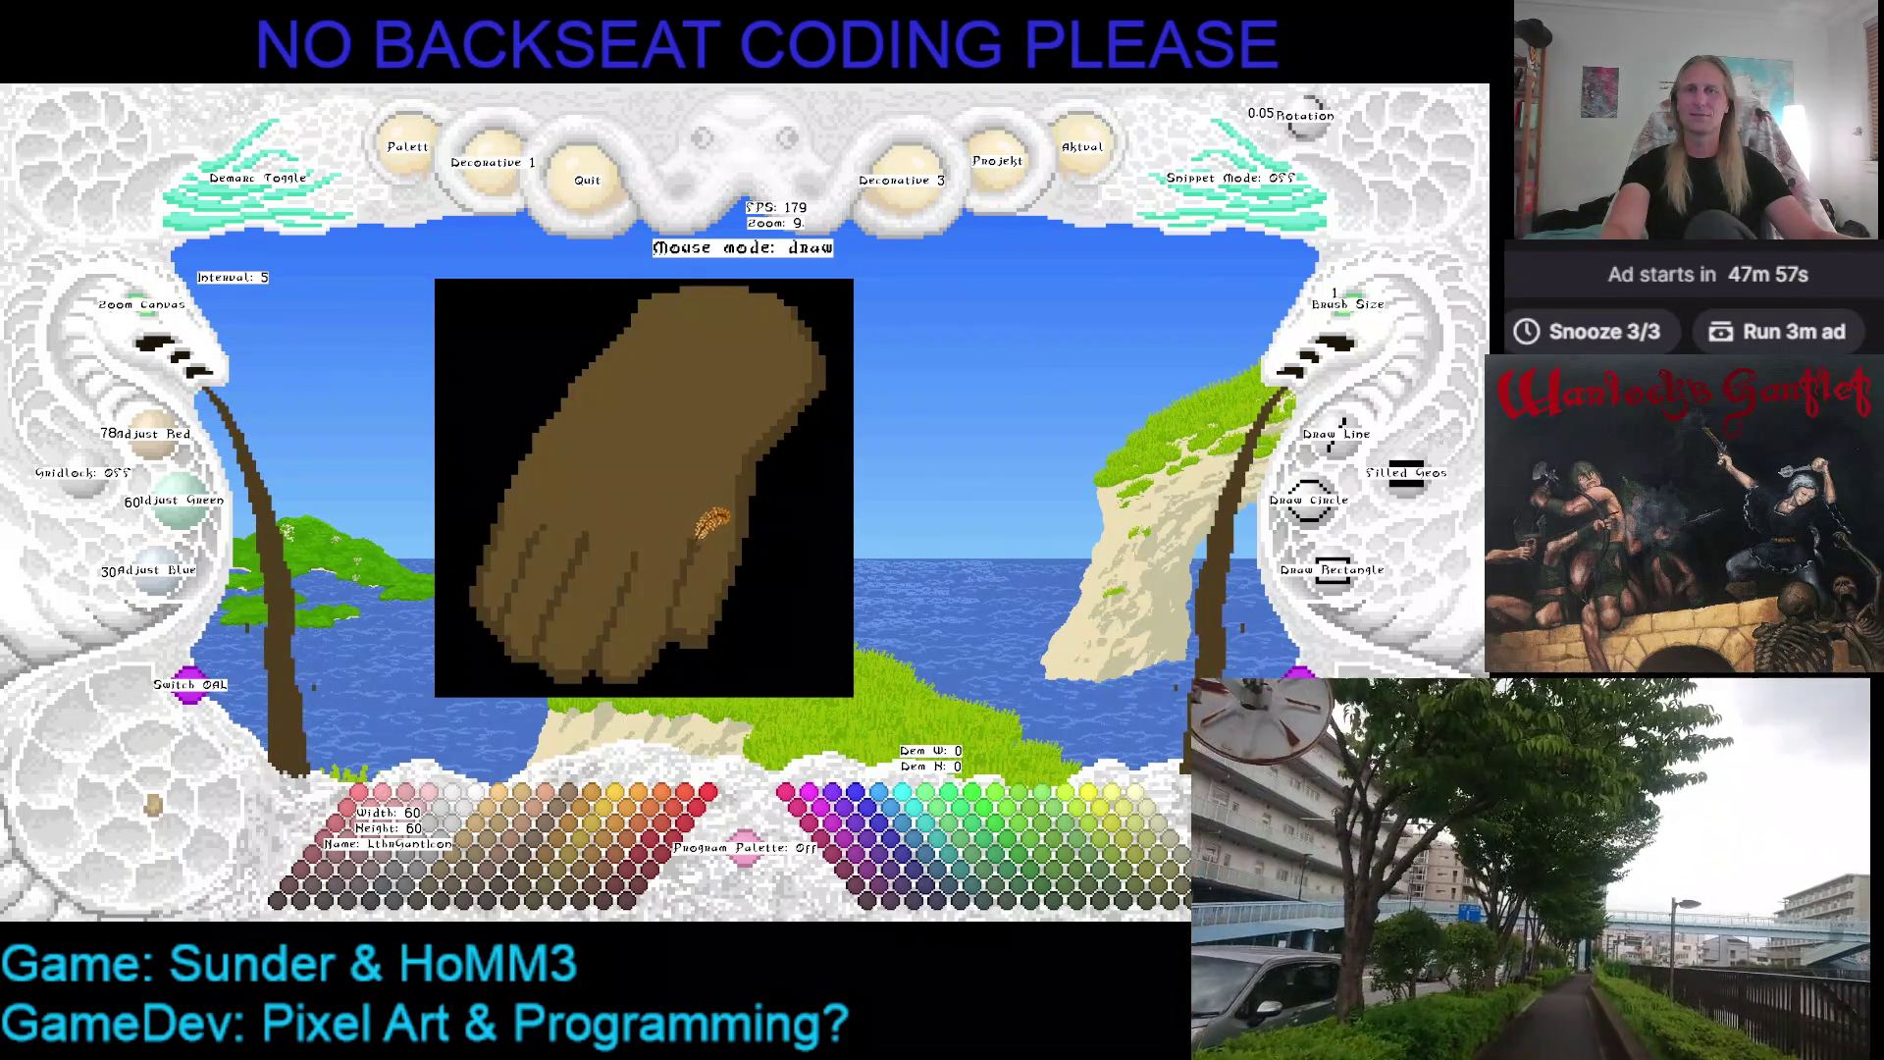
Reposition the canvas view and eyedrop black, then the lighter base brown
{"action": "left_click_drag", "start_coordinate": [770, 527], "coordinate": [824, 495]}
{"action": "scroll", "coordinate": [692, 485], "scroll_direction": "up", "scroll_amount": 1}
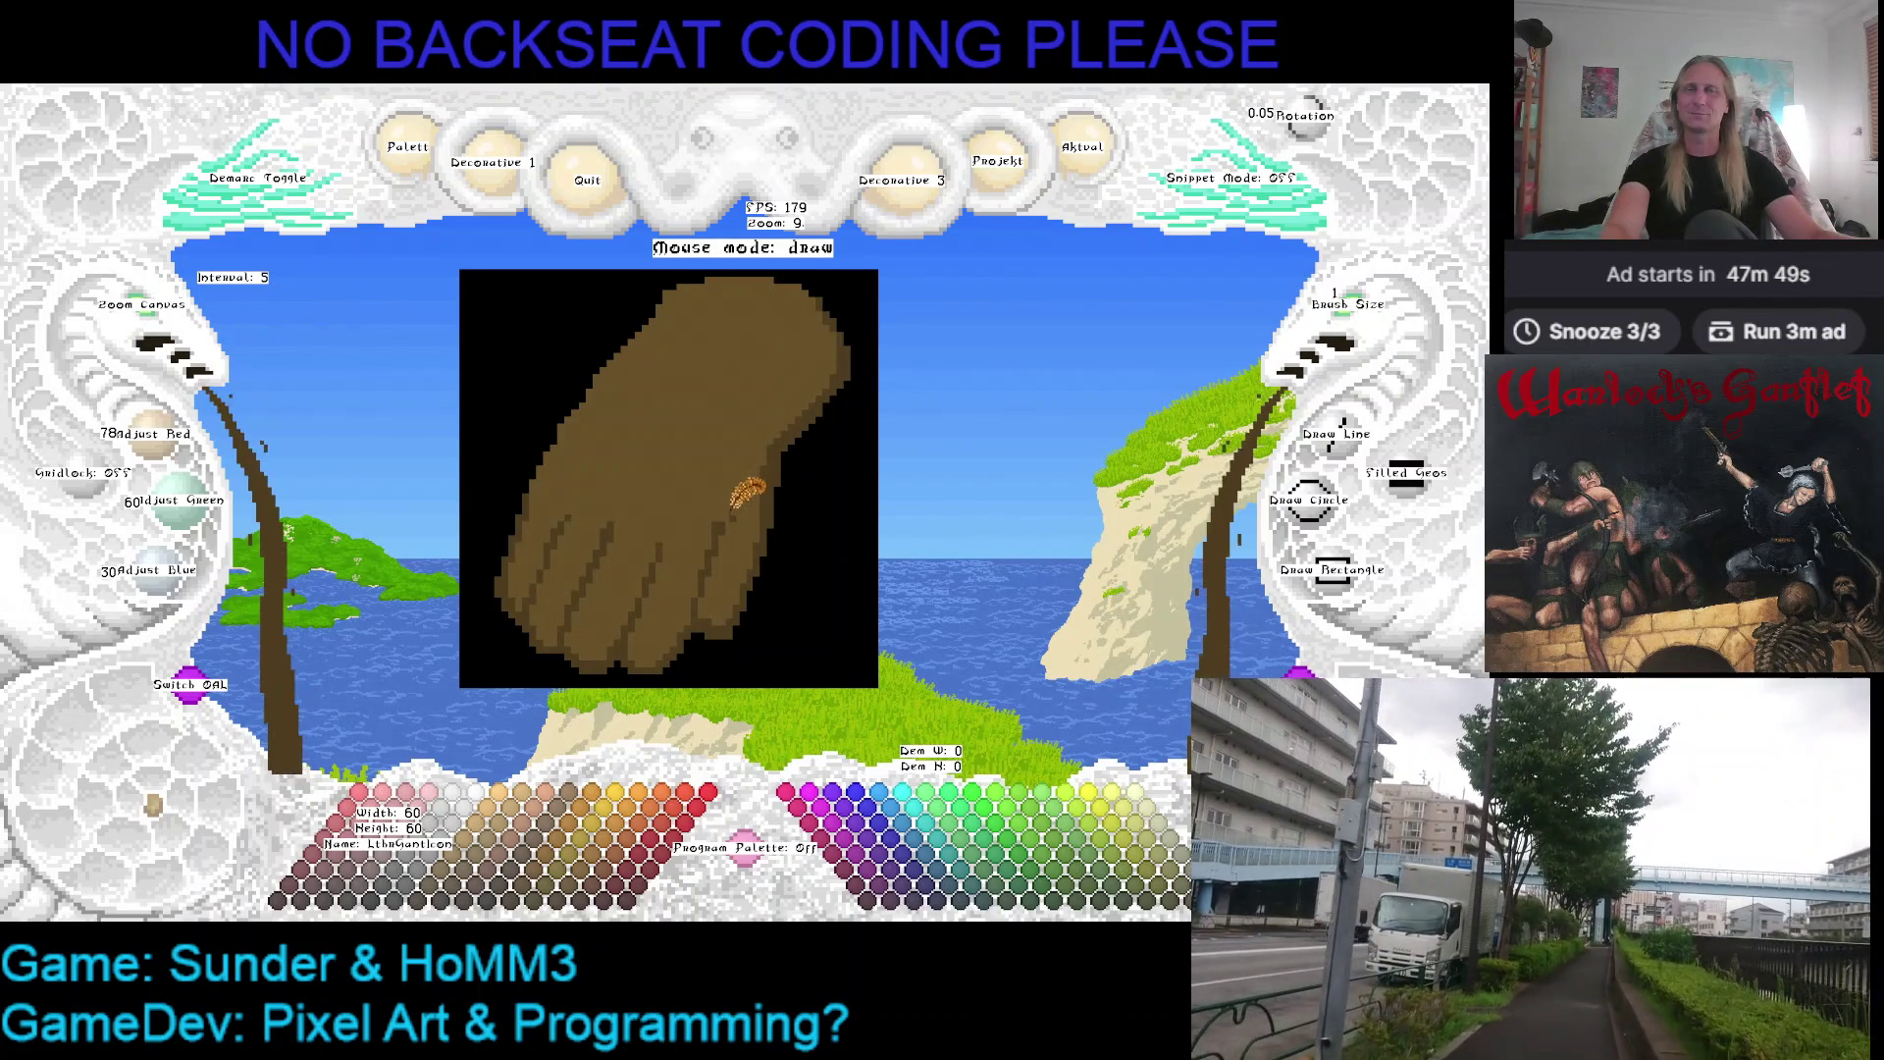
{"action": "left_click_drag", "start_coordinate": [717, 471], "coordinate": [802, 438]}
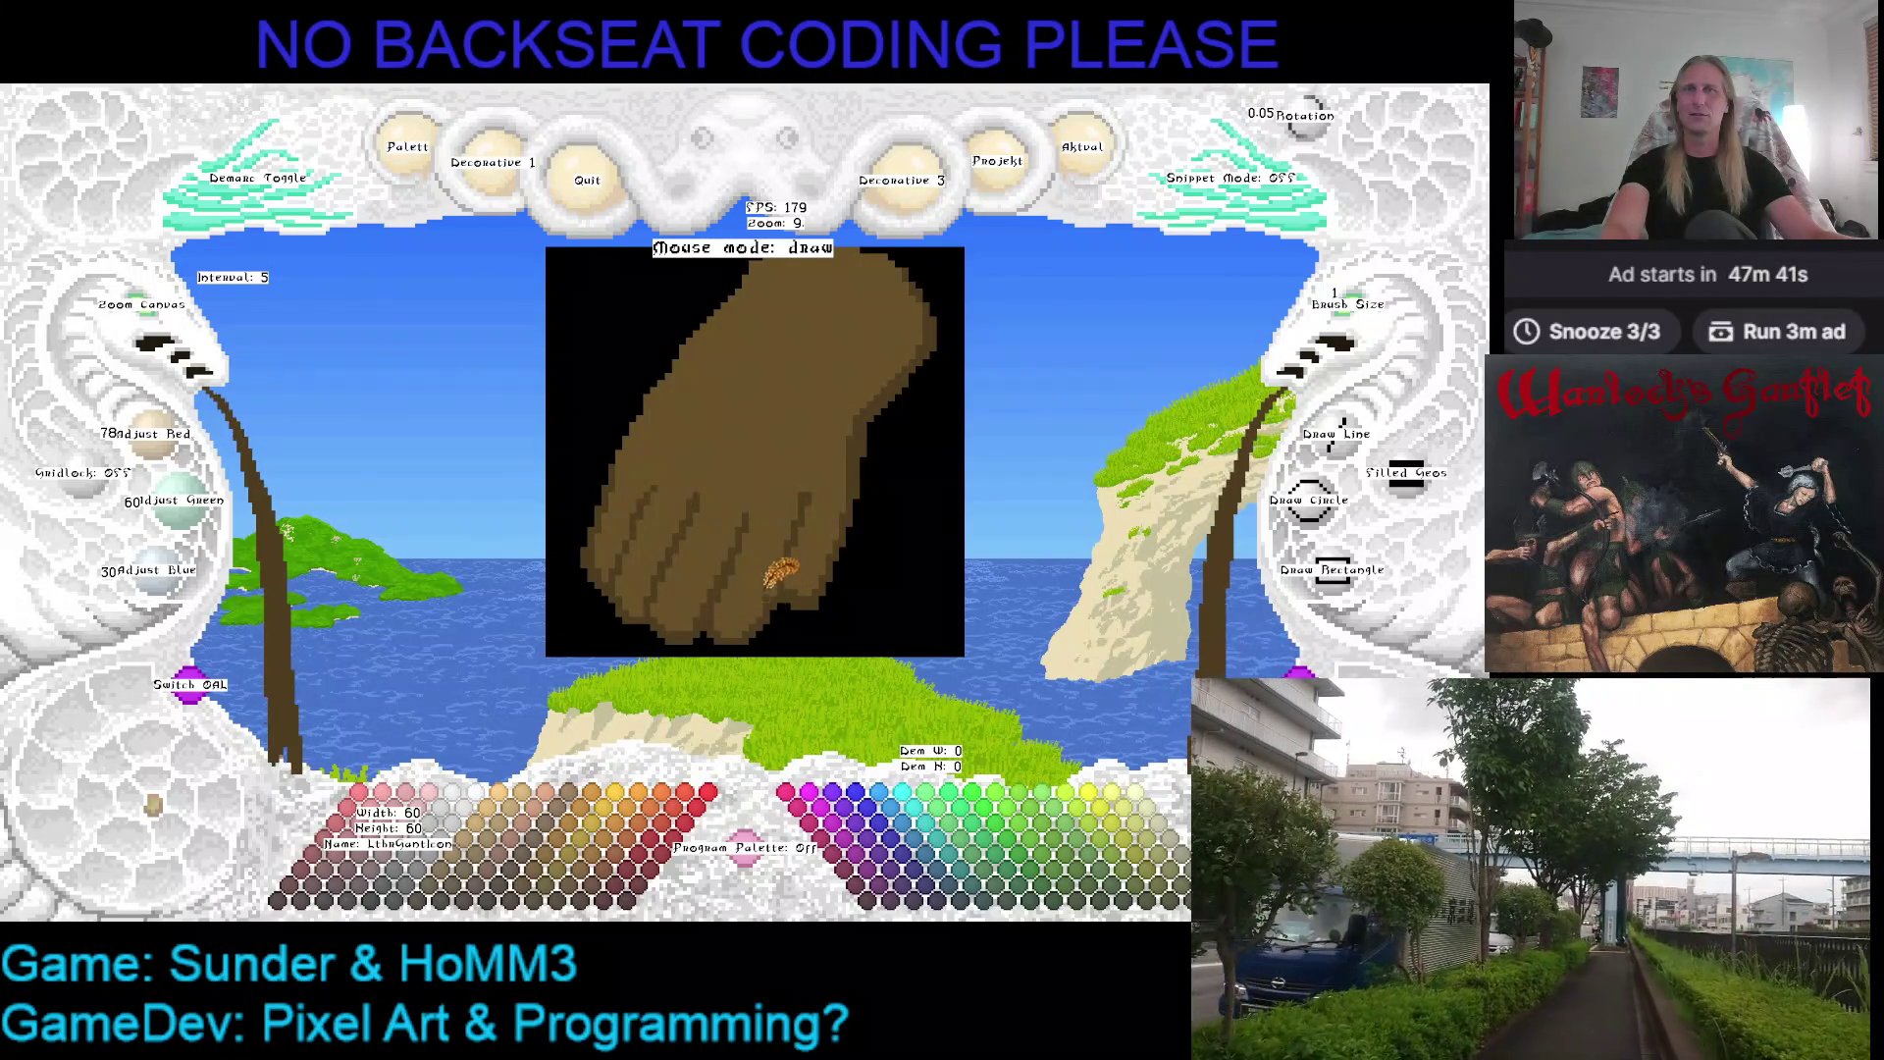
{"action": "key", "text": "Right"}
{"action": "key", "text": "Up"}
{"action": "mouse_move", "coordinate": [820, 424]}
{"action": "left_mouse_down"}
{"action": "mouse_move", "coordinate": [671, 480]}
{"action": "mouse_move", "coordinate": [693, 475]}
{"action": "left_mouse_up"}
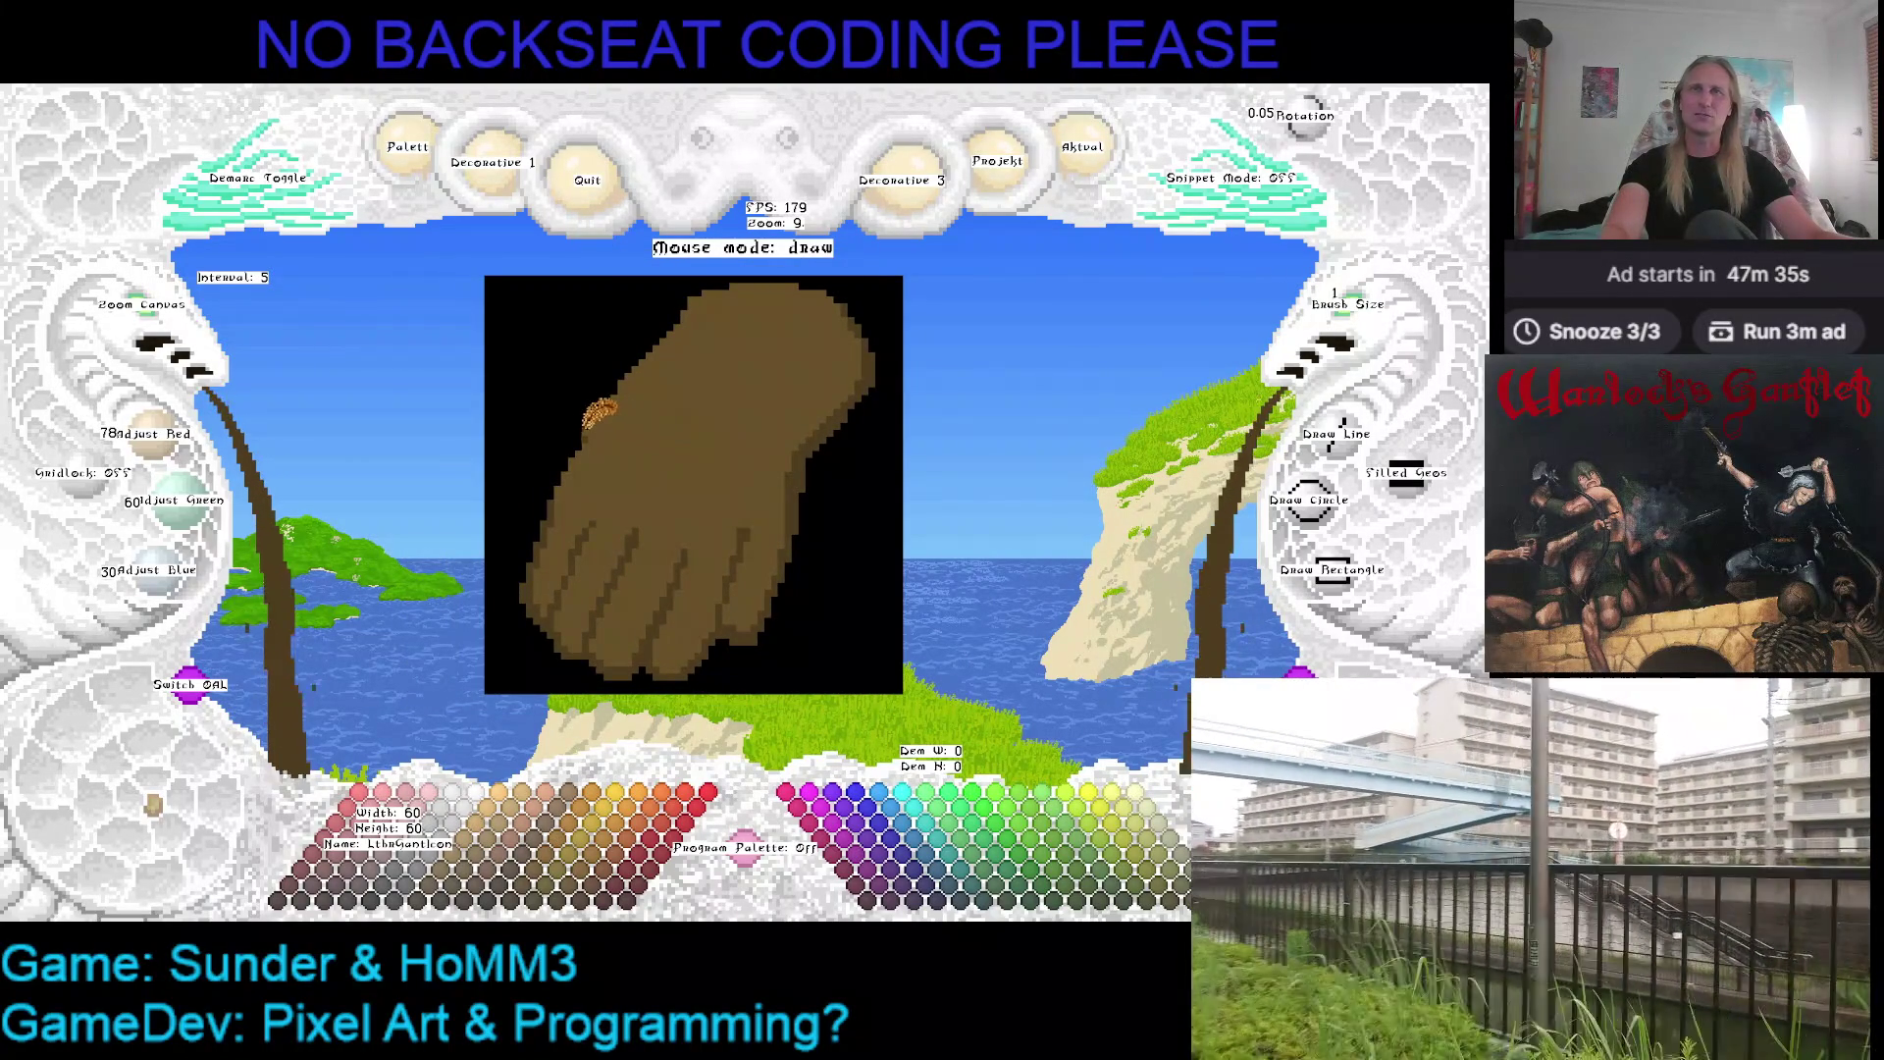
{"action": "right_click", "coordinate": [598, 395]}
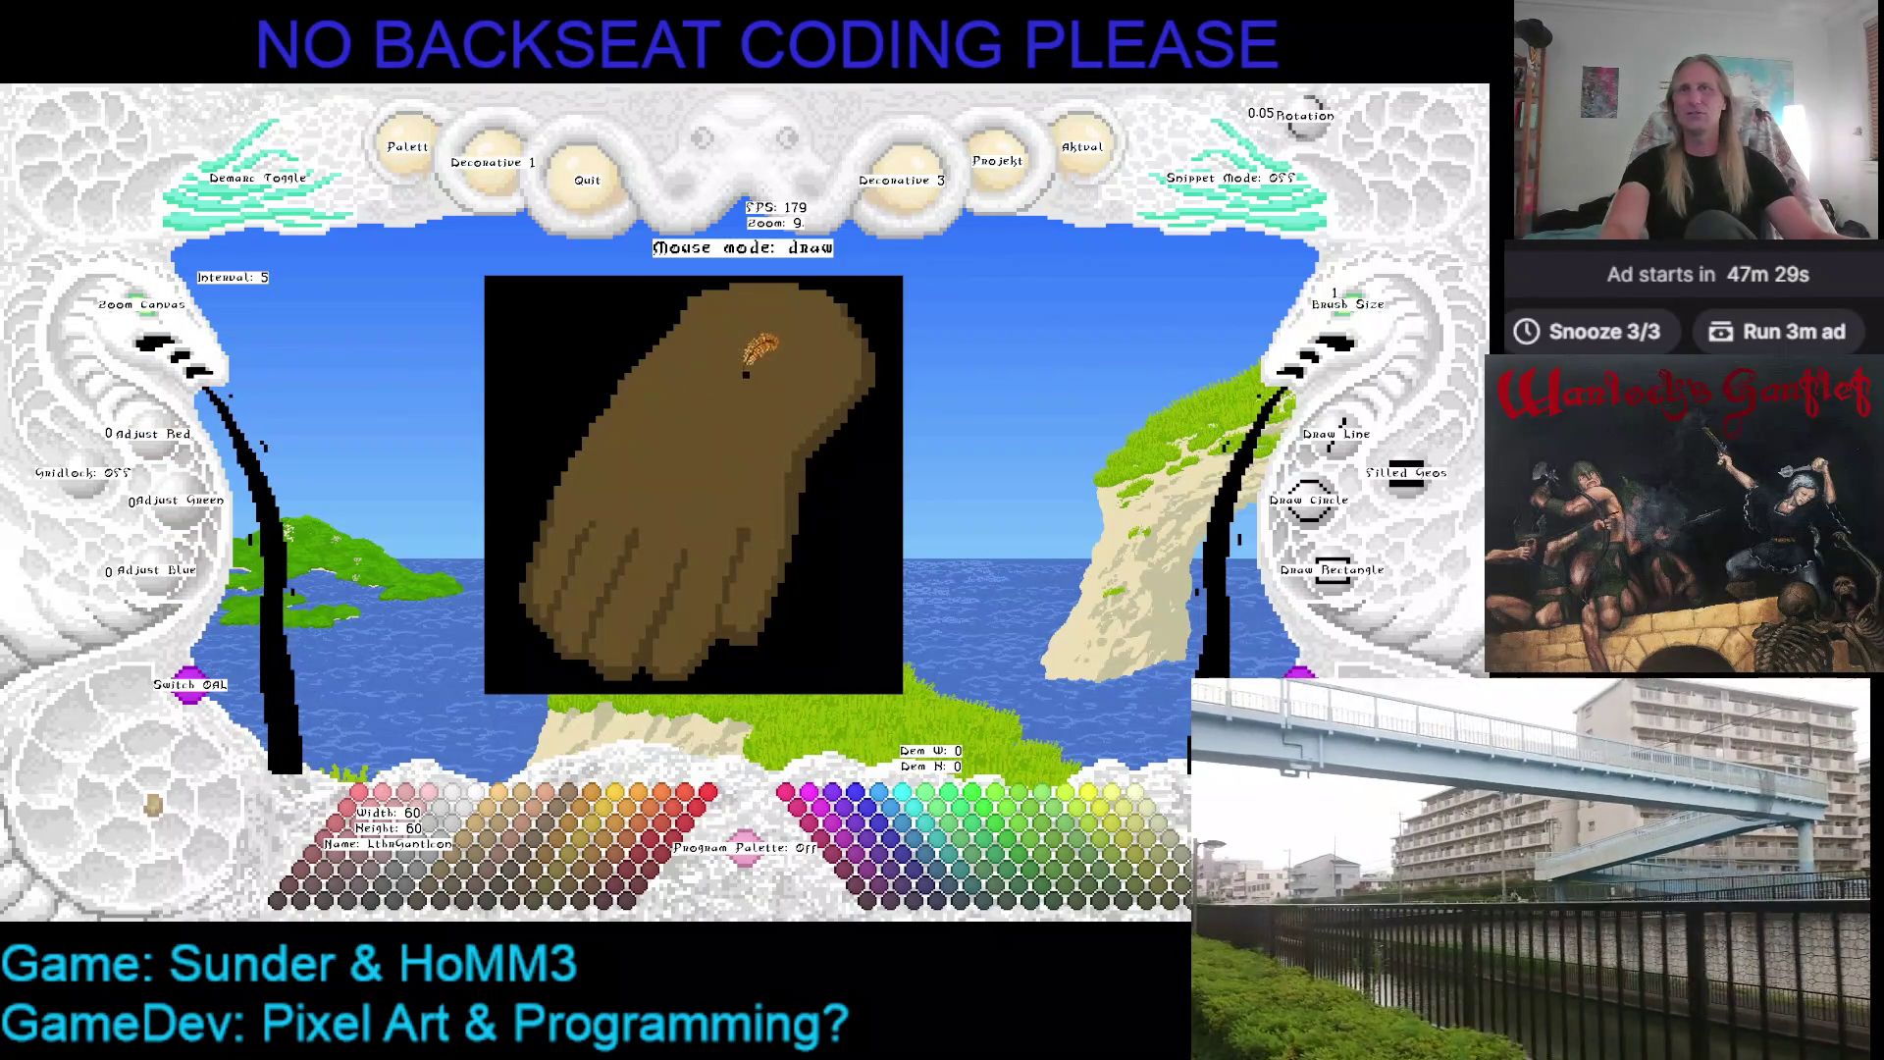
{"action": "left_click_drag", "start_coordinate": [756, 395], "coordinate": [767, 371]}
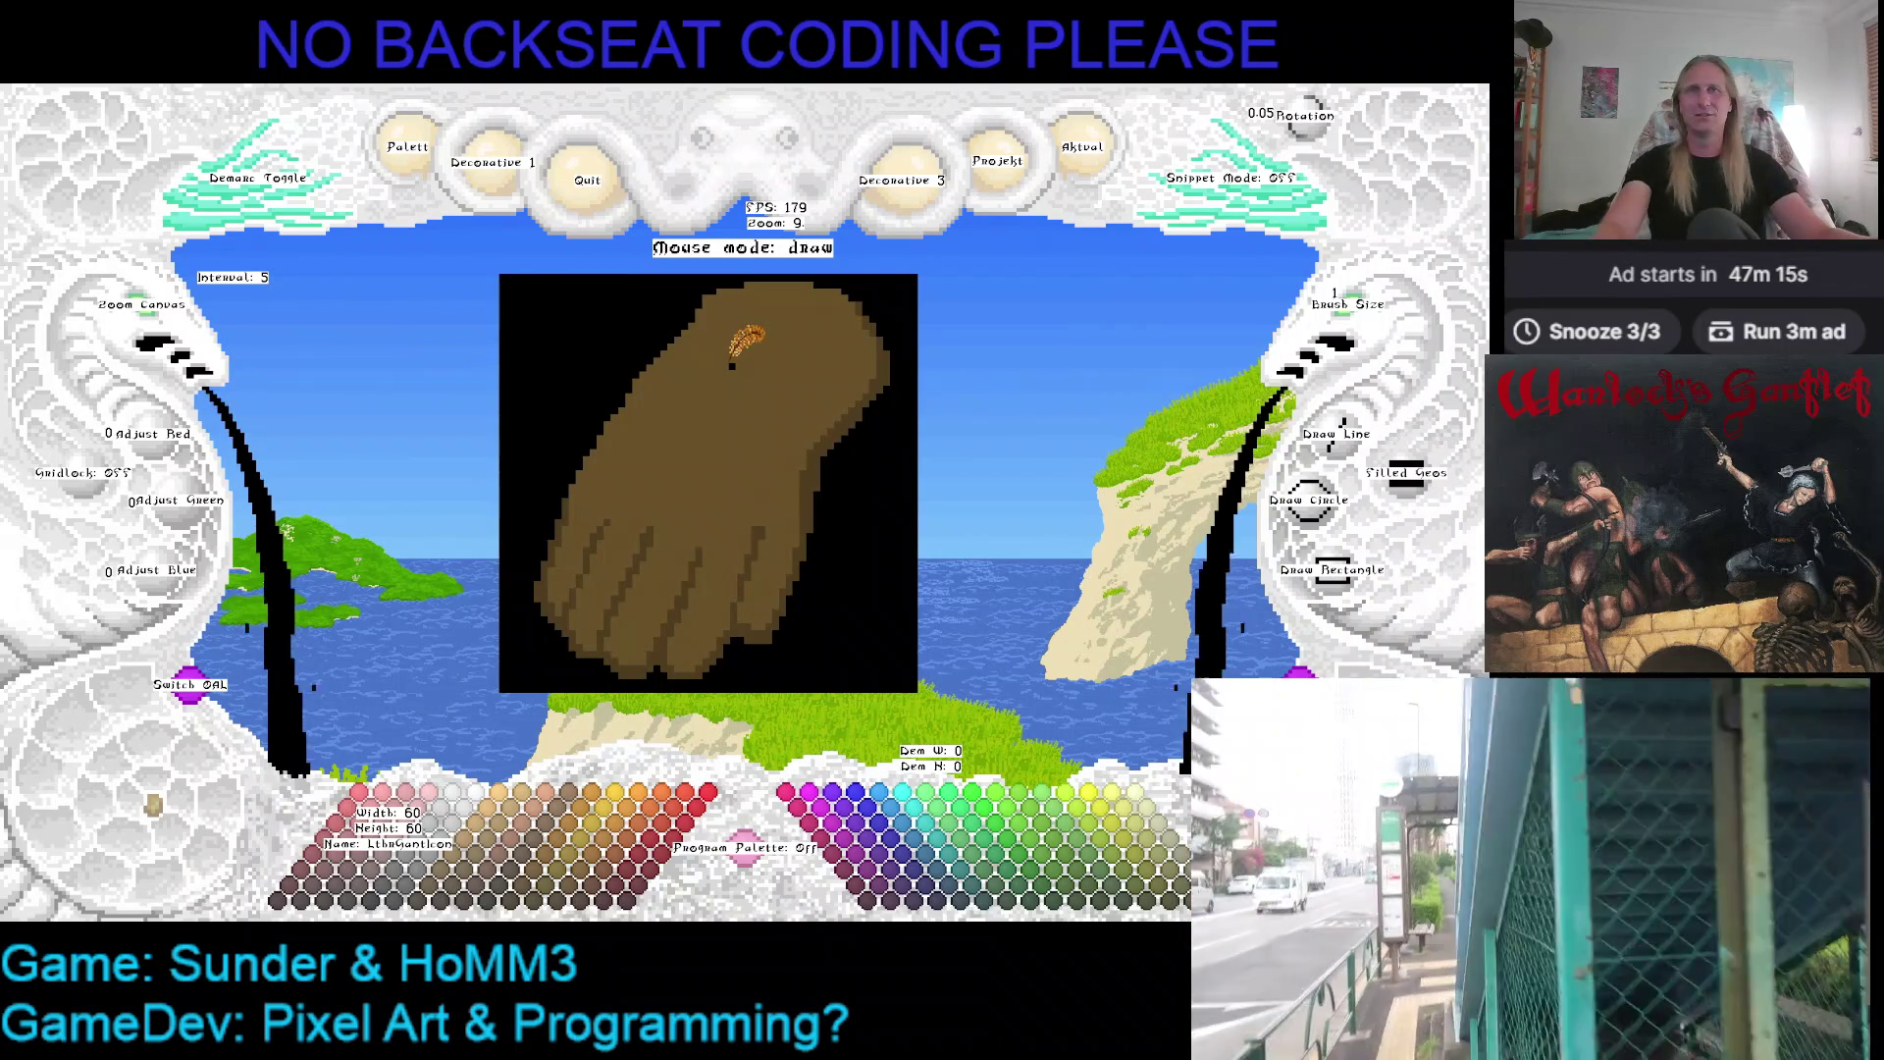
{"action": "right_click", "coordinate": [708, 312]}
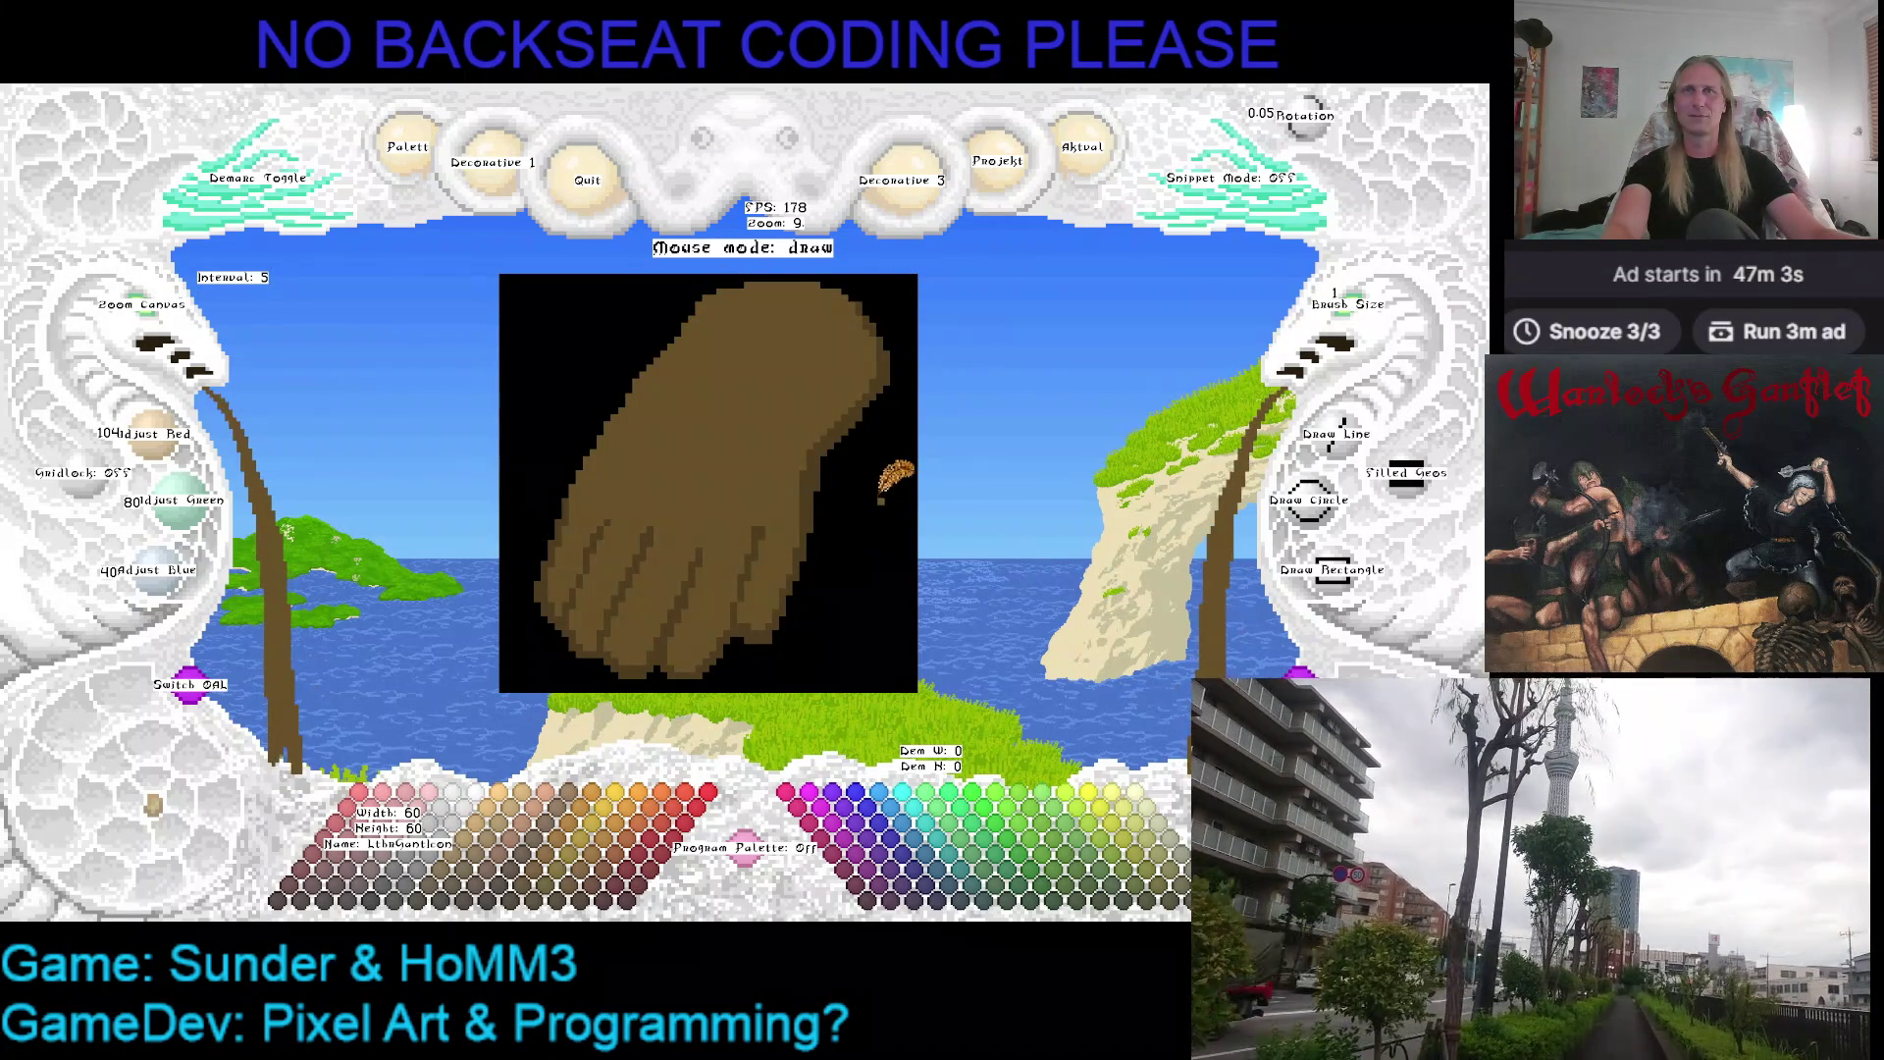
Pick a light orange-brown from the palette and paint a highlight stroke along a finger
{"action": "left_click", "coordinate": [483, 872]}
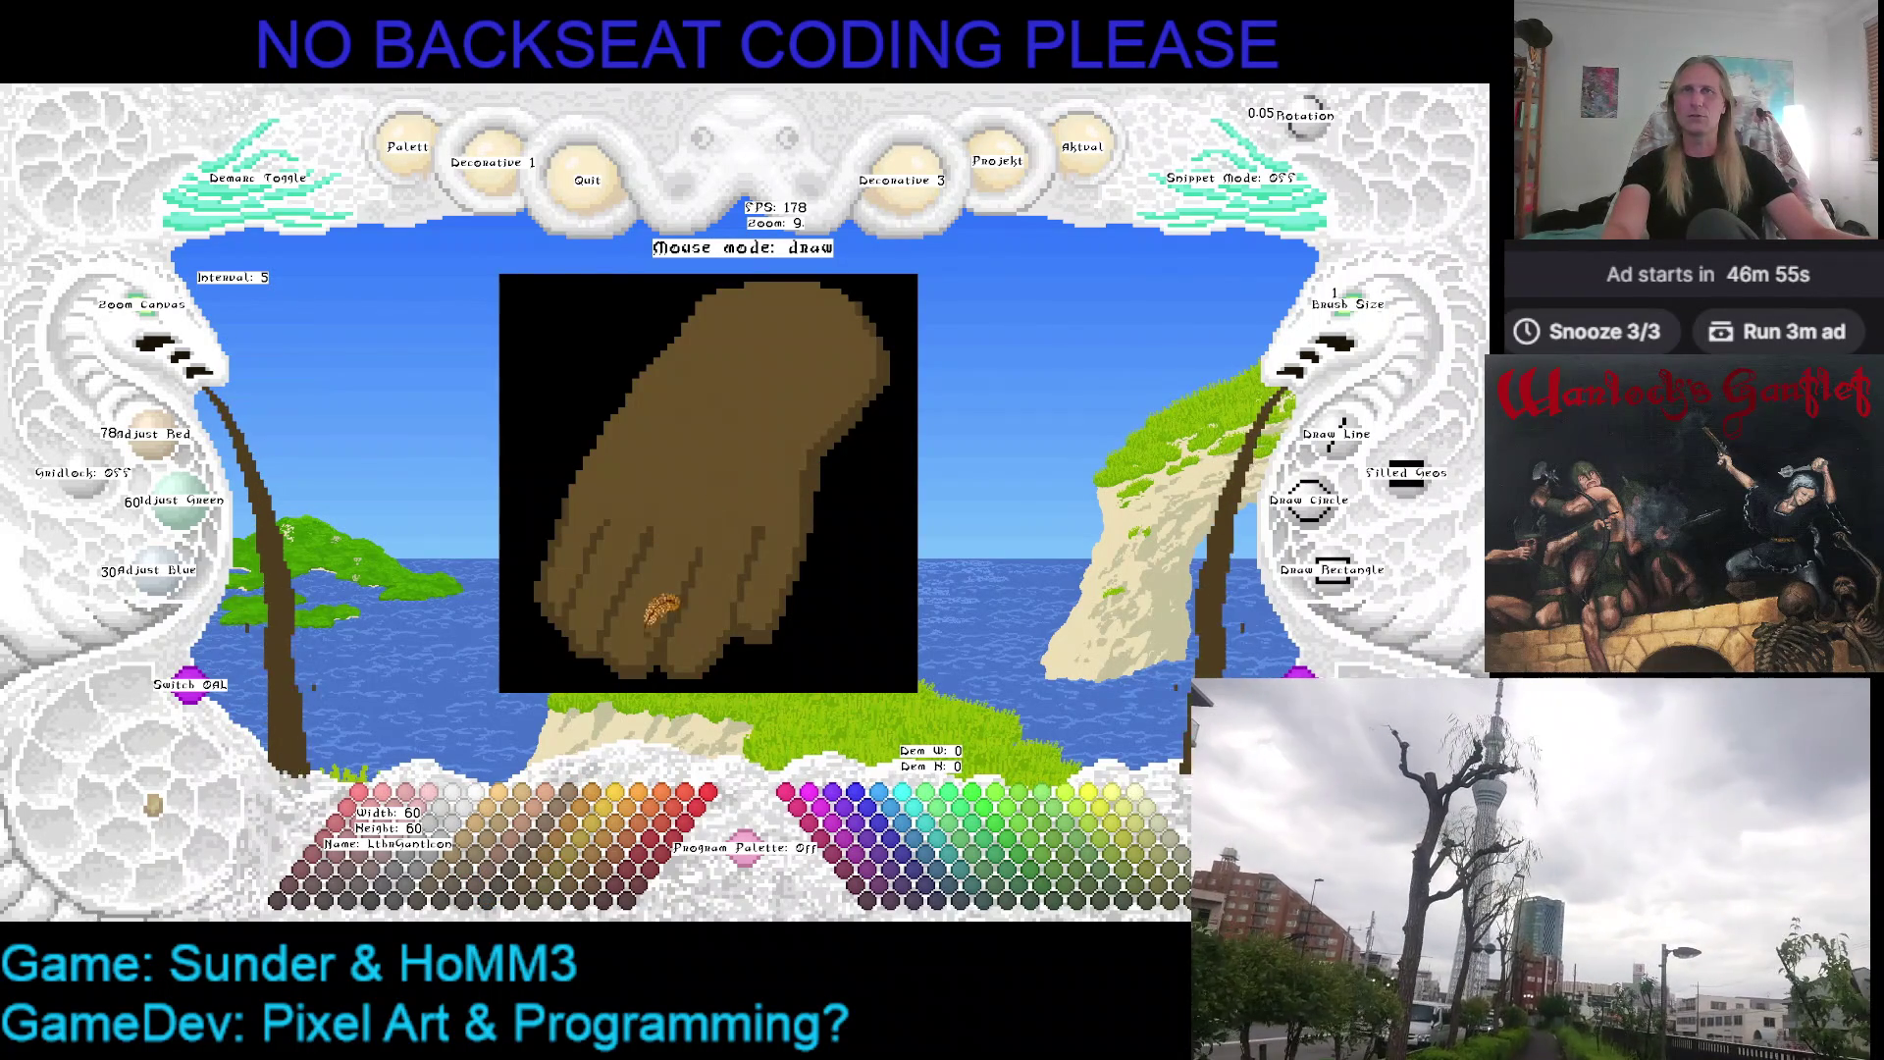
{"action": "left_click", "coordinate": [575, 852]}
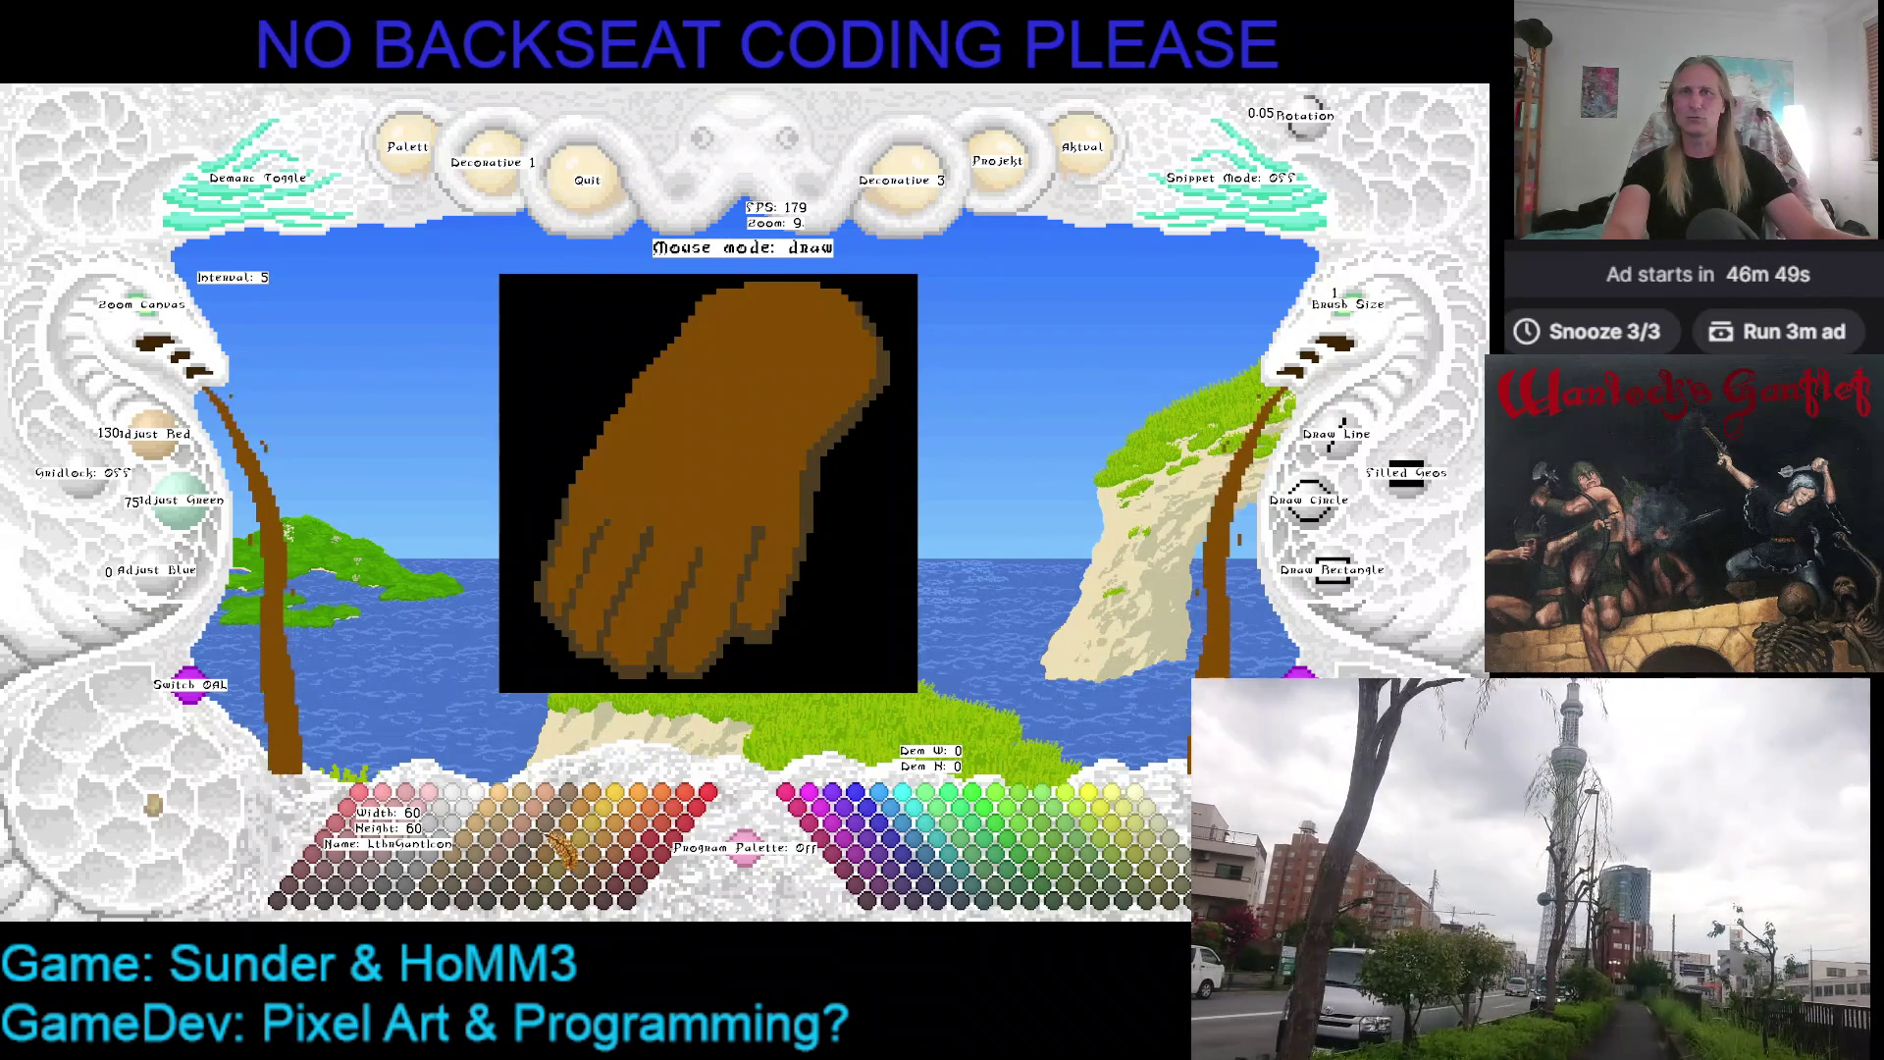
{"action": "left_click", "coordinate": [557, 855]}
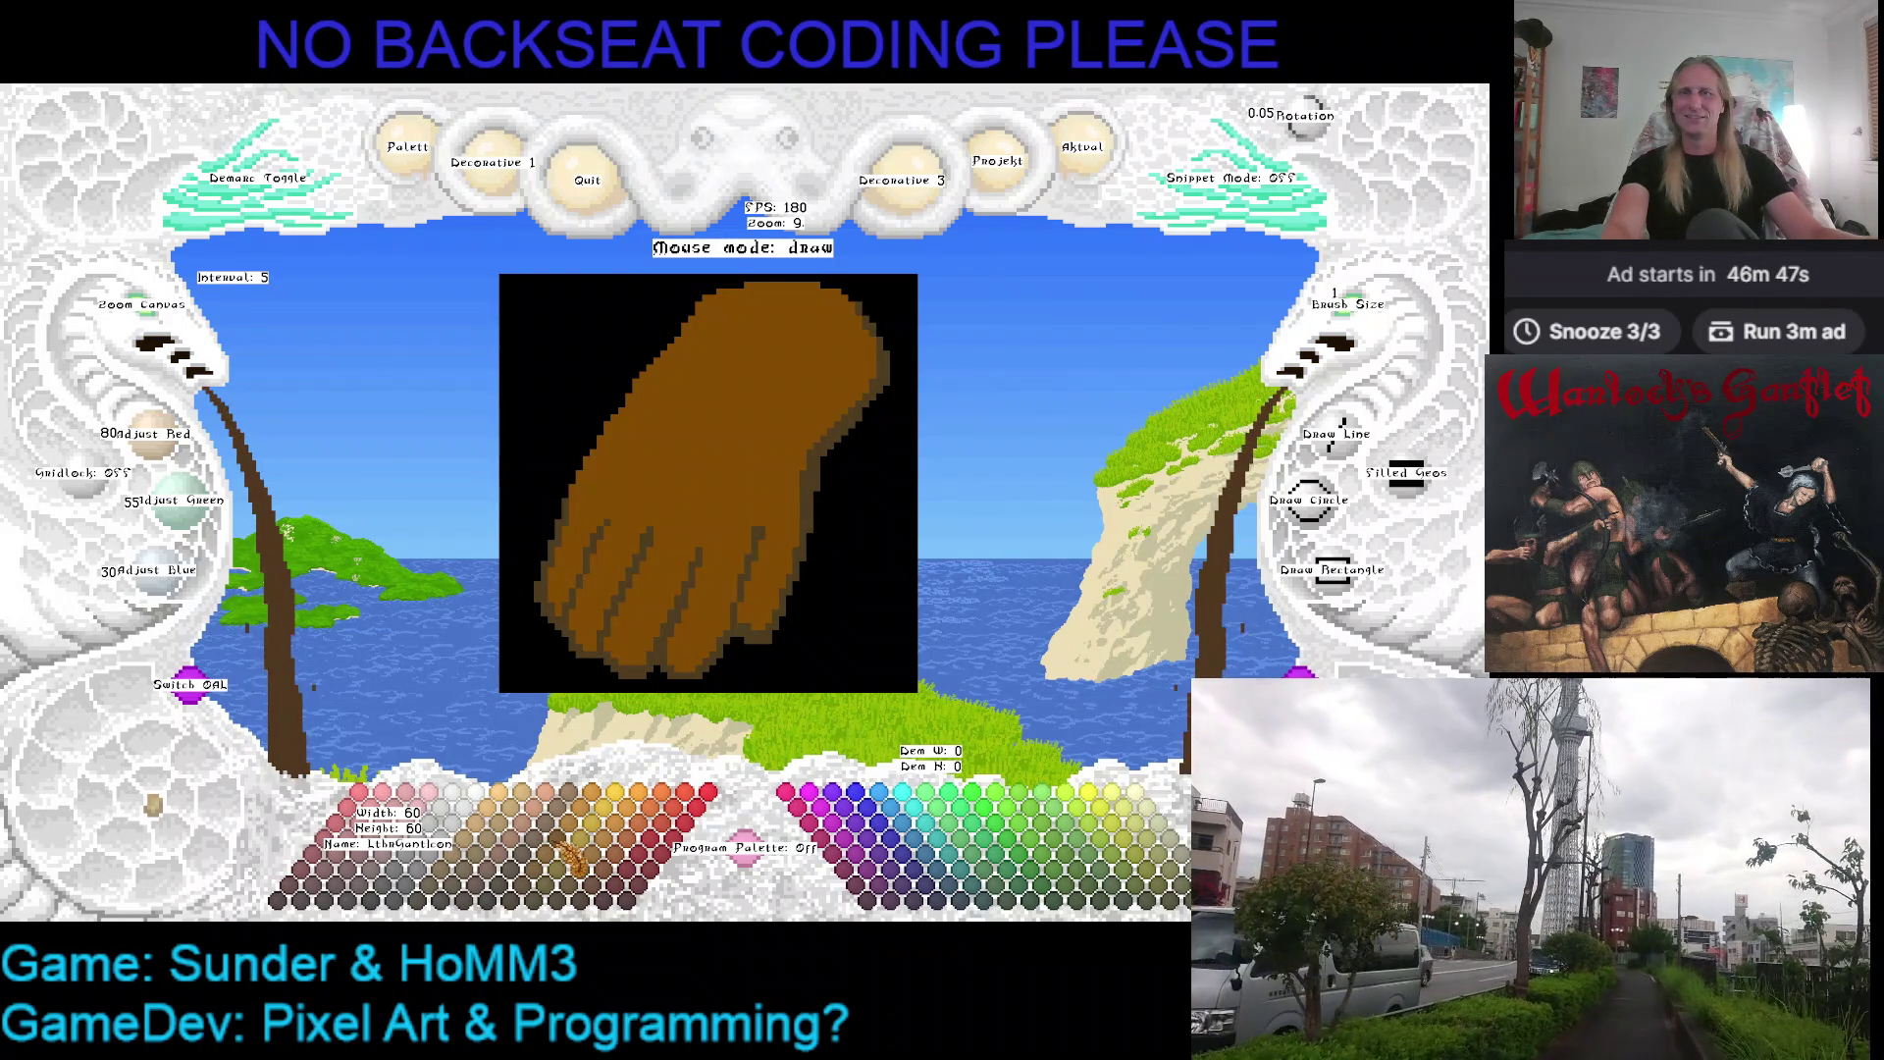
{"action": "left_click", "coordinate": [568, 858]}
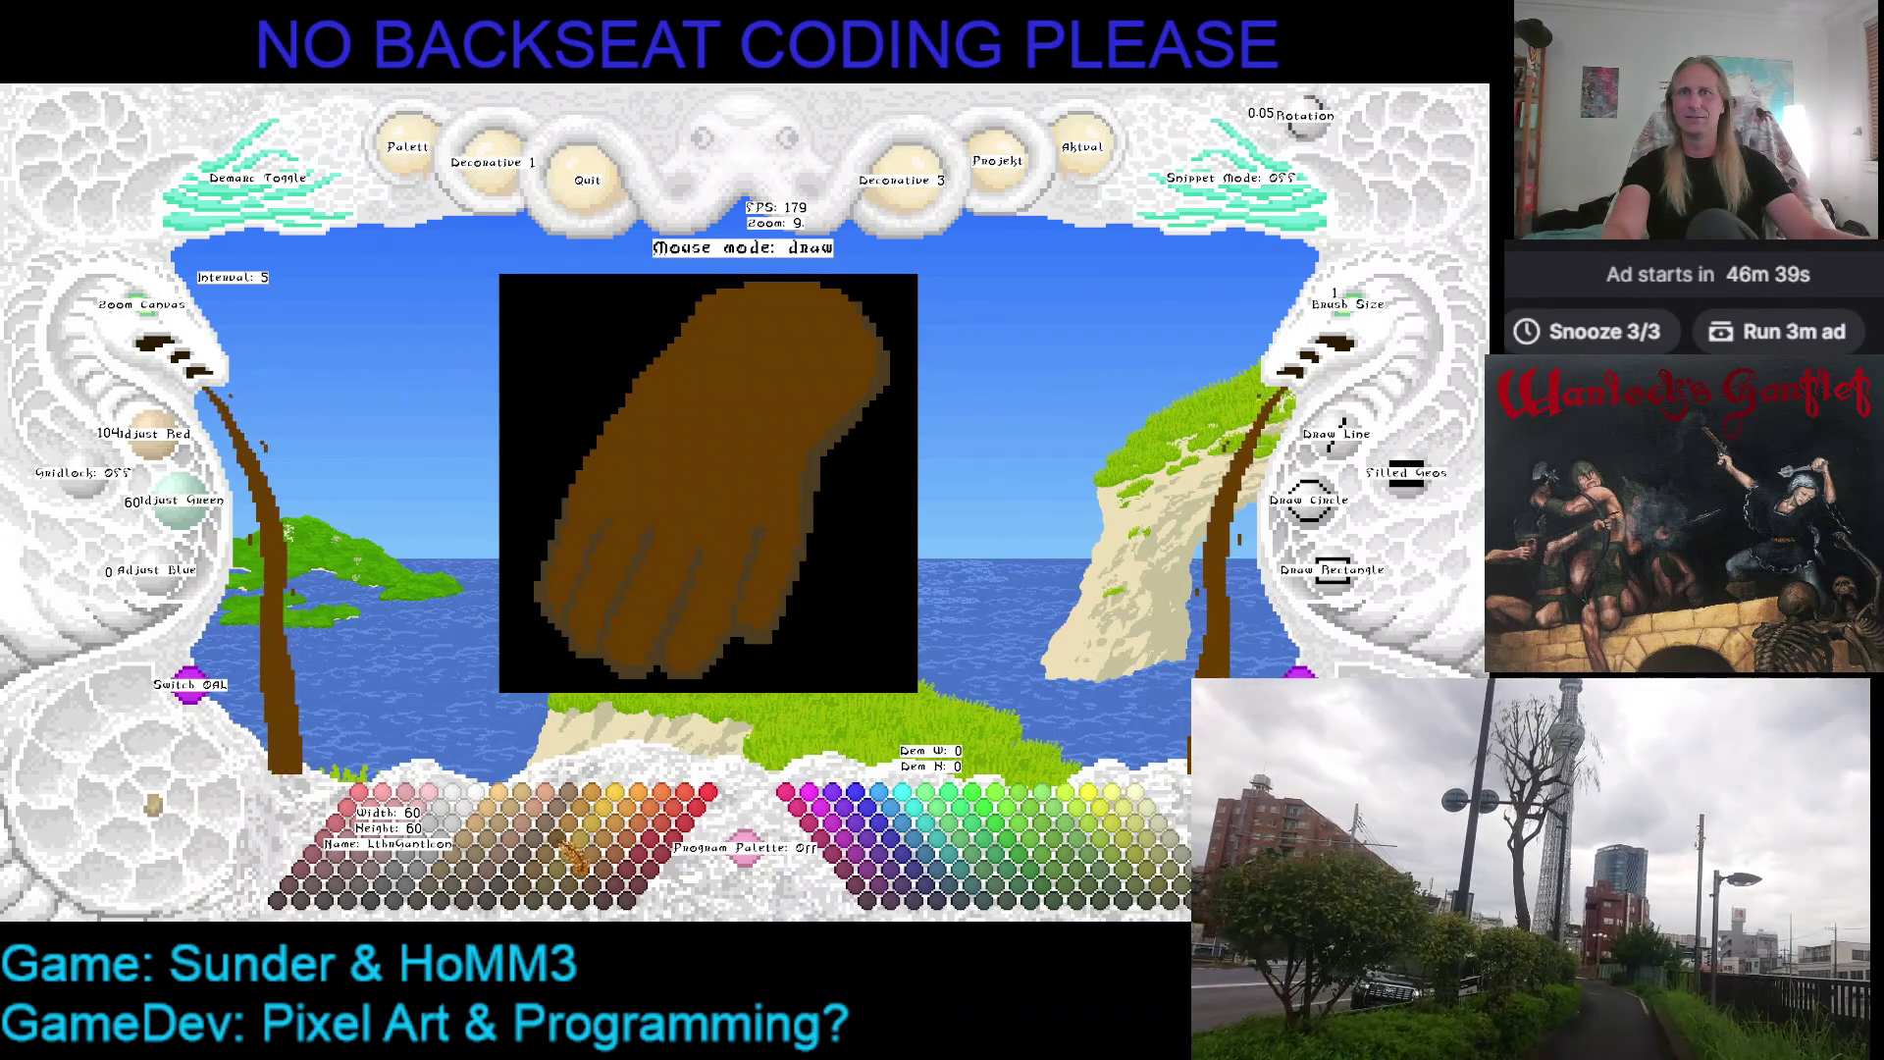
{"action": "mouse_move", "coordinate": [672, 518]}
{"action": "left_mouse_down"}
{"action": "mouse_move", "coordinate": [661, 559]}
{"action": "mouse_move", "coordinate": [689, 509]}
{"action": "left_mouse_up"}
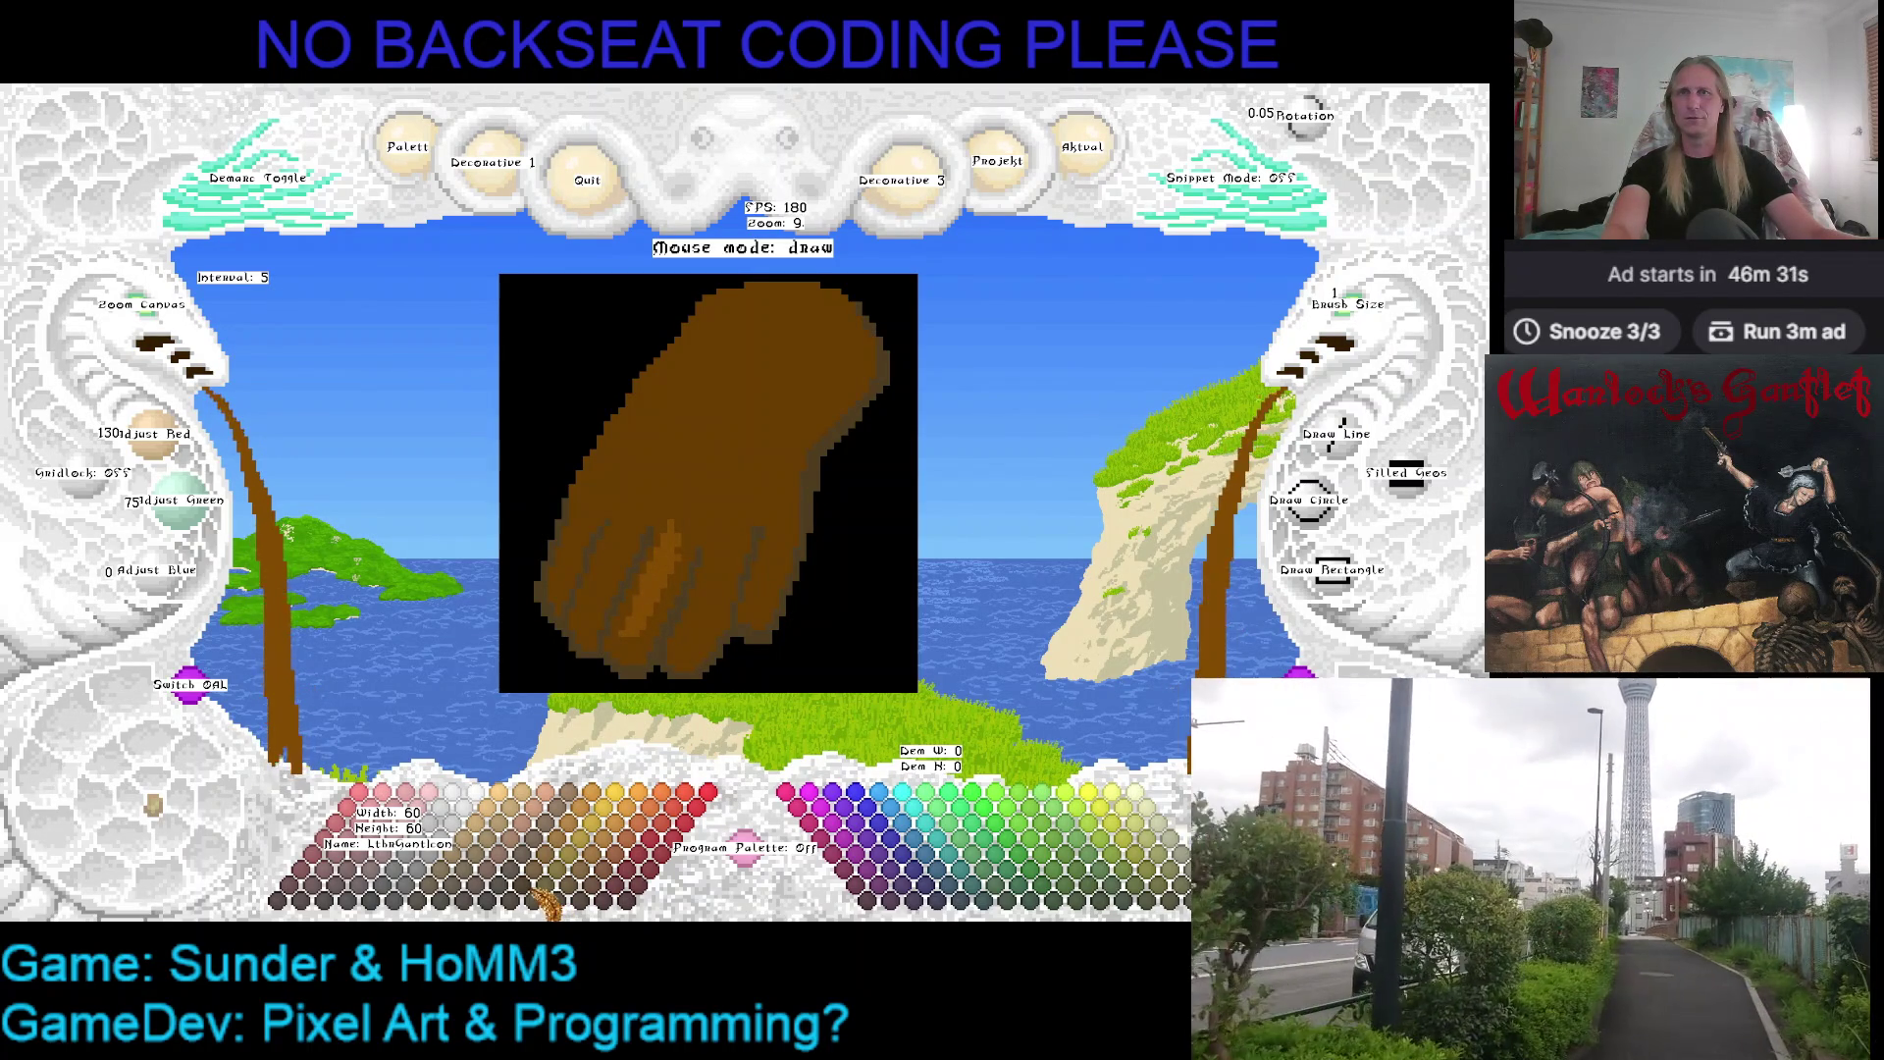
{"action": "left_click", "coordinate": [578, 836]}
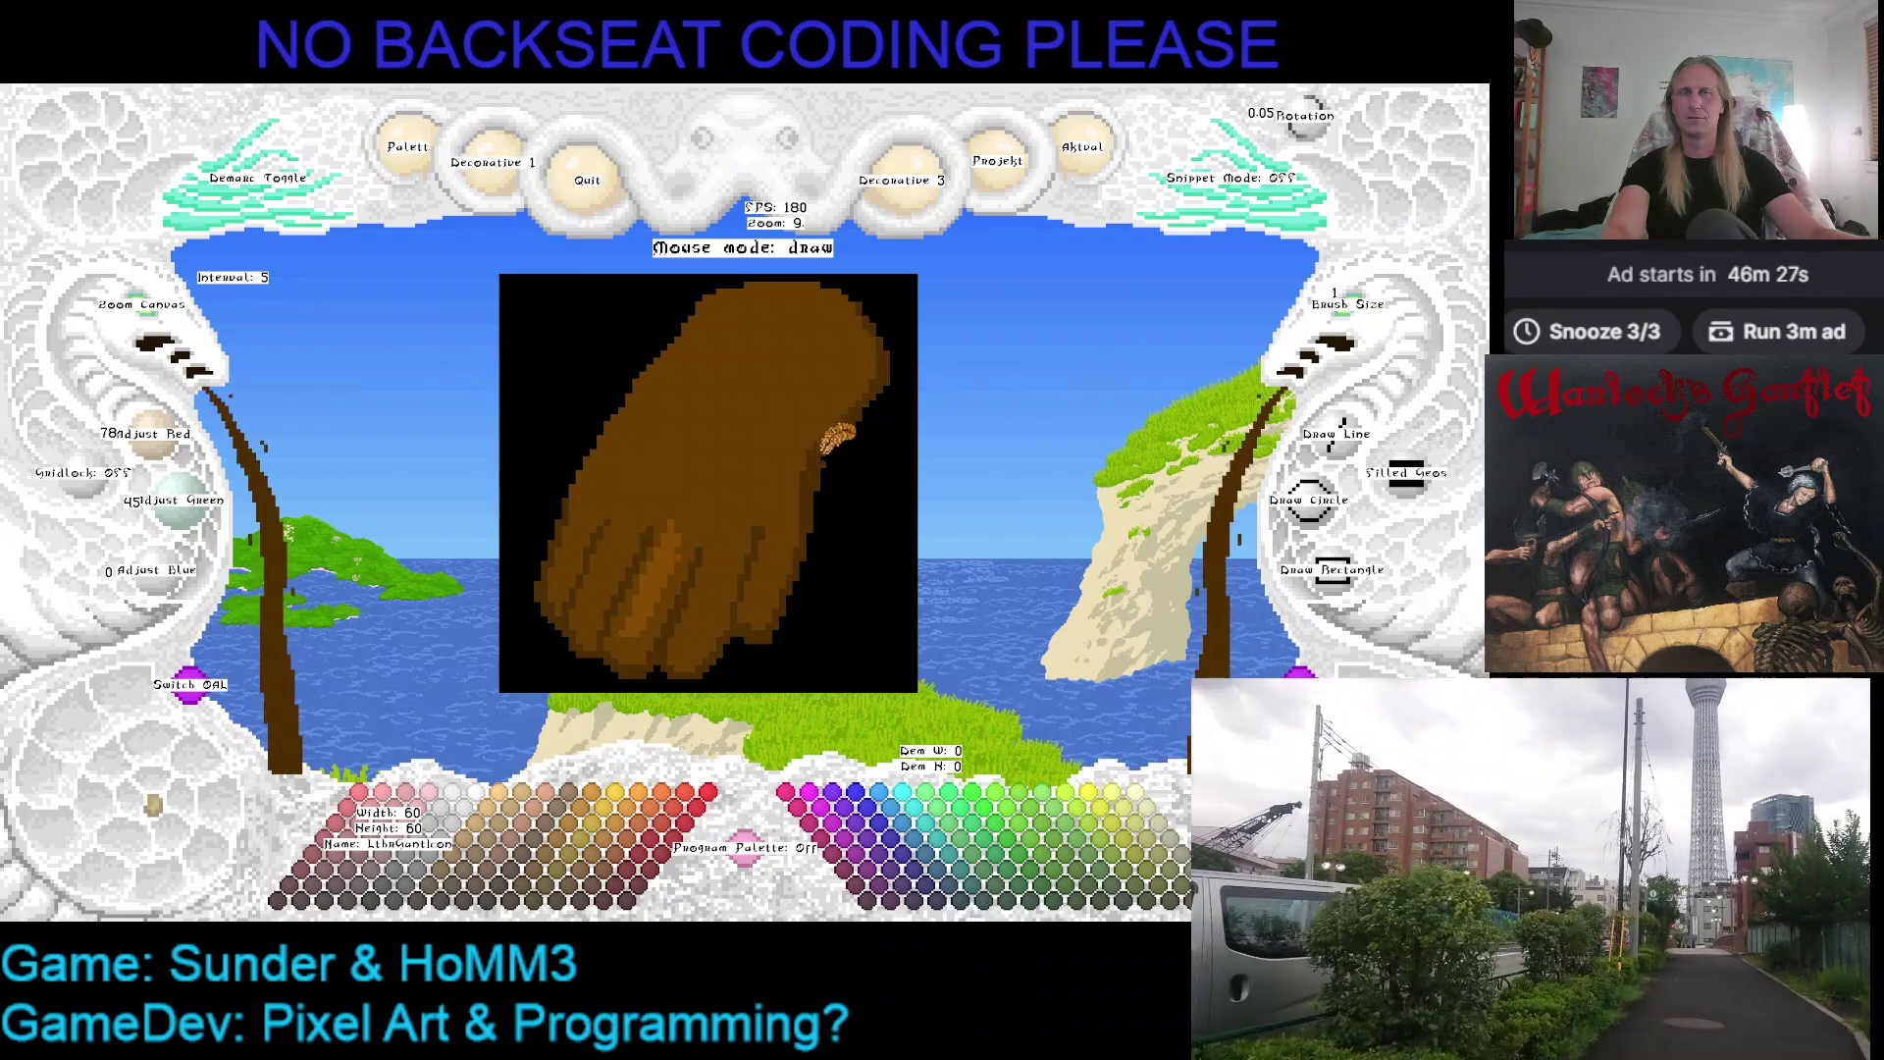
{"action": "right_click", "coordinate": [835, 500]}
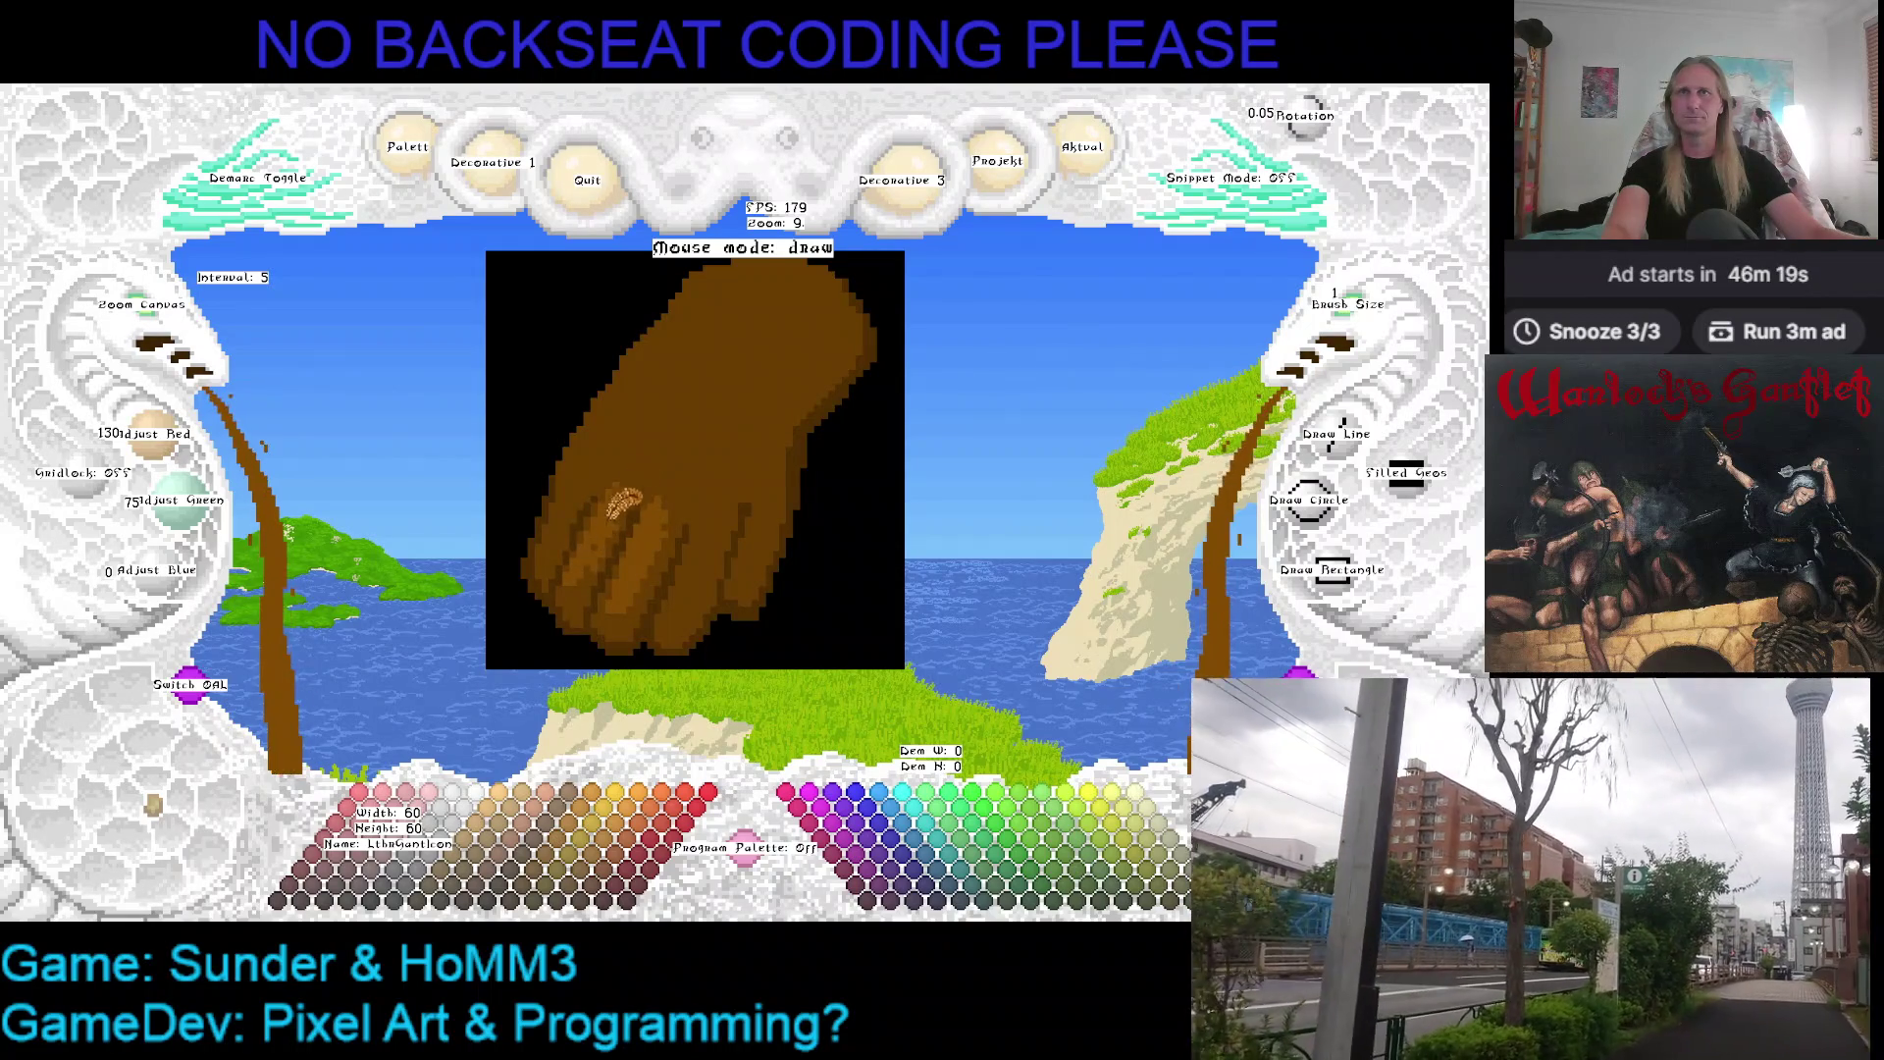
{"action": "key", "text": "Down"}
{"action": "key", "text": "Left"}
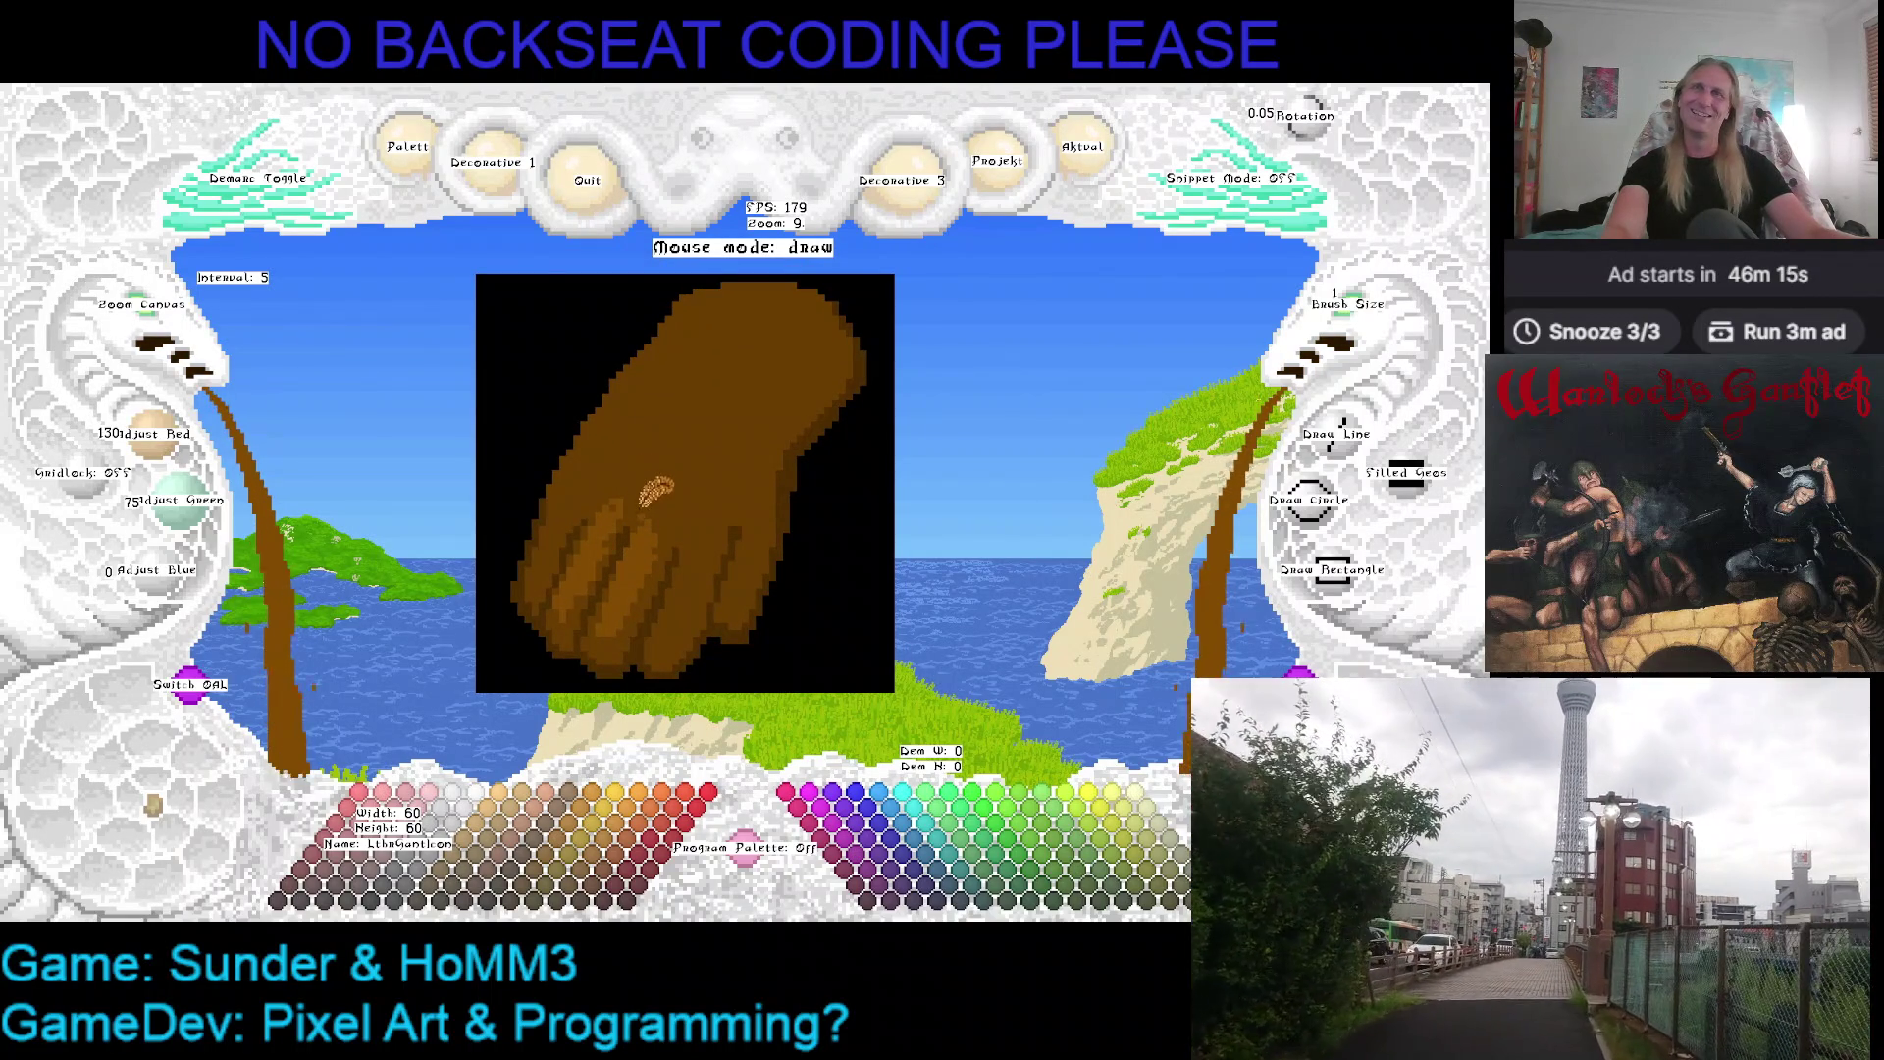
{"action": "right_click", "coordinate": [754, 509]}
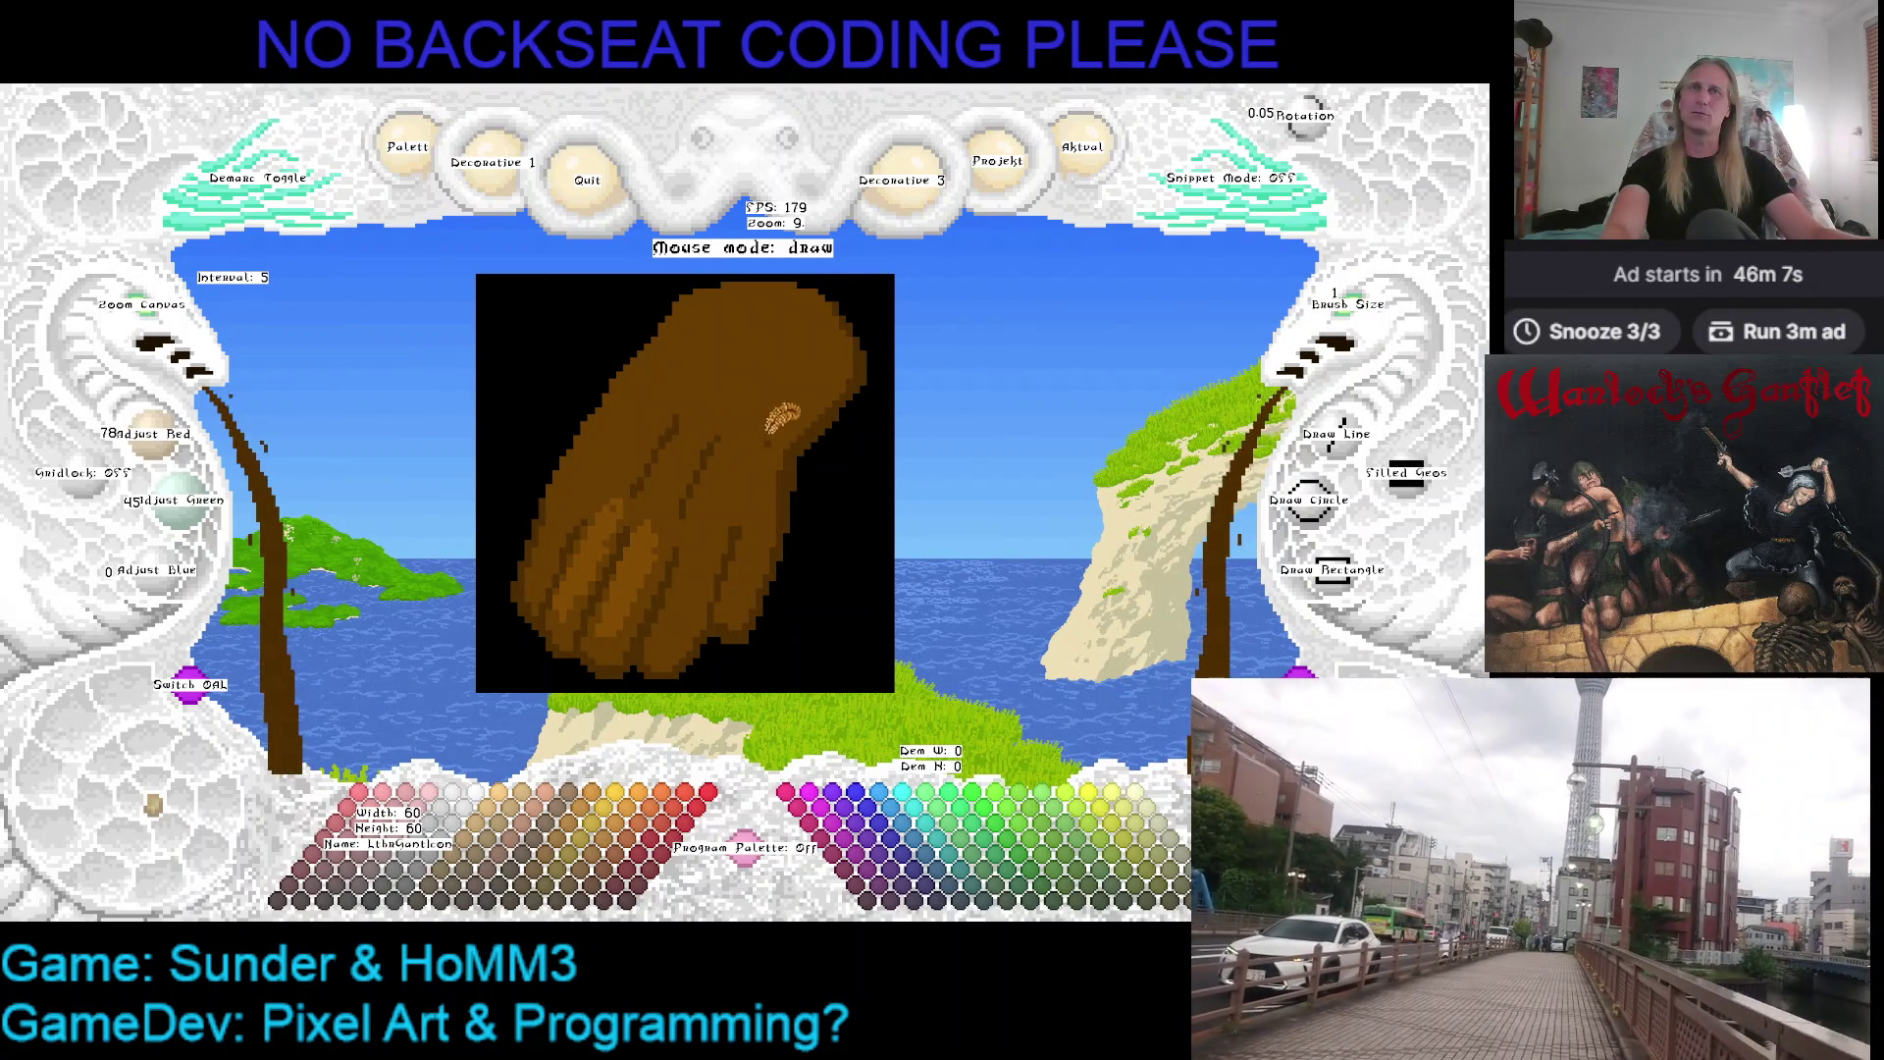
{"action": "right_click", "coordinate": [671, 432]}
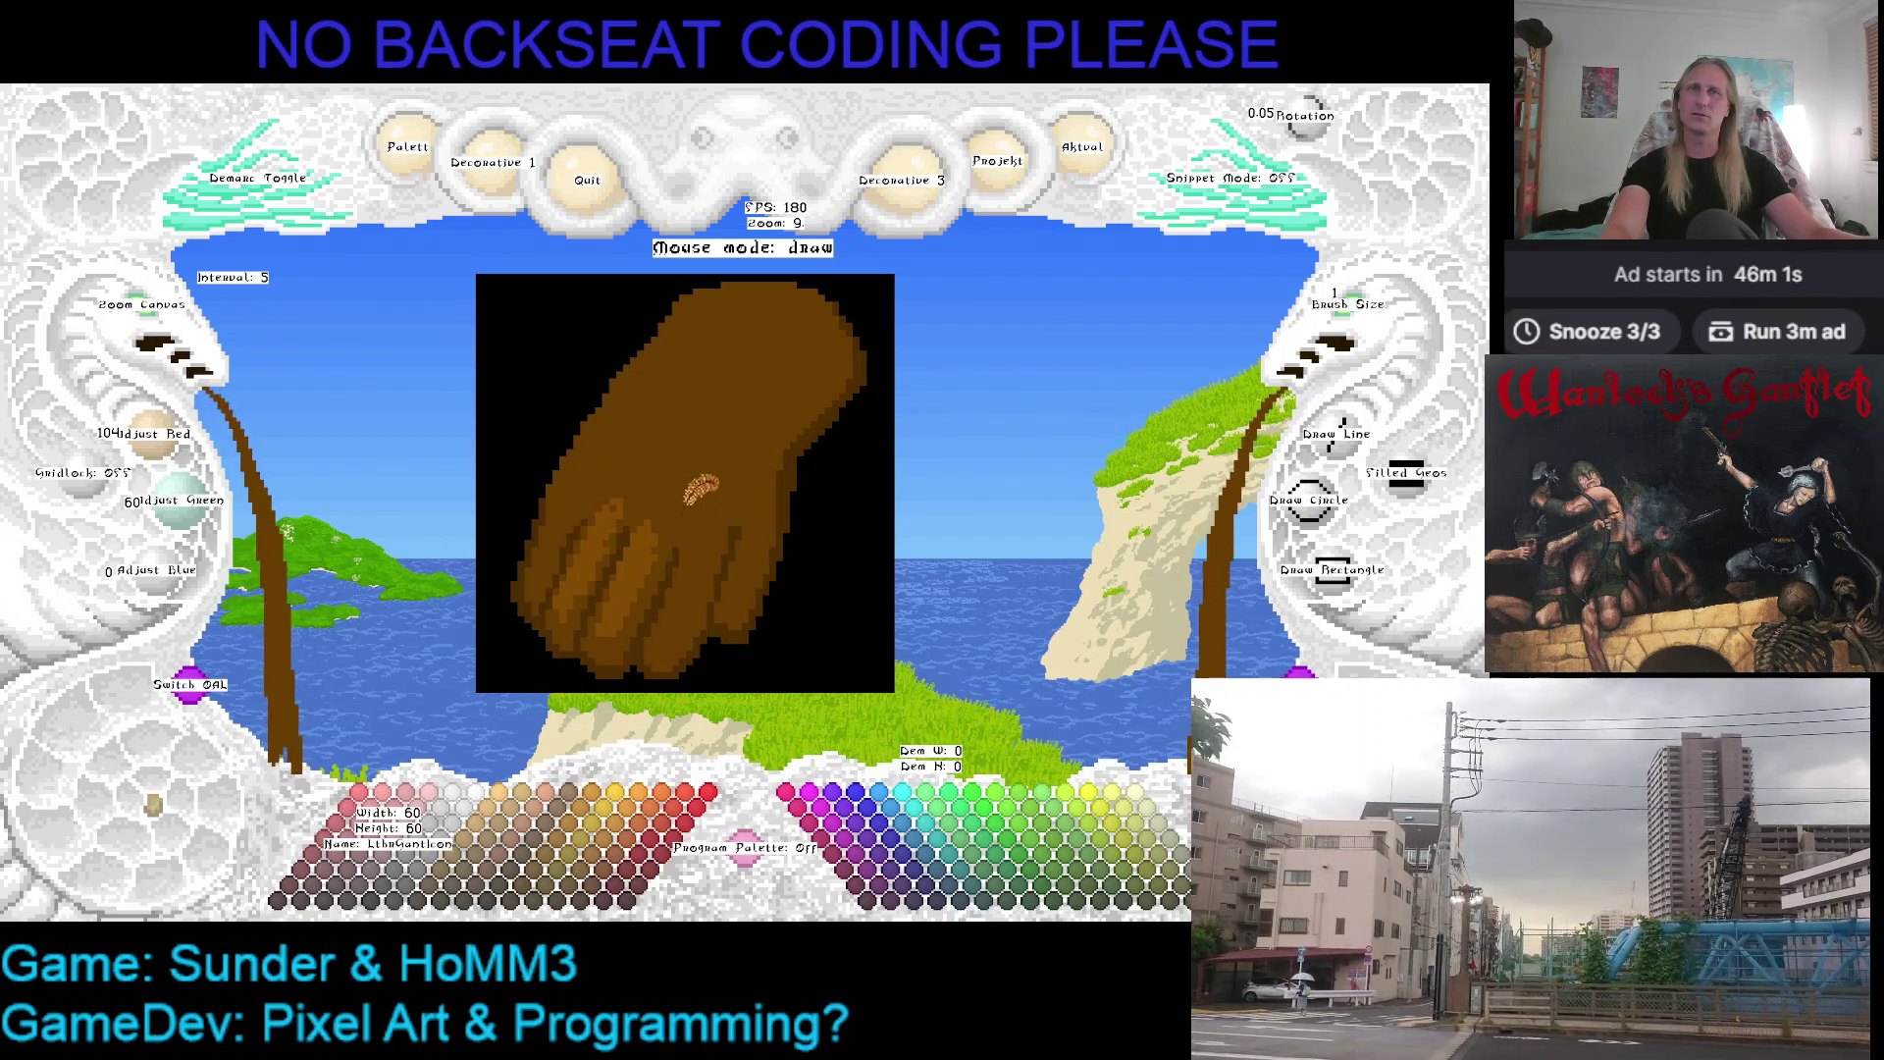
{"action": "mouse_move", "coordinate": [734, 441]}
{"action": "left_mouse_down"}
{"action": "mouse_move", "coordinate": [763, 427]}
{"action": "mouse_move", "coordinate": [688, 454]}
{"action": "left_mouse_up"}
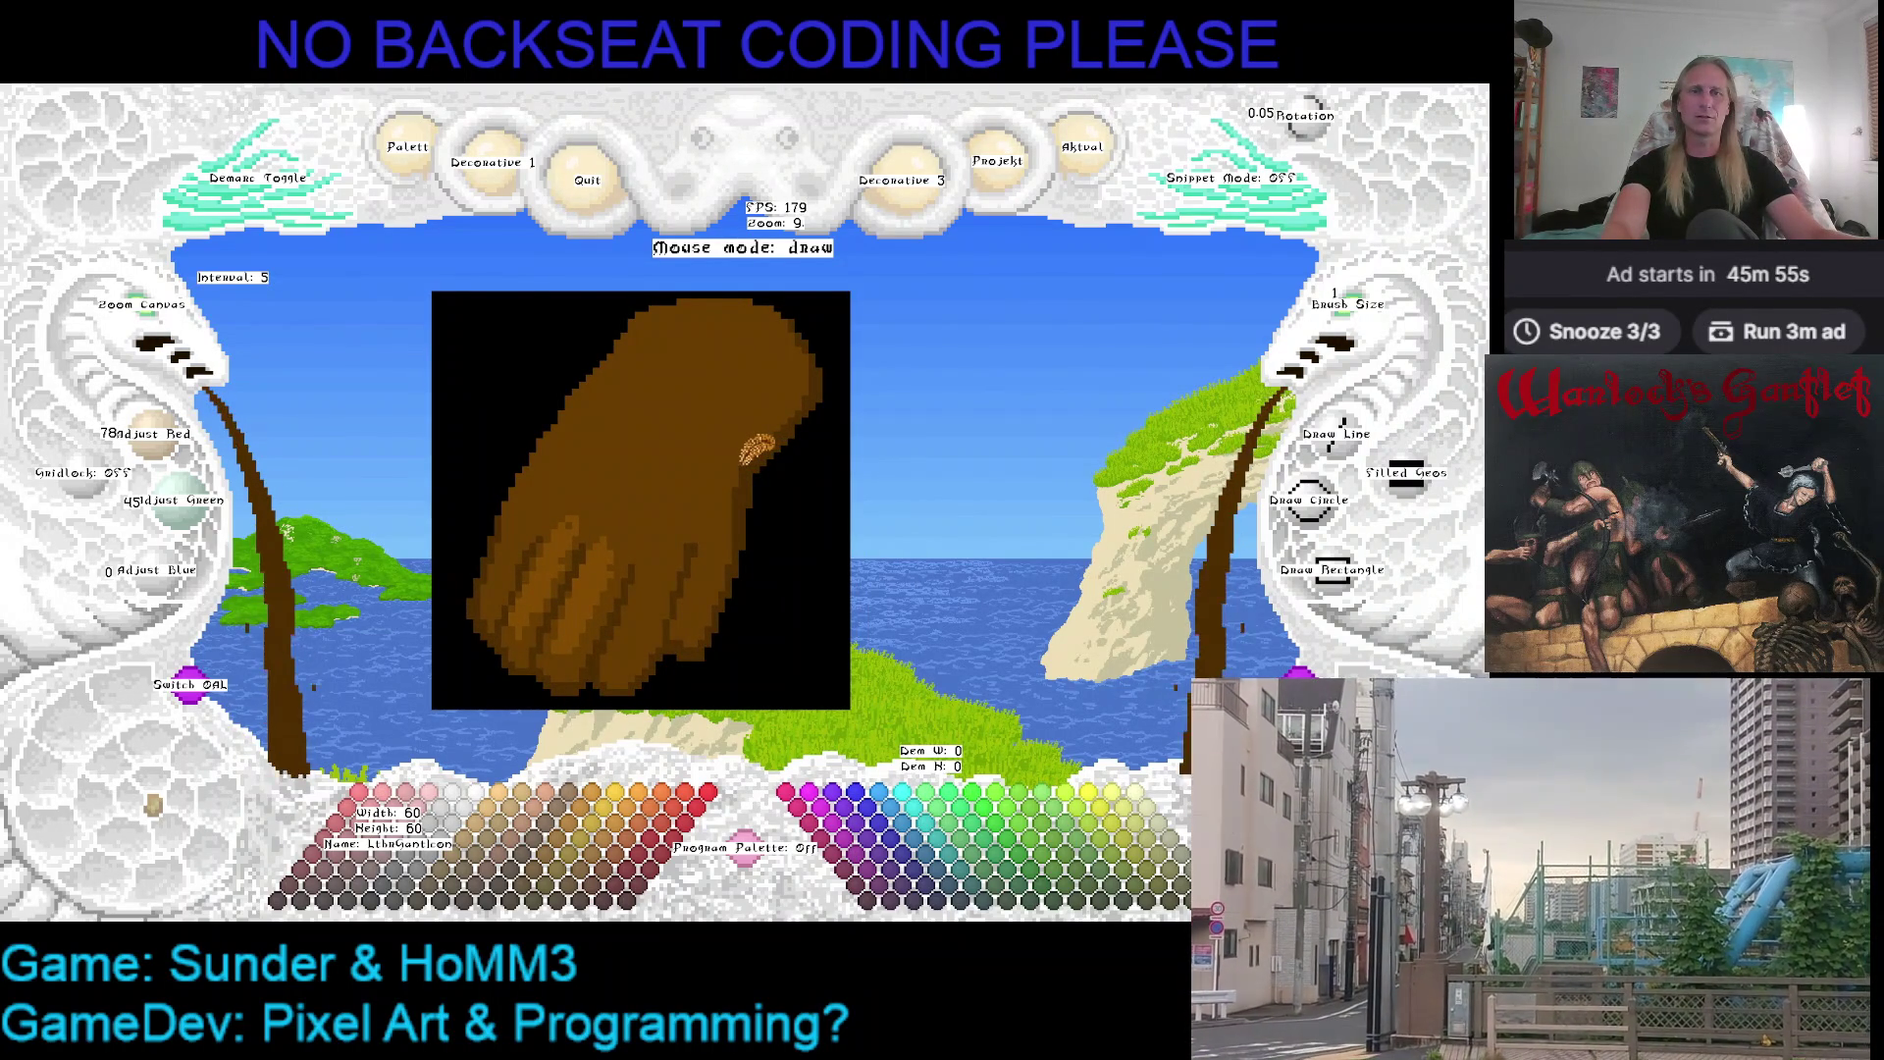
{"action": "left_click_drag", "start_coordinate": [756, 449], "coordinate": [804, 442]}
{"action": "scroll", "coordinate": [791, 449], "scroll_direction": "up", "scroll_amount": 1}
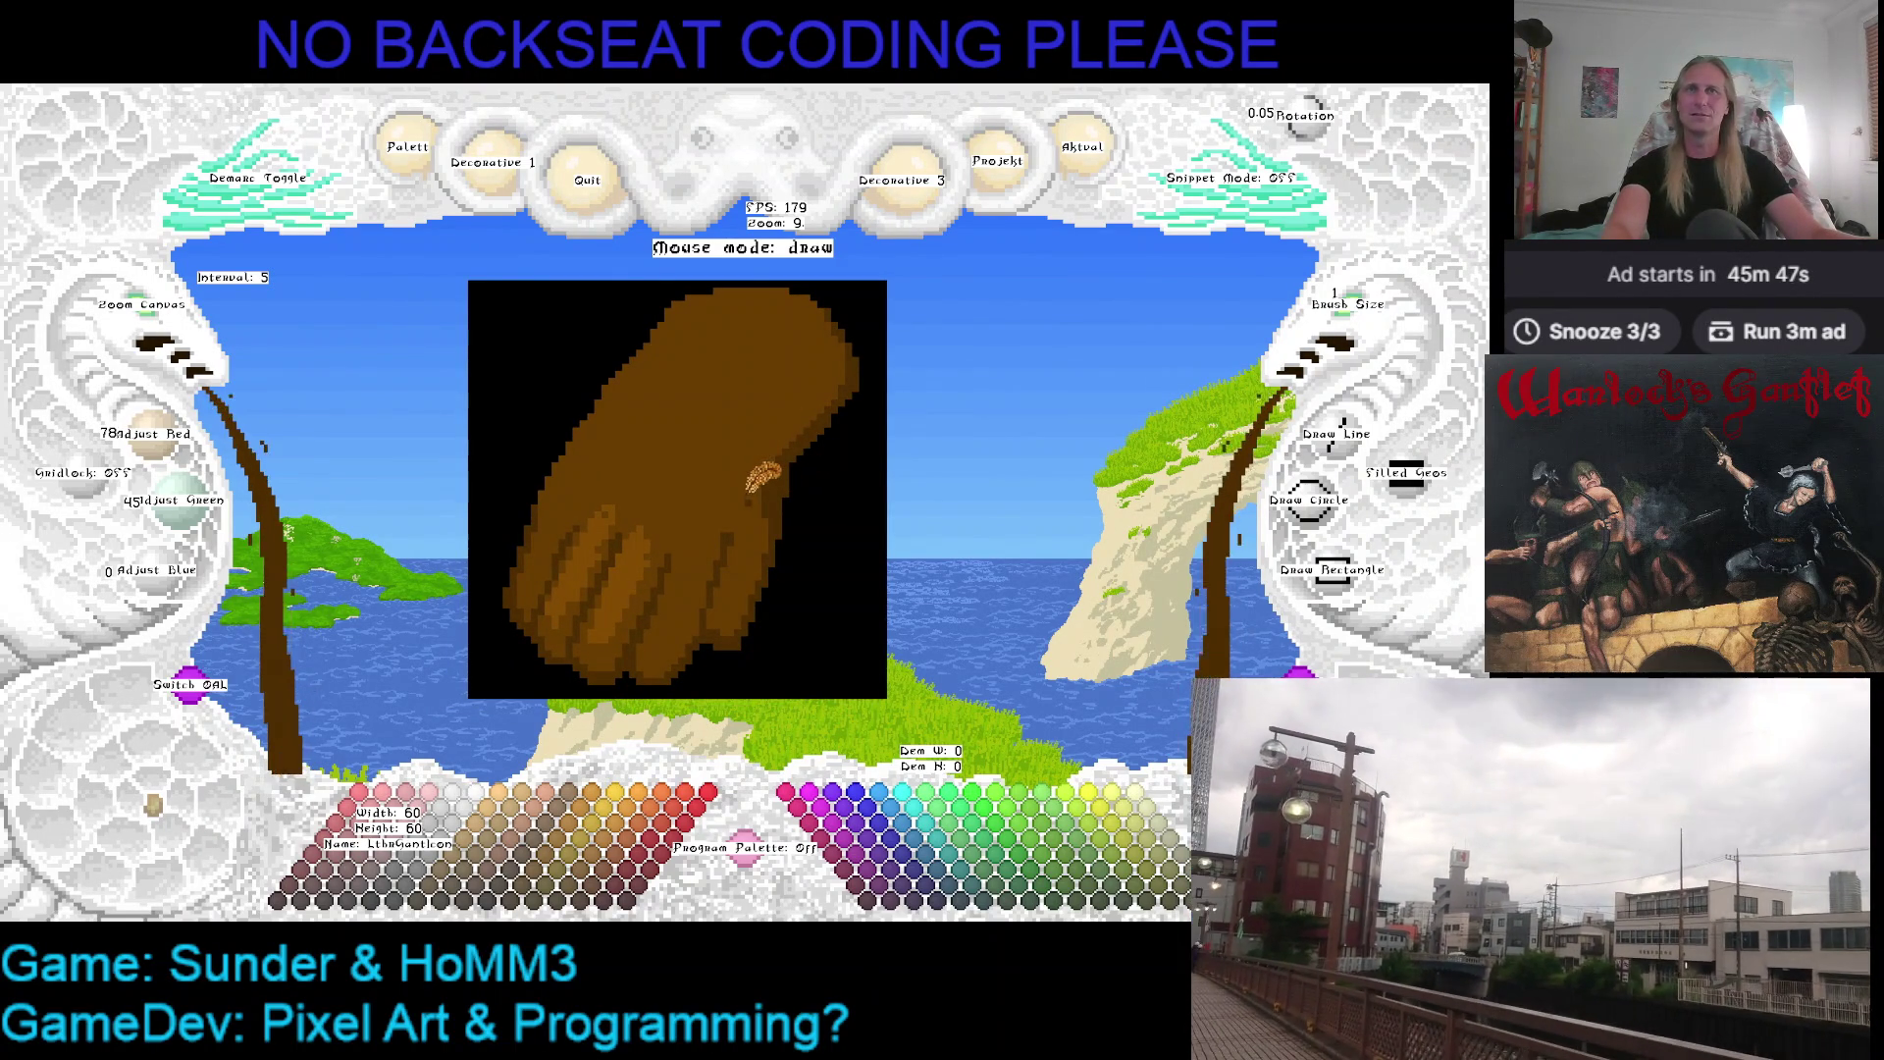
{"action": "key", "text": "g"}
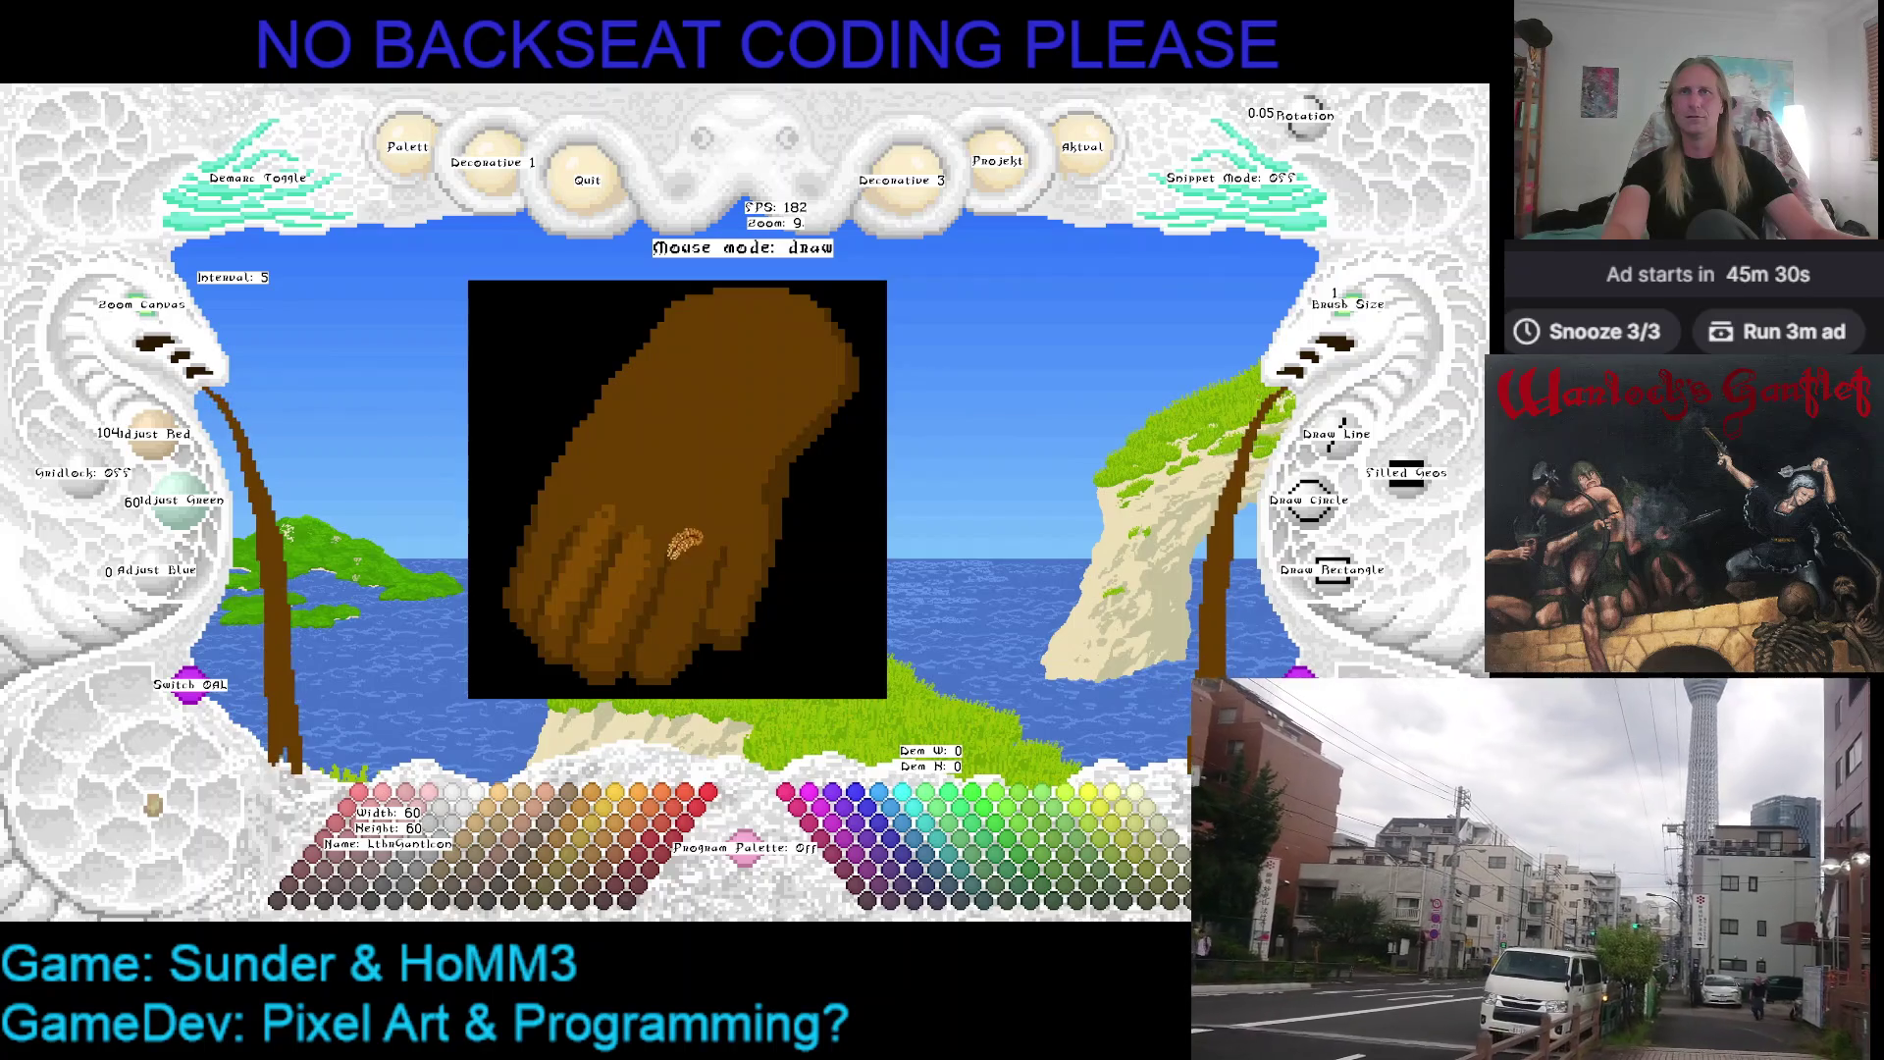
{"action": "left_click_drag", "start_coordinate": [678, 494], "coordinate": [702, 519]}
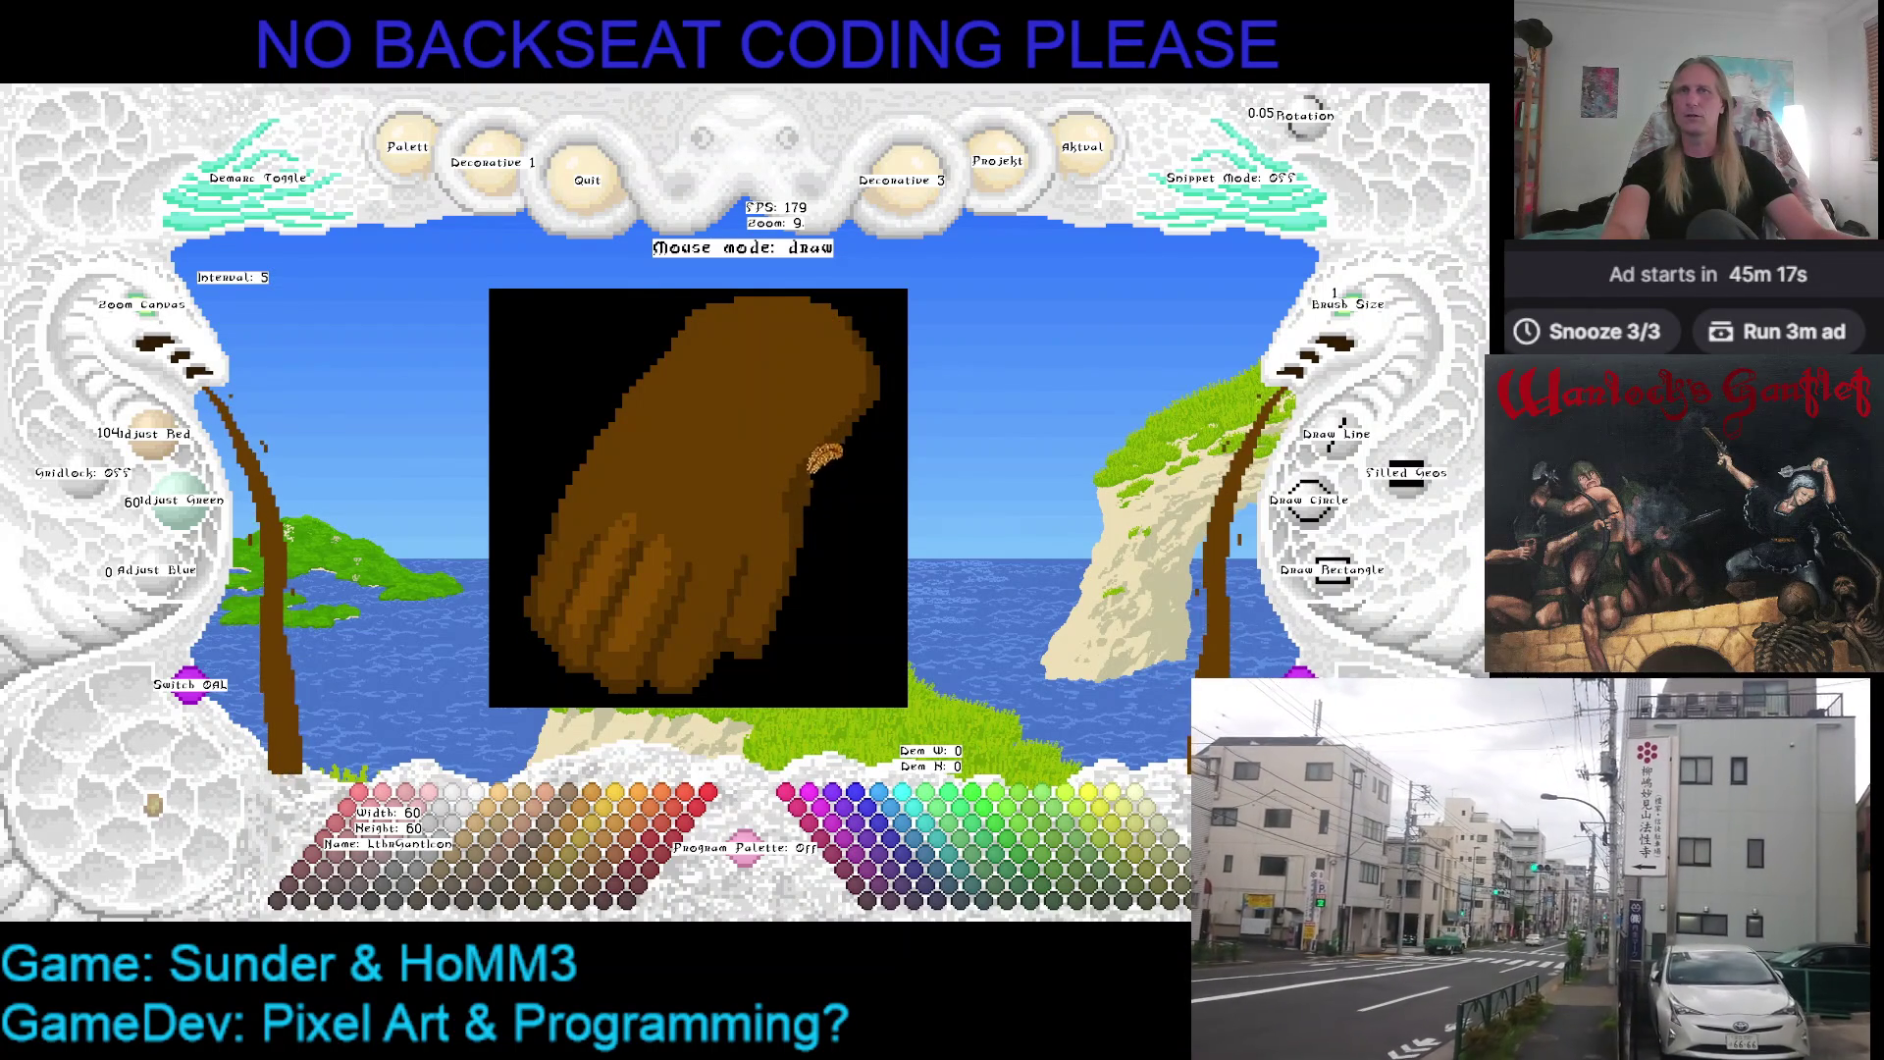
Paint black outline pixels along the hand's right and lower-right edges and save
{"action": "left_click_drag", "start_coordinate": [828, 453], "coordinate": [763, 630]}
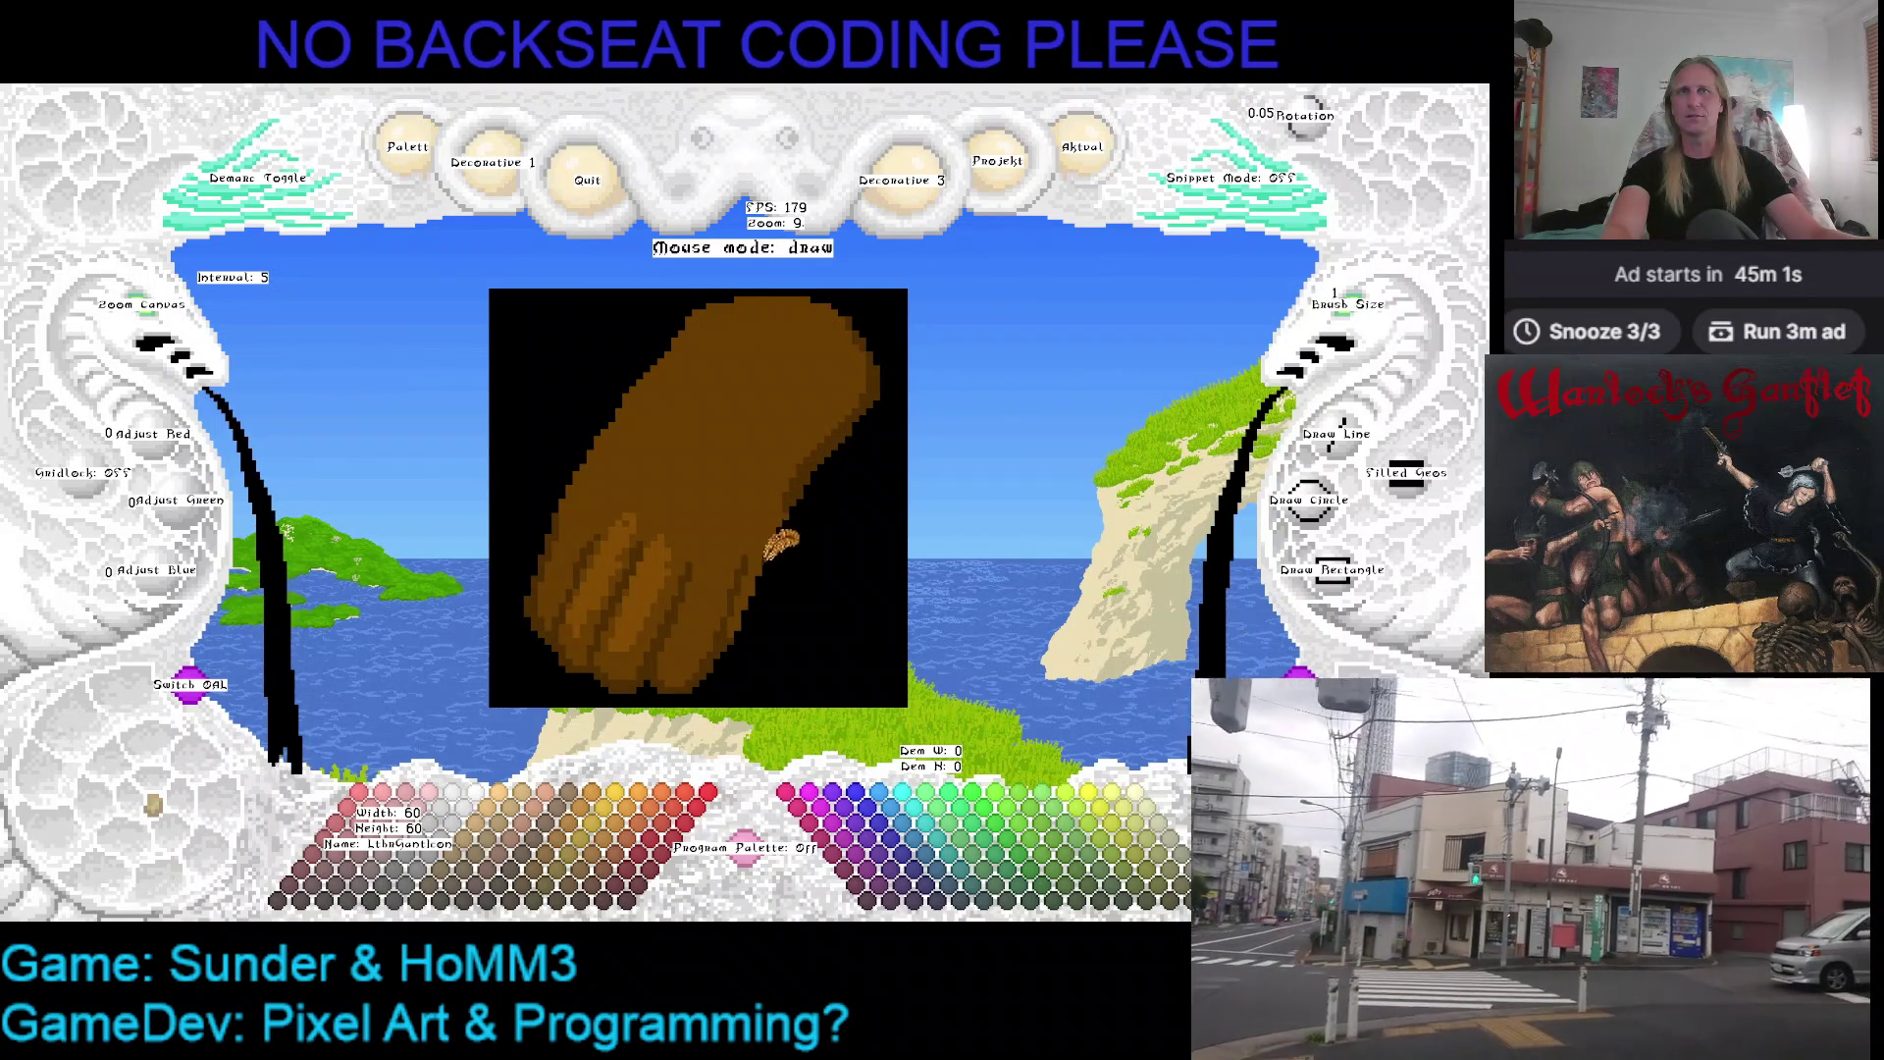
{"action": "right_click", "coordinate": [766, 523]}
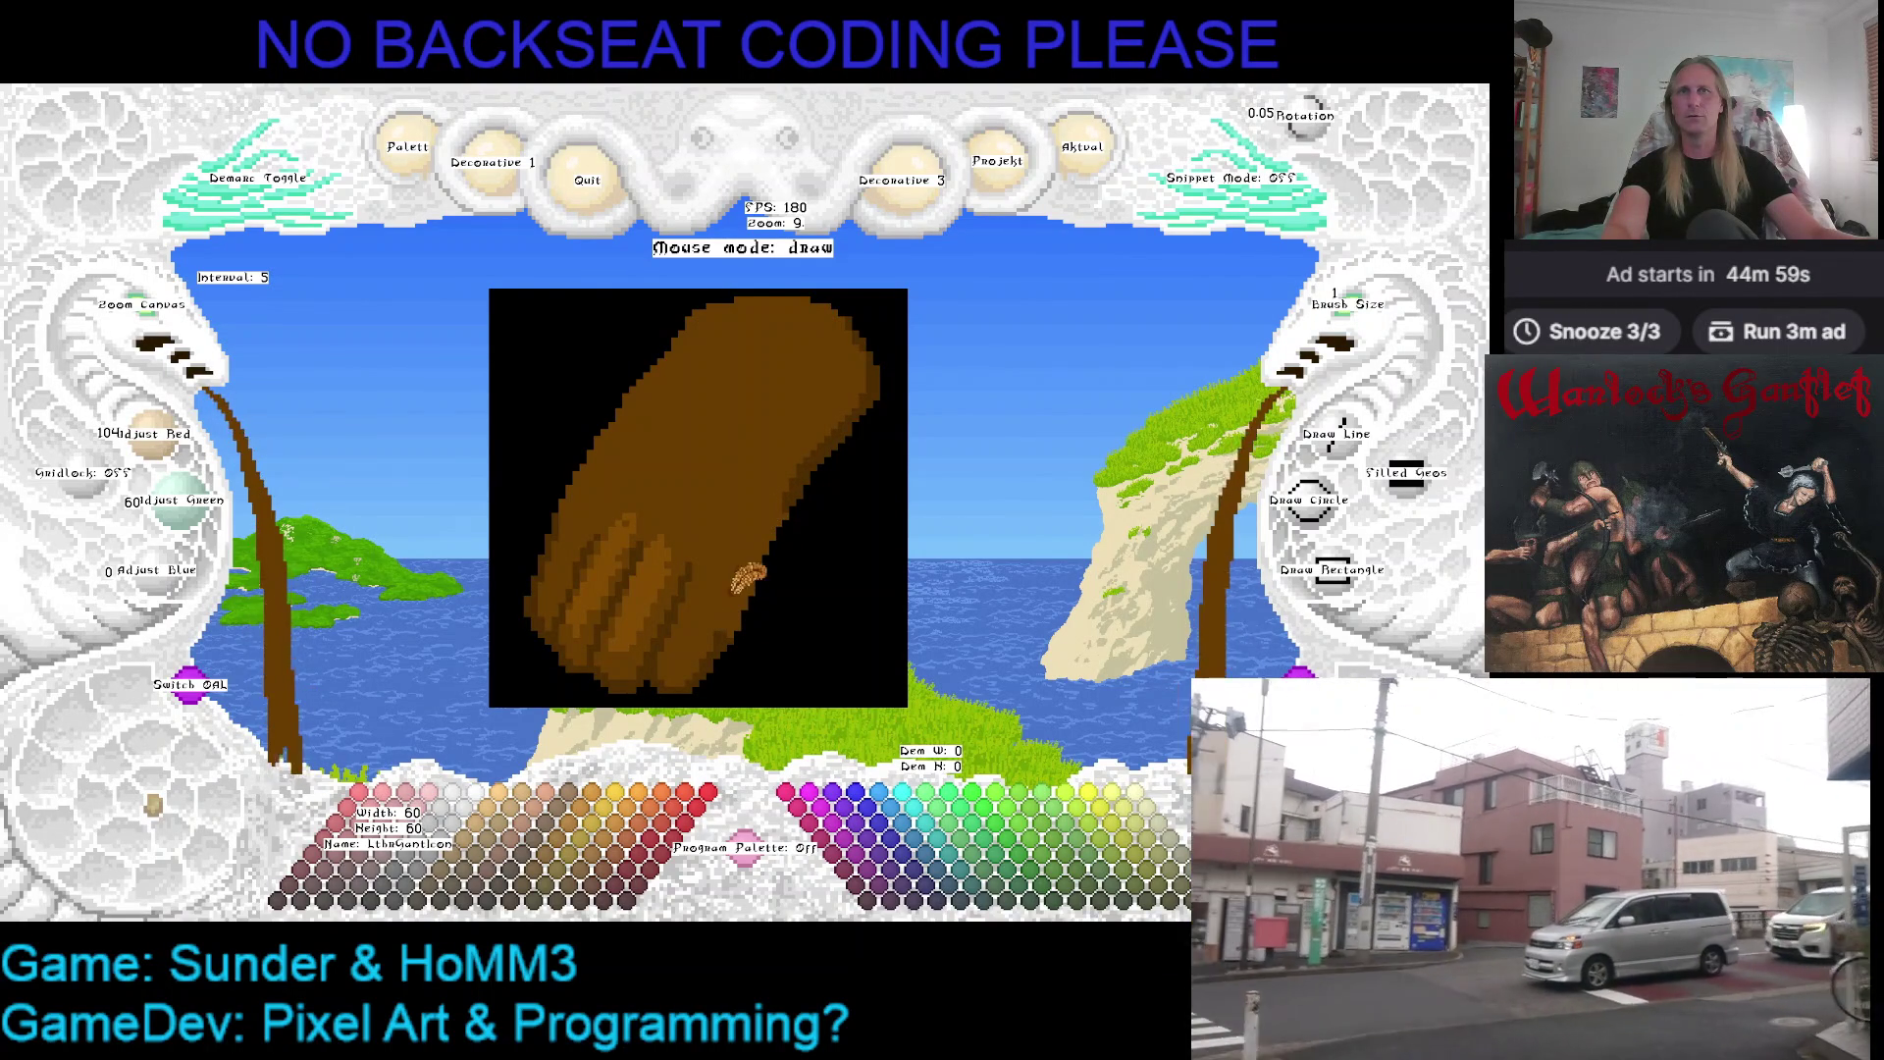
{"action": "right_click", "coordinate": [744, 641]}
{"action": "left_click_drag", "start_coordinate": [743, 641], "coordinate": [803, 486]}
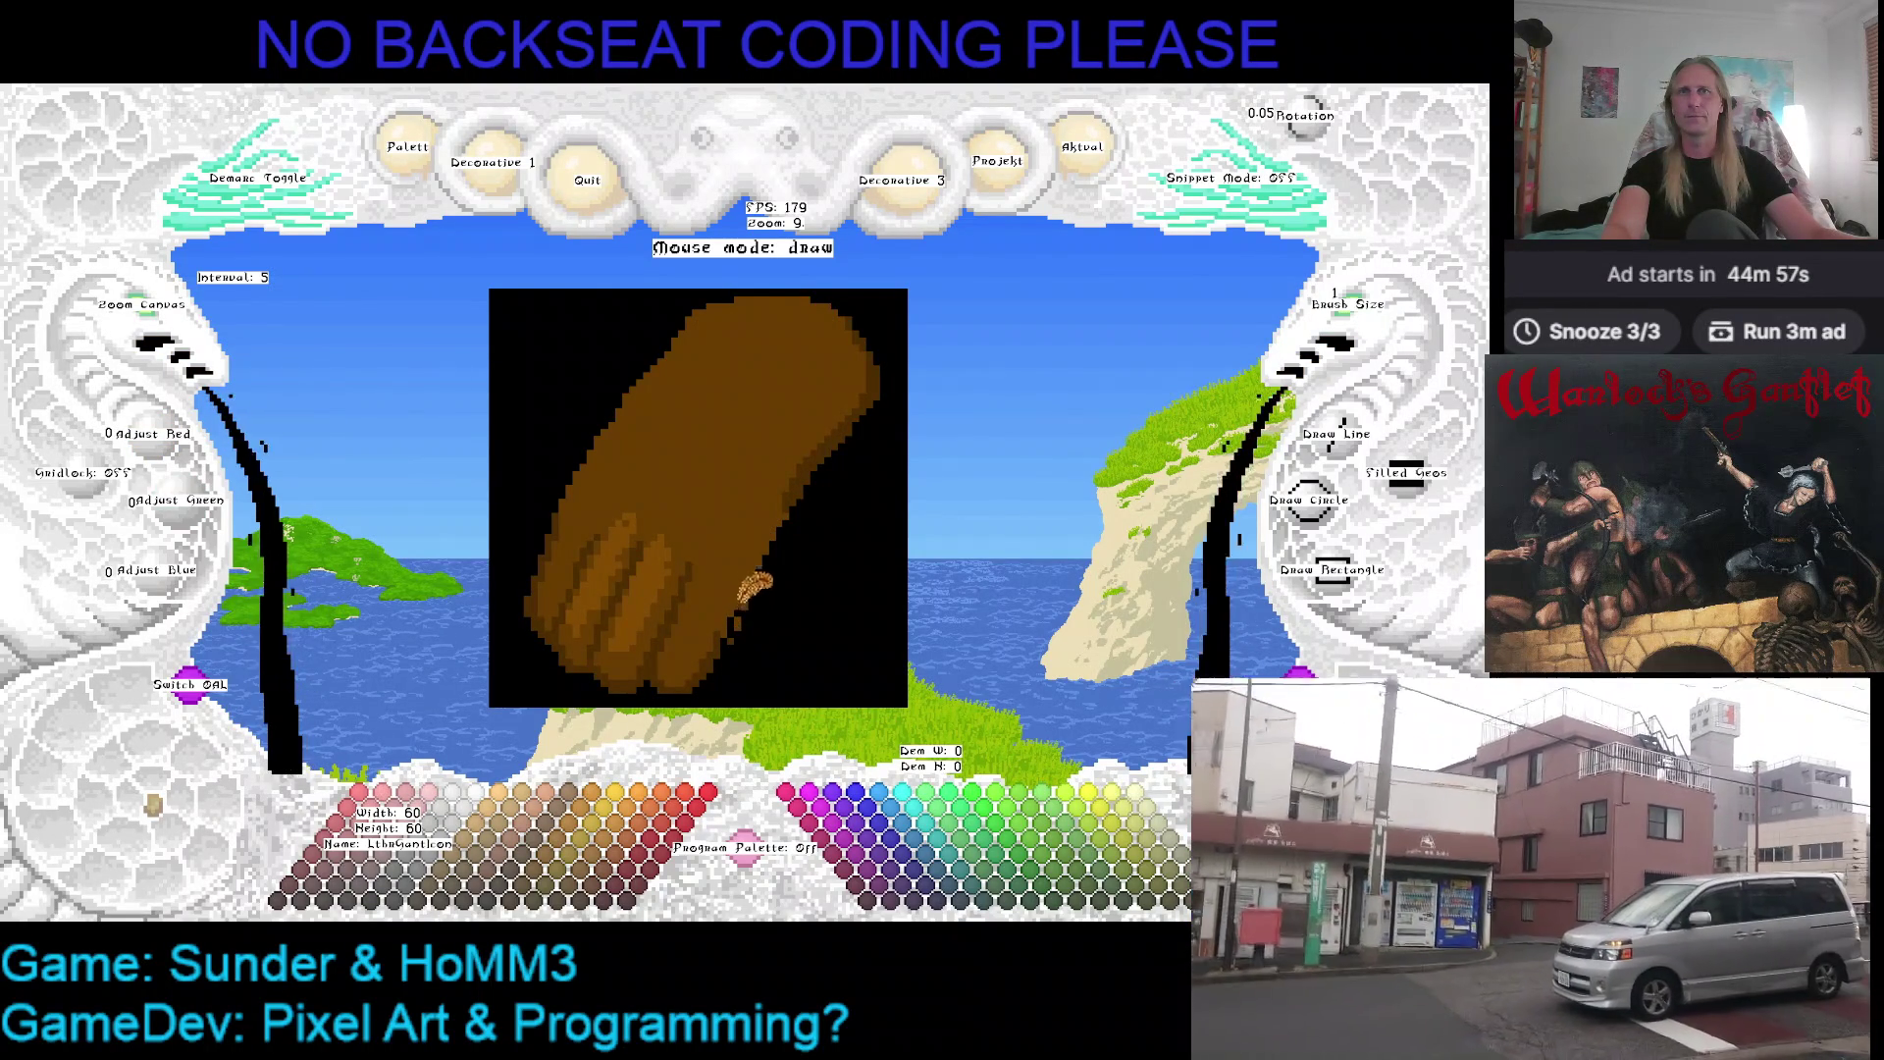
{"action": "right_click", "coordinate": [818, 461]}
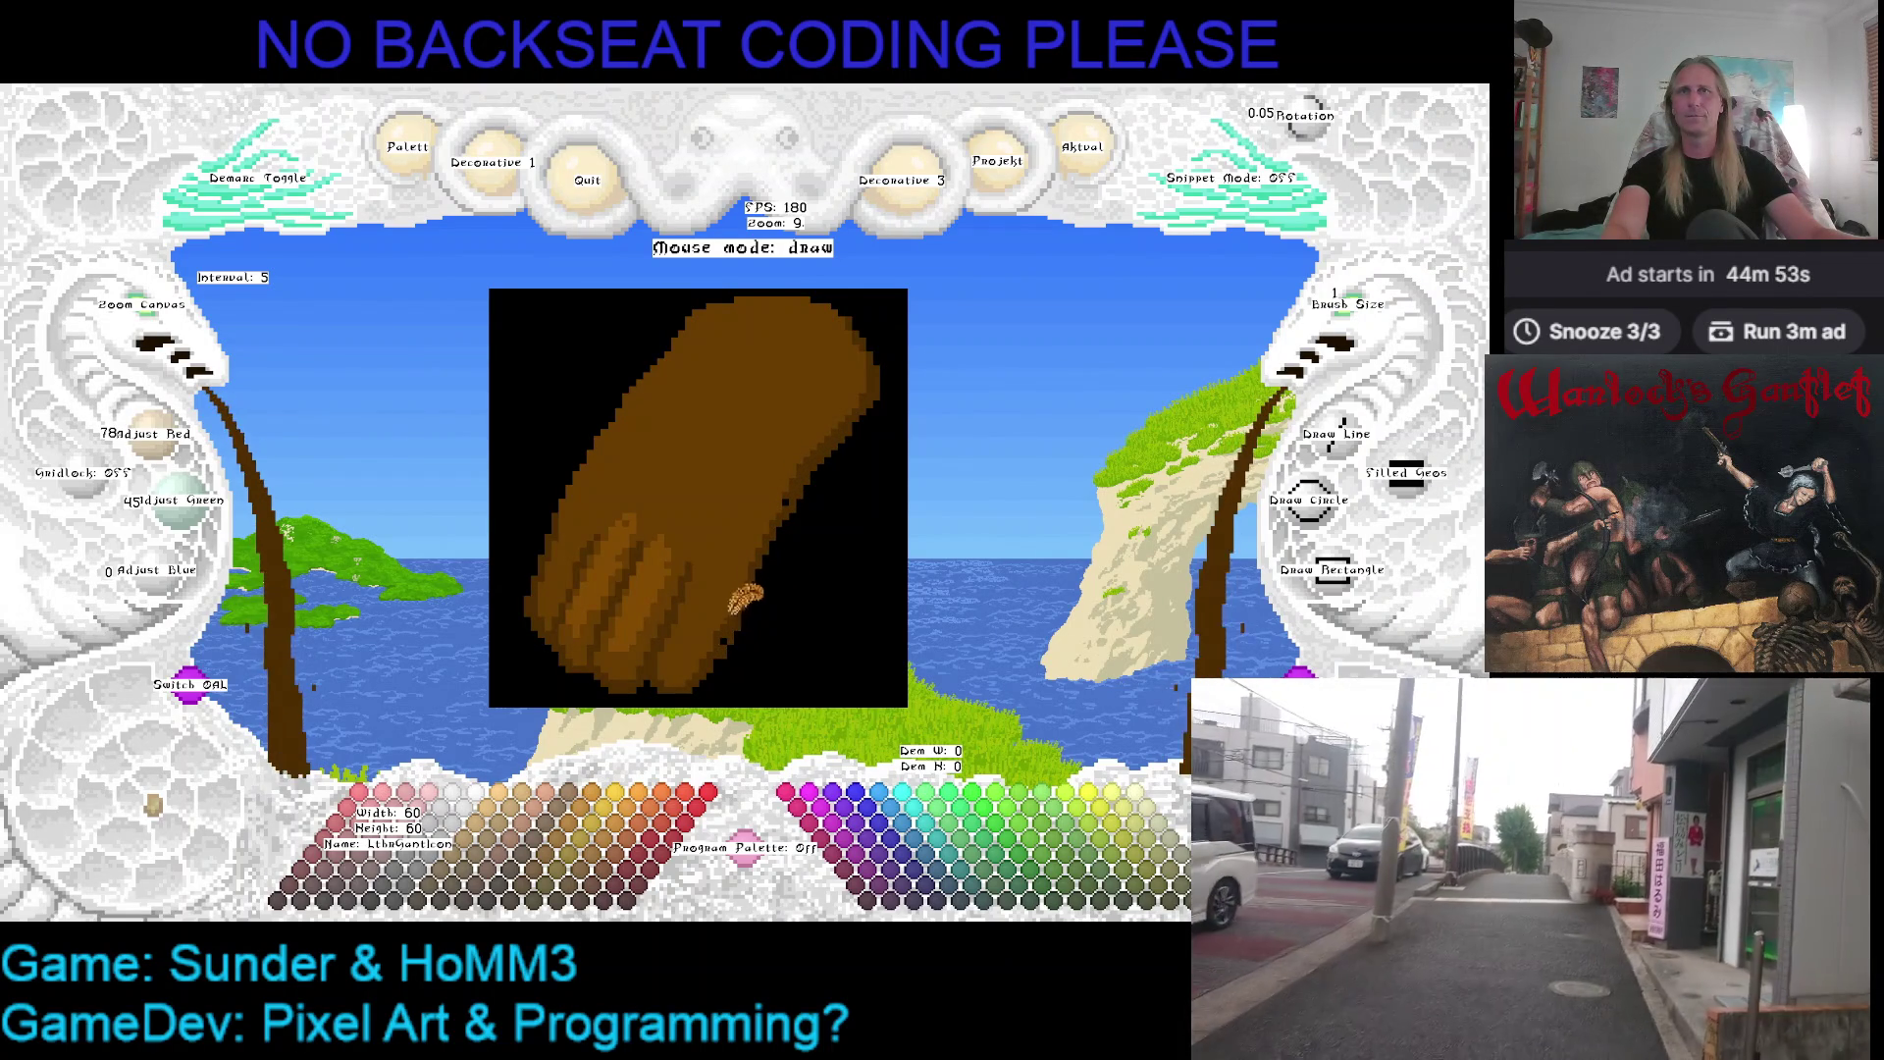
{"action": "key", "text": "ctrl+s"}
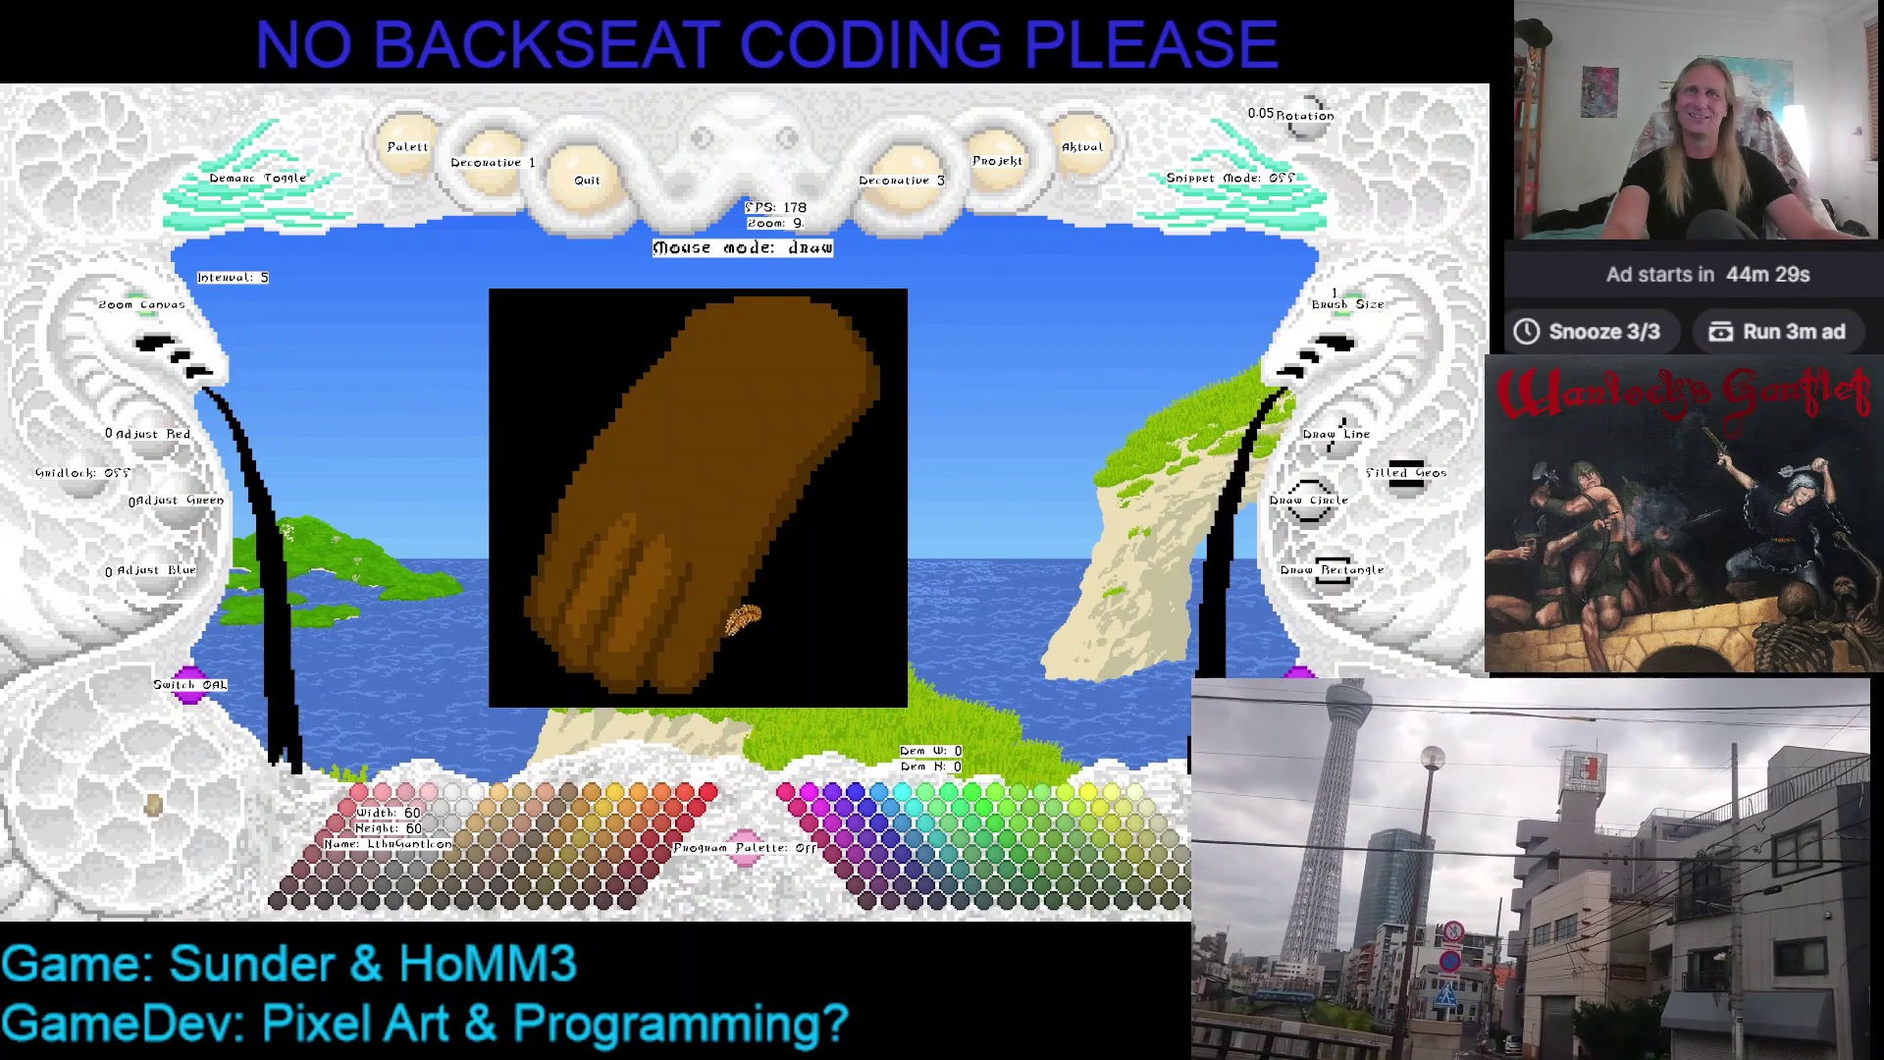
Eyedrop dark brown and black, trying brush size 2 before returning to 1
{"action": "right_click", "coordinate": [732, 619]}
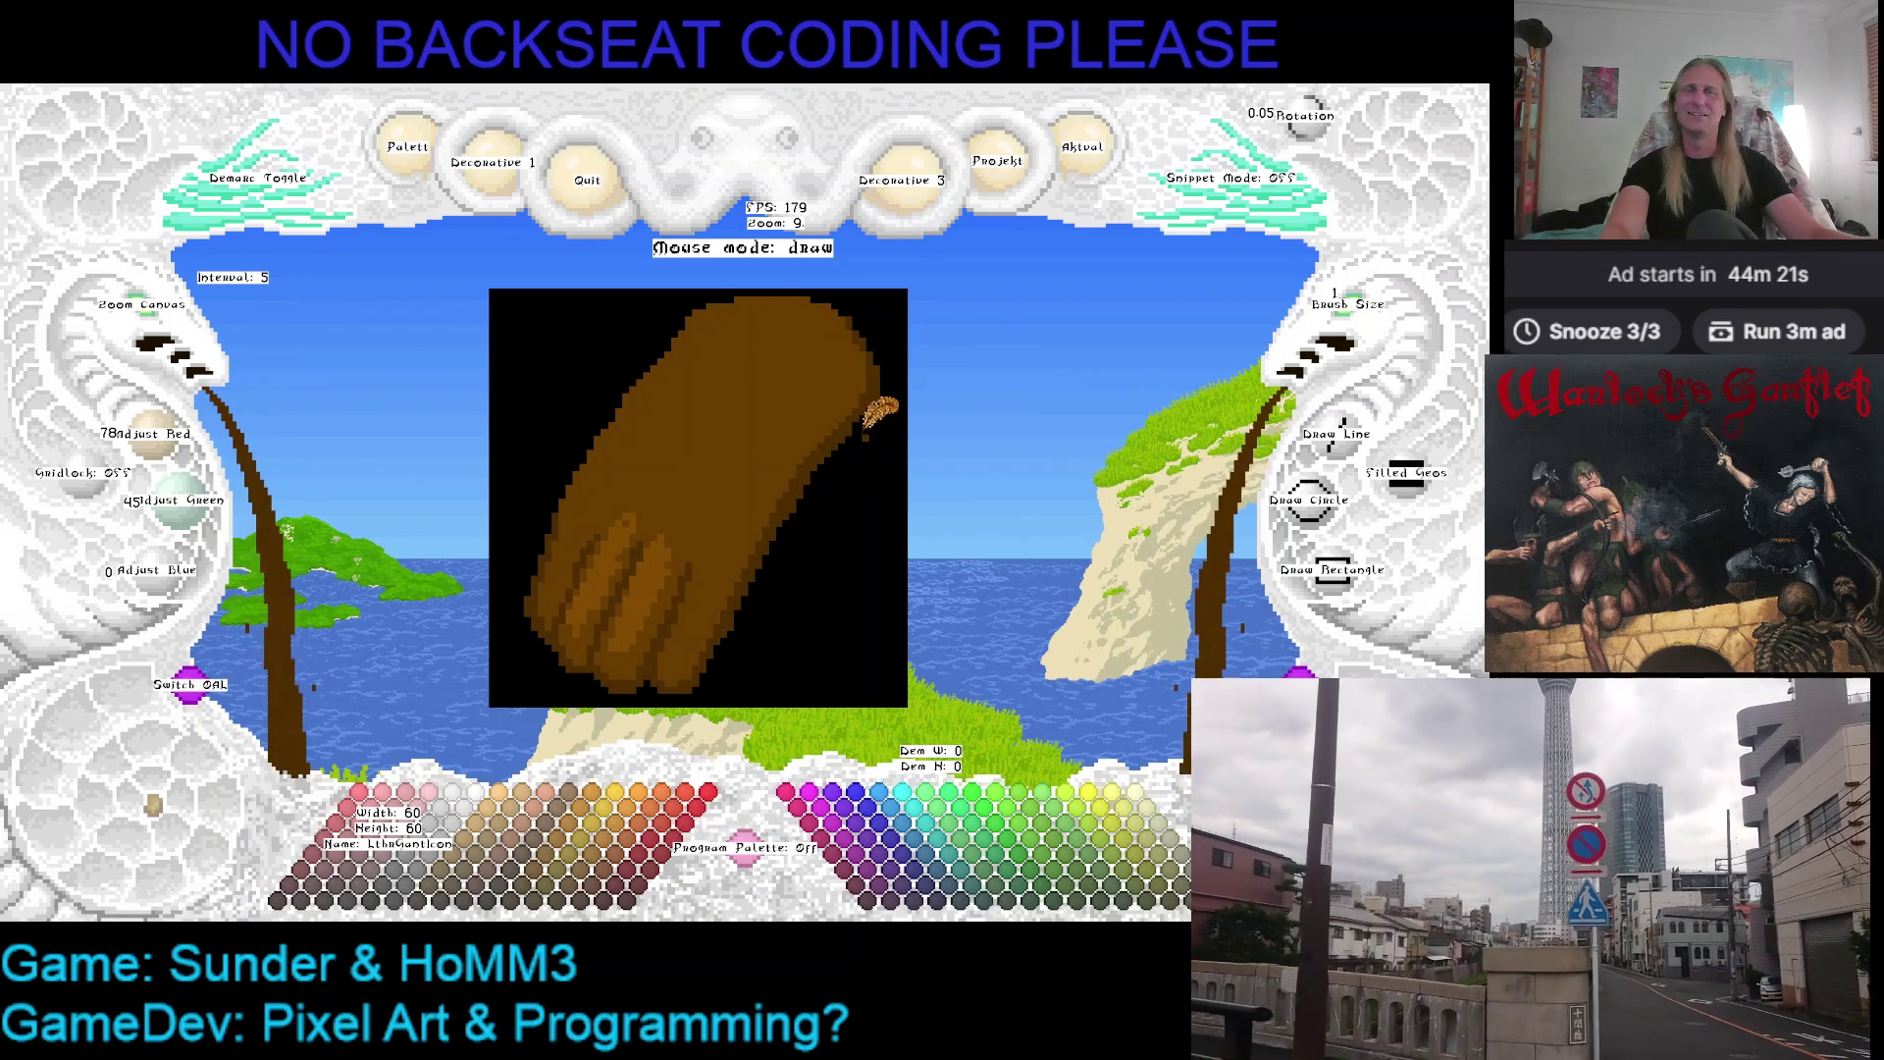
{"action": "right_click", "coordinate": [662, 327]}
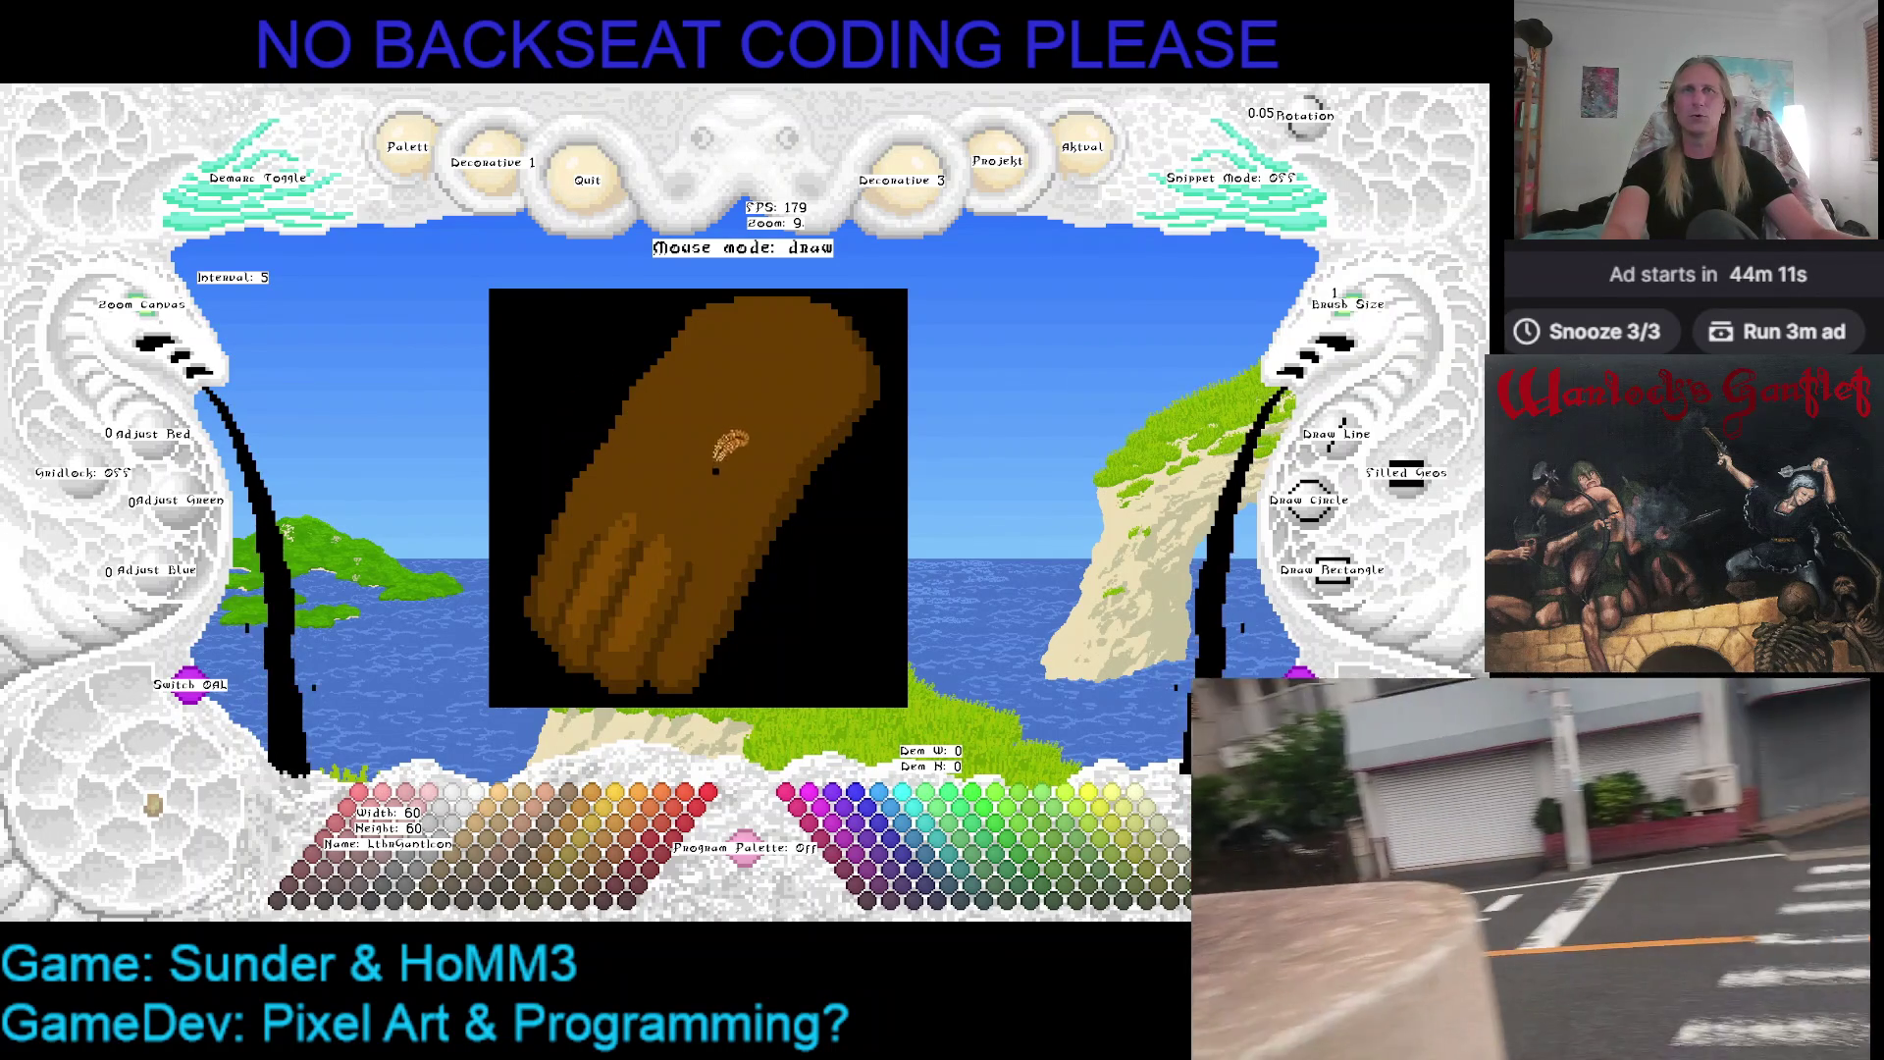
{"action": "left_click", "coordinate": [1332, 306]}
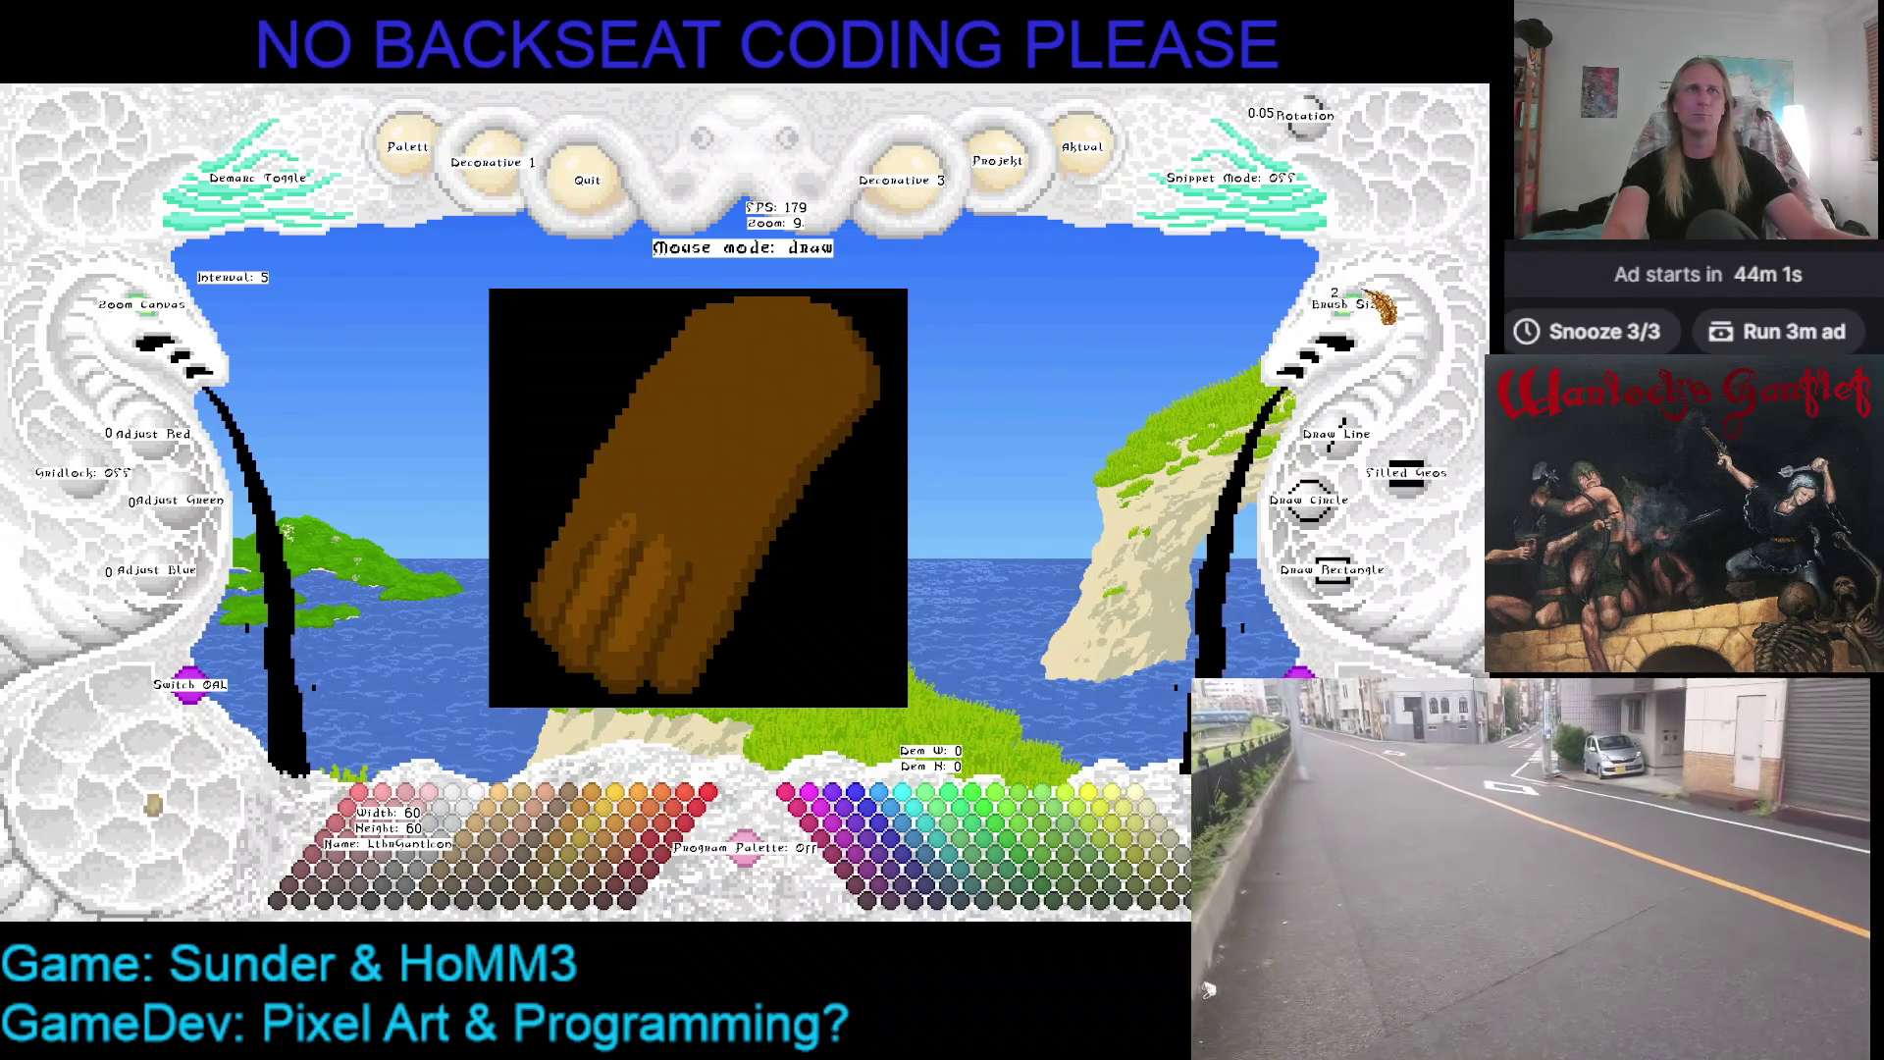
{"action": "left_click", "coordinate": [1372, 306]}
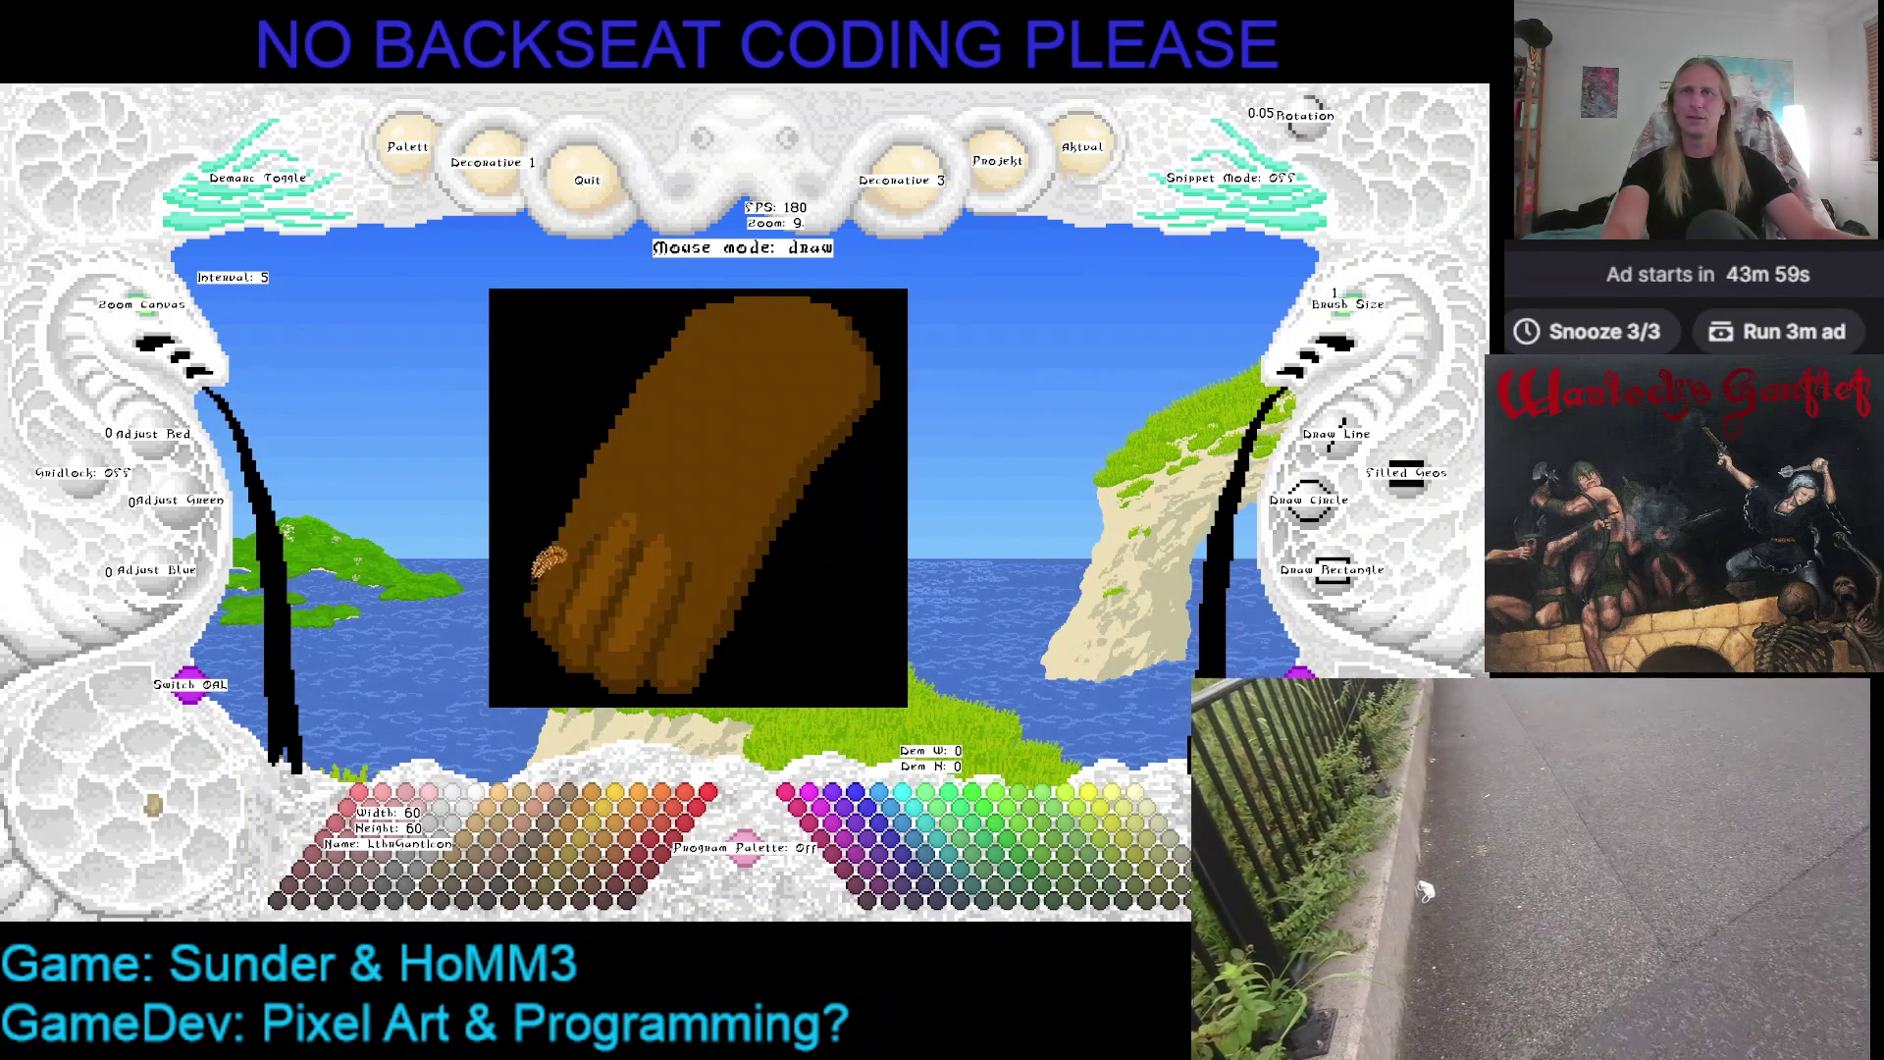
{"action": "right_click", "coordinate": [548, 565]}
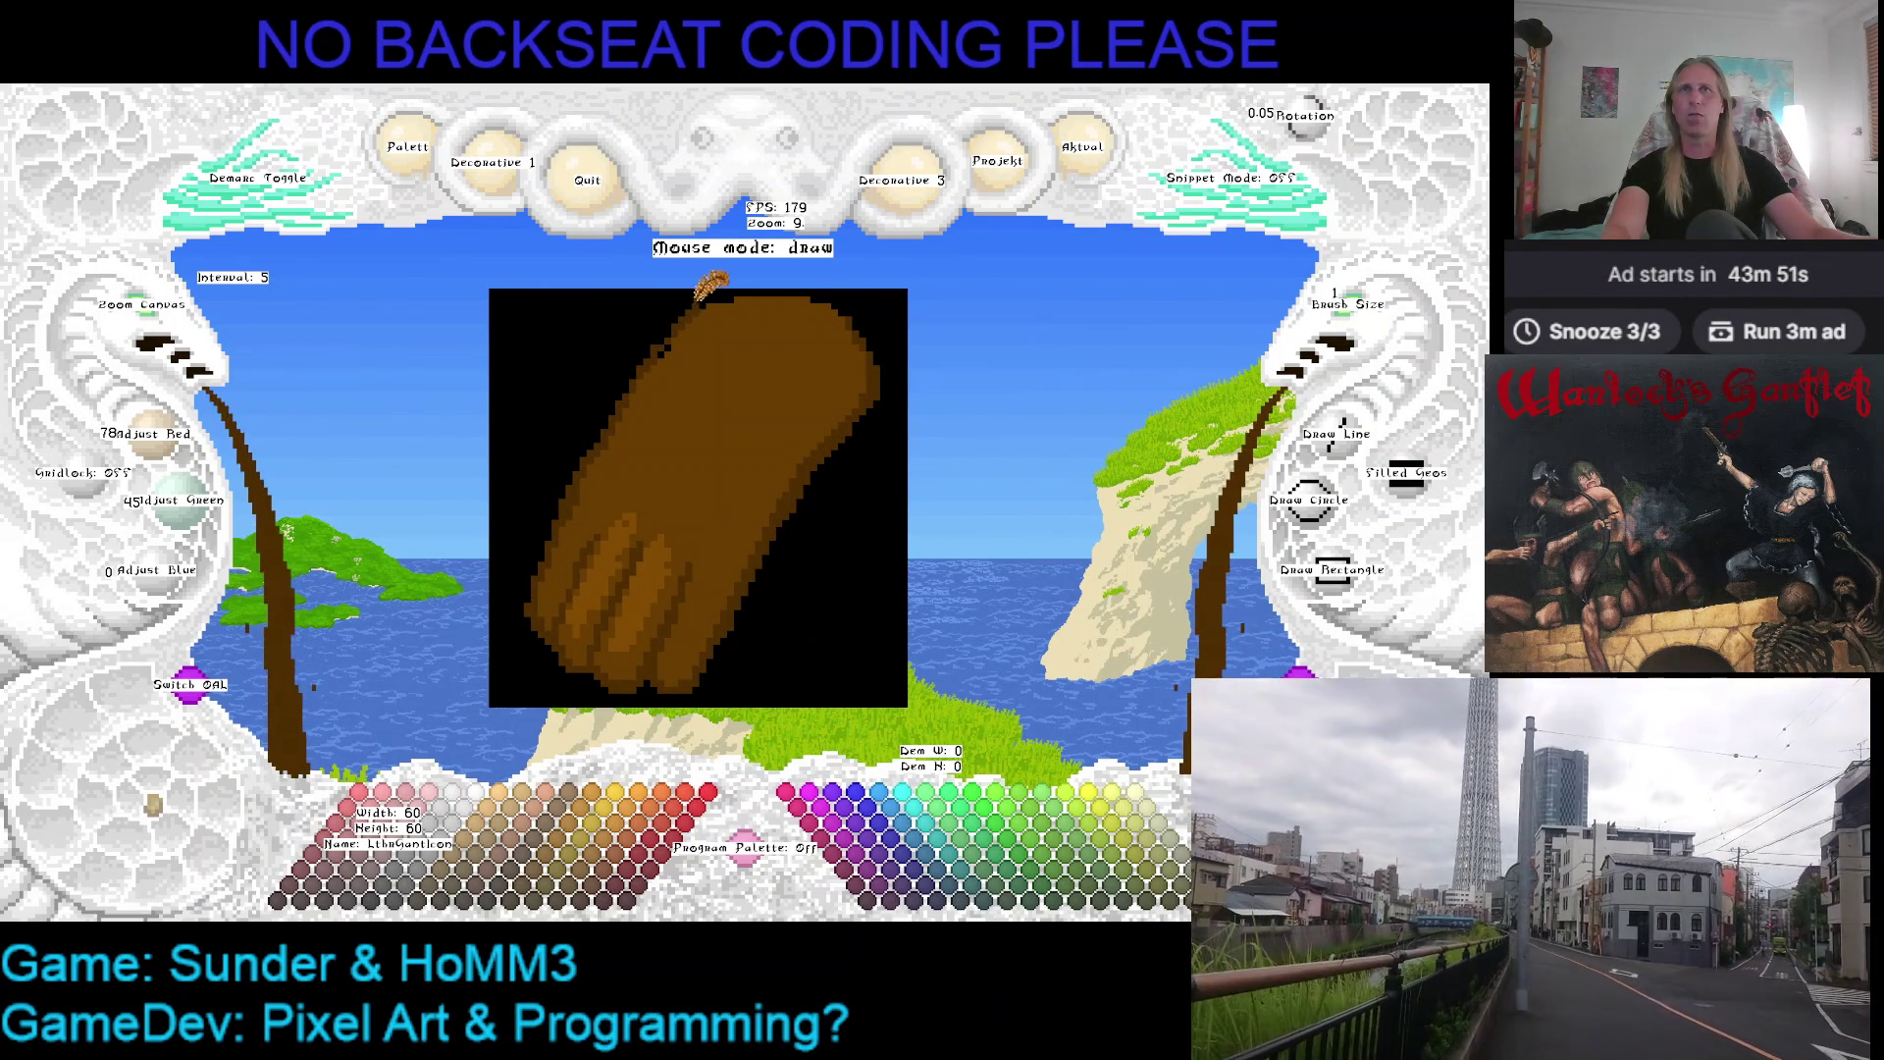
Alternate eyedropping black and dark brown along the glove's upper edge
{"action": "right_click", "coordinate": [828, 283]}
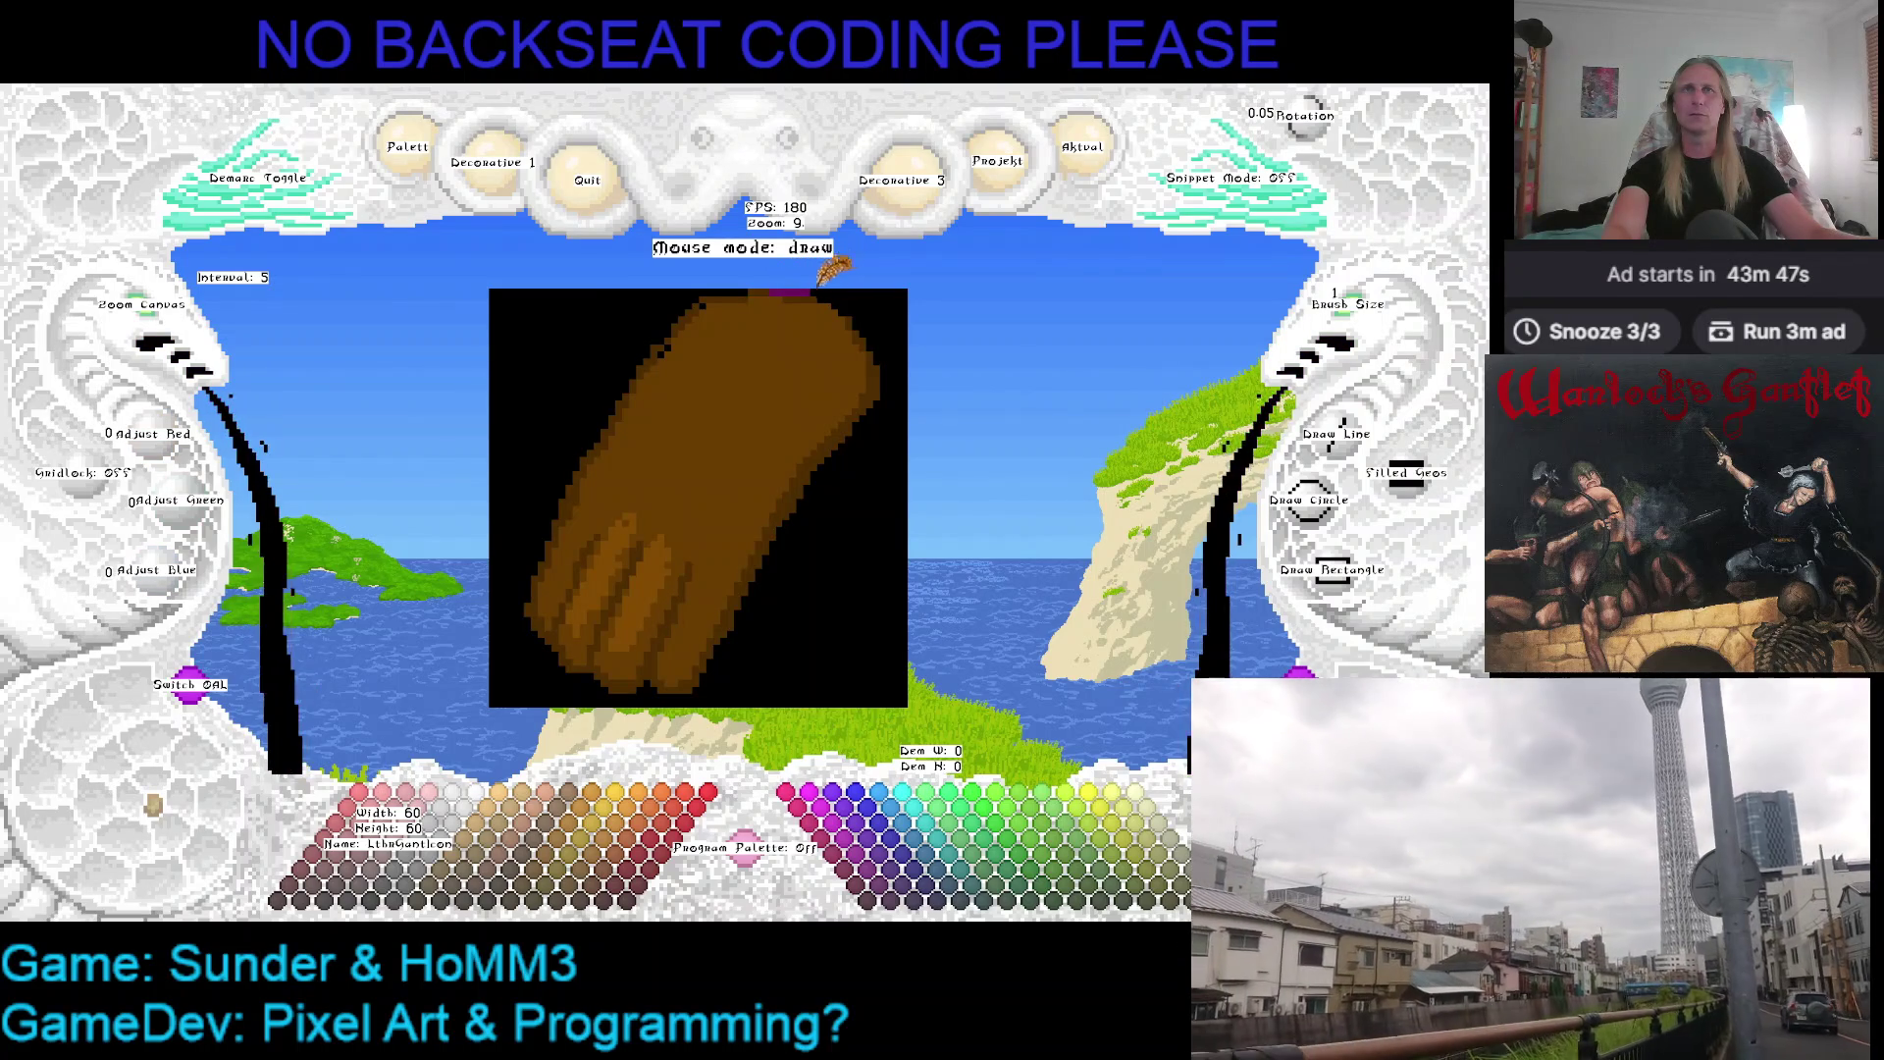
{"action": "right_click", "coordinate": [737, 291]}
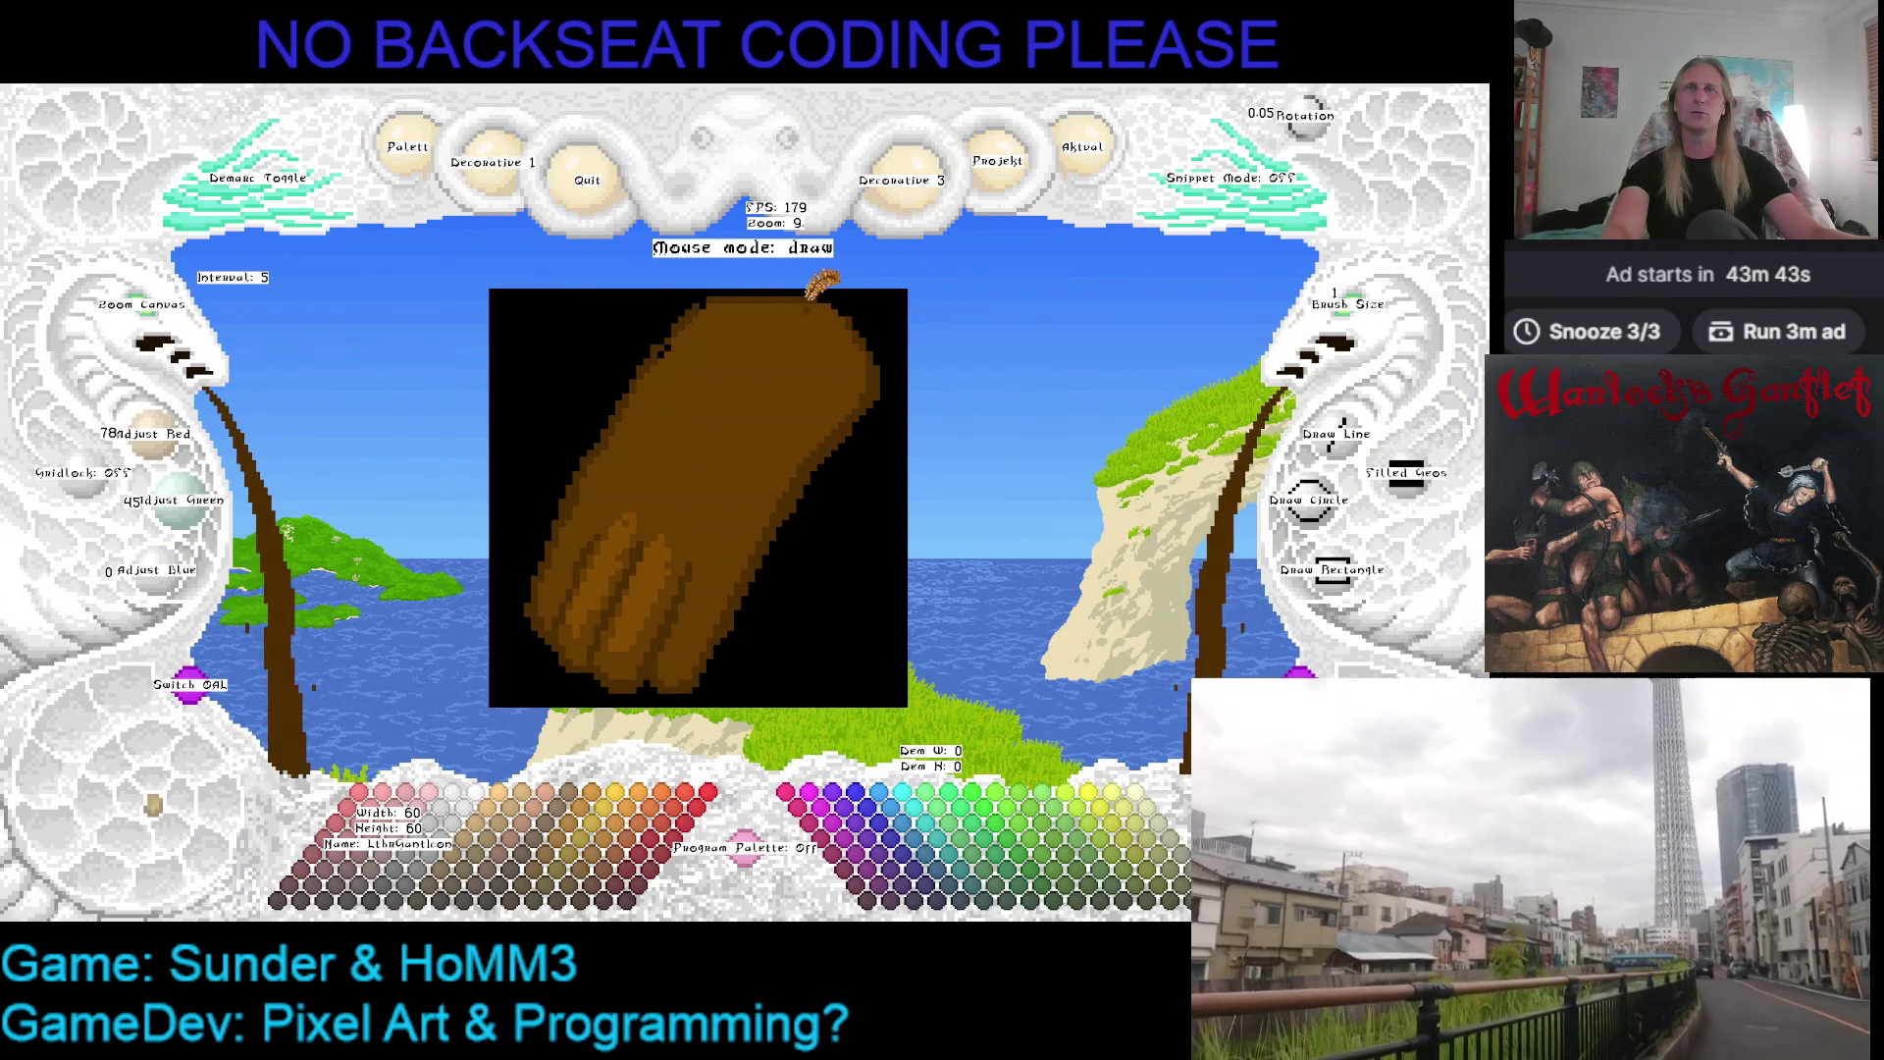
{"action": "right_click", "coordinate": [740, 266]}
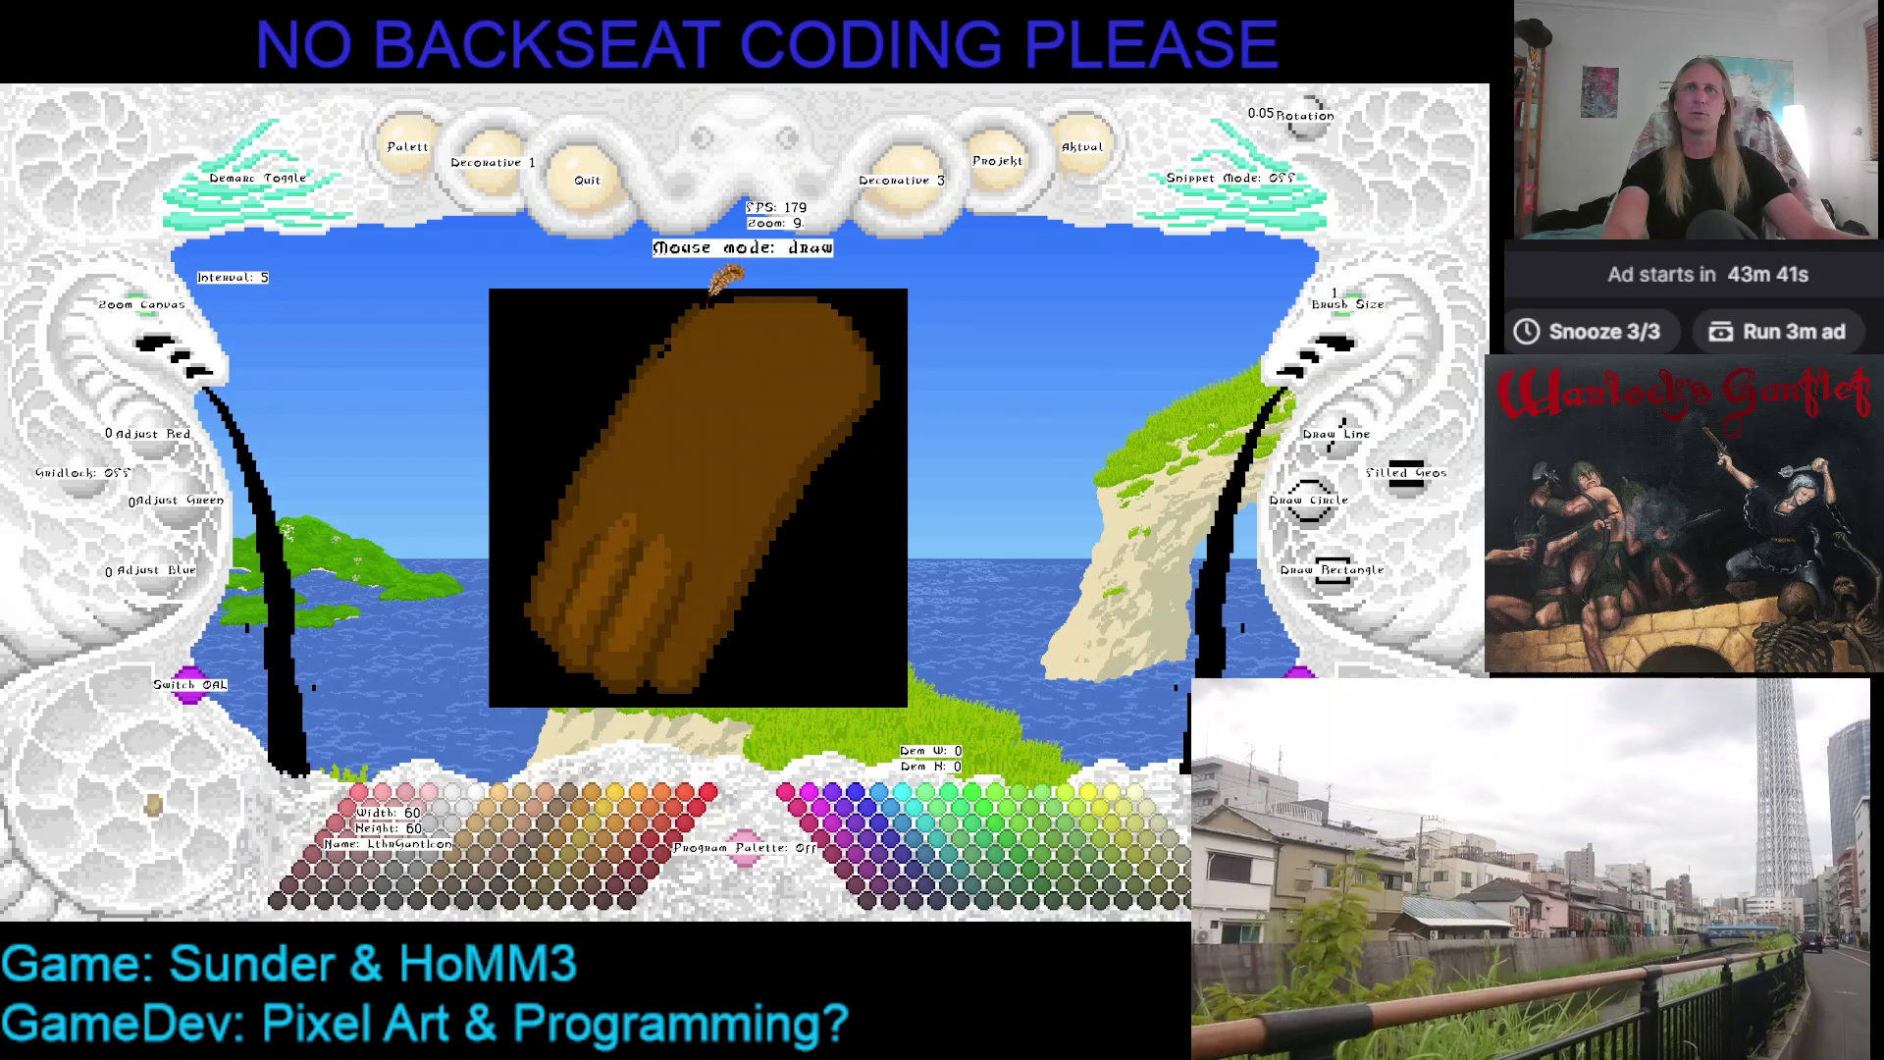
{"action": "right_click", "coordinate": [753, 283]}
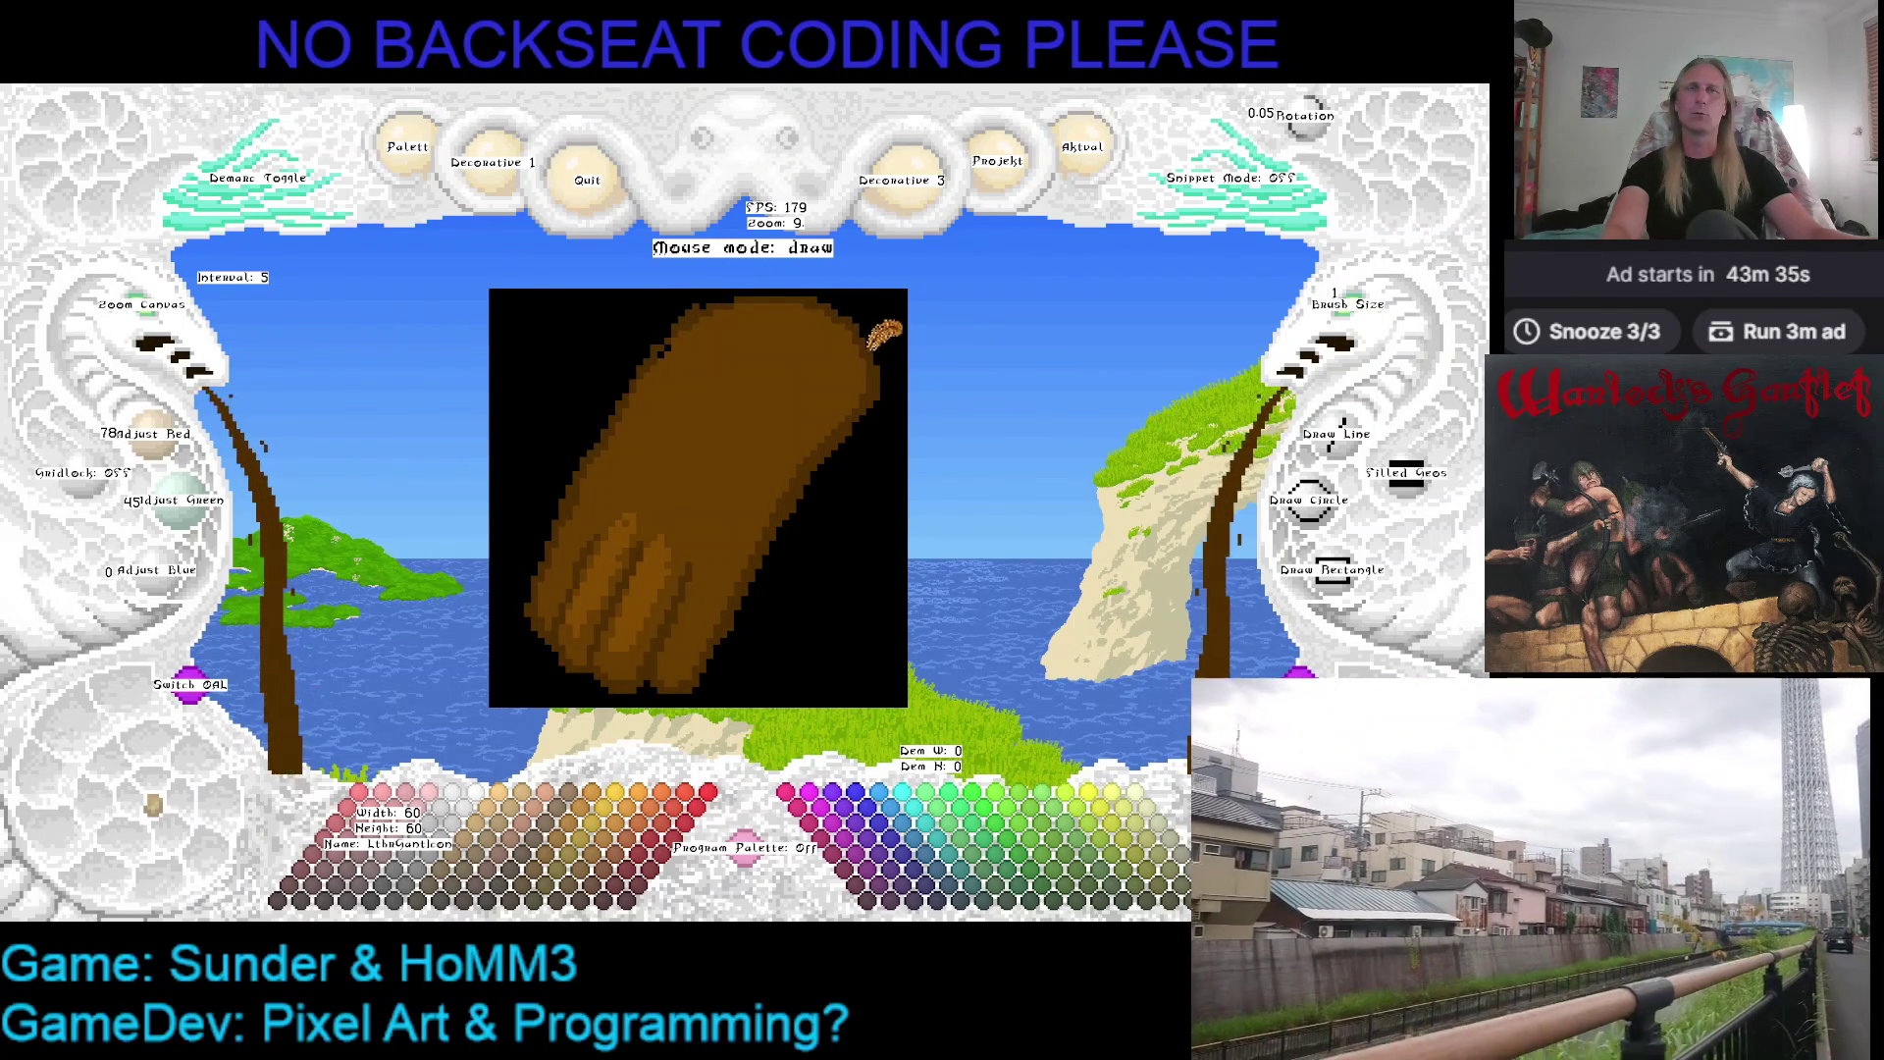
{"action": "right_click", "coordinate": [711, 290]}
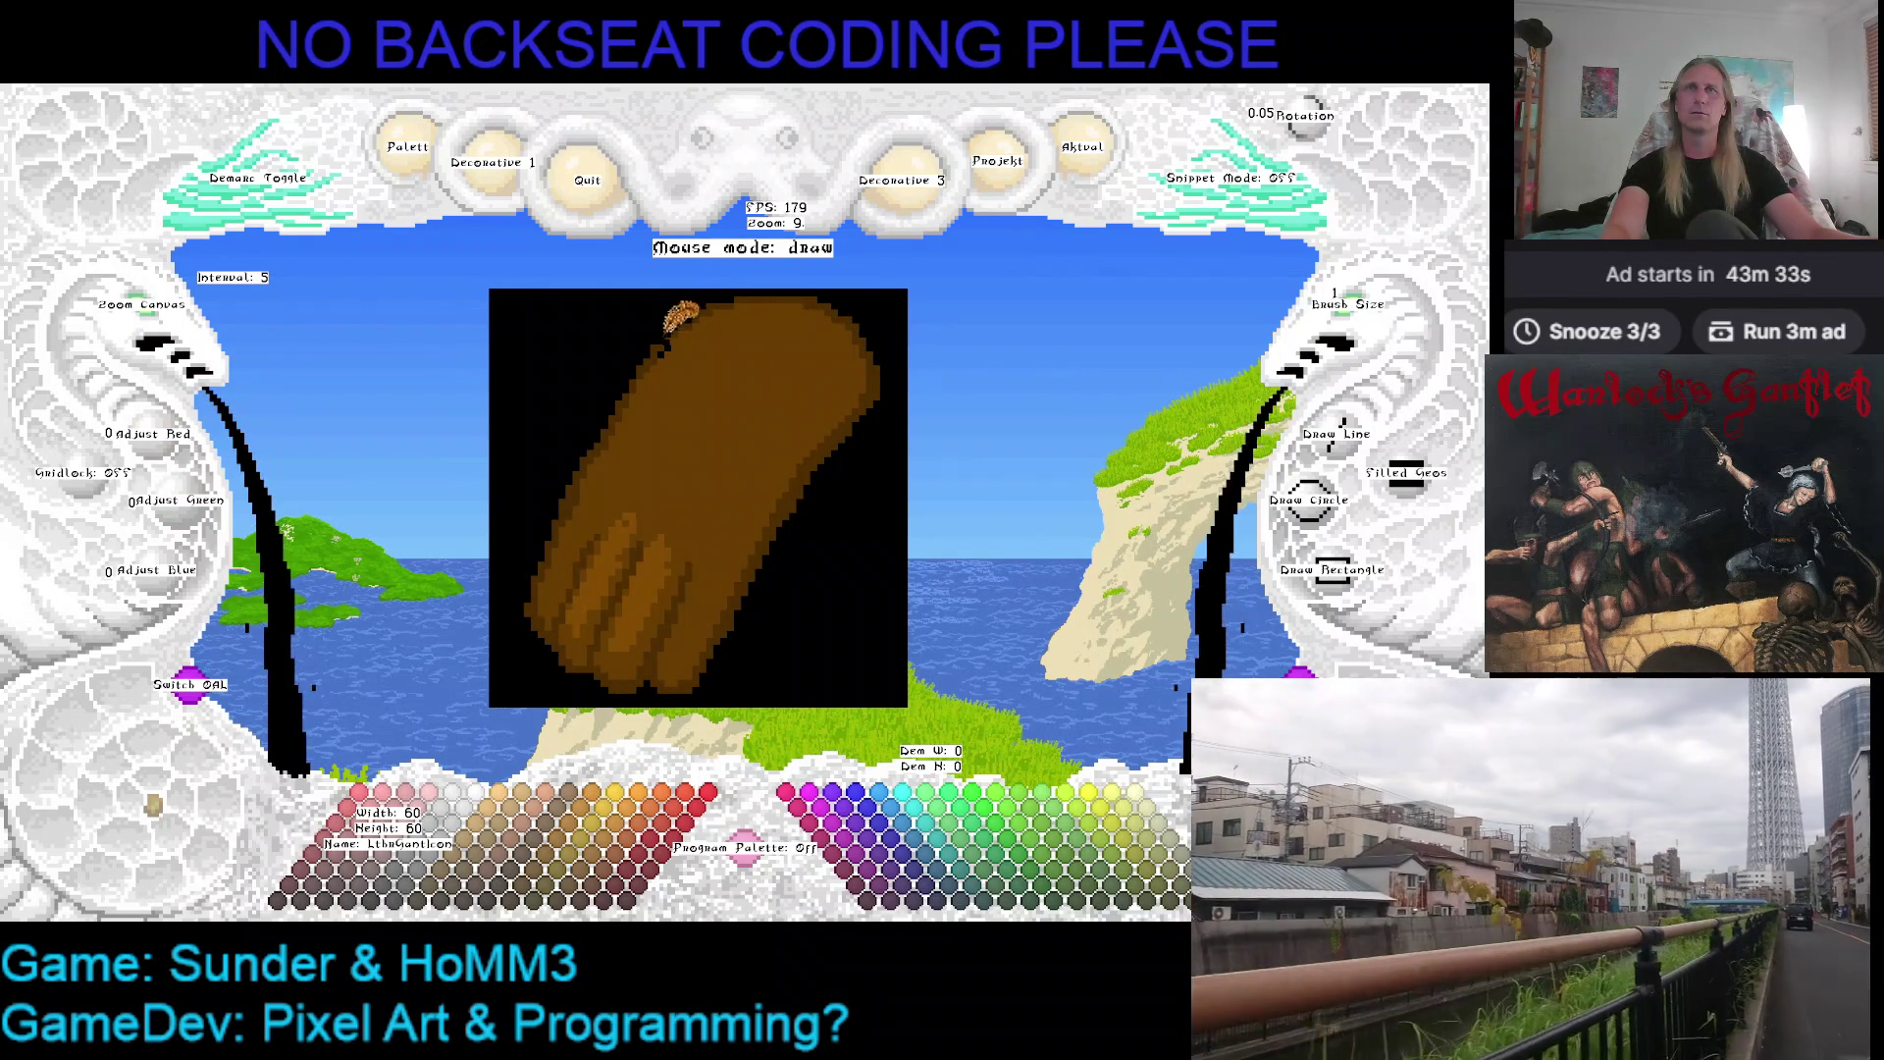
{"action": "left_click", "coordinate": [748, 291]}
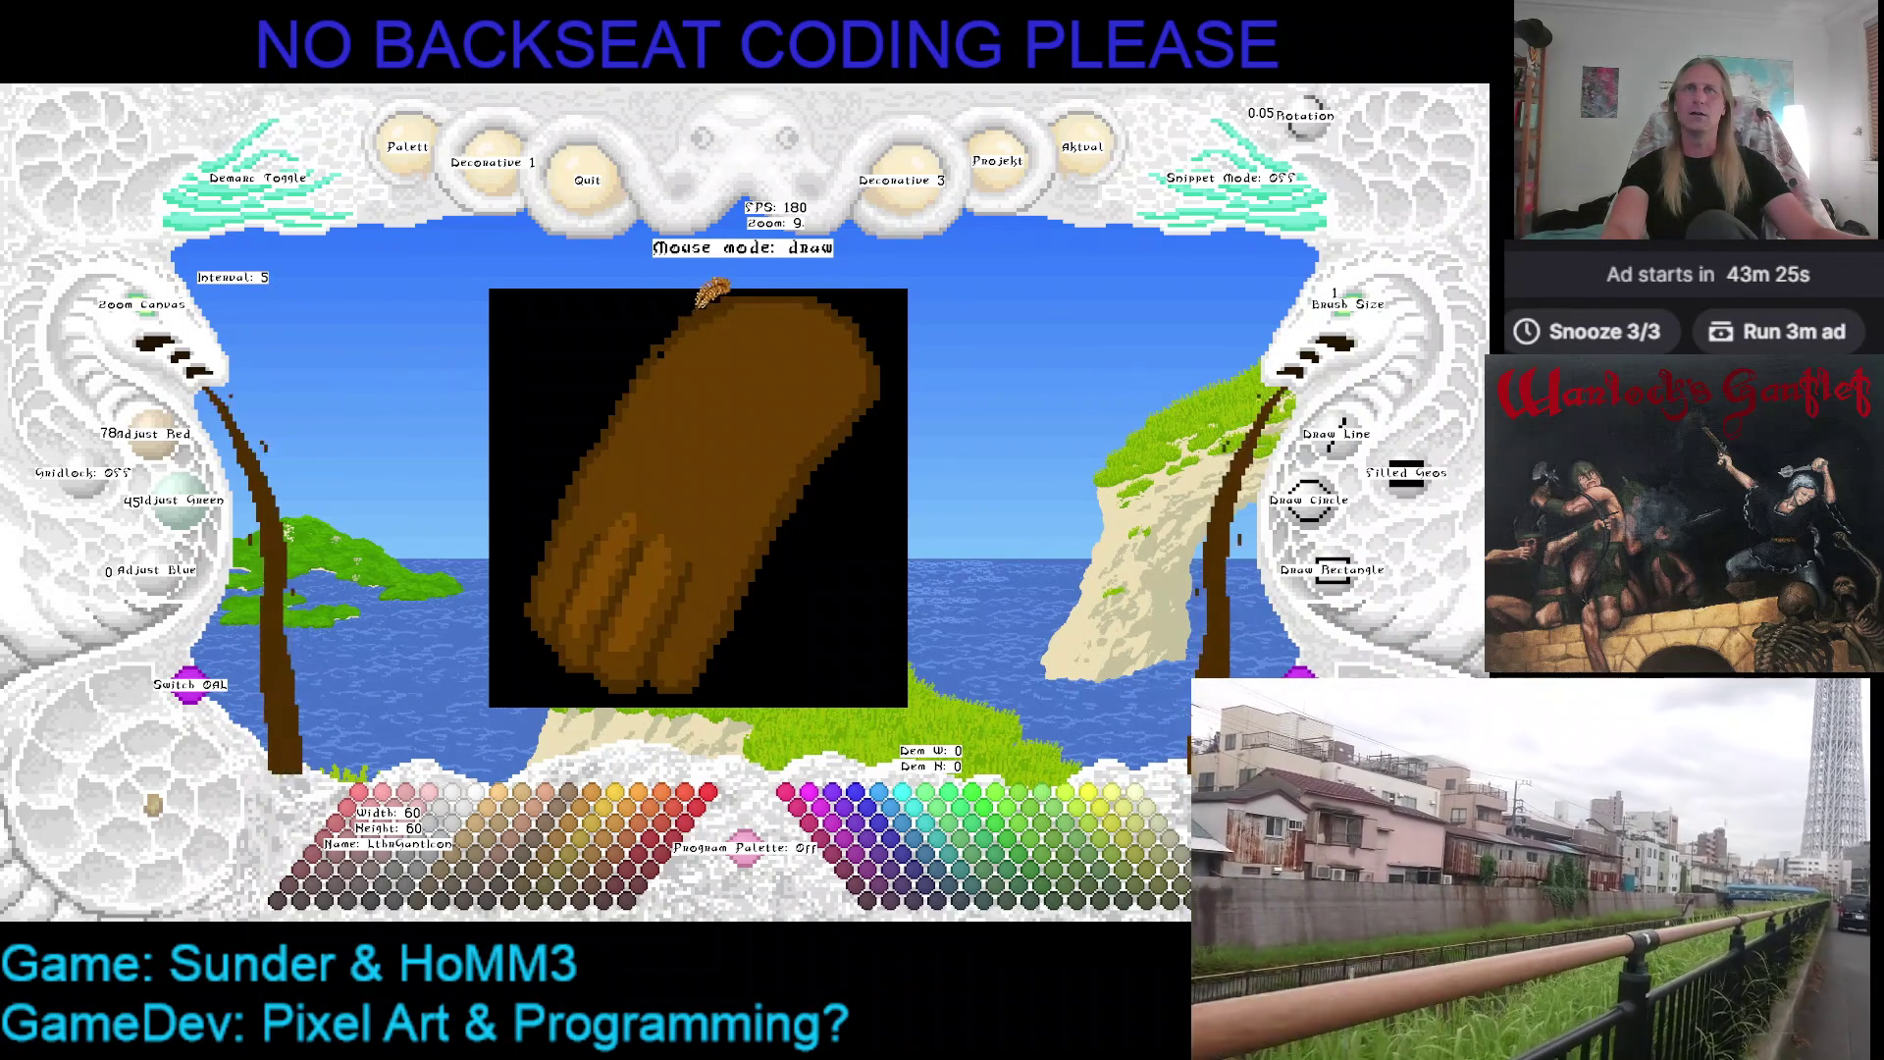
Eyedrop the browns then end on black from the background, and shift the glove up-right
{"action": "right_click", "coordinate": [674, 309]}
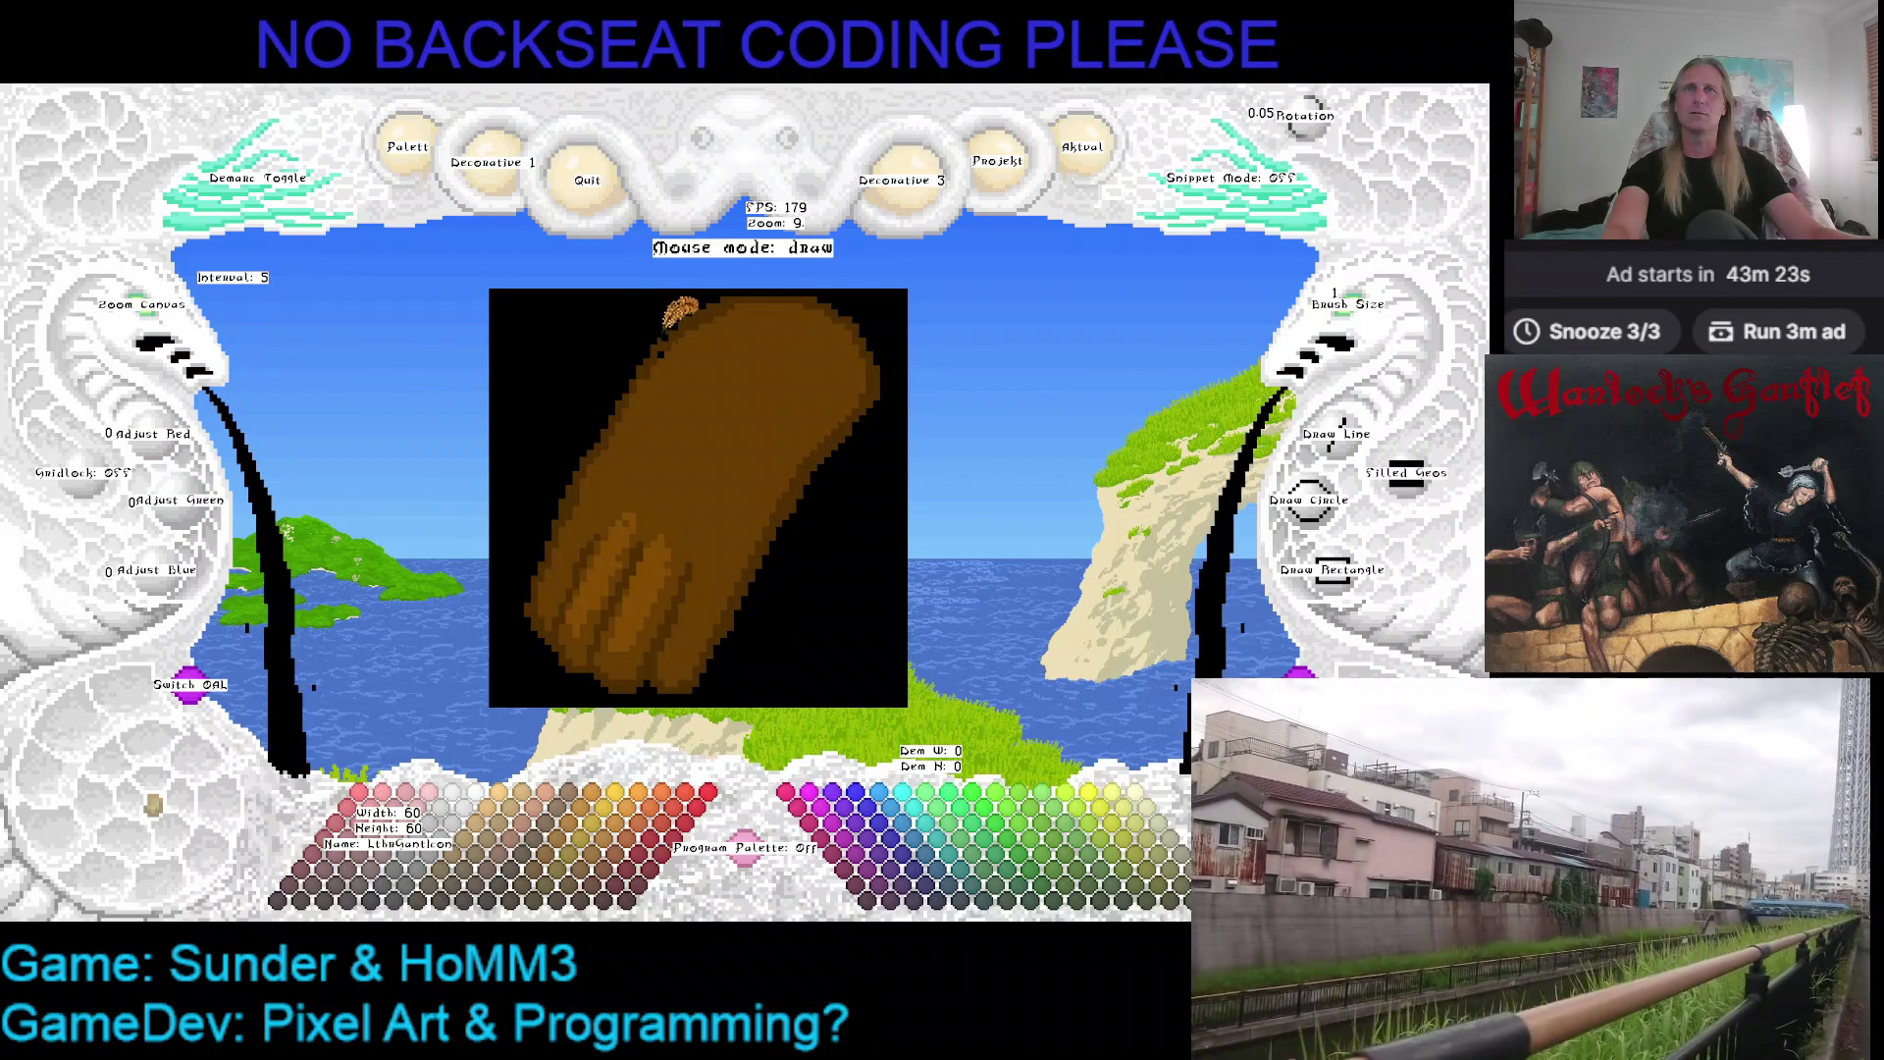
{"action": "right_click", "coordinate": [702, 302]}
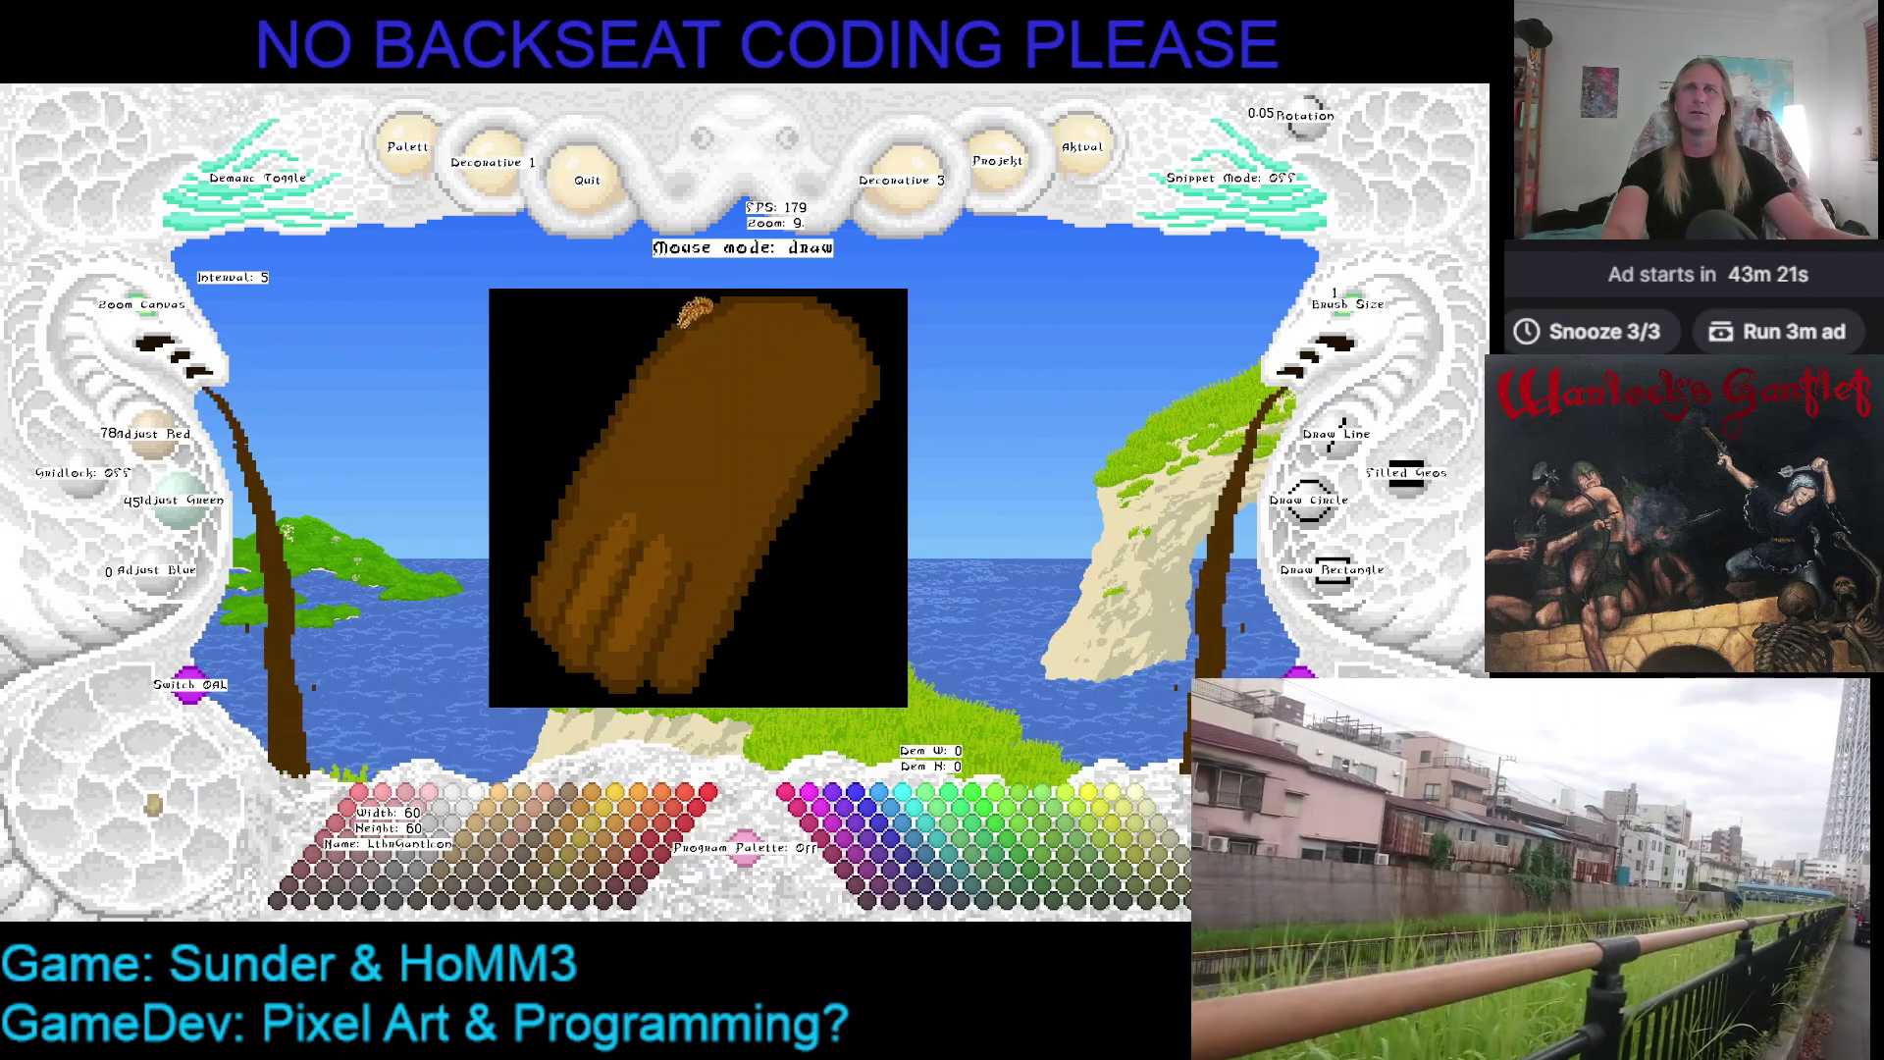
{"action": "right_click", "coordinate": [729, 295]}
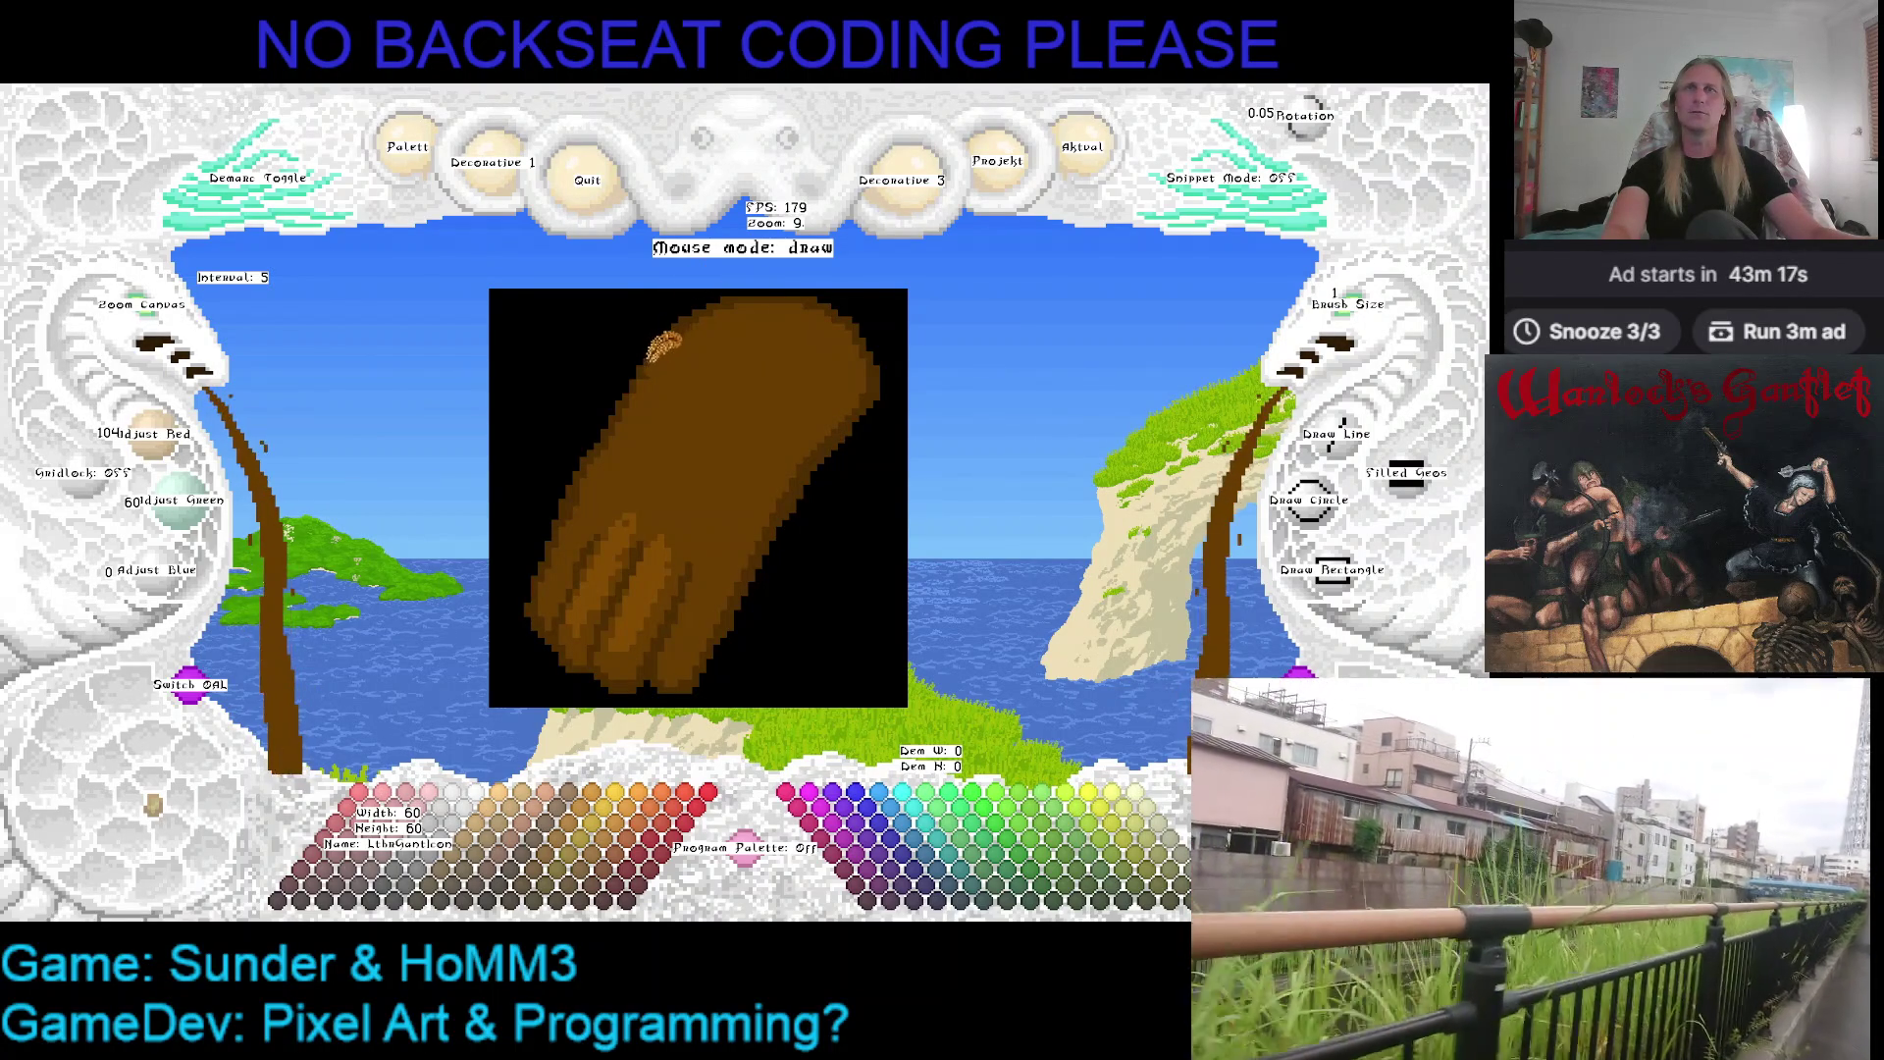
{"action": "right_click", "coordinate": [634, 374]}
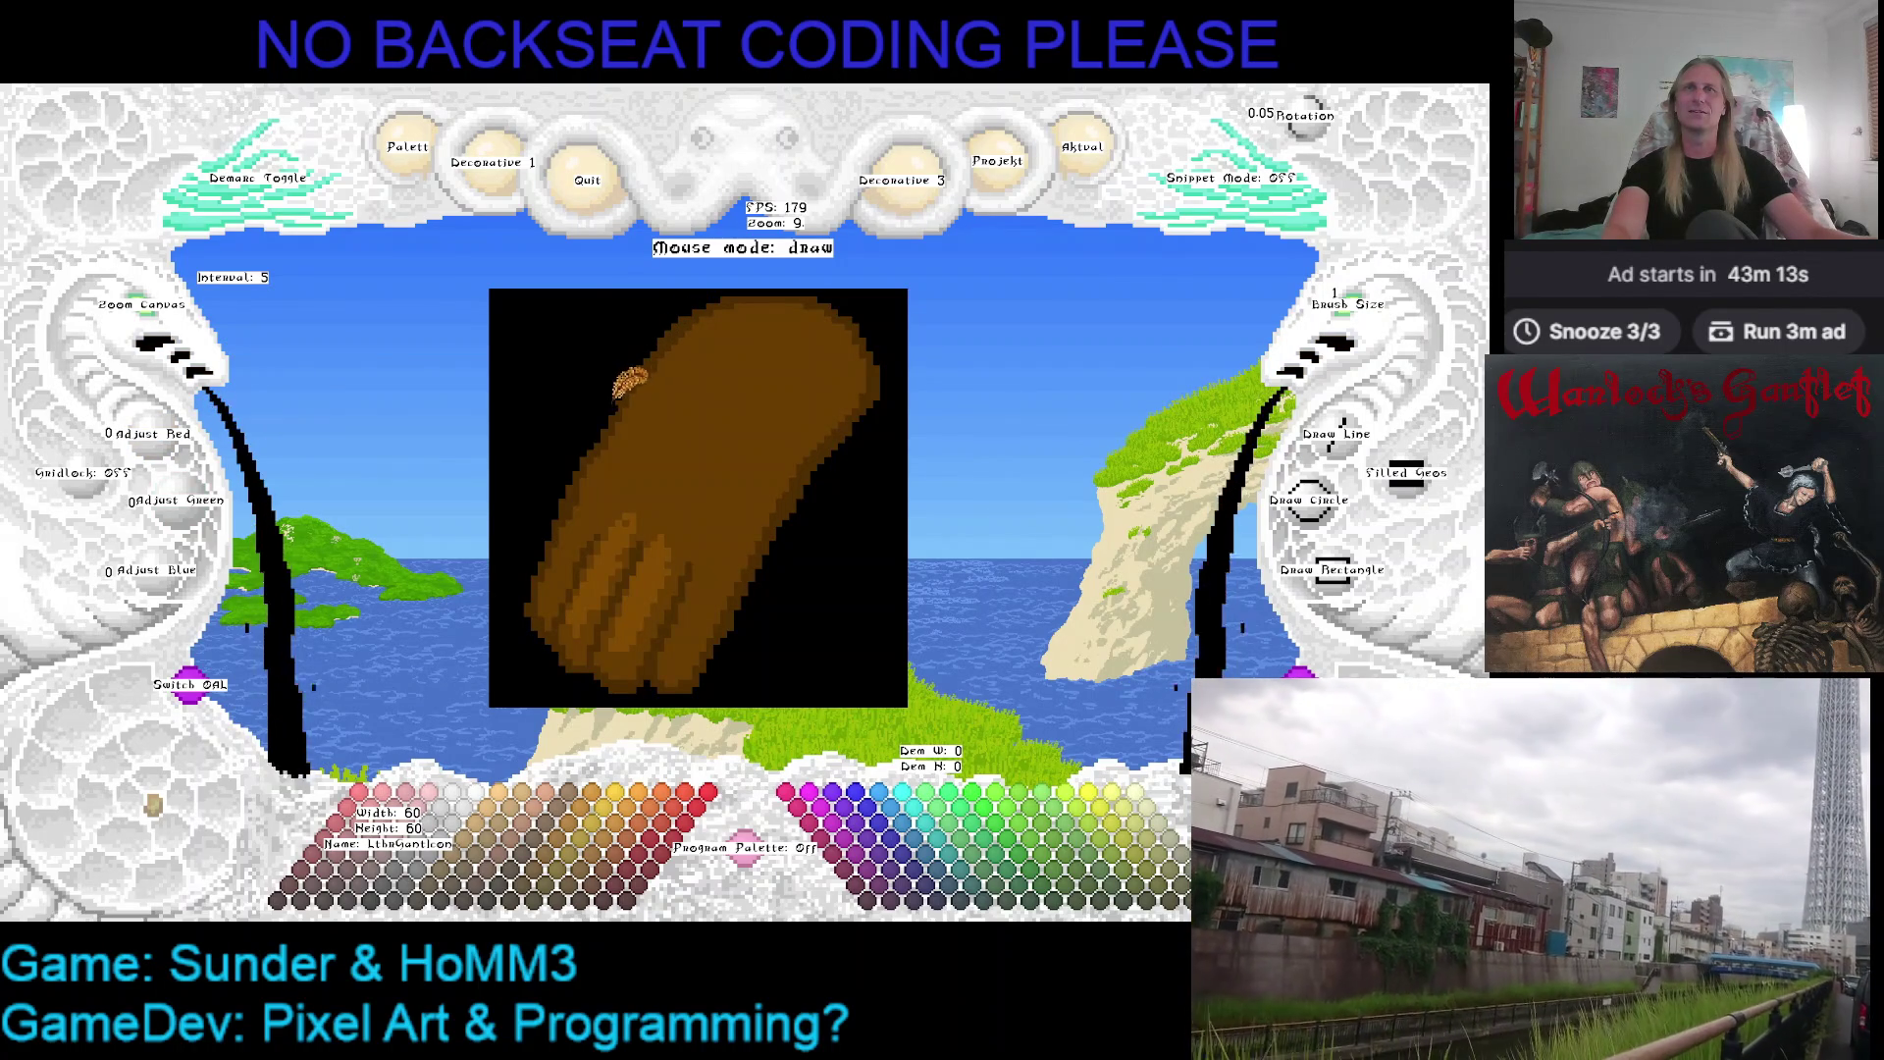
{"action": "right_click", "coordinate": [648, 318]}
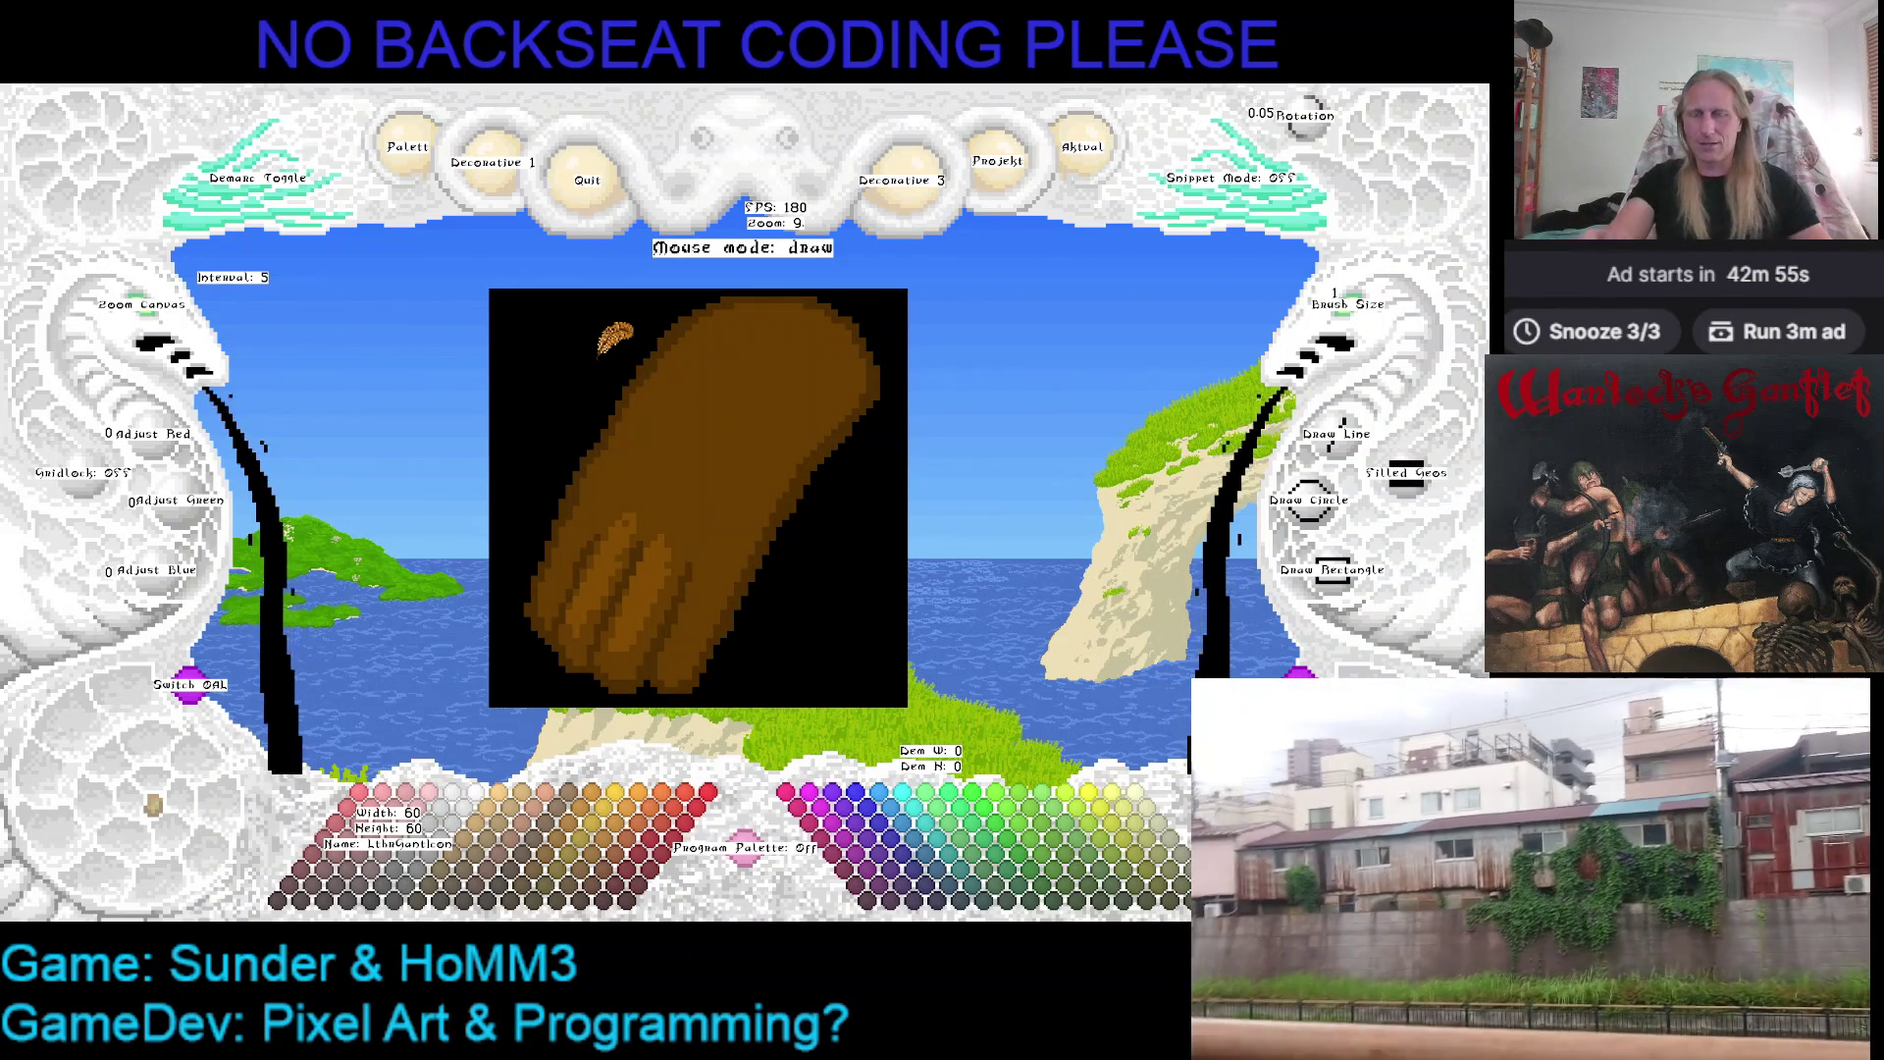
{"action": "left_click_drag", "start_coordinate": [632, 491], "coordinate": [692, 412]}
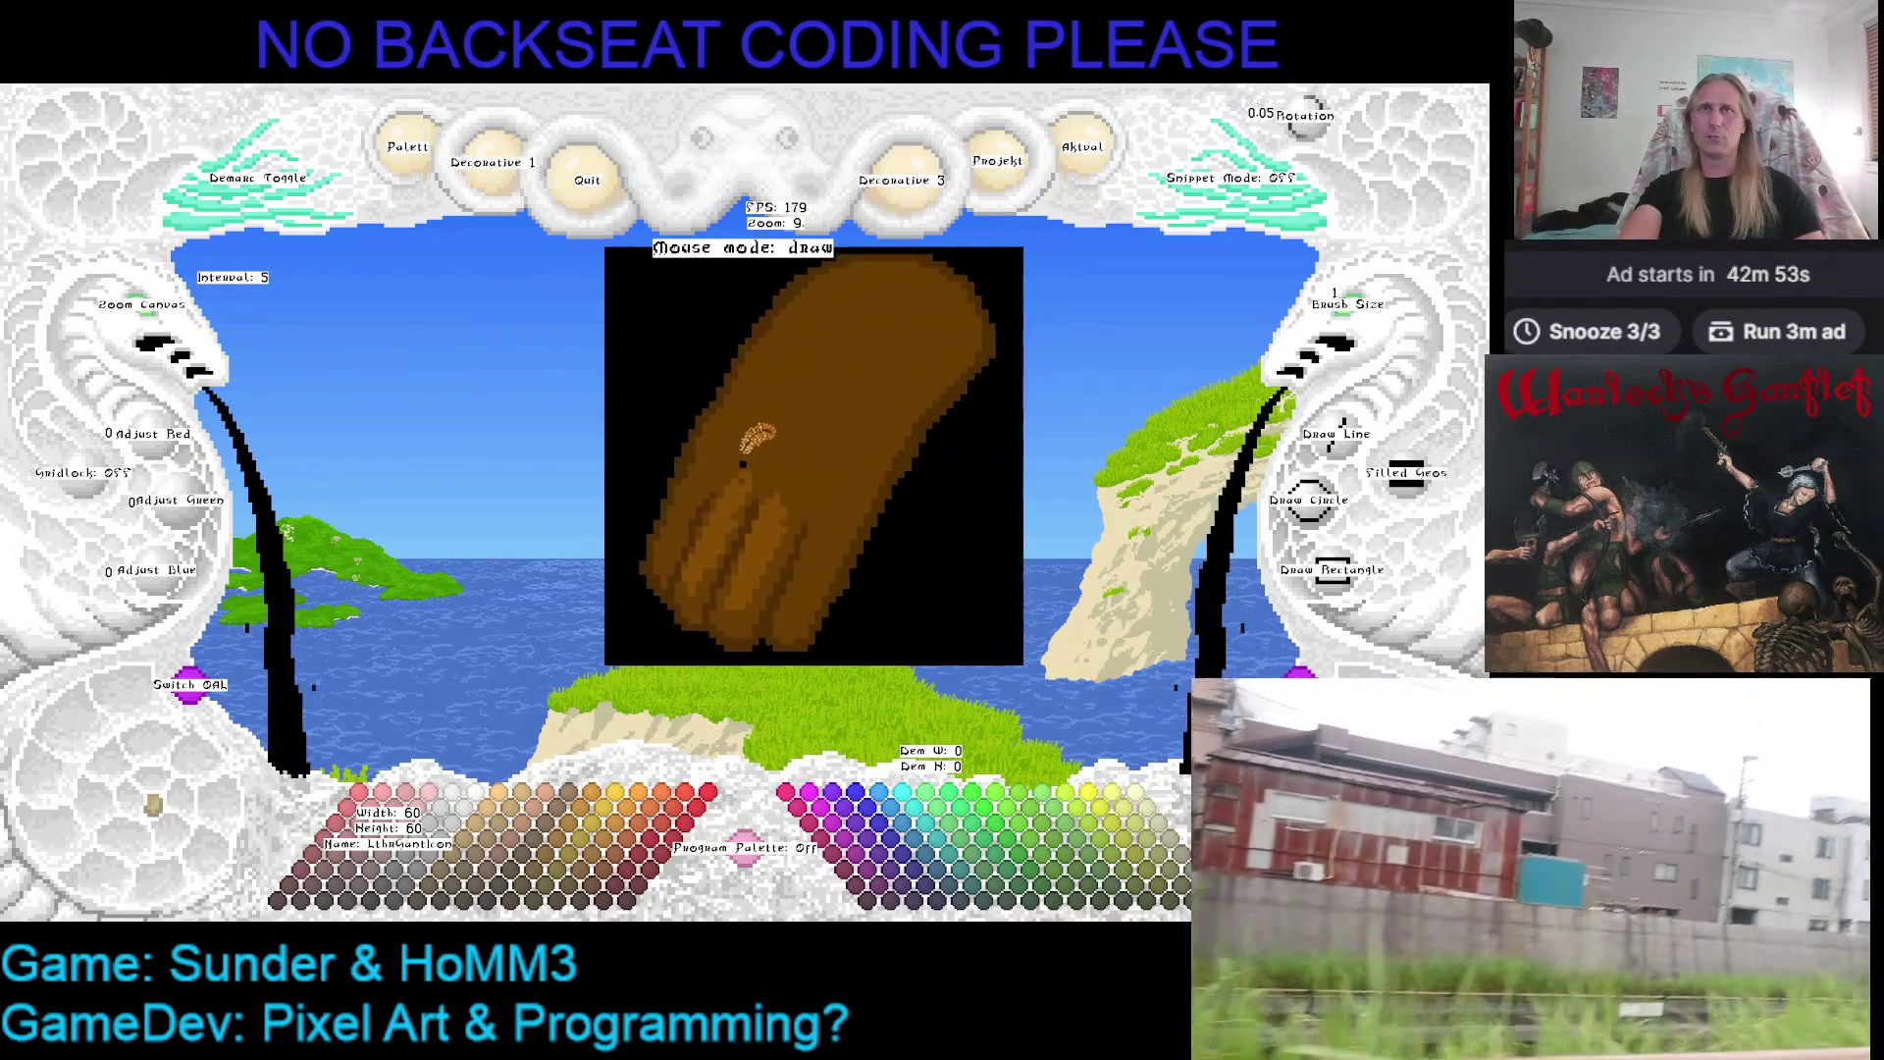
Eyedrop the glove's light and dark browns, ending on the darker brown (104, 60, 0)
{"action": "right_click", "coordinate": [680, 440]}
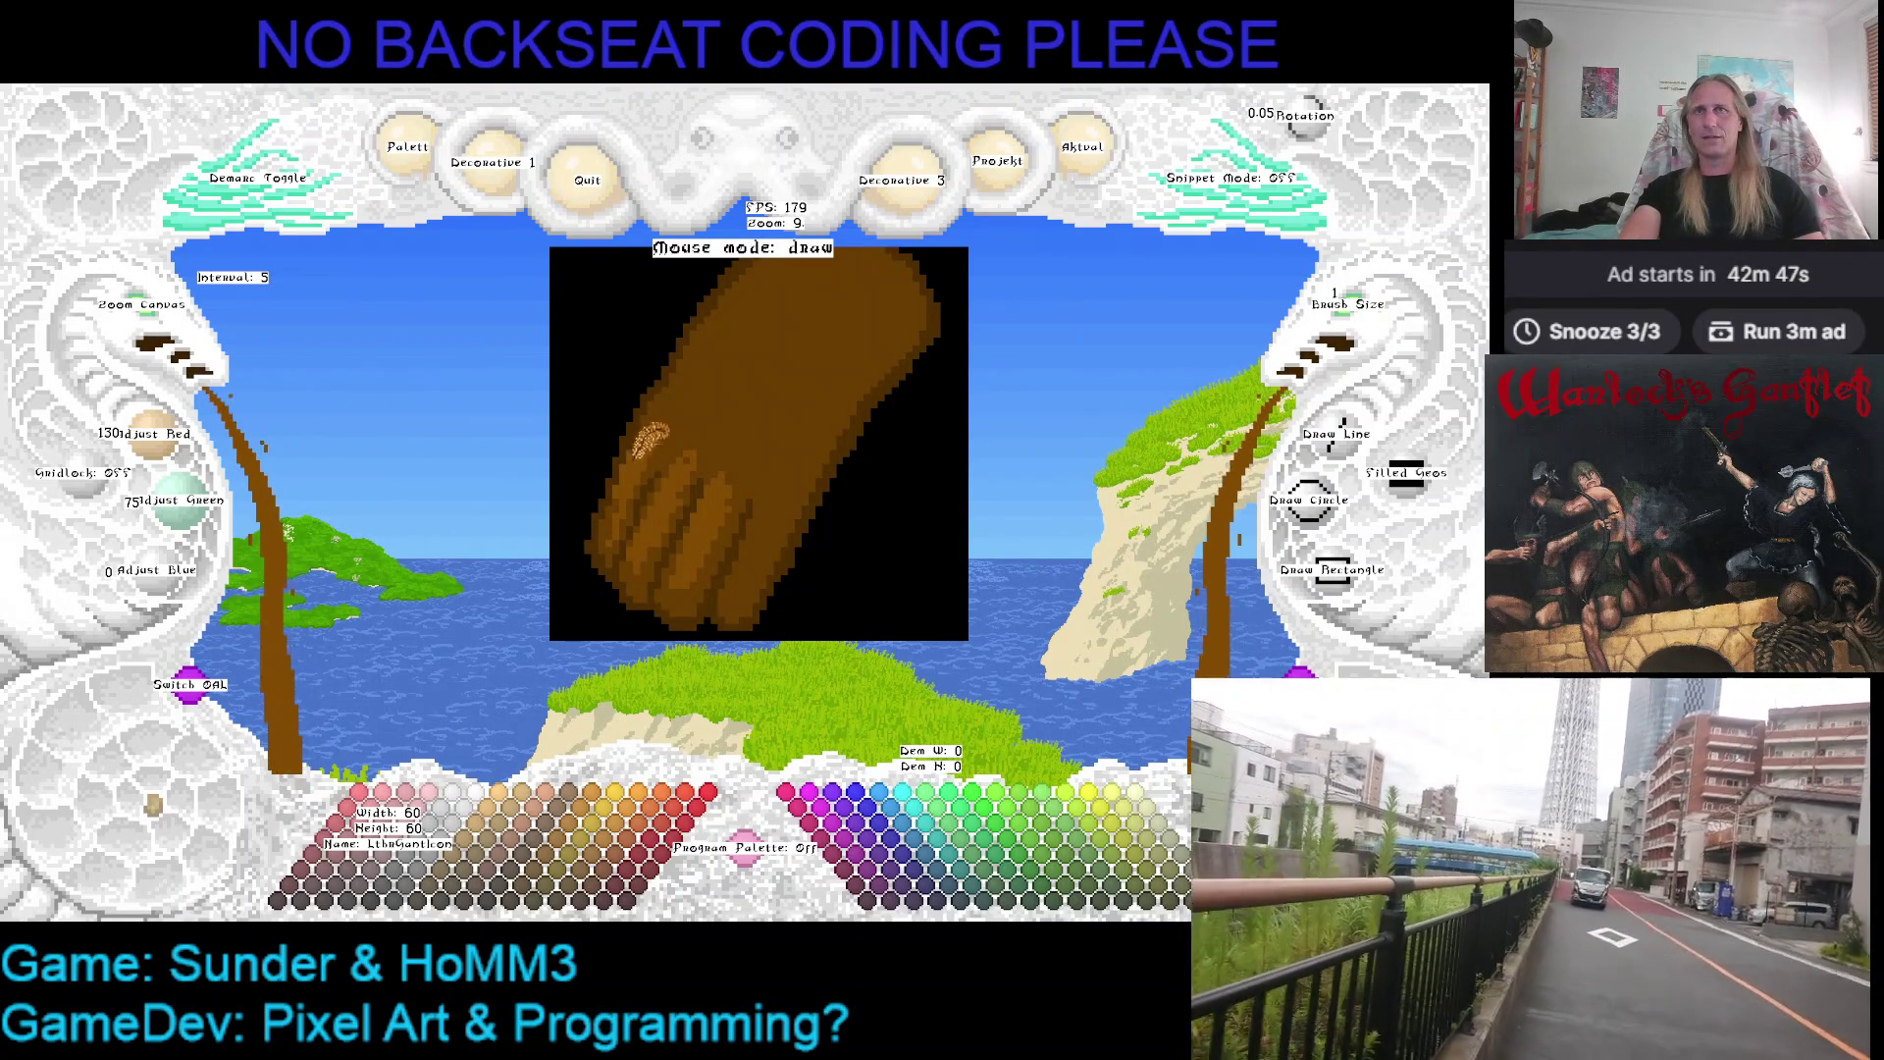
{"action": "right_click", "coordinate": [660, 412]}
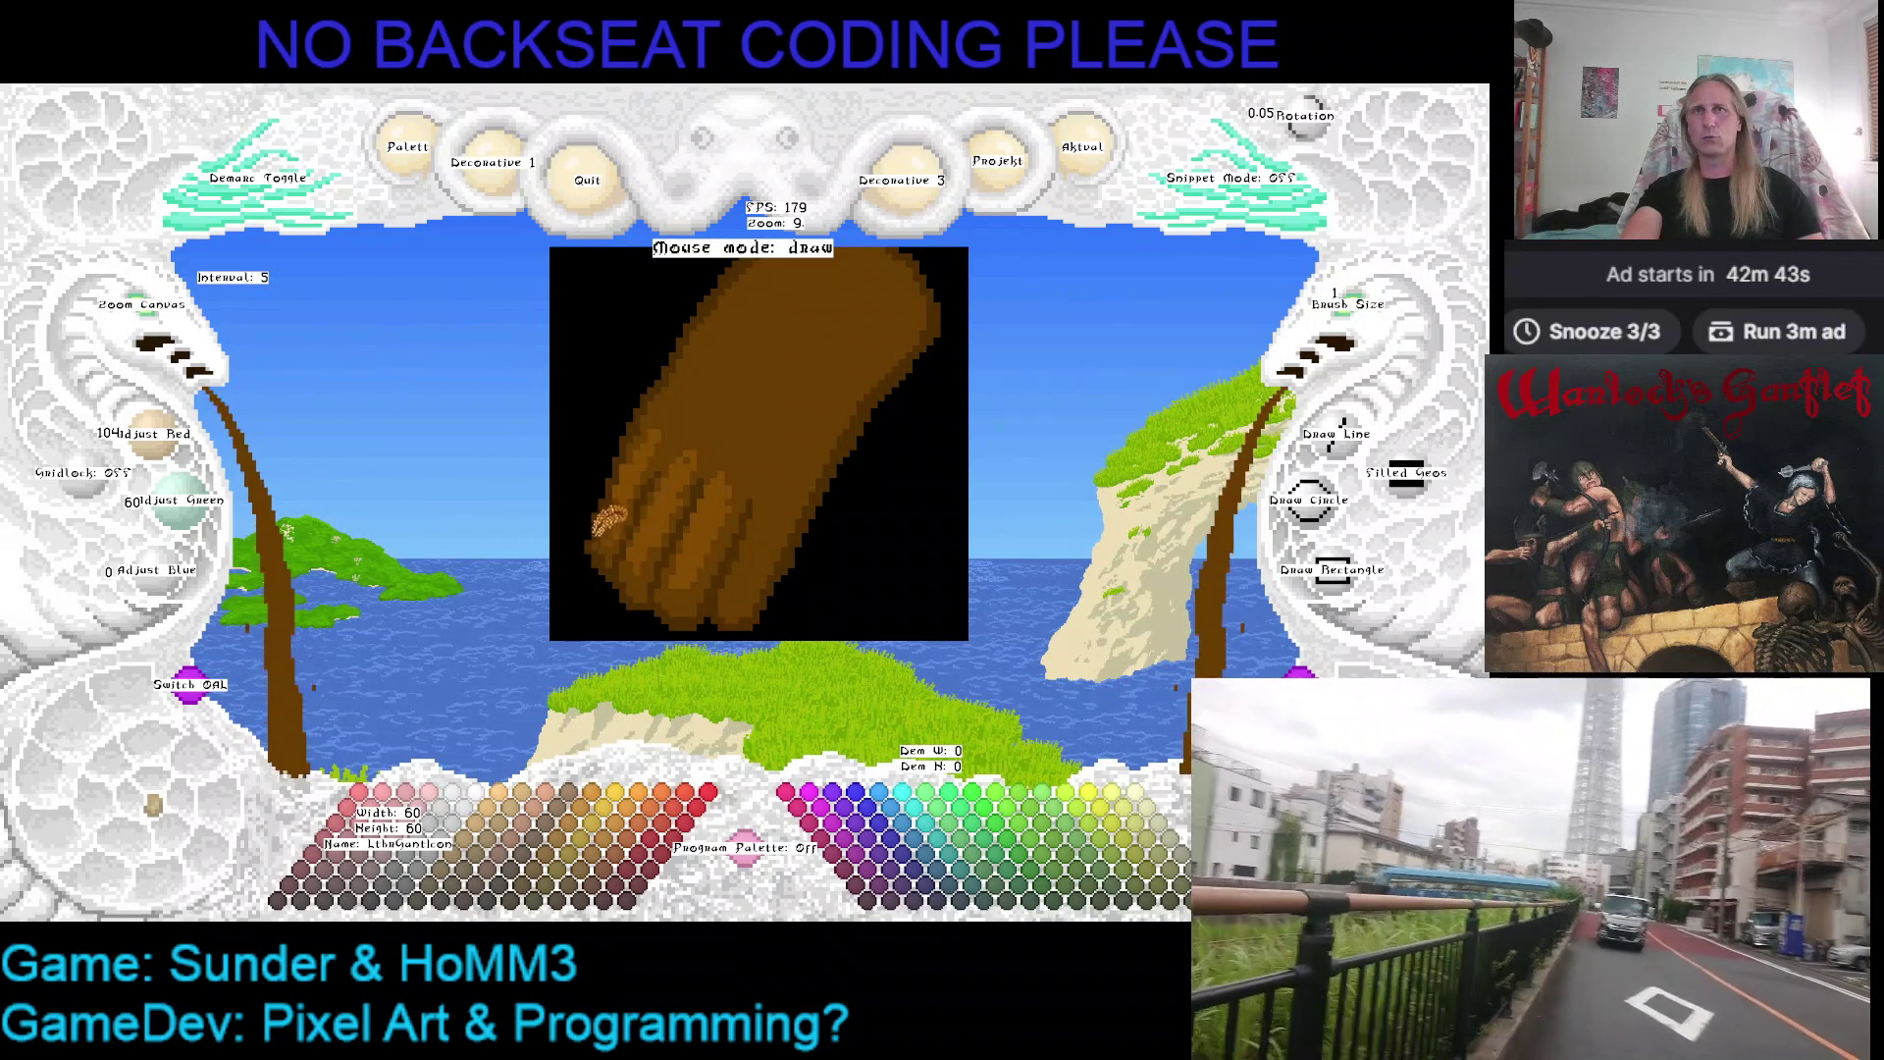
{"action": "right_click", "coordinate": [636, 479]}
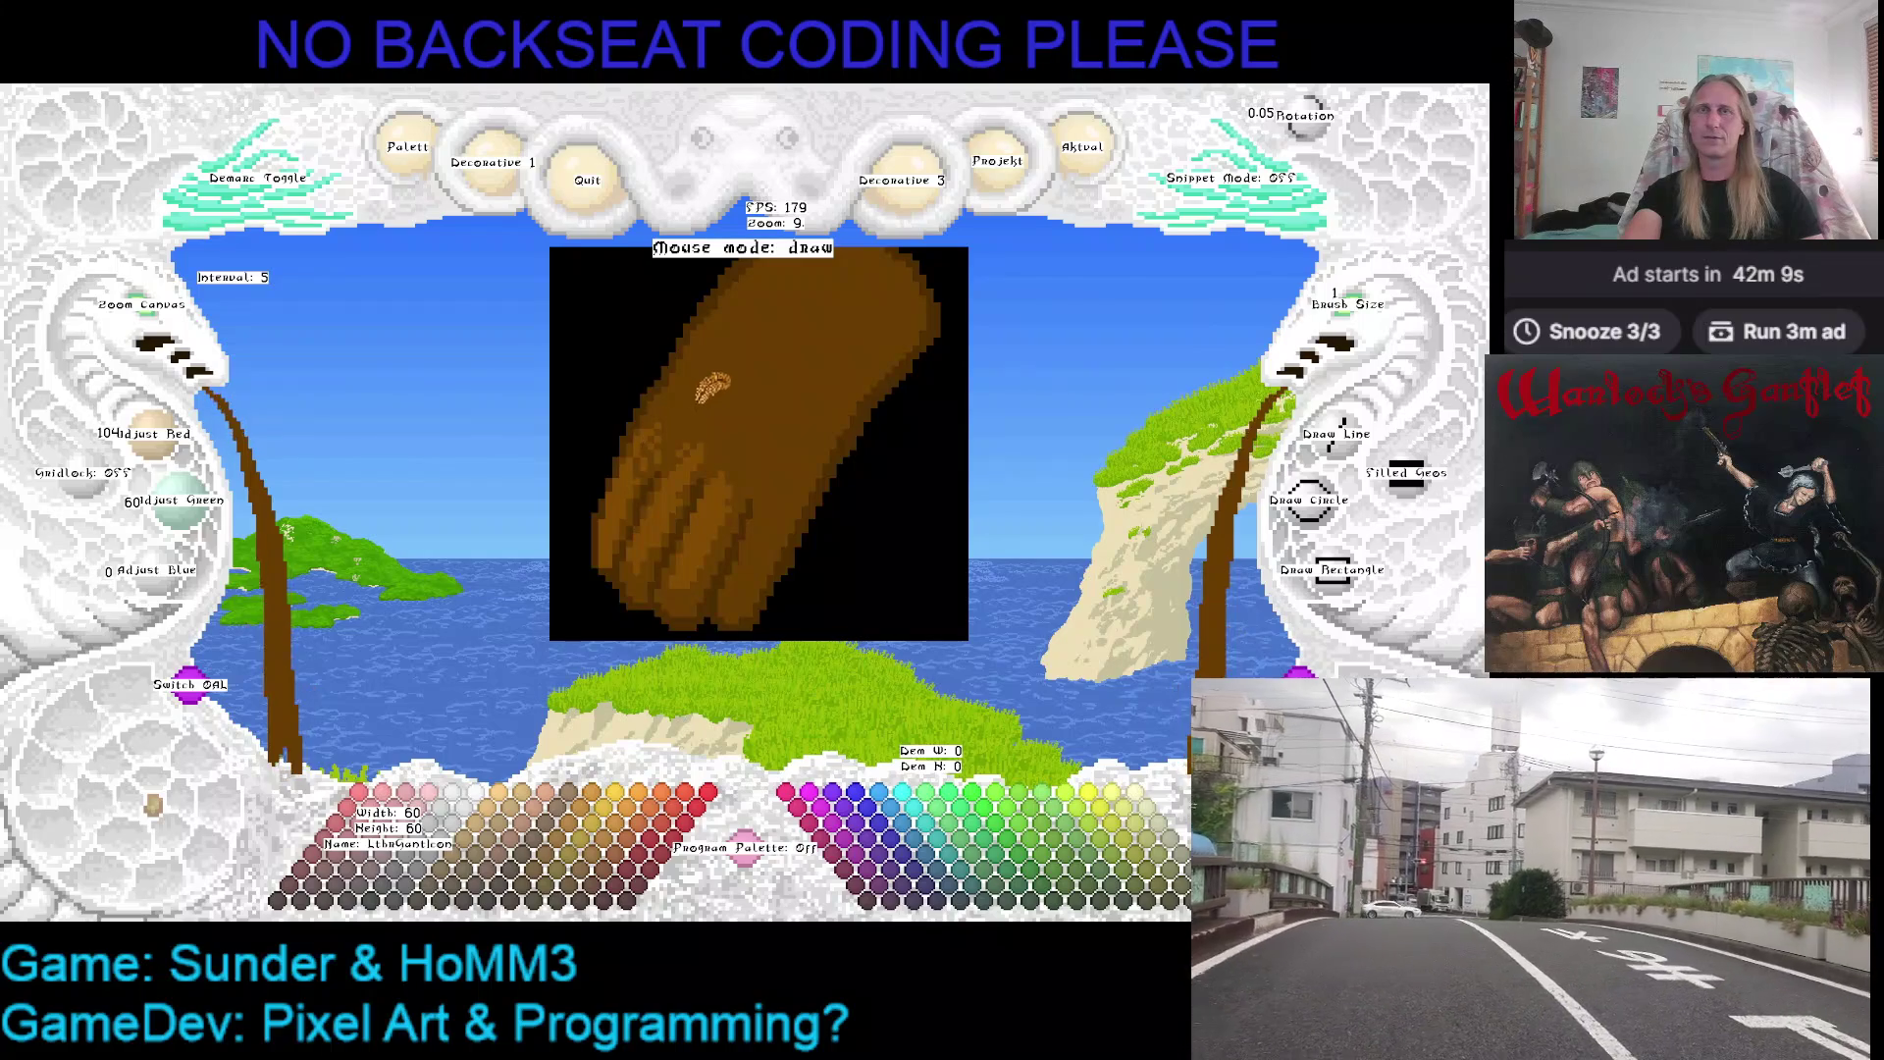
{"action": "right_click", "coordinate": [661, 516]}
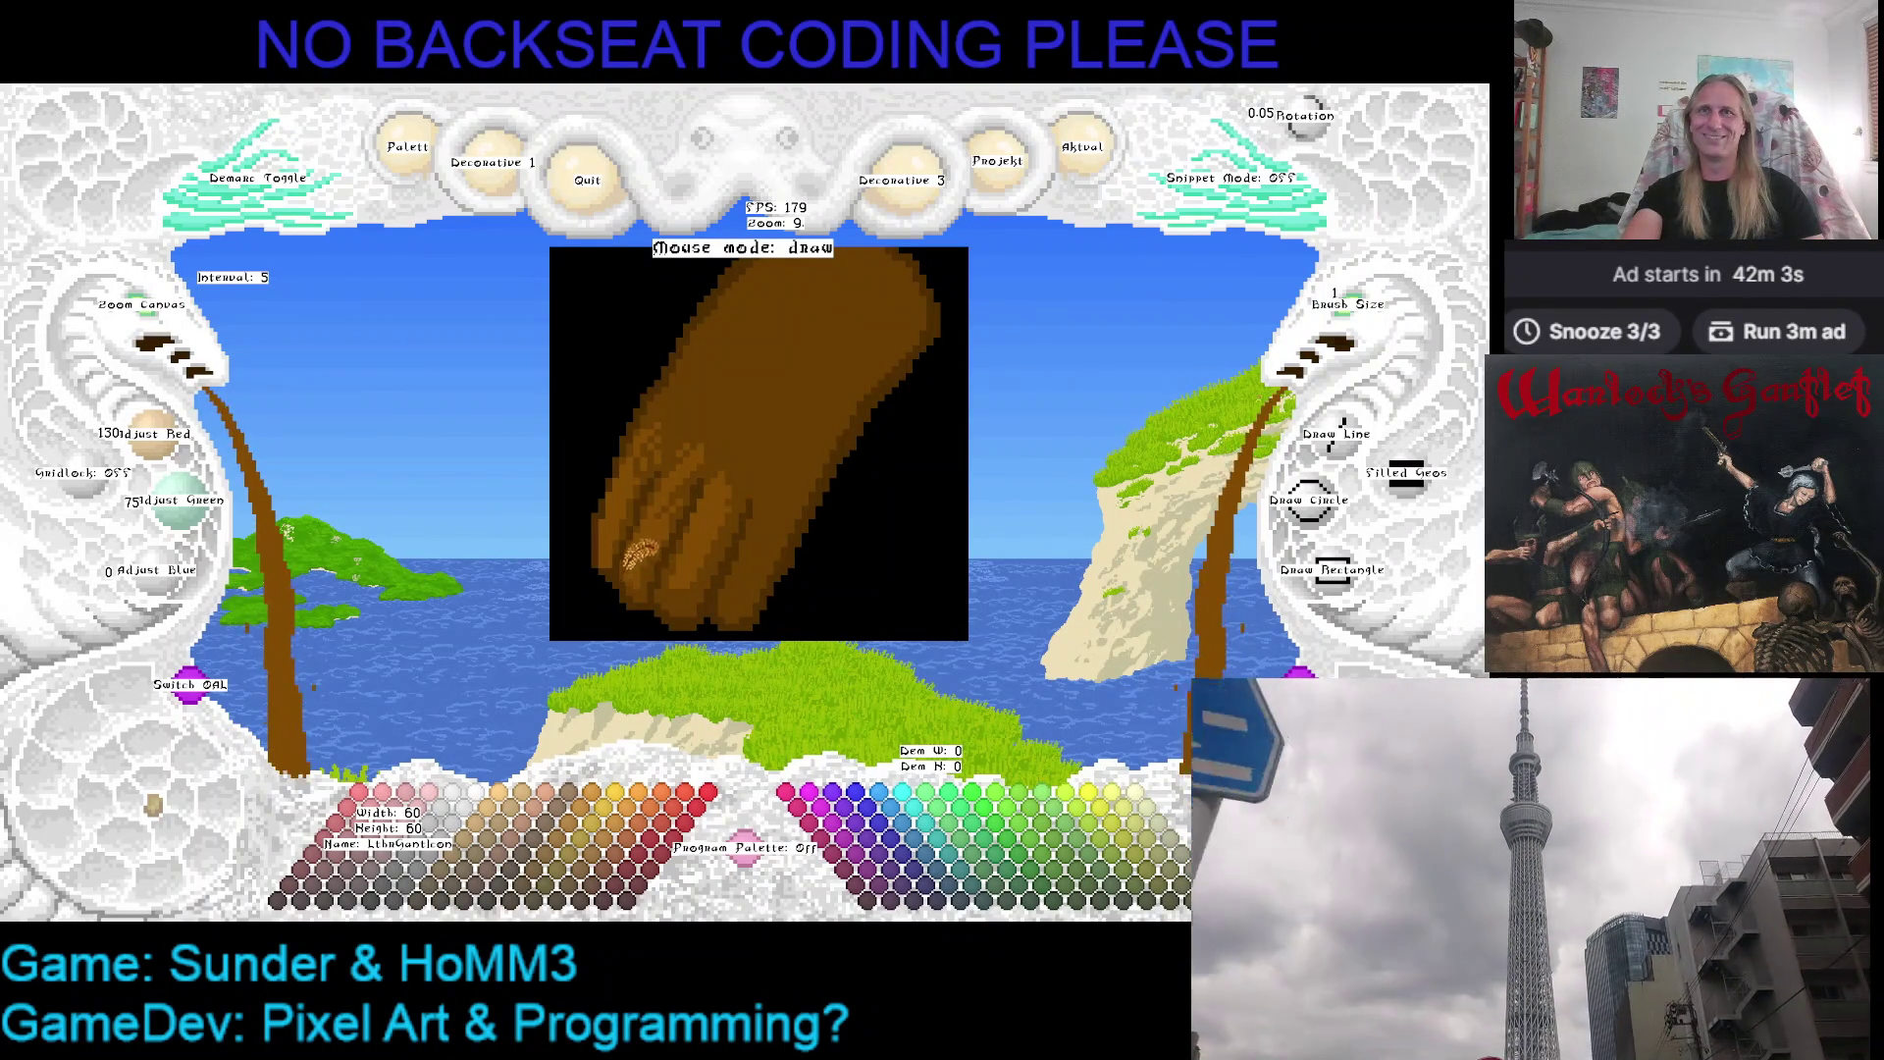
{"action": "right_click", "coordinate": [633, 522]}
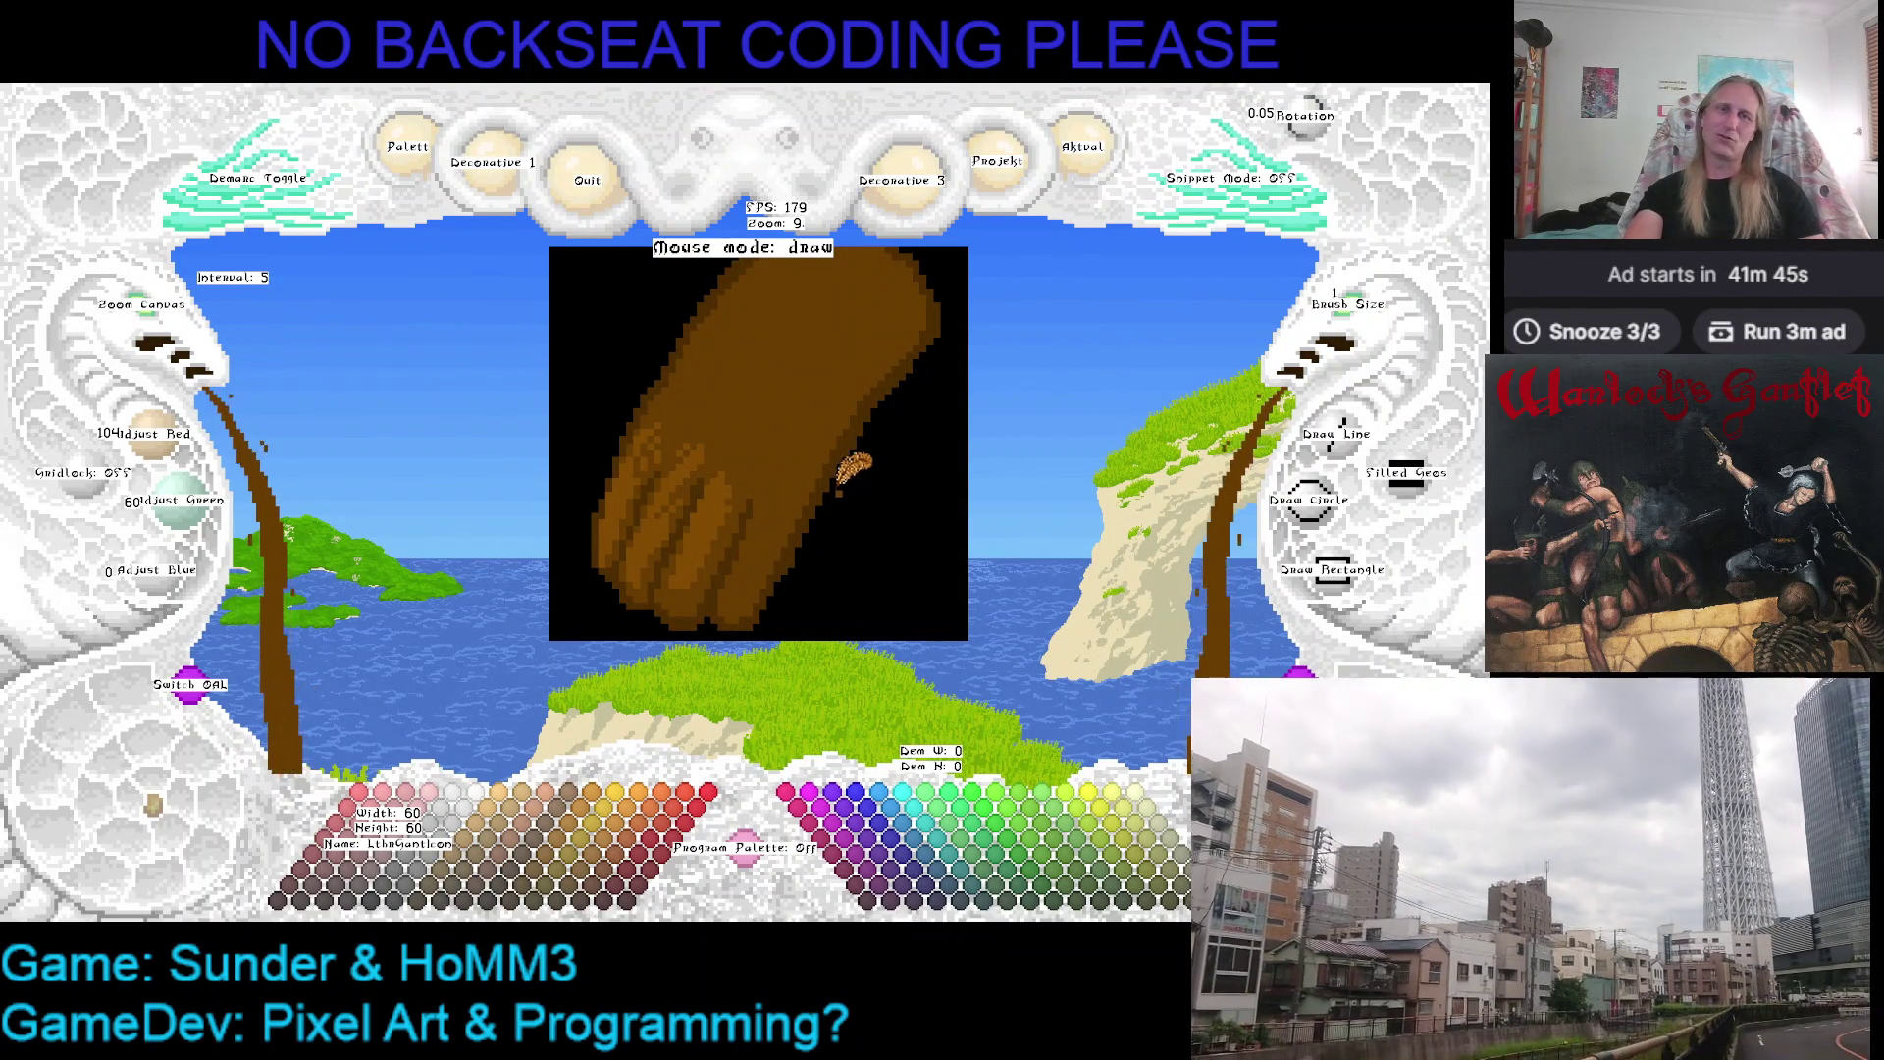
{"action": "key", "text": "Left"}
{"action": "key", "text": "Down"}
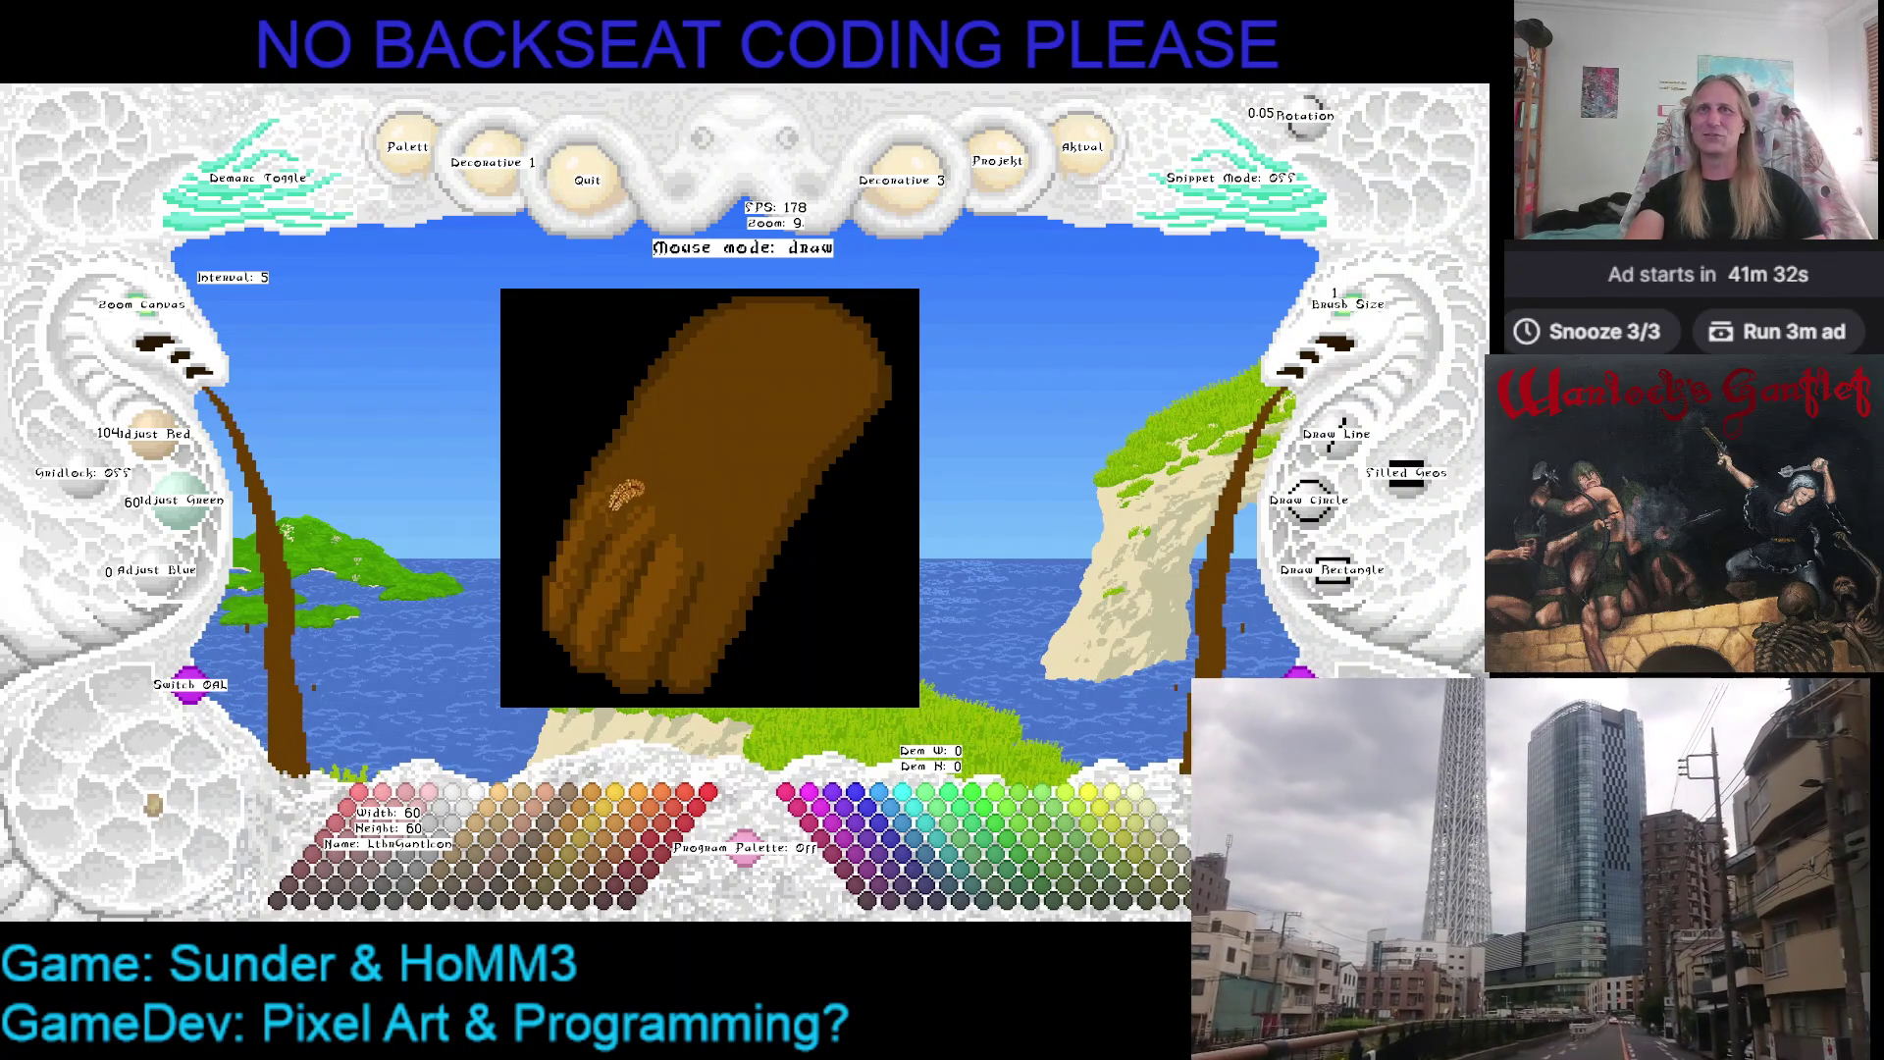
{"action": "right_click", "coordinate": [610, 538]}
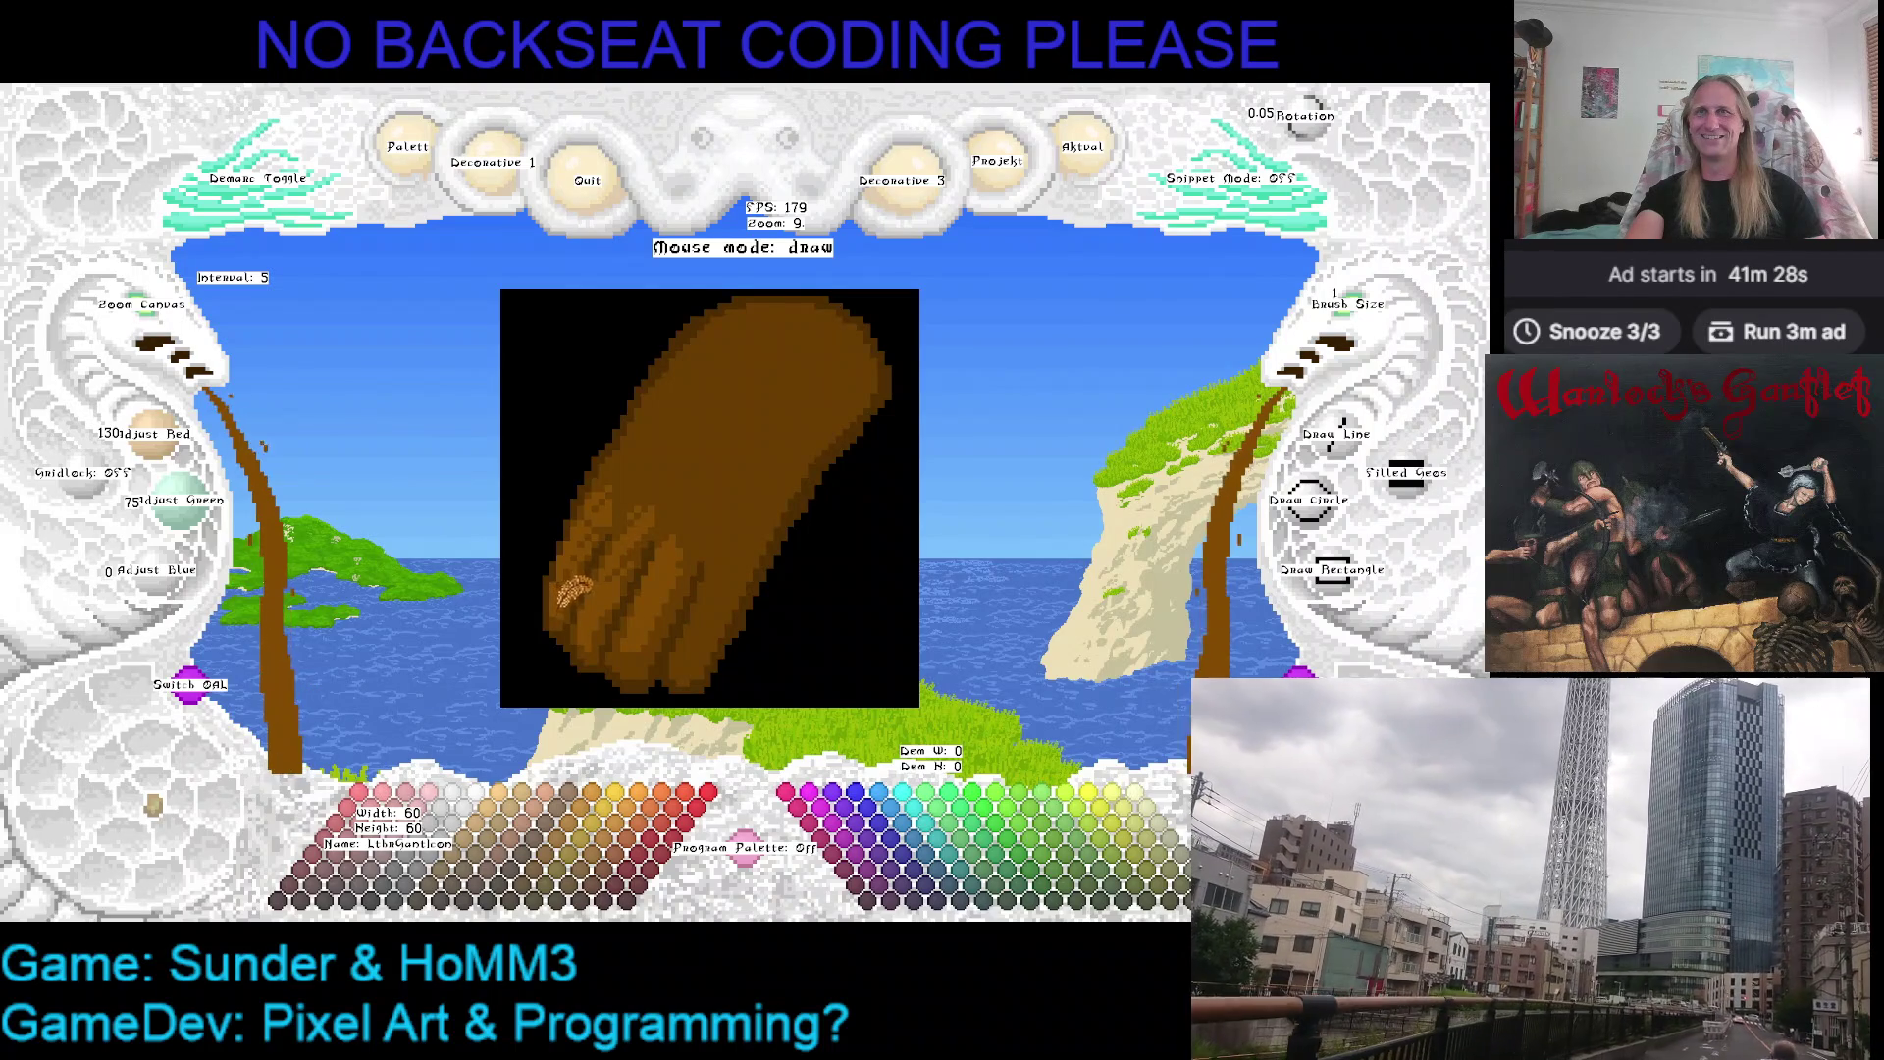
{"action": "right_click", "coordinate": [574, 590]}
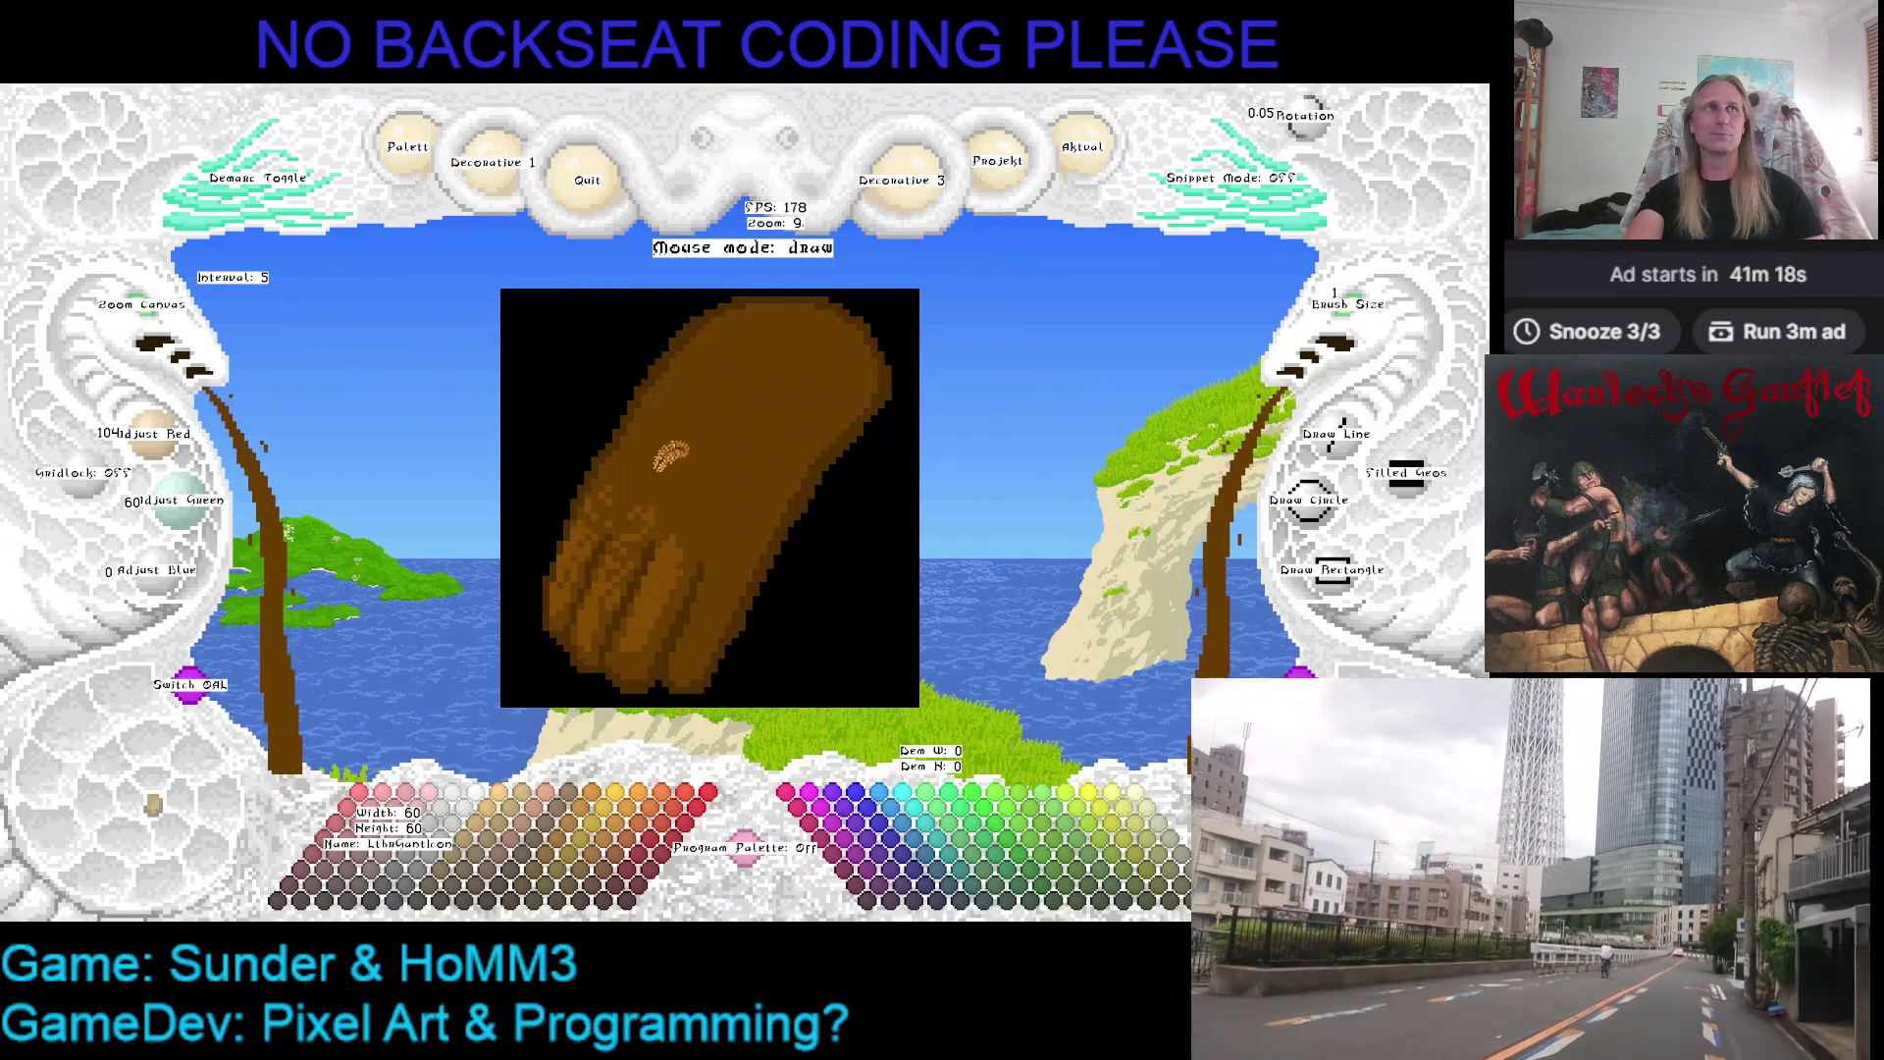
{"action": "key", "text": "Up"}
{"action": "key", "text": "Left"}
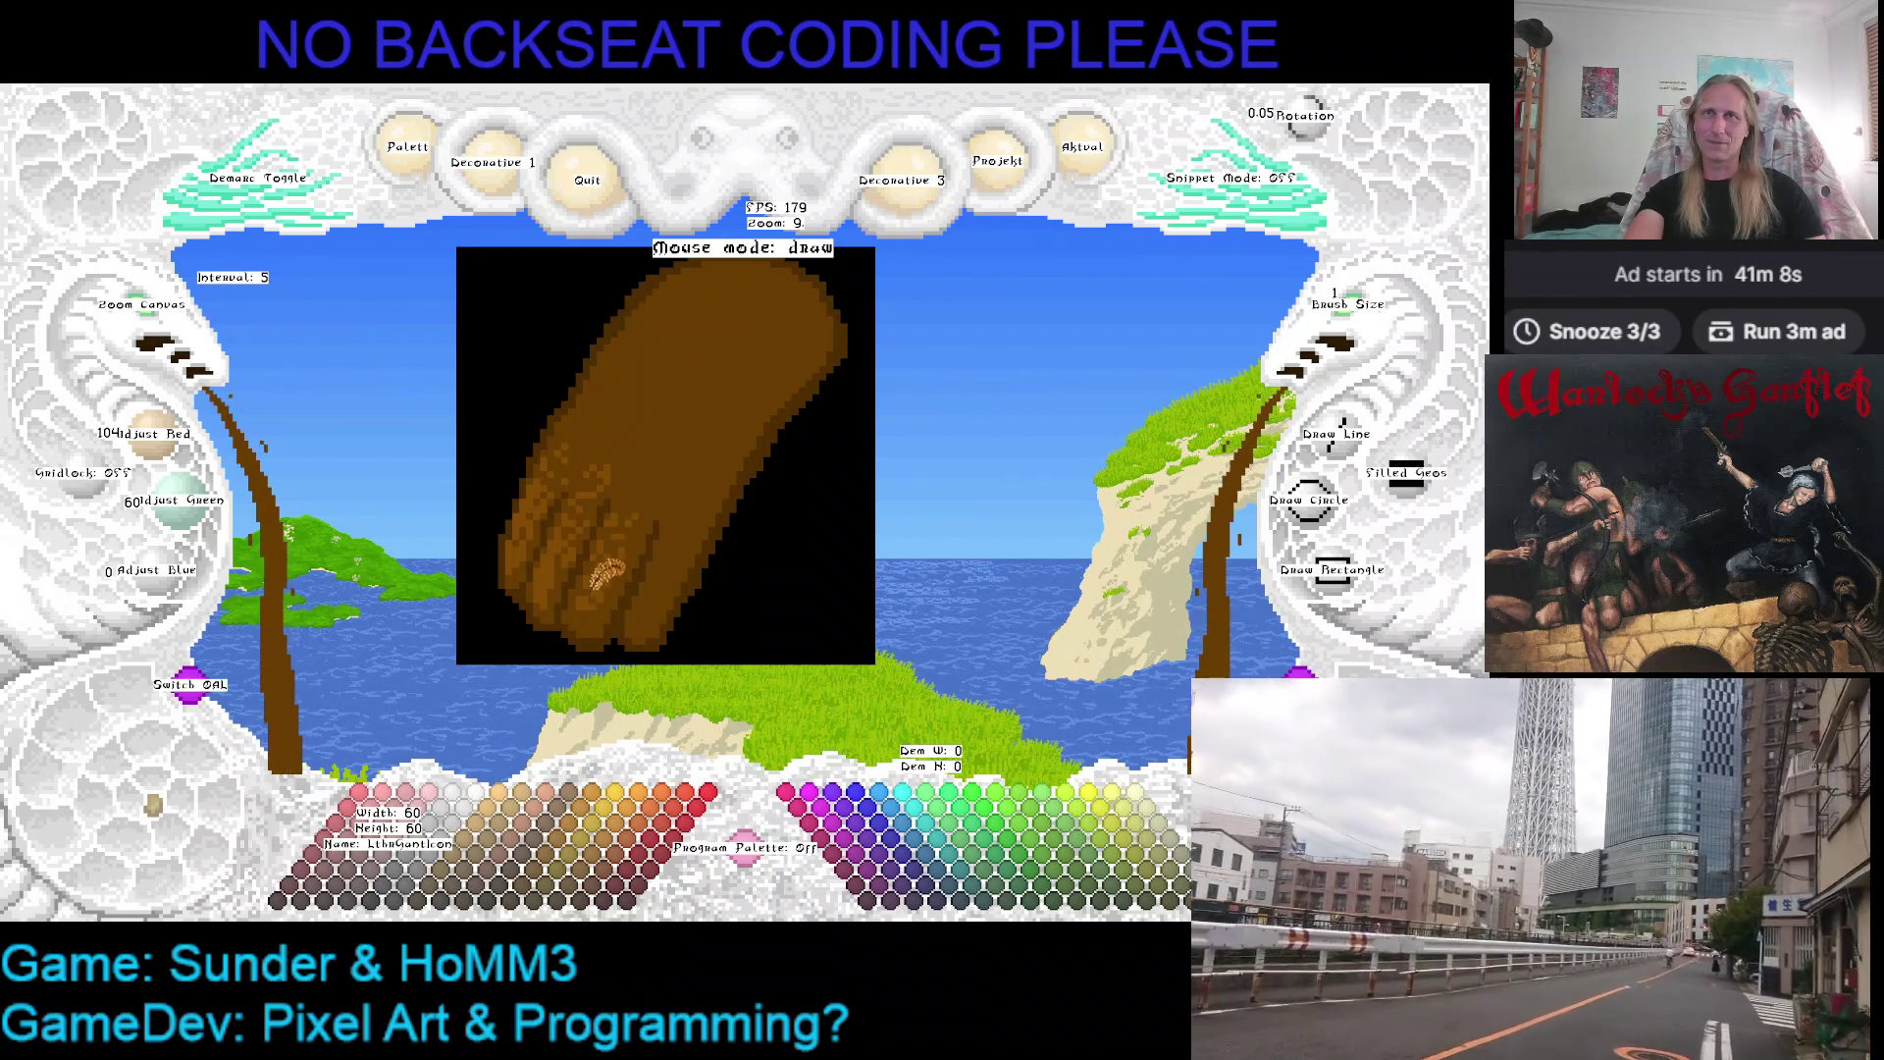
{"action": "scroll", "coordinate": [606, 571], "scroll_direction": "up", "scroll_amount": 1}
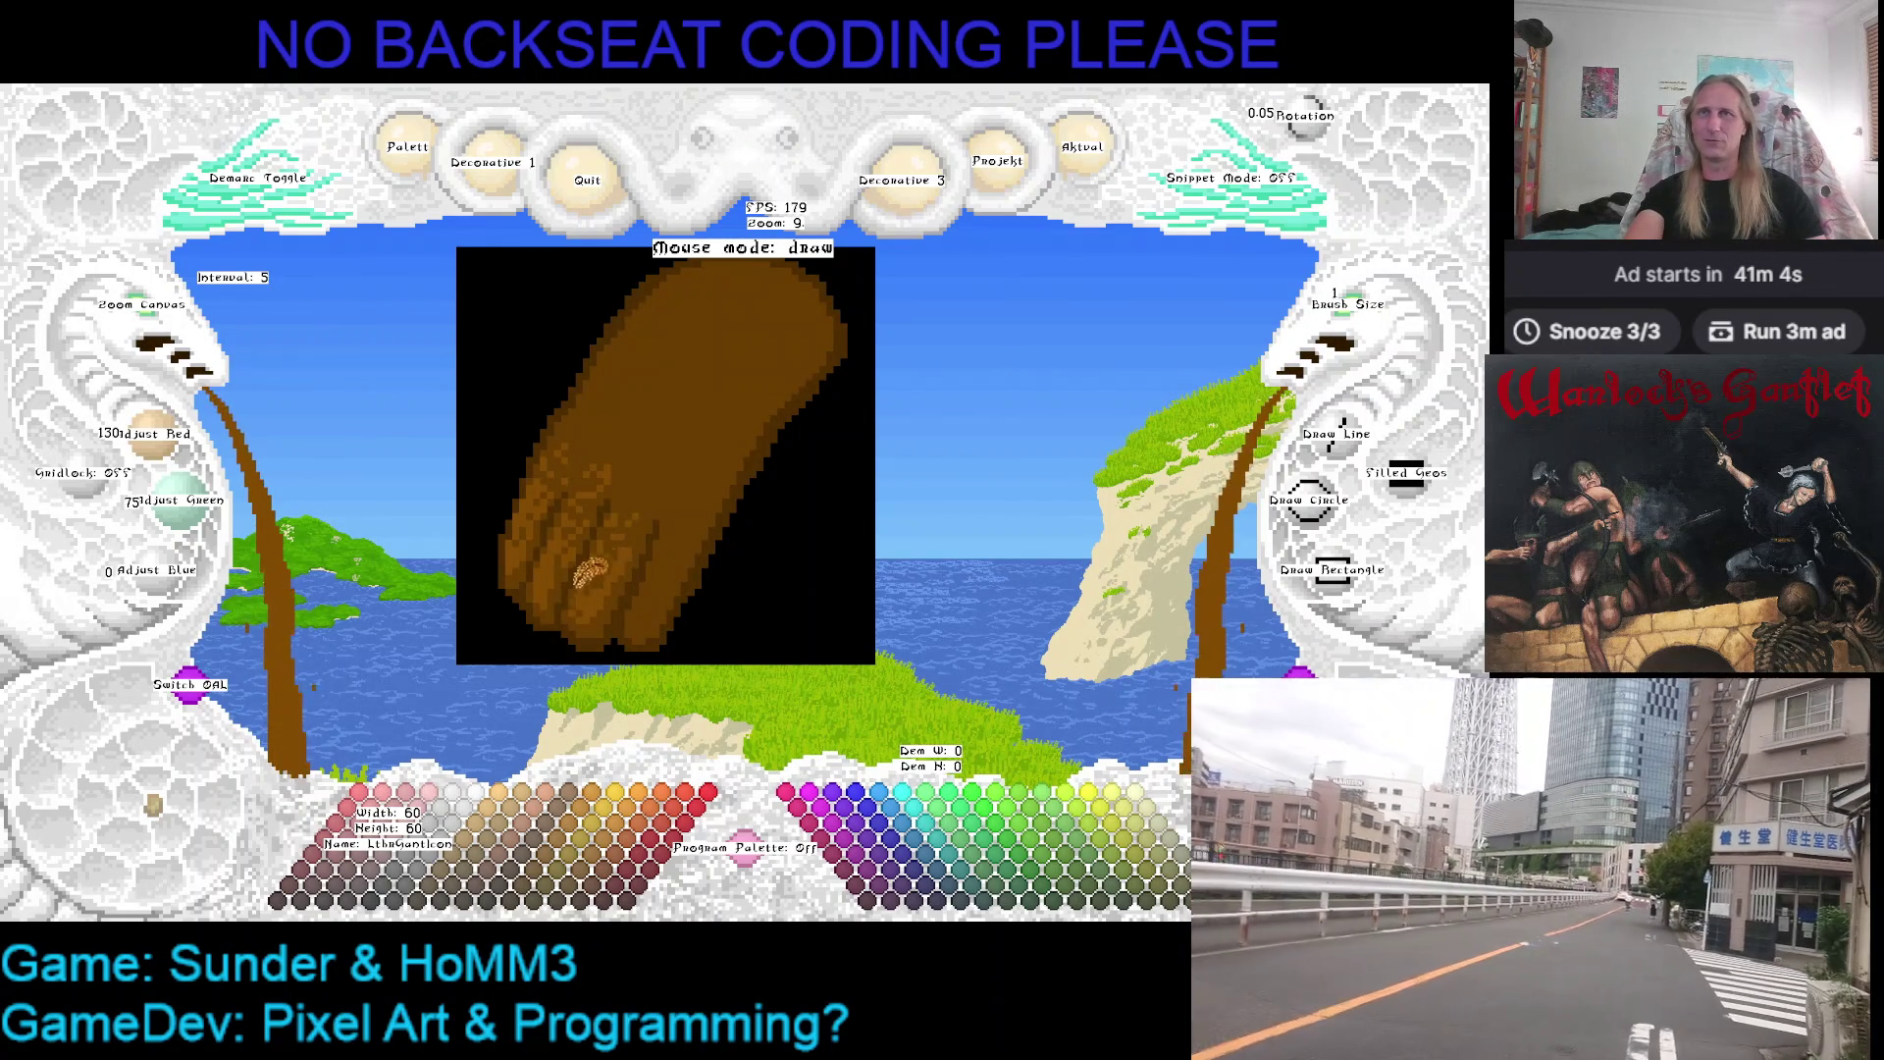
{"action": "scroll", "coordinate": [574, 574], "scroll_direction": "down", "scroll_amount": 1}
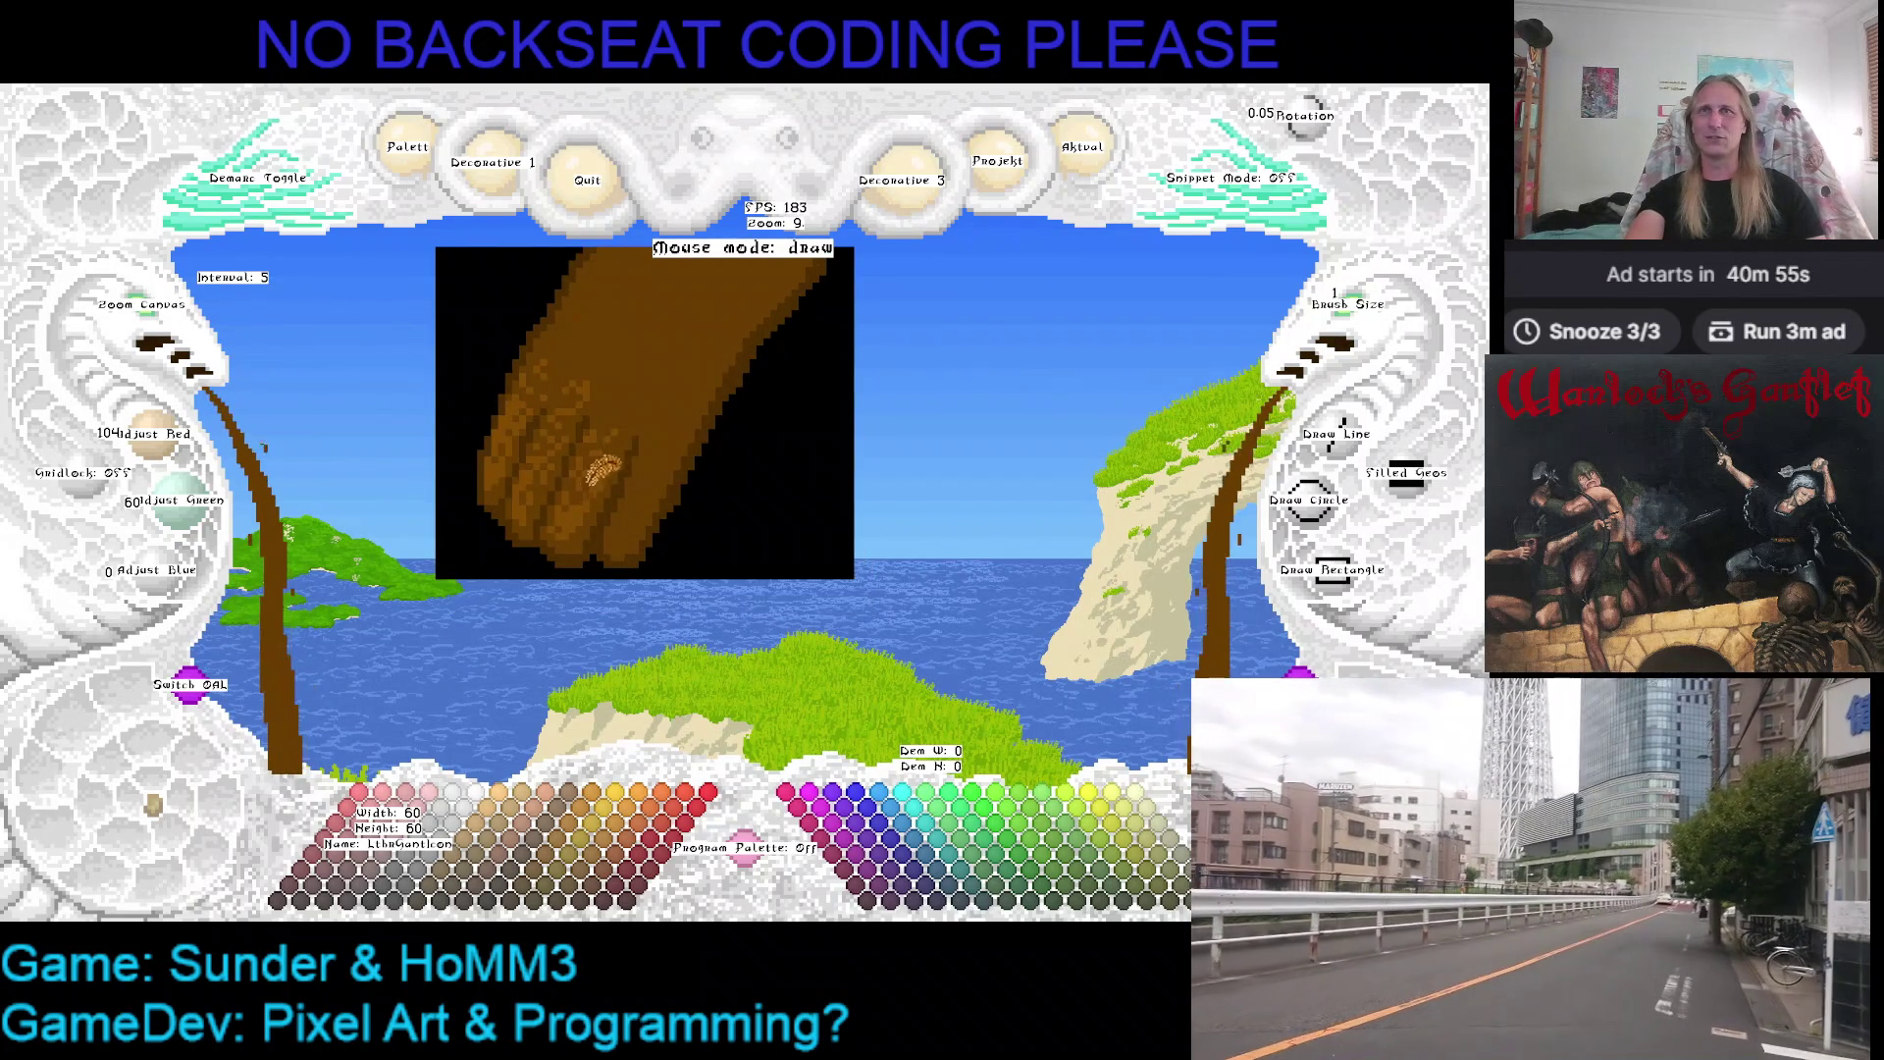
{"action": "scroll", "coordinate": [589, 471], "scroll_direction": "up", "scroll_amount": 1}
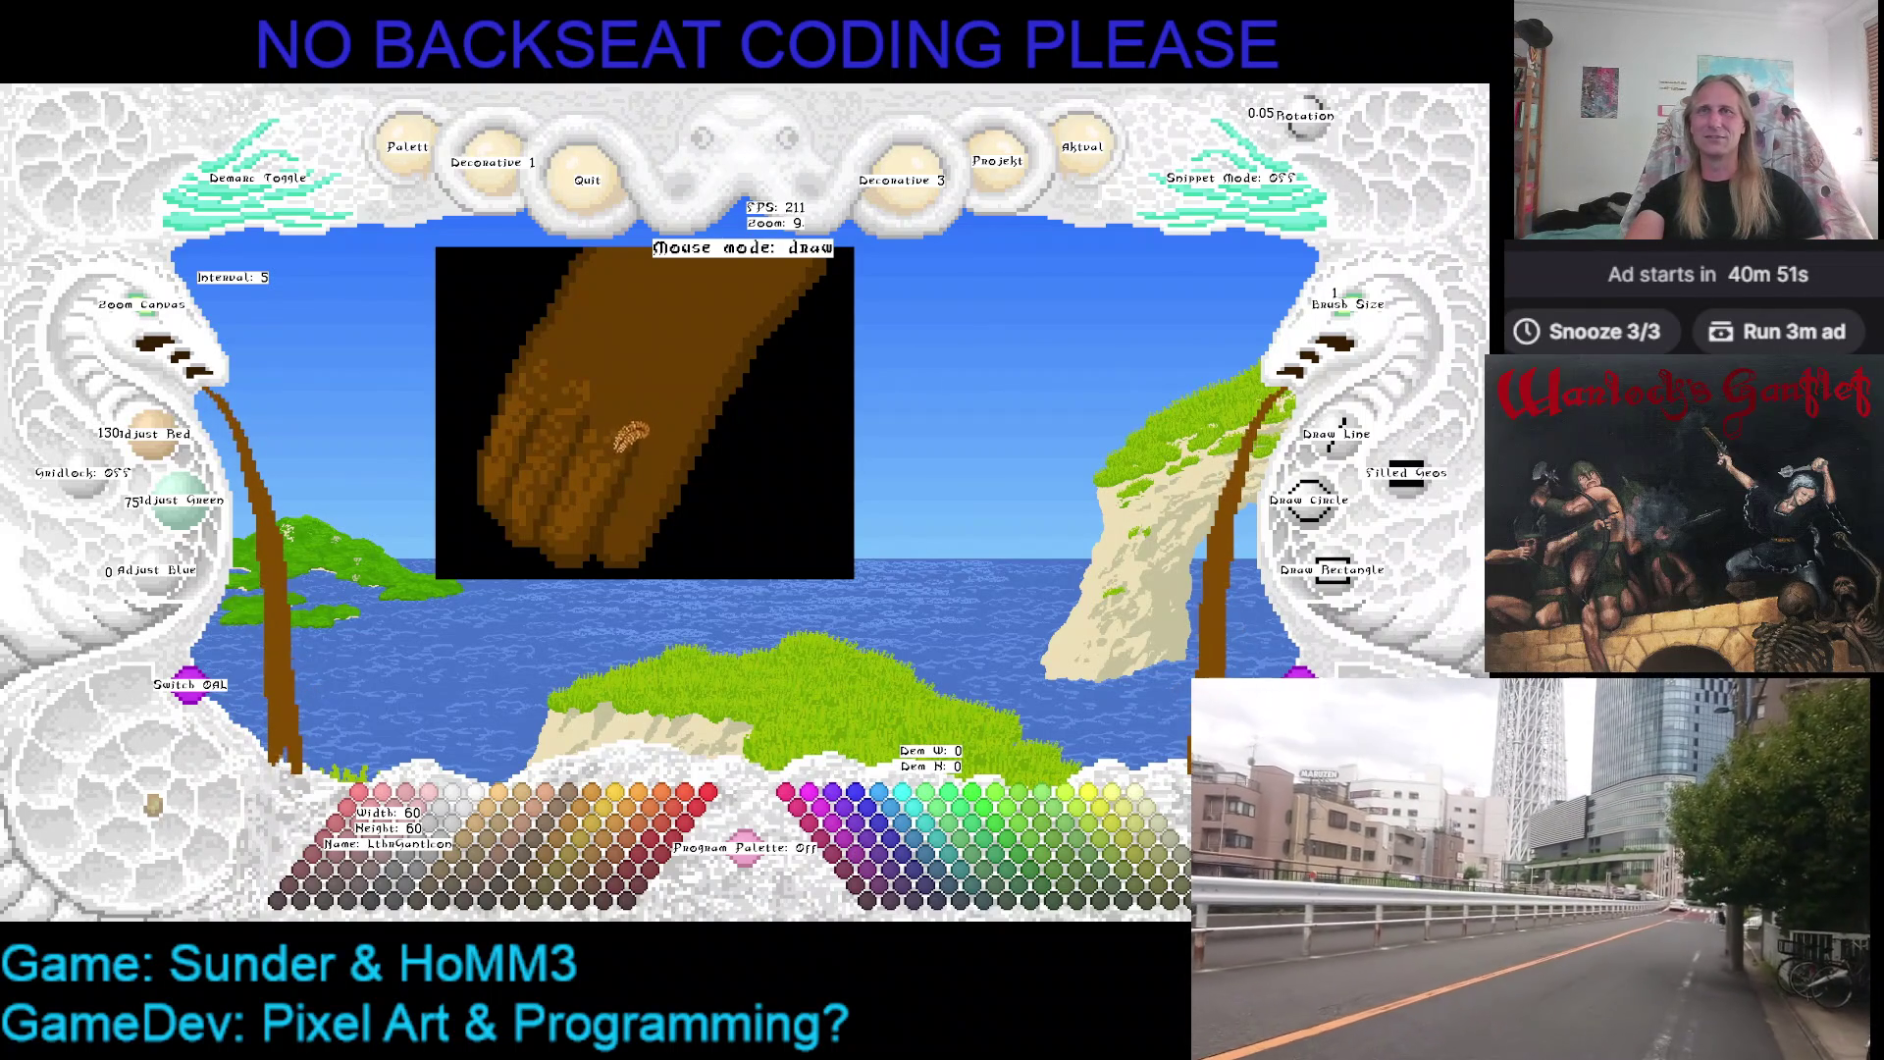
{"action": "scroll", "coordinate": [630, 429], "scroll_direction": "down", "scroll_amount": 1}
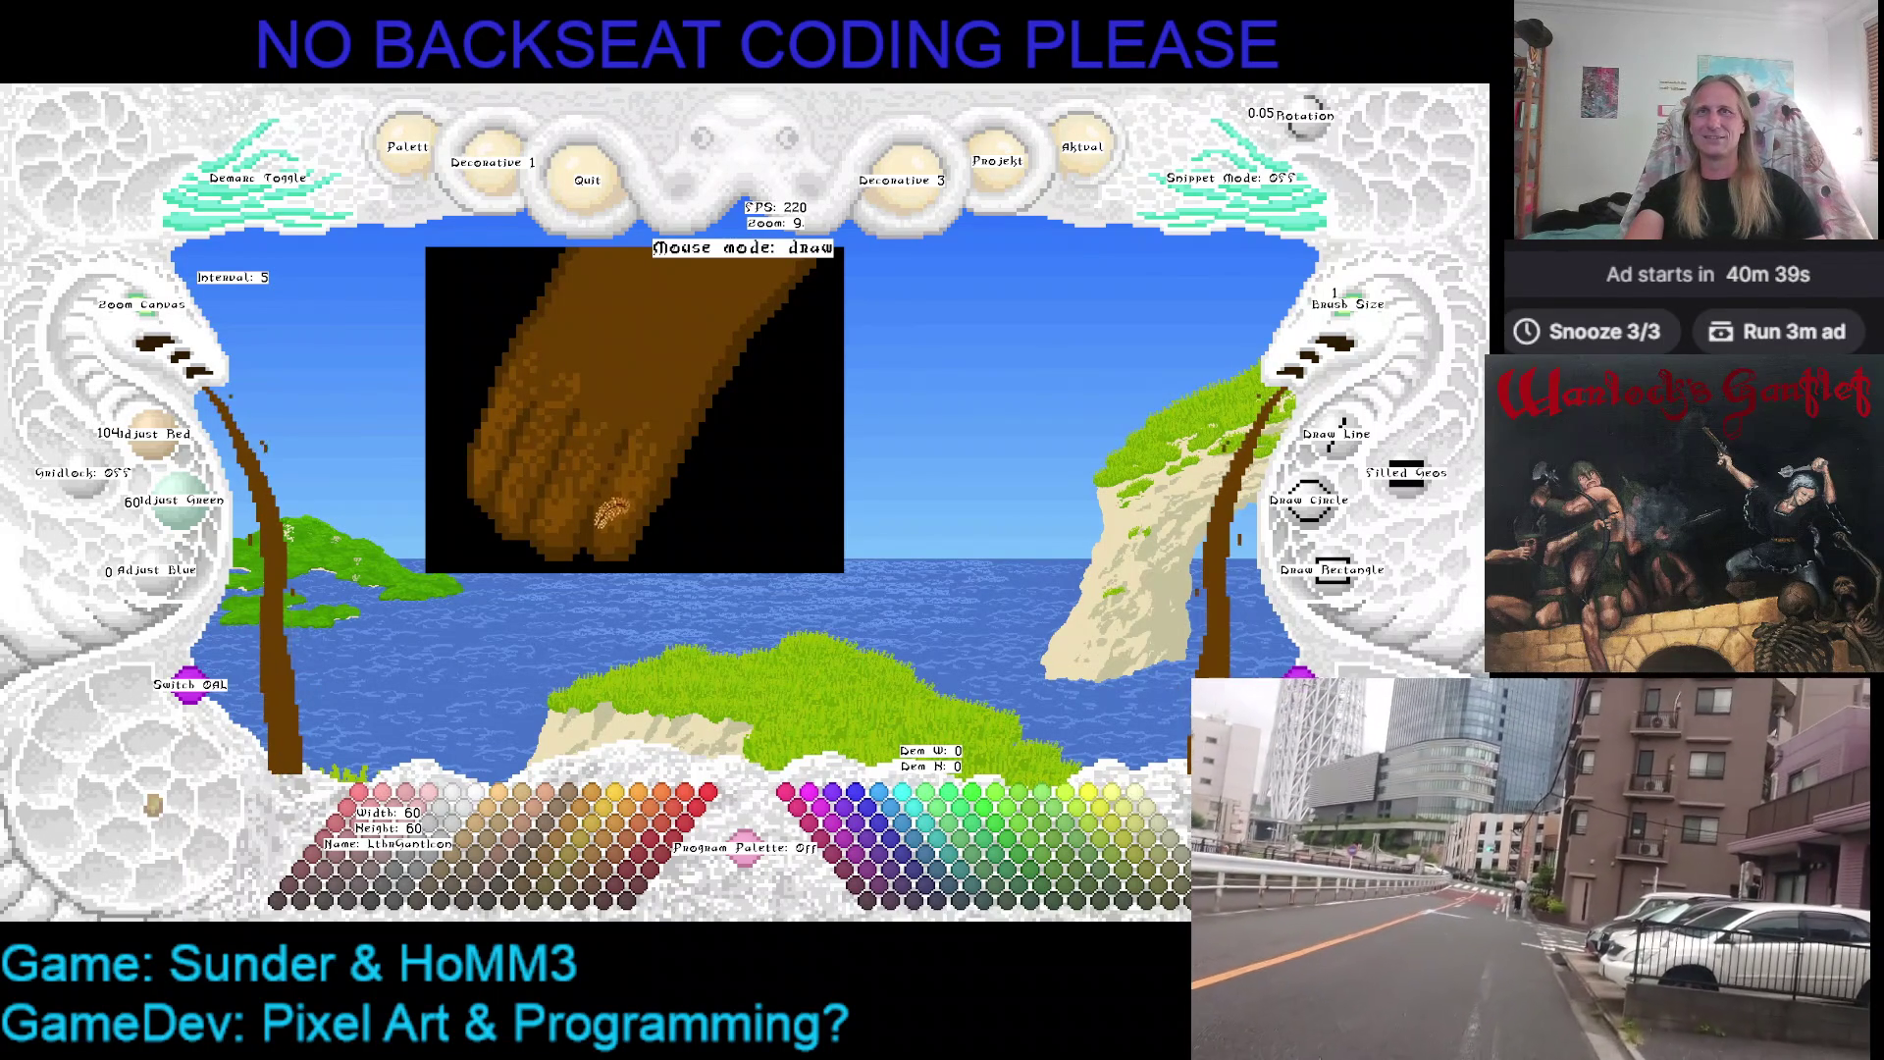
{"action": "key", "text": "Left"}
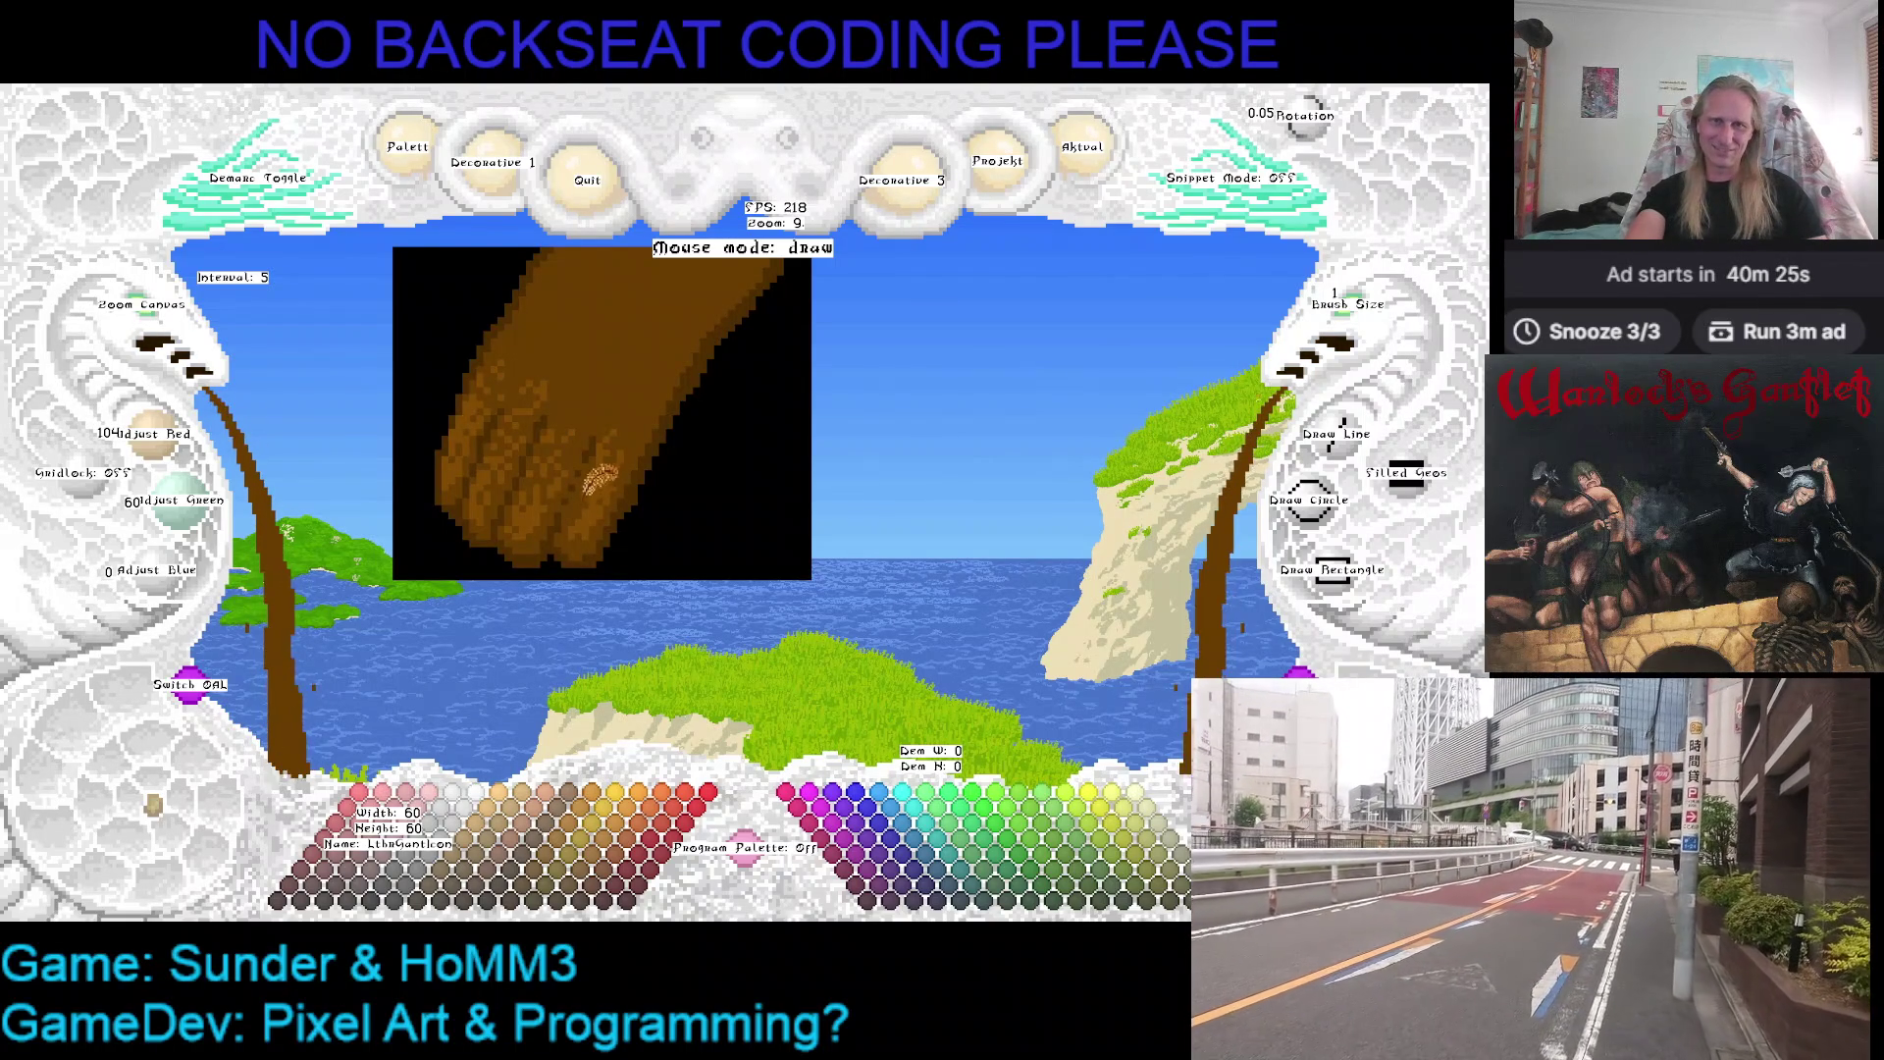
{"action": "left_click_drag", "start_coordinate": [596, 486], "coordinate": [553, 494]}
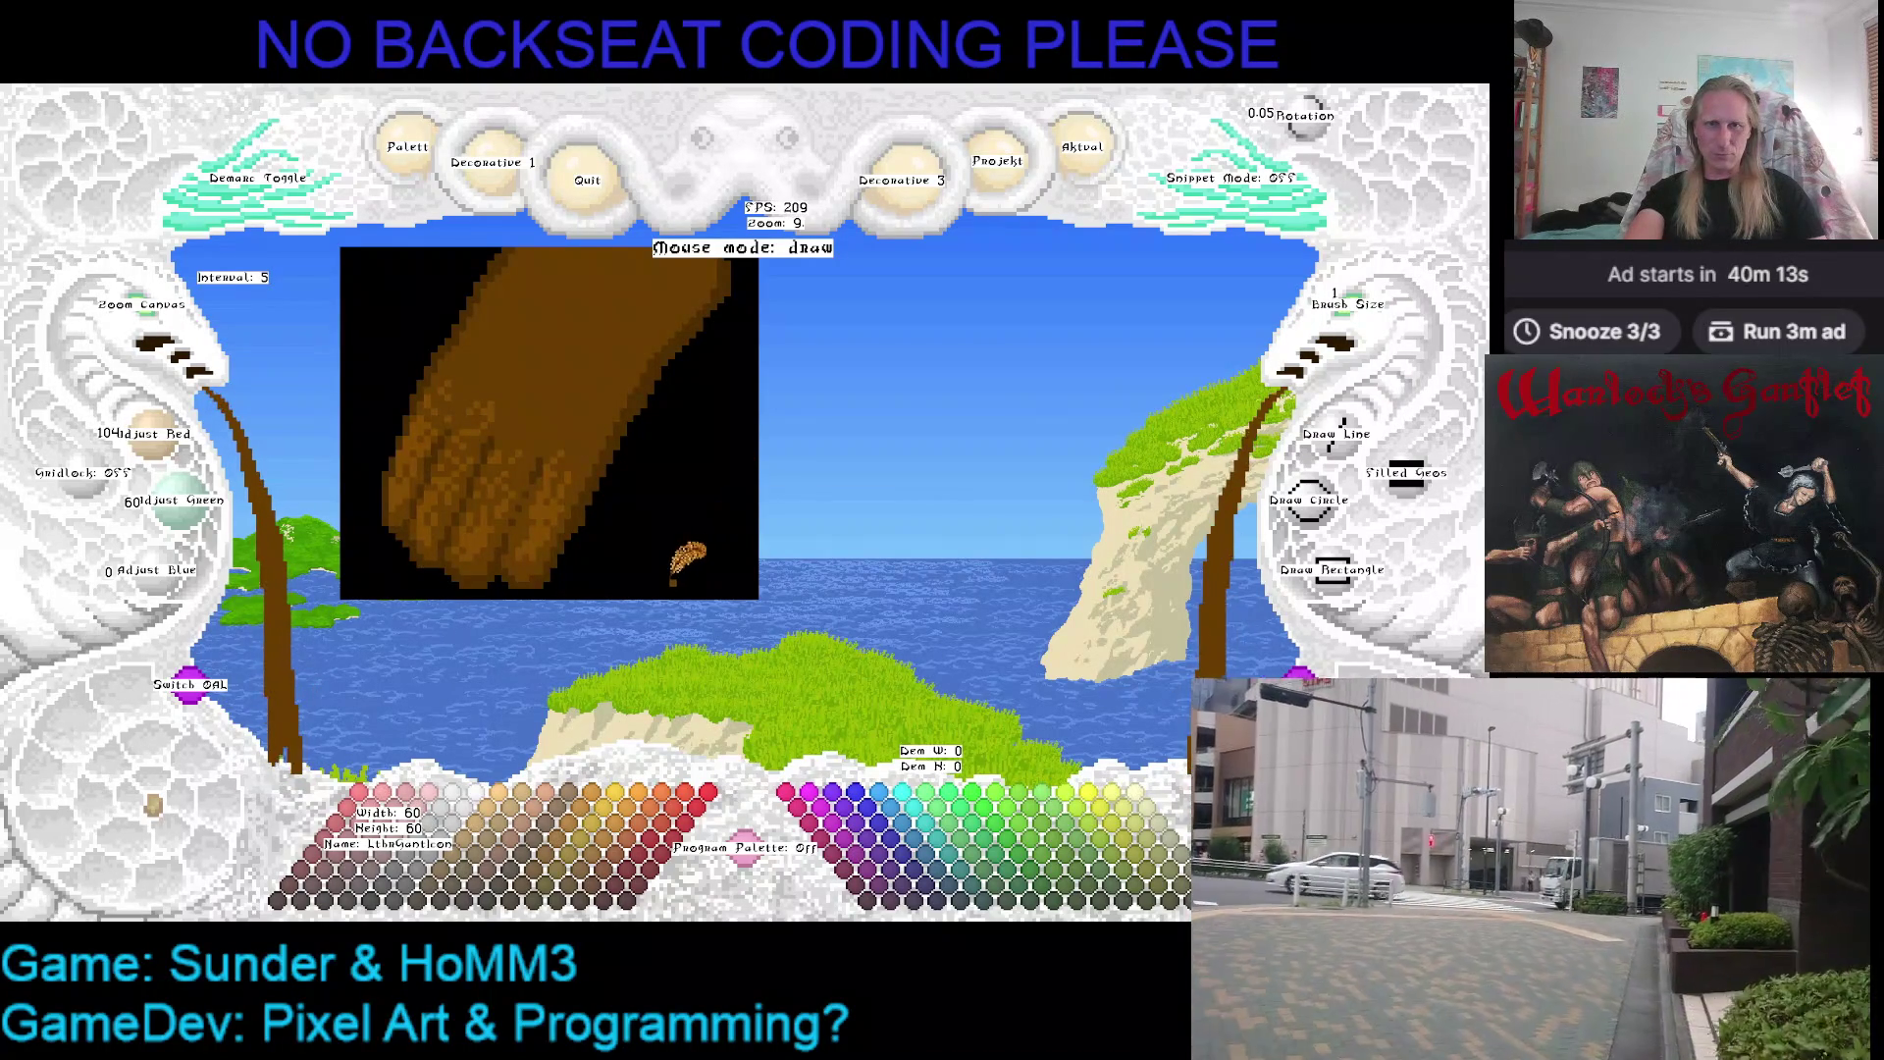
Reposition the enlarged glove in view and switch the brush to the leather brown
{"action": "mouse_move", "coordinate": [678, 558]}
{"action": "left_mouse_down"}
{"action": "mouse_move", "coordinate": [790, 608]}
{"action": "mouse_move", "coordinate": [754, 654]}
{"action": "left_mouse_up"}
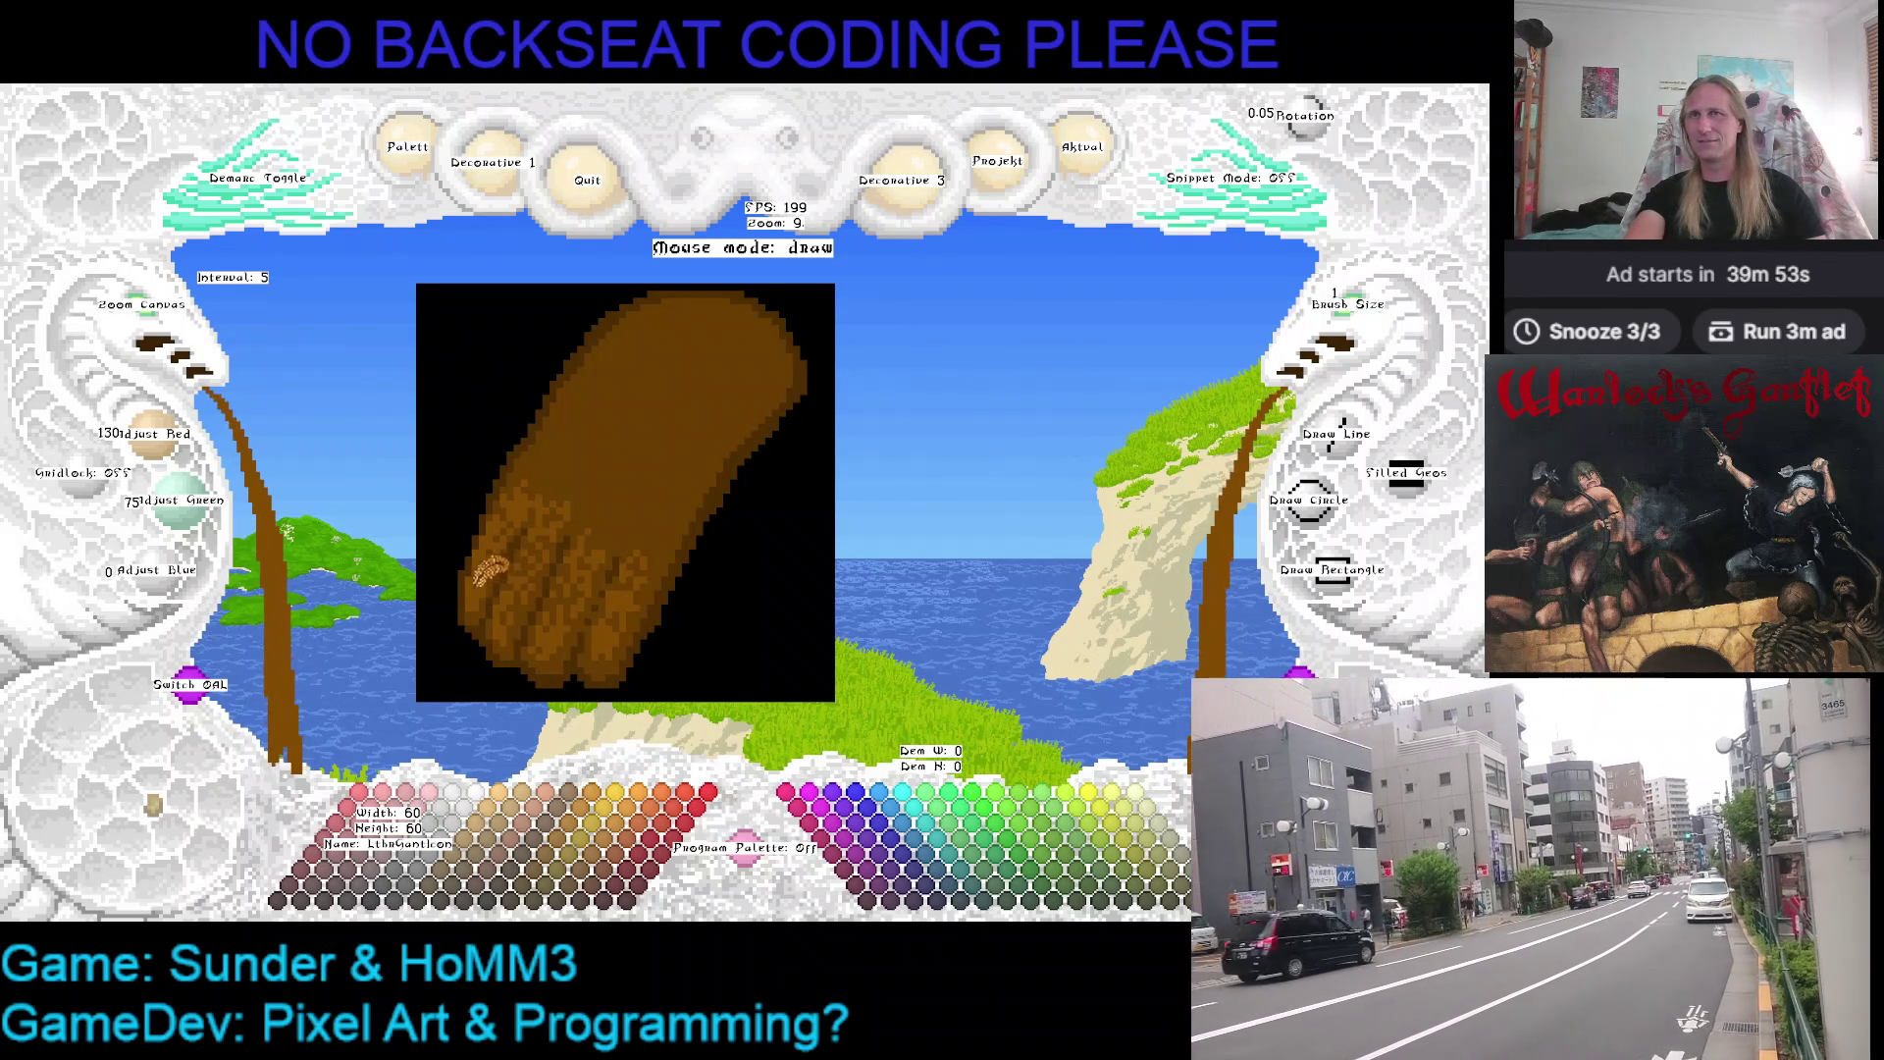
{"action": "scroll", "coordinate": [572, 515], "scroll_direction": "down", "scroll_amount": 2}
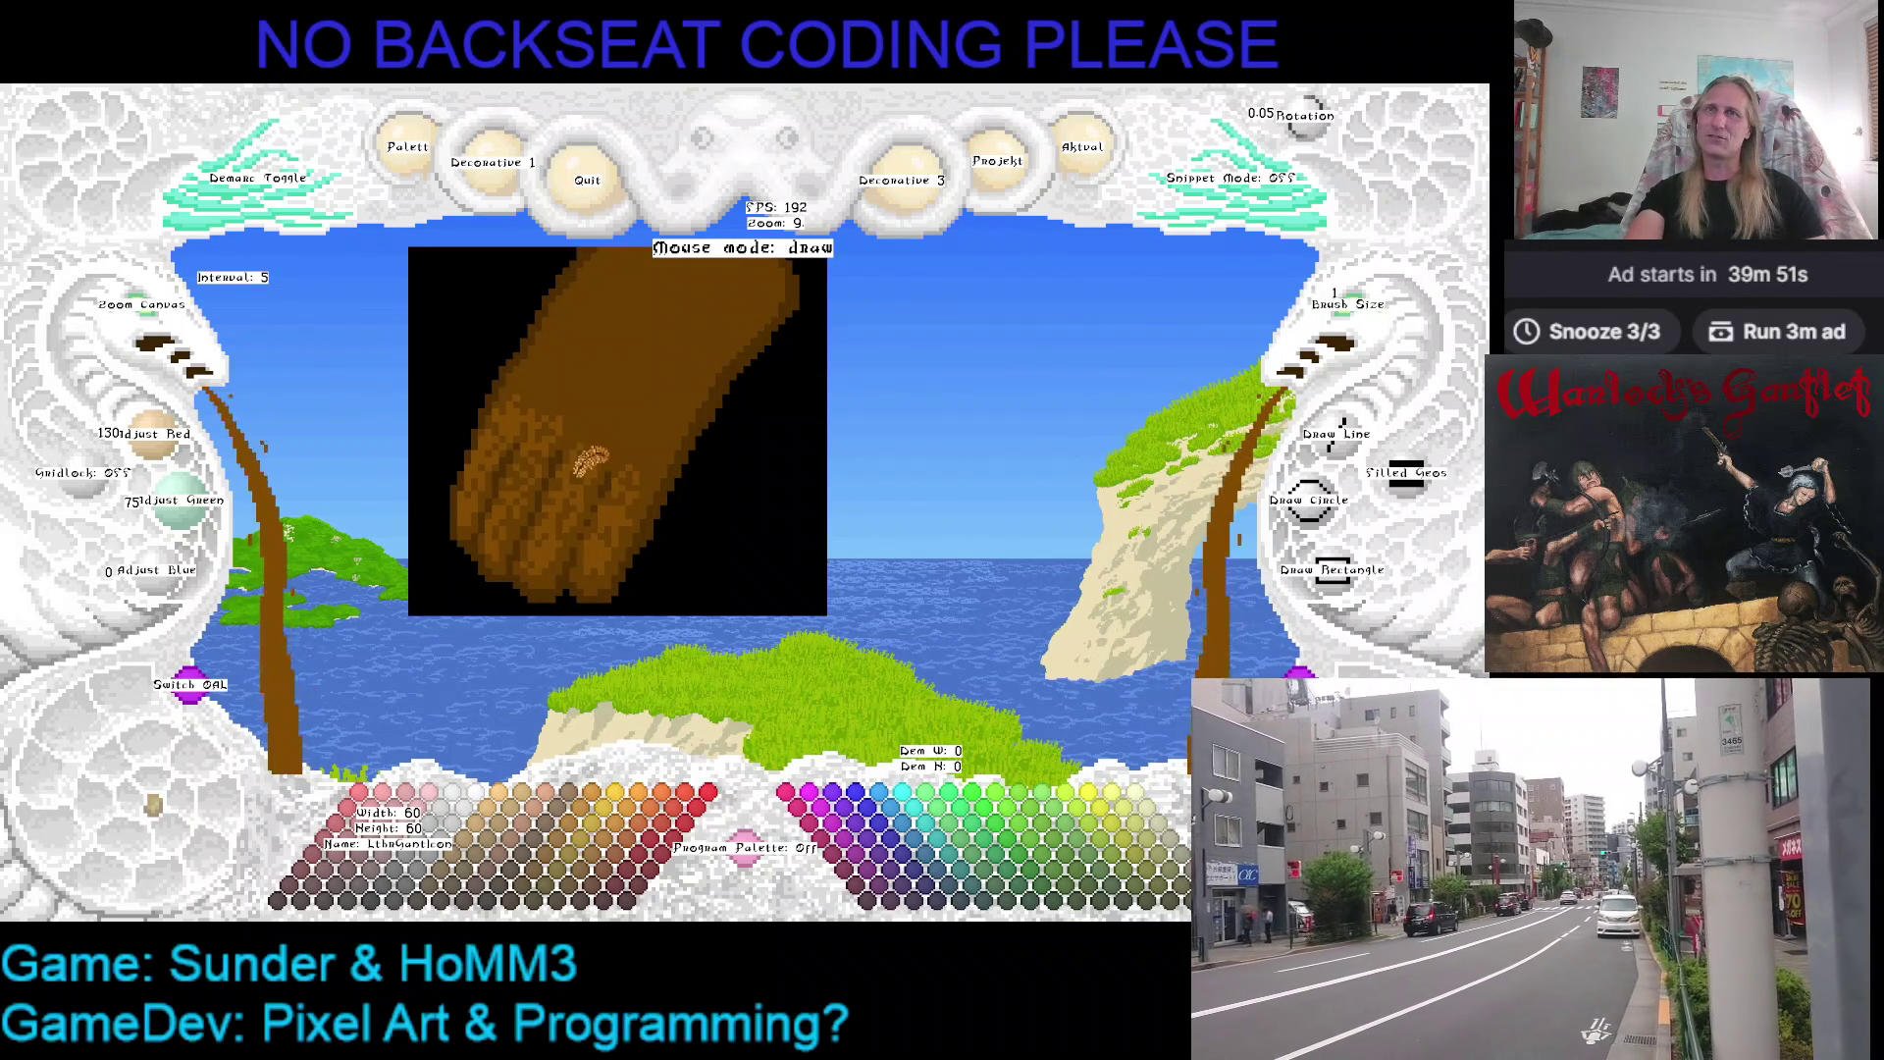
{"action": "key", "text": "d"}
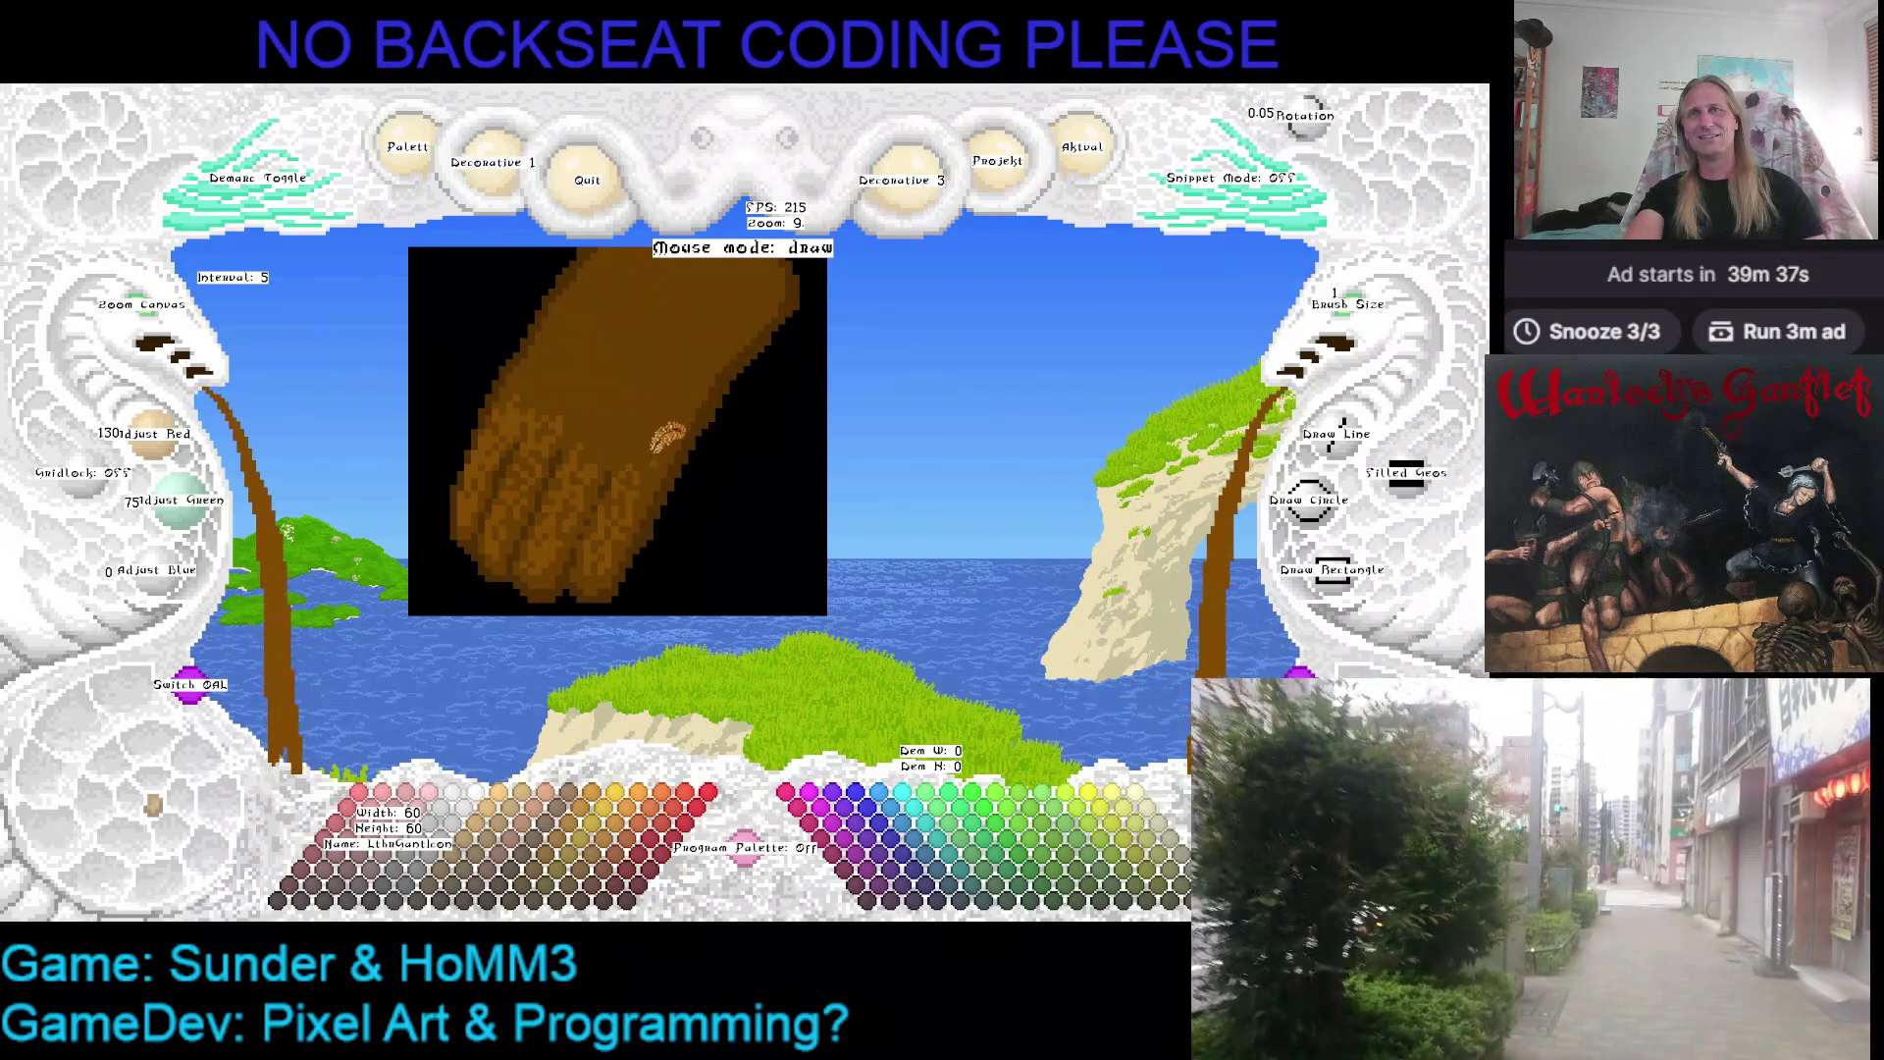
{"action": "scroll", "coordinate": [666, 443], "scroll_direction": "up", "scroll_amount": 2}
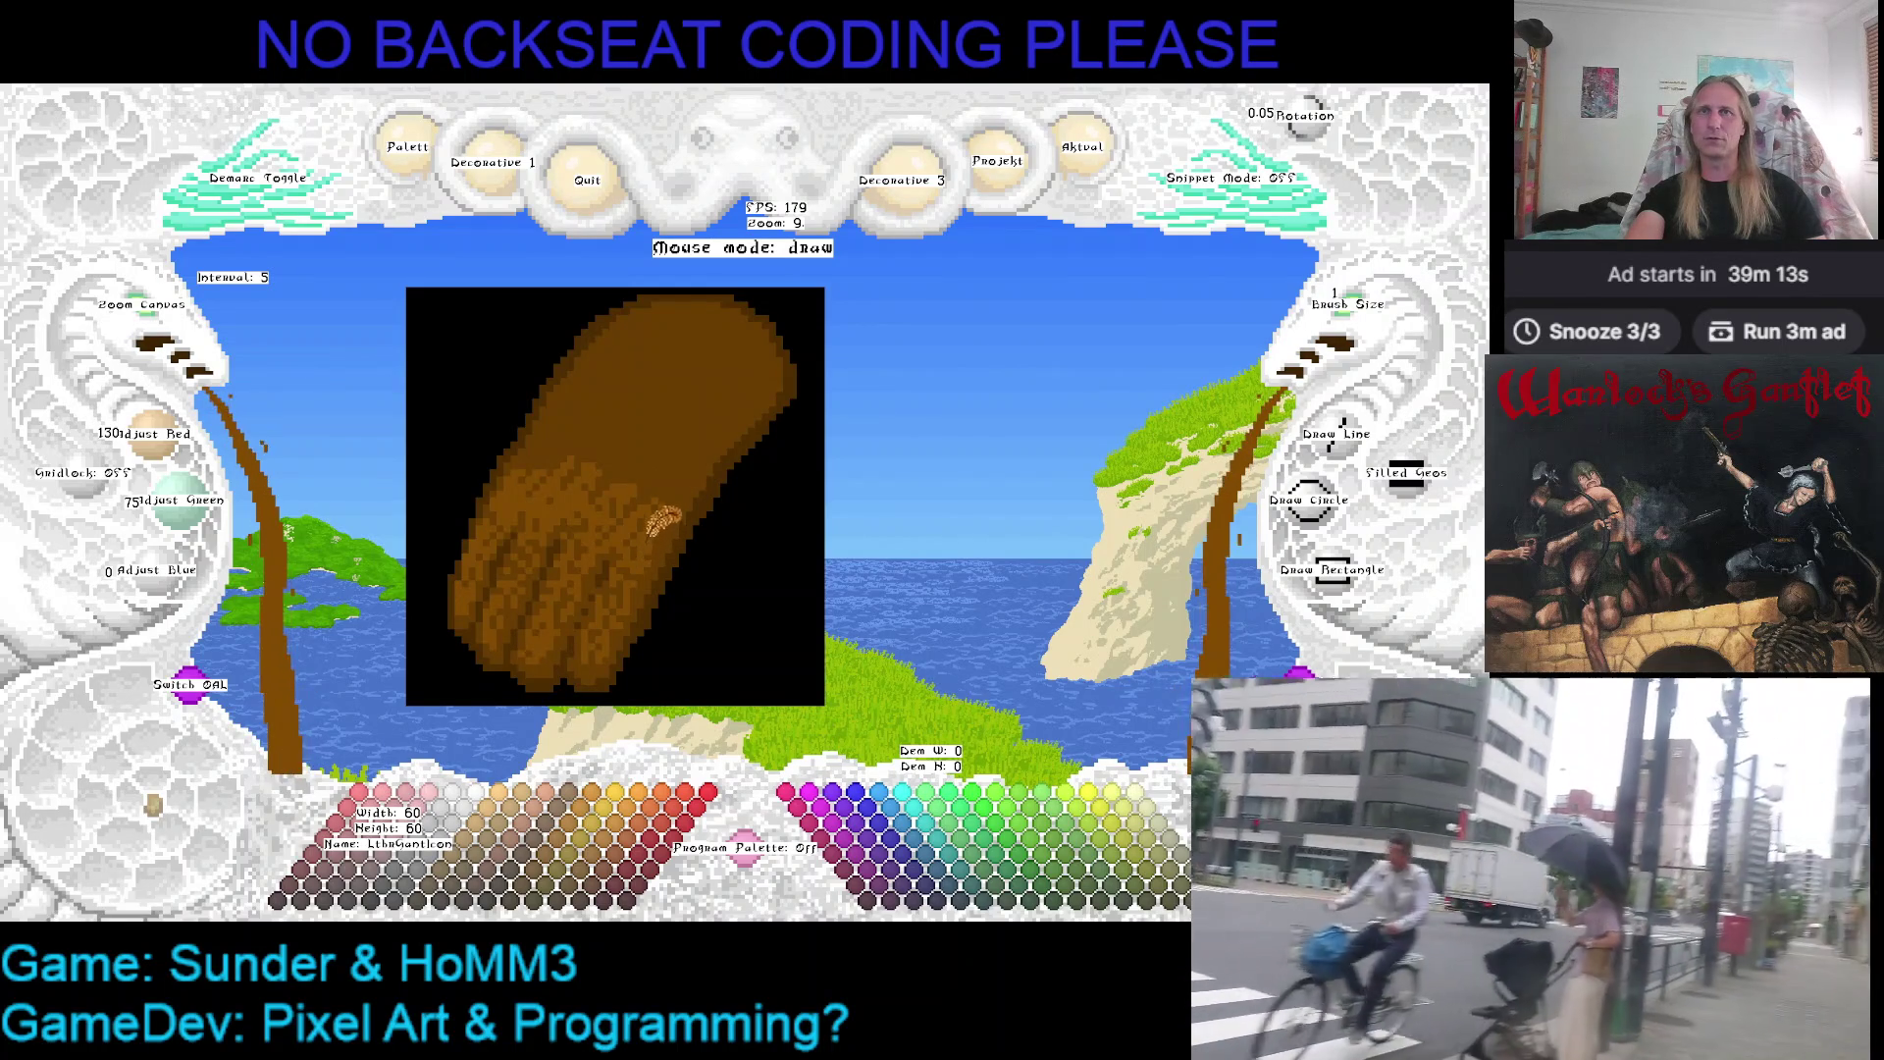
{"action": "left_click_drag", "start_coordinate": [672, 508], "coordinate": [464, 477]}
{"action": "scroll", "coordinate": [147, 312], "scroll_direction": "up", "scroll_amount": 1}
{"action": "scroll", "coordinate": [147, 312], "scroll_direction": "up", "scroll_amount": 1}
{"action": "scroll", "coordinate": [493, 386], "scroll_direction": "up", "scroll_amount": 1}
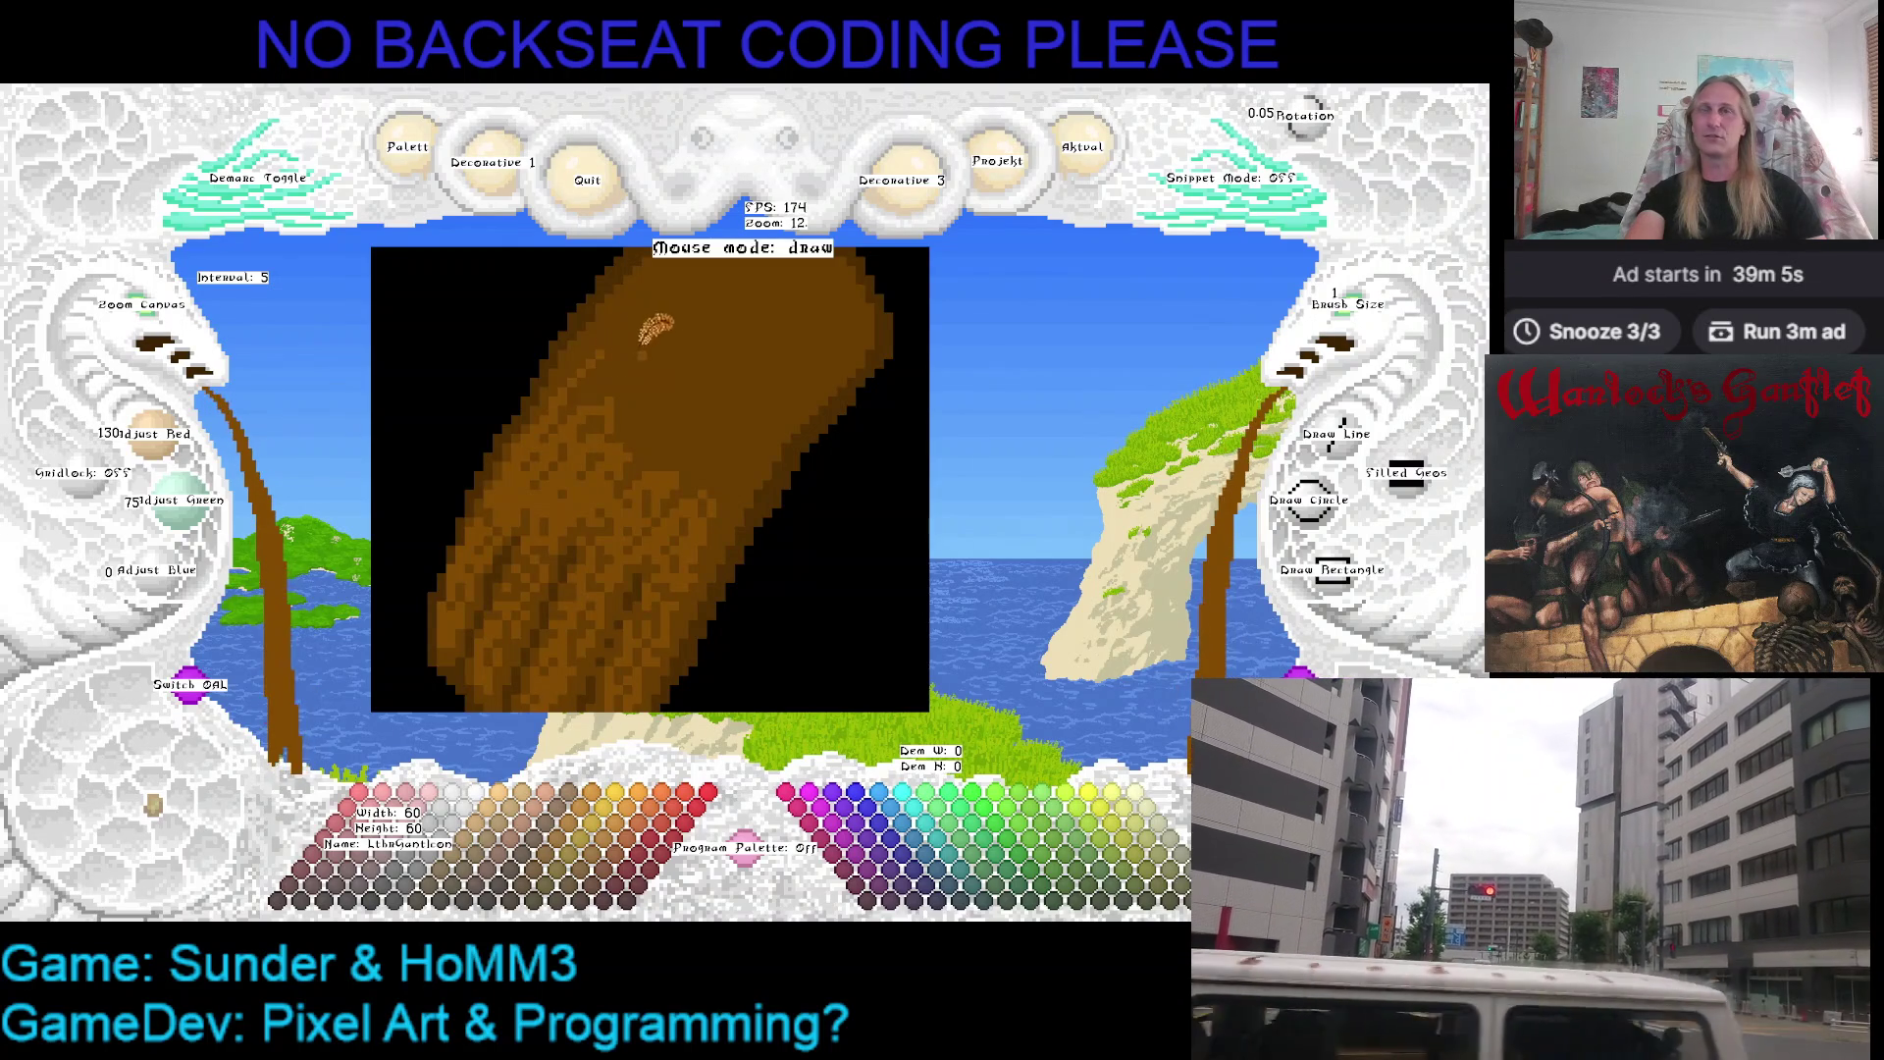
{"action": "key", "text": "Left"}
{"action": "key", "text": "Down"}
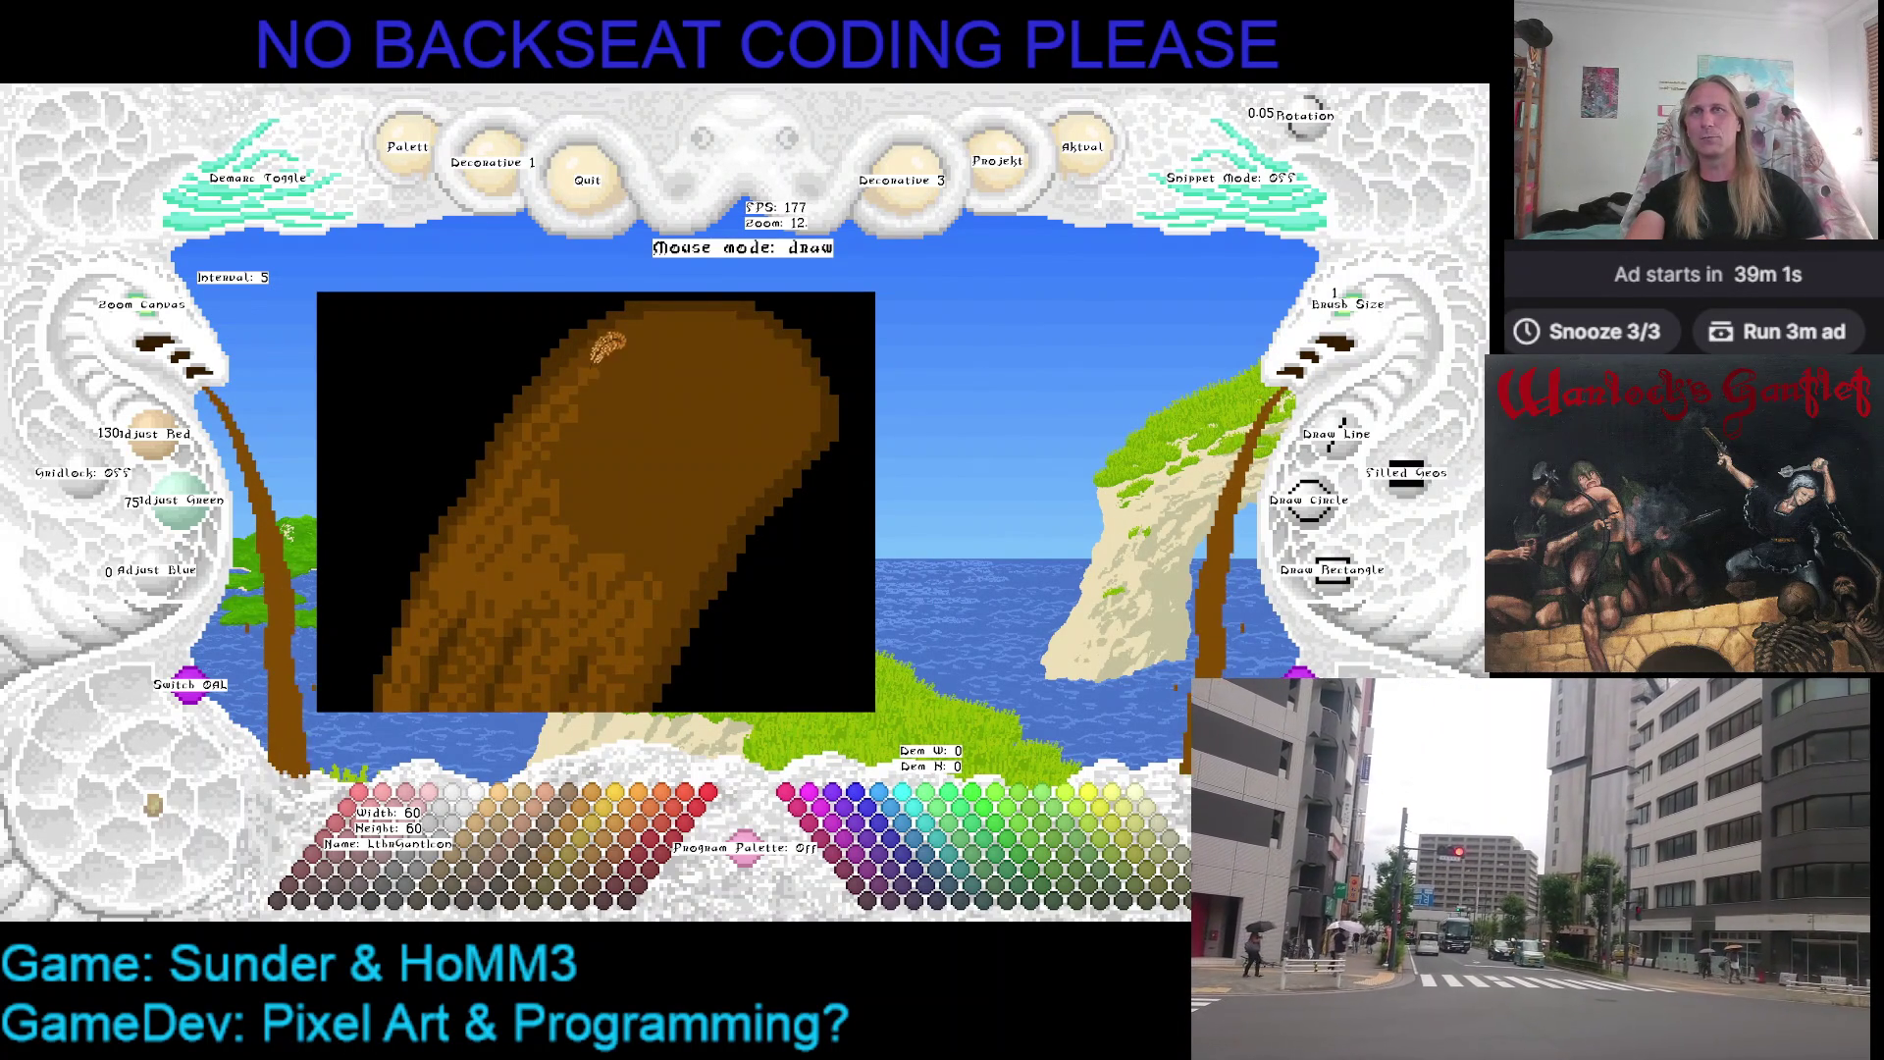
{"action": "right_click", "coordinate": [562, 369]}
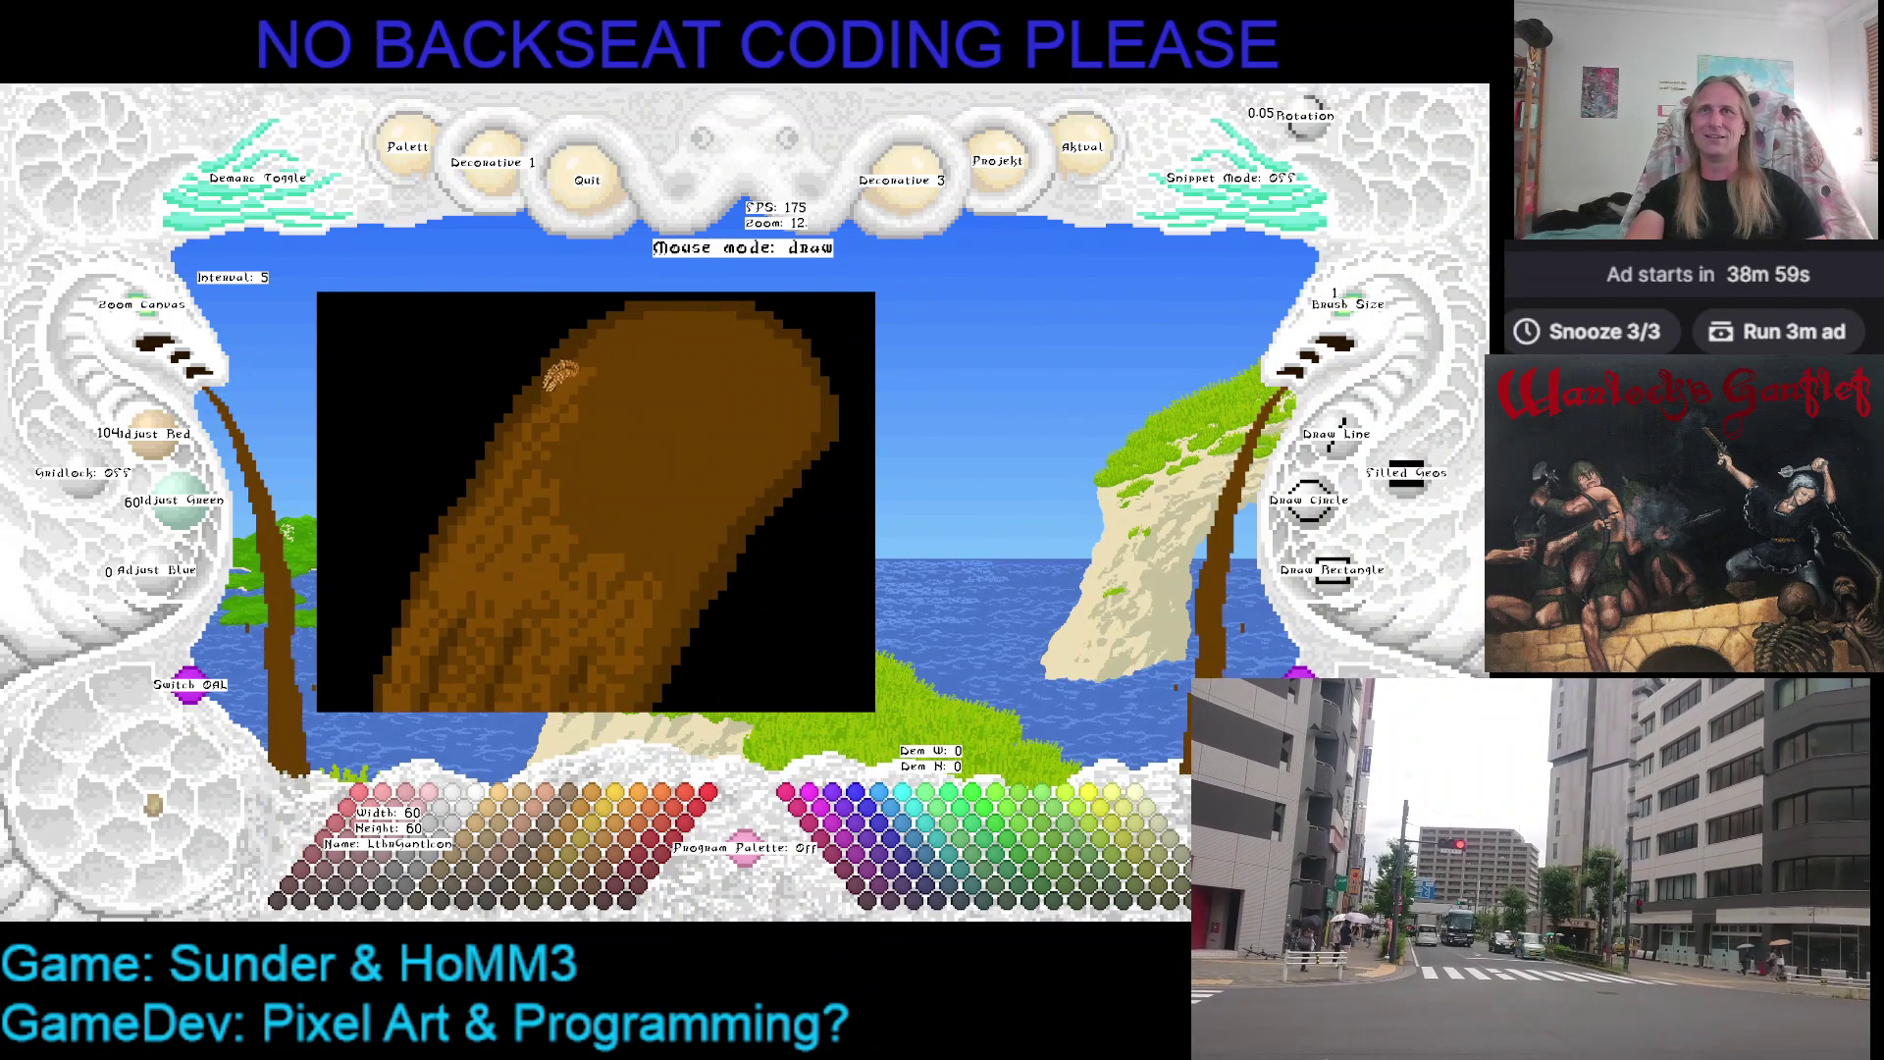
{"action": "right_click", "coordinate": [615, 307]}
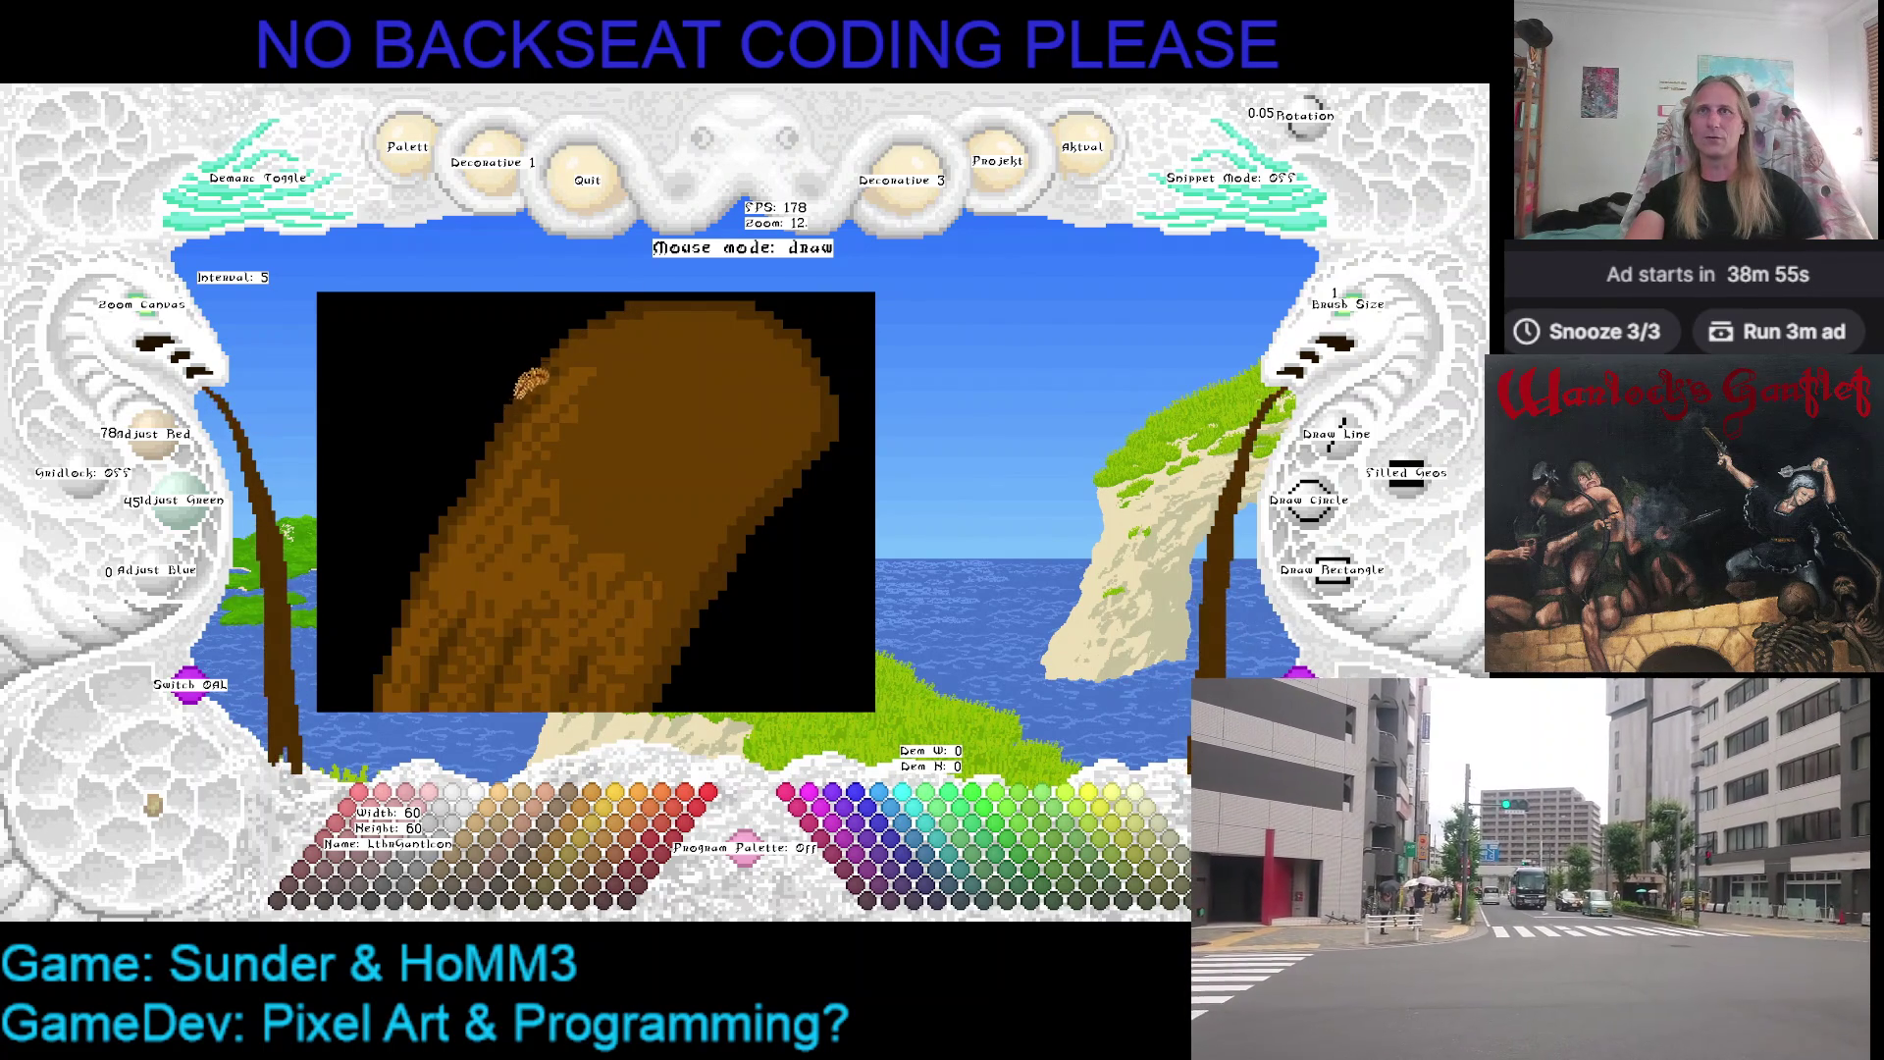
{"action": "right_click", "coordinate": [531, 408]}
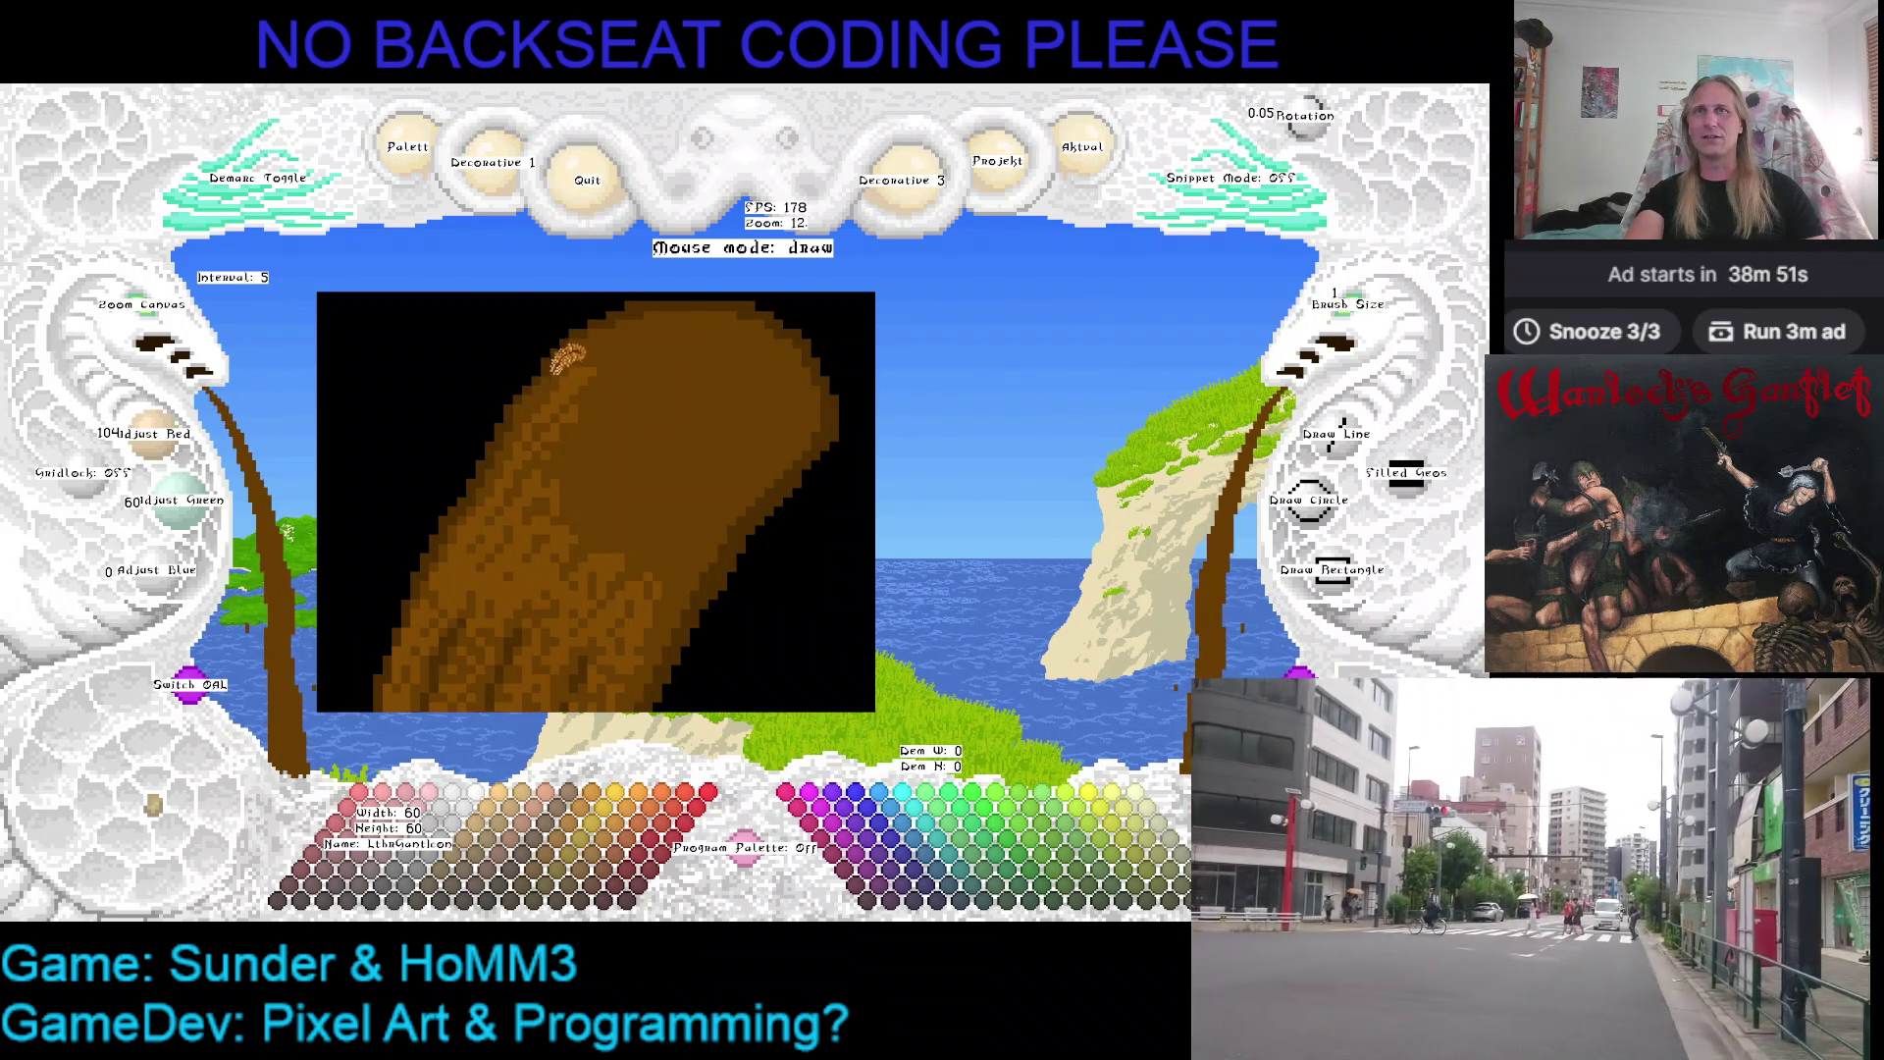
{"action": "right_click", "coordinate": [525, 392]}
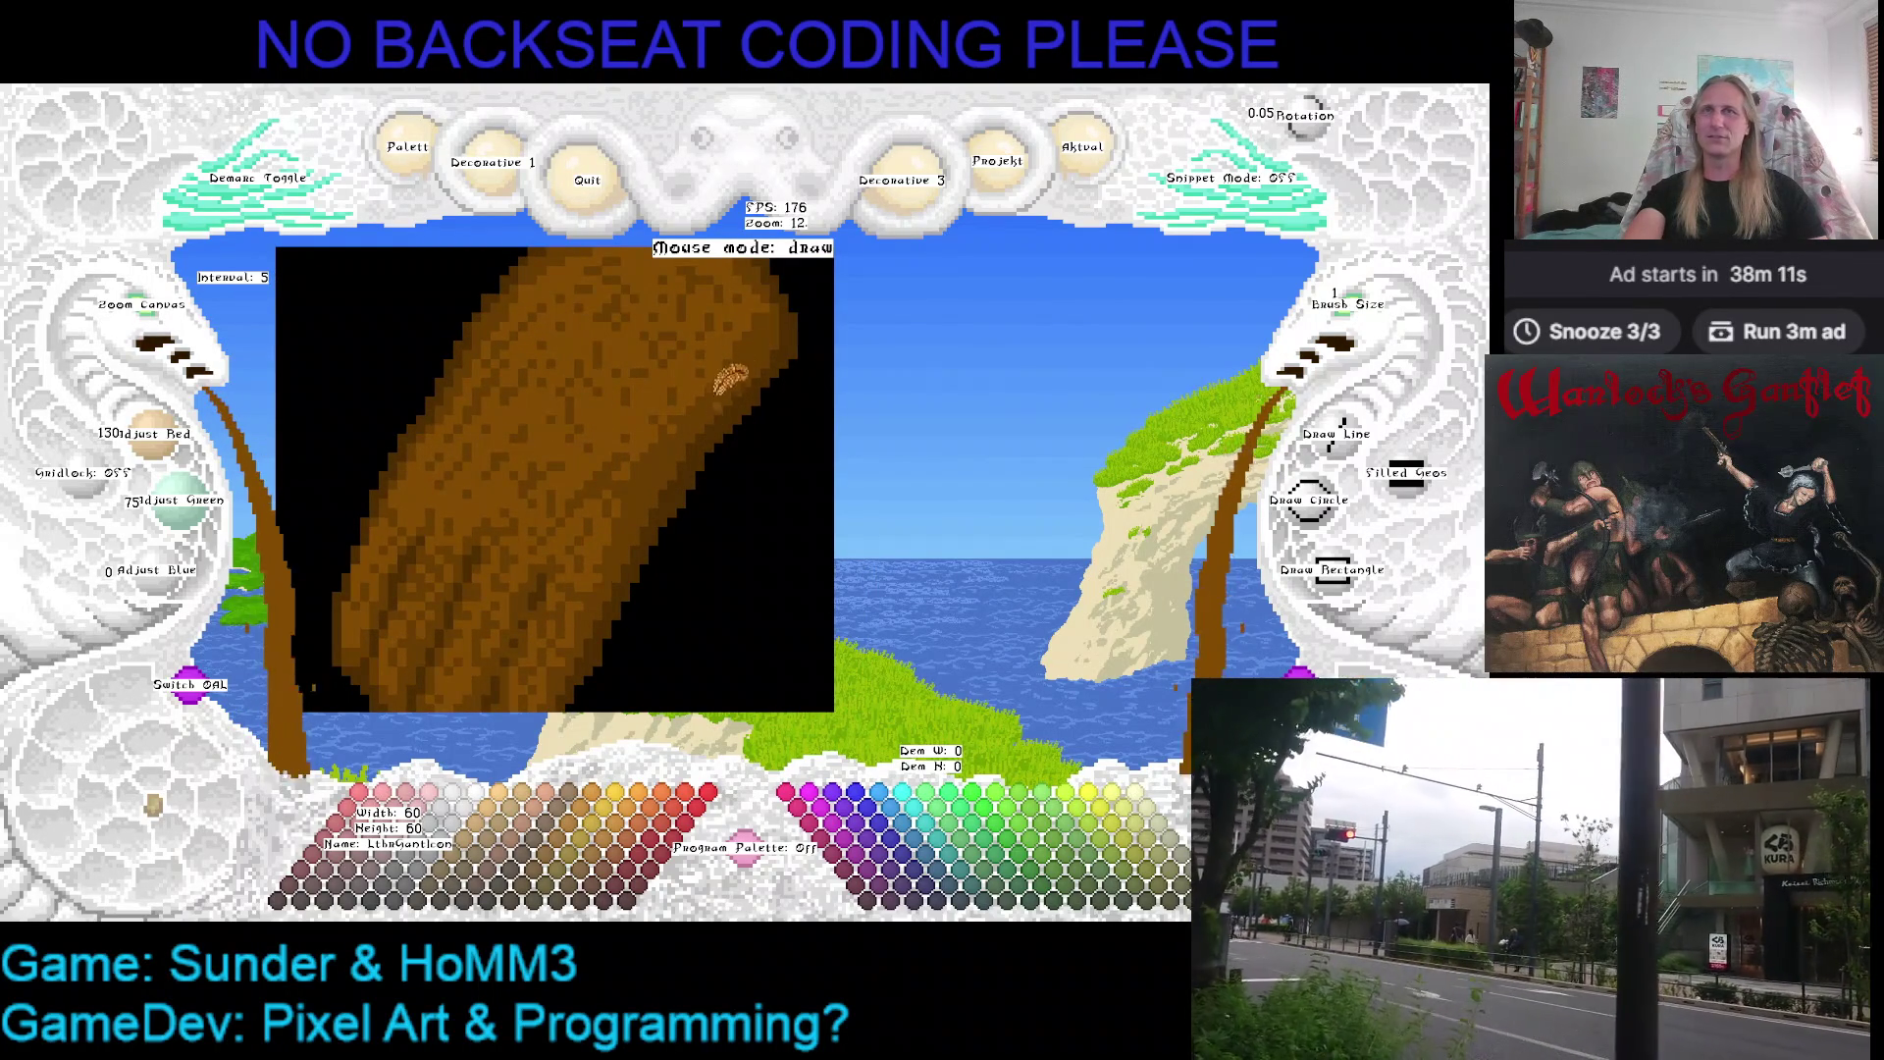
{"action": "scroll", "coordinate": [759, 326], "scroll_direction": "down", "scroll_amount": 1}
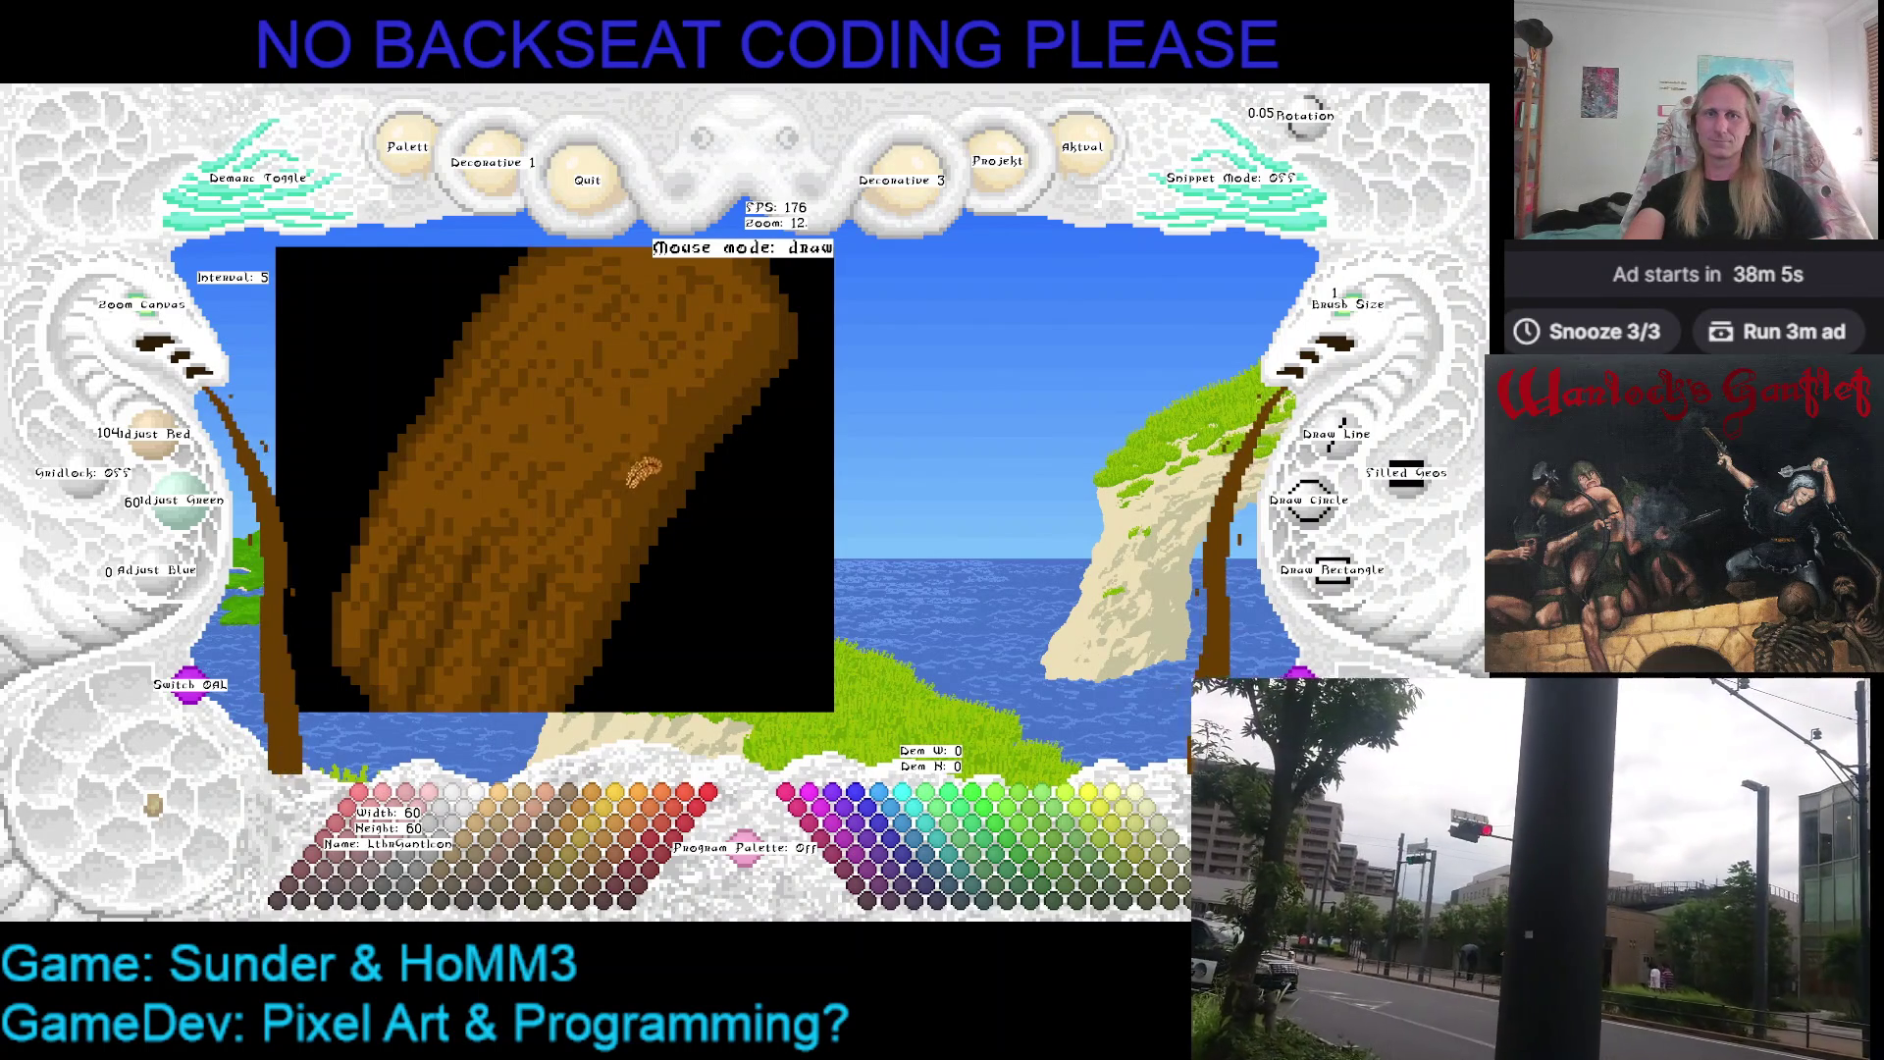
{"action": "key", "text": "ctrl+s"}
{"action": "key", "text": "Right"}
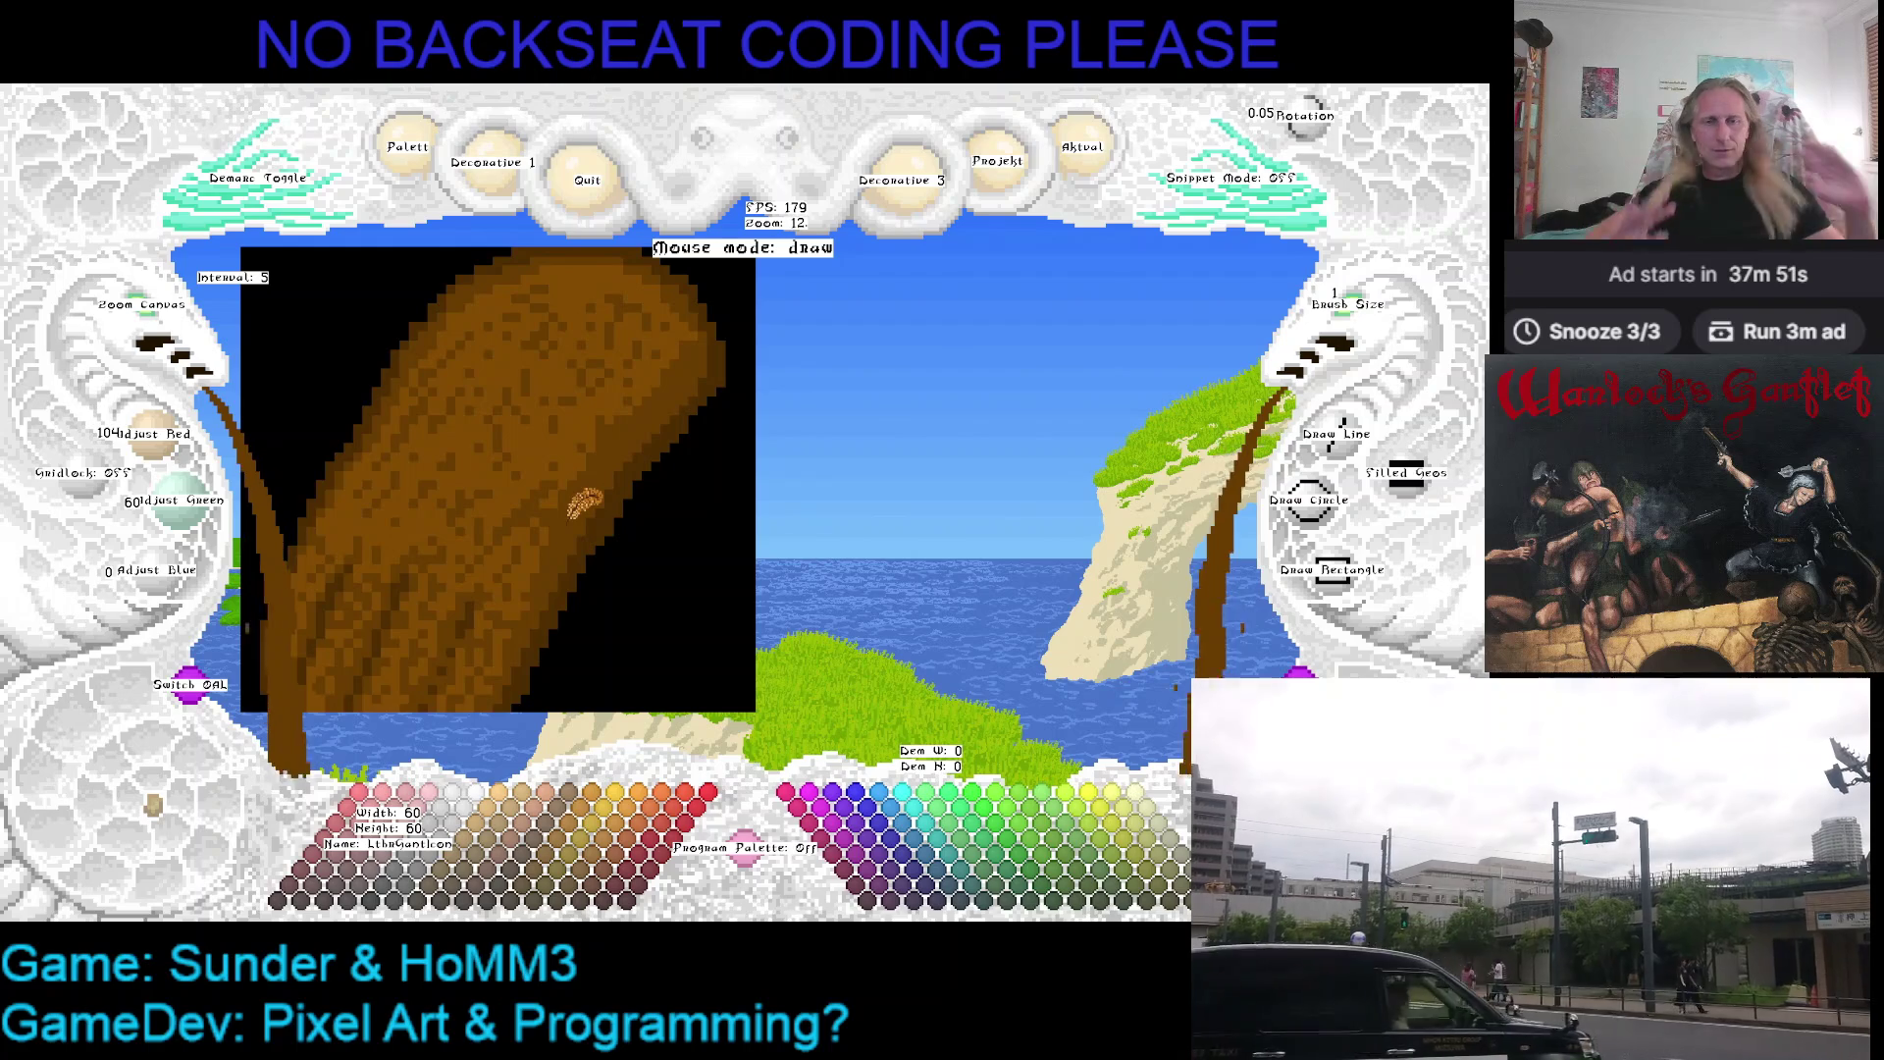
{"action": "left_click_drag", "start_coordinate": [585, 501], "coordinate": [777, 533]}
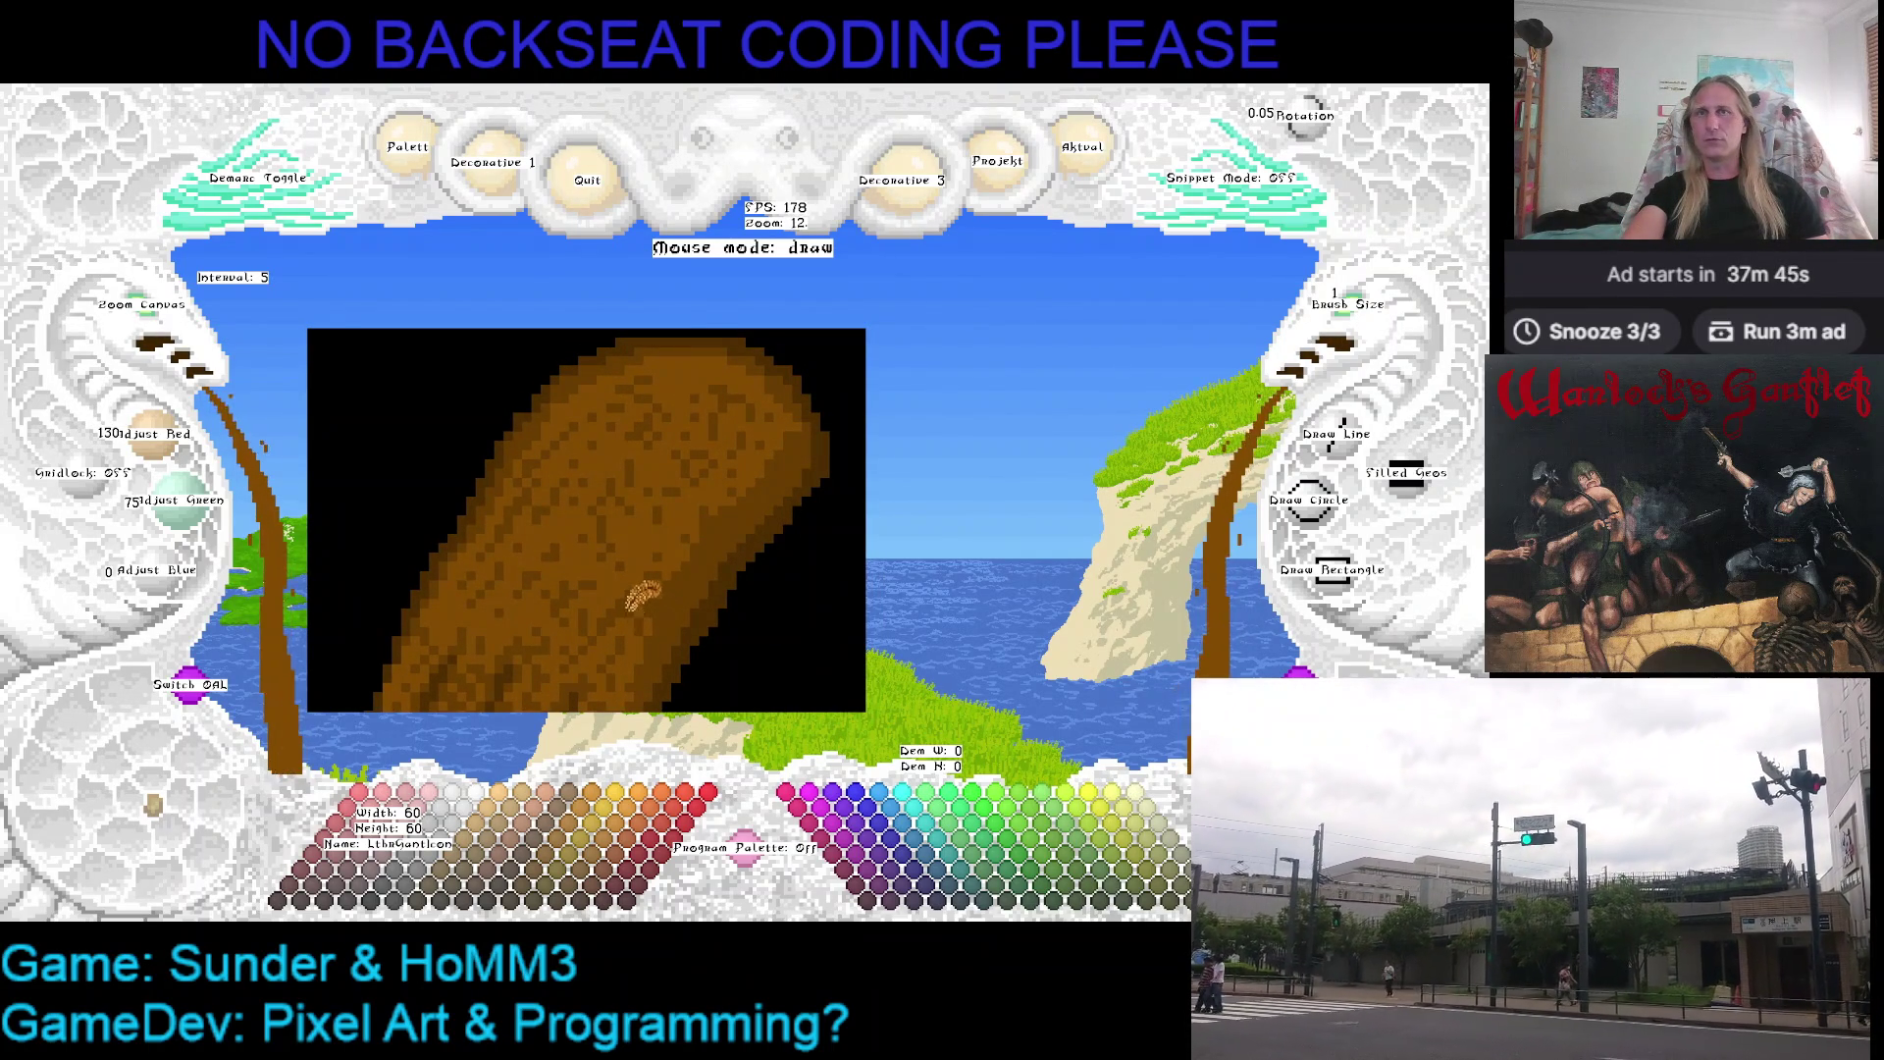
{"action": "left_click_drag", "start_coordinate": [663, 575], "coordinate": [782, 488]}
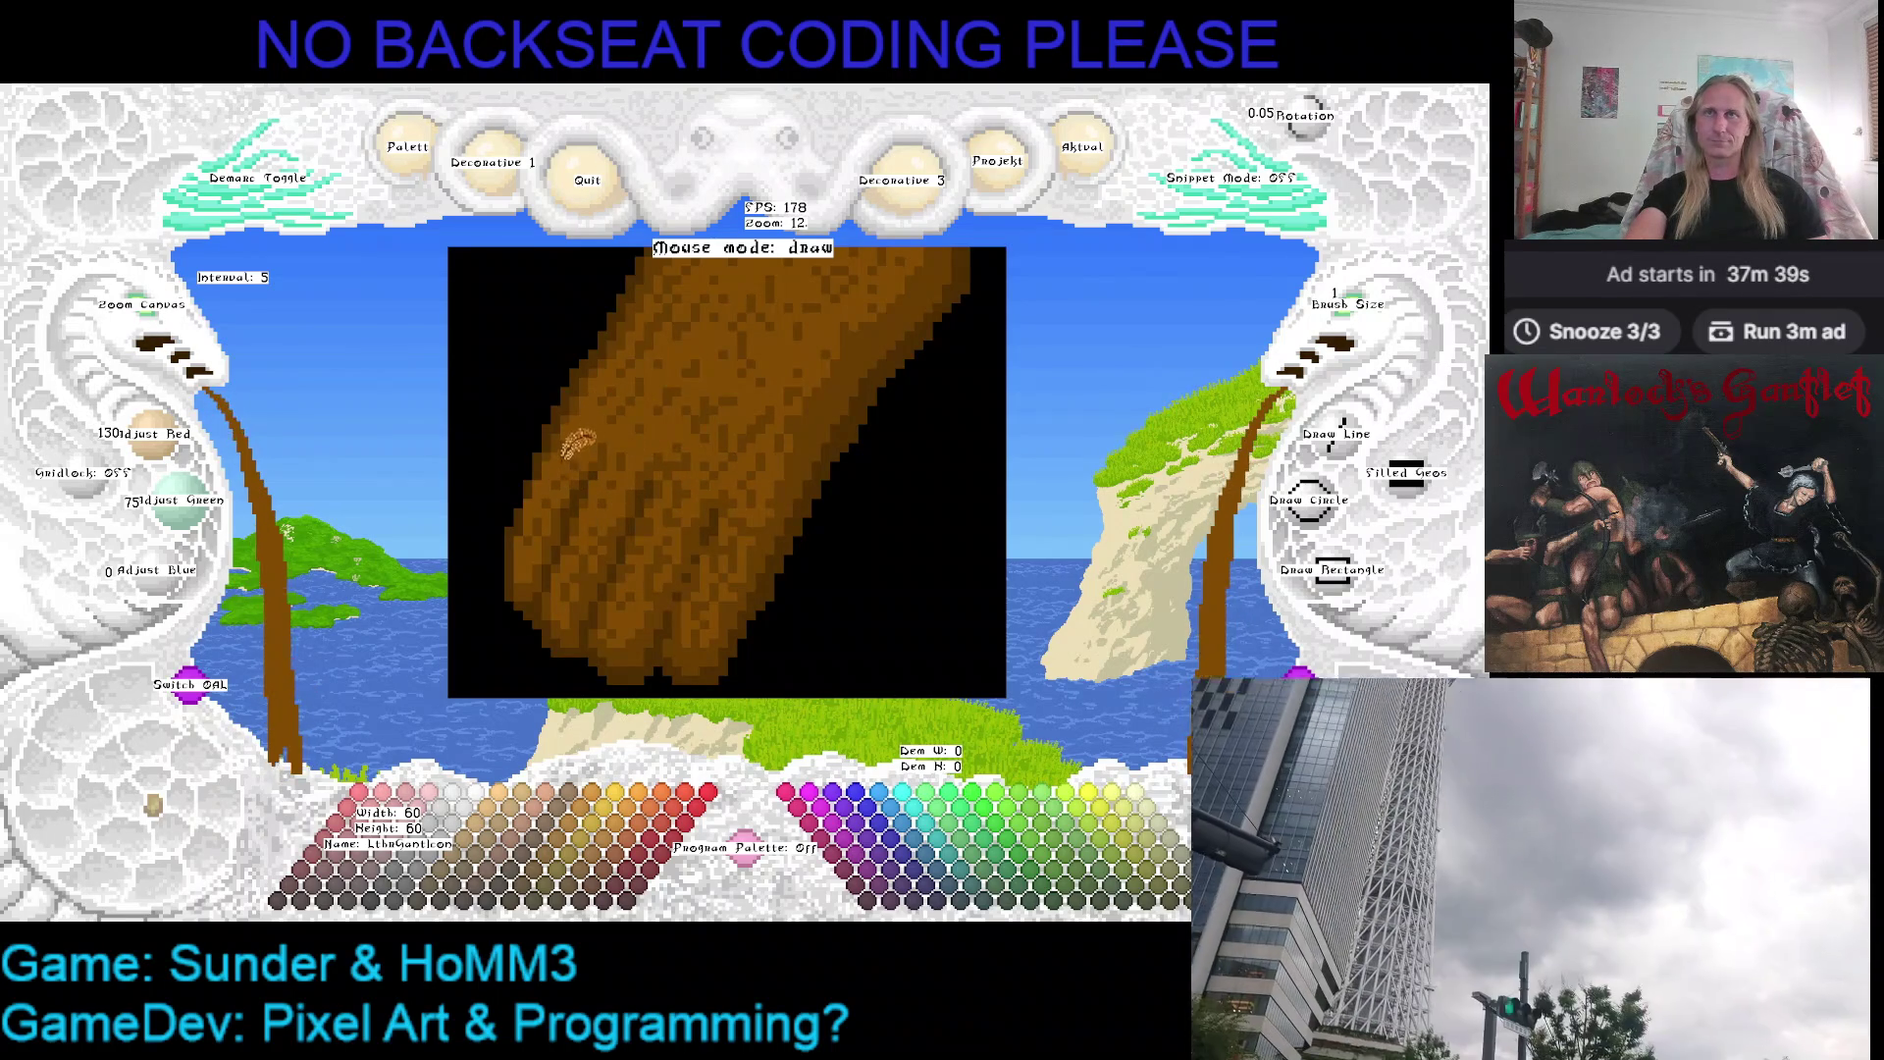
{"action": "scroll", "coordinate": [670, 405], "scroll_direction": "down", "scroll_amount": 1}
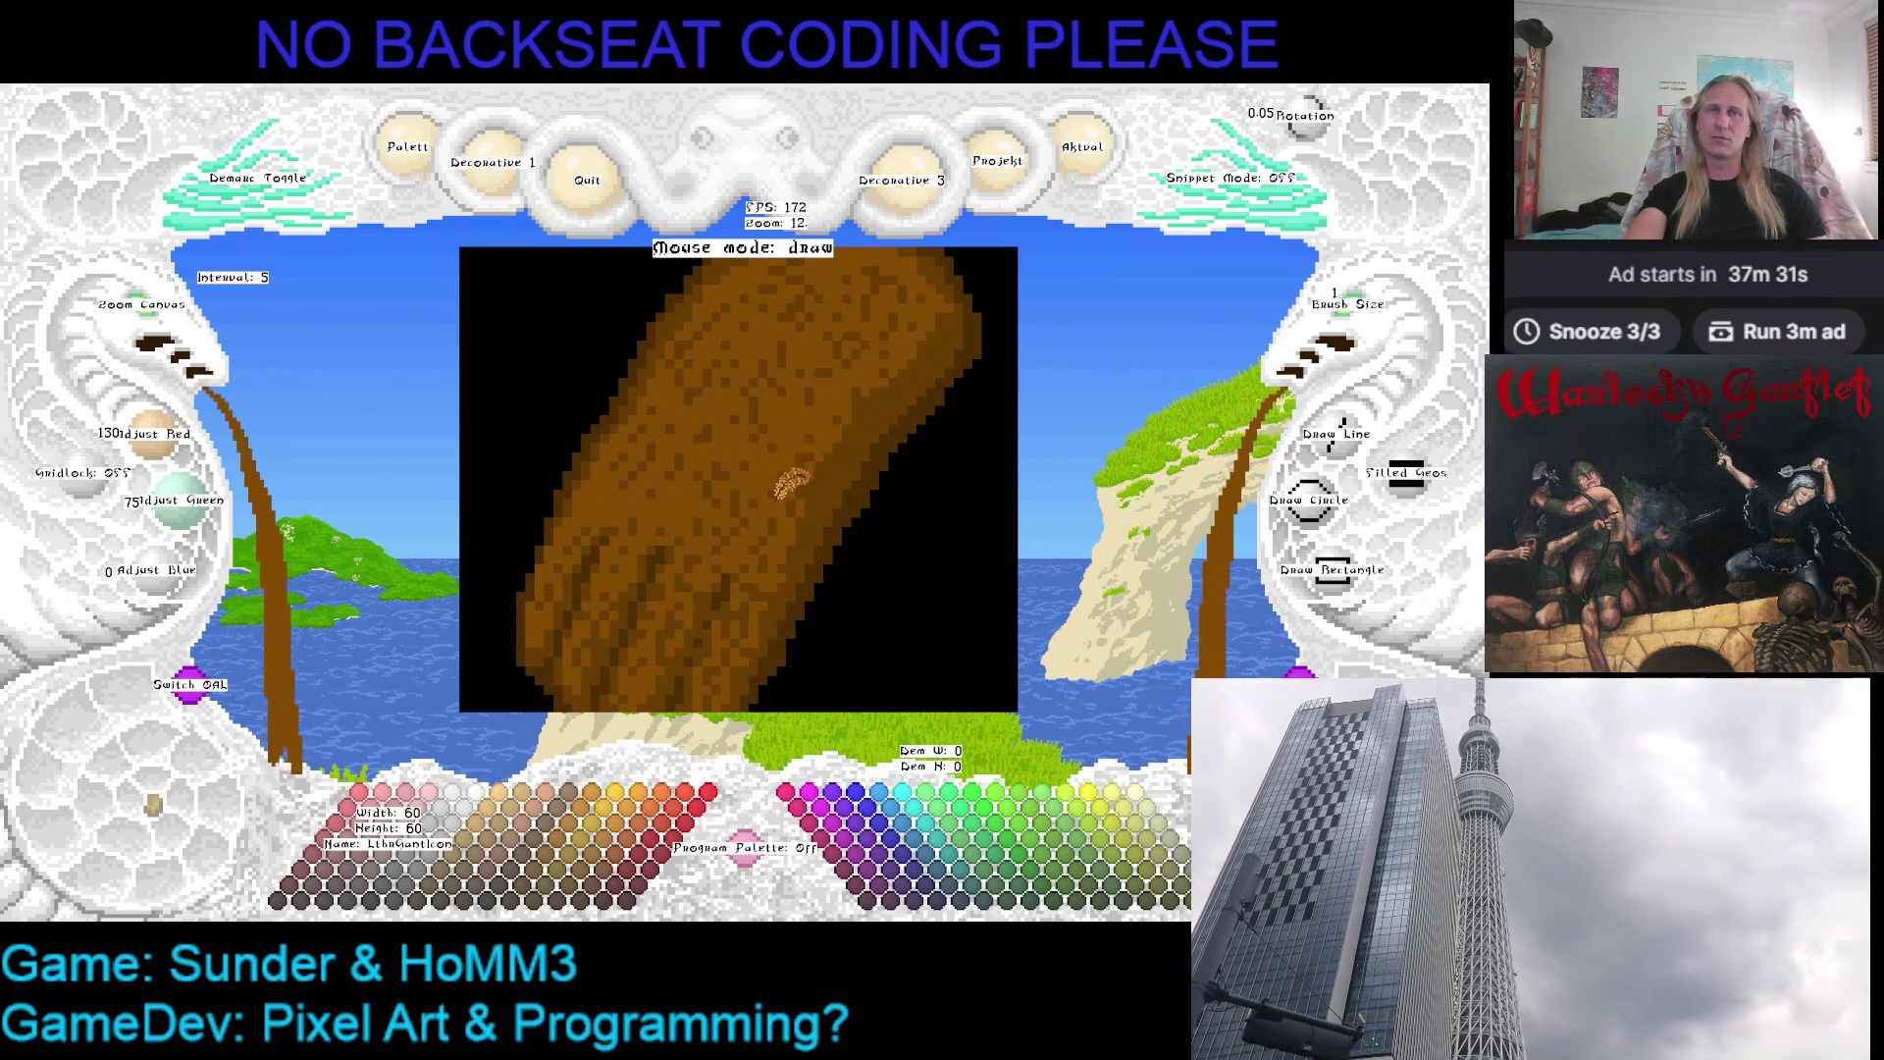
{"action": "scroll", "coordinate": [781, 479], "scroll_direction": "down", "scroll_amount": 1}
{"action": "scroll", "coordinate": [758, 413], "scroll_direction": "down", "scroll_amount": 1}
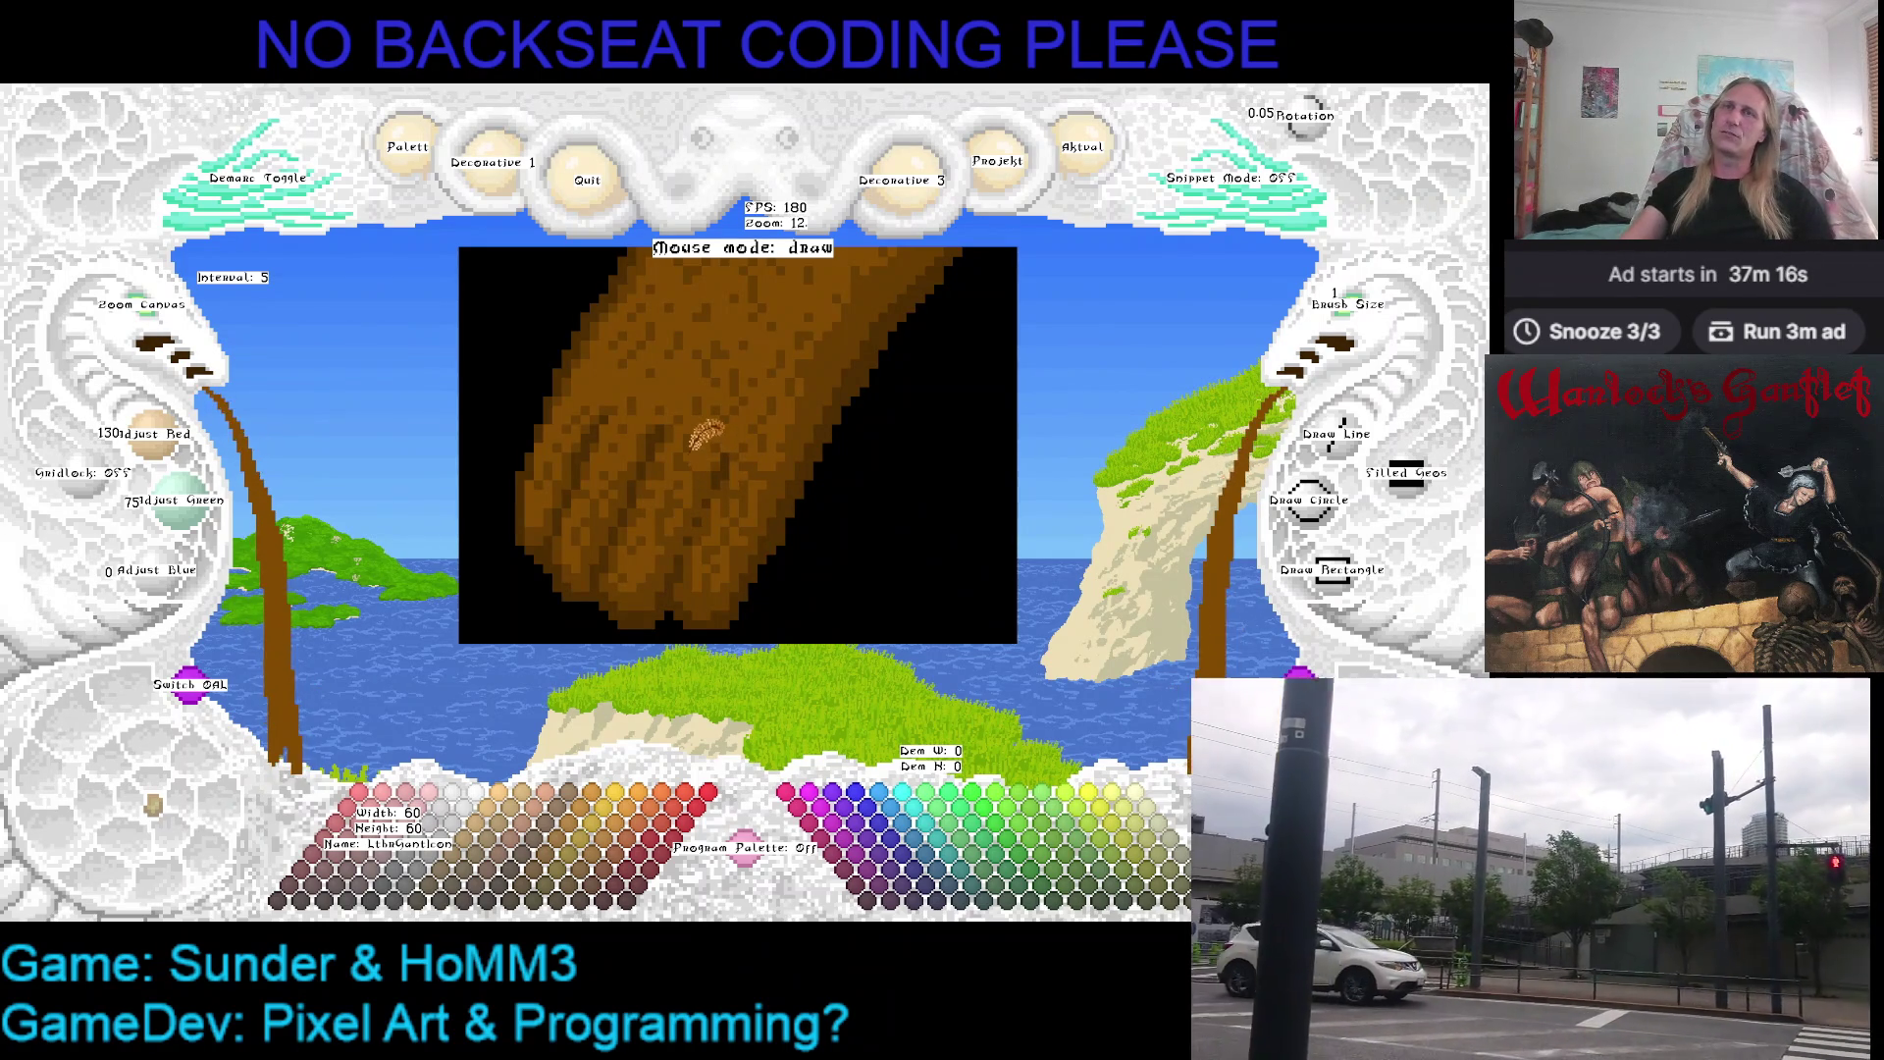
{"action": "left_click_drag", "start_coordinate": [706, 431], "coordinate": [672, 442]}
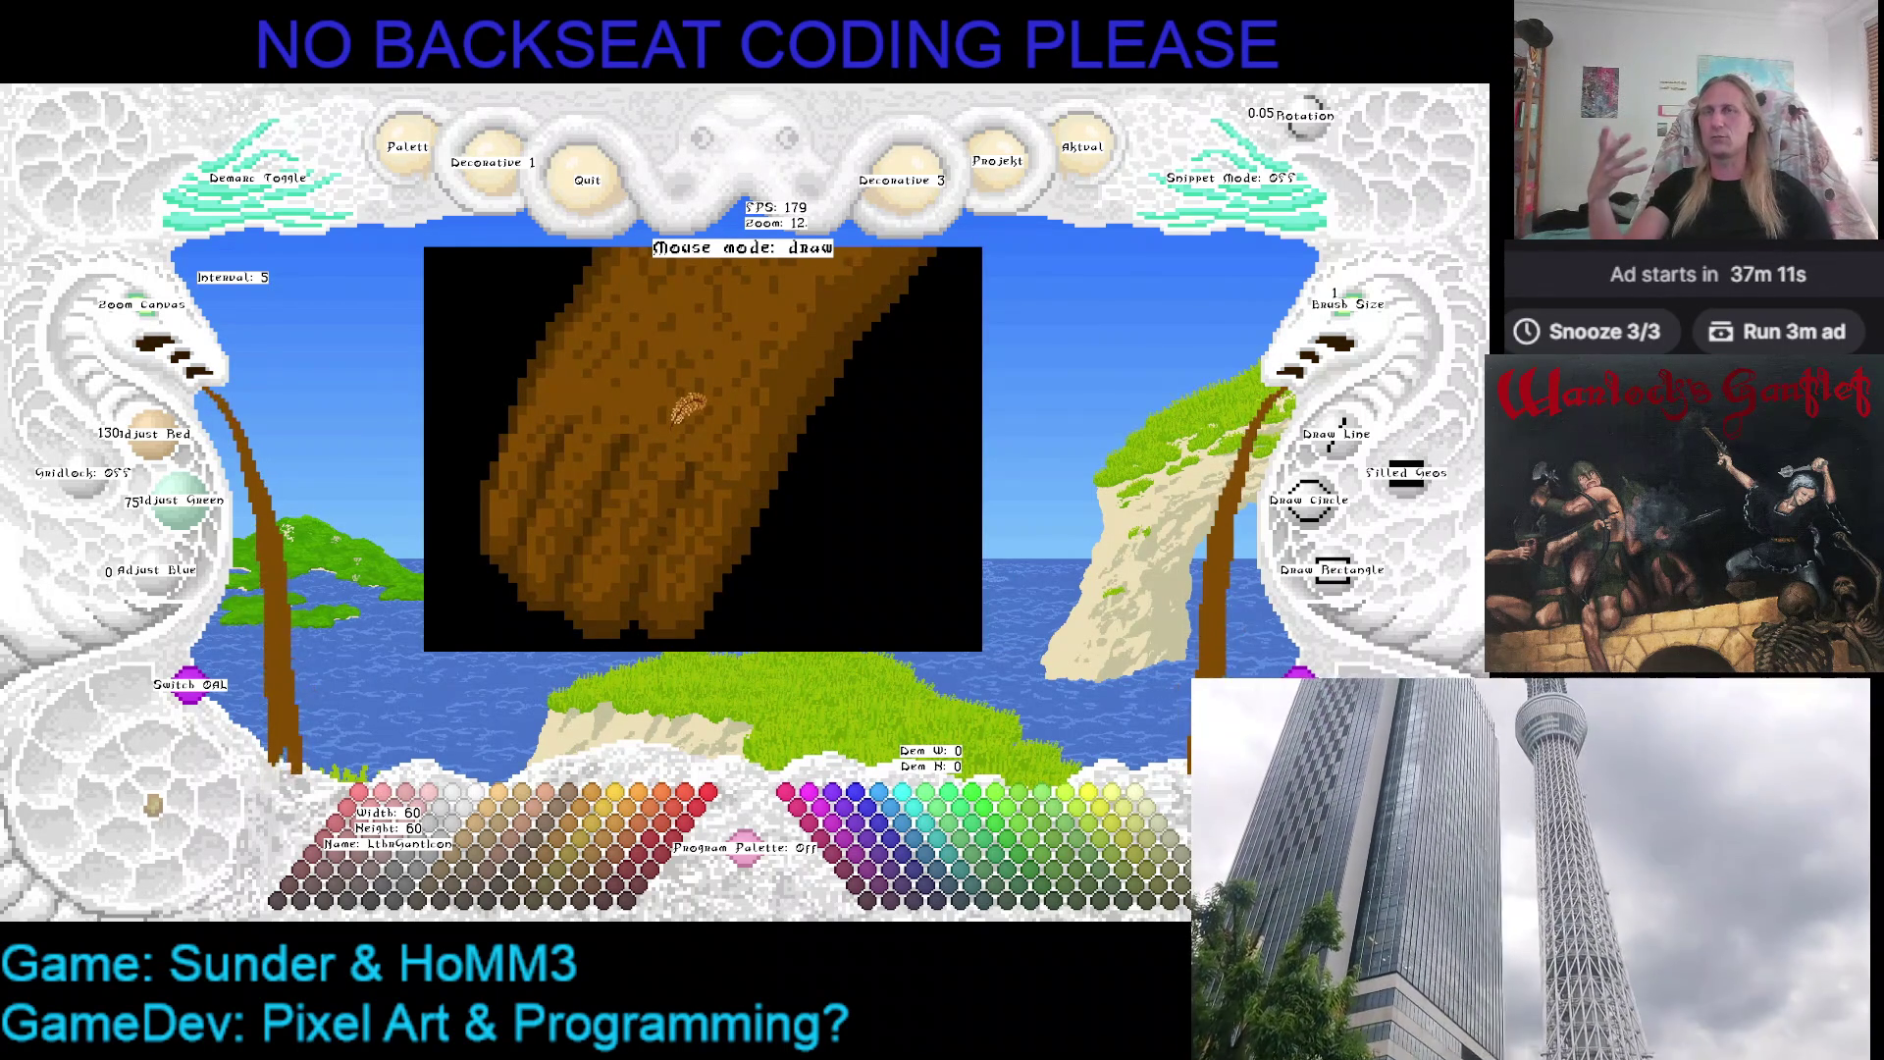
Eyedrop two darker browns from the gauntlet, ending on black (0, 0, 0)
{"action": "left_click_drag", "start_coordinate": [687, 408], "coordinate": [636, 429]}
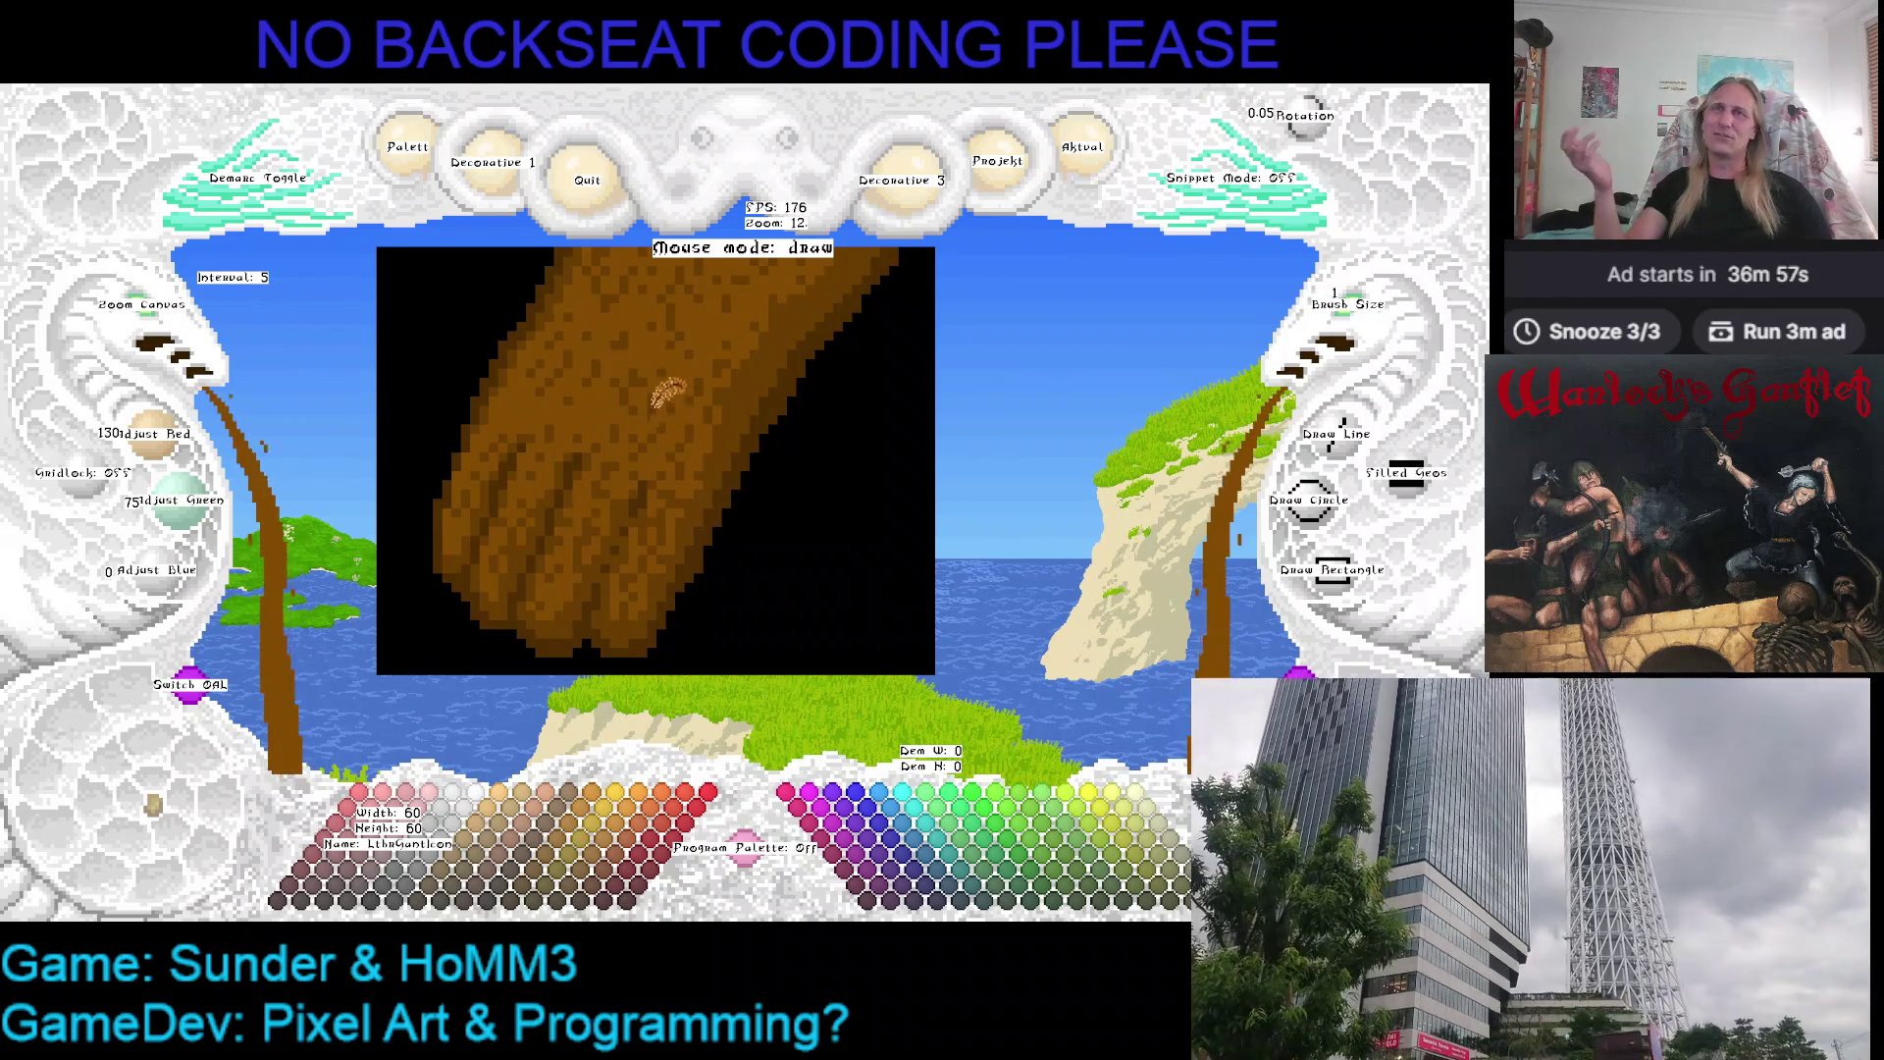
{"action": "left_click_drag", "start_coordinate": [668, 395], "coordinate": [630, 454]}
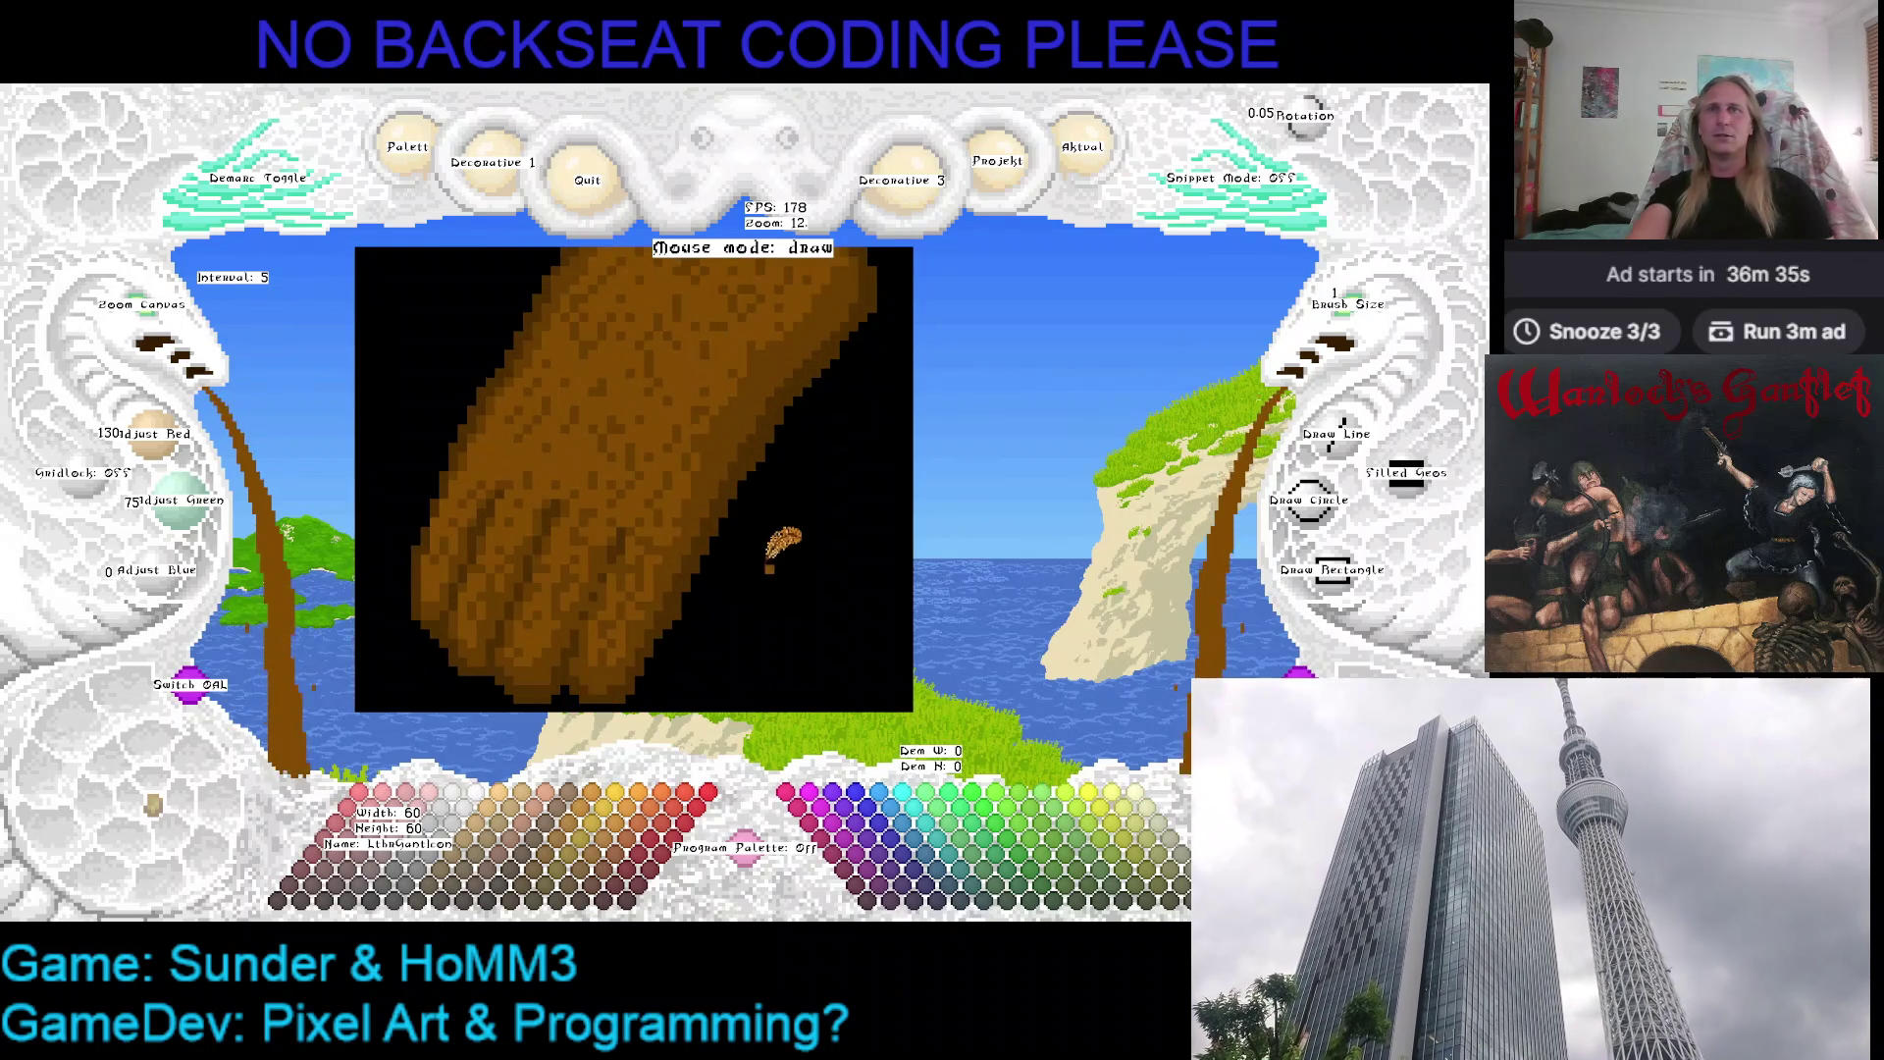
{"action": "right_click", "coordinate": [707, 483]}
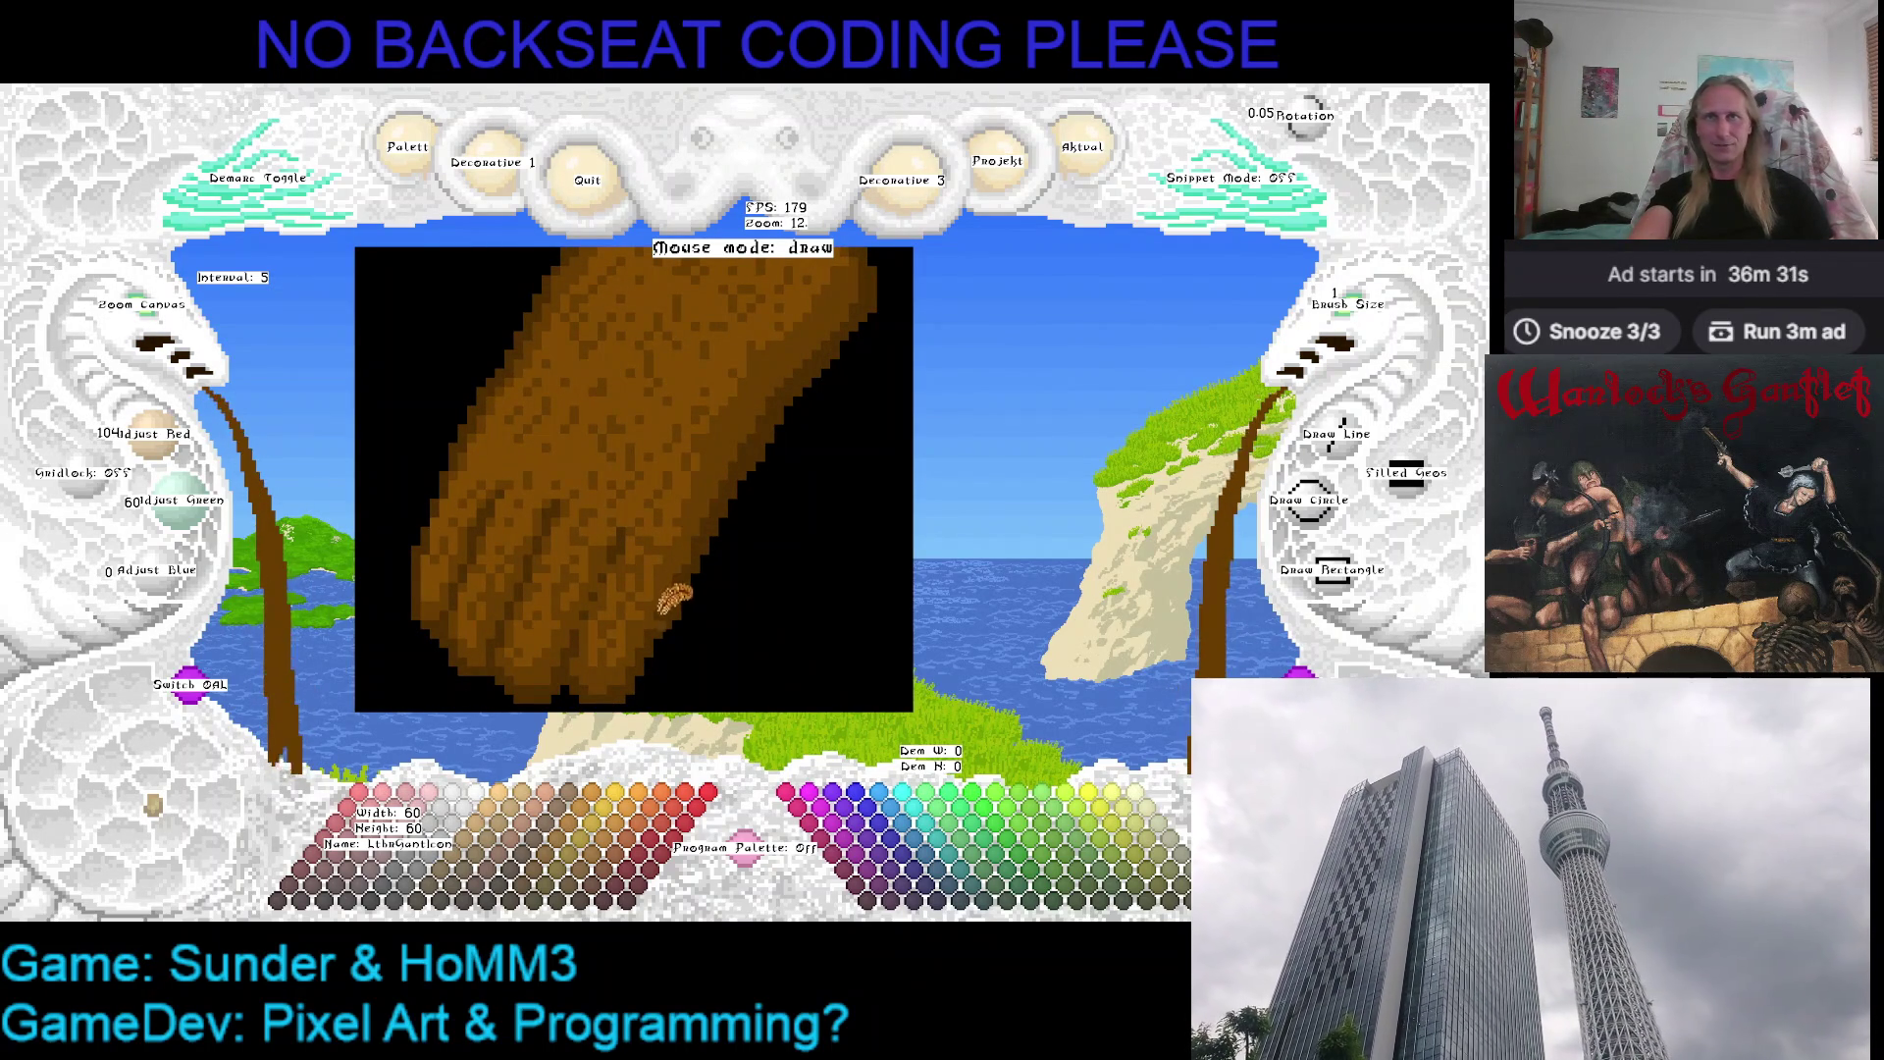
{"action": "right_click", "coordinate": [676, 606]}
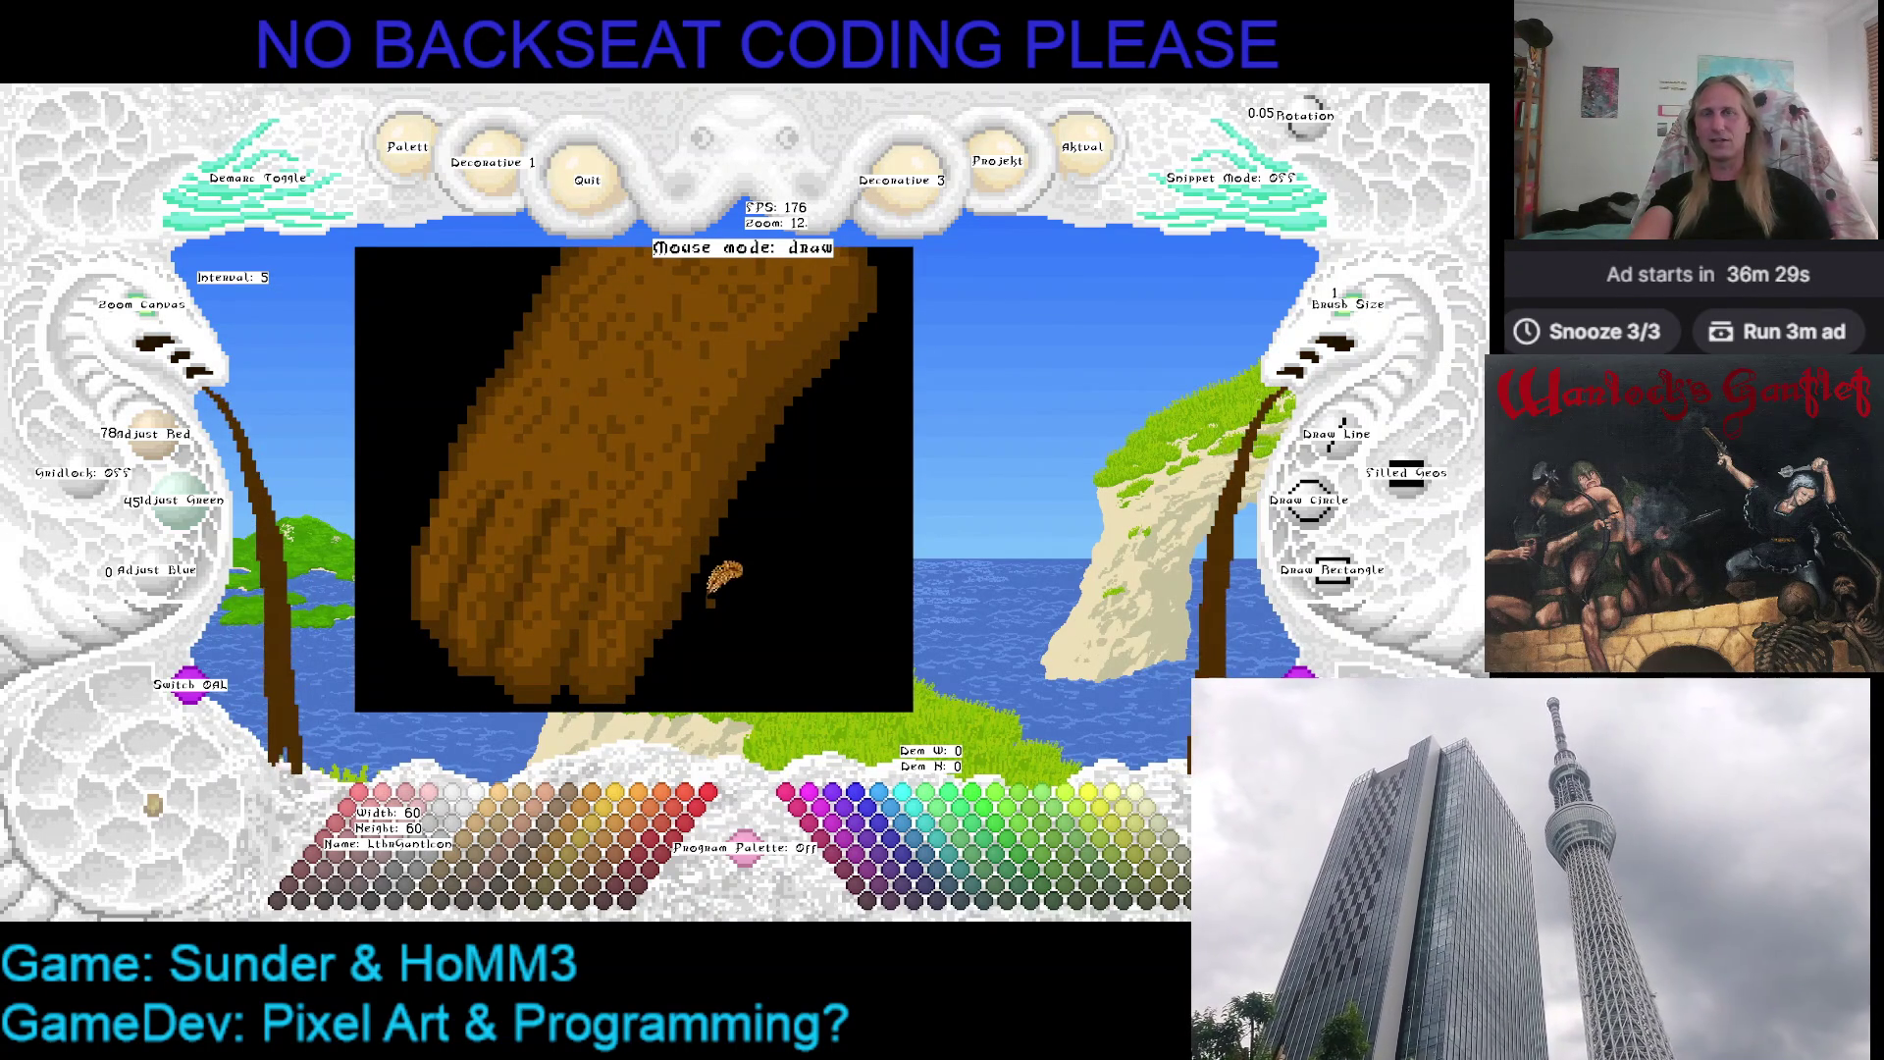
{"action": "right_click", "coordinate": [710, 556]}
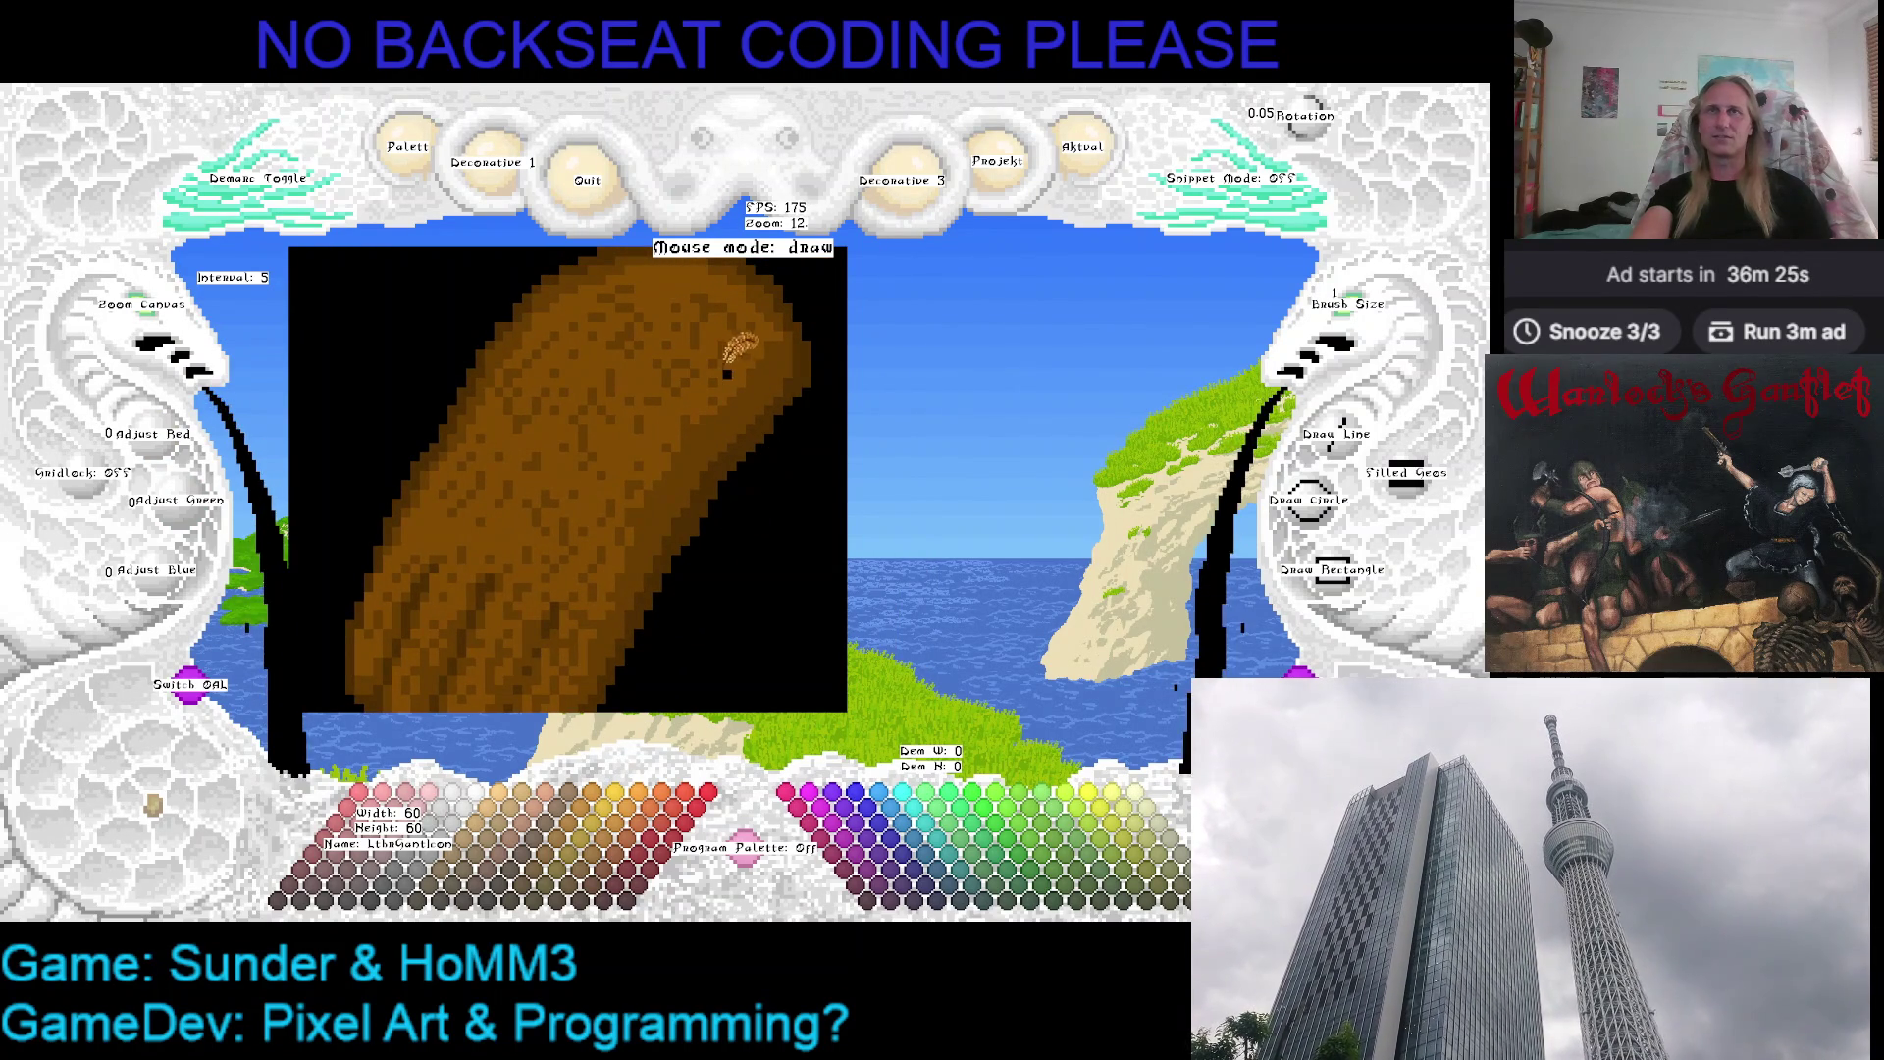
Eyedrop the gauntlet's main brown and zoom the canvas out one step
{"action": "right_click", "coordinate": [744, 356]}
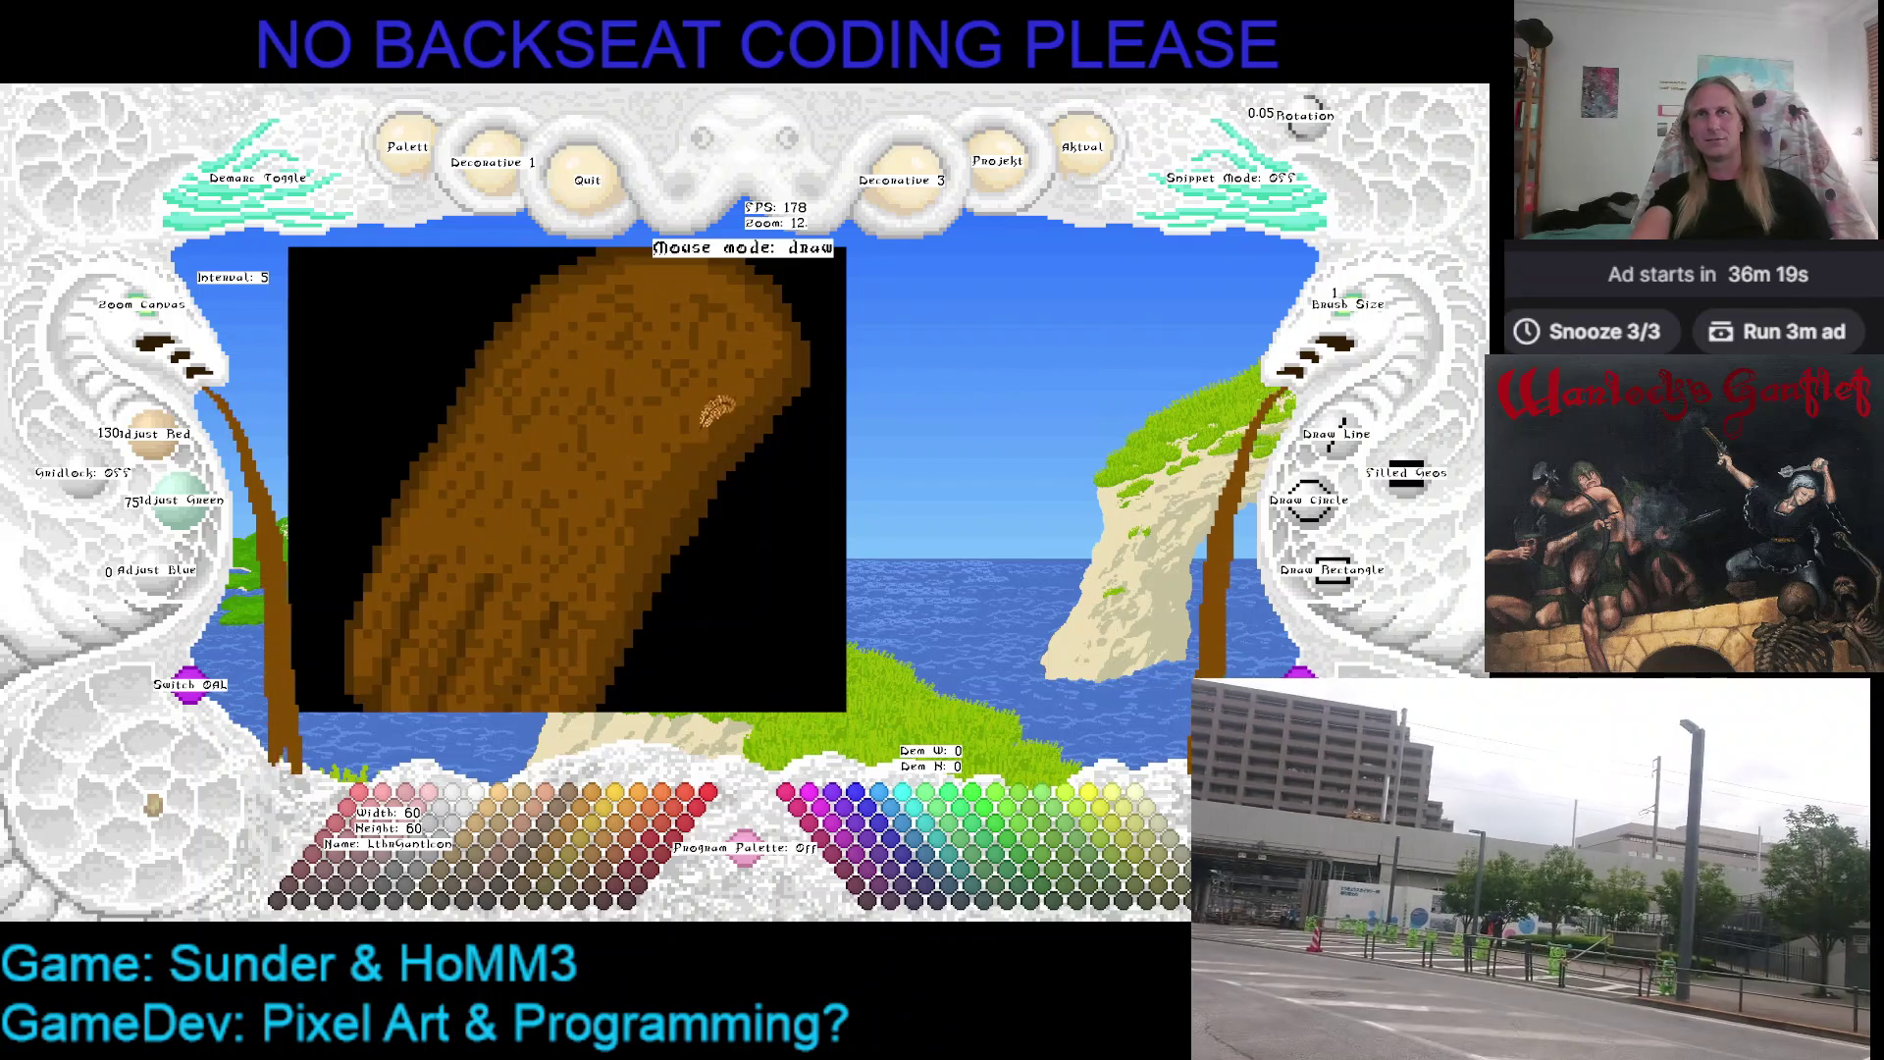
{"action": "mouse_move", "coordinate": [744, 444]}
{"action": "left_mouse_down"}
{"action": "mouse_move", "coordinate": [785, 353]}
{"action": "mouse_move", "coordinate": [654, 468]}
{"action": "left_mouse_up"}
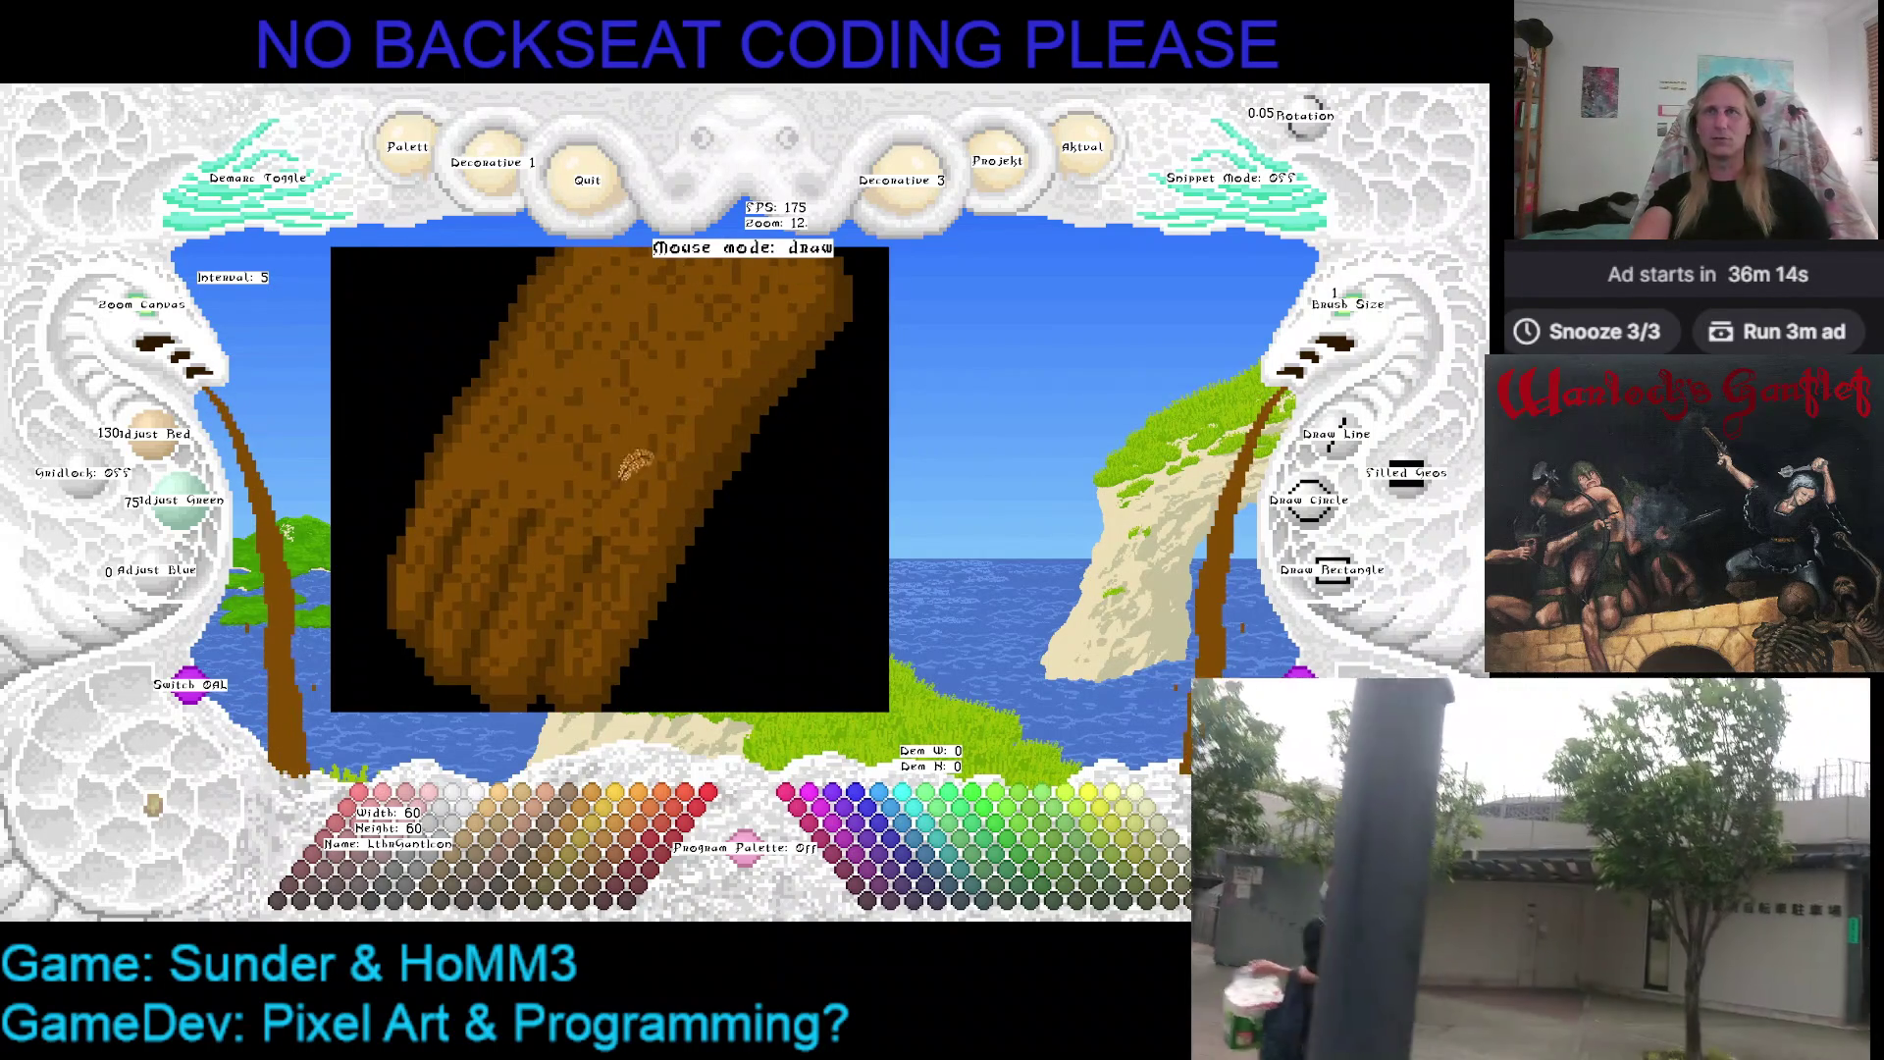
{"action": "left_click", "coordinate": [147, 331]}
{"action": "left_click_drag", "start_coordinate": [531, 358], "coordinate": [606, 345]}
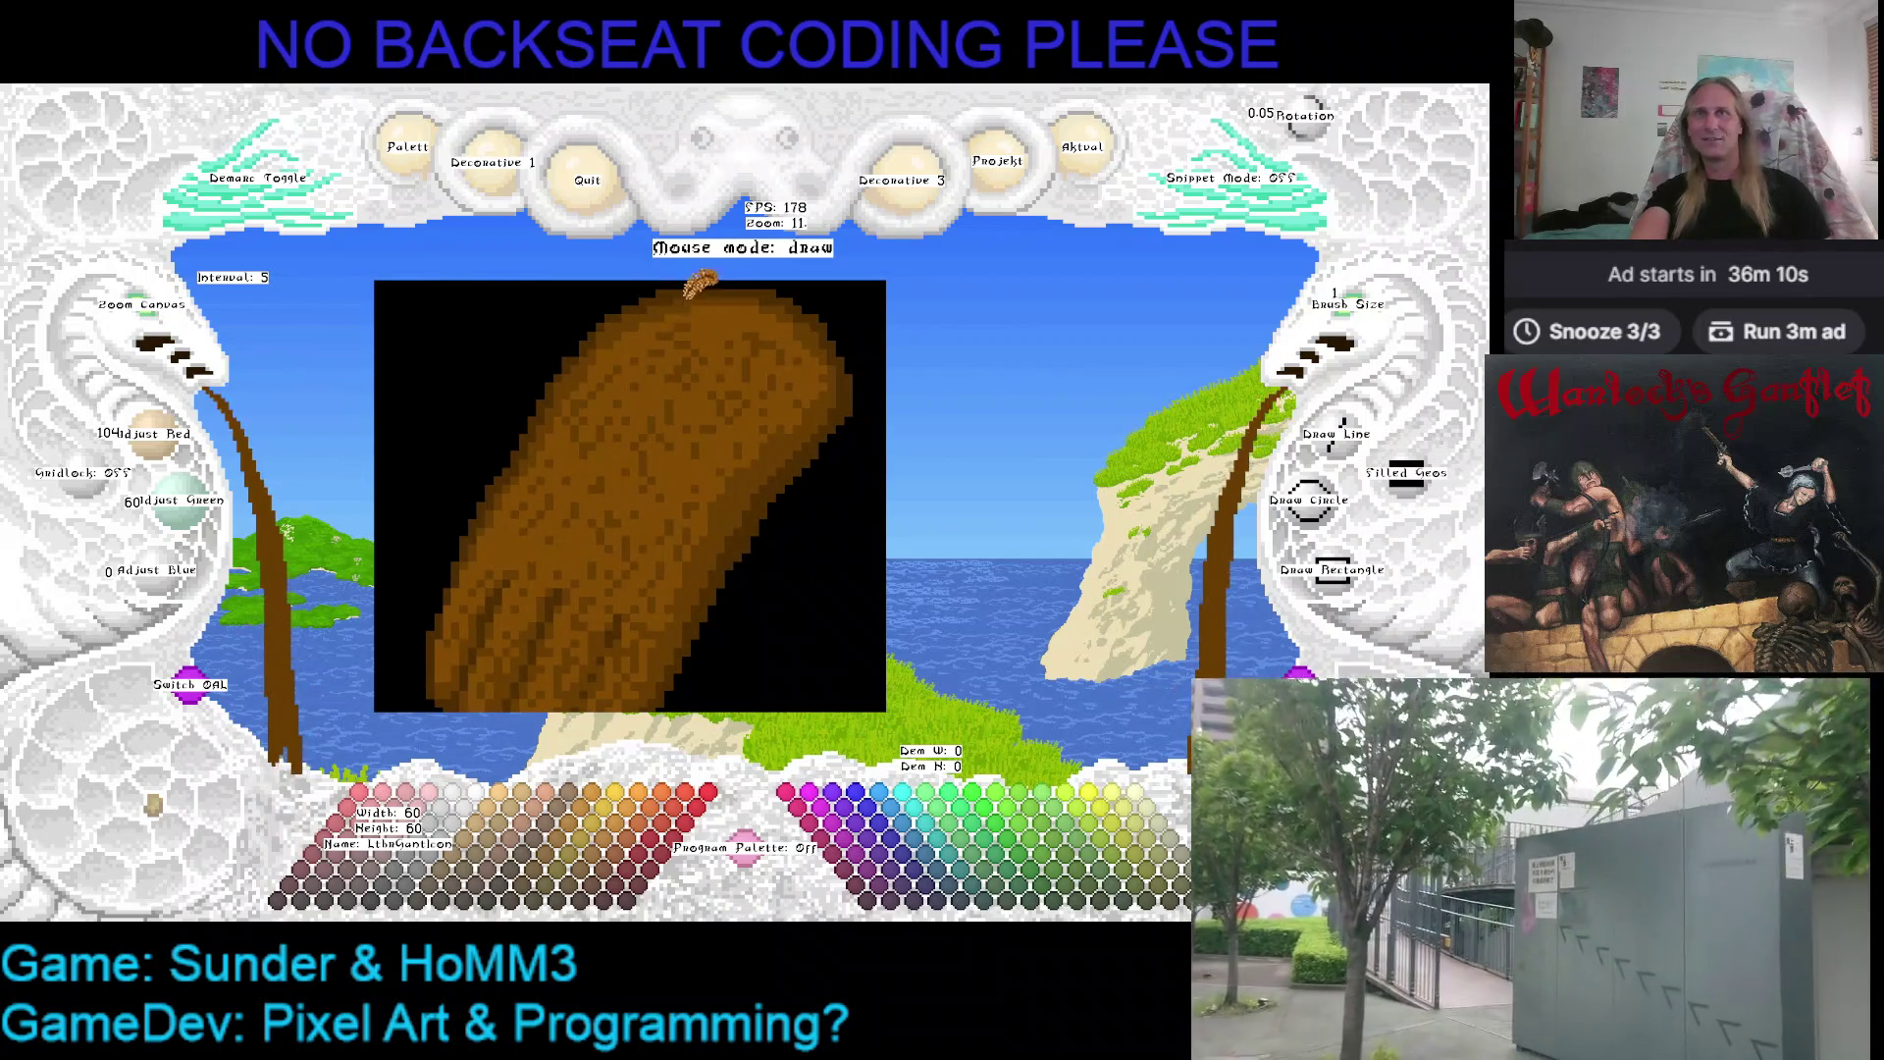
Eyedrop browns along the gauntlet's top edge, ending on the darker brown (104, 60, 0)
{"action": "right_click", "coordinate": [696, 282]}
{"action": "right_click", "coordinate": [603, 324]}
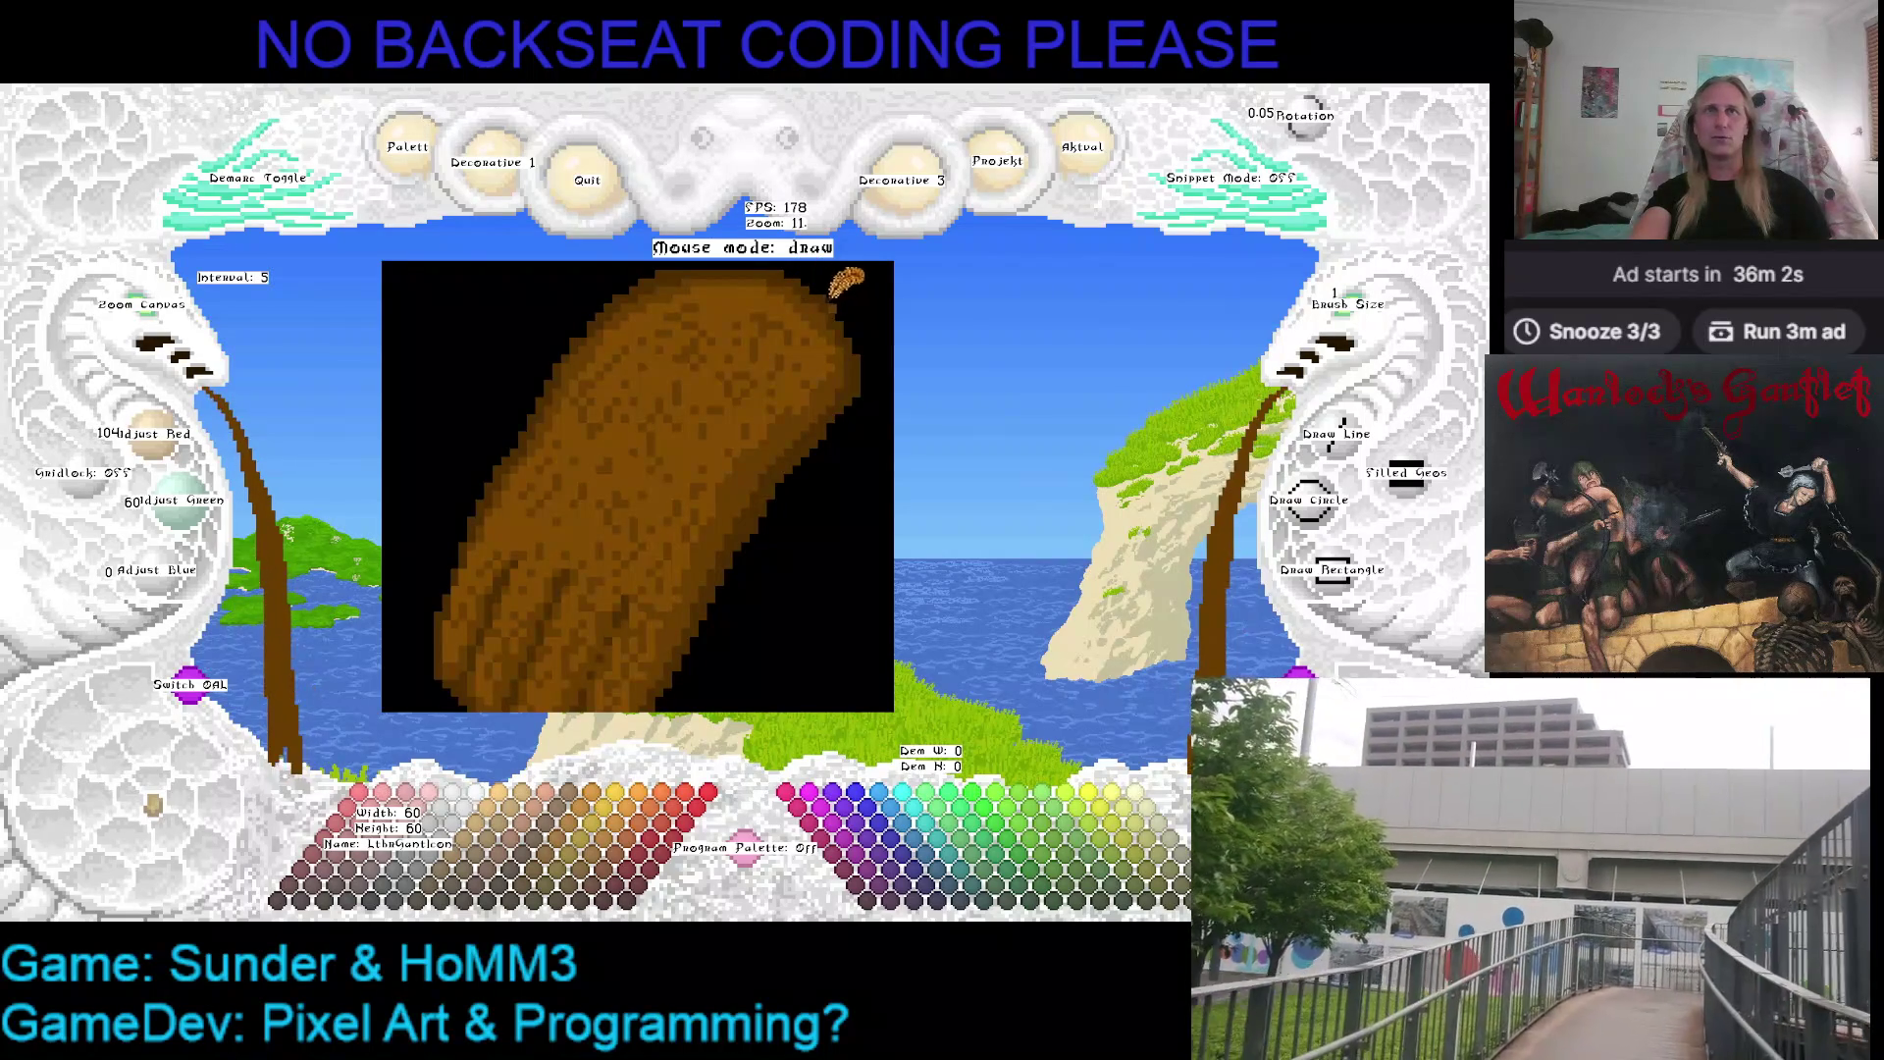
{"action": "right_click", "coordinate": [833, 306]}
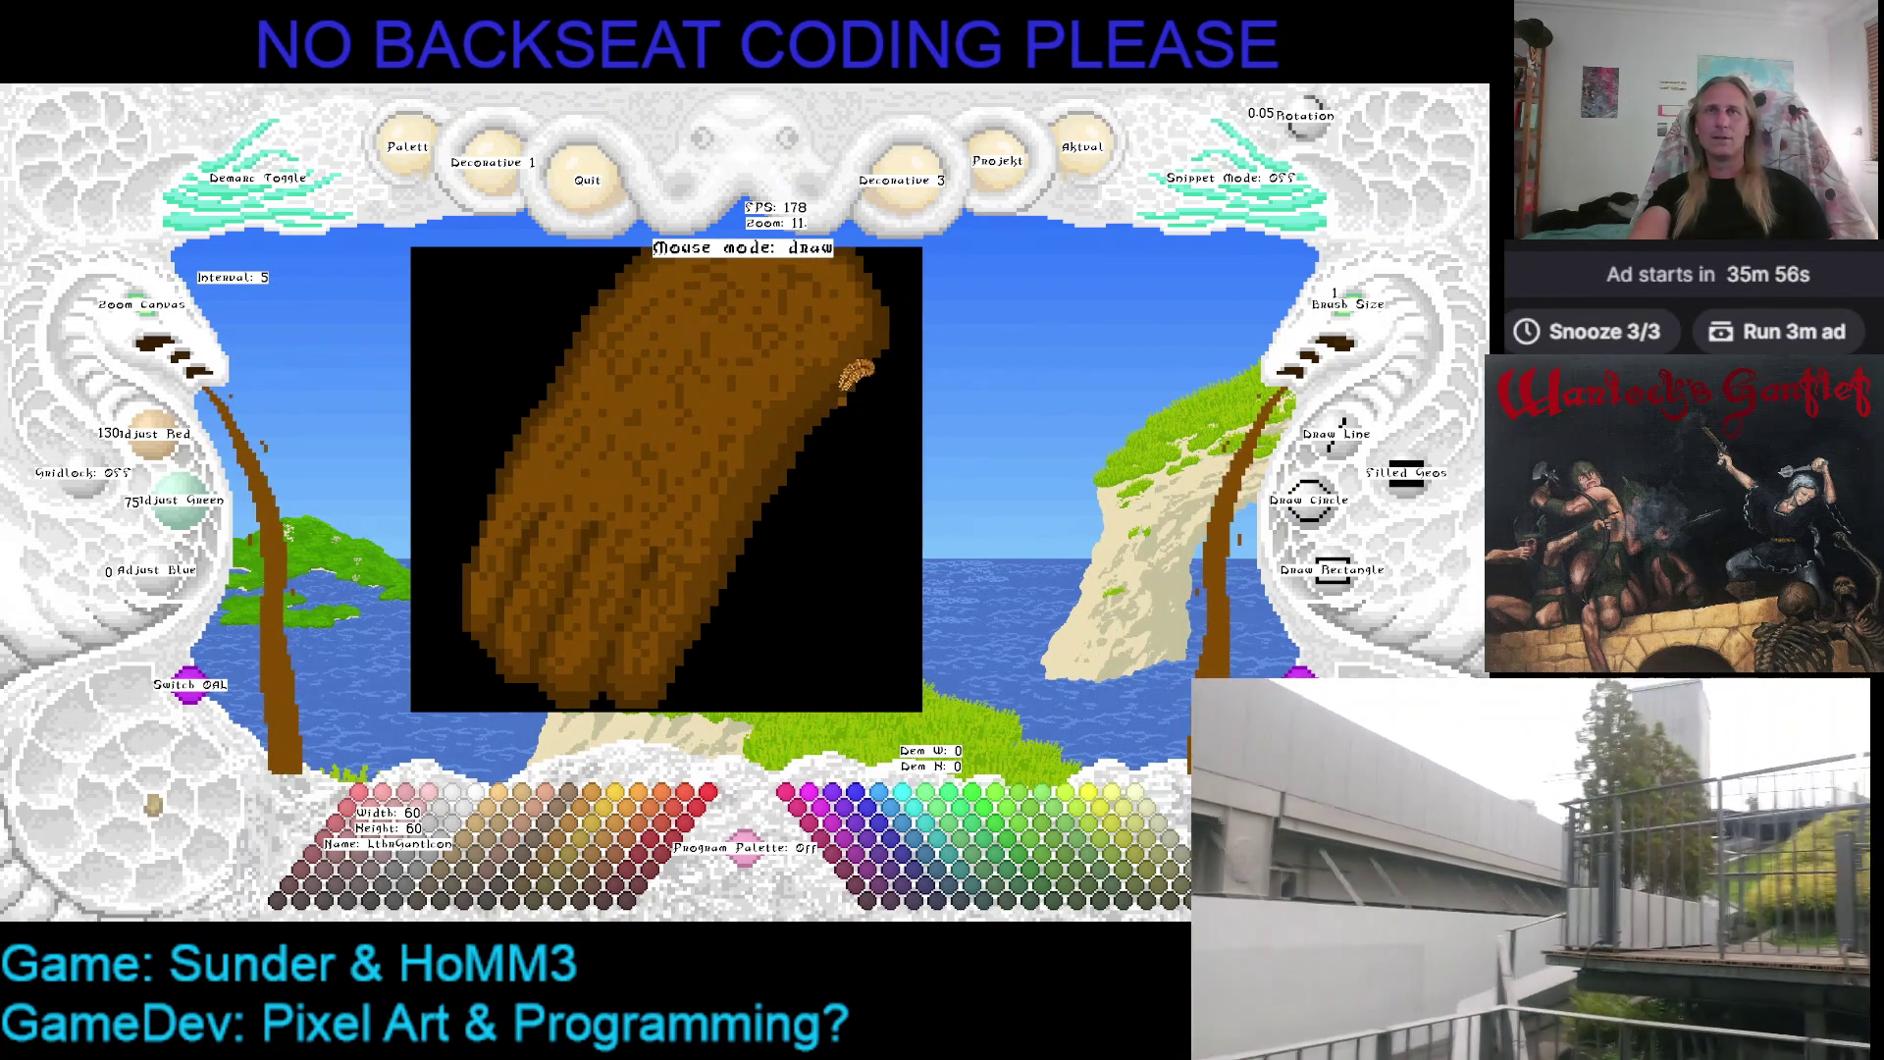
{"action": "right_click", "coordinate": [859, 332]}
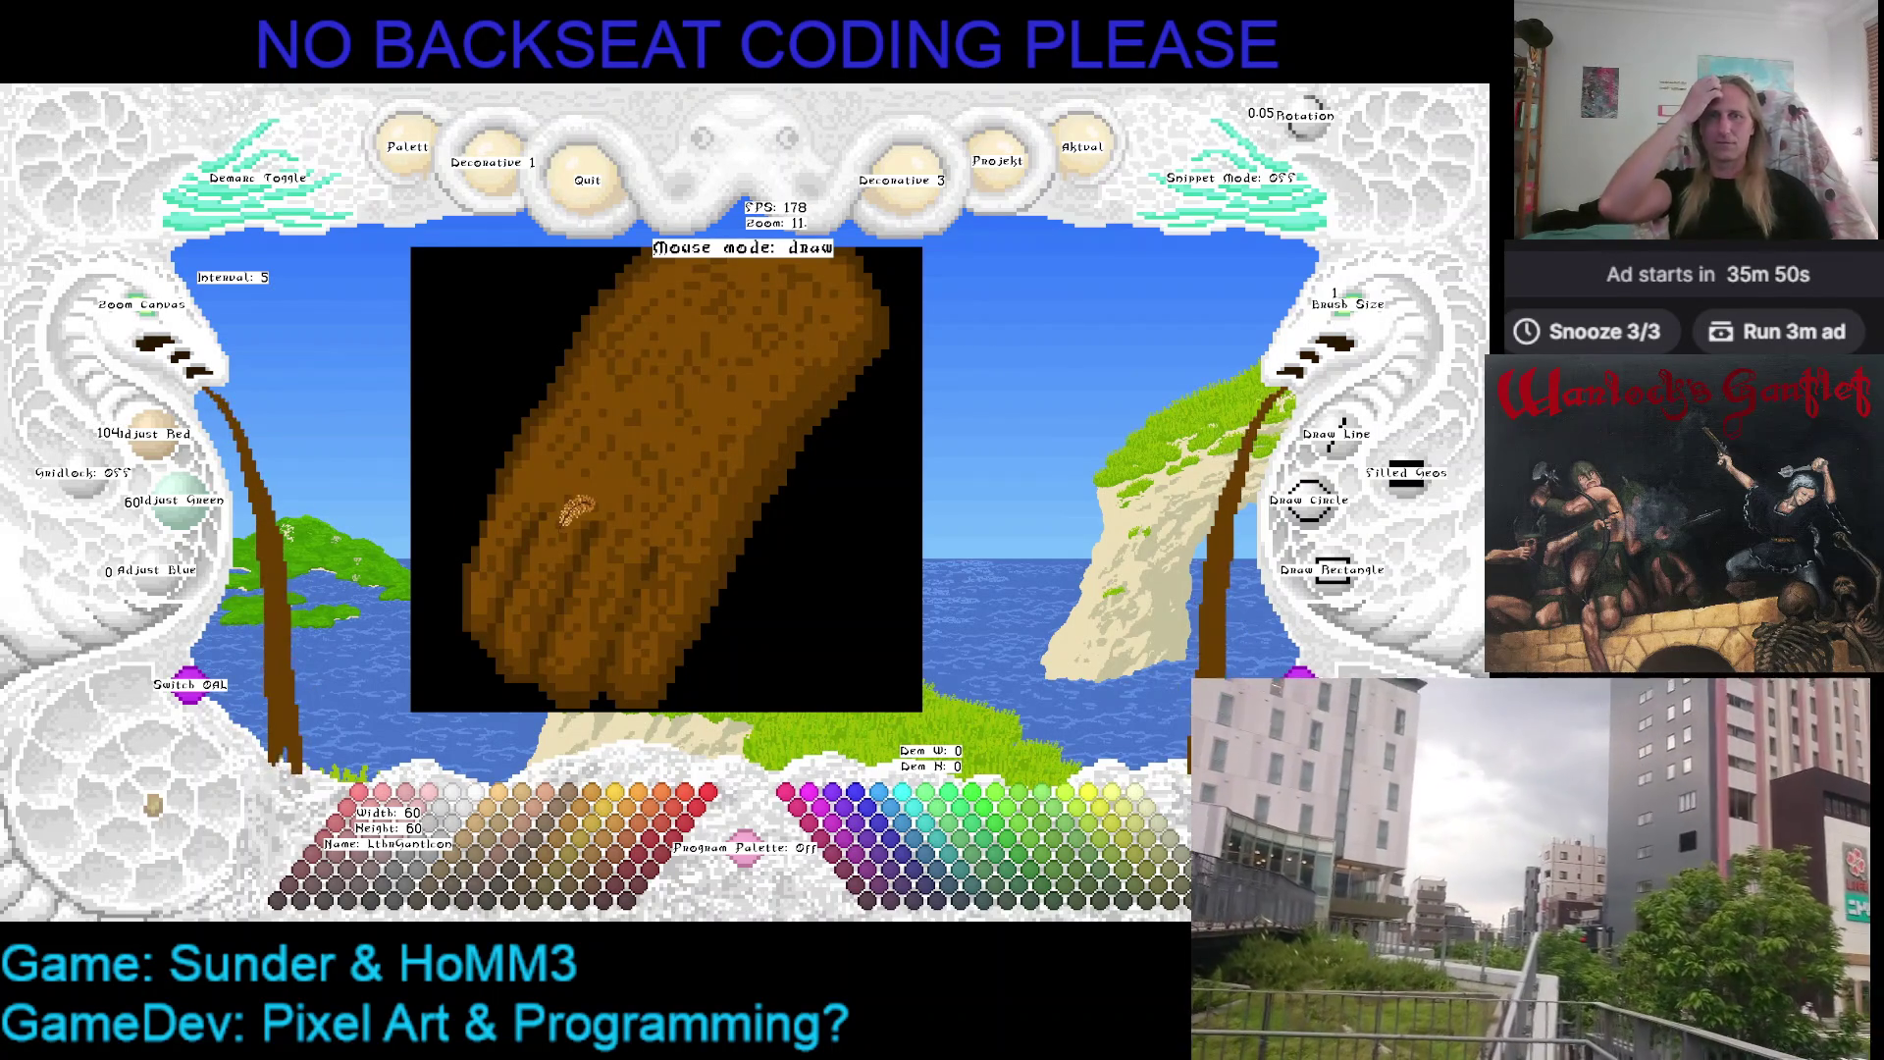
{"action": "scroll", "coordinate": [577, 500], "scroll_direction": "up", "scroll_amount": 1}
{"action": "scroll", "coordinate": [580, 457], "scroll_direction": "down", "scroll_amount": 1}
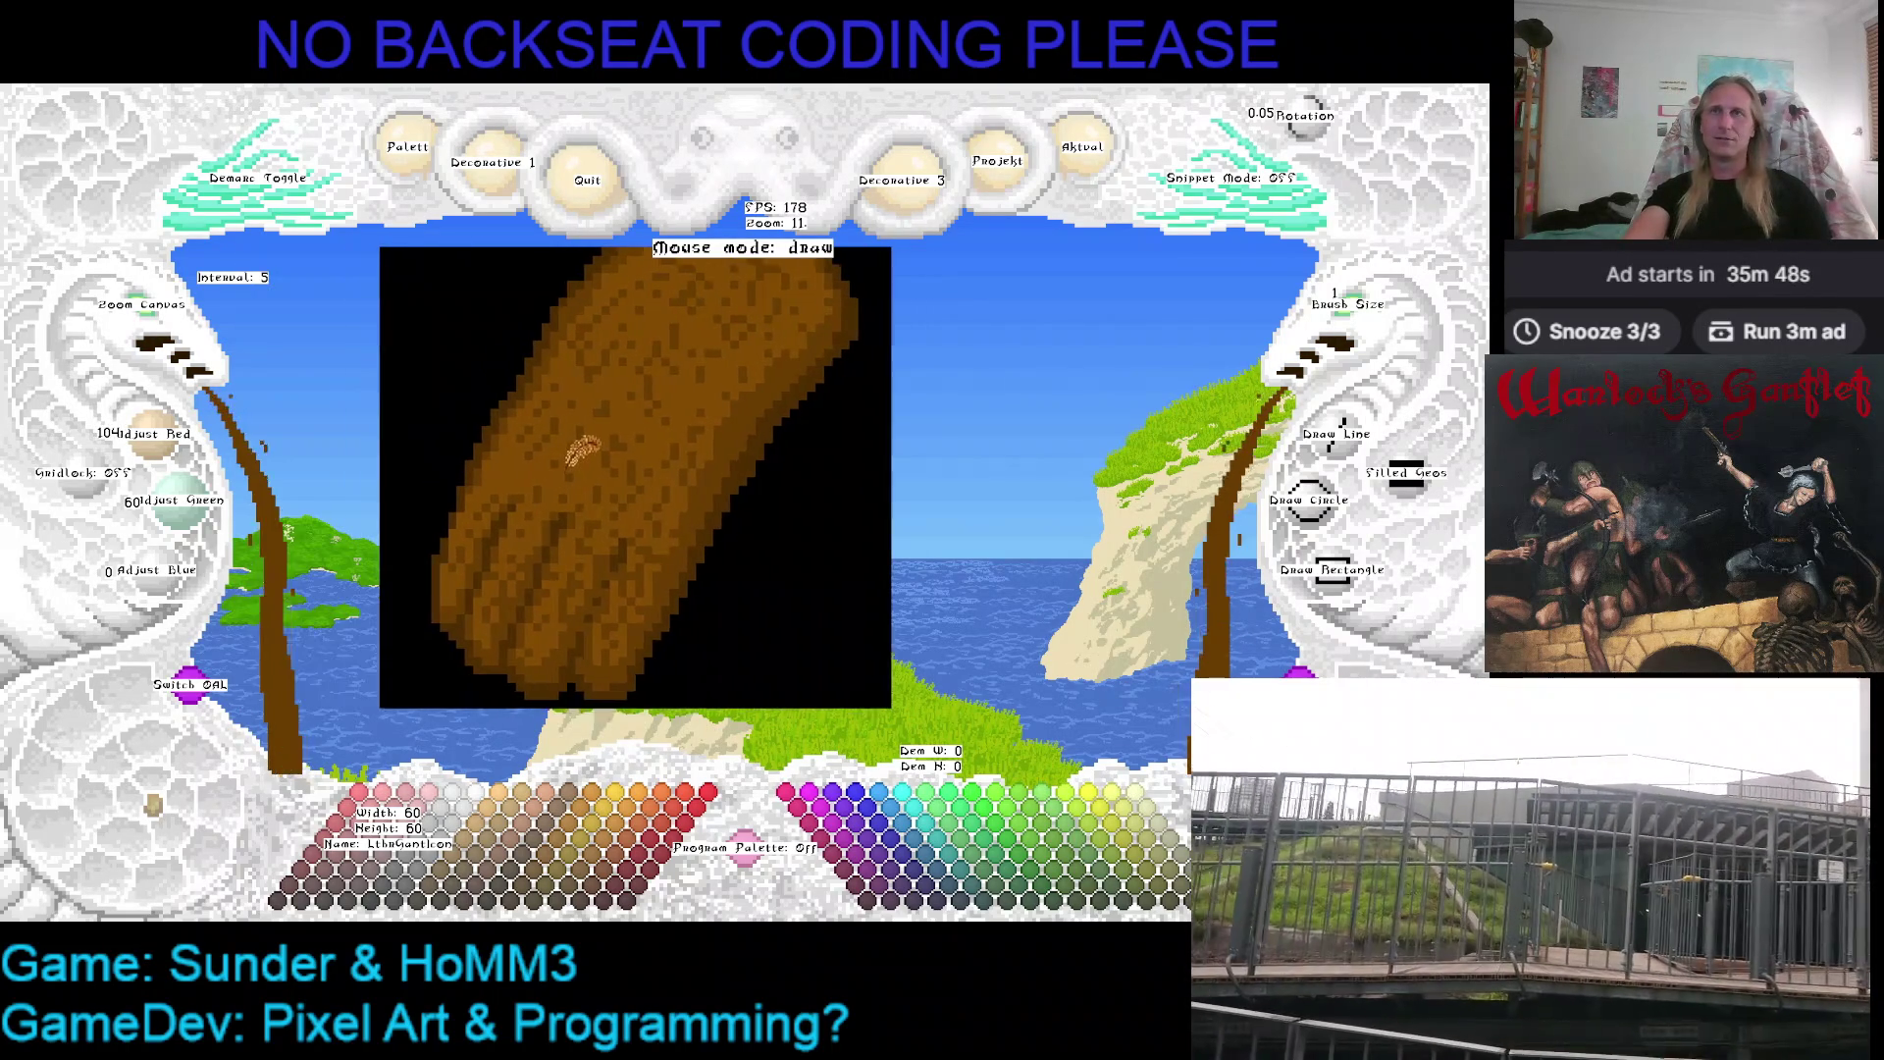
{"action": "scroll", "coordinate": [582, 448], "scroll_direction": "up", "scroll_amount": 1}
{"action": "scroll", "coordinate": [546, 472], "scroll_direction": "down", "scroll_amount": 1}
{"action": "scroll", "coordinate": [545, 471], "scroll_direction": "up", "scroll_amount": 1}
{"action": "scroll", "coordinate": [582, 461], "scroll_direction": "down", "scroll_amount": 1}
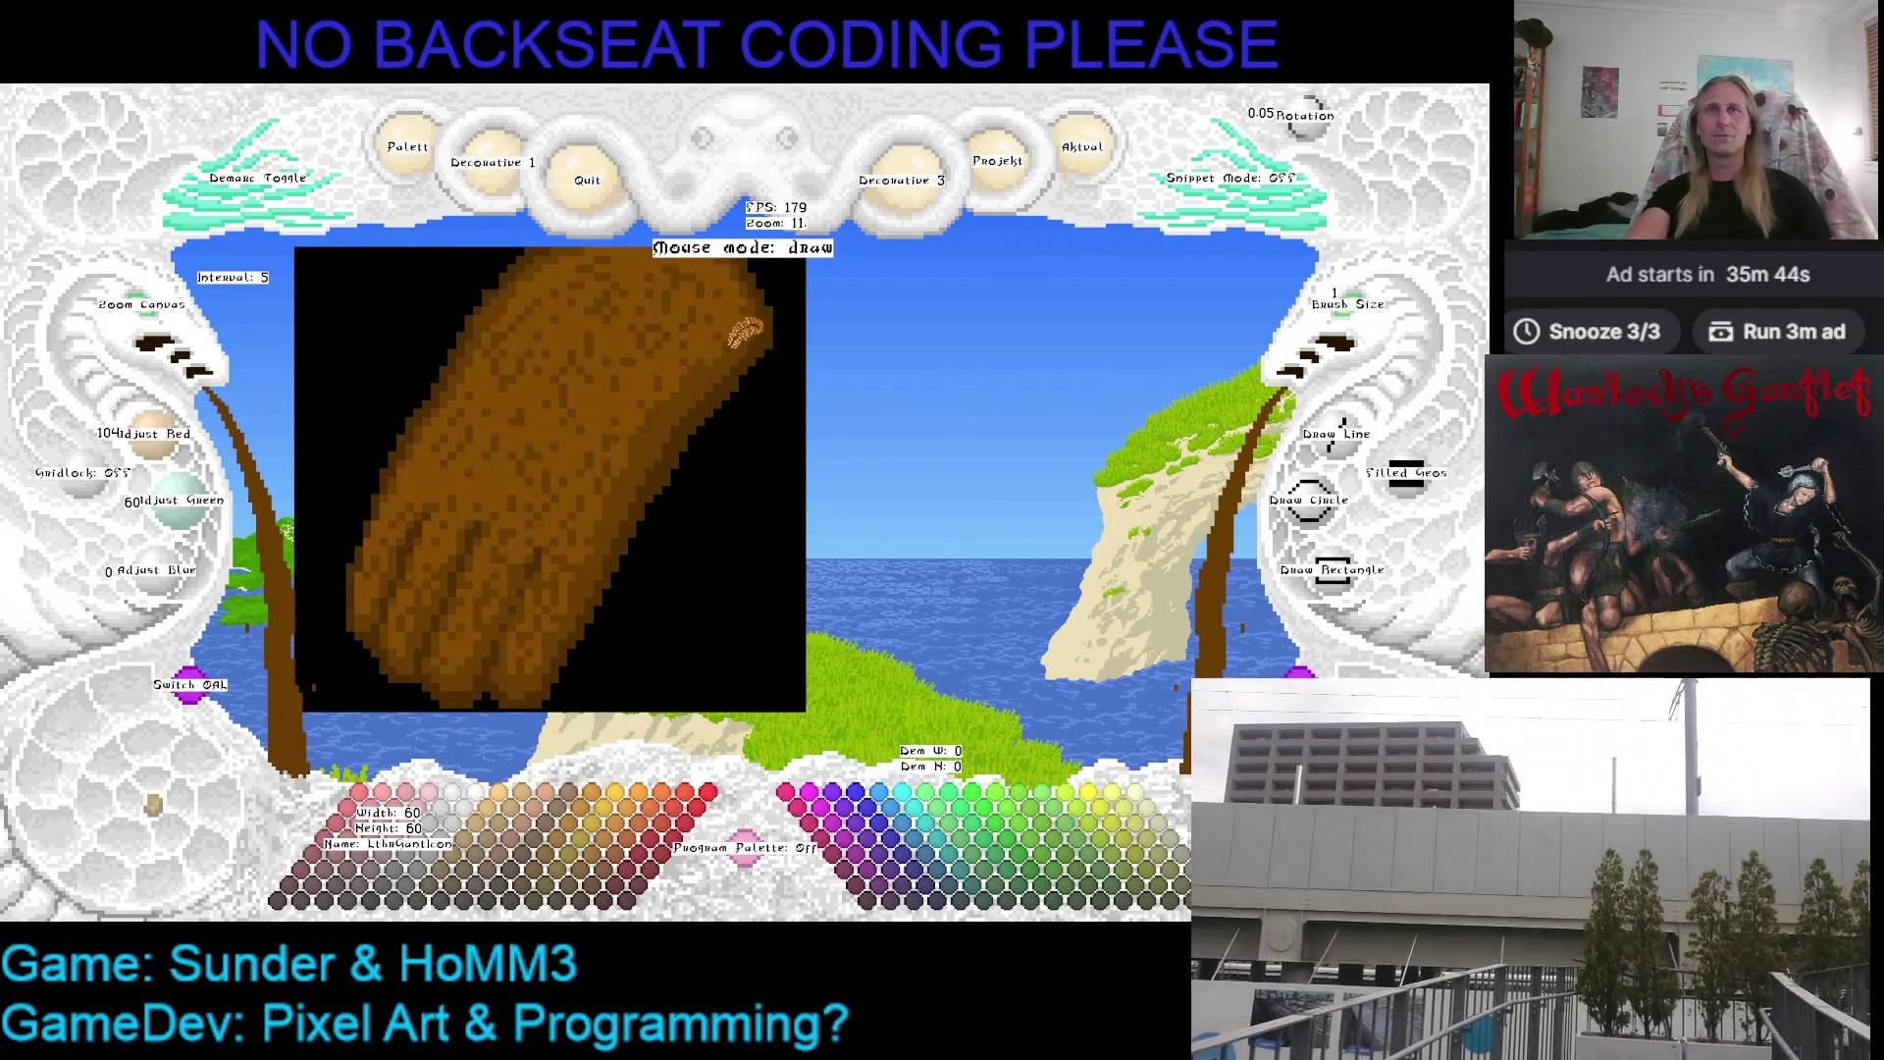
{"action": "scroll", "coordinate": [664, 388], "scroll_direction": "up", "scroll_amount": 1}
{"action": "scroll", "coordinate": [704, 369], "scroll_direction": "down", "scroll_amount": 1}
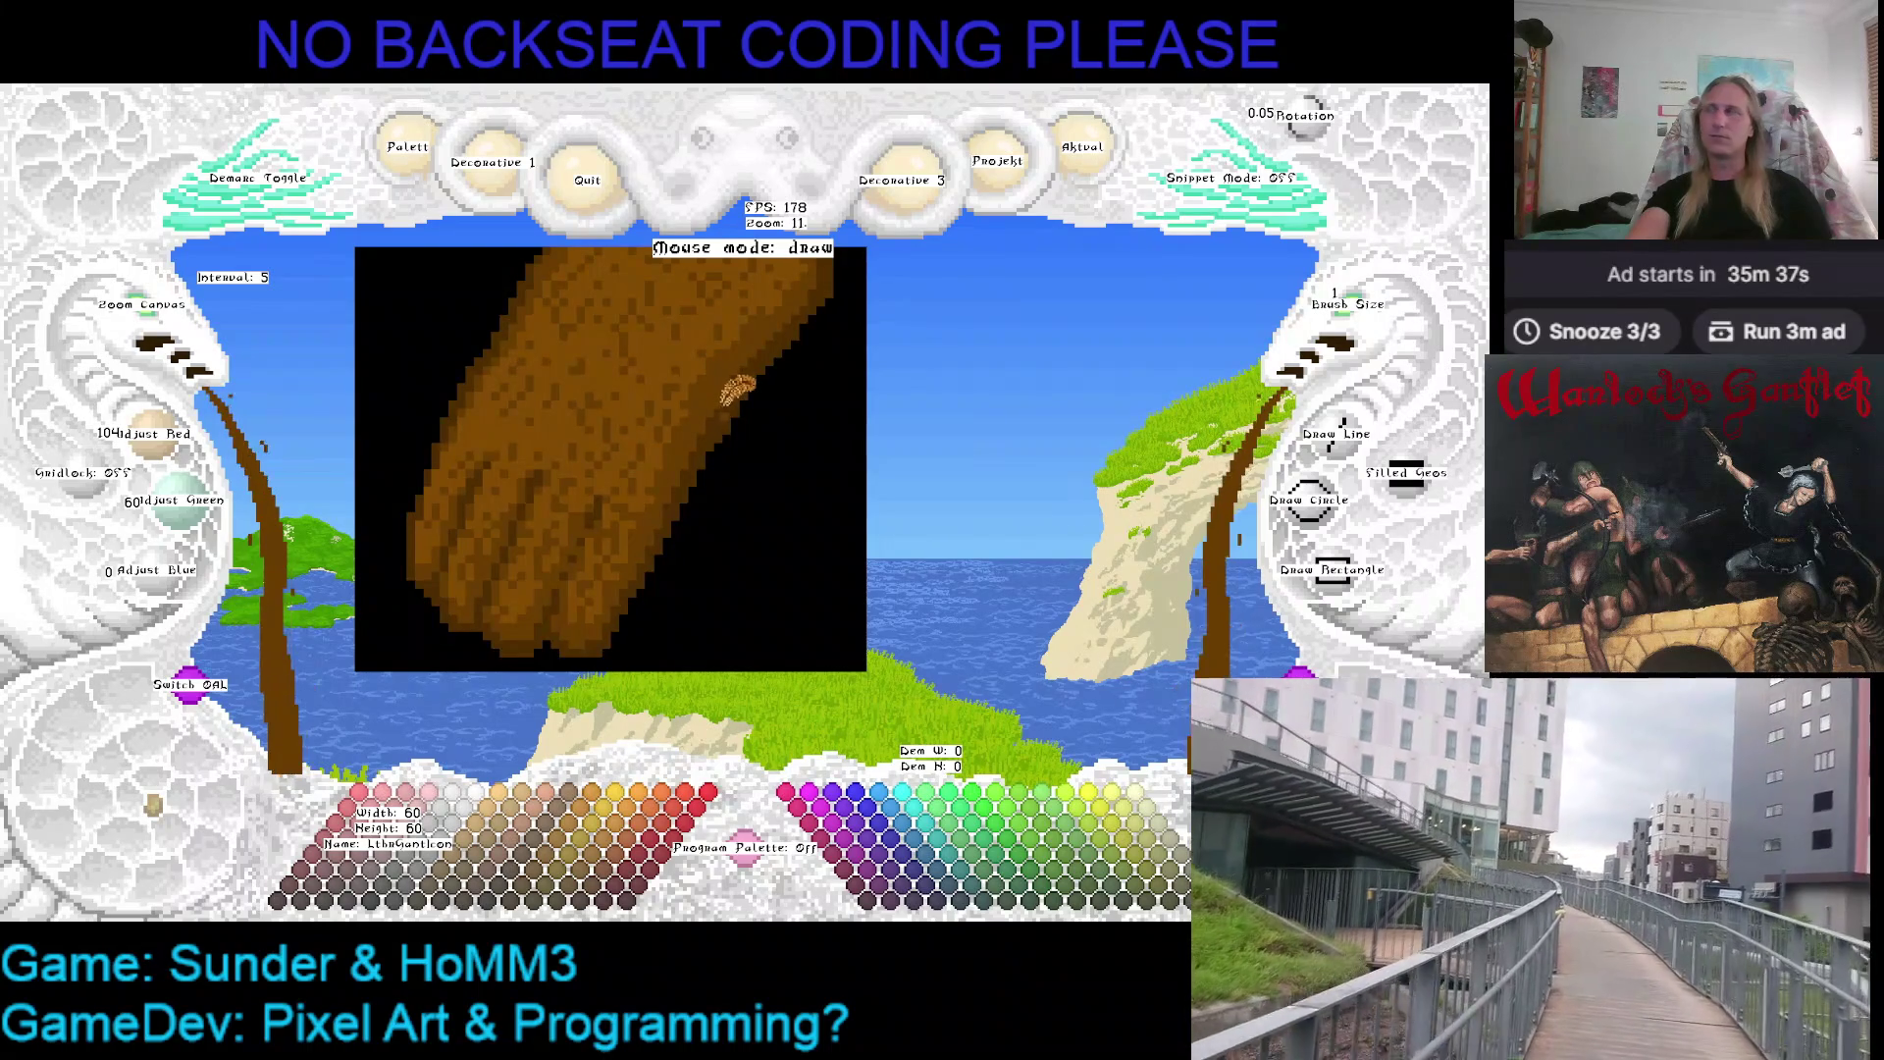
{"action": "scroll", "coordinate": [722, 397], "scroll_direction": "up", "scroll_amount": 2}
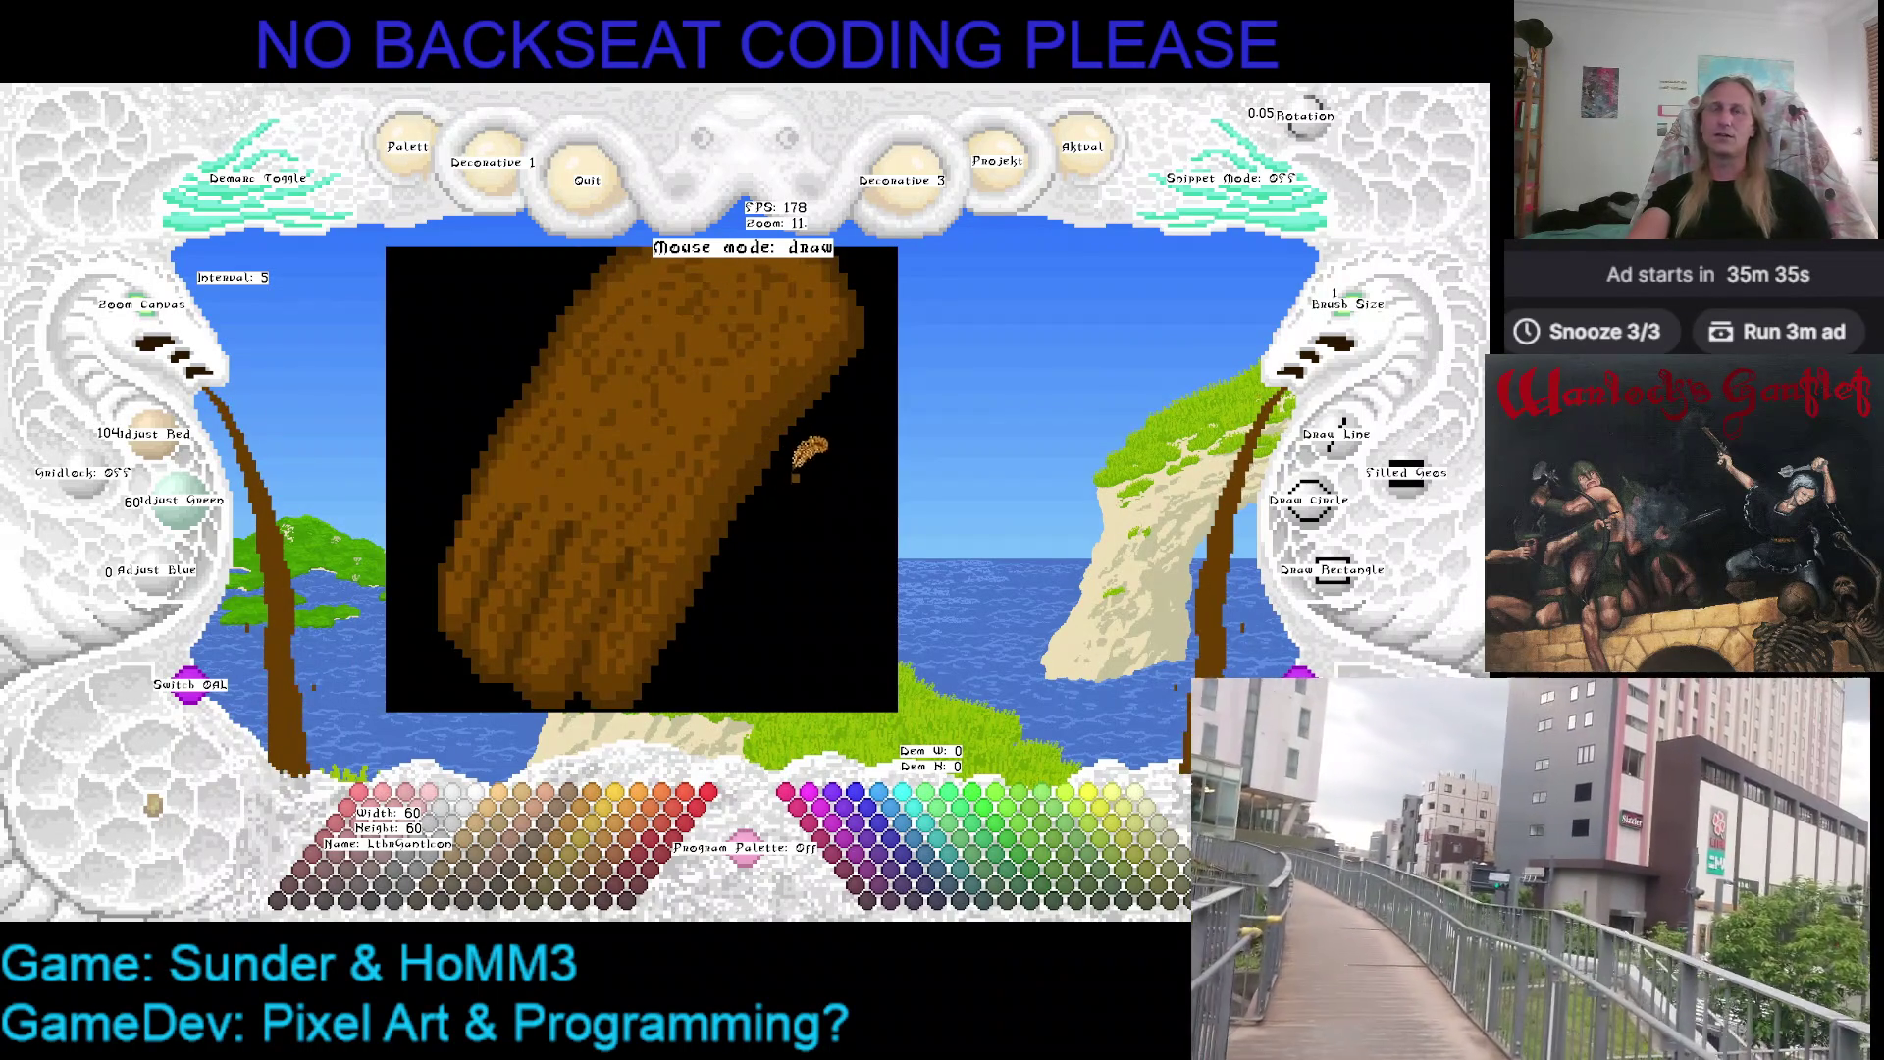
Pan the view with the arrow keys to bring the gauntlet's mid-back area into frame
{"action": "key", "text": "Left"}
{"action": "key", "text": "Down"}
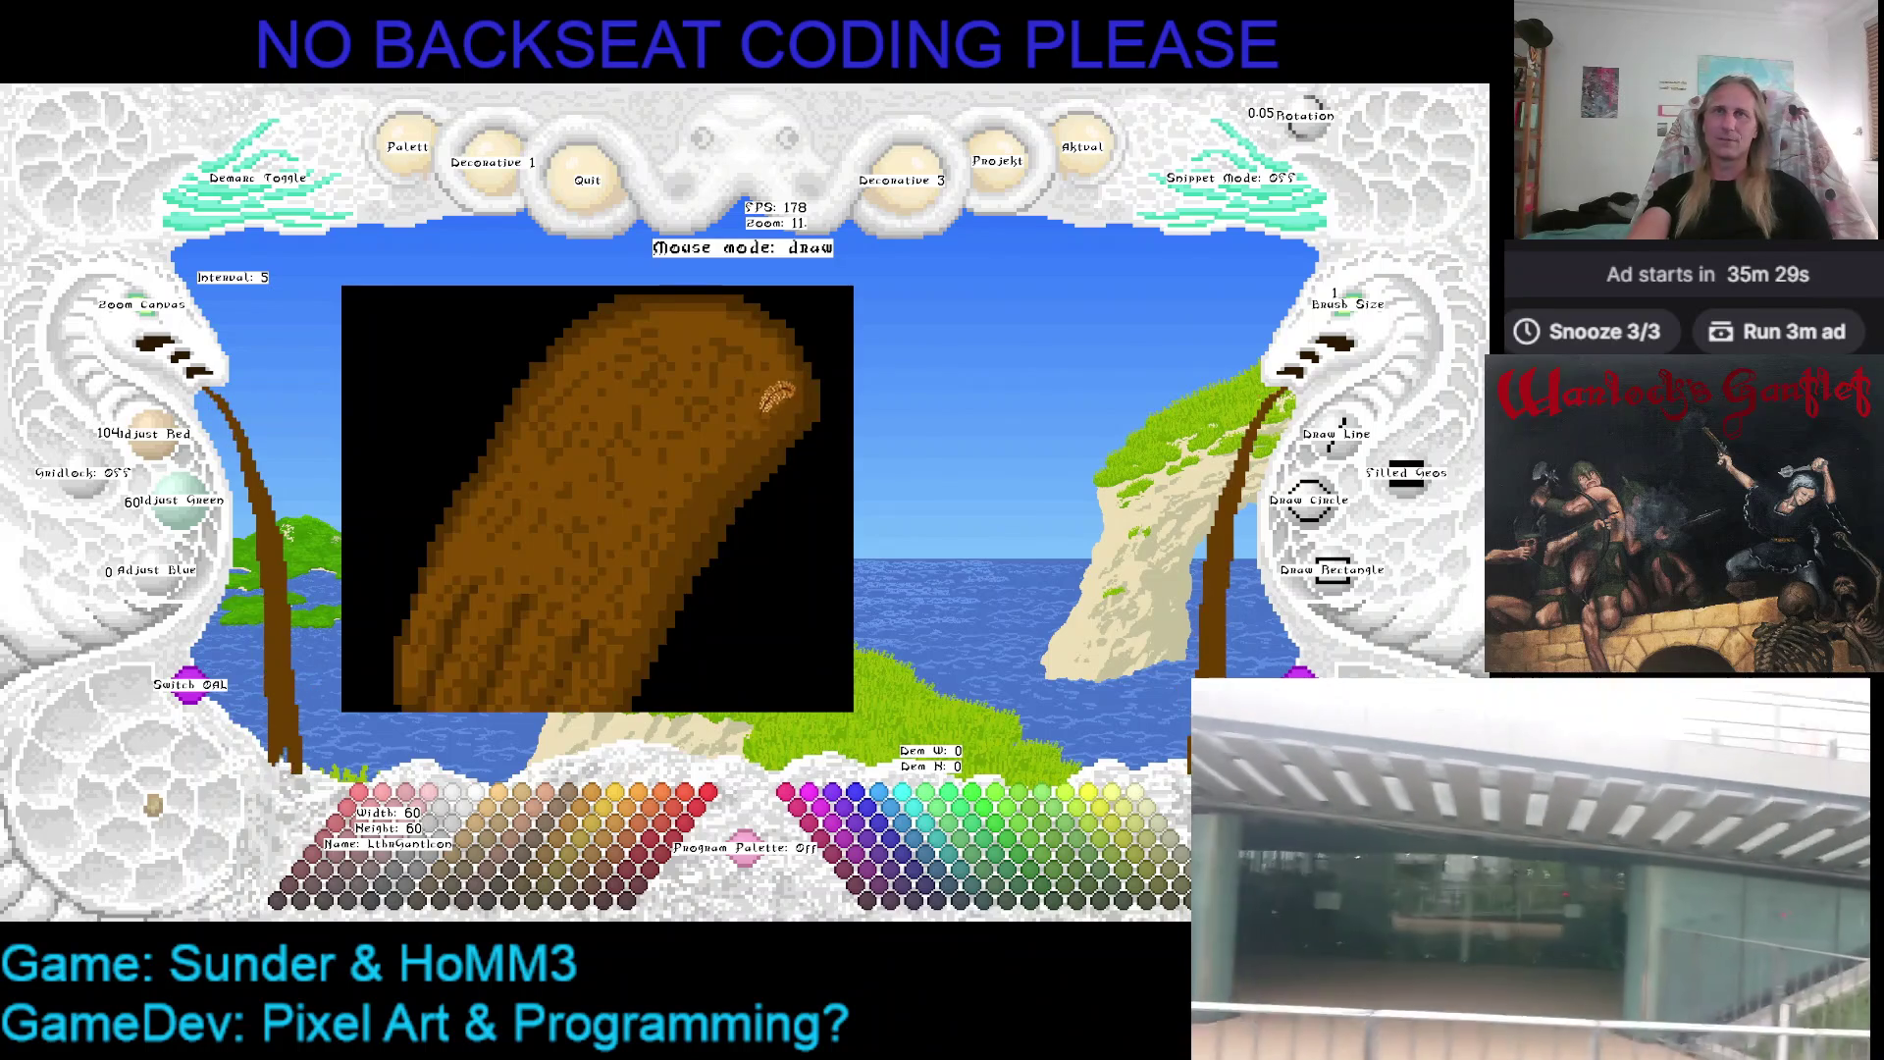
{"action": "key", "text": "Right"}
{"action": "key", "text": "Right"}
{"action": "key", "text": "Up"}
{"action": "key", "text": "Up"}
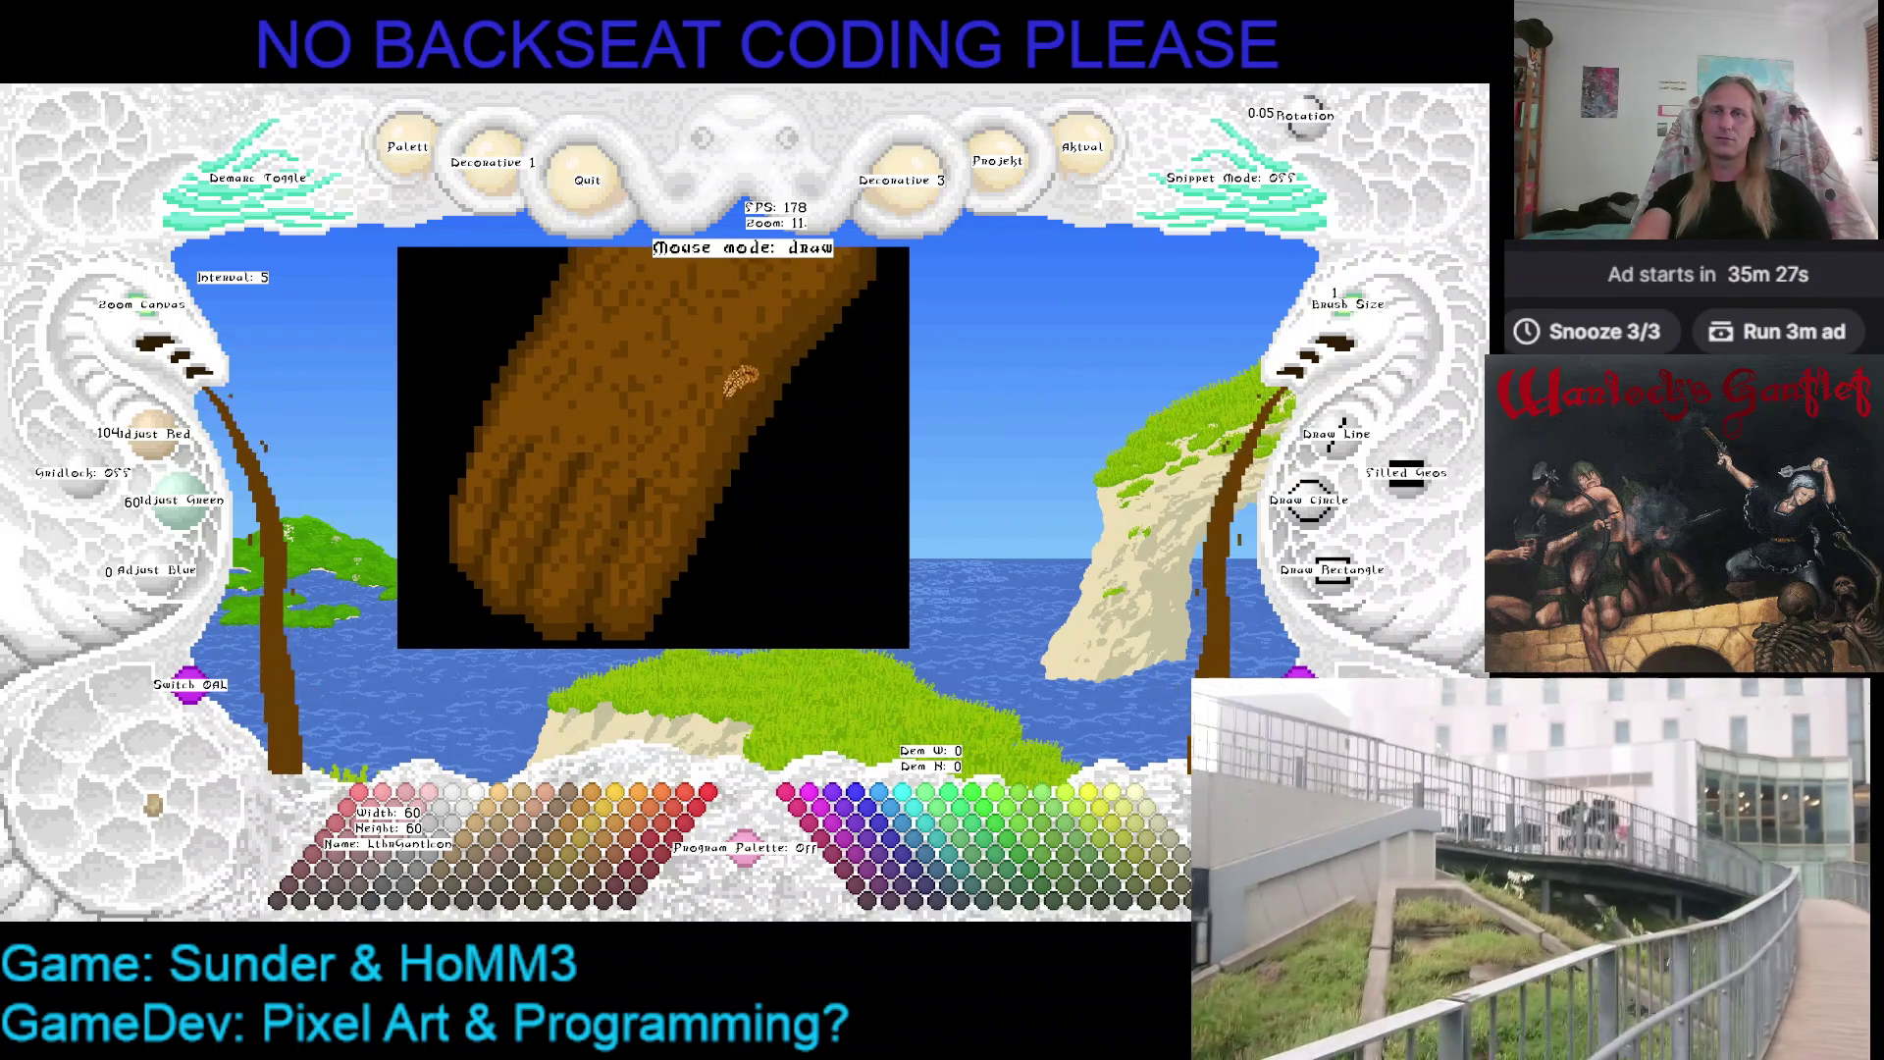
{"action": "key", "text": "Right"}
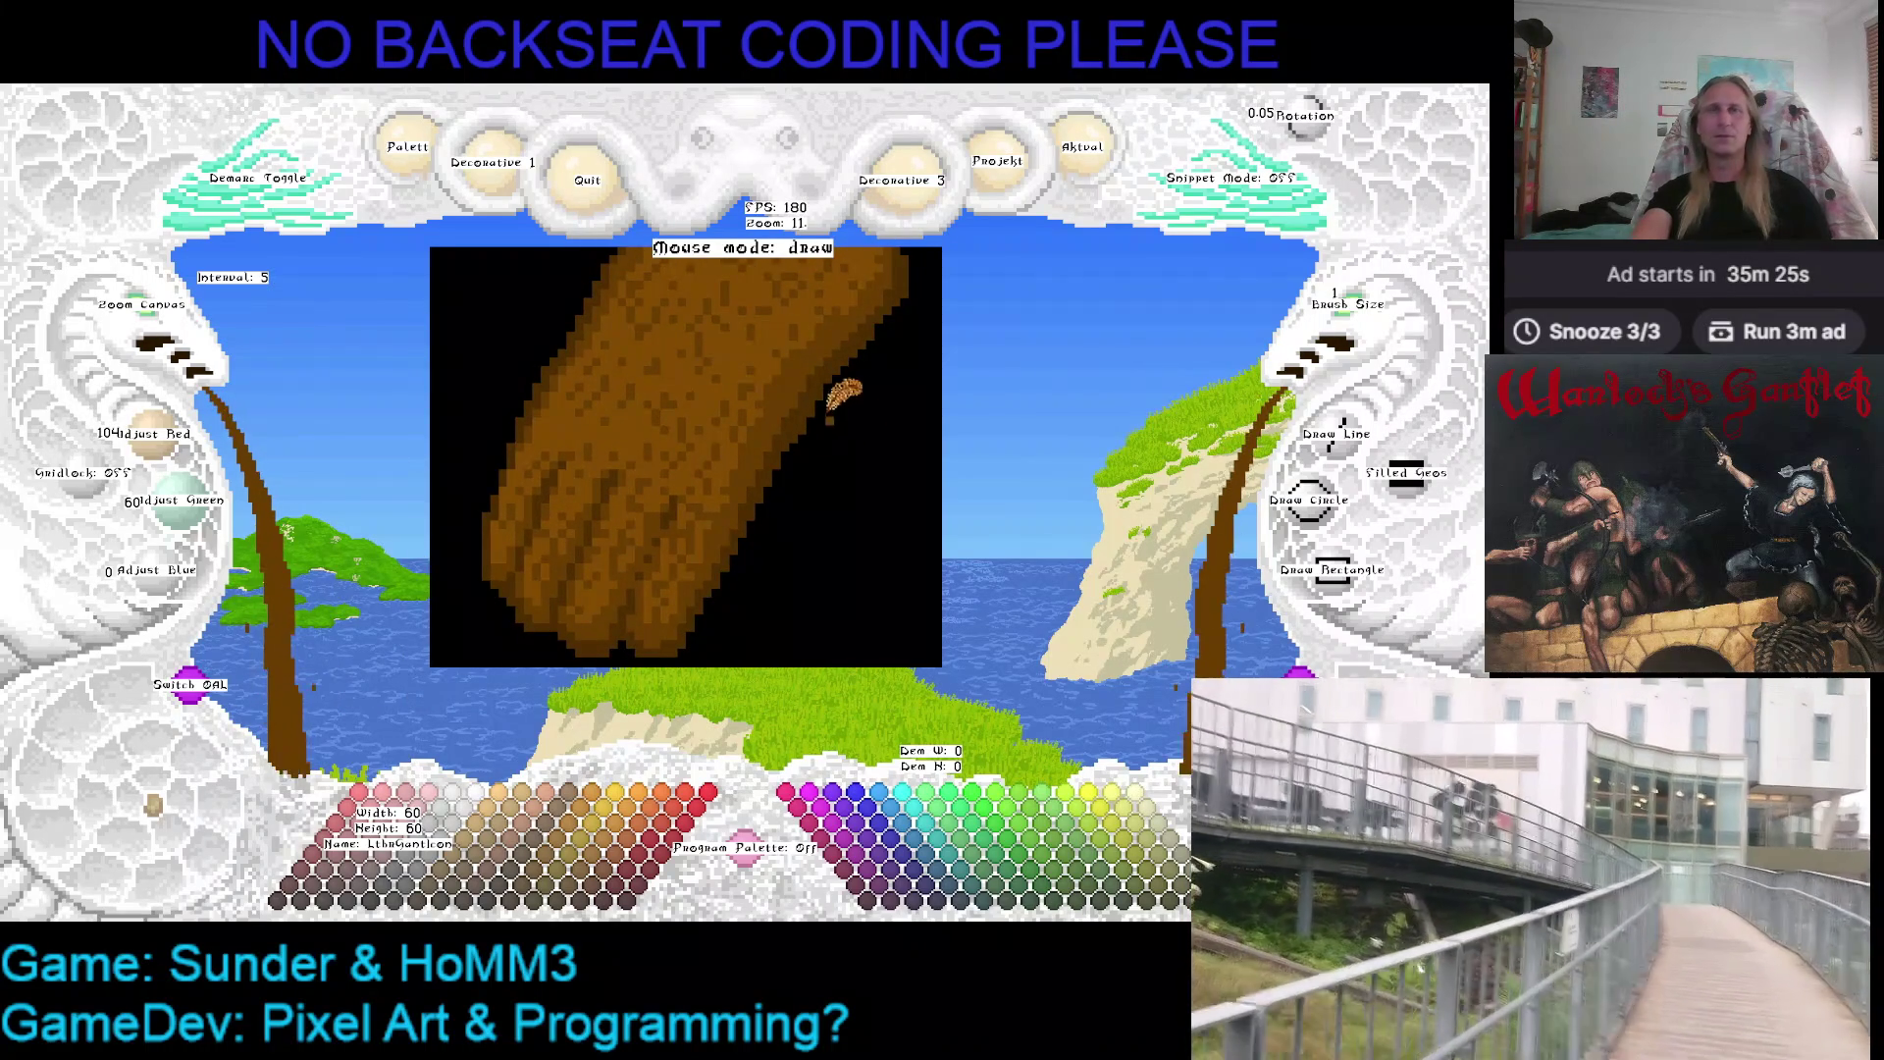
{"action": "key", "text": "Left"}
{"action": "key", "text": "Down"}
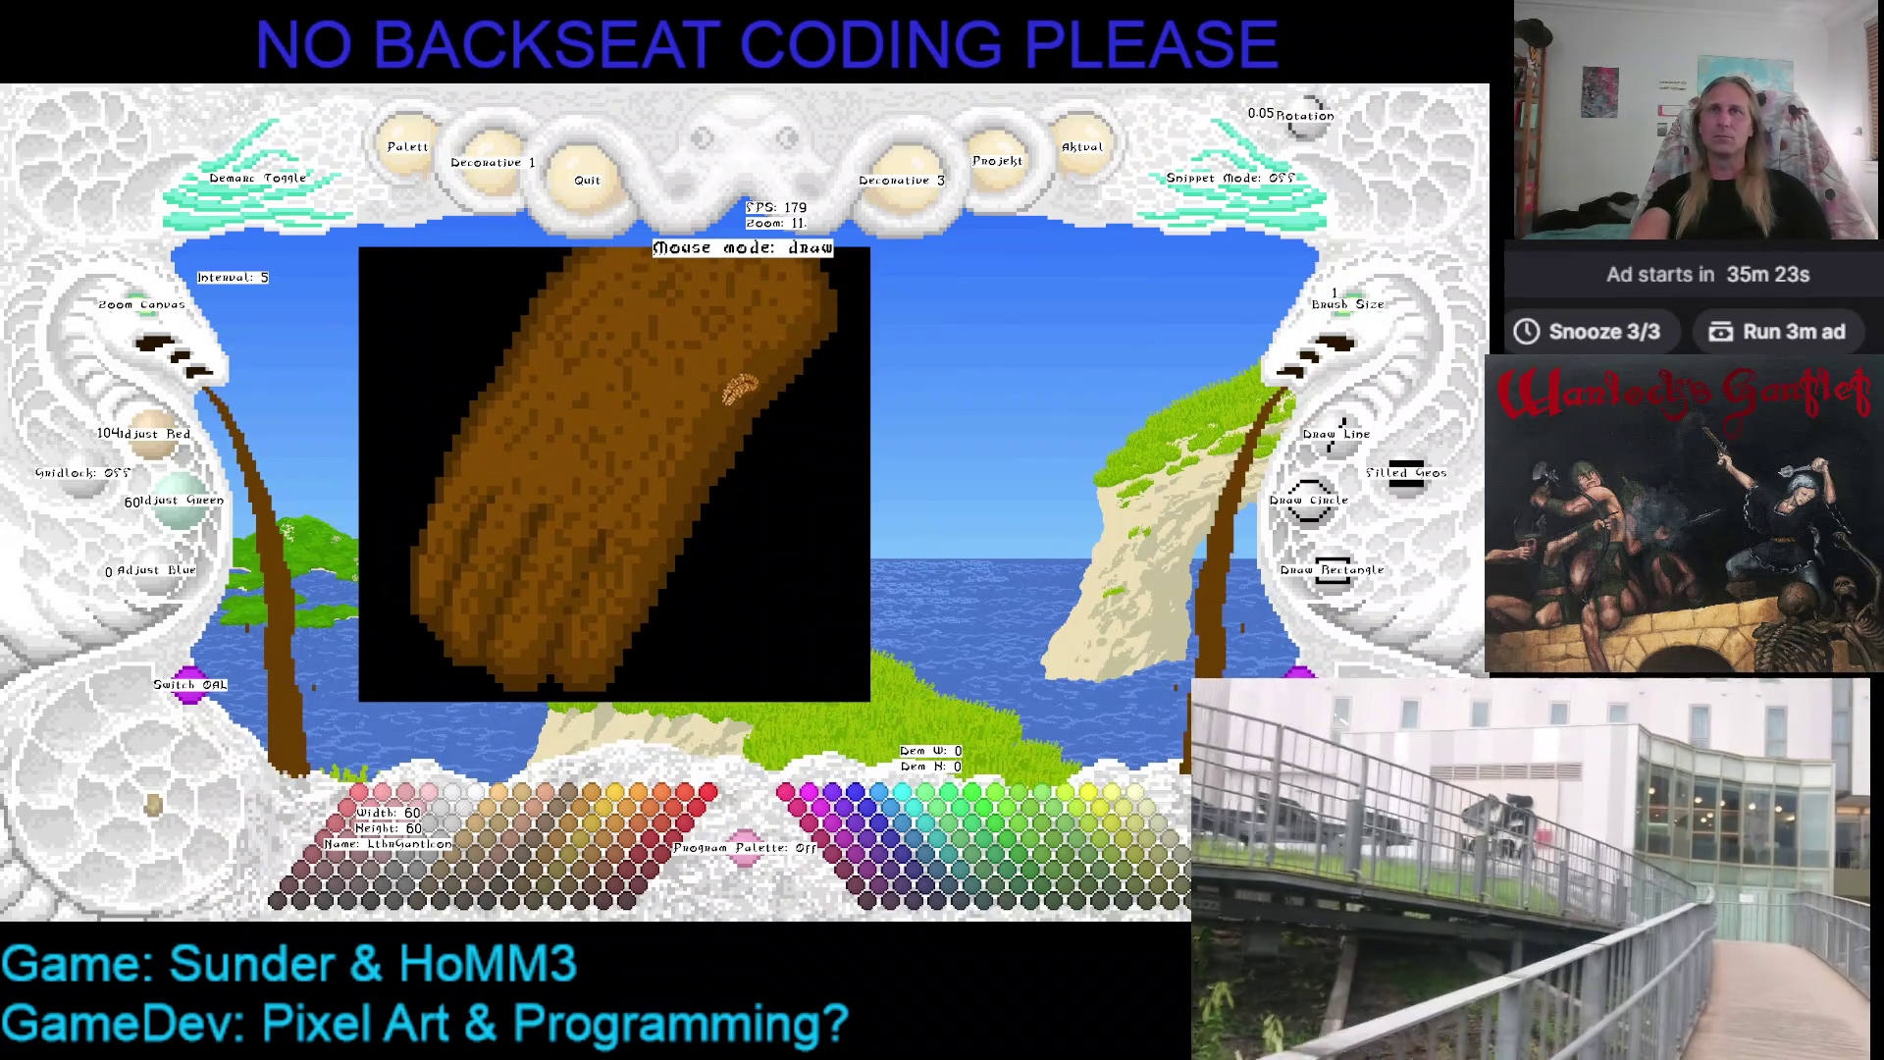
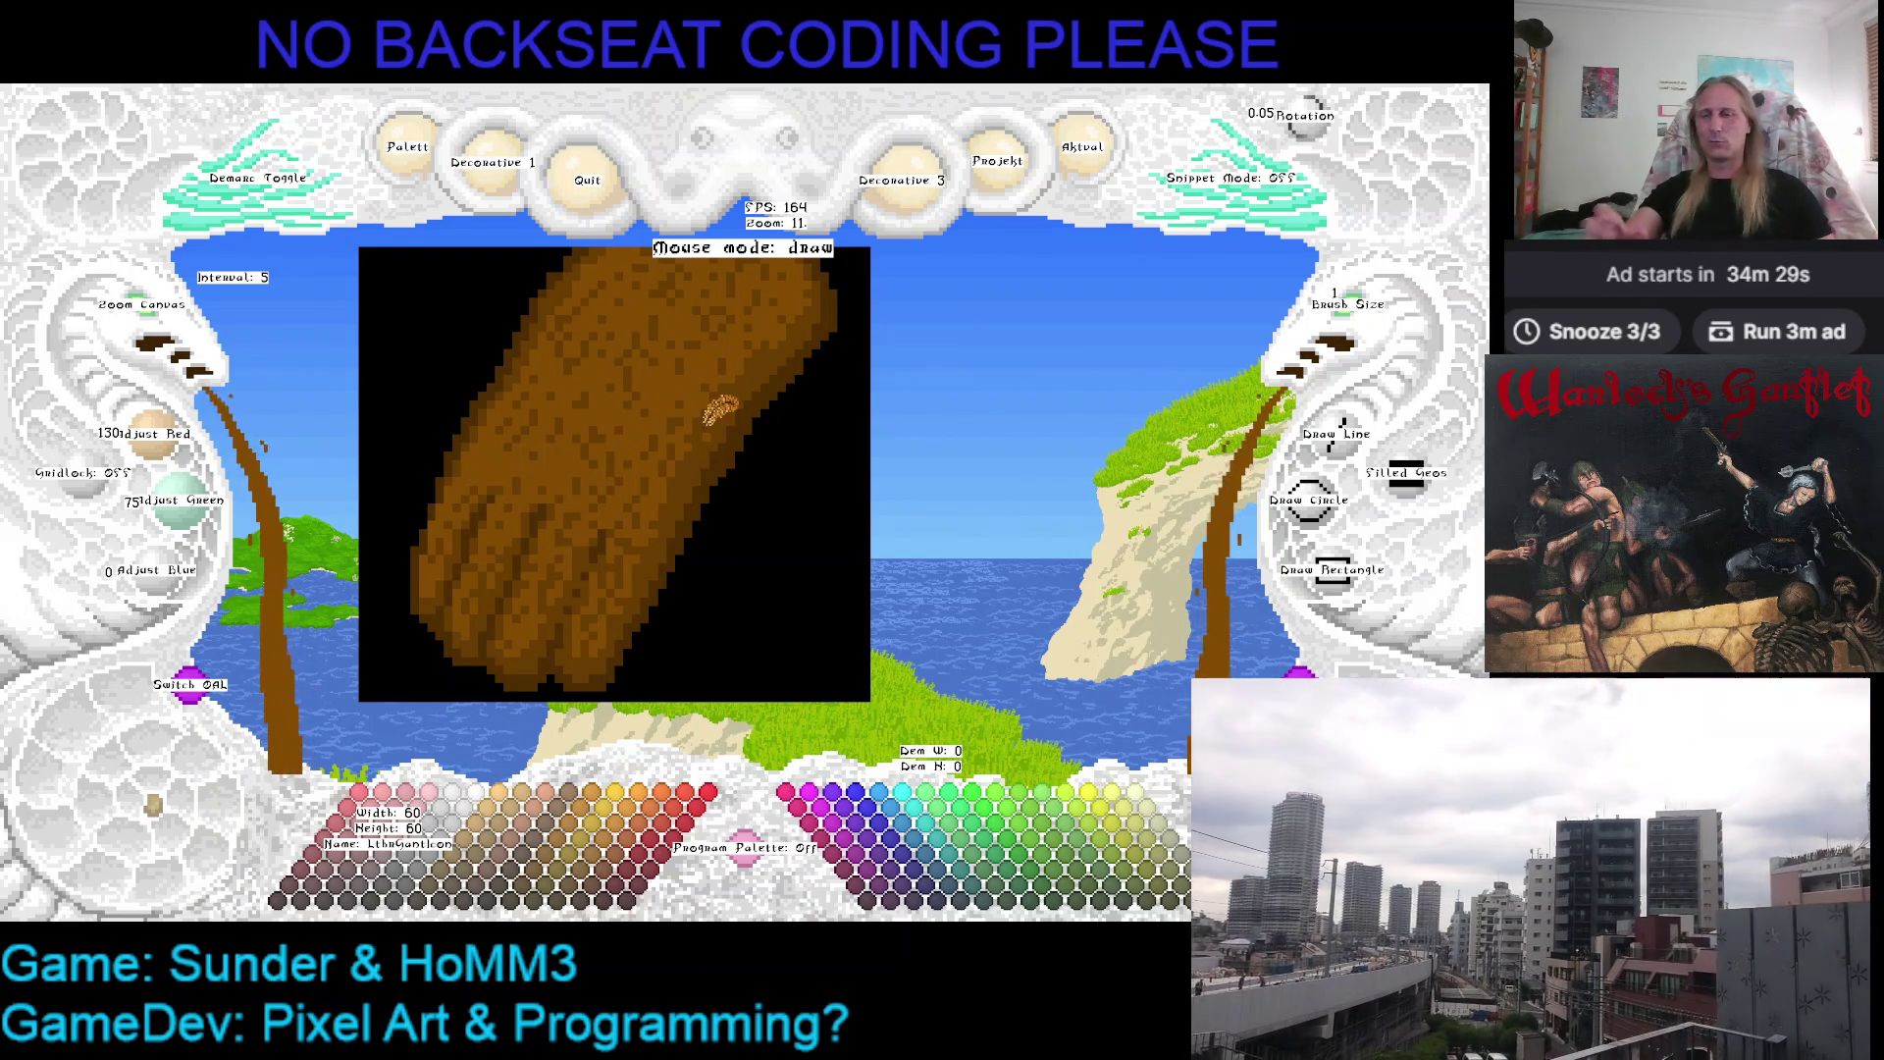
Sample the darker brown from the hand and save the gauntlet drawing twice while recentring the view
{"action": "right_click", "coordinate": [424, 487]}
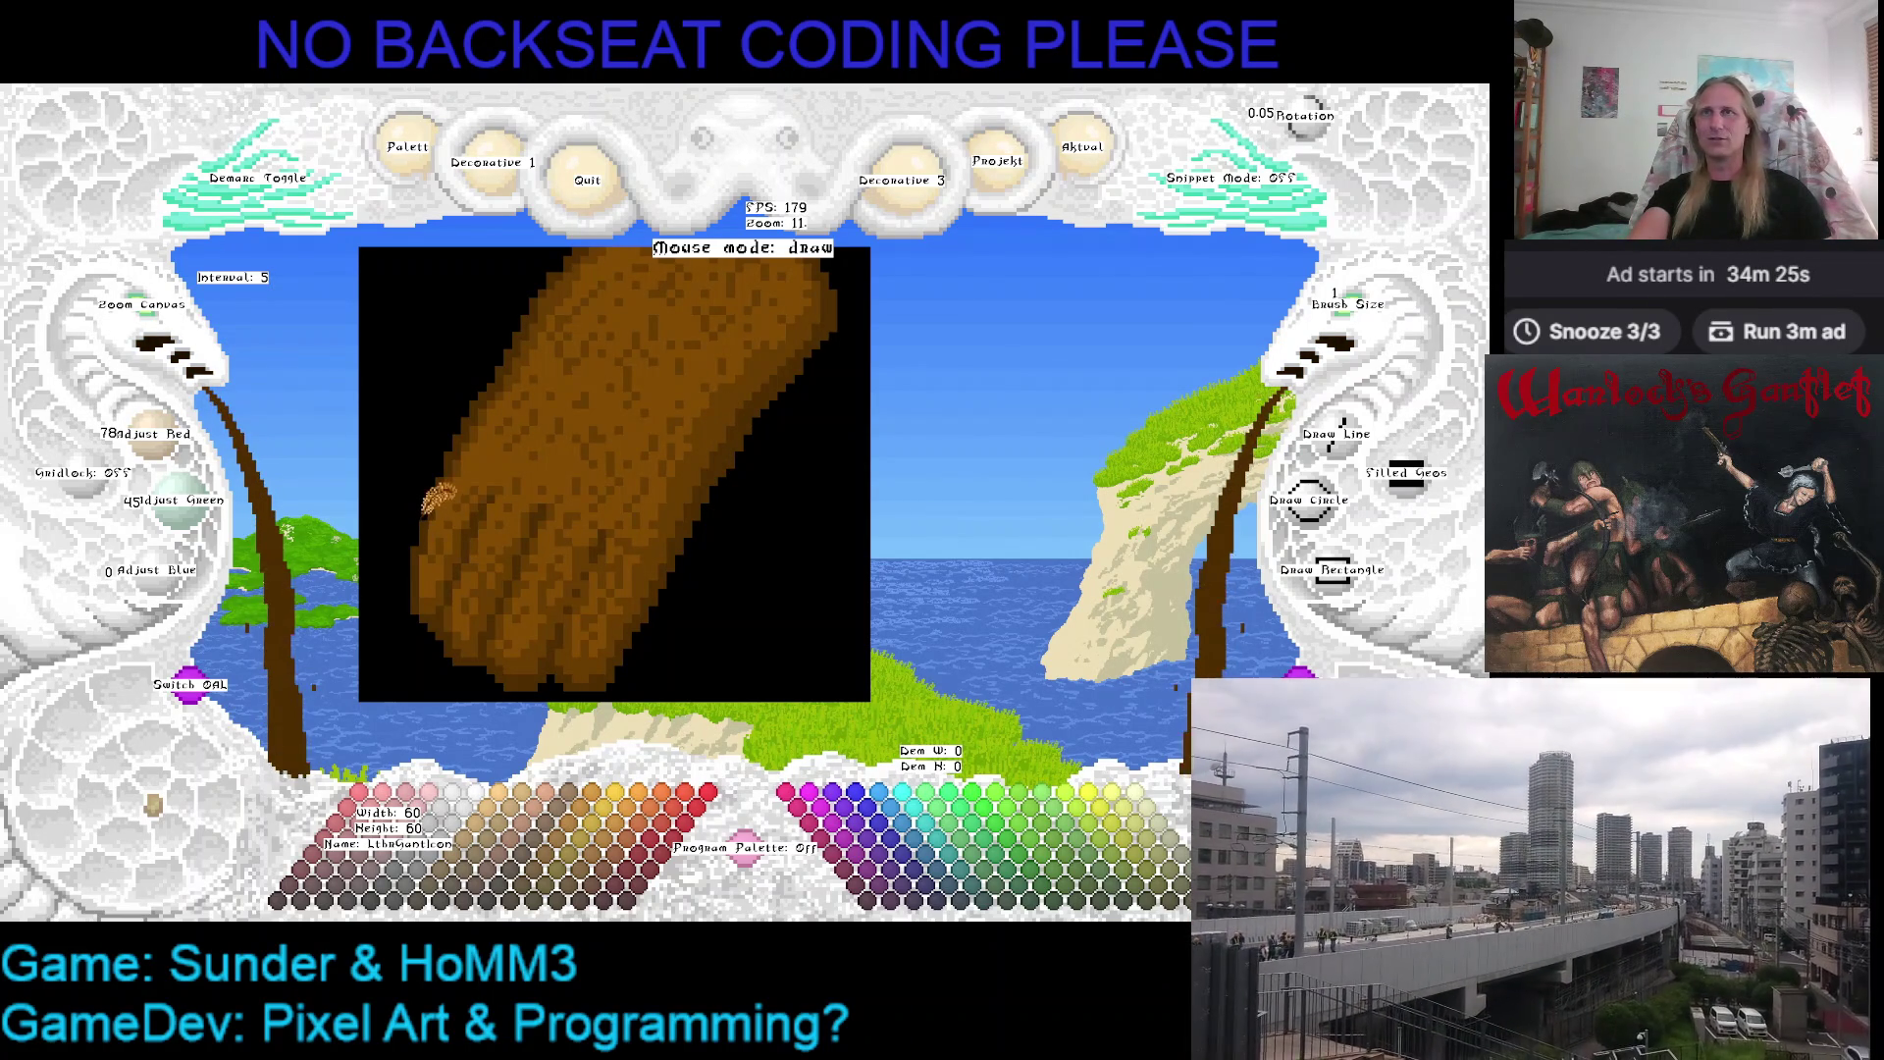
{"action": "key", "text": "ctrl+s"}
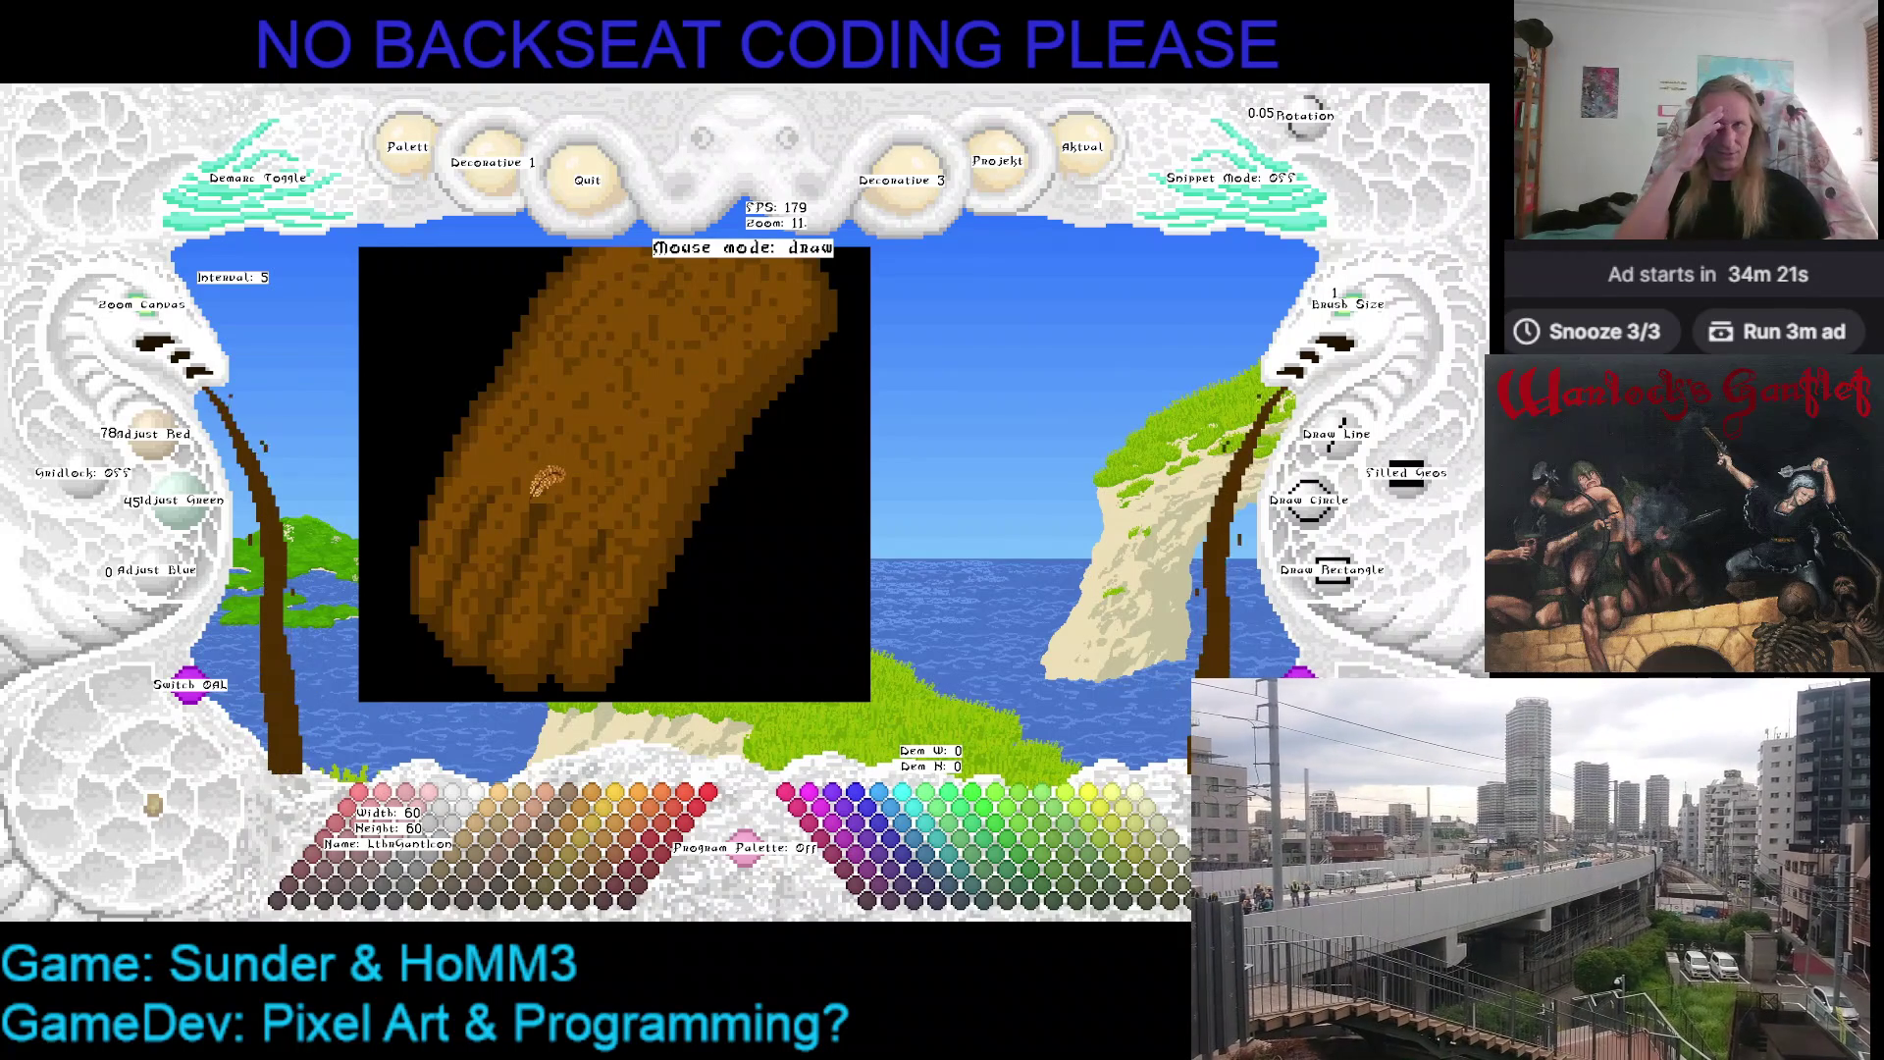
{"action": "mouse_move", "coordinate": [545, 479]}
{"action": "left_mouse_down"}
{"action": "mouse_move", "coordinate": [593, 420]}
{"action": "mouse_move", "coordinate": [546, 487]}
{"action": "left_mouse_up"}
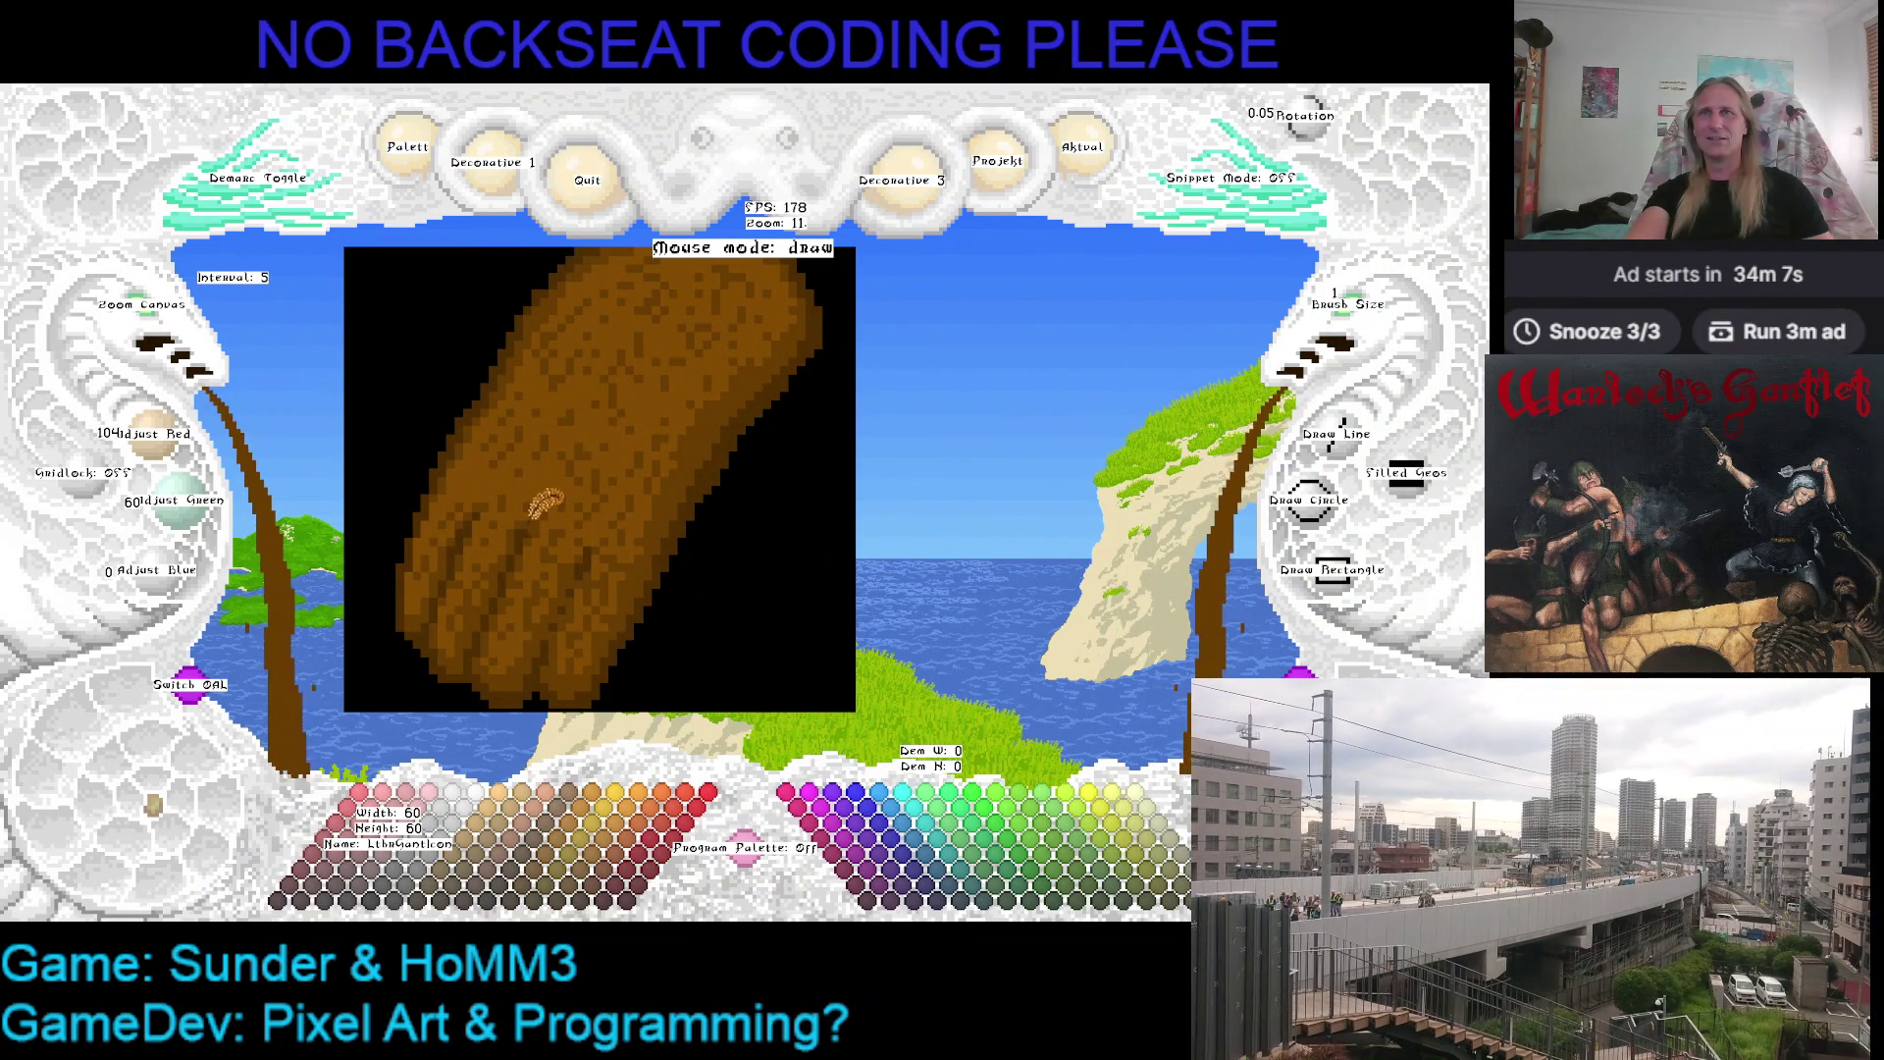
{"action": "key", "text": "Right"}
{"action": "key", "text": "Up"}
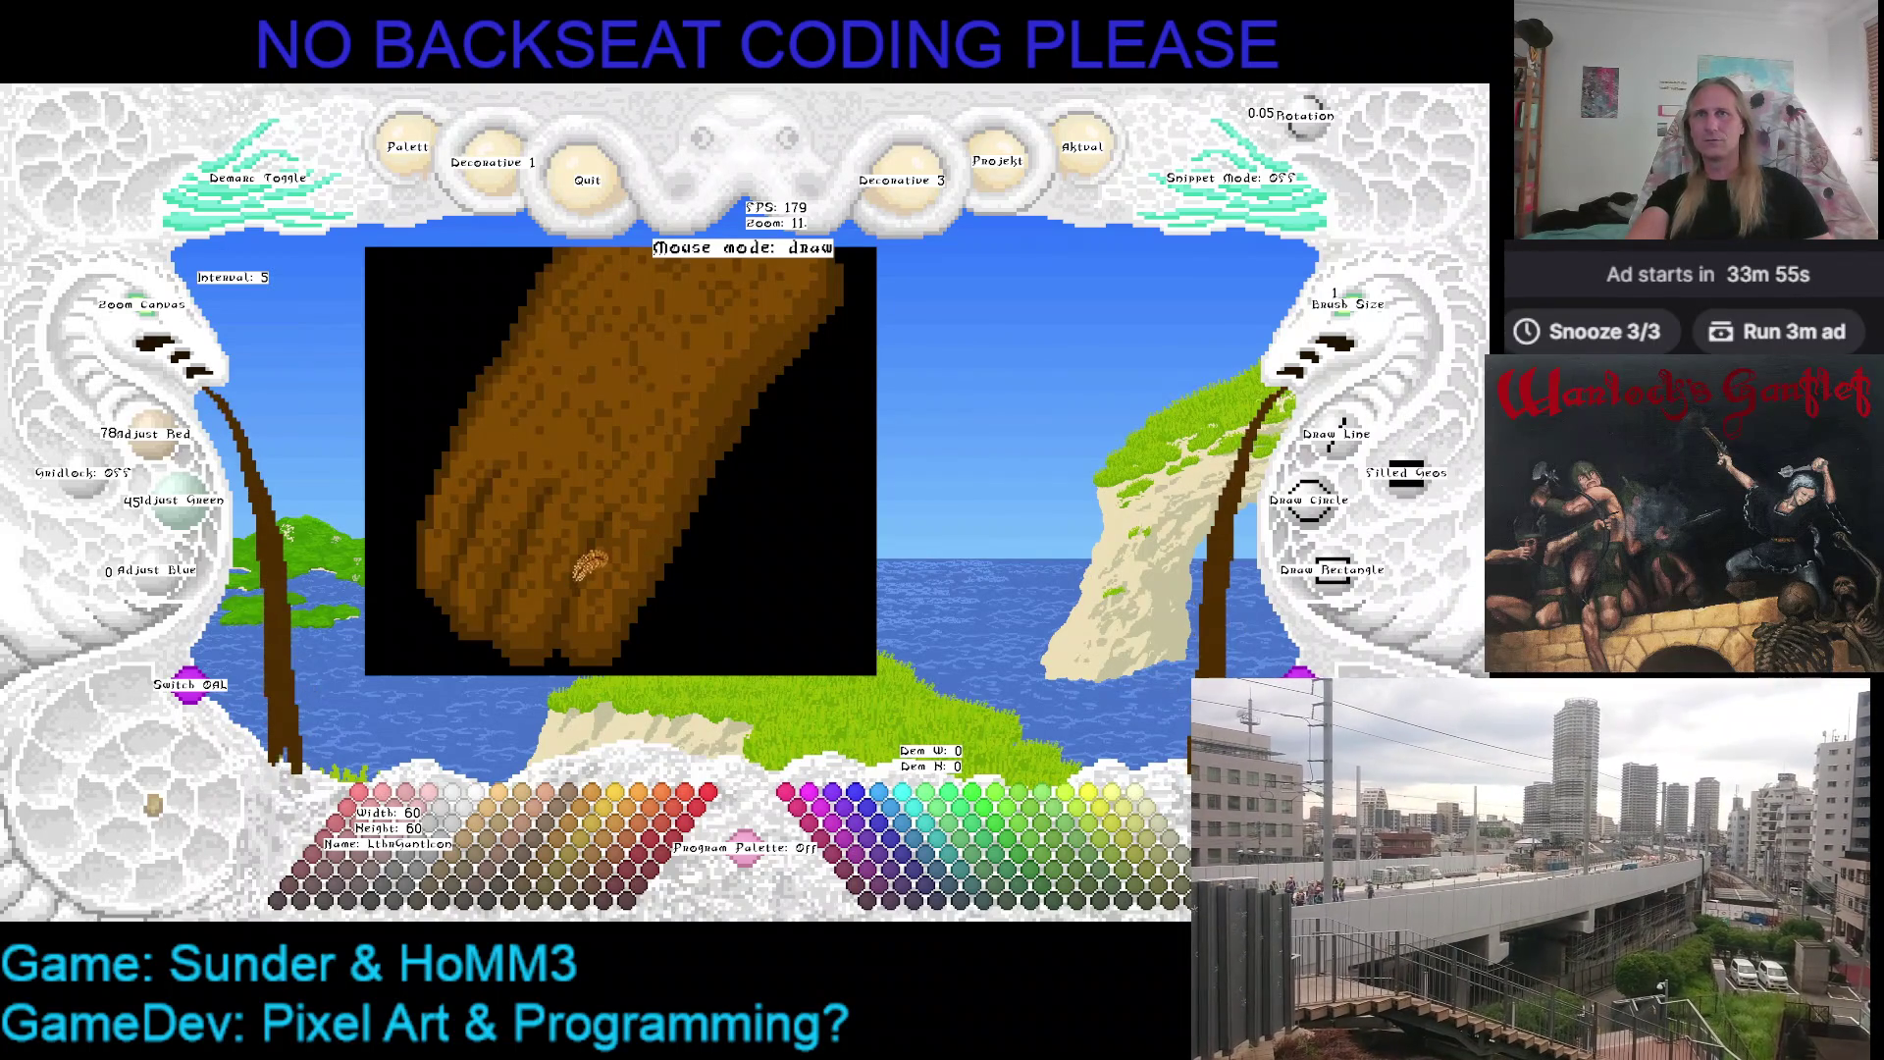
{"action": "key", "text": "ctrl+s"}
{"action": "mouse_move", "coordinate": [690, 538]}
{"action": "left_mouse_down"}
{"action": "mouse_move", "coordinate": [725, 460]}
{"action": "mouse_move", "coordinate": [667, 490]}
{"action": "mouse_move", "coordinate": [795, 482]}
{"action": "mouse_move", "coordinate": [701, 536]}
{"action": "left_mouse_up"}
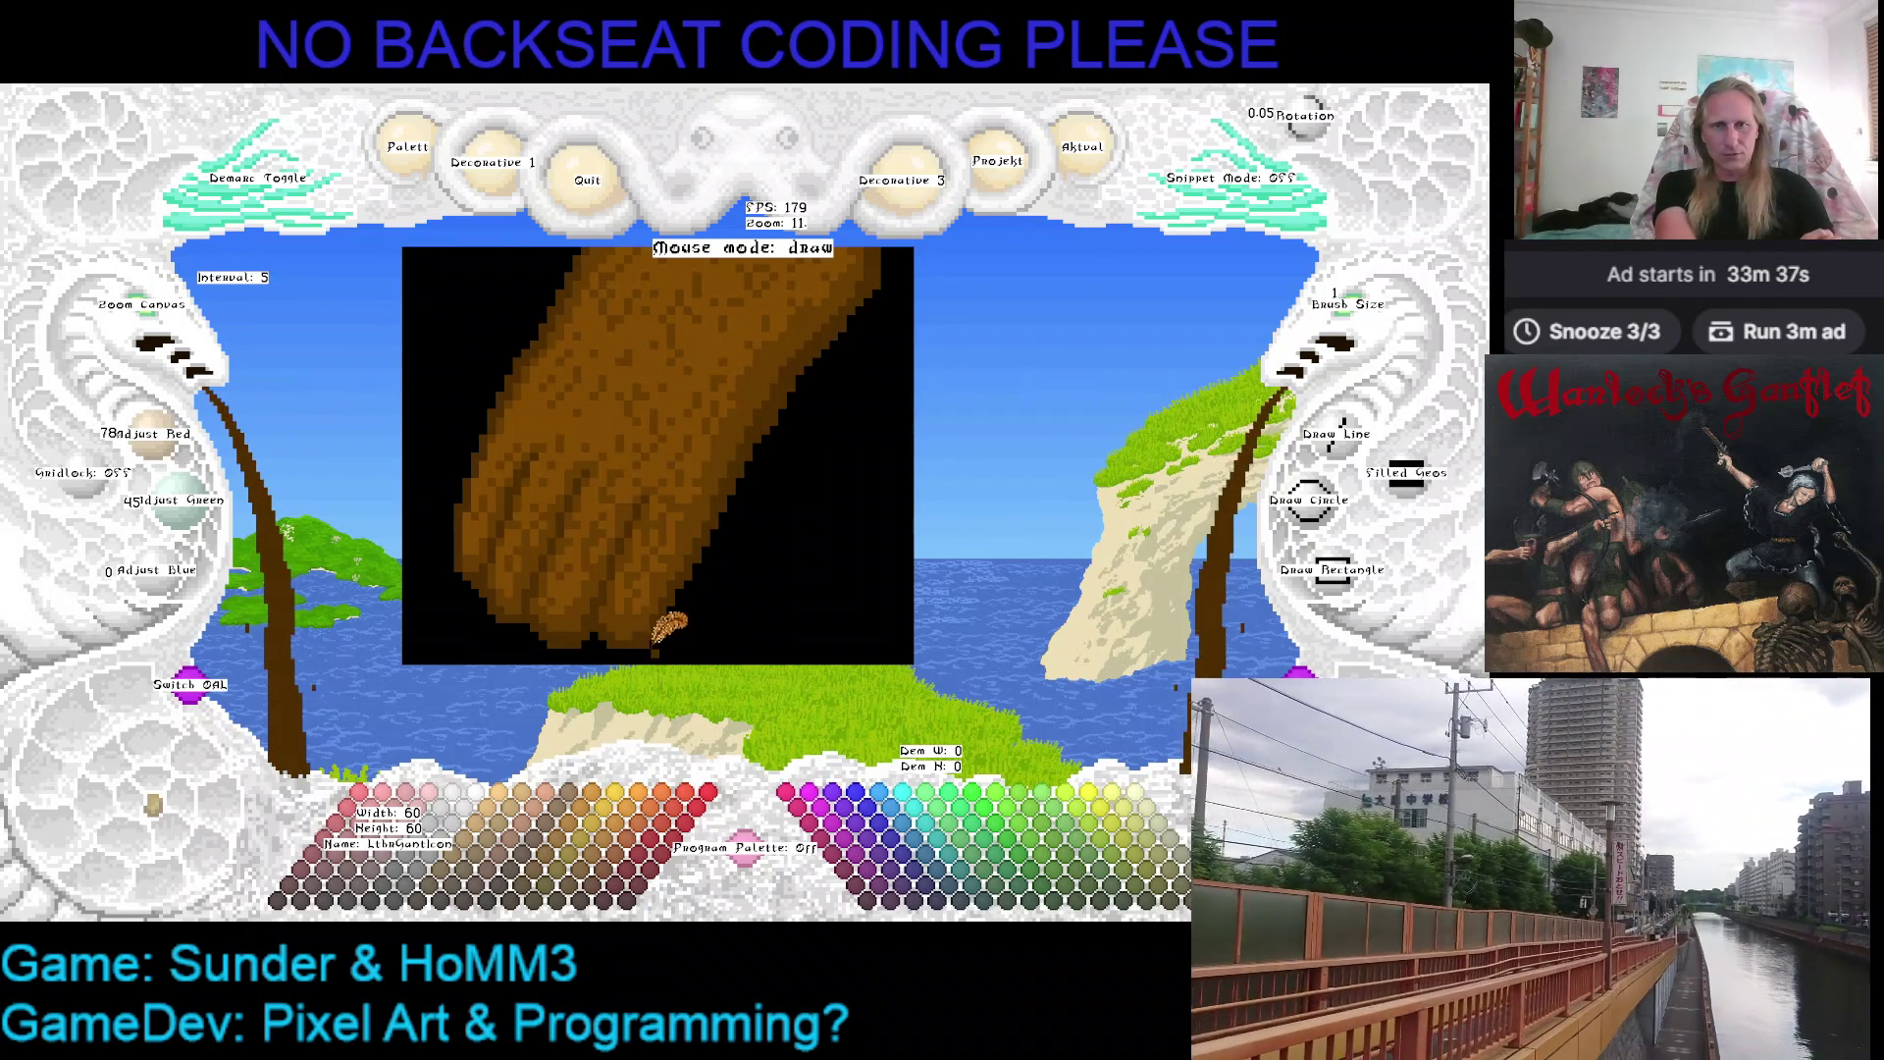
{"action": "scroll", "coordinate": [721, 544], "scroll_direction": "down", "scroll_amount": 1}
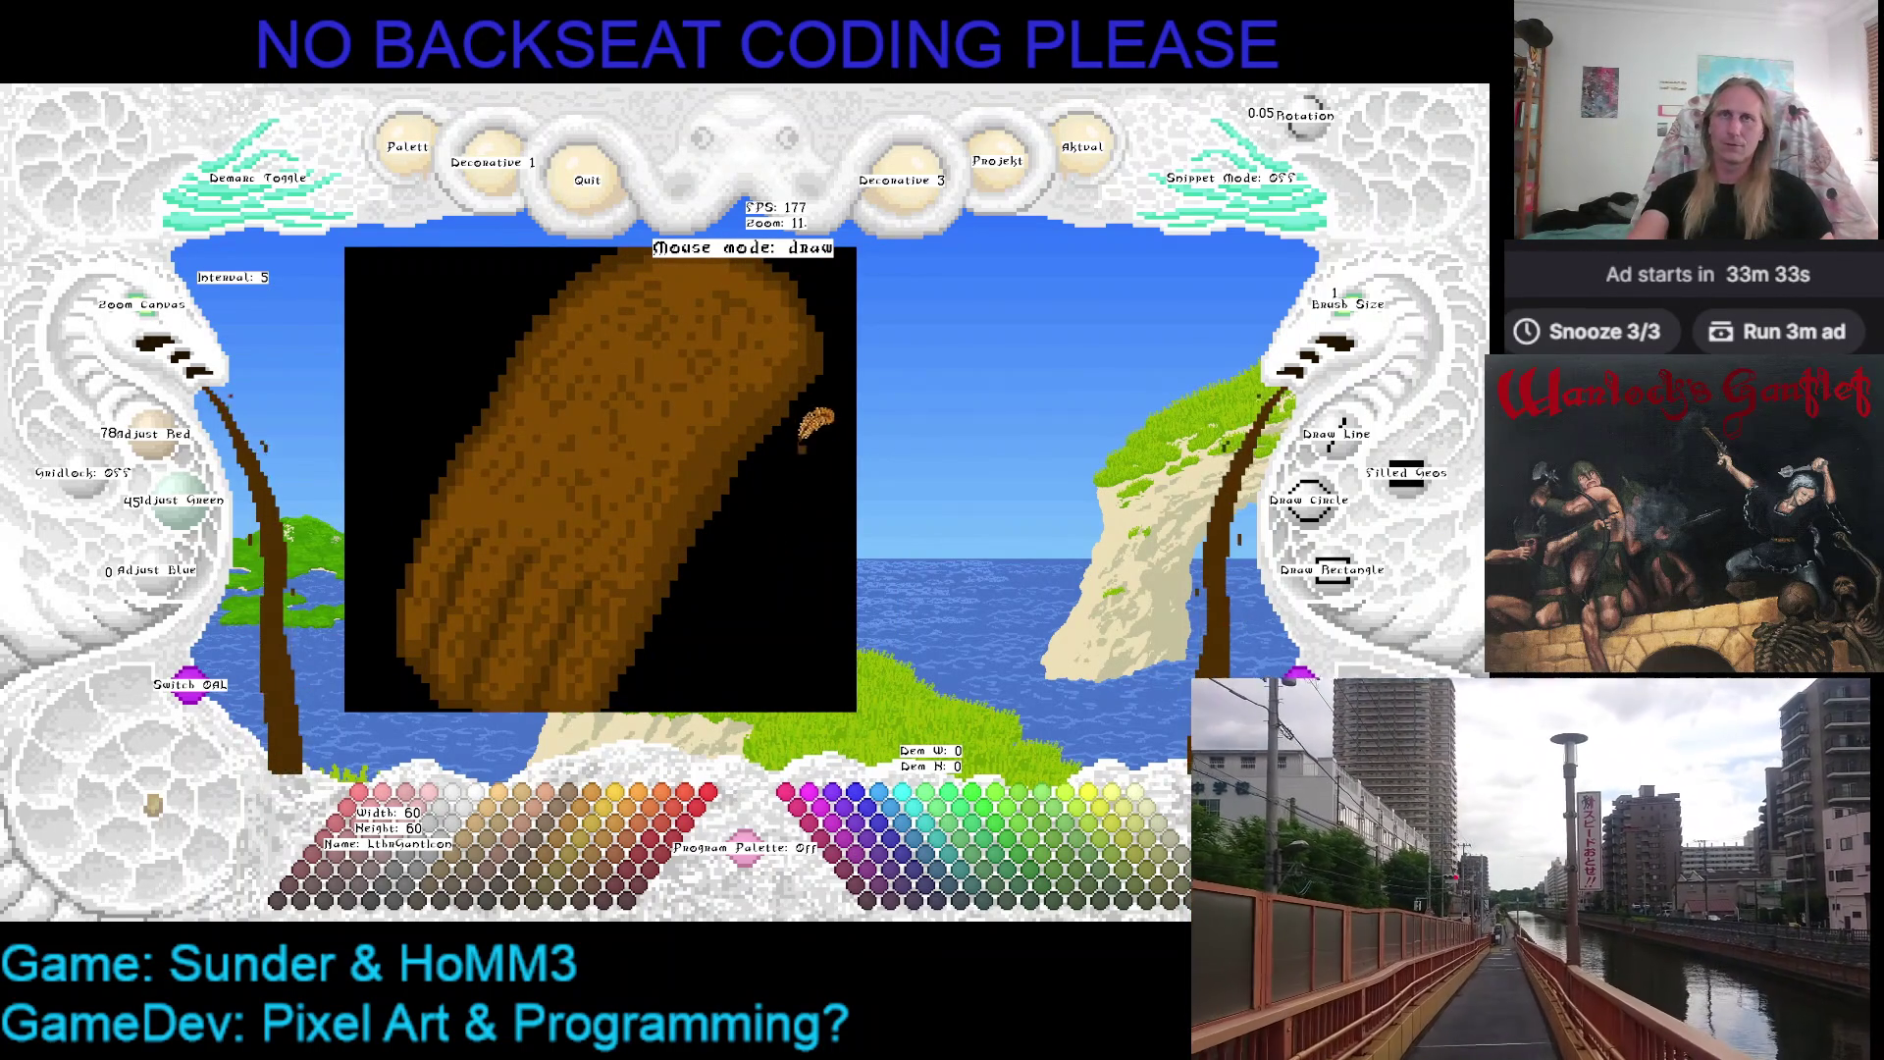
Sample the mid and darker browns from the hand and widen the brush to two pixels
{"action": "right_click", "coordinate": [793, 363]}
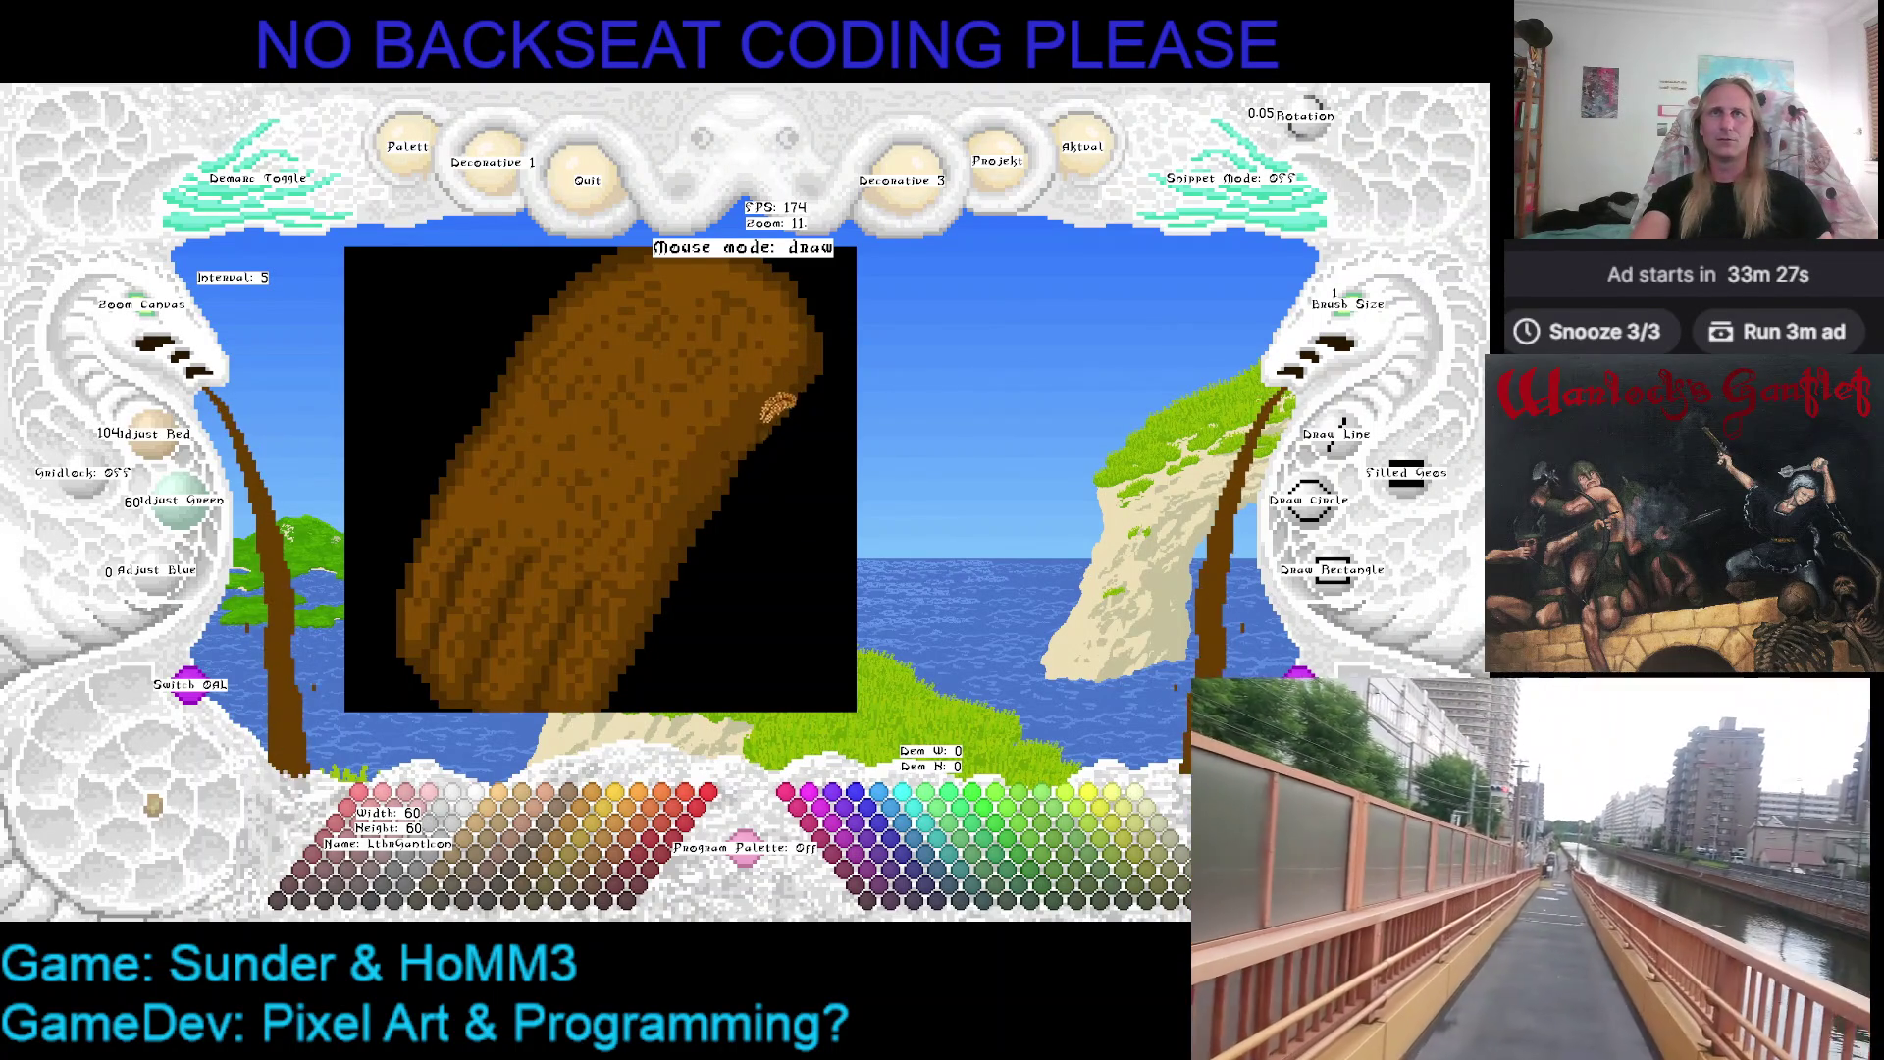
{"action": "right_click", "coordinate": [735, 449]}
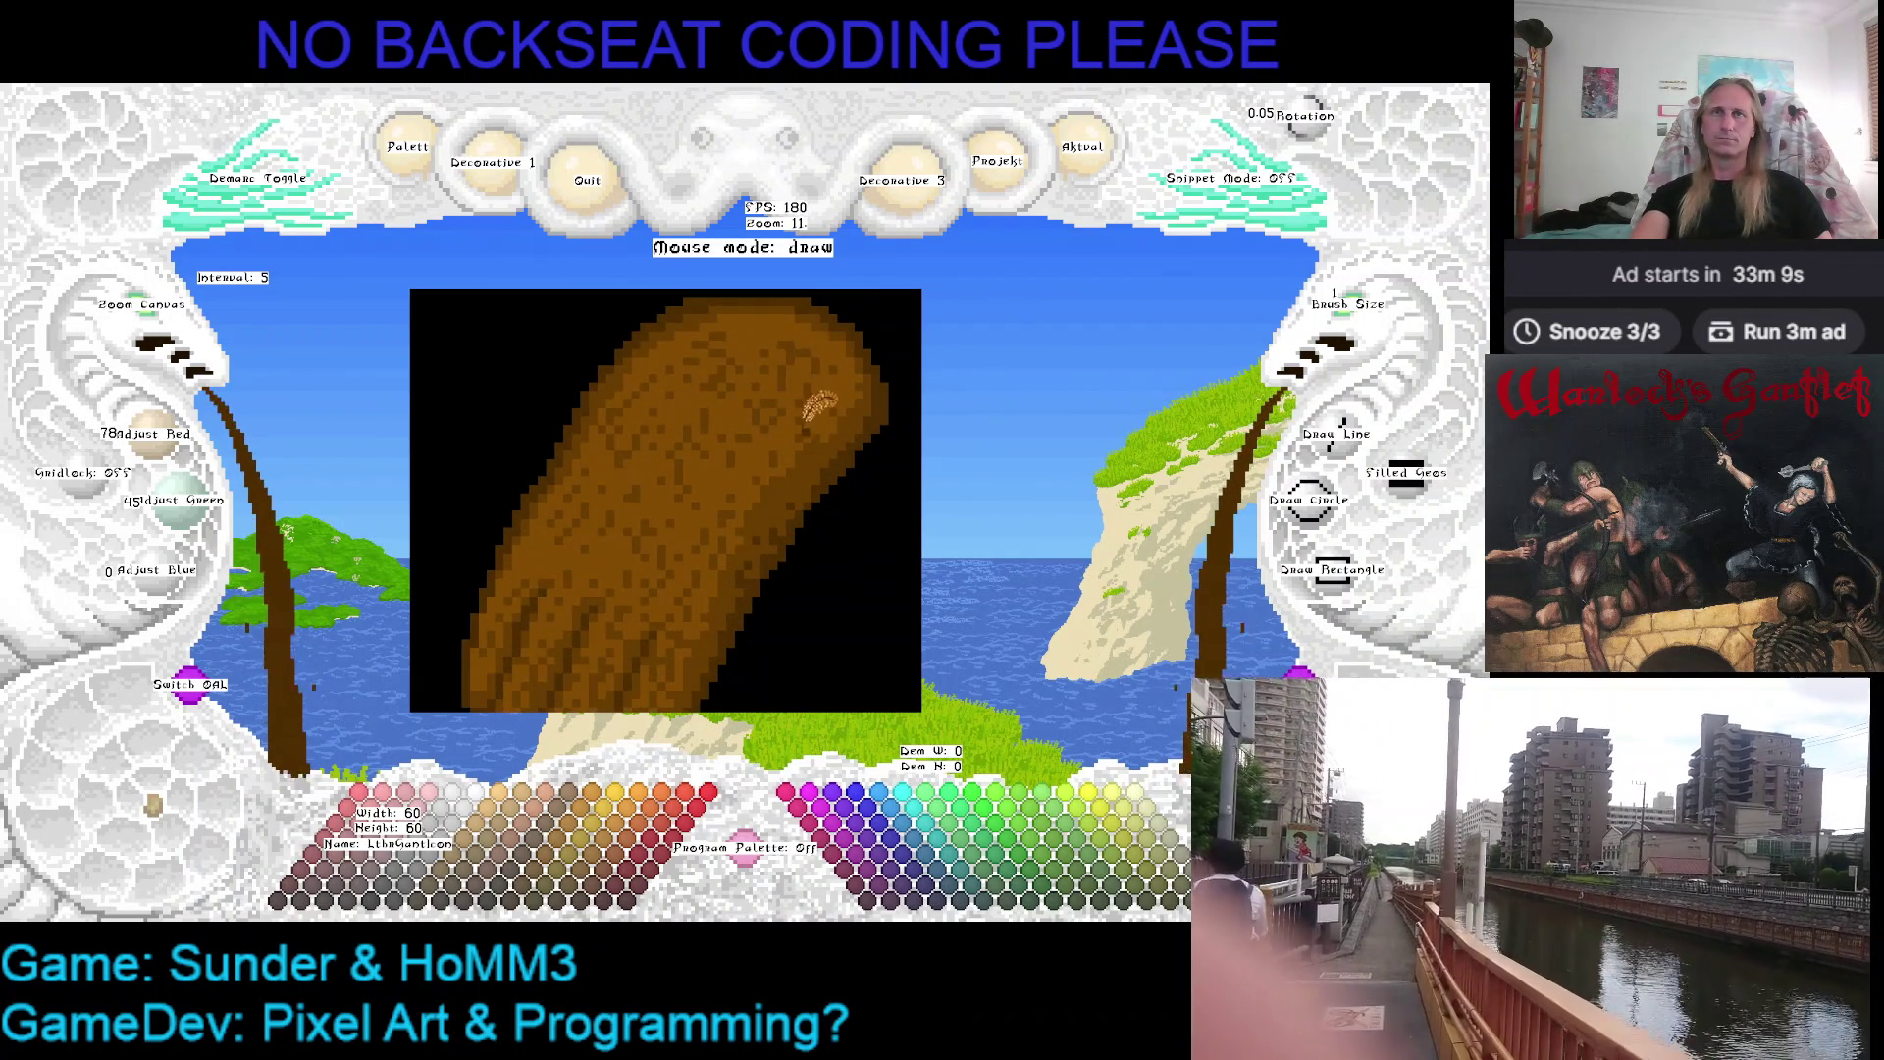
{"action": "scroll", "coordinate": [154, 333], "scroll_direction": "down", "scroll_amount": 5}
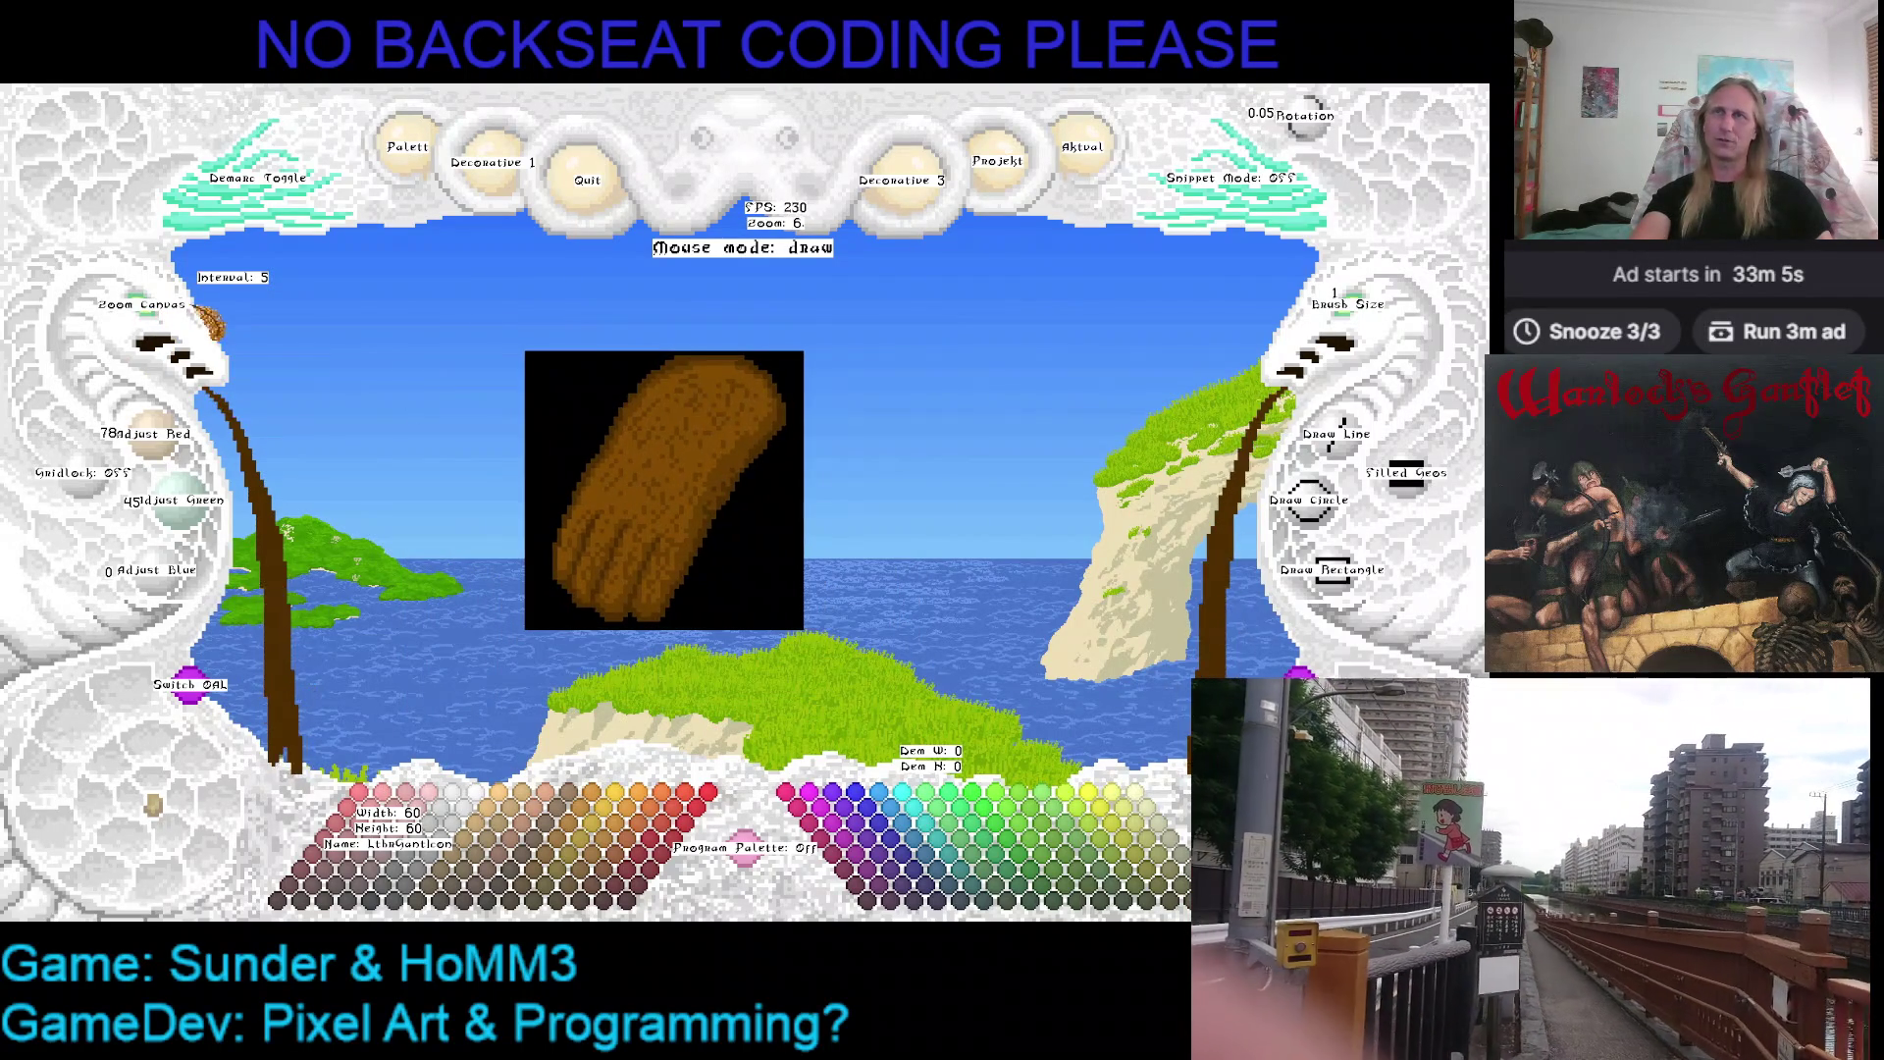
{"action": "scroll", "coordinate": [167, 322], "scroll_direction": "up", "scroll_amount": 4}
{"action": "scroll", "coordinate": [167, 322], "scroll_direction": "up", "scroll_amount": 3}
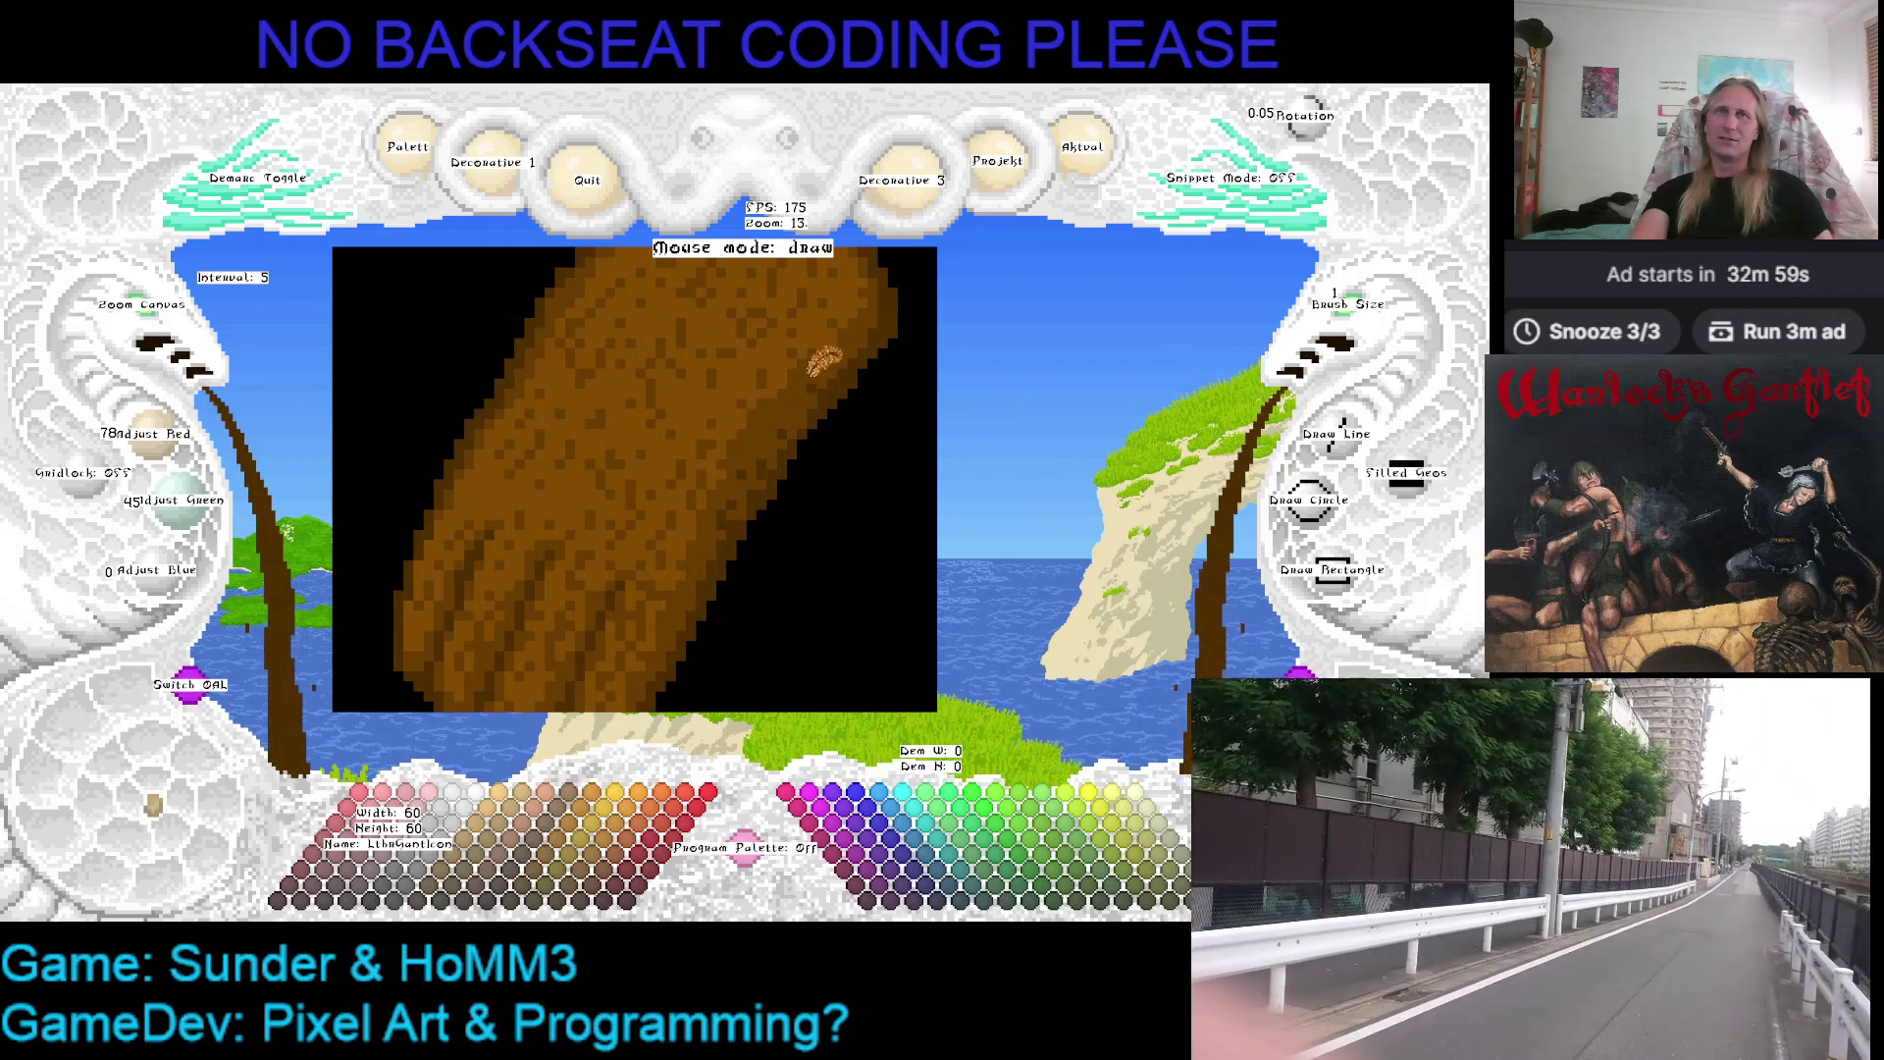
{"action": "left_click", "coordinate": [1348, 327]}
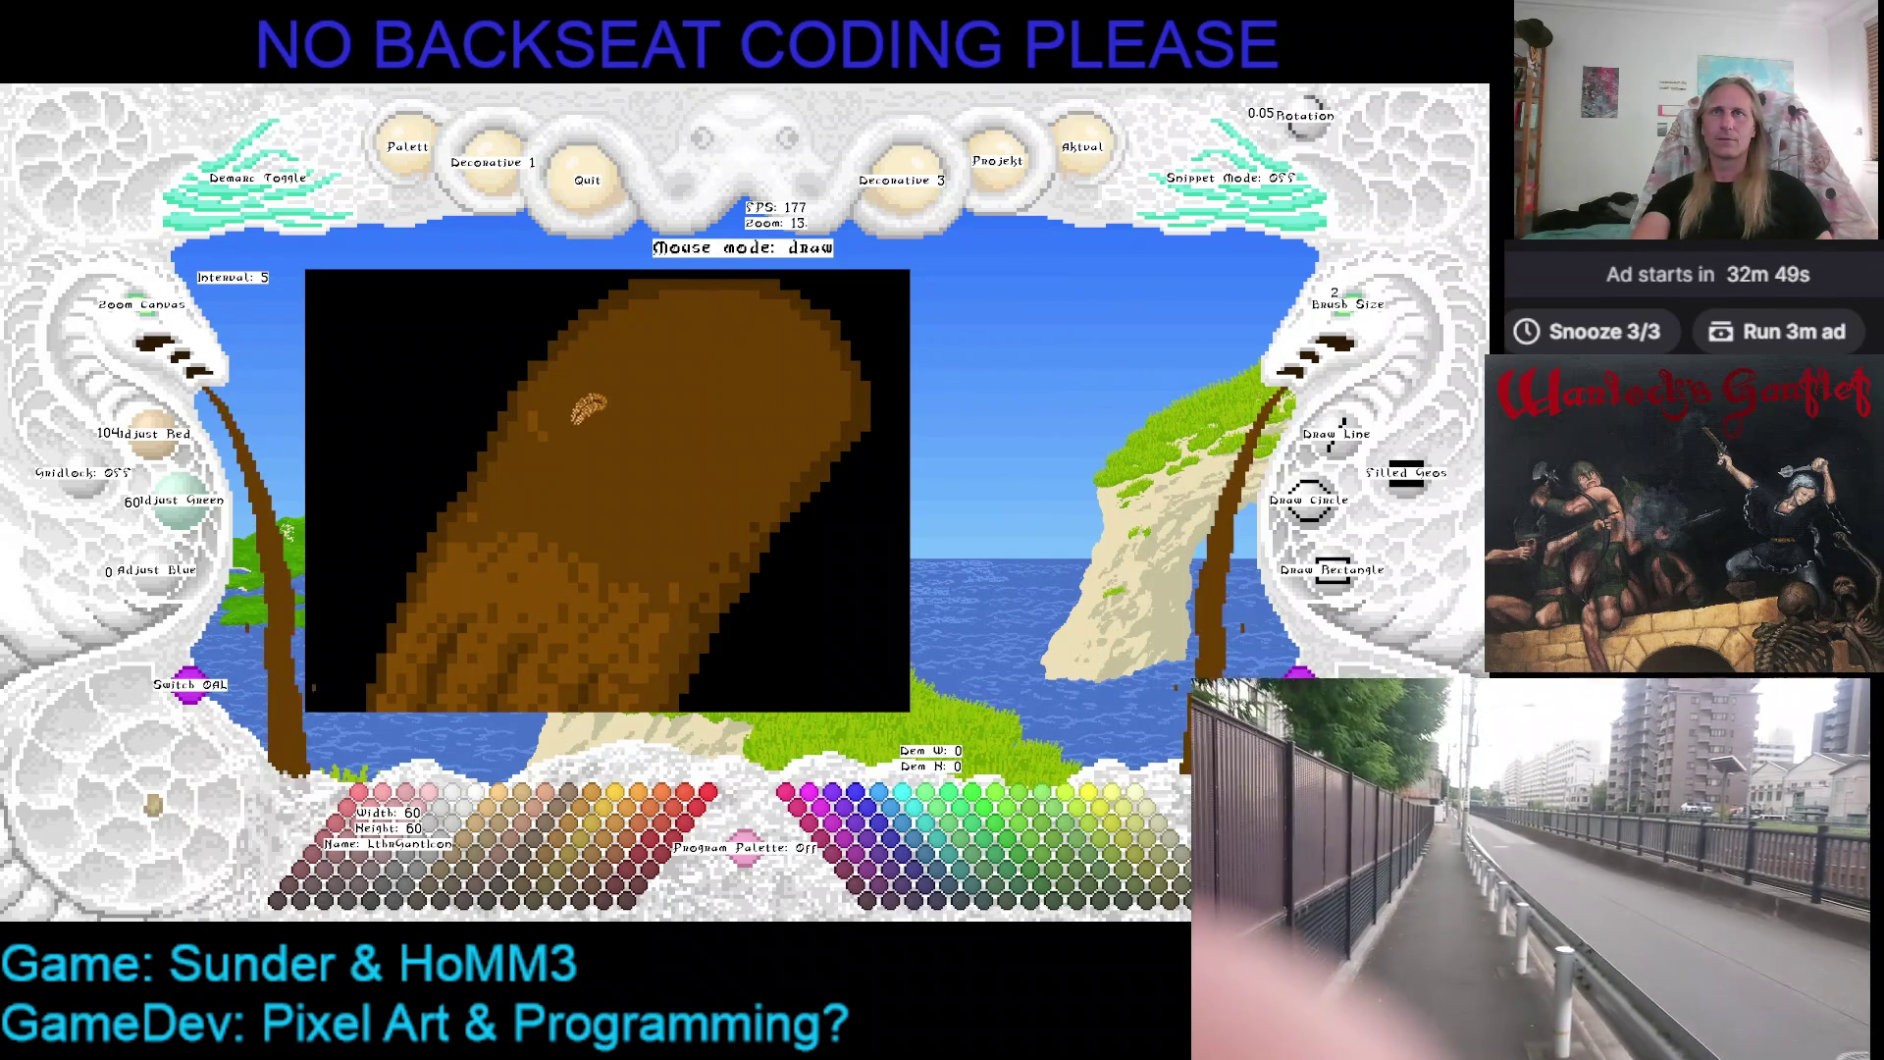
Pan around the hand while deepening the darker brown shading between the fingers
{"action": "left_click_drag", "start_coordinate": [494, 501], "coordinate": [652, 363]}
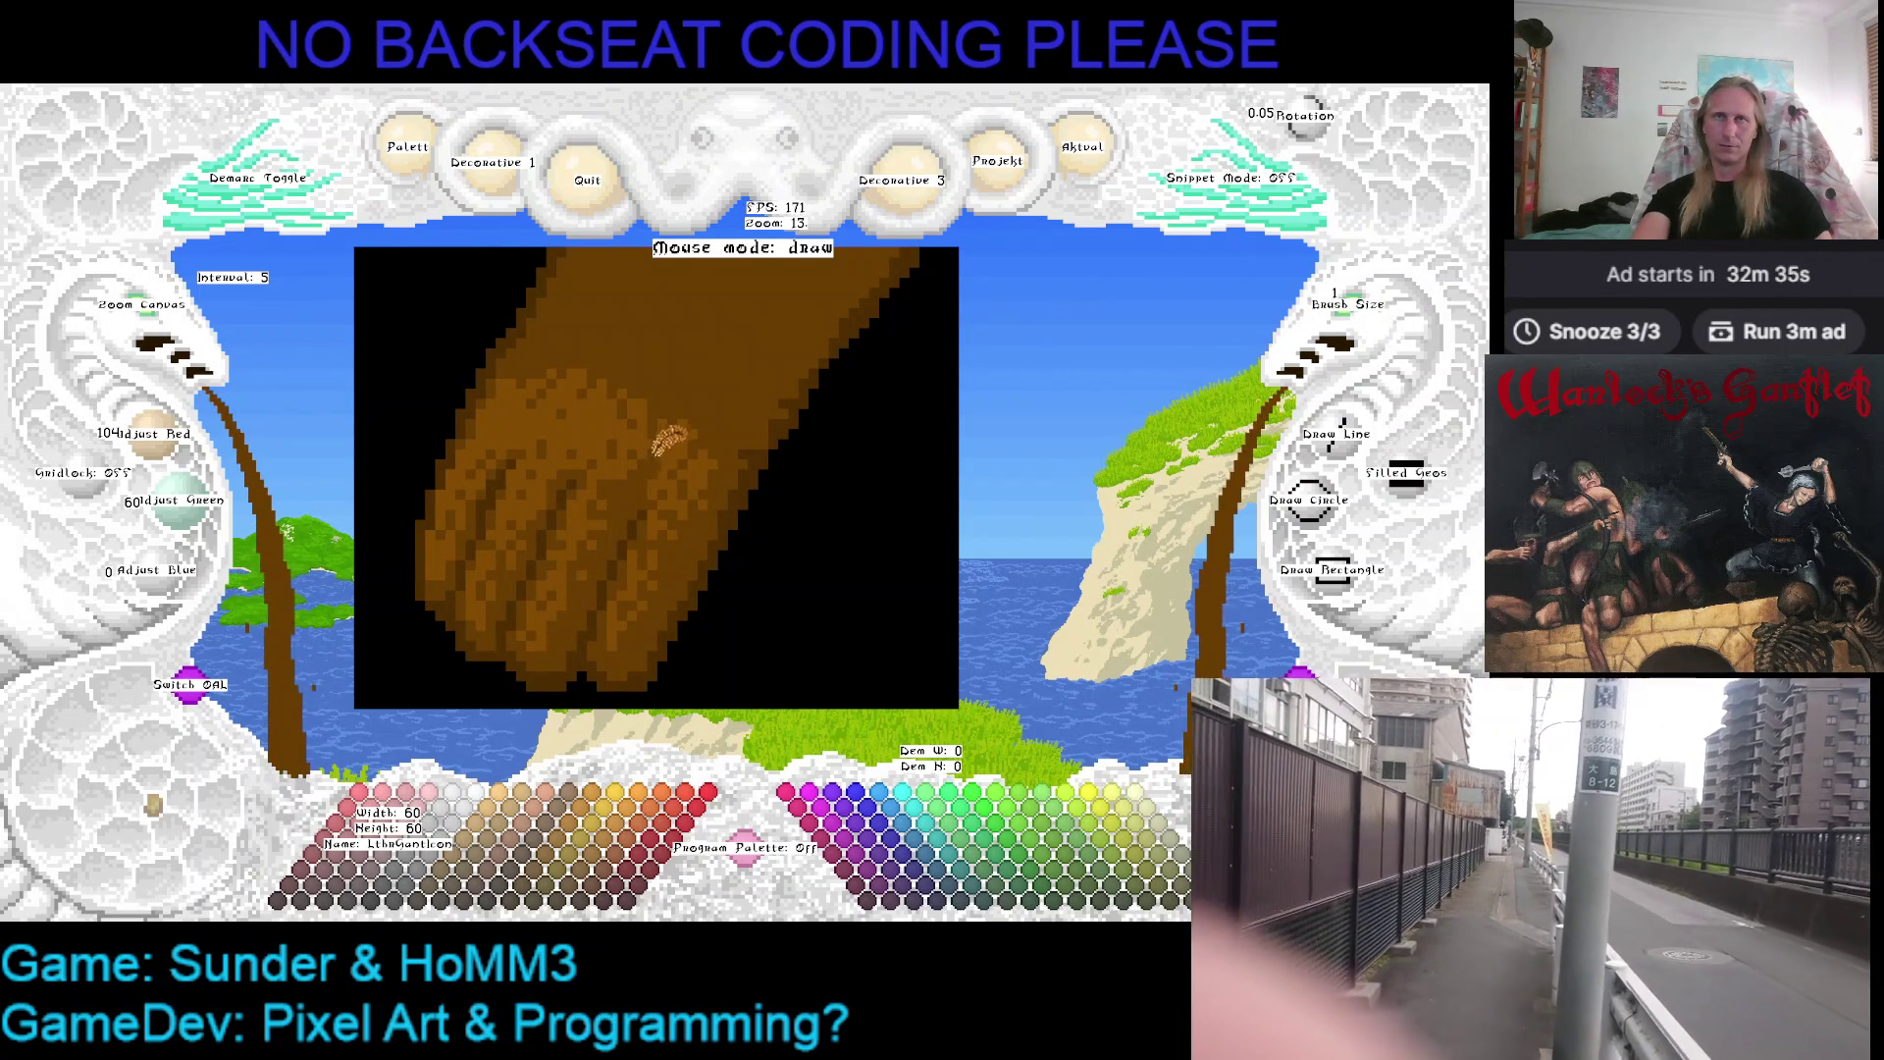
{"action": "key", "text": "Left"}
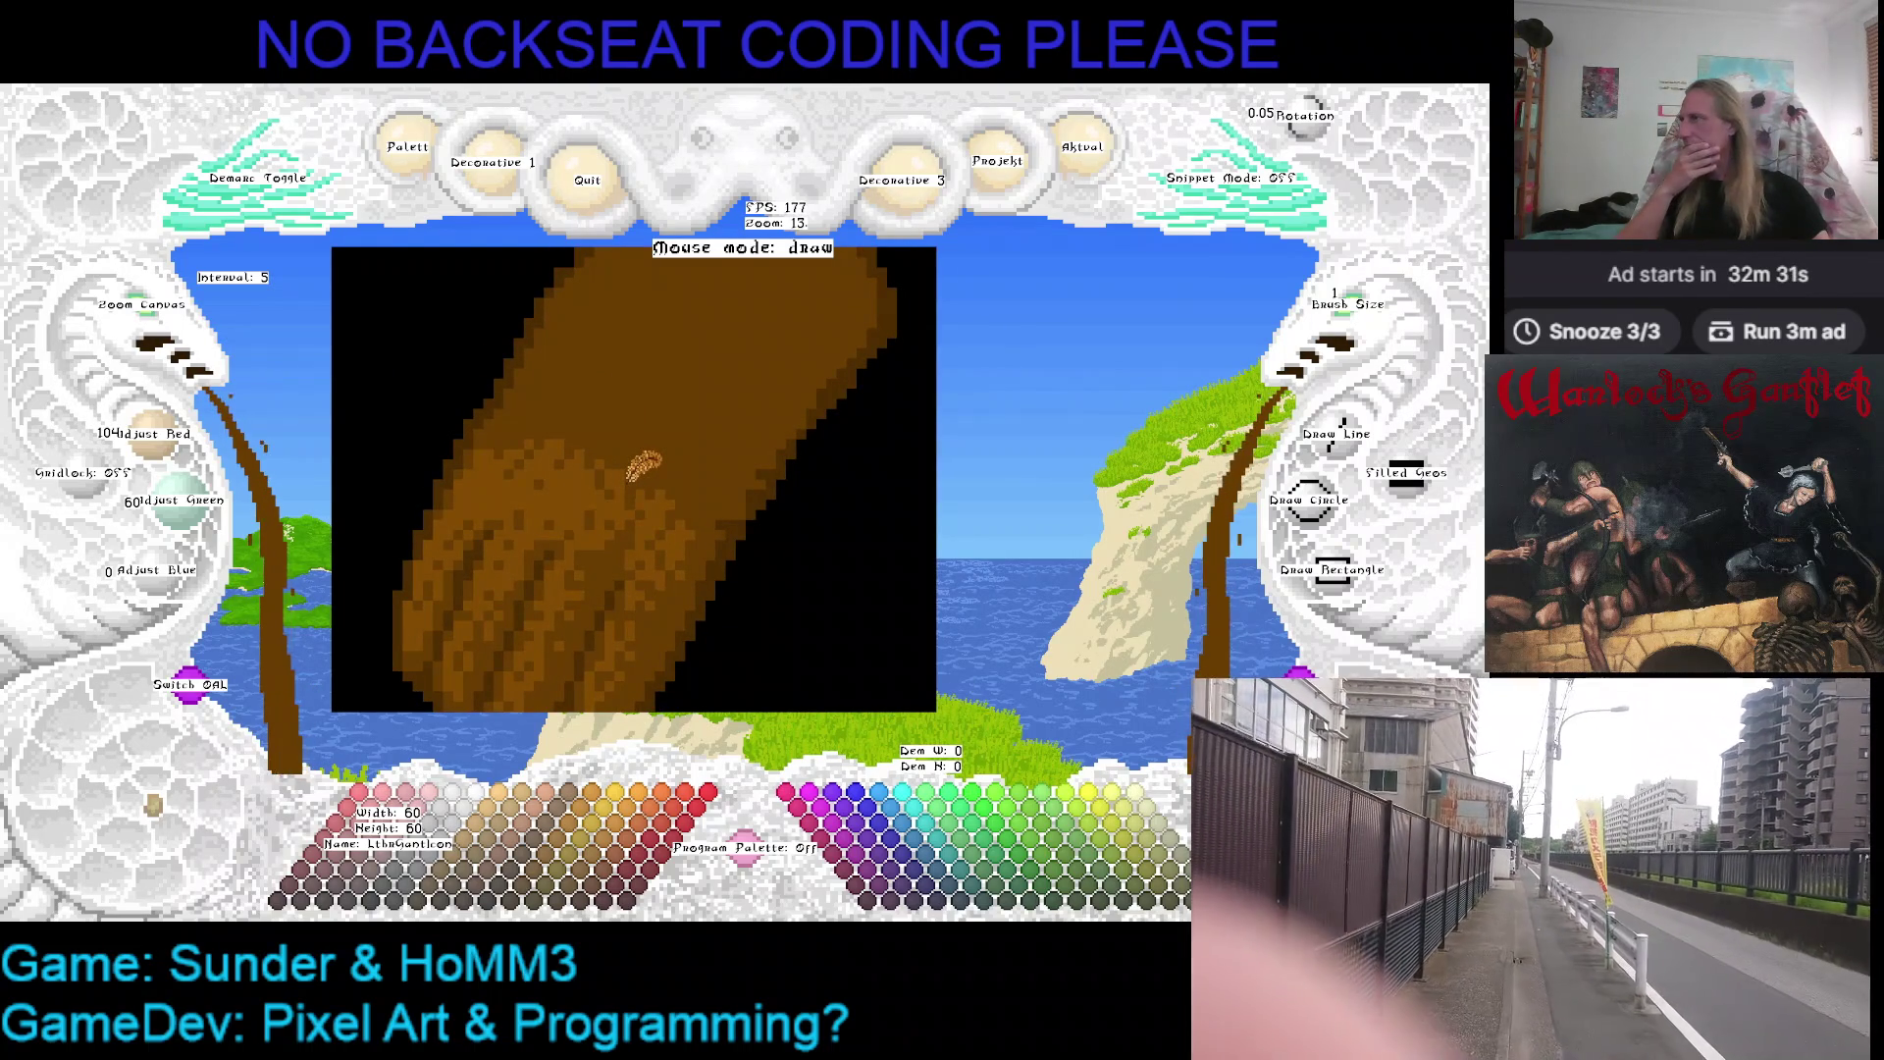
{"action": "key", "text": "Up"}
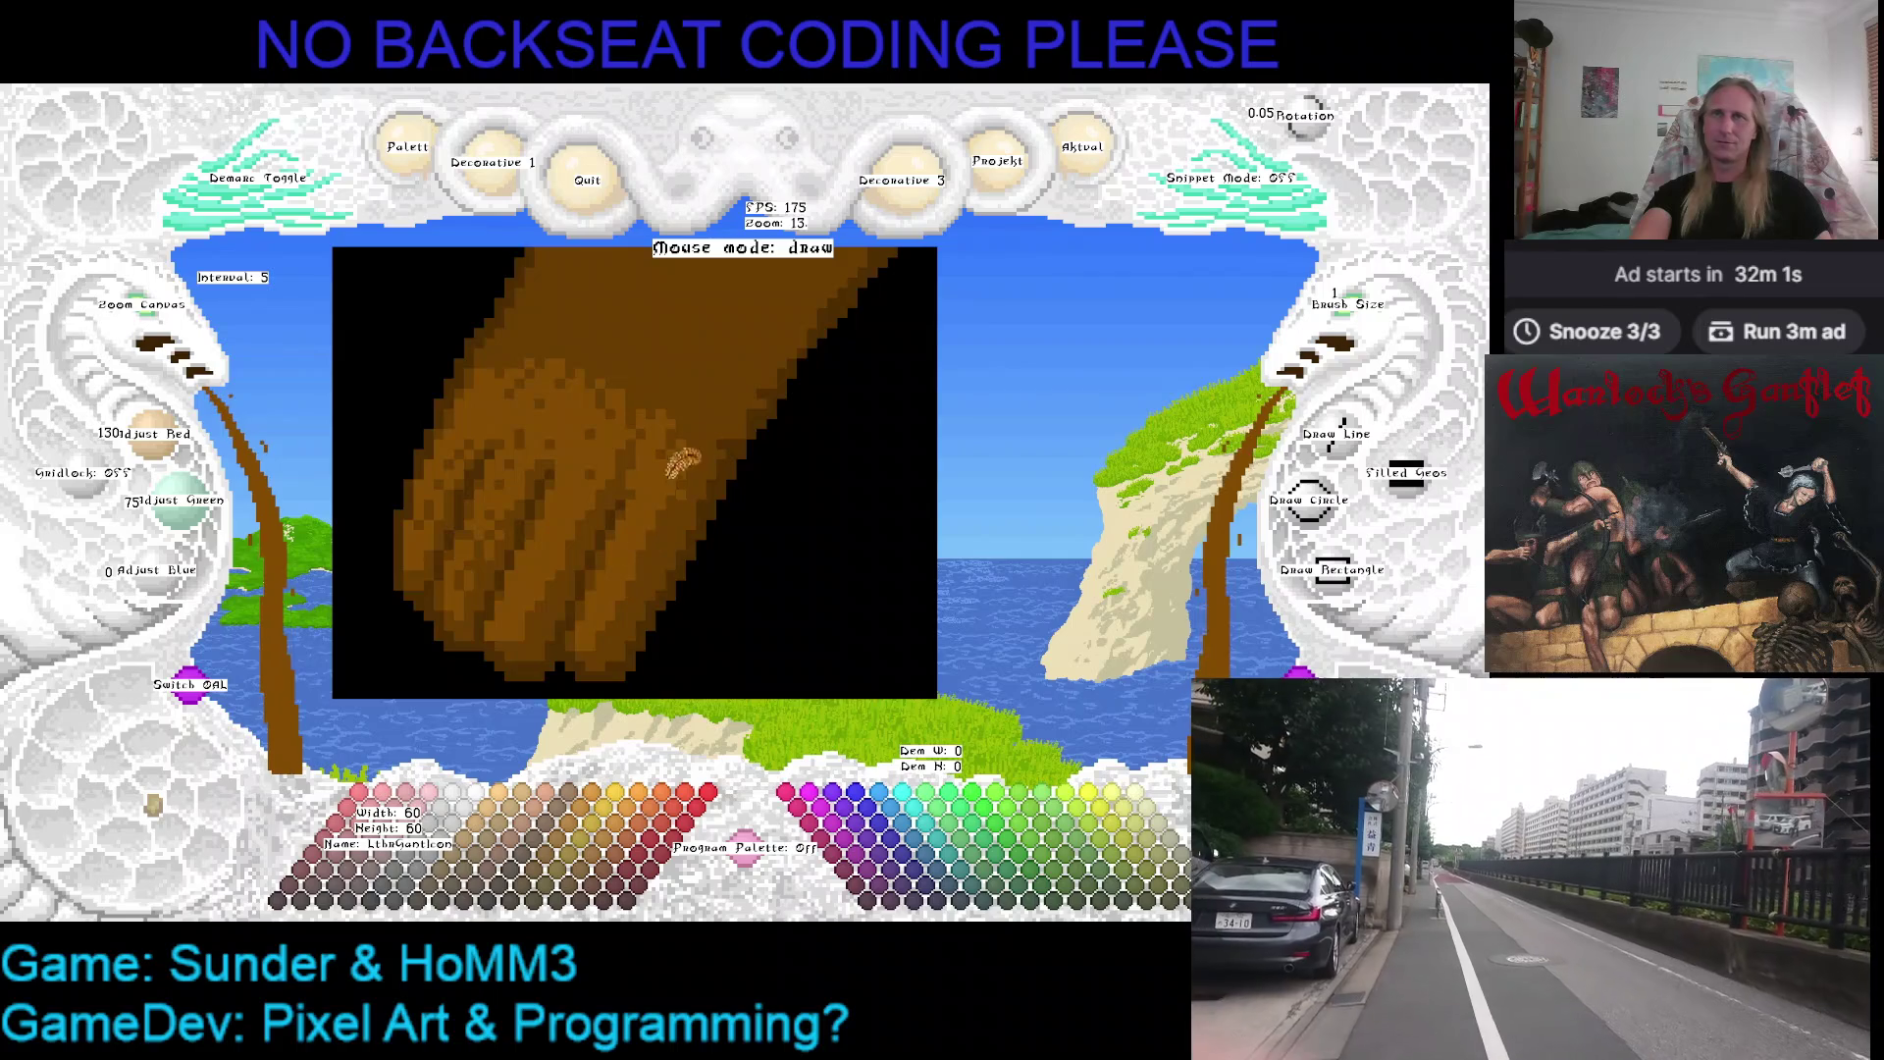
{"action": "key", "text": "Right"}
{"action": "key", "text": "Down"}
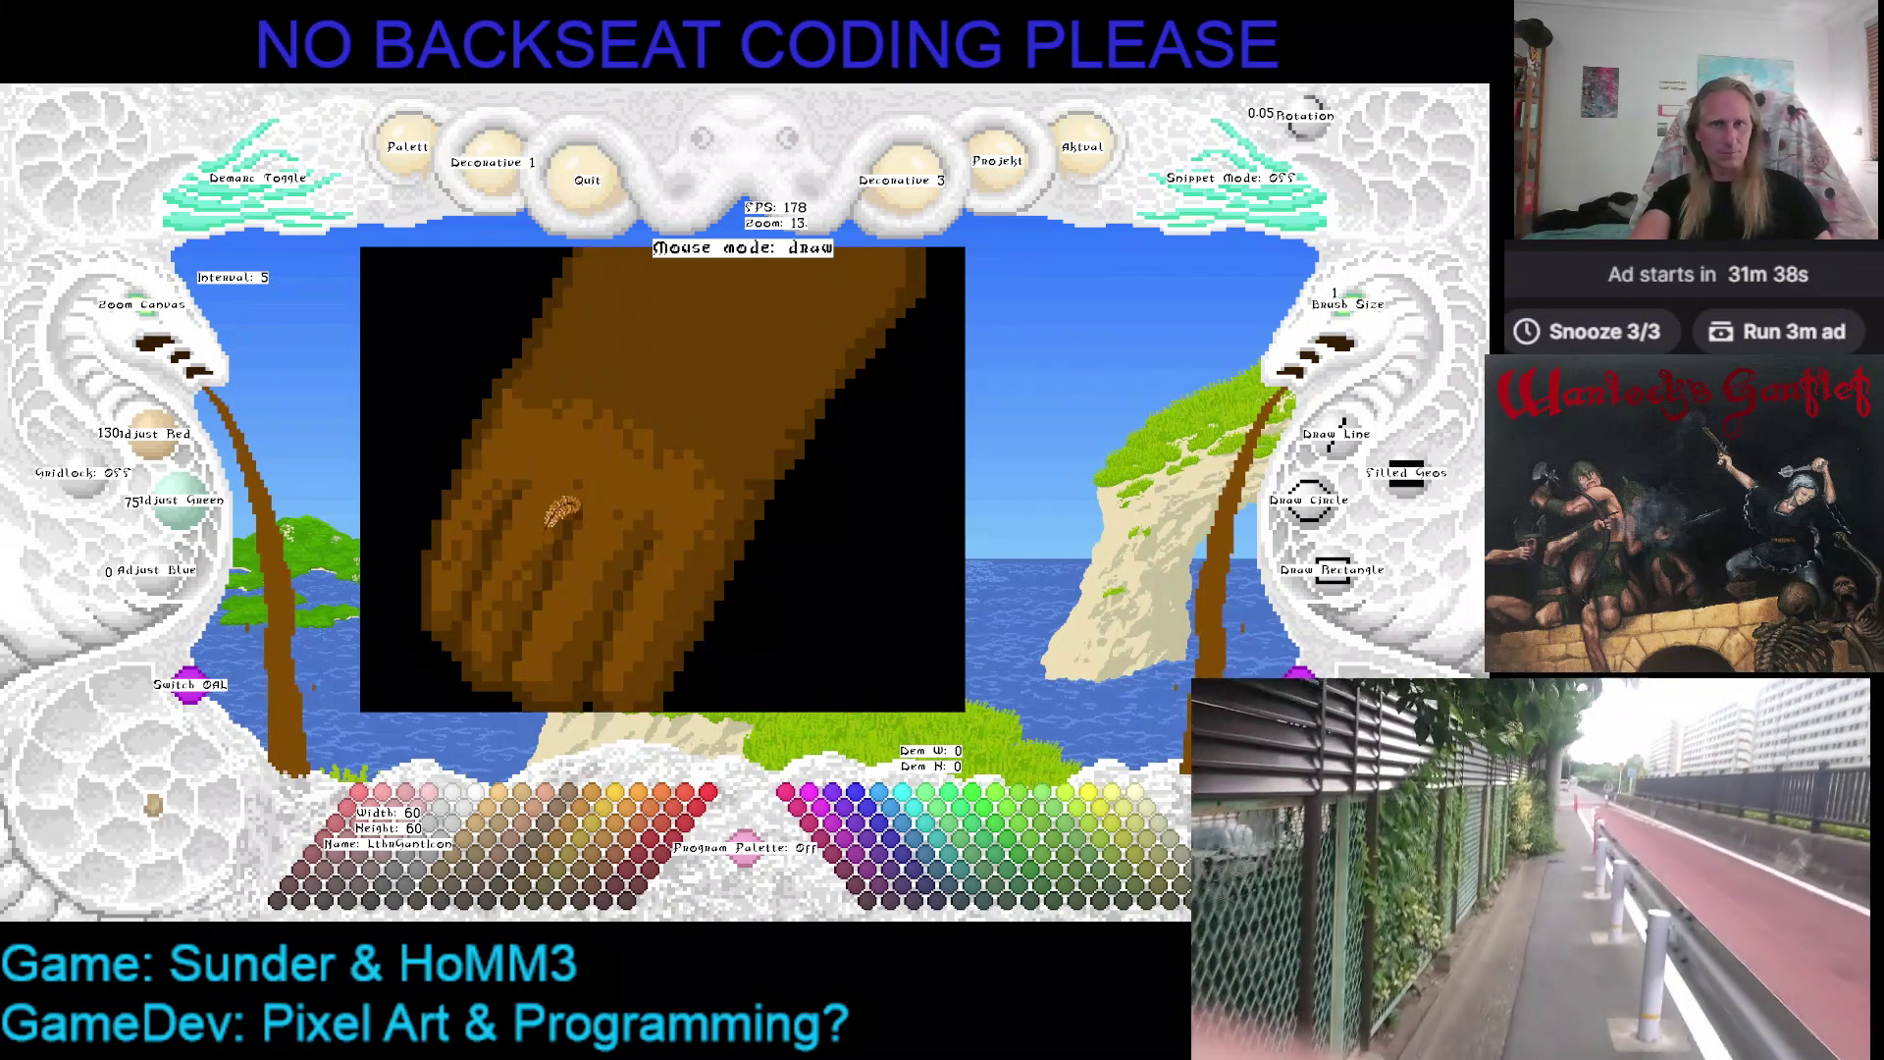
{"action": "left_click_drag", "start_coordinate": [561, 508], "coordinate": [609, 450]}
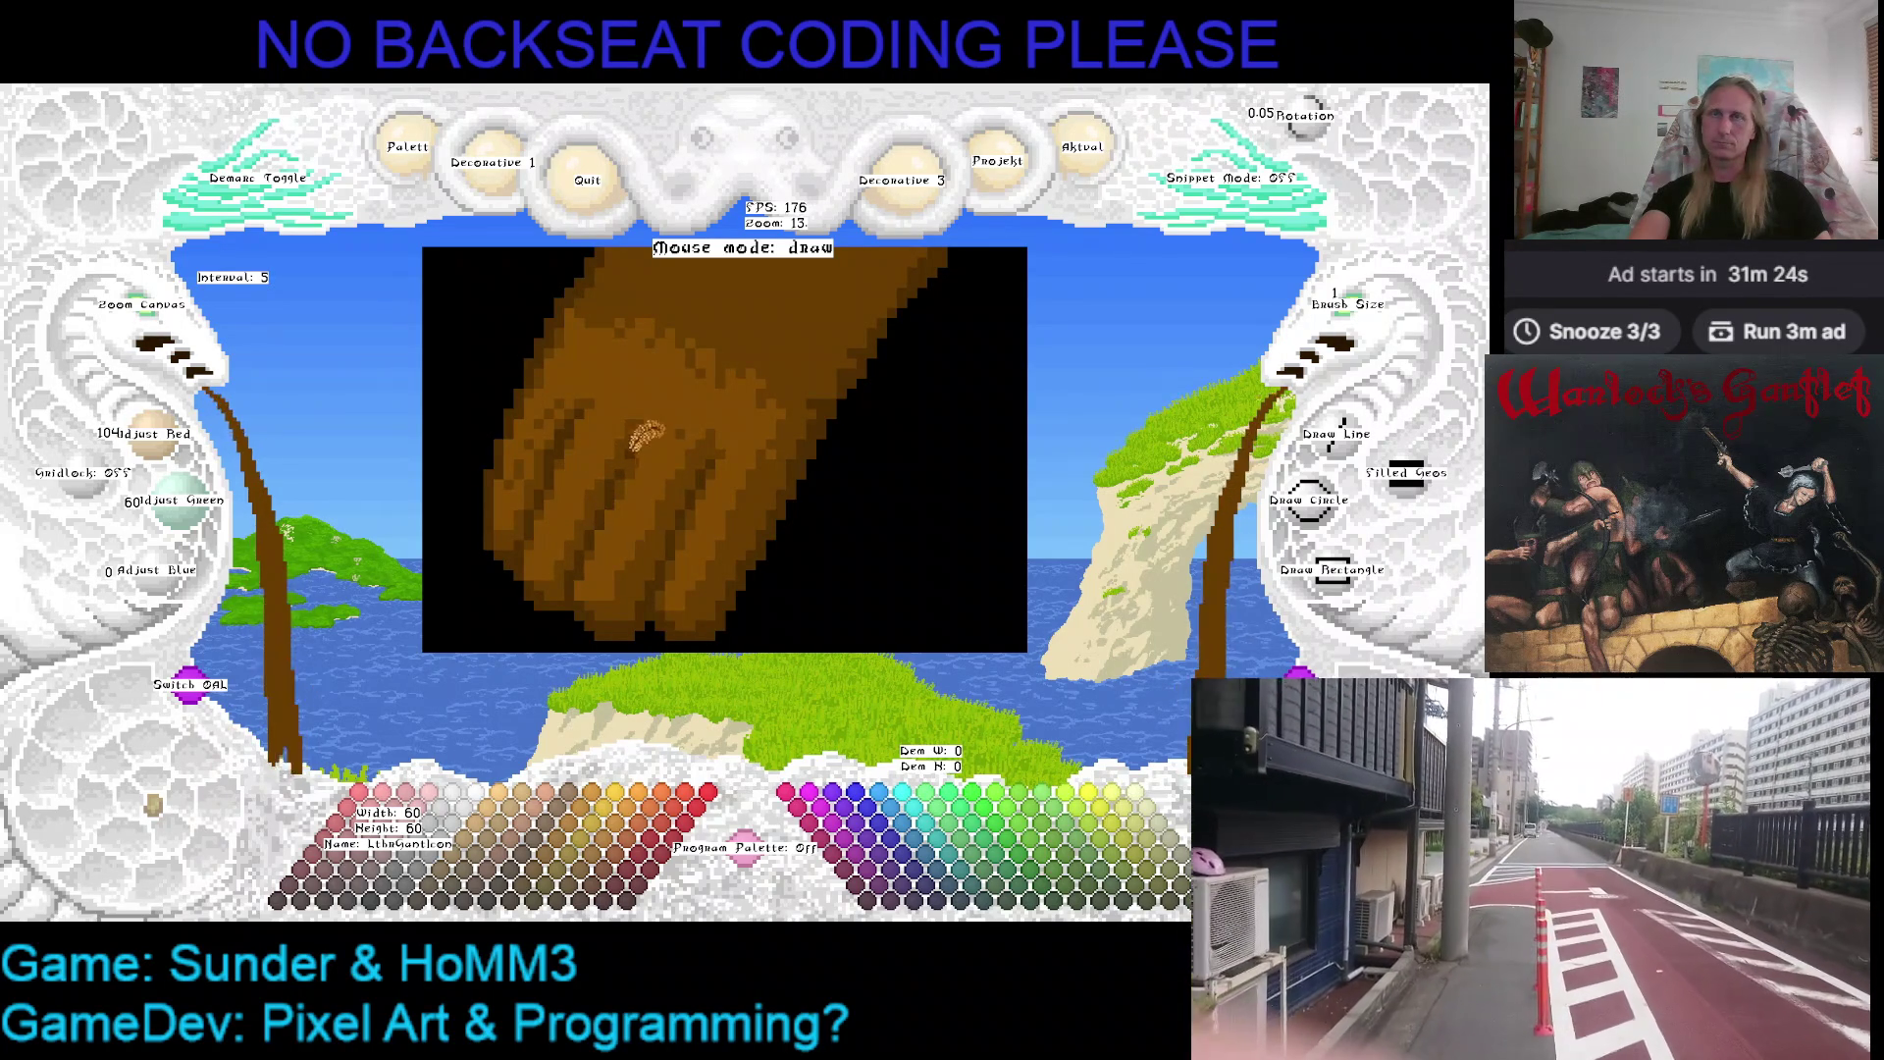
Extend the light brown along the hand's left edge, then take the darker brown for shading
{"action": "right_click", "coordinate": [581, 375]}
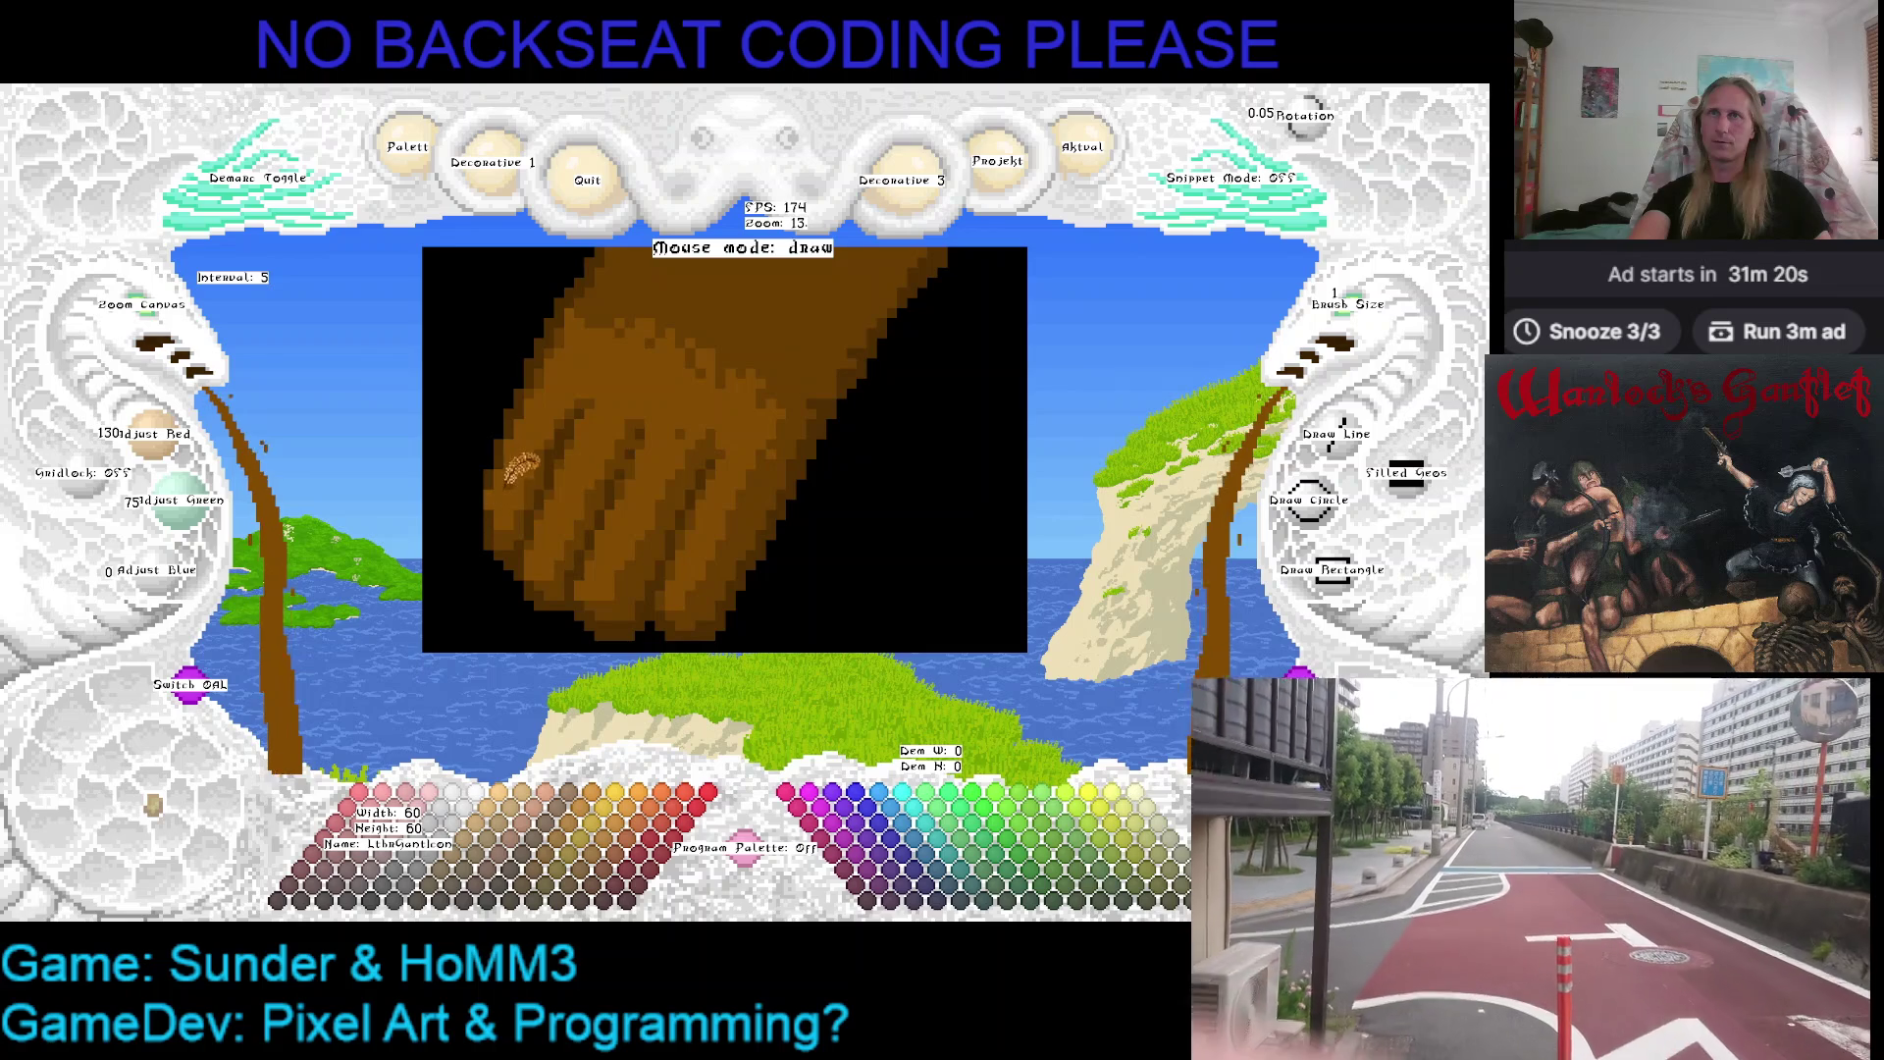
{"action": "left_click_drag", "start_coordinate": [508, 471], "coordinate": [488, 471]}
{"action": "right_click", "coordinate": [509, 515]}
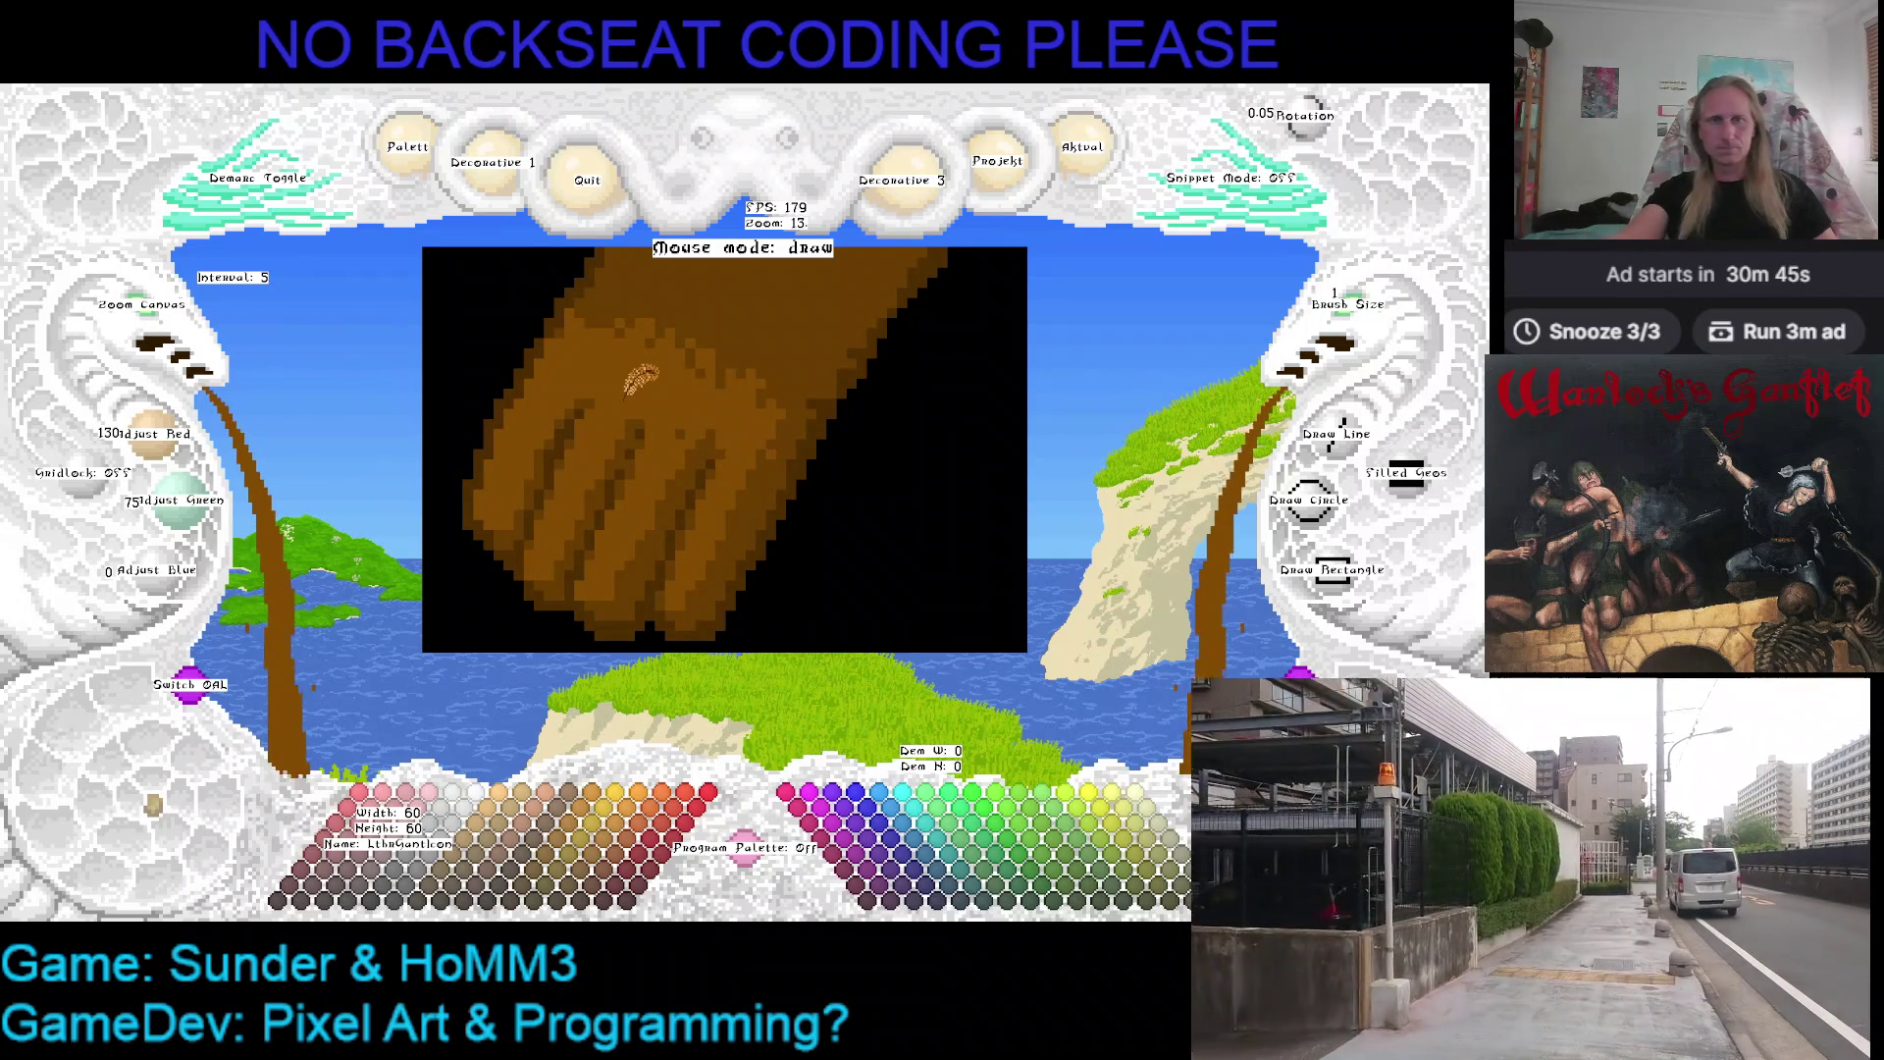
{"action": "left_click_drag", "start_coordinate": [686, 354], "coordinate": [662, 378]}
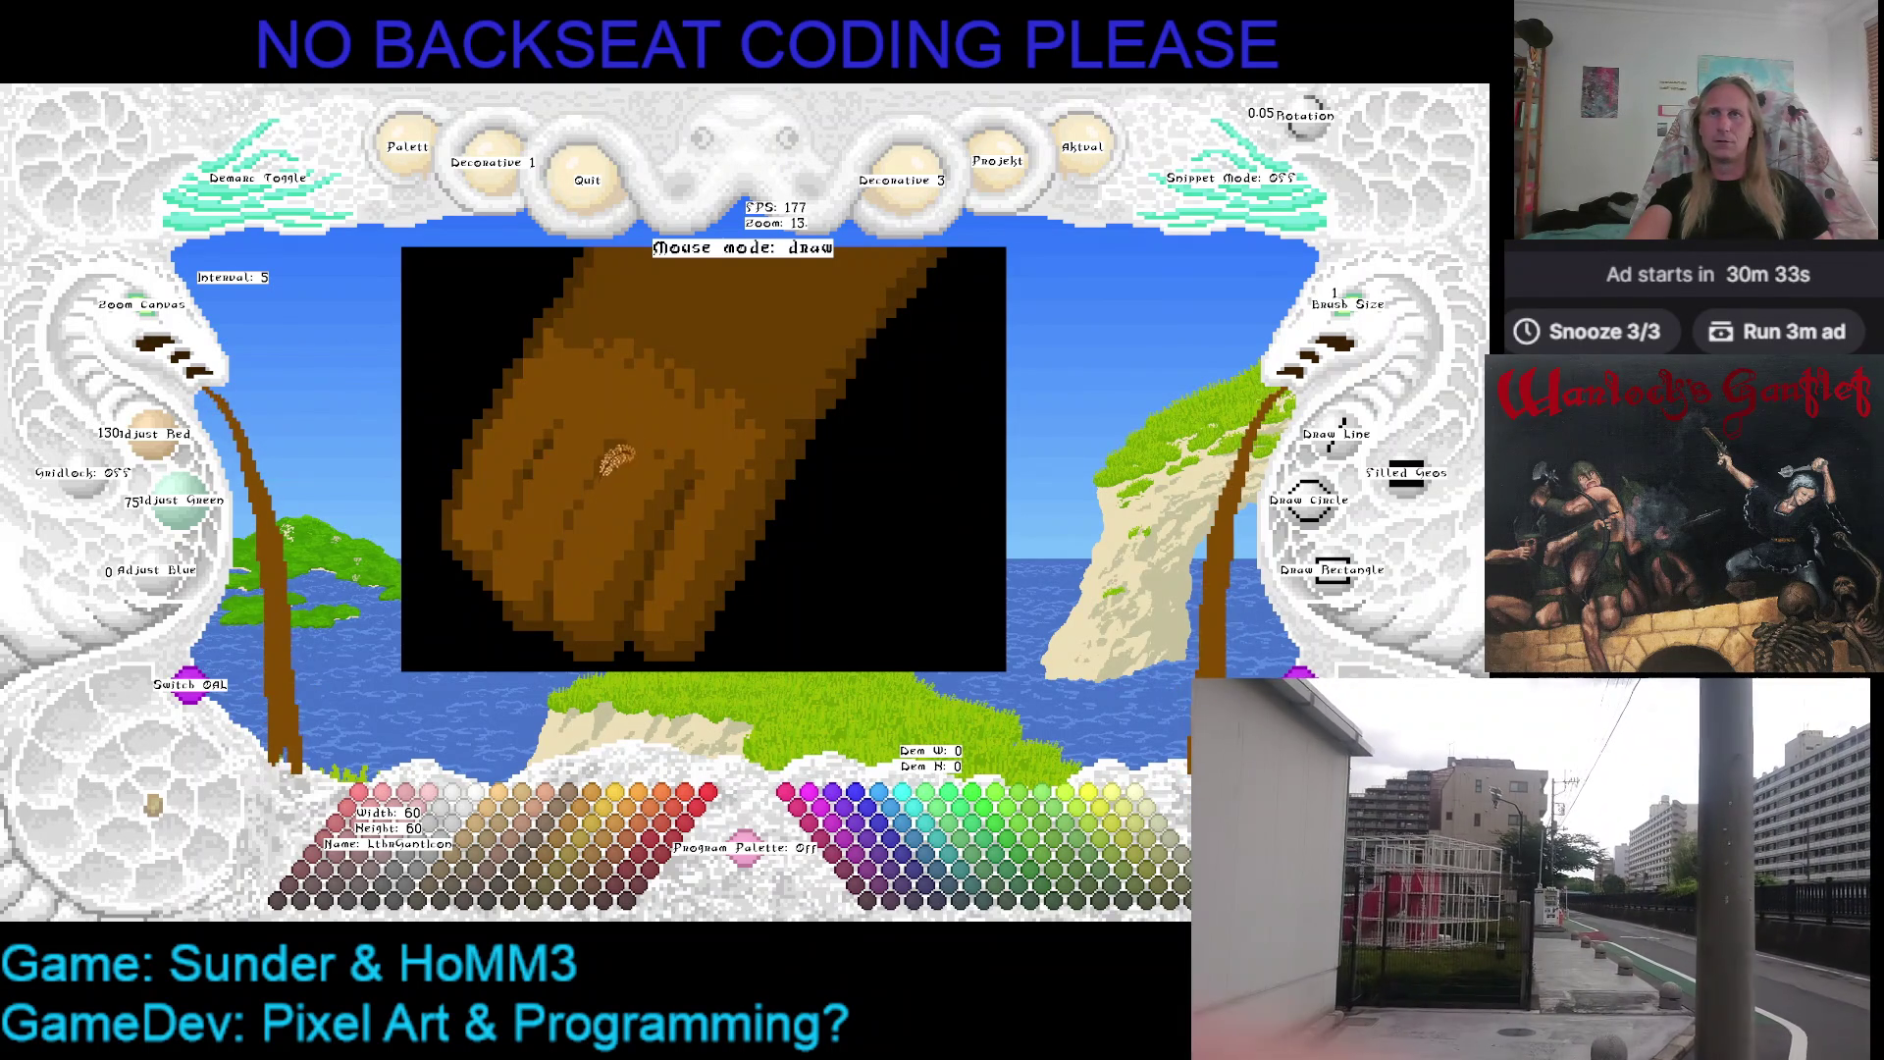
{"action": "scroll", "coordinate": [634, 486], "scroll_direction": "down", "scroll_amount": 3}
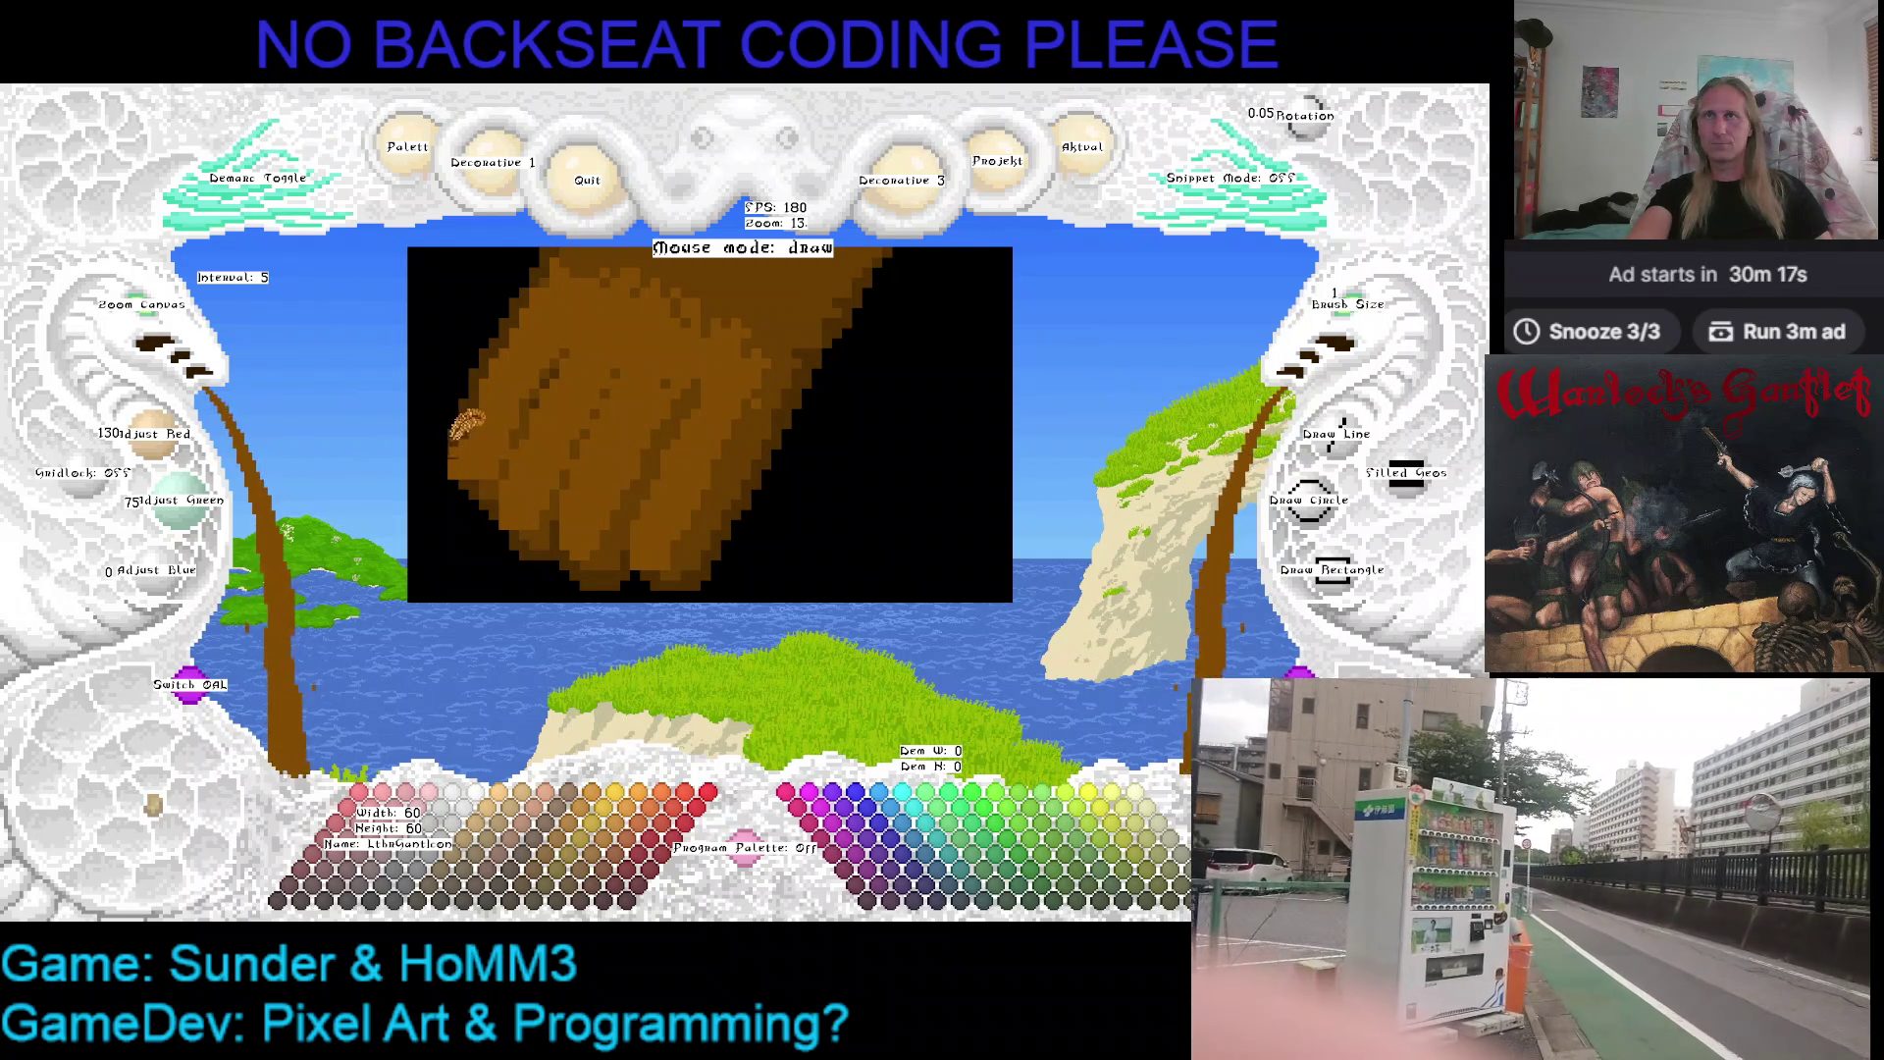
Sample the darker, light and mid browns from the fist to refine the knuckle shading
{"action": "right_click", "coordinate": [468, 445]}
{"action": "right_click", "coordinate": [490, 434]}
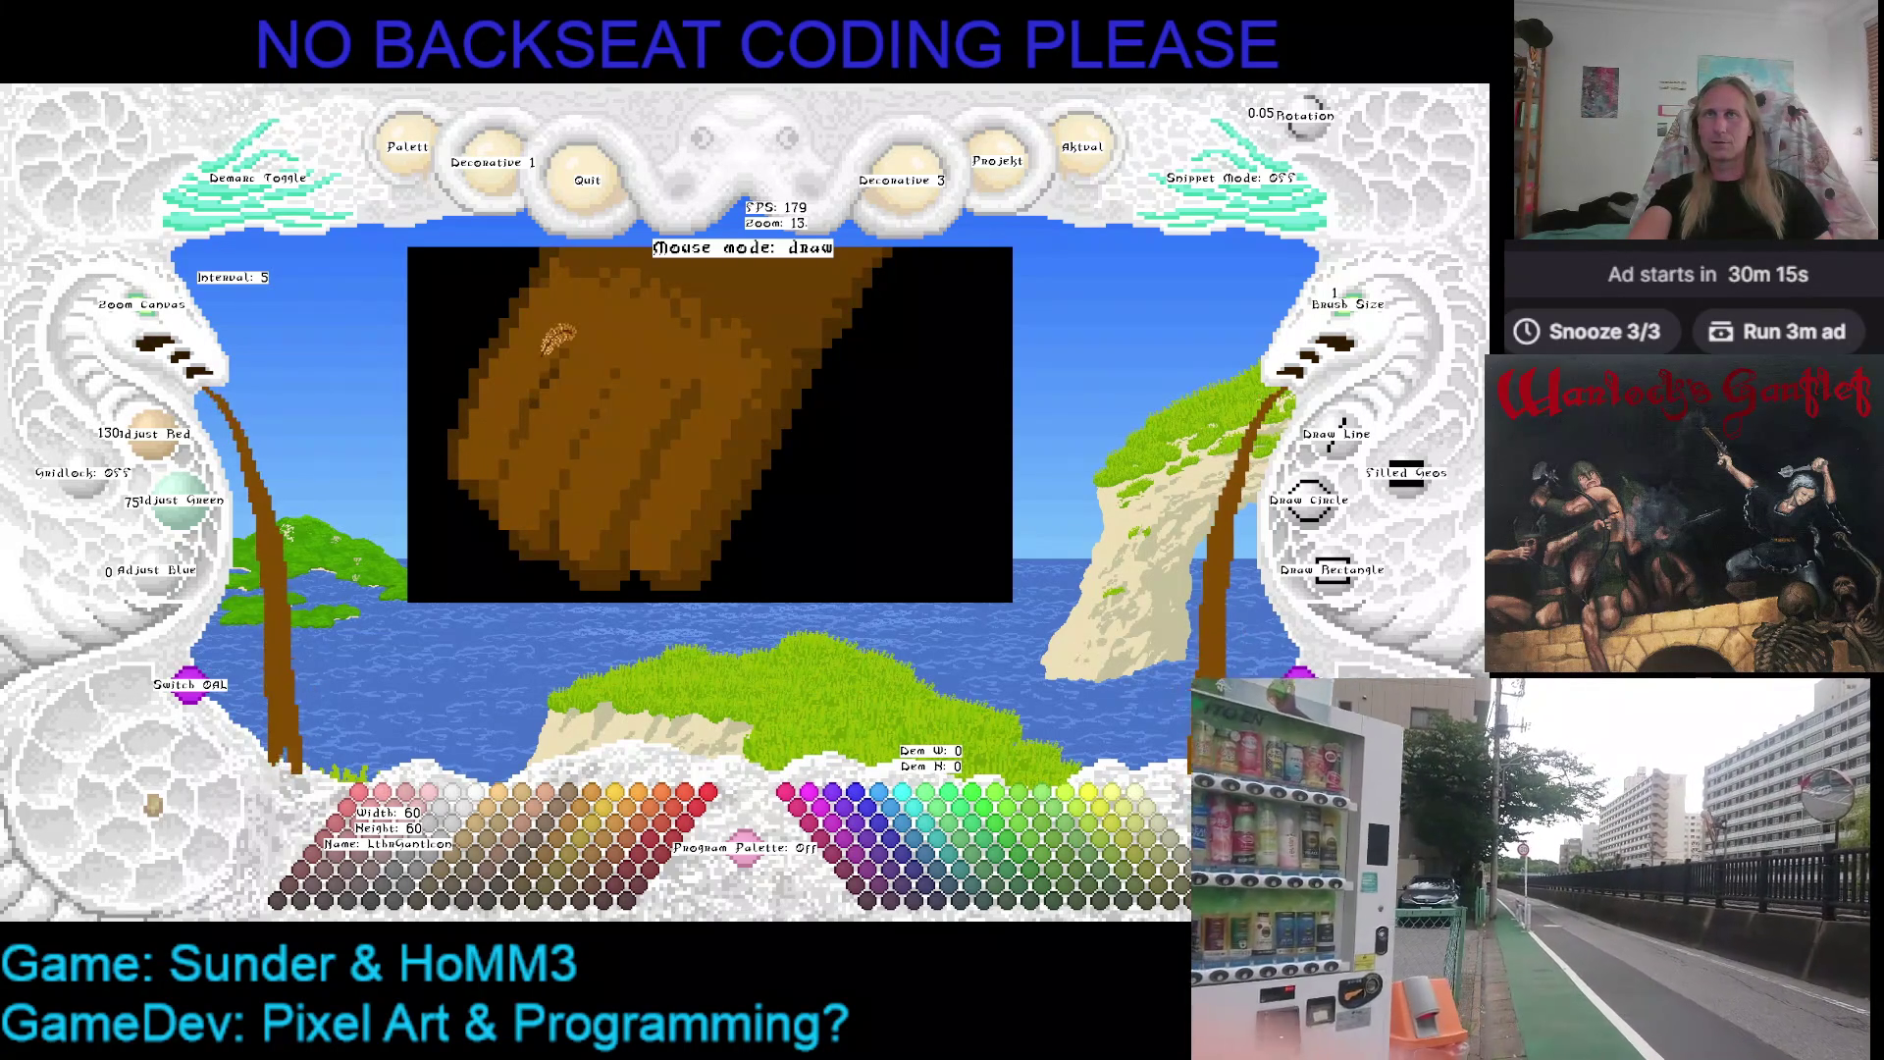
{"action": "right_click", "coordinate": [575, 343]}
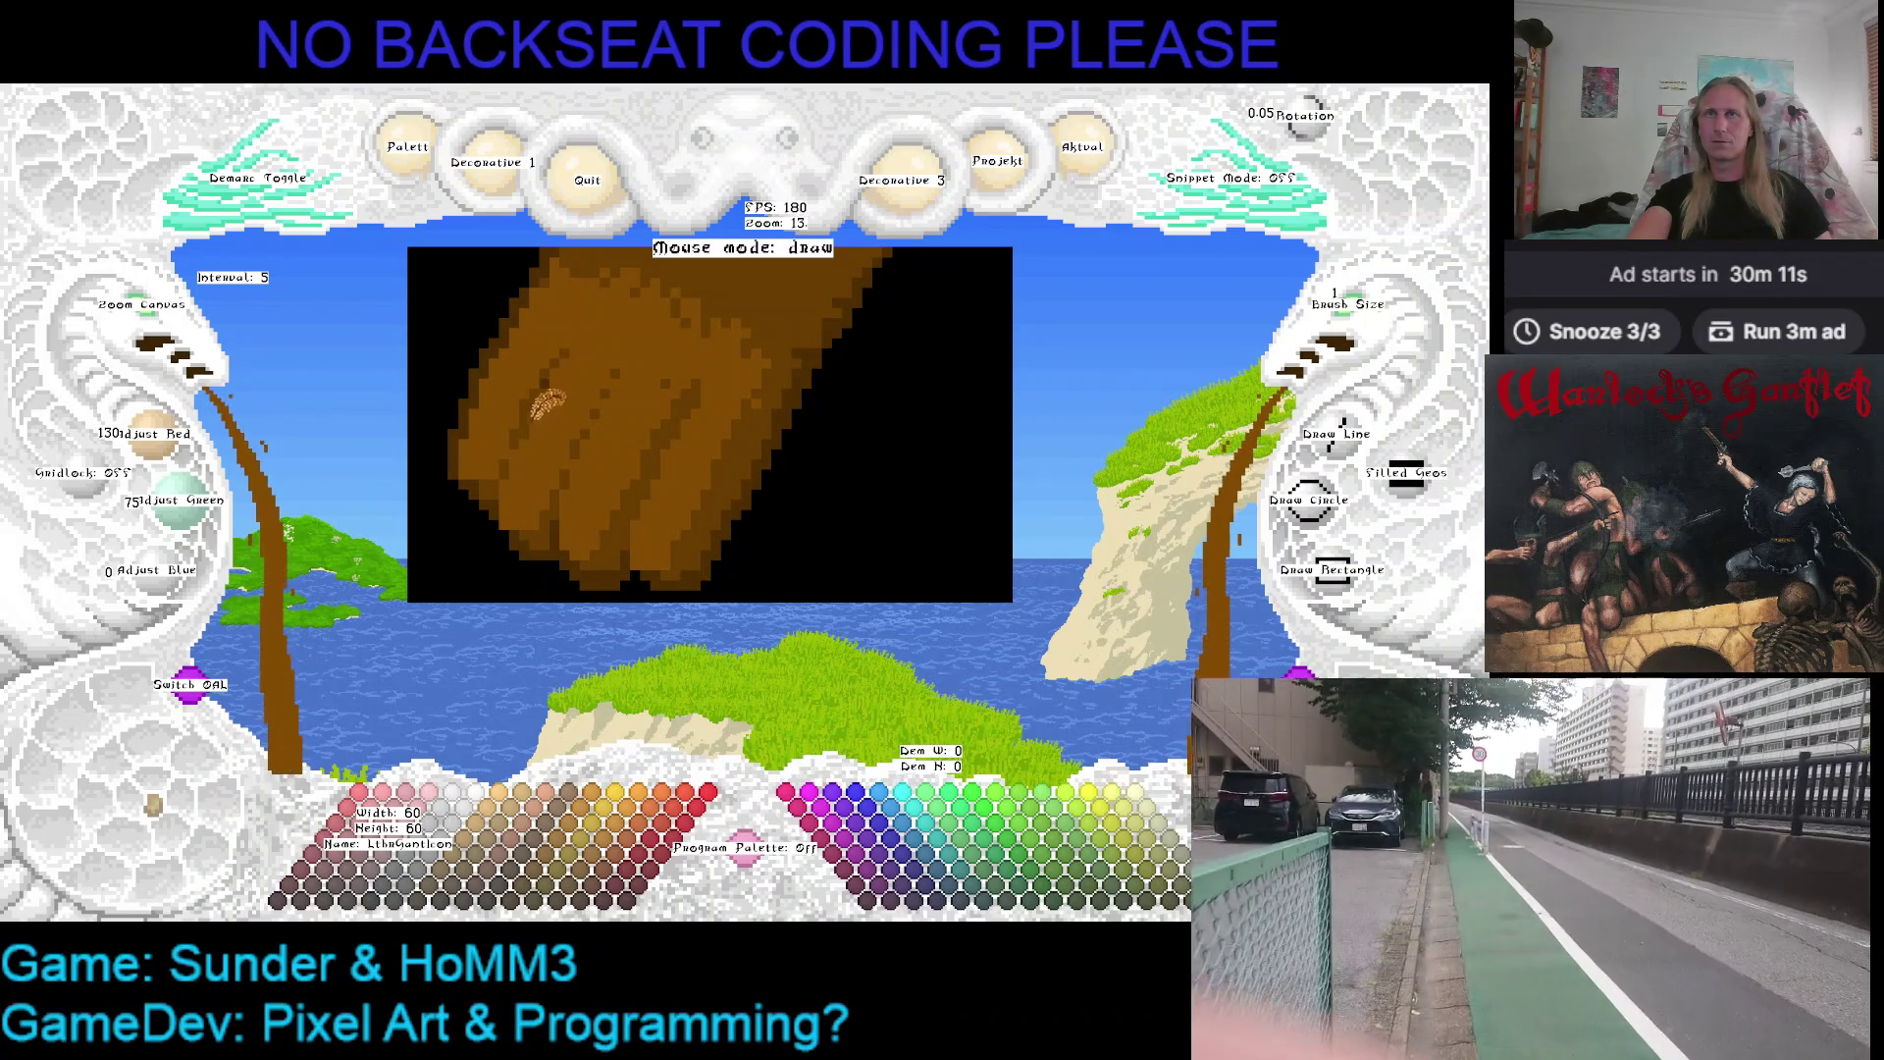
{"action": "scroll", "coordinate": [575, 357], "scroll_direction": "up", "scroll_amount": 2}
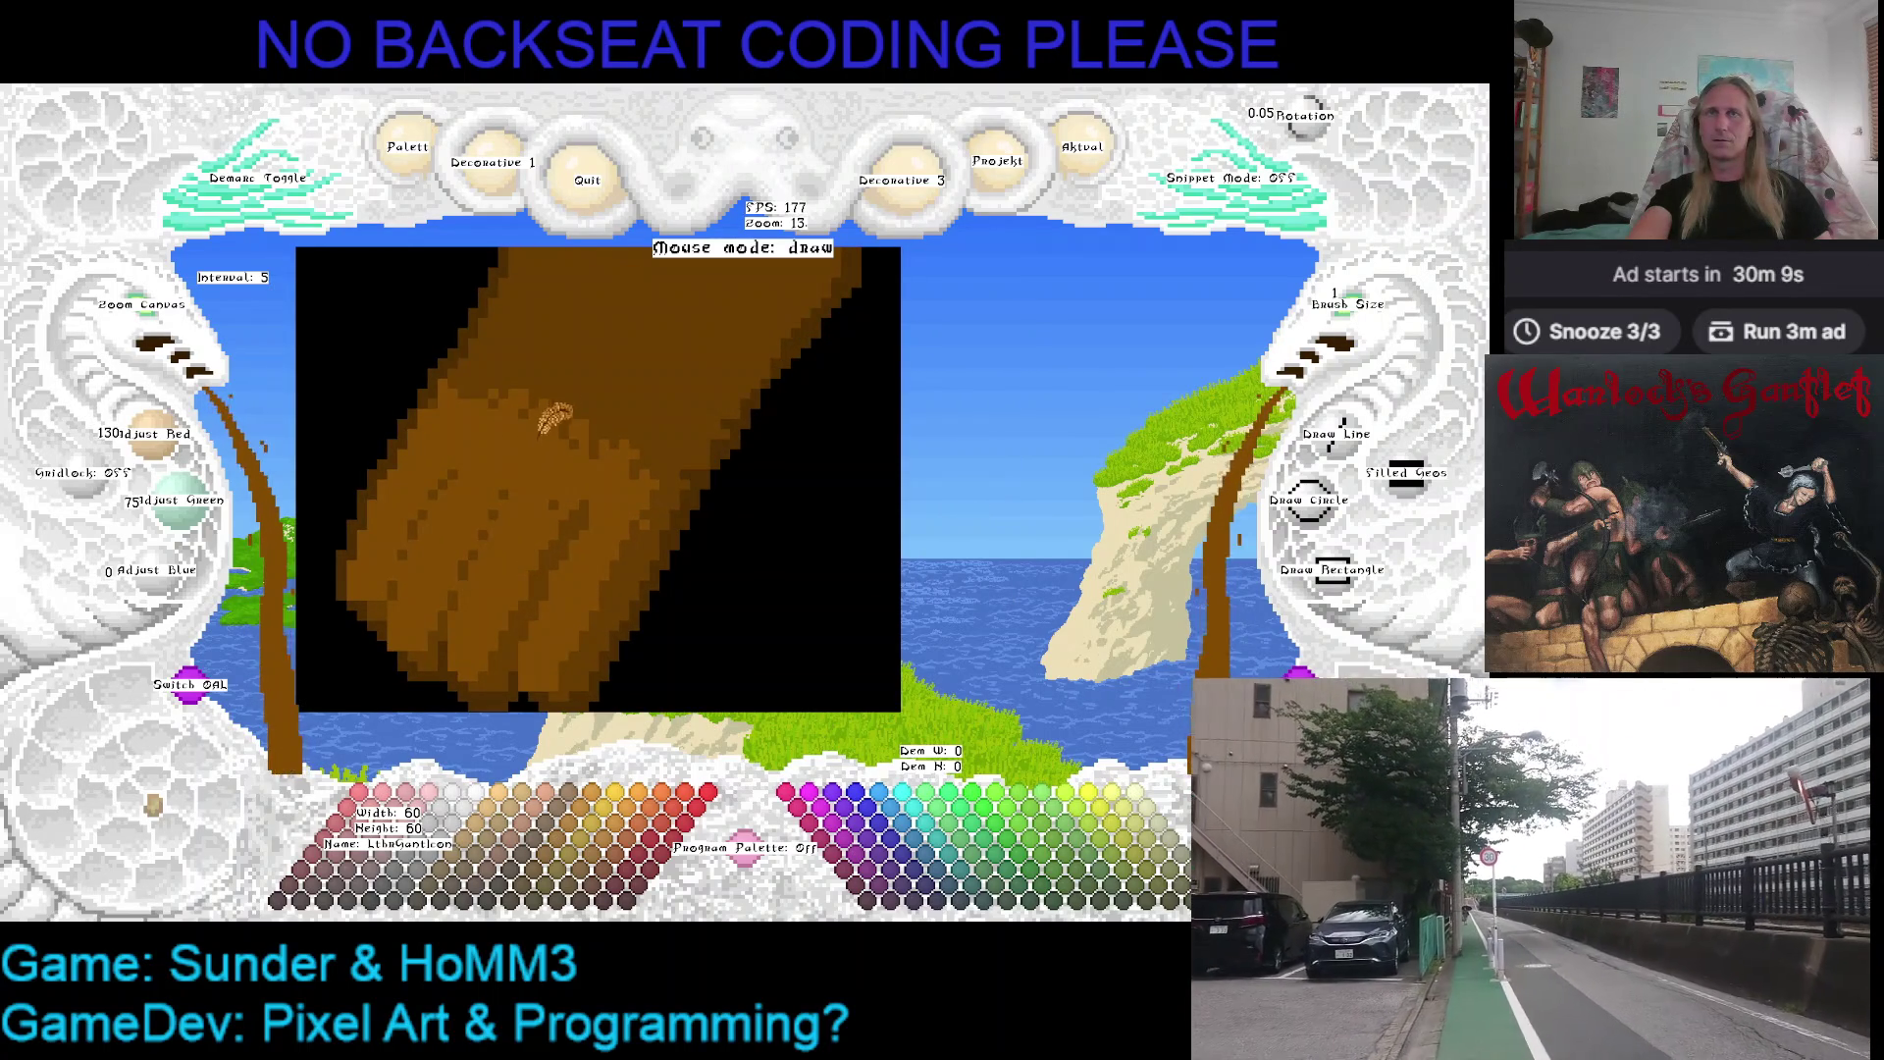
{"action": "scroll", "coordinate": [551, 424], "scroll_direction": "down", "scroll_amount": 1}
{"action": "scroll", "coordinate": [541, 508], "scroll_direction": "down", "scroll_amount": 1}
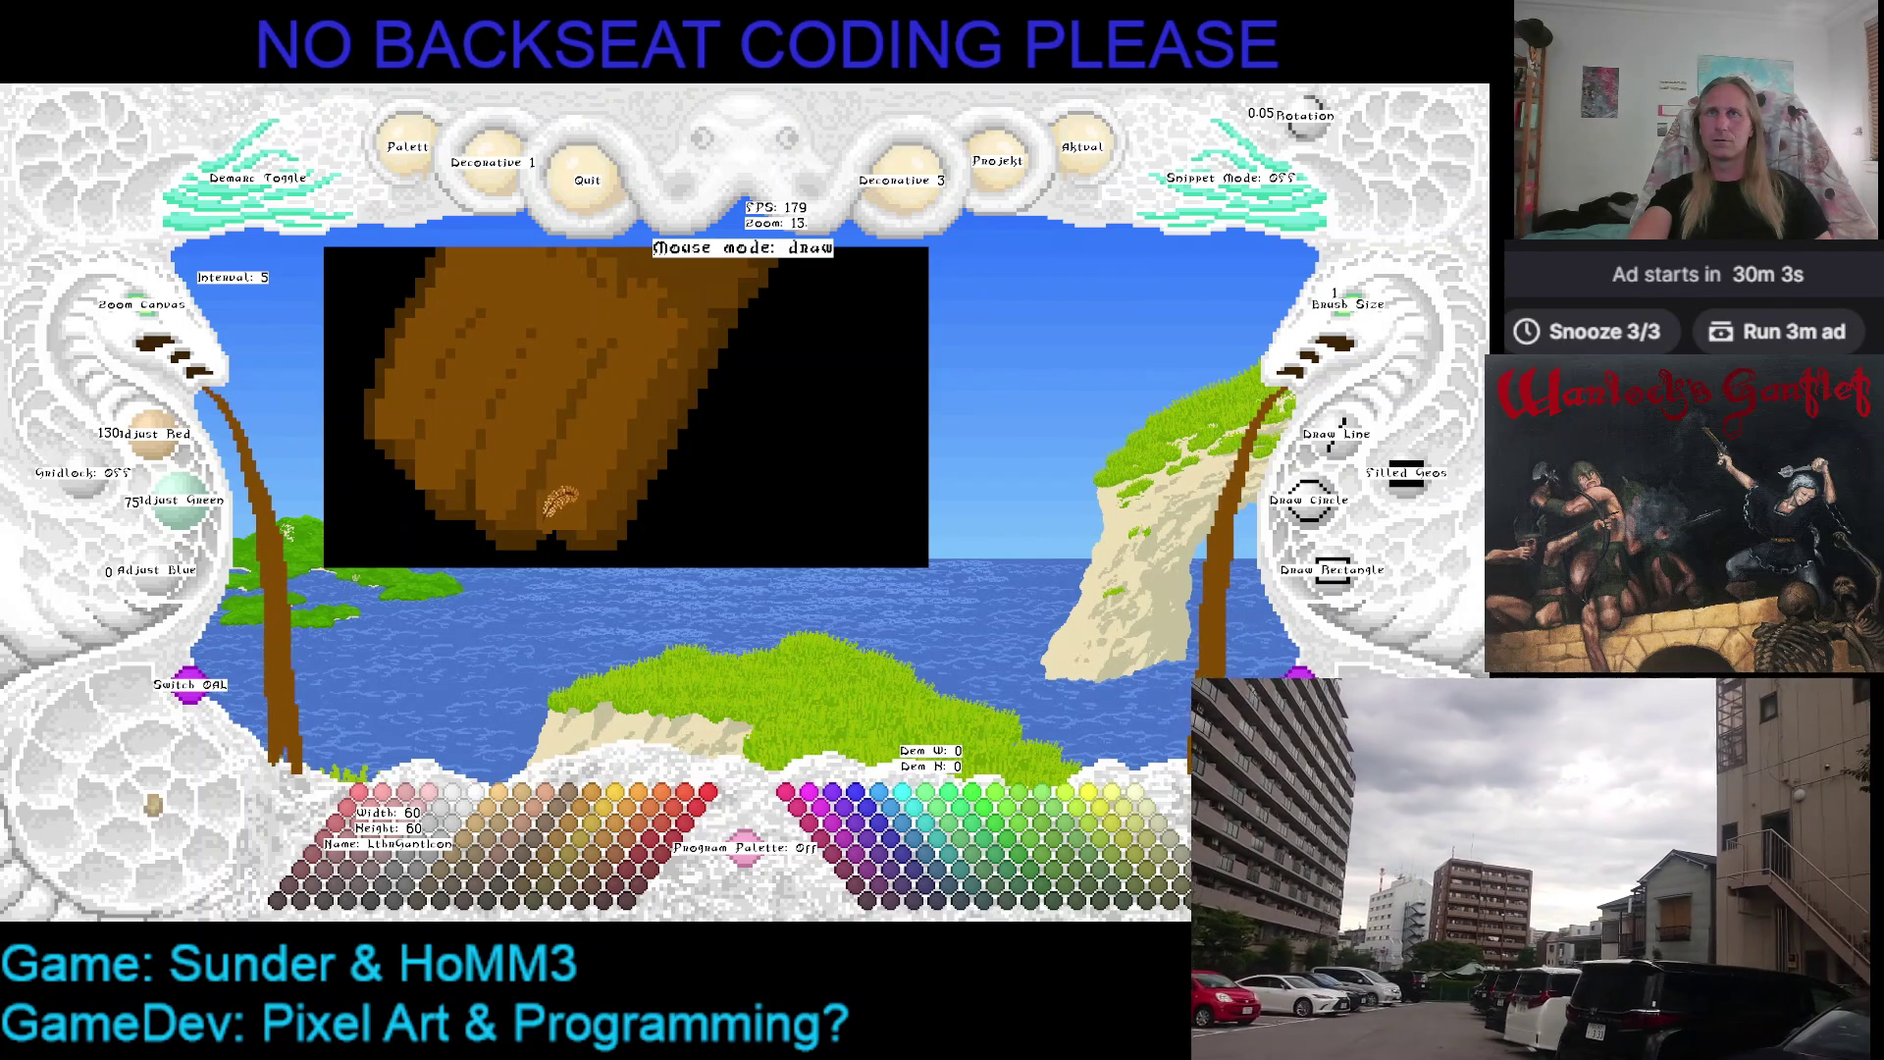
Pan toward the cuff and load the mid brown from the drawing as the current colour
{"action": "key", "text": "Right"}
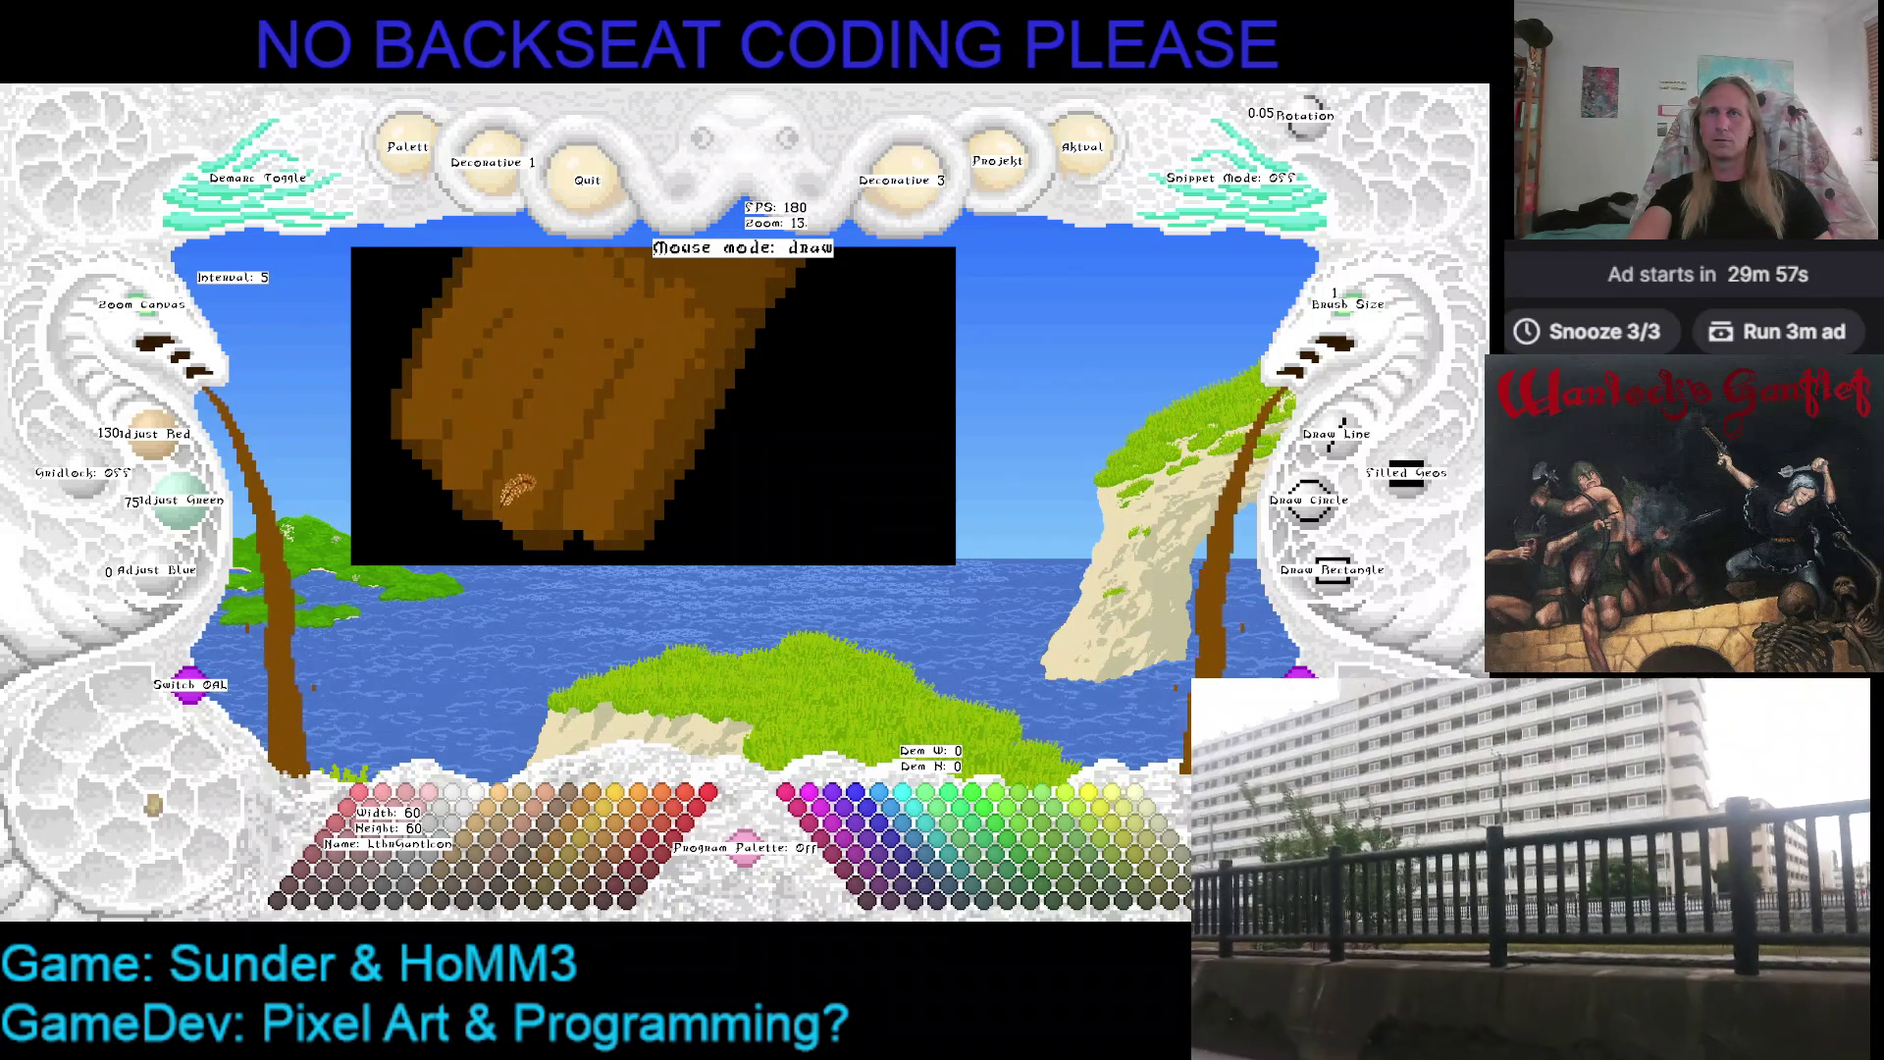
{"action": "key", "text": "Left"}
{"action": "key", "text": "Down"}
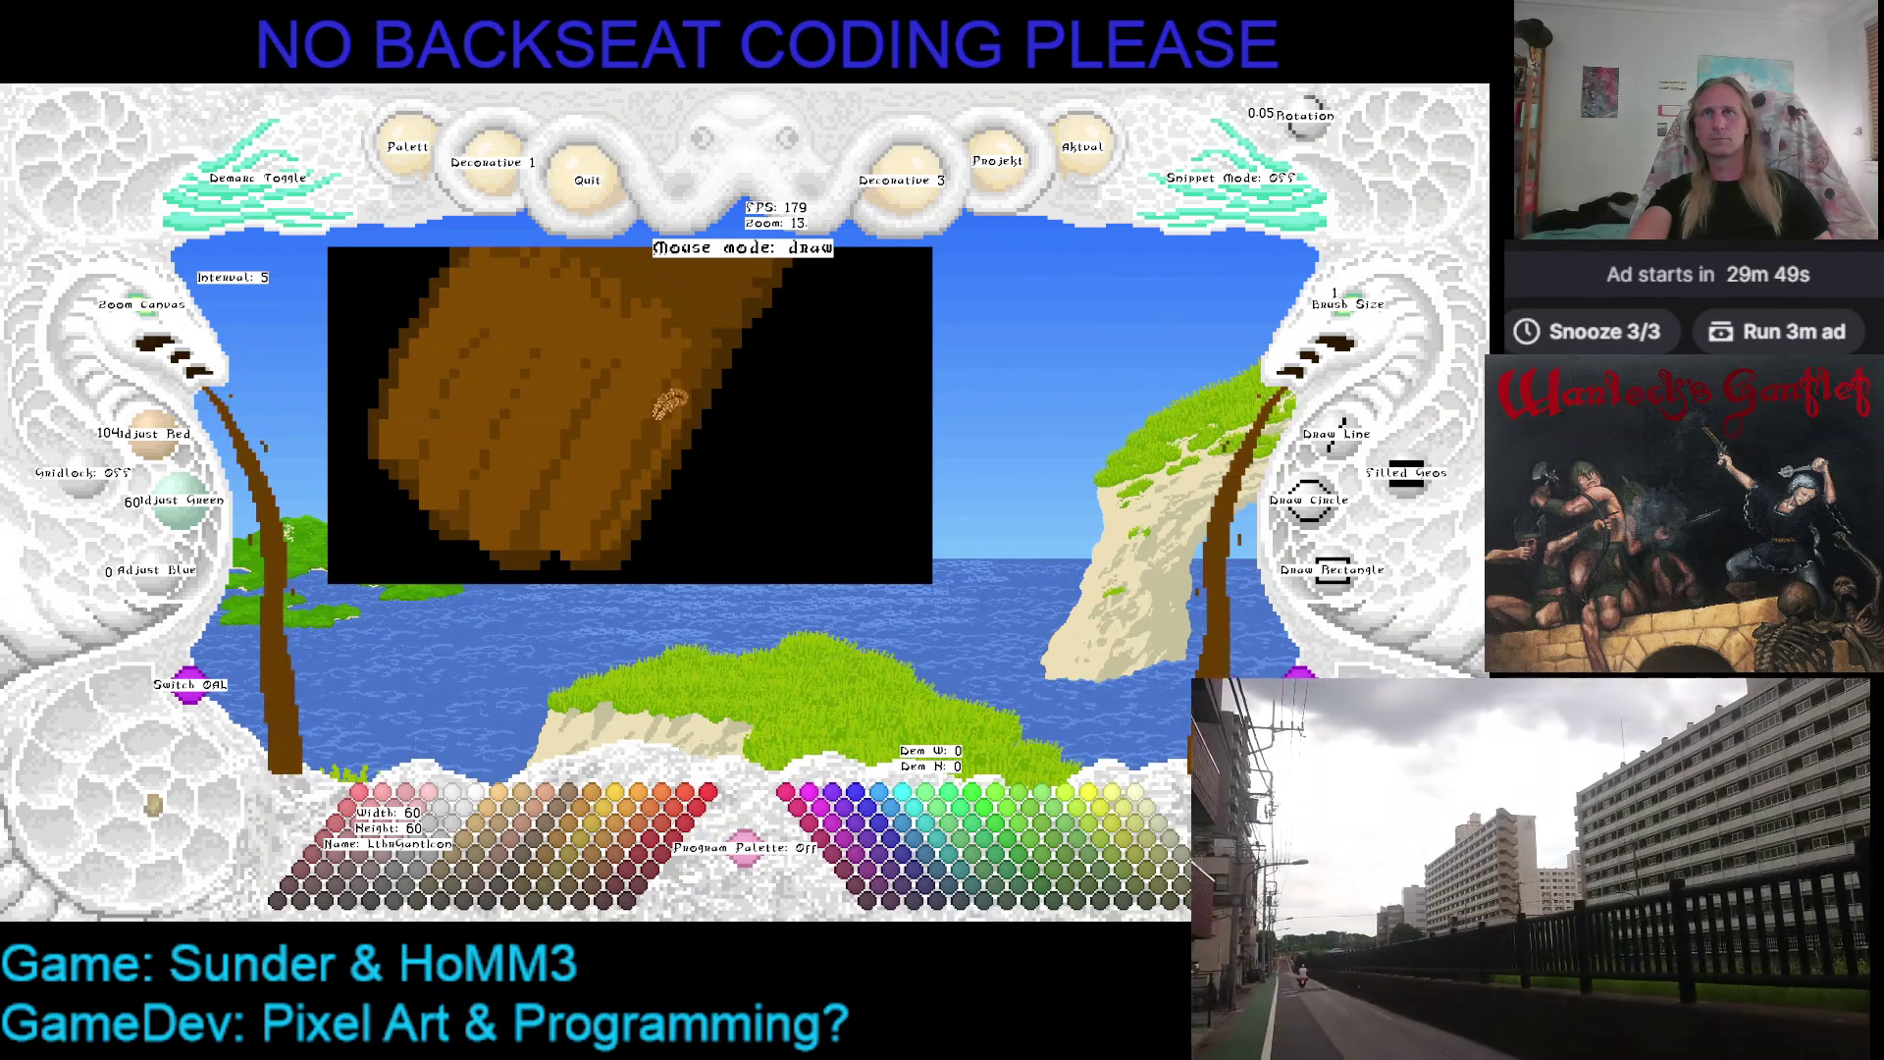
{"action": "right_click", "coordinate": [692, 437]}
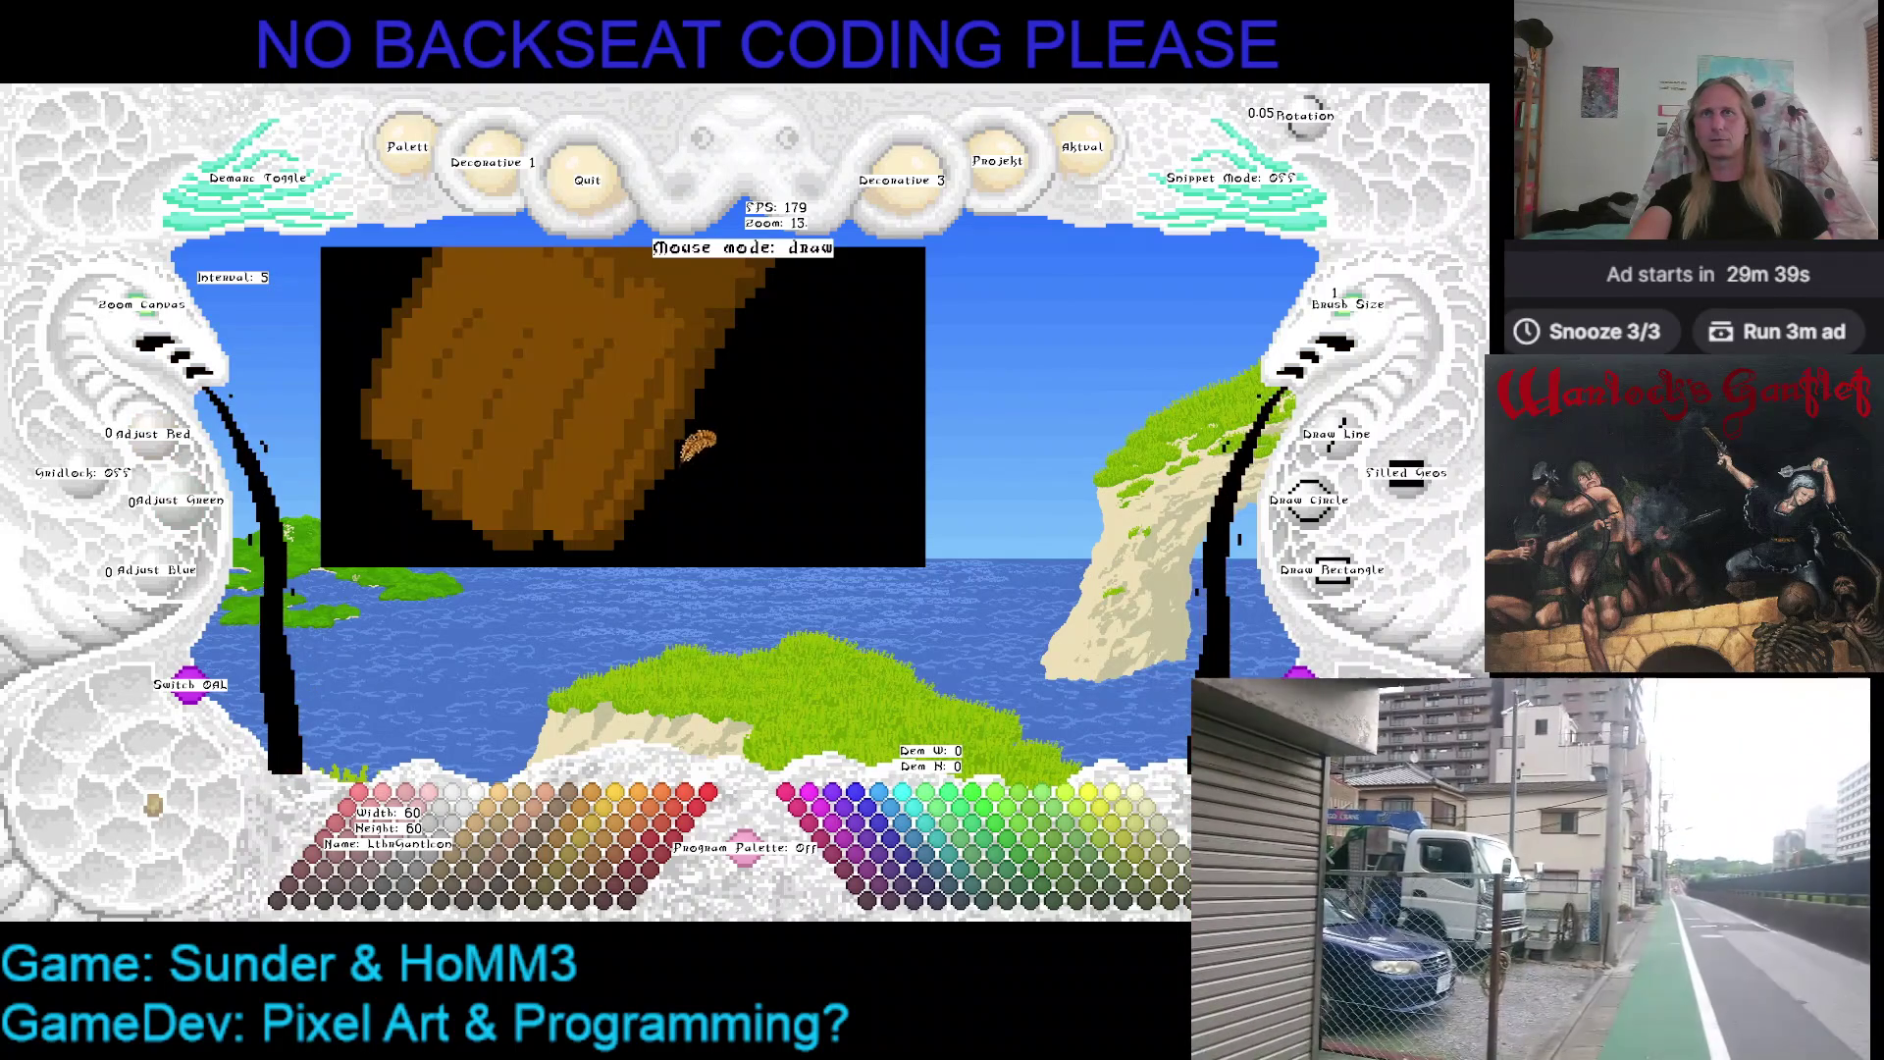
{"action": "right_click", "coordinate": [681, 413]}
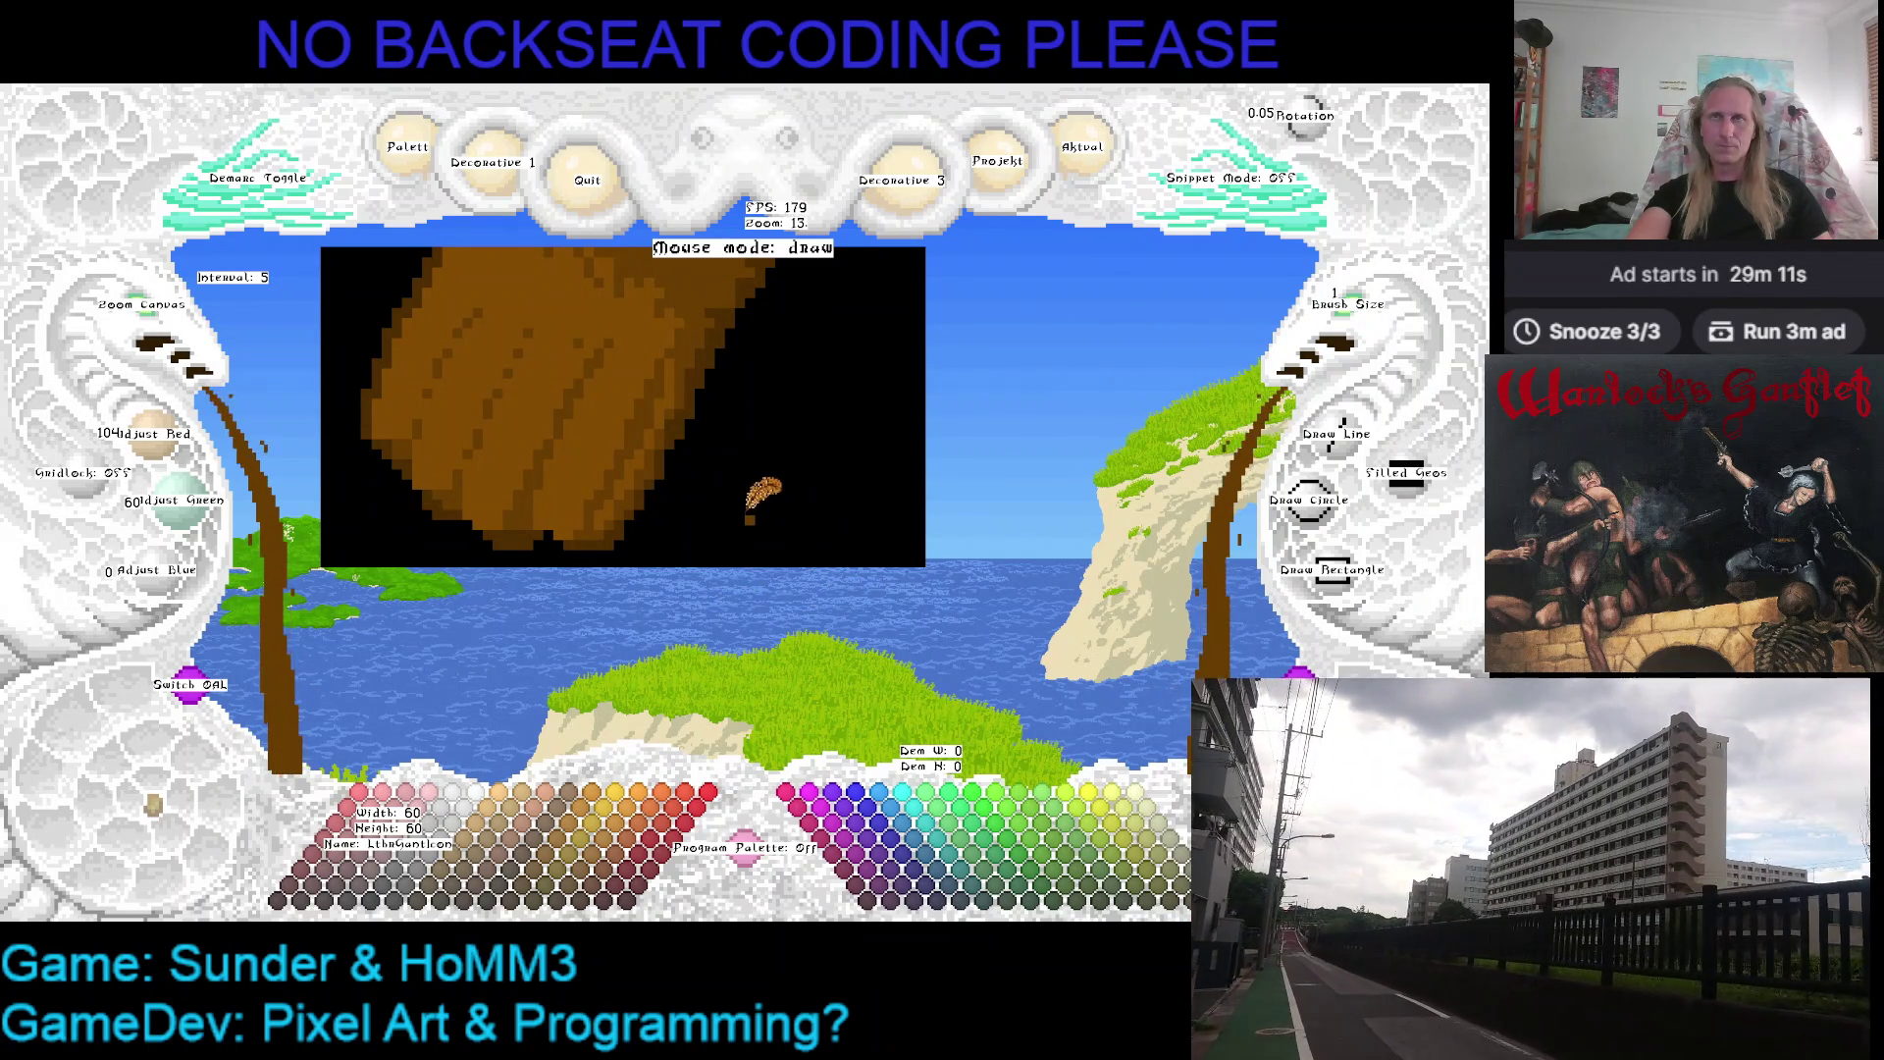
{"action": "scroll", "coordinate": [762, 493], "scroll_direction": "up", "scroll_amount": 2}
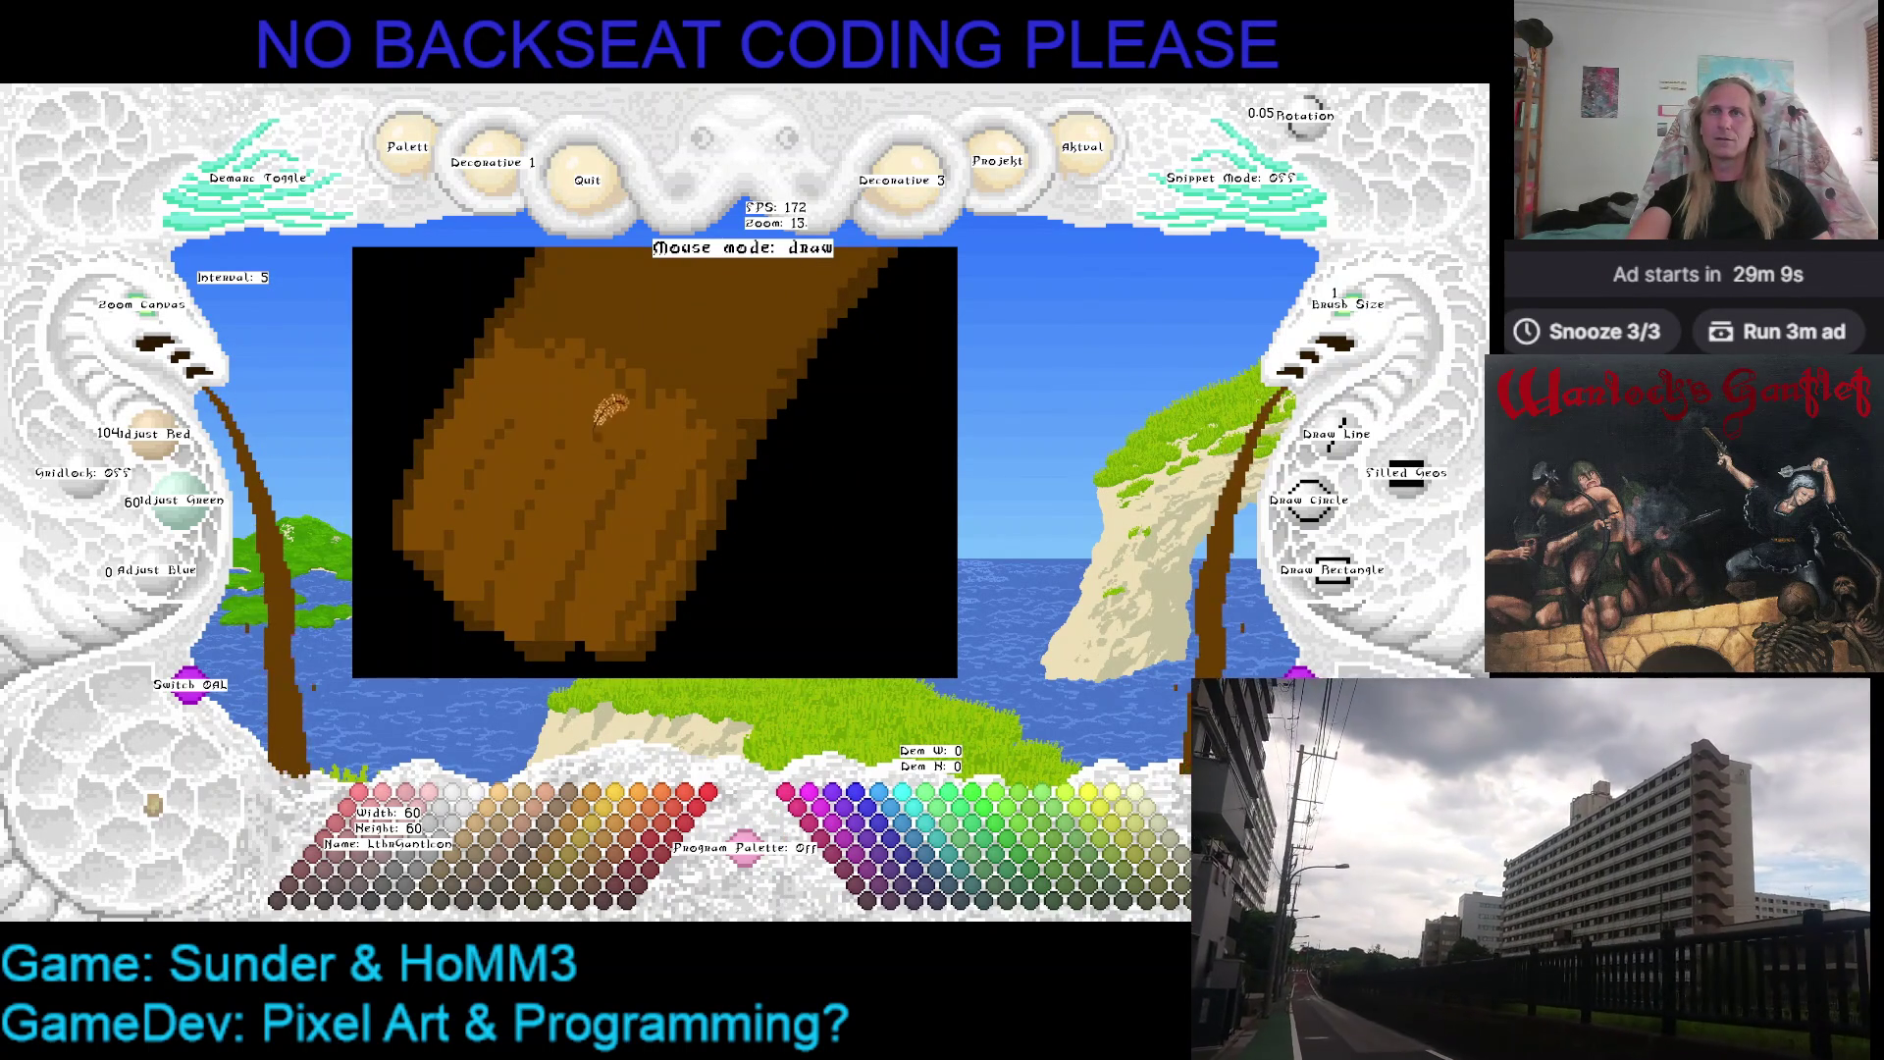
Adjust the brown's brightness, paint a black pixel at the glove edge and reload the lighter brown
{"action": "right_click", "coordinate": [623, 434]}
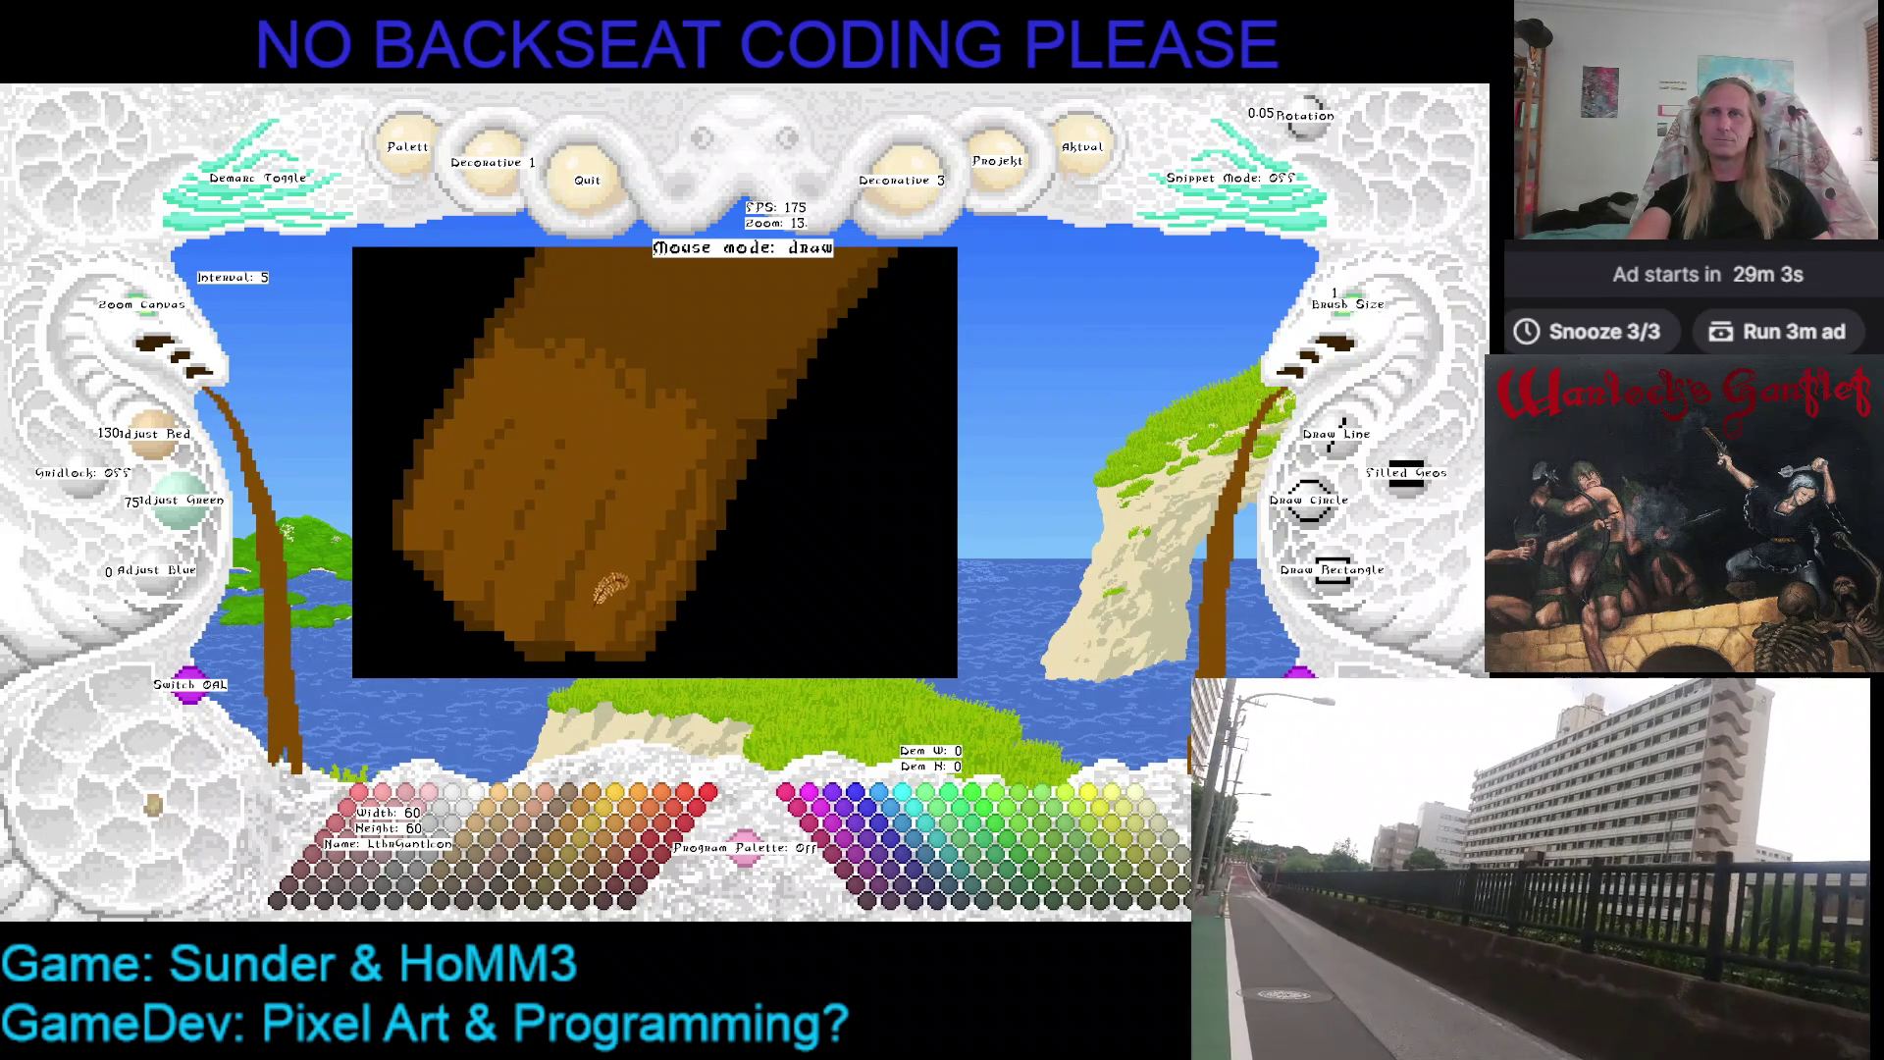
{"action": "scroll", "coordinate": [633, 486], "scroll_direction": "down", "scroll_amount": 1}
{"action": "right_click", "coordinate": [597, 523]}
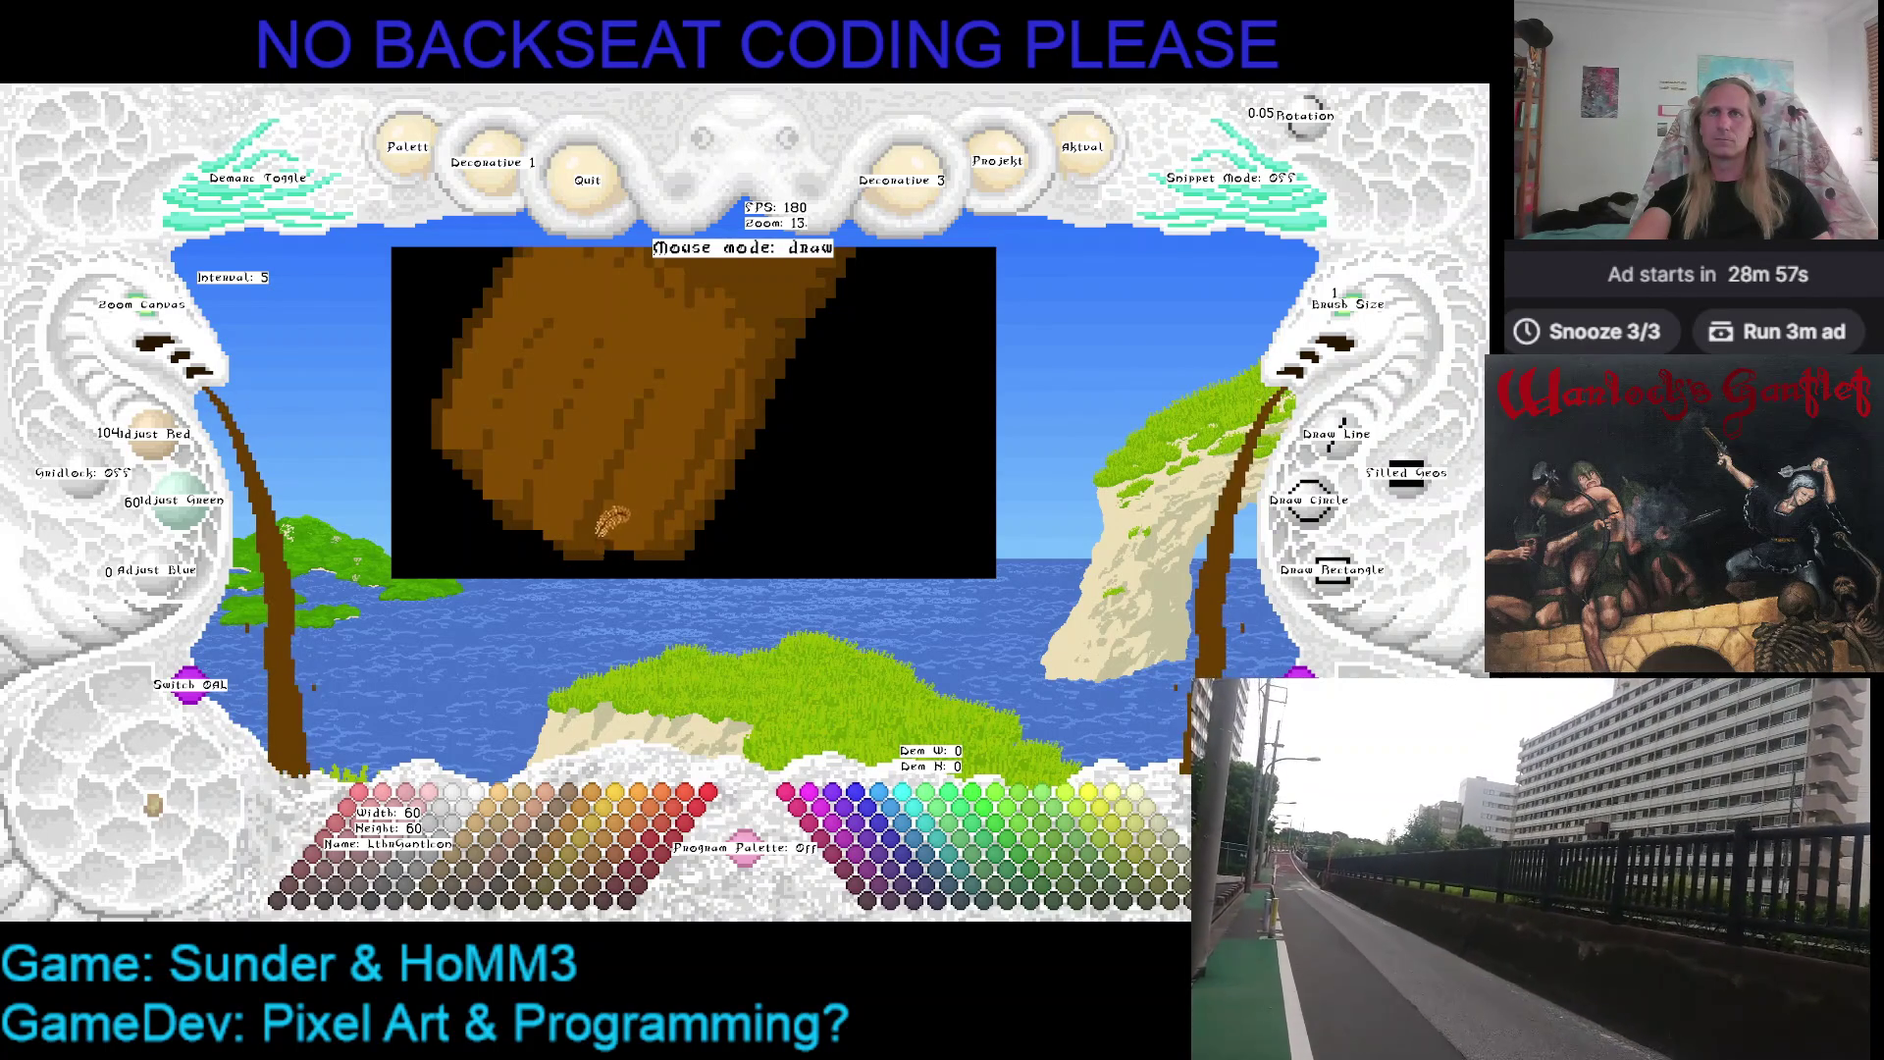
{"action": "scroll", "coordinate": [662, 435], "scroll_direction": "up", "scroll_amount": 2}
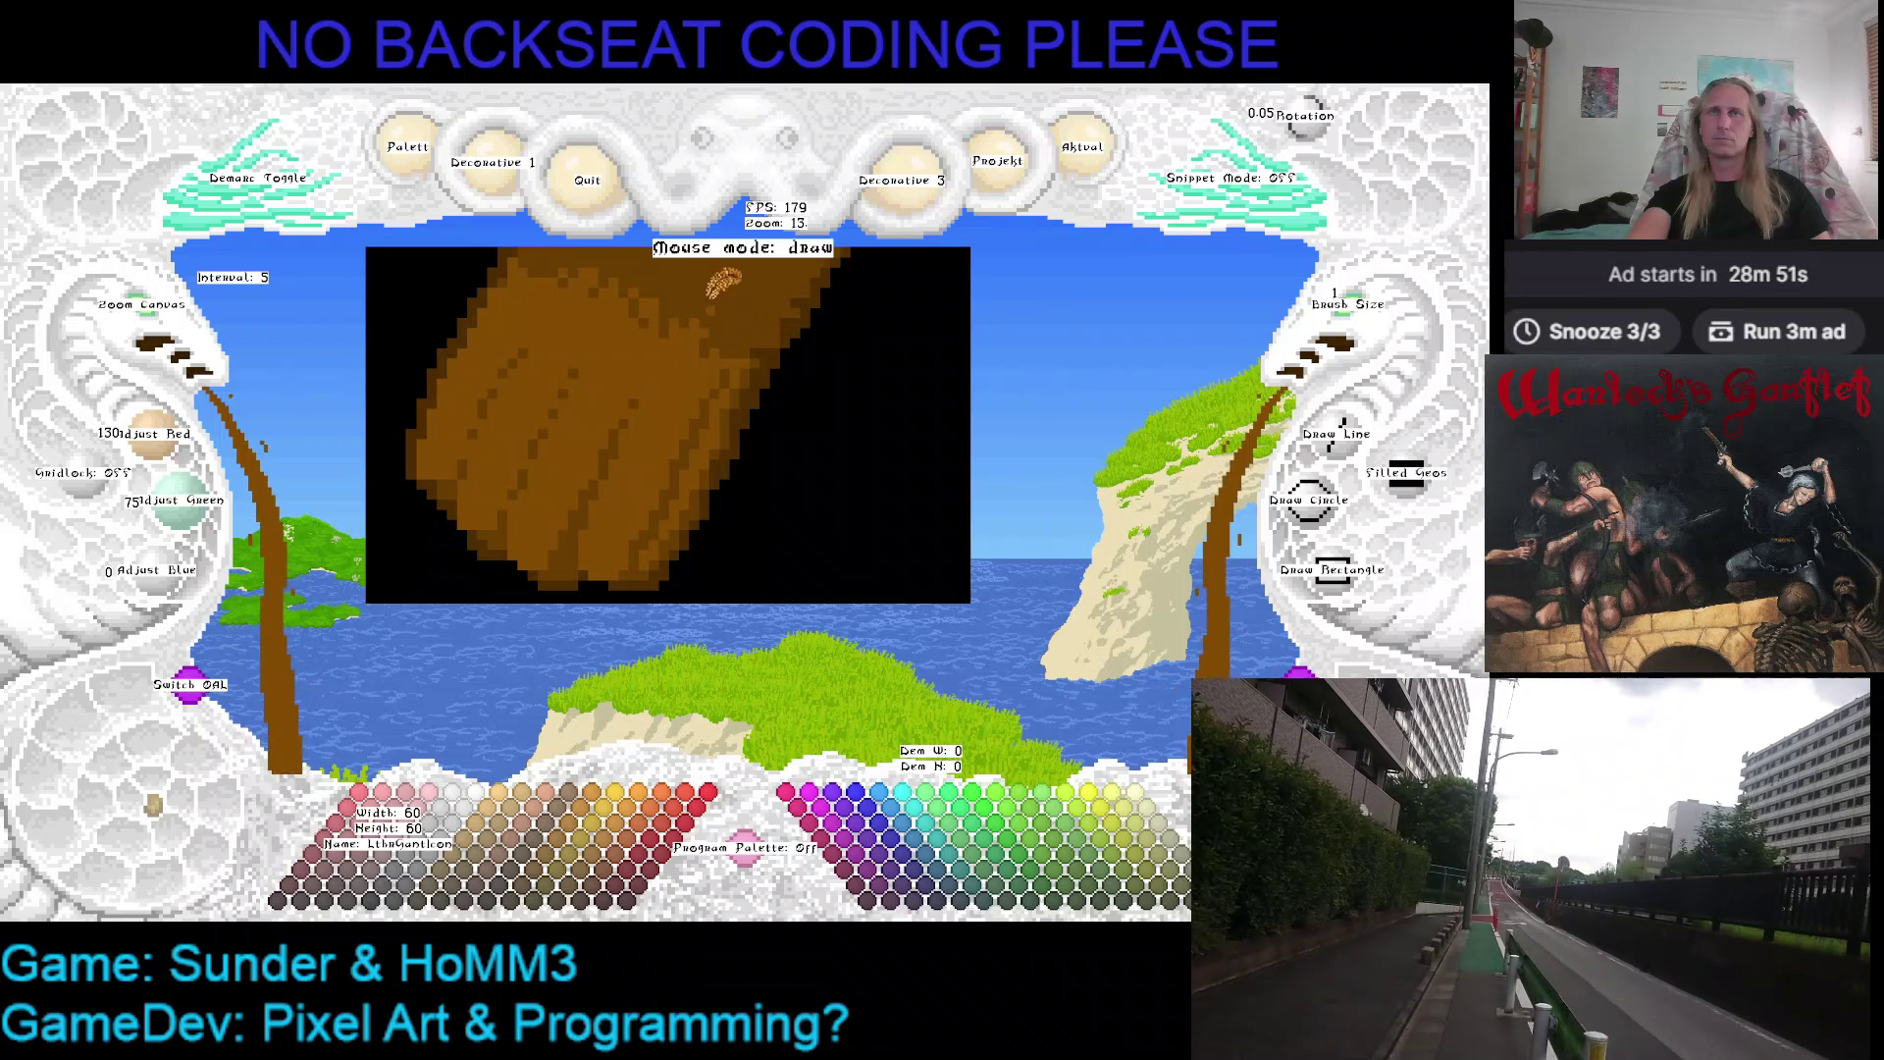
{"action": "scroll", "coordinate": [725, 282], "scroll_direction": "up", "scroll_amount": 1}
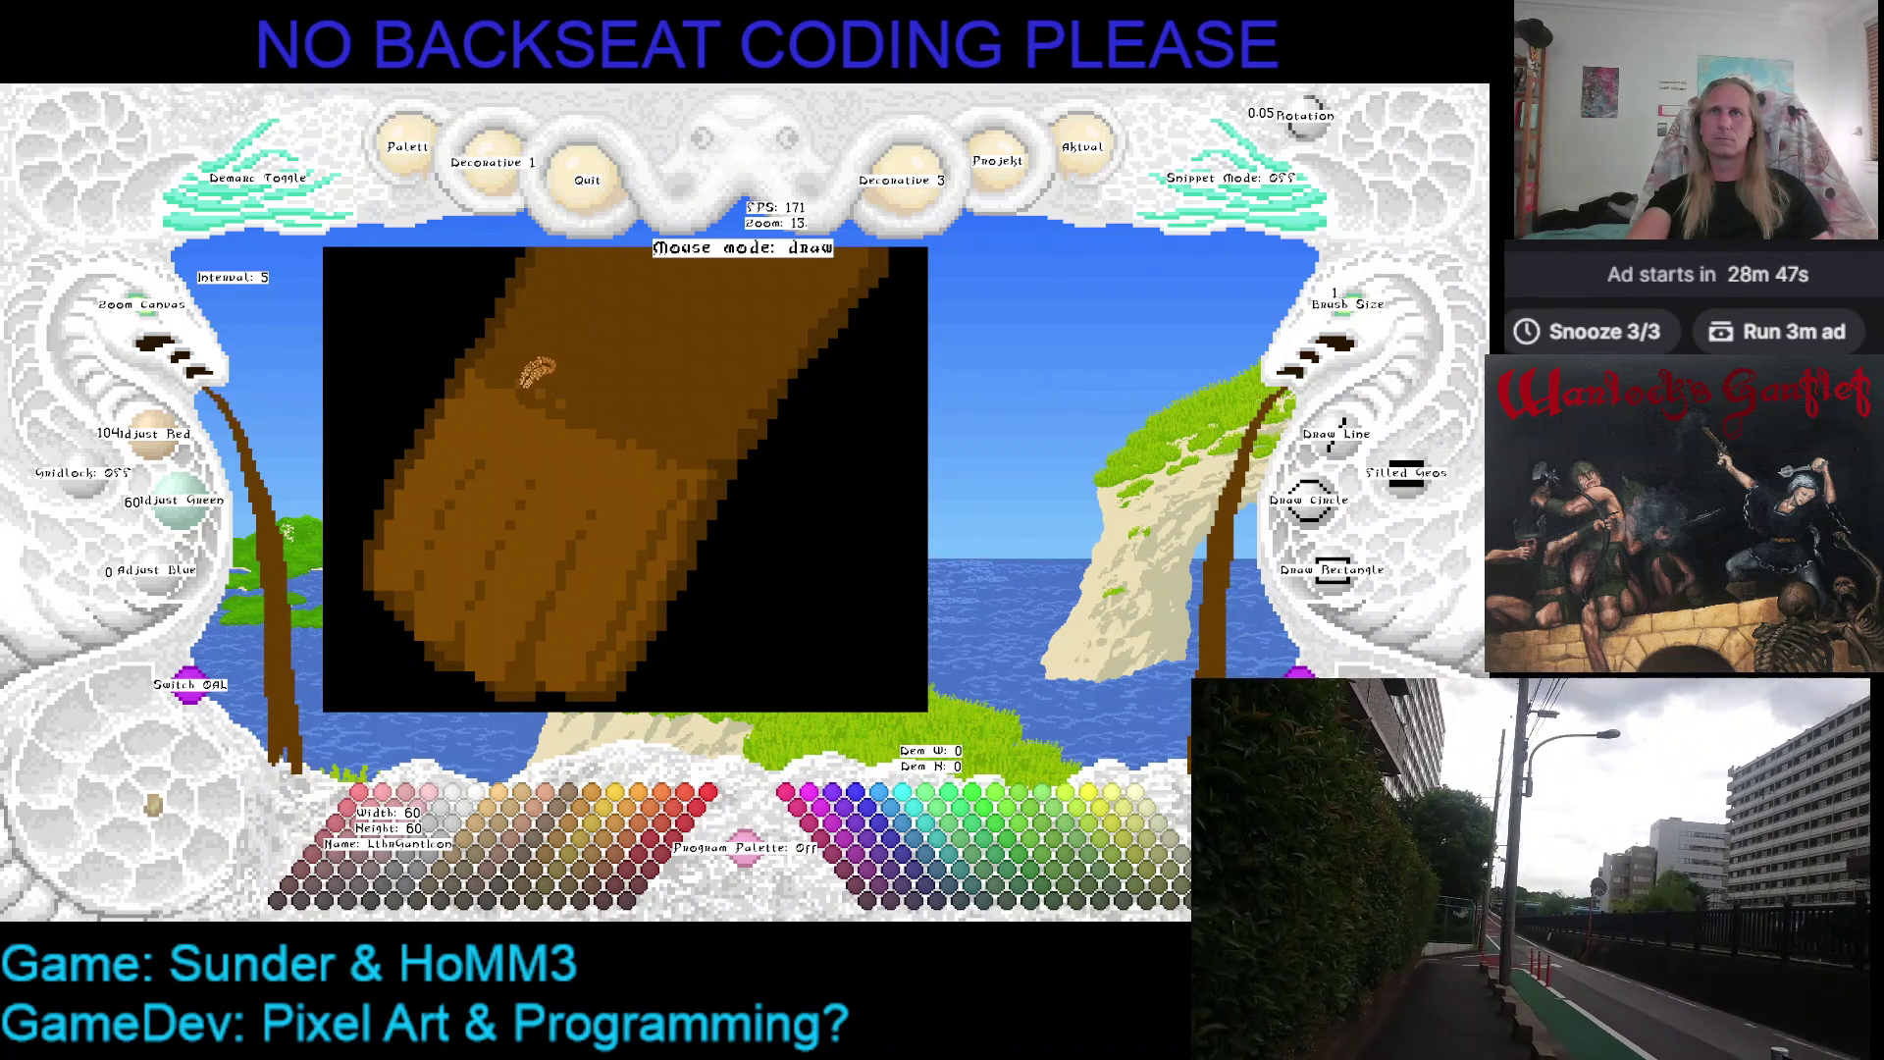
{"action": "left_click_drag", "start_coordinate": [564, 379], "coordinate": [637, 442]}
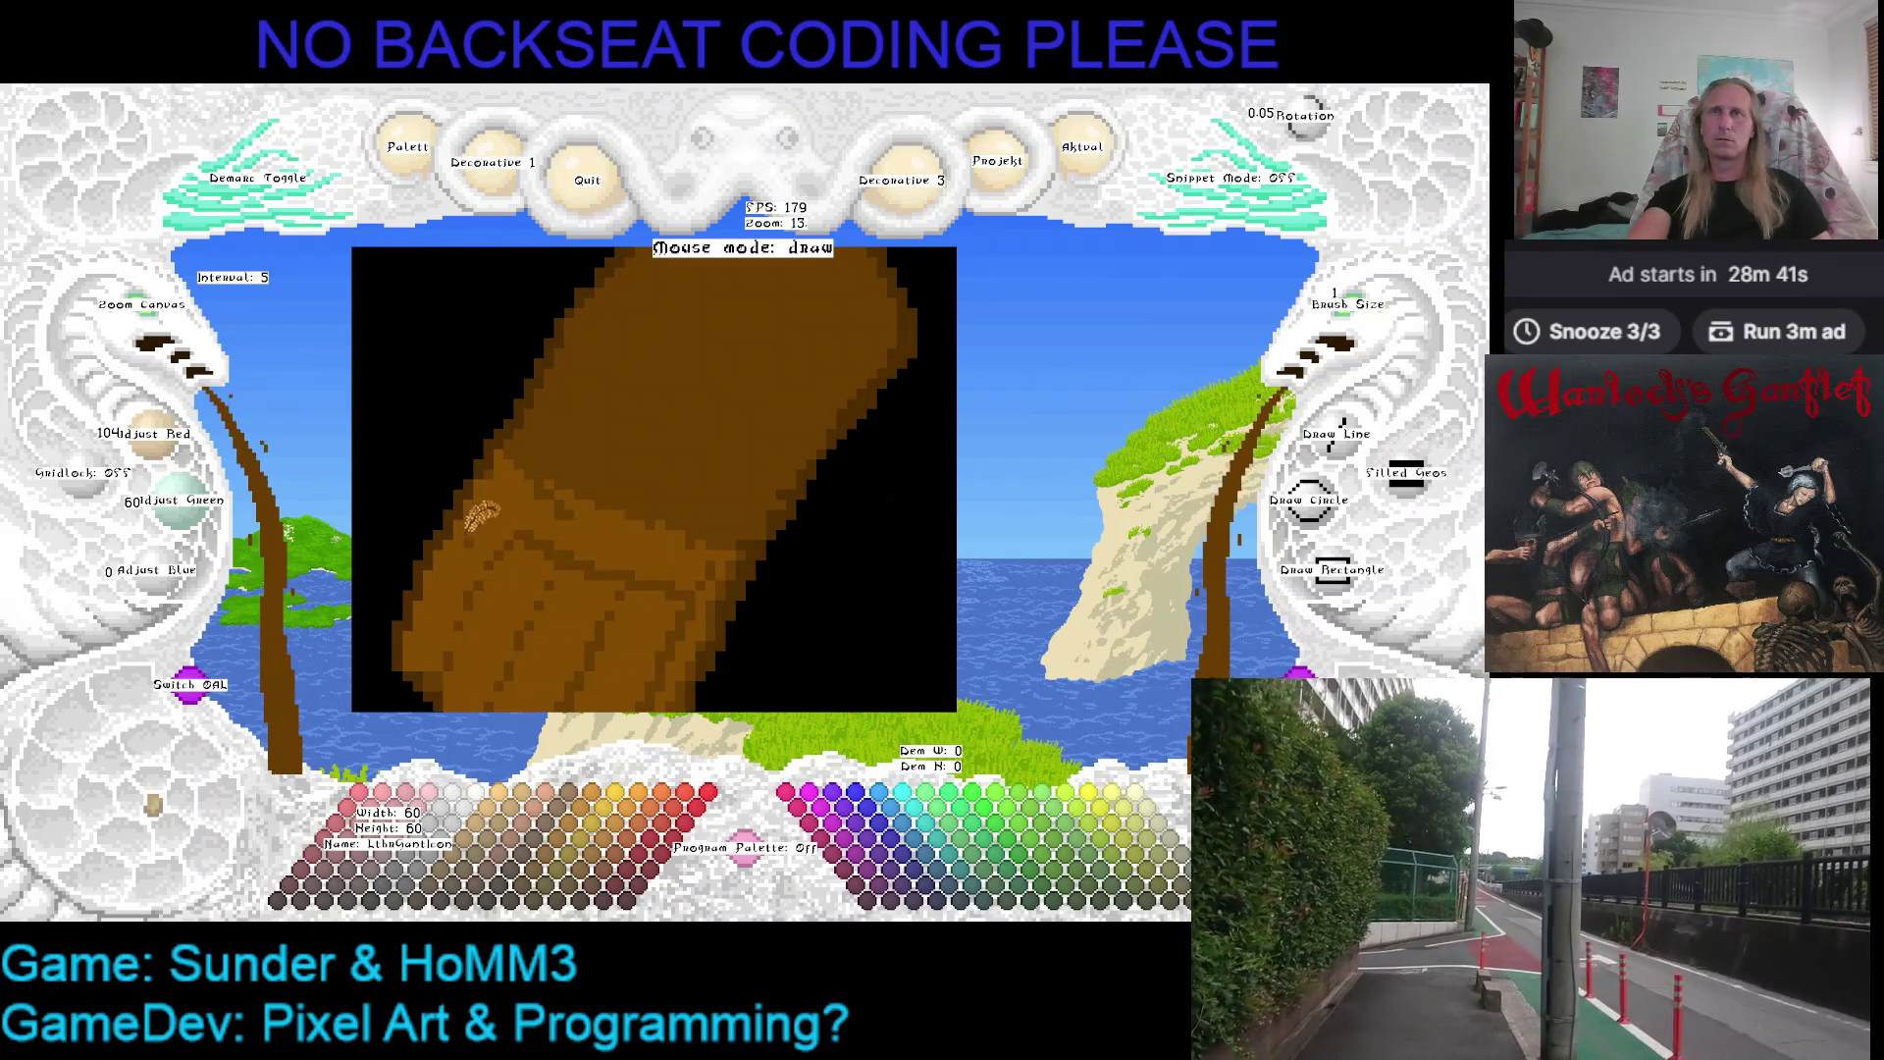
{"action": "key", "text": "Down"}
{"action": "key", "text": "Left"}
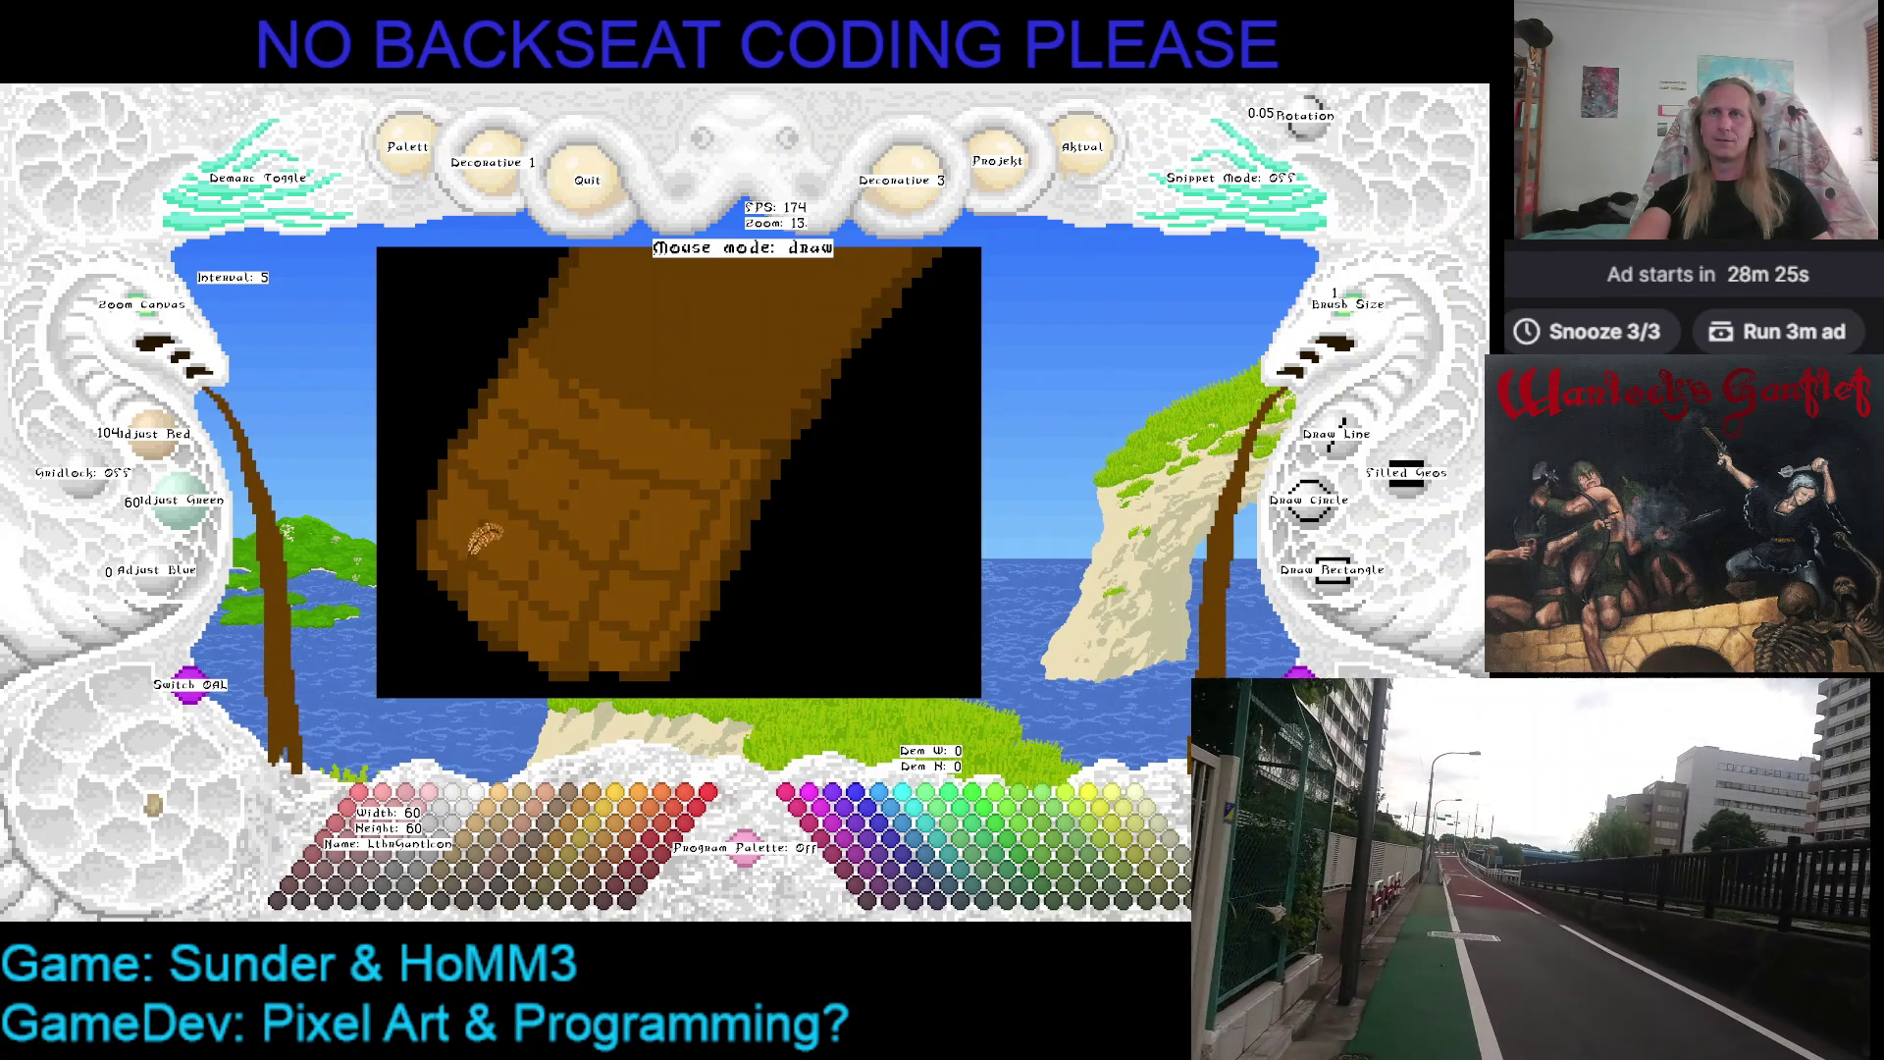
{"action": "key", "text": "Up"}
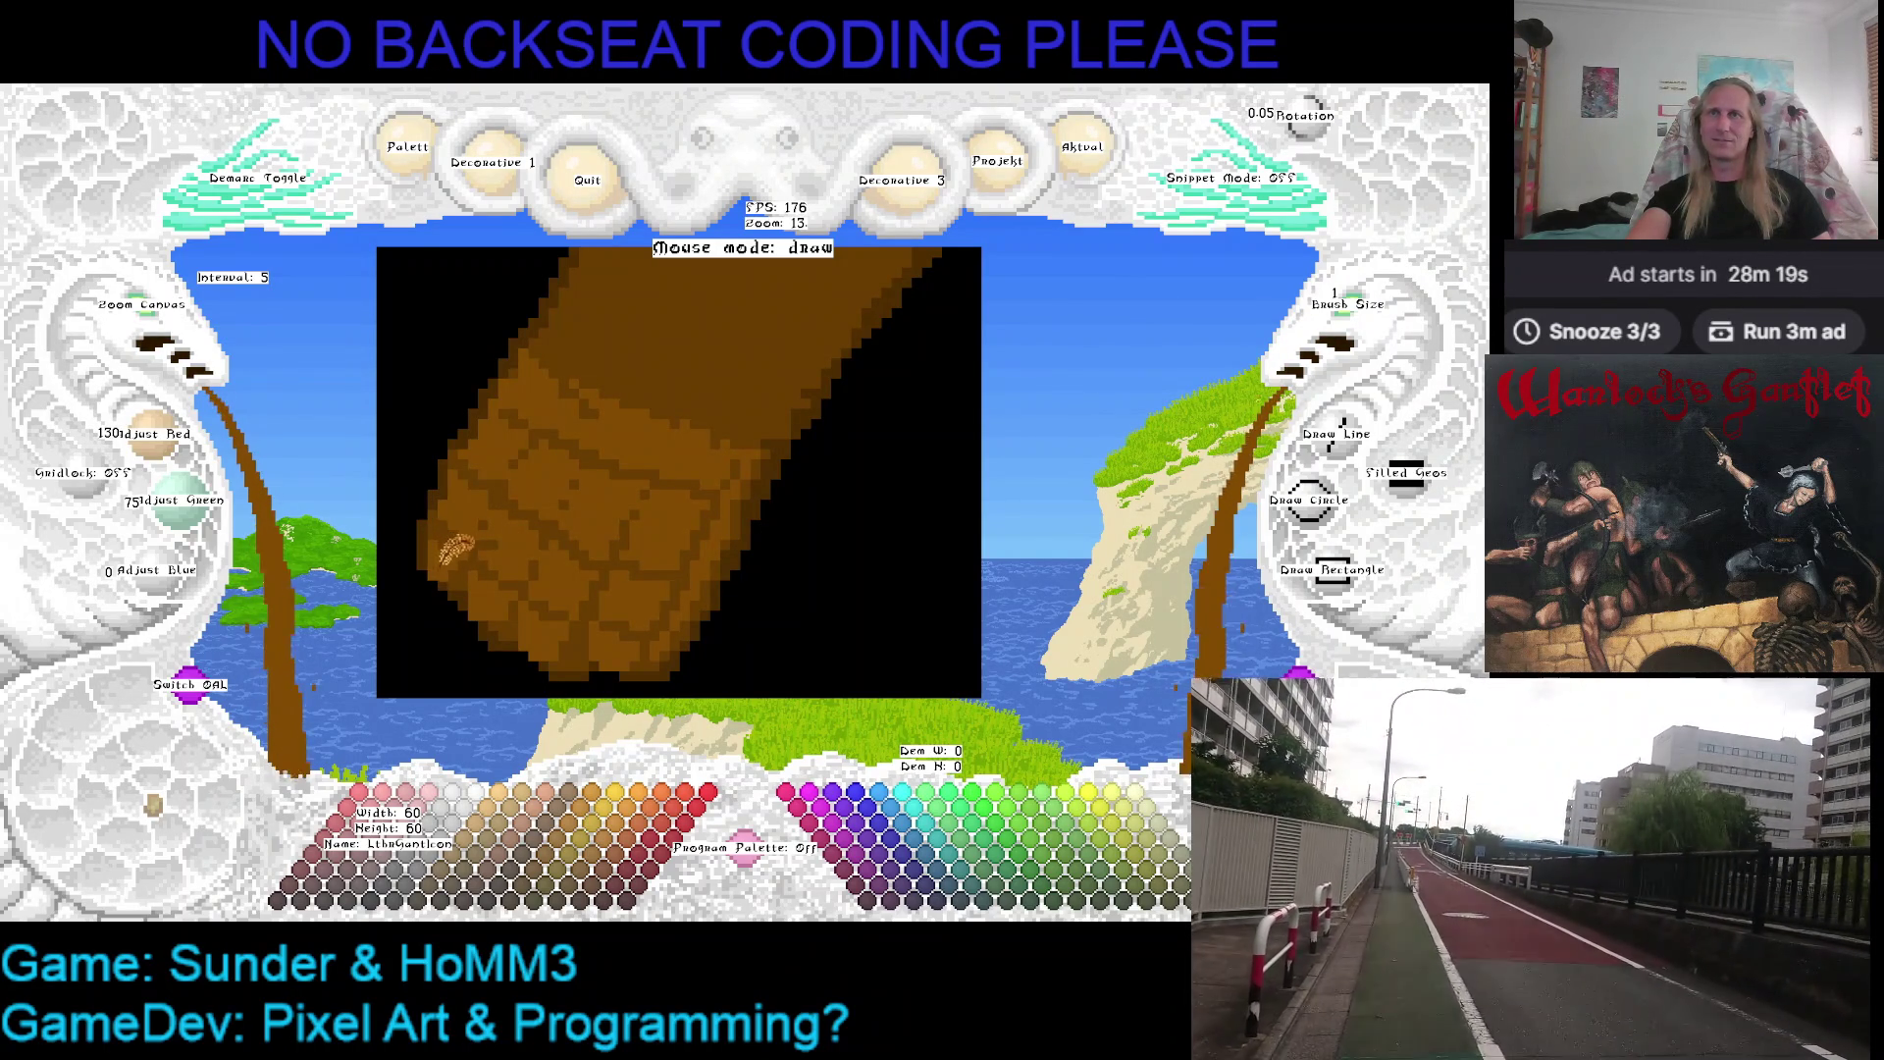
{"action": "key", "text": "Down"}
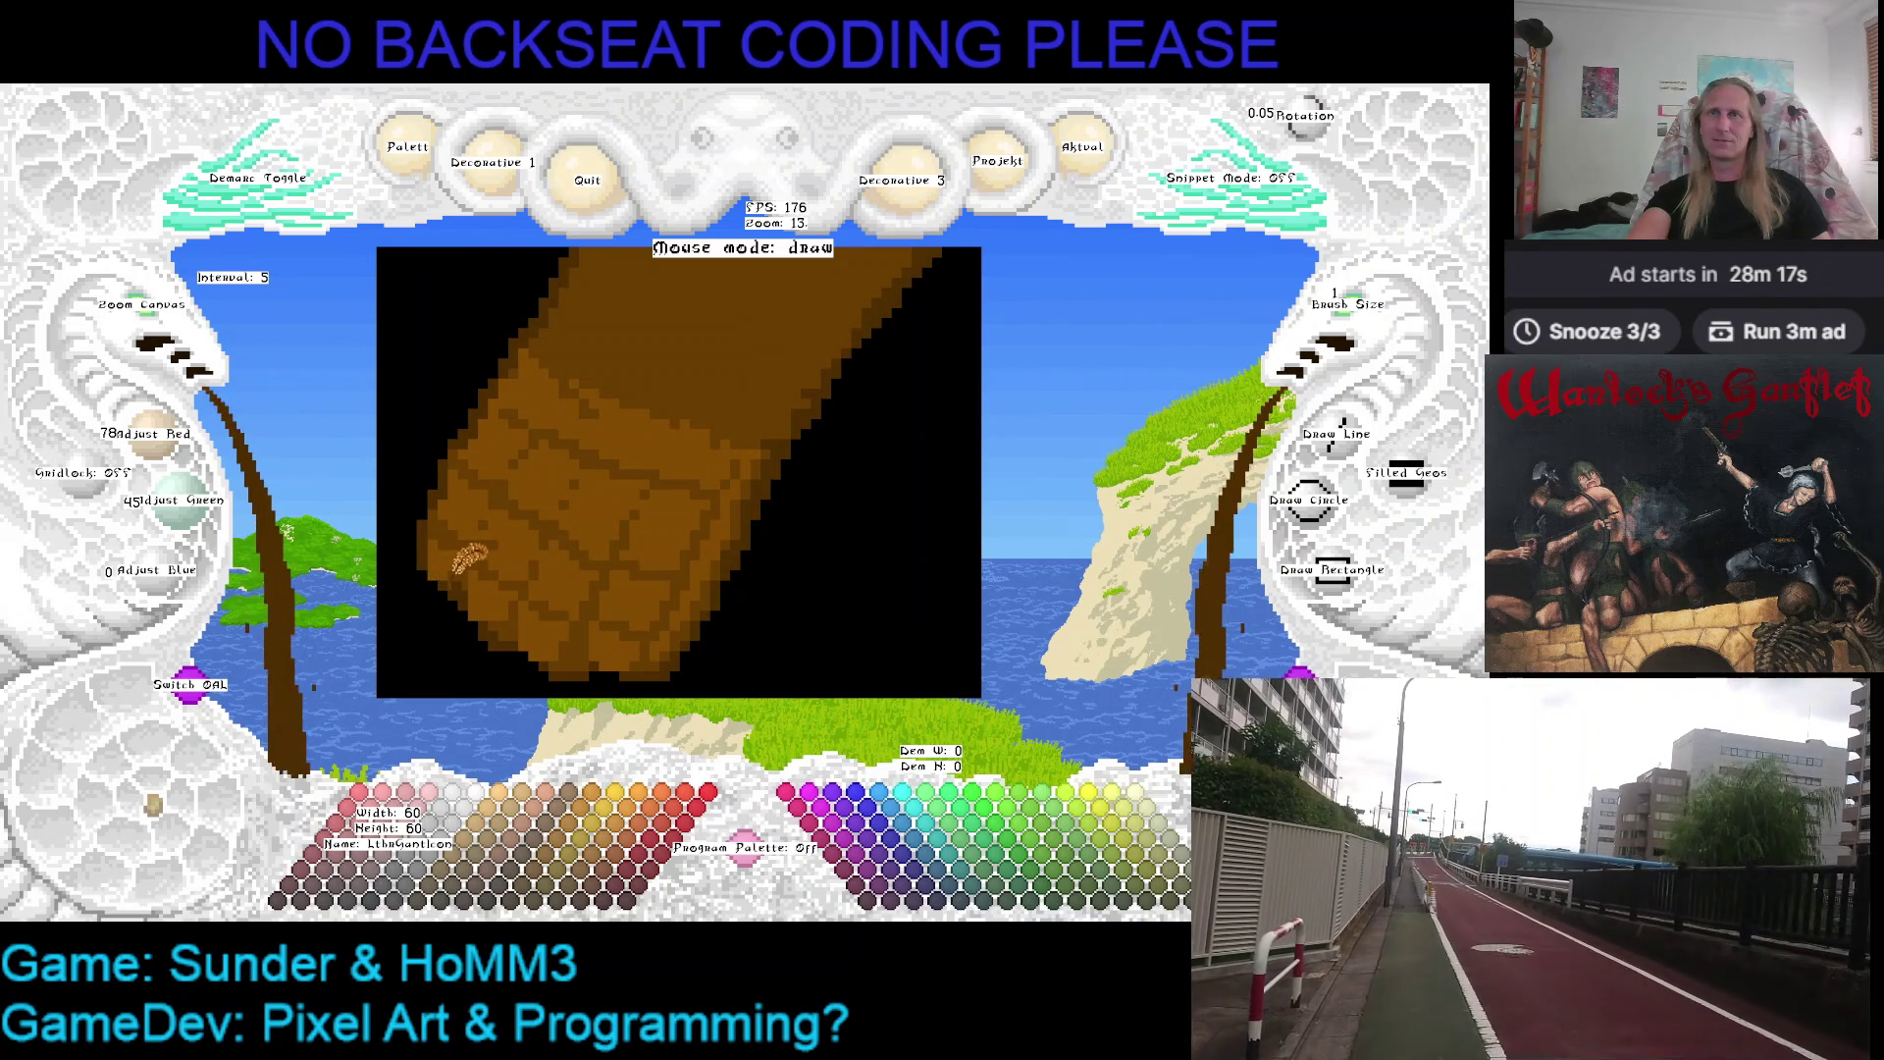
{"action": "key", "text": "Up"}
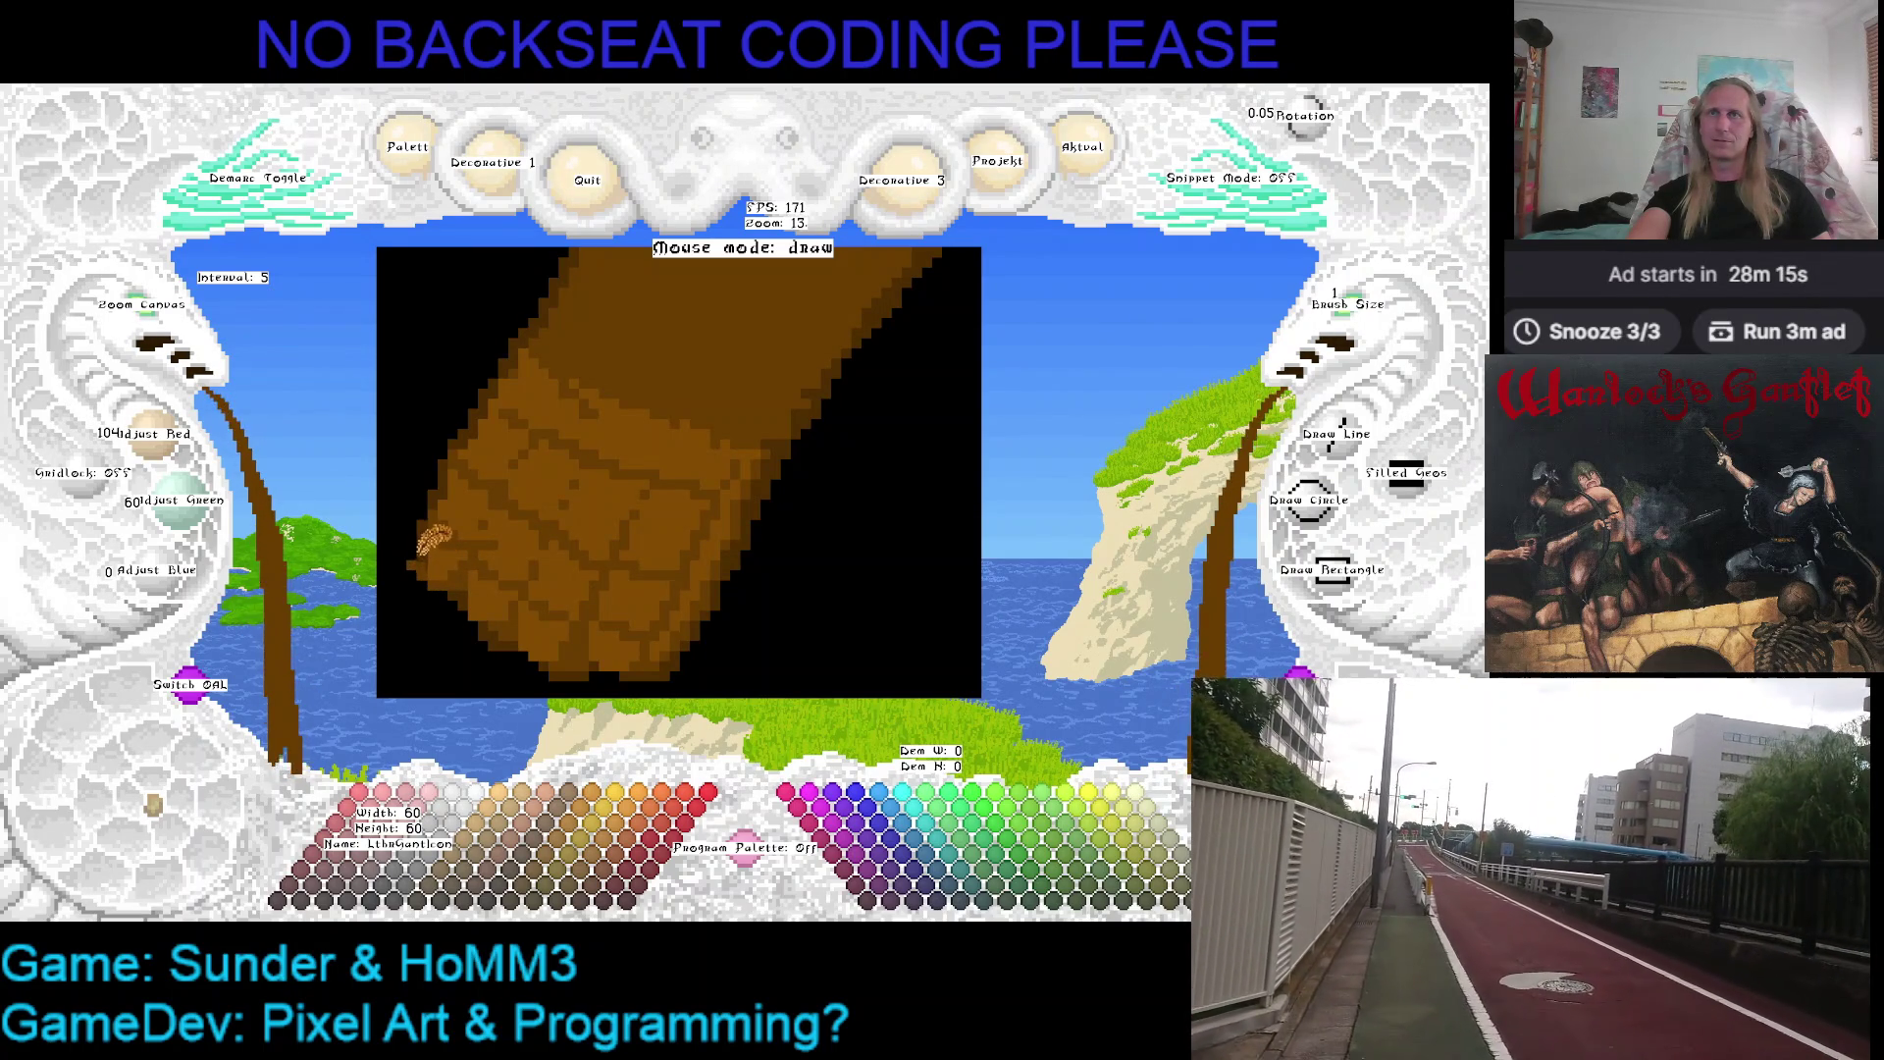
{"action": "key", "text": "Down"}
{"action": "key", "text": "Down"}
{"action": "left_click", "coordinate": [470, 546]}
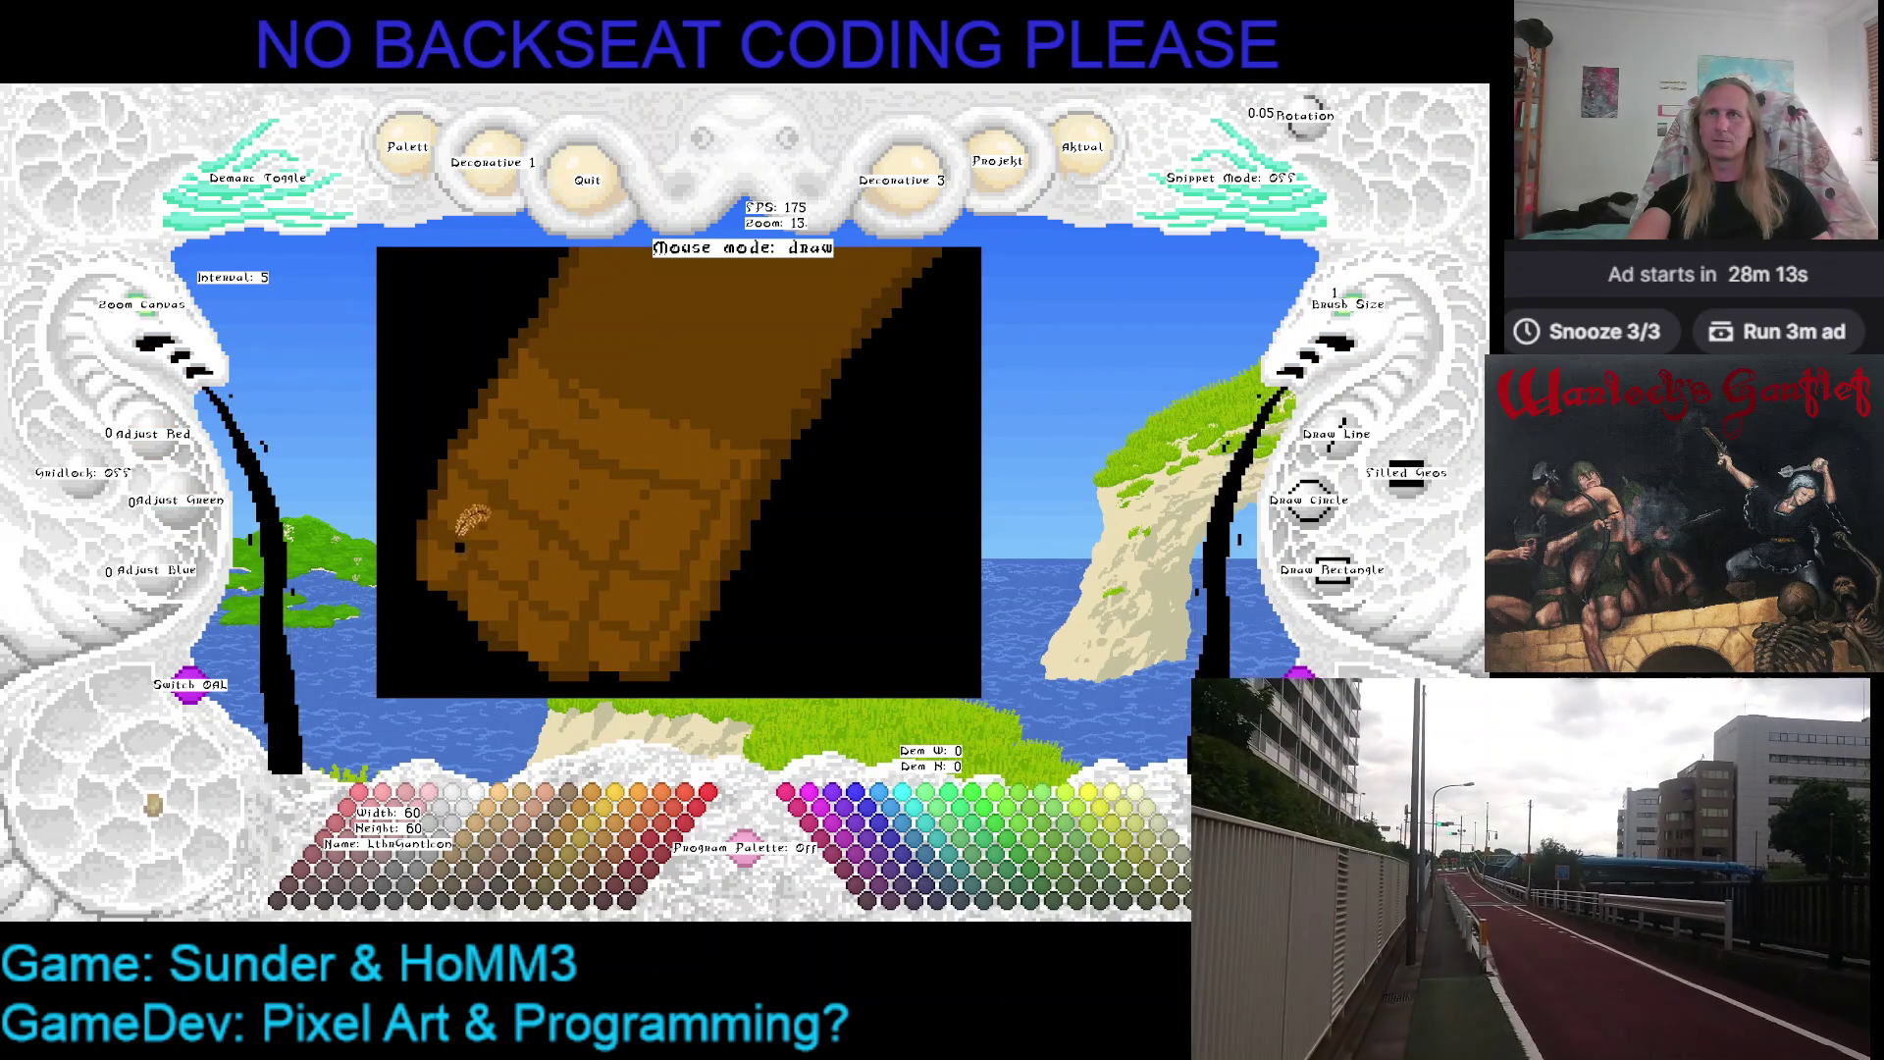
{"action": "right_click", "coordinate": [435, 525]}
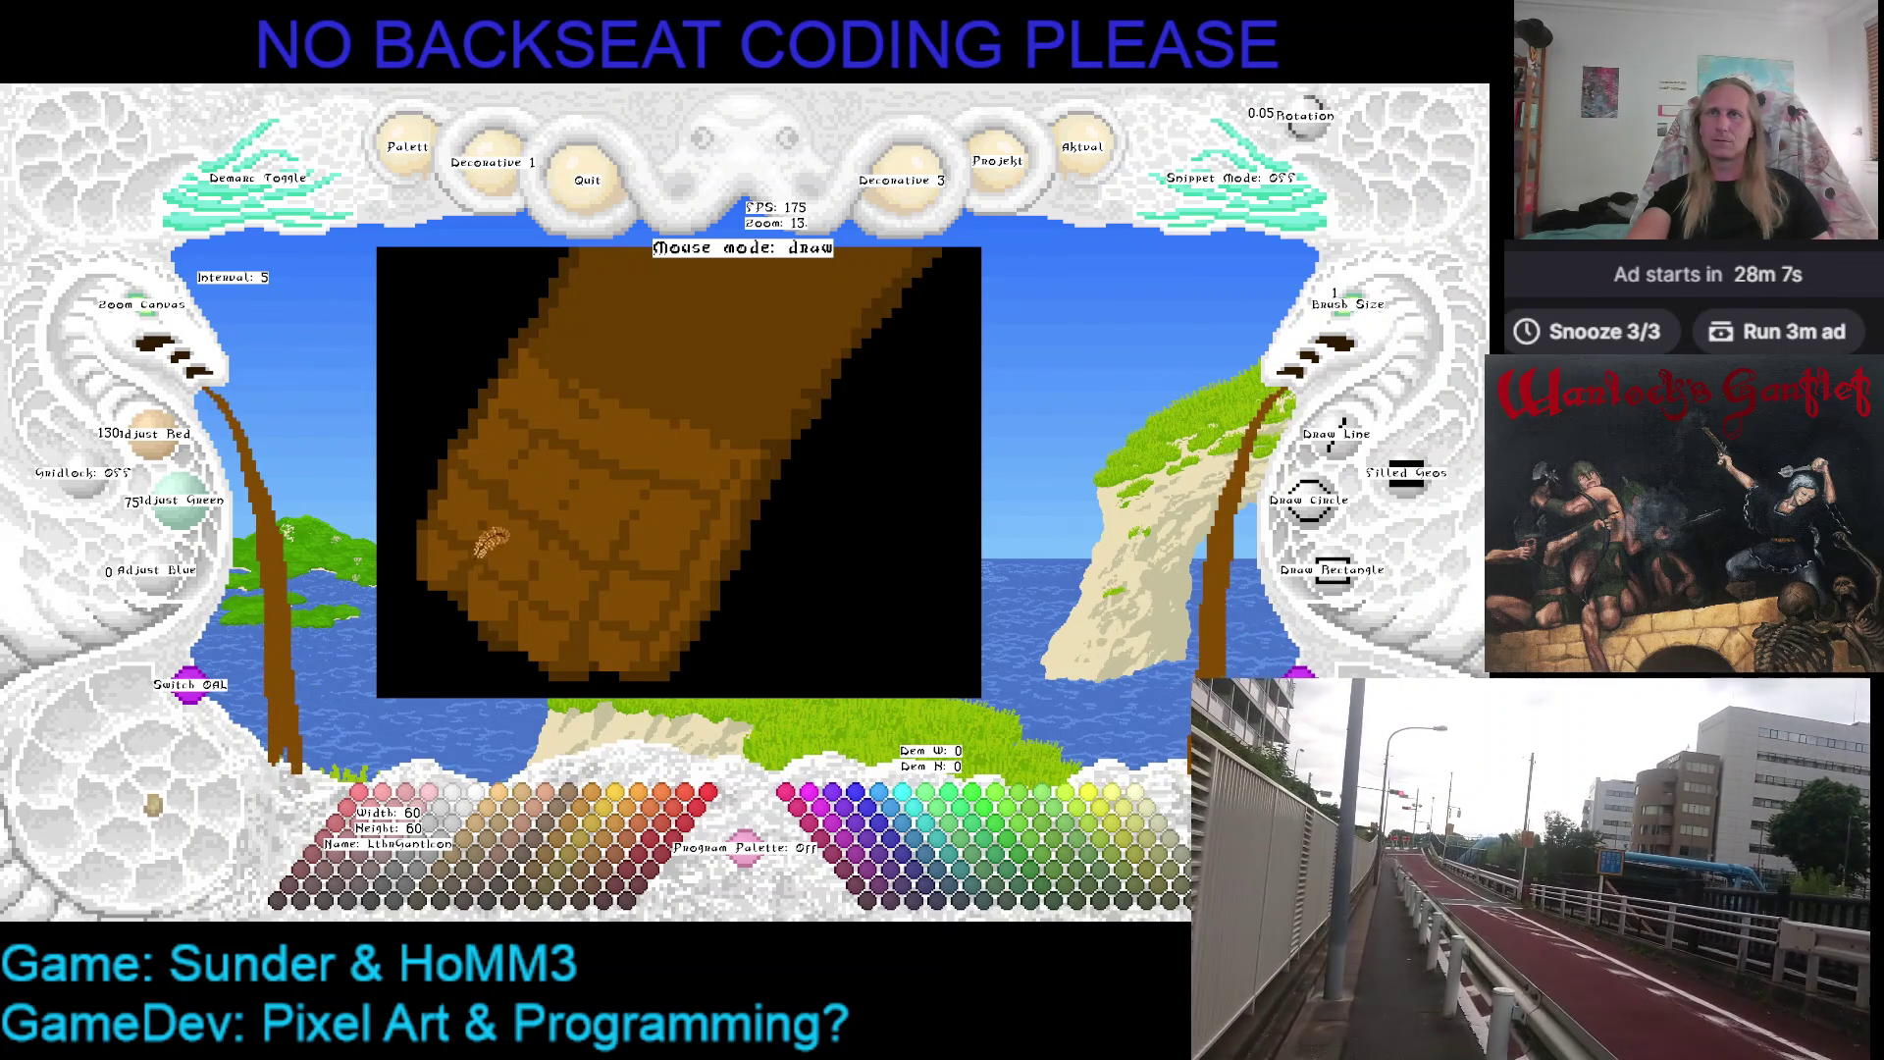
{"action": "left_click_drag", "start_coordinate": [469, 531], "coordinate": [430, 446]}
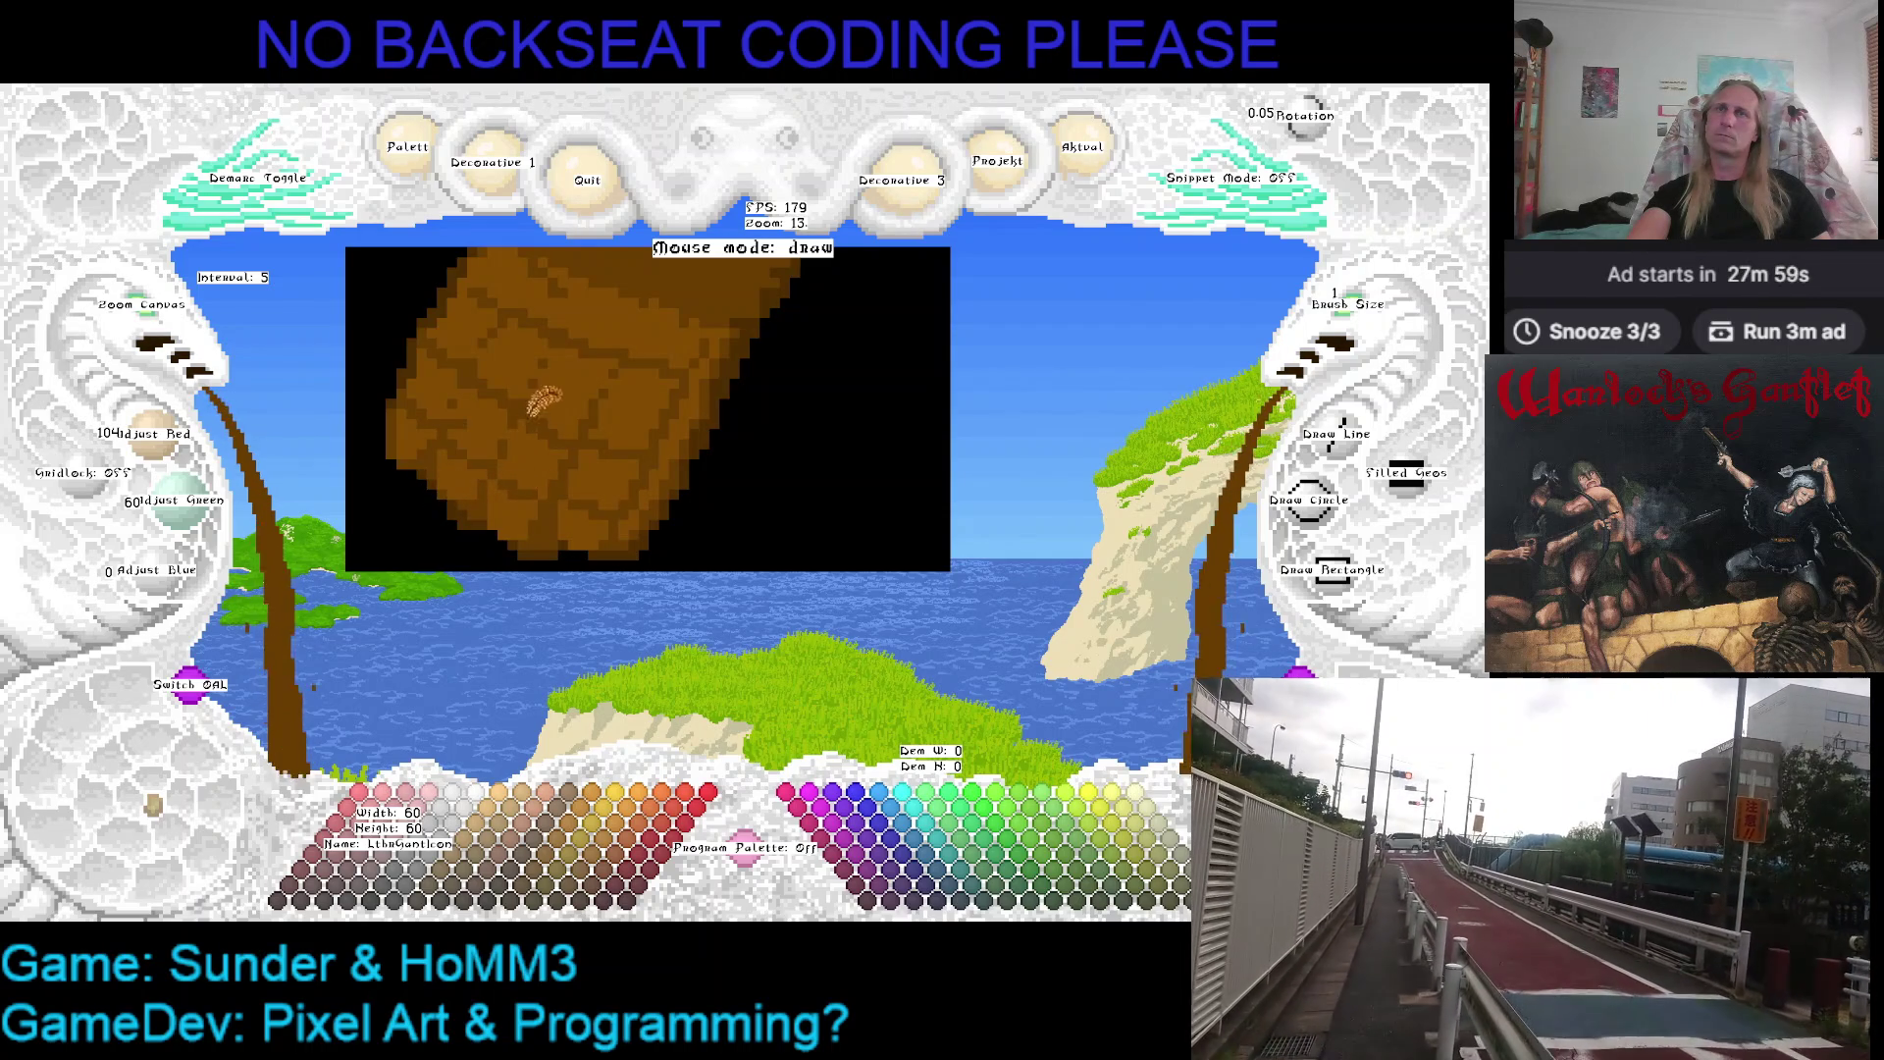
{"action": "scroll", "coordinate": [516, 476], "scroll_direction": "up", "scroll_amount": 1}
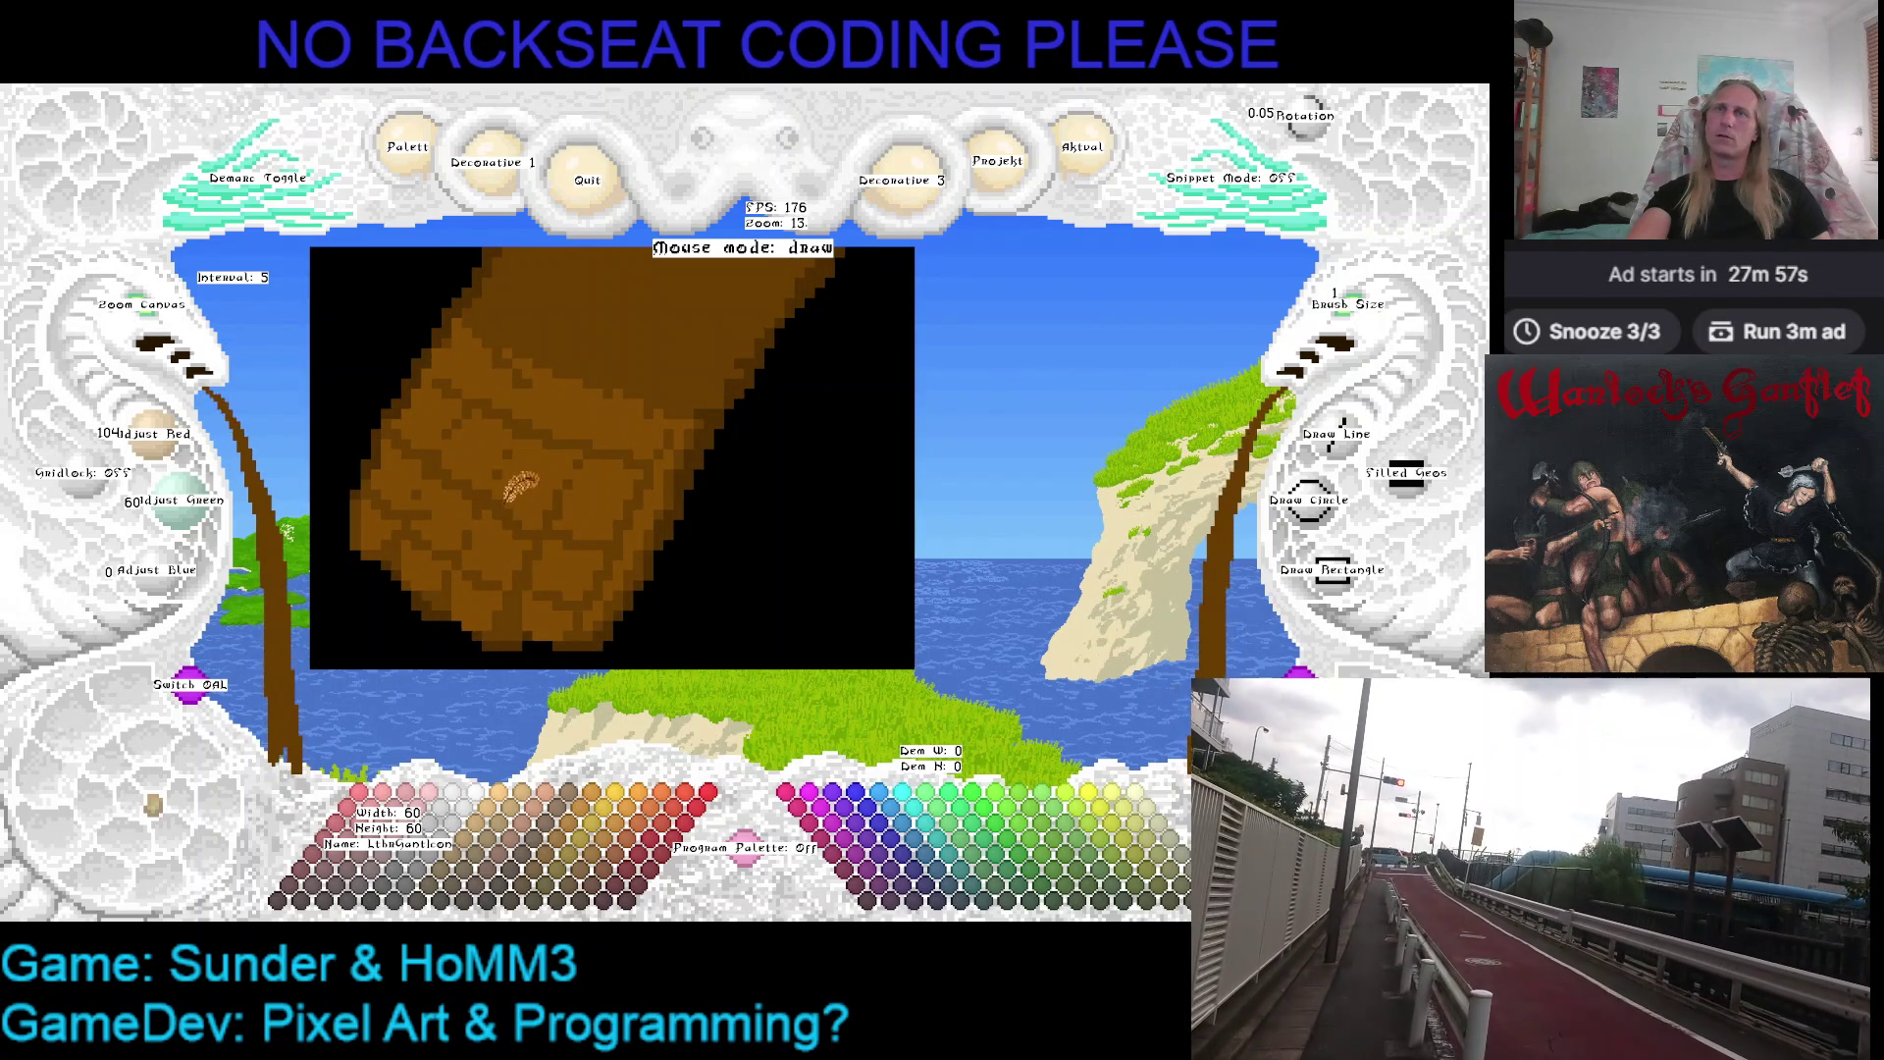
Alternate lighter brown, mid brown and black samples to shade the quilted padding lines on the lower gauntlet
{"action": "right_click", "coordinate": [510, 513]}
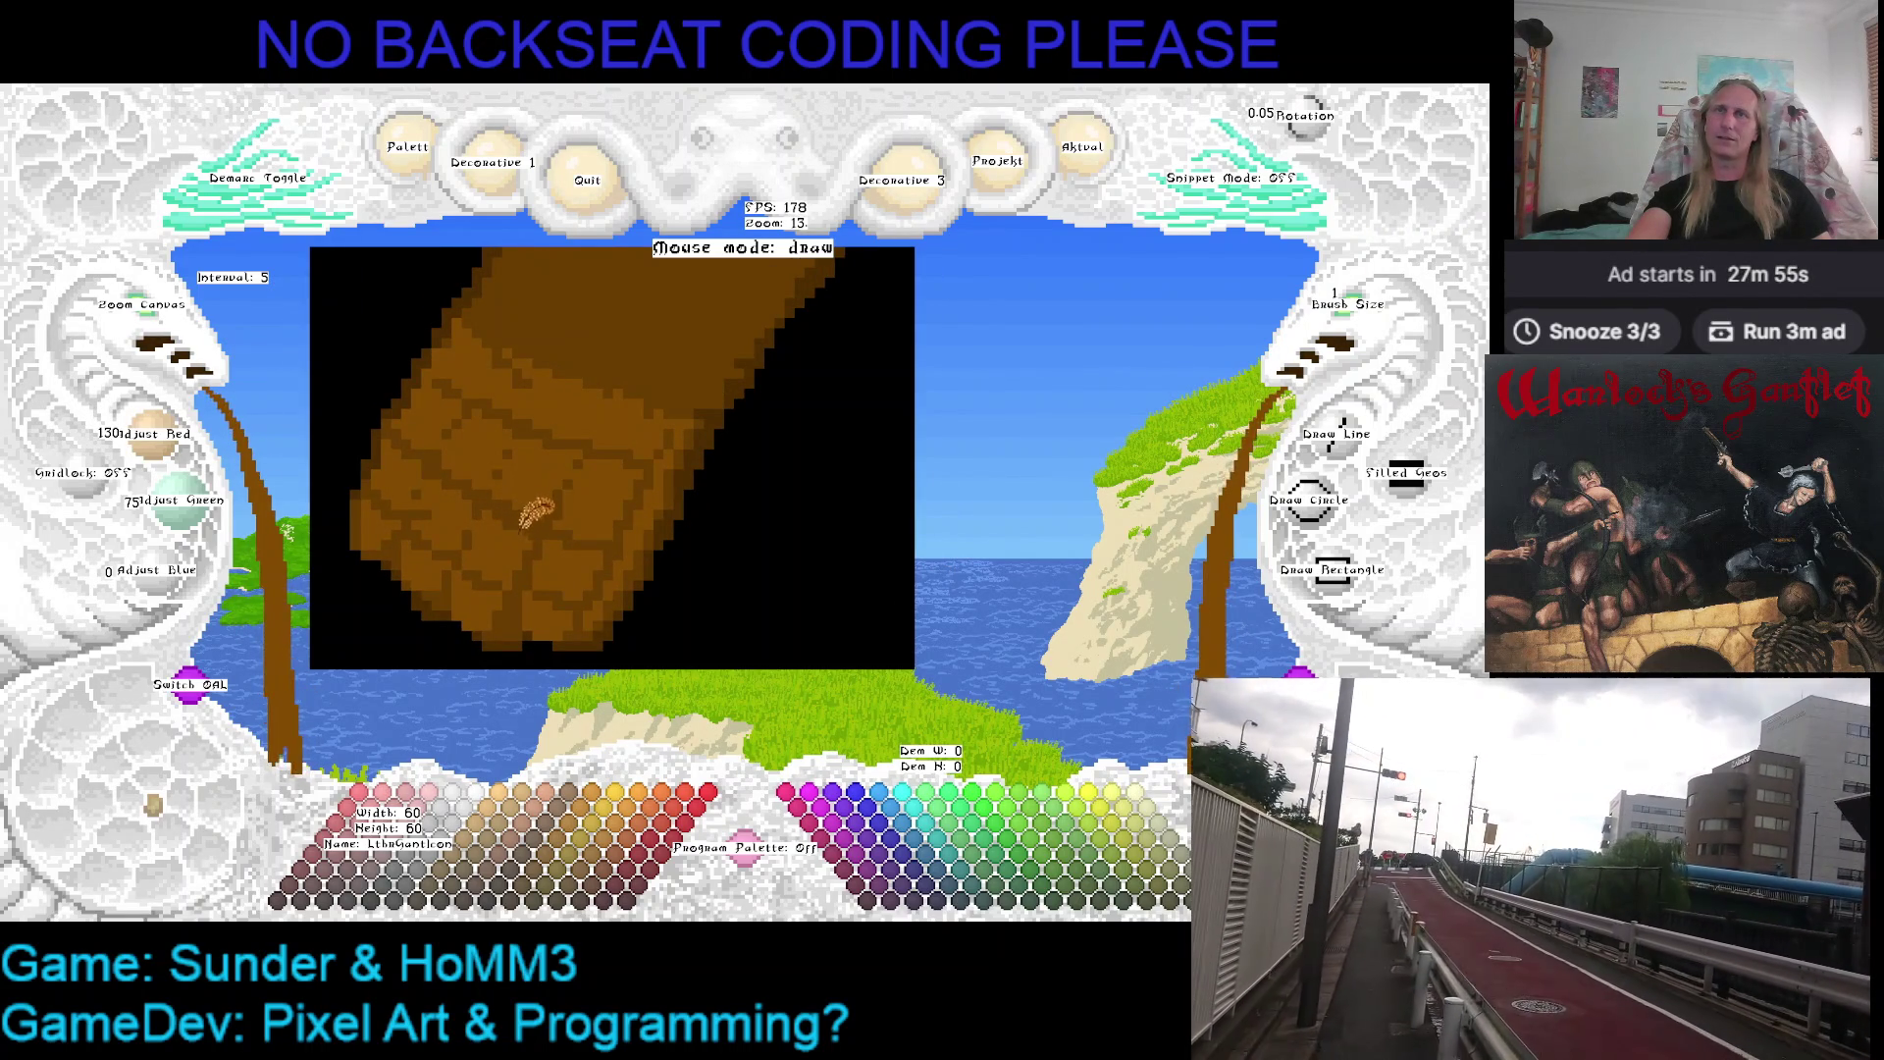
{"action": "scroll", "coordinate": [590, 501], "scroll_direction": "down", "scroll_amount": 1}
{"action": "scroll", "coordinate": [169, 320], "scroll_direction": "down", "scroll_amount": 2}
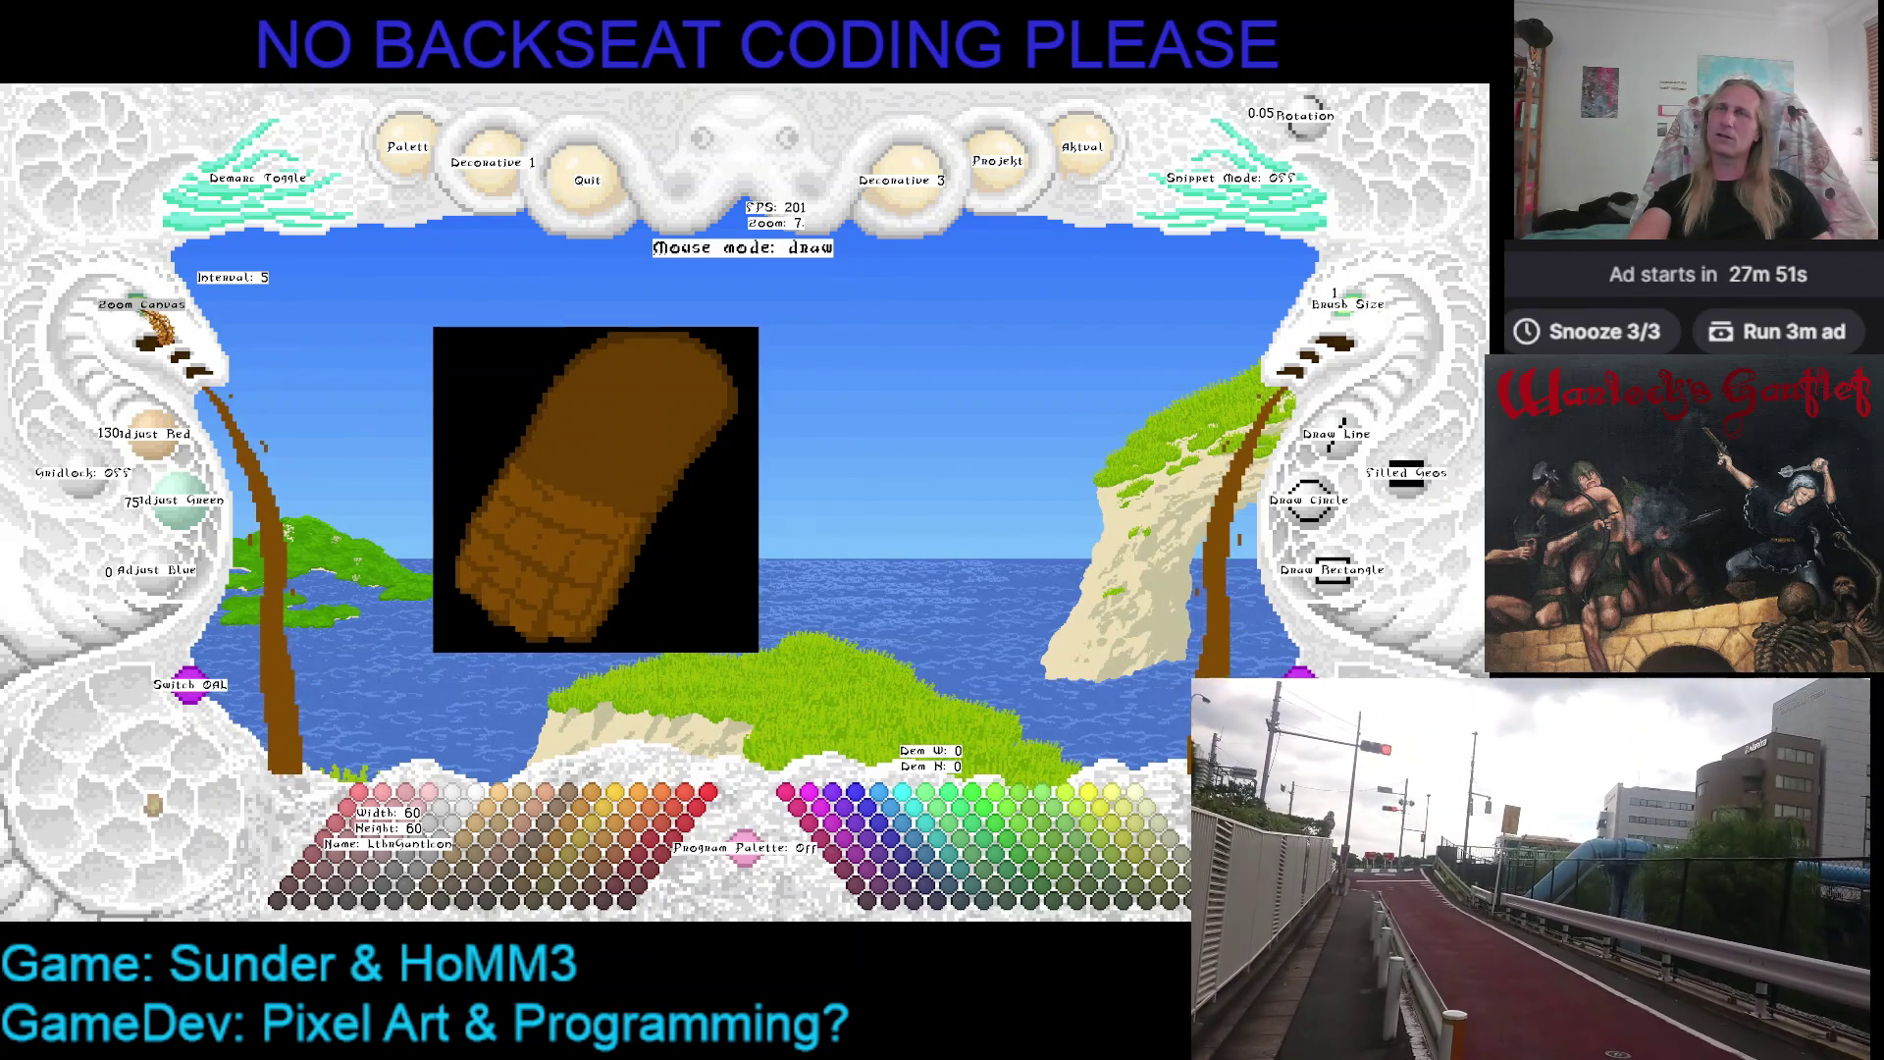
{"action": "scroll", "coordinate": [162, 324], "scroll_direction": "up", "scroll_amount": 2}
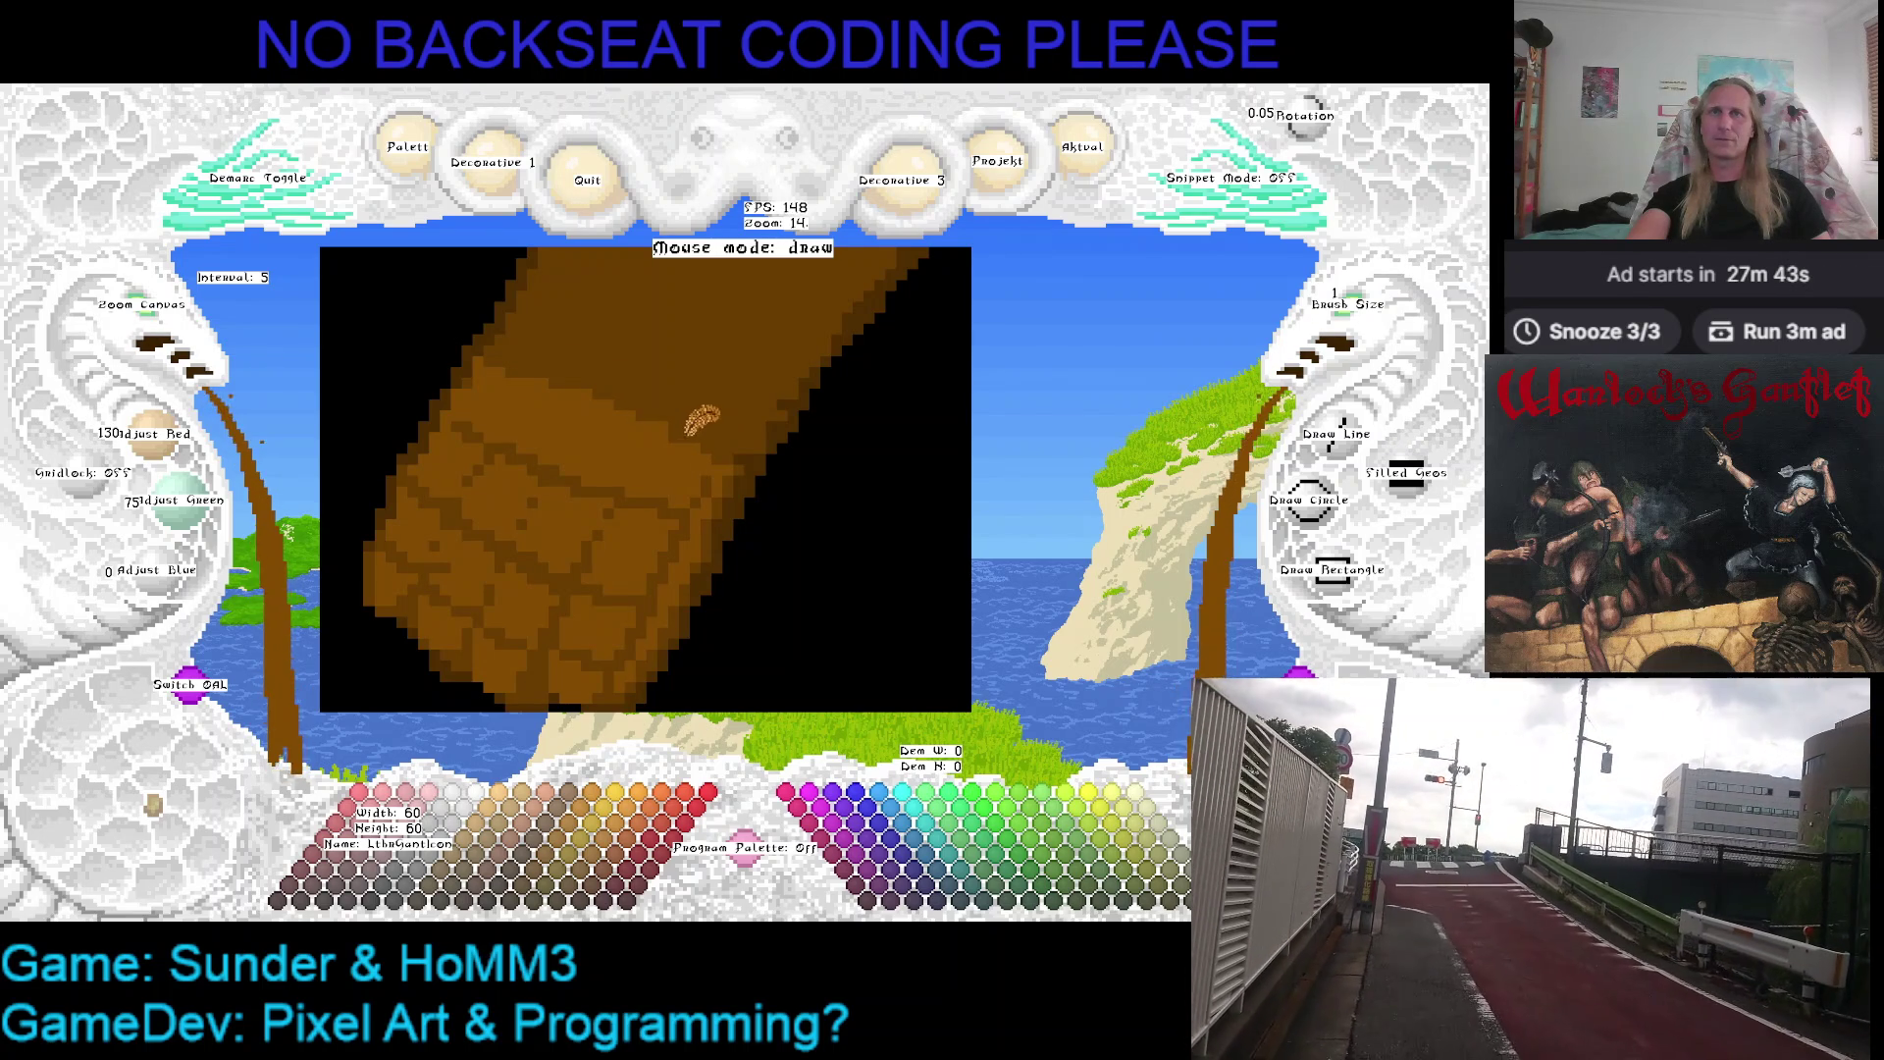
{"action": "right_click", "coordinate": [762, 419]}
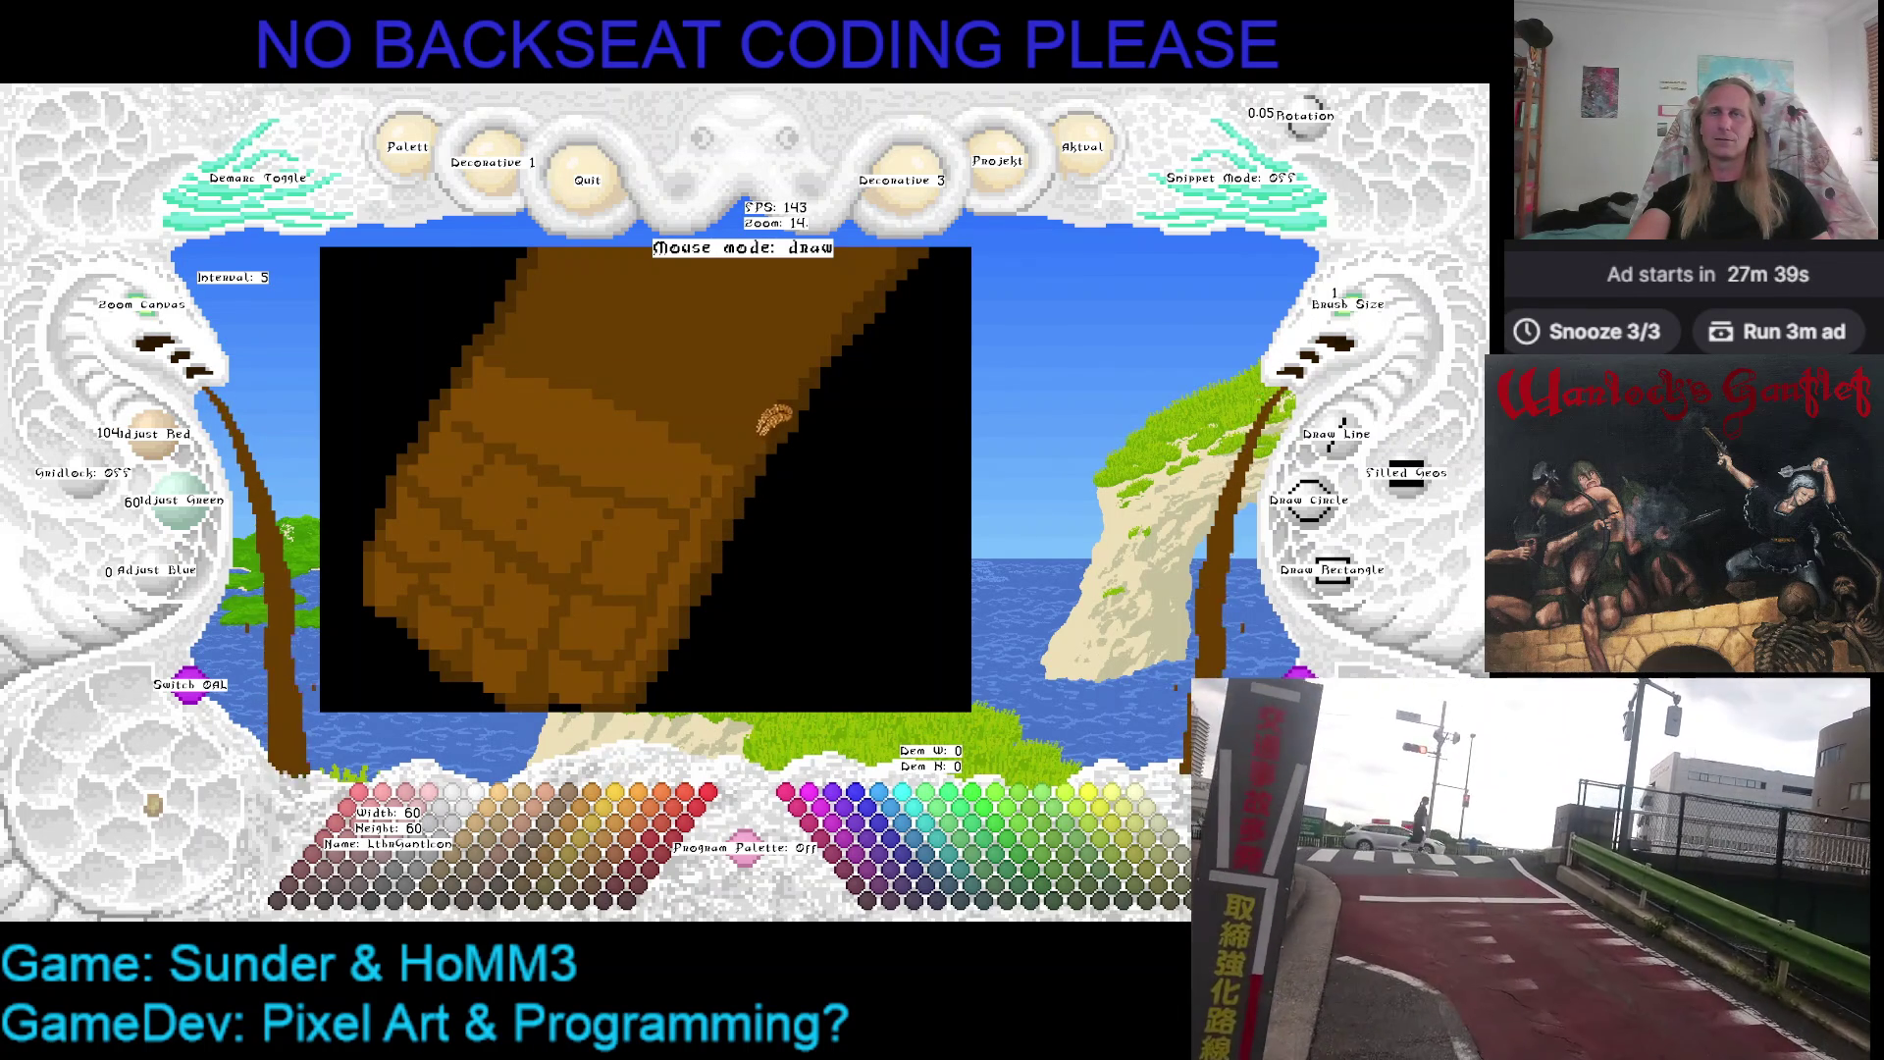
{"action": "right_click", "coordinate": [520, 368]}
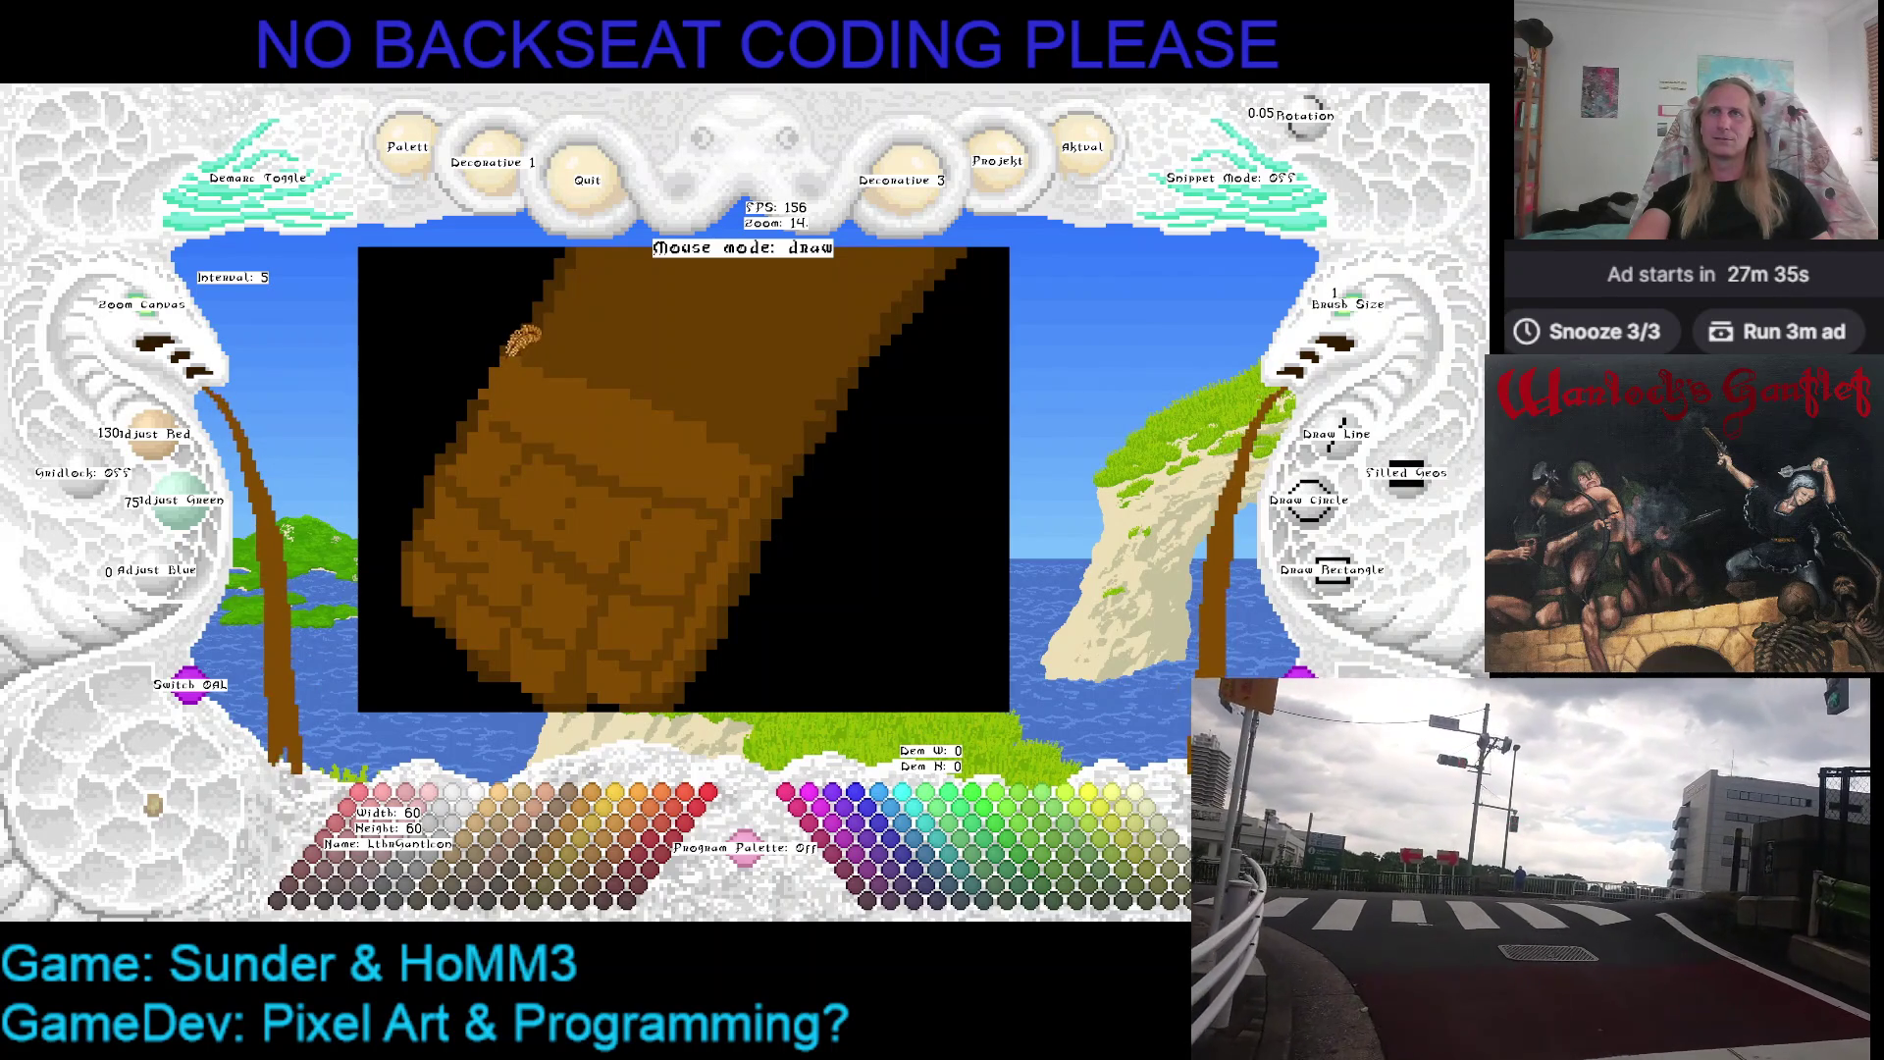
{"action": "right_click", "coordinate": [540, 326]}
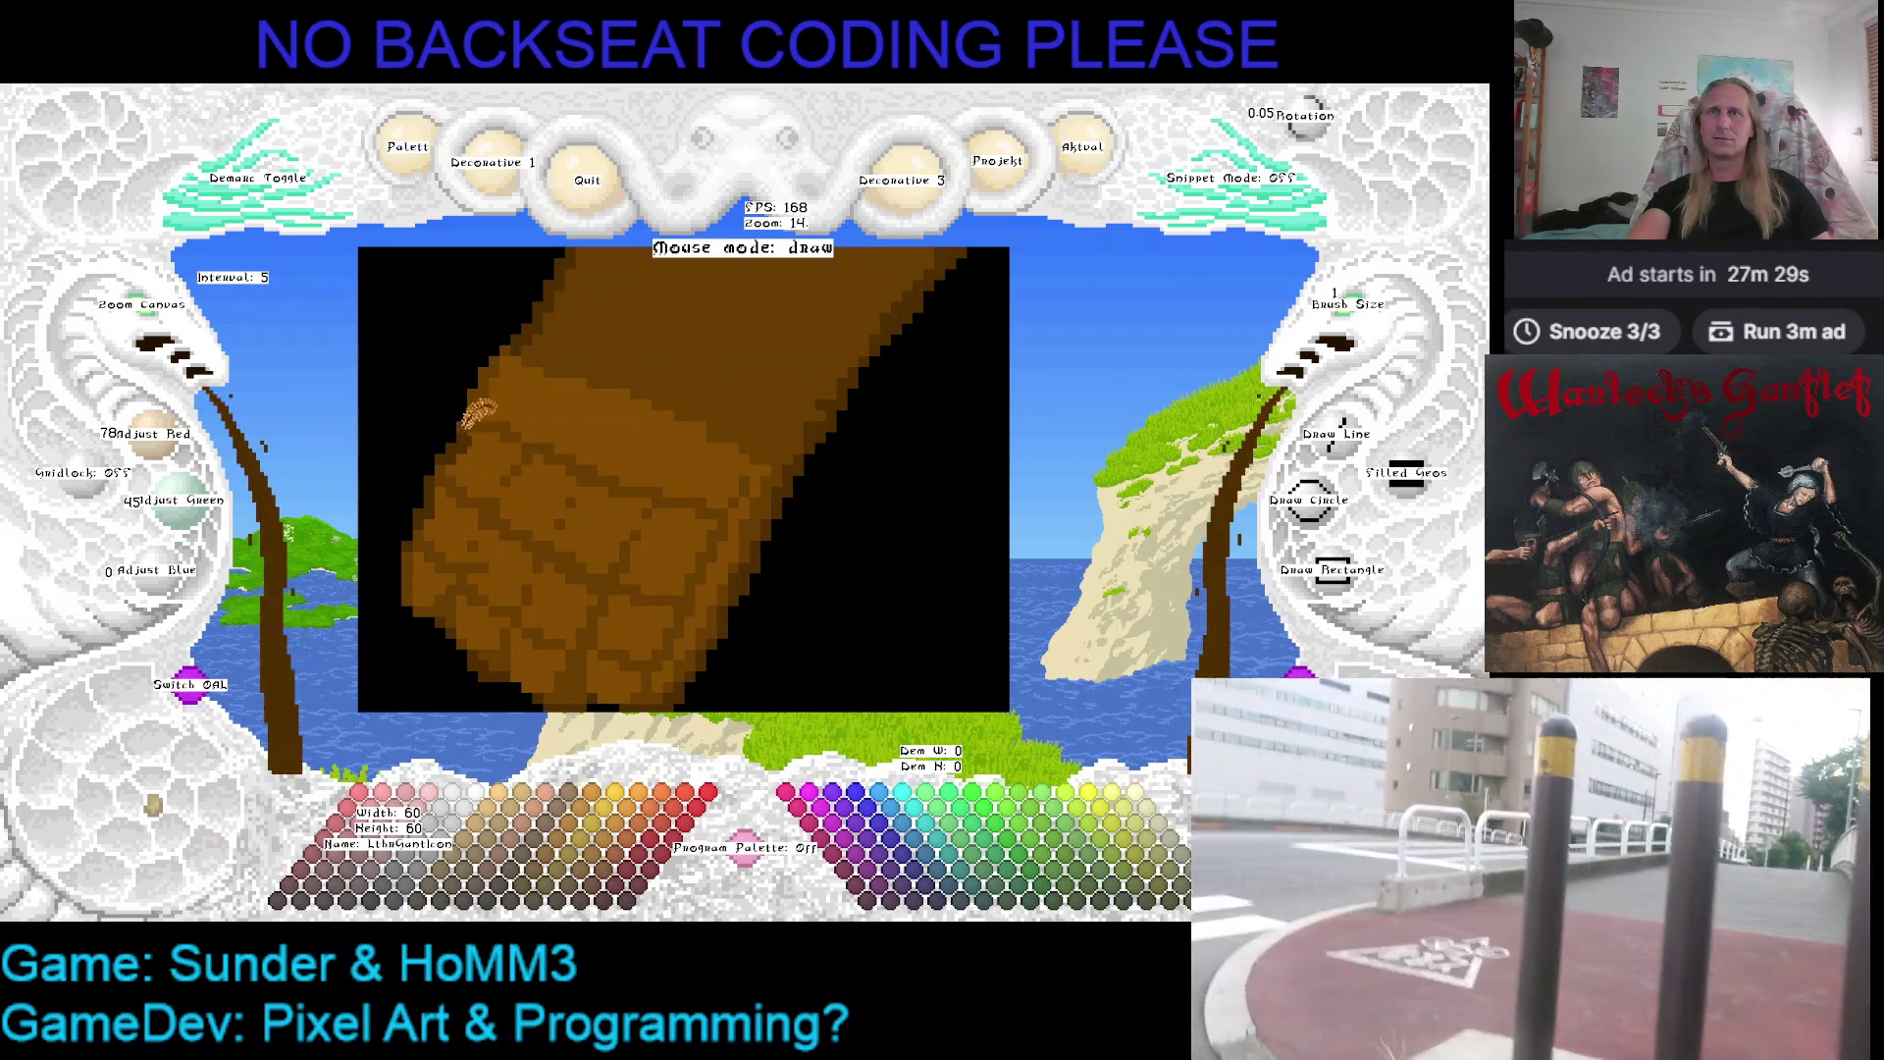
{"action": "right_click", "coordinate": [484, 406]}
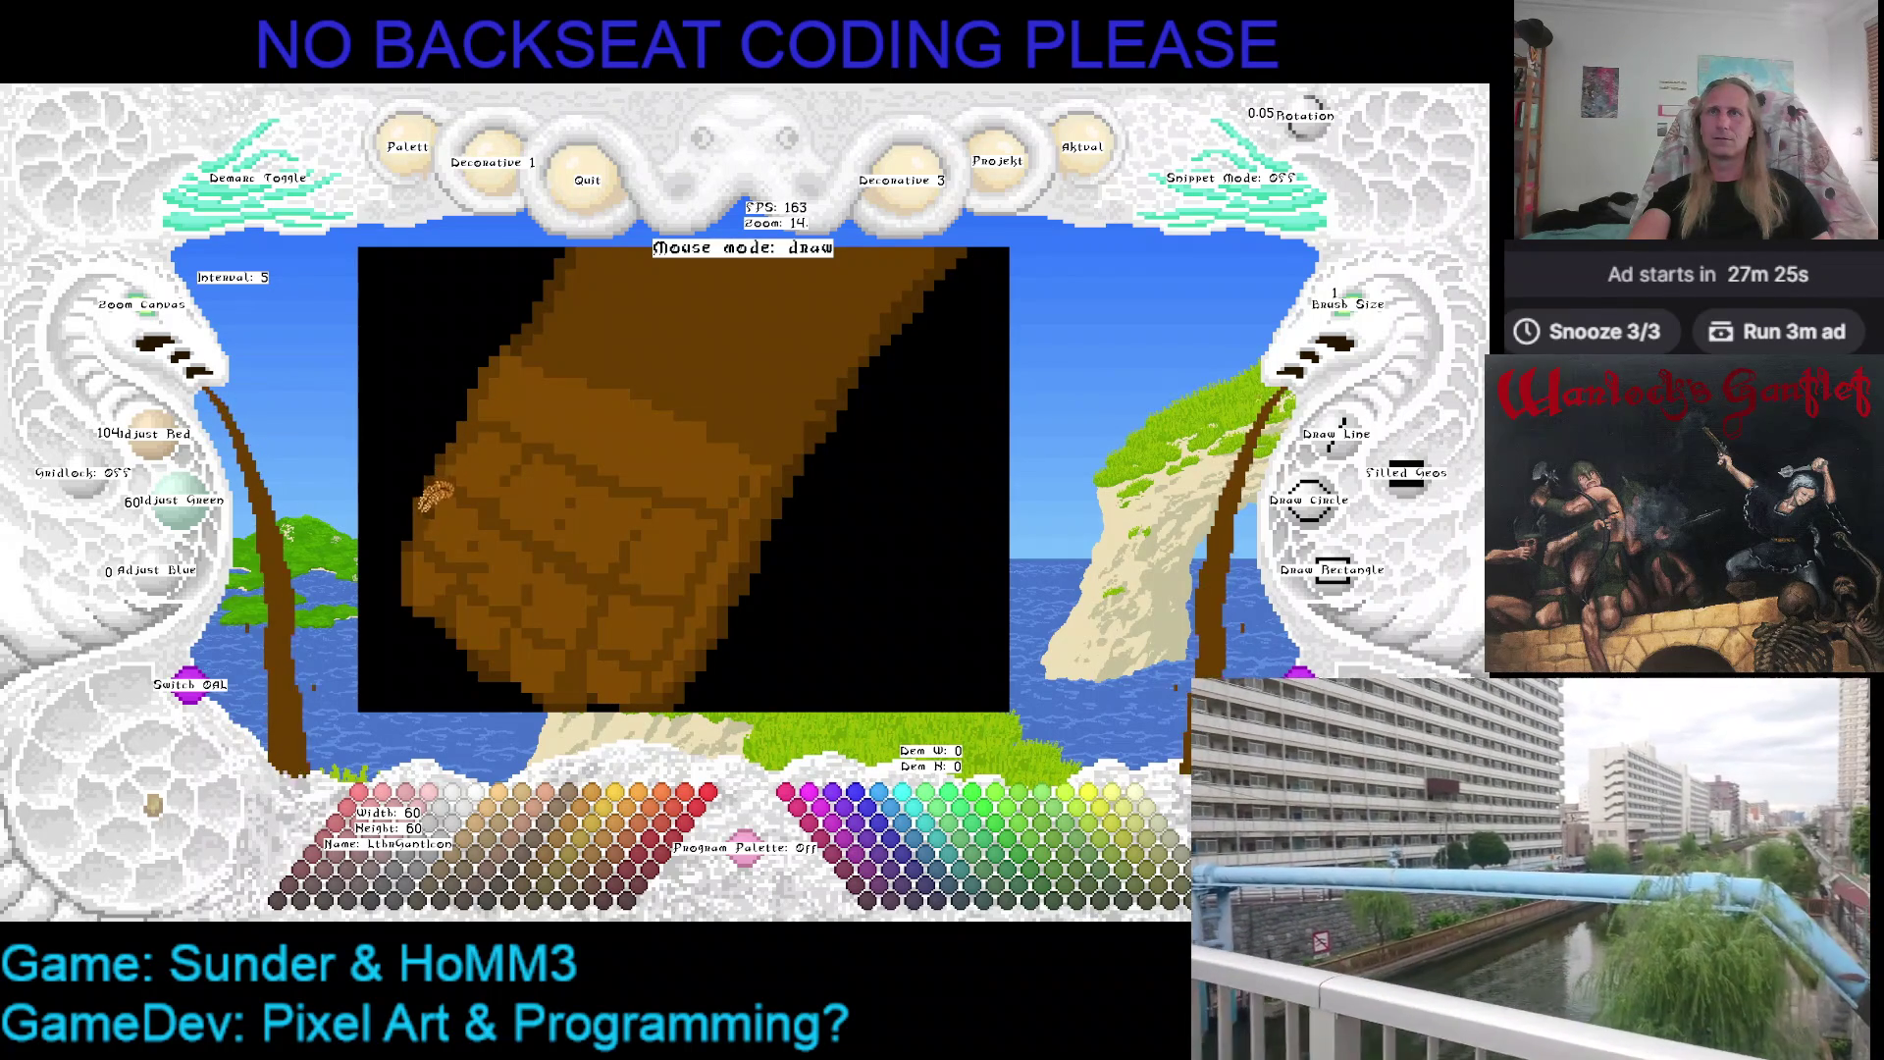
{"action": "right_click", "coordinate": [462, 409]}
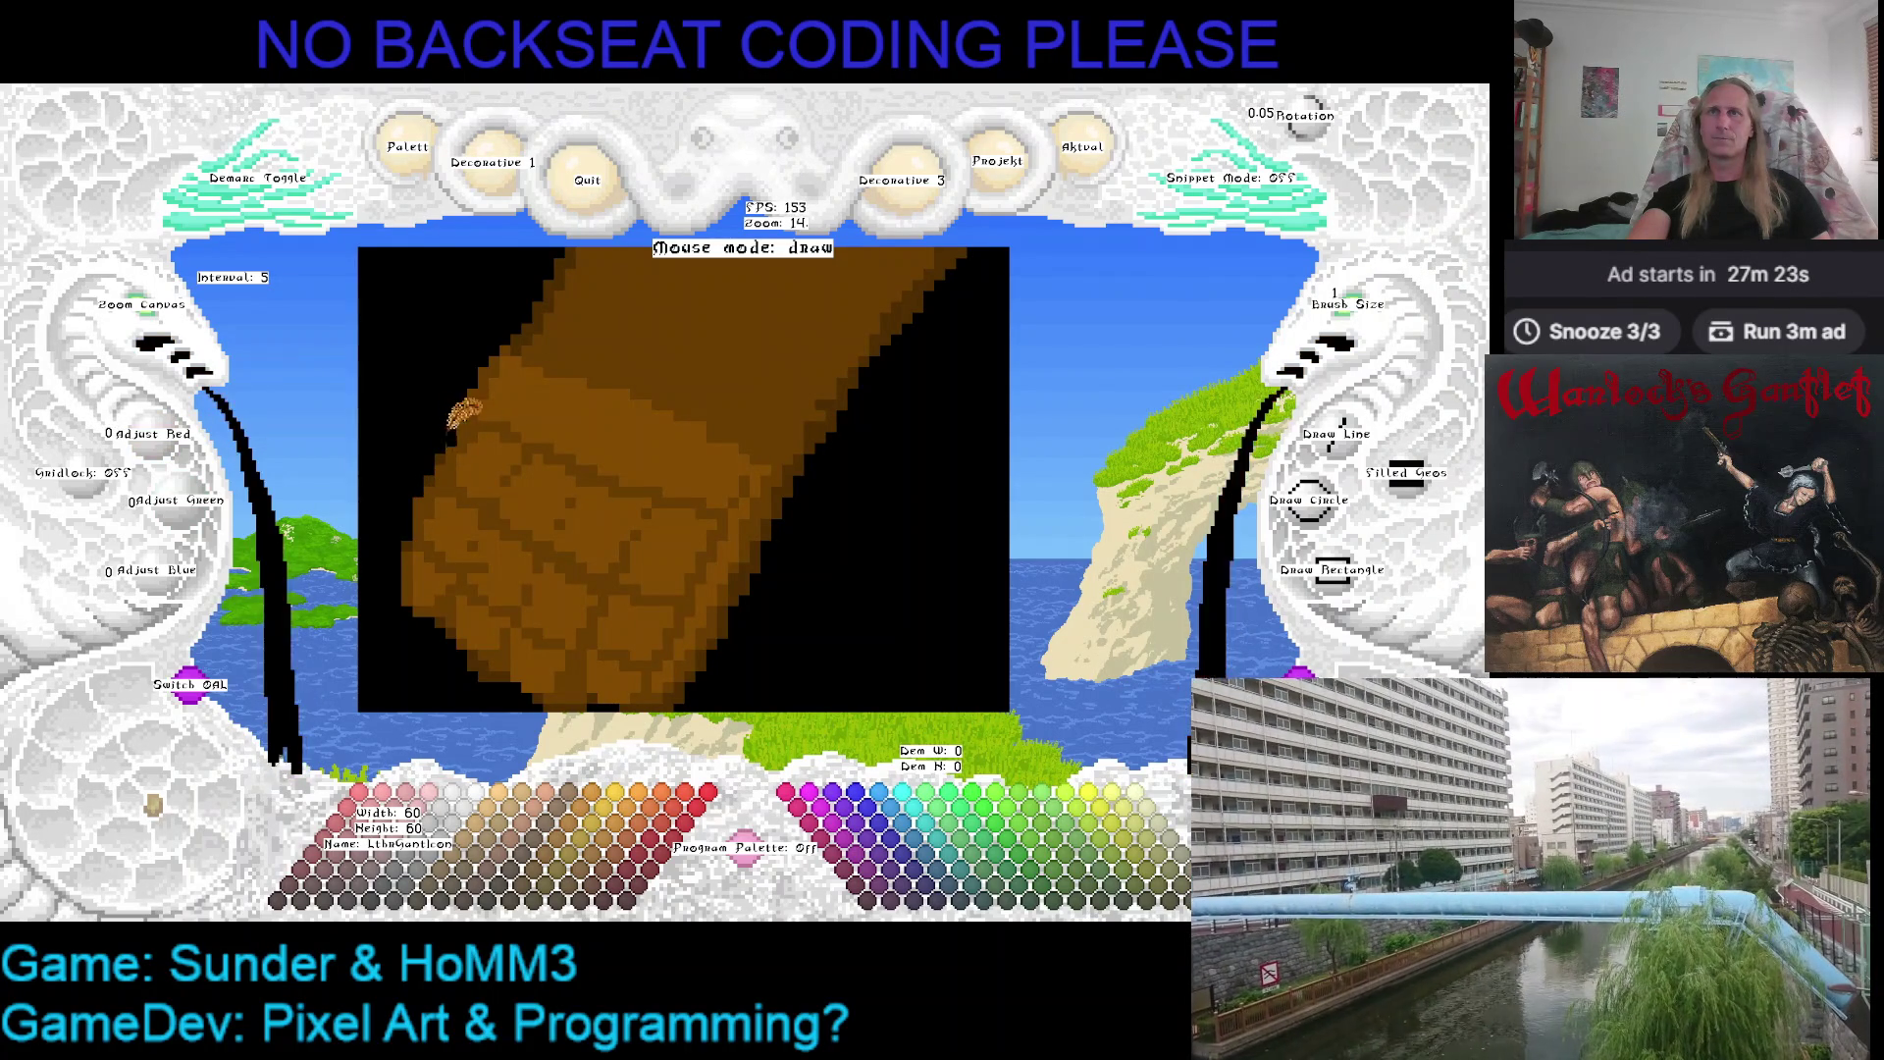
{"action": "right_click", "coordinate": [471, 410]}
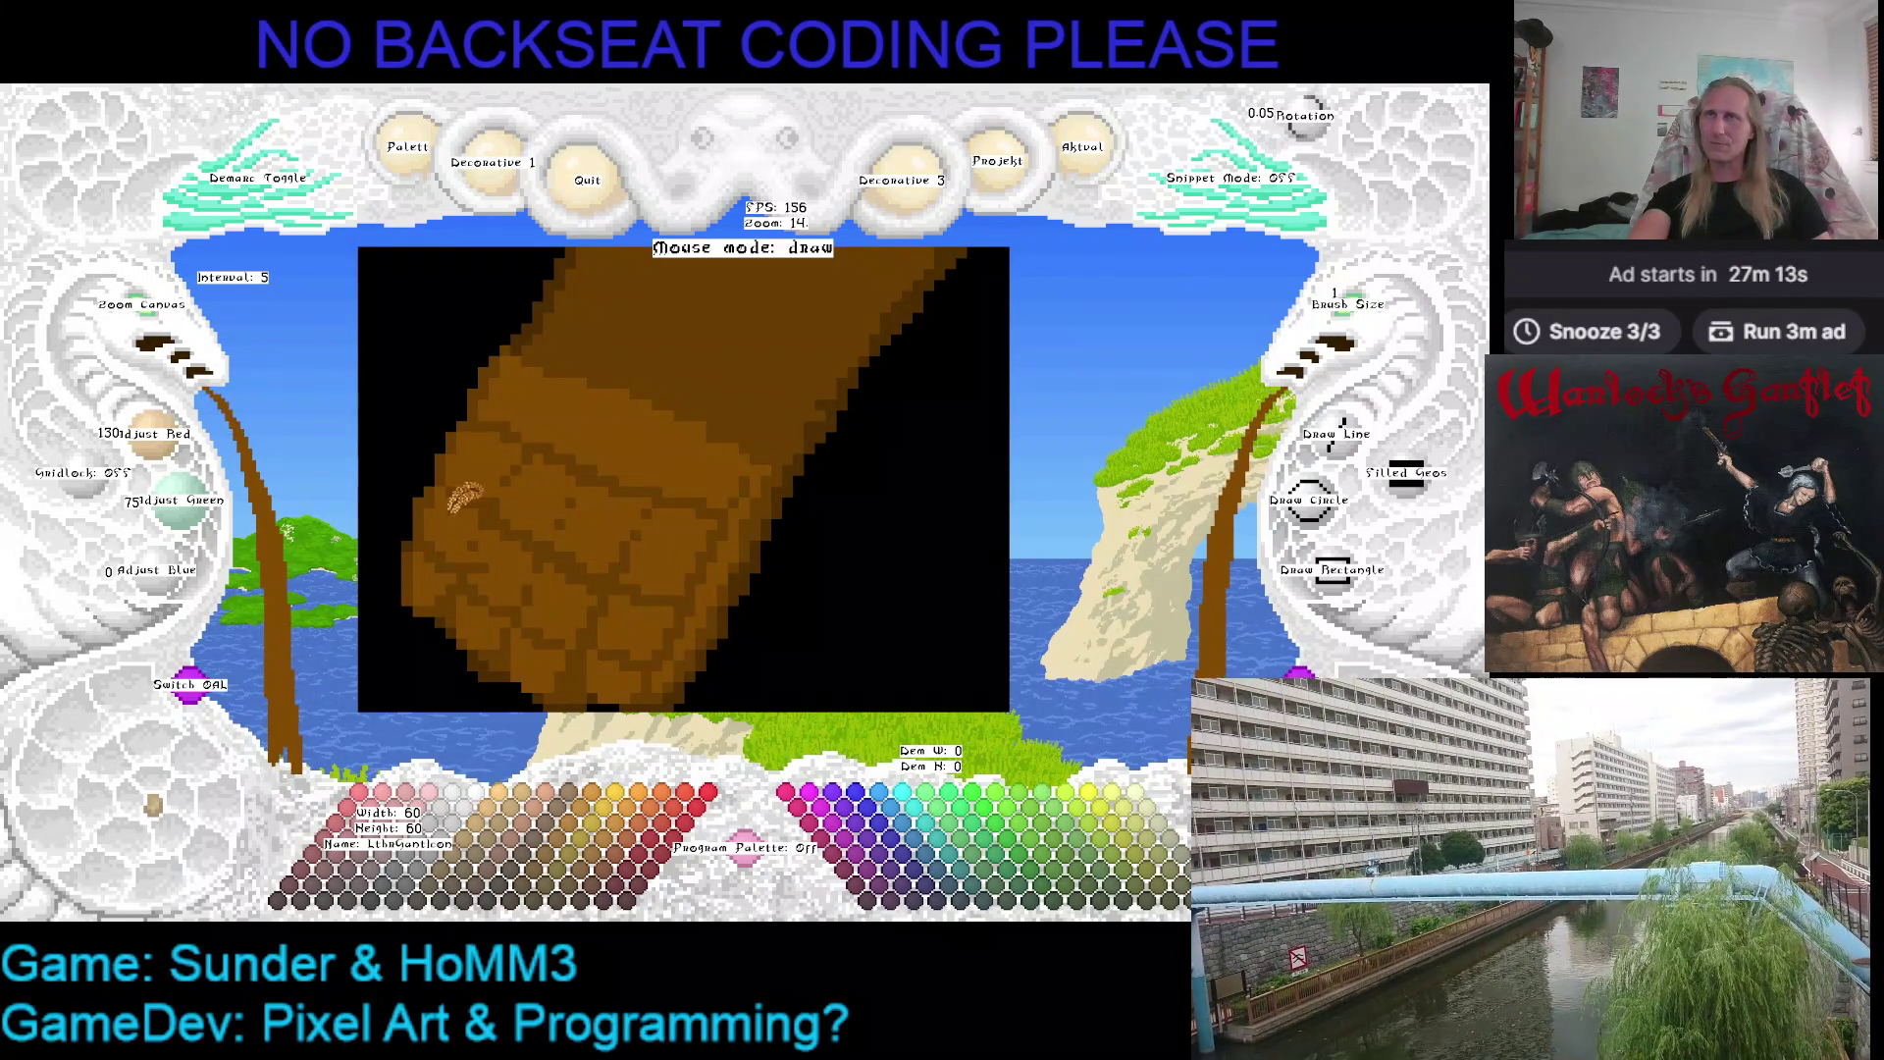
{"action": "right_click", "coordinate": [421, 487]}
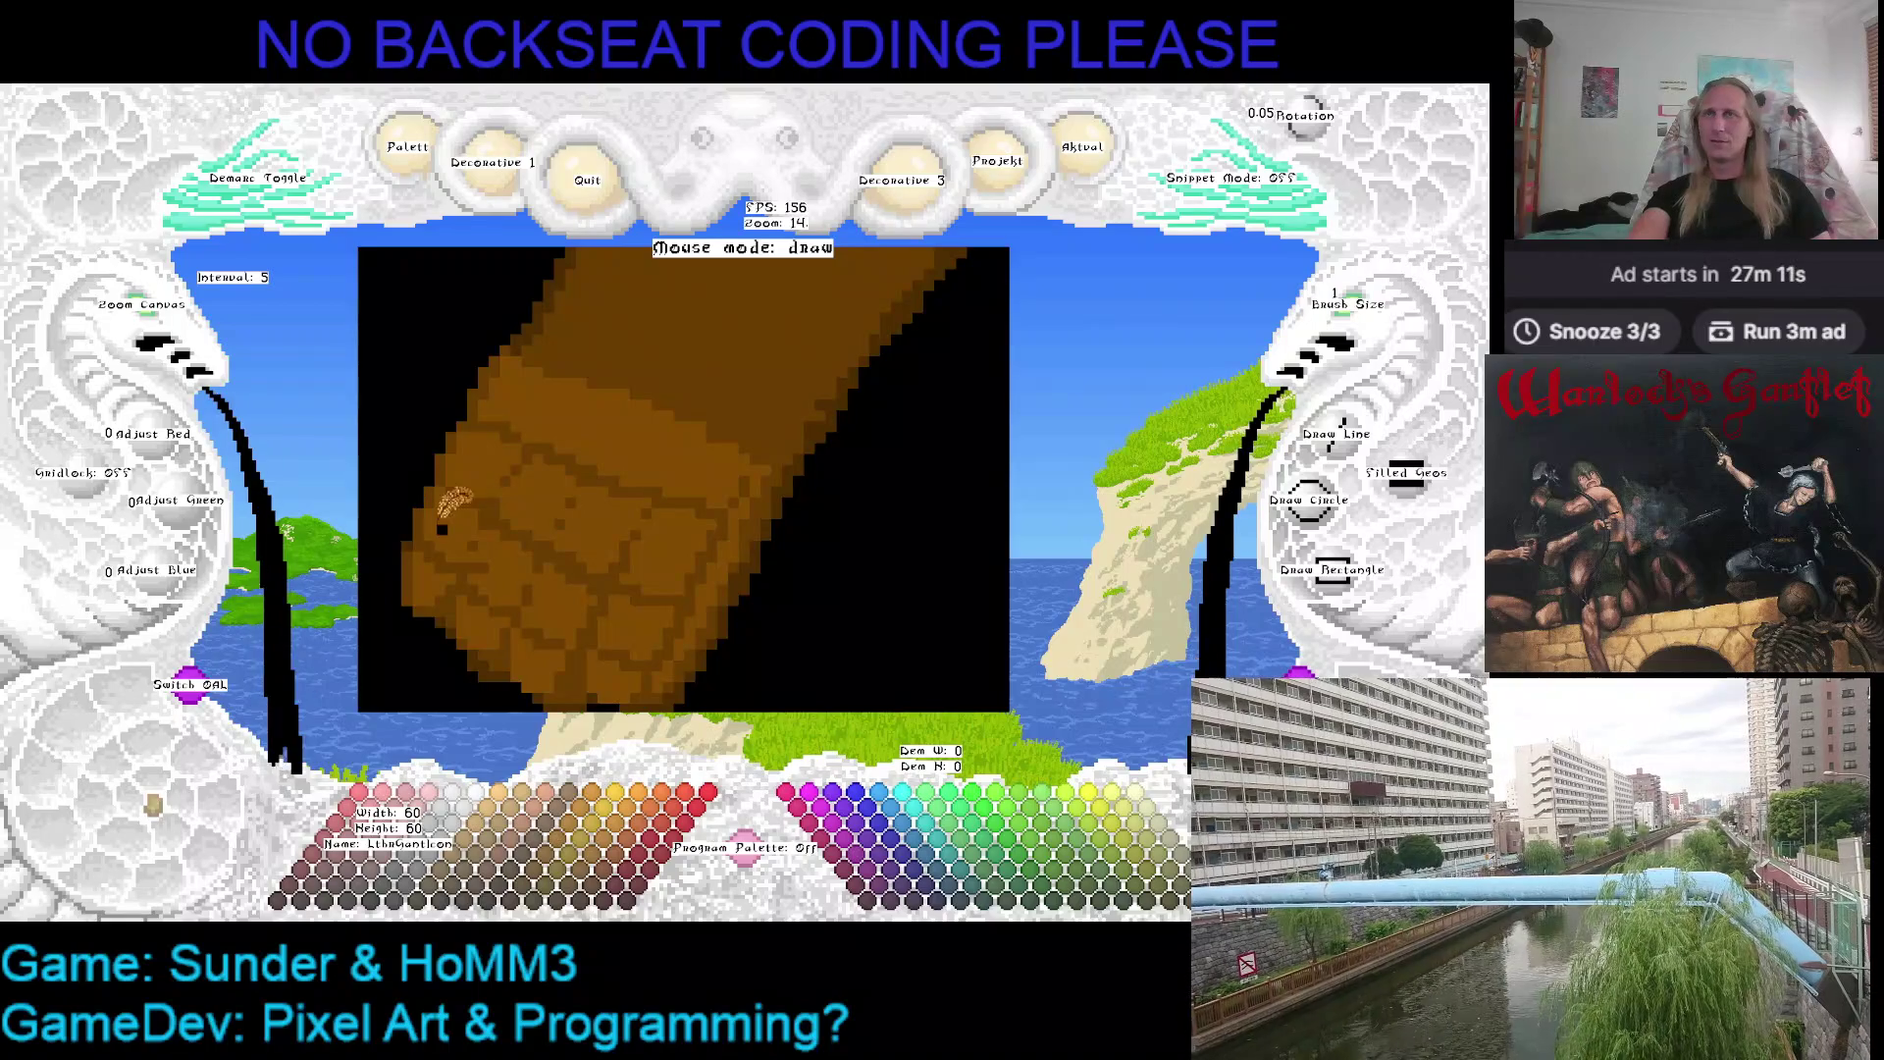
{"action": "right_click", "coordinate": [421, 515]}
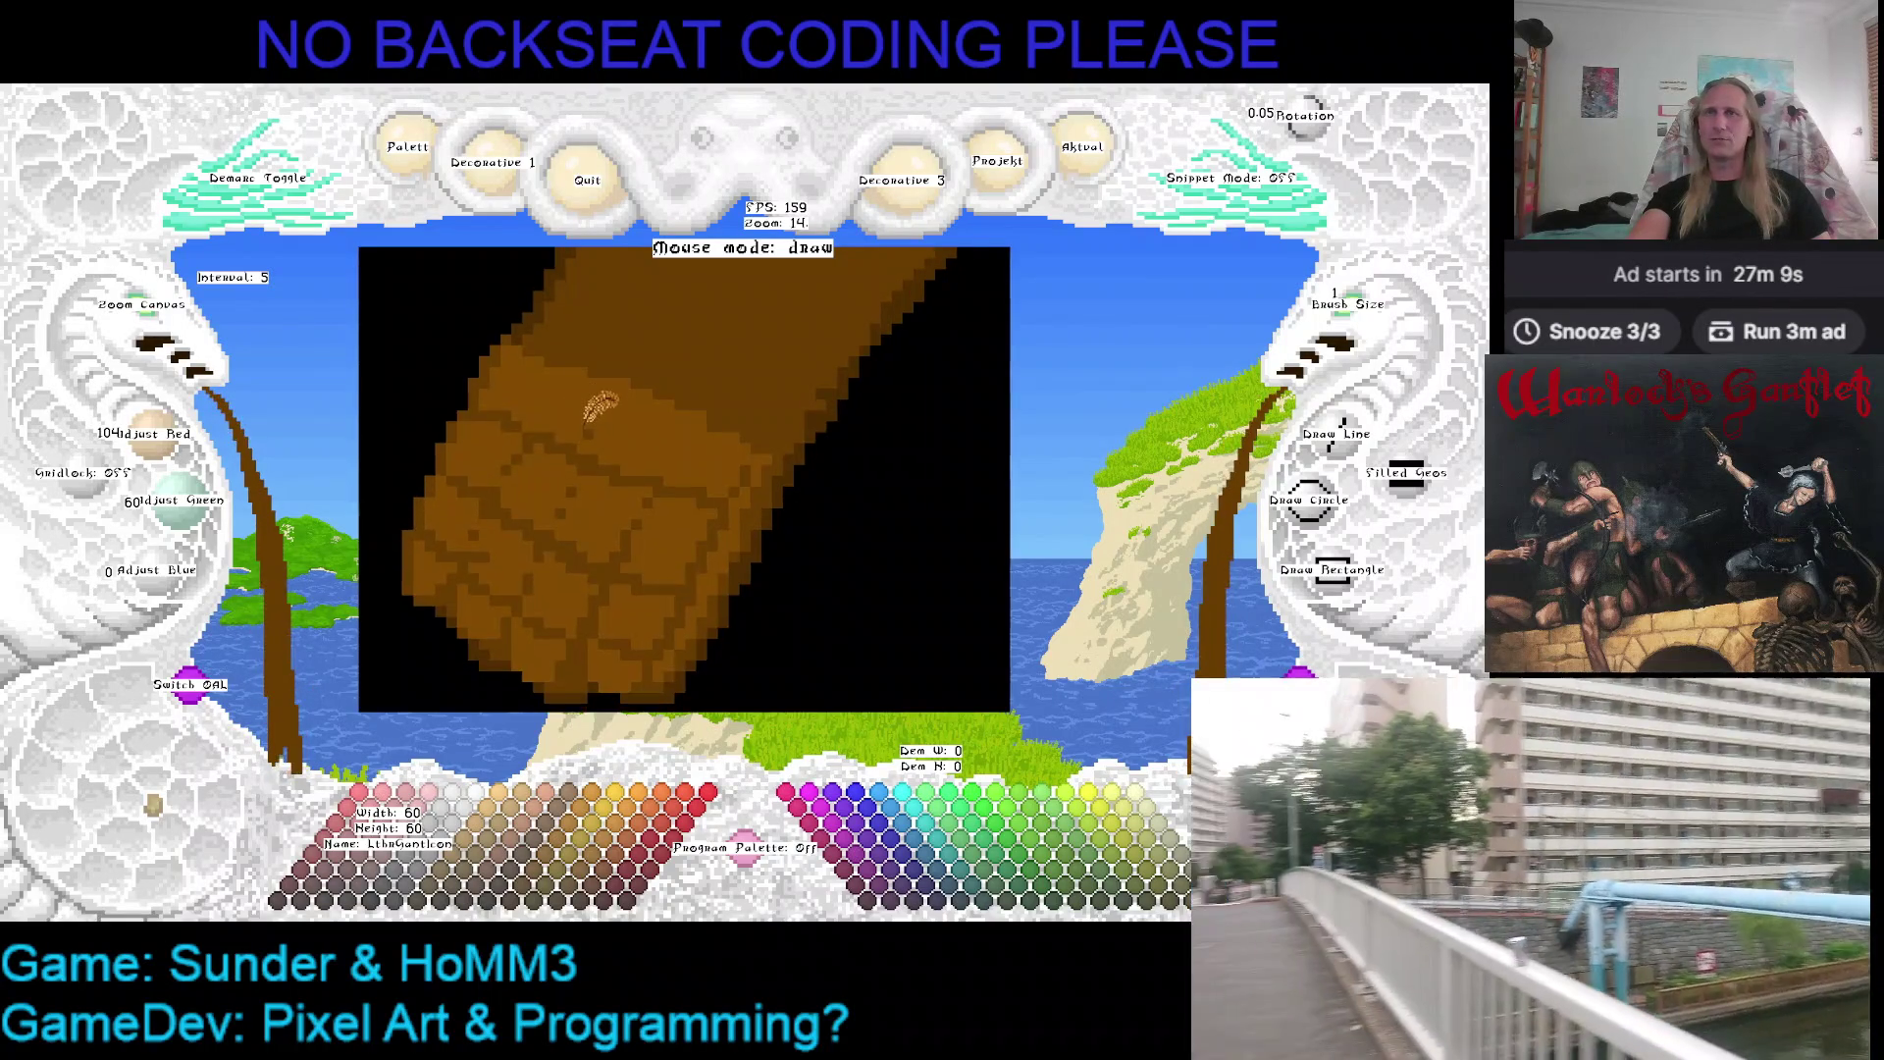
{"action": "scroll", "coordinate": [552, 464], "scroll_direction": "down", "scroll_amount": 2}
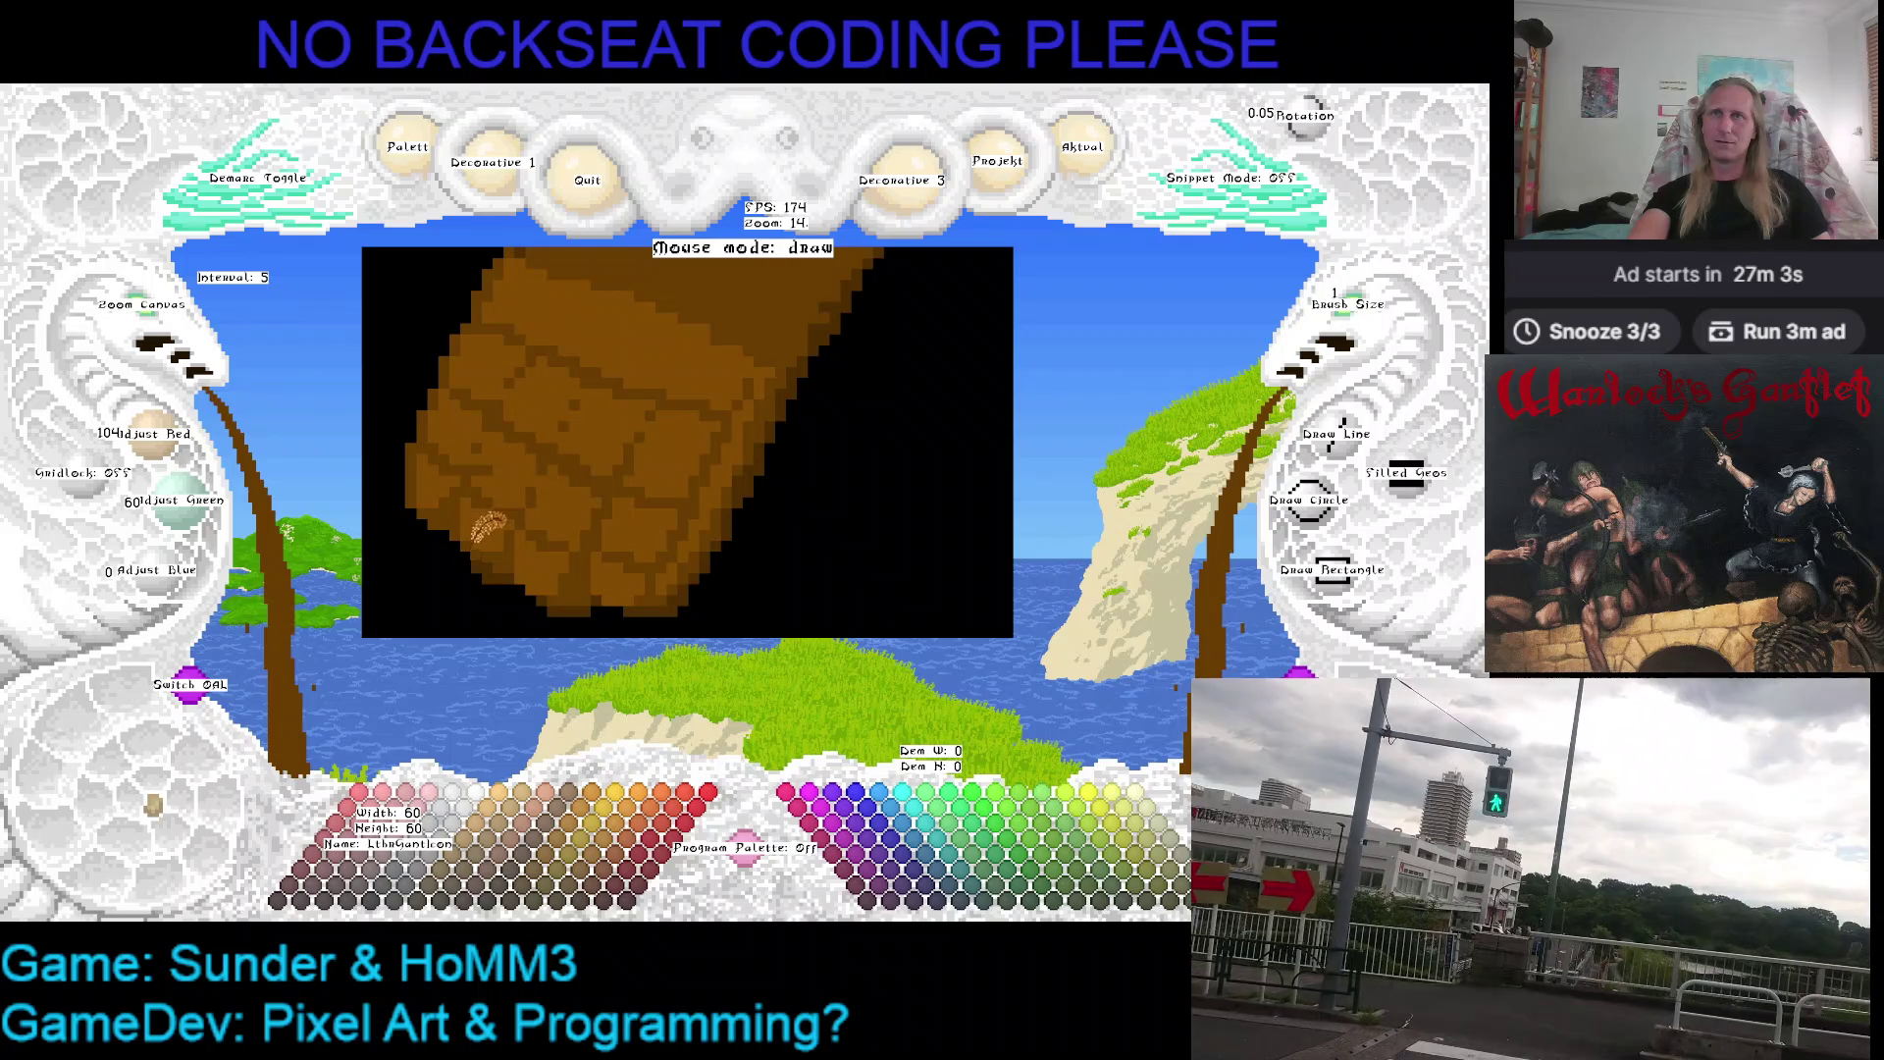
Save the shaded gauntlet drawing and nudge the view left and back
{"action": "key", "text": "e"}
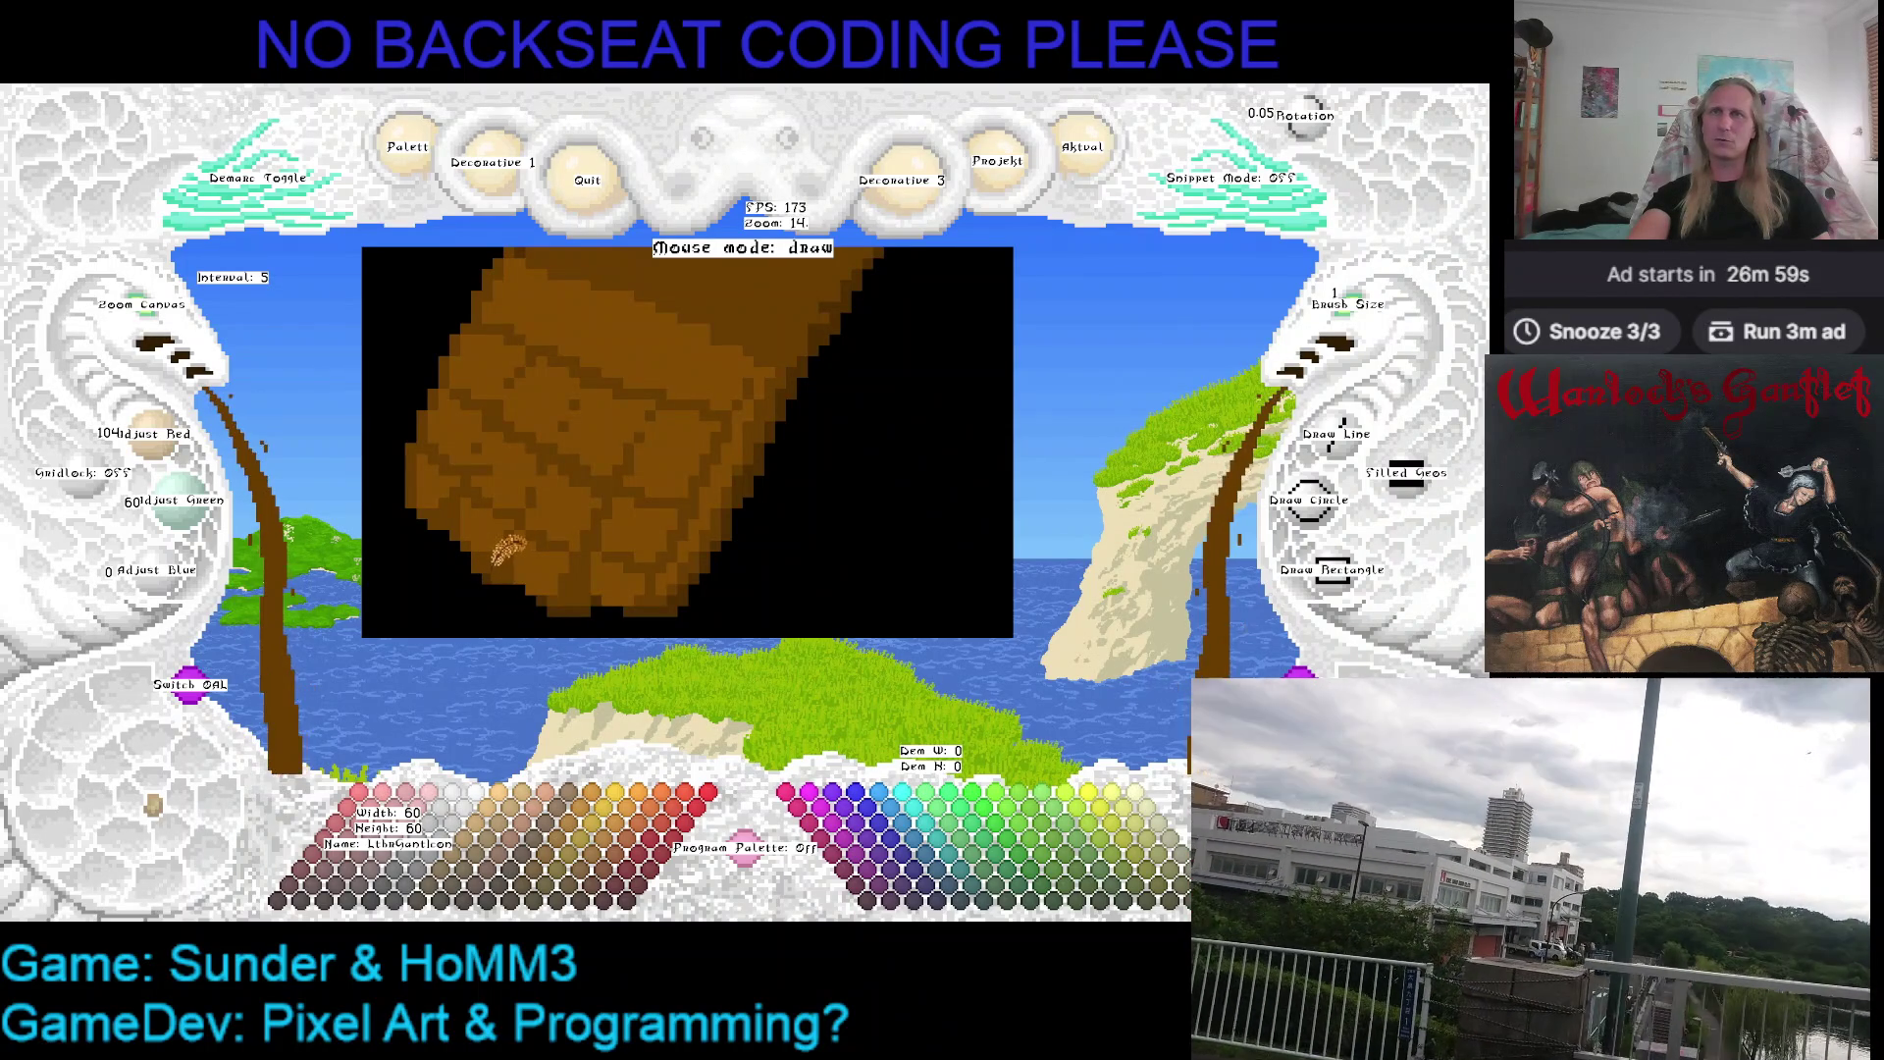
{"action": "key", "text": "e"}
{"action": "key", "text": "ctrl+s"}
{"action": "key", "text": "Left"}
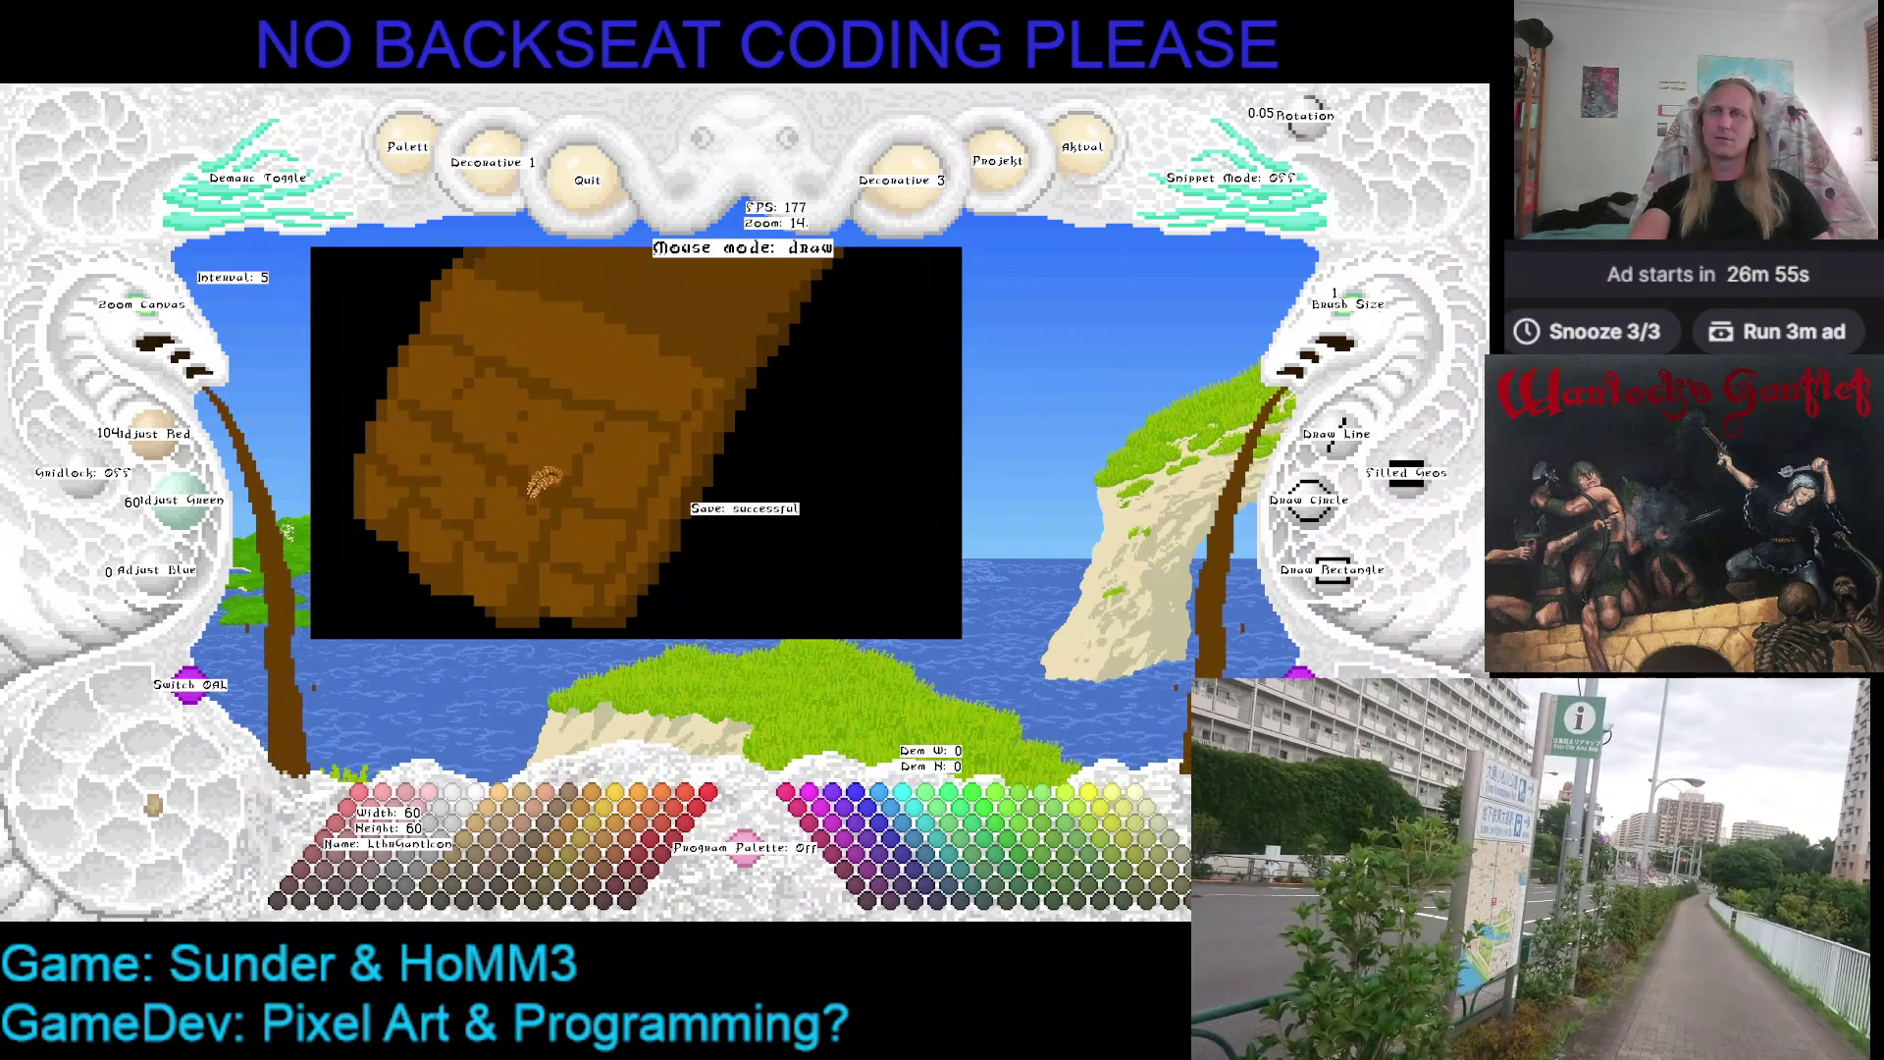
{"action": "key", "text": "Right"}
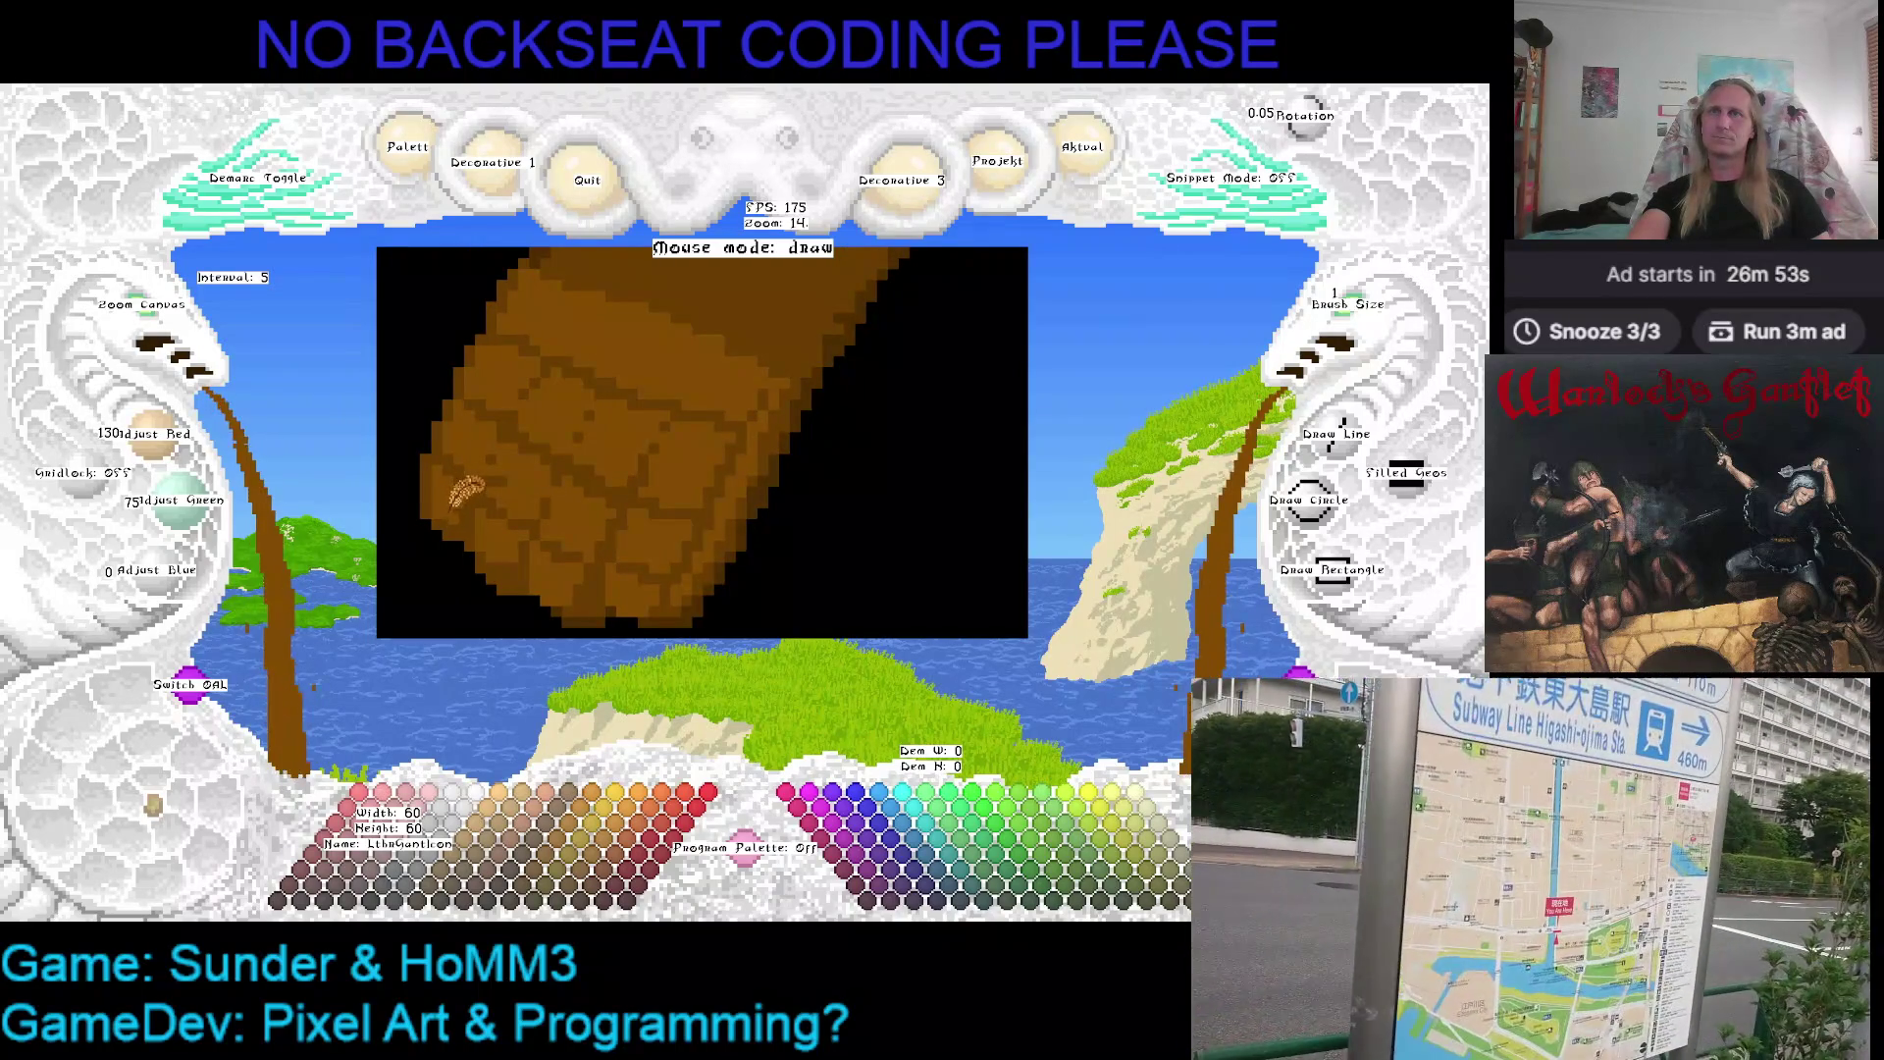
{"action": "scroll", "coordinate": [479, 474], "scroll_direction": "up", "scroll_amount": 1}
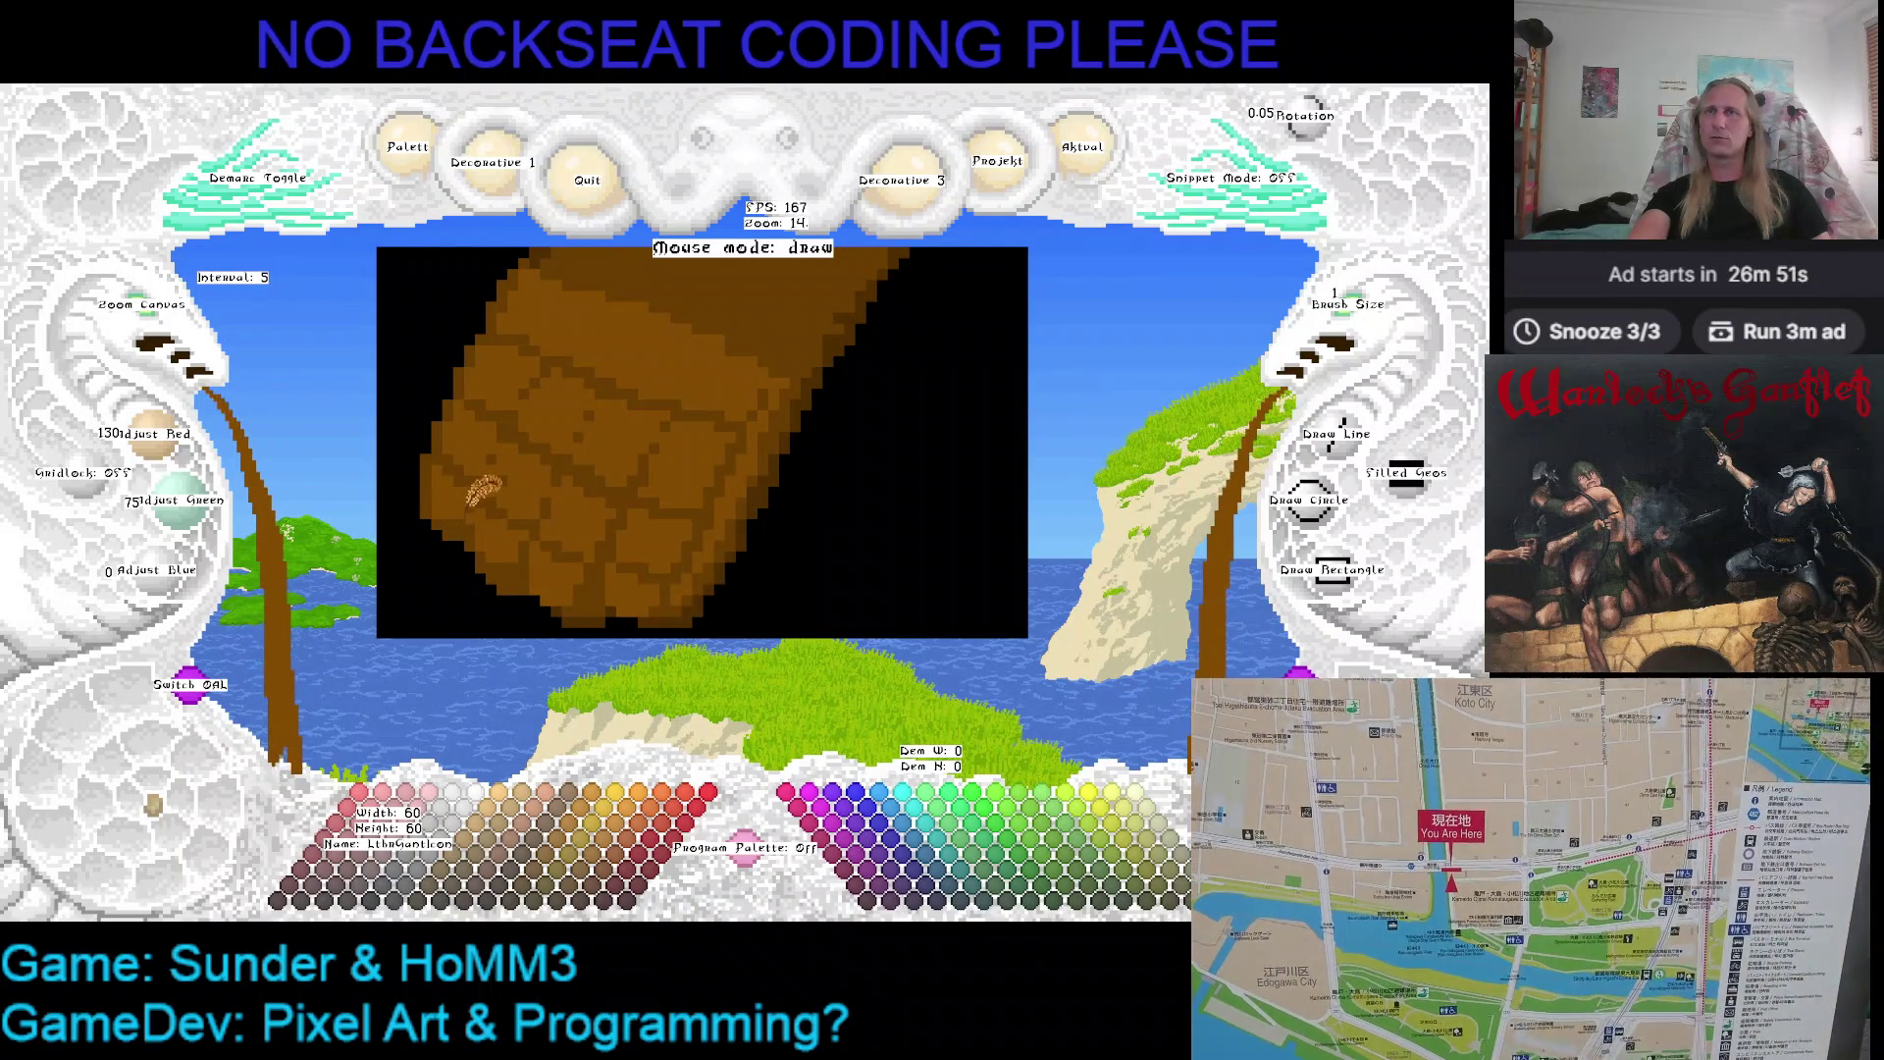
{"action": "scroll", "coordinate": [609, 426], "scroll_direction": "down", "scroll_amount": 1}
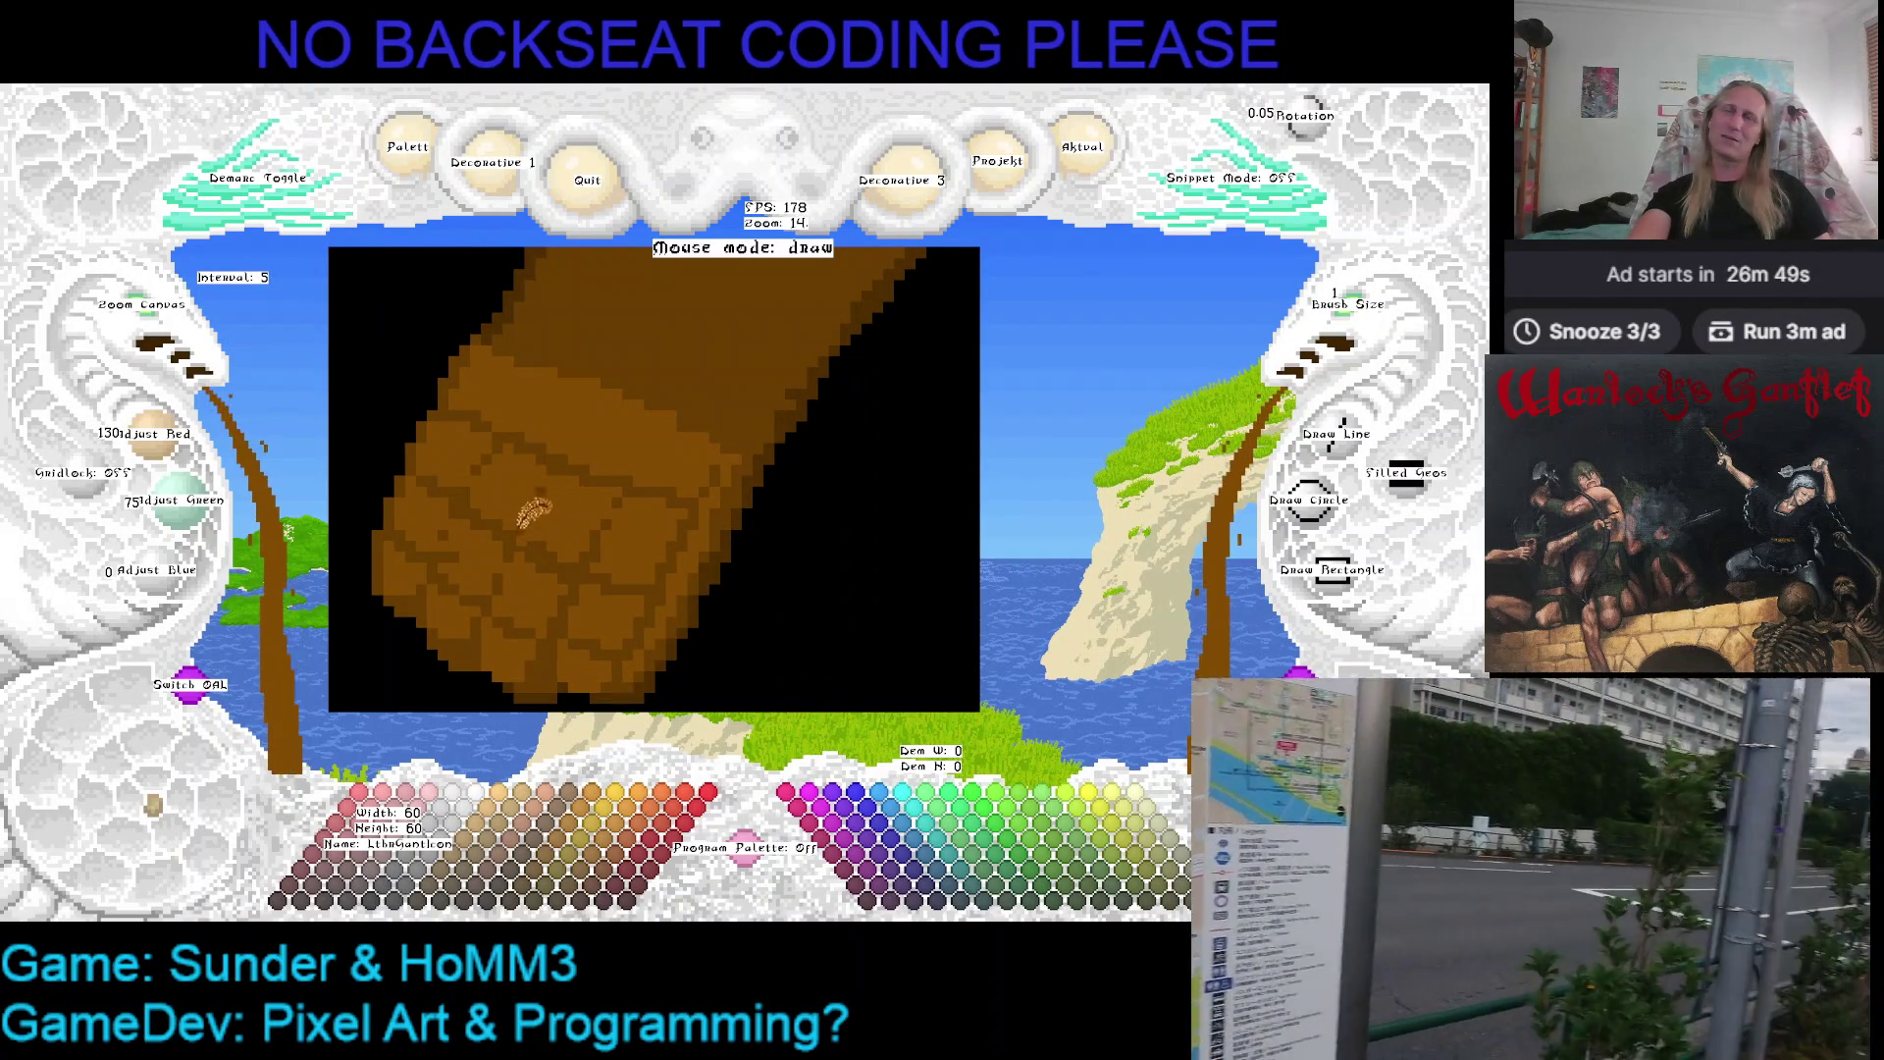
{"action": "scroll", "coordinate": [465, 523], "scroll_direction": "up", "scroll_amount": 1}
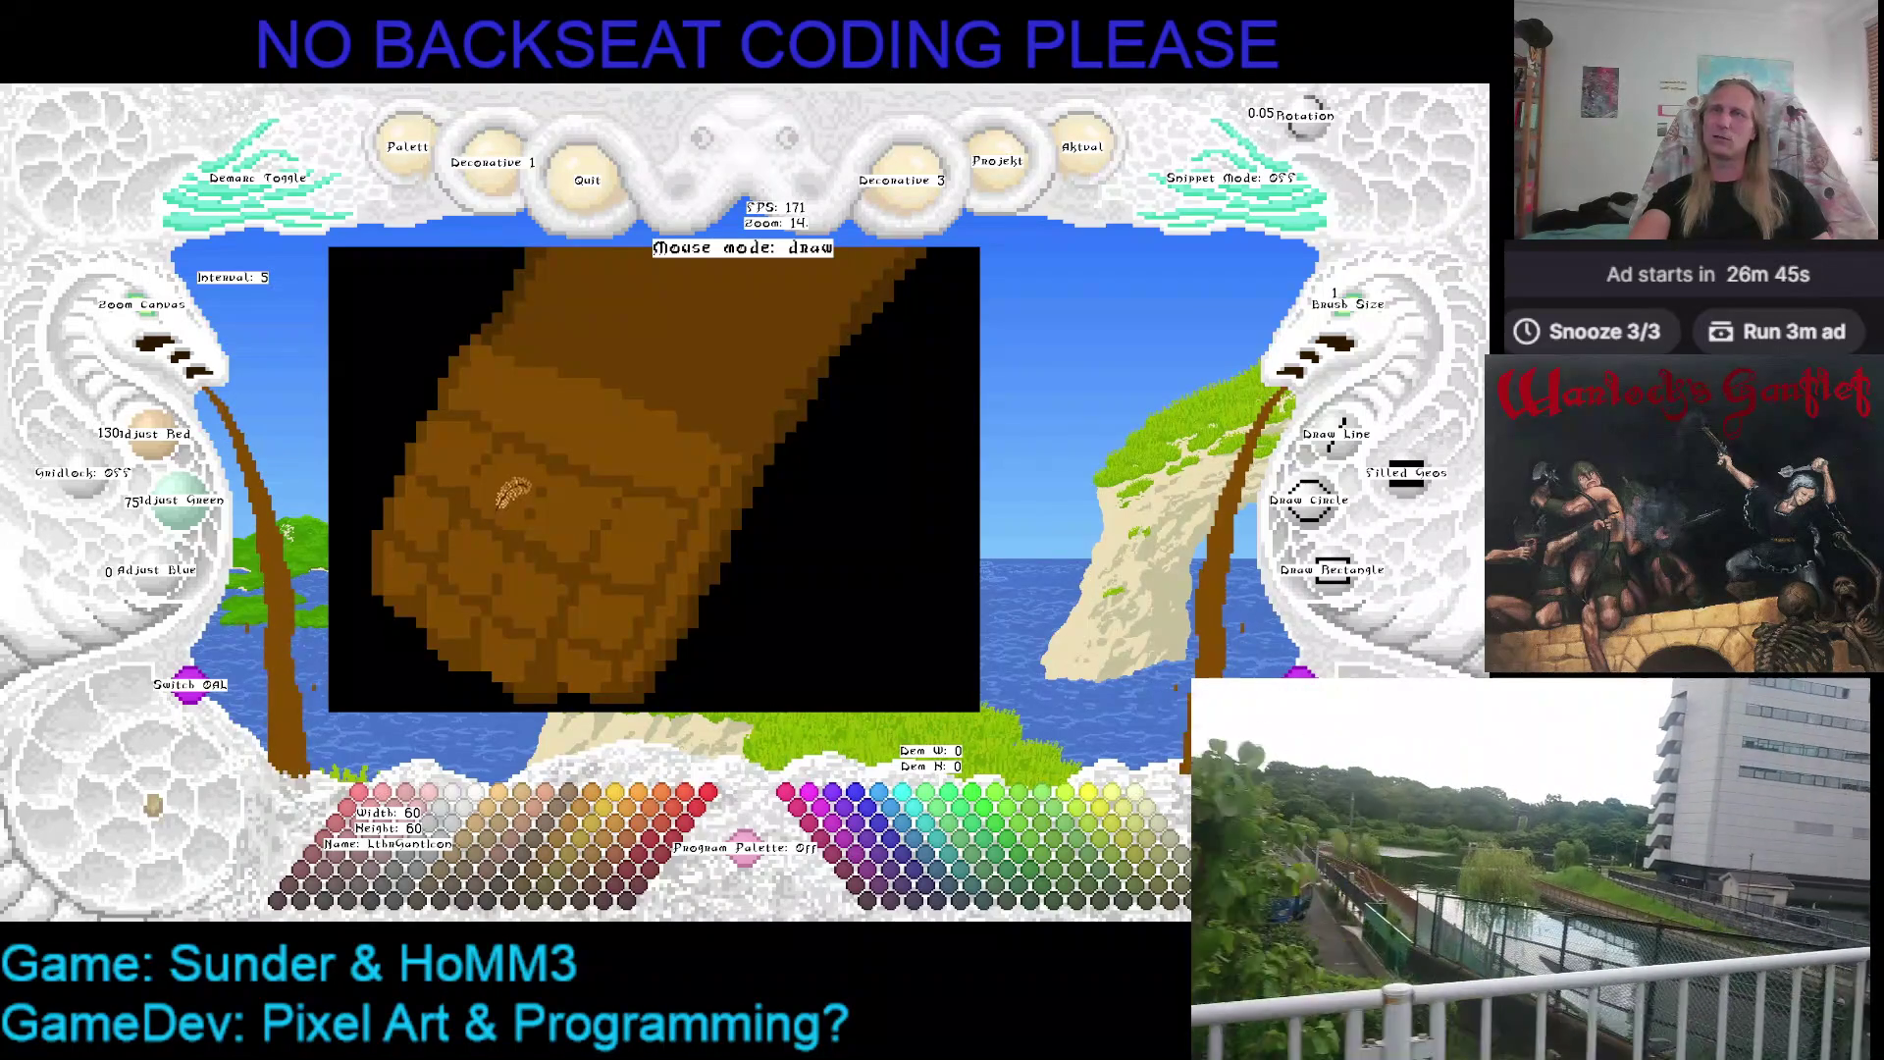
Pan the view to reveal the gauntlet's top so the whole drawing fits
{"action": "key", "text": "Down"}
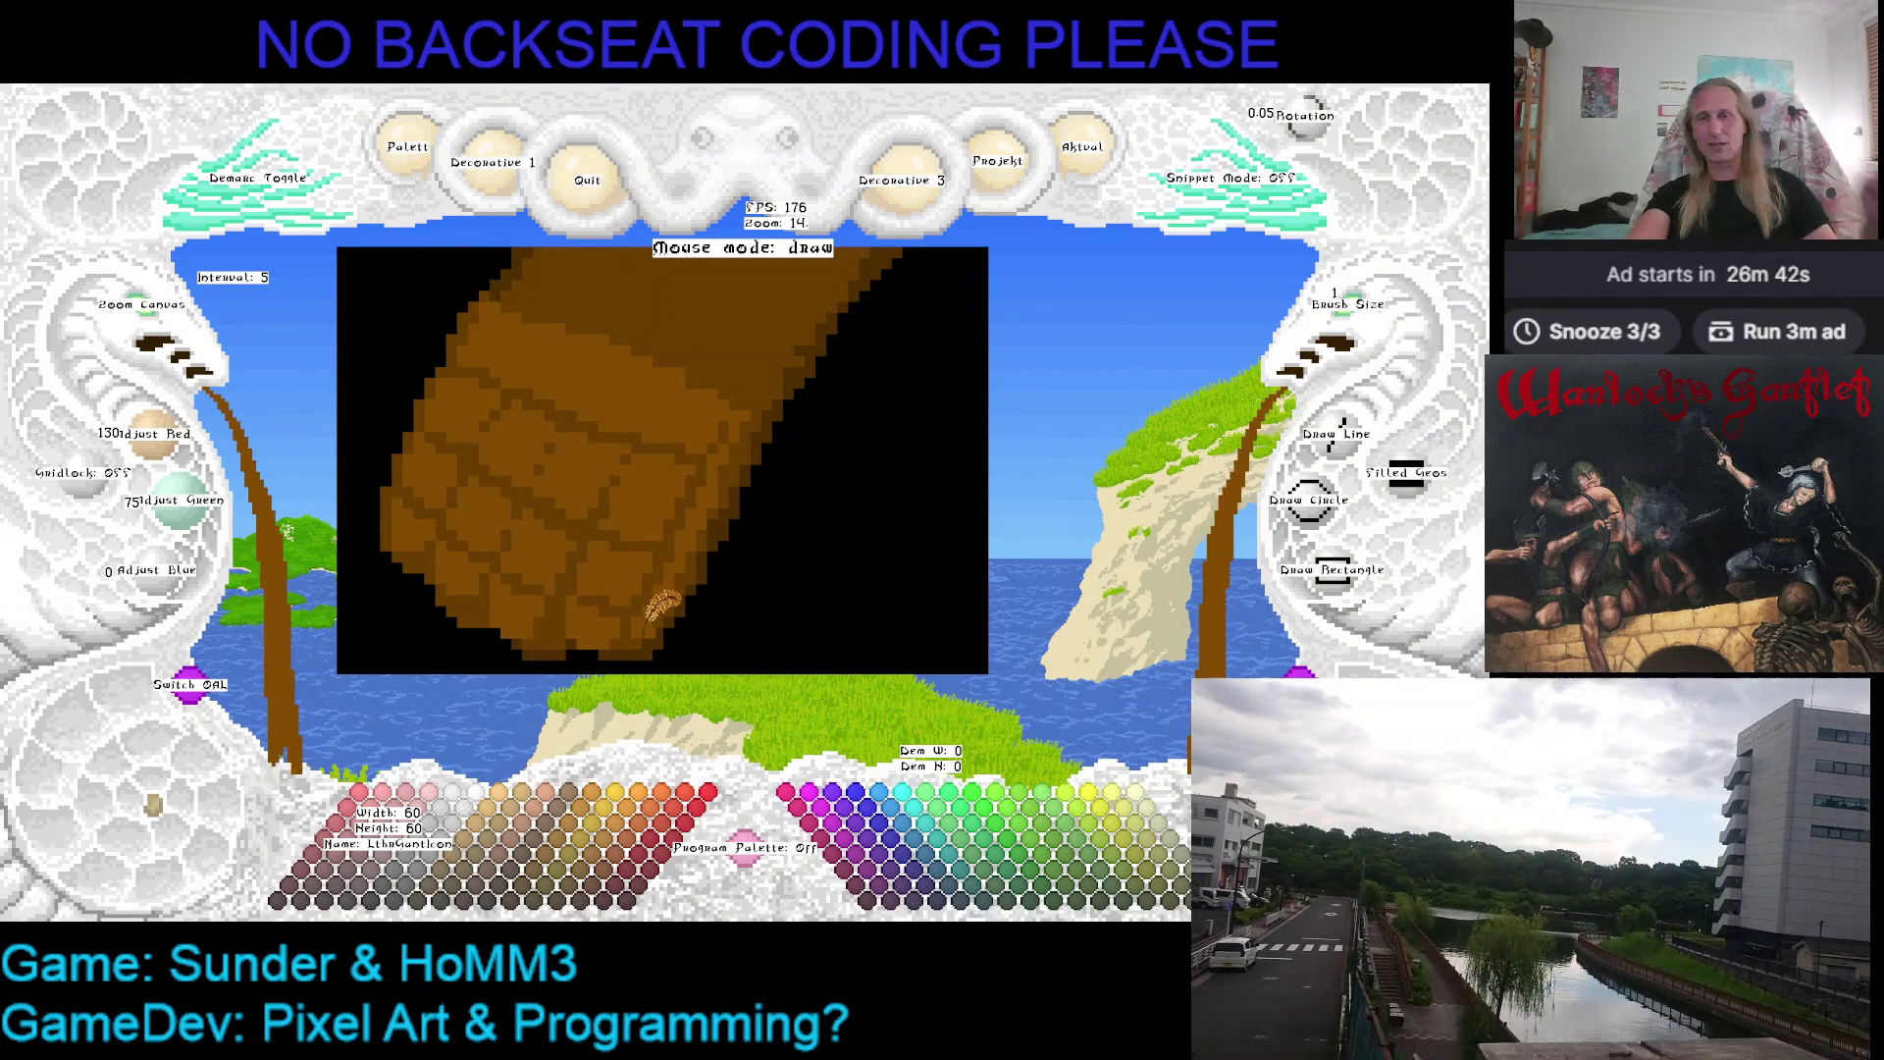
{"action": "key", "text": "Up"}
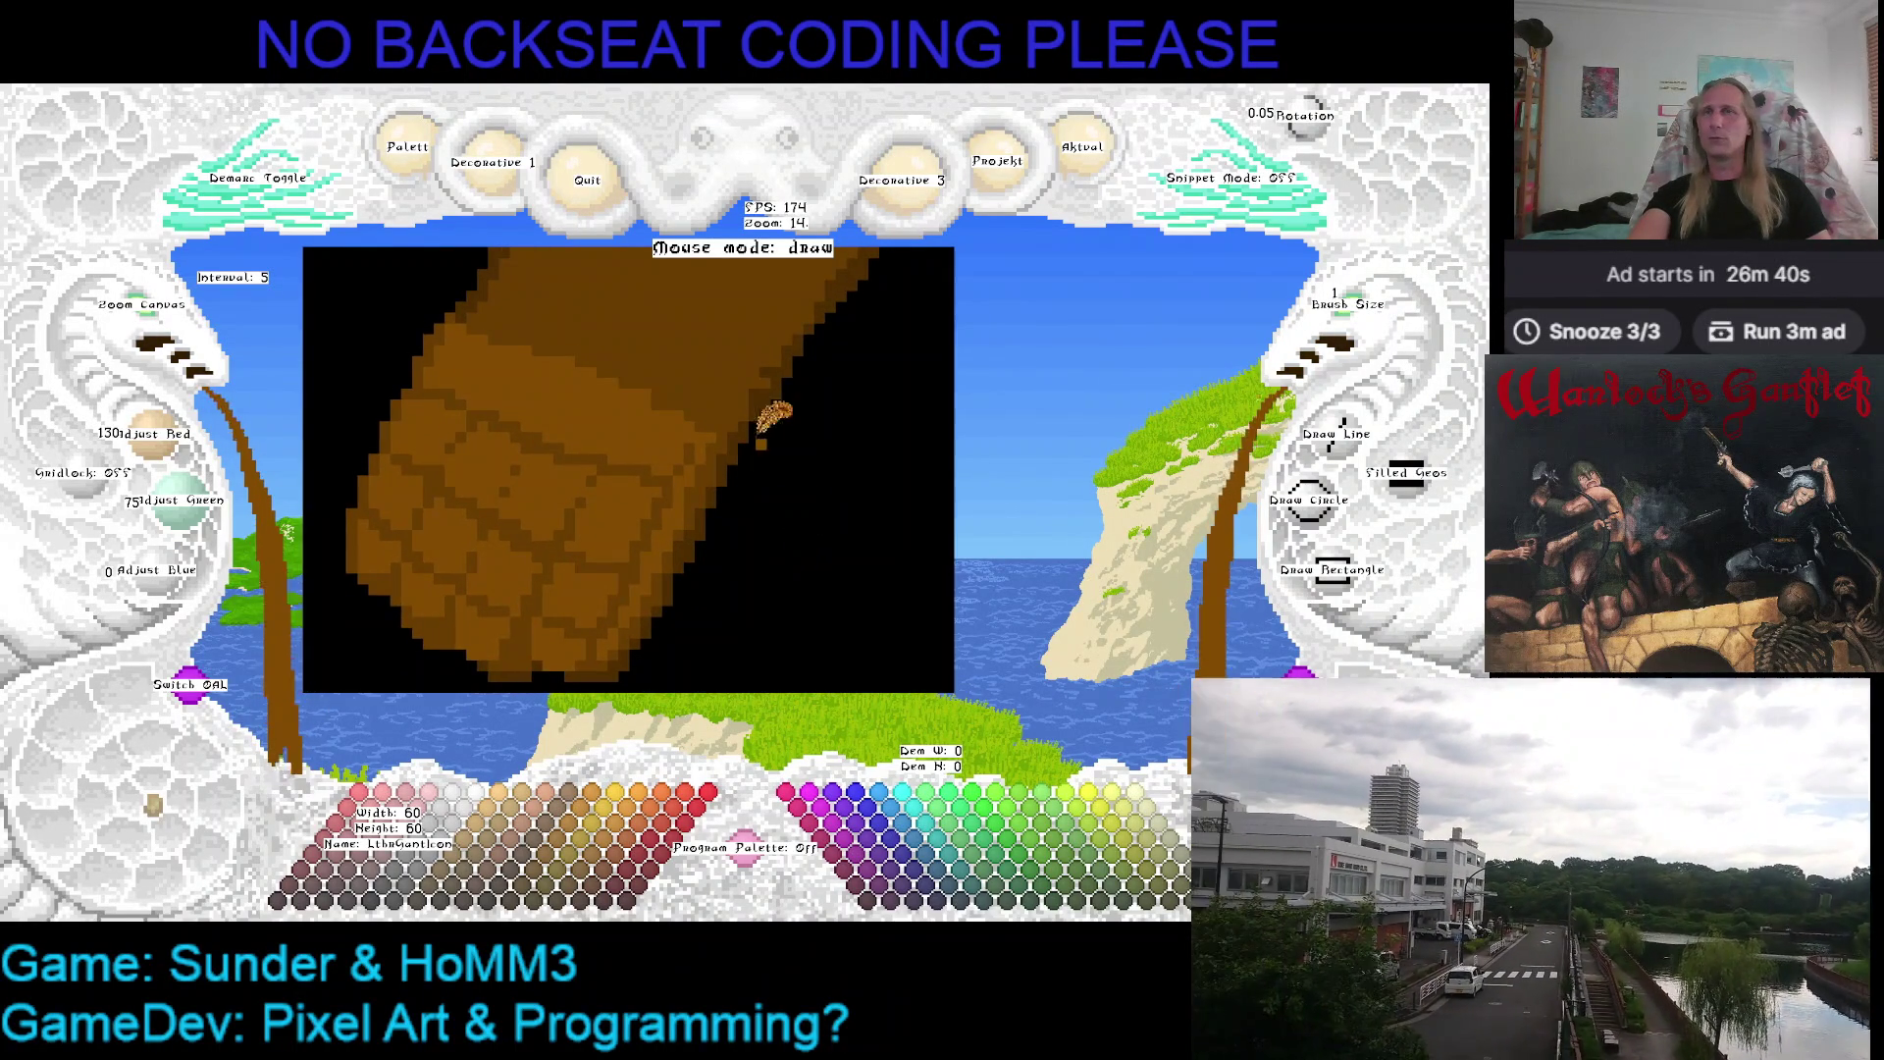
{"action": "key", "text": "Up"}
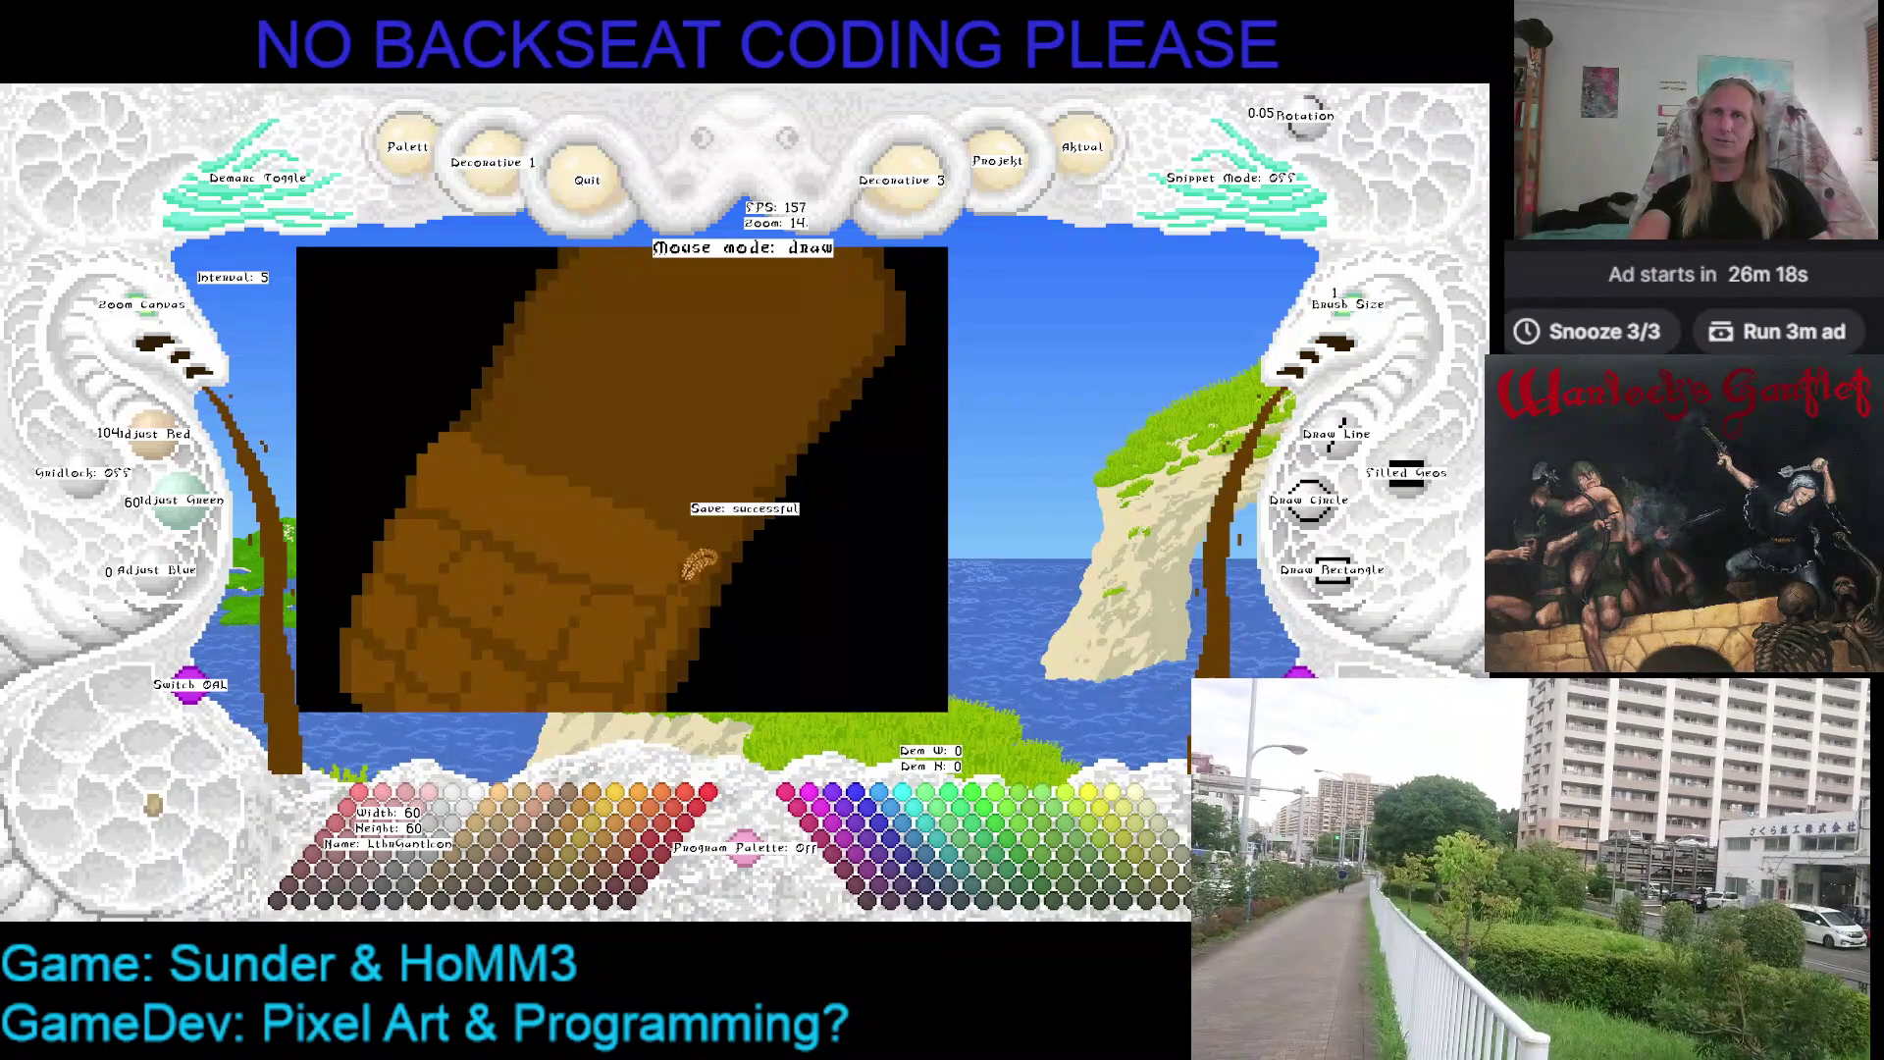
{"action": "key", "text": "Right"}
{"action": "key", "text": "Left"}
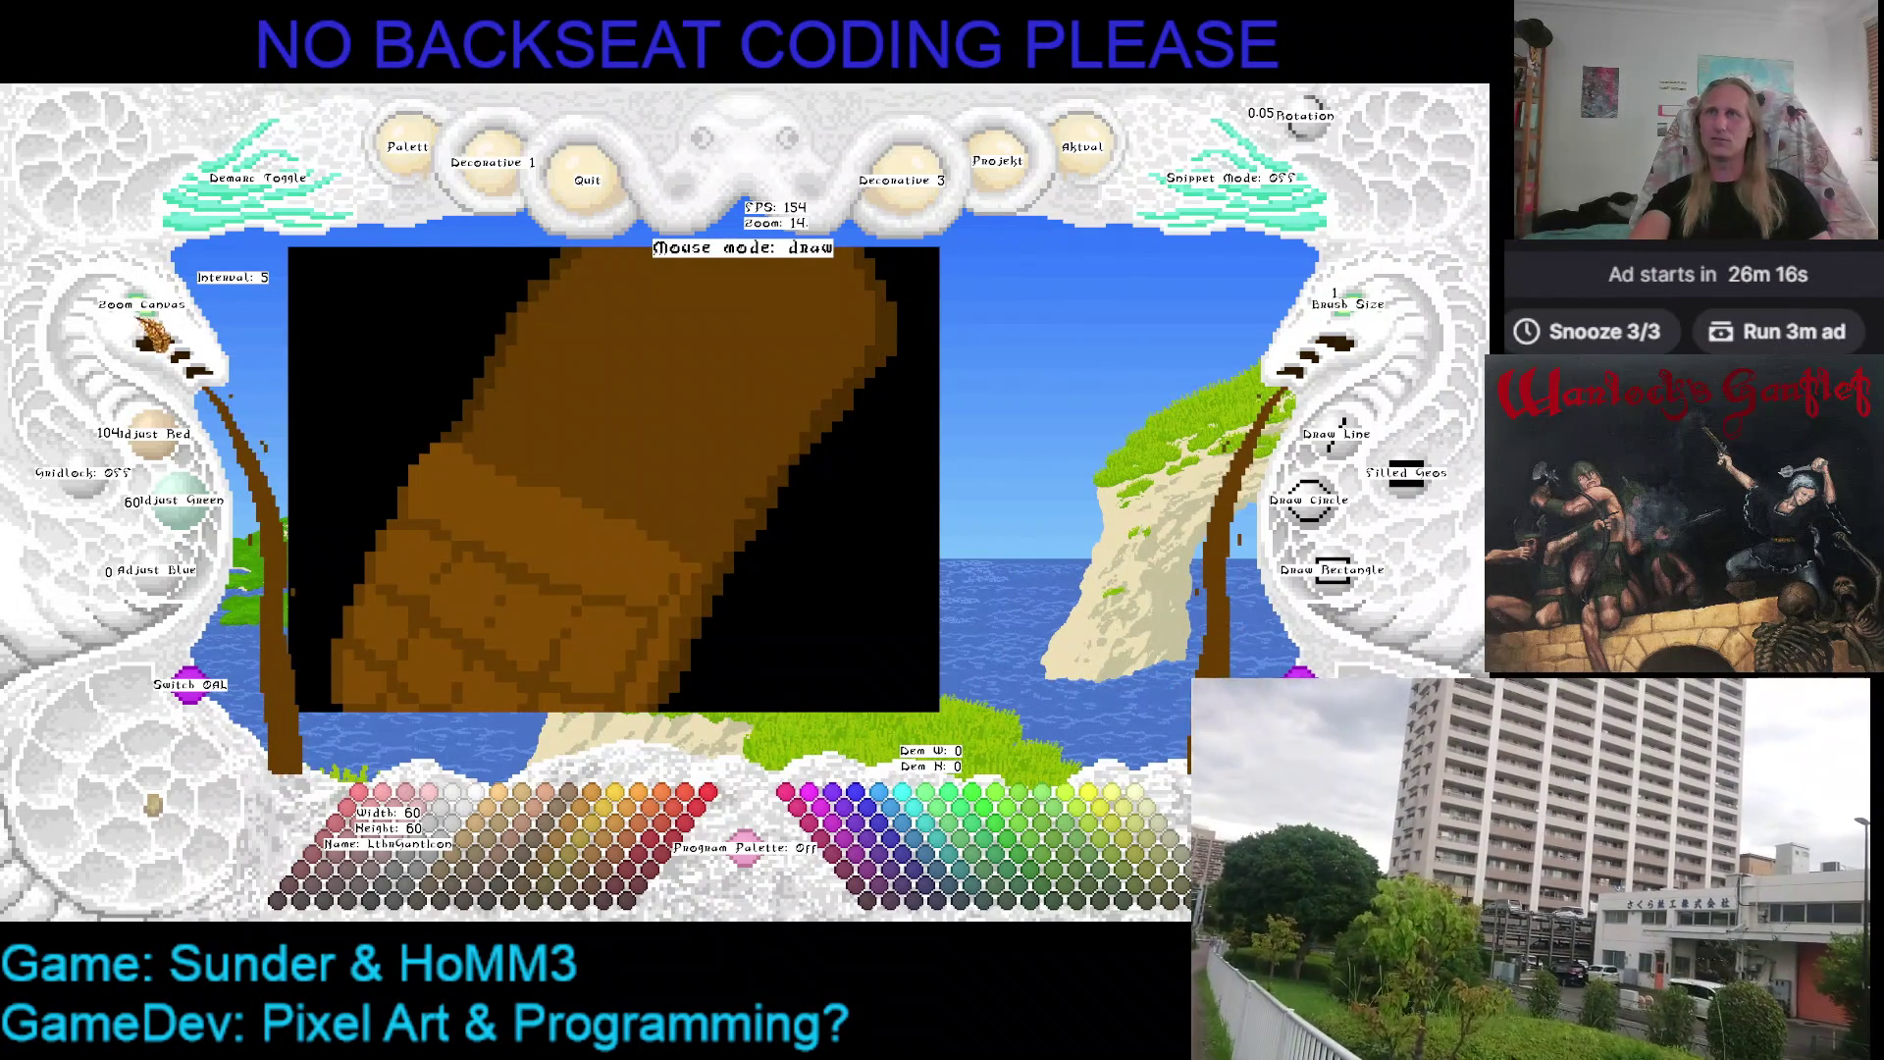
{"action": "scroll", "coordinate": [147, 336], "scroll_direction": "down", "scroll_amount": 5}
{"action": "scroll", "coordinate": [152, 332], "scroll_direction": "down", "scroll_amount": 2}
{"action": "scroll", "coordinate": [157, 328], "scroll_direction": "up", "scroll_amount": 2}
{"action": "key", "text": "Left"}
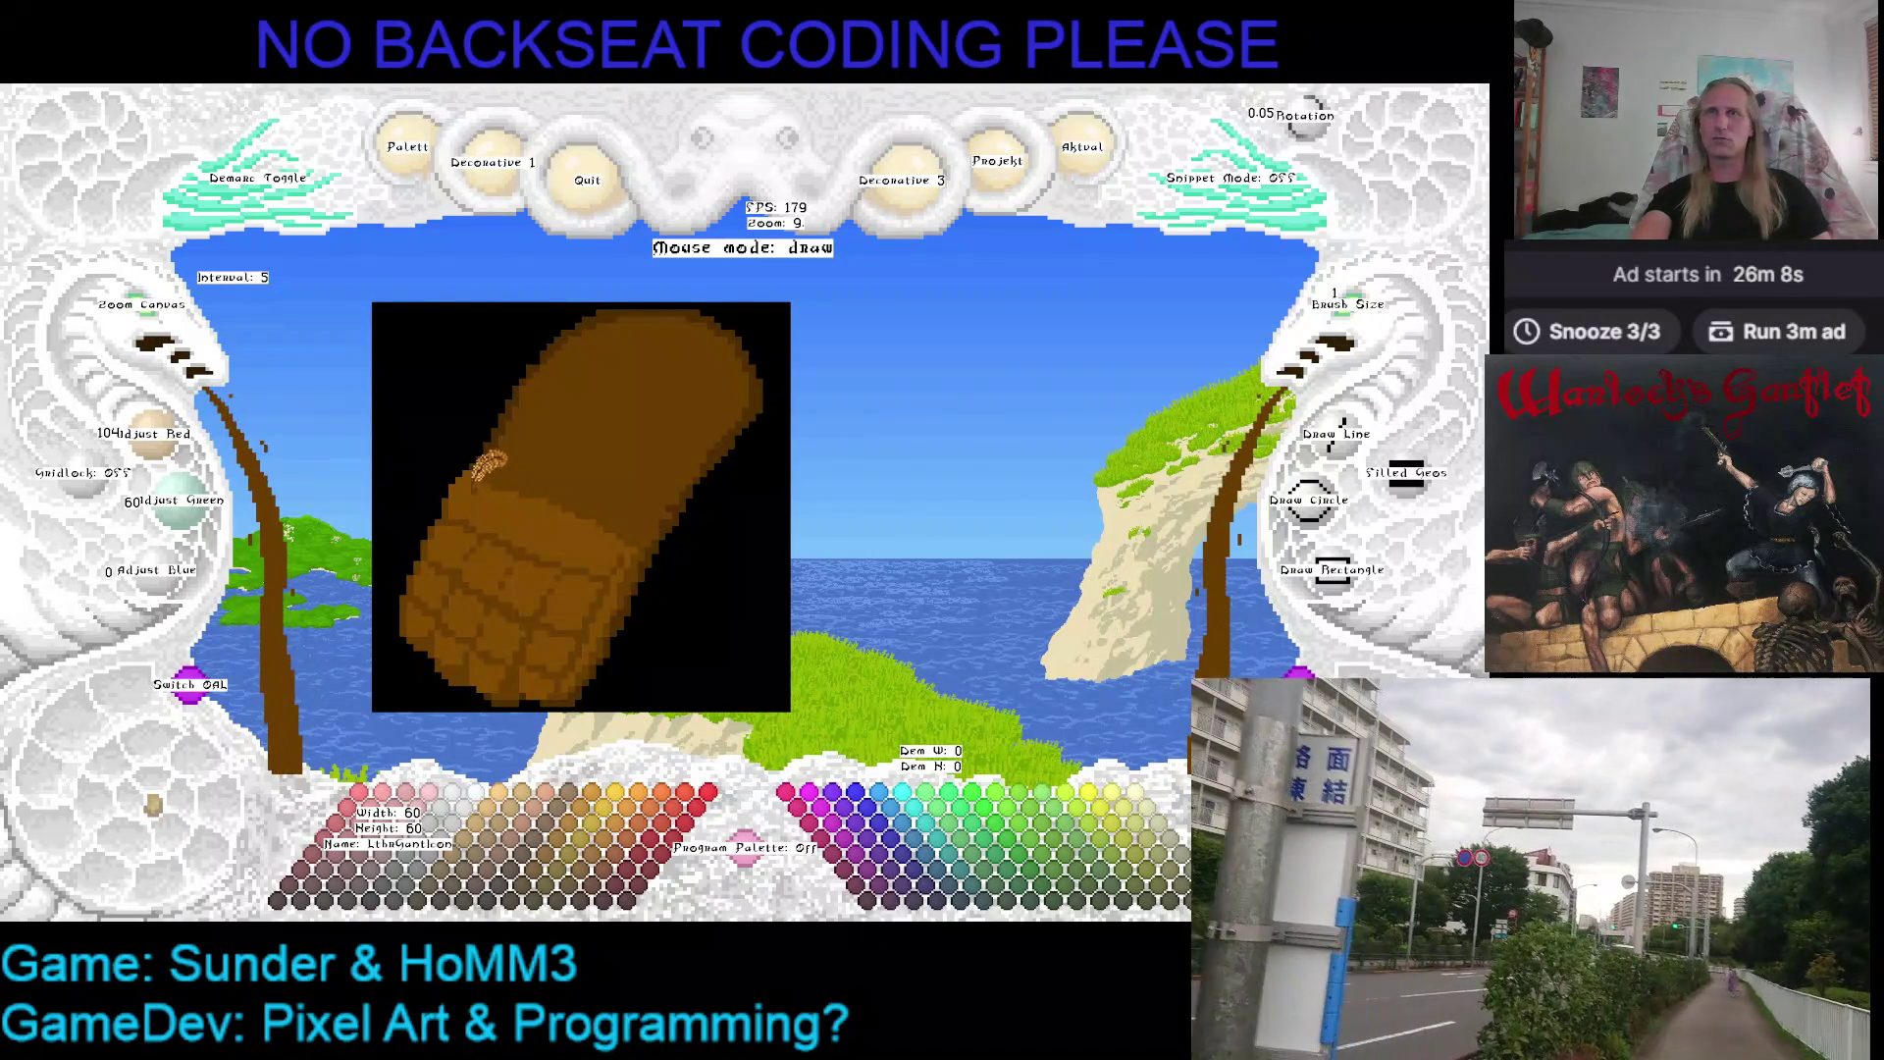
Eyedrop black, brown, then the lighter brown (104/60/0) from the gauntlet as the drawing colour
{"action": "key", "text": "Left"}
{"action": "key", "text": "Up"}
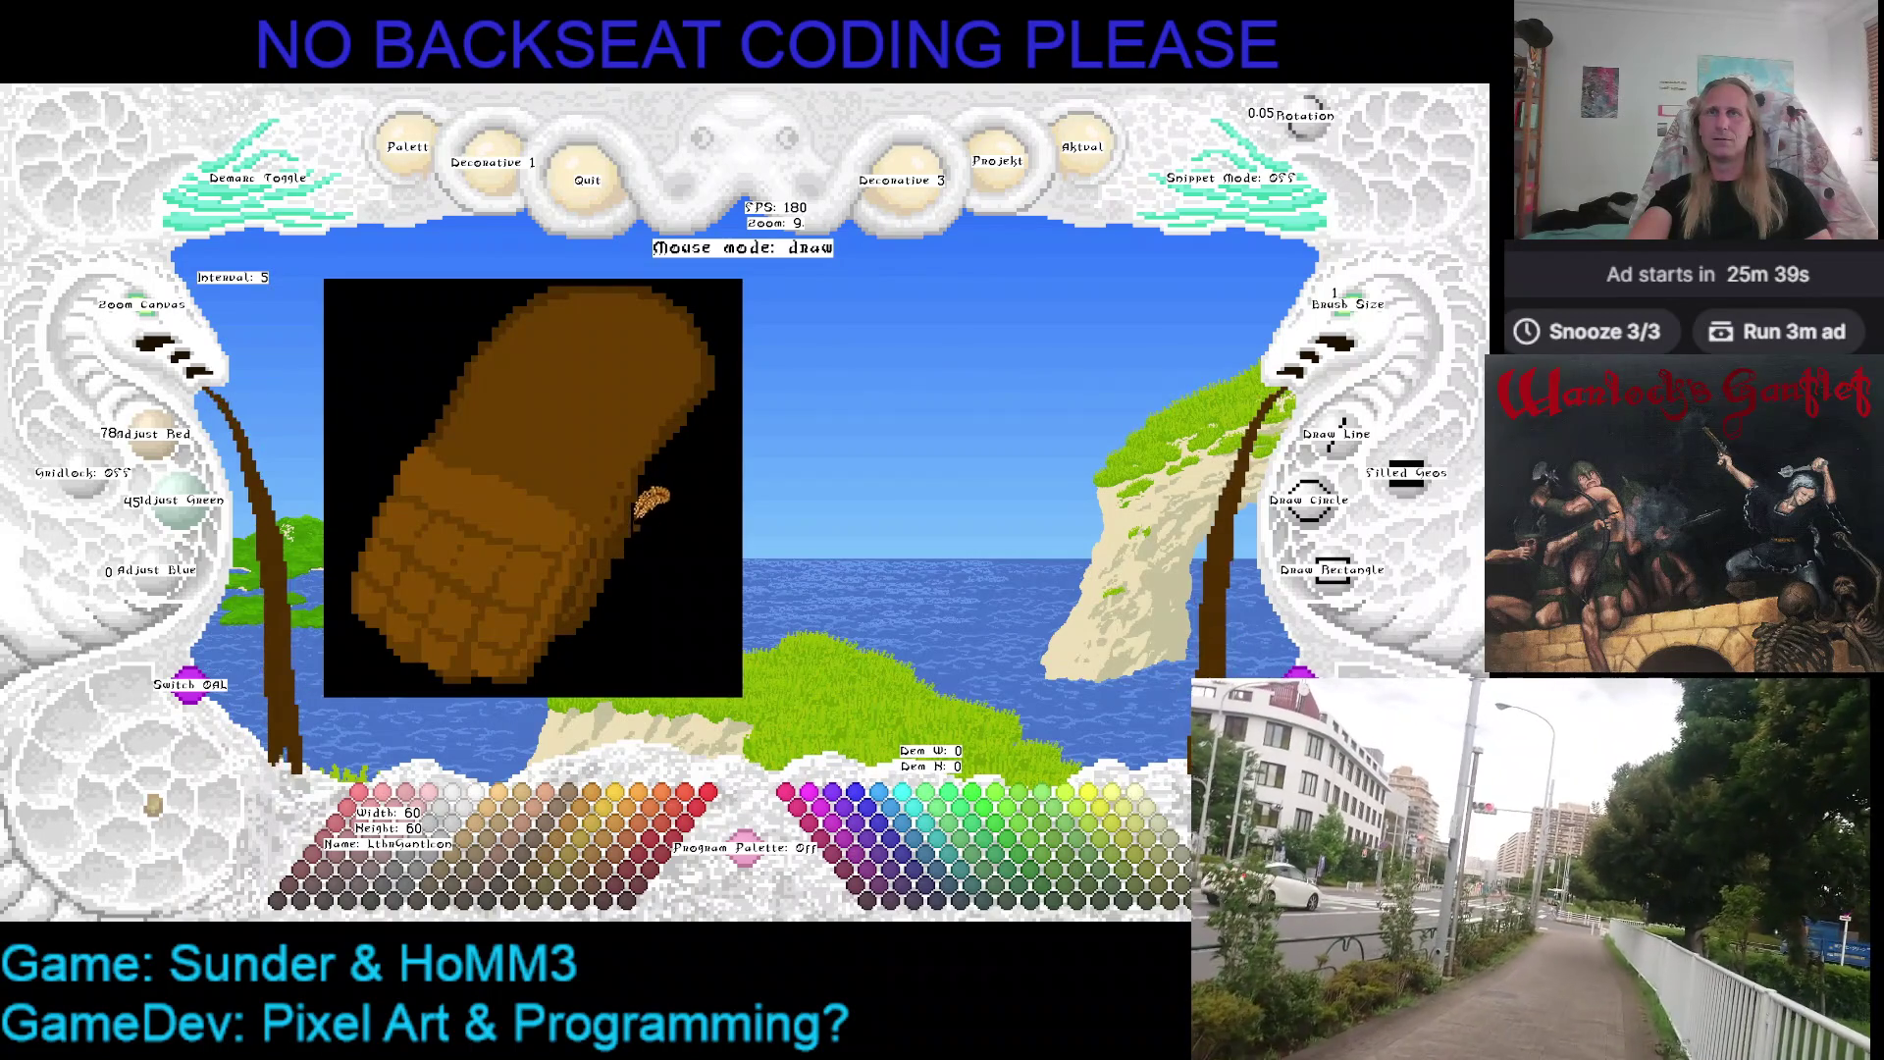
{"action": "right_click", "coordinate": [655, 481]}
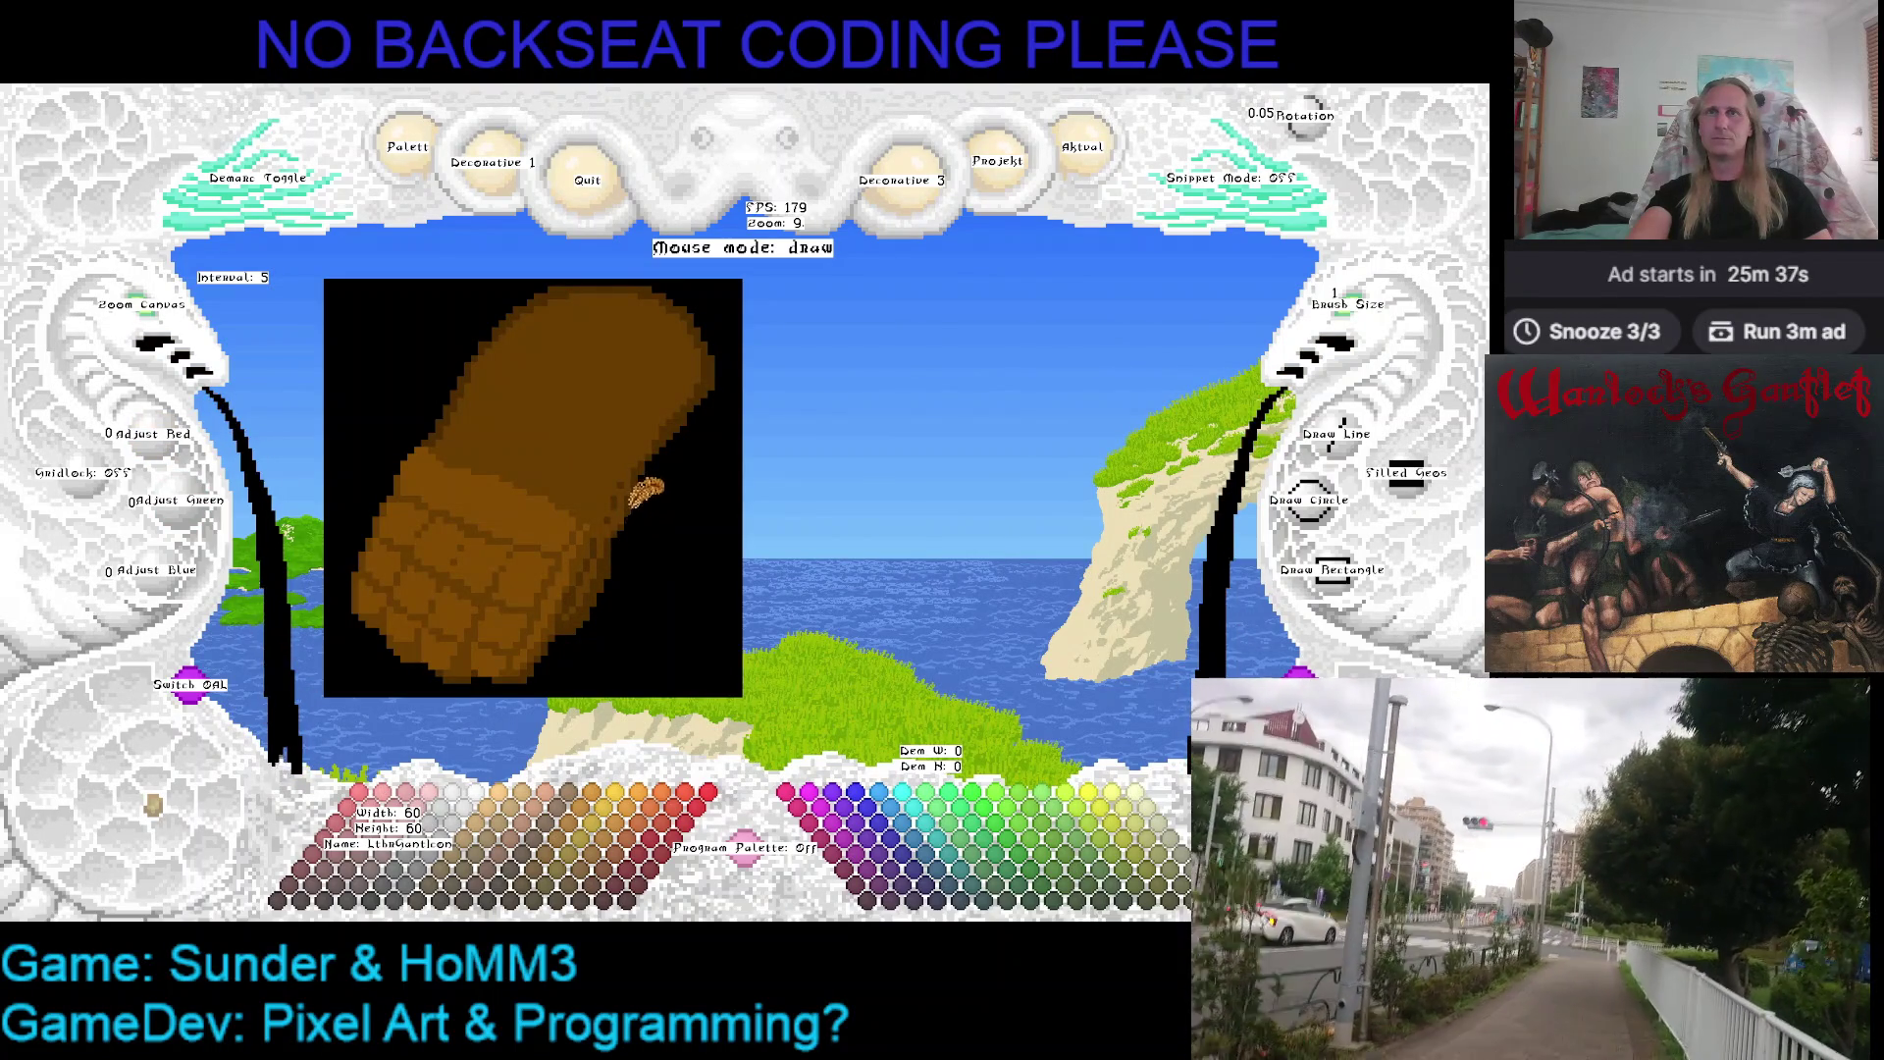
{"action": "right_click", "coordinate": [645, 489]}
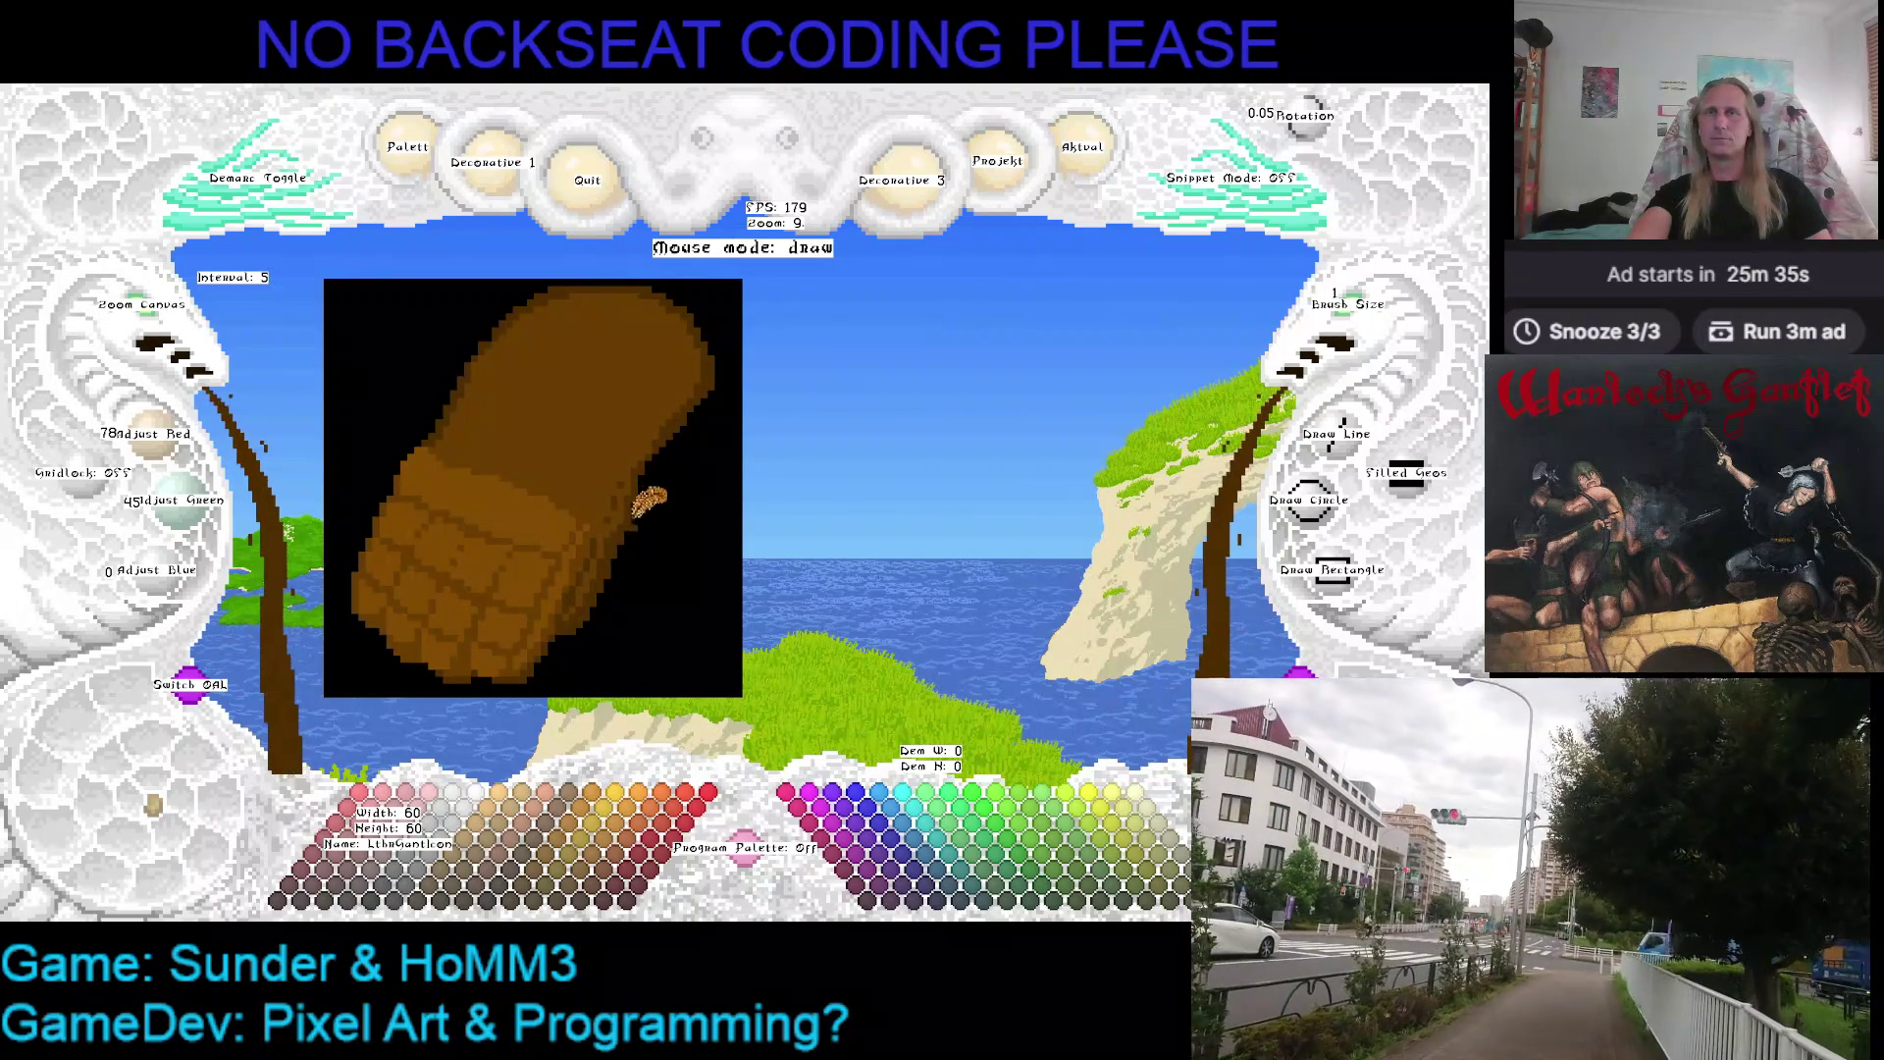
{"action": "right_click", "coordinate": [636, 442]}
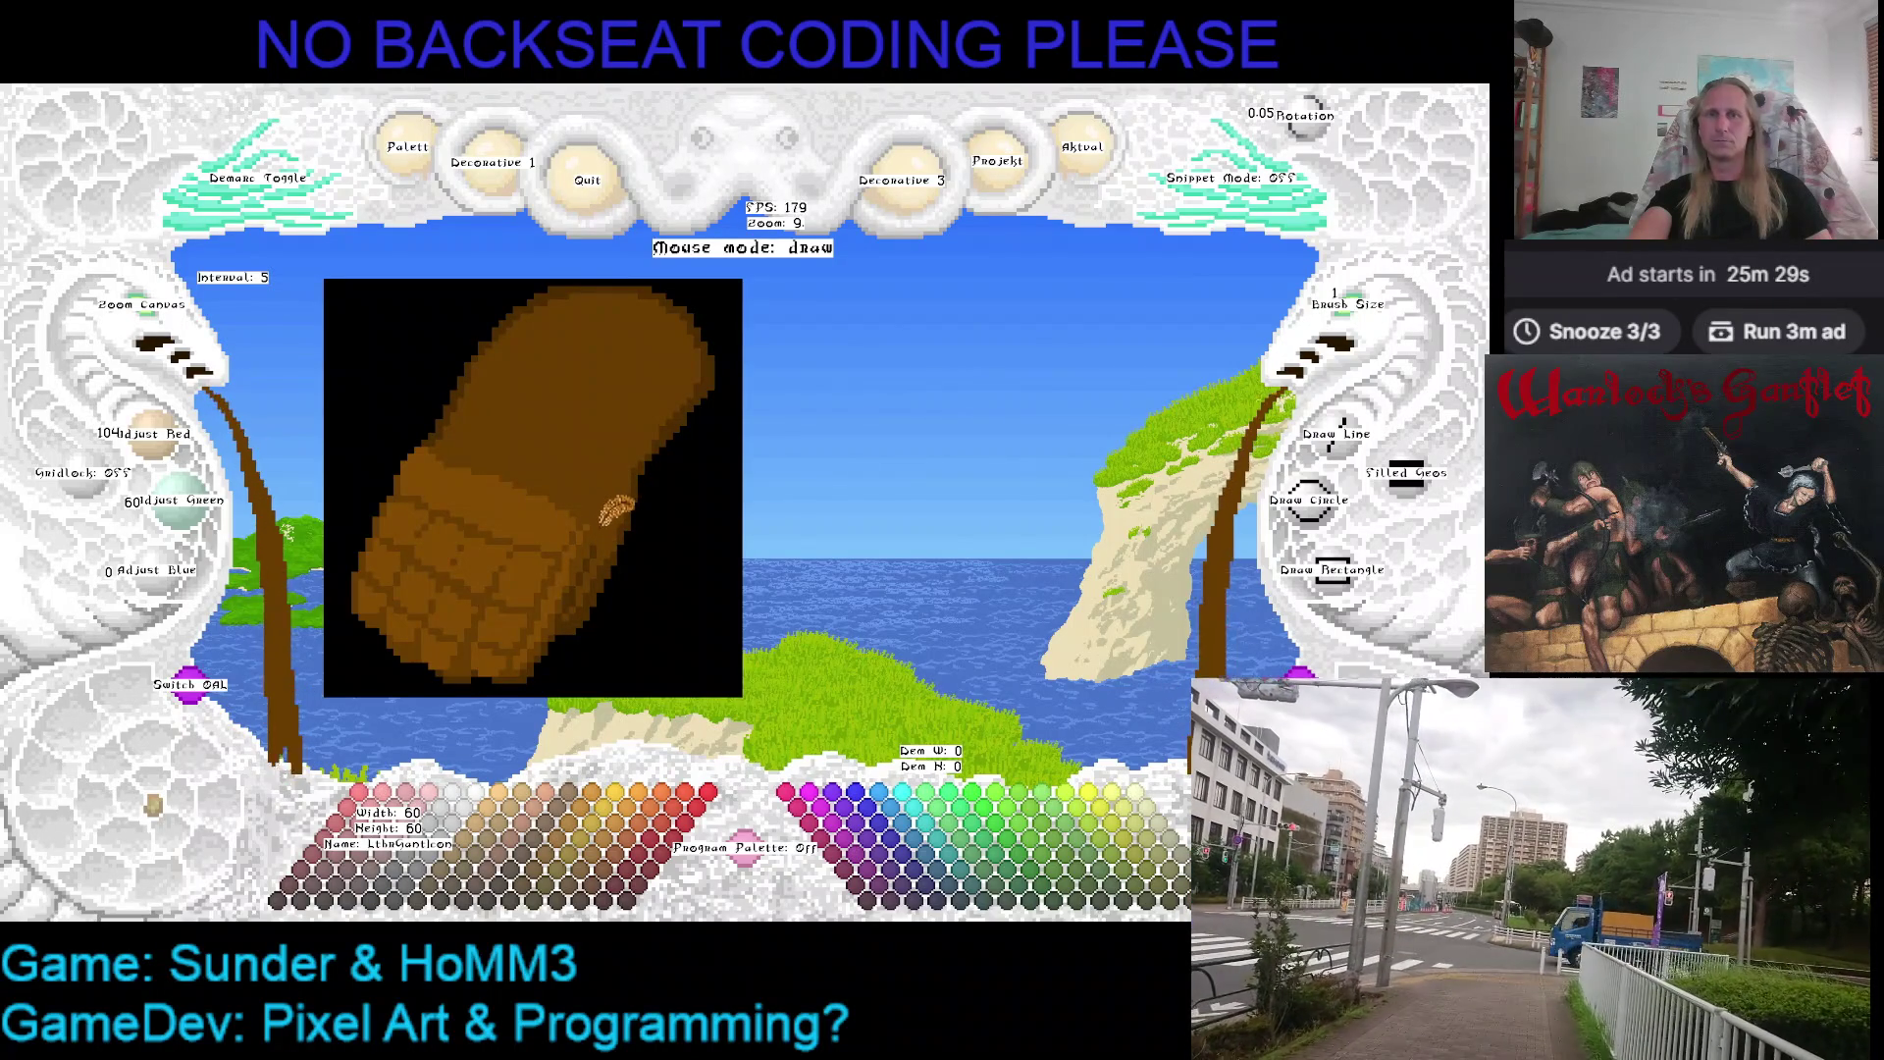
{"action": "mouse_move", "coordinate": [611, 509]}
{"action": "left_mouse_down"}
{"action": "mouse_move", "coordinate": [709, 449]}
{"action": "mouse_move", "coordinate": [639, 514]}
{"action": "mouse_move", "coordinate": [652, 442]}
{"action": "left_mouse_up"}
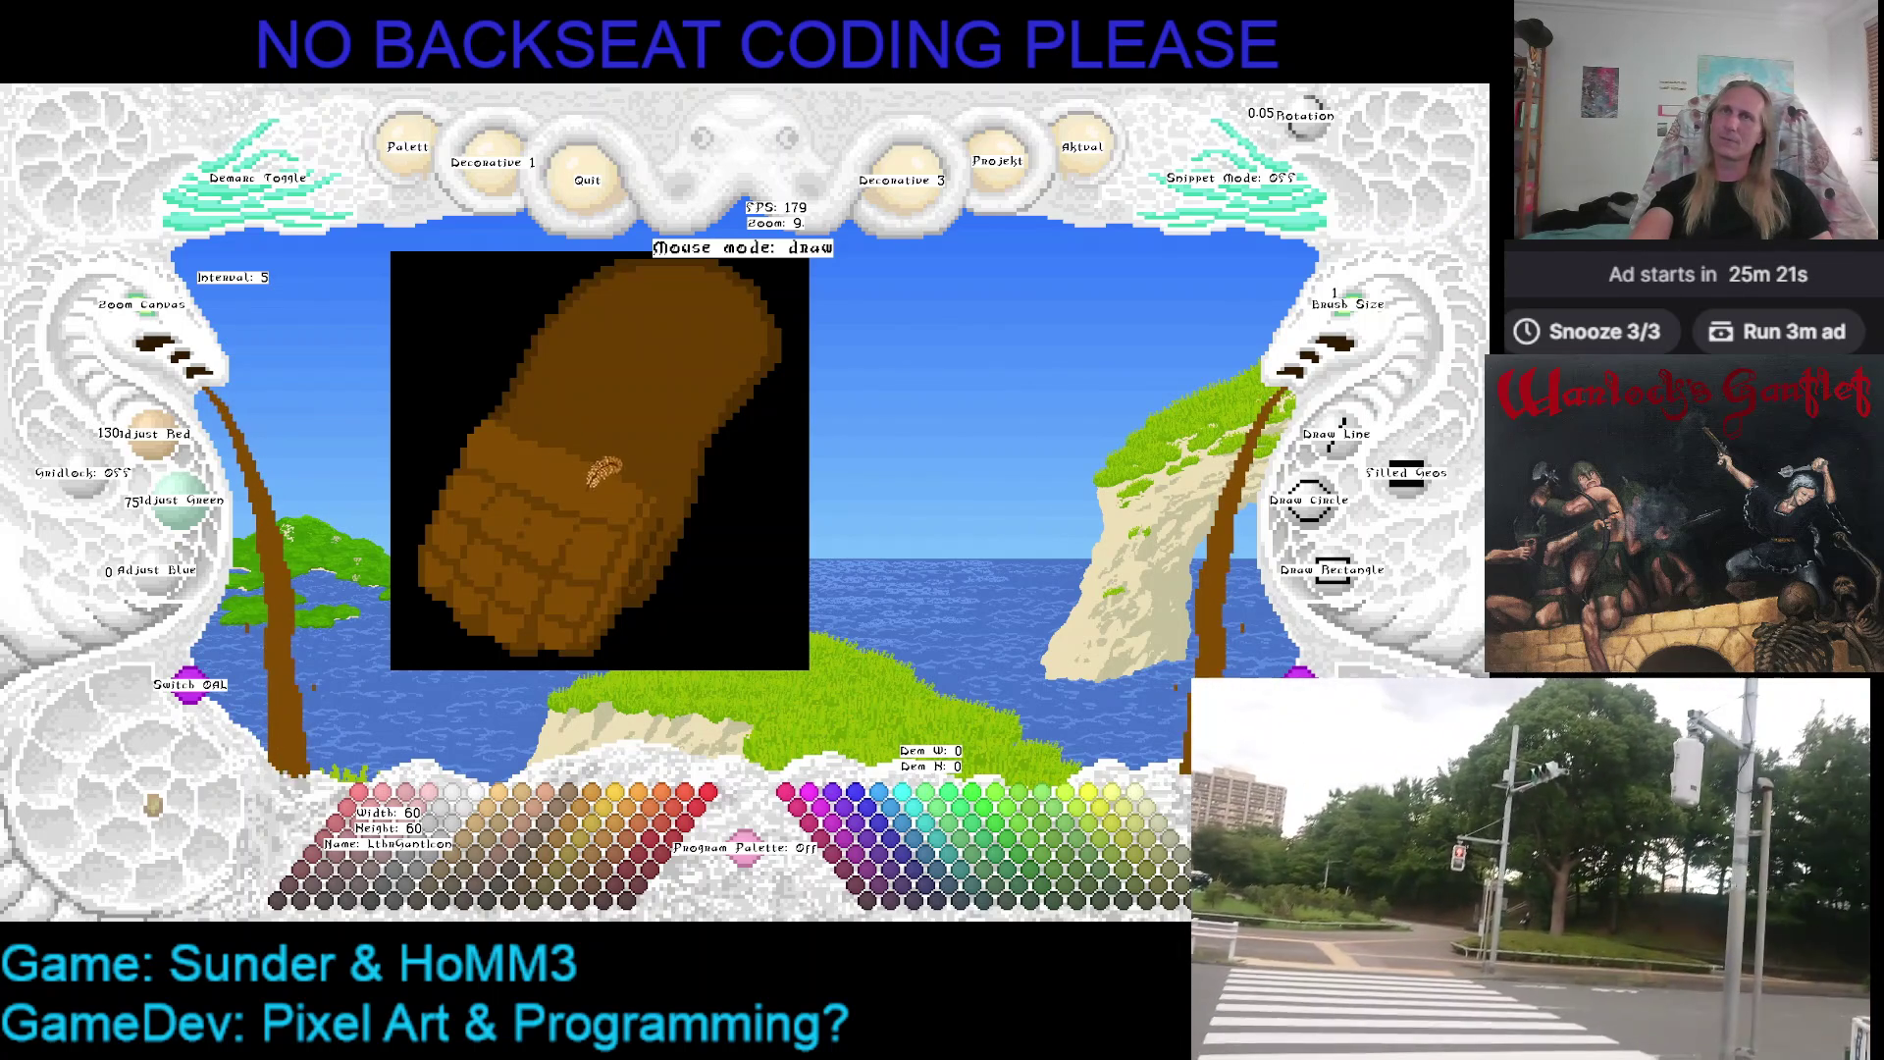
Frame the gauntlet's lower part, save the finished drawing and close the editor
{"action": "left_click_drag", "start_coordinate": [700, 417], "coordinate": [436, 390]}
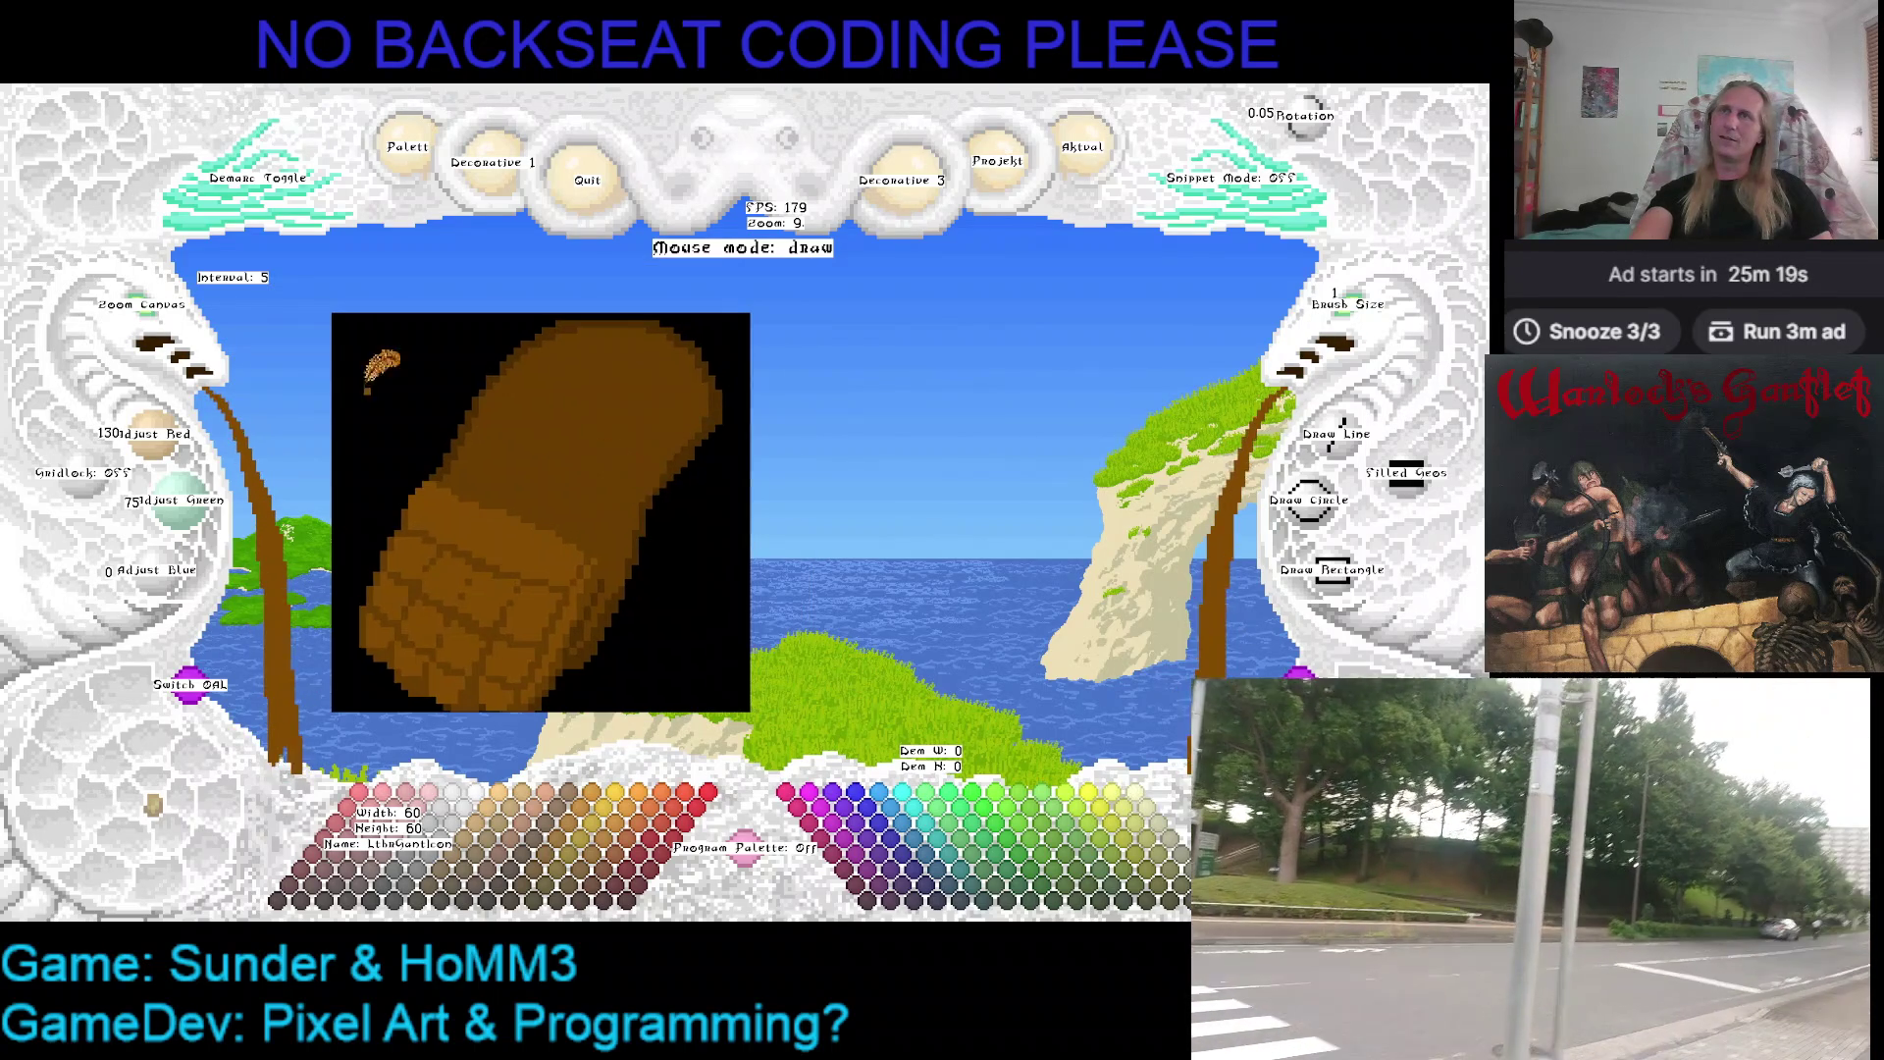
{"action": "scroll", "coordinate": [181, 321], "scroll_direction": "up", "scroll_amount": 3}
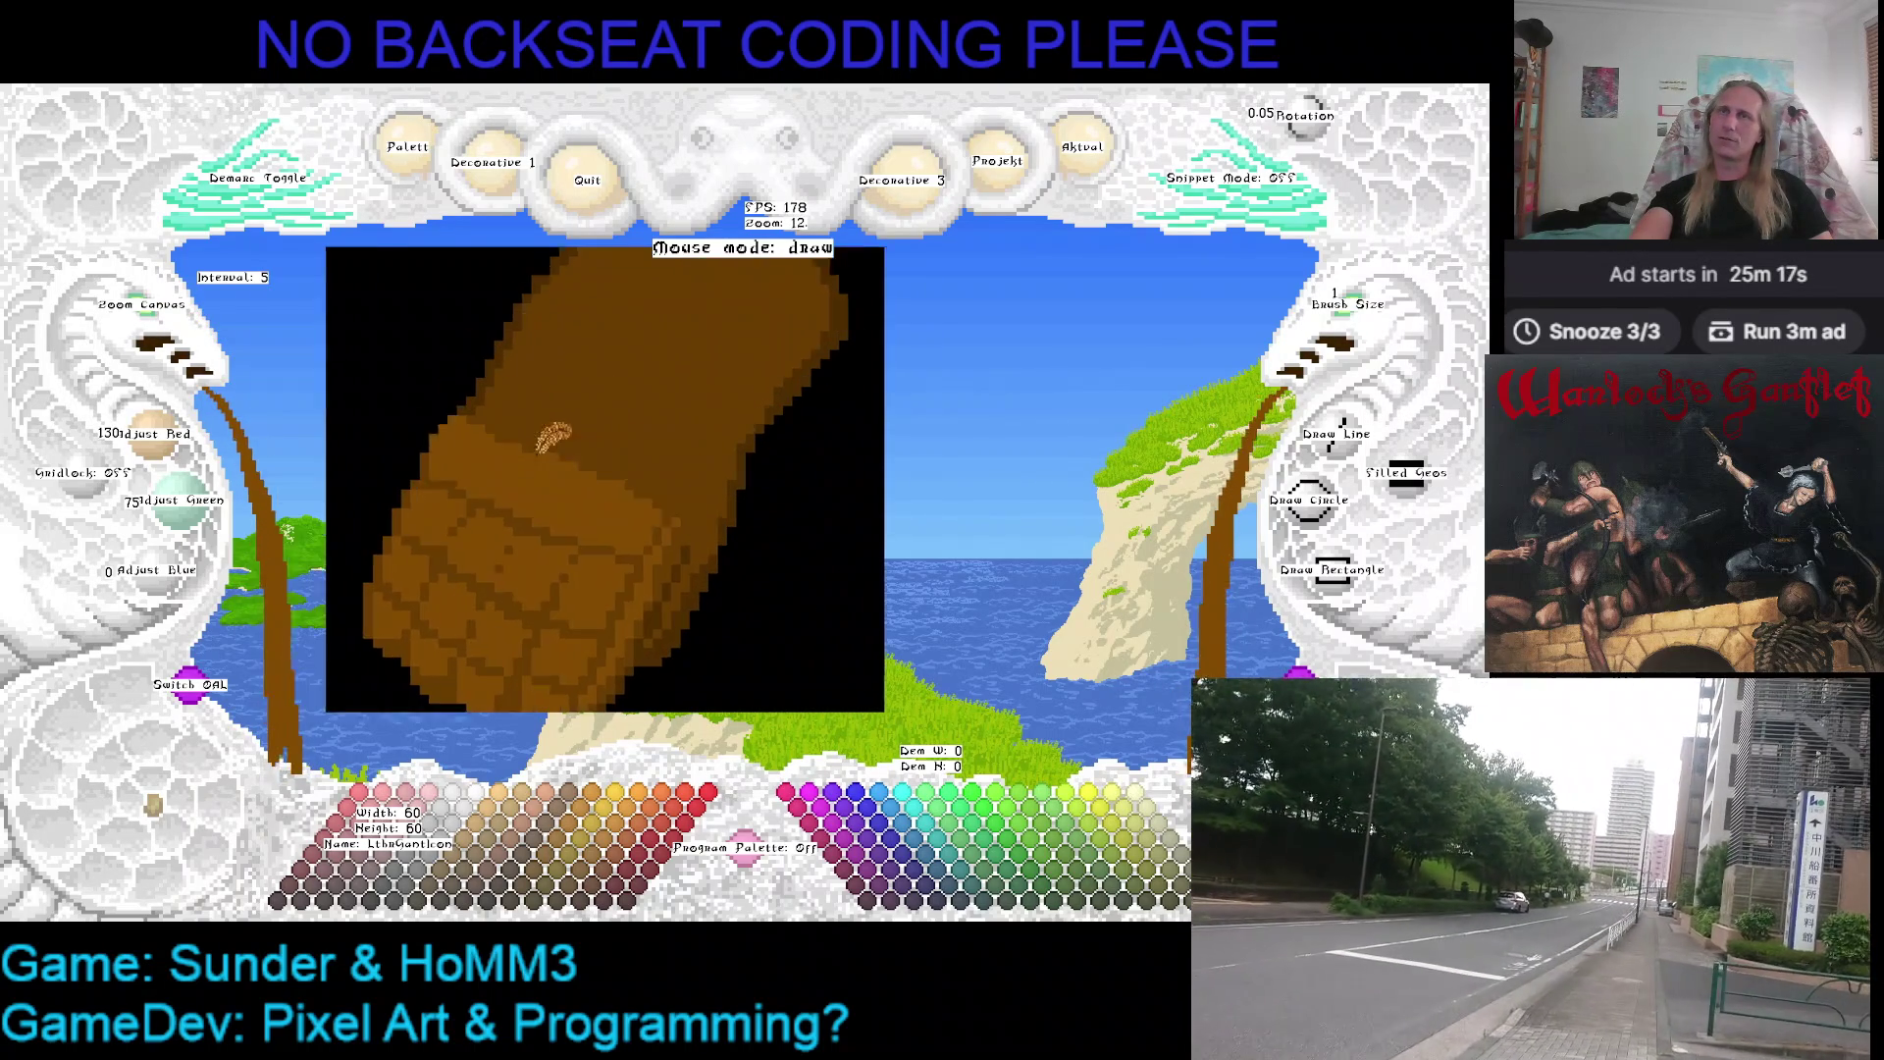
{"action": "left_click_drag", "start_coordinate": [725, 395], "coordinate": [692, 380]}
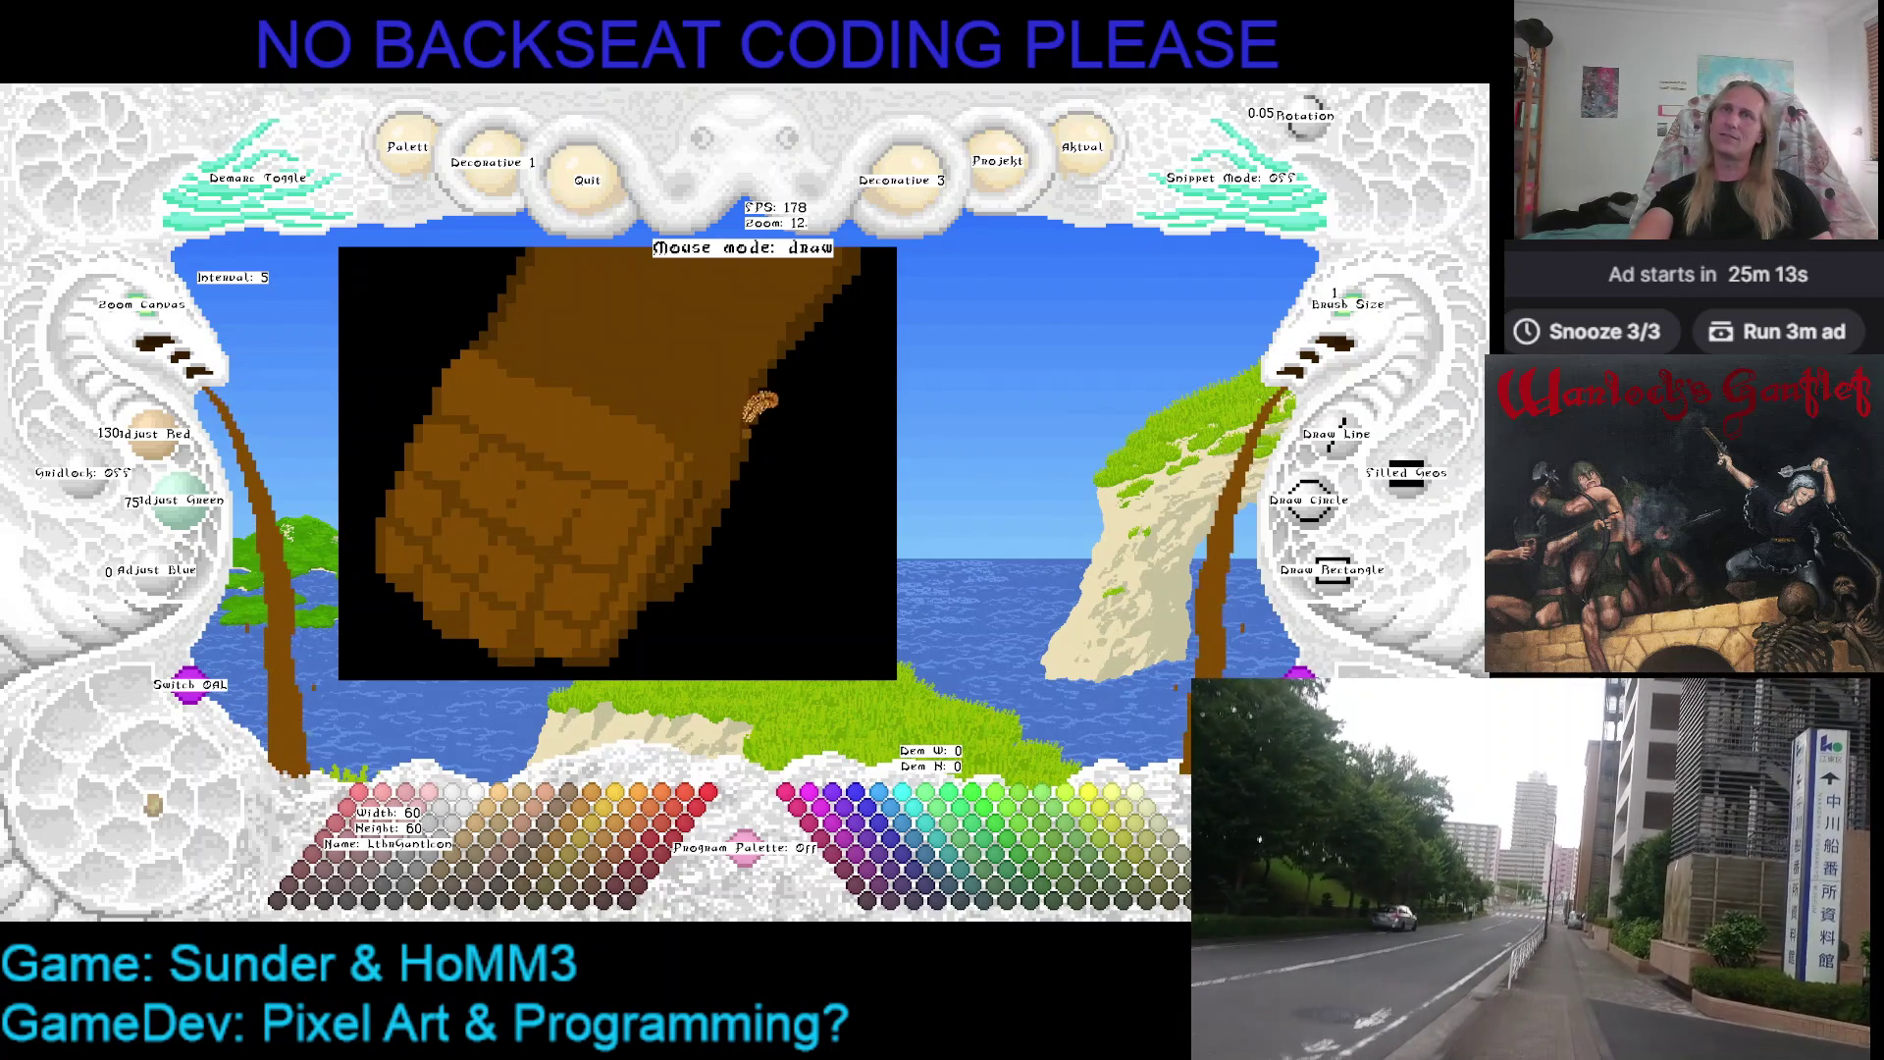
{"action": "left_click_drag", "start_coordinate": [724, 417], "coordinate": [748, 327]}
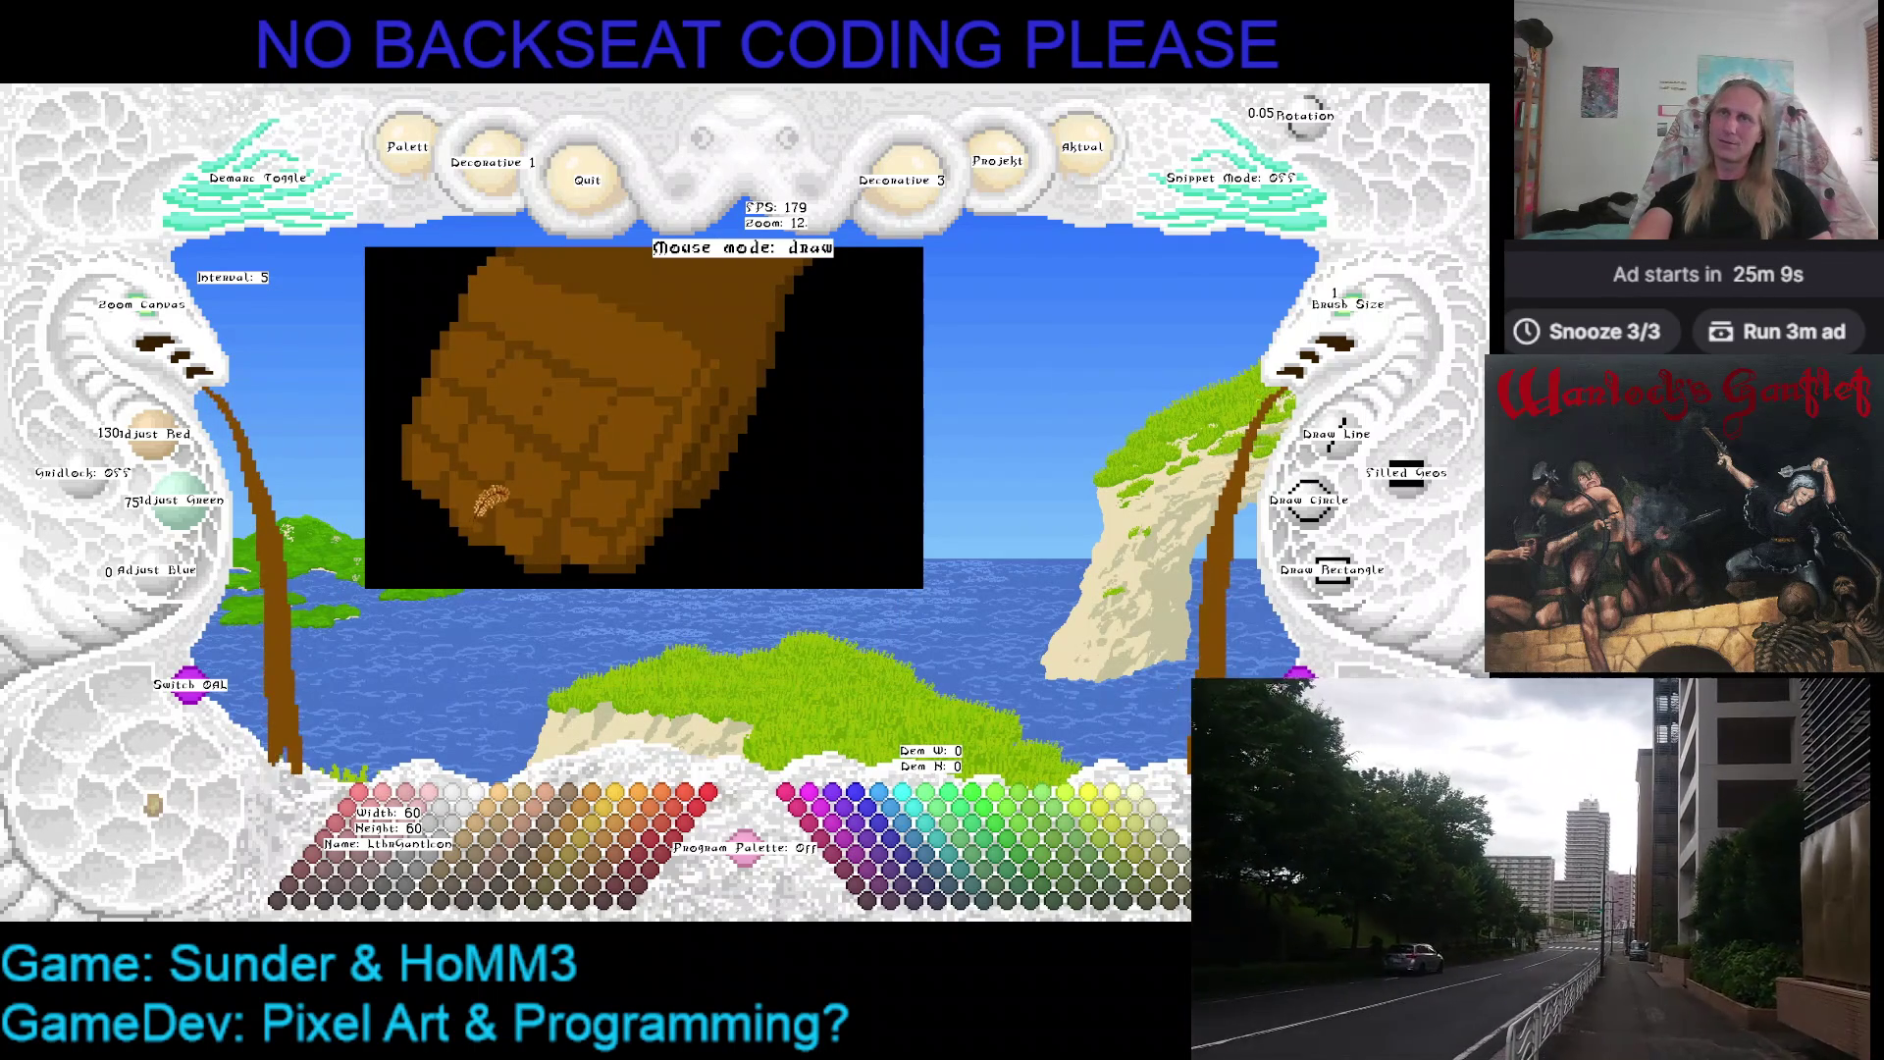
{"action": "key", "text": "ctrl+s"}
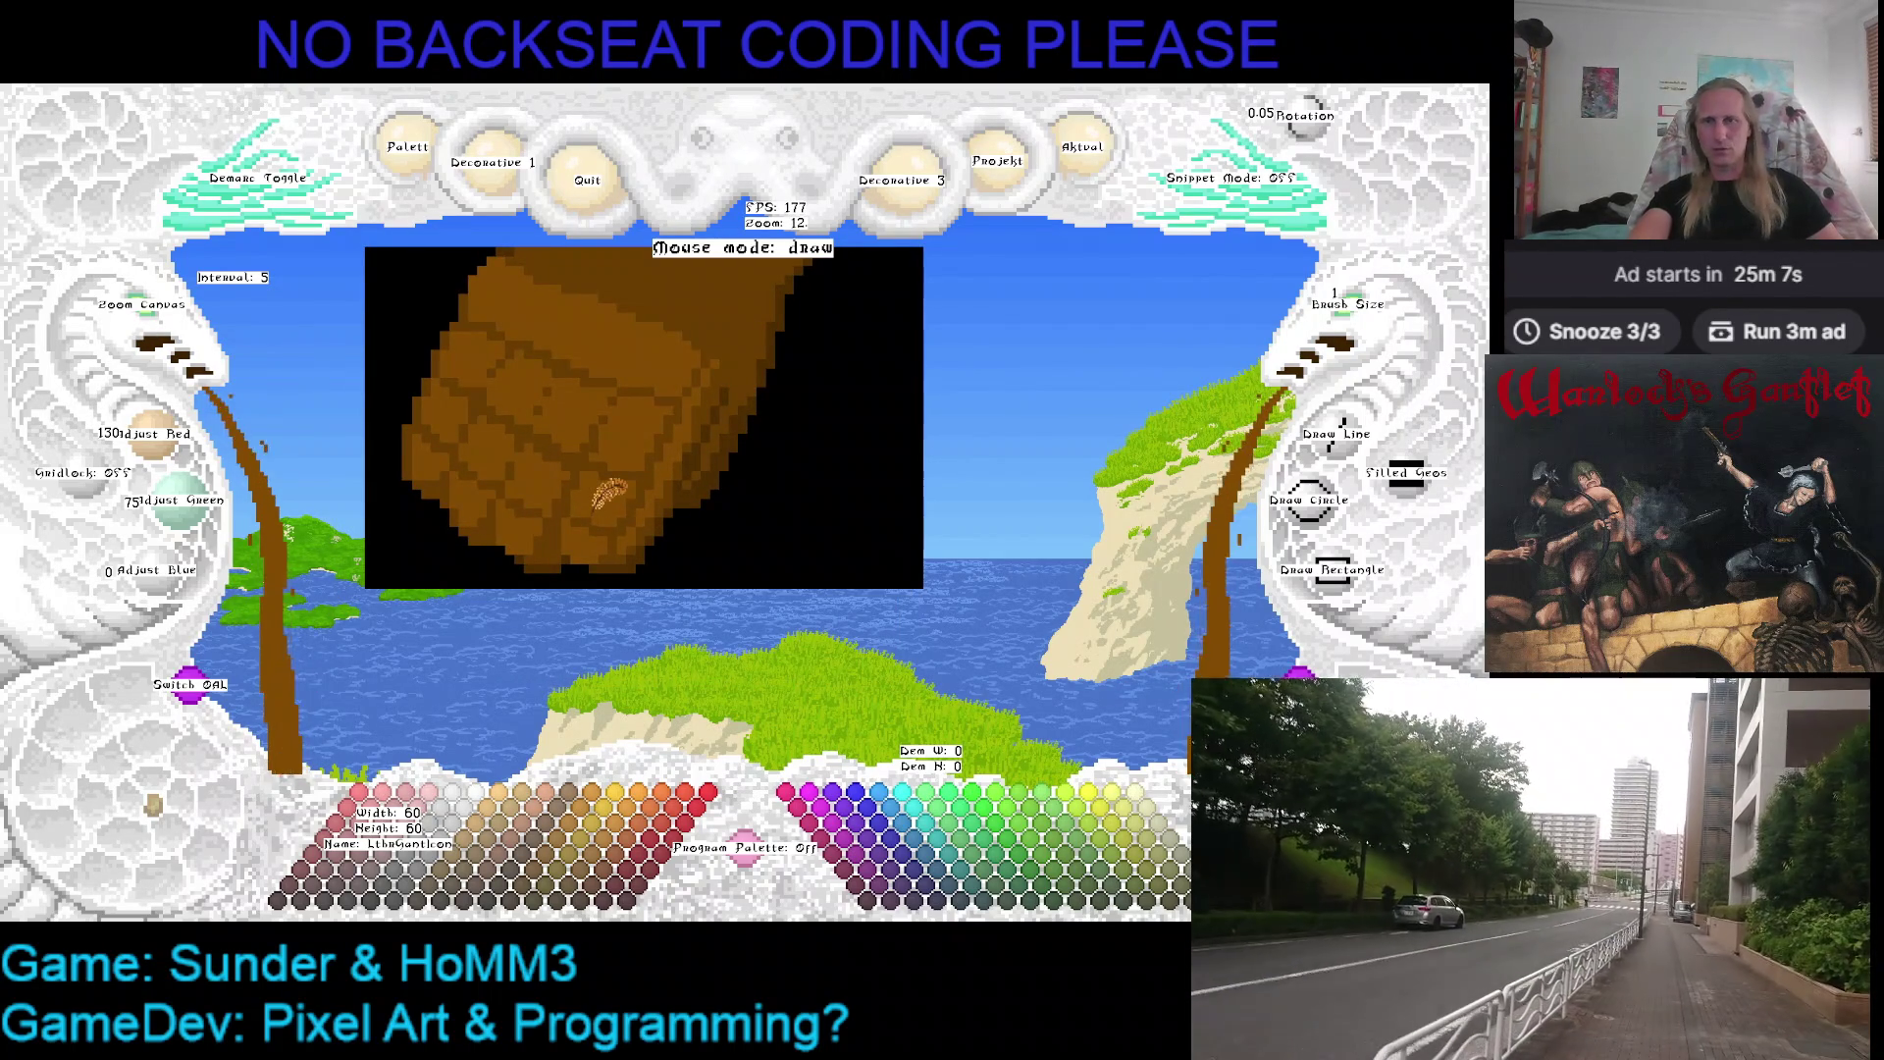
{"action": "key", "text": "Escape"}
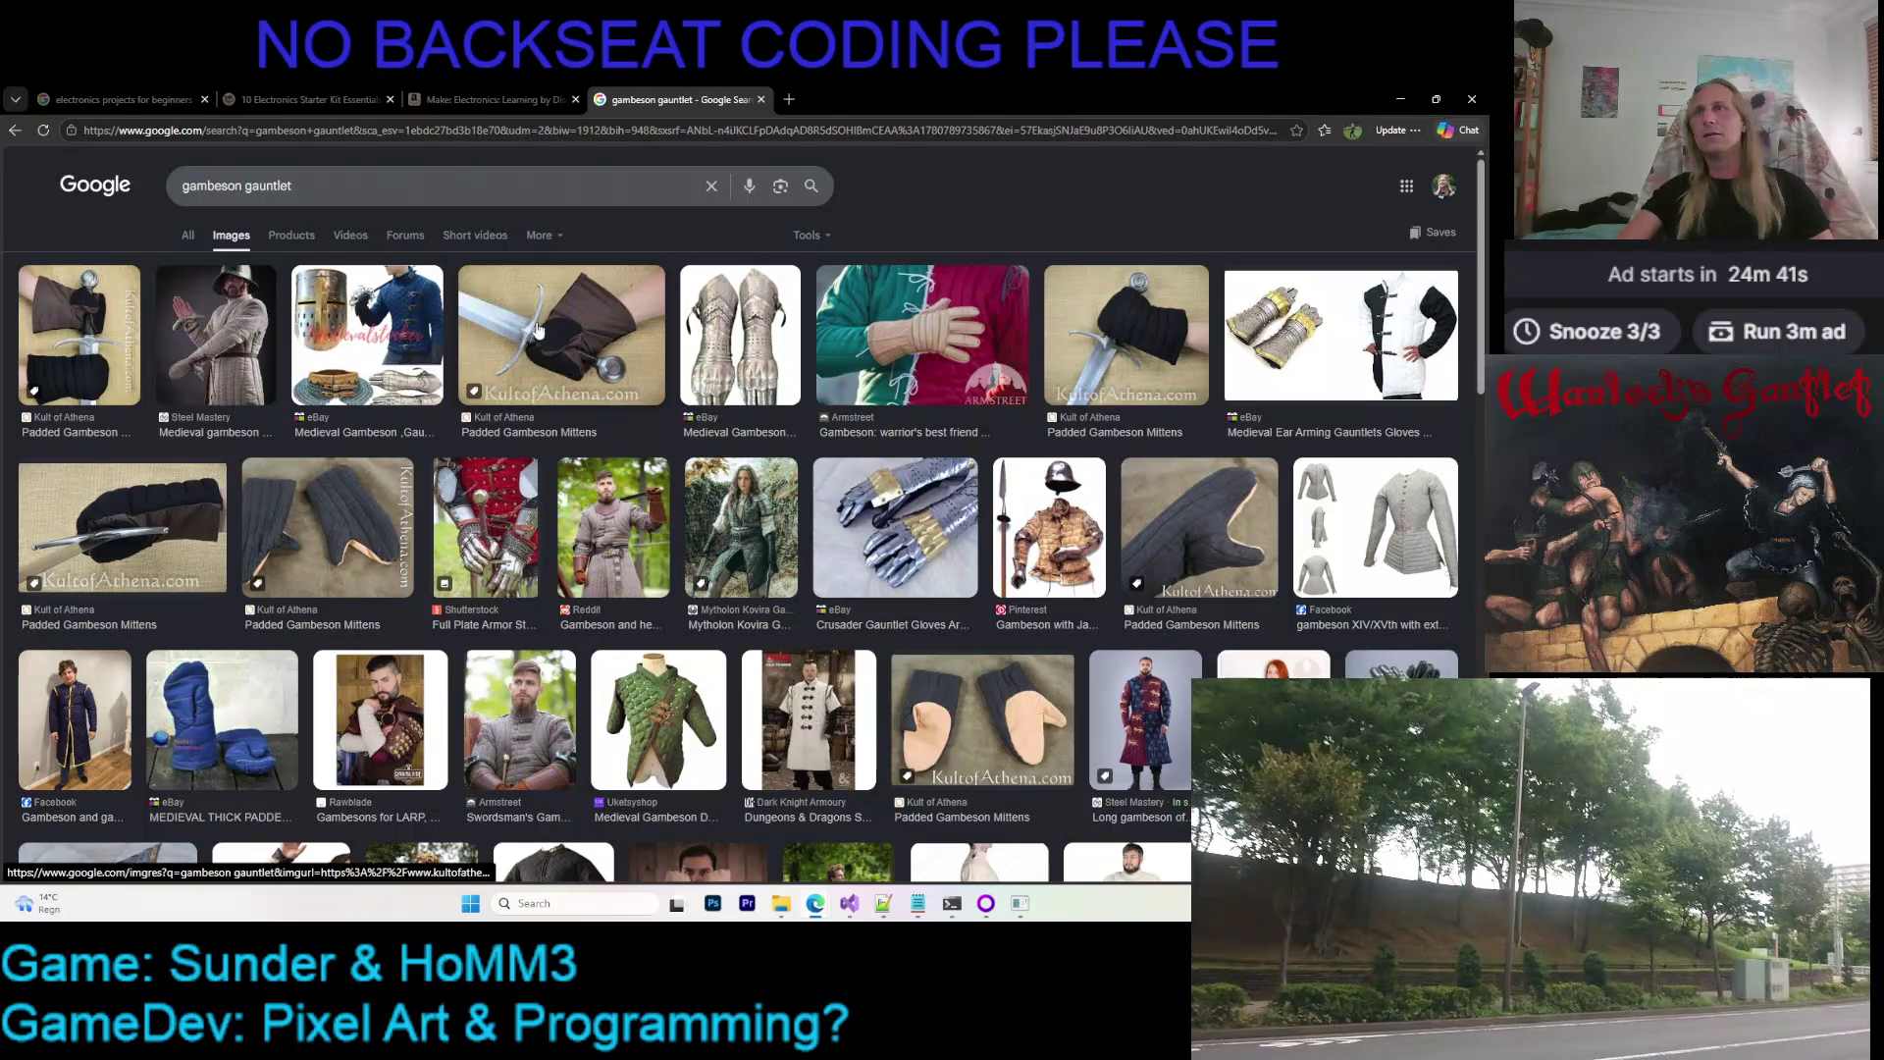
Preview the gambeson mittens, Armstreet glove, Leopold bracers and padded chausses results
{"action": "left_click", "coordinate": [530, 371]}
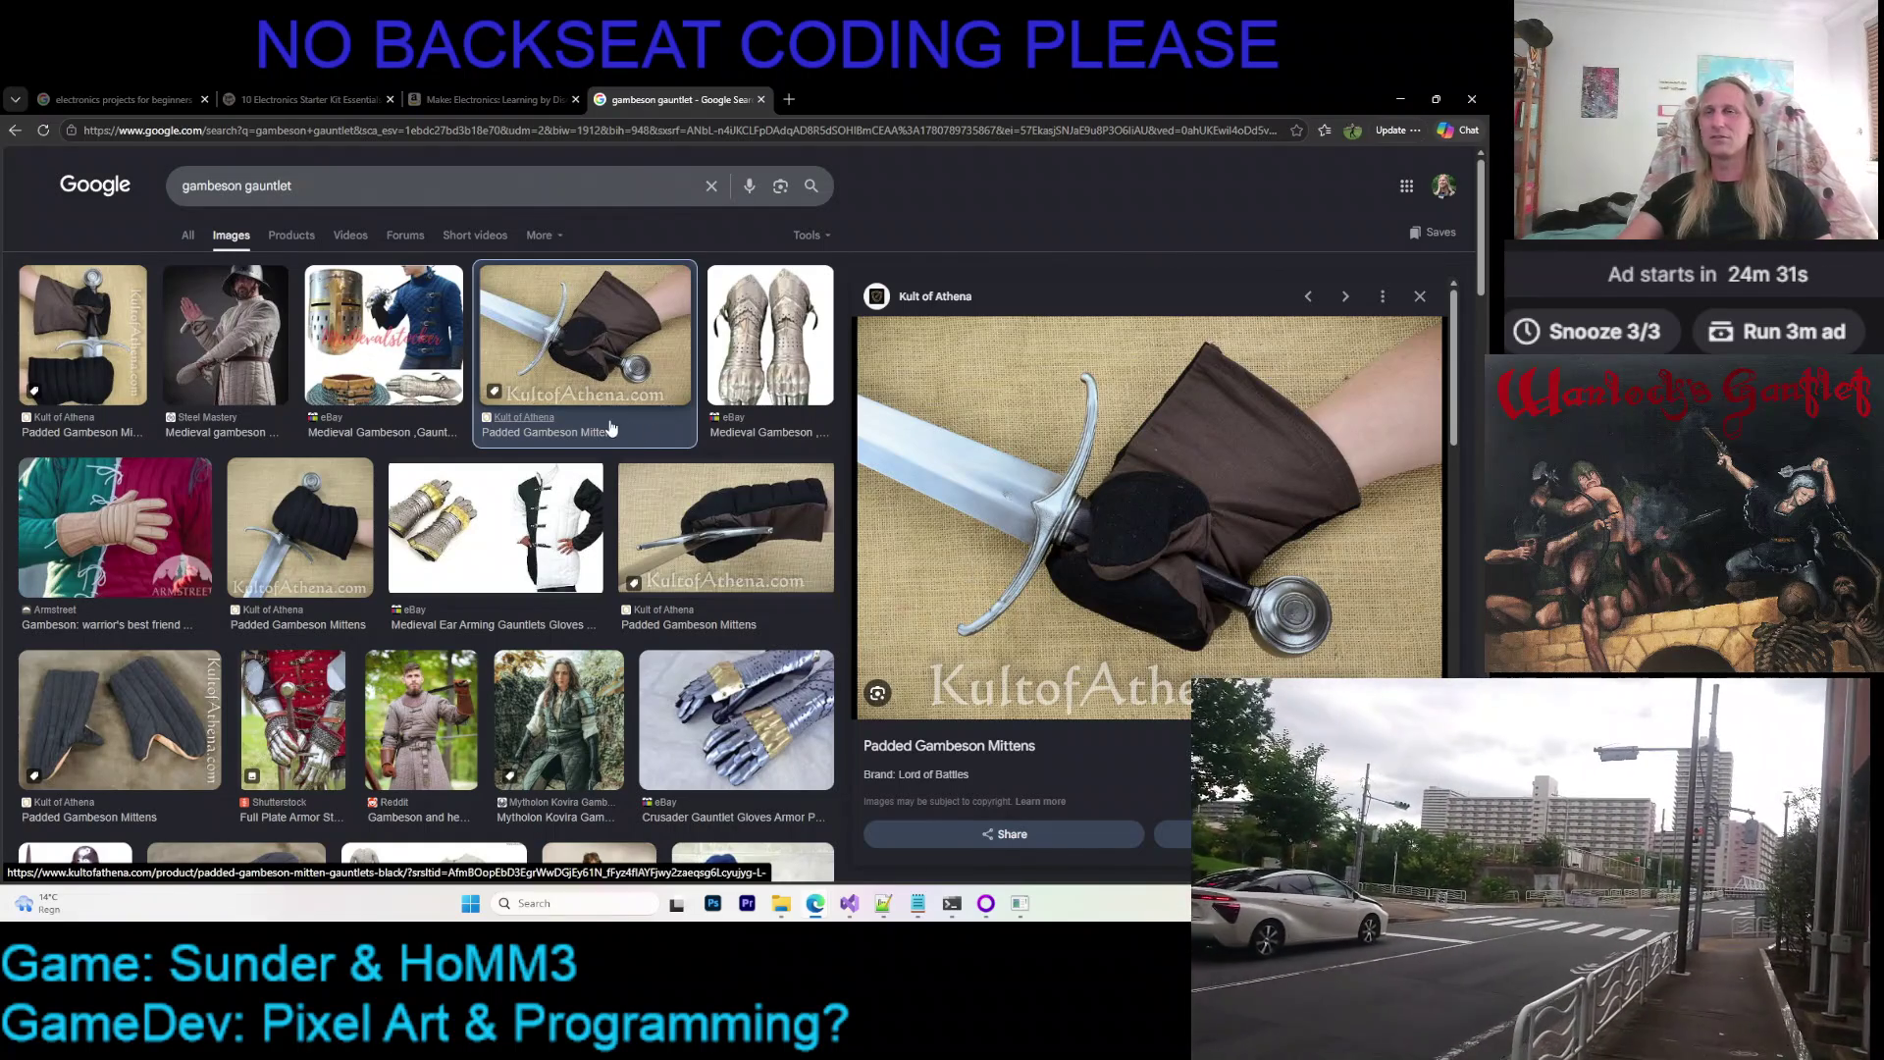
{"action": "left_click", "coordinate": [110, 516]}
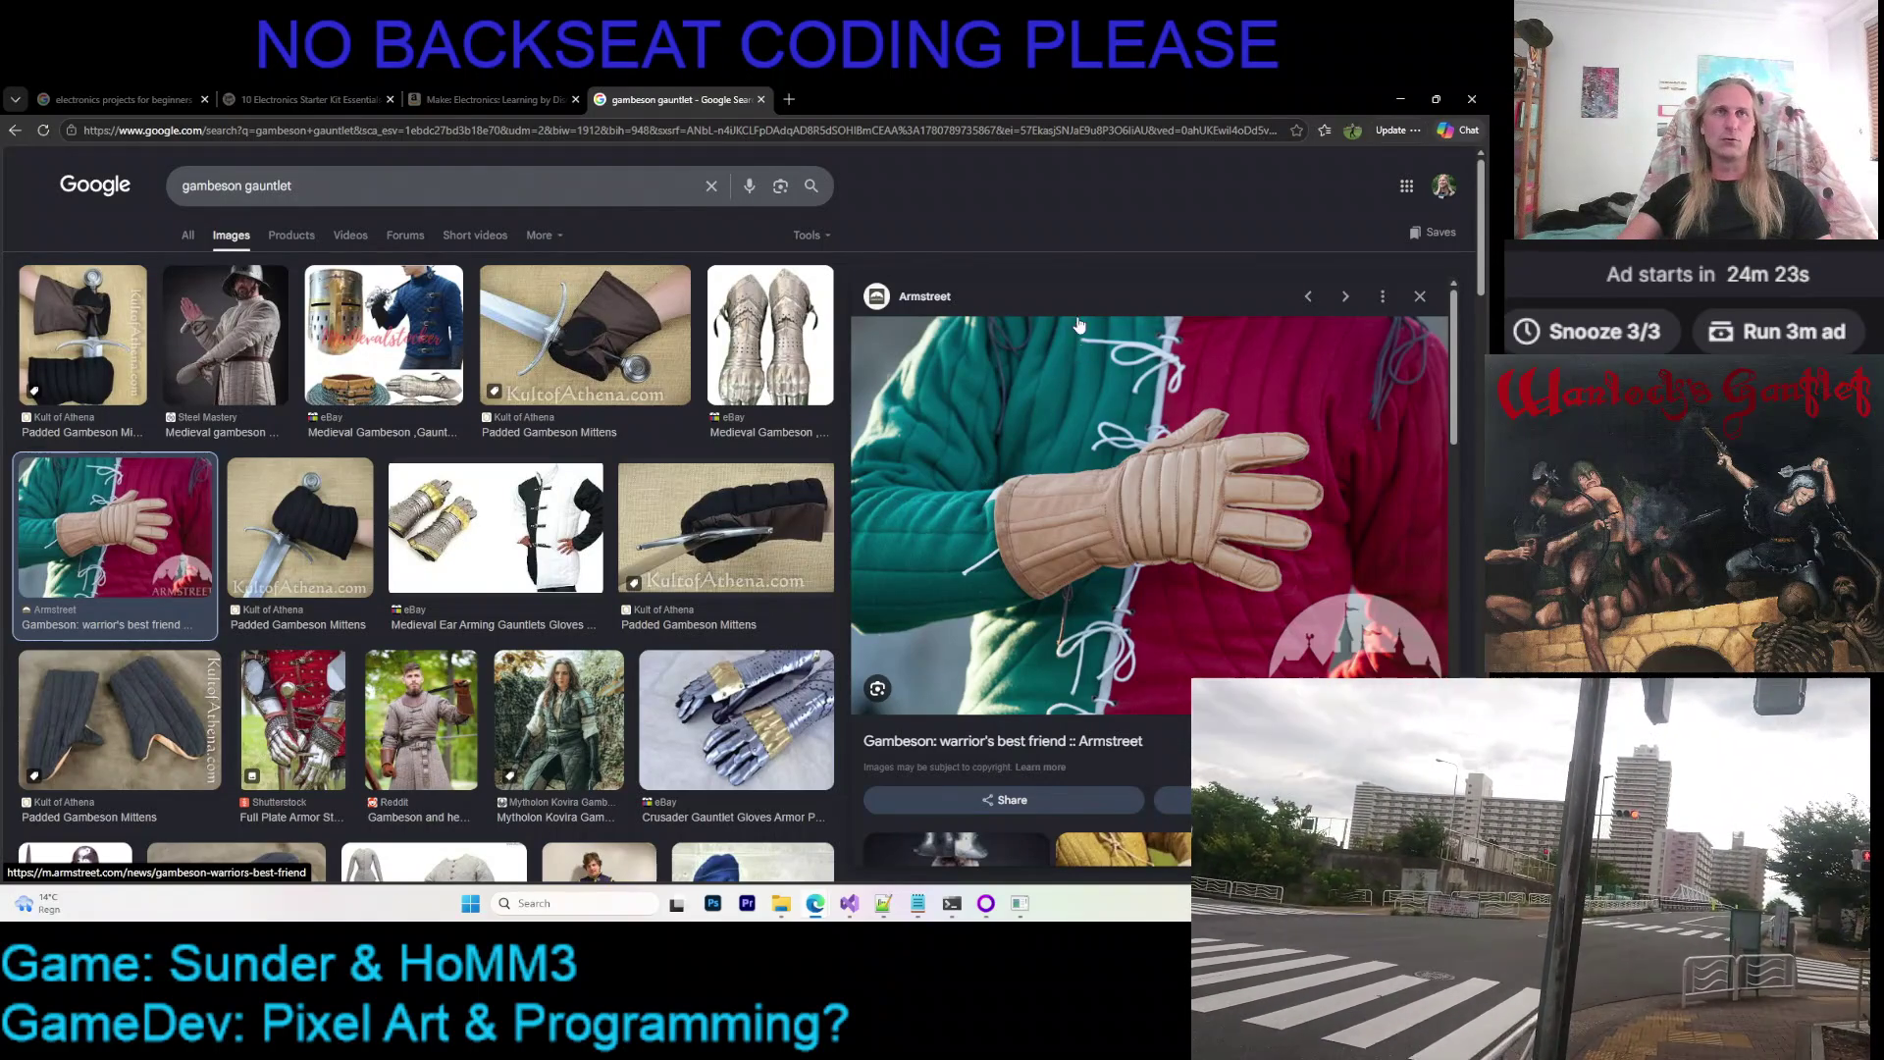
{"action": "scroll", "coordinate": [1082, 353], "scroll_direction": "down", "scroll_amount": 1}
{"action": "scroll", "coordinate": [1082, 355], "scroll_direction": "down", "scroll_amount": 5}
{"action": "scroll", "coordinate": [1085, 413], "scroll_direction": "down", "scroll_amount": 3}
{"action": "scroll", "coordinate": [1089, 486], "scroll_direction": "down", "scroll_amount": 3}
{"action": "scroll", "coordinate": [1093, 584], "scroll_direction": "down", "scroll_amount": 2}
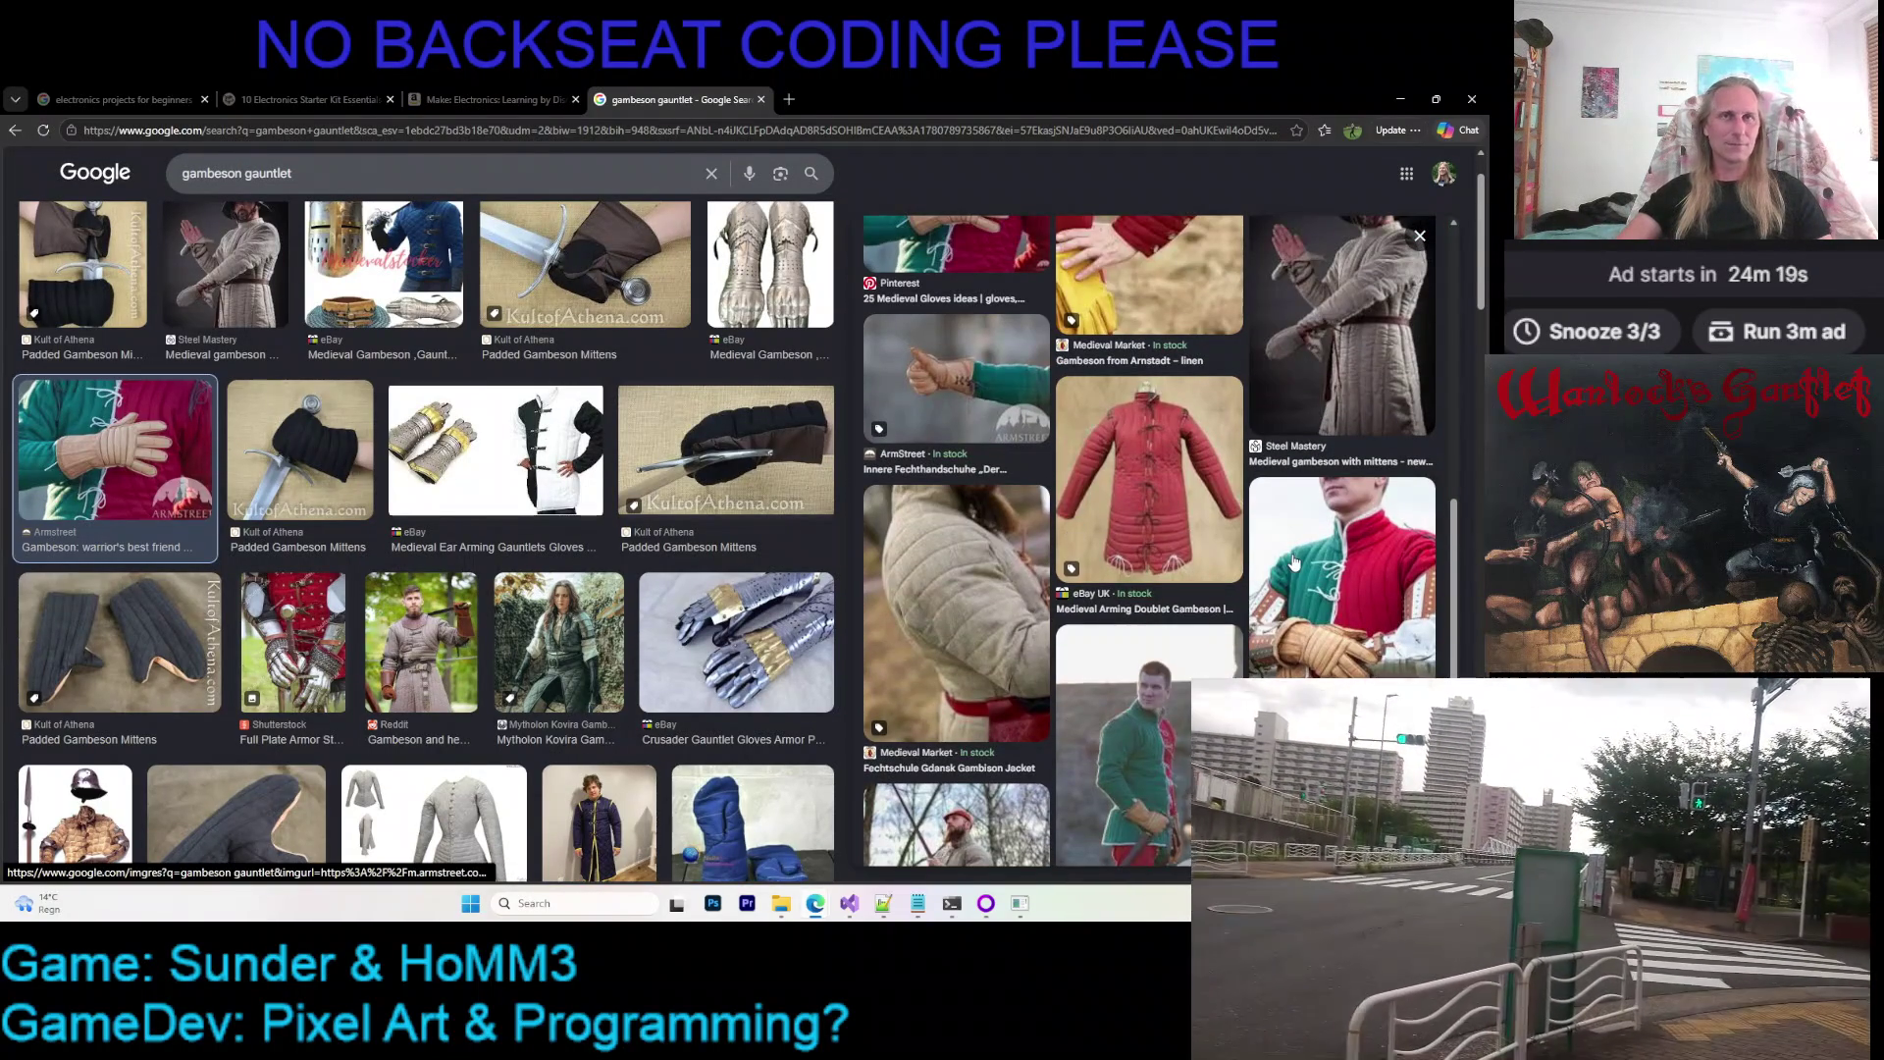
{"action": "scroll", "coordinate": [1082, 560], "scroll_direction": "up", "scroll_amount": 5}
{"action": "scroll", "coordinate": [1055, 506], "scroll_direction": "up", "scroll_amount": 8}
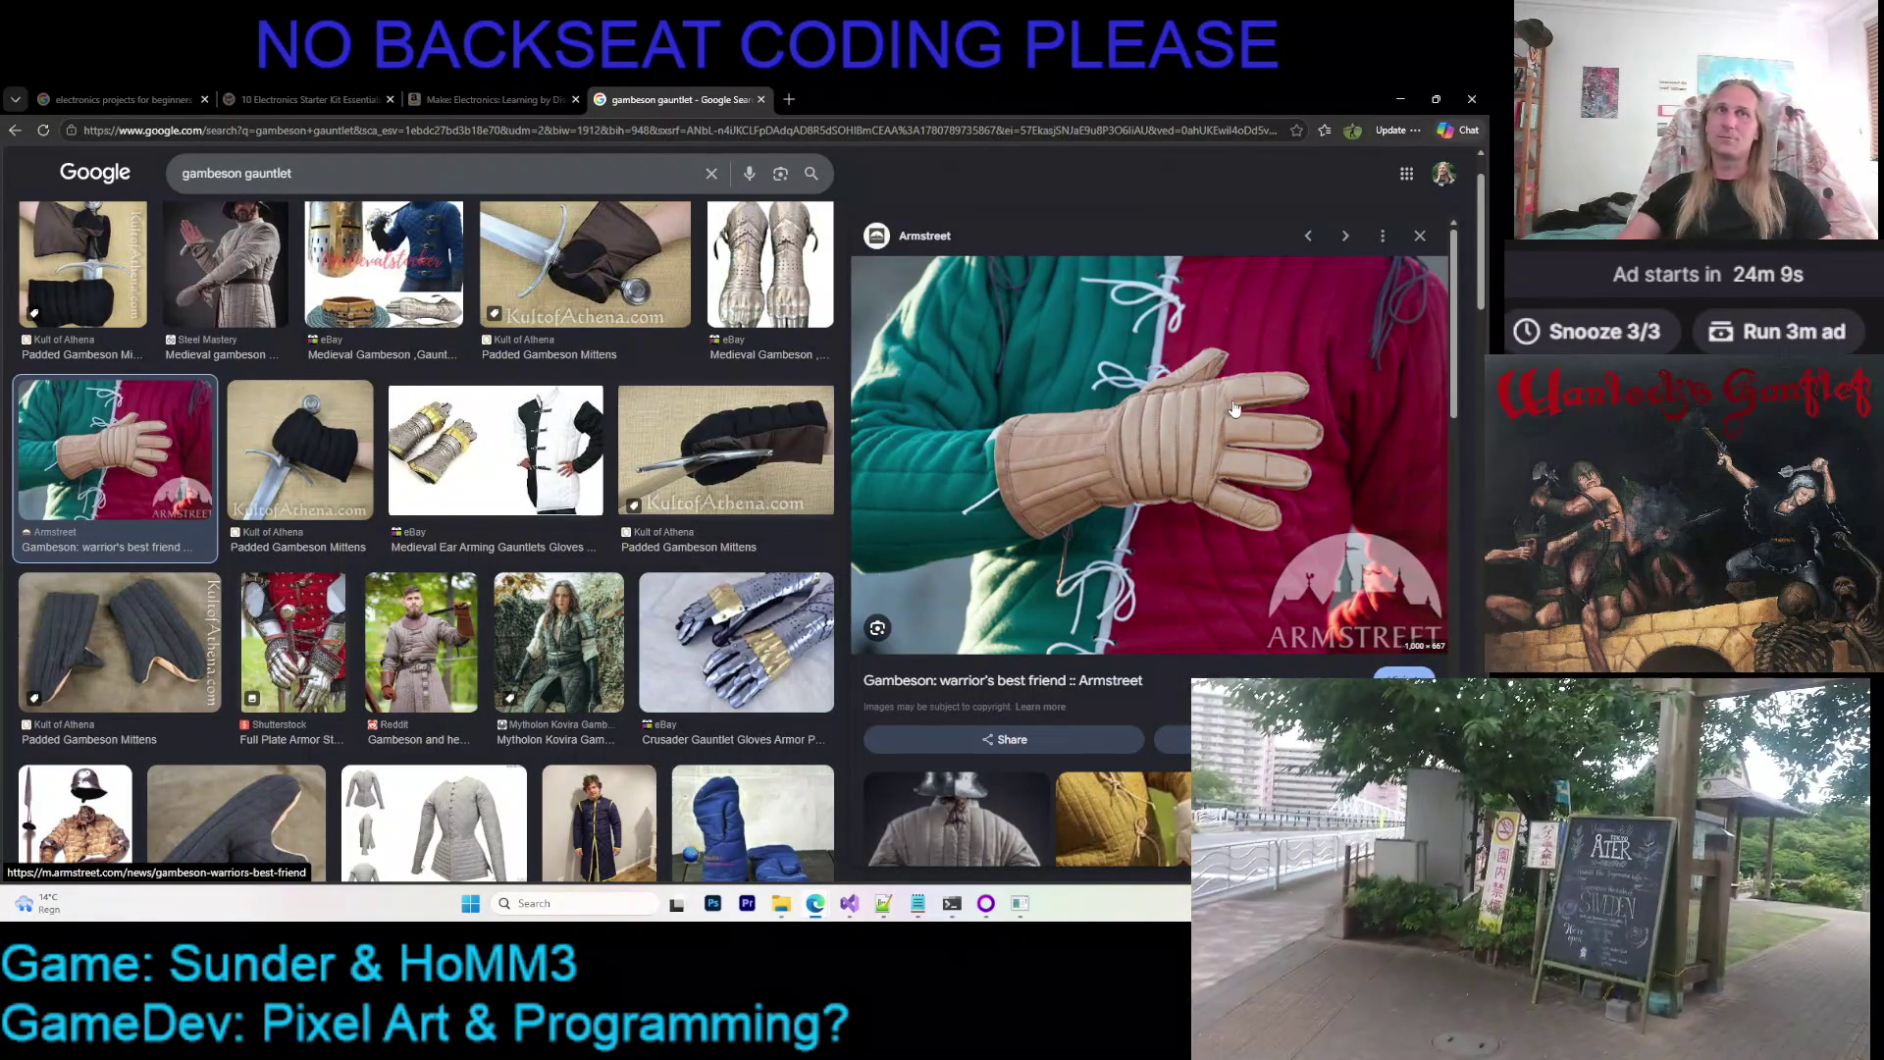
{"action": "key", "text": "Right"}
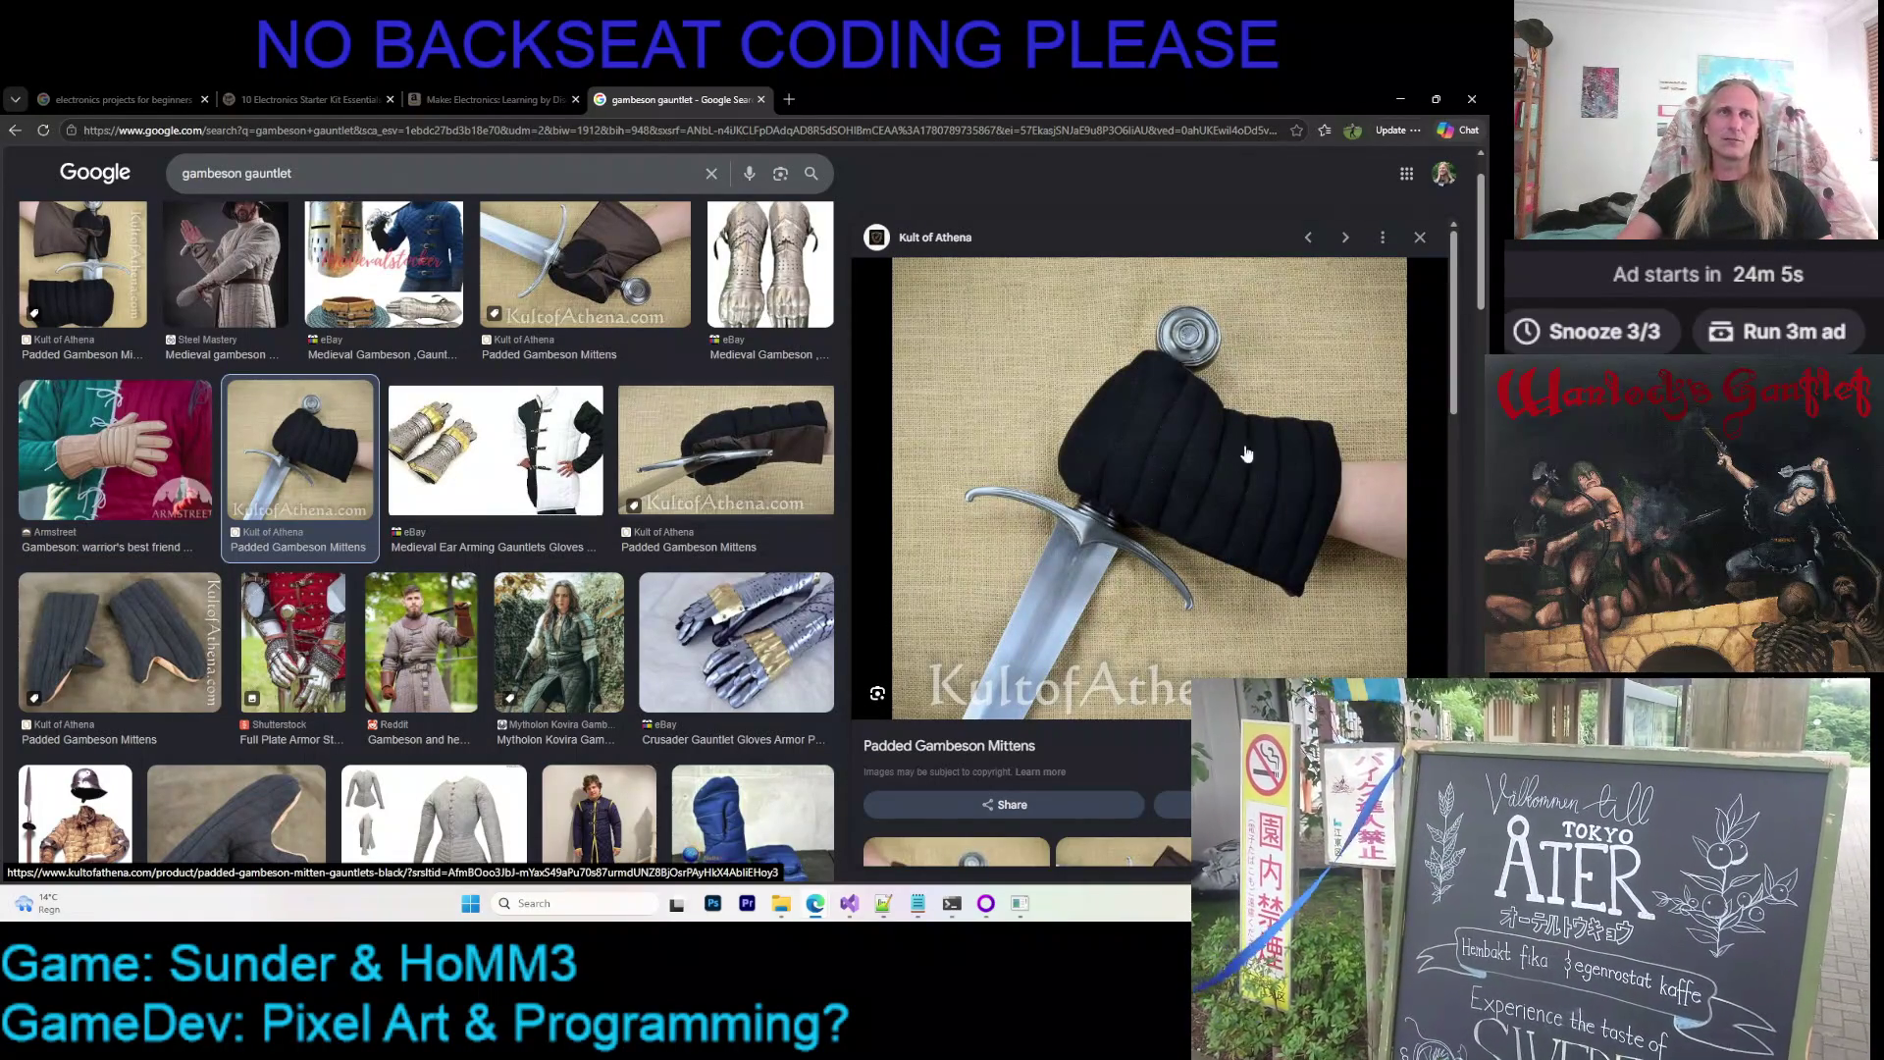
{"action": "scroll", "coordinate": [1092, 505], "scroll_direction": "down", "scroll_amount": 2}
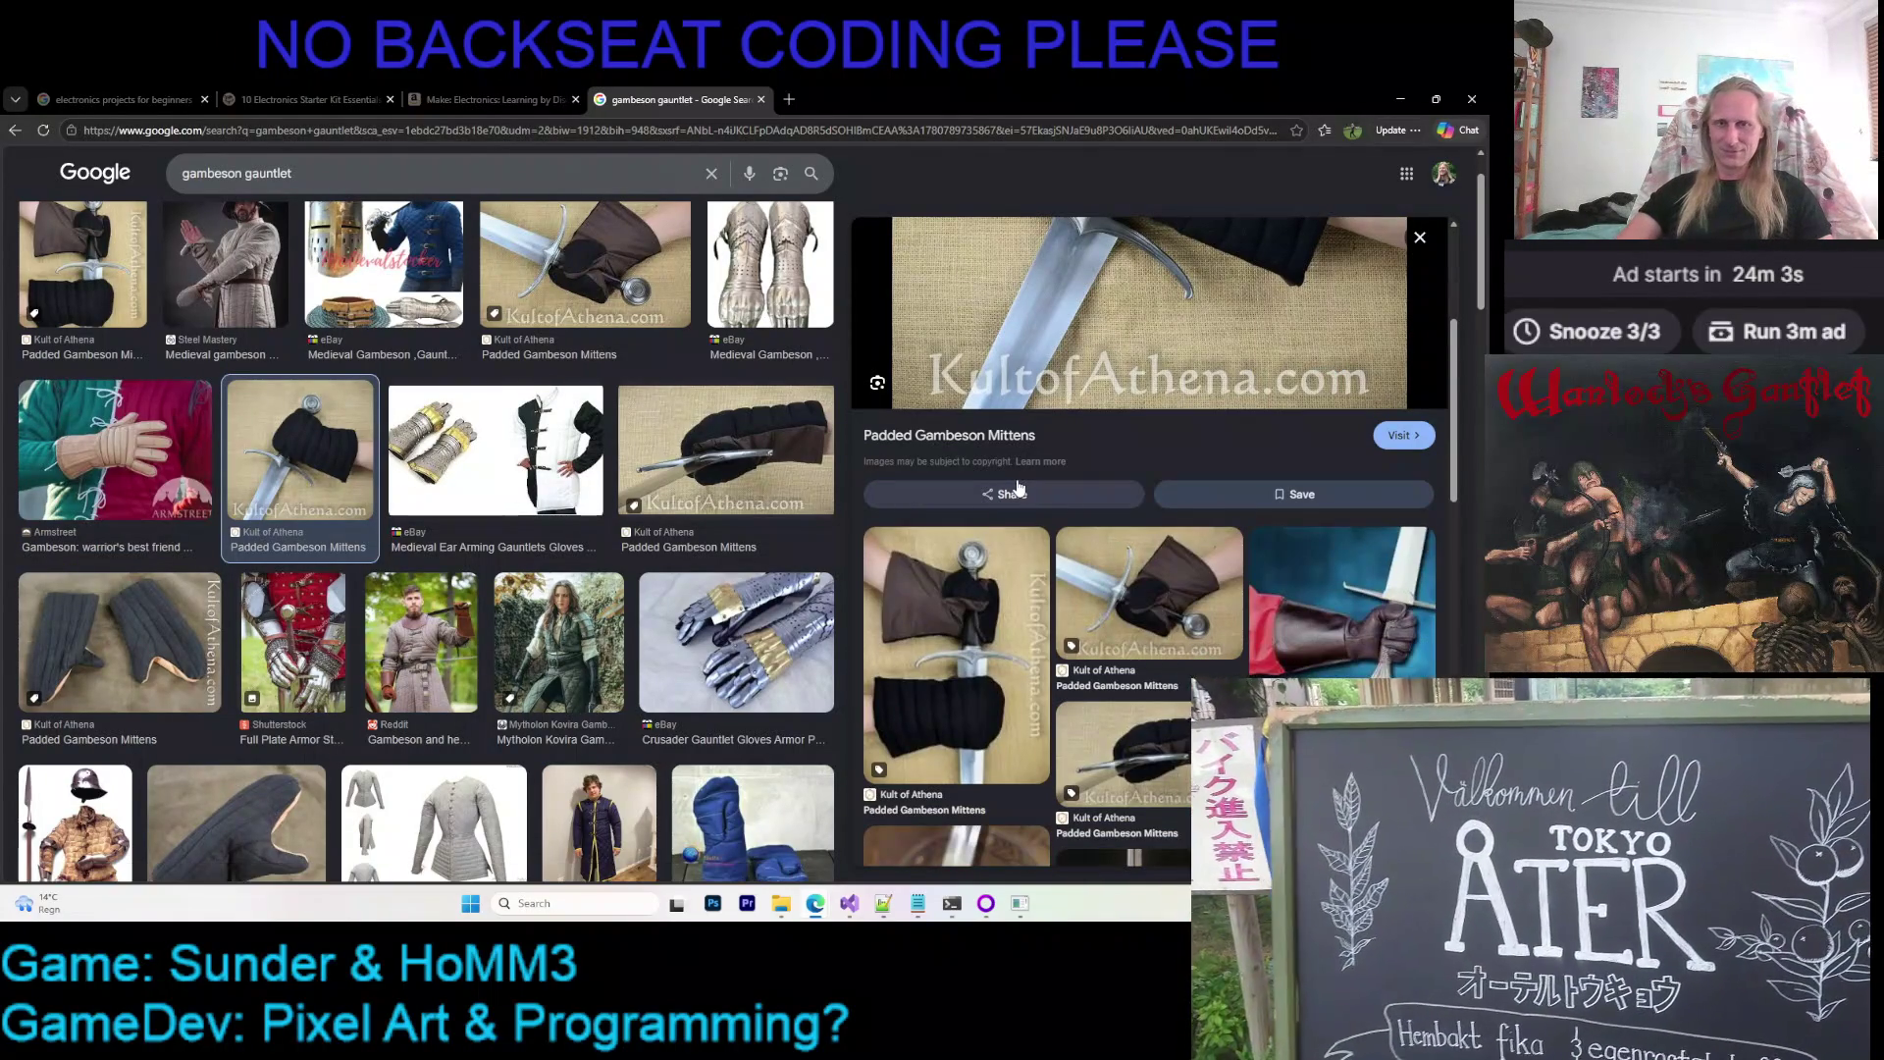
{"action": "scroll", "coordinate": [1017, 488], "scroll_direction": "up", "scroll_amount": 2}
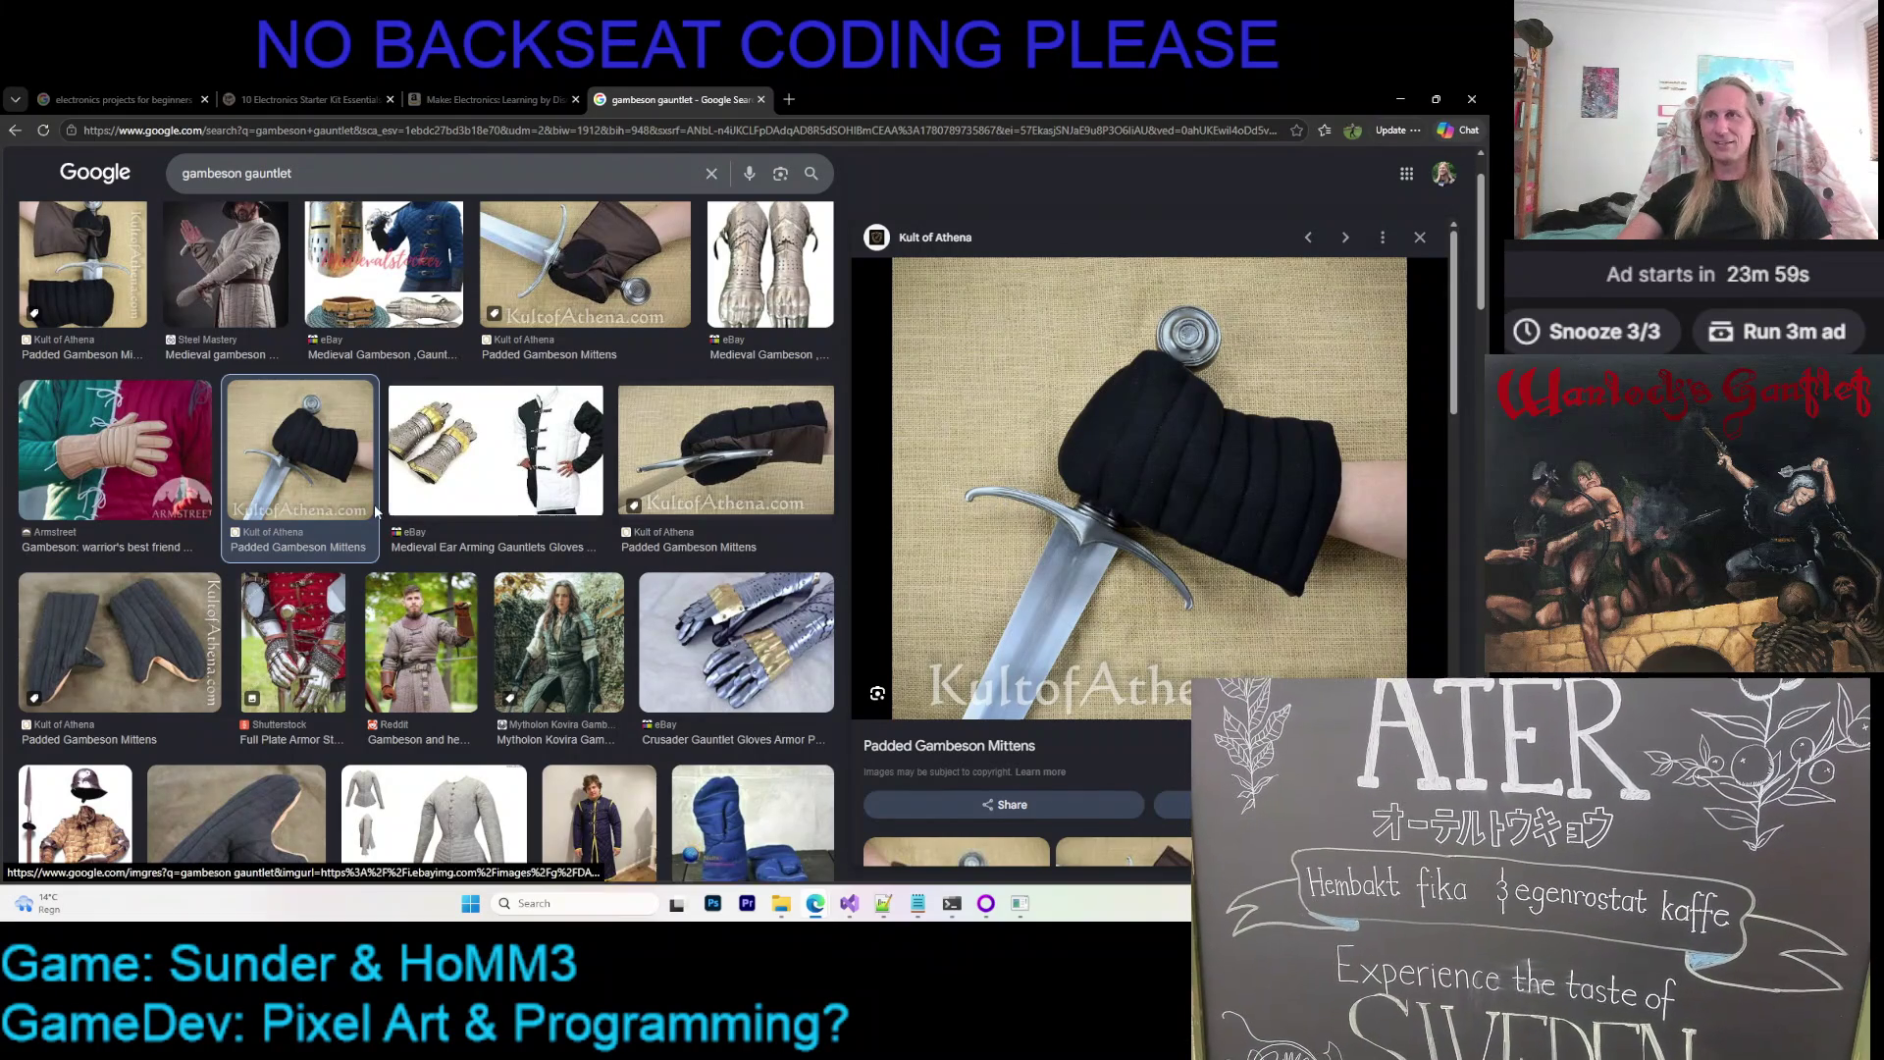
{"action": "scroll", "coordinate": [1017, 493], "scroll_direction": "down", "scroll_amount": 2}
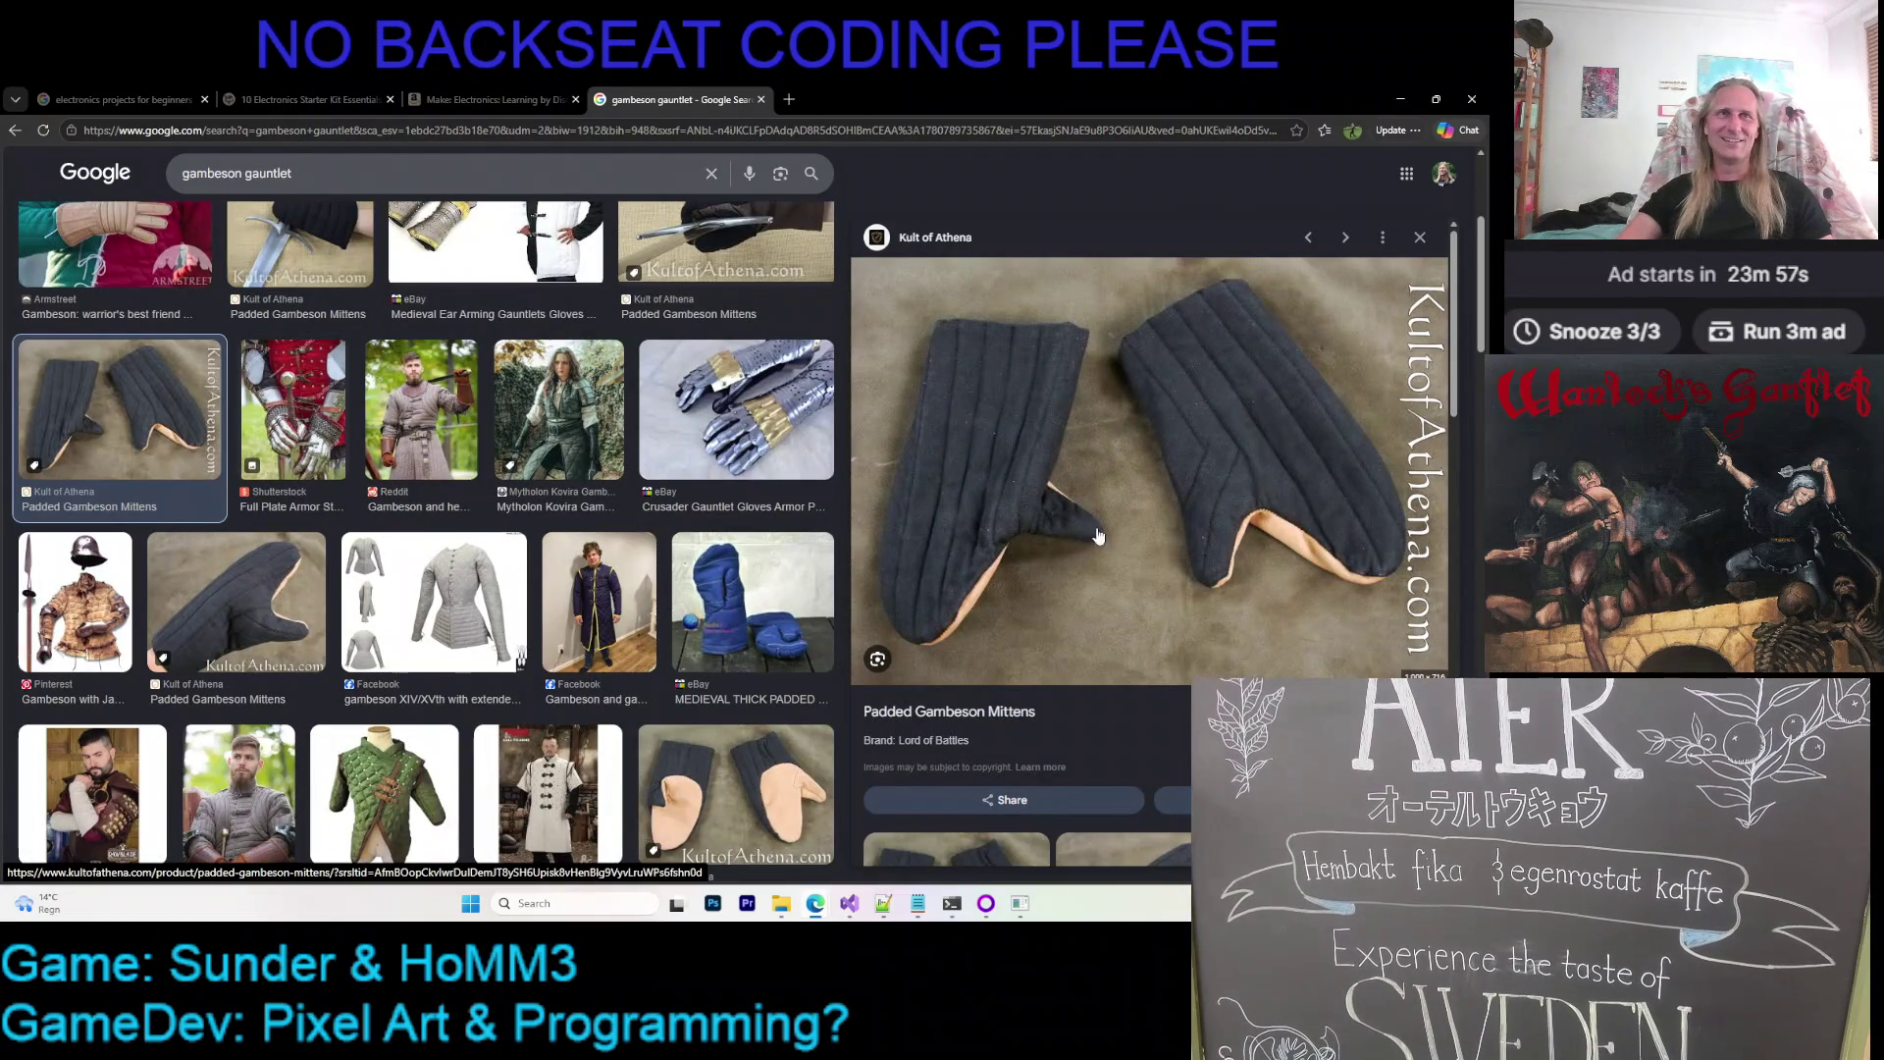
{"action": "scroll", "coordinate": [1146, 599], "scroll_direction": "down", "scroll_amount": 3}
{"action": "scroll", "coordinate": [1089, 574], "scroll_direction": "down", "scroll_amount": 3}
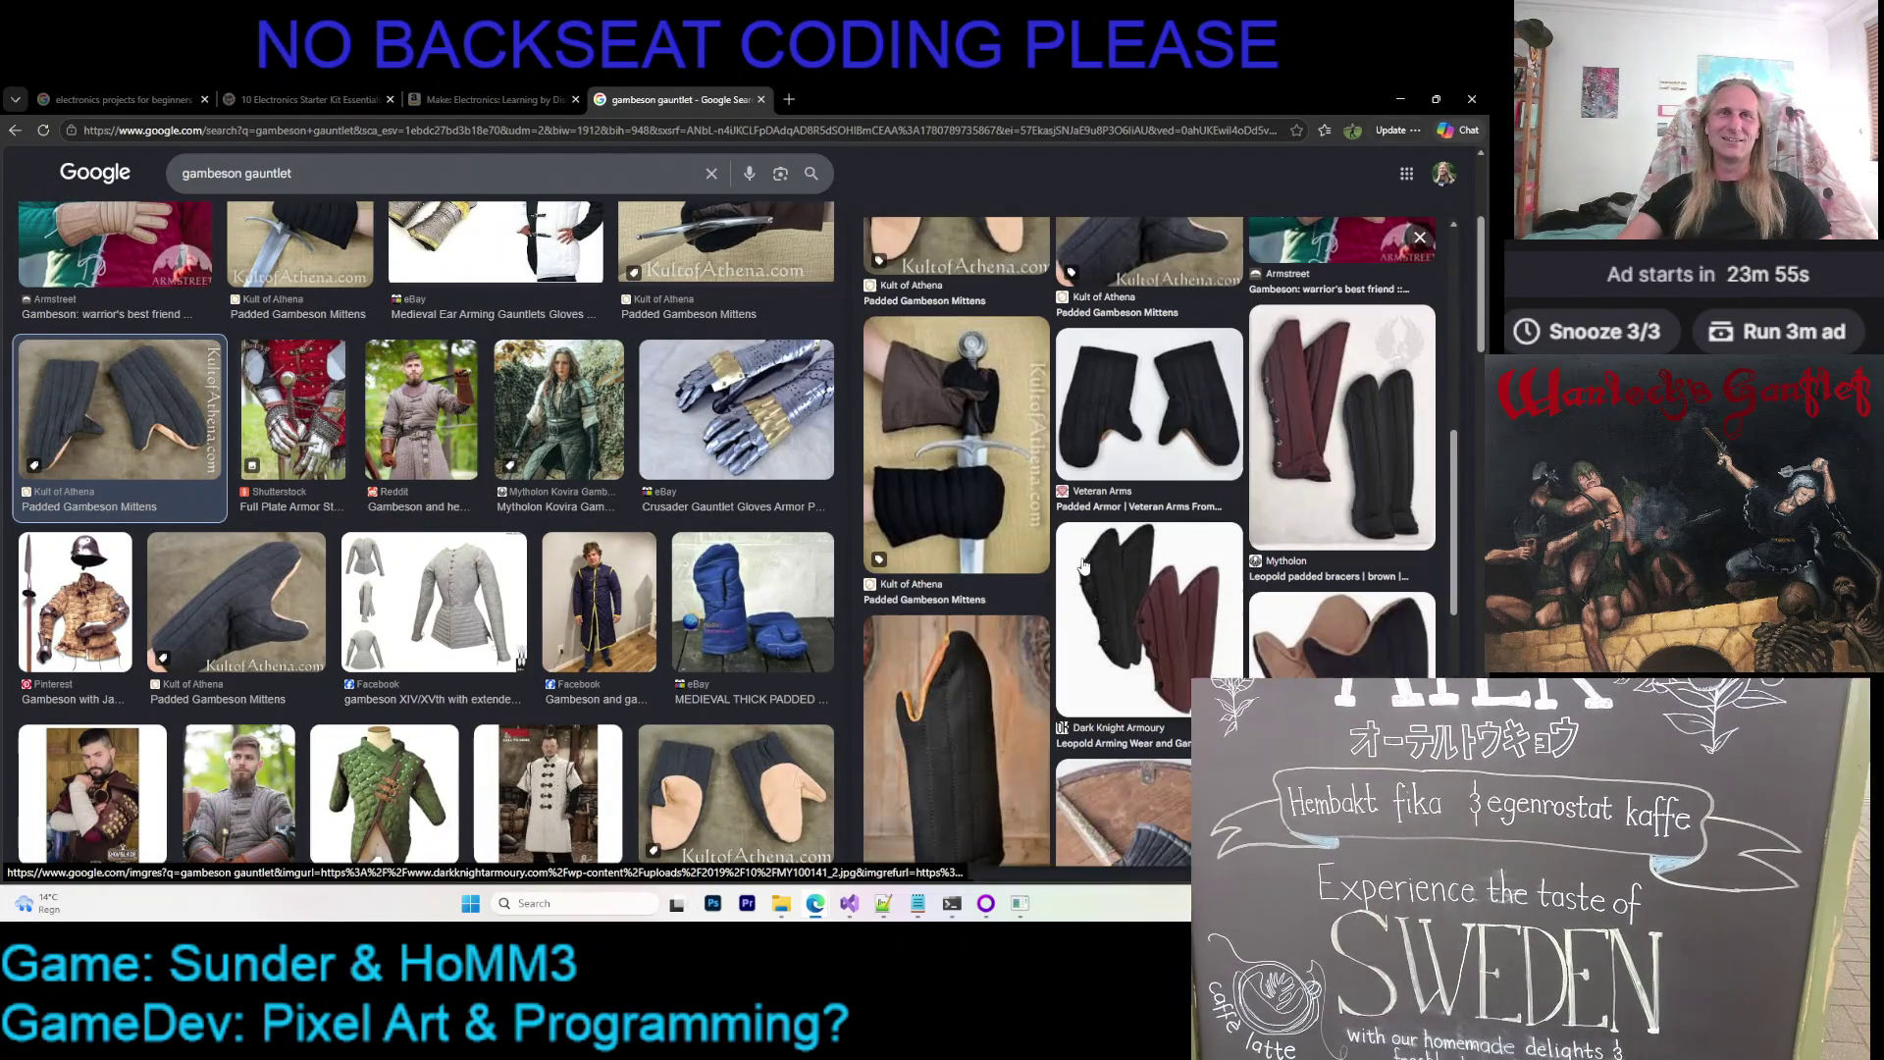
{"action": "scroll", "coordinate": [1030, 487], "scroll_direction": "down", "scroll_amount": 2}
{"action": "scroll", "coordinate": [1148, 442], "scroll_direction": "up", "scroll_amount": 1}
{"action": "left_click", "coordinate": [1228, 396]}
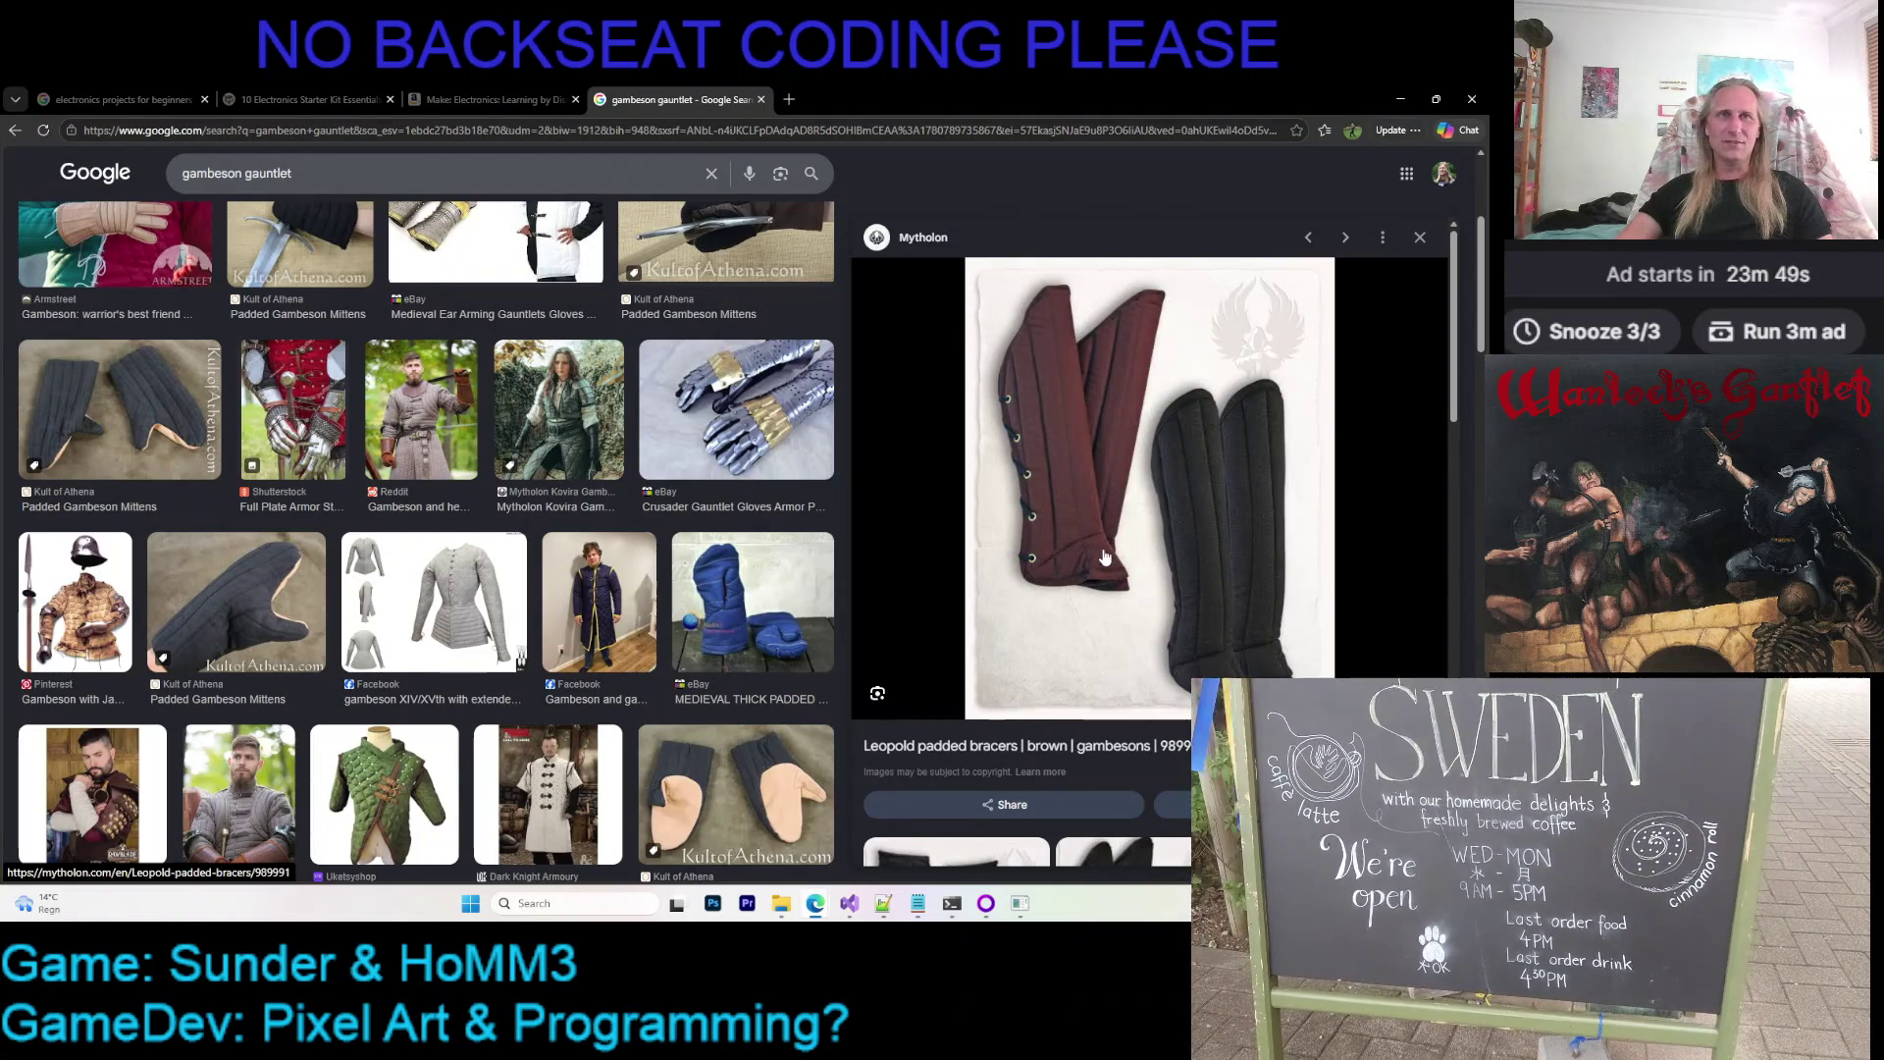
{"action": "scroll", "coordinate": [1054, 667], "scroll_direction": "down", "scroll_amount": 3}
{"action": "scroll", "coordinate": [1089, 530], "scroll_direction": "down", "scroll_amount": 2}
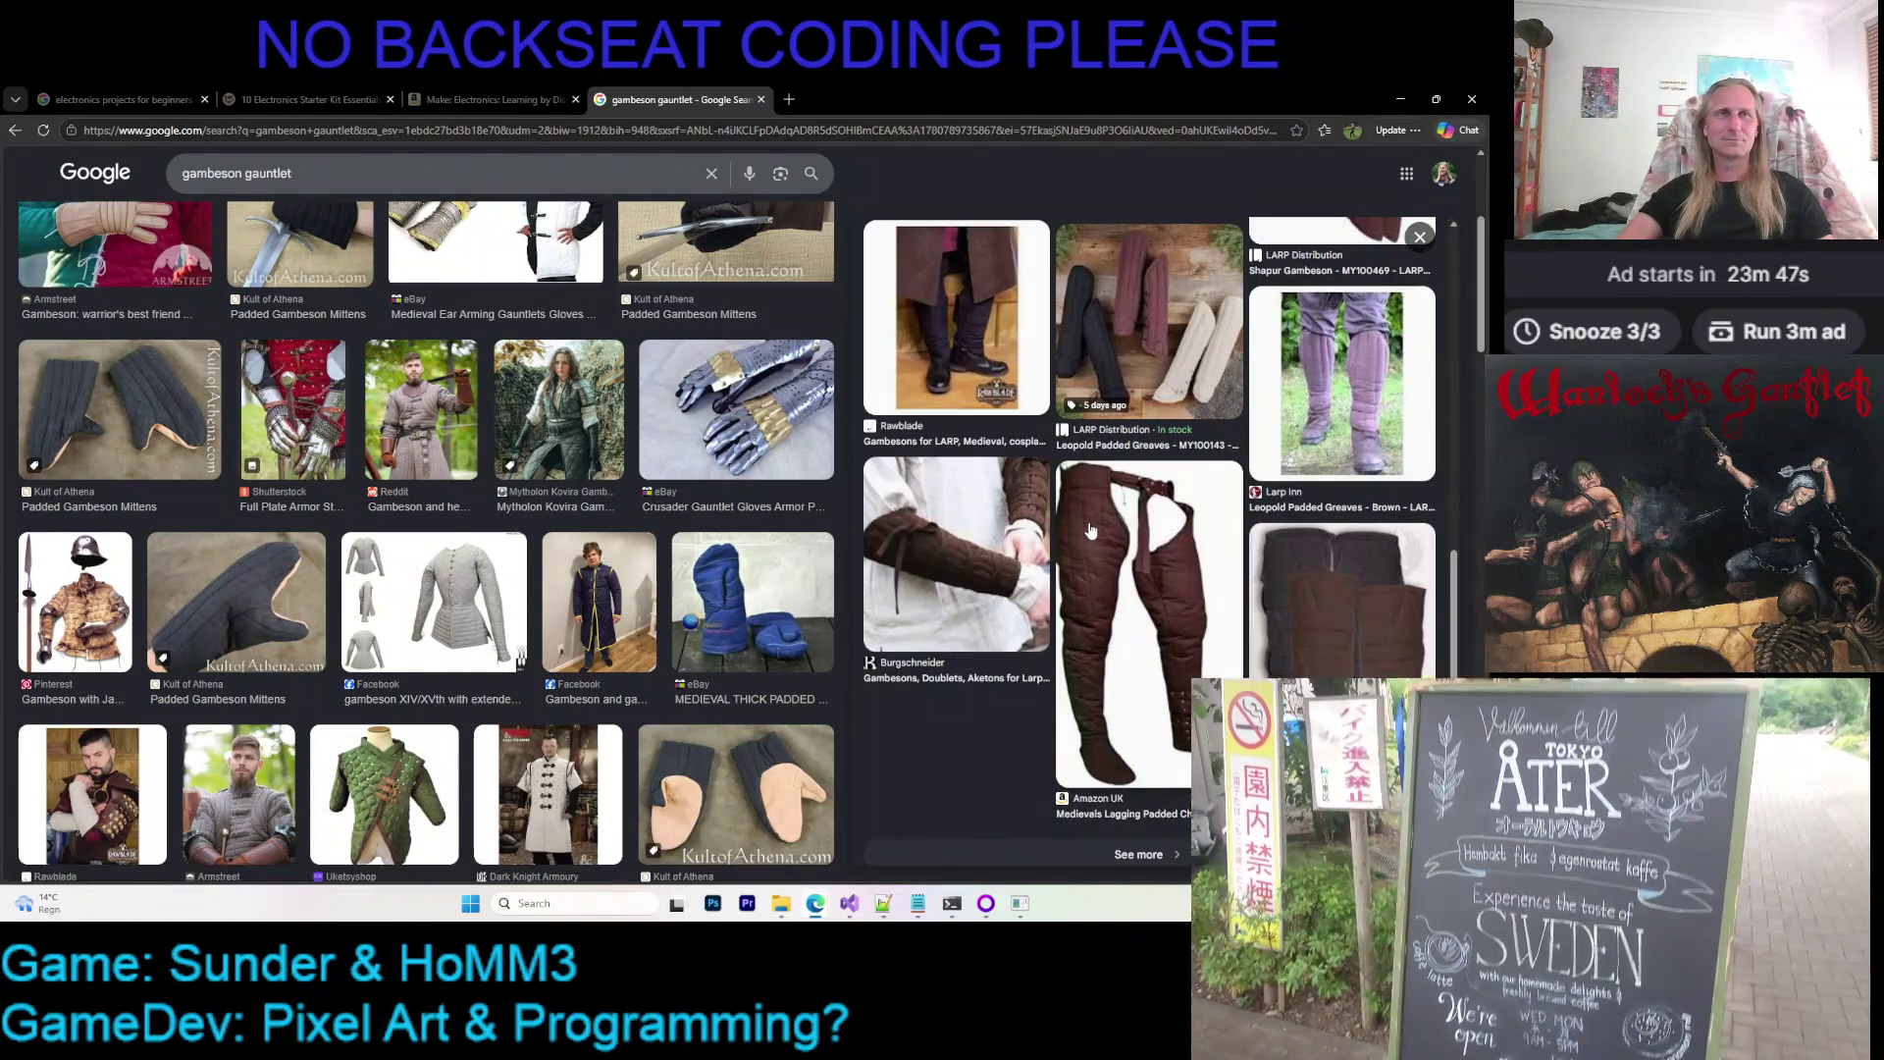
{"action": "left_click", "coordinate": [1089, 530]}
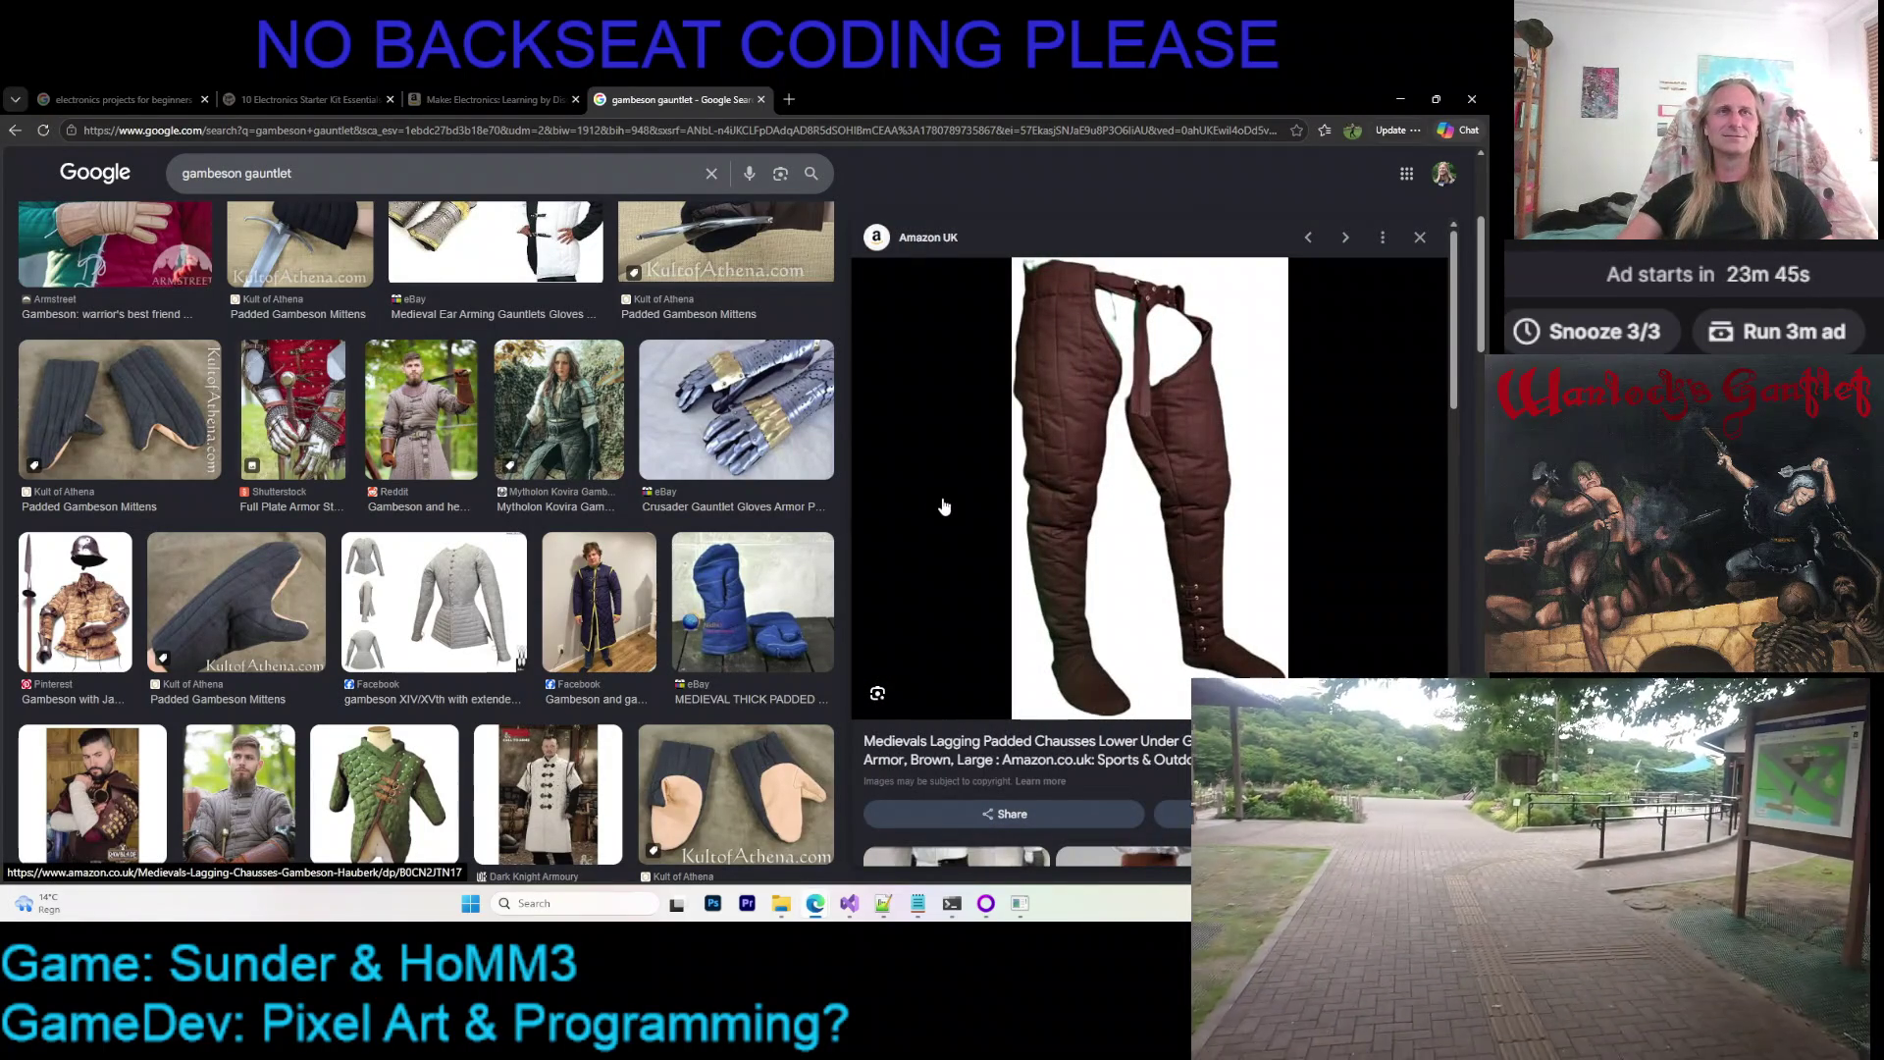
{"action": "scroll", "coordinate": [996, 487], "scroll_direction": "down", "scroll_amount": 5}
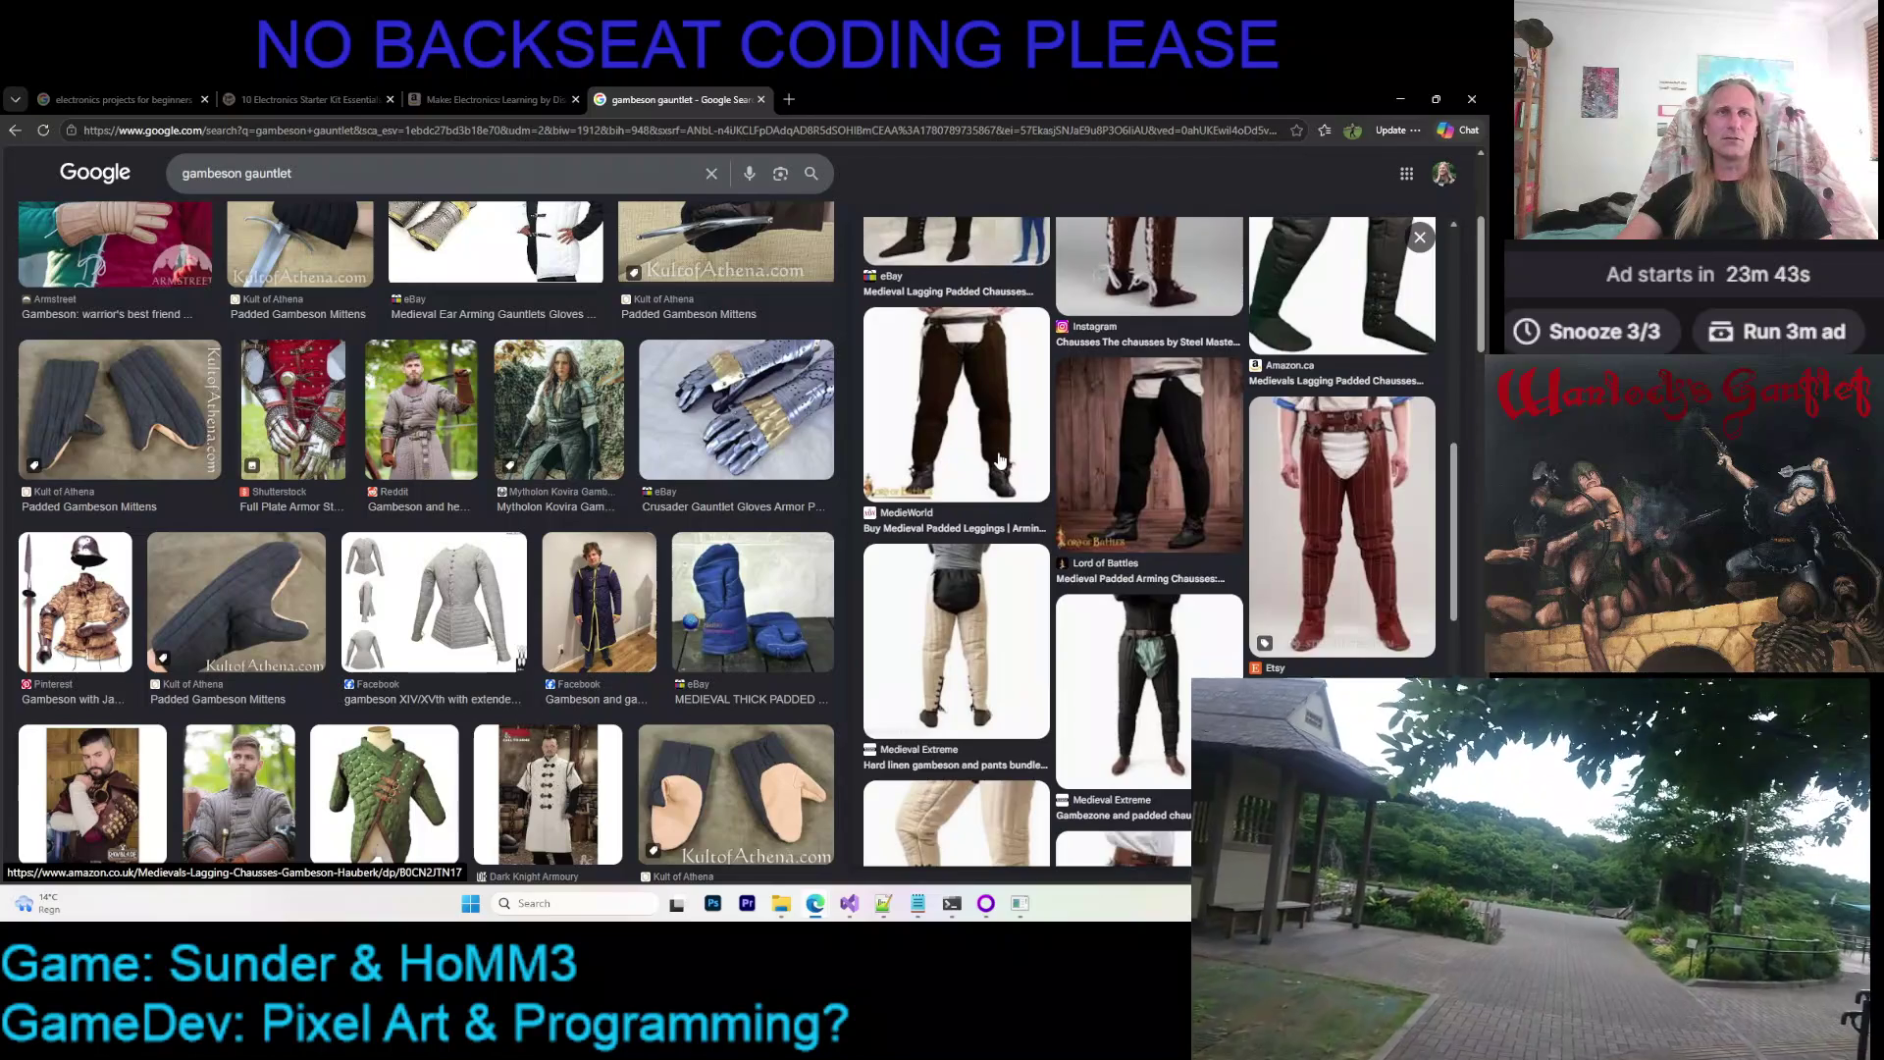
{"action": "scroll", "coordinate": [958, 461], "scroll_direction": "down", "scroll_amount": 3}
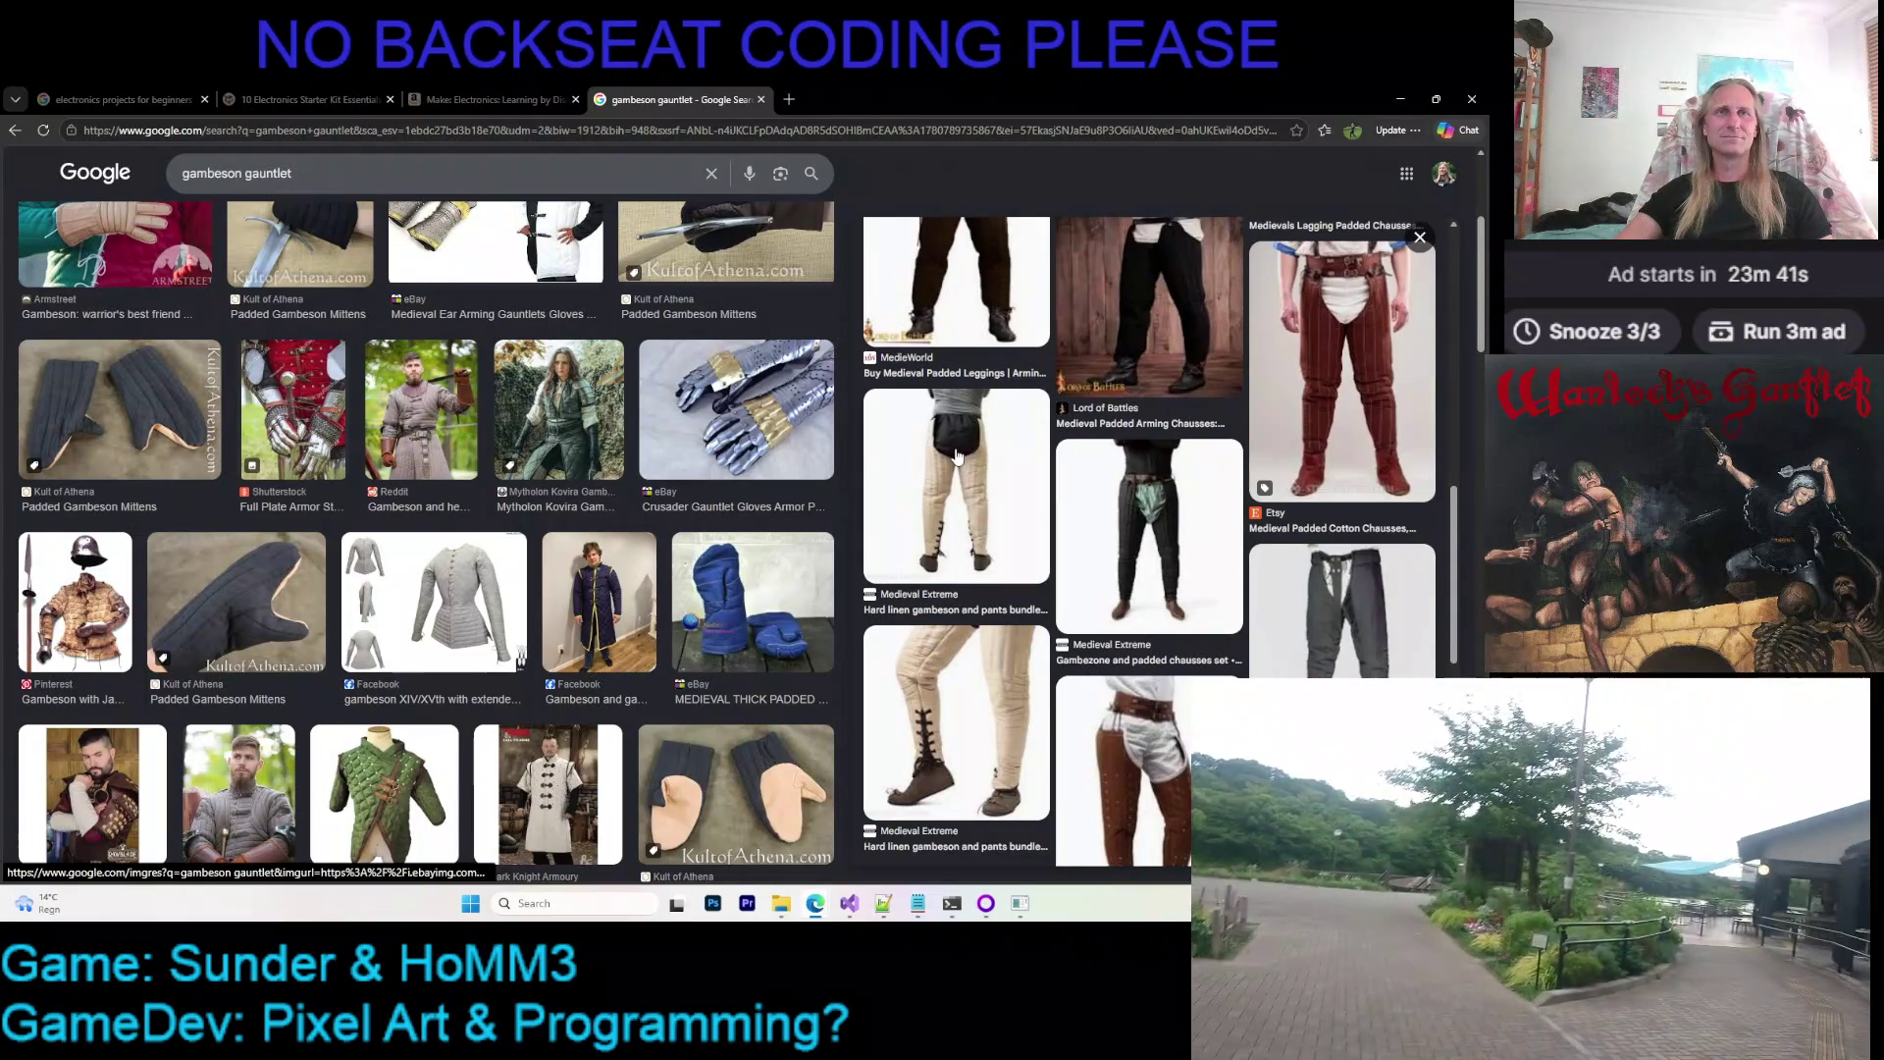
{"action": "scroll", "coordinate": [957, 460], "scroll_direction": "up", "scroll_amount": 2}
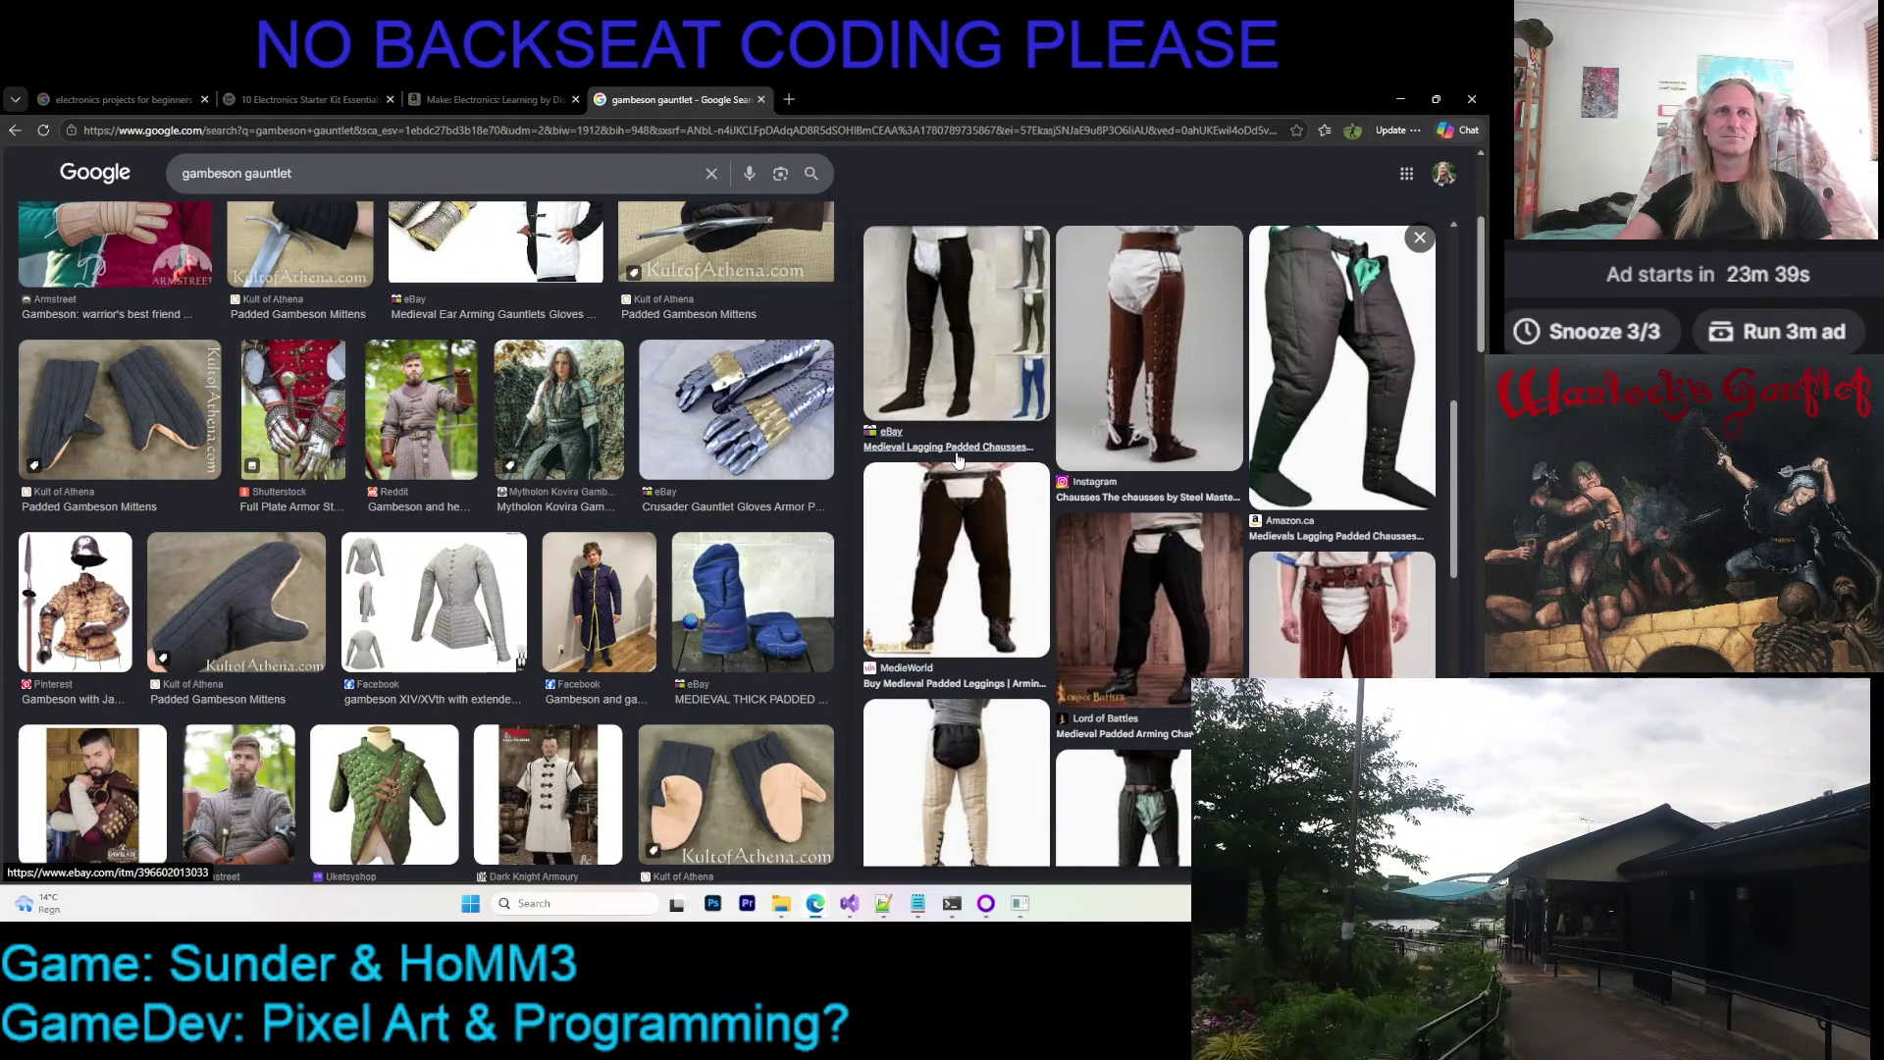
Preview the eBay chausses and light gambeson images, ending on the red-and-gold padded gauntlets
{"action": "left_click", "coordinate": [957, 460]}
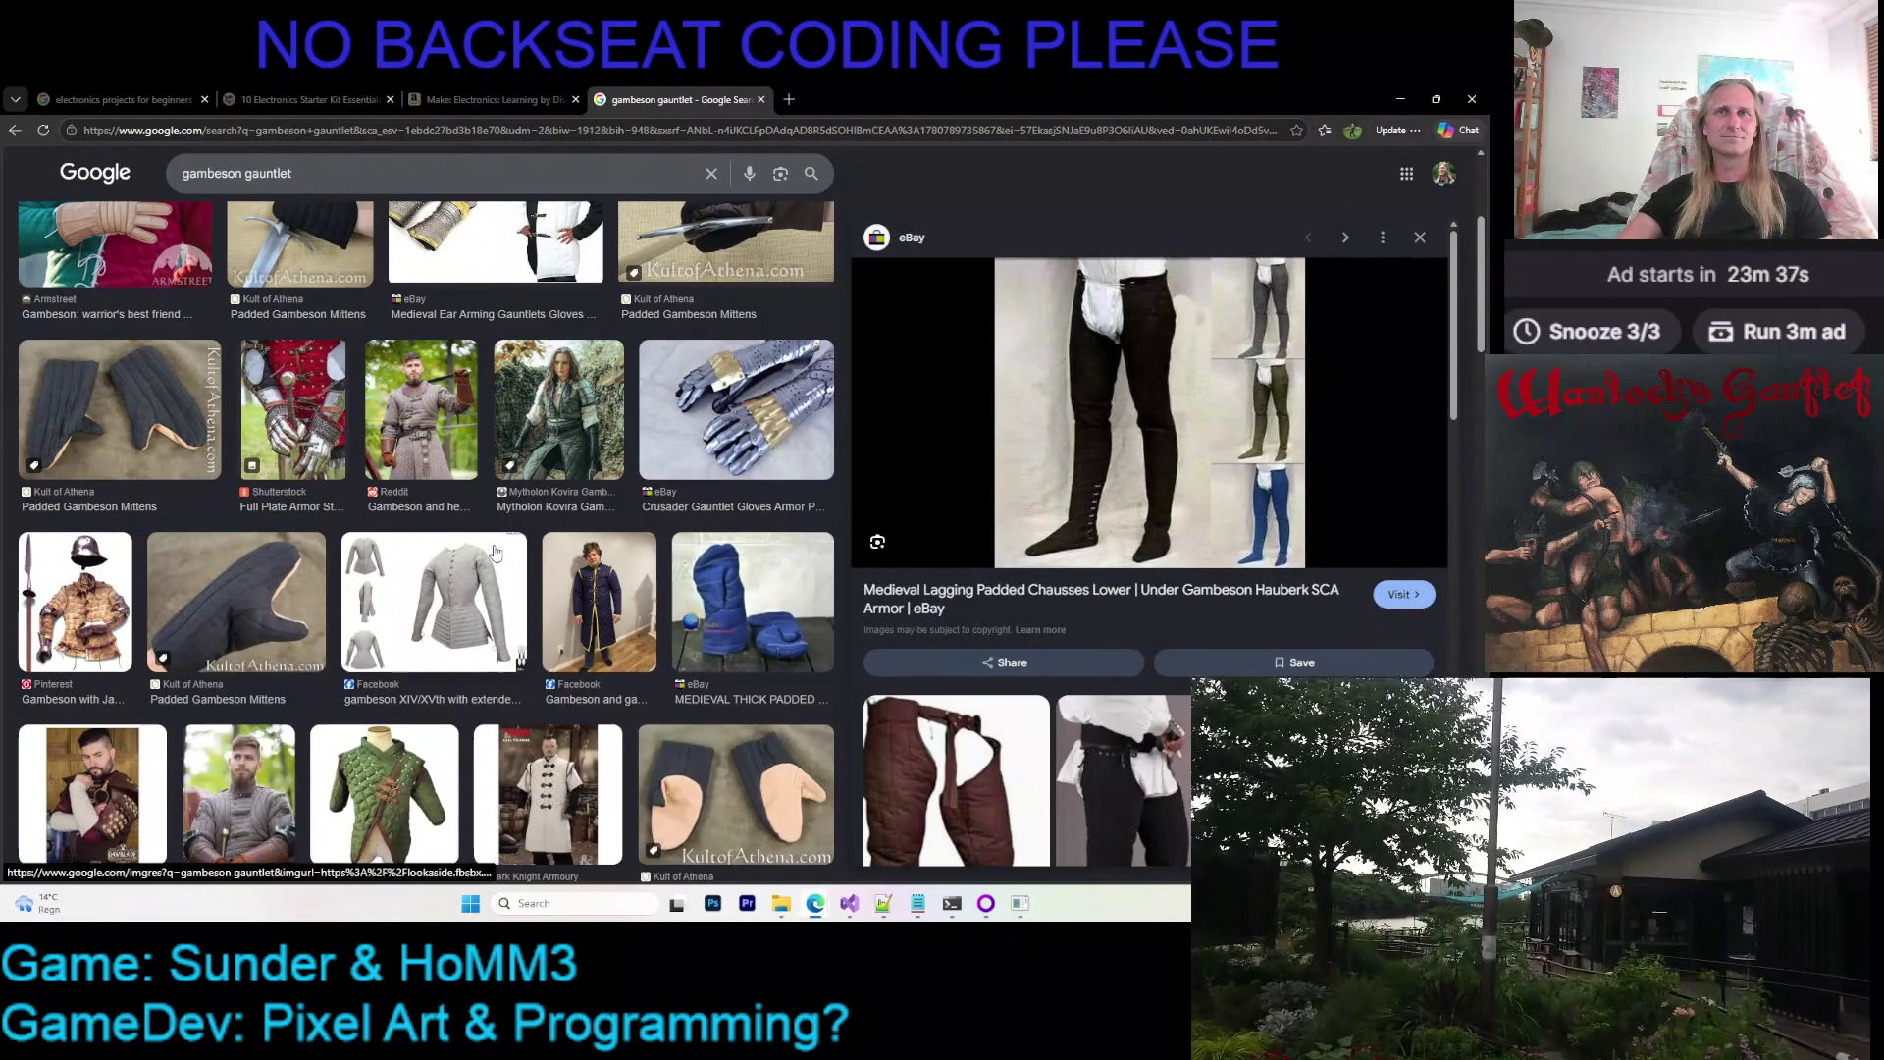
{"action": "scroll", "coordinate": [501, 513], "scroll_direction": "down", "scroll_amount": 3}
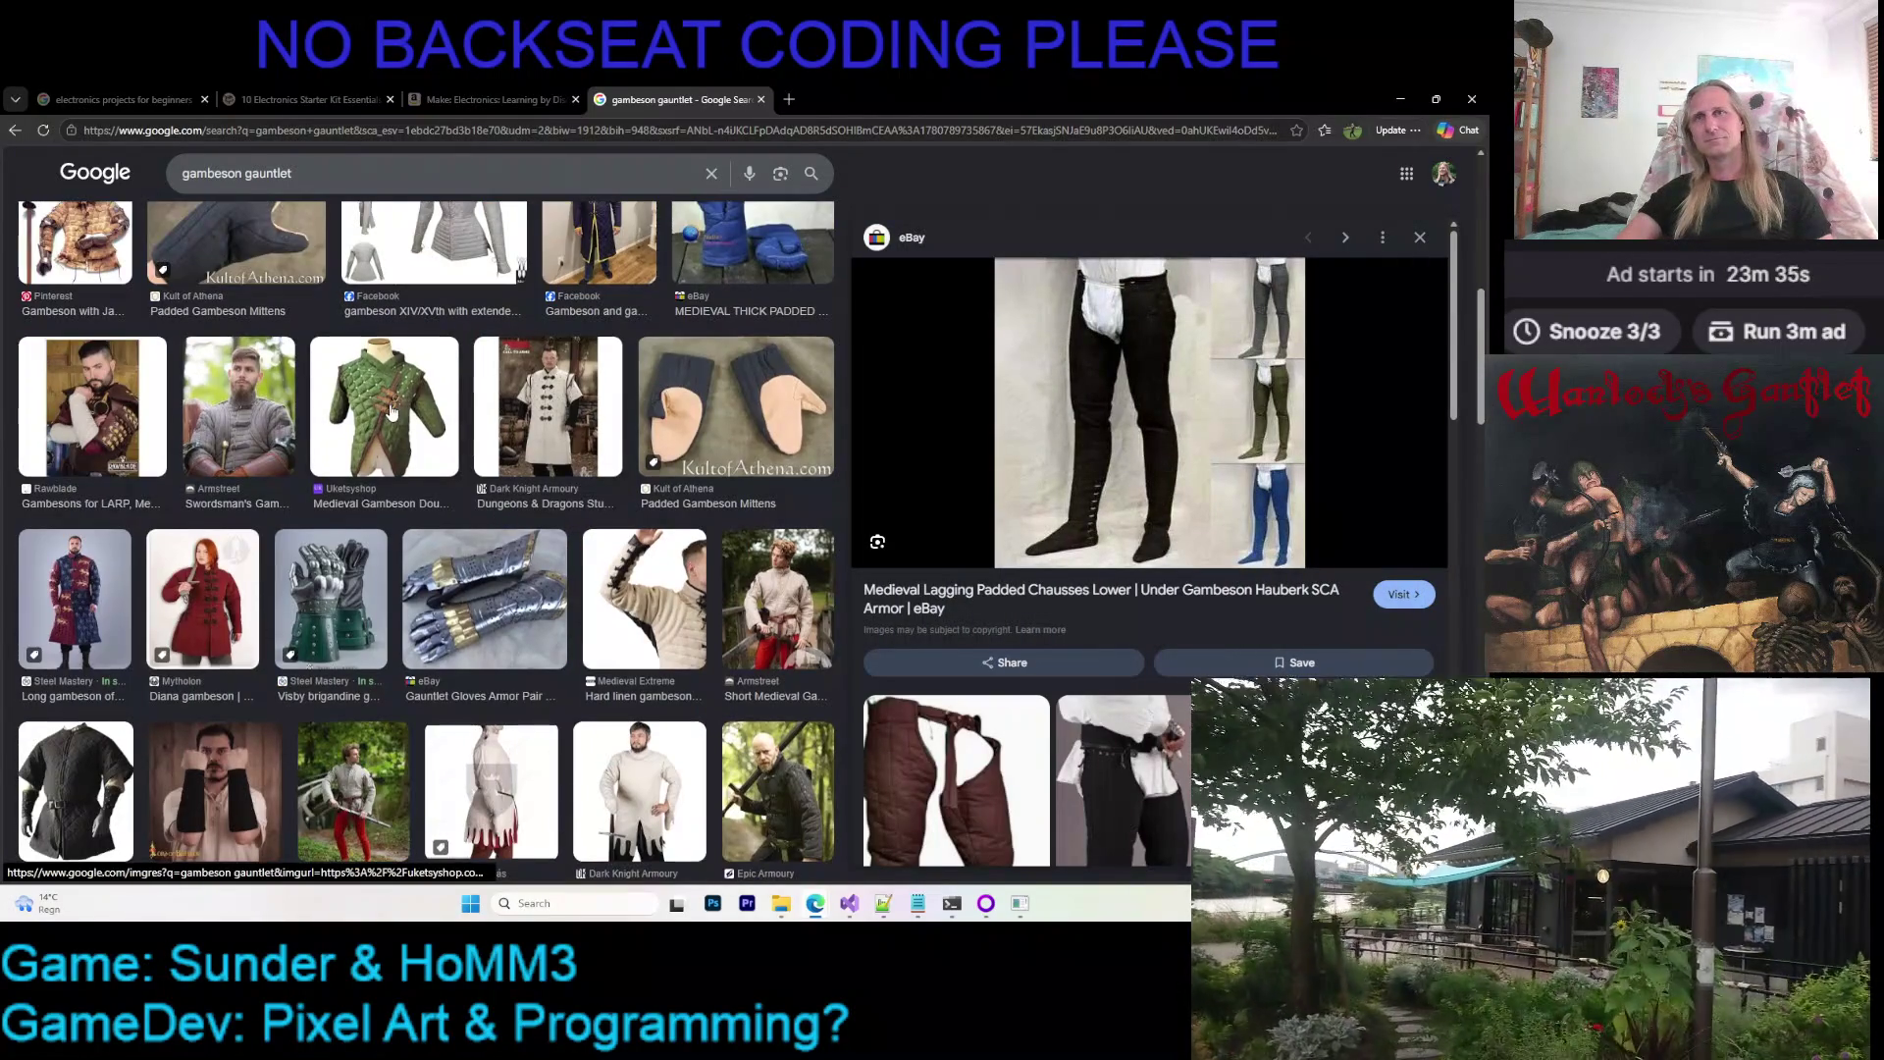
{"action": "scroll", "coordinate": [392, 415], "scroll_direction": "down", "scroll_amount": 3}
{"action": "left_click", "coordinate": [669, 469]}
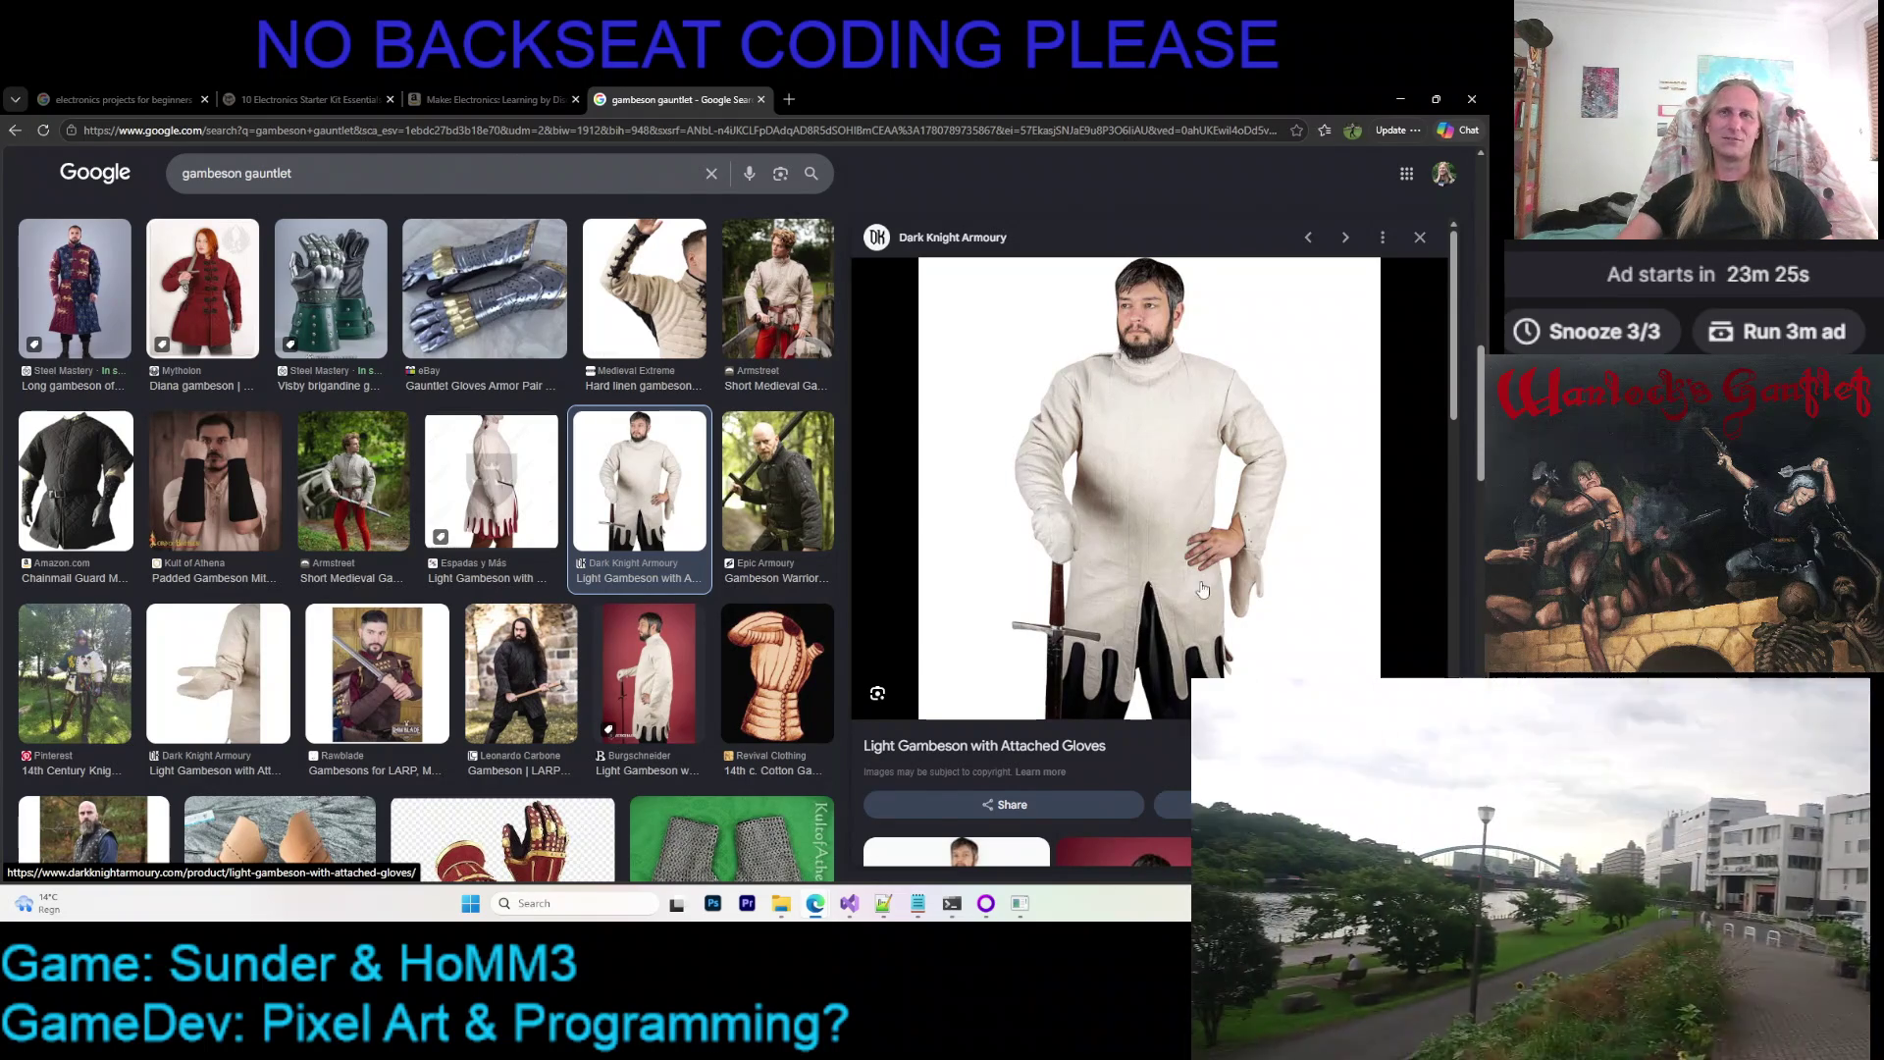
{"action": "scroll", "coordinate": [1178, 508], "scroll_direction": "down", "scroll_amount": 2}
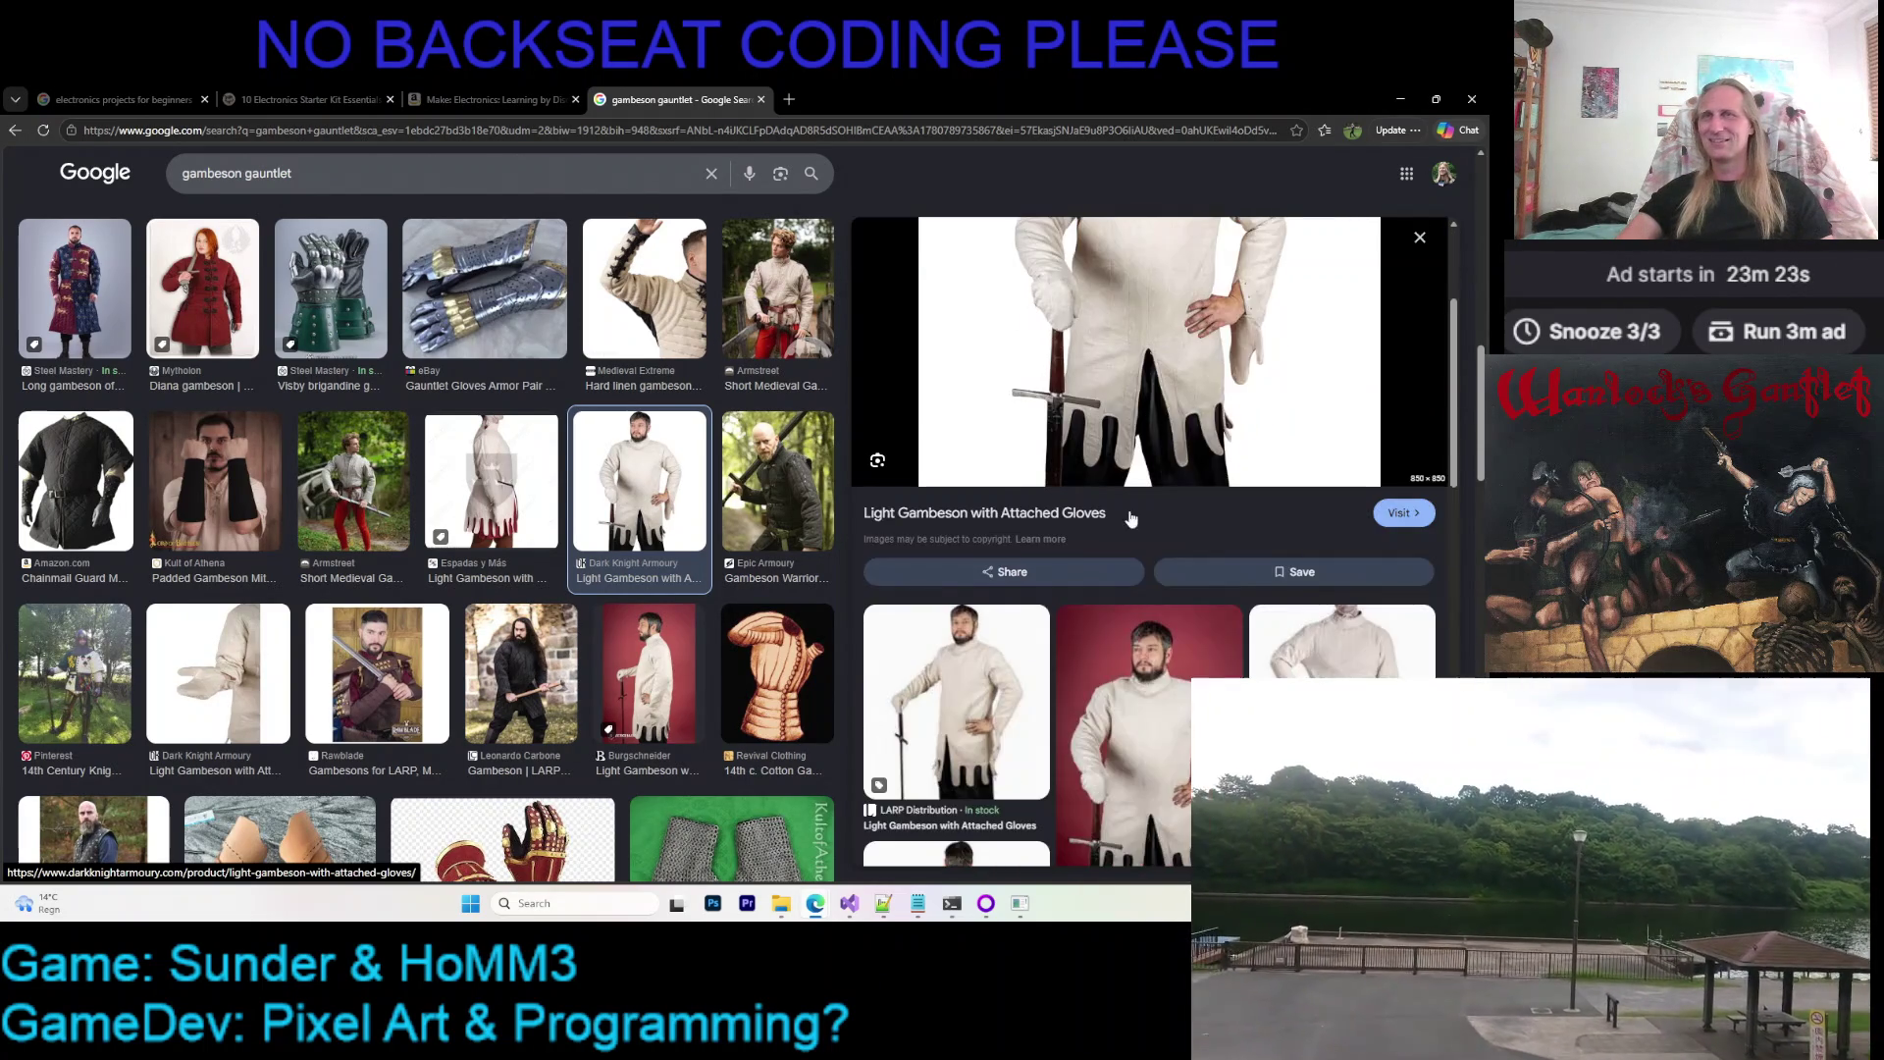
{"action": "scroll", "coordinate": [1173, 488], "scroll_direction": "up", "scroll_amount": 1}
{"action": "scroll", "coordinate": [1065, 447], "scroll_direction": "down", "scroll_amount": 2}
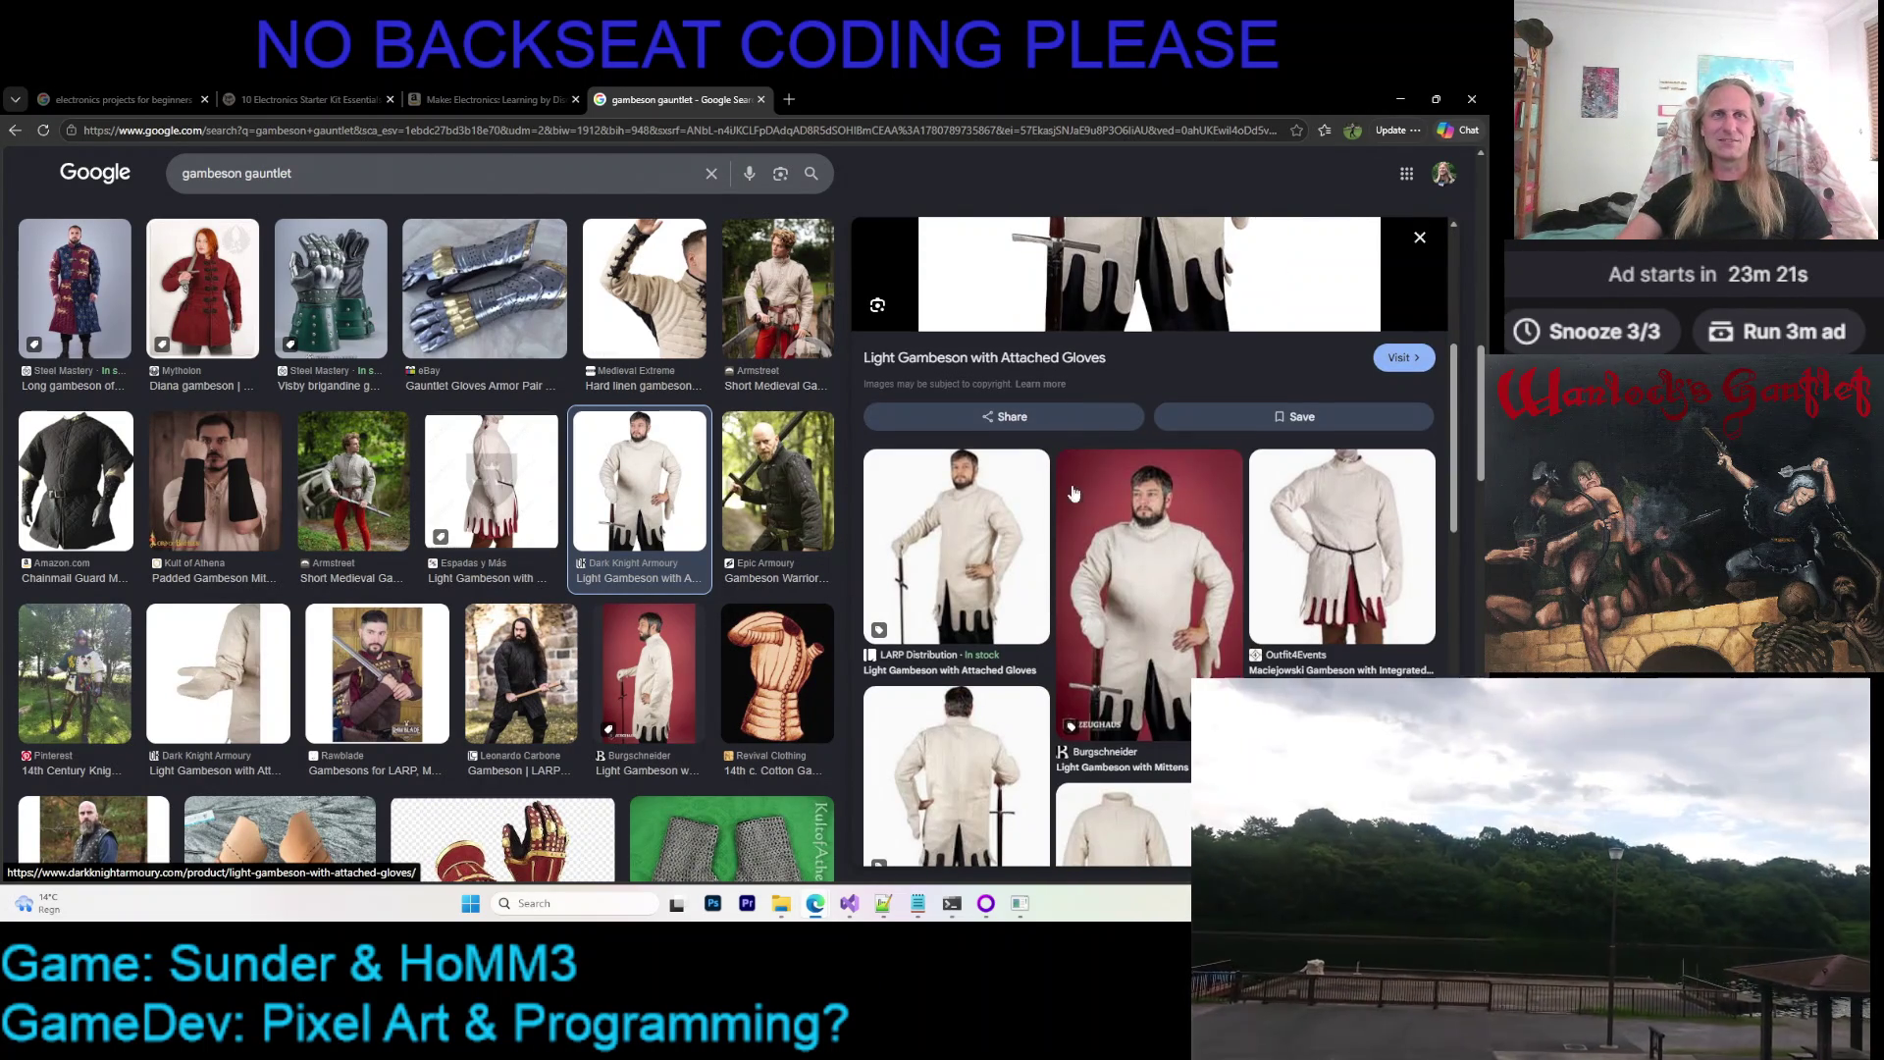
{"action": "scroll", "coordinate": [1139, 482], "scroll_direction": "down", "scroll_amount": 2}
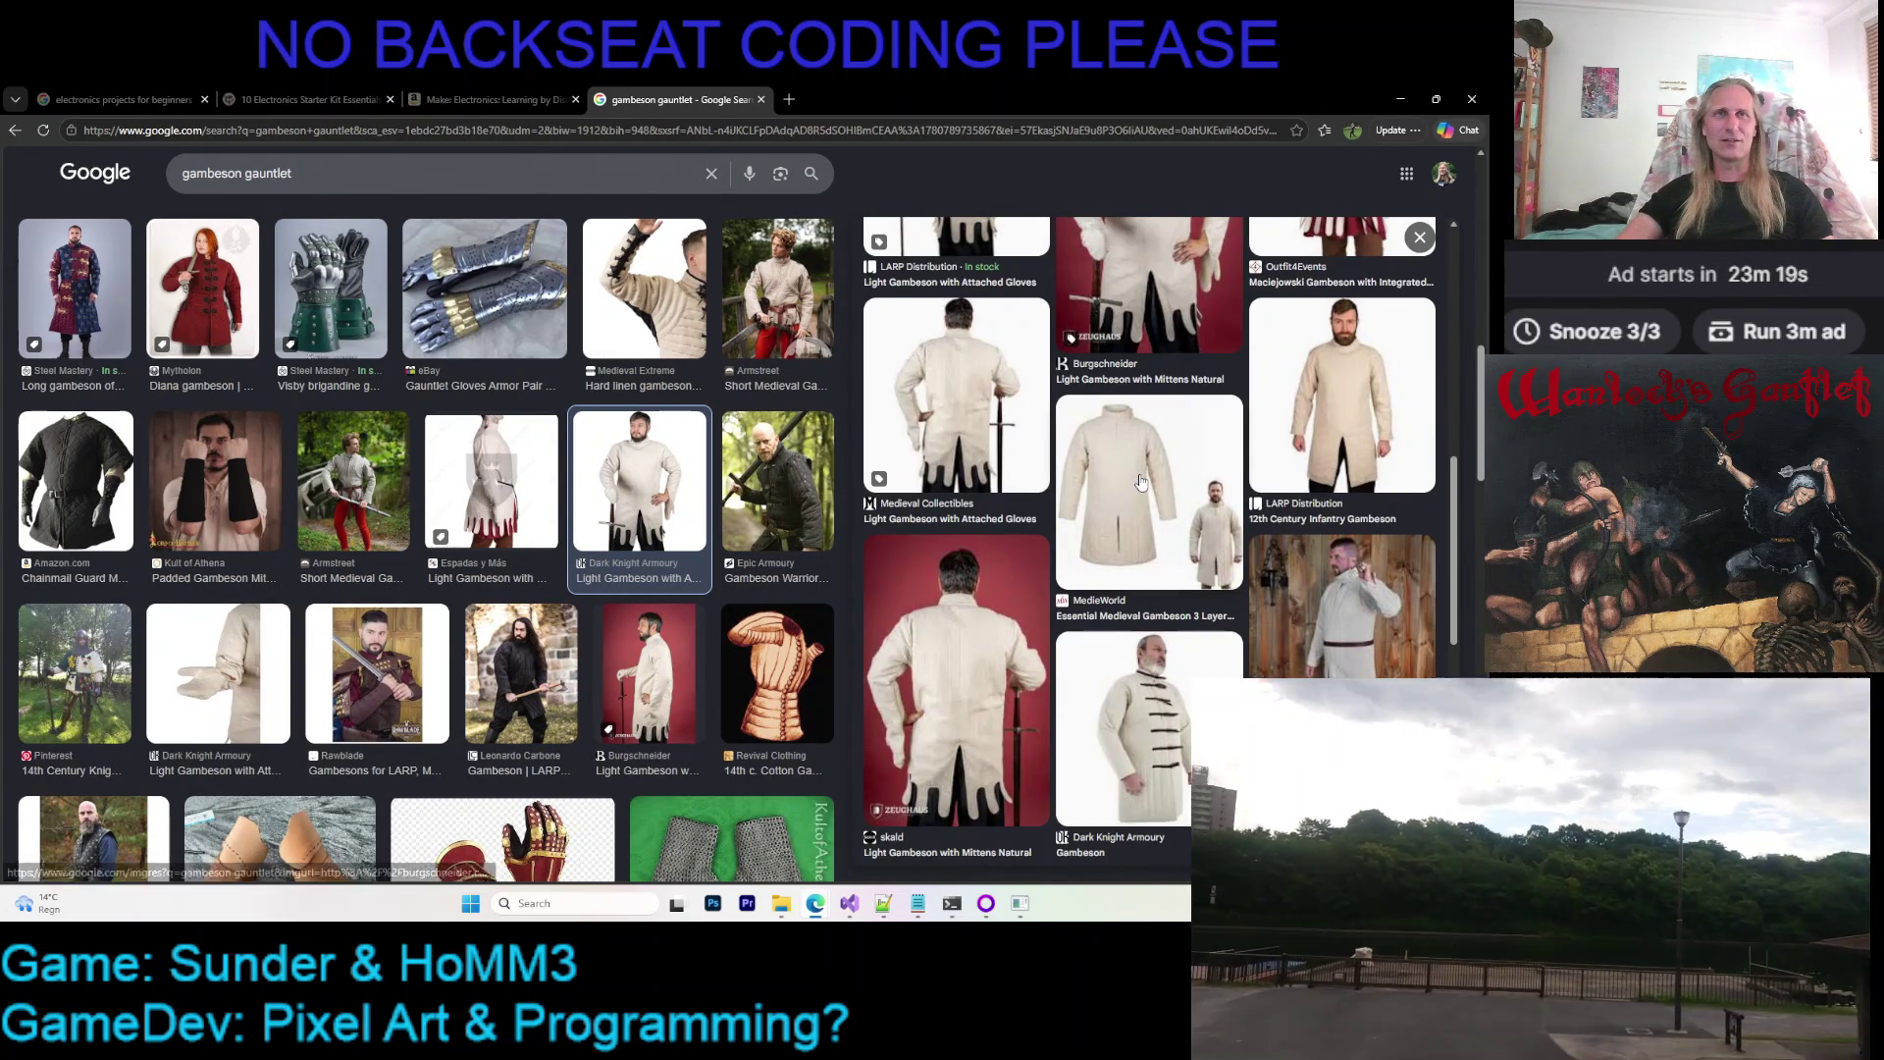
{"action": "left_click", "coordinate": [1014, 667]}
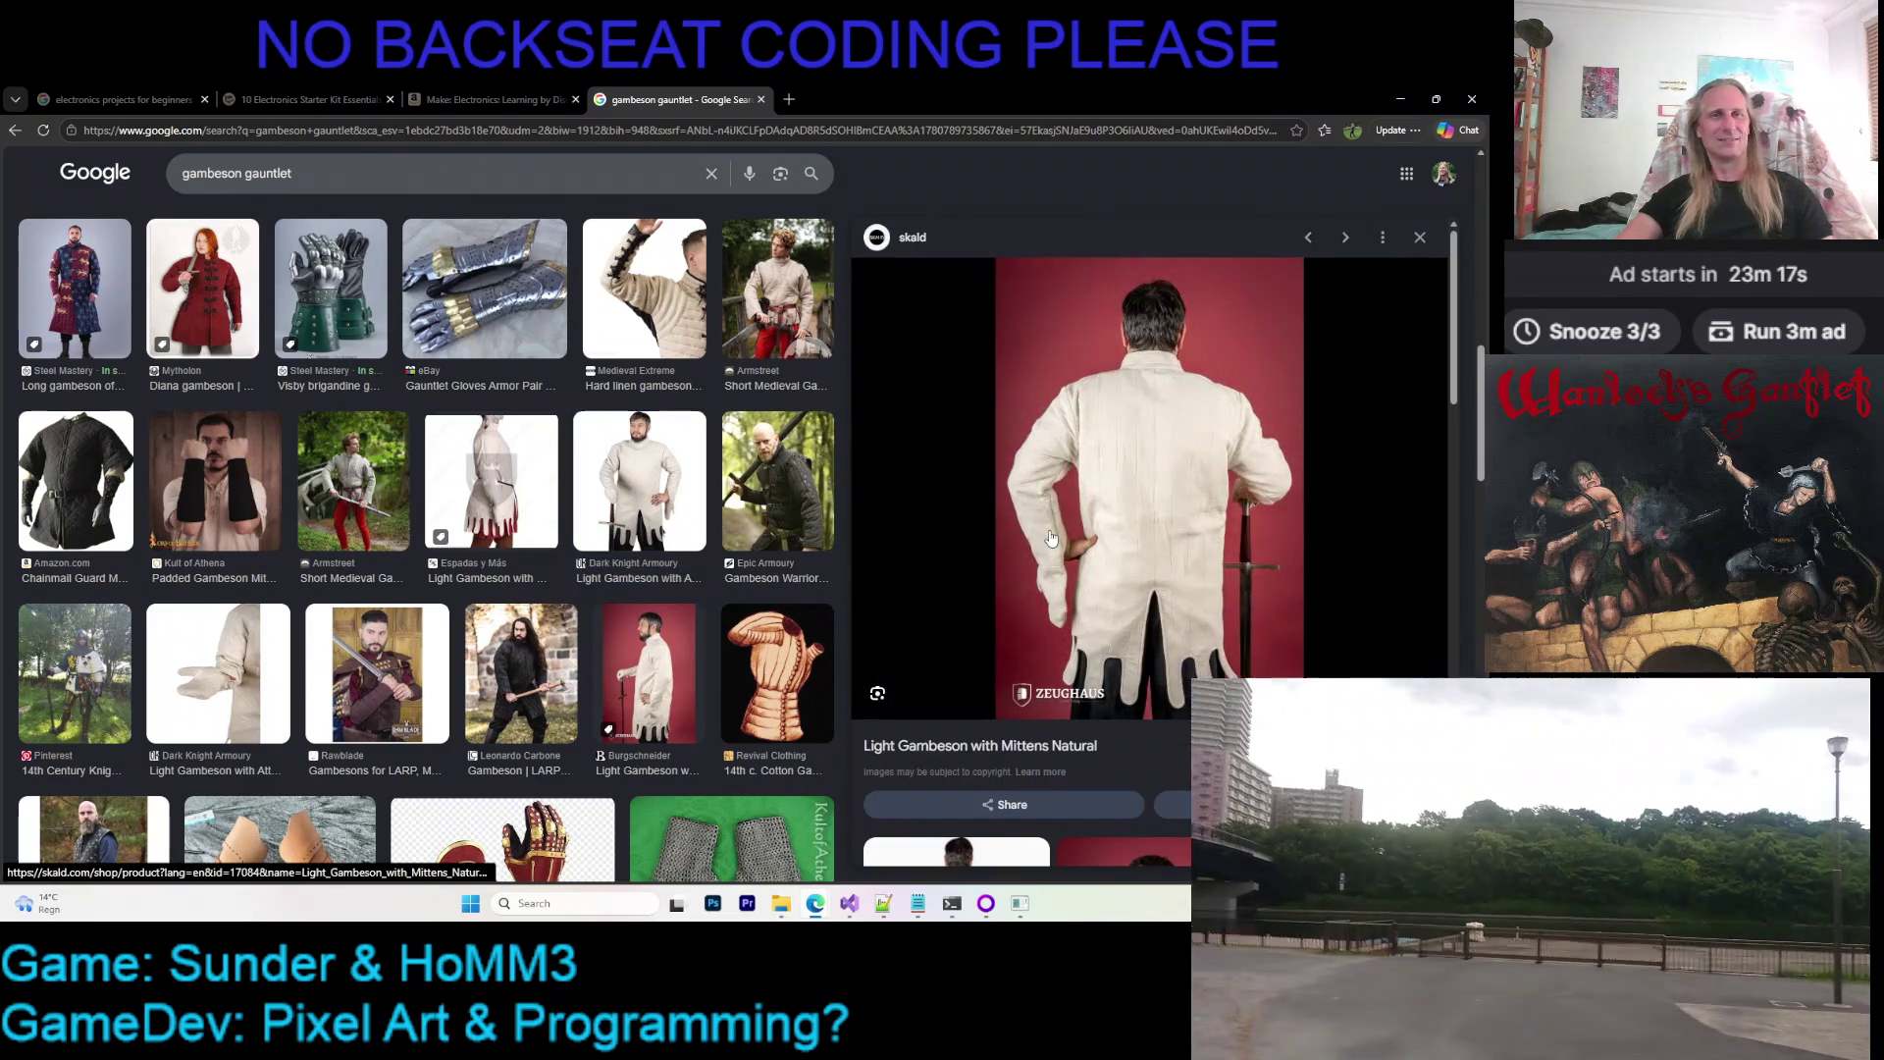
{"action": "scroll", "coordinate": [403, 433], "scroll_direction": "down", "scroll_amount": 2}
{"action": "scroll", "coordinate": [403, 433], "scroll_direction": "down", "scroll_amount": 2}
{"action": "left_click", "coordinate": [443, 459]}
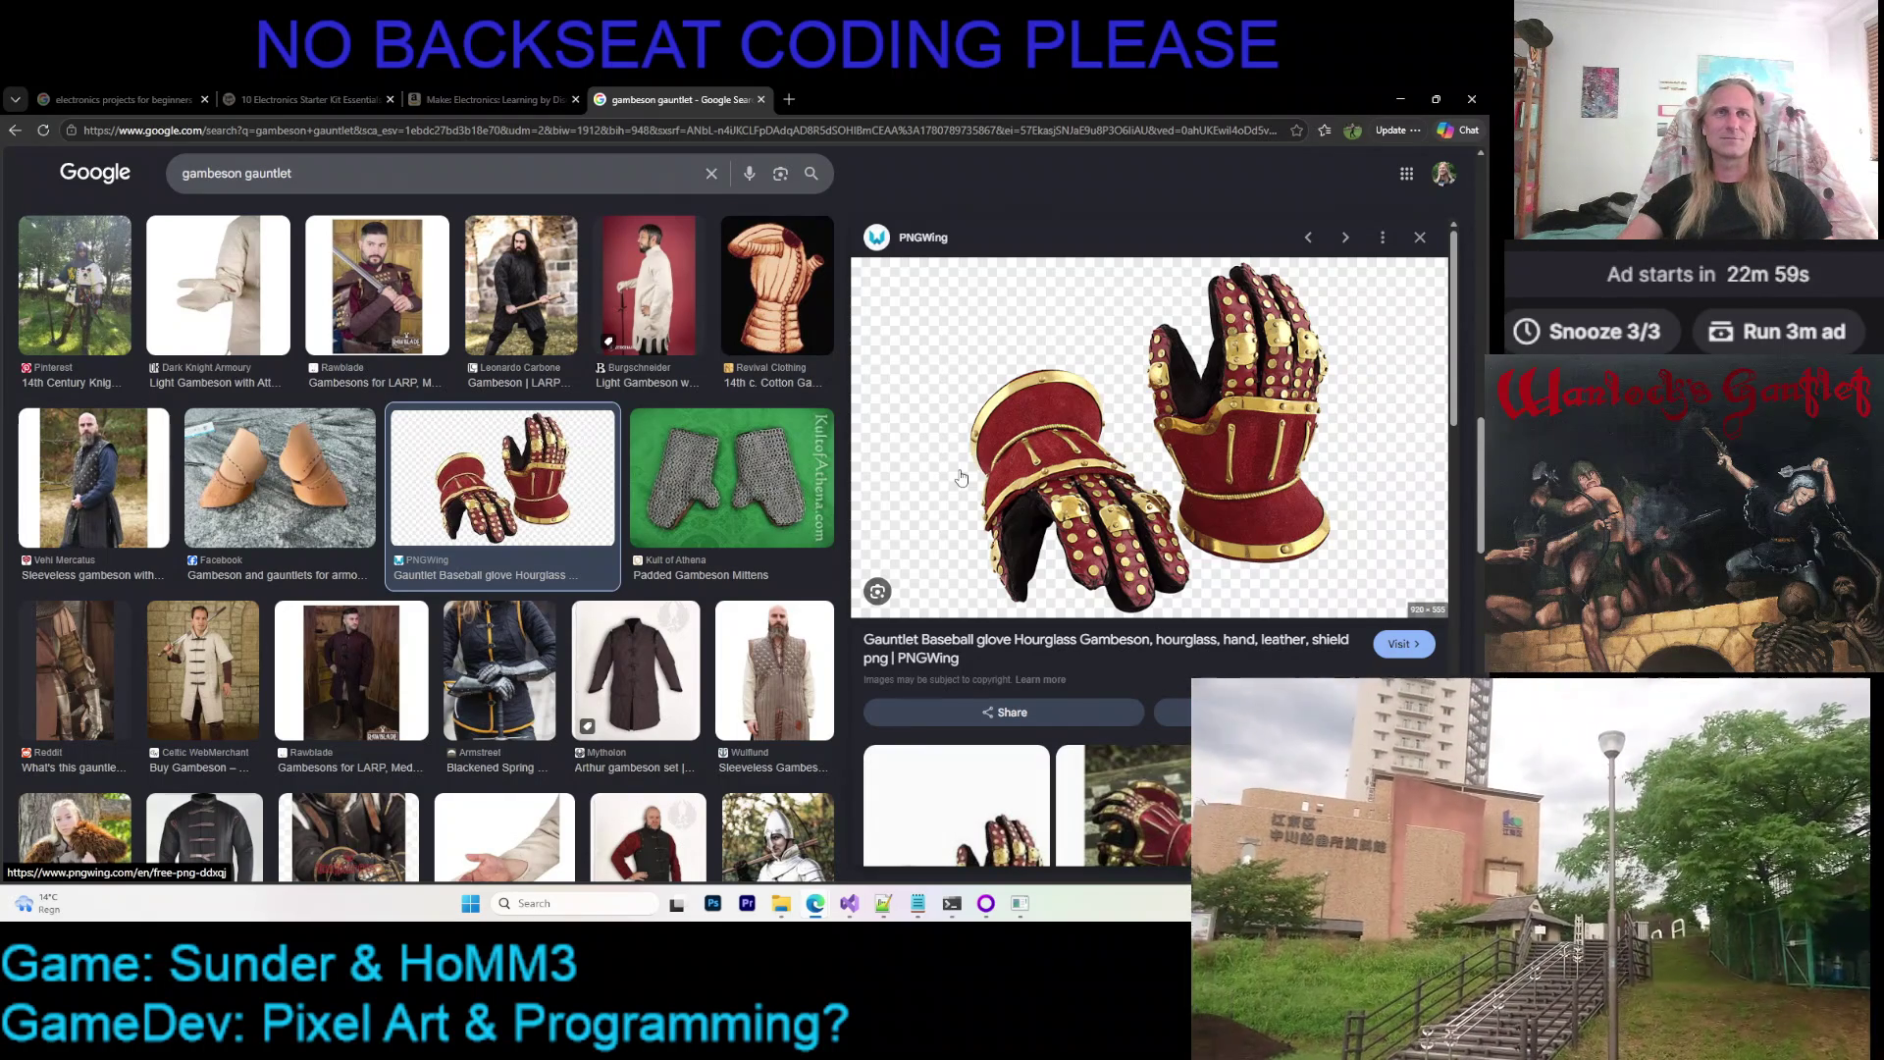
{"action": "scroll", "coordinate": [960, 476], "scroll_direction": "down", "scroll_amount": 1}
{"action": "scroll", "coordinate": [961, 476], "scroll_direction": "down", "scroll_amount": 1}
{"action": "scroll", "coordinate": [965, 475], "scroll_direction": "up", "scroll_amount": 1}
{"action": "scroll", "coordinate": [969, 476], "scroll_direction": "up", "scroll_amount": 2}
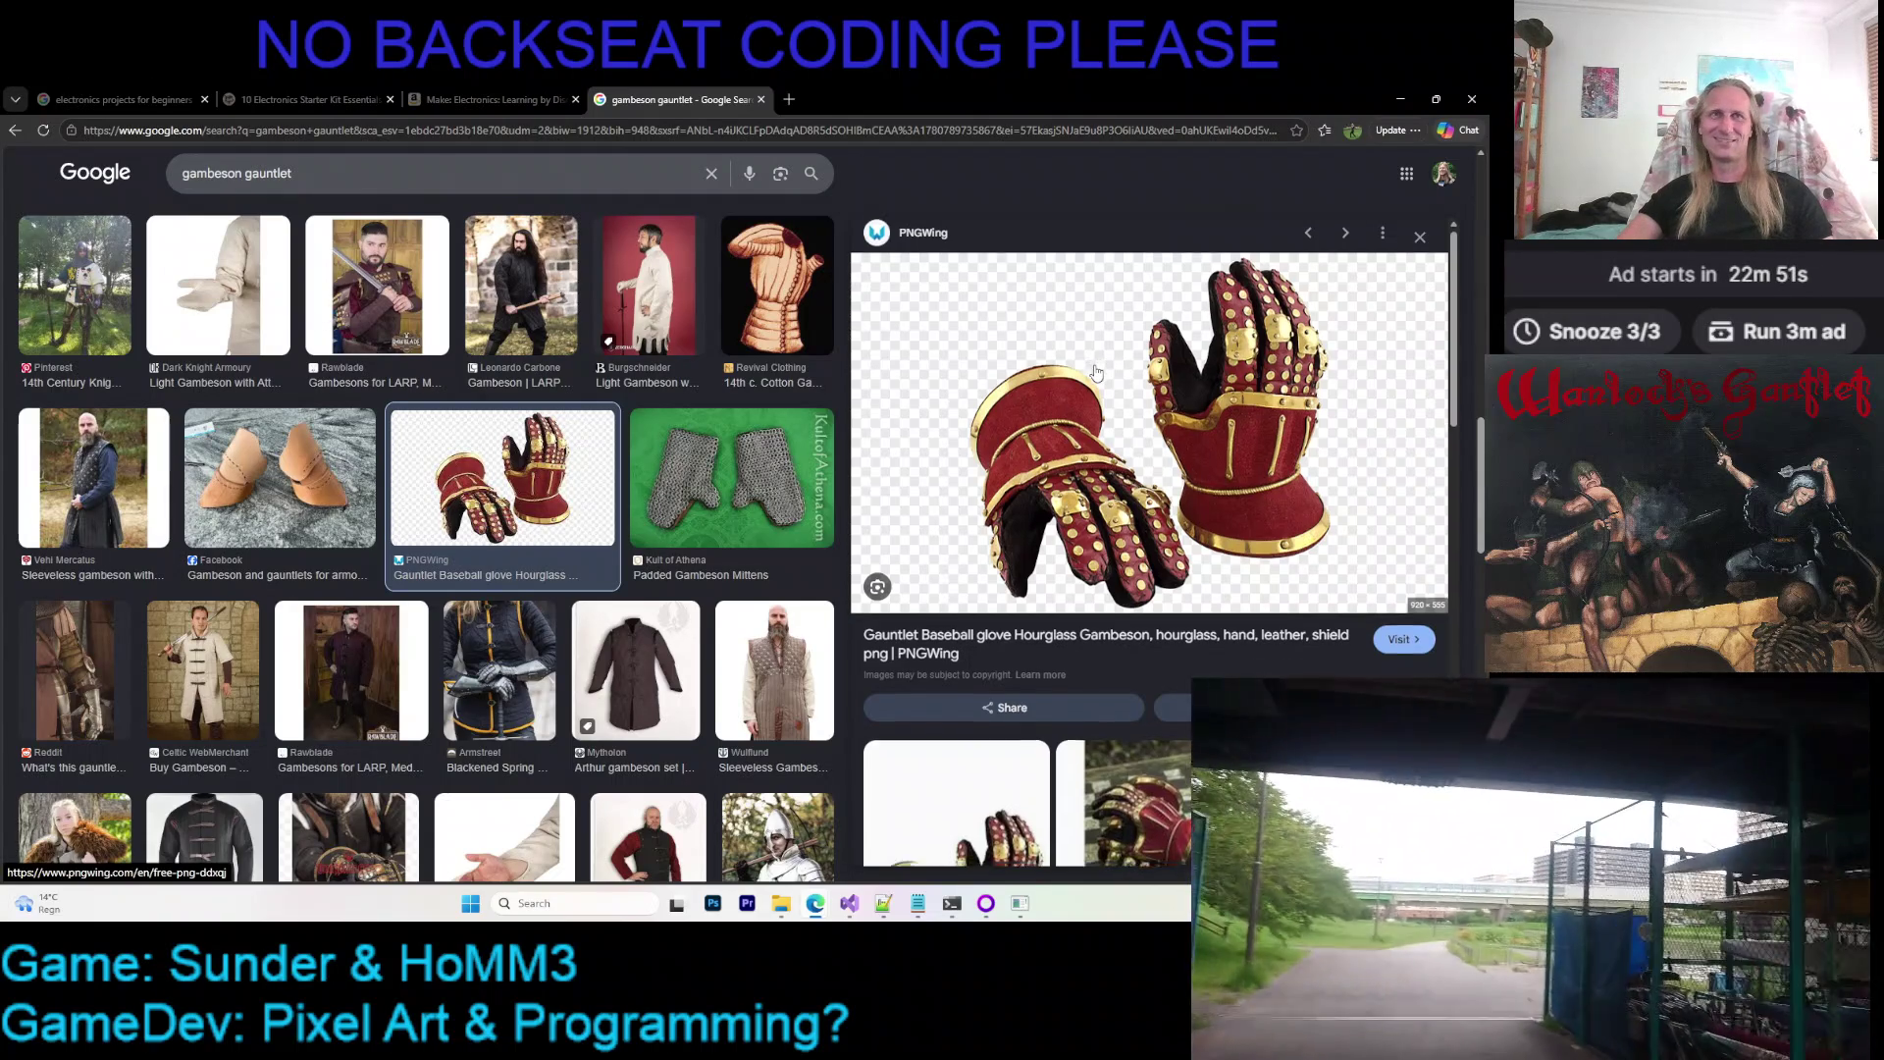
{"action": "scroll", "coordinate": [1090, 368], "scroll_direction": "down", "scroll_amount": 2}
{"action": "scroll", "coordinate": [1085, 361], "scroll_direction": "down", "scroll_amount": 2}
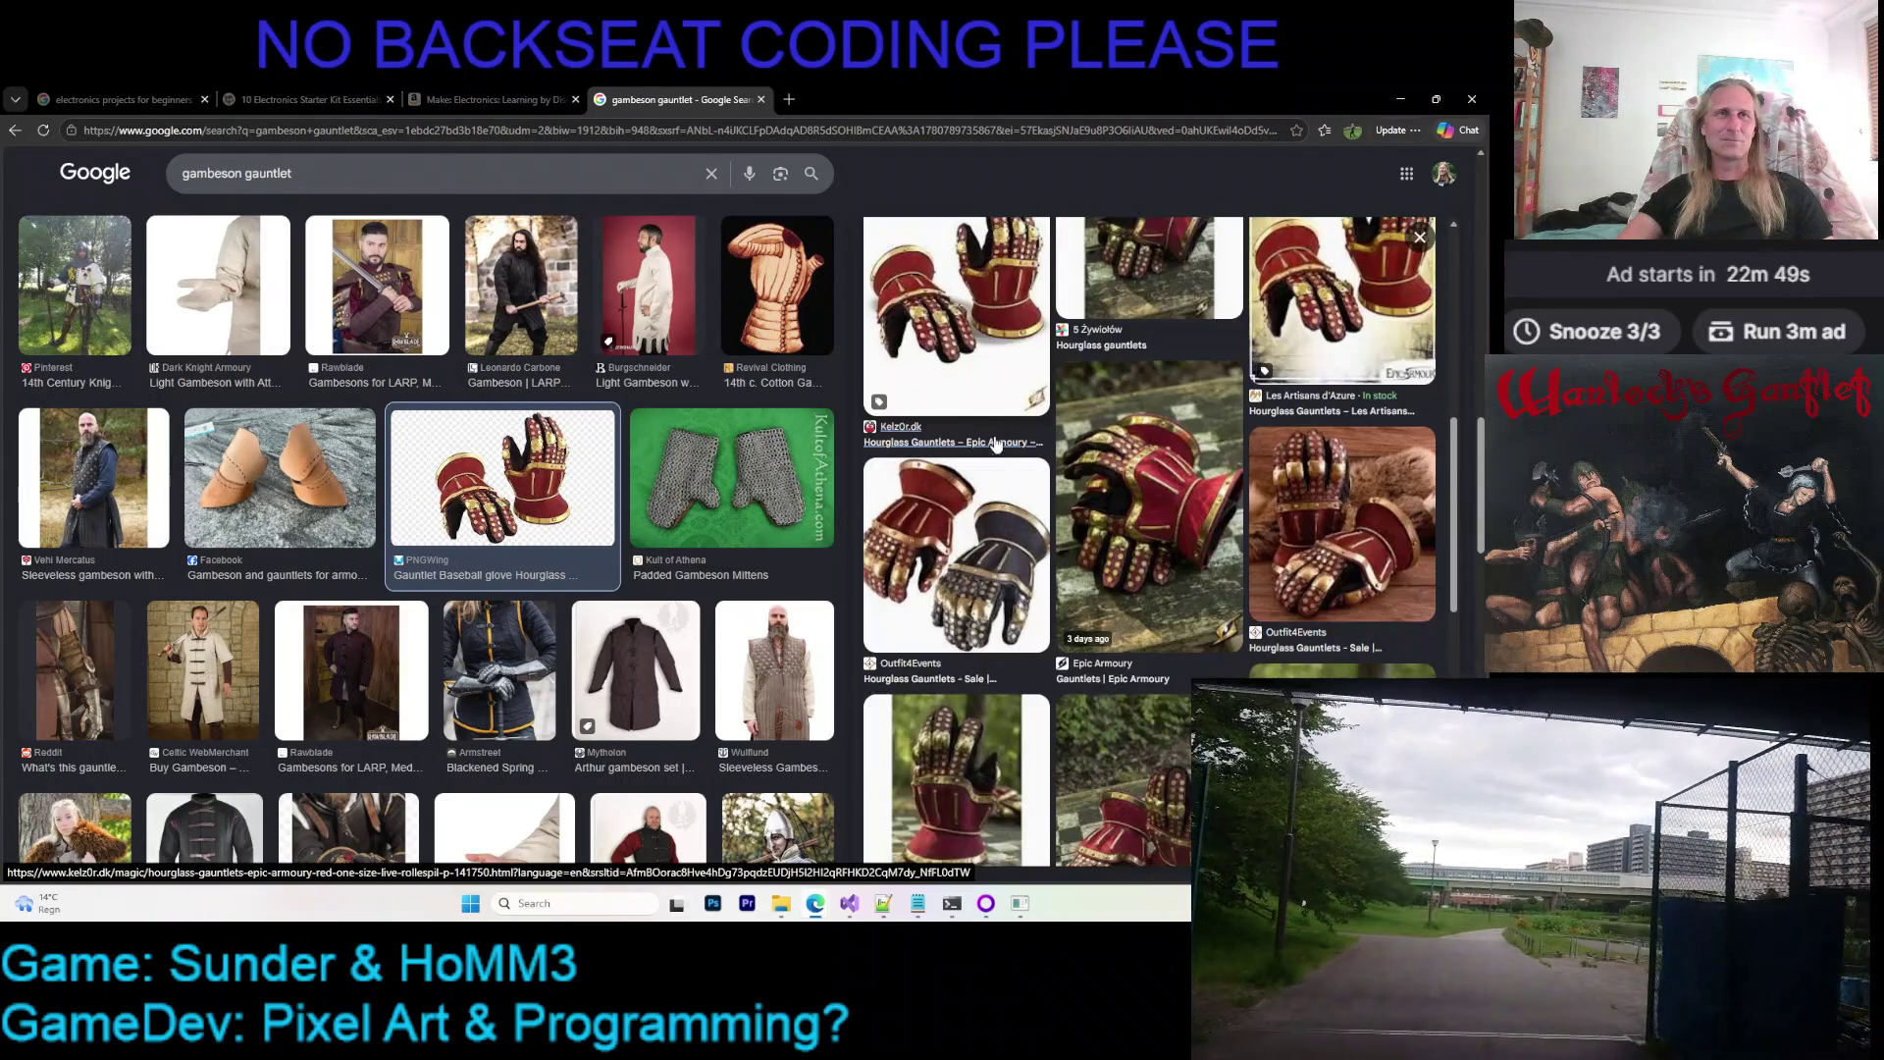
{"action": "scroll", "coordinate": [1043, 518], "scroll_direction": "up", "scroll_amount": 3}
{"action": "scroll", "coordinate": [1044, 519], "scroll_direction": "up", "scroll_amount": 2}
{"action": "scroll", "coordinate": [1016, 478], "scroll_direction": "down", "scroll_amount": 3}
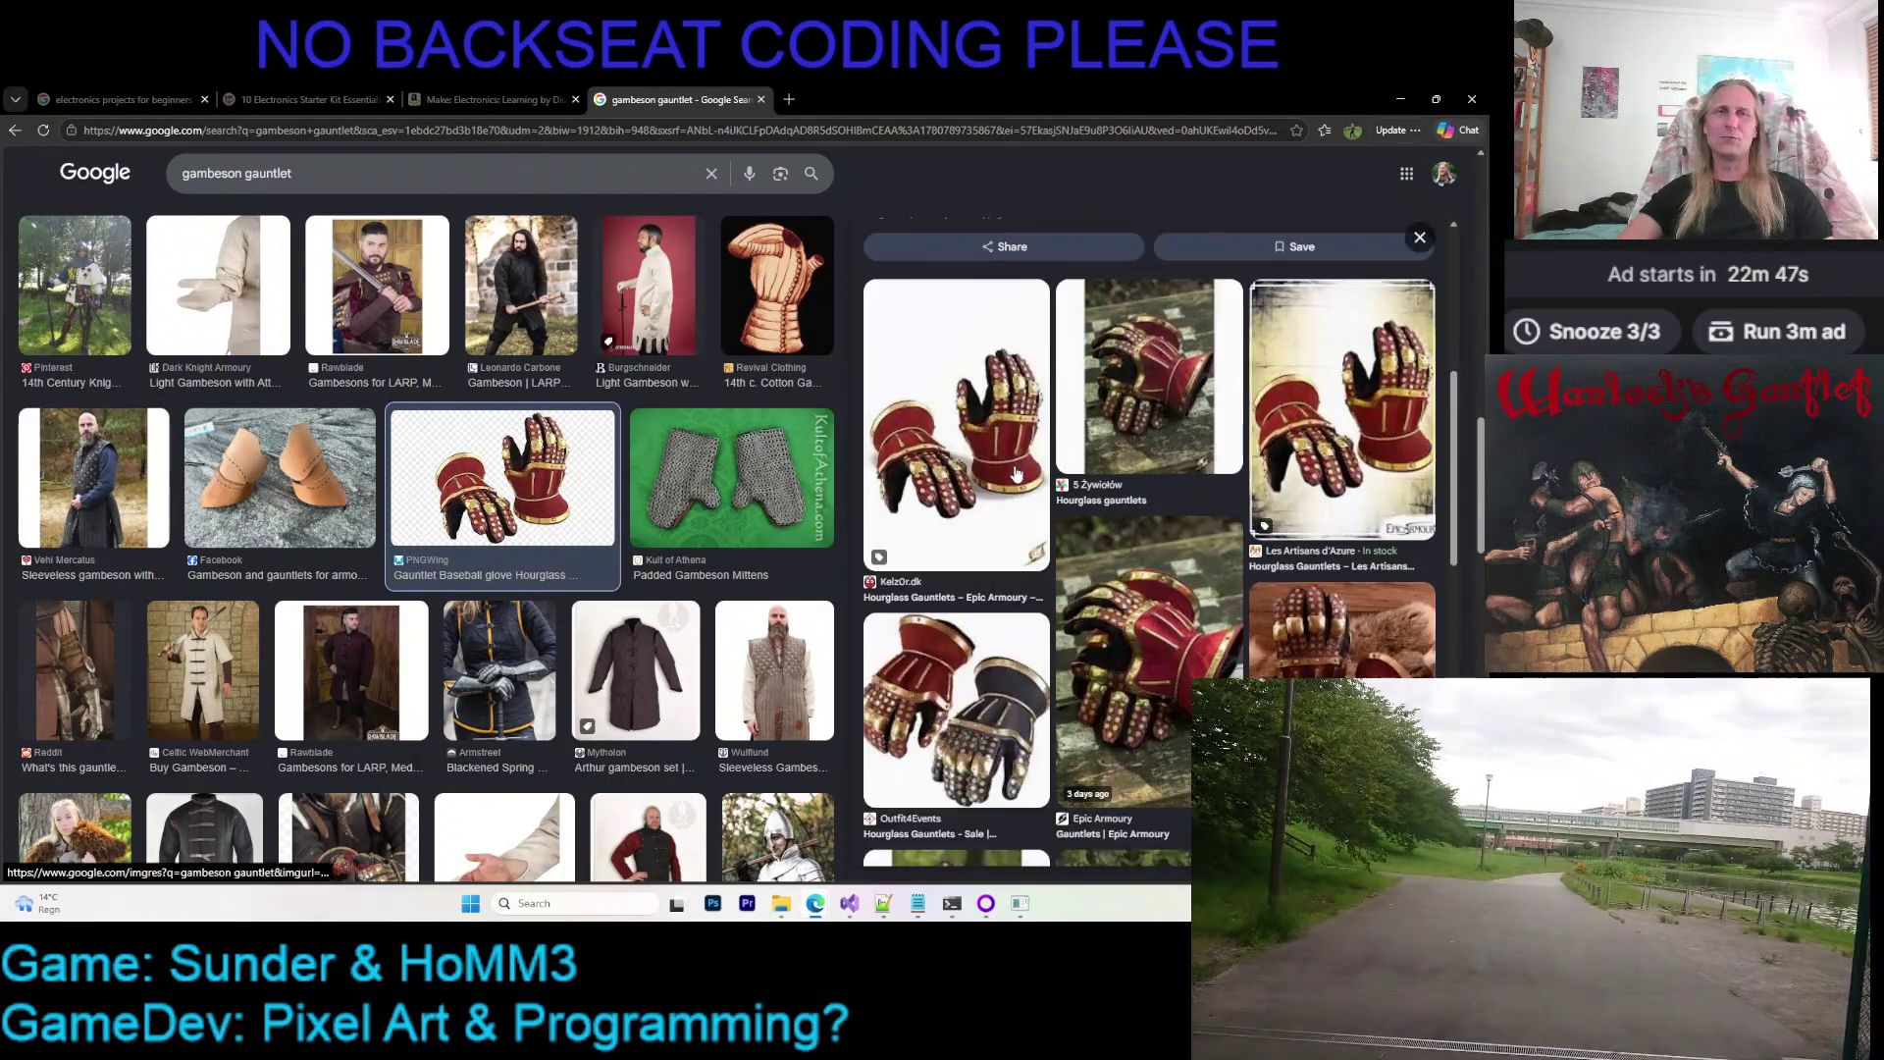
{"action": "scroll", "coordinate": [1046, 486], "scroll_direction": "down", "scroll_amount": 3}
{"action": "scroll", "coordinate": [1098, 505], "scroll_direction": "down", "scroll_amount": 3}
{"action": "scroll", "coordinate": [1098, 506], "scroll_direction": "up", "scroll_amount": 2}
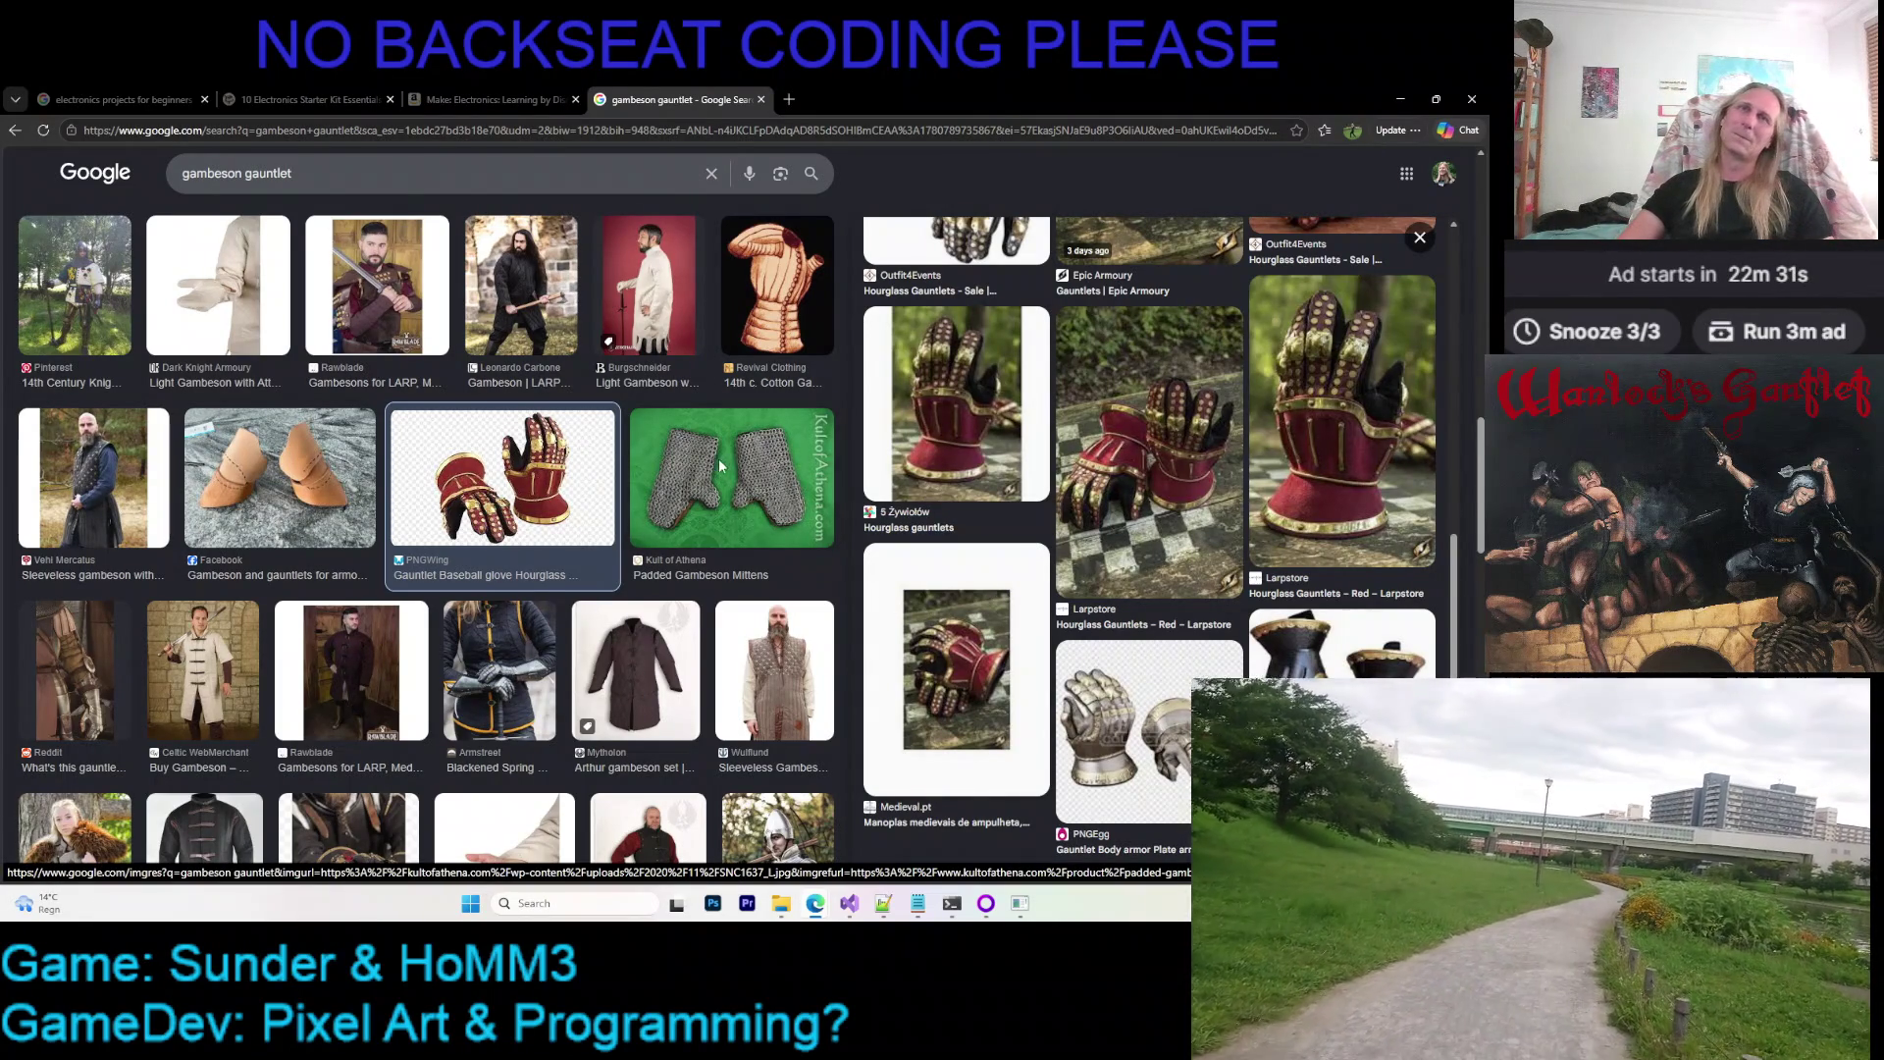
Preview the Padded Gambeson Mittens result to see its related chainmail mitten images
{"action": "left_click", "coordinate": [741, 440]}
{"action": "scroll", "coordinate": [1037, 457], "scroll_direction": "down", "scroll_amount": 1}
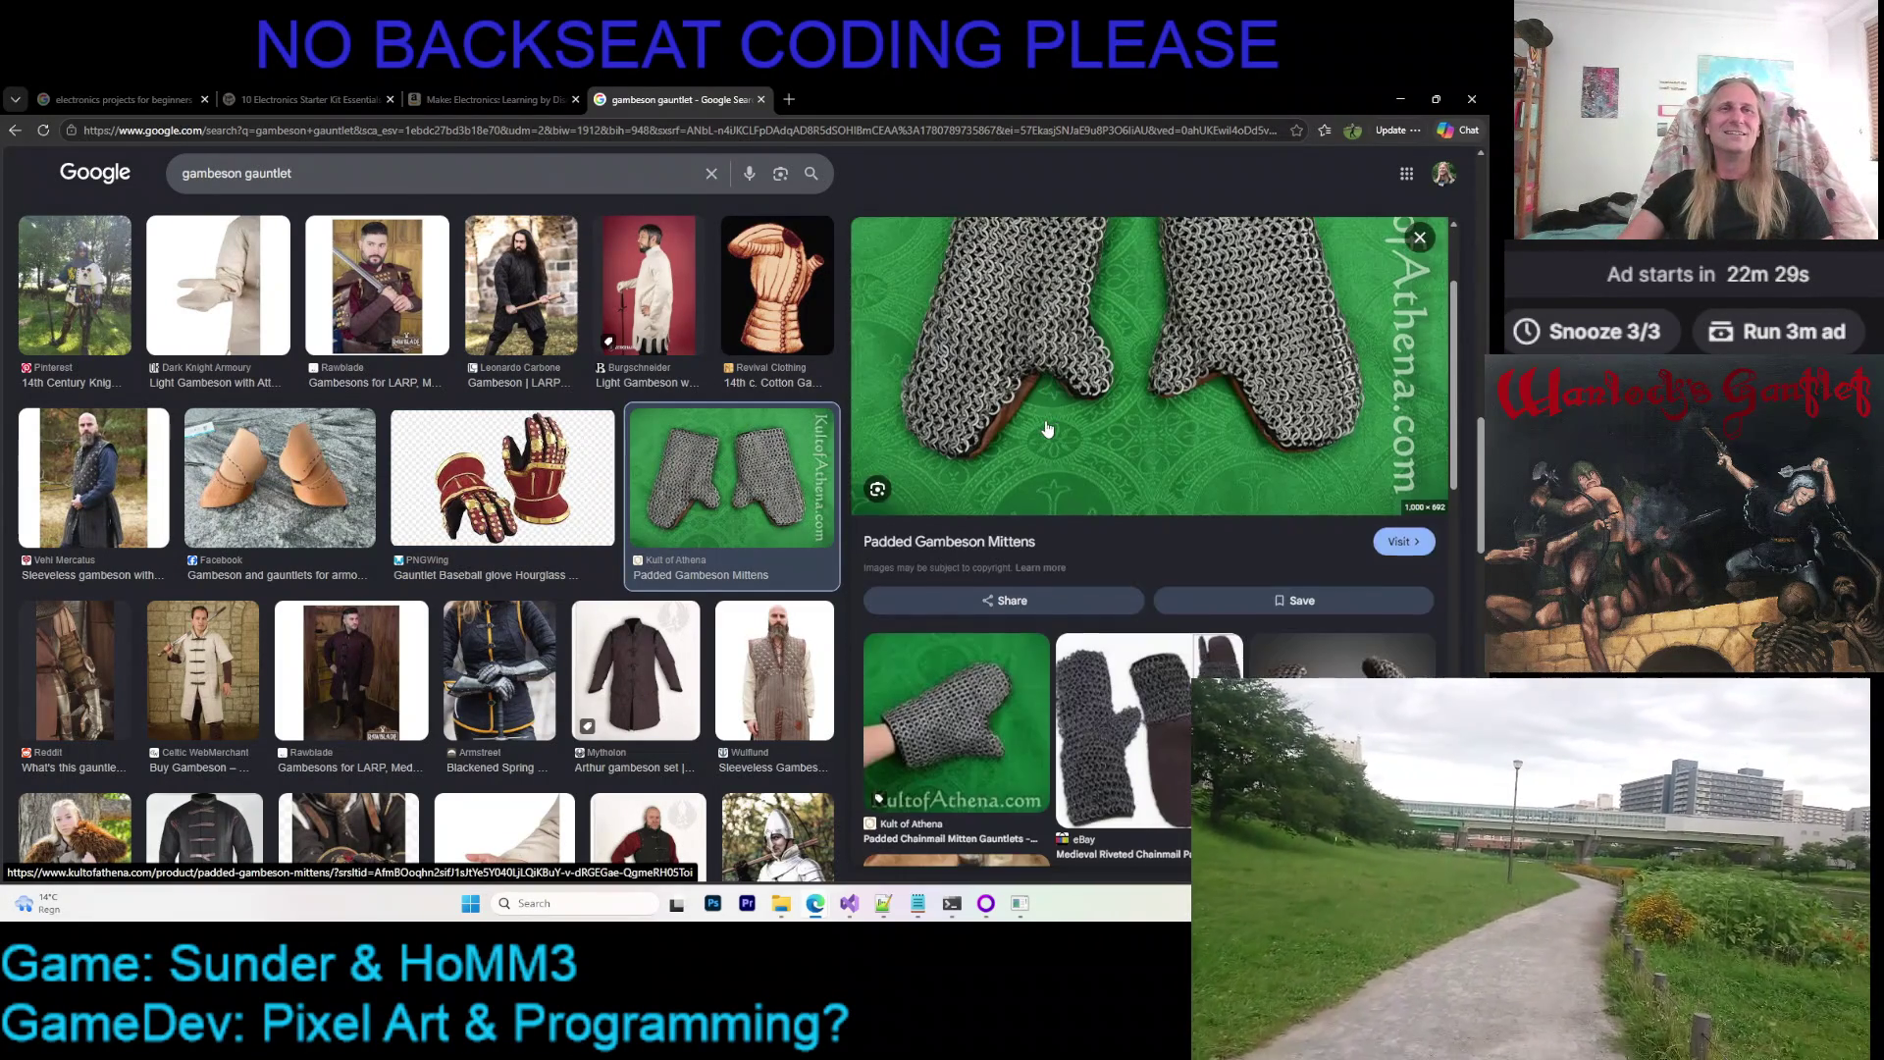
{"action": "scroll", "coordinate": [1045, 428], "scroll_direction": "down", "scroll_amount": 2}
{"action": "scroll", "coordinate": [1042, 429], "scroll_direction": "down", "scroll_amount": 2}
{"action": "scroll", "coordinate": [1038, 434], "scroll_direction": "up", "scroll_amount": 2}
{"action": "scroll", "coordinate": [1016, 442], "scroll_direction": "down", "scroll_amount": 1}
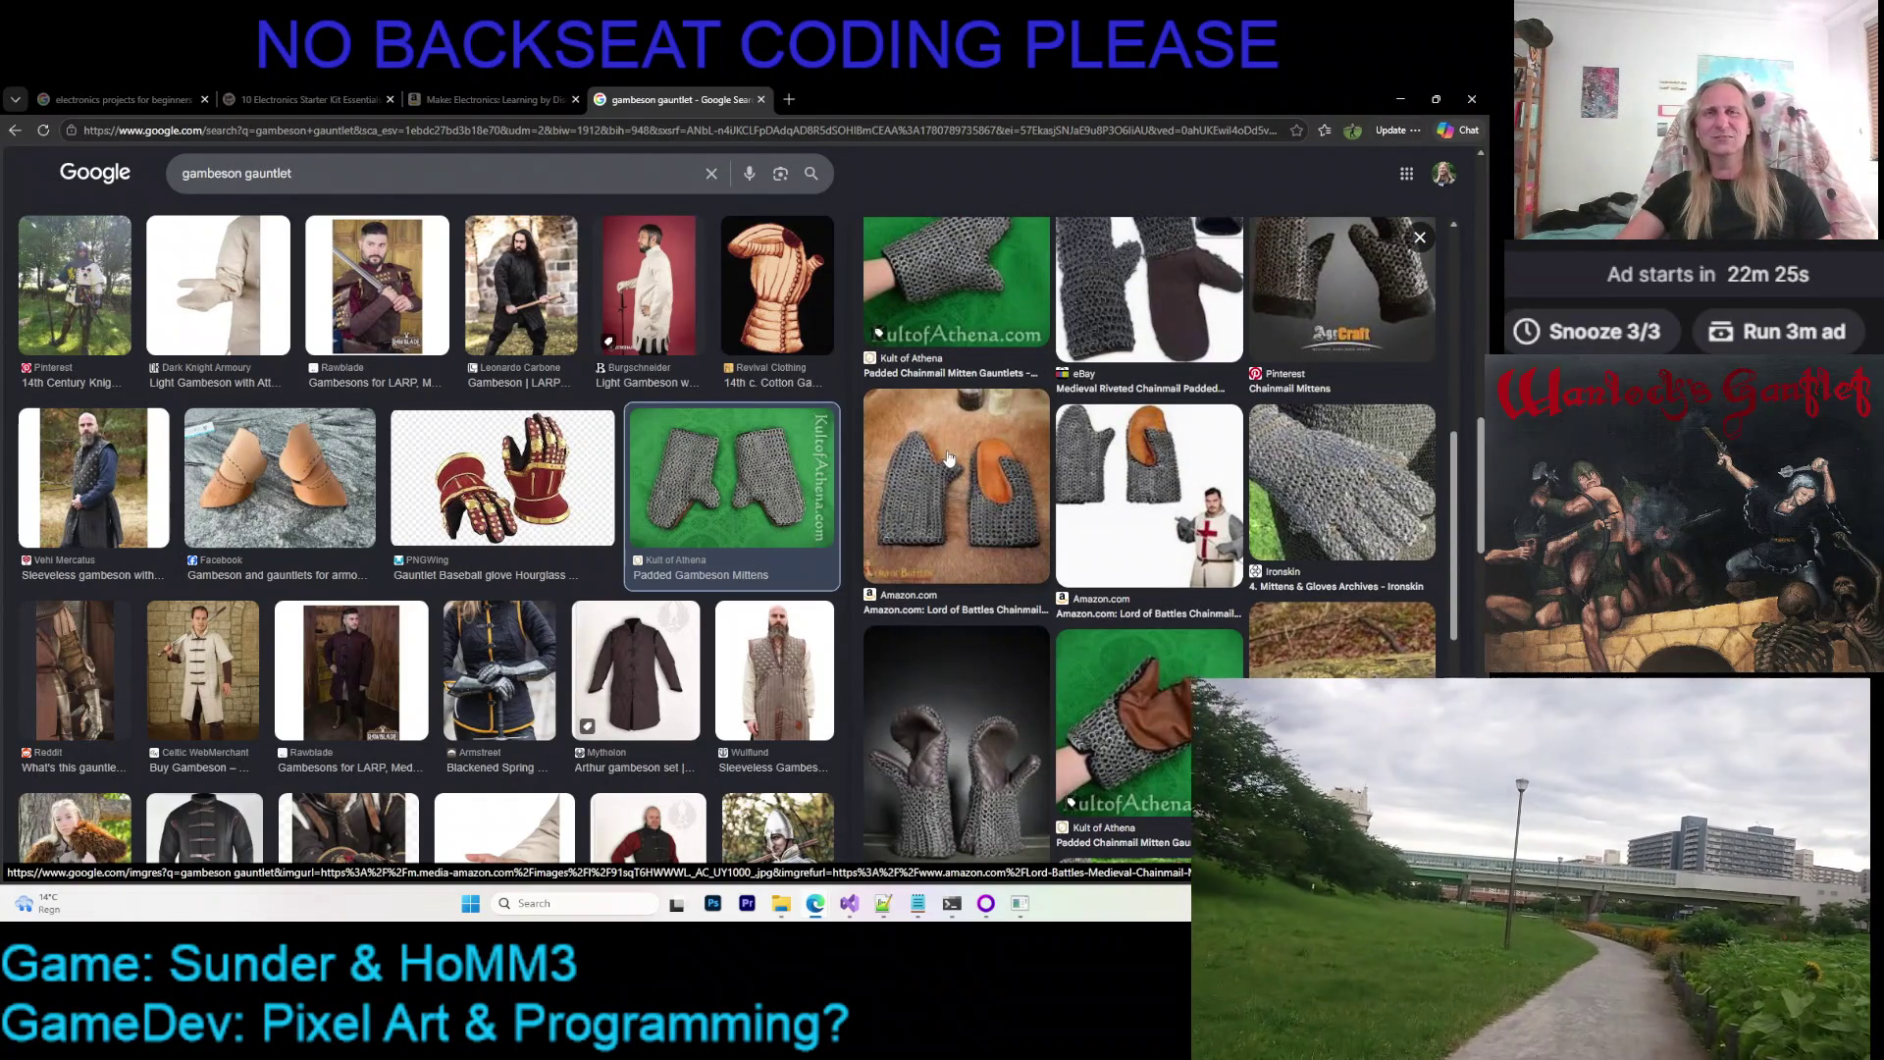
{"action": "scroll", "coordinate": [943, 464], "scroll_direction": "down", "scroll_amount": 1}
{"action": "scroll", "coordinate": [1001, 442], "scroll_direction": "down", "scroll_amount": 2}
{"action": "scroll", "coordinate": [1038, 472], "scroll_direction": "up", "scroll_amount": 3}
{"action": "scroll", "coordinate": [1018, 490], "scroll_direction": "up", "scroll_amount": 3}
{"action": "scroll", "coordinate": [1017, 490], "scroll_direction": "down", "scroll_amount": 3}
{"action": "scroll", "coordinate": [1030, 493], "scroll_direction": "down", "scroll_amount": 2}
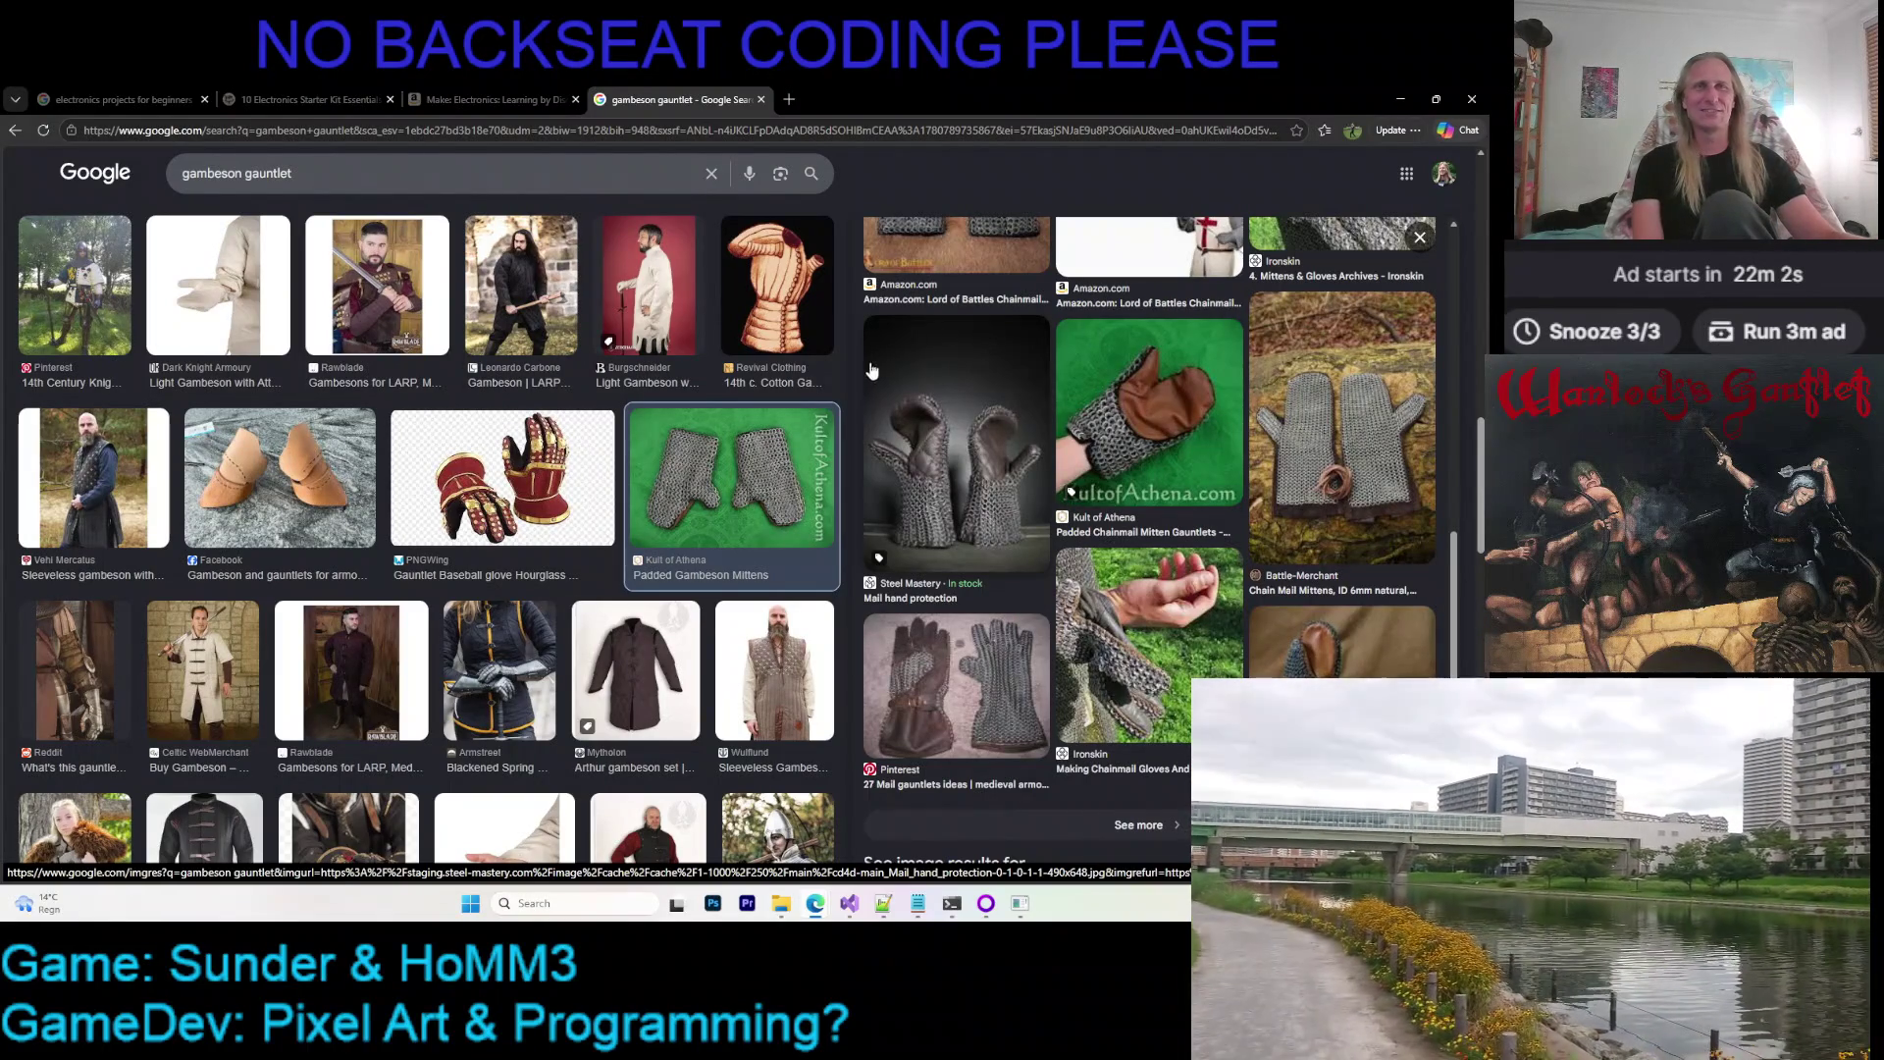
{"action": "scroll", "coordinate": [599, 466], "scroll_direction": "down", "scroll_amount": 2}
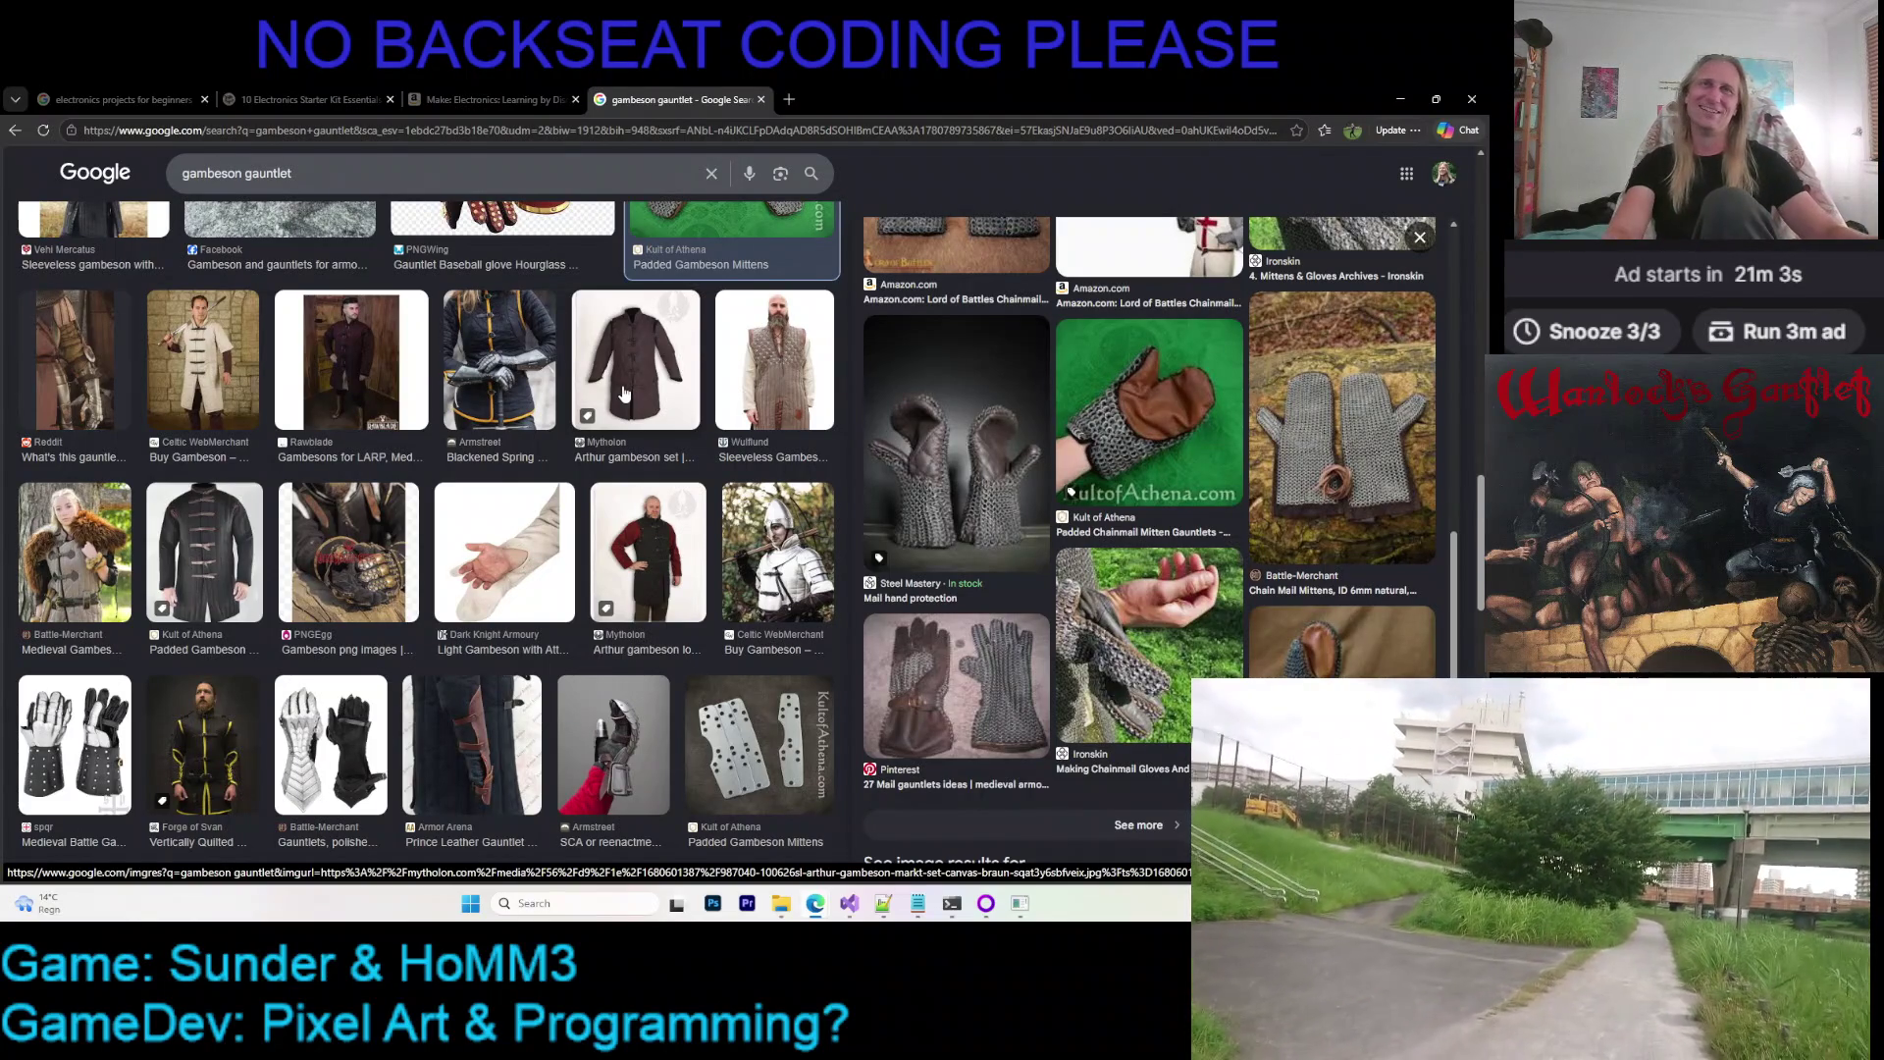
{"action": "scroll", "coordinate": [625, 393], "scroll_direction": "down", "scroll_amount": 1}
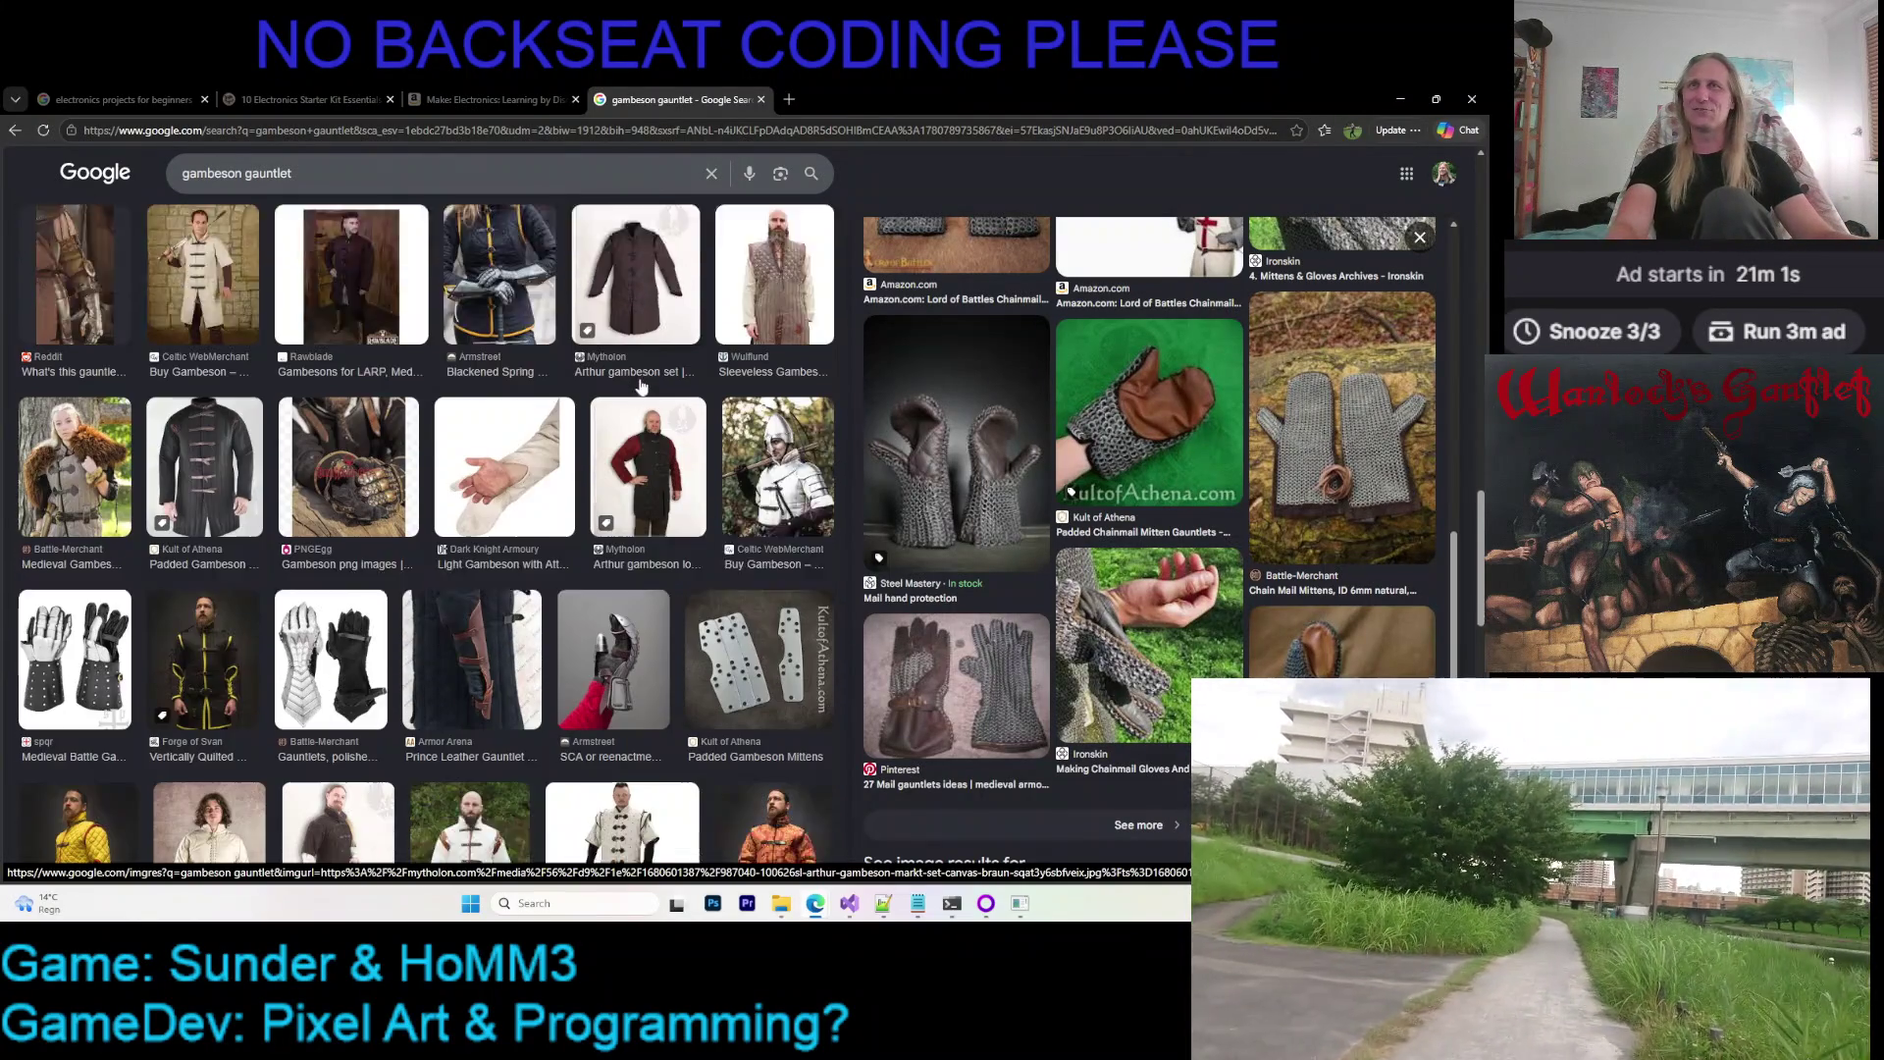
{"action": "scroll", "coordinate": [478, 416], "scroll_direction": "down", "scroll_amount": 1}
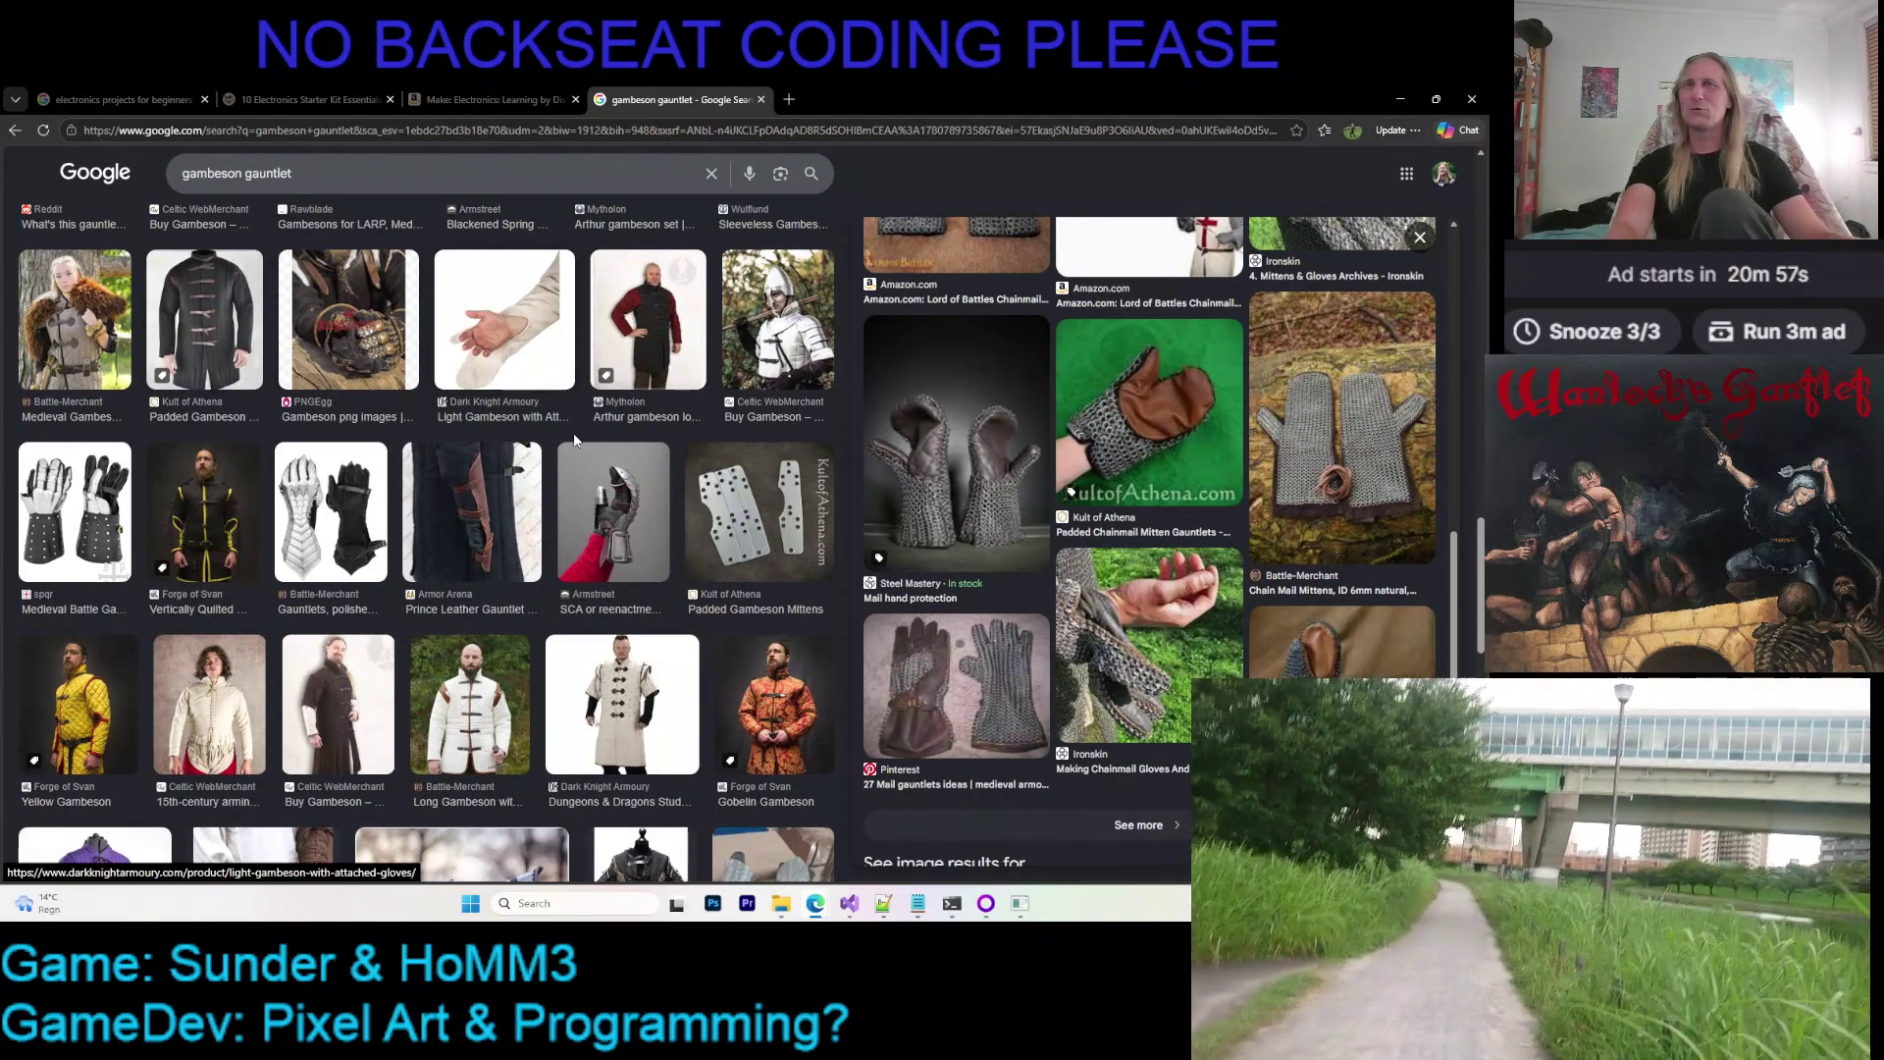
{"action": "scroll", "coordinate": [549, 430], "scroll_direction": "down", "scroll_amount": 1}
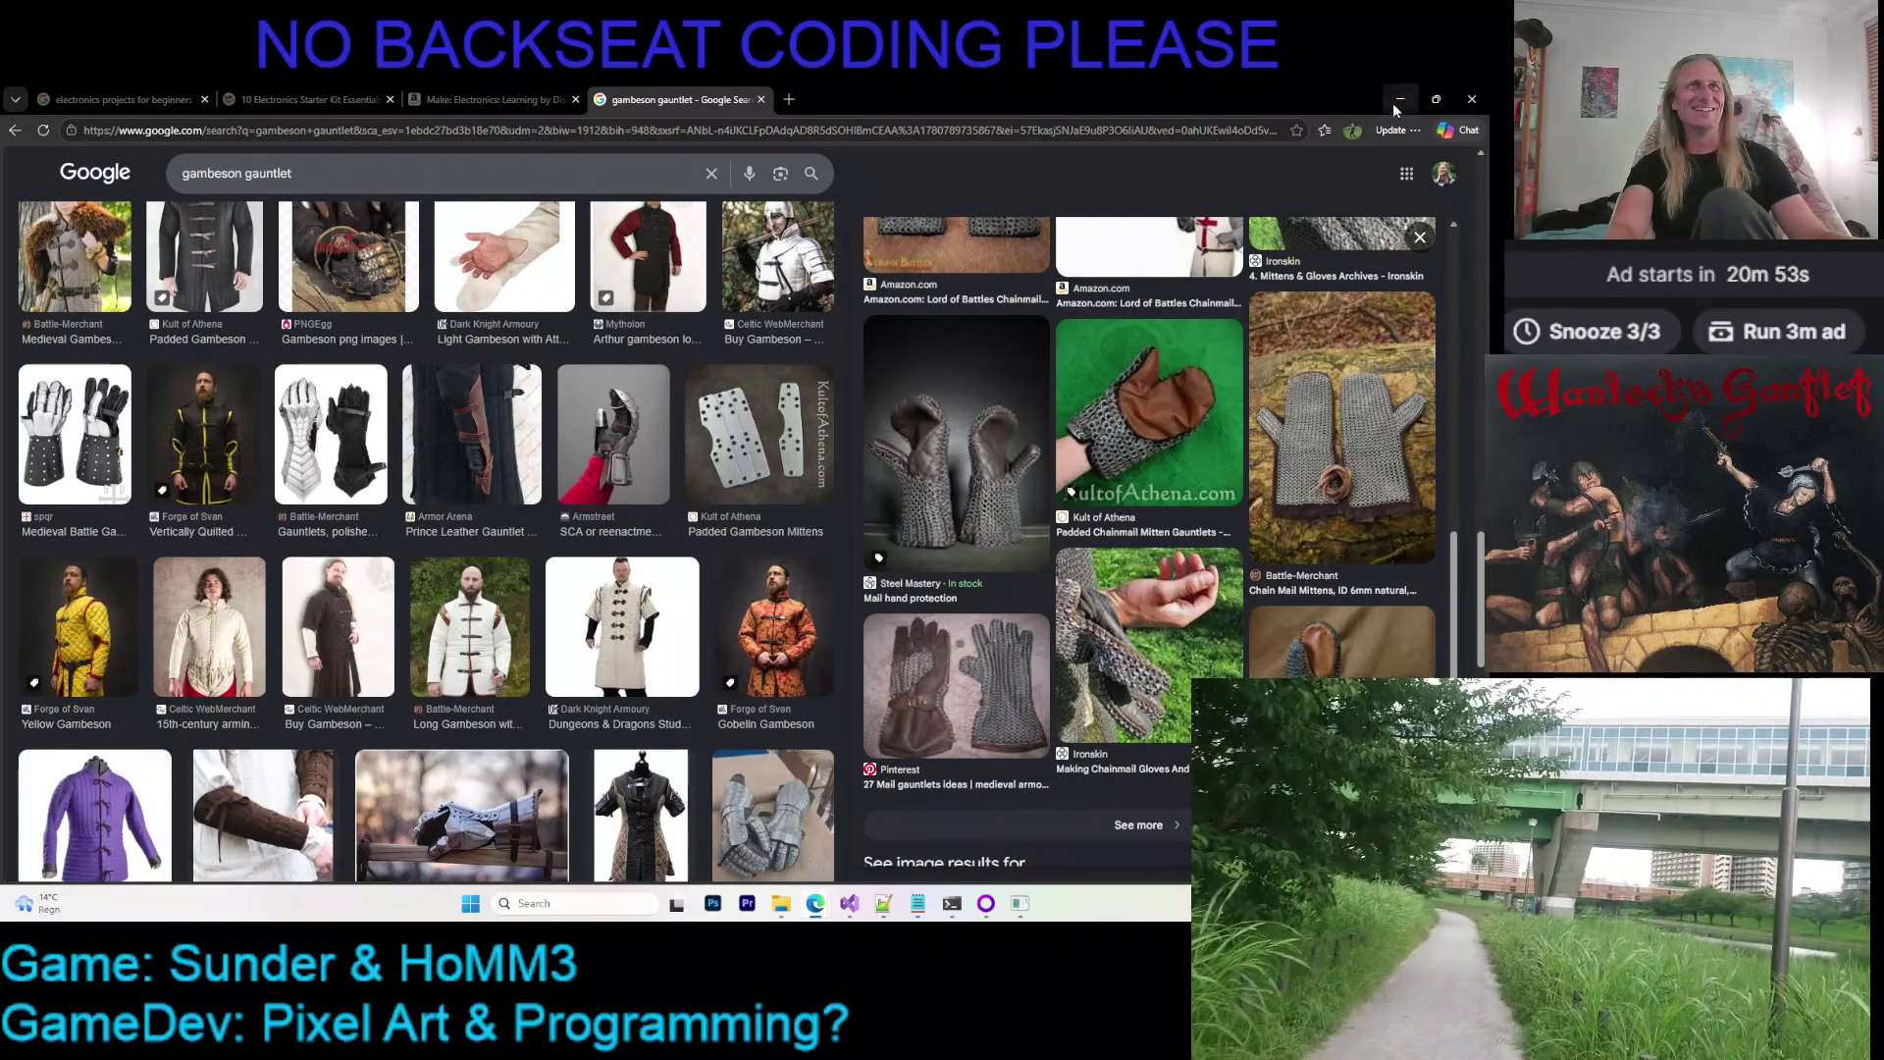
Minimize the browser so the pixel art editor shows again
{"action": "left_click", "coordinate": [1394, 101]}
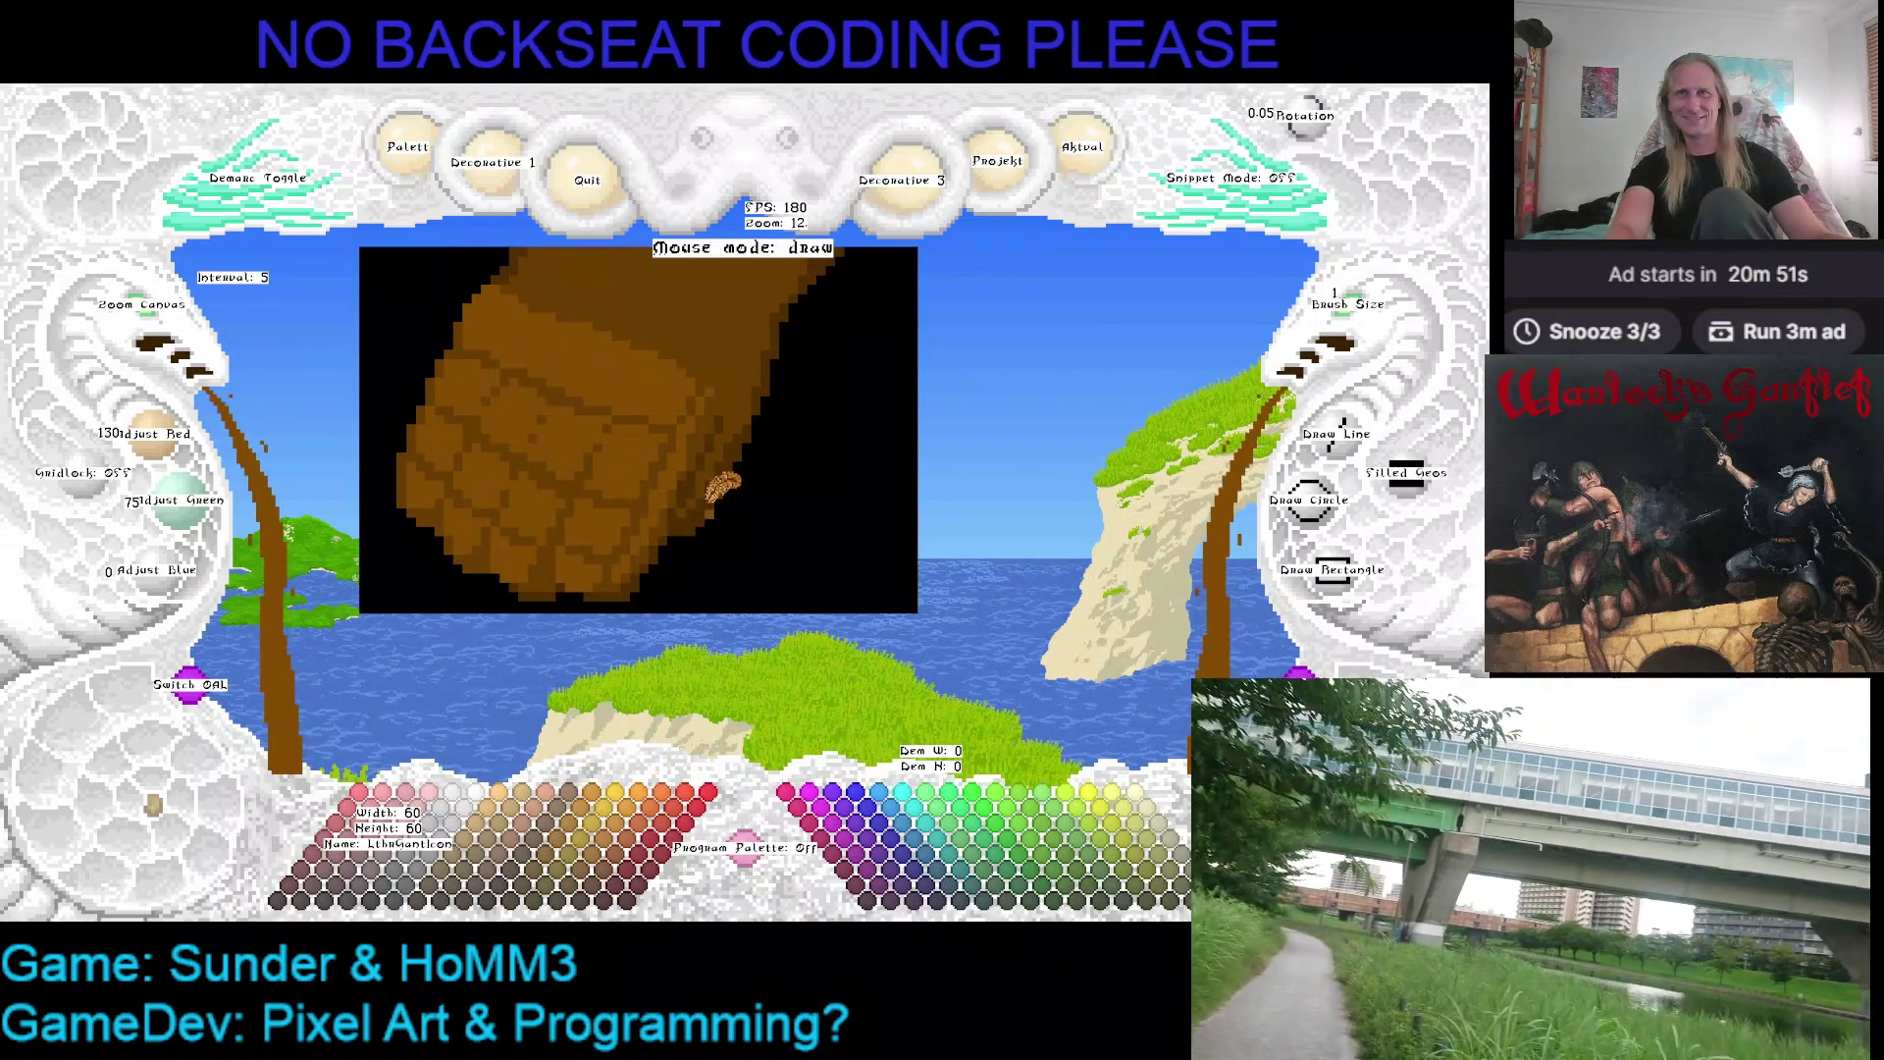
Shade the gauntlet, alternating lighter brown, darker brown and black picked from the artwork
{"action": "right_click", "coordinate": [562, 561]}
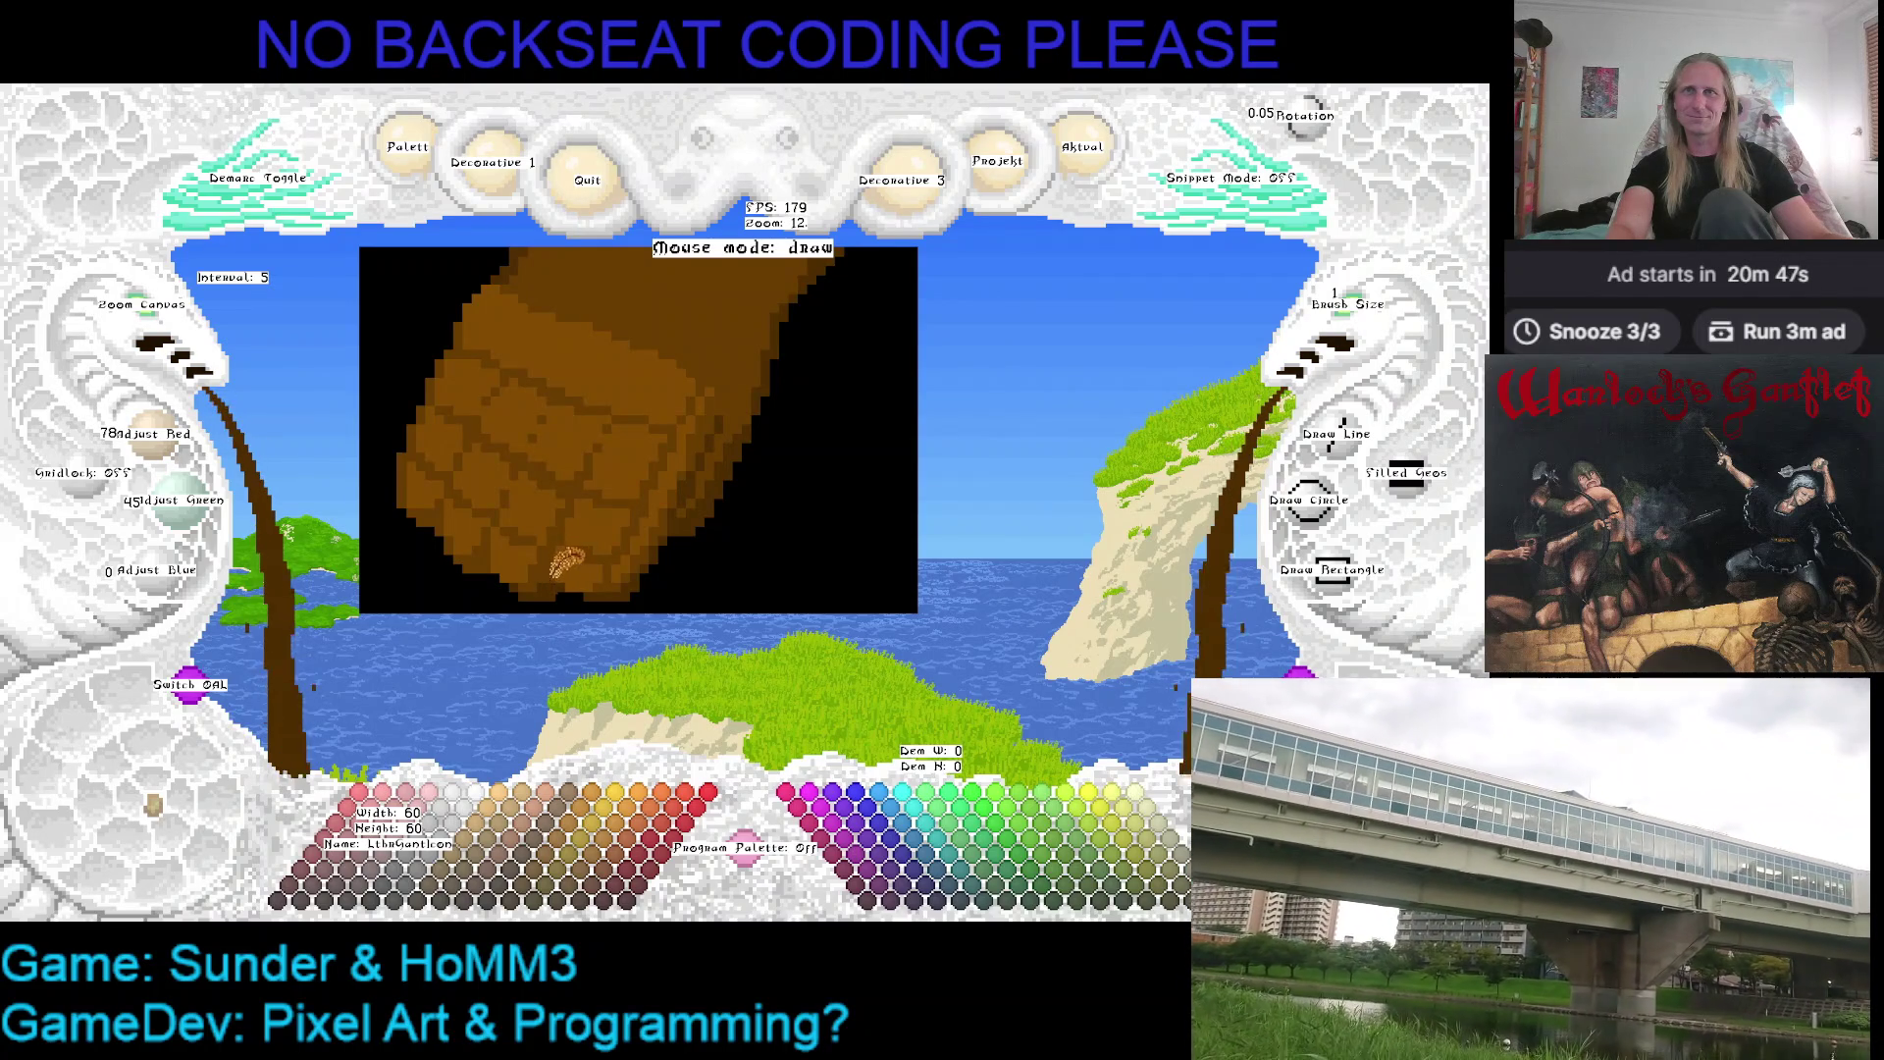
{"action": "right_click", "coordinate": [551, 577]}
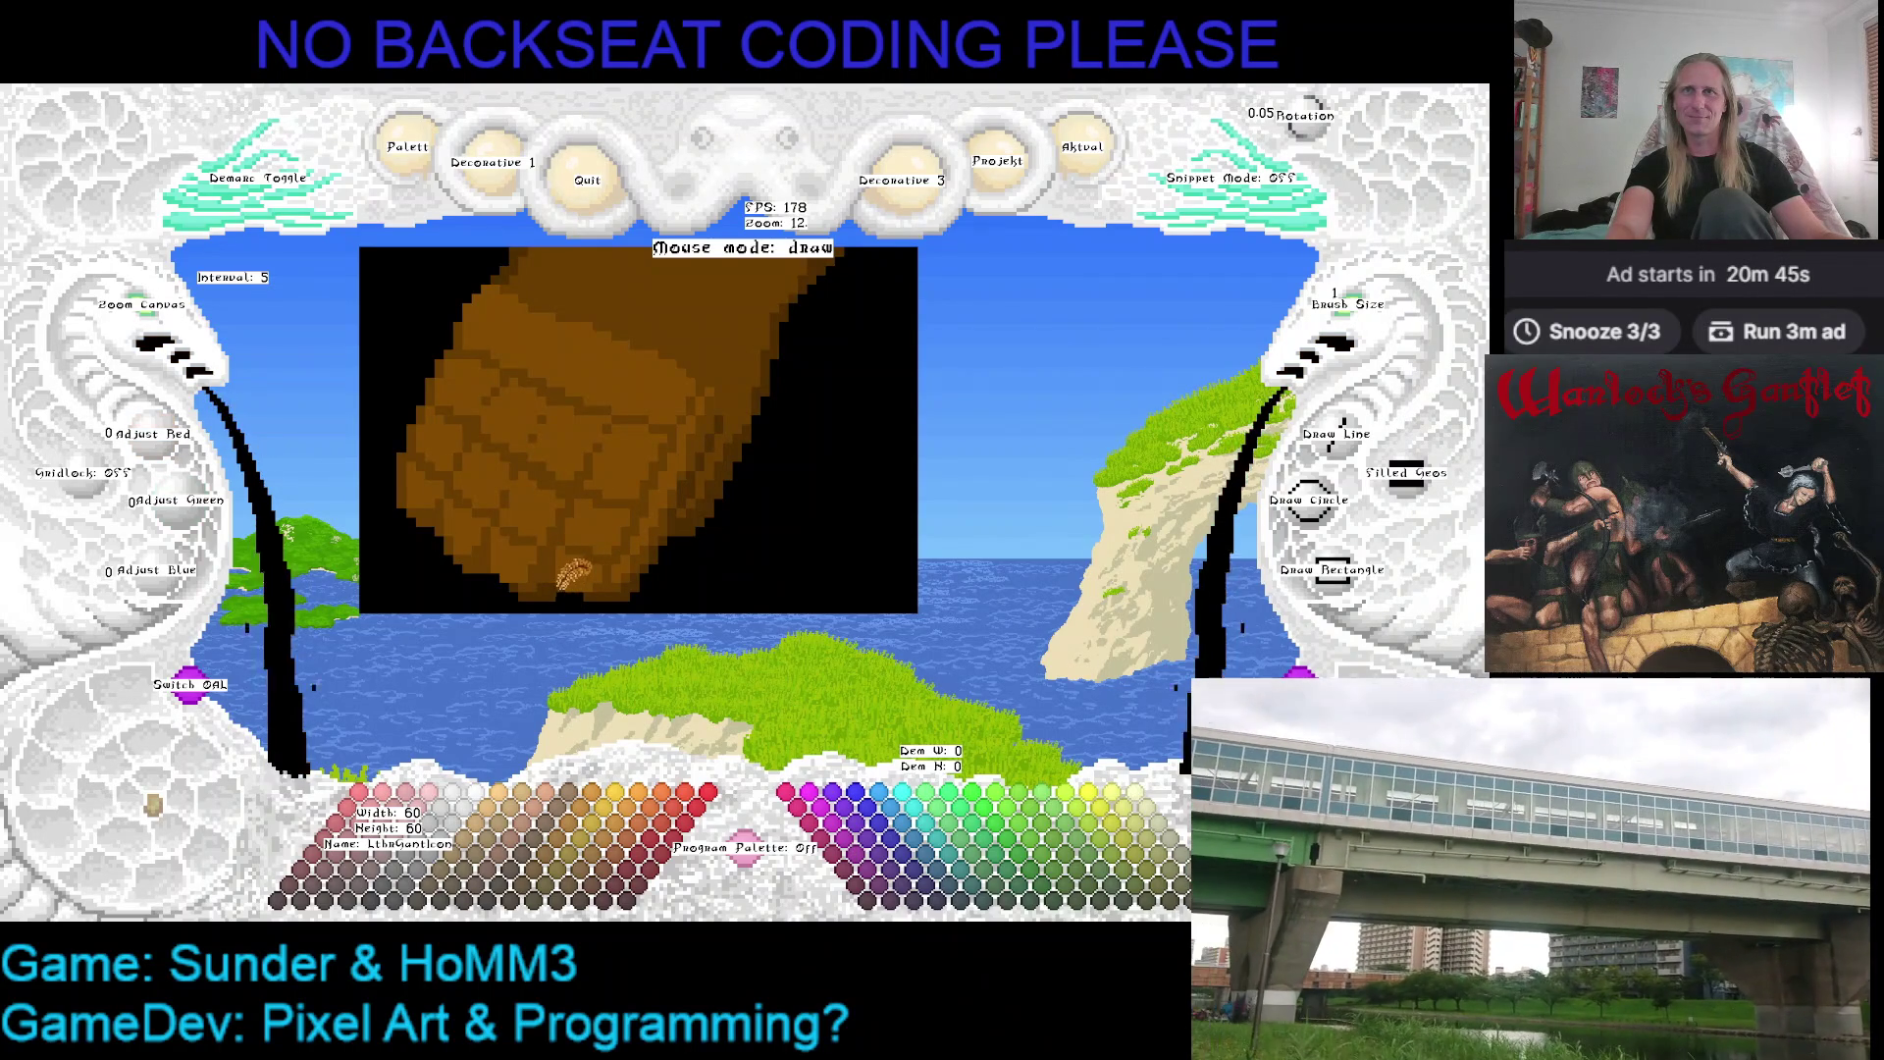
{"action": "right_click", "coordinate": [527, 568]}
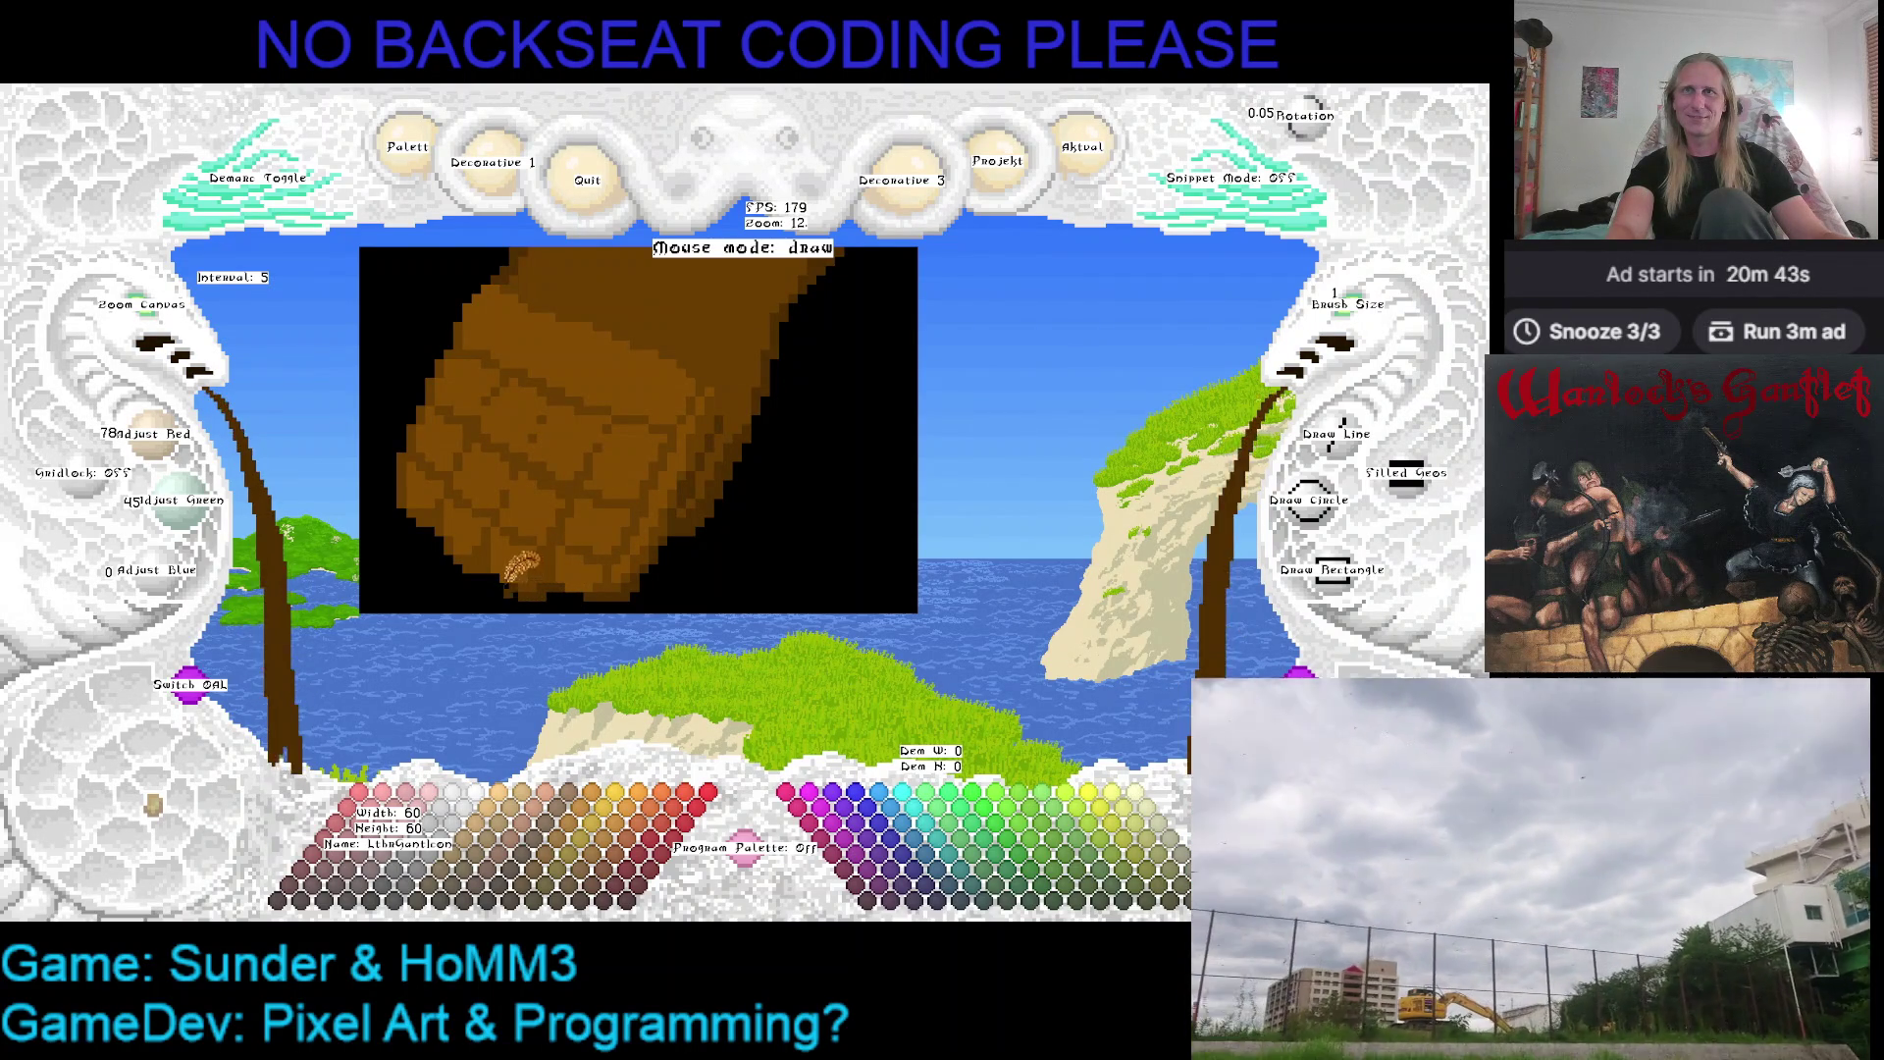
{"action": "right_click", "coordinate": [530, 564]}
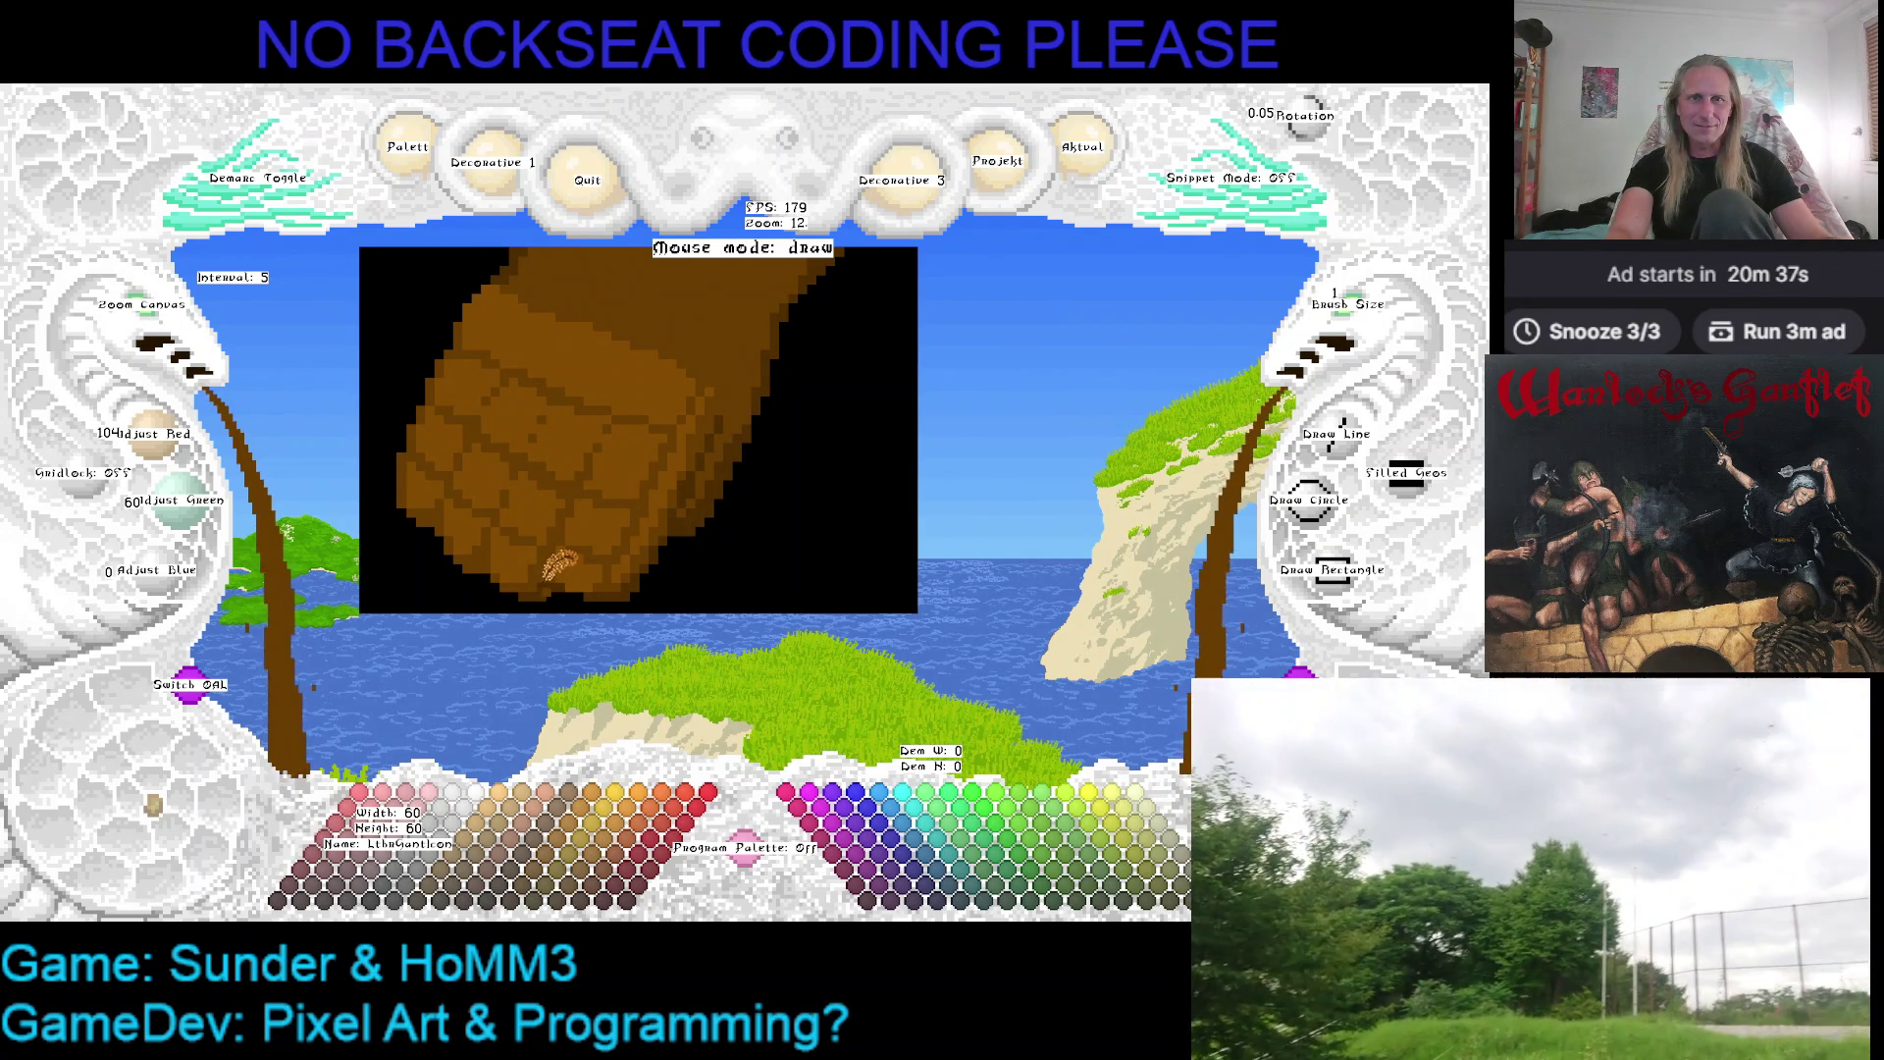
{"action": "key", "text": "Down"}
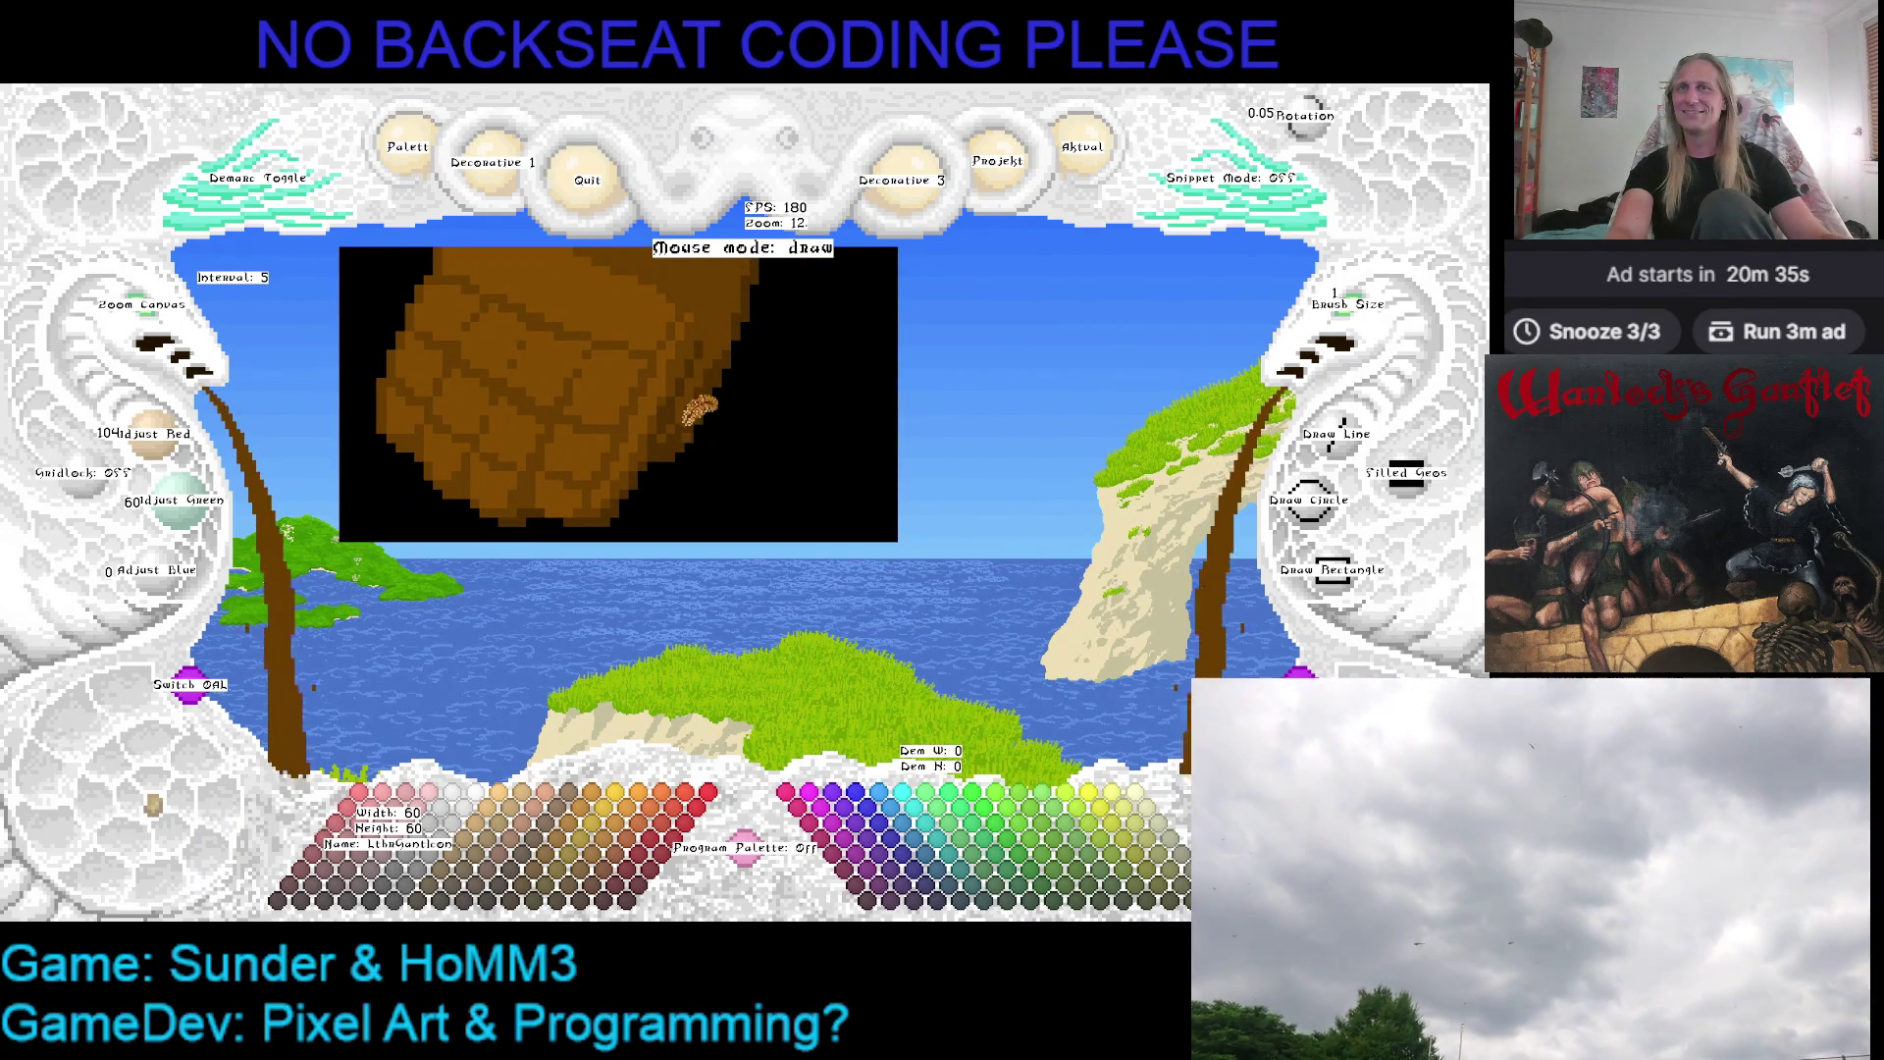
{"action": "key", "text": "Down"}
{"action": "key", "text": "Left"}
{"action": "right_click", "coordinate": [628, 449]}
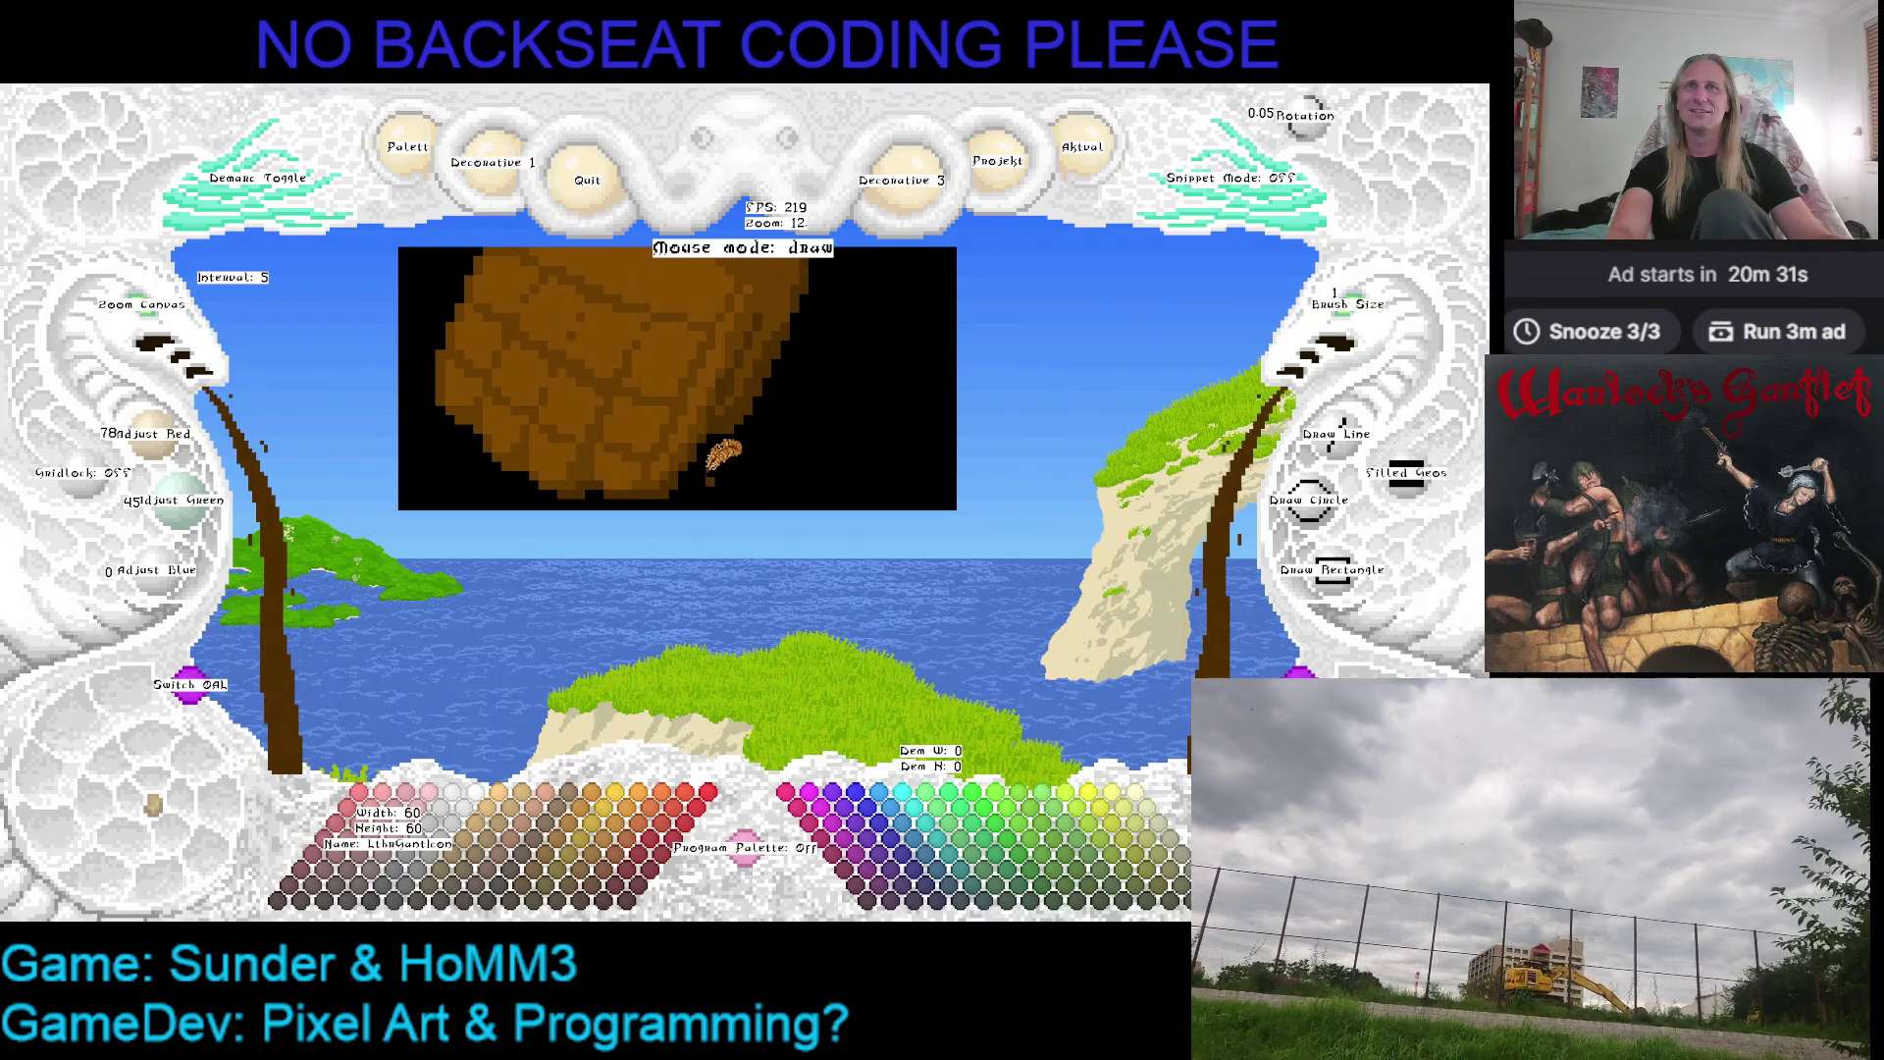
{"action": "key", "text": "Down"}
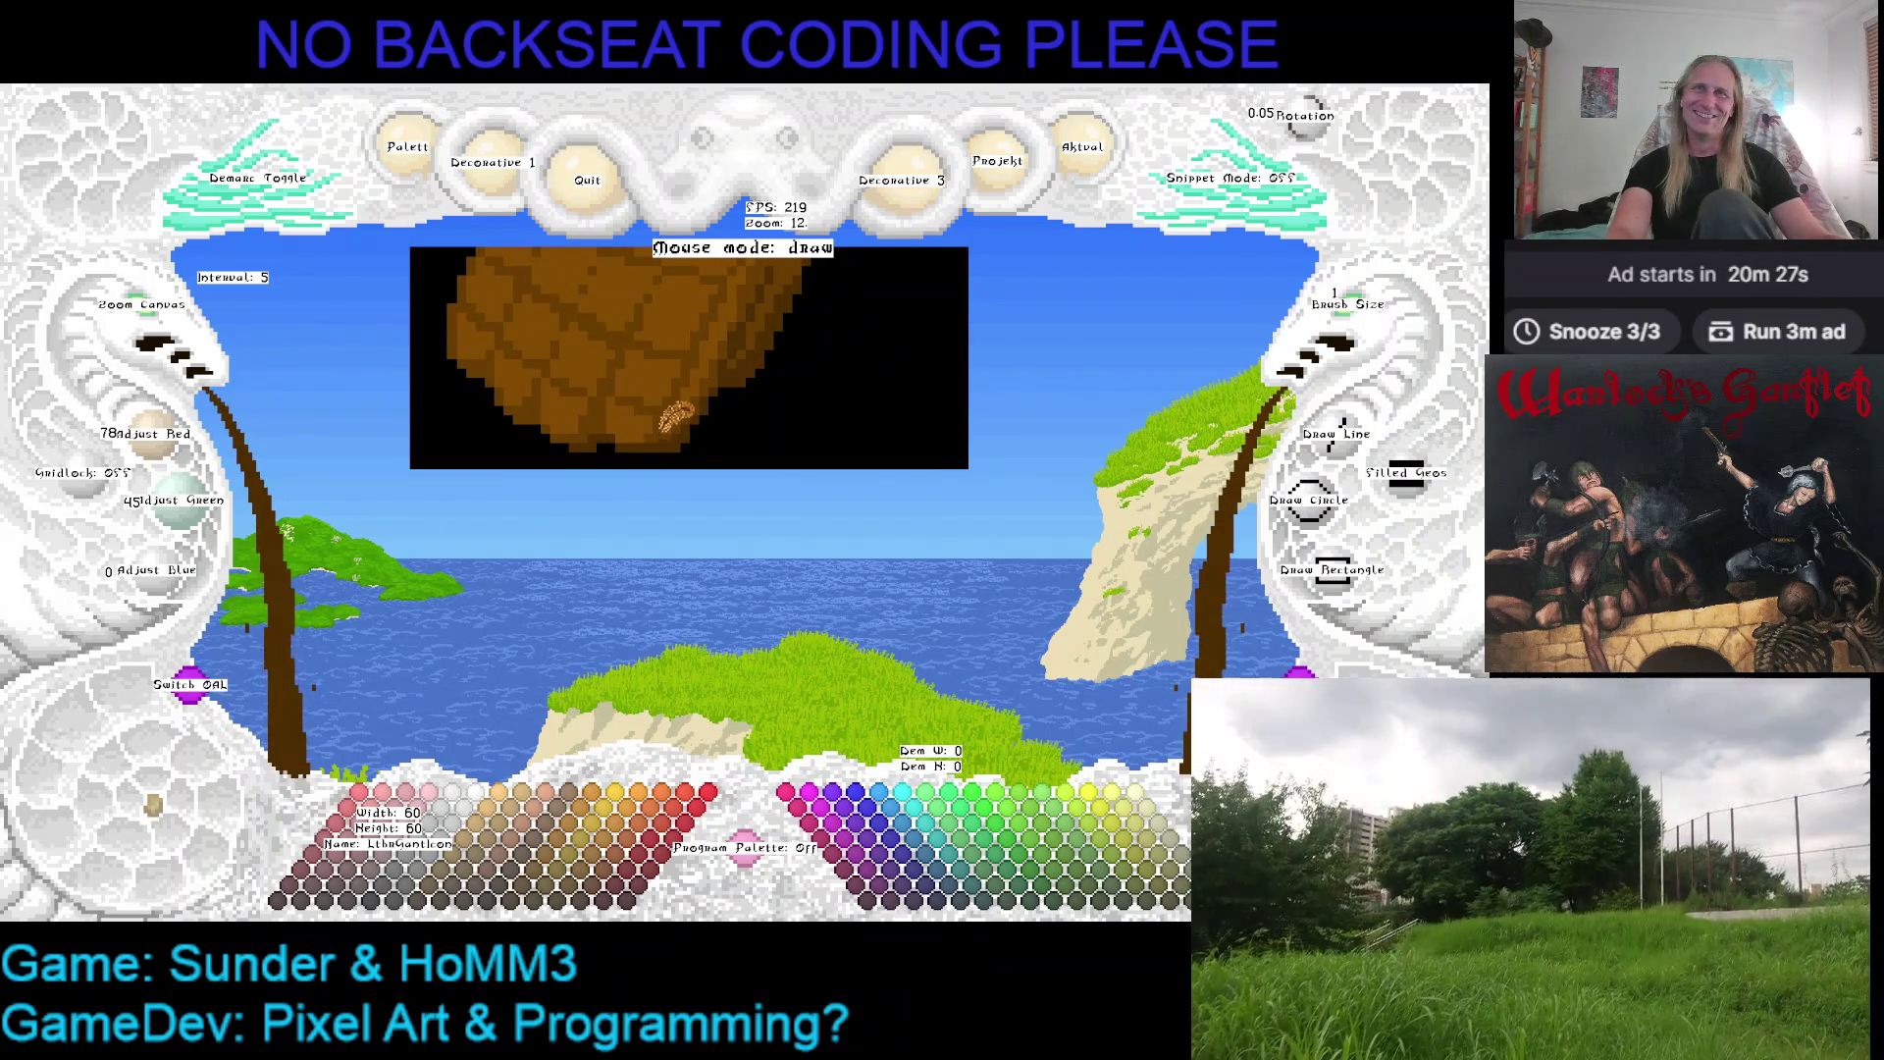
{"action": "right_click", "coordinate": [665, 424]}
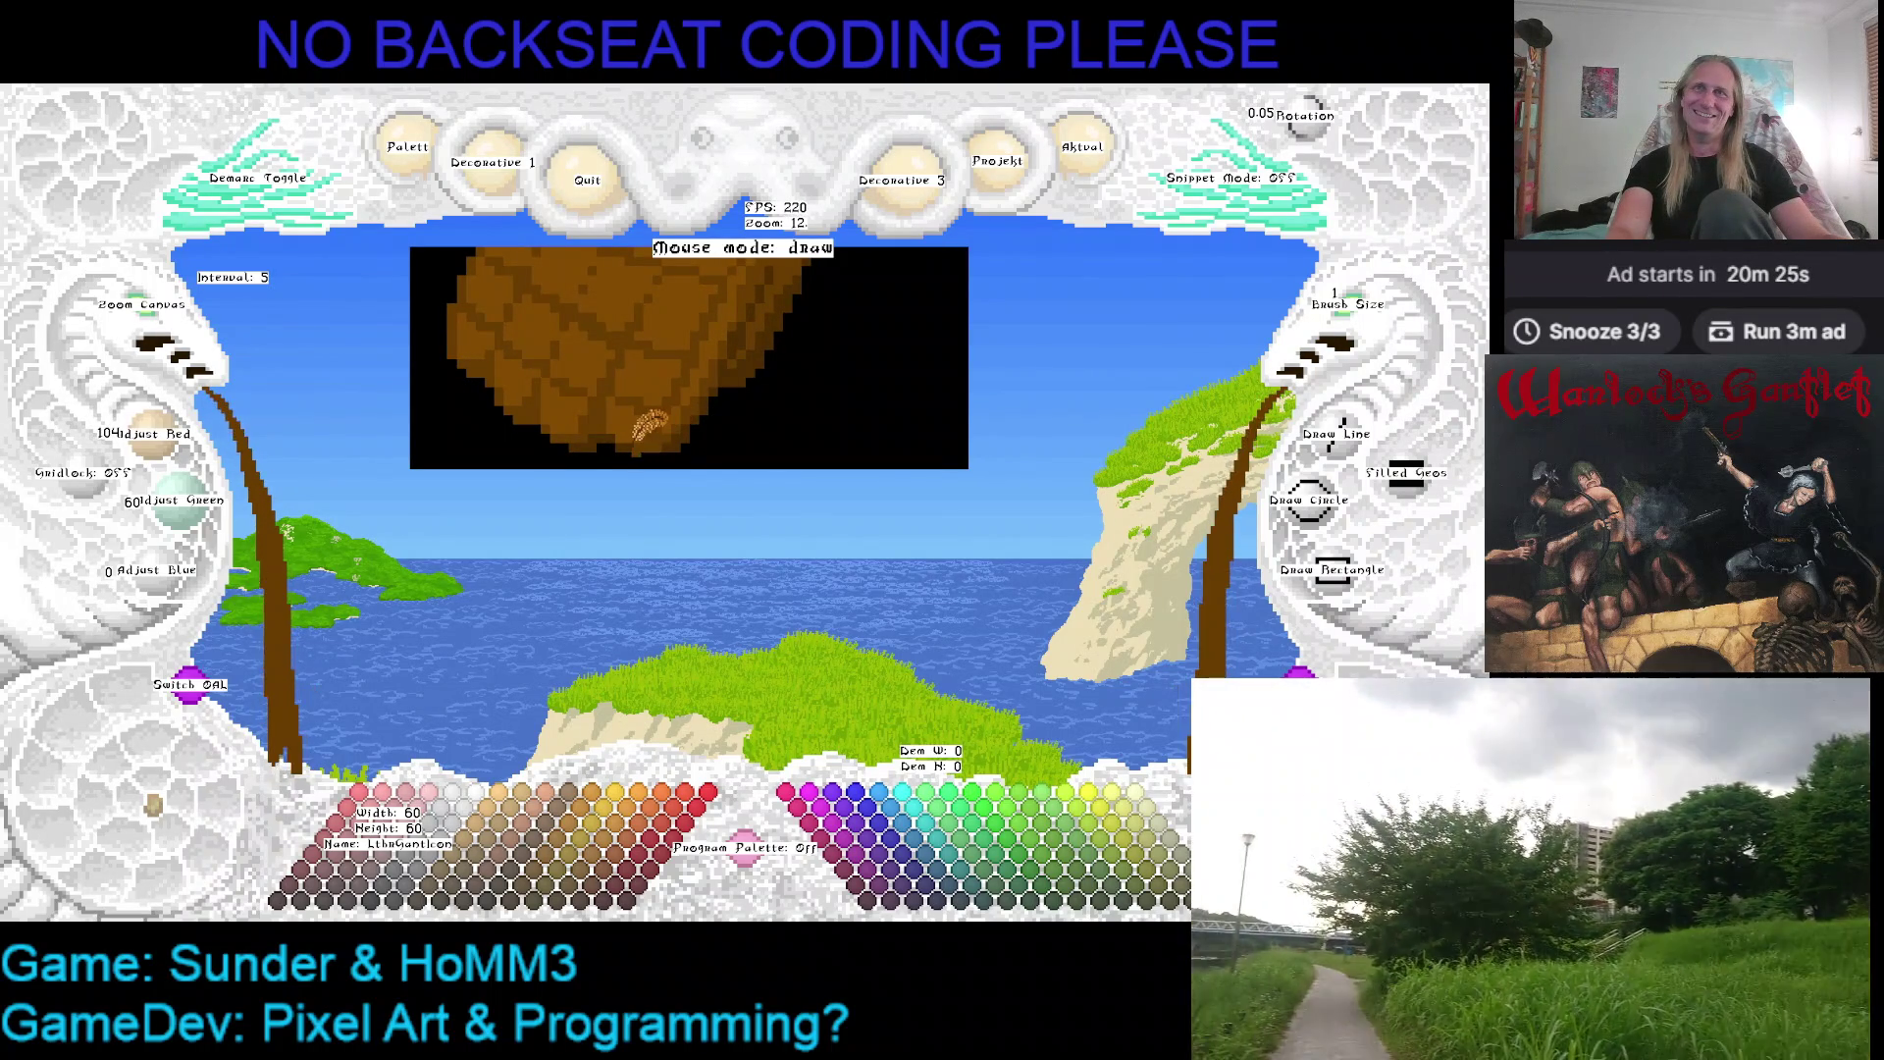
{"action": "right_click", "coordinate": [625, 418]}
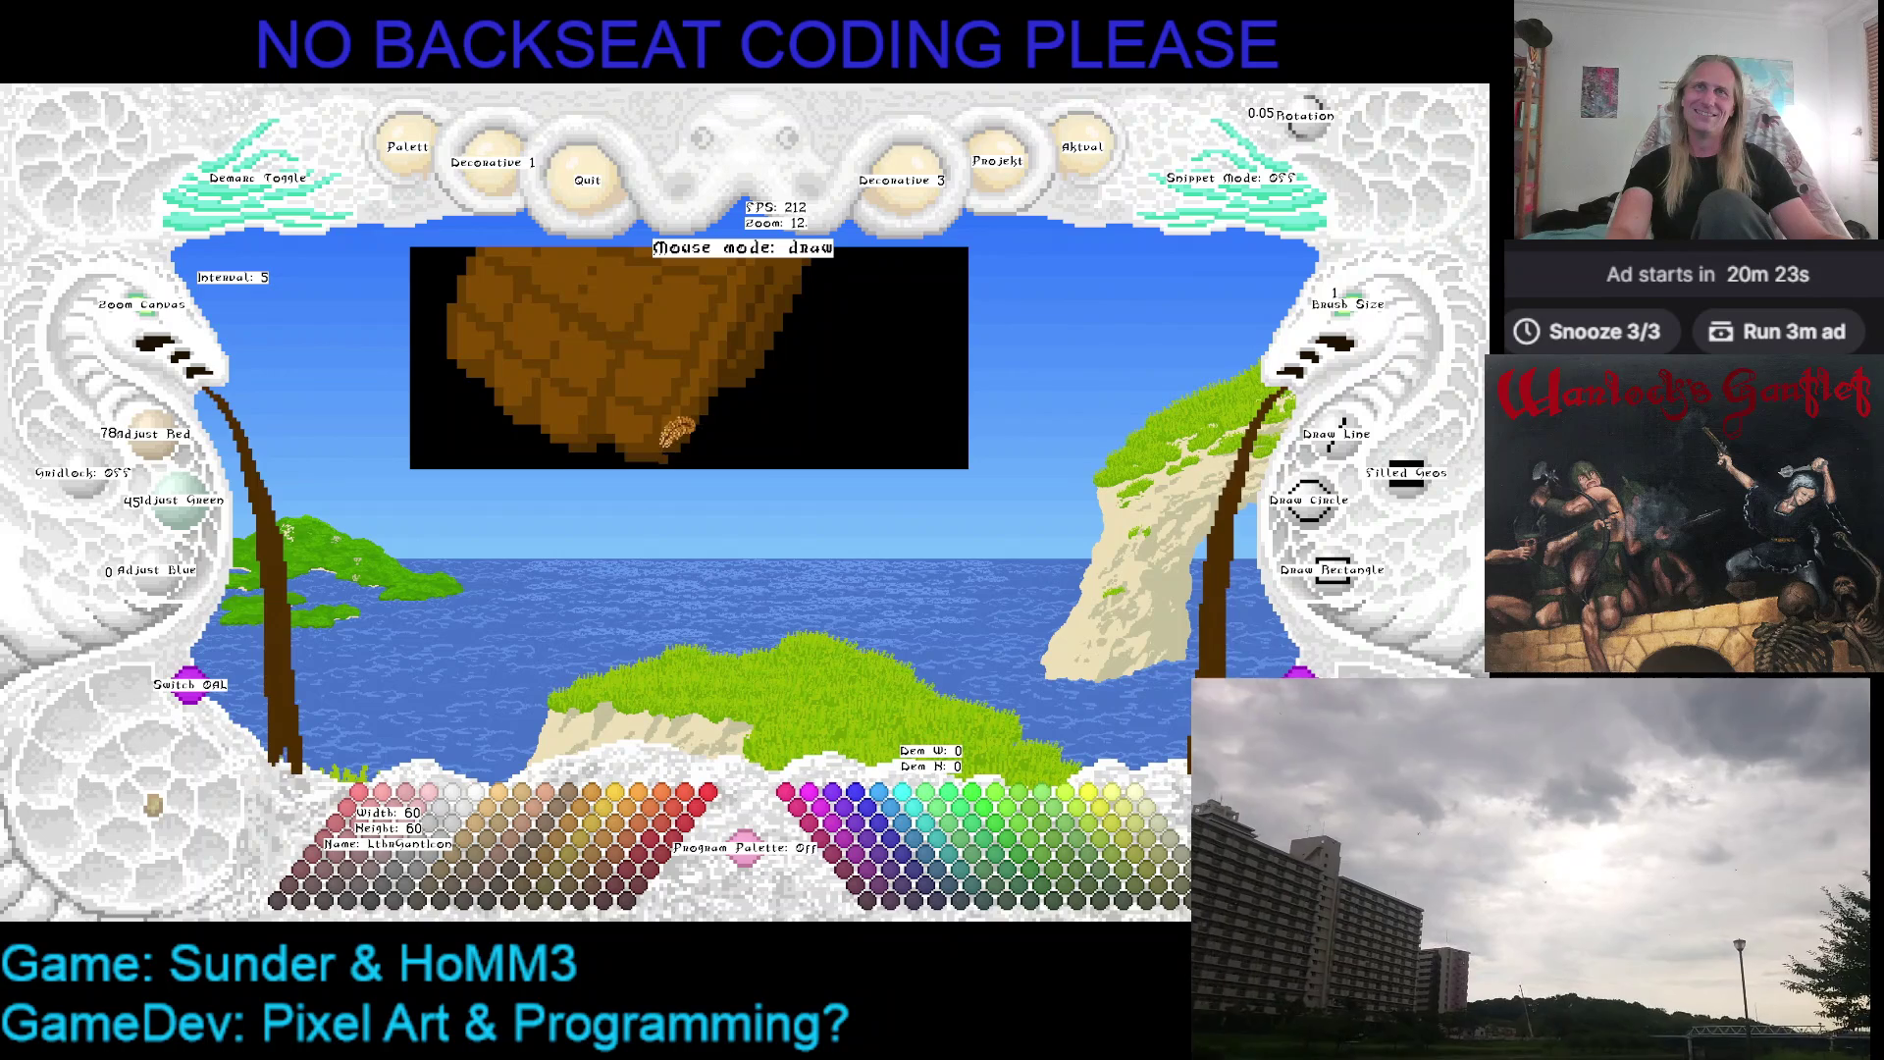
{"action": "key", "text": "Up"}
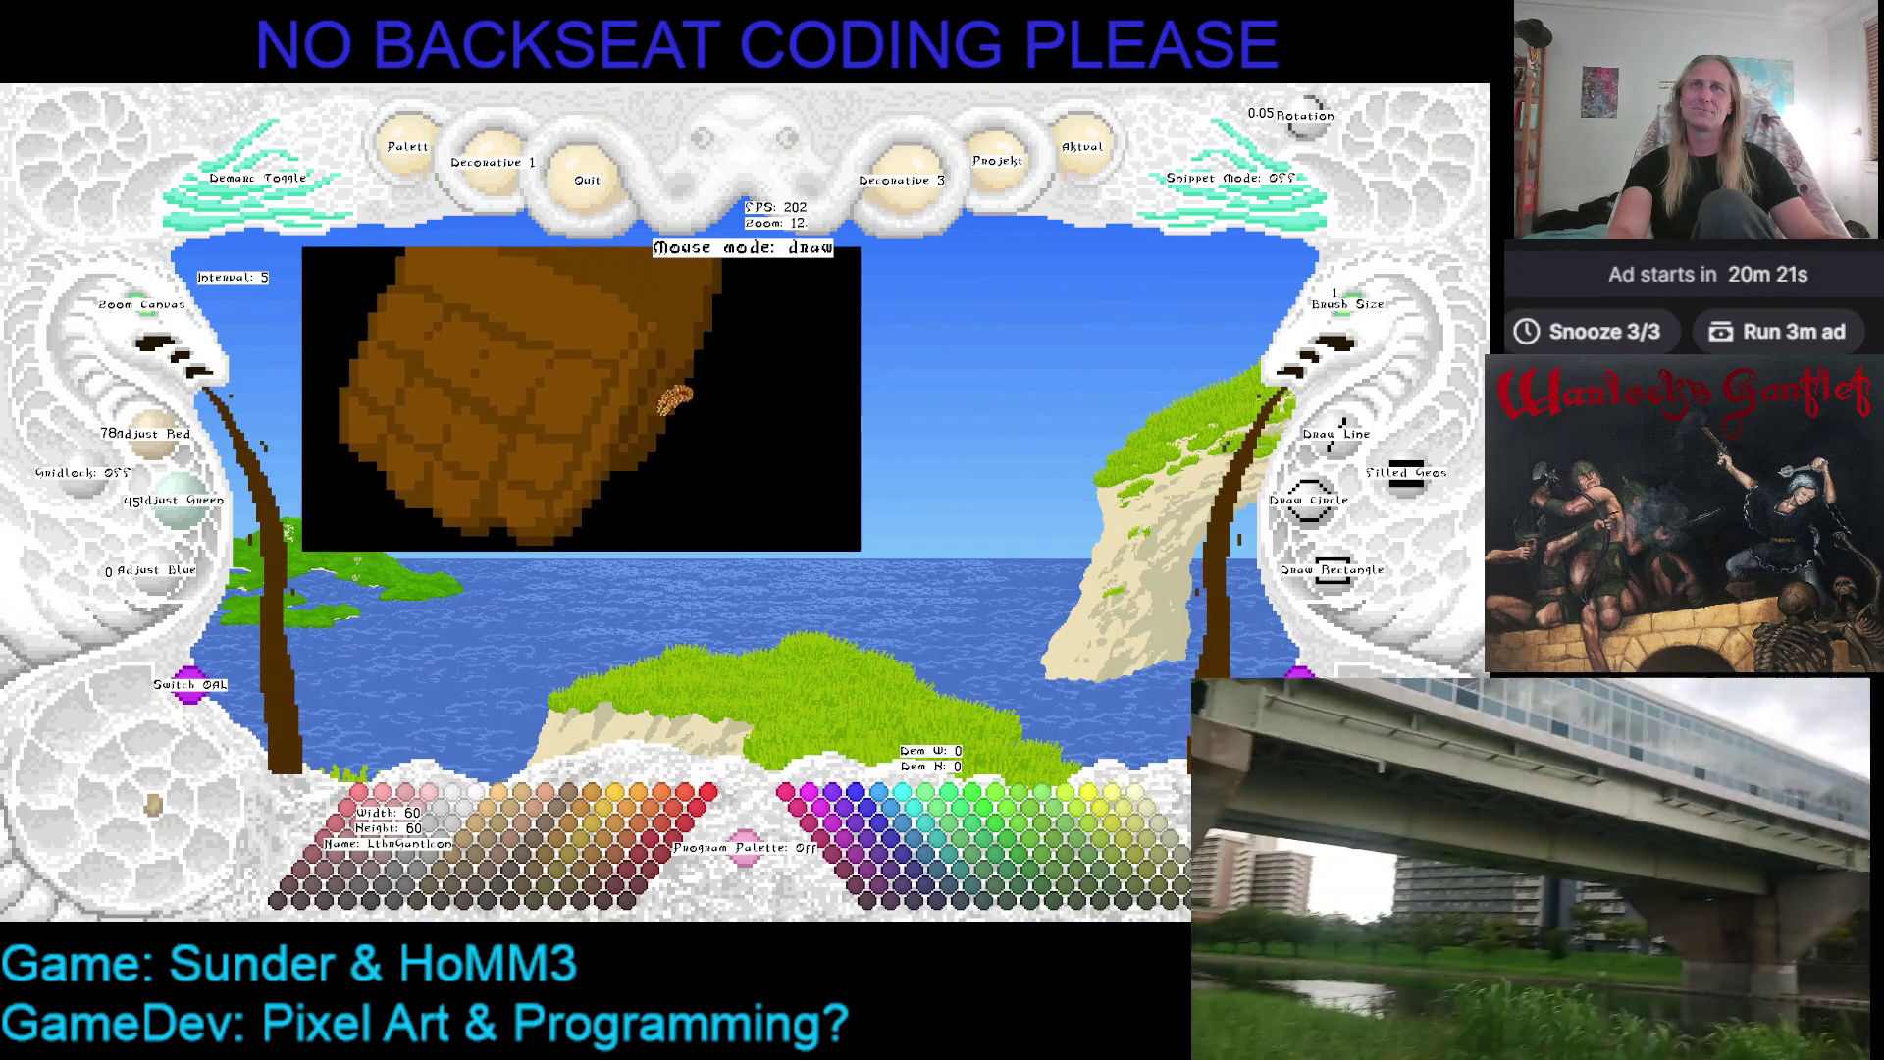
{"action": "key", "text": "Up"}
{"action": "key", "text": "Up"}
{"action": "key", "text": "Up"}
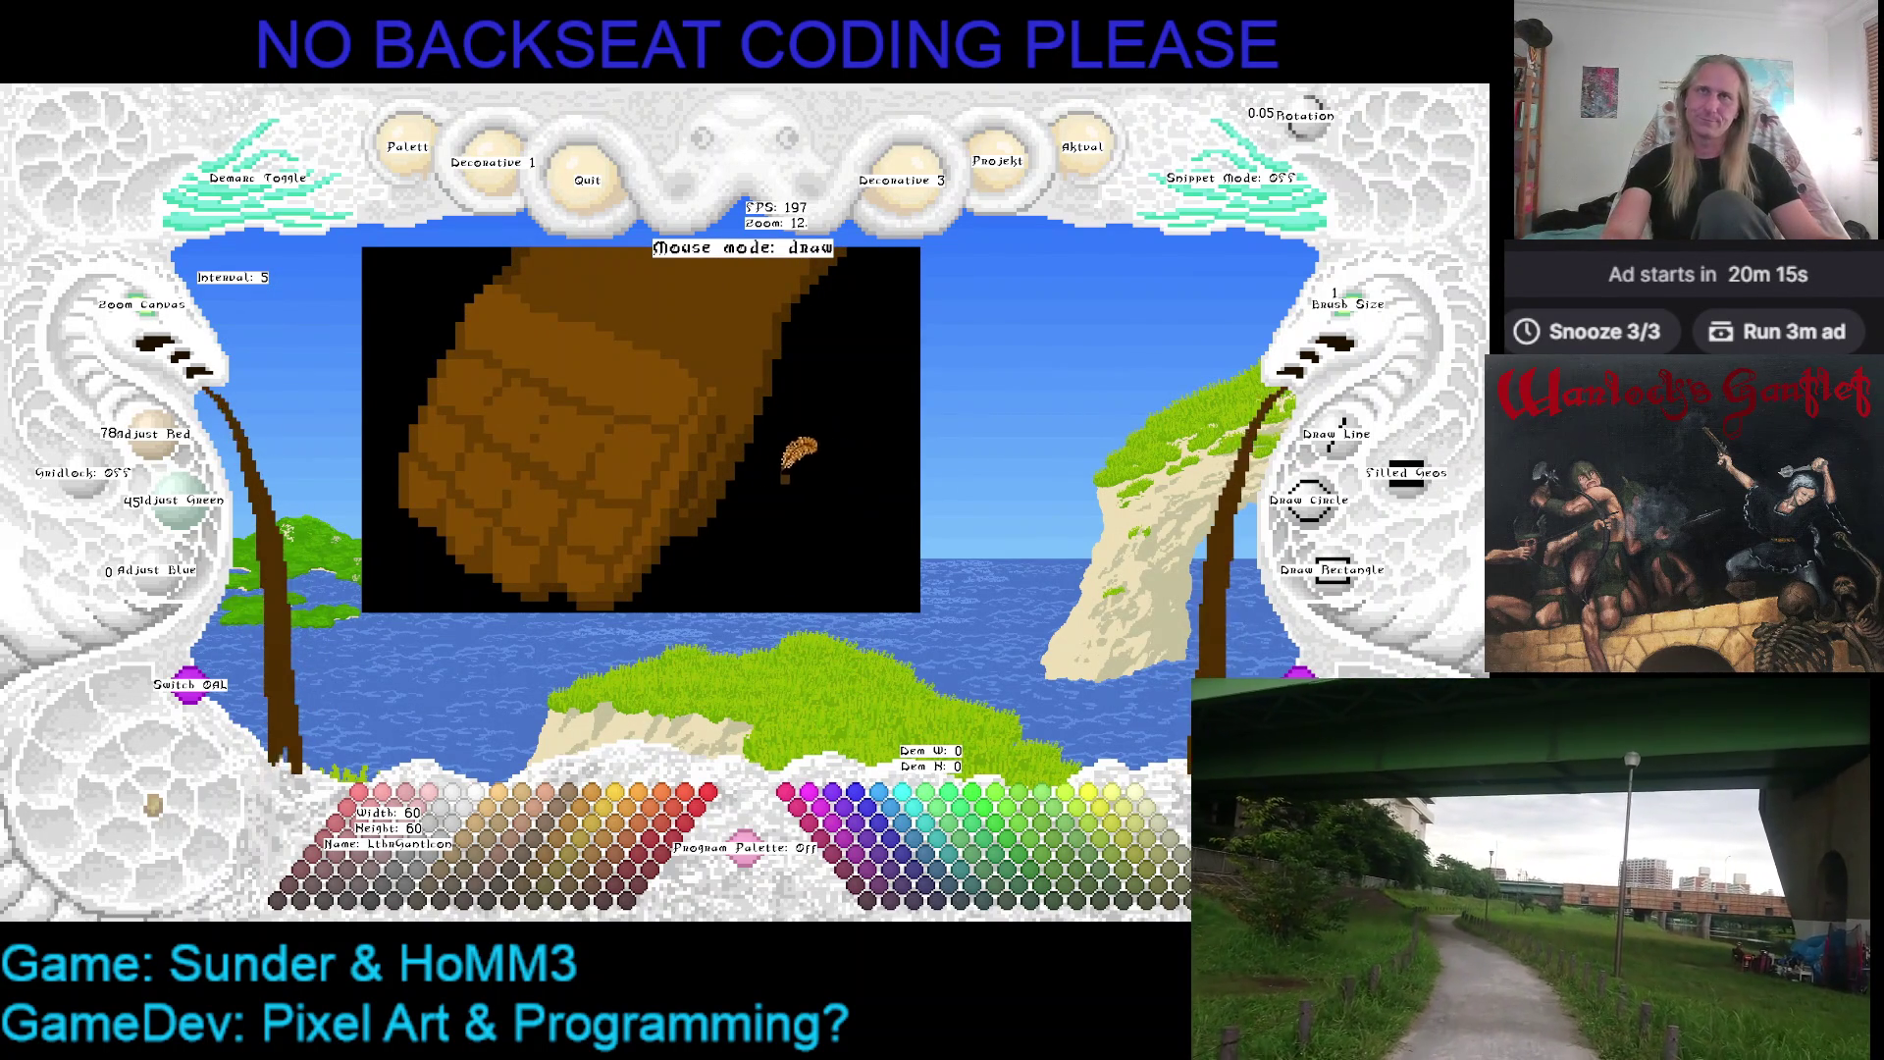
Keep shading the darker areas, swapping between dark brown and black from the artwork
{"action": "right_click", "coordinate": [746, 392]}
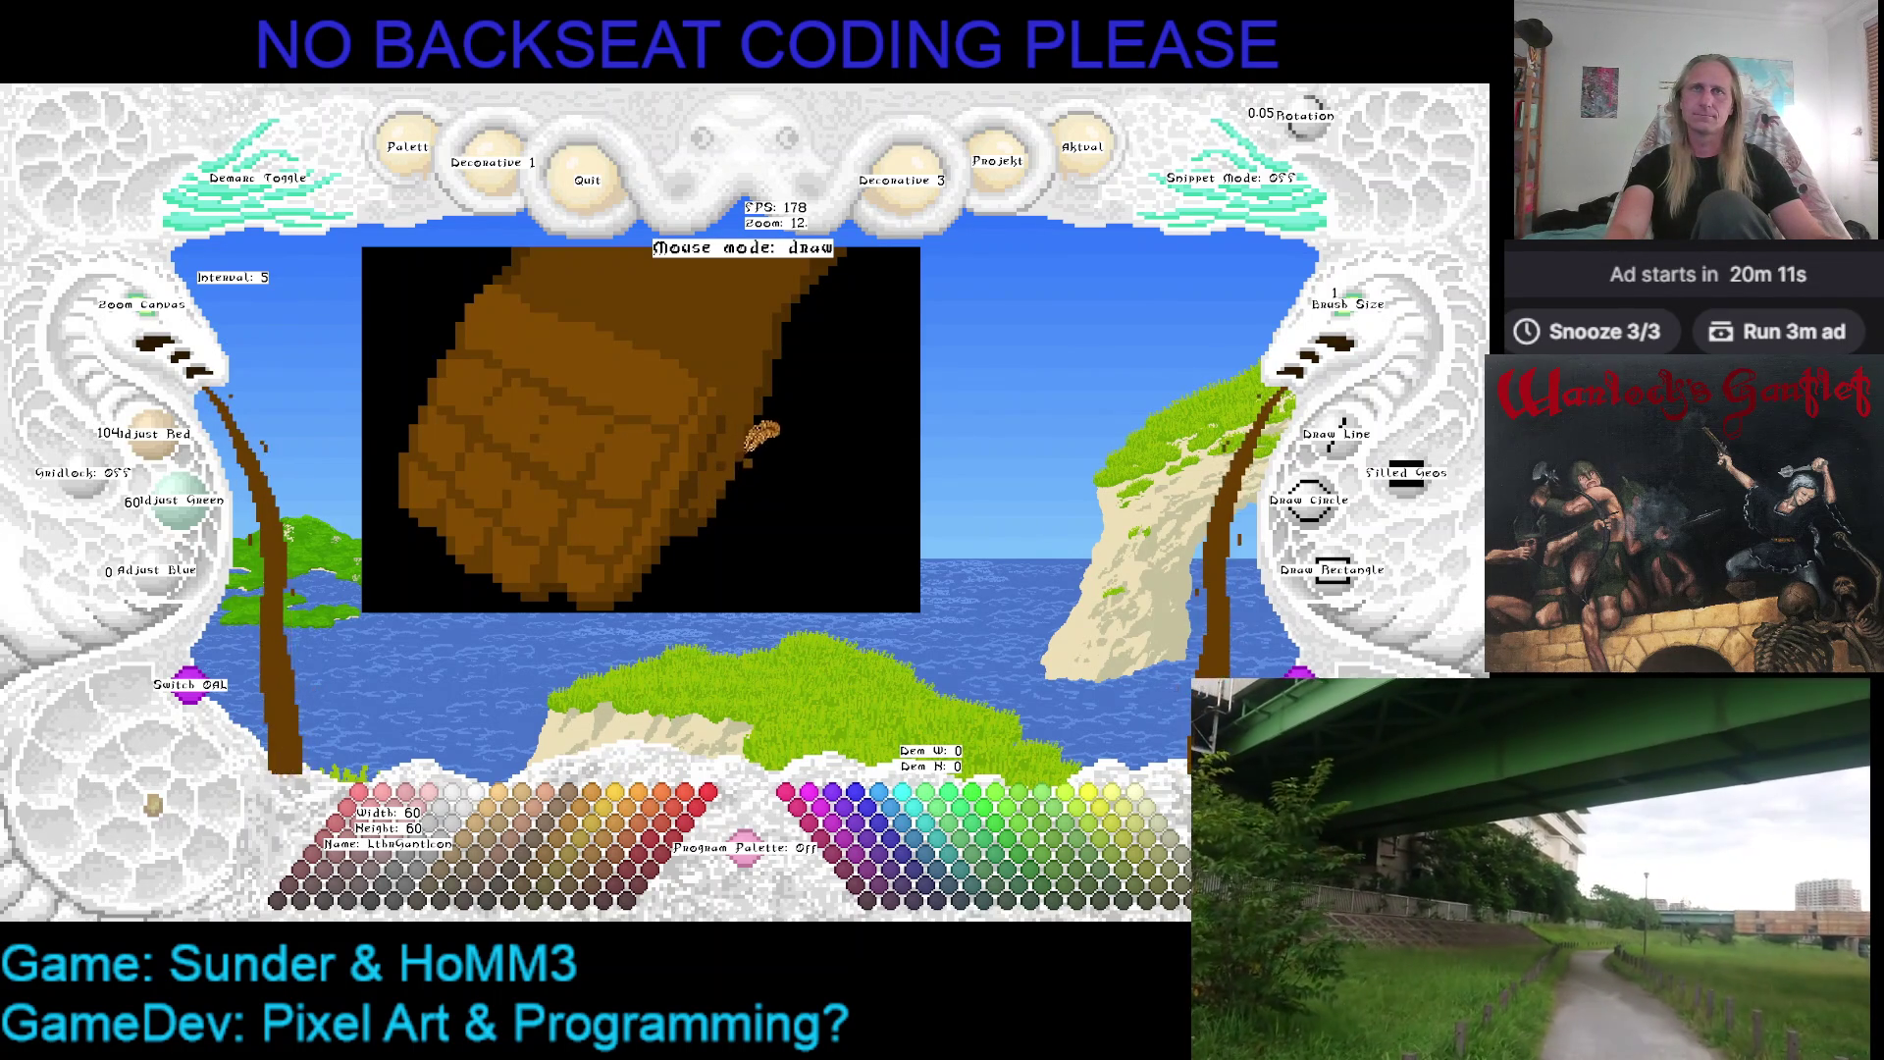
{"action": "right_click", "coordinate": [760, 418]}
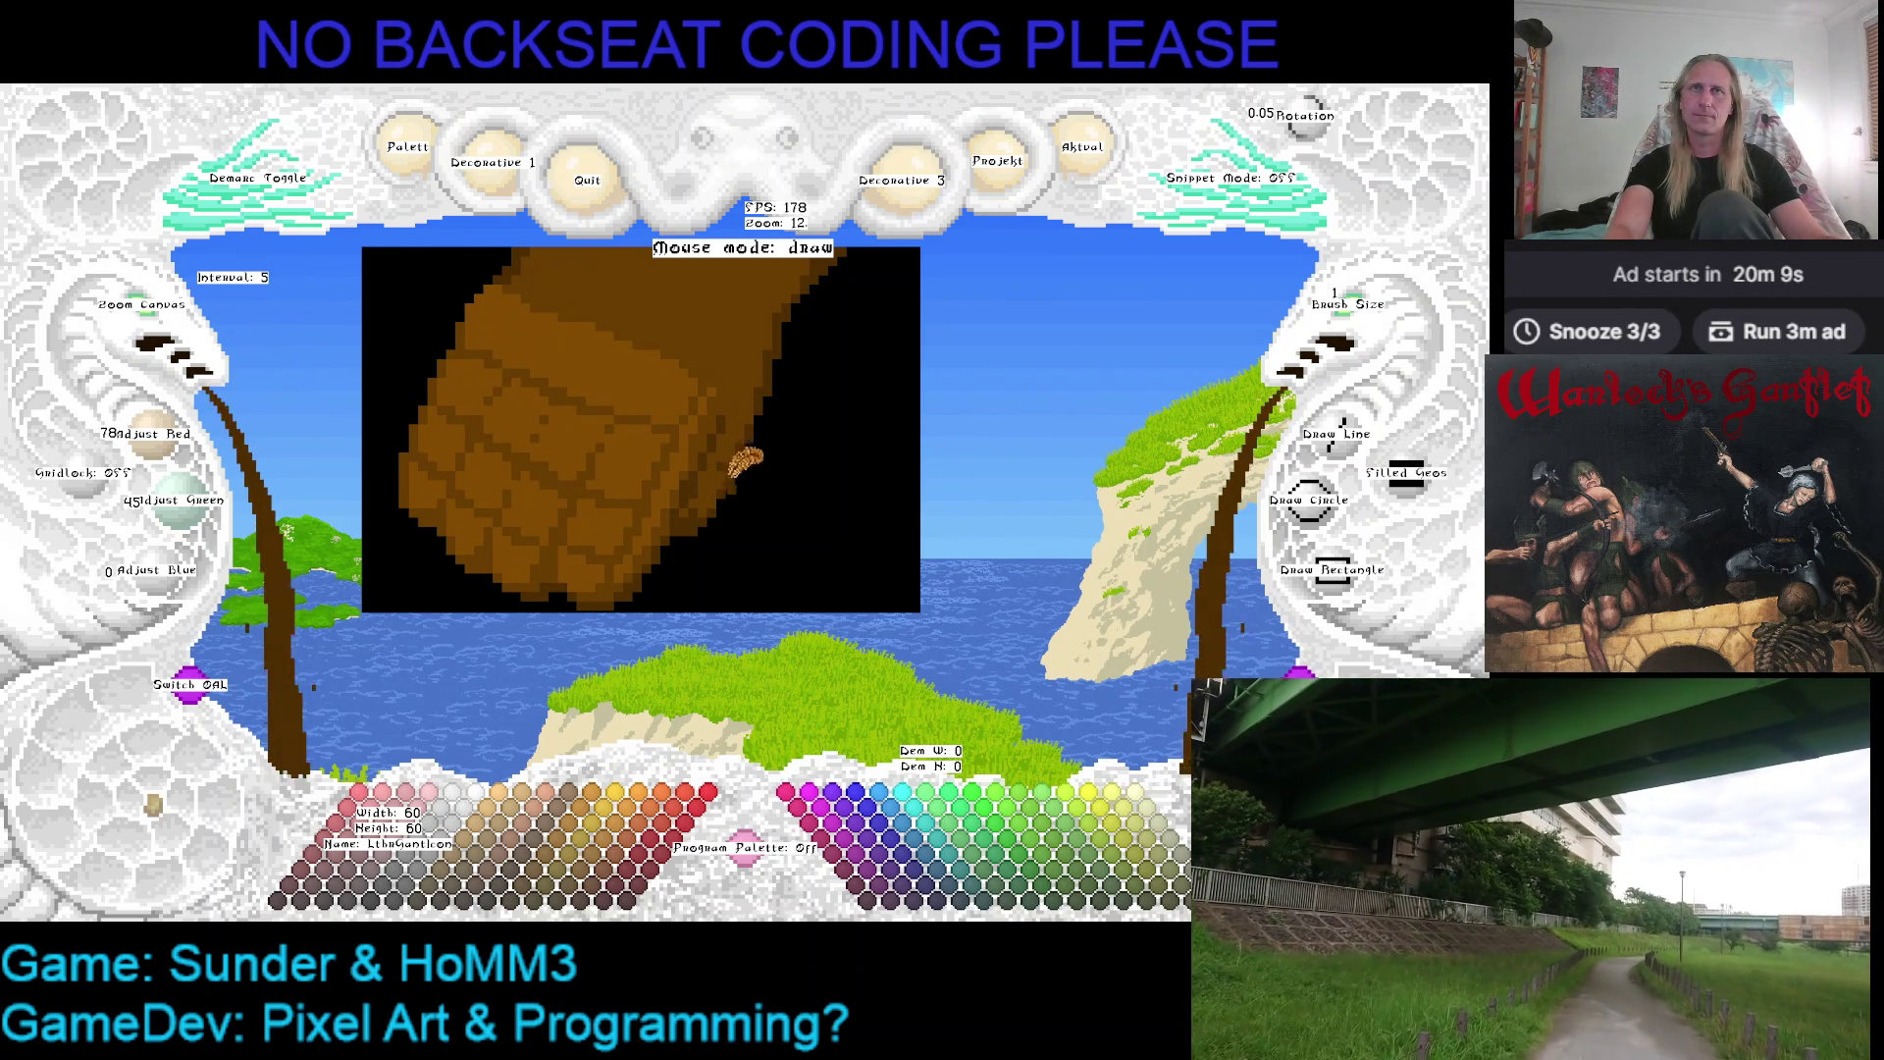
{"action": "right_click", "coordinate": [780, 409]}
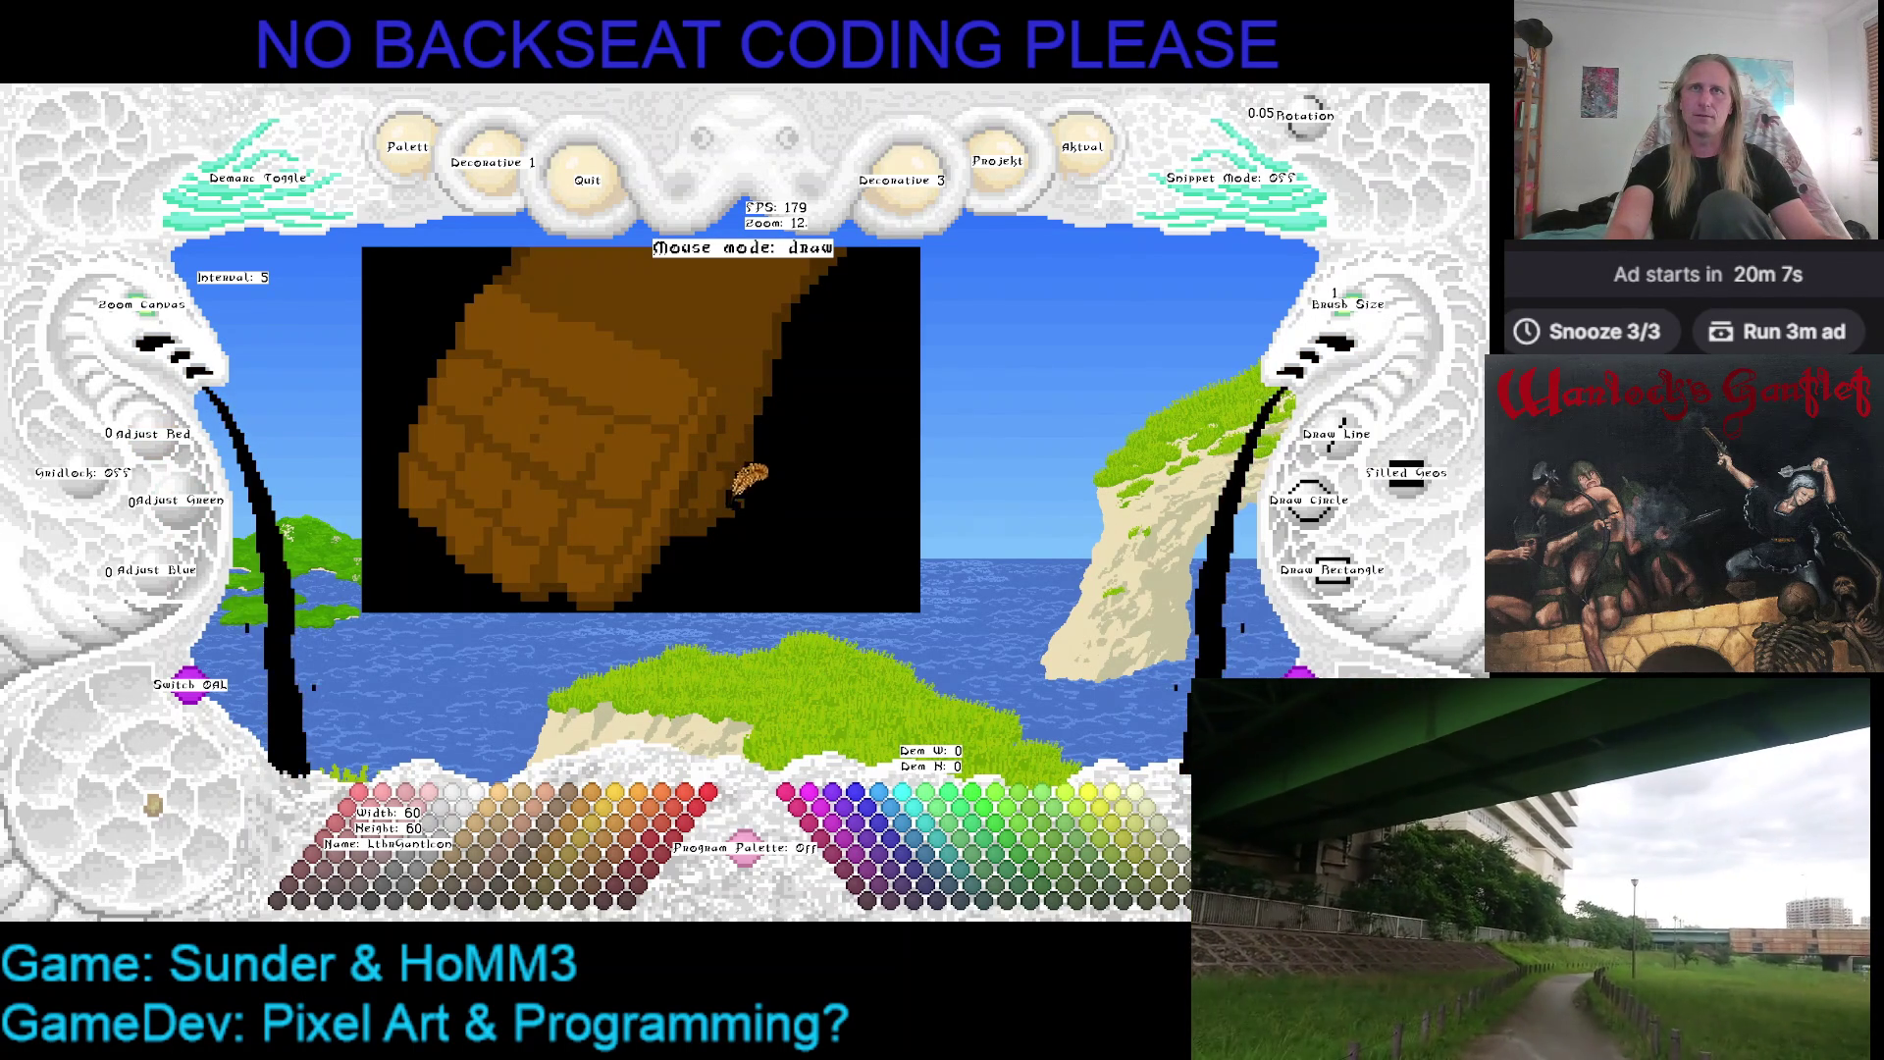
{"action": "right_click", "coordinate": [767, 419]}
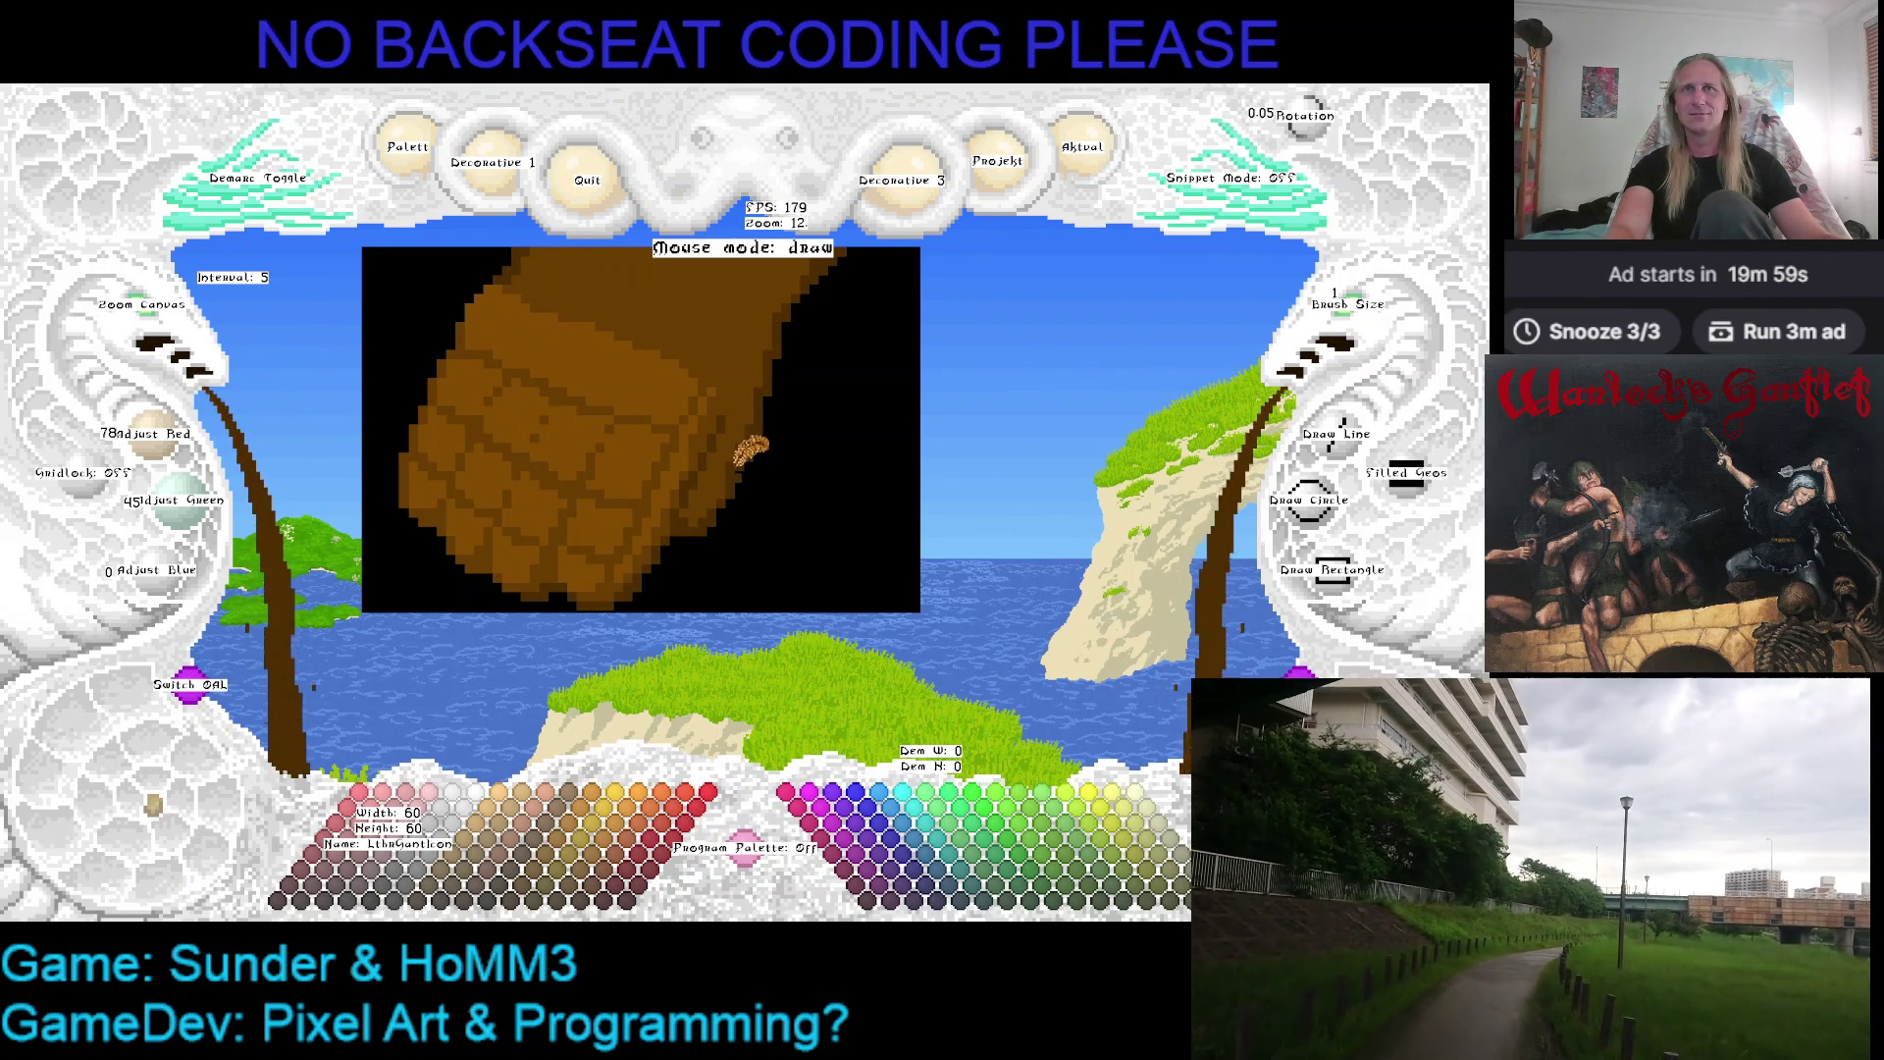
{"action": "right_click", "coordinate": [718, 512]}
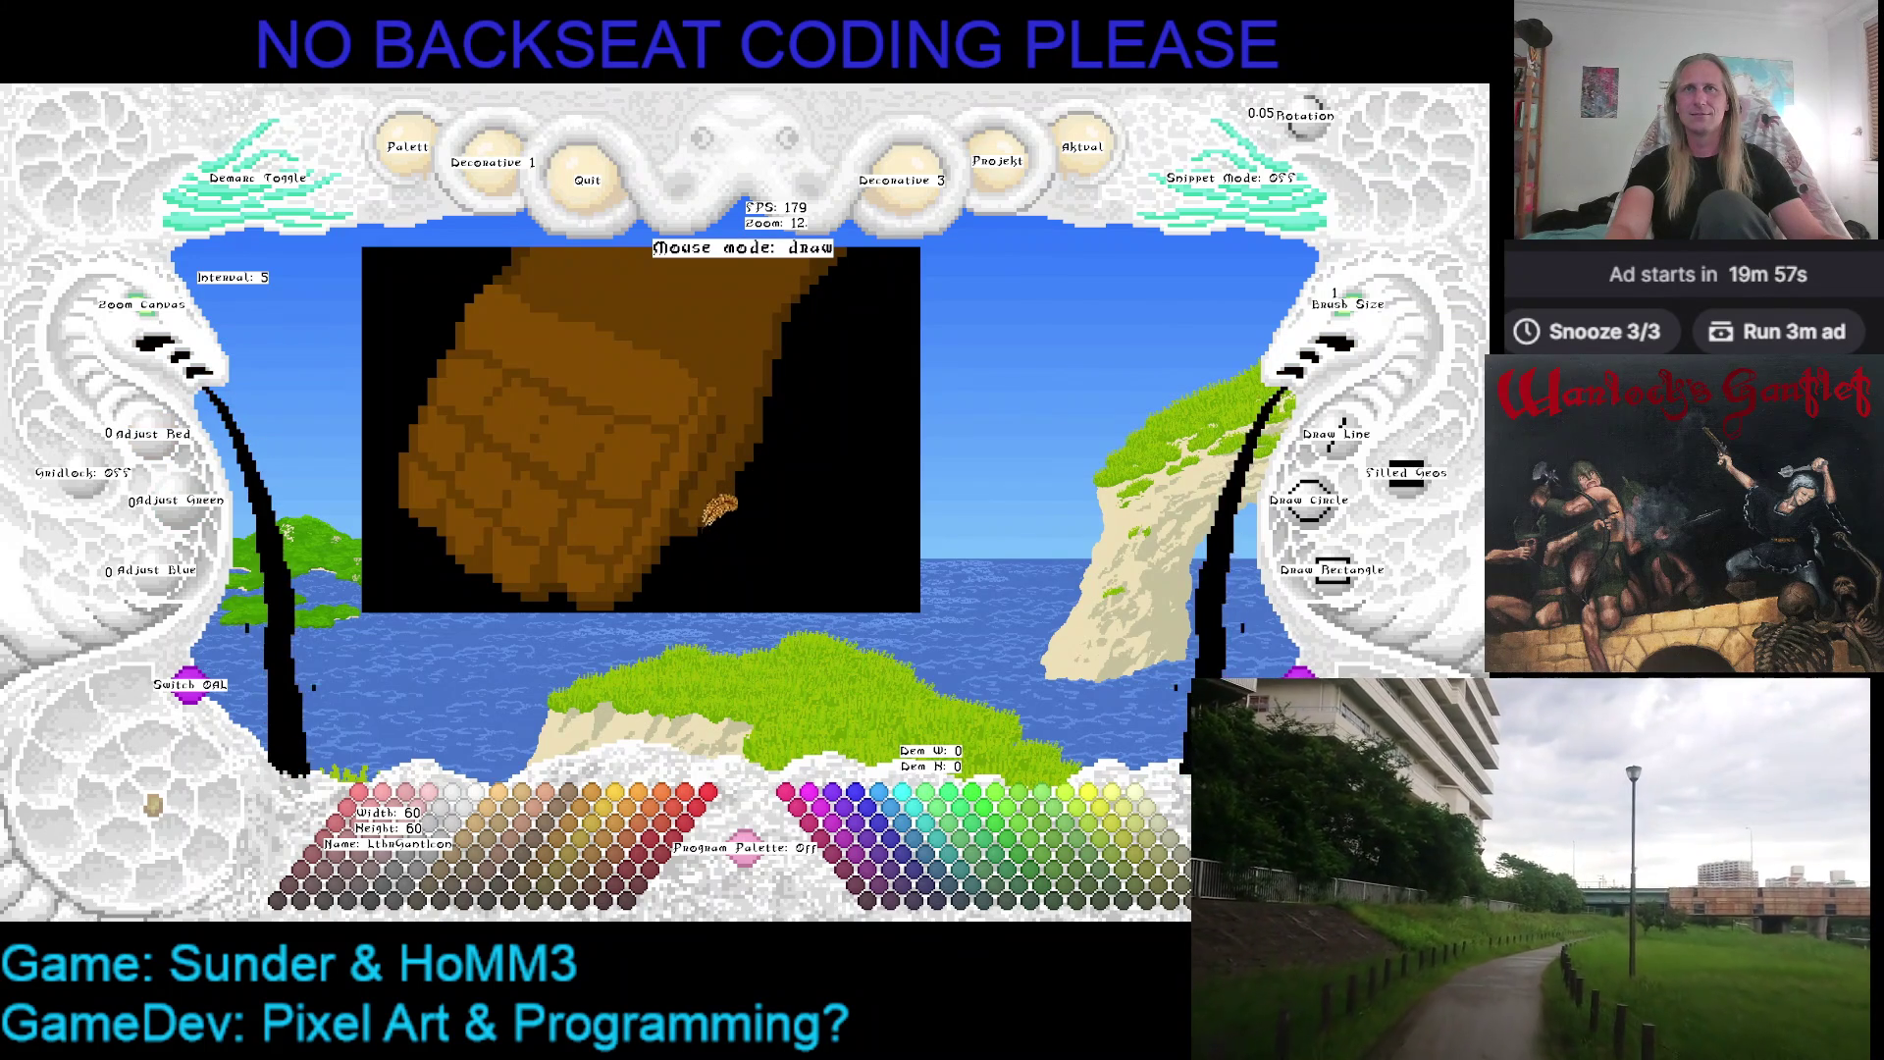
{"action": "right_click", "coordinate": [728, 486]}
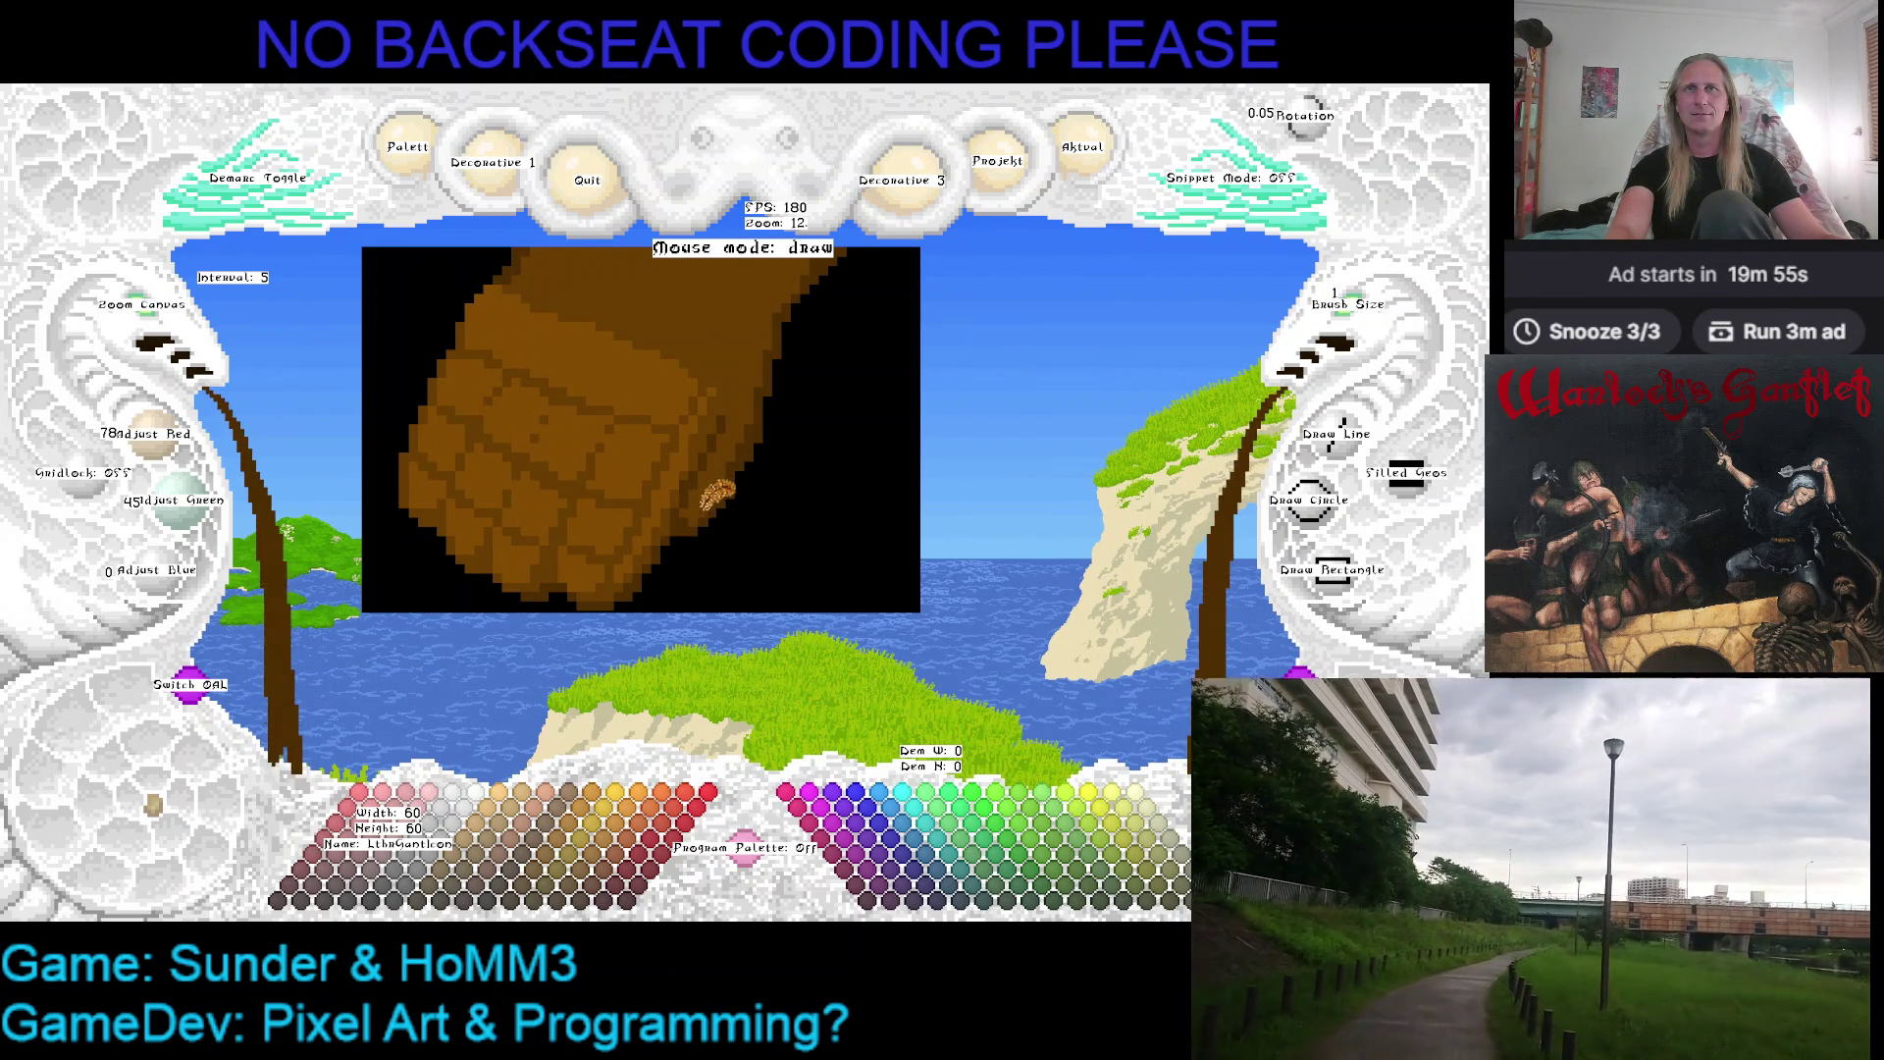
{"action": "right_click", "coordinate": [692, 516]}
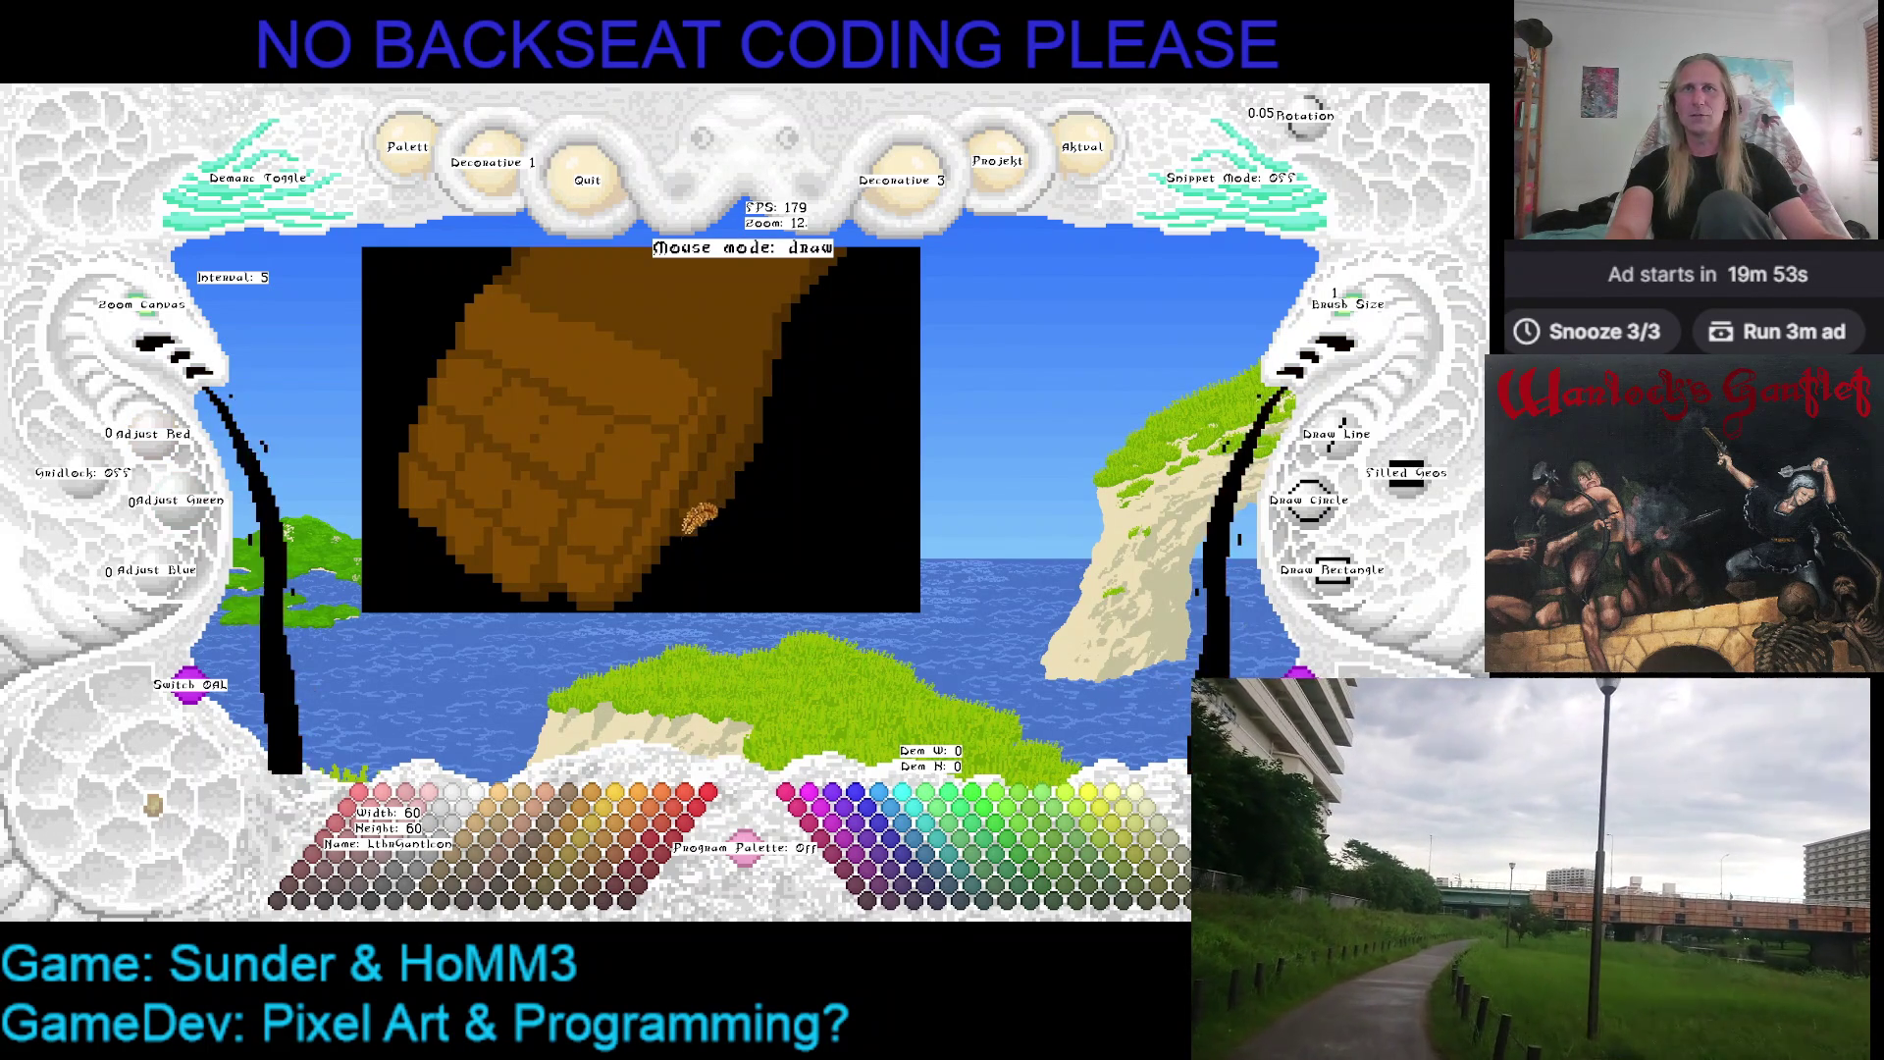
{"action": "right_click", "coordinate": [693, 508]}
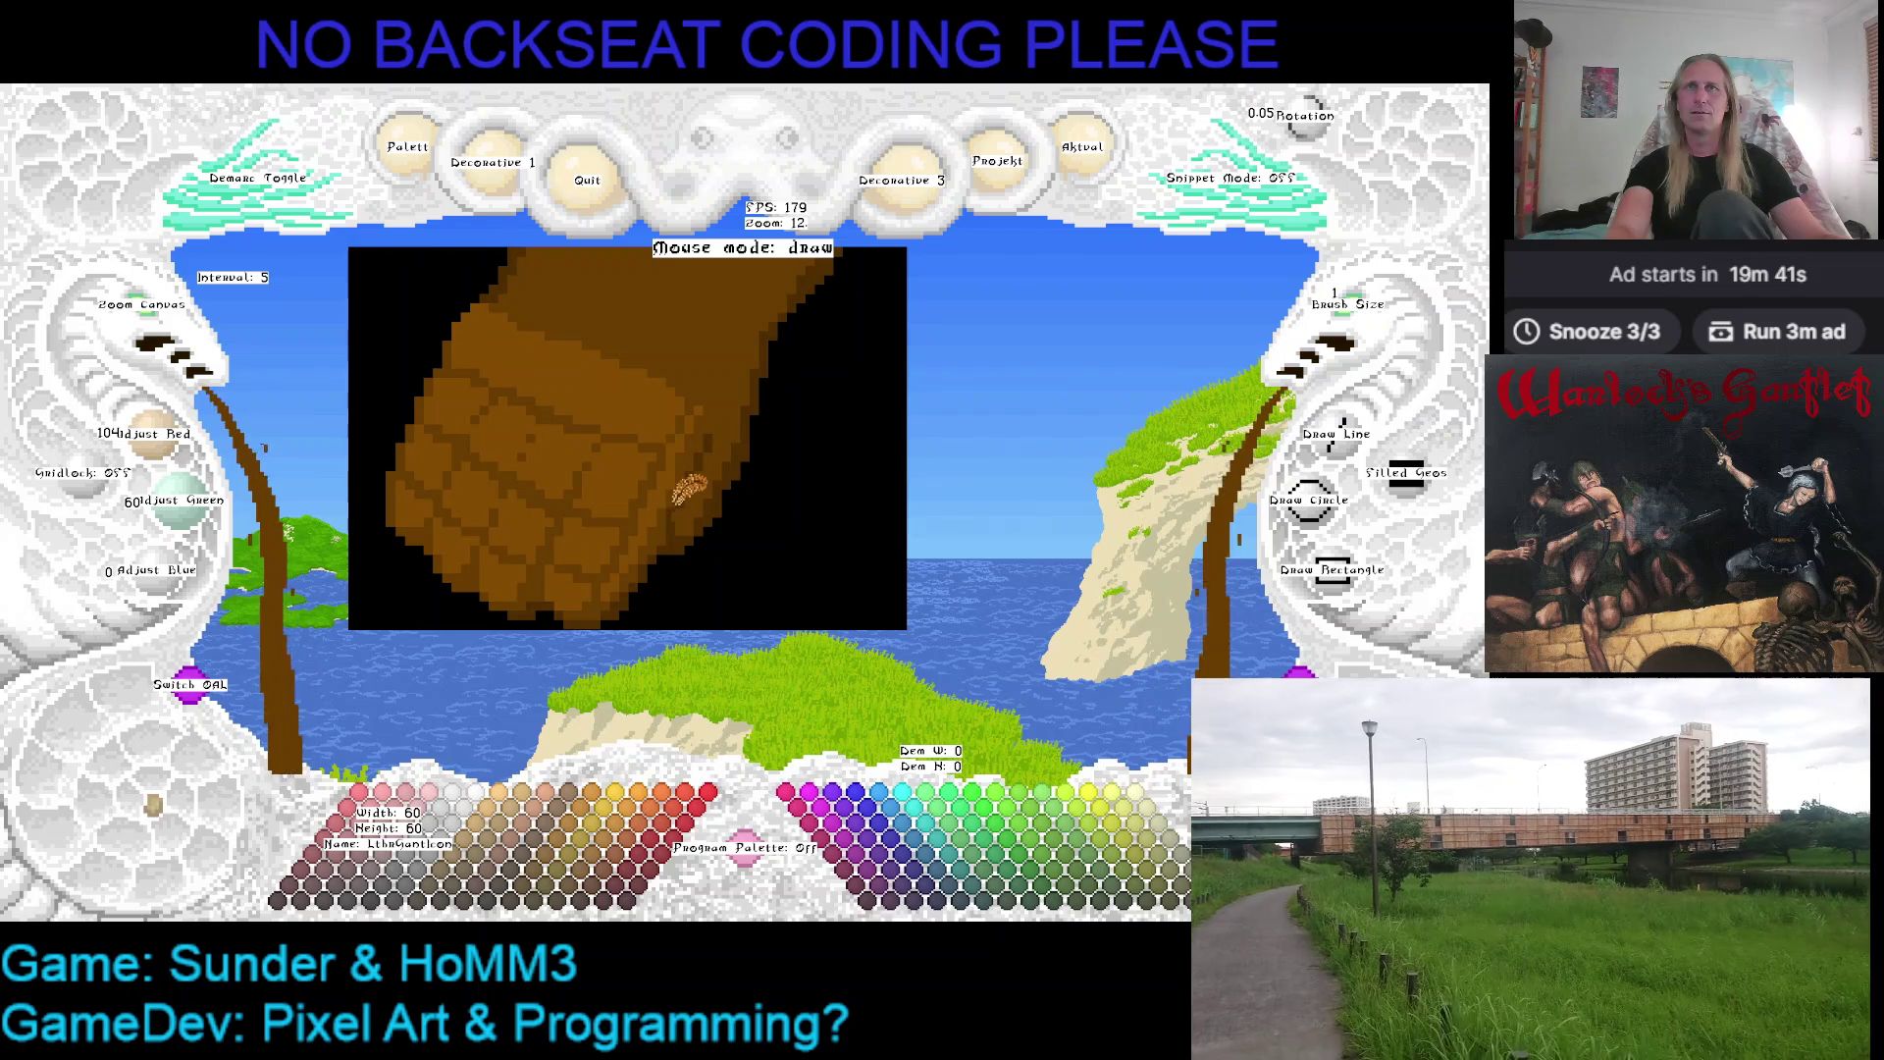
Save the gauntlet drawing and lighten the brush to a paler brown
{"action": "key", "text": "d"}
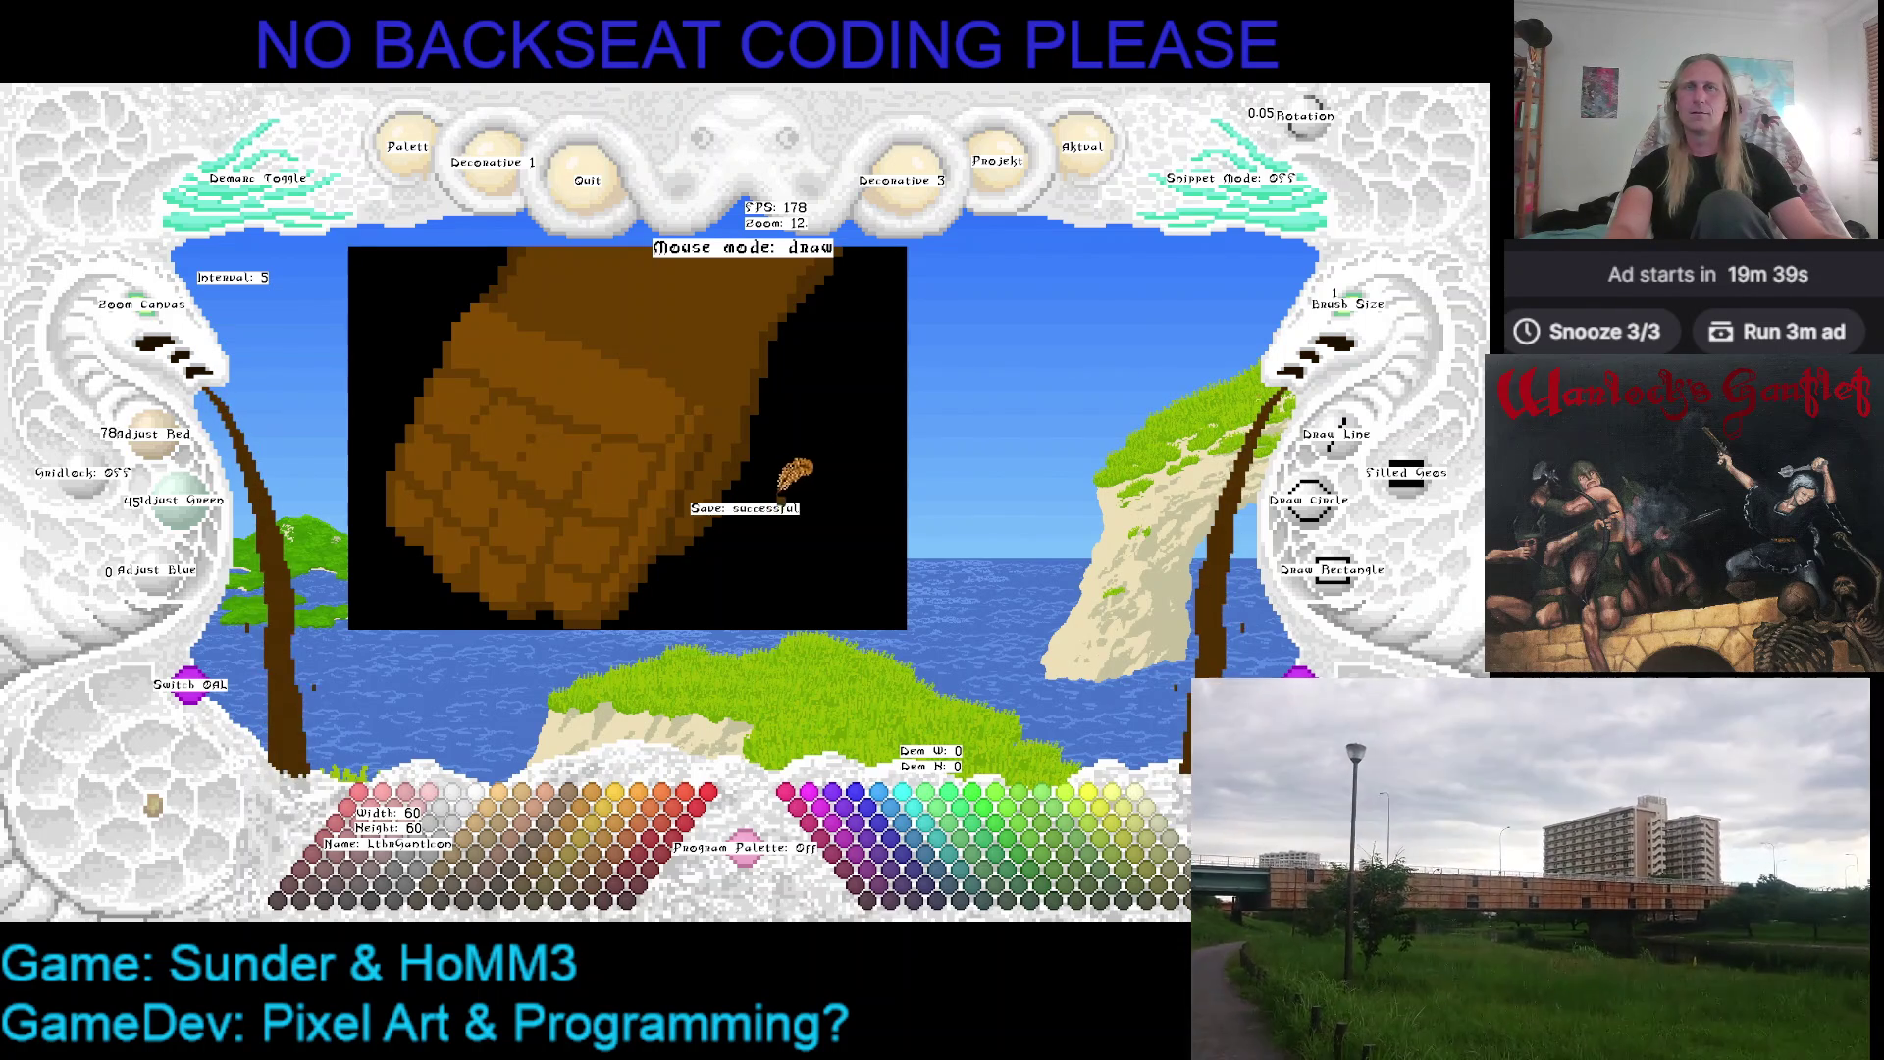
{"action": "key", "text": "Left"}
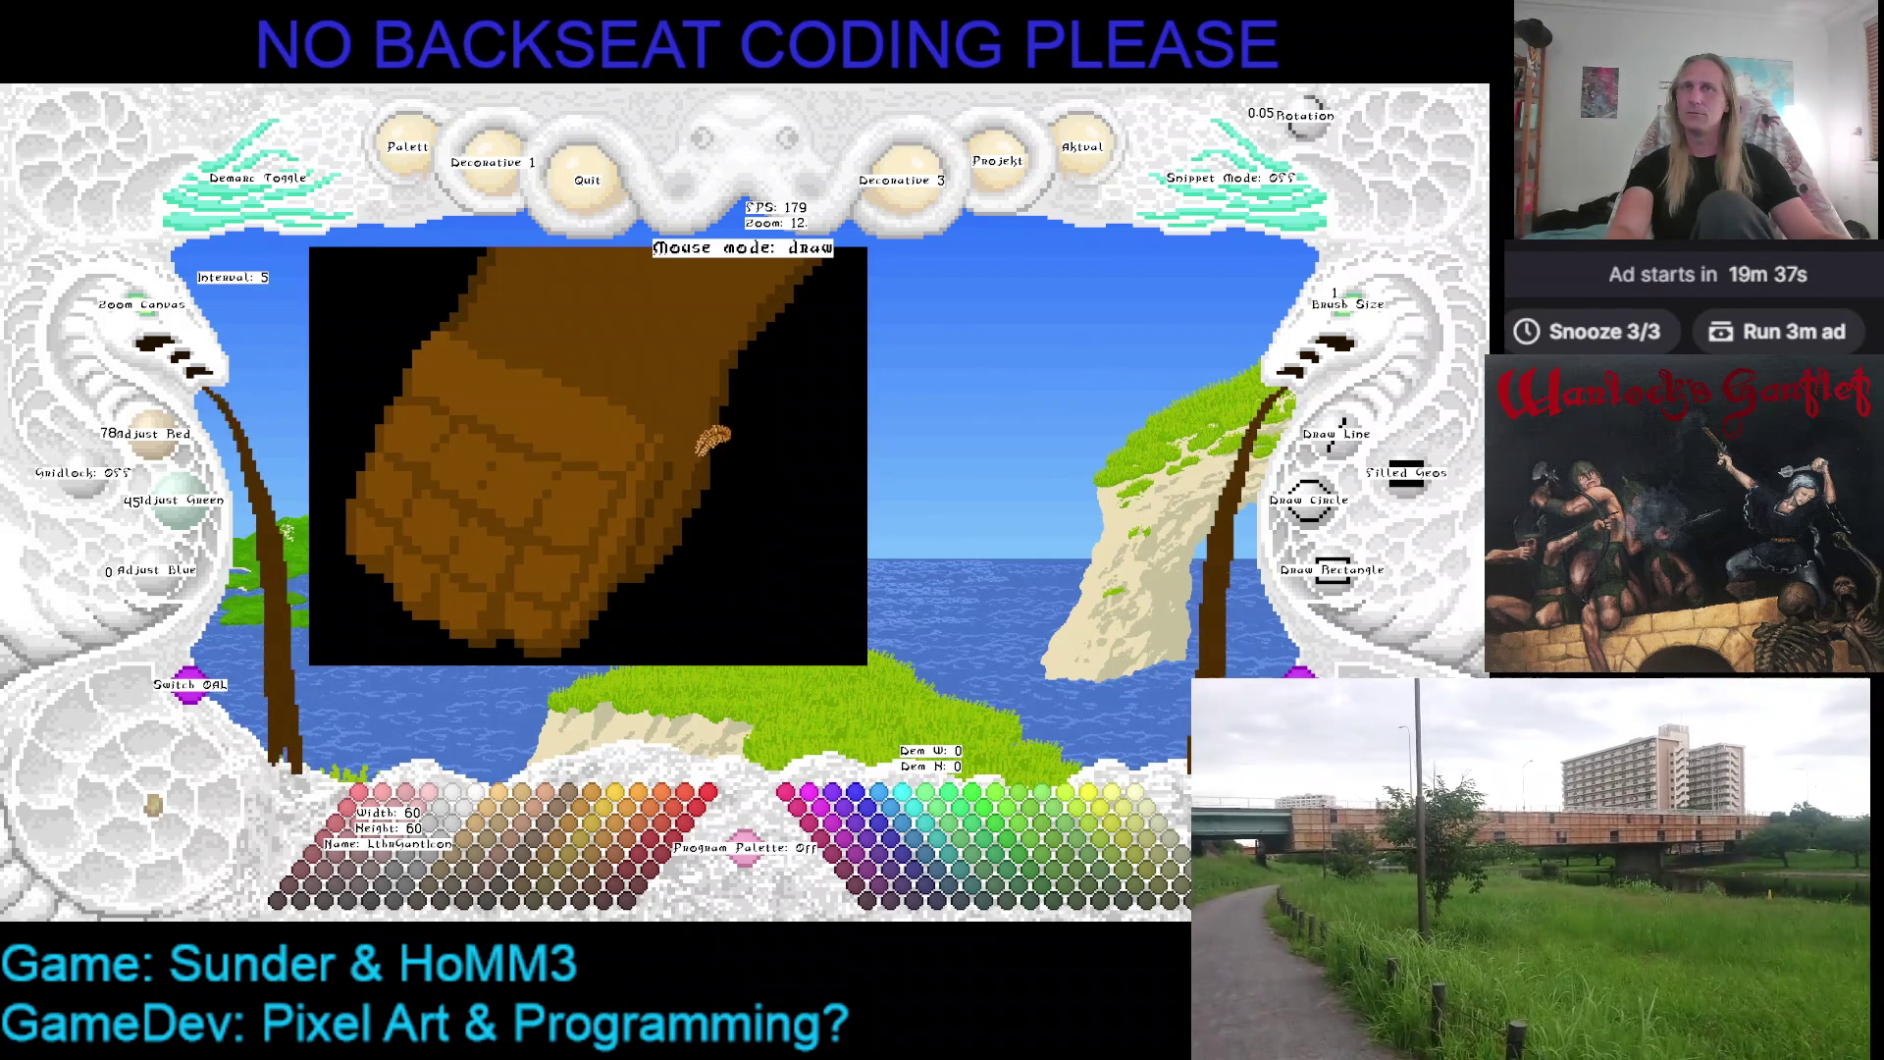
{"action": "key", "text": "l"}
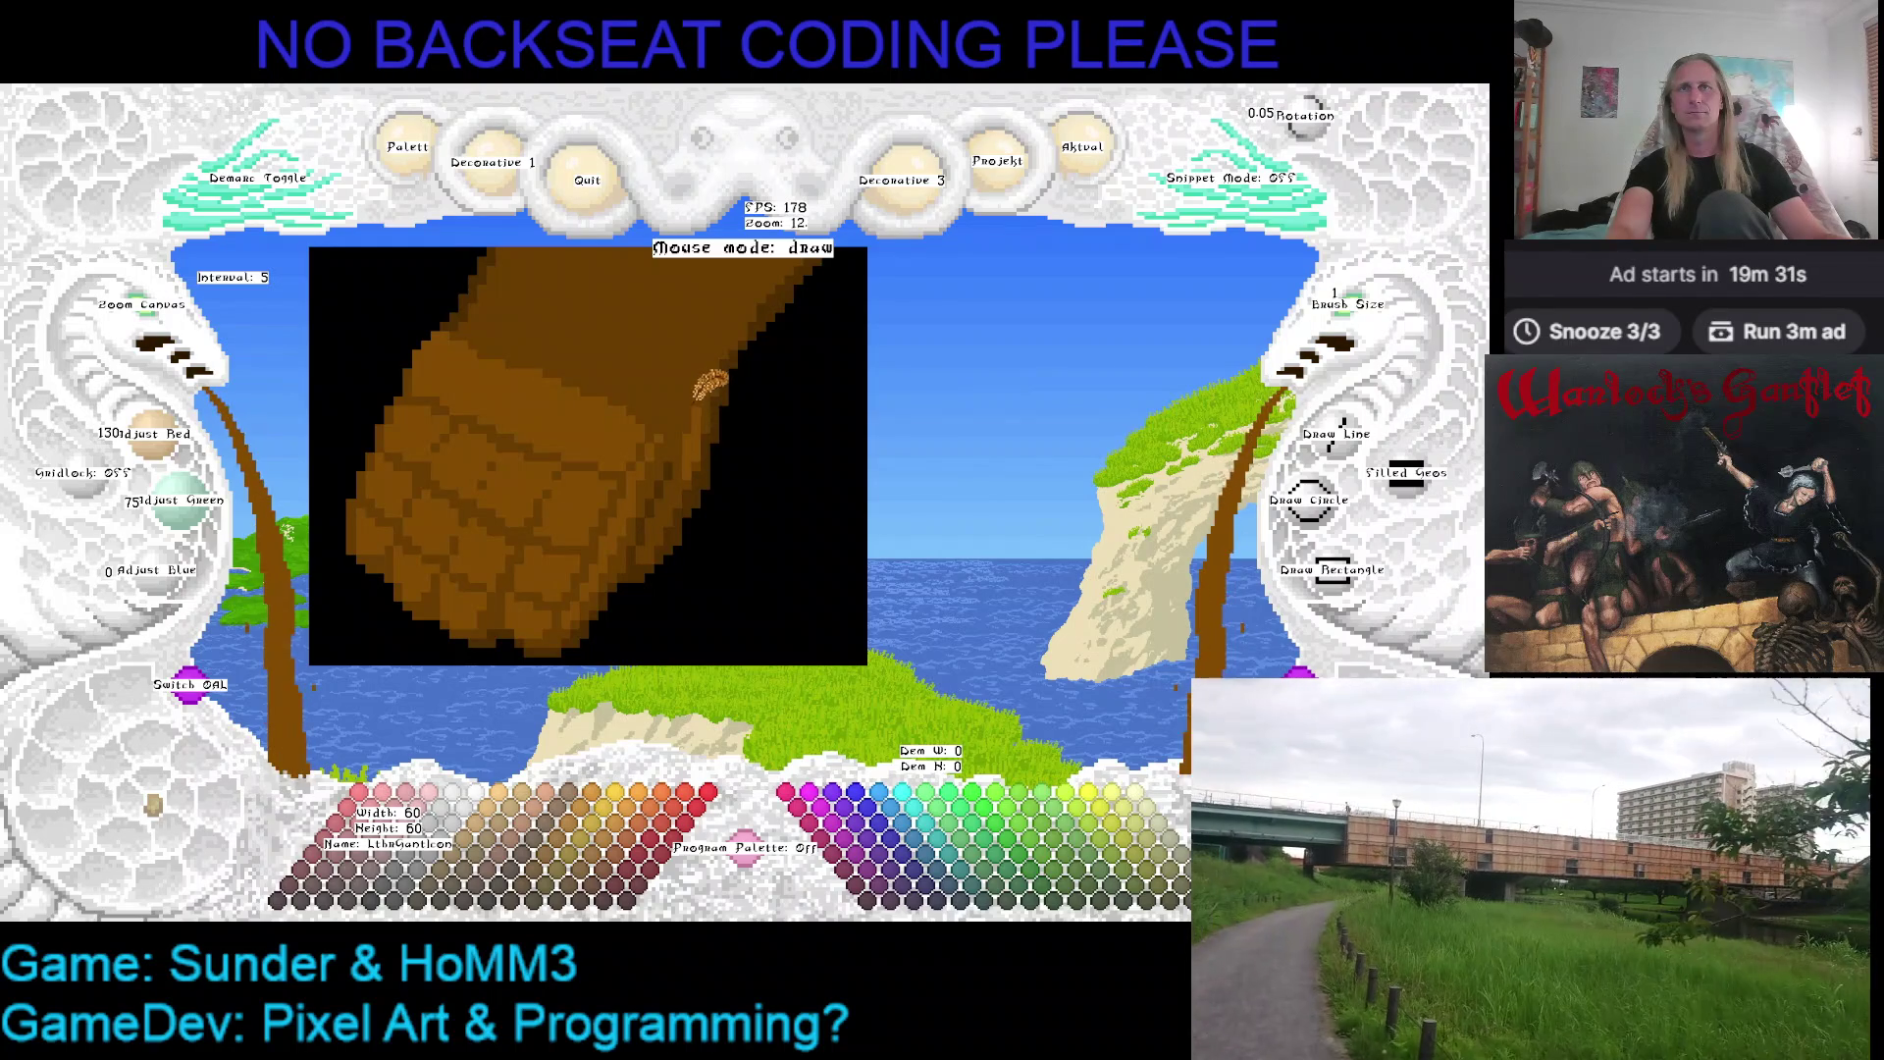
Check the gauntlet at four successive rotations, then switch to the browser window
{"action": "key", "text": "r"}
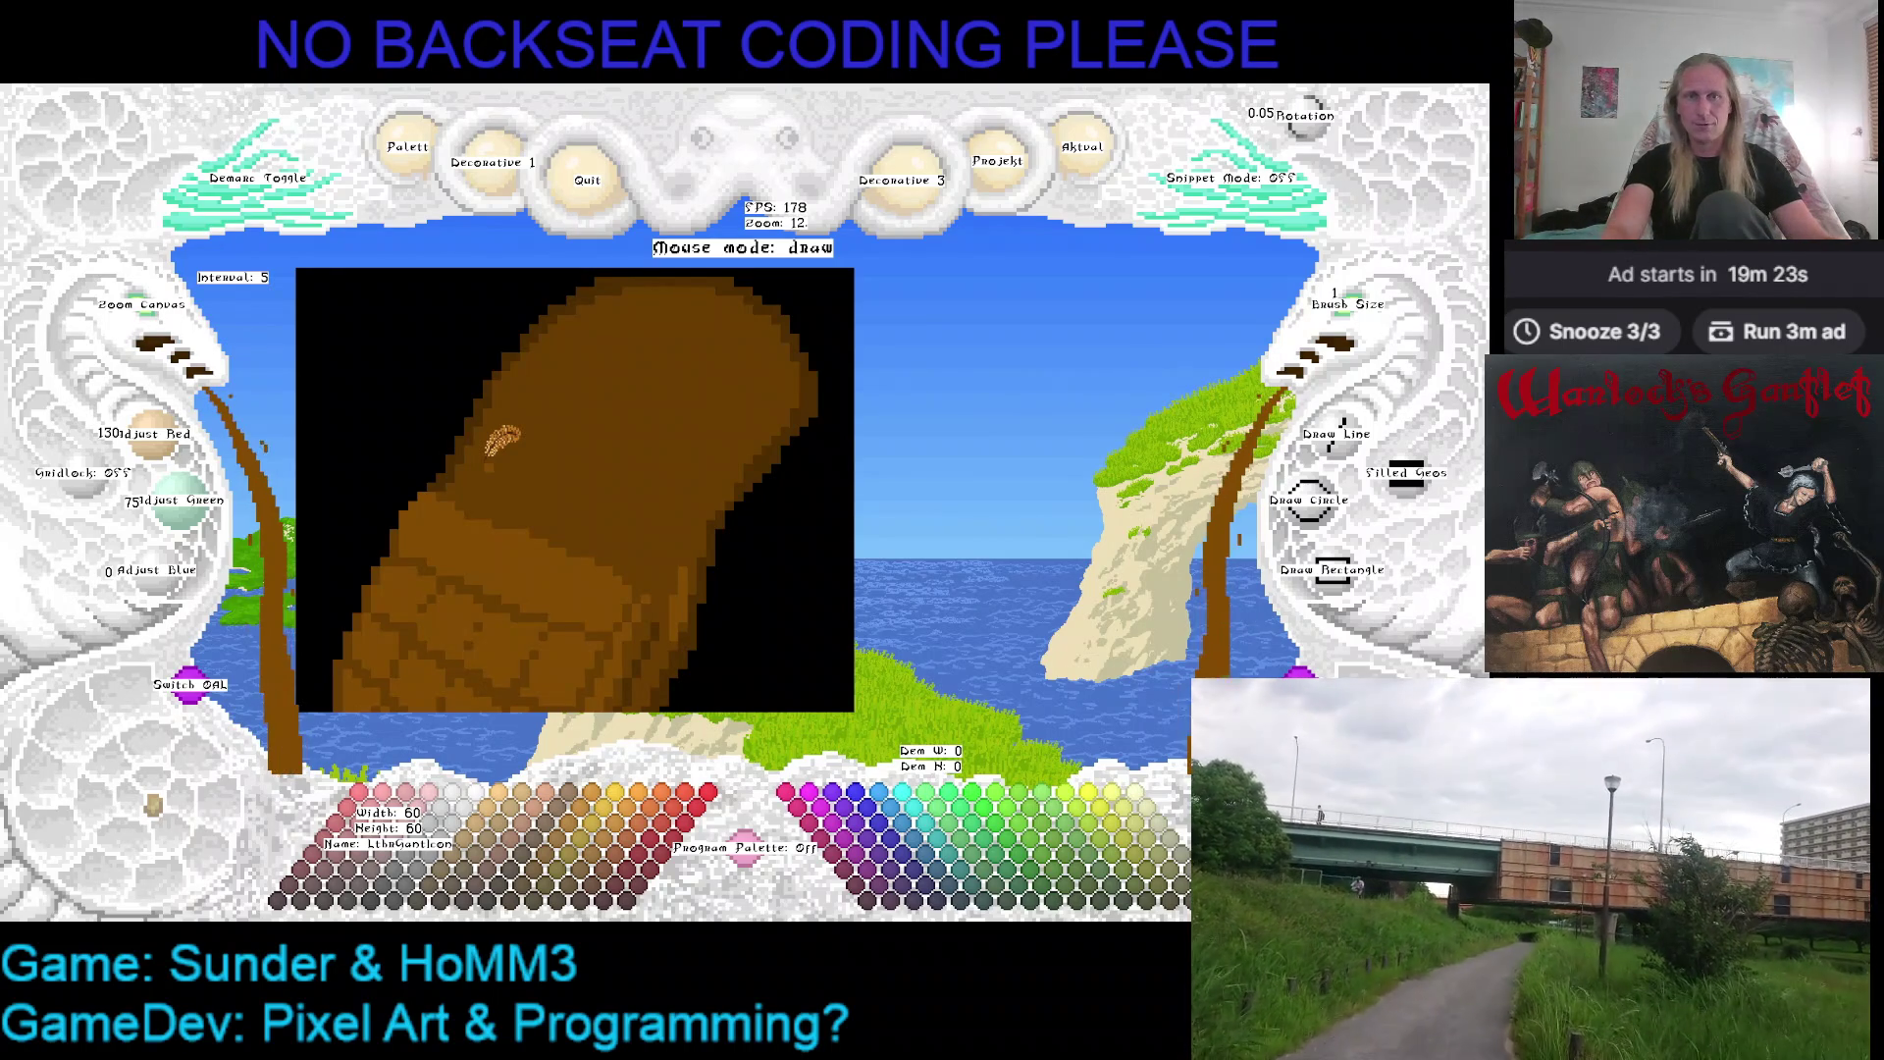
{"action": "key", "text": "r"}
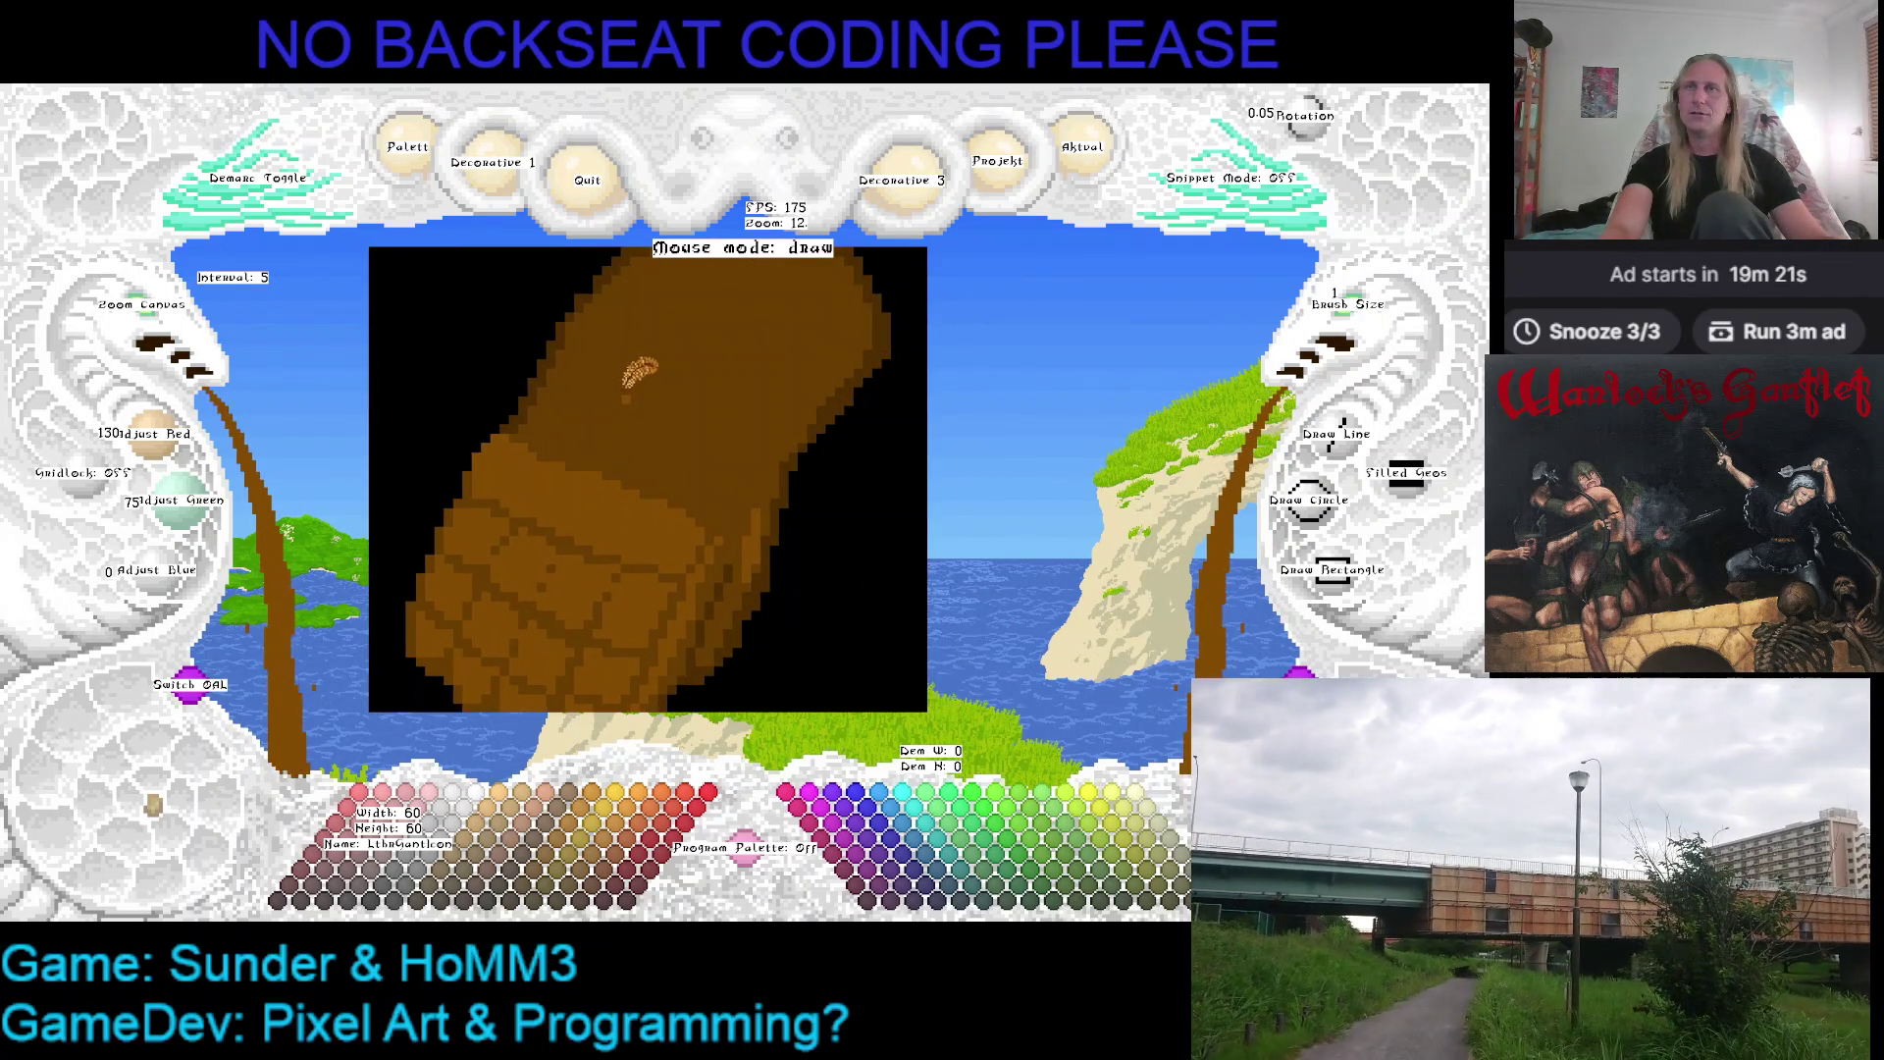
{"action": "key", "text": "r"}
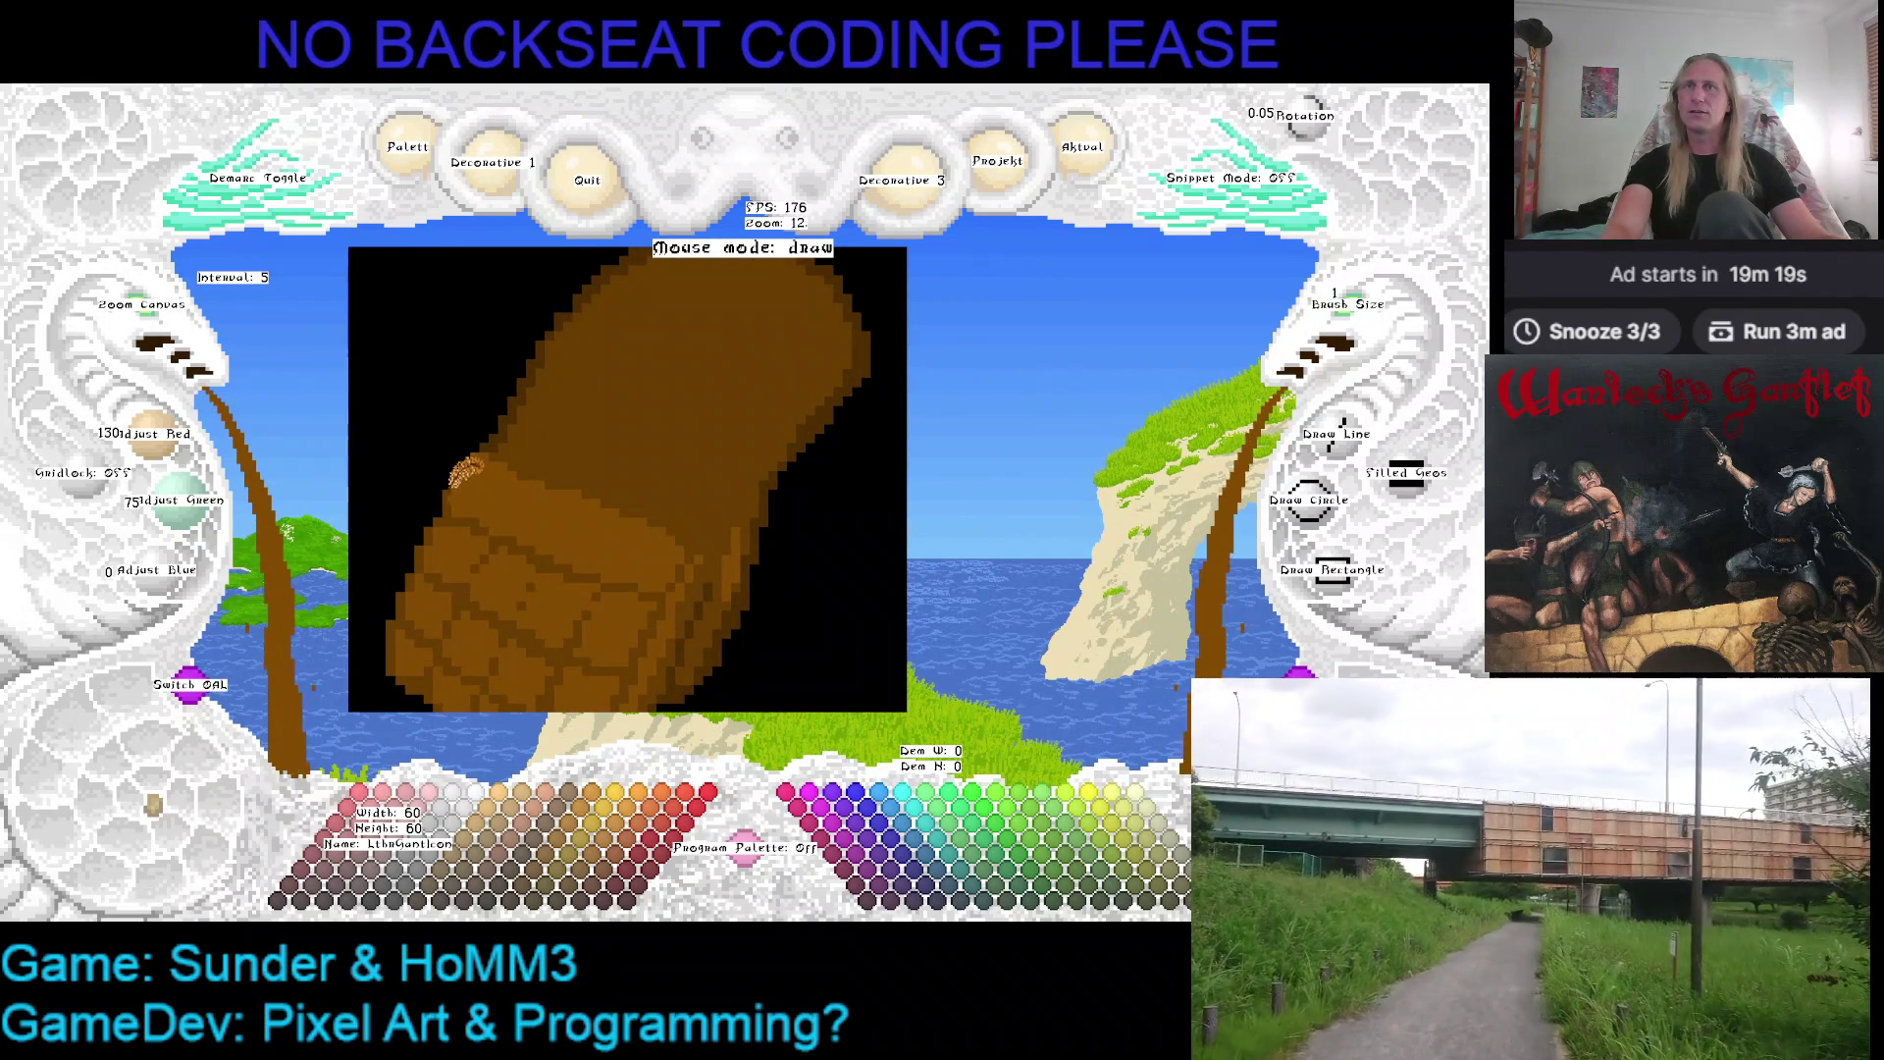
{"action": "key", "text": "r"}
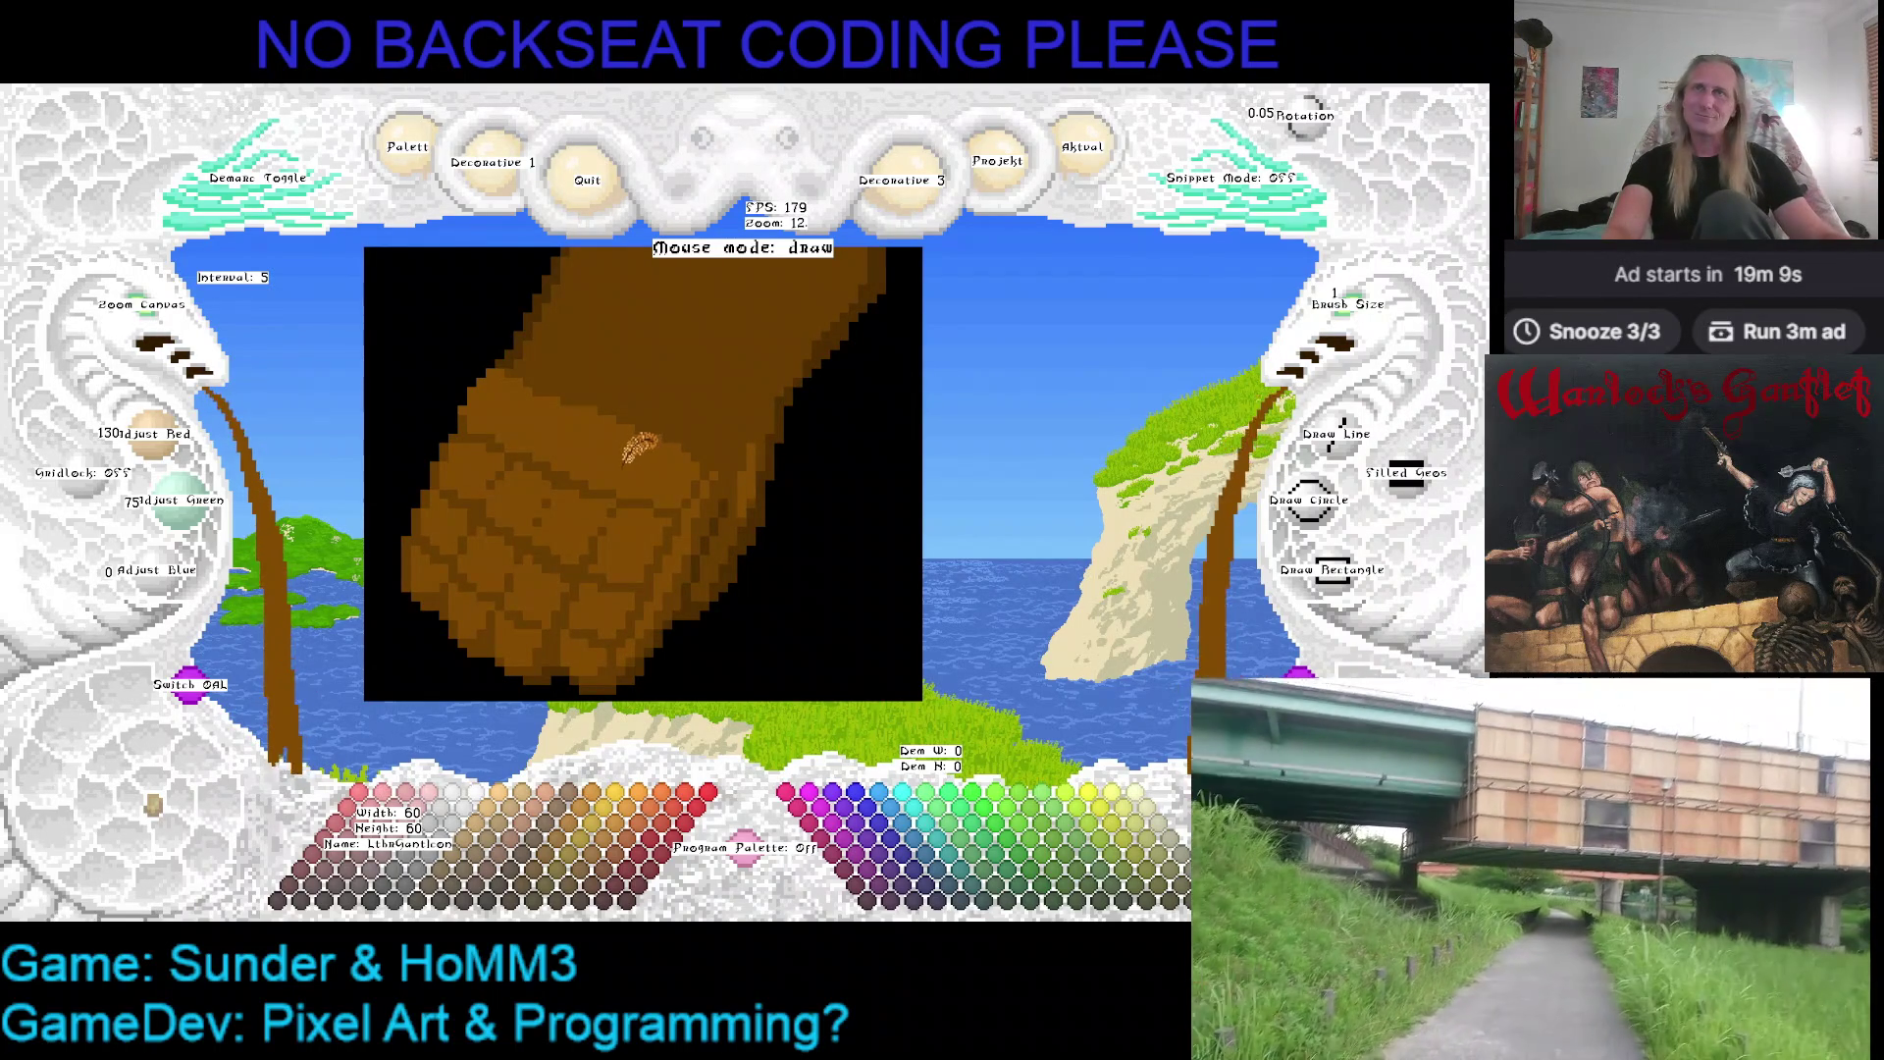
{"action": "mouse_move", "coordinate": [679, 390]}
{"action": "left_mouse_down"}
{"action": "mouse_move", "coordinate": [567, 444]}
{"action": "mouse_move", "coordinate": [703, 397]}
{"action": "left_mouse_up"}
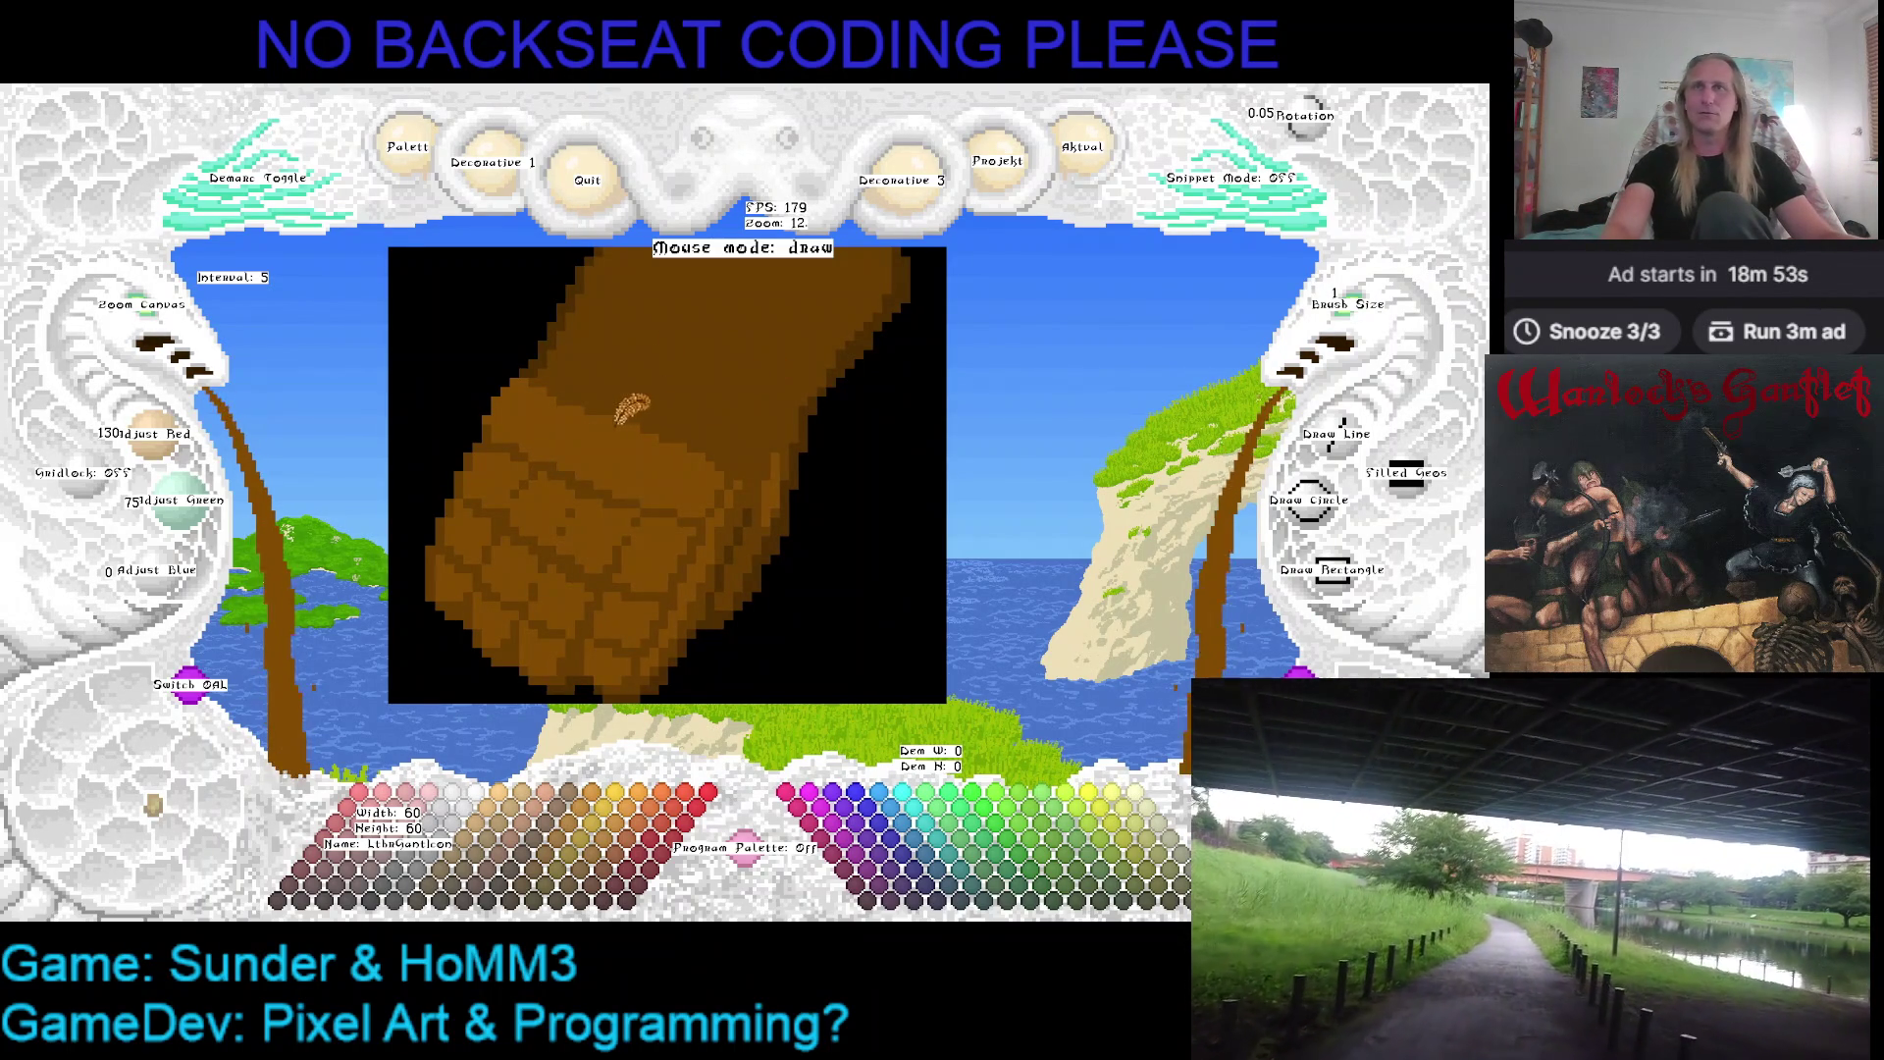
{"action": "key", "text": "Right"}
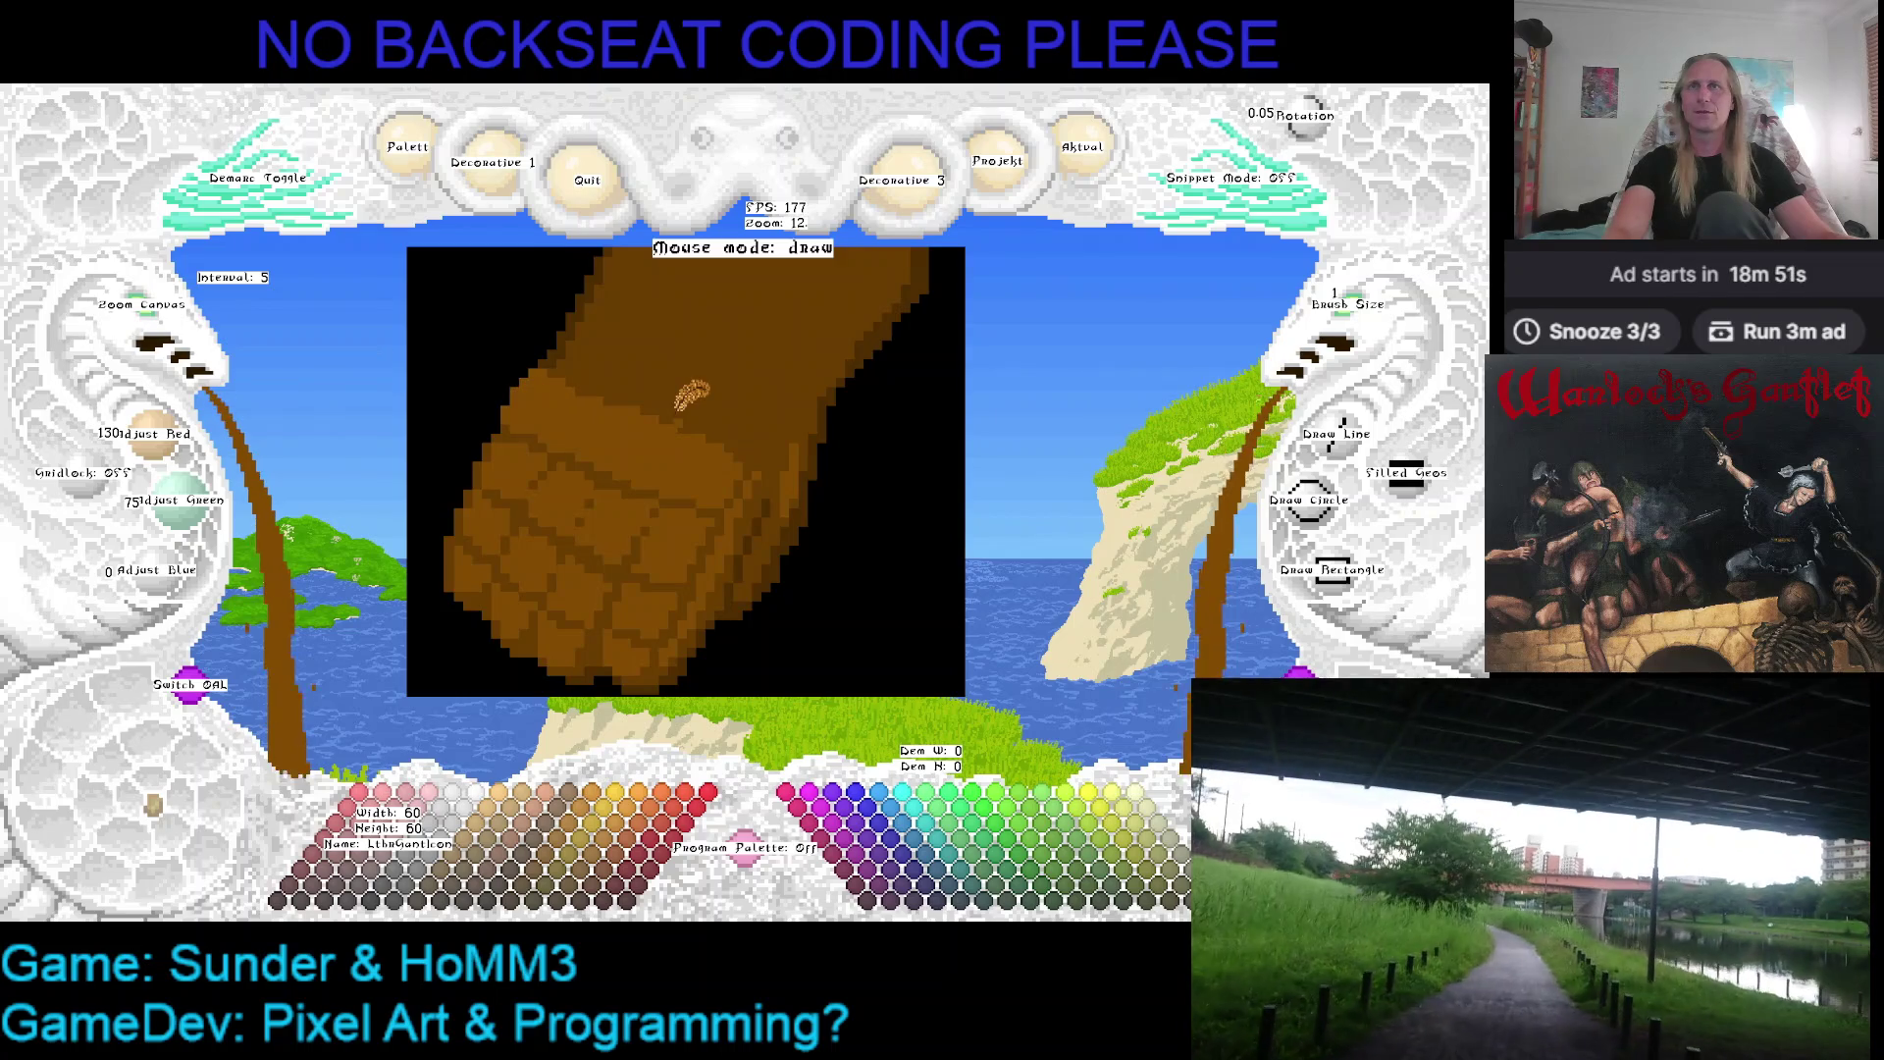
{"action": "key", "text": "alt+Tab"}
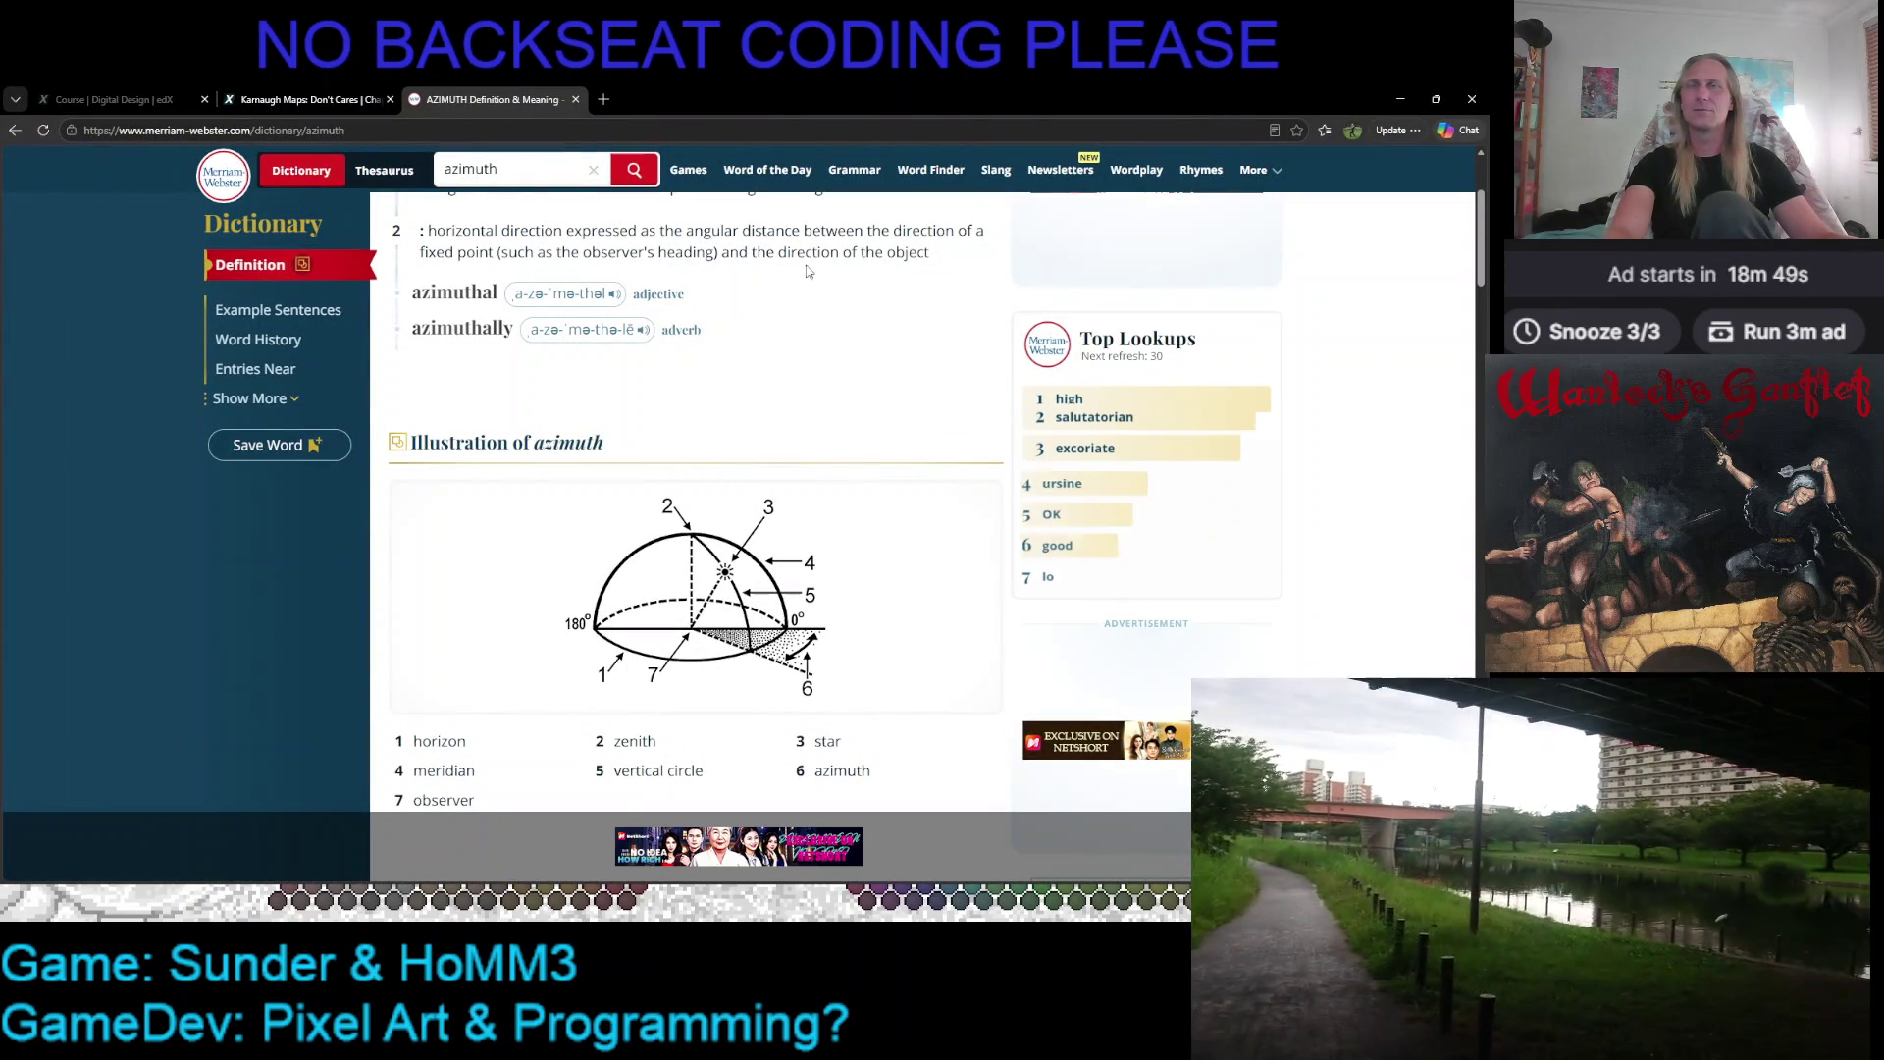
Search images for 'gambeson gauntlet museum', then switch to the All web results
{"action": "key", "text": "alt+Tab"}
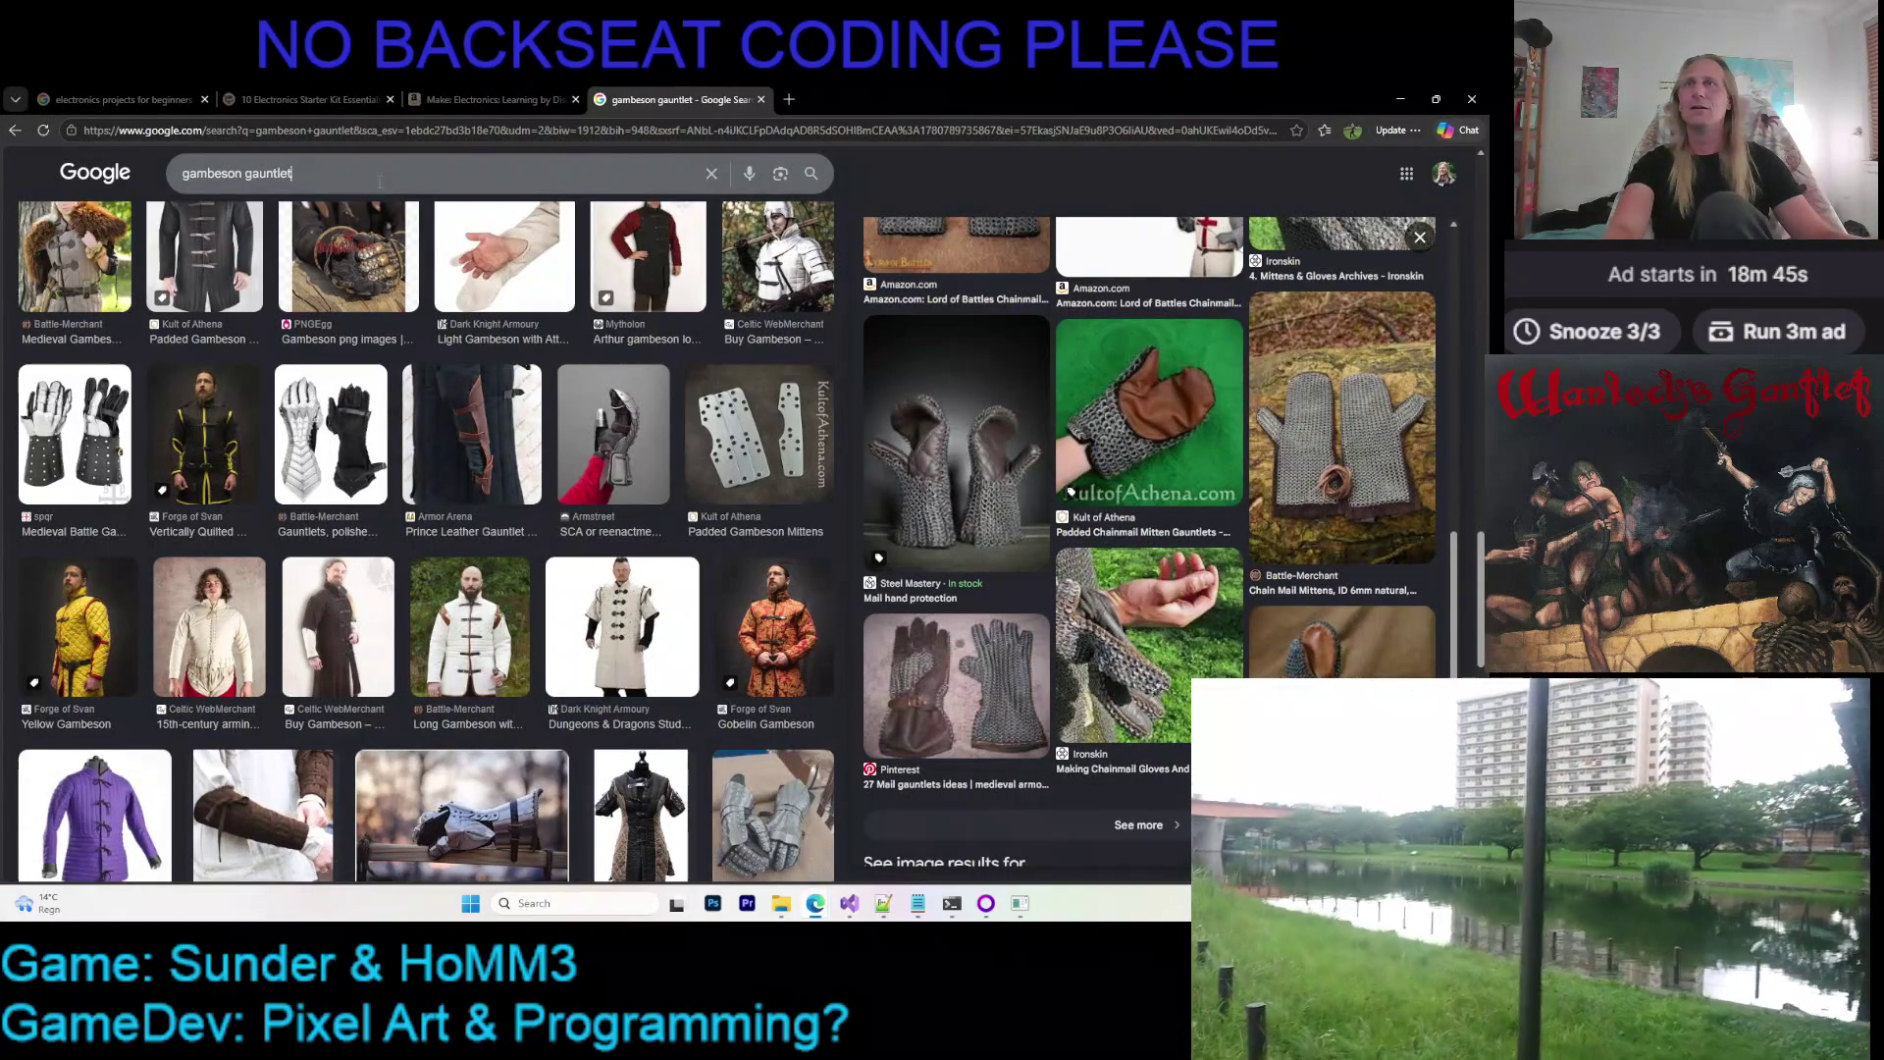
{"action": "left_click", "coordinate": [380, 181]}
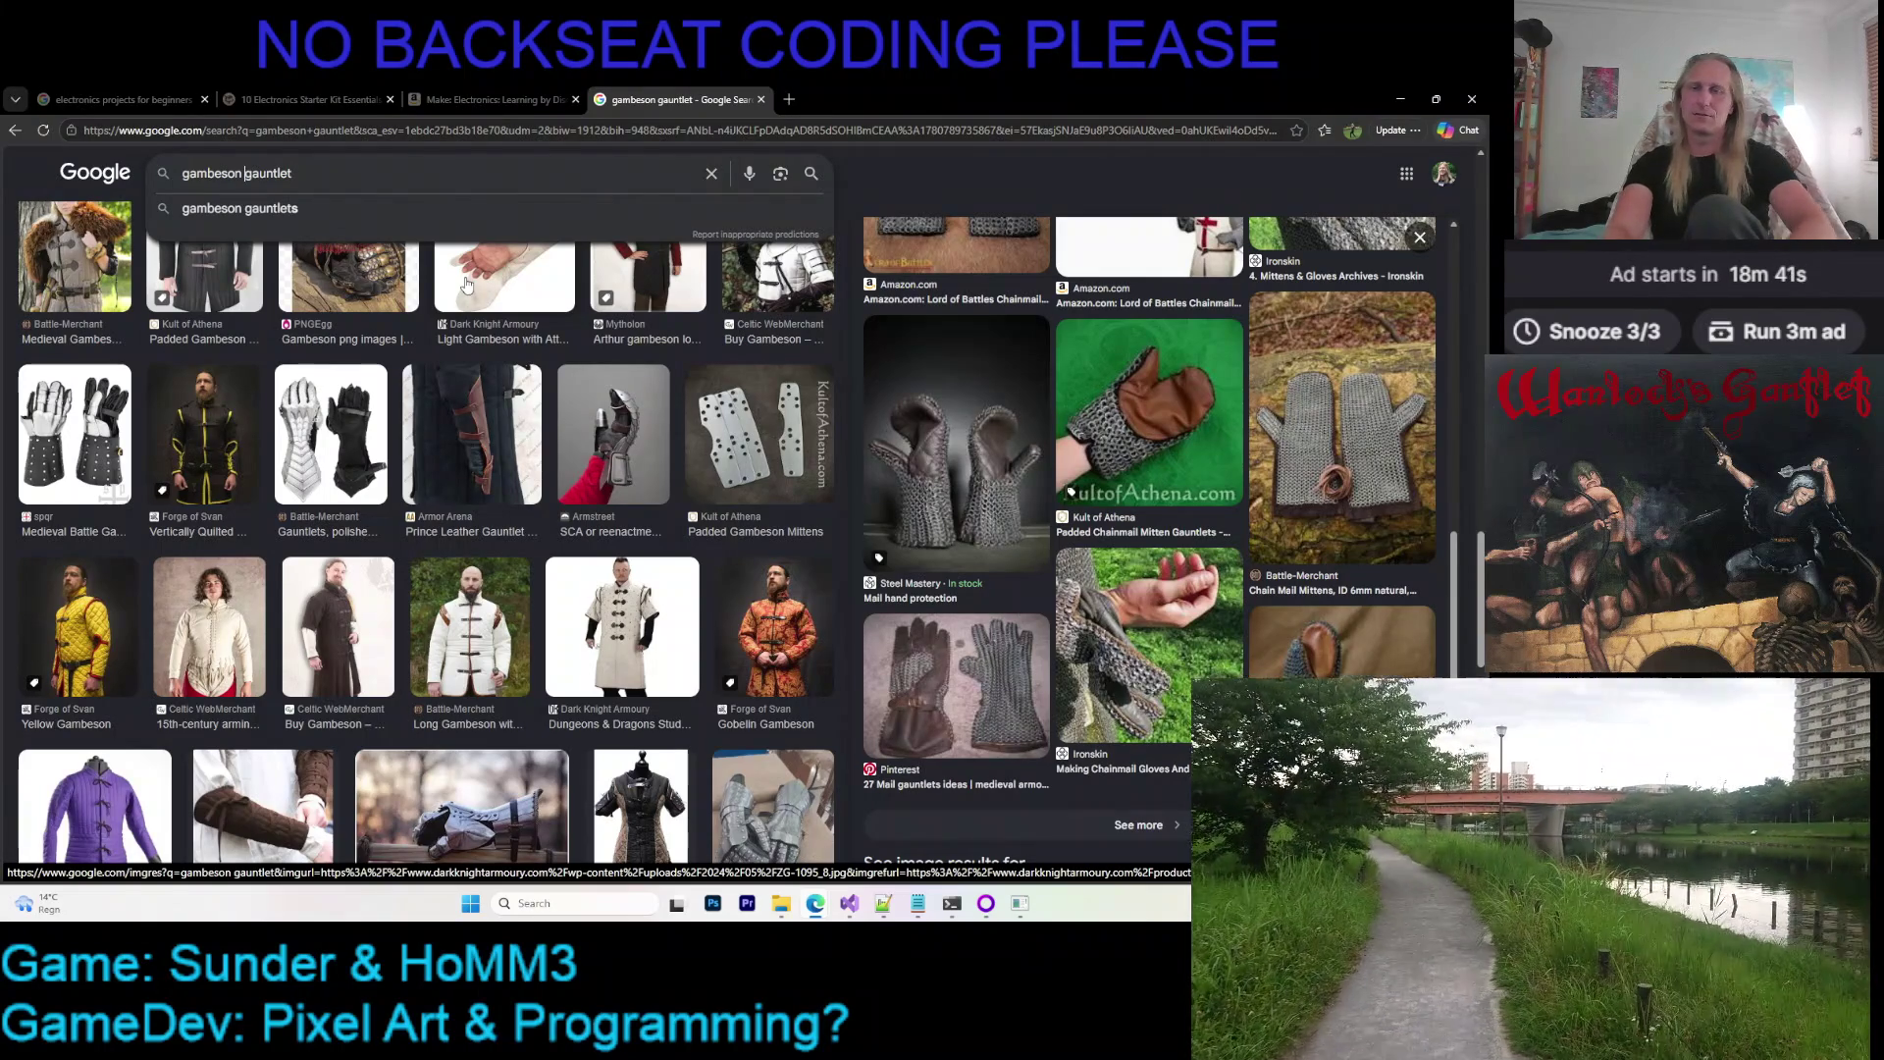
{"action": "type", "text": " museum"}
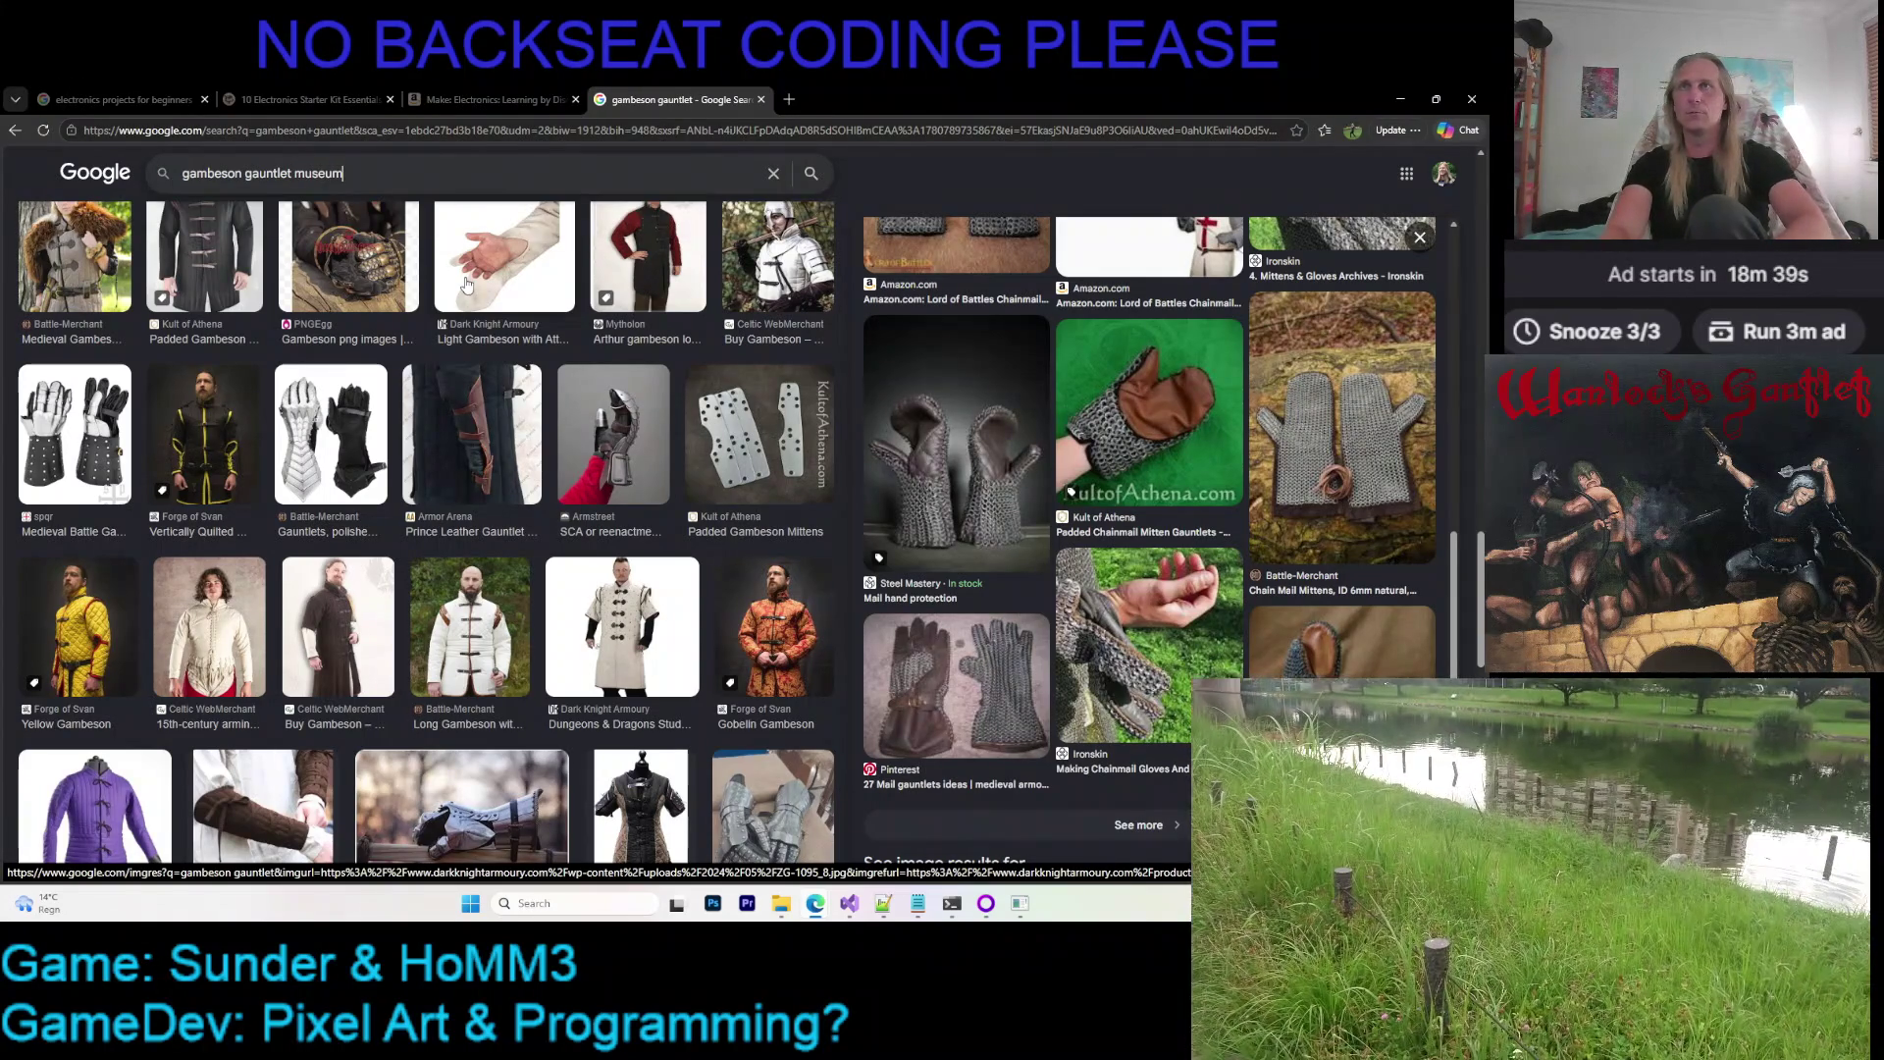
{"action": "key", "text": "Return"}
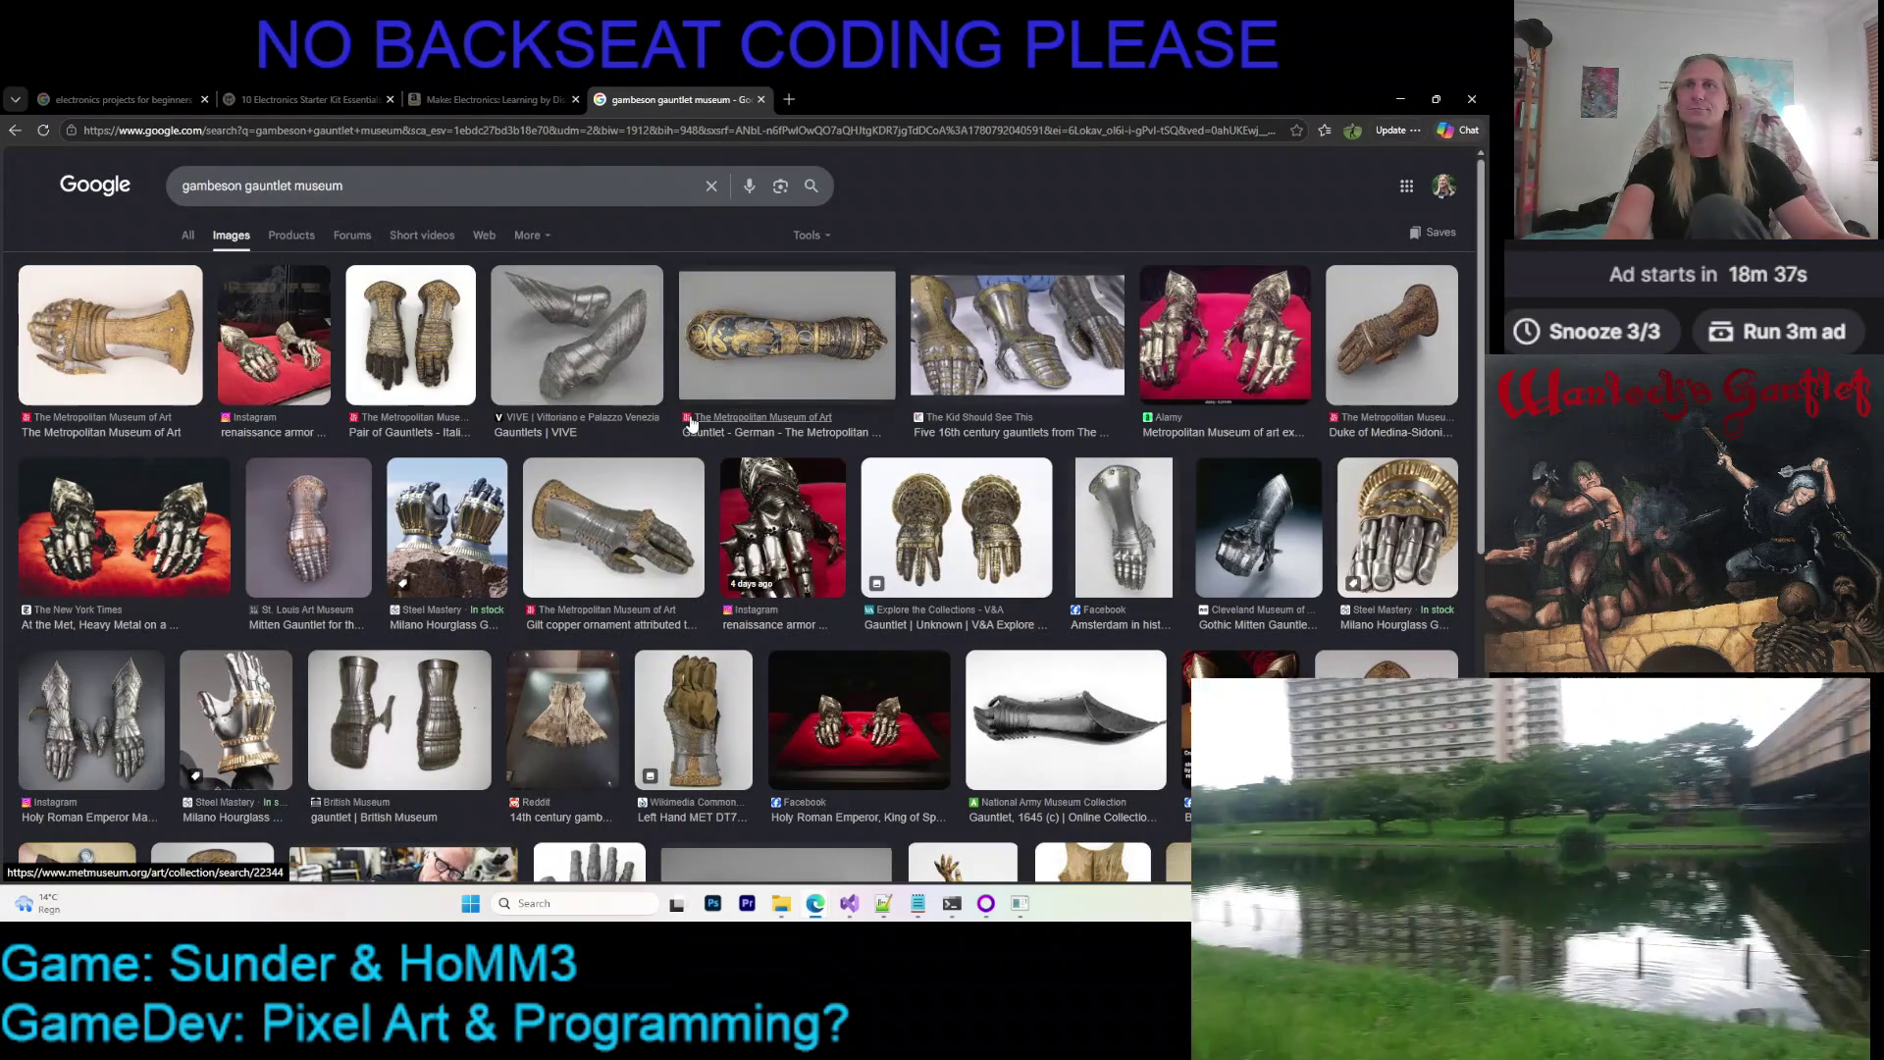
{"action": "scroll", "coordinate": [647, 418], "scroll_direction": "down", "scroll_amount": 1}
{"action": "scroll", "coordinate": [613, 420], "scroll_direction": "down", "scroll_amount": 2}
{"action": "scroll", "coordinate": [610, 421], "scroll_direction": "down", "scroll_amount": 1}
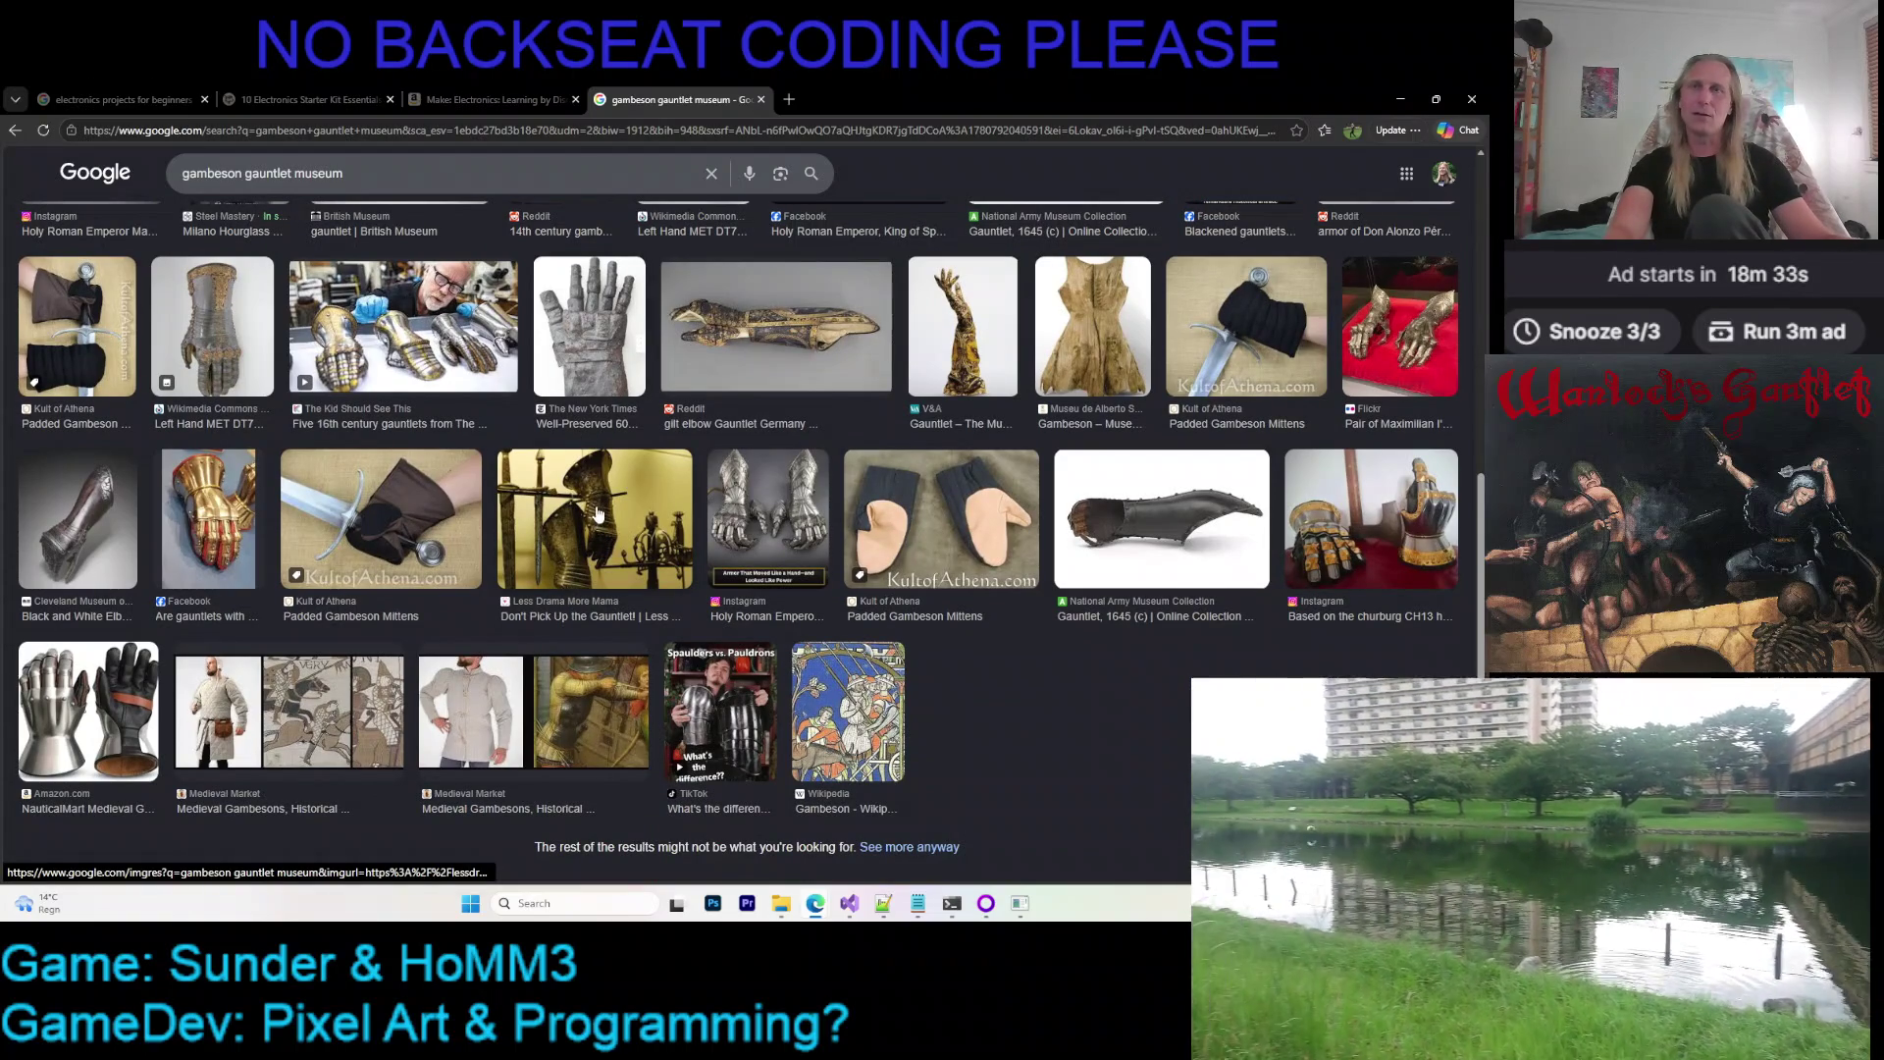
{"action": "scroll", "coordinate": [590, 510], "scroll_direction": "up", "scroll_amount": 1}
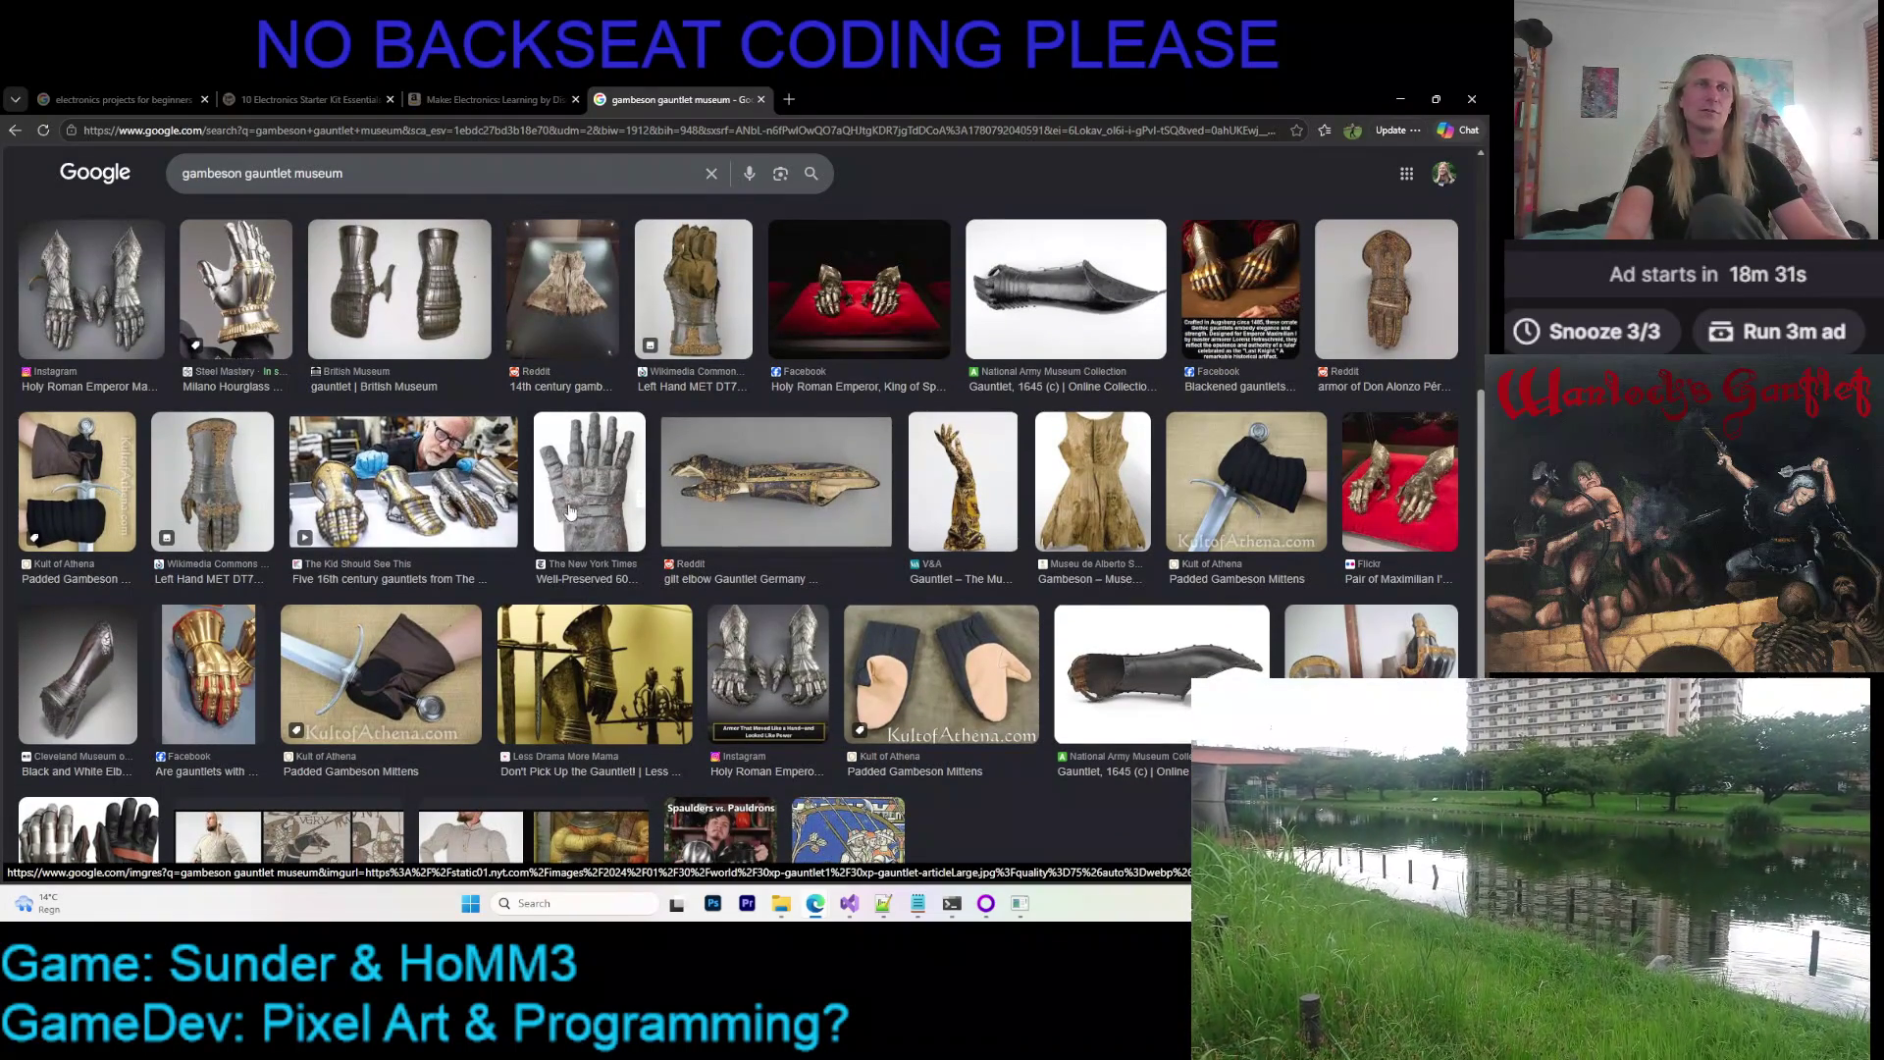
{"action": "scroll", "coordinate": [539, 521], "scroll_direction": "up", "scroll_amount": 1}
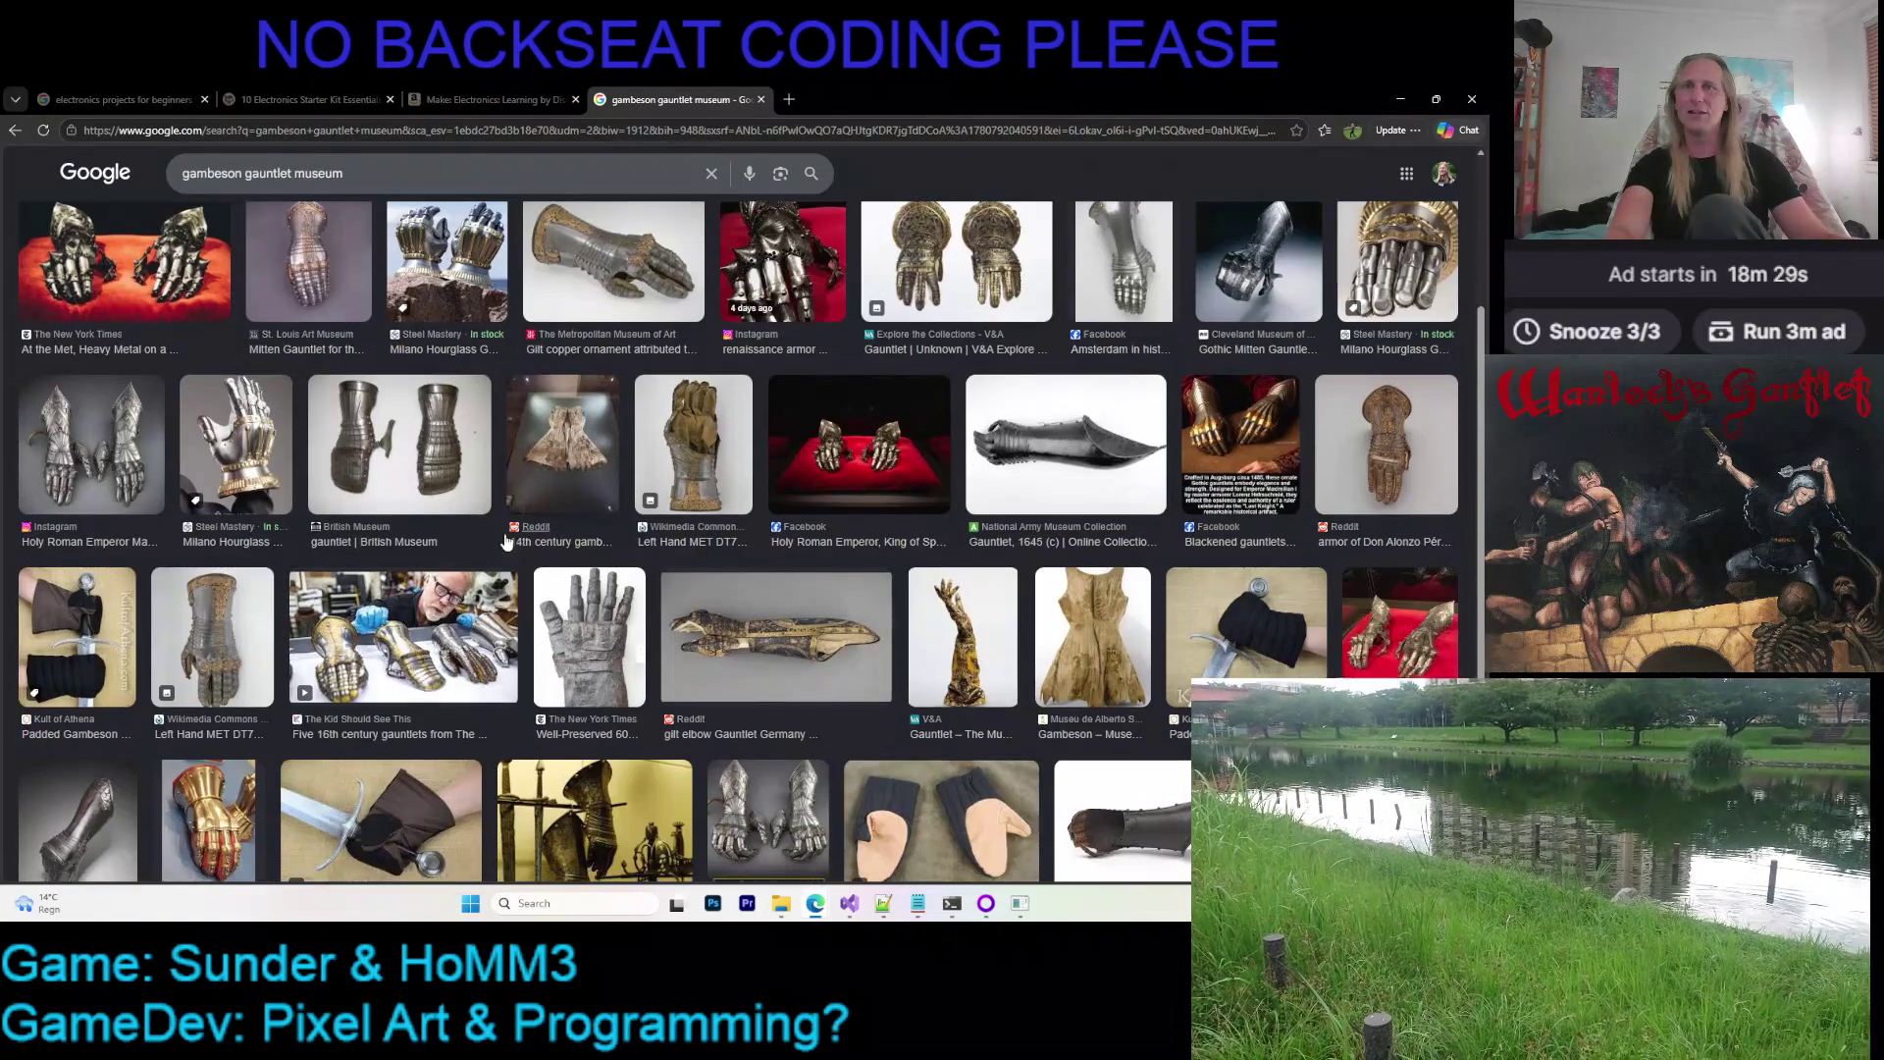
{"action": "scroll", "coordinate": [508, 612], "scroll_direction": "up", "scroll_amount": 2}
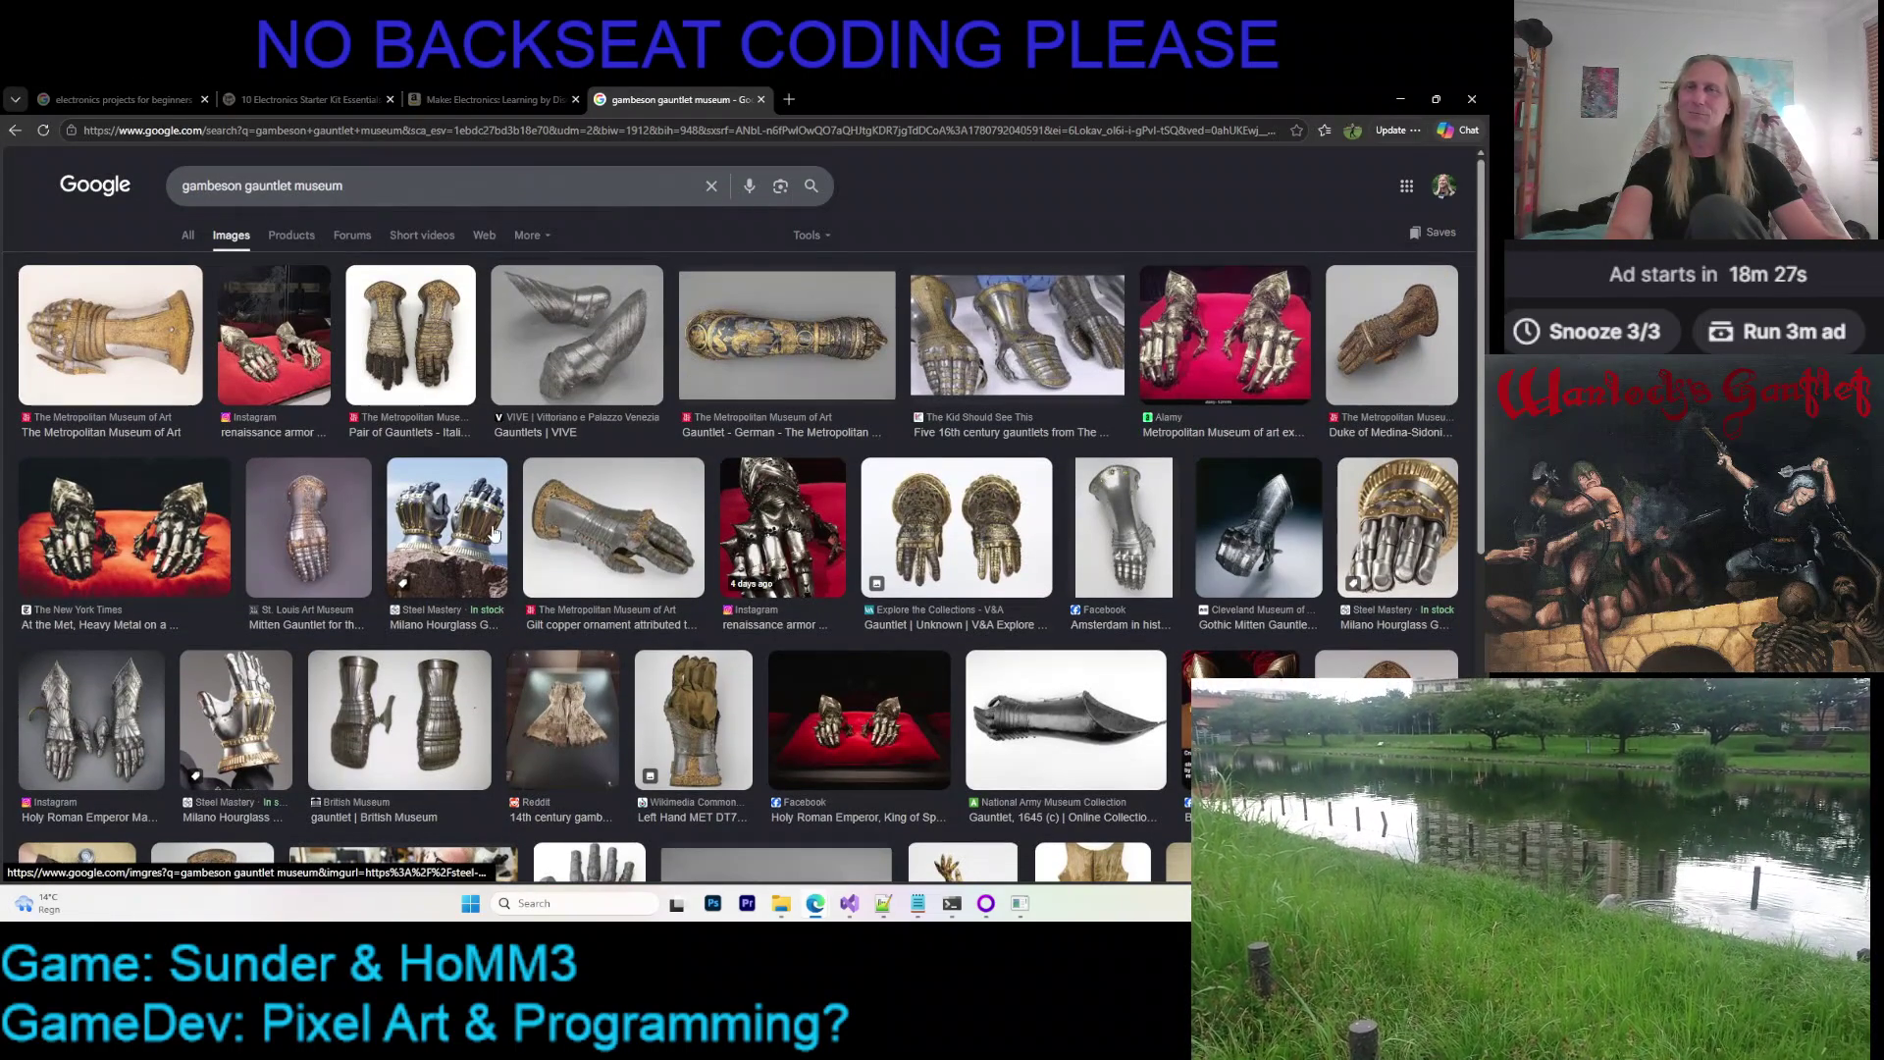
{"action": "left_click", "coordinate": [187, 234]}
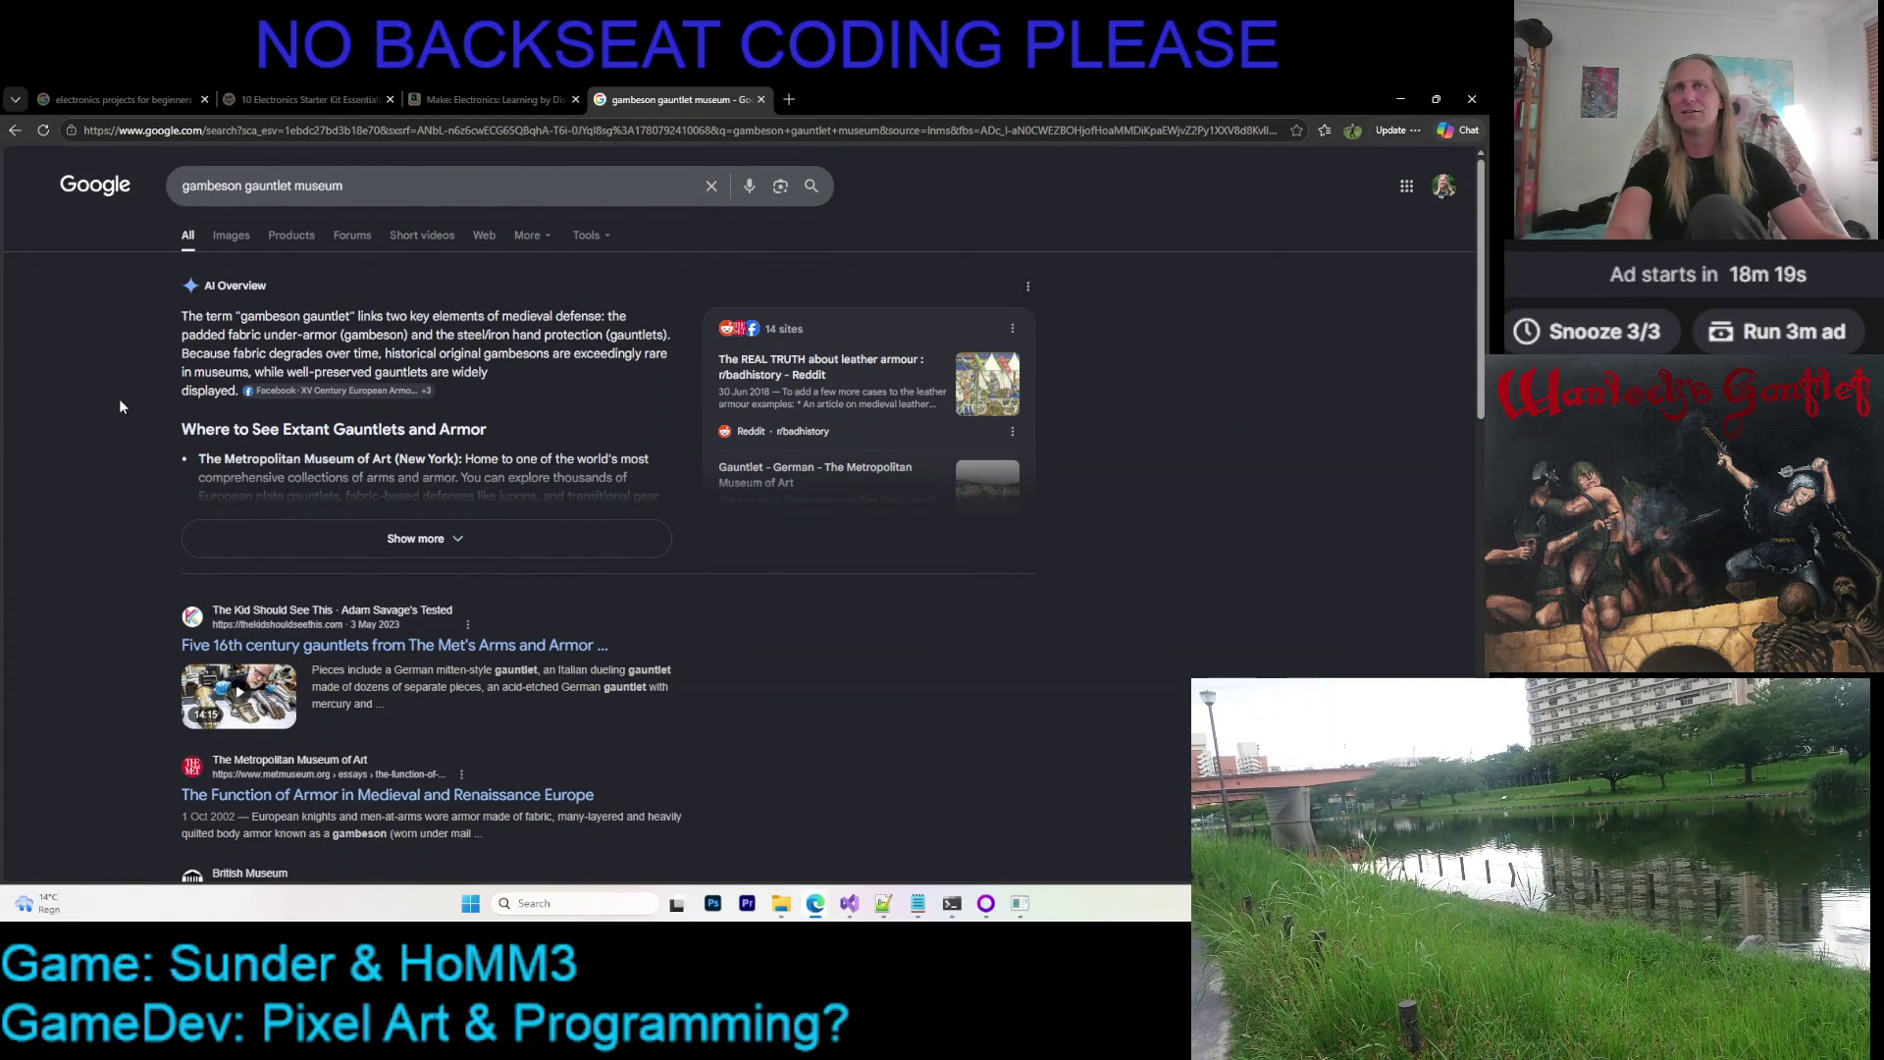
{"action": "scroll", "coordinate": [119, 399], "scroll_direction": "down", "scroll_amount": 2}
{"action": "scroll", "coordinate": [203, 310], "scroll_direction": "up", "scroll_amount": 2}
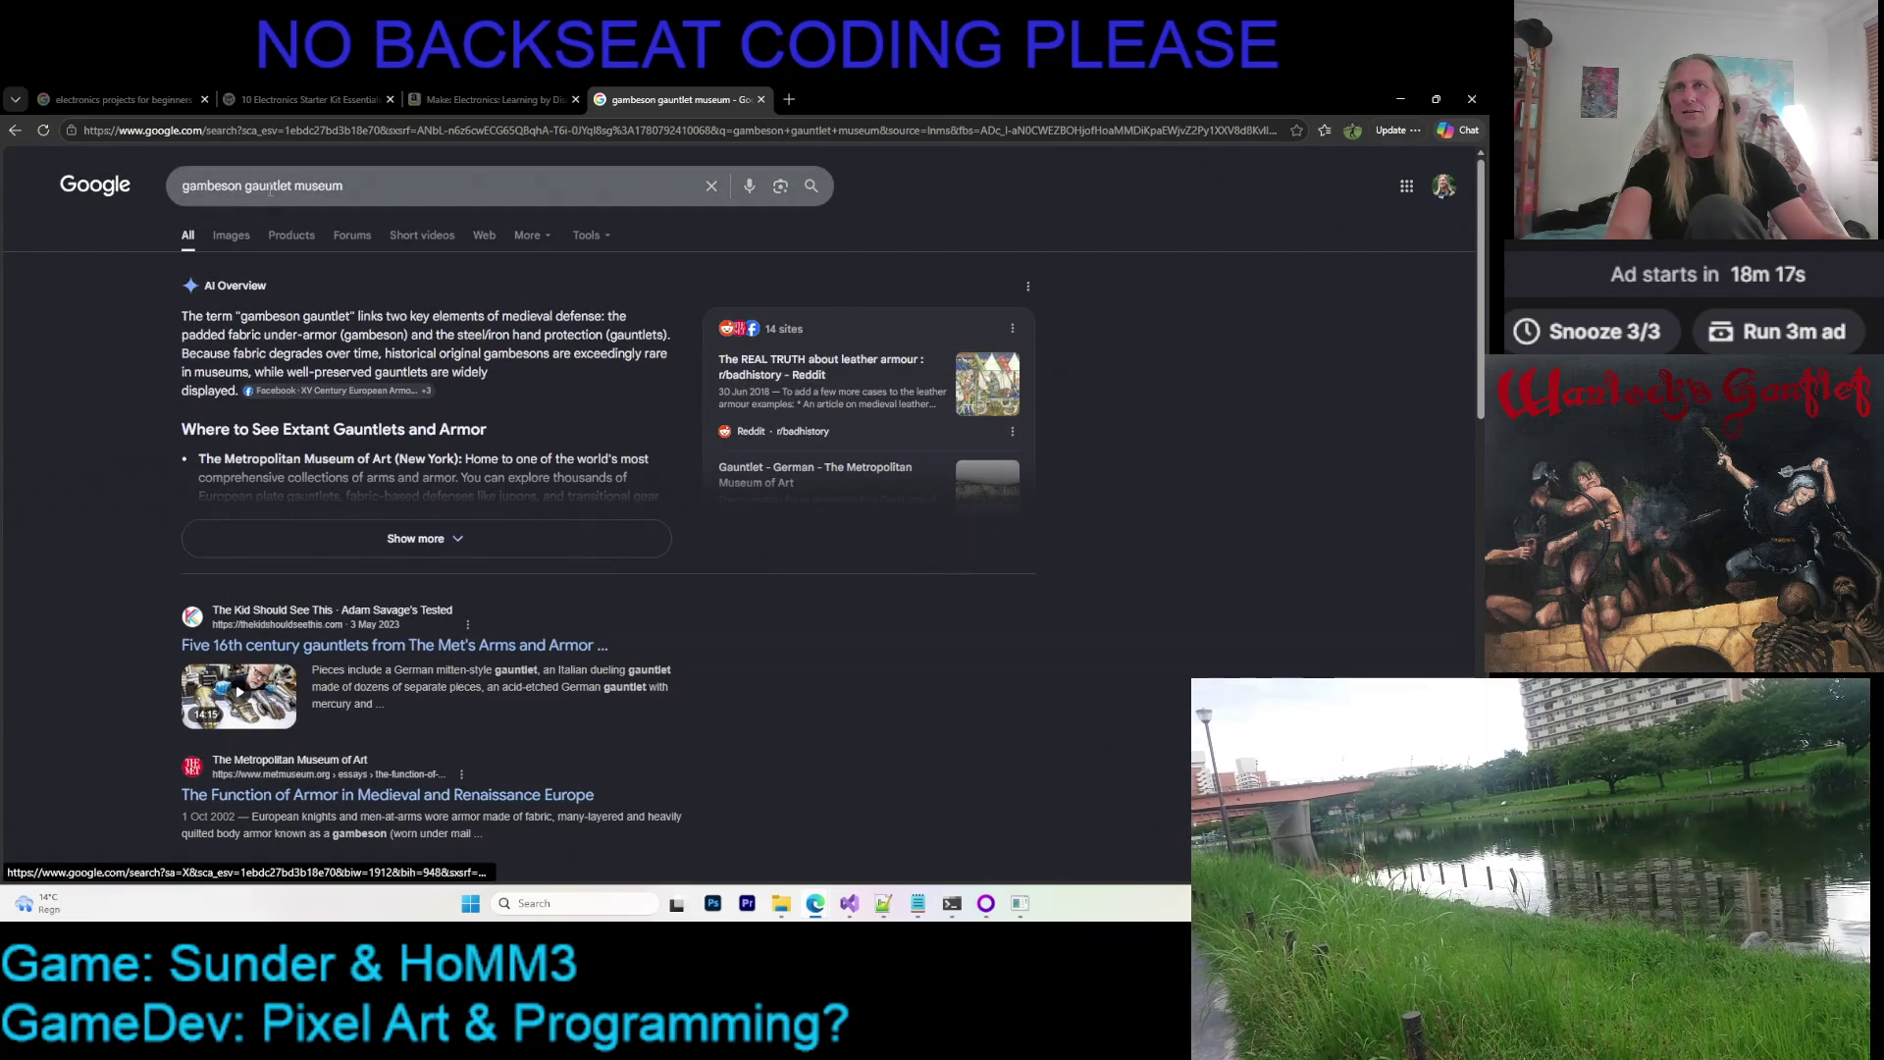
Search 'gambeson gloves museum' and open the Kokoszowa Manufaktura result in a new tab
{"action": "left_click", "coordinate": [443, 188]}
{"action": "key", "text": "ctrl+shift+Left"}
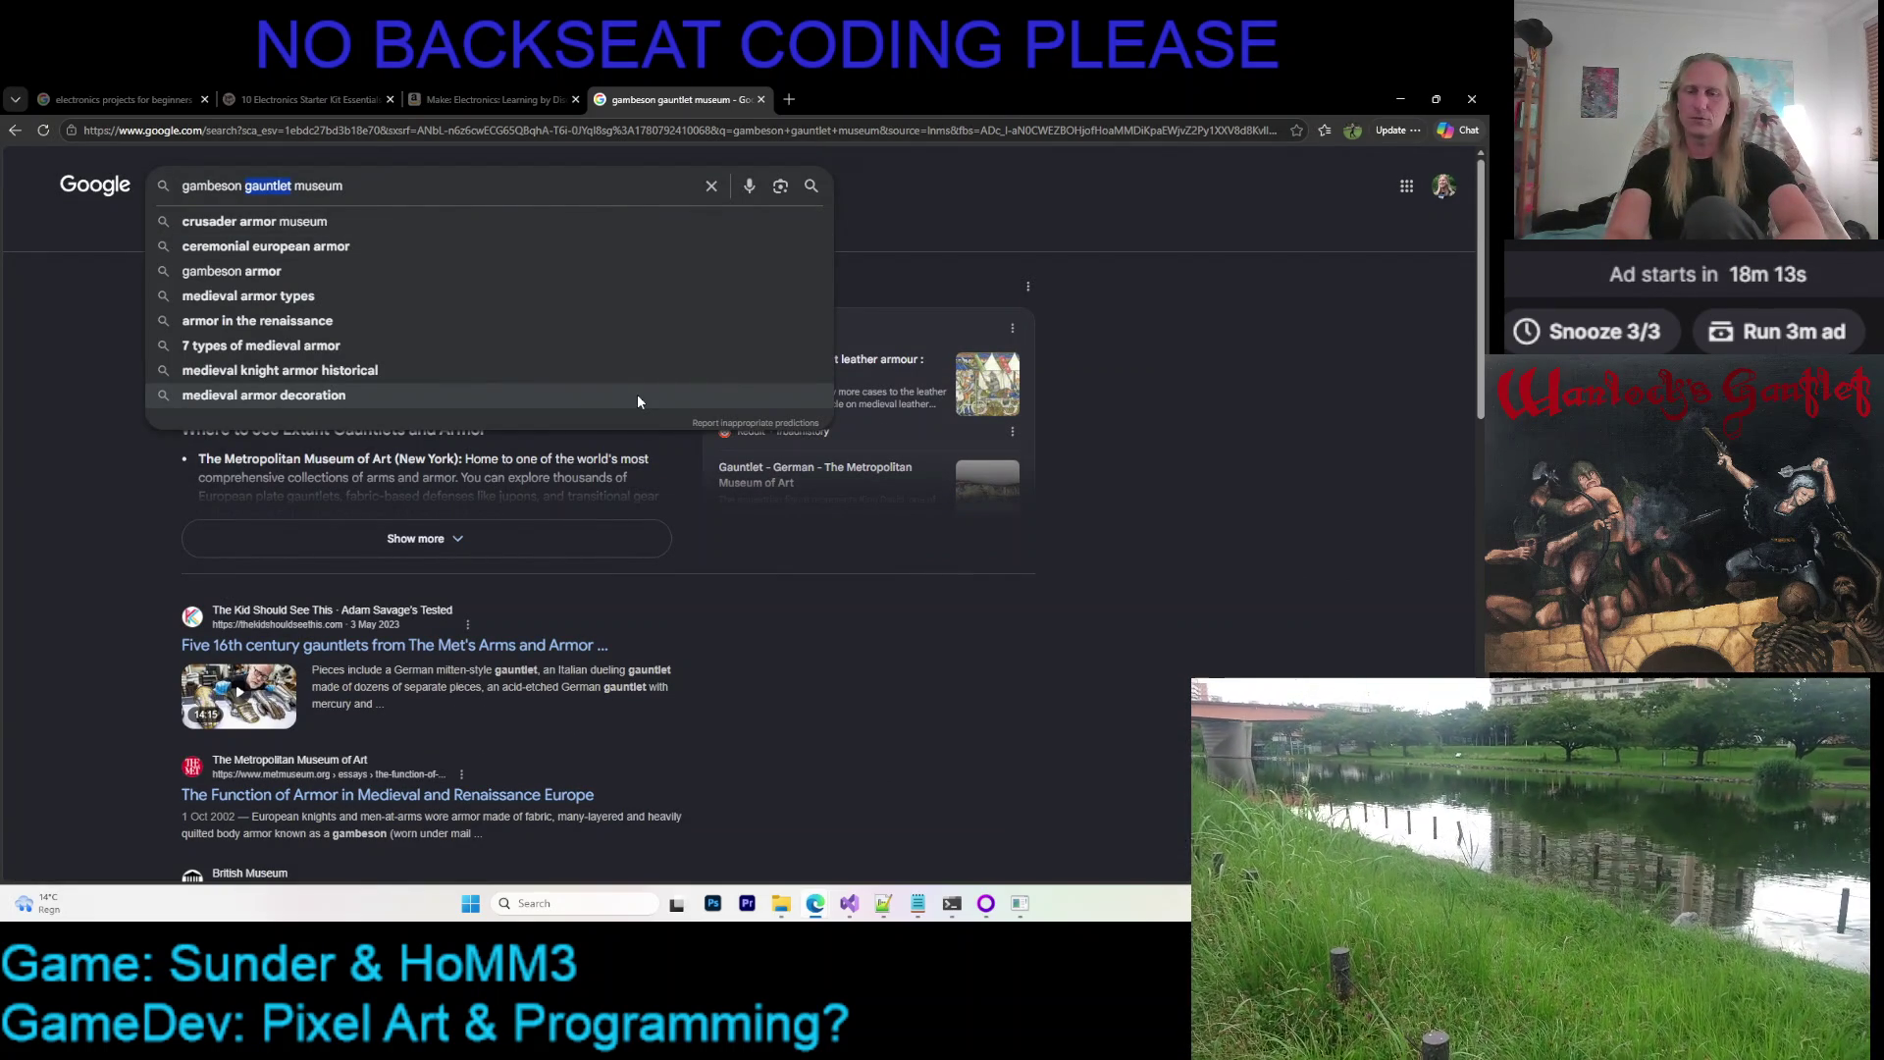
{"action": "type", "text": "glove"}
{"action": "type", "text": "s"}
{"action": "key", "text": "Return"}
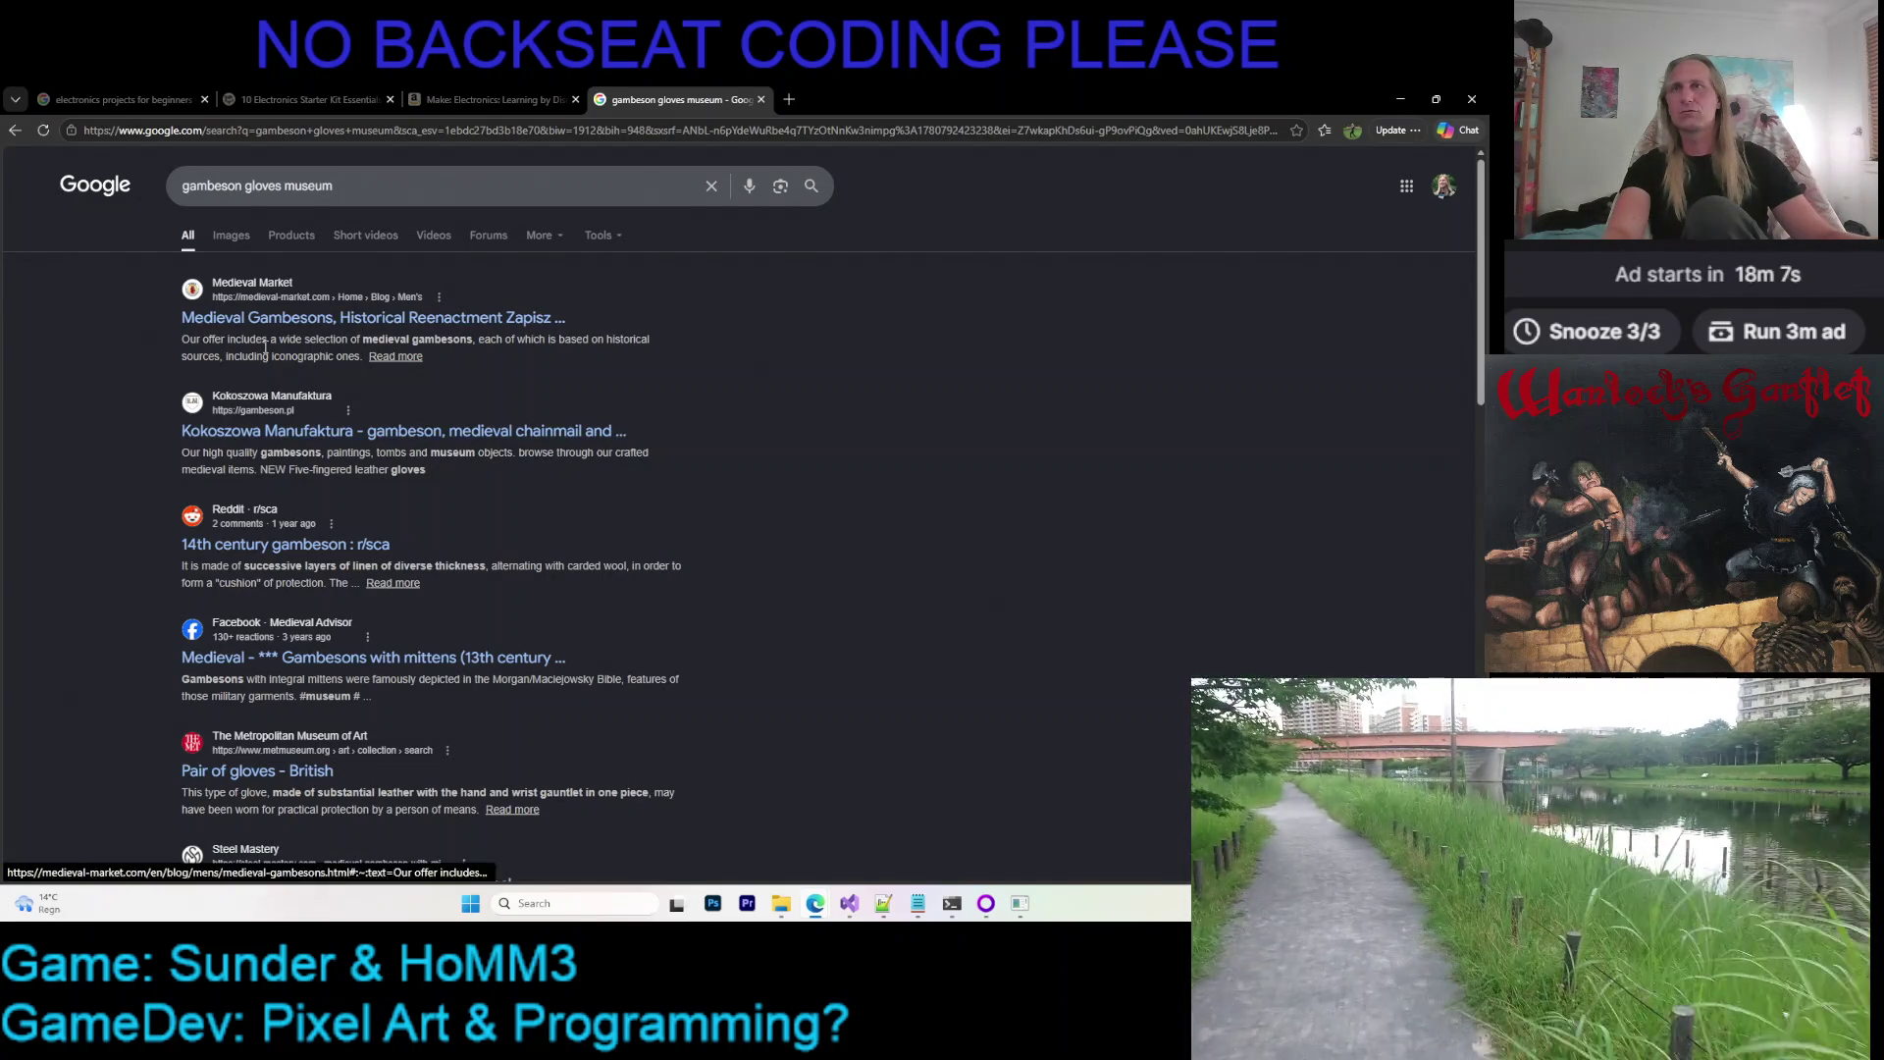
{"action": "right_click", "coordinate": [561, 437]}
{"action": "left_click", "coordinate": [588, 440]}
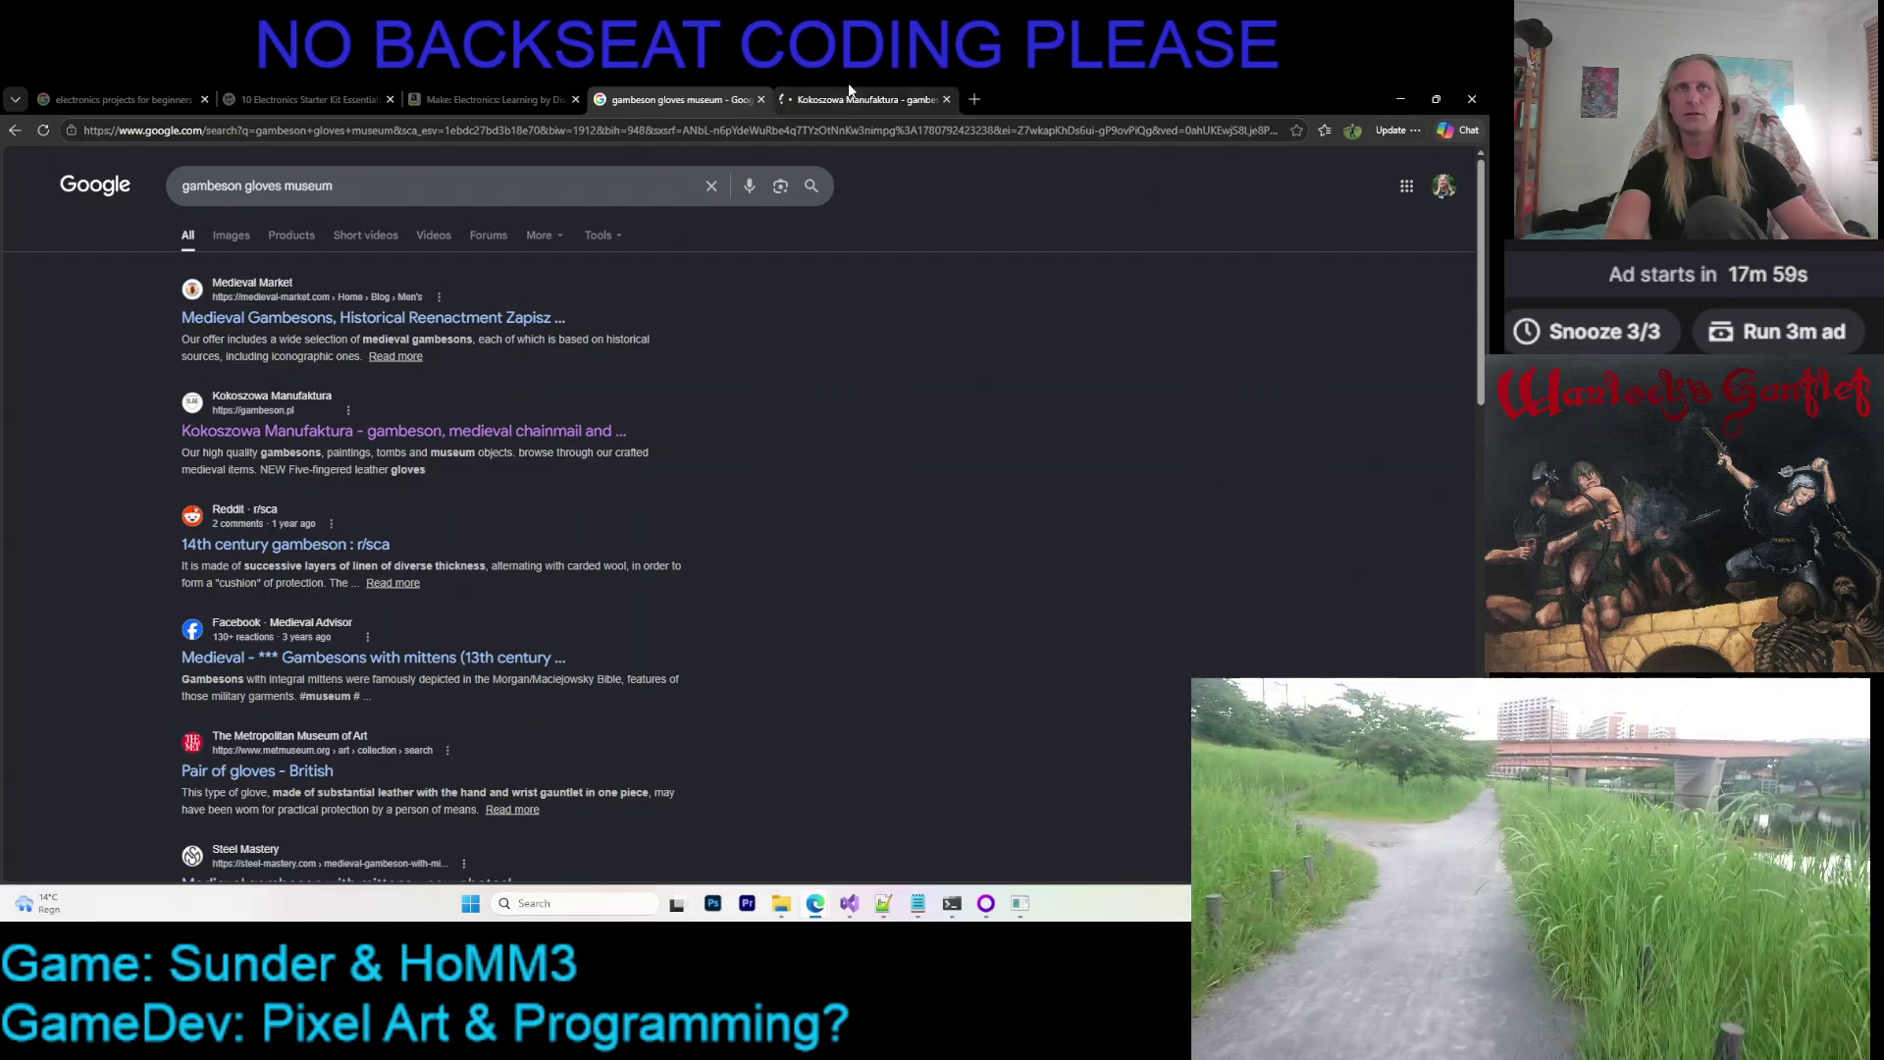
Close the Kokoszowa Manufaktura page and search 'leather gloves museum' instead
{"action": "key", "text": "ctrl+Tab"}
{"action": "scroll", "coordinate": [441, 515], "scroll_direction": "down", "scroll_amount": 1}
{"action": "scroll", "coordinate": [445, 525], "scroll_direction": "down", "scroll_amount": 2}
{"action": "scroll", "coordinate": [446, 525], "scroll_direction": "down", "scroll_amount": 3}
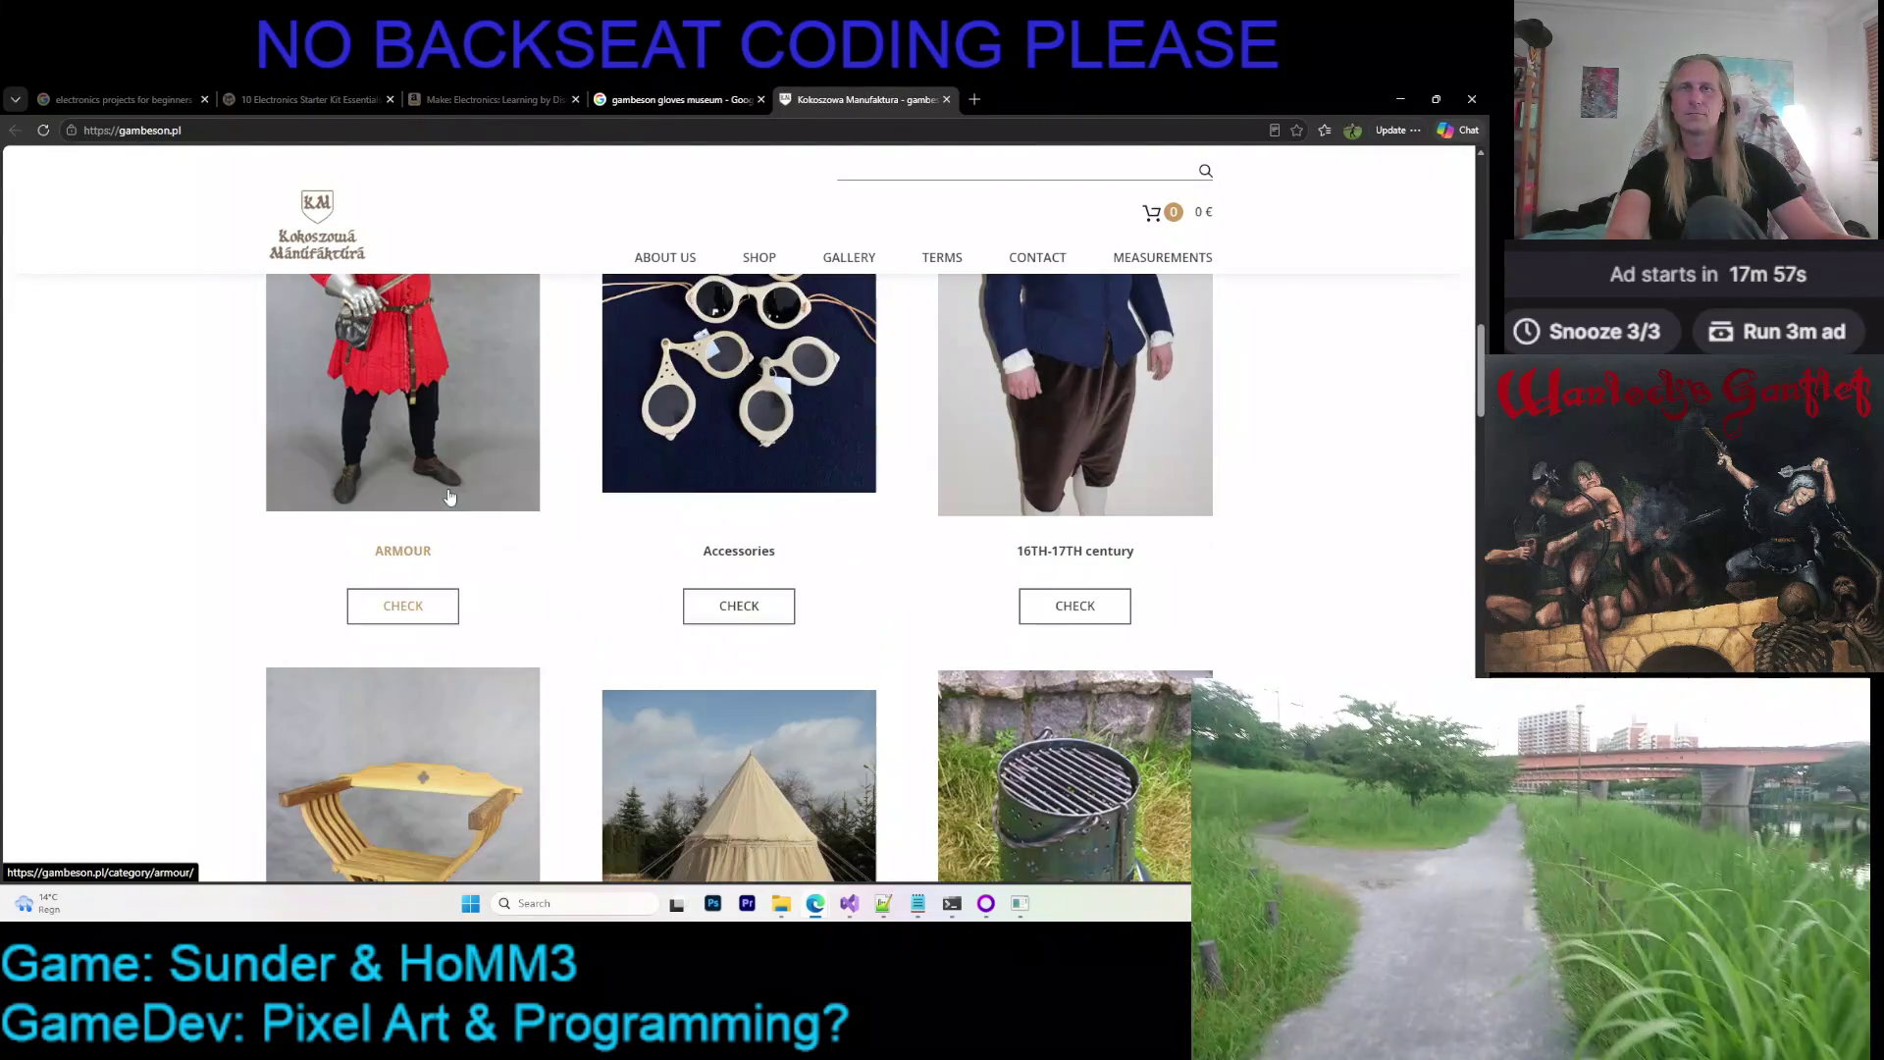
{"action": "scroll", "coordinate": [454, 496], "scroll_direction": "up", "scroll_amount": 2}
{"action": "scroll", "coordinate": [453, 497], "scroll_direction": "down", "scroll_amount": 2}
{"action": "scroll", "coordinate": [749, 264], "scroll_direction": "down", "scroll_amount": 3}
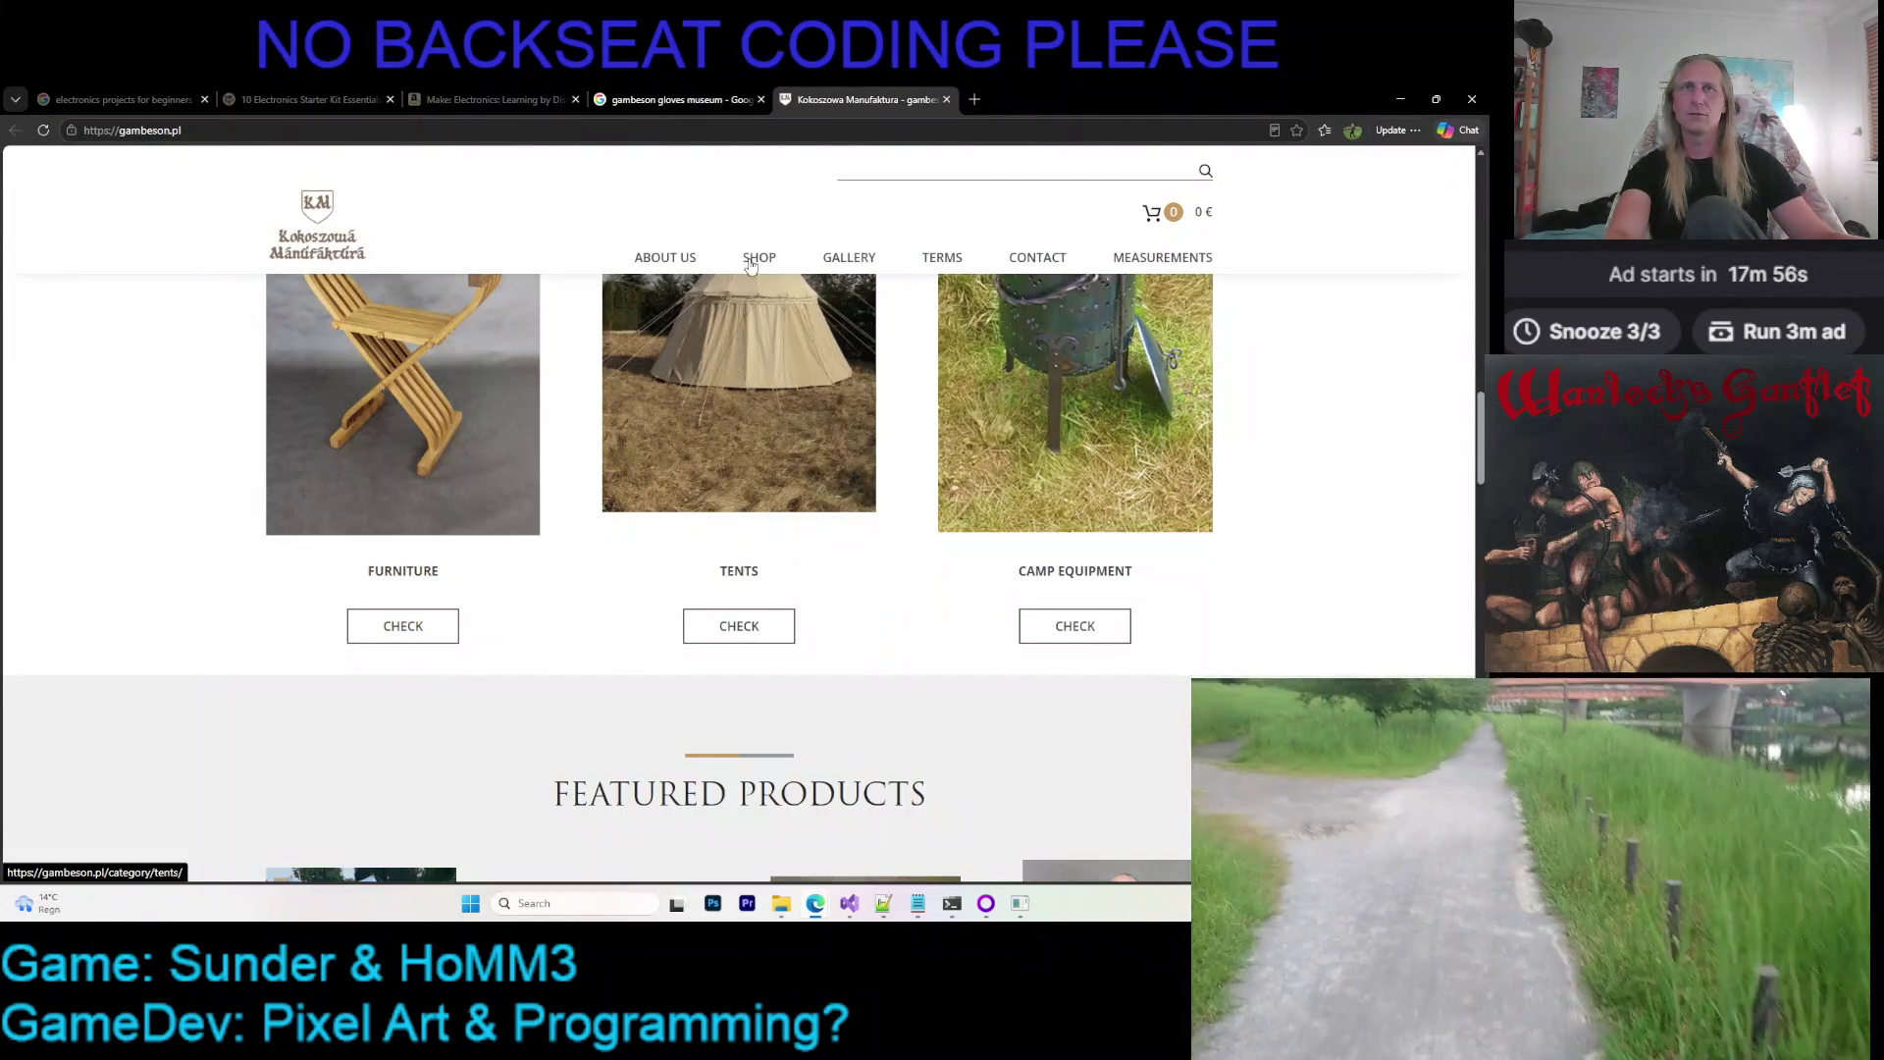
{"action": "left_click", "coordinate": [945, 99]}
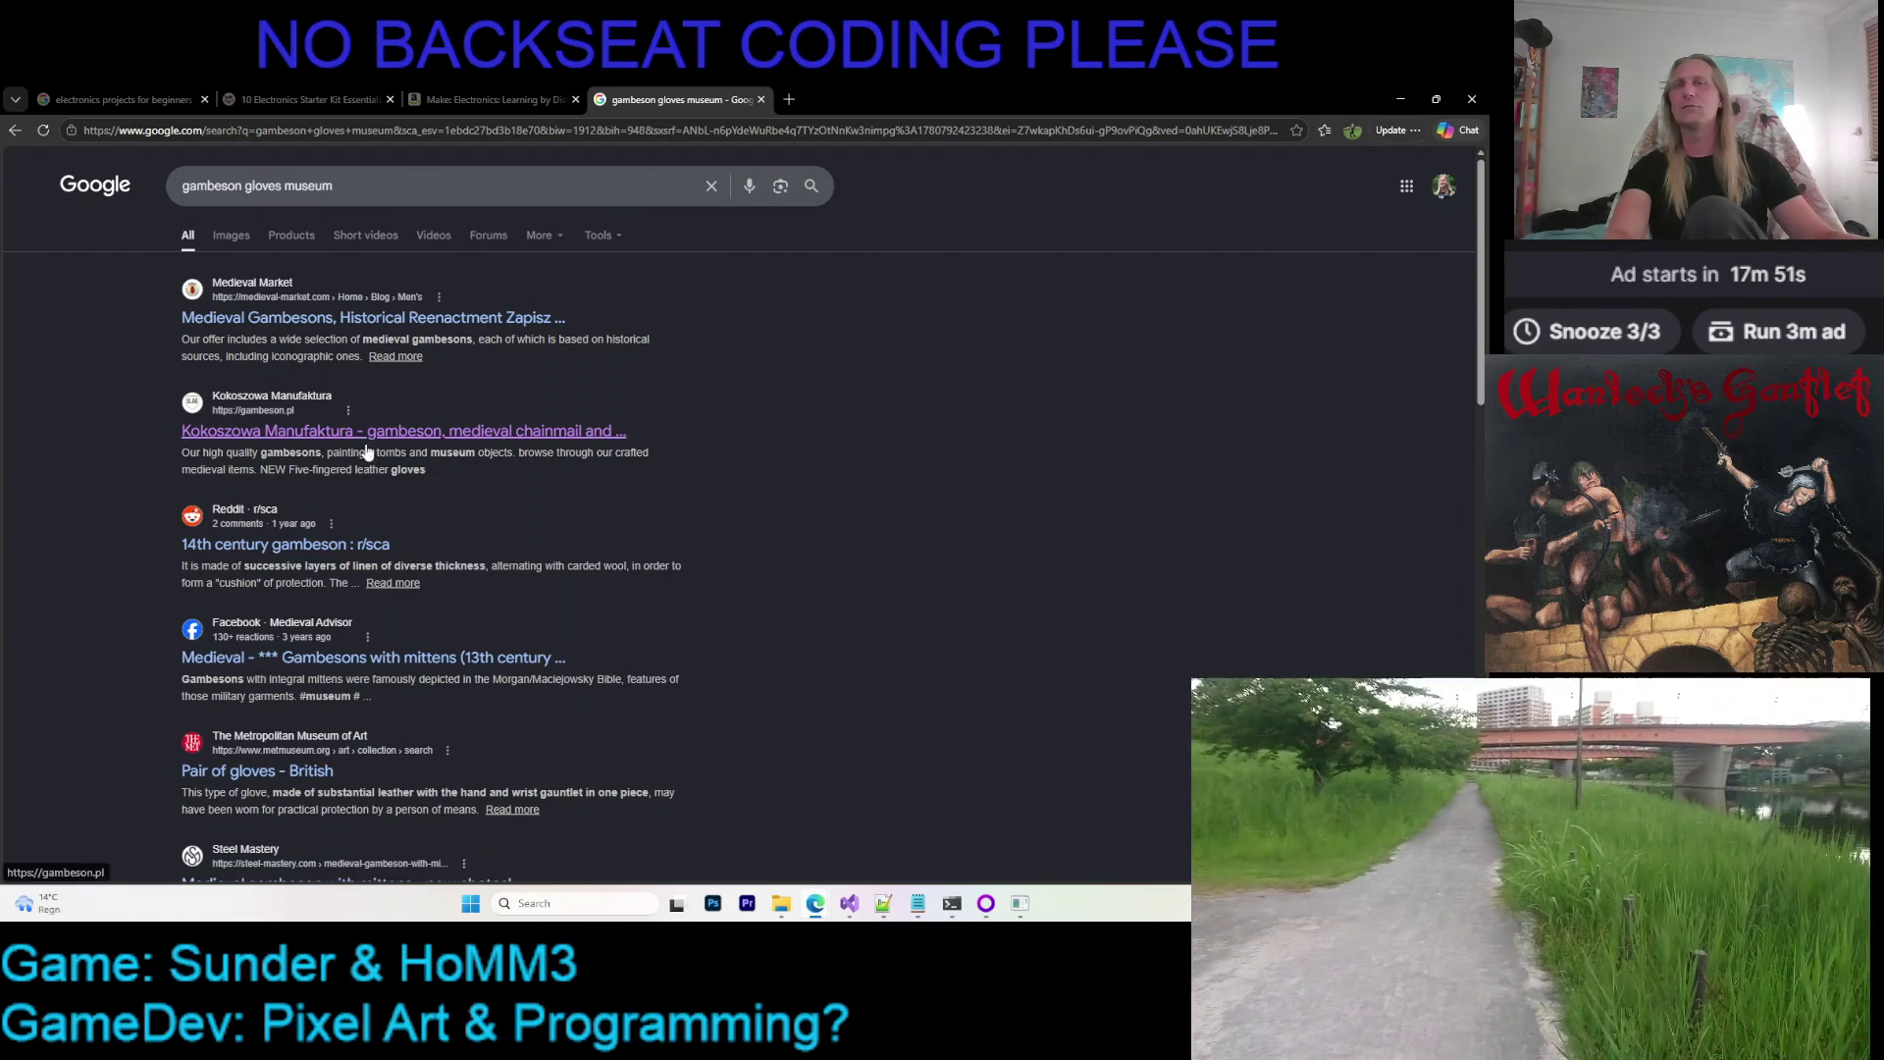
{"action": "scroll", "coordinate": [852, 481], "scroll_direction": "down", "scroll_amount": 3}
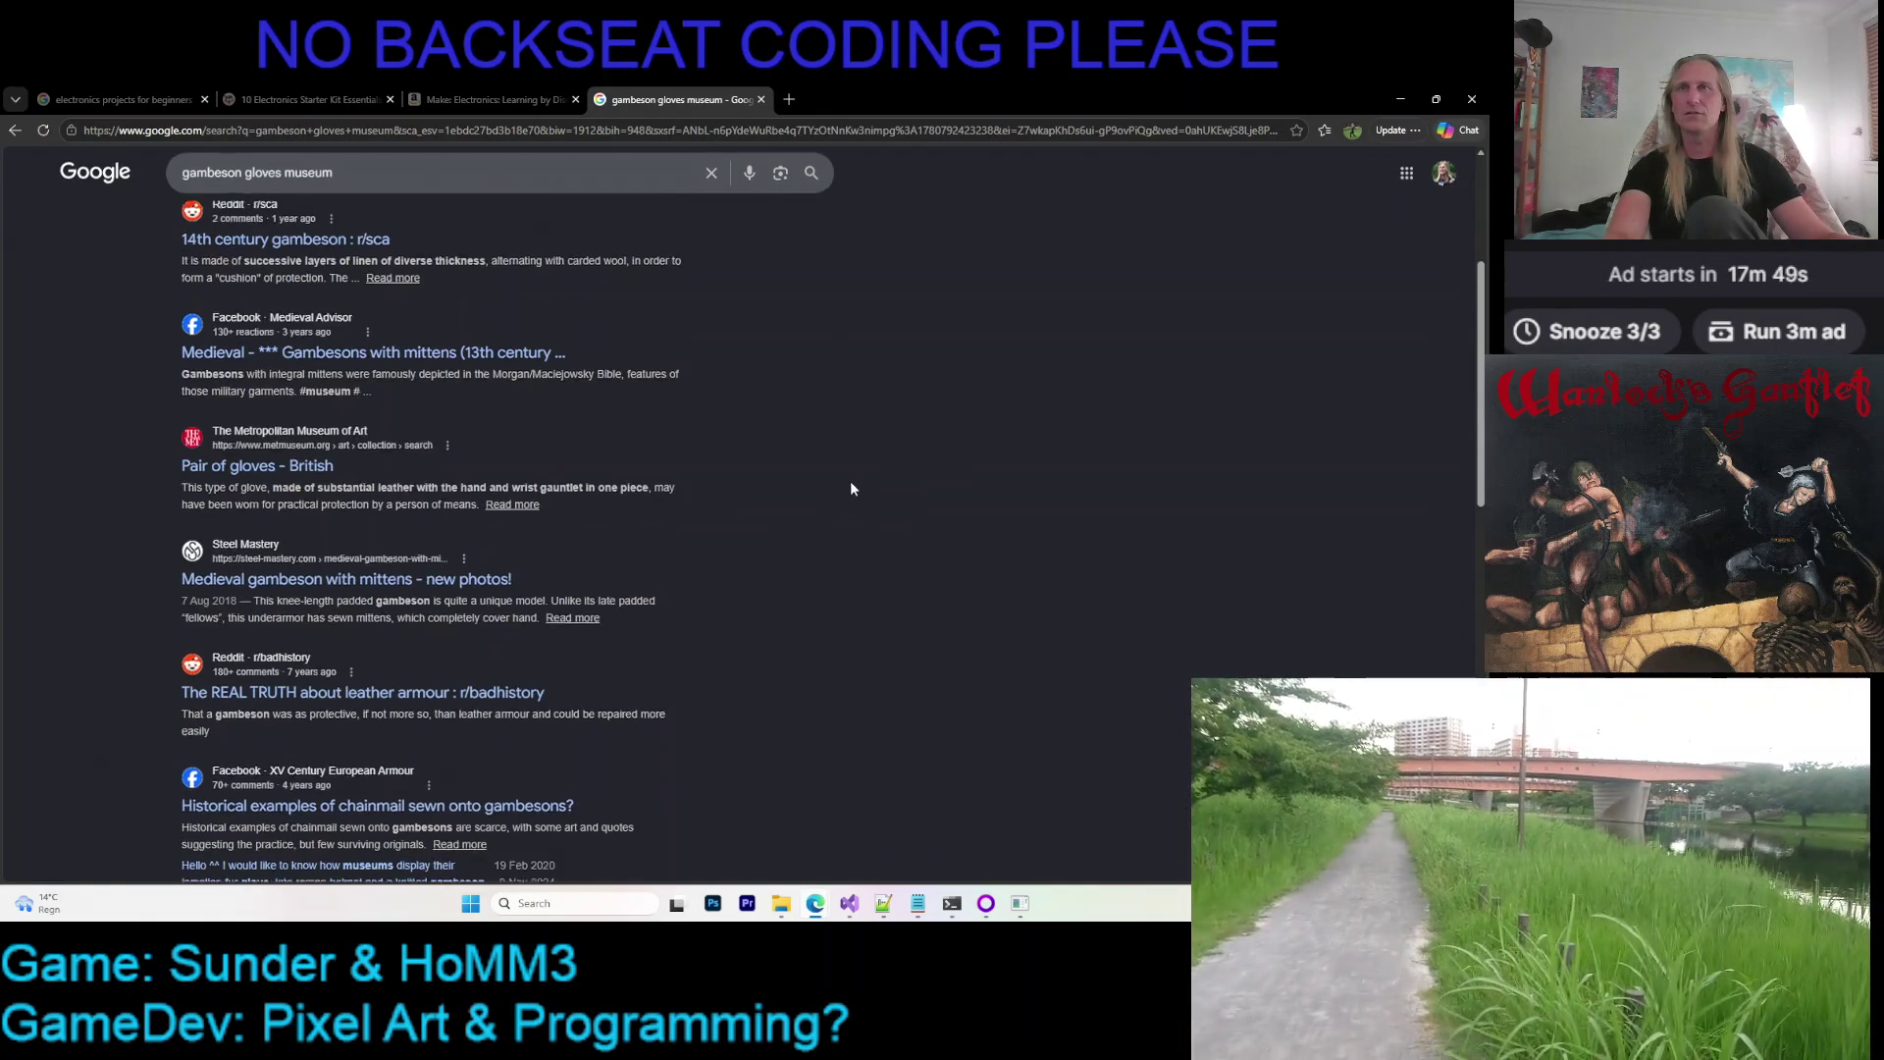
{"action": "scroll", "coordinate": [812, 502], "scroll_direction": "down", "scroll_amount": 3}
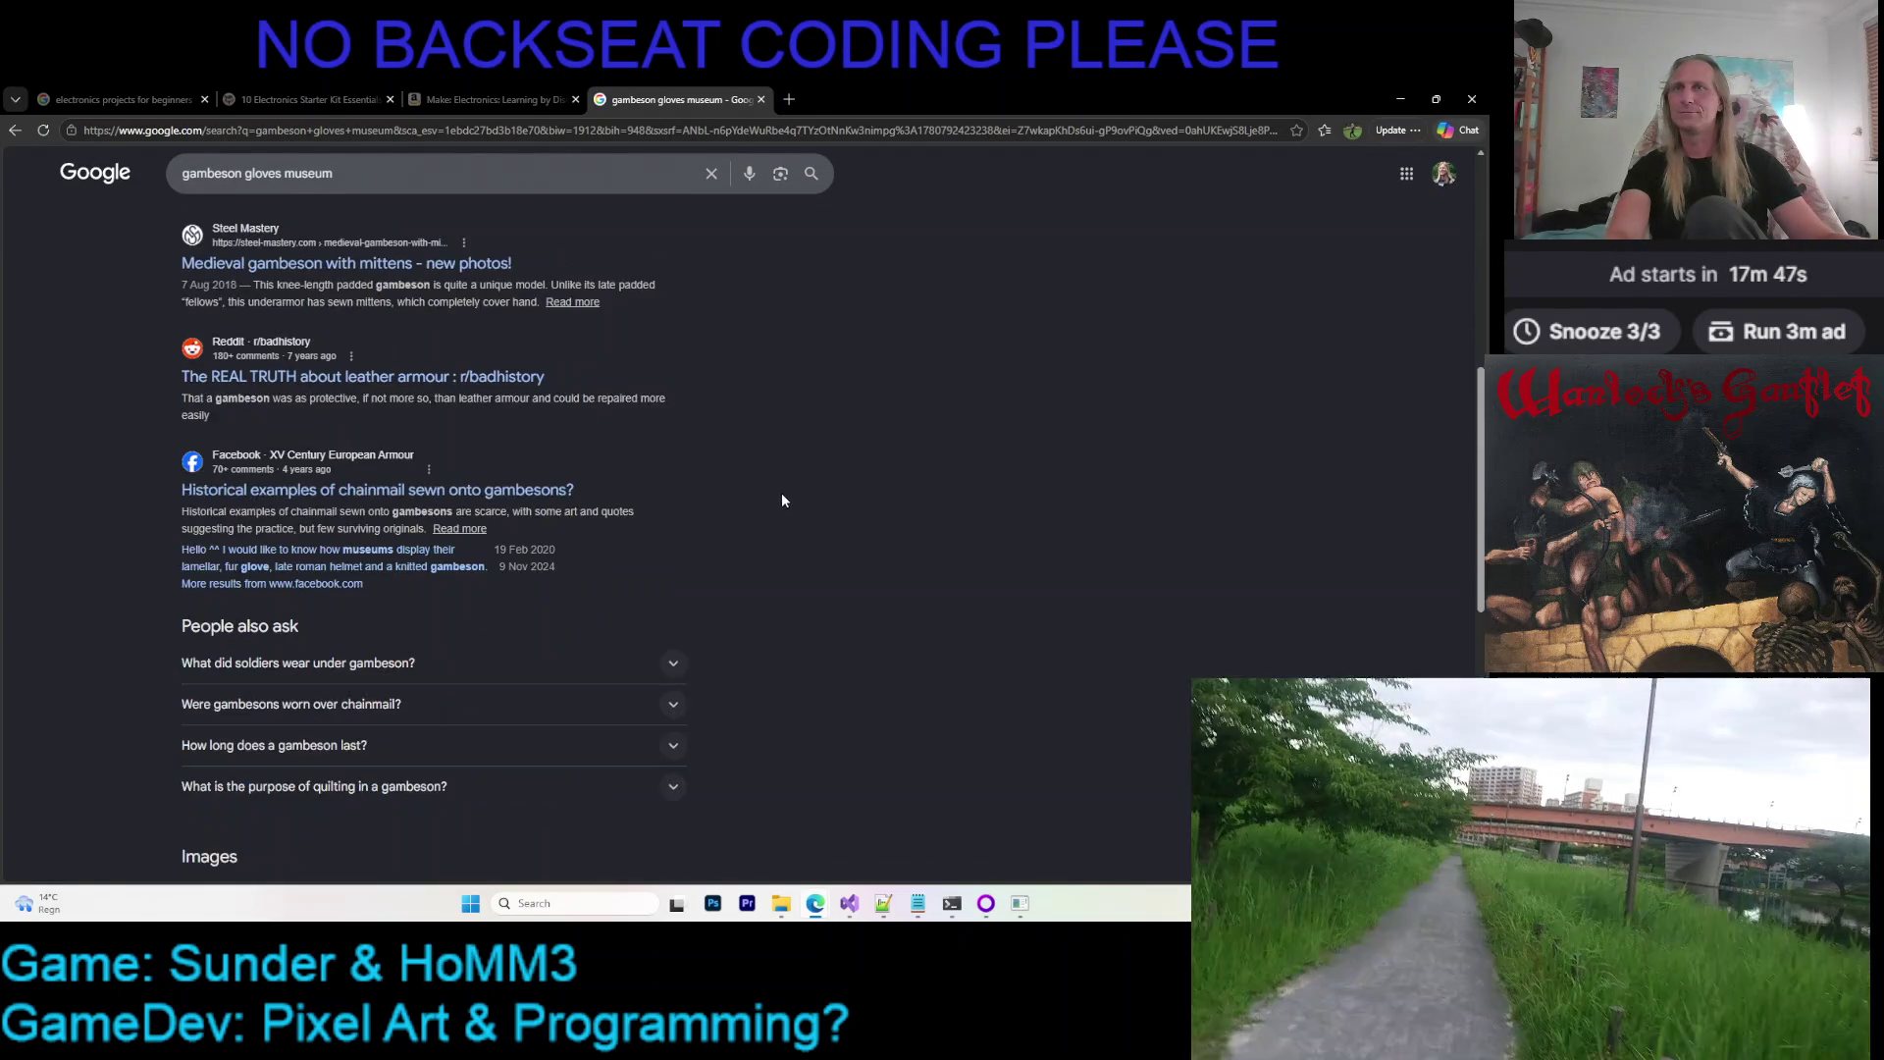
{"action": "scroll", "coordinate": [794, 493], "scroll_direction": "up", "scroll_amount": 4}
{"action": "scroll", "coordinate": [492, 512], "scroll_direction": "up", "scroll_amount": 2}
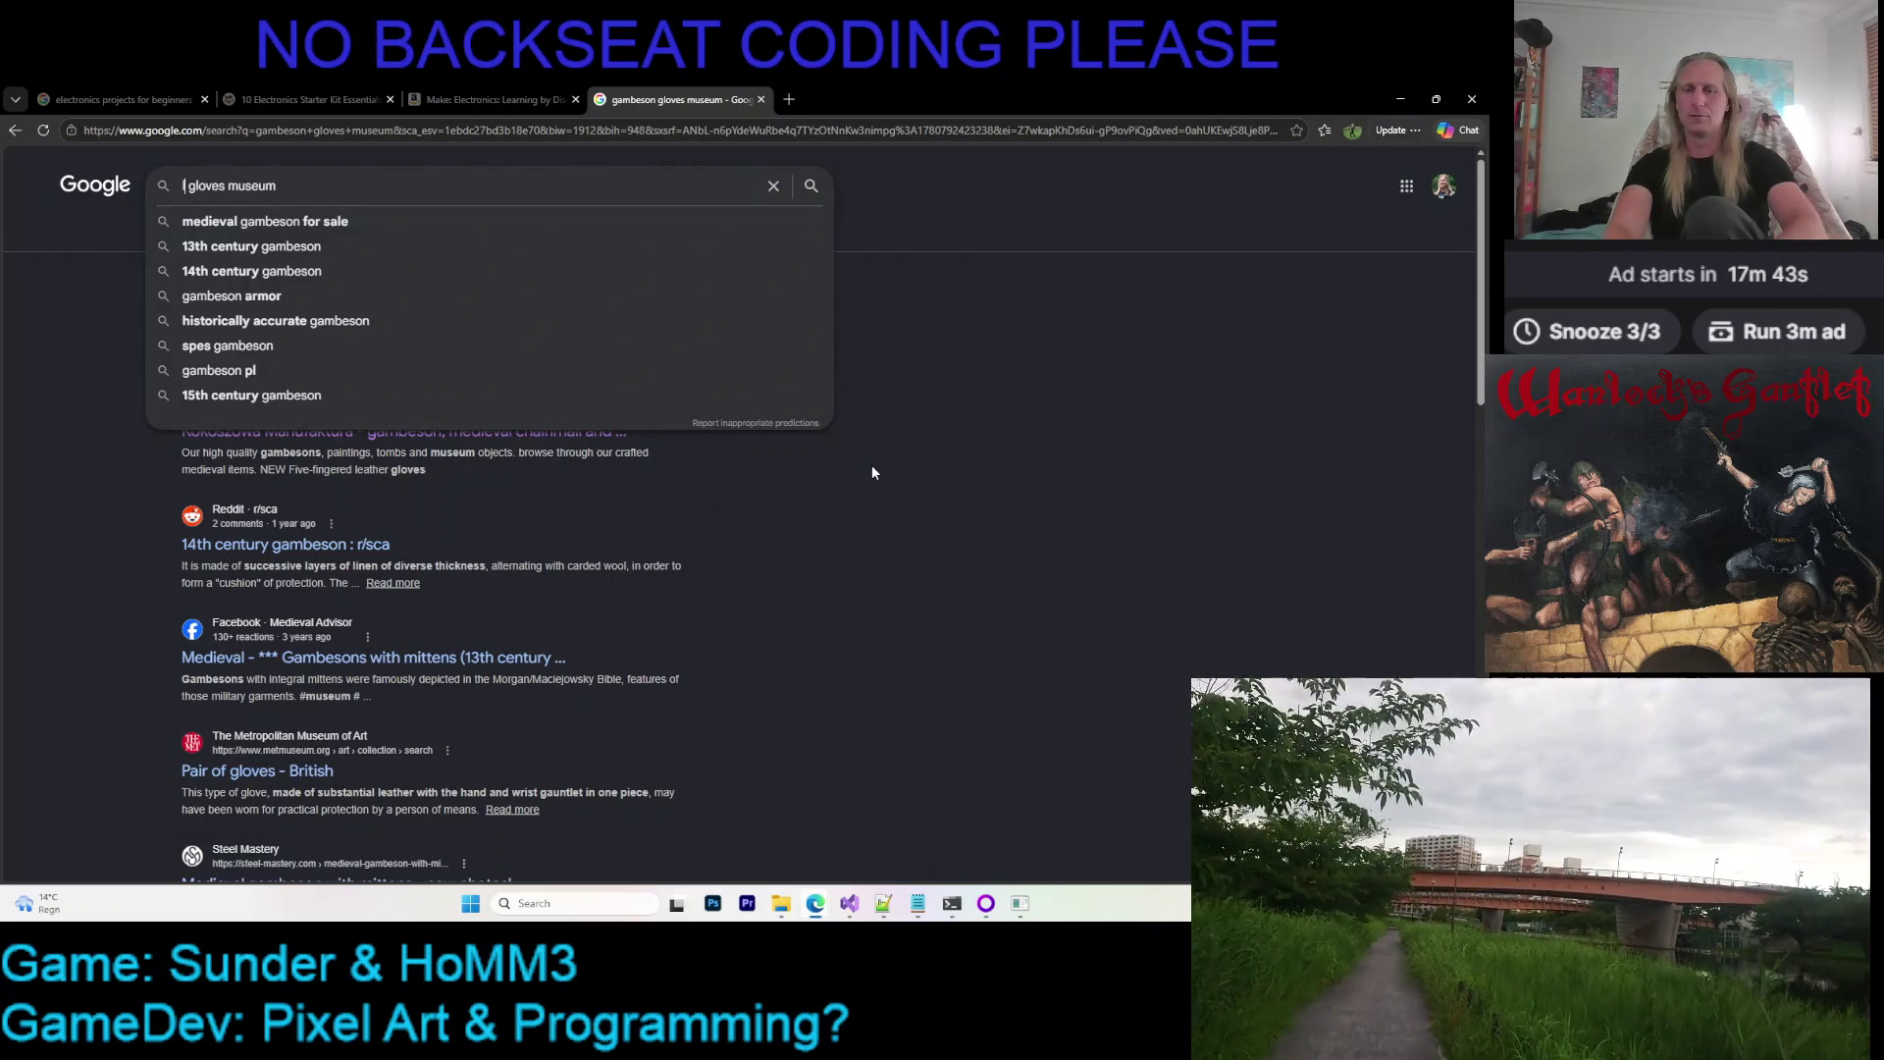
{"action": "key", "text": "ctrl+BackSpace"}
{"action": "type", "text": "leather"}
{"action": "key", "text": "Return"}
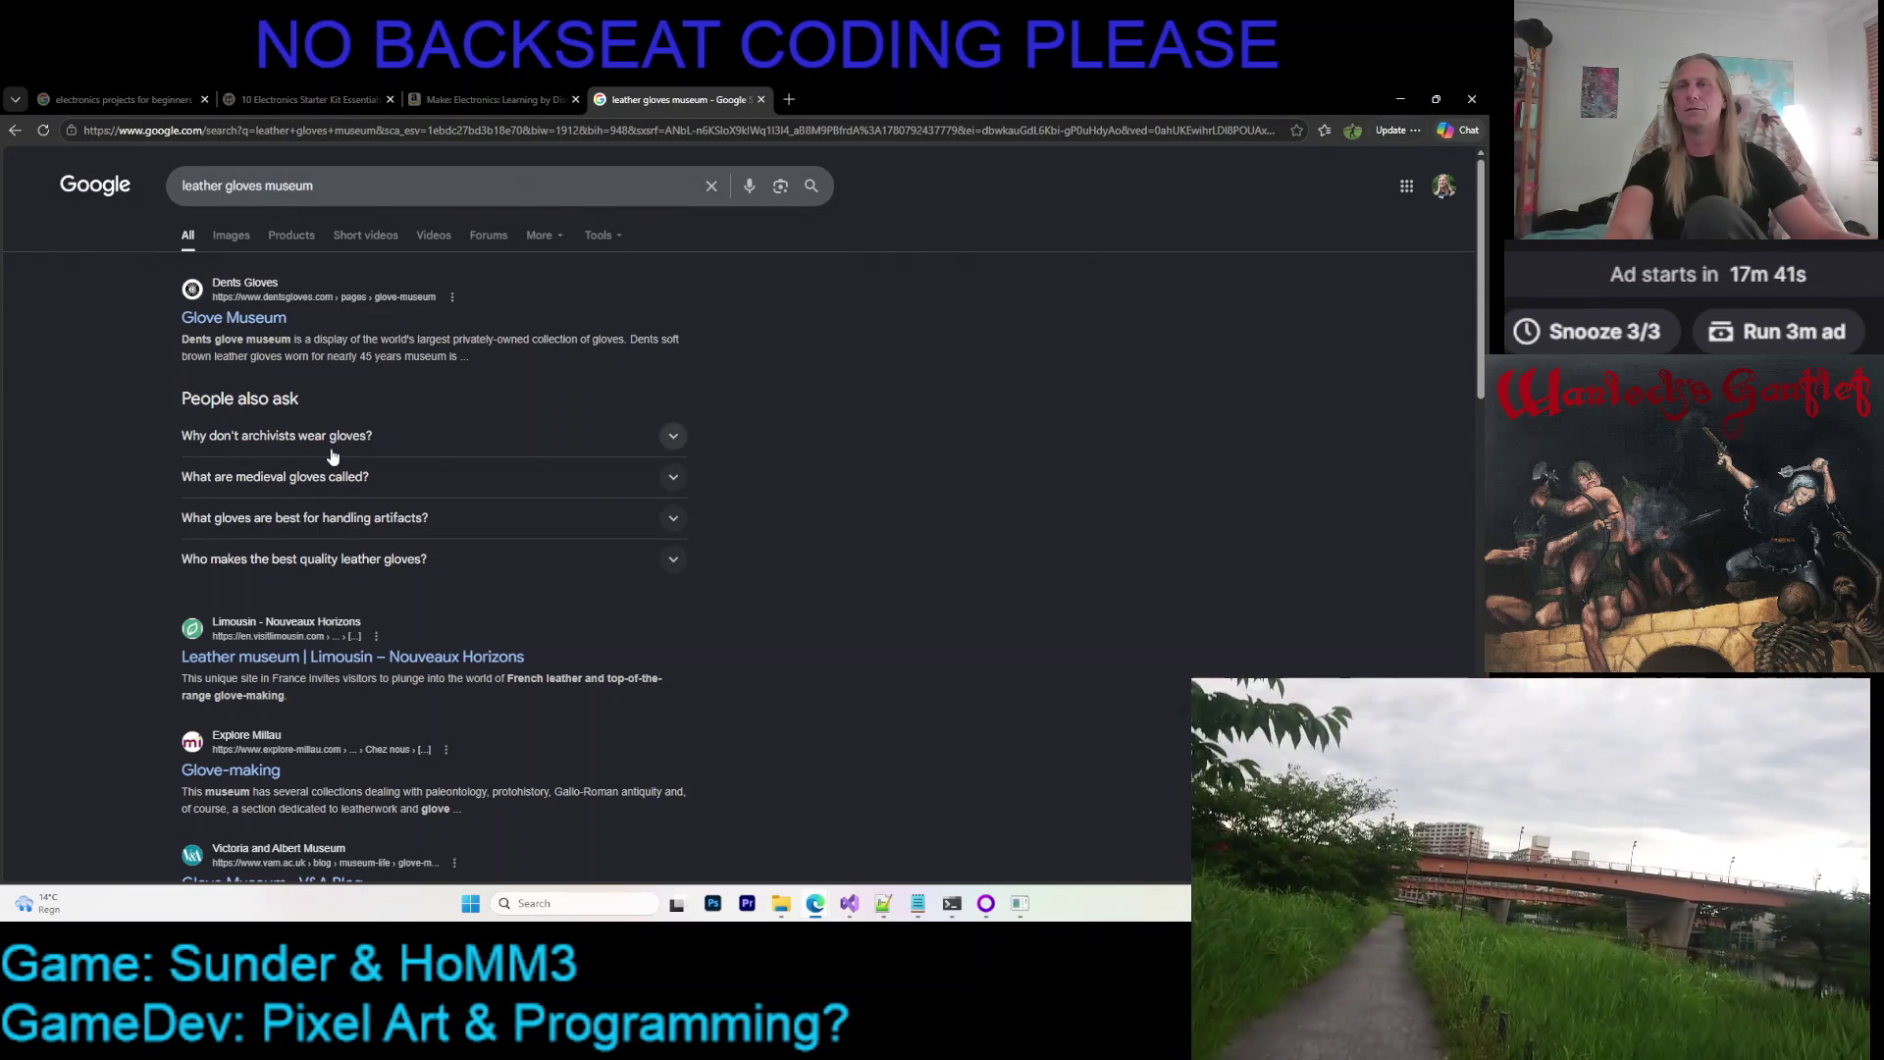
{"action": "scroll", "coordinate": [413, 438], "scroll_direction": "down", "scroll_amount": 3}
{"action": "scroll", "coordinate": [284, 208], "scroll_direction": "up", "scroll_amount": 3}
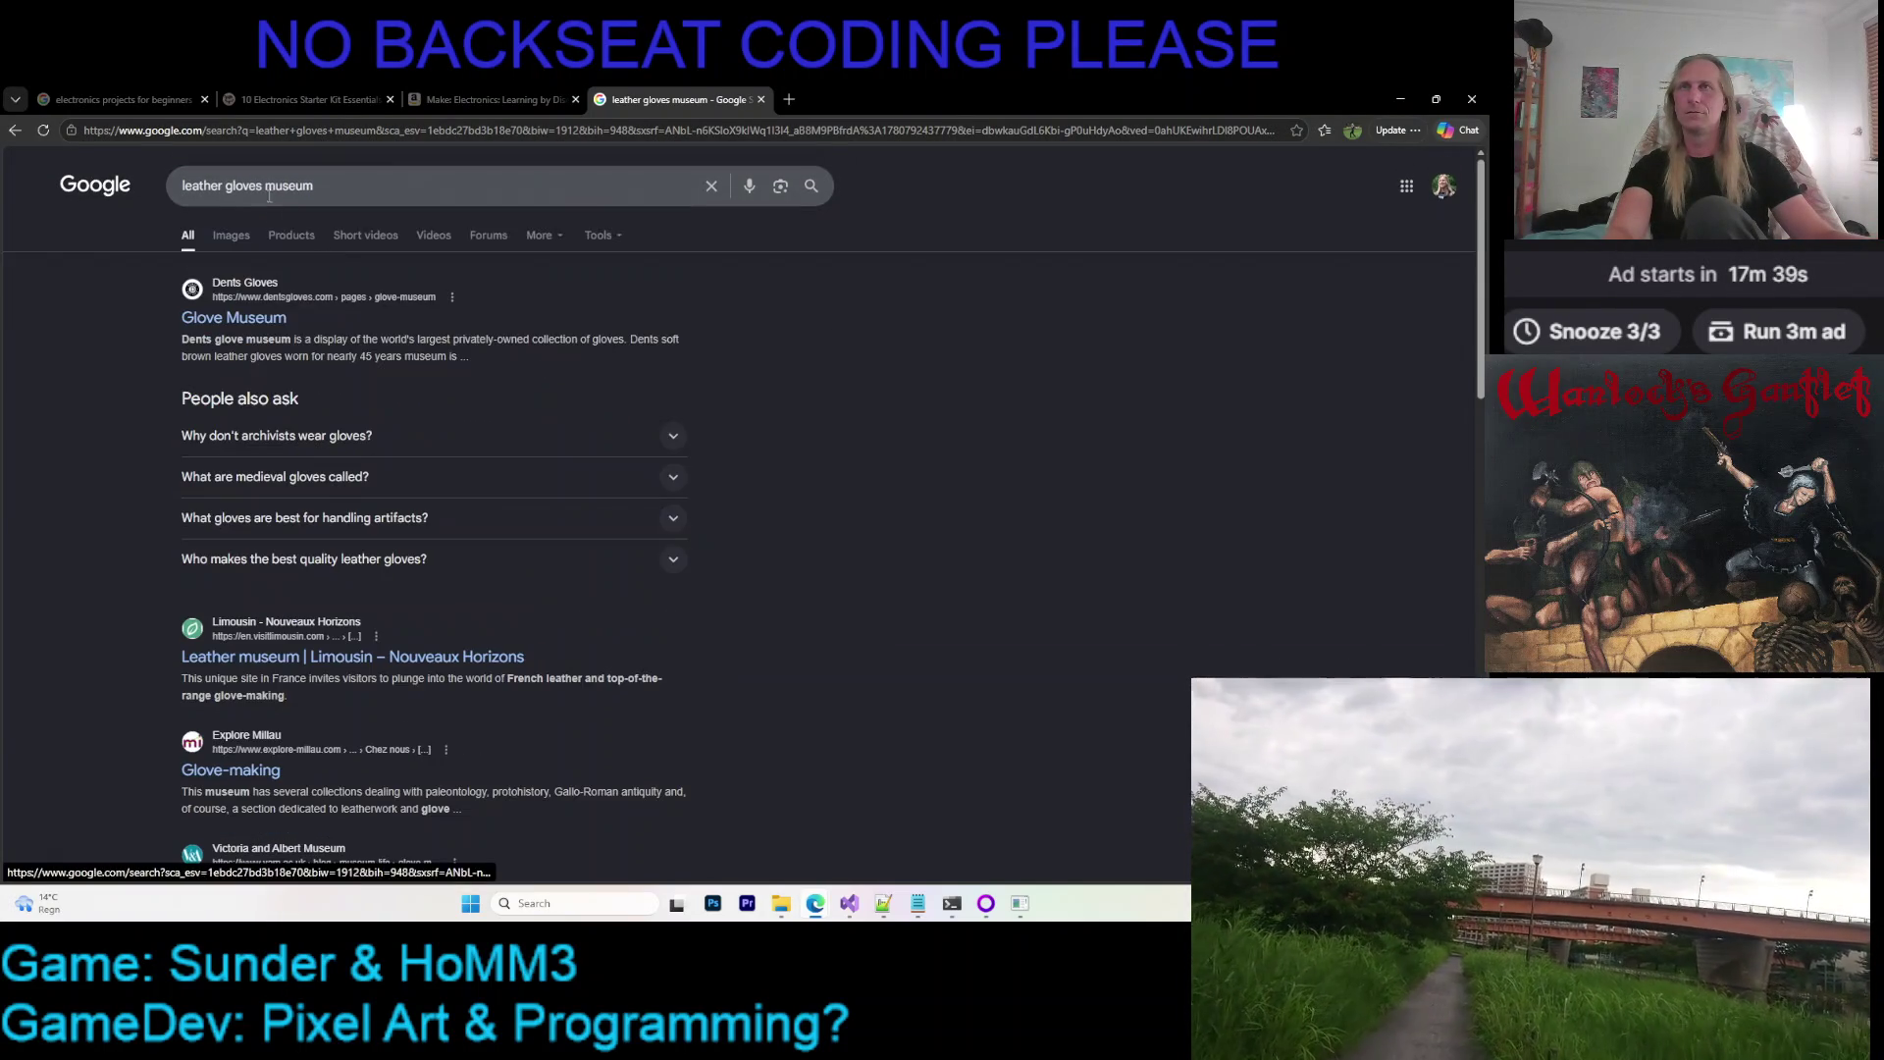
Refine to 'medieval leather gloves museum' and open the Glove Museum result in a background tab
{"action": "left_click", "coordinate": [222, 185]}
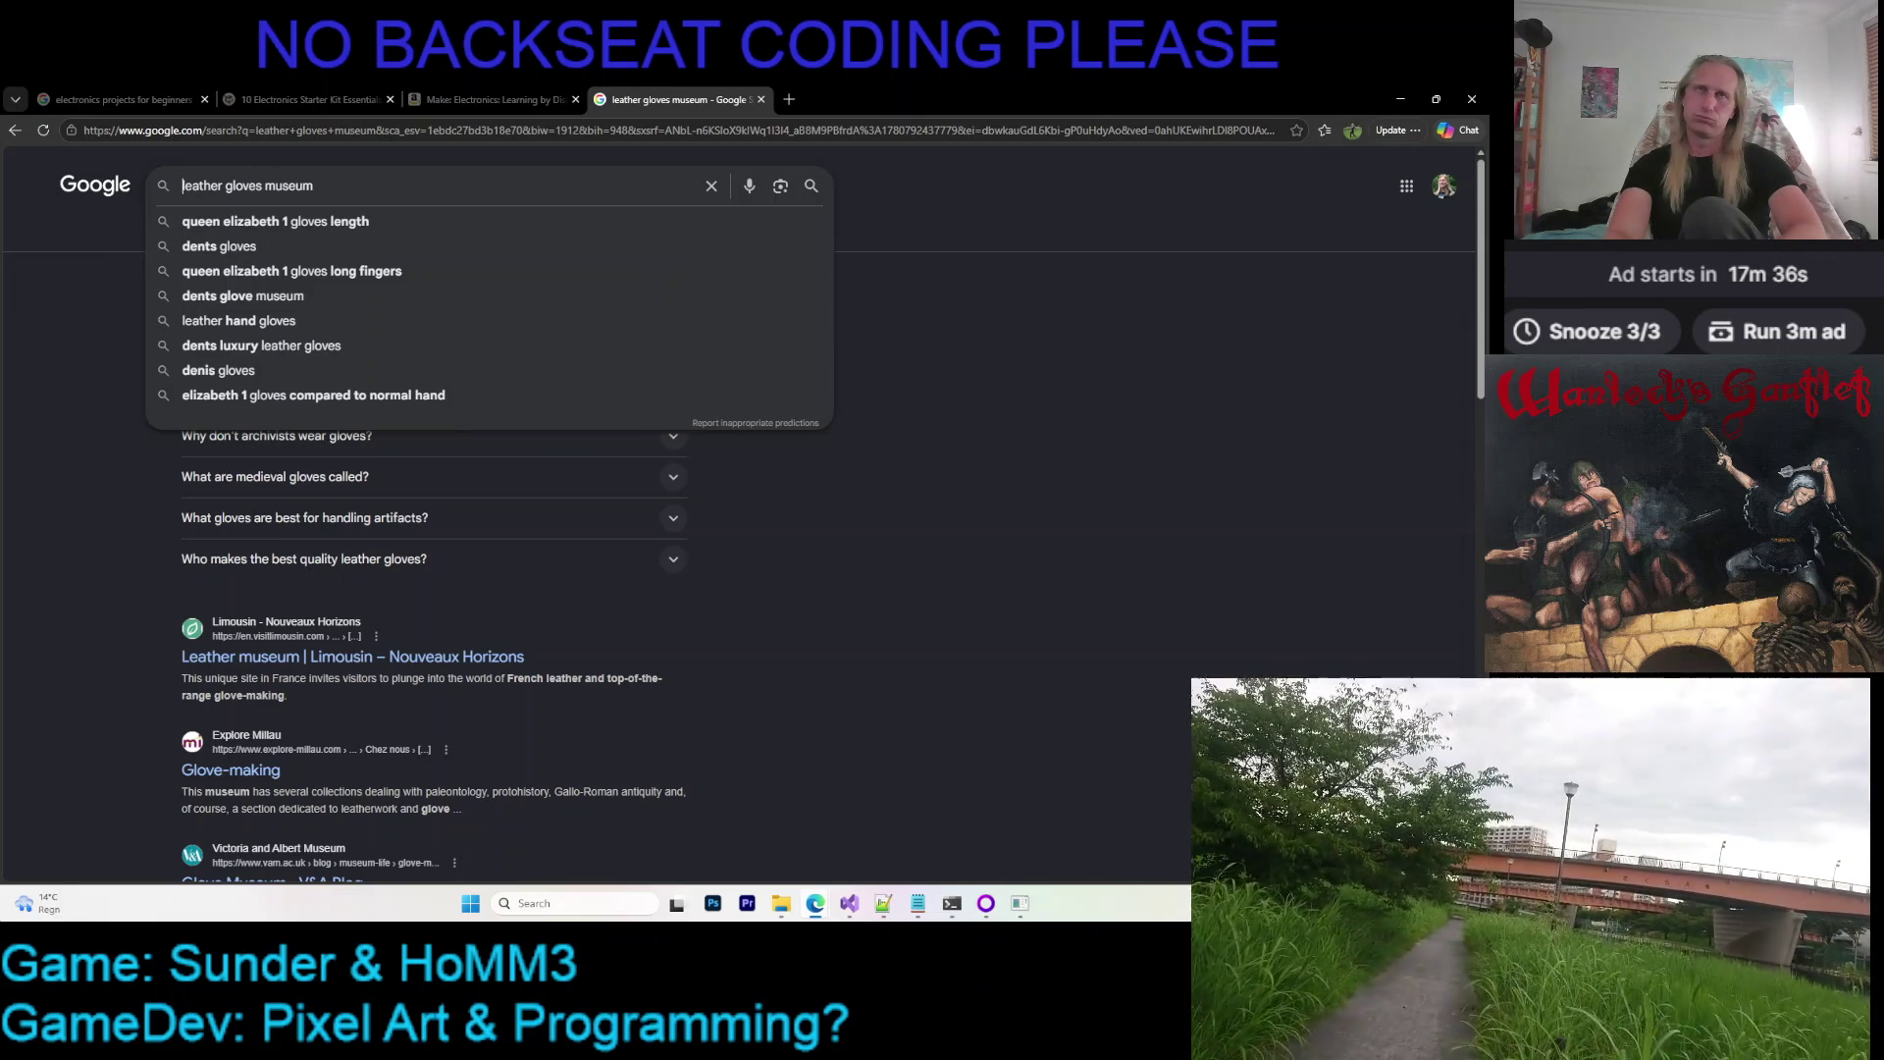
{"action": "type", "text": "medieval"}
{"action": "key", "text": "Return"}
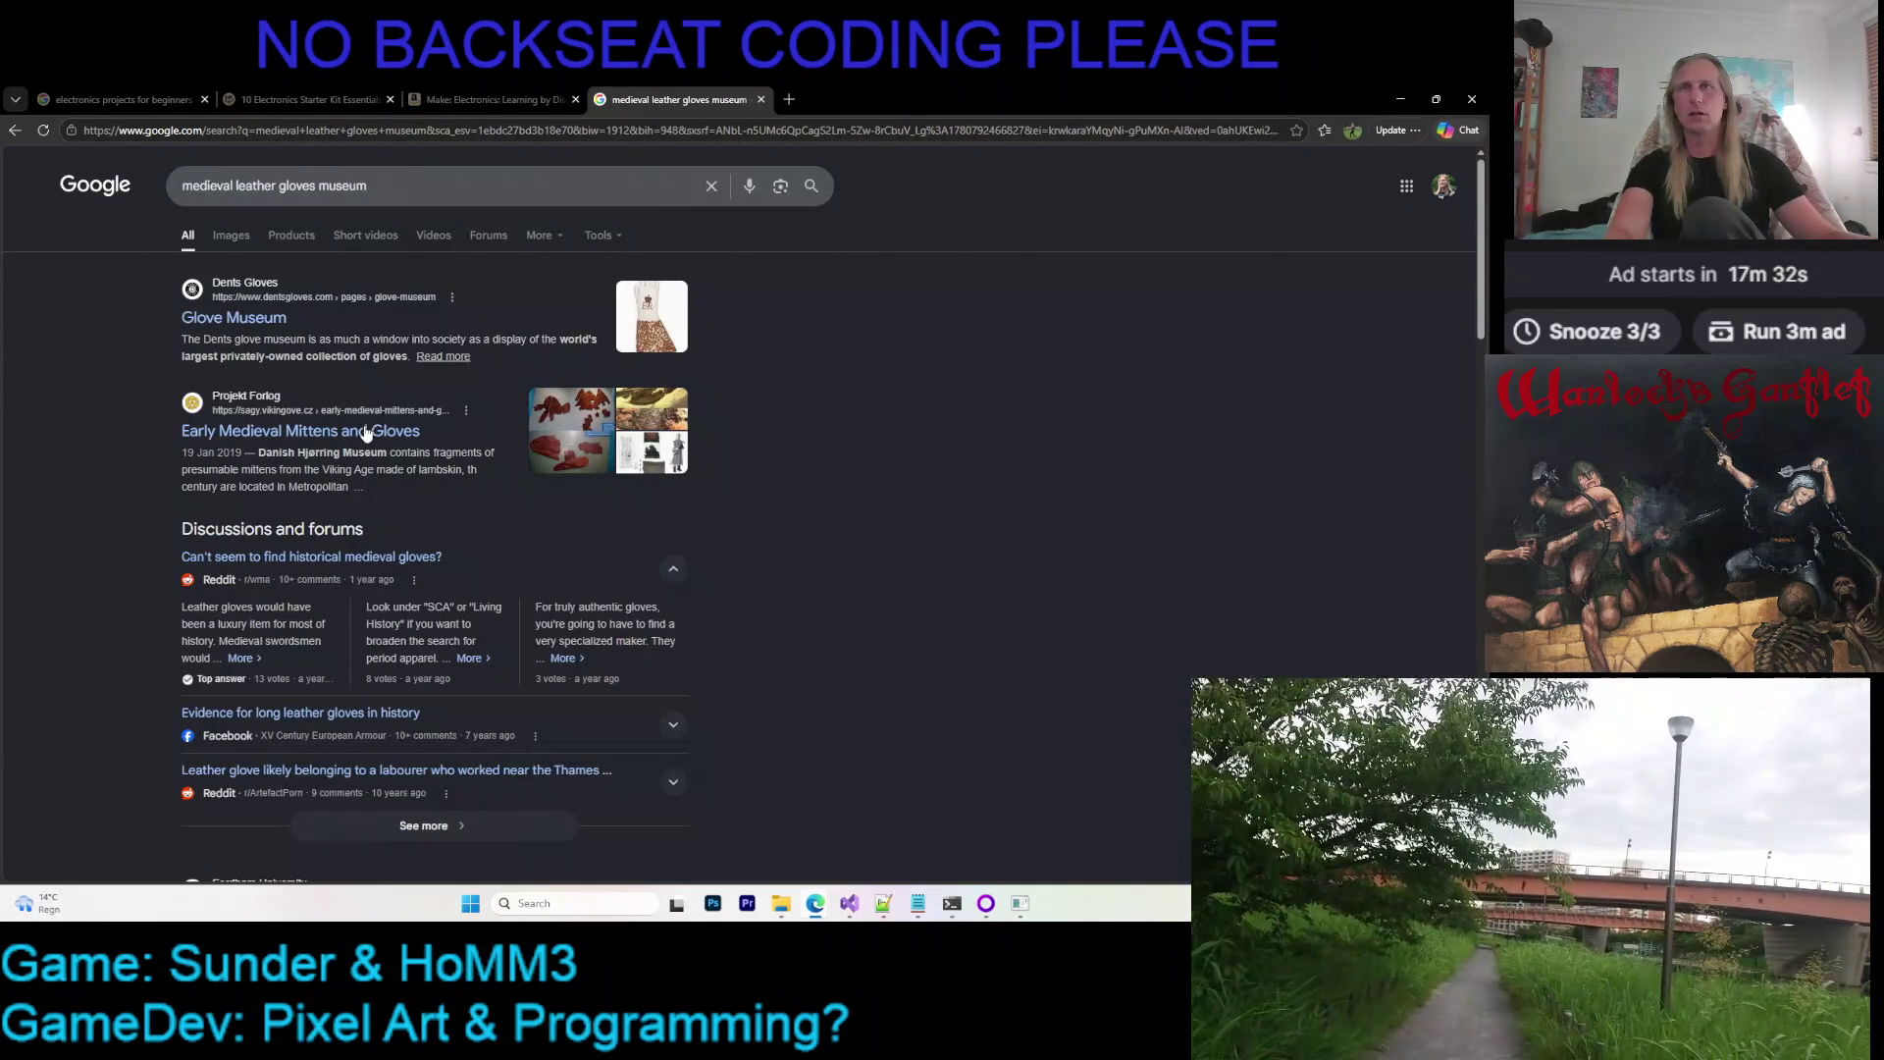
{"action": "middle_click", "coordinate": [258, 316]}
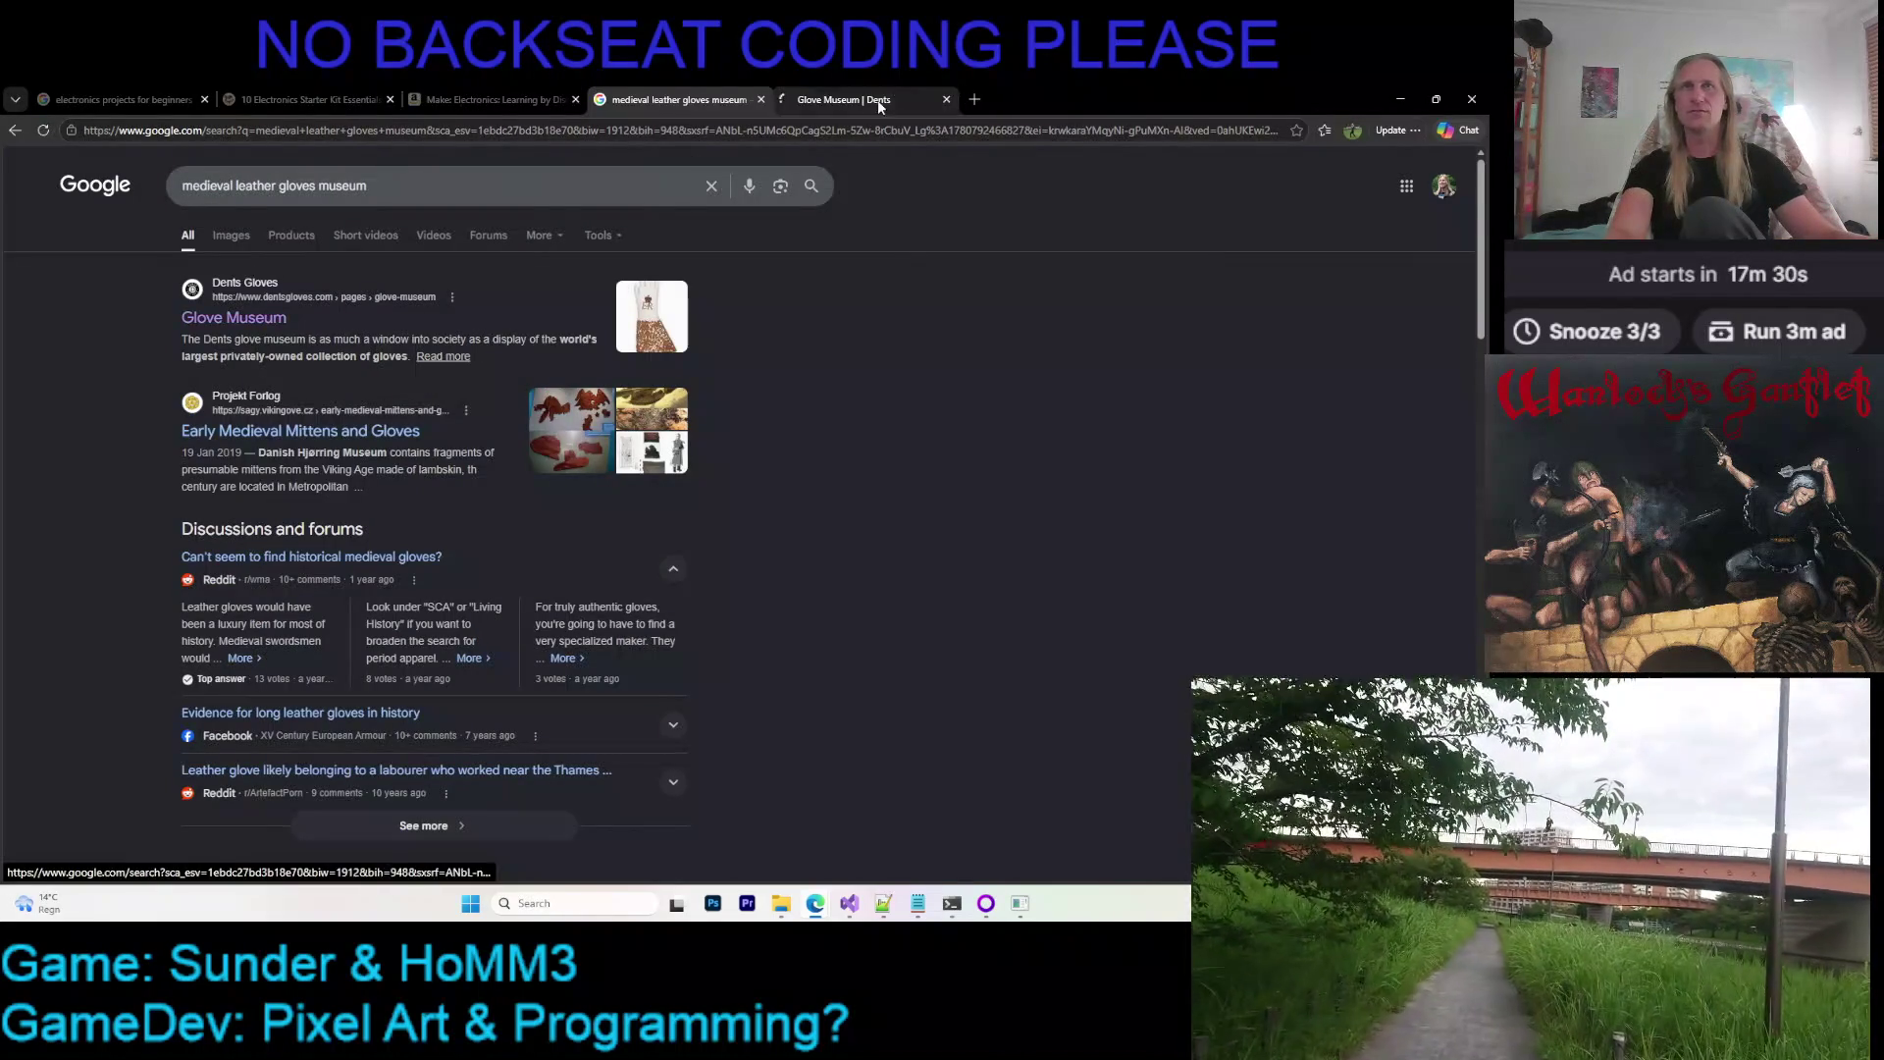
Dismiss the cookie notice on the Dents Glove Museum page and close it
{"action": "left_click", "coordinate": [857, 111]}
{"action": "left_click", "coordinate": [942, 555]}
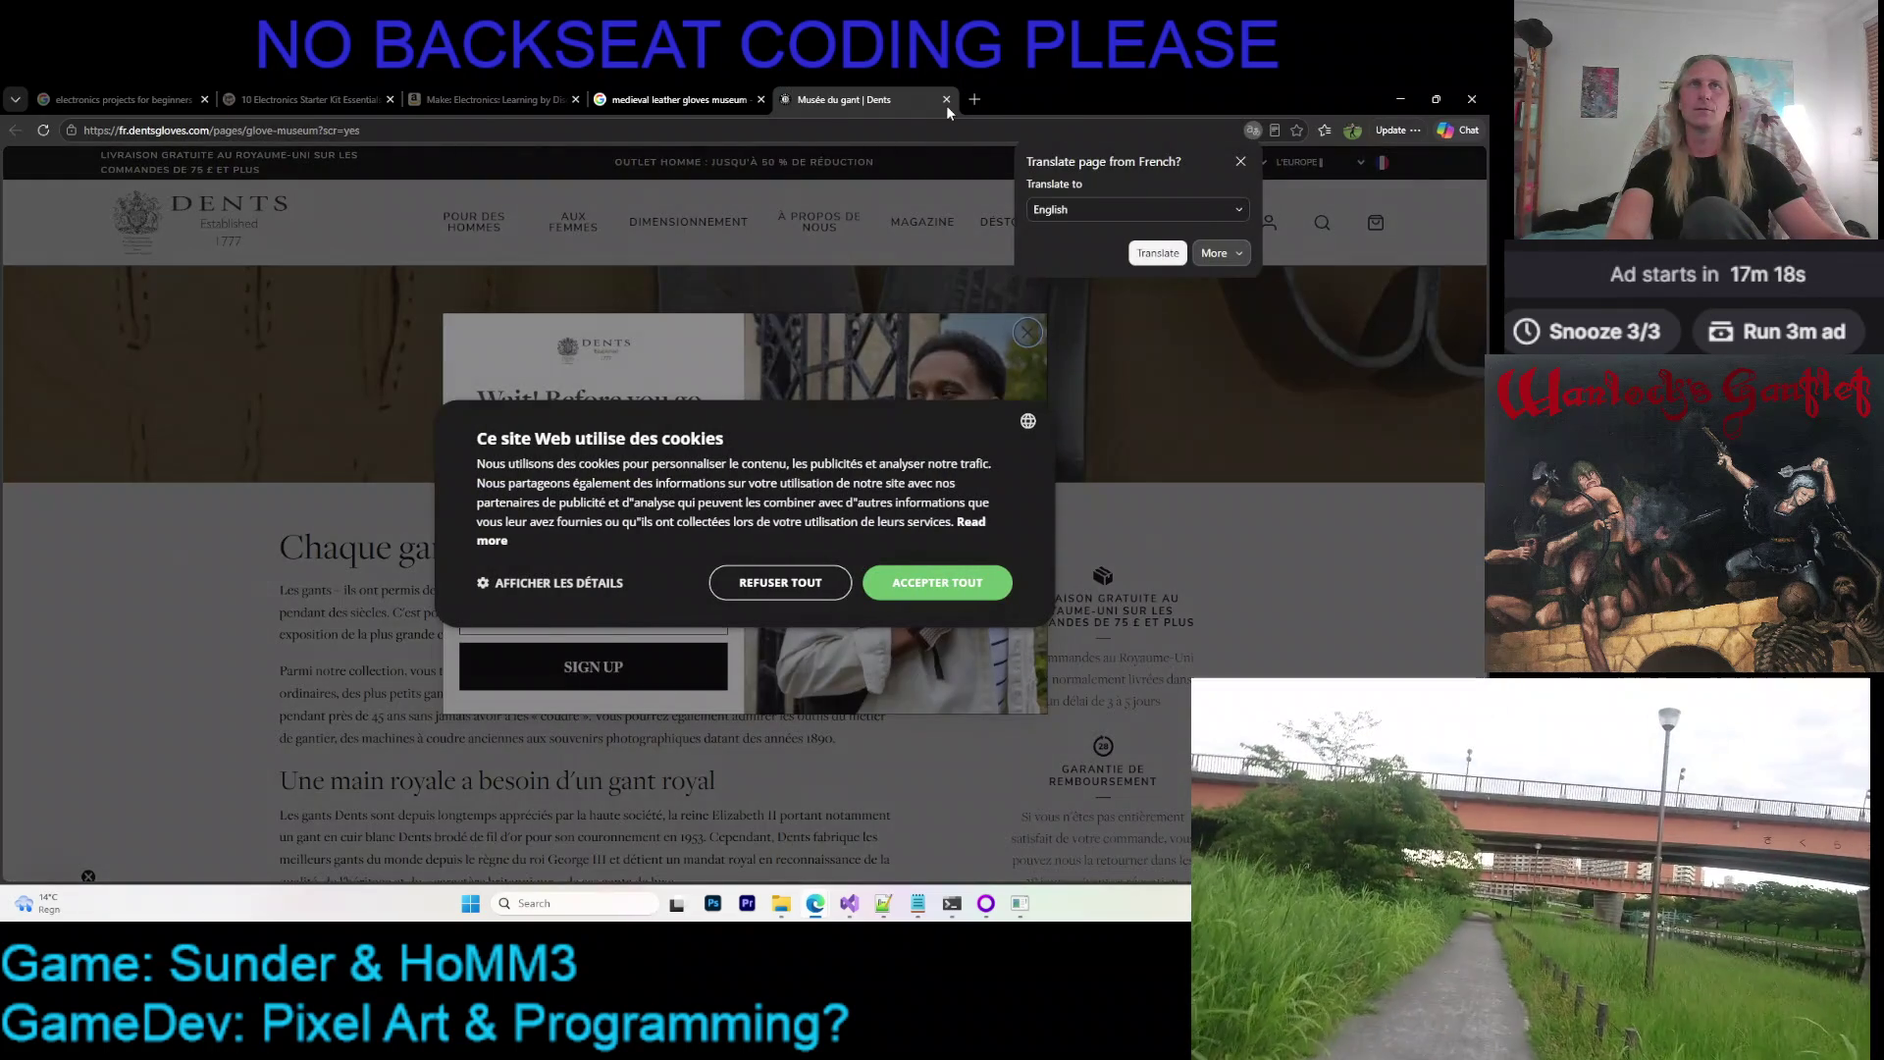
{"action": "left_click", "coordinate": [946, 100]}
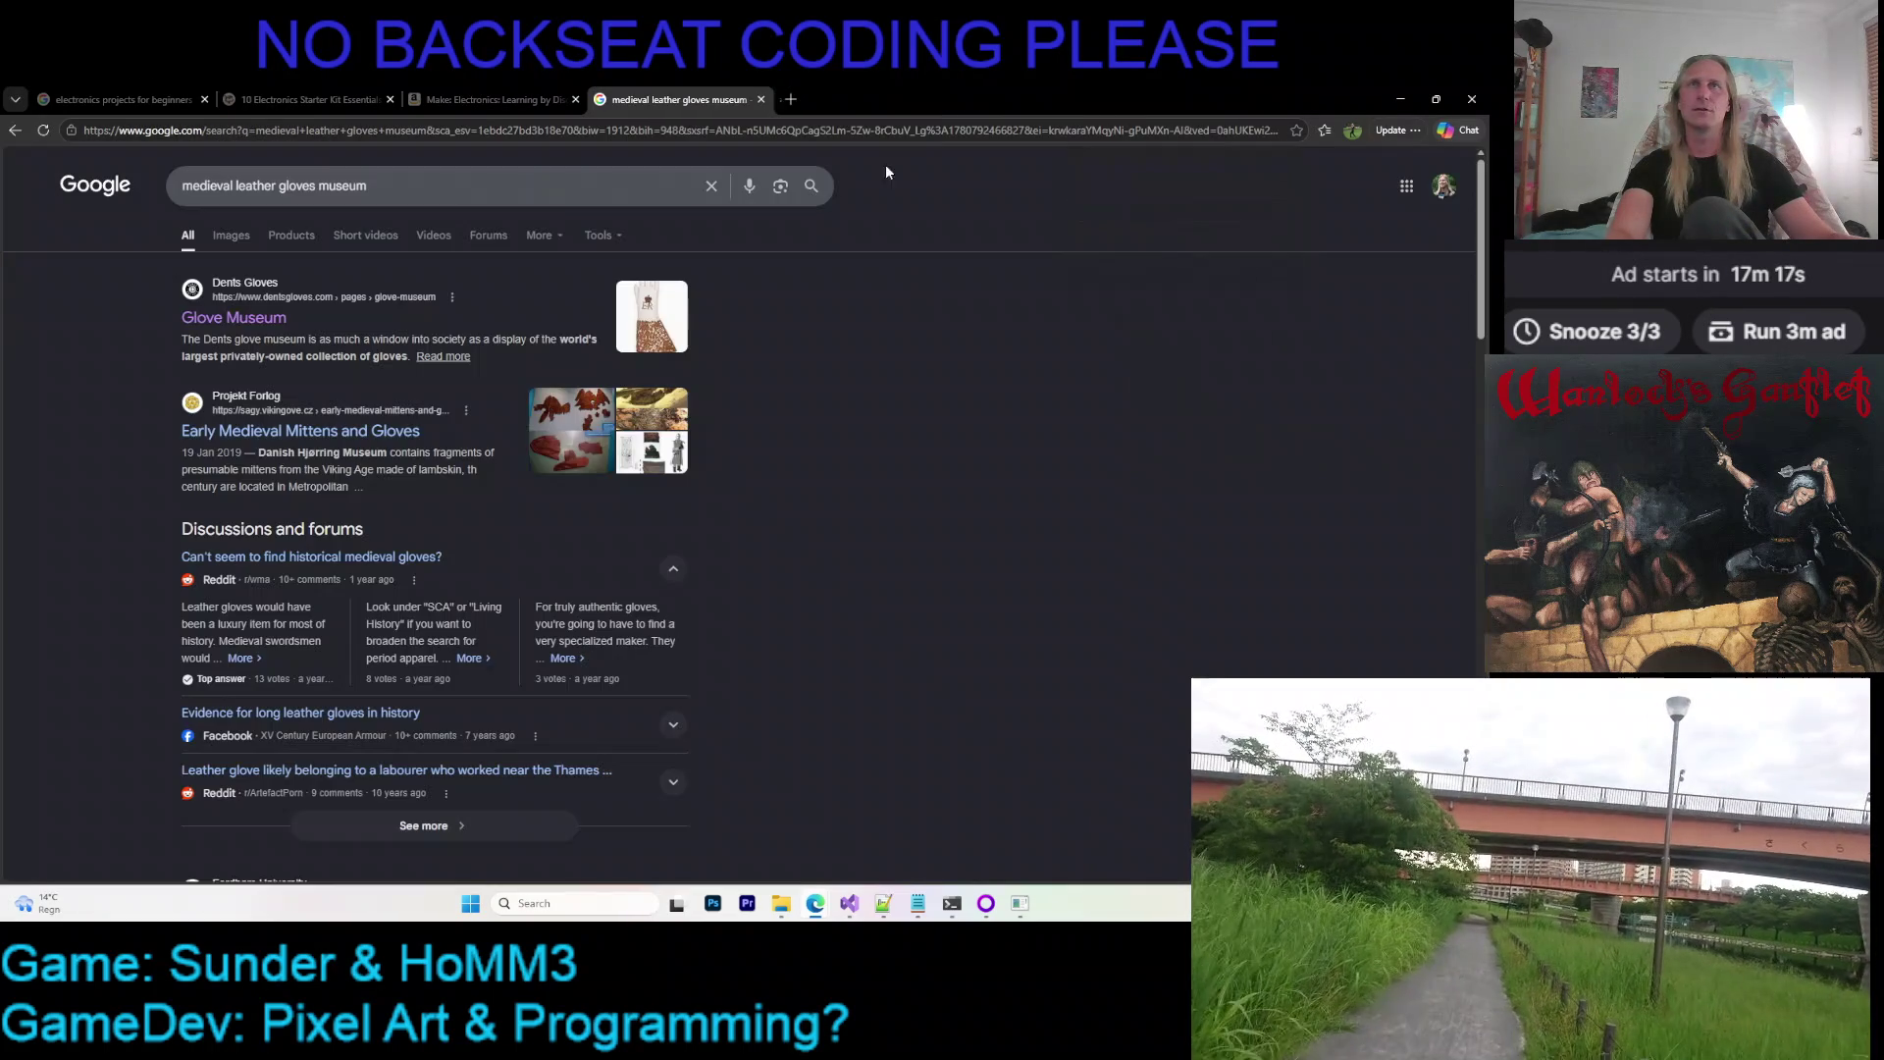
Open the Early Medieval Mittens and Gloves article in a new tab and switch to it
{"action": "right_click", "coordinate": [354, 428]}
{"action": "left_click", "coordinate": [413, 440]}
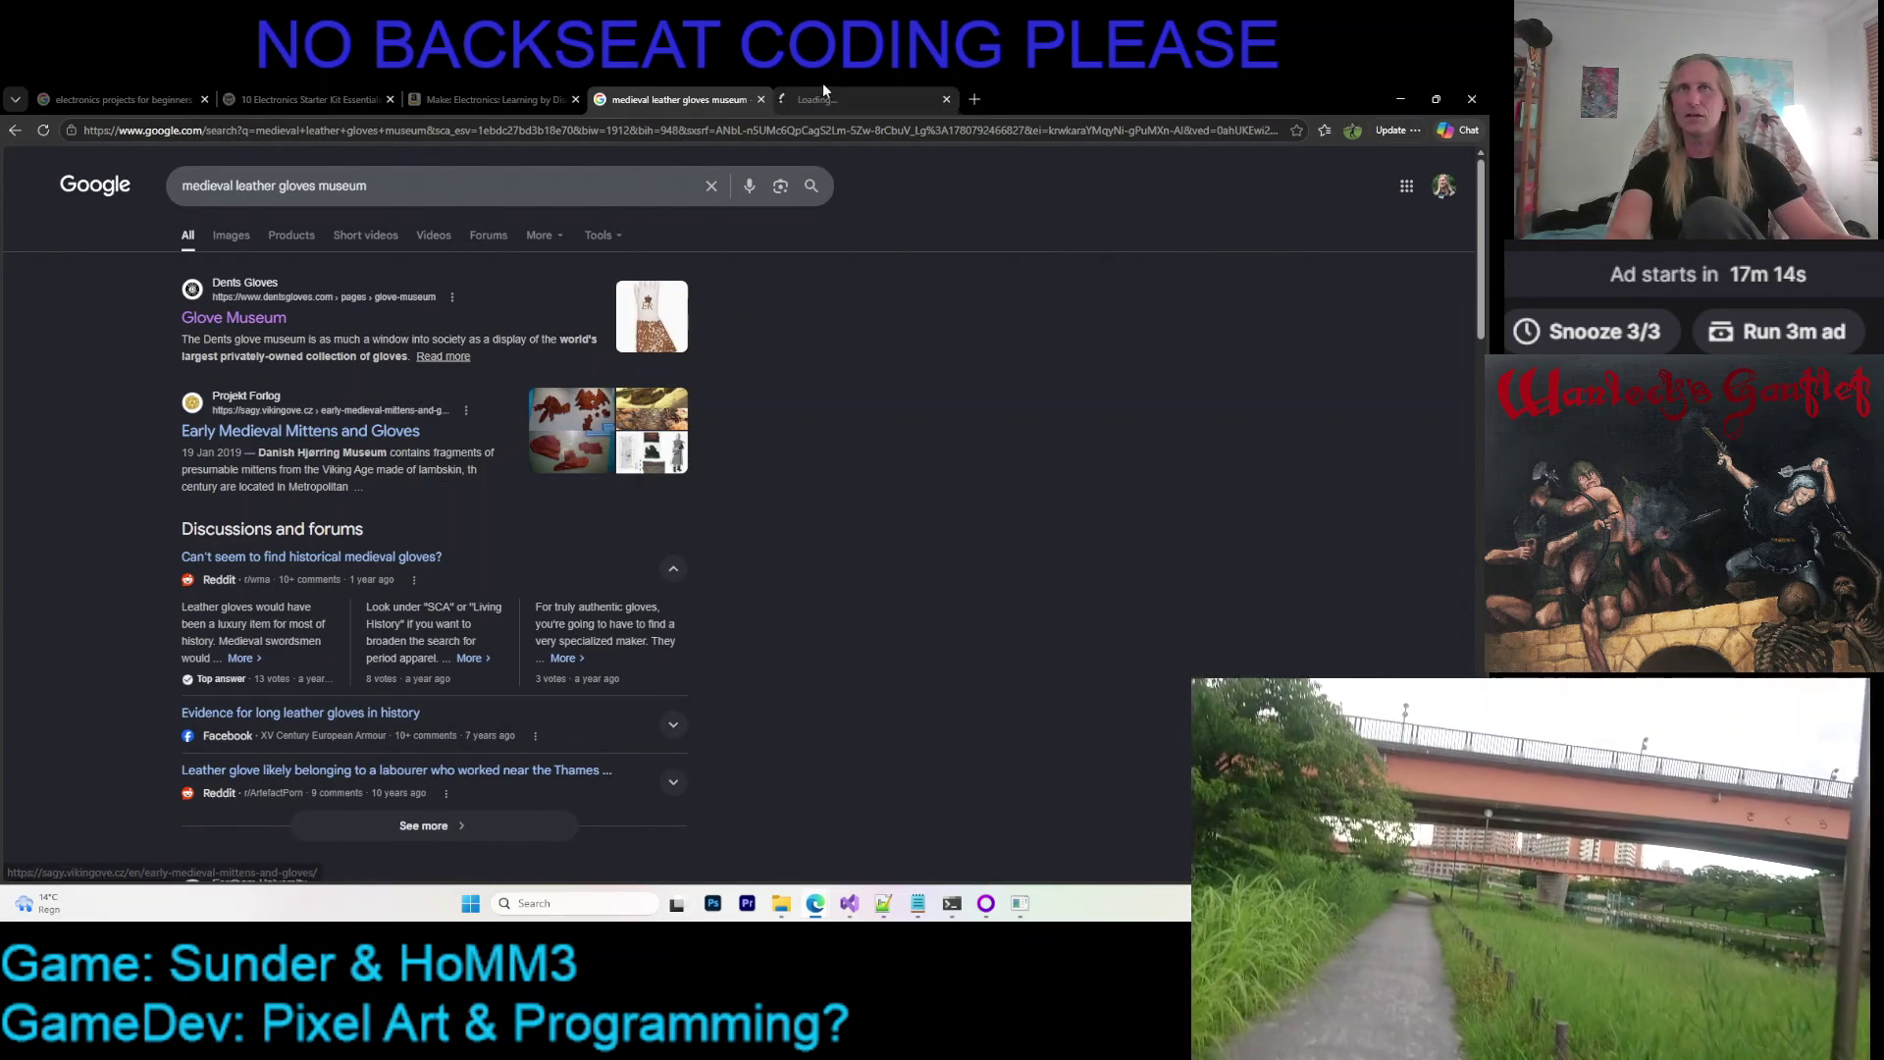
{"action": "left_click", "coordinate": [828, 103]}
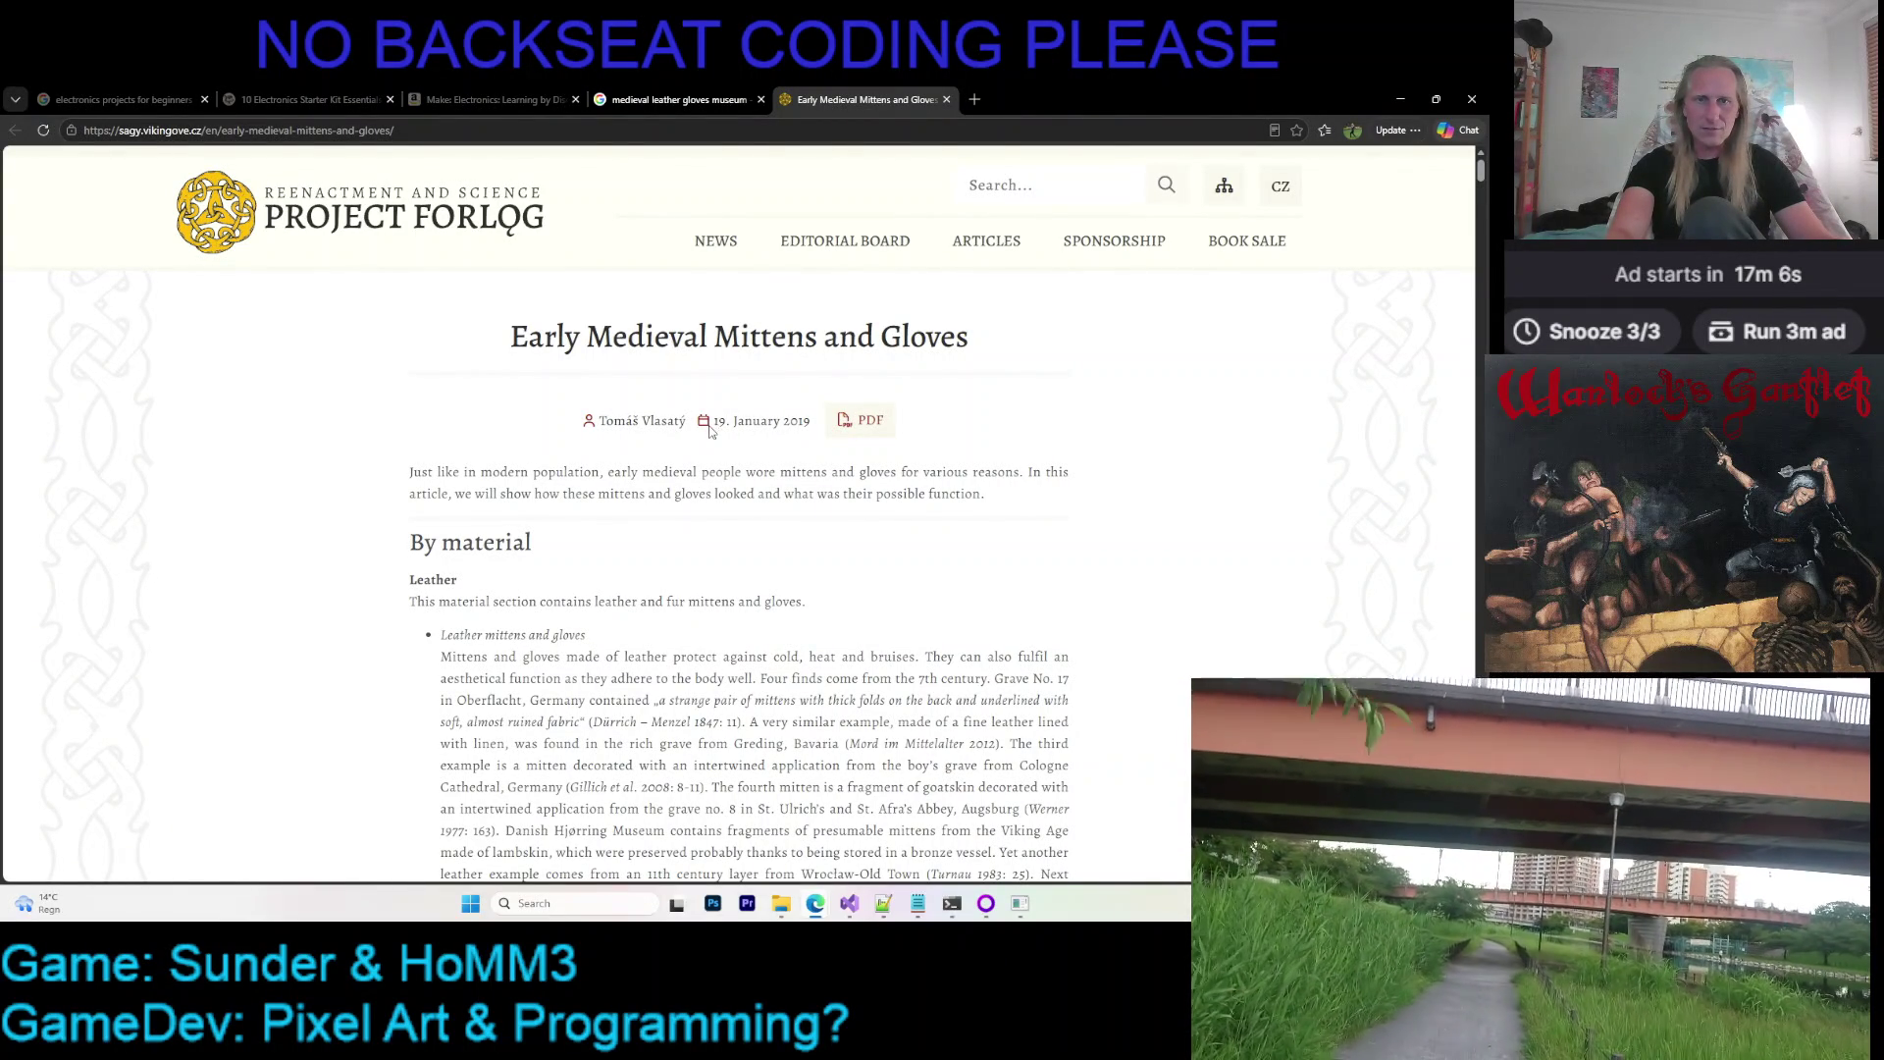
{"action": "scroll", "coordinate": [710, 430], "scroll_direction": "down", "scroll_amount": 2}
{"action": "scroll", "coordinate": [711, 431], "scroll_direction": "up", "scroll_amount": 2}
{"action": "scroll", "coordinate": [711, 433], "scroll_direction": "down", "scroll_amount": 2}
{"action": "scroll", "coordinate": [711, 434], "scroll_direction": "up", "scroll_amount": 1}
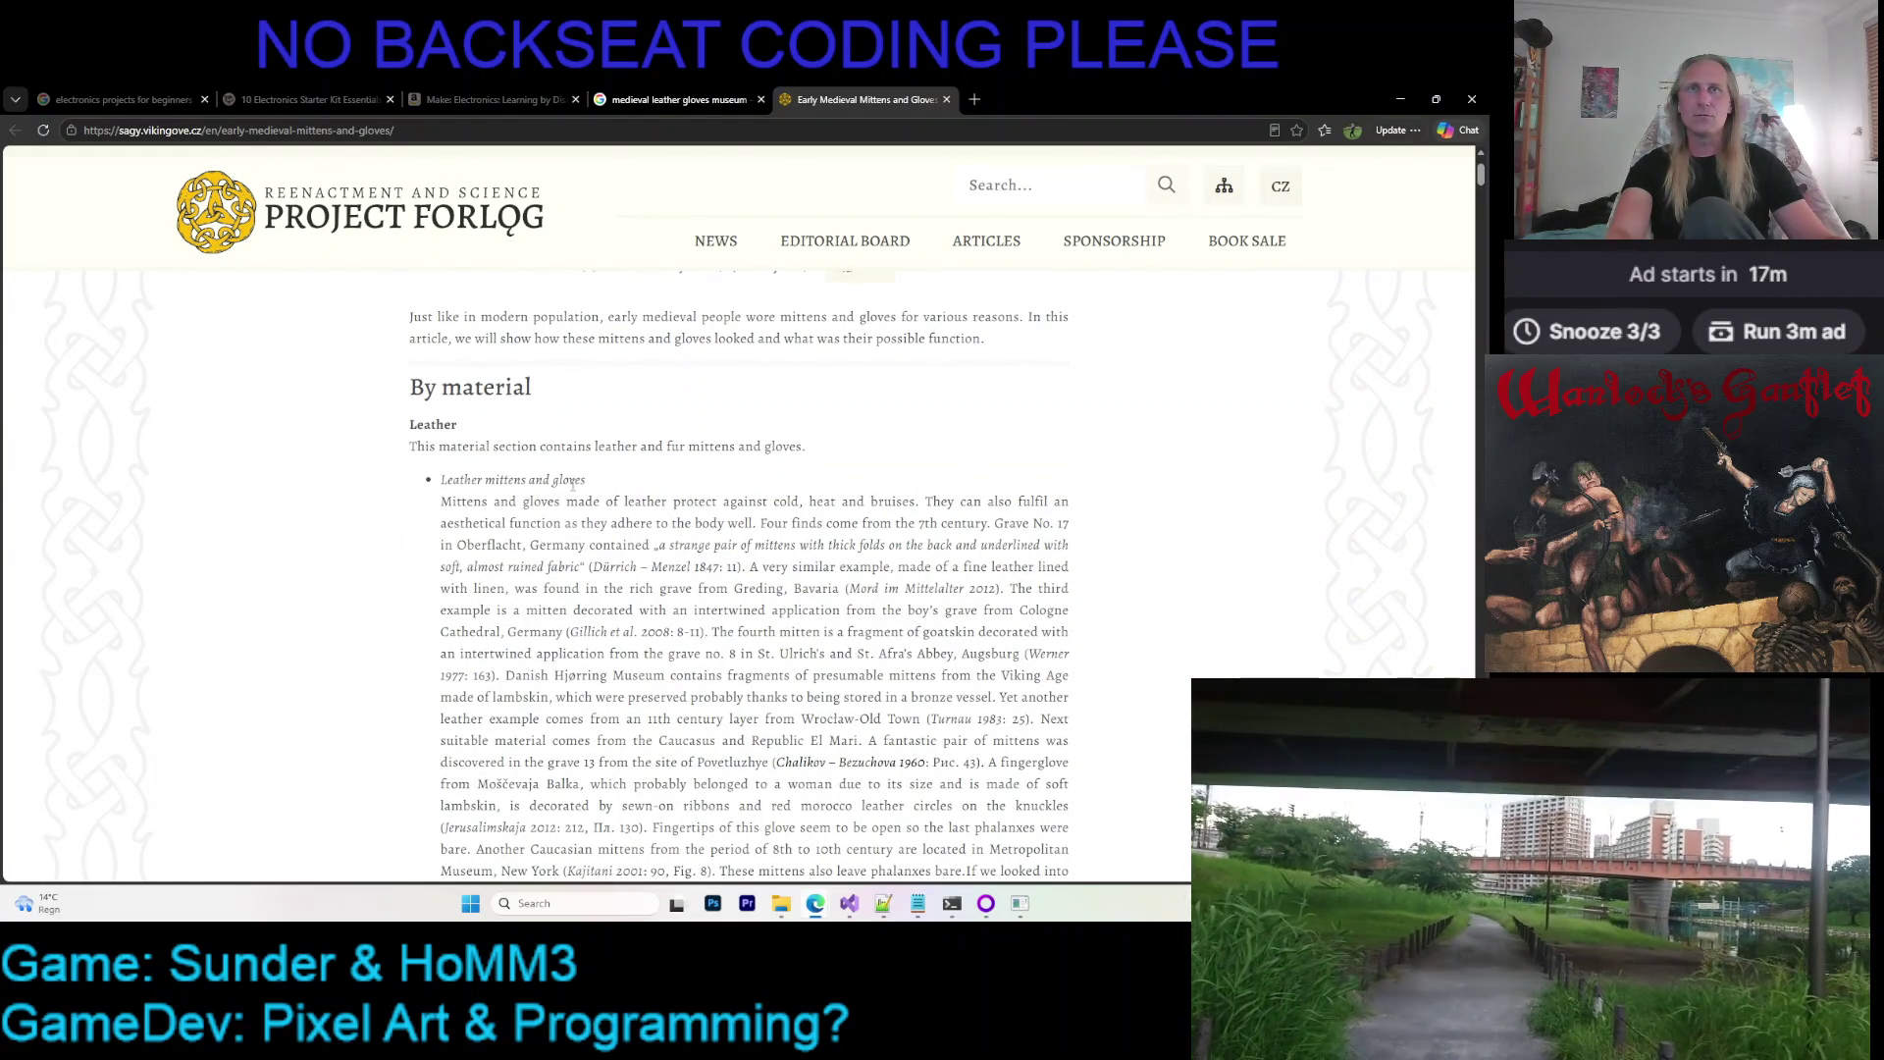
{"action": "scroll", "coordinate": [575, 483], "scroll_direction": "down", "scroll_amount": 1}
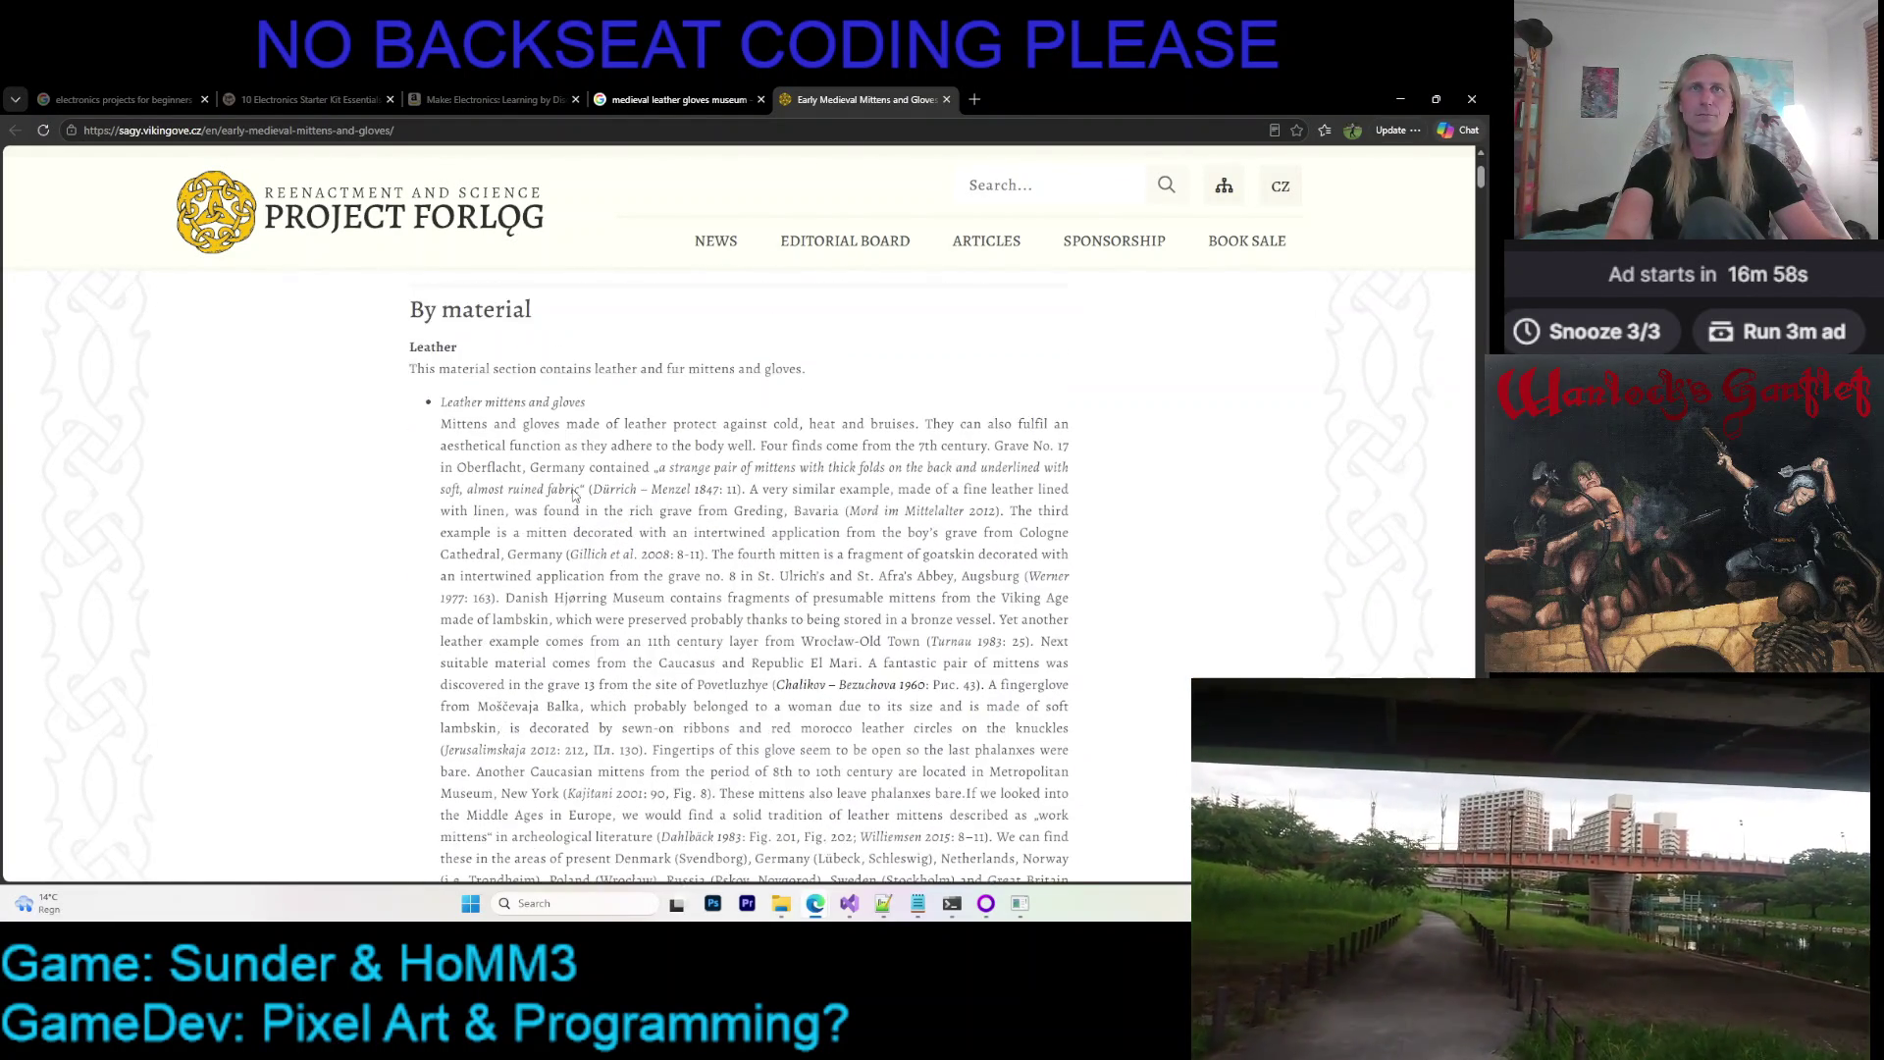
{"action": "scroll", "coordinate": [575, 489], "scroll_direction": "down", "scroll_amount": 1}
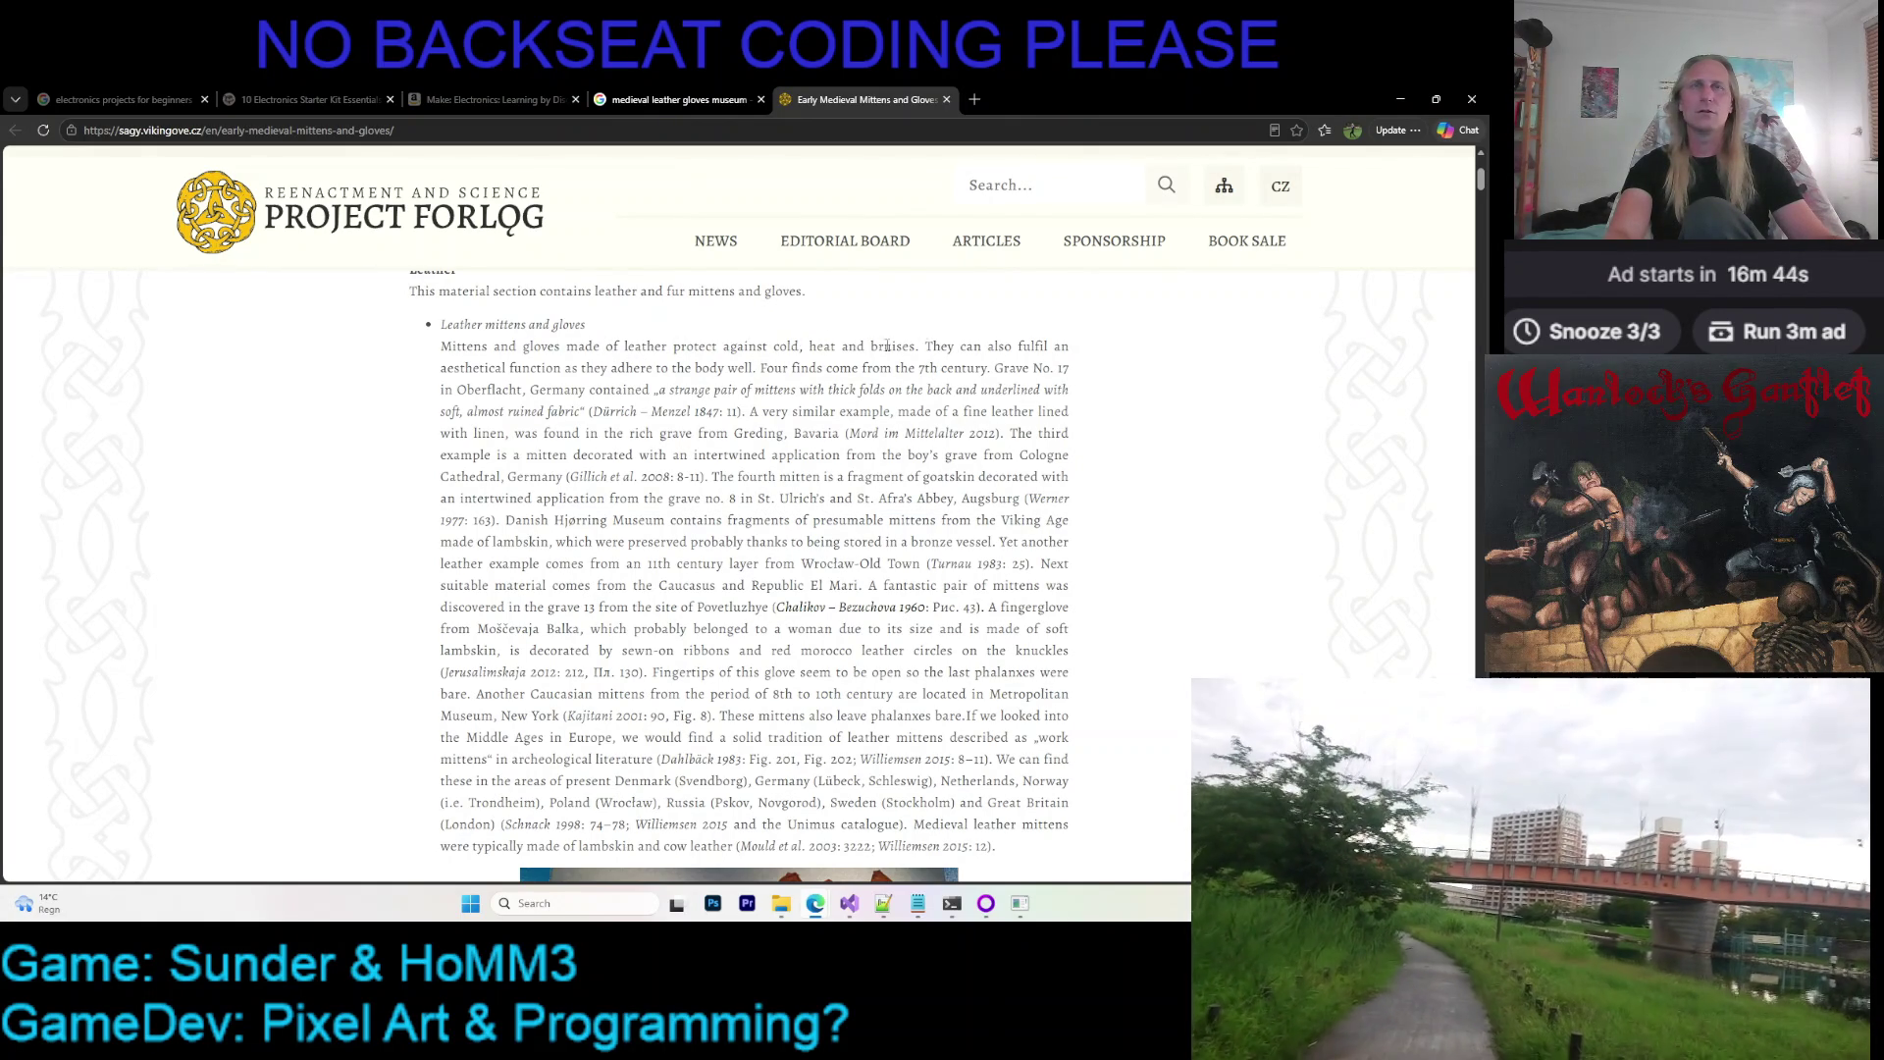
{"action": "scroll", "coordinate": [802, 423], "scroll_direction": "down", "scroll_amount": 3}
{"action": "scroll", "coordinate": [542, 493], "scroll_direction": "down", "scroll_amount": 2}
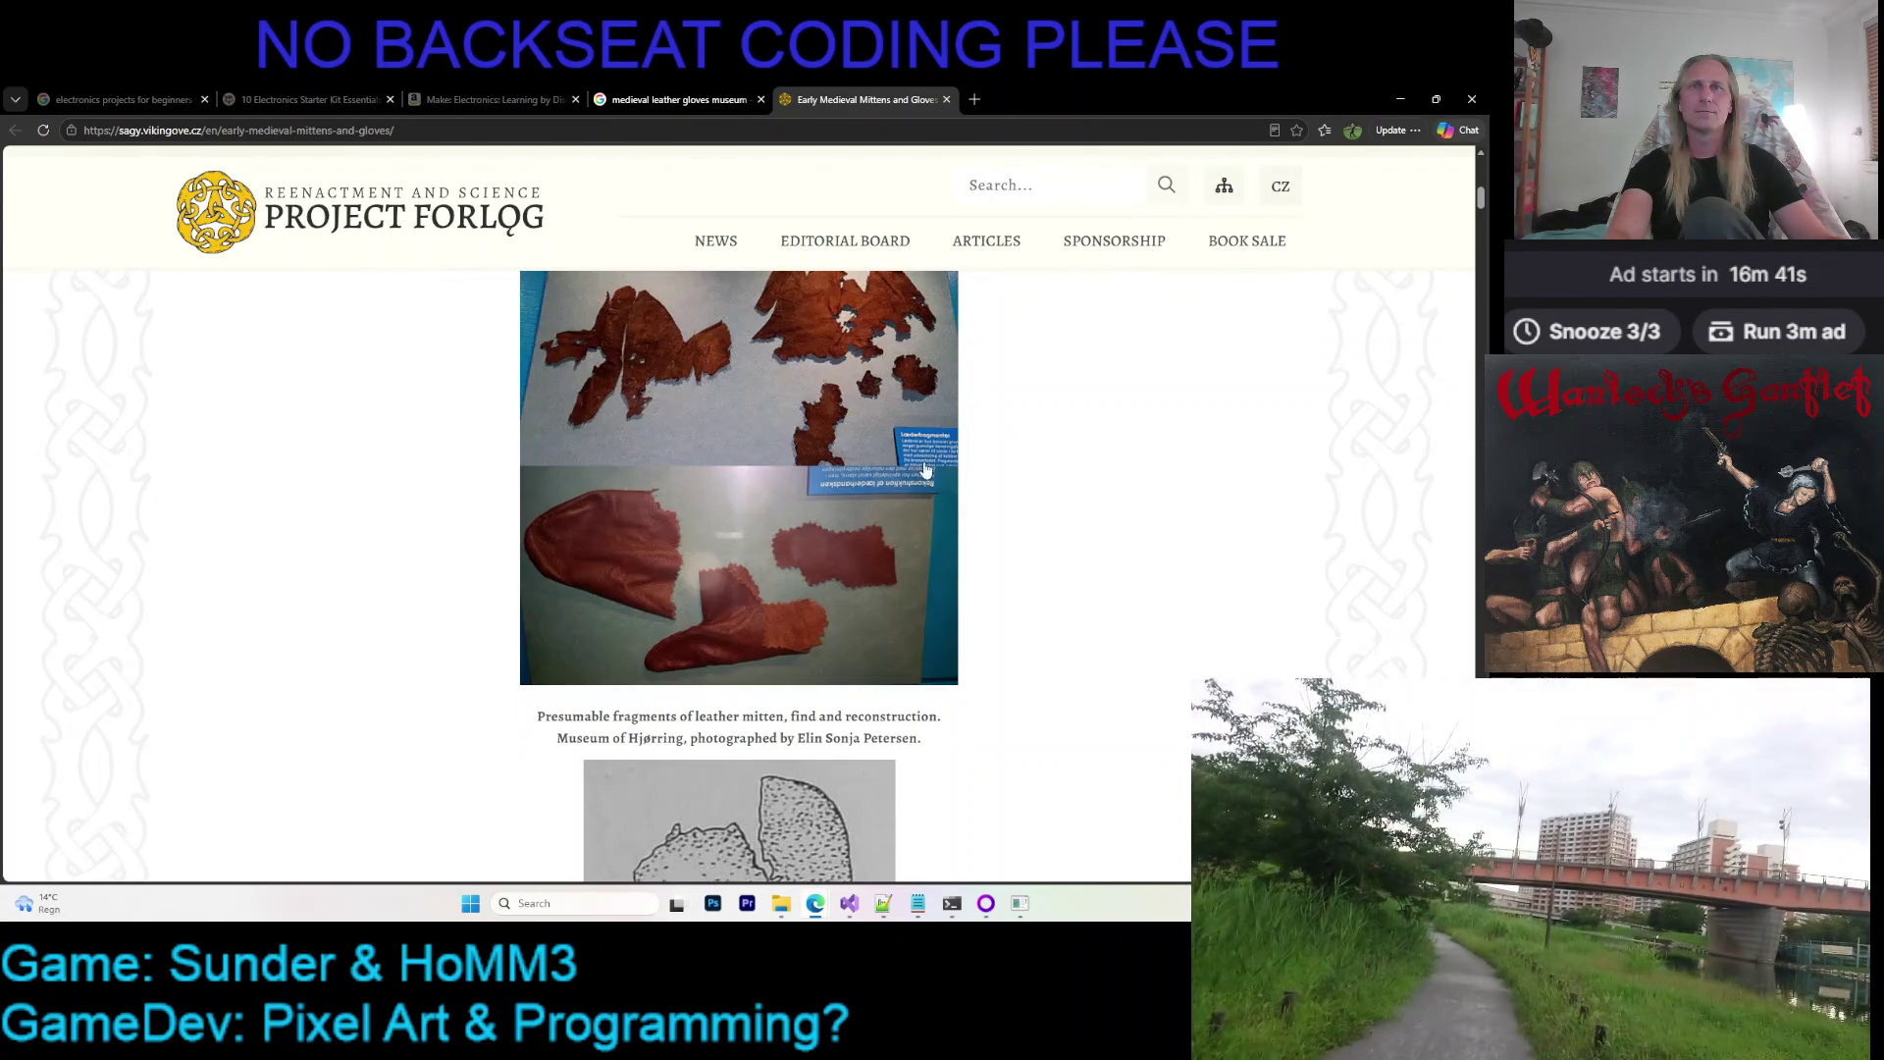
{"action": "scroll", "coordinate": [1017, 559], "scroll_direction": "down", "scroll_amount": 3}
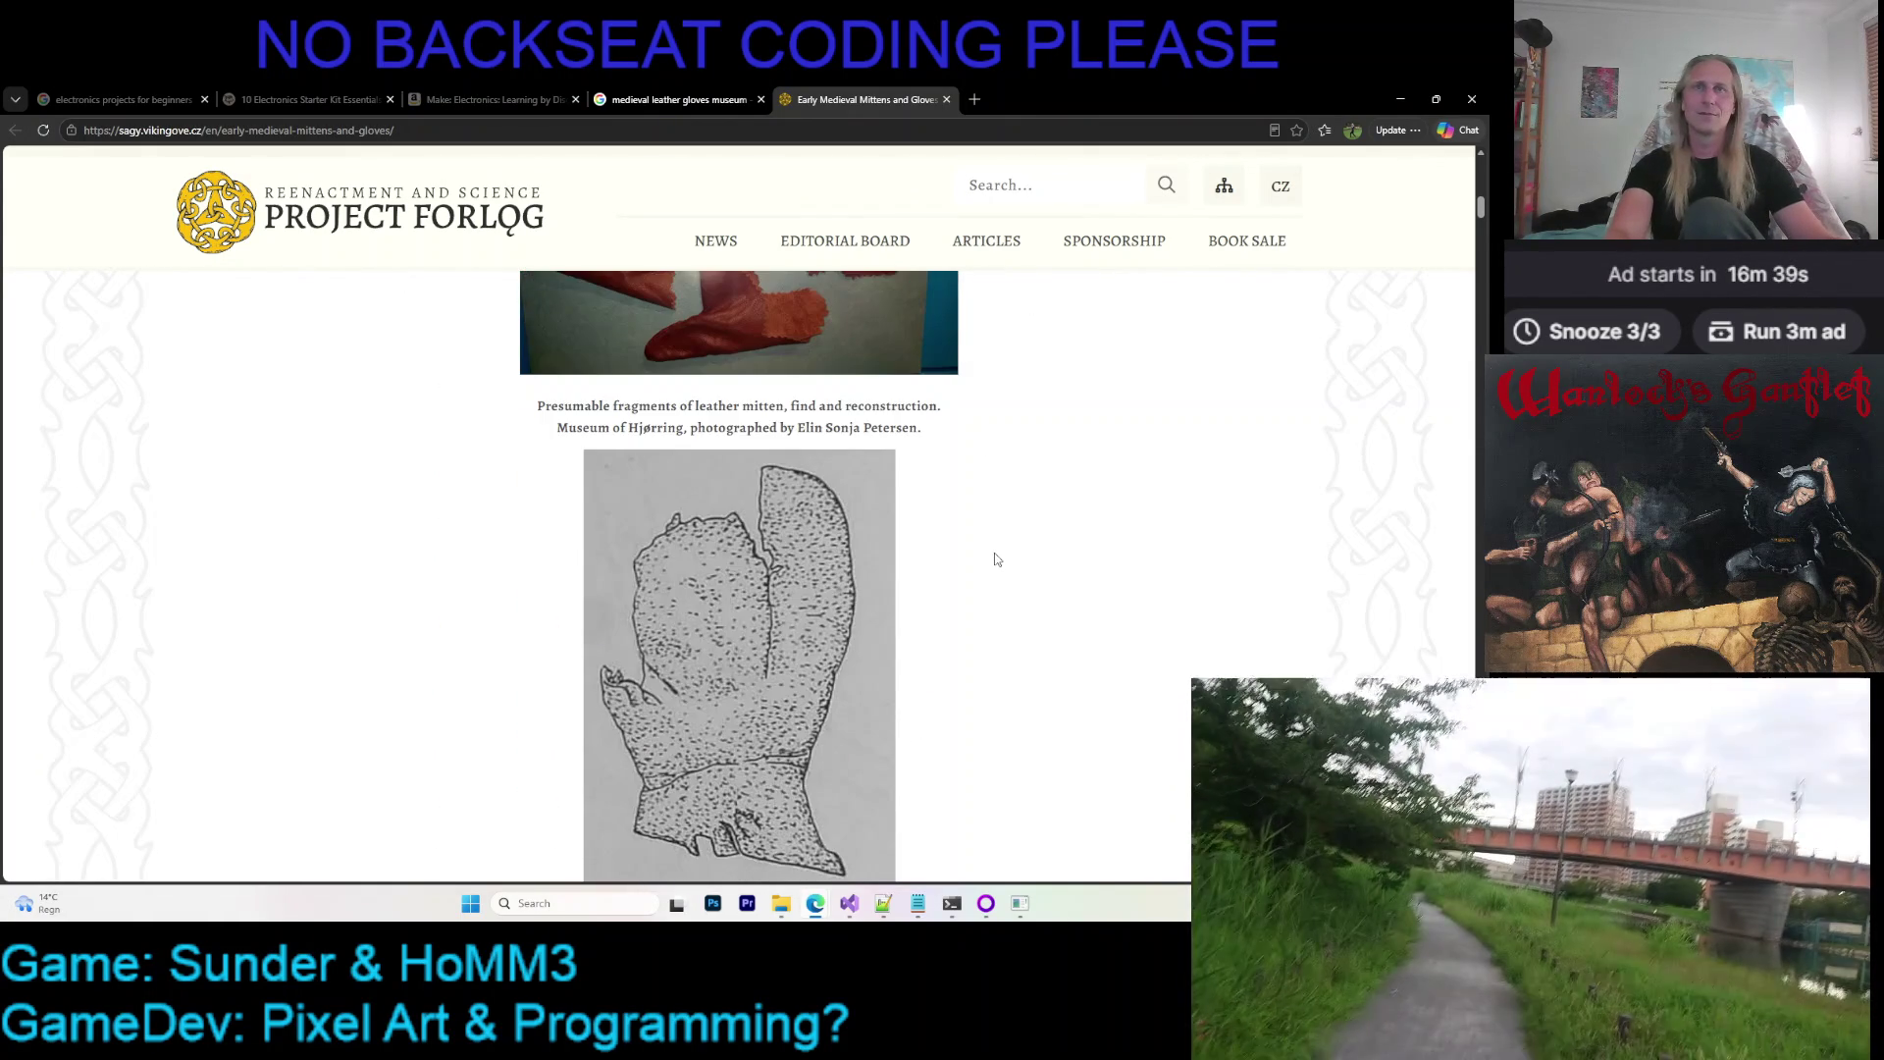
{"action": "scroll", "coordinate": [993, 558], "scroll_direction": "up", "scroll_amount": 2}
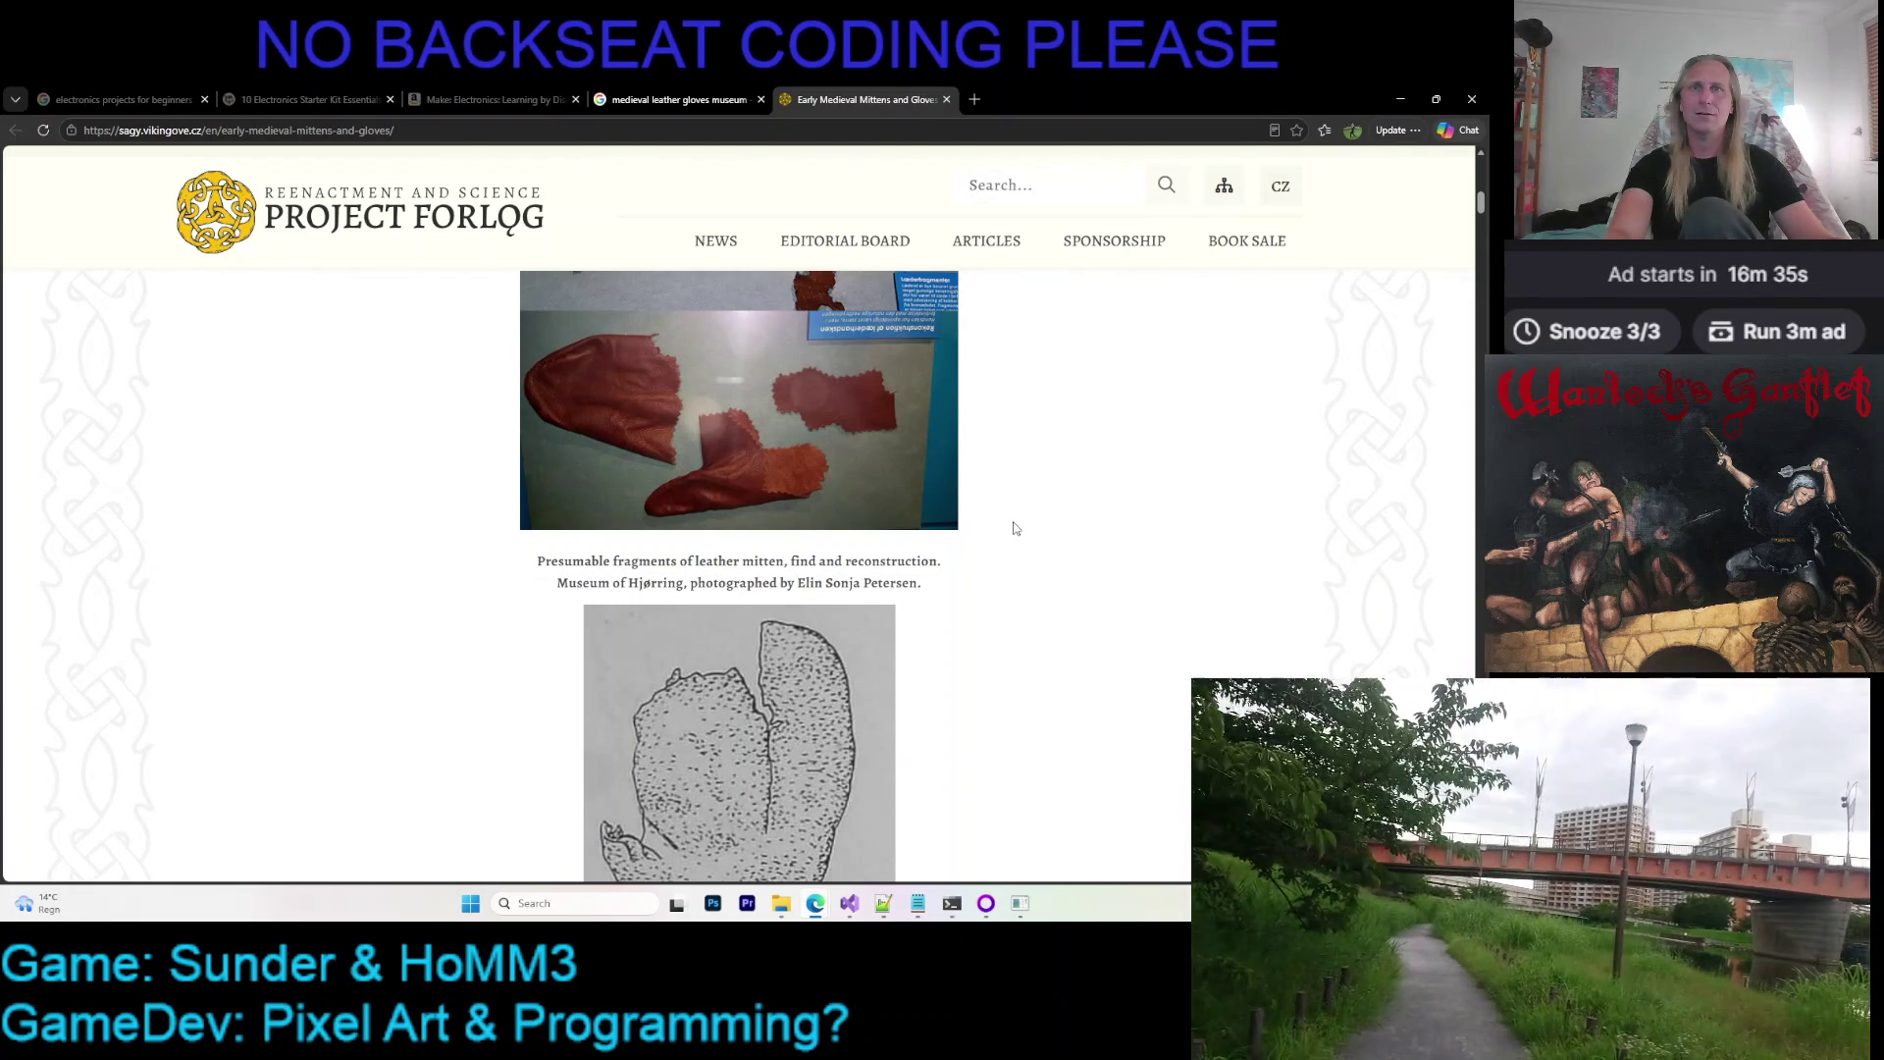
{"action": "scroll", "coordinate": [1013, 528], "scroll_direction": "up", "scroll_amount": 2}
{"action": "scroll", "coordinate": [1013, 528], "scroll_direction": "up", "scroll_amount": 1}
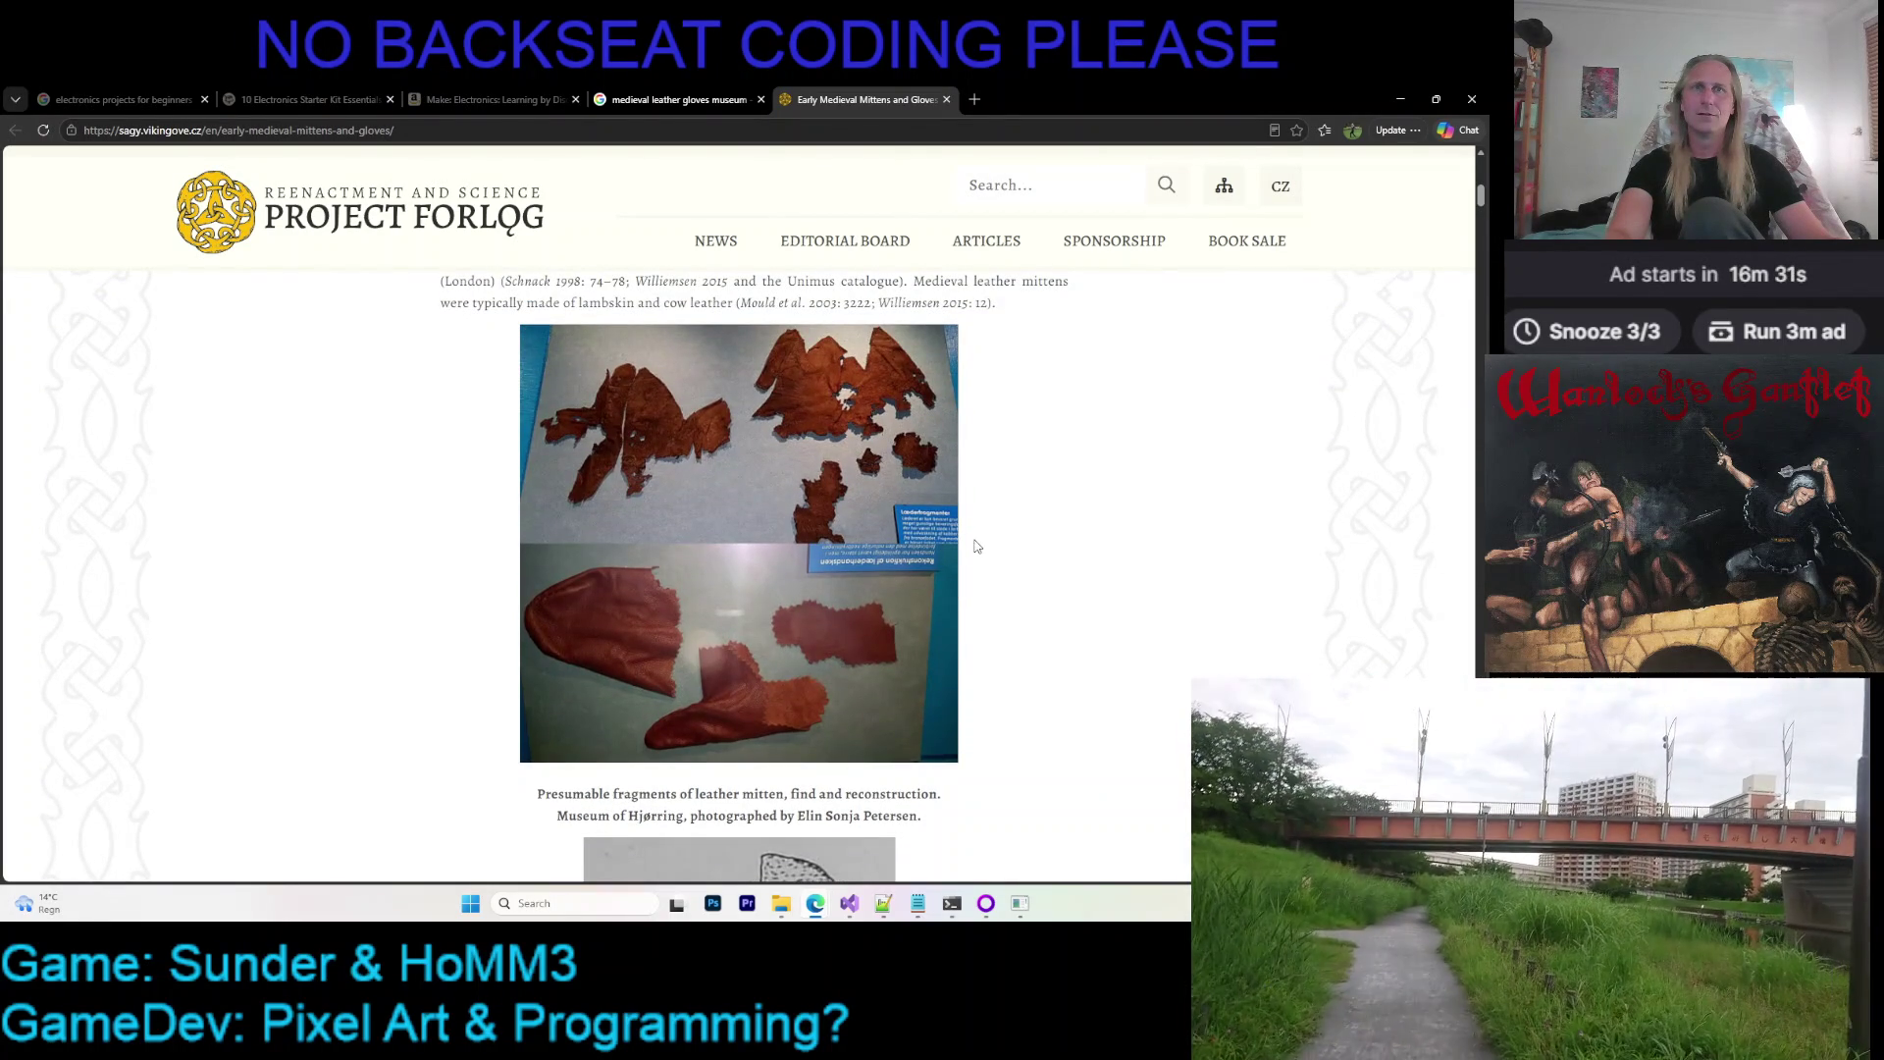
{"action": "scroll", "coordinate": [975, 545], "scroll_direction": "down", "scroll_amount": 2}
{"action": "scroll", "coordinate": [965, 546], "scroll_direction": "down", "scroll_amount": 6}
{"action": "scroll", "coordinate": [950, 547], "scroll_direction": "down", "scroll_amount": 2}
{"action": "scroll", "coordinate": [937, 549], "scroll_direction": "down", "scroll_amount": 5}
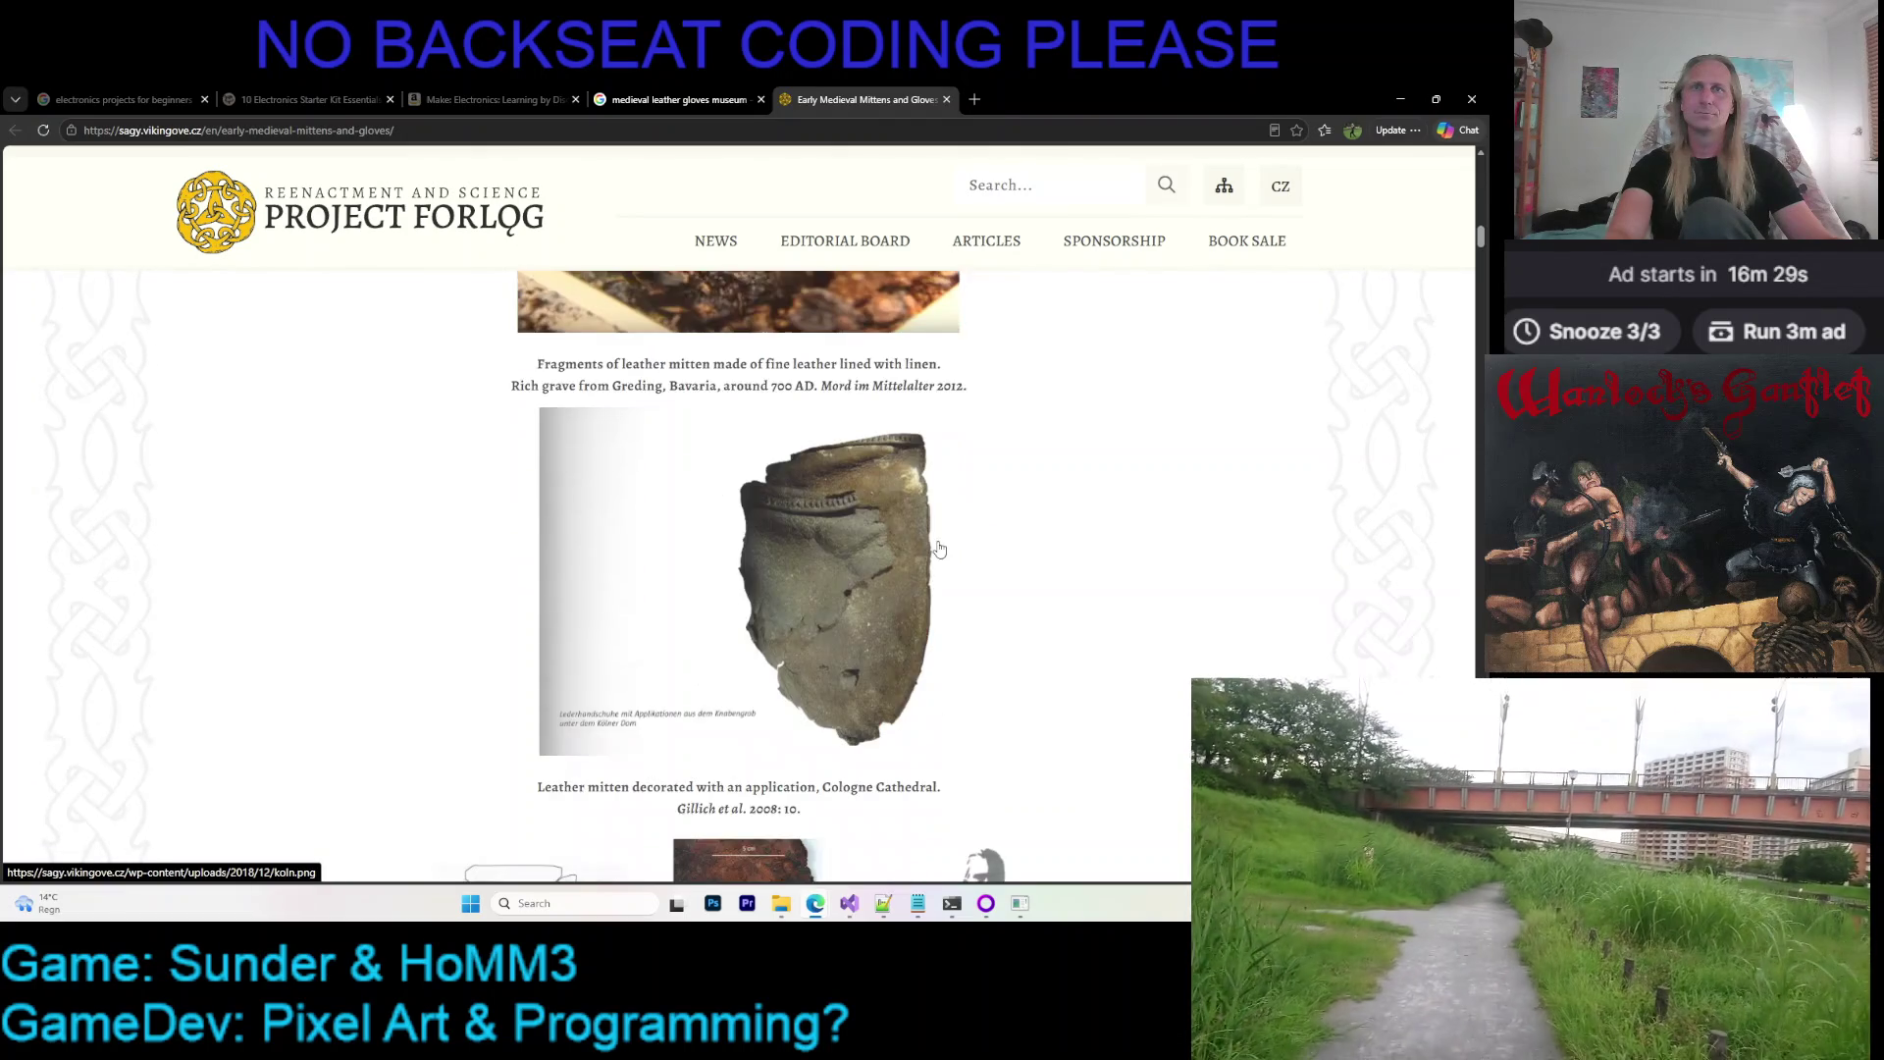
{"action": "scroll", "coordinate": [938, 550], "scroll_direction": "down", "scroll_amount": 3}
{"action": "scroll", "coordinate": [937, 550], "scroll_direction": "down", "scroll_amount": 2}
{"action": "scroll", "coordinate": [939, 550], "scroll_direction": "down", "scroll_amount": 2}
{"action": "scroll", "coordinate": [938, 549], "scroll_direction": "down", "scroll_amount": 4}
{"action": "scroll", "coordinate": [938, 548], "scroll_direction": "up", "scroll_amount": 3}
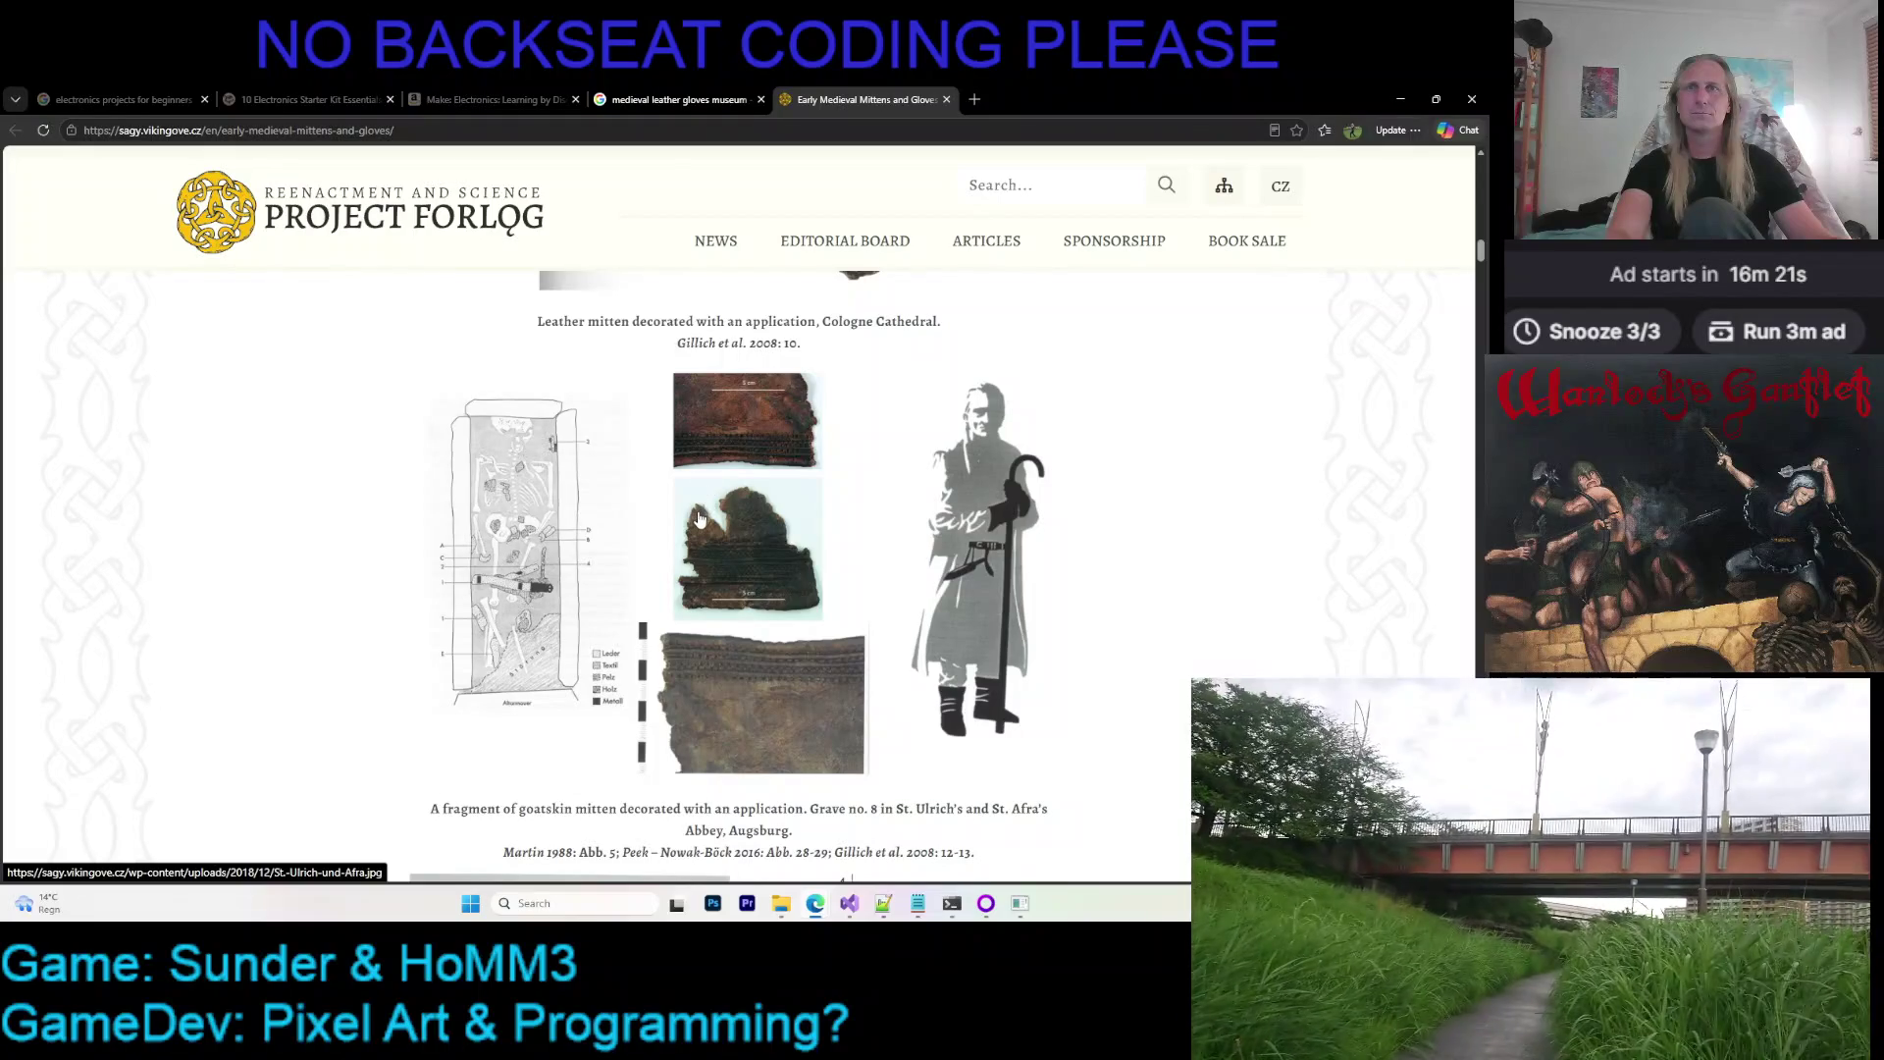
{"action": "scroll", "coordinate": [733, 544], "scroll_direction": "down", "scroll_amount": 3}
{"action": "scroll", "coordinate": [662, 552], "scroll_direction": "down", "scroll_amount": 1}
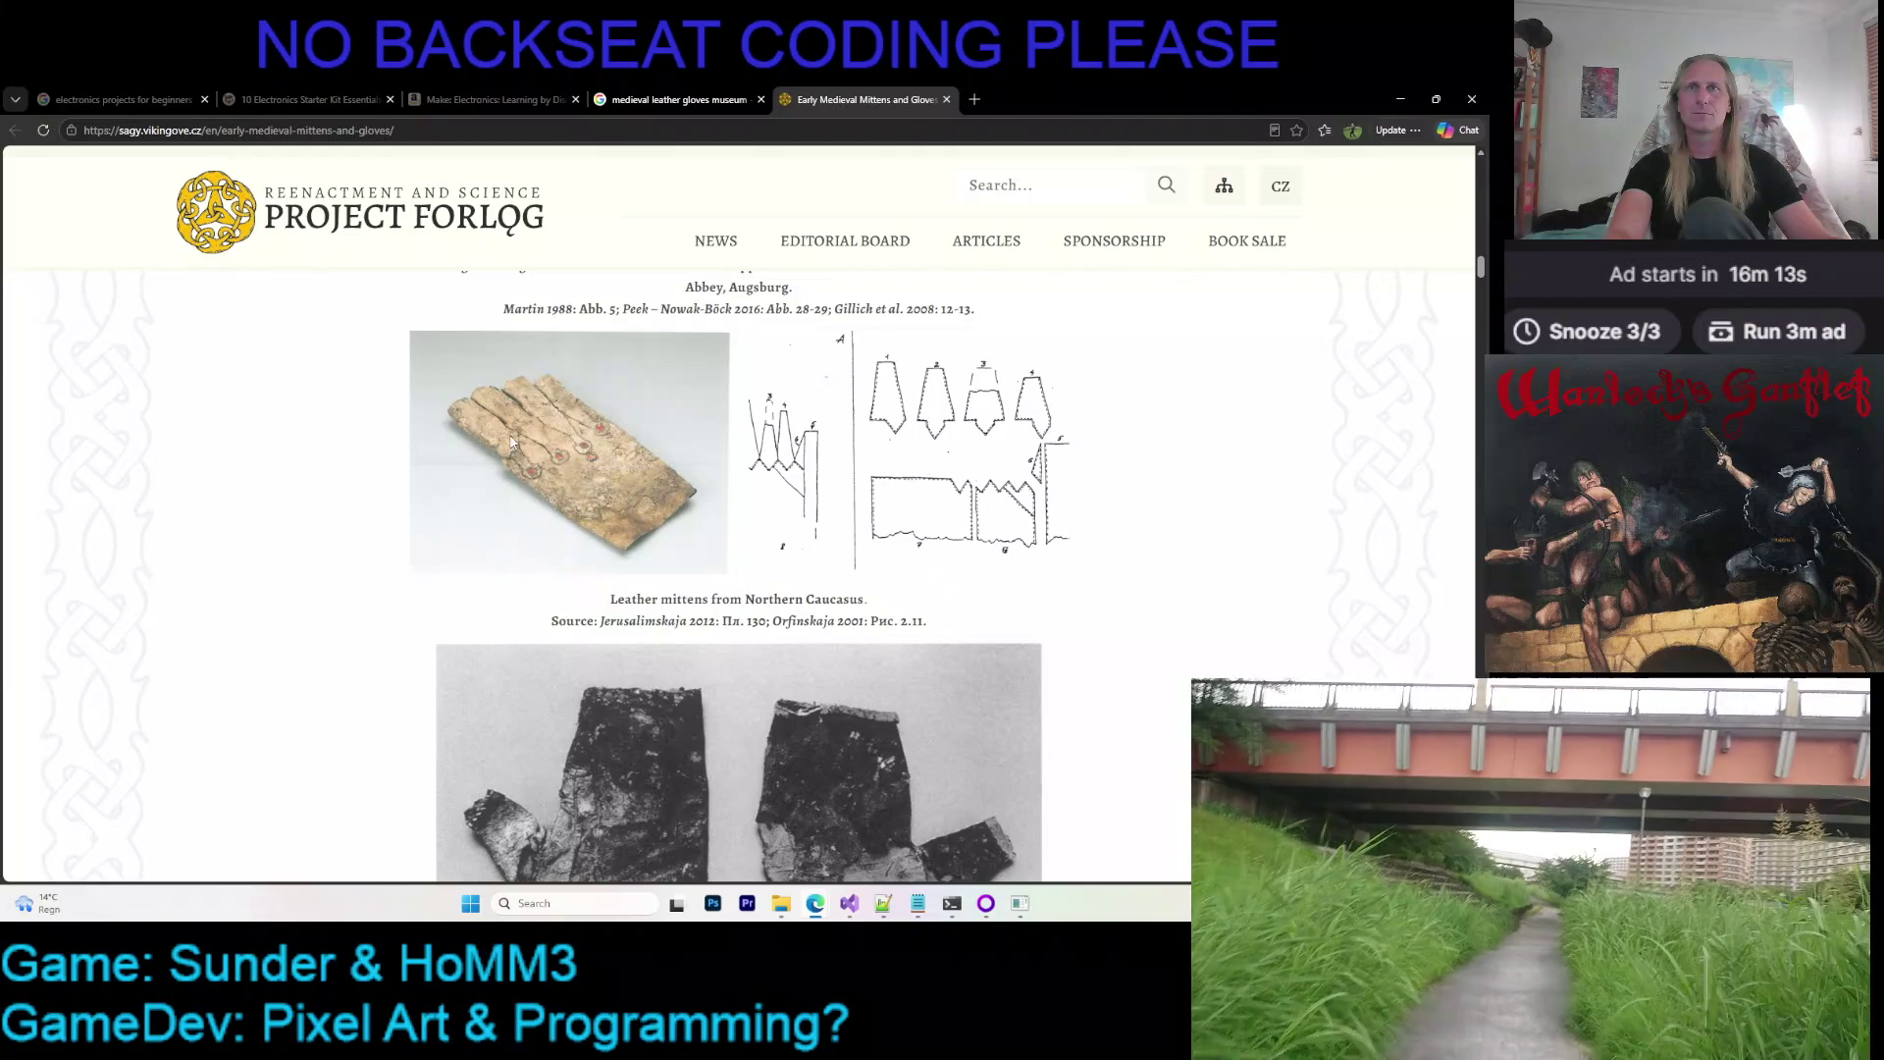
{"action": "scroll", "coordinate": [487, 518], "scroll_direction": "down", "scroll_amount": 3}
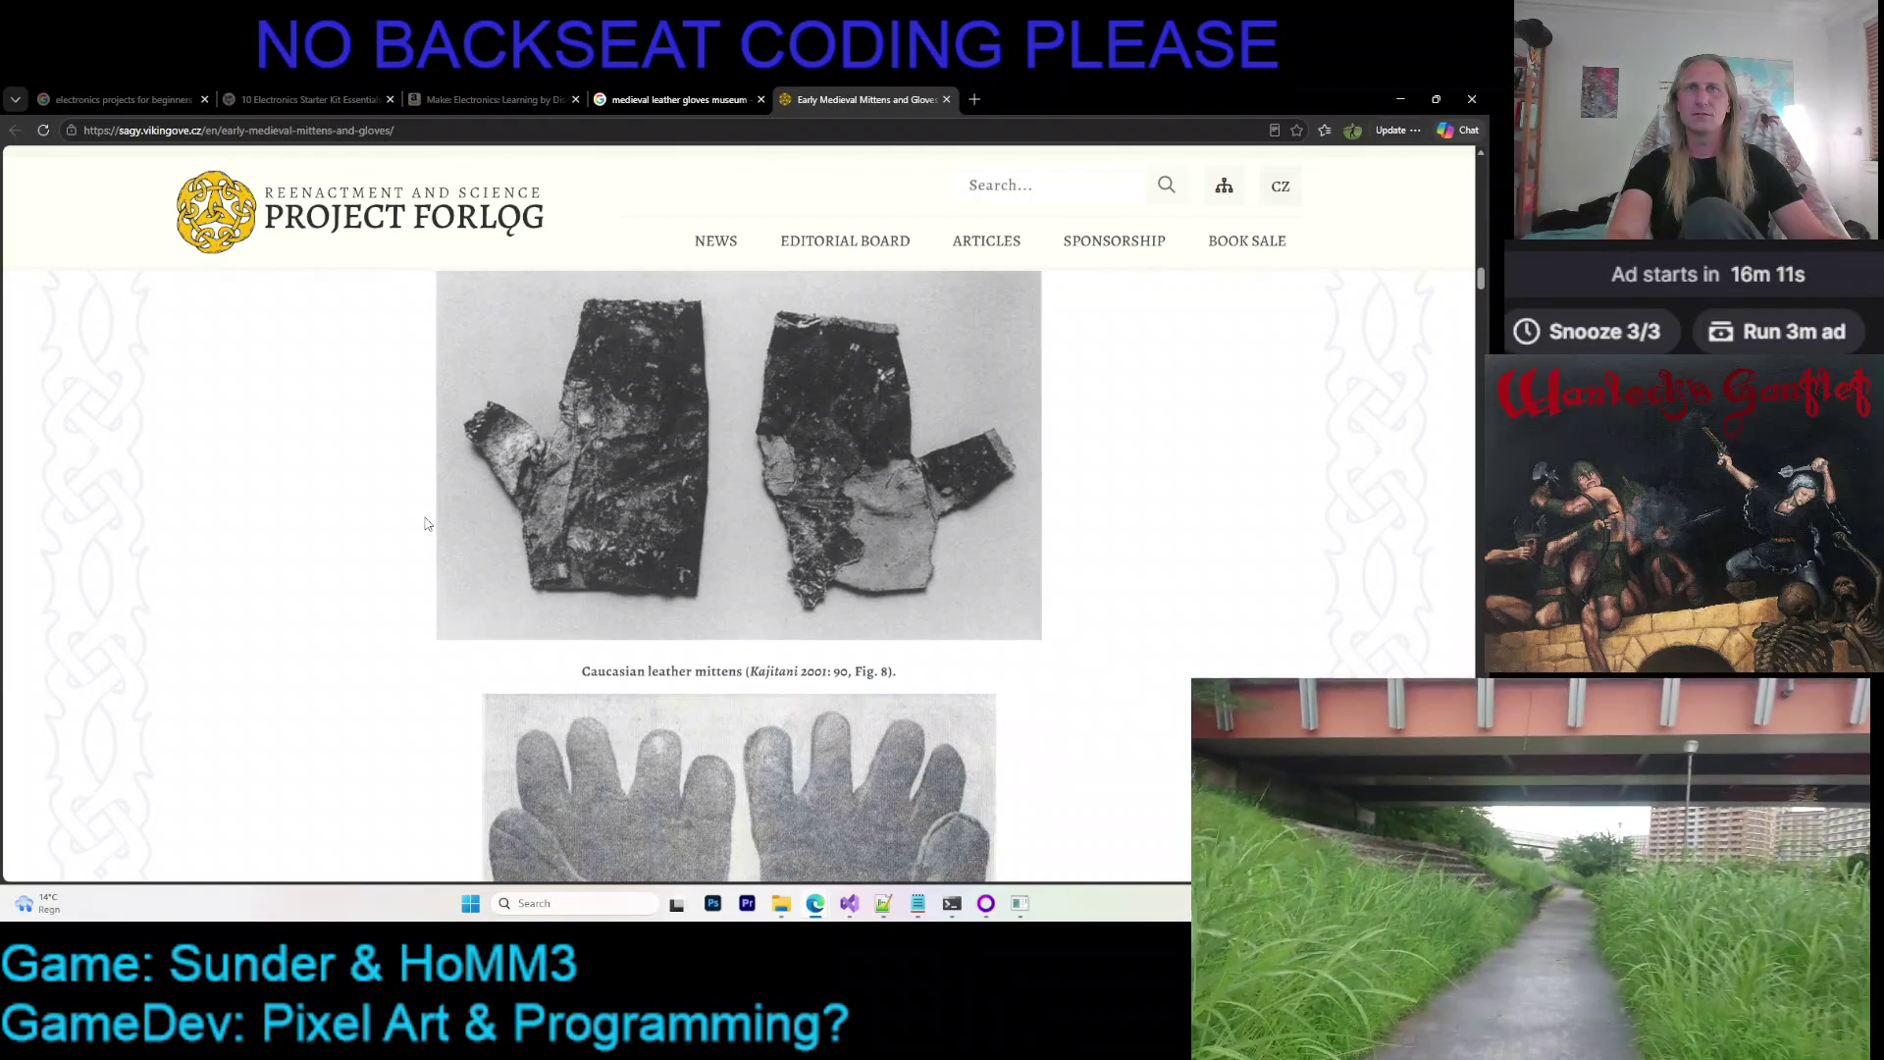
{"action": "scroll", "coordinate": [426, 527], "scroll_direction": "down", "scroll_amount": 3}
{"action": "scroll", "coordinate": [425, 527], "scroll_direction": "down", "scroll_amount": 1}
{"action": "scroll", "coordinate": [434, 530], "scroll_direction": "up", "scroll_amount": 1}
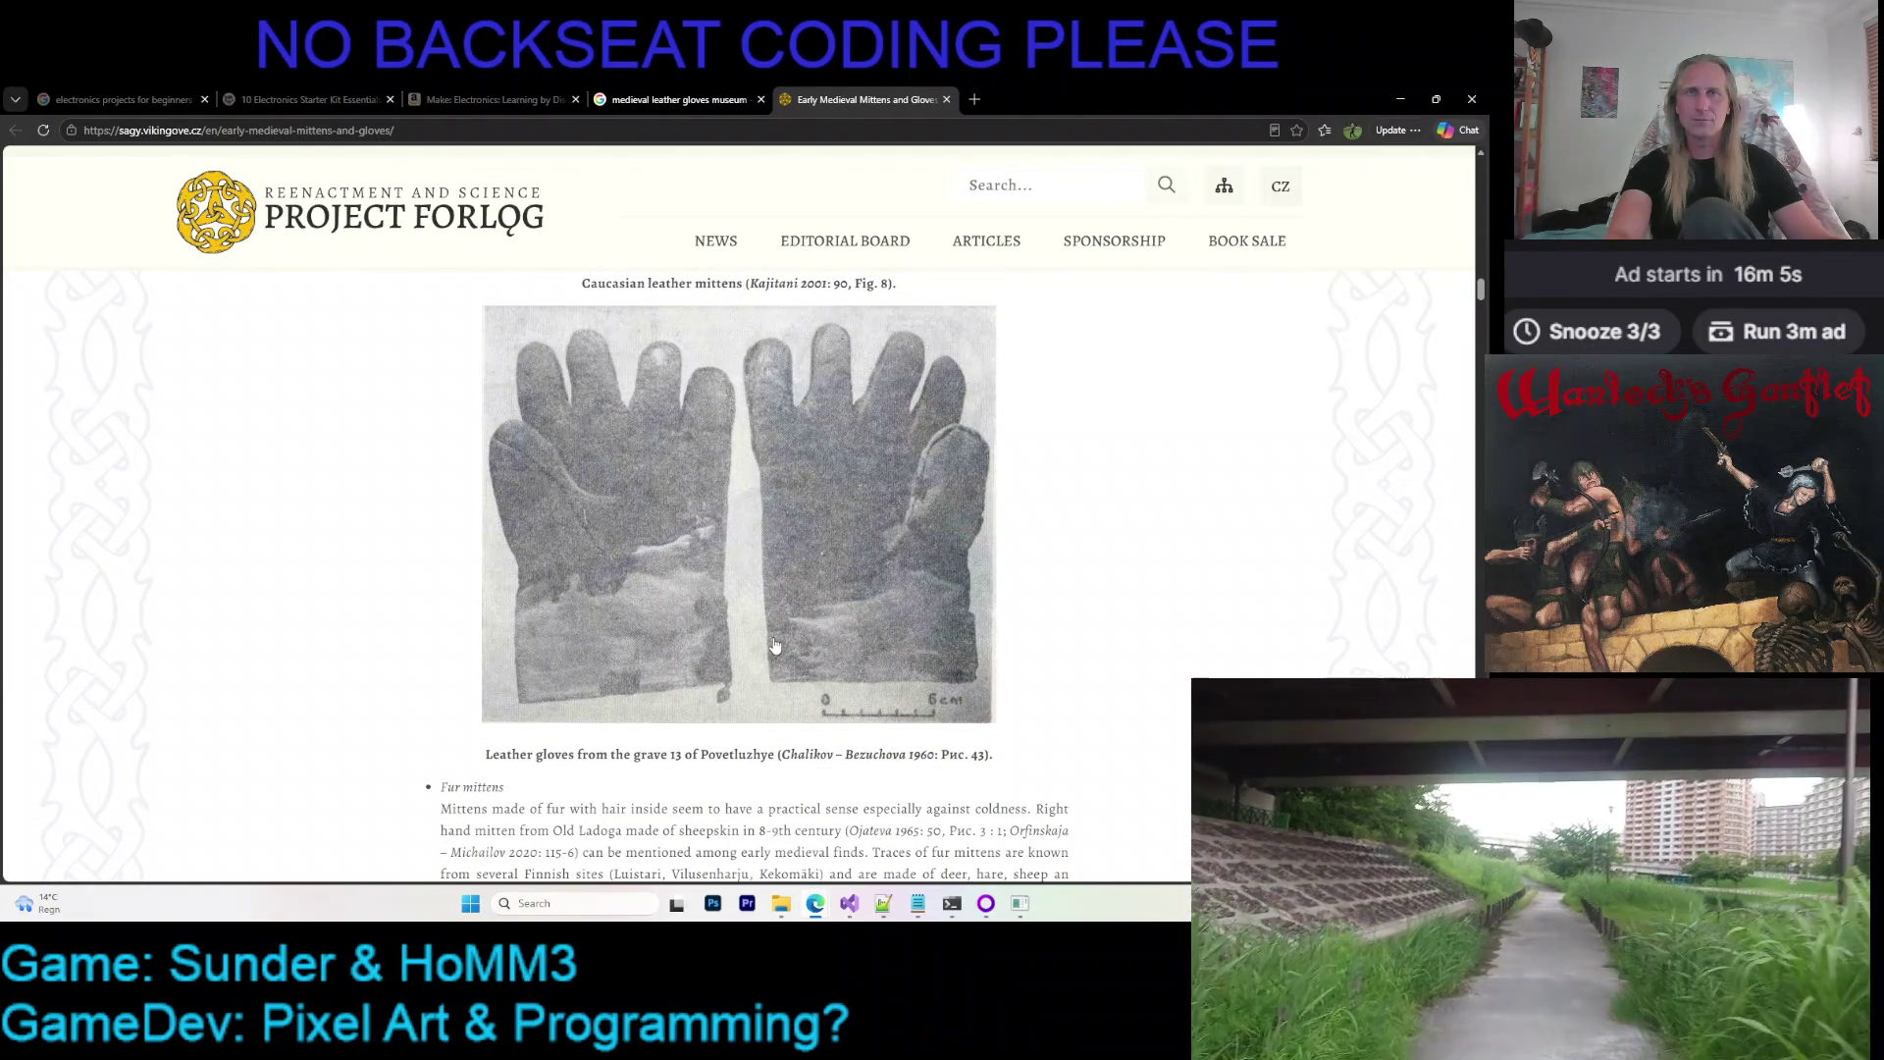
{"action": "scroll", "coordinate": [760, 644], "scroll_direction": "up", "scroll_amount": 1}
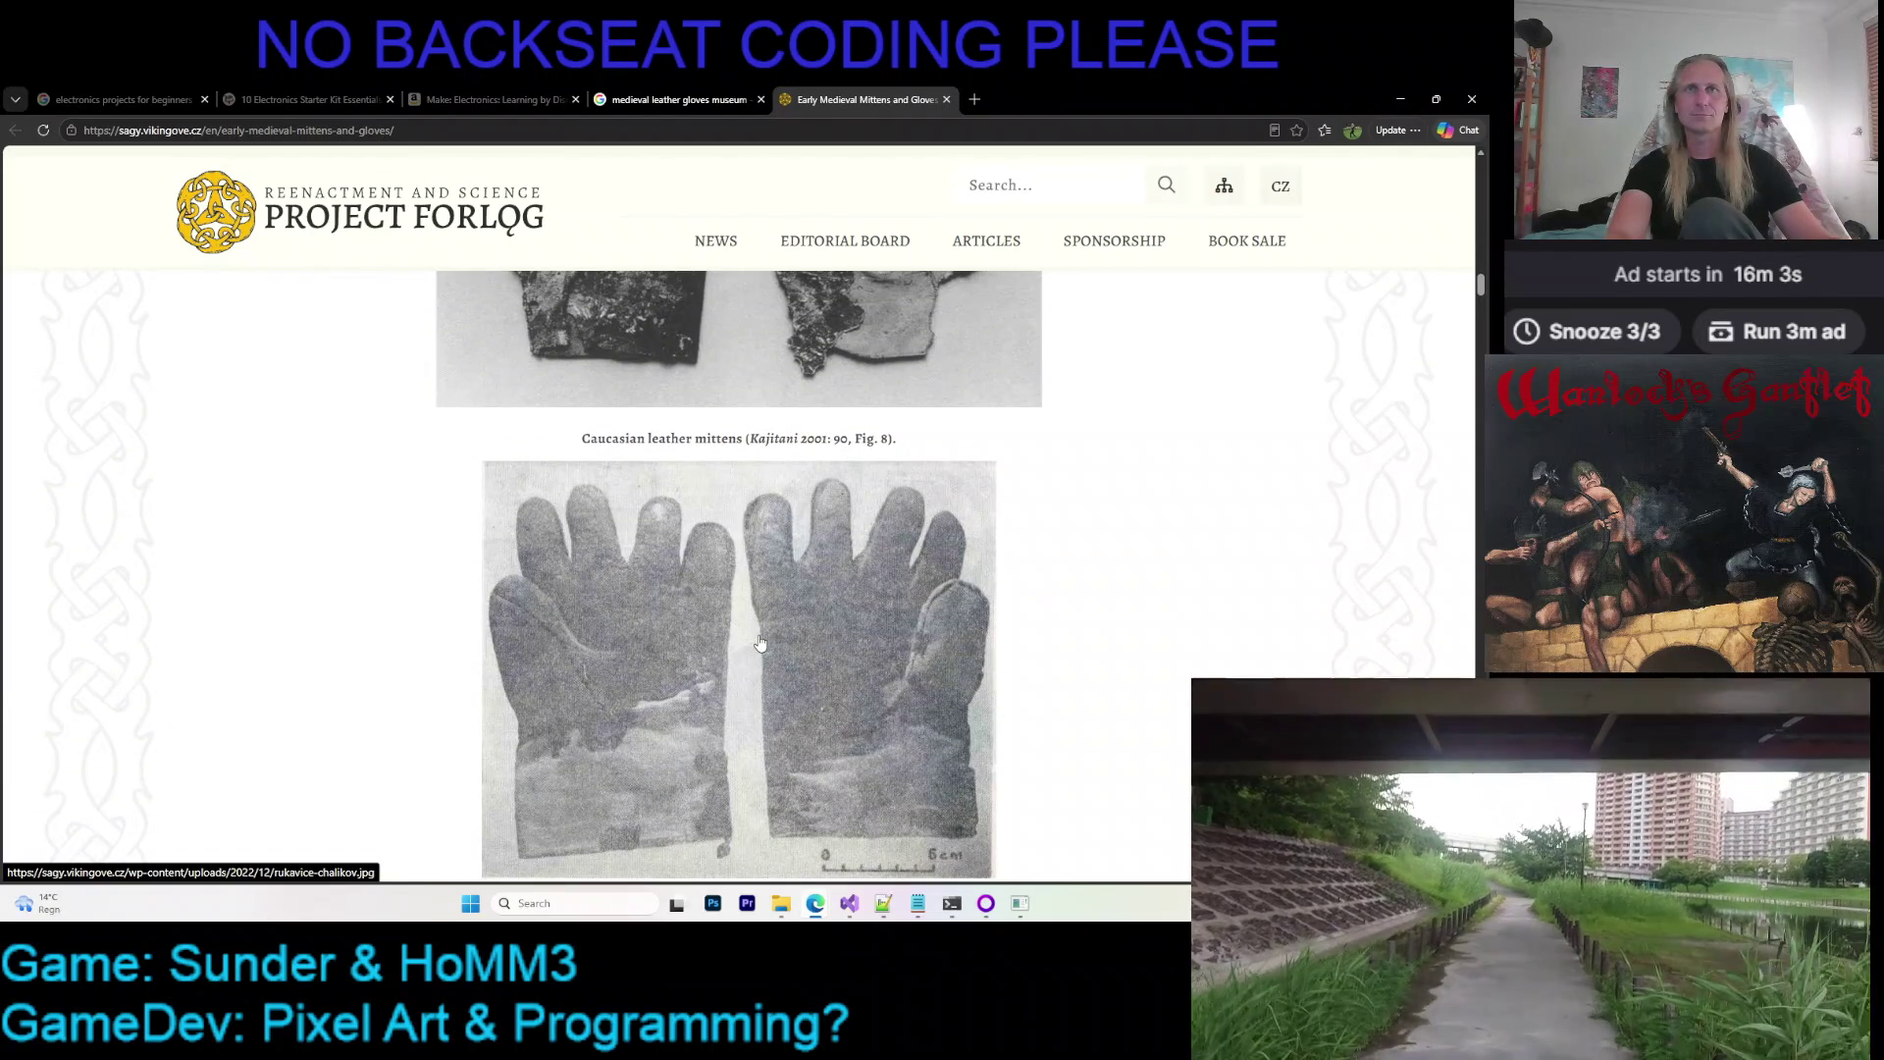
{"action": "scroll", "coordinate": [760, 643], "scroll_direction": "down", "scroll_amount": 1}
{"action": "scroll", "coordinate": [759, 644], "scroll_direction": "down", "scroll_amount": 2}
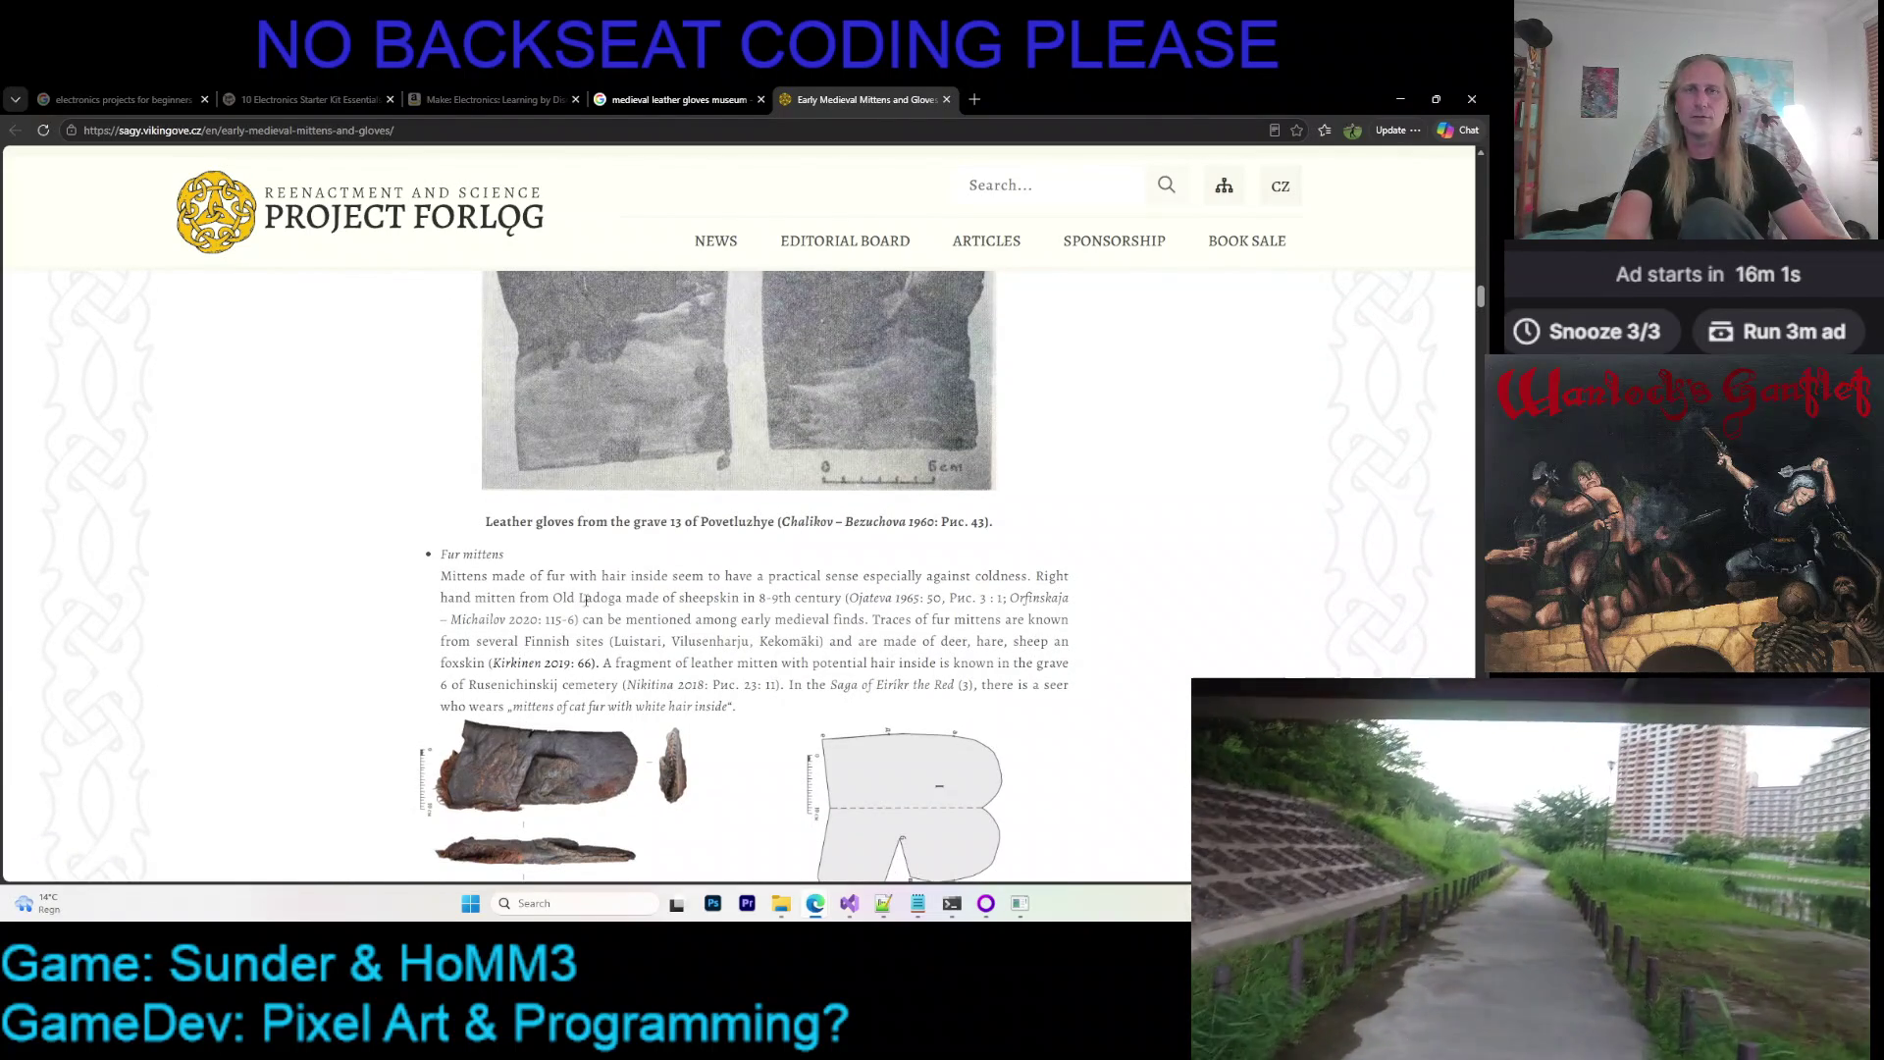
{"action": "scroll", "coordinate": [606, 604], "scroll_direction": "up", "scroll_amount": 2}
{"action": "scroll", "coordinate": [560, 602], "scroll_direction": "up", "scroll_amount": 2}
{"action": "scroll", "coordinate": [472, 601], "scroll_direction": "up", "scroll_amount": 2}
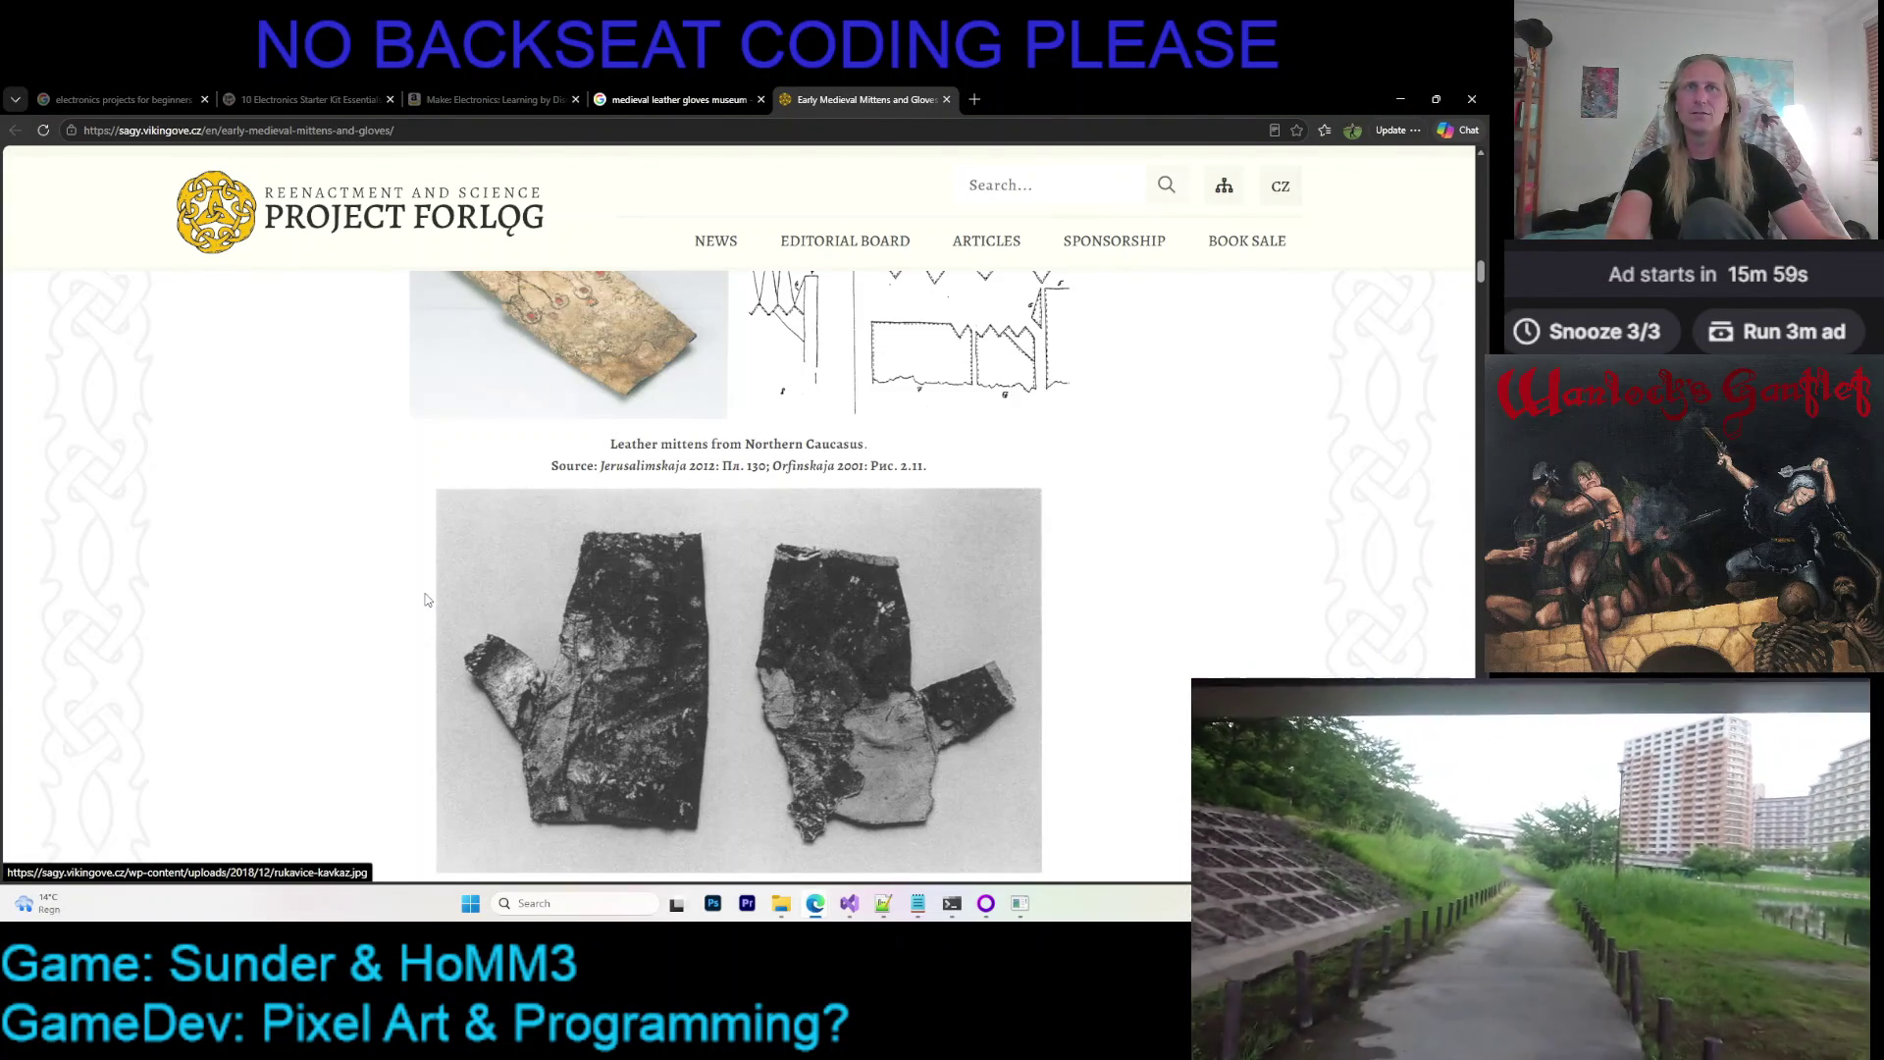
{"action": "scroll", "coordinate": [426, 600], "scroll_direction": "down", "scroll_amount": 4}
{"action": "scroll", "coordinate": [426, 600], "scroll_direction": "down", "scroll_amount": 2}
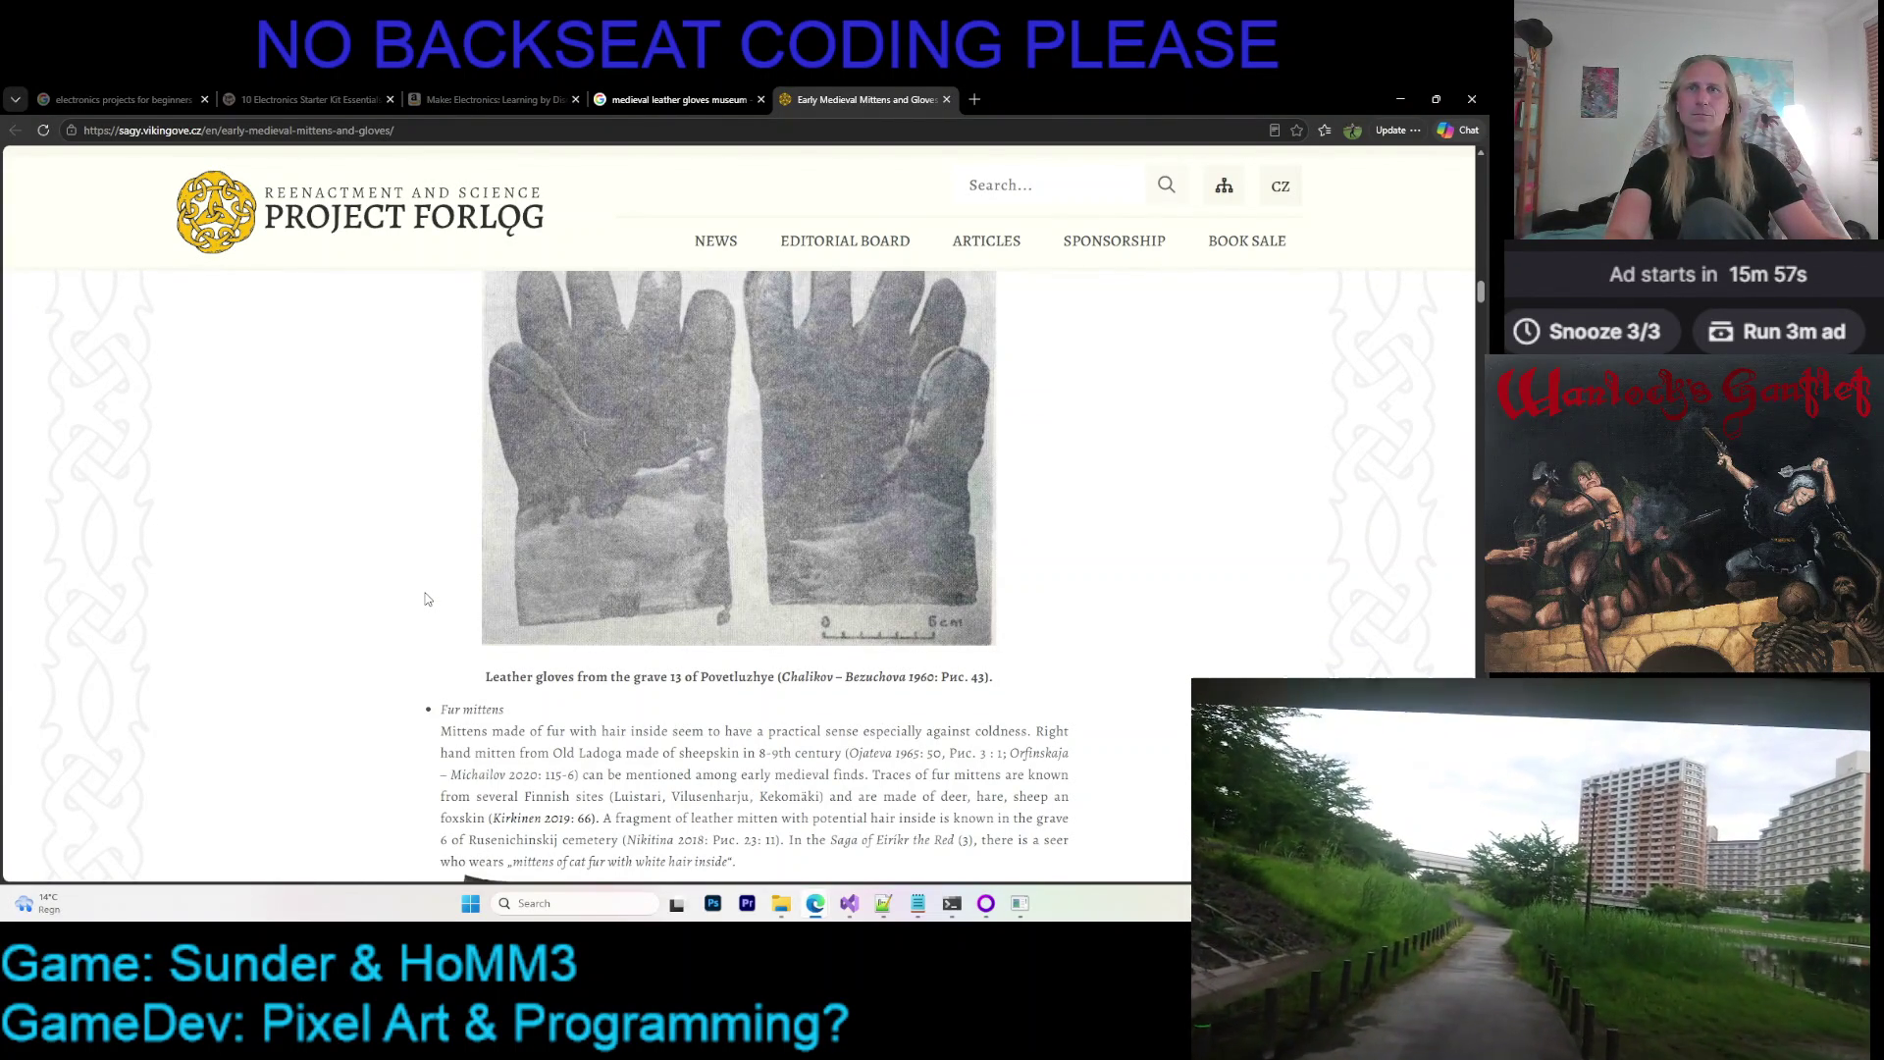
{"action": "scroll", "coordinate": [491, 600], "scroll_direction": "down", "scroll_amount": 1}
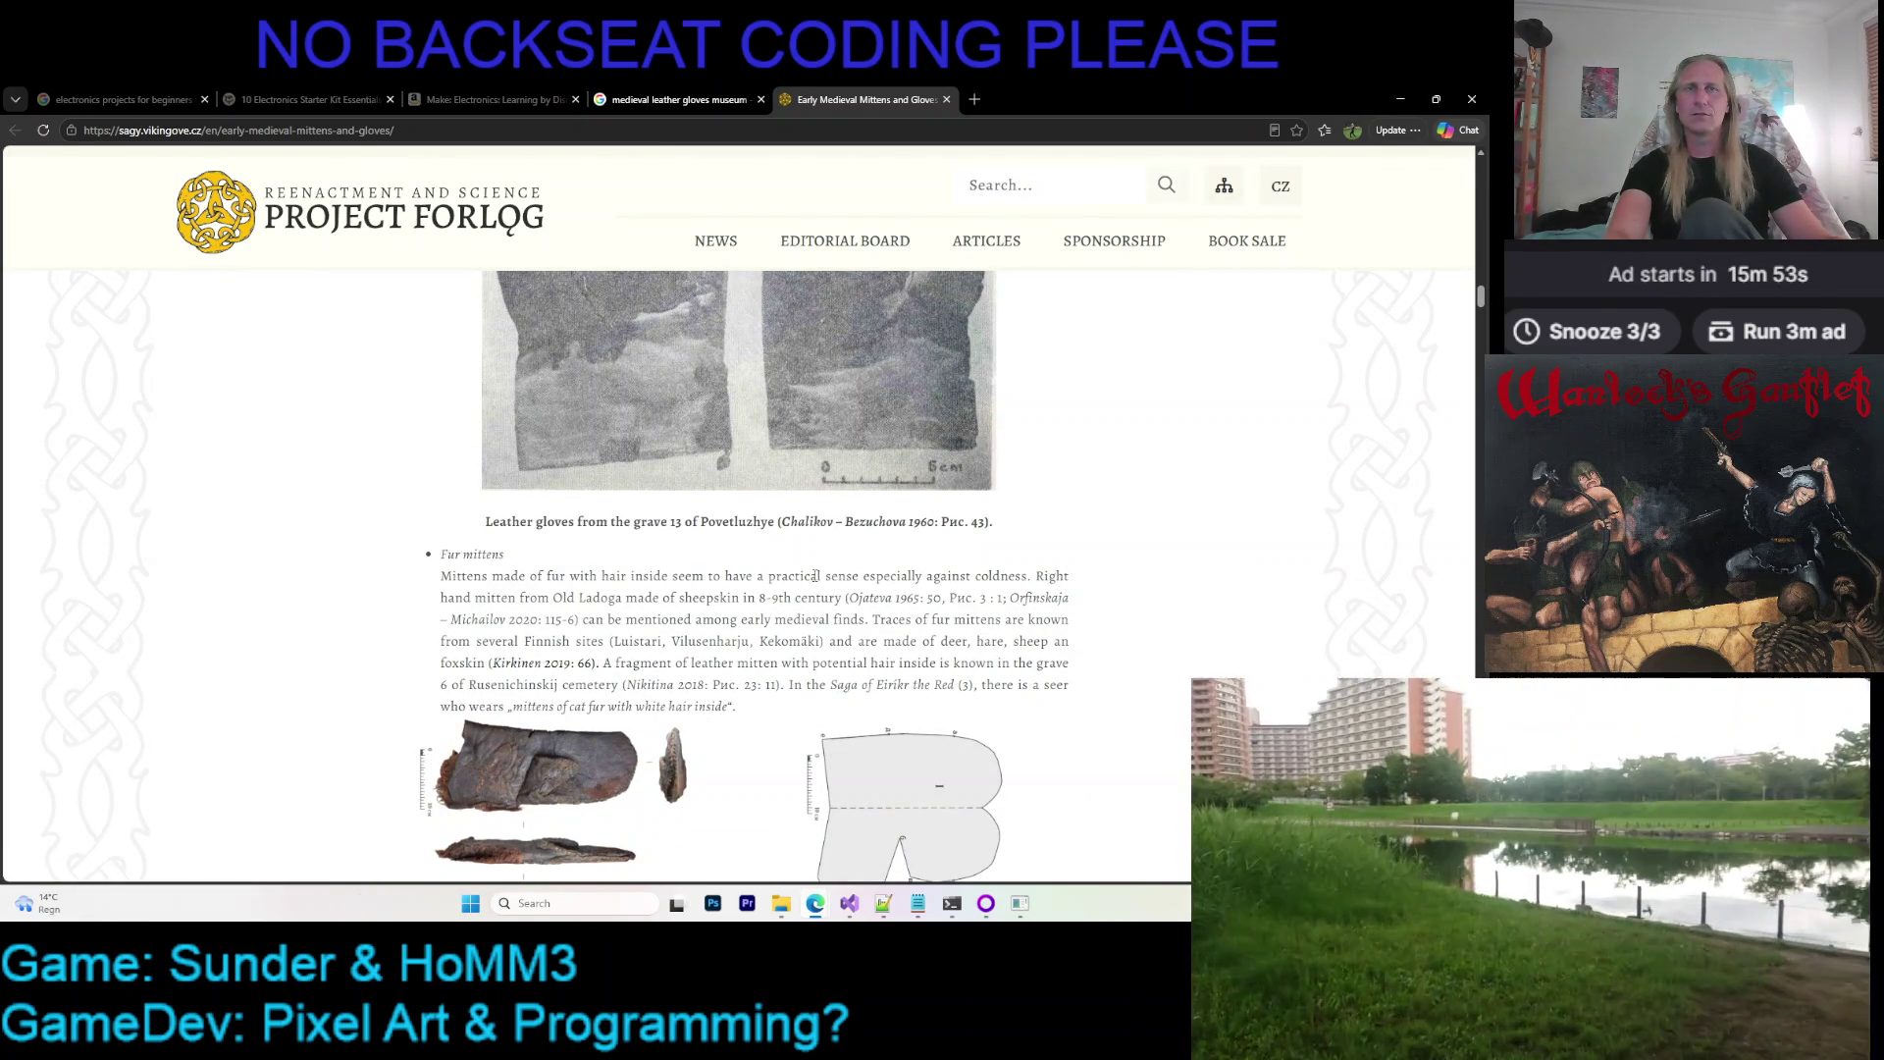
{"action": "scroll", "coordinate": [1060, 571], "scroll_direction": "down", "scroll_amount": 1}
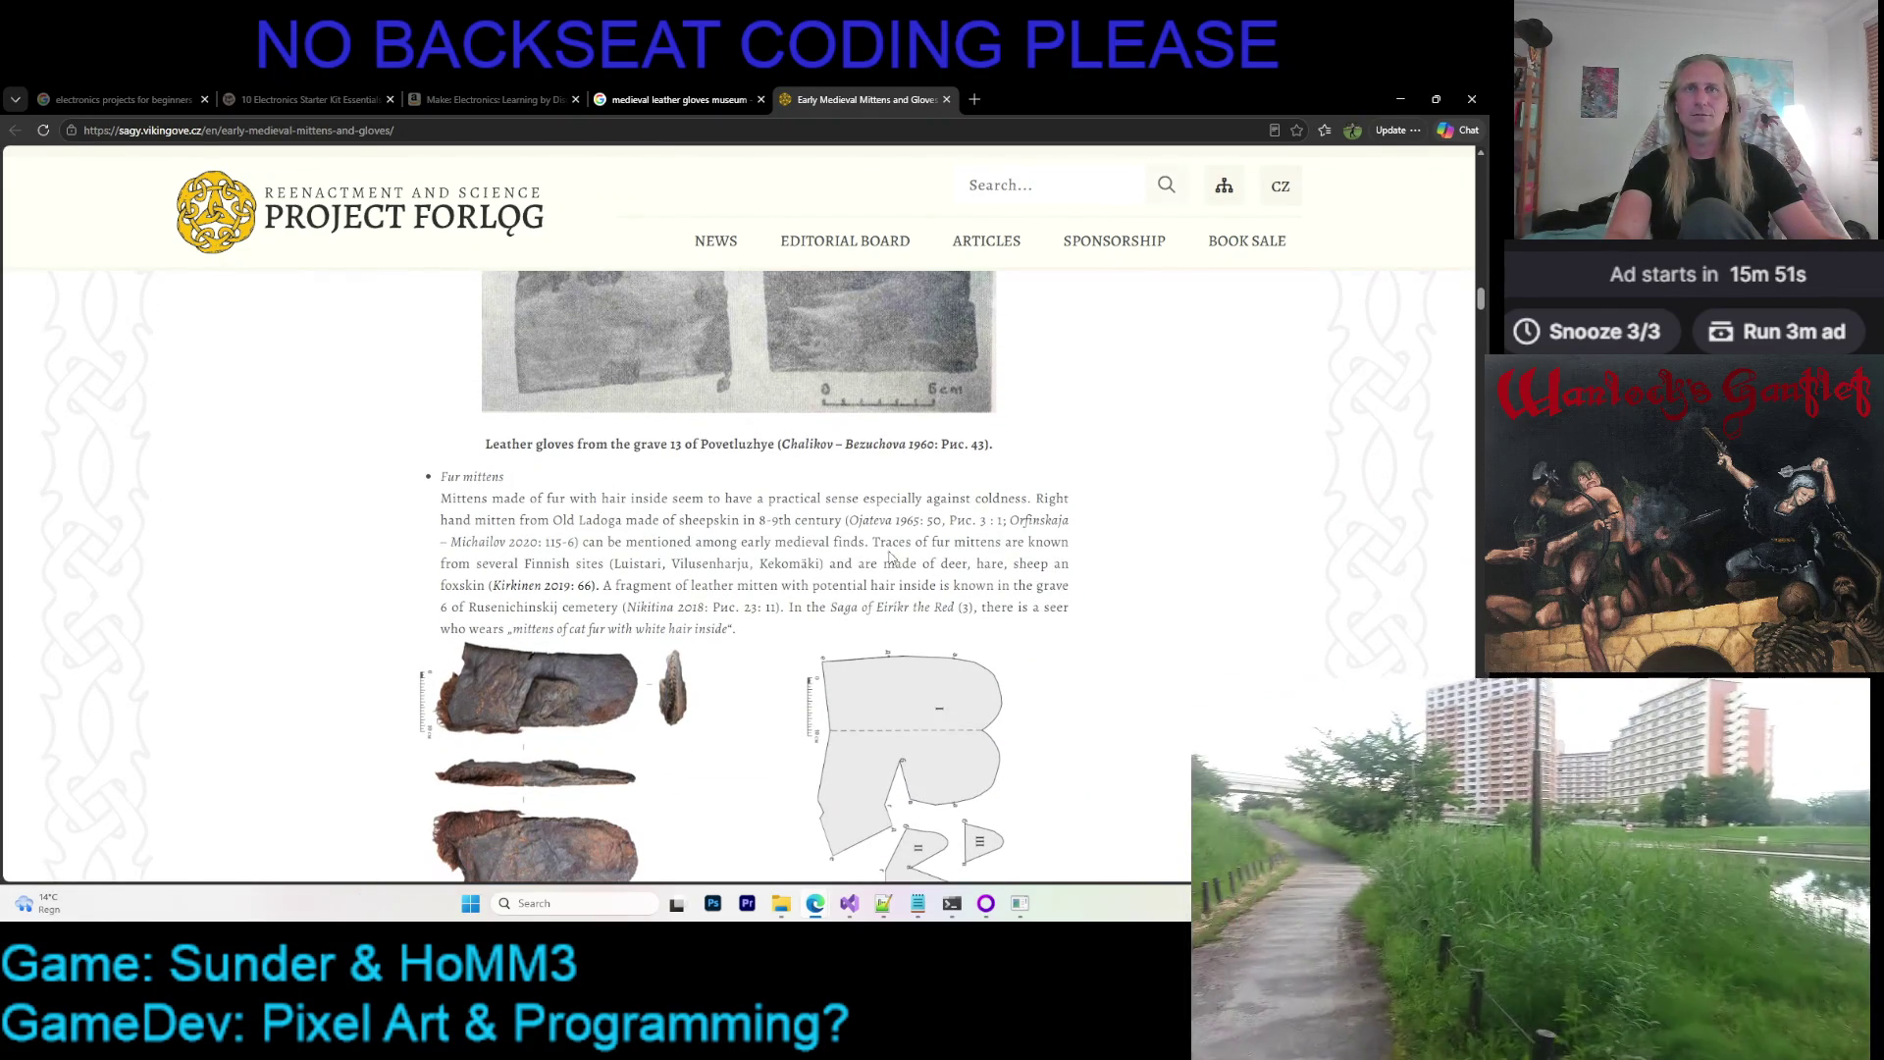
{"action": "scroll", "coordinate": [468, 536], "scroll_direction": "down", "scroll_amount": 1}
{"action": "scroll", "coordinate": [469, 537], "scroll_direction": "down", "scroll_amount": 2}
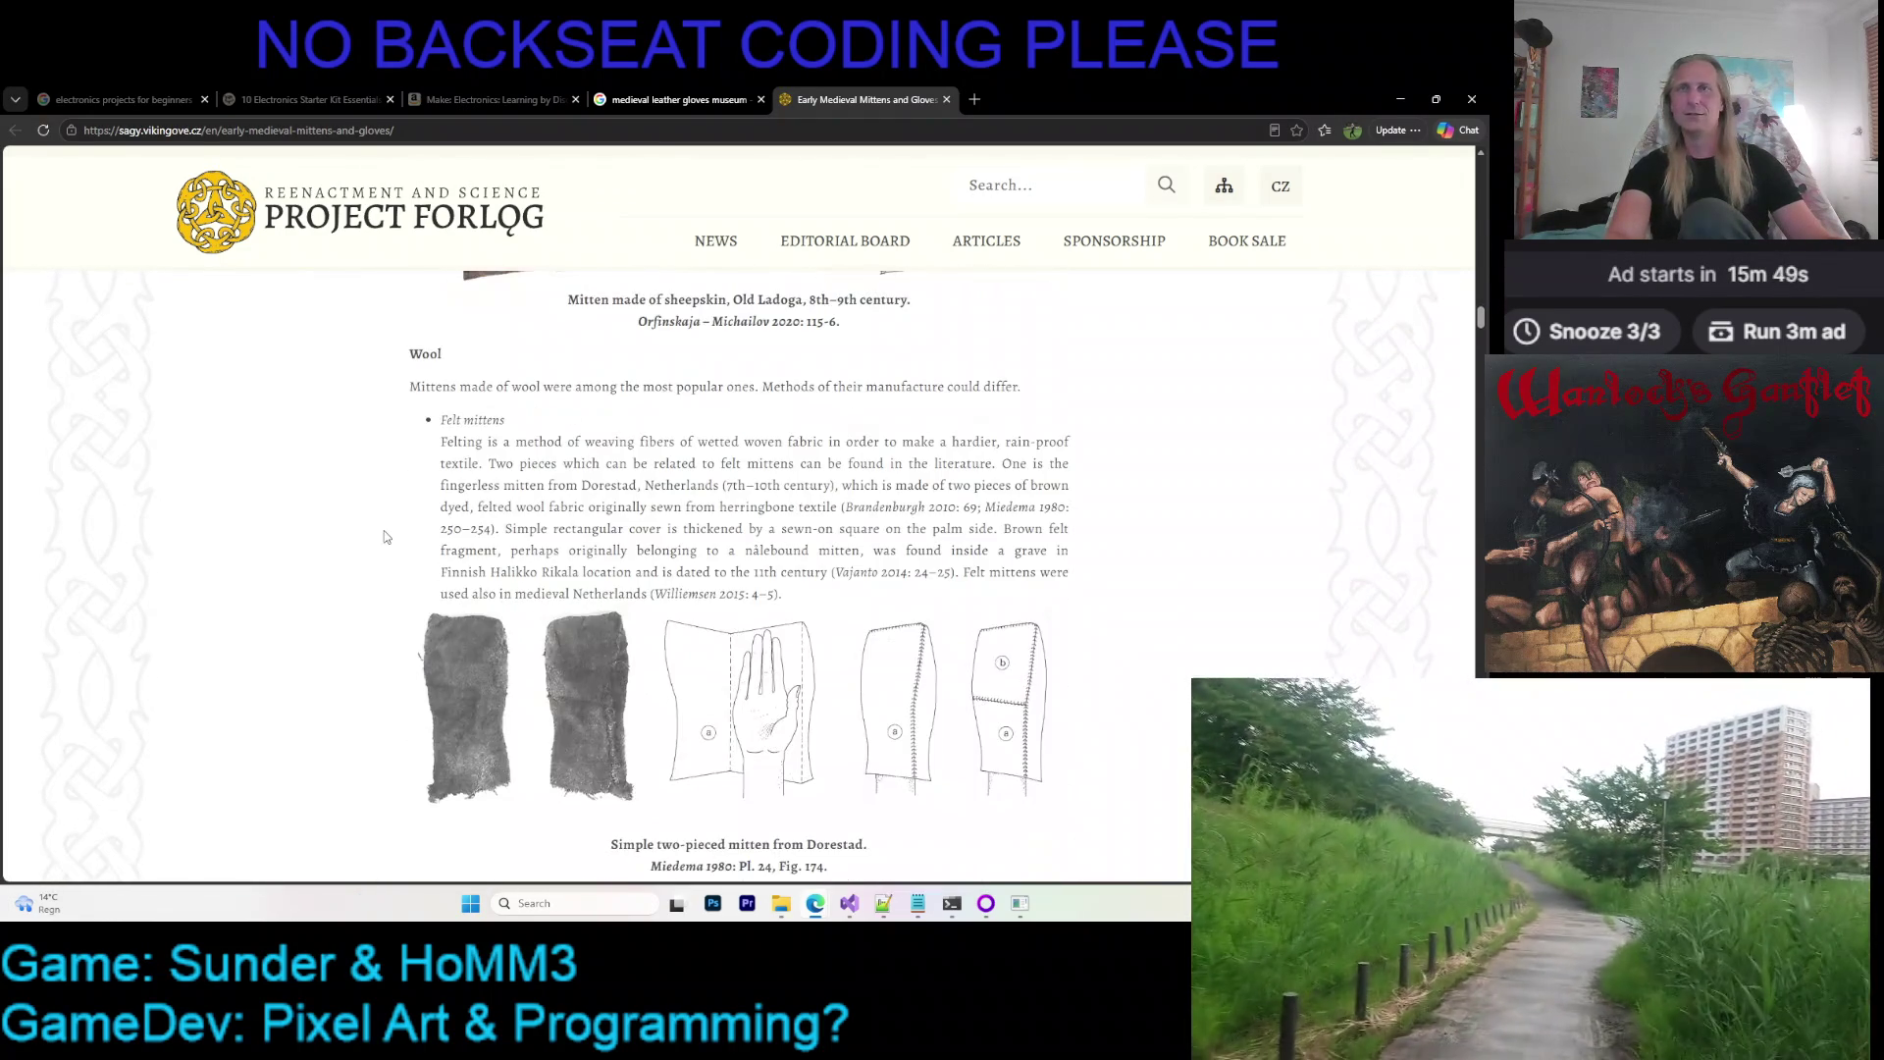
{"action": "scroll", "coordinate": [382, 538], "scroll_direction": "down", "scroll_amount": 3}
{"action": "scroll", "coordinate": [382, 538], "scroll_direction": "down", "scroll_amount": 3}
{"action": "scroll", "coordinate": [375, 542], "scroll_direction": "down", "scroll_amount": 4}
{"action": "scroll", "coordinate": [368, 546], "scroll_direction": "up", "scroll_amount": 2}
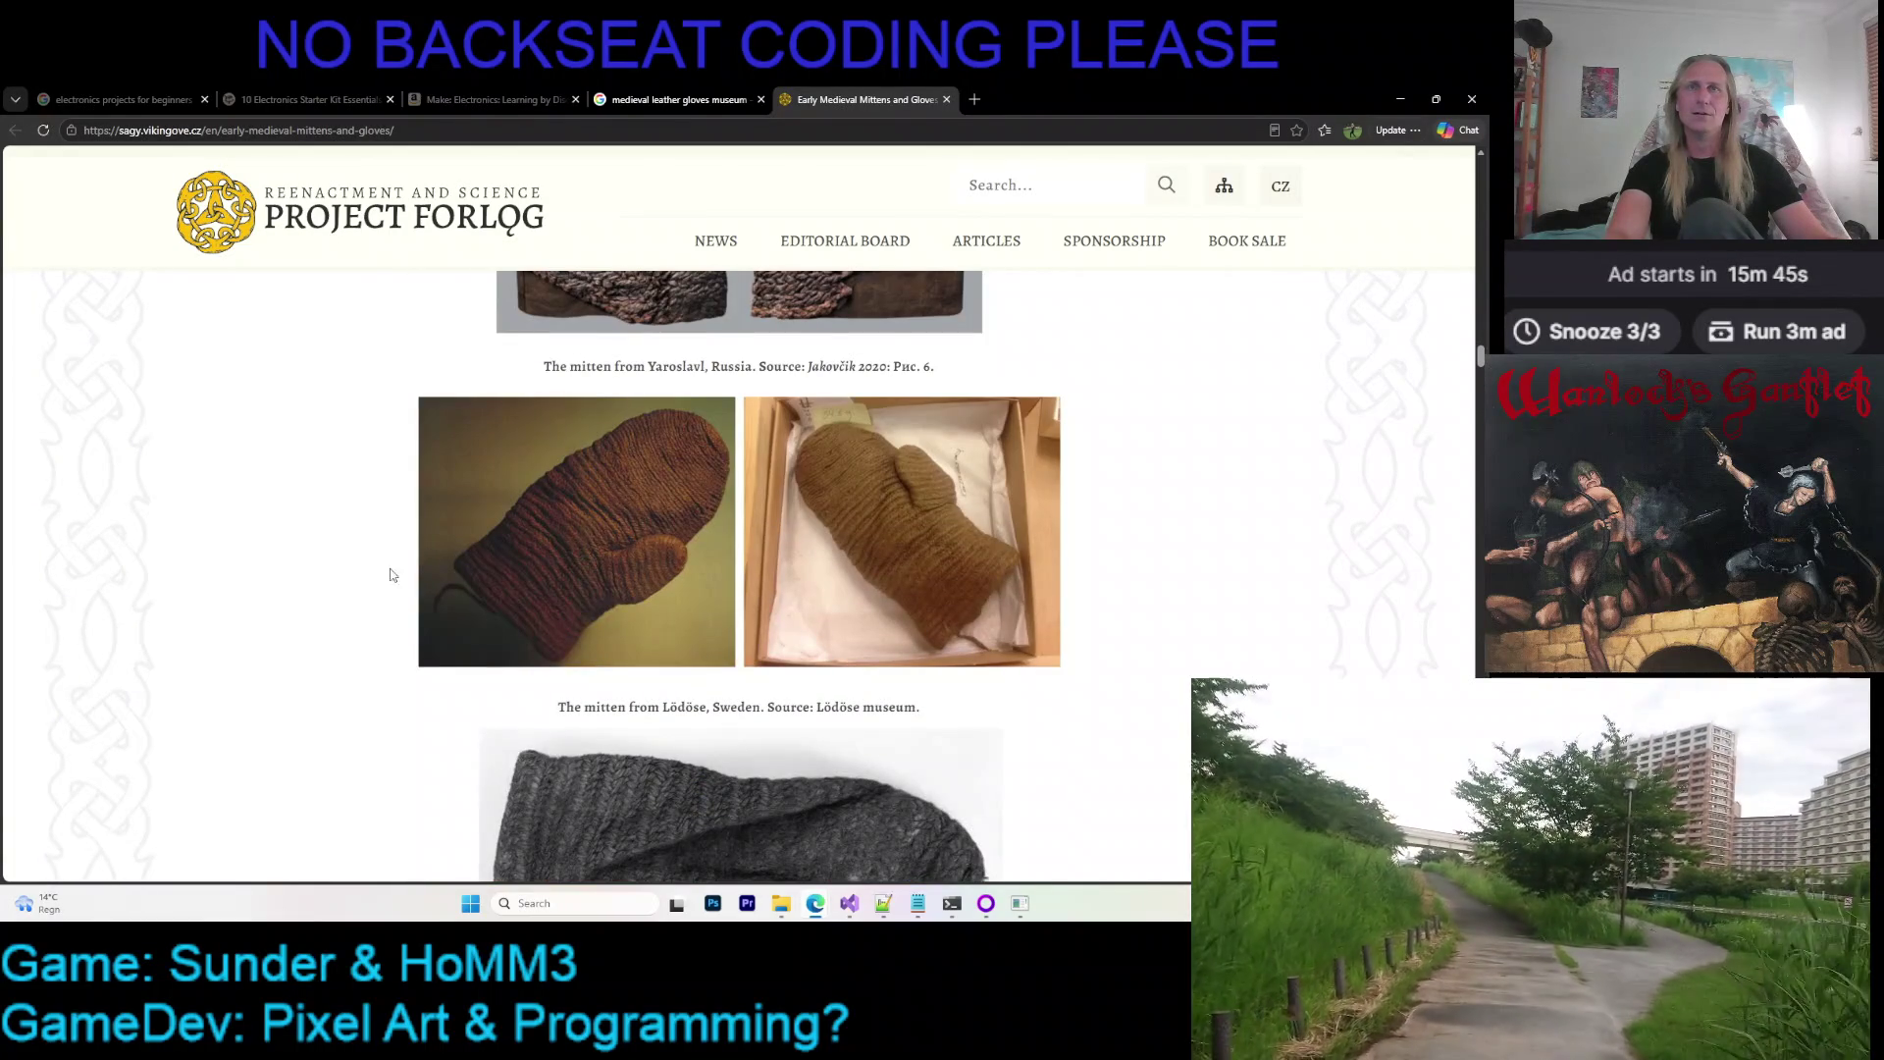
{"action": "scroll", "coordinate": [900, 707], "scroll_direction": "up", "scroll_amount": 1}
{"action": "scroll", "coordinate": [809, 541], "scroll_direction": "up", "scroll_amount": 1}
{"action": "scroll", "coordinate": [806, 545], "scroll_direction": "down", "scroll_amount": 2}
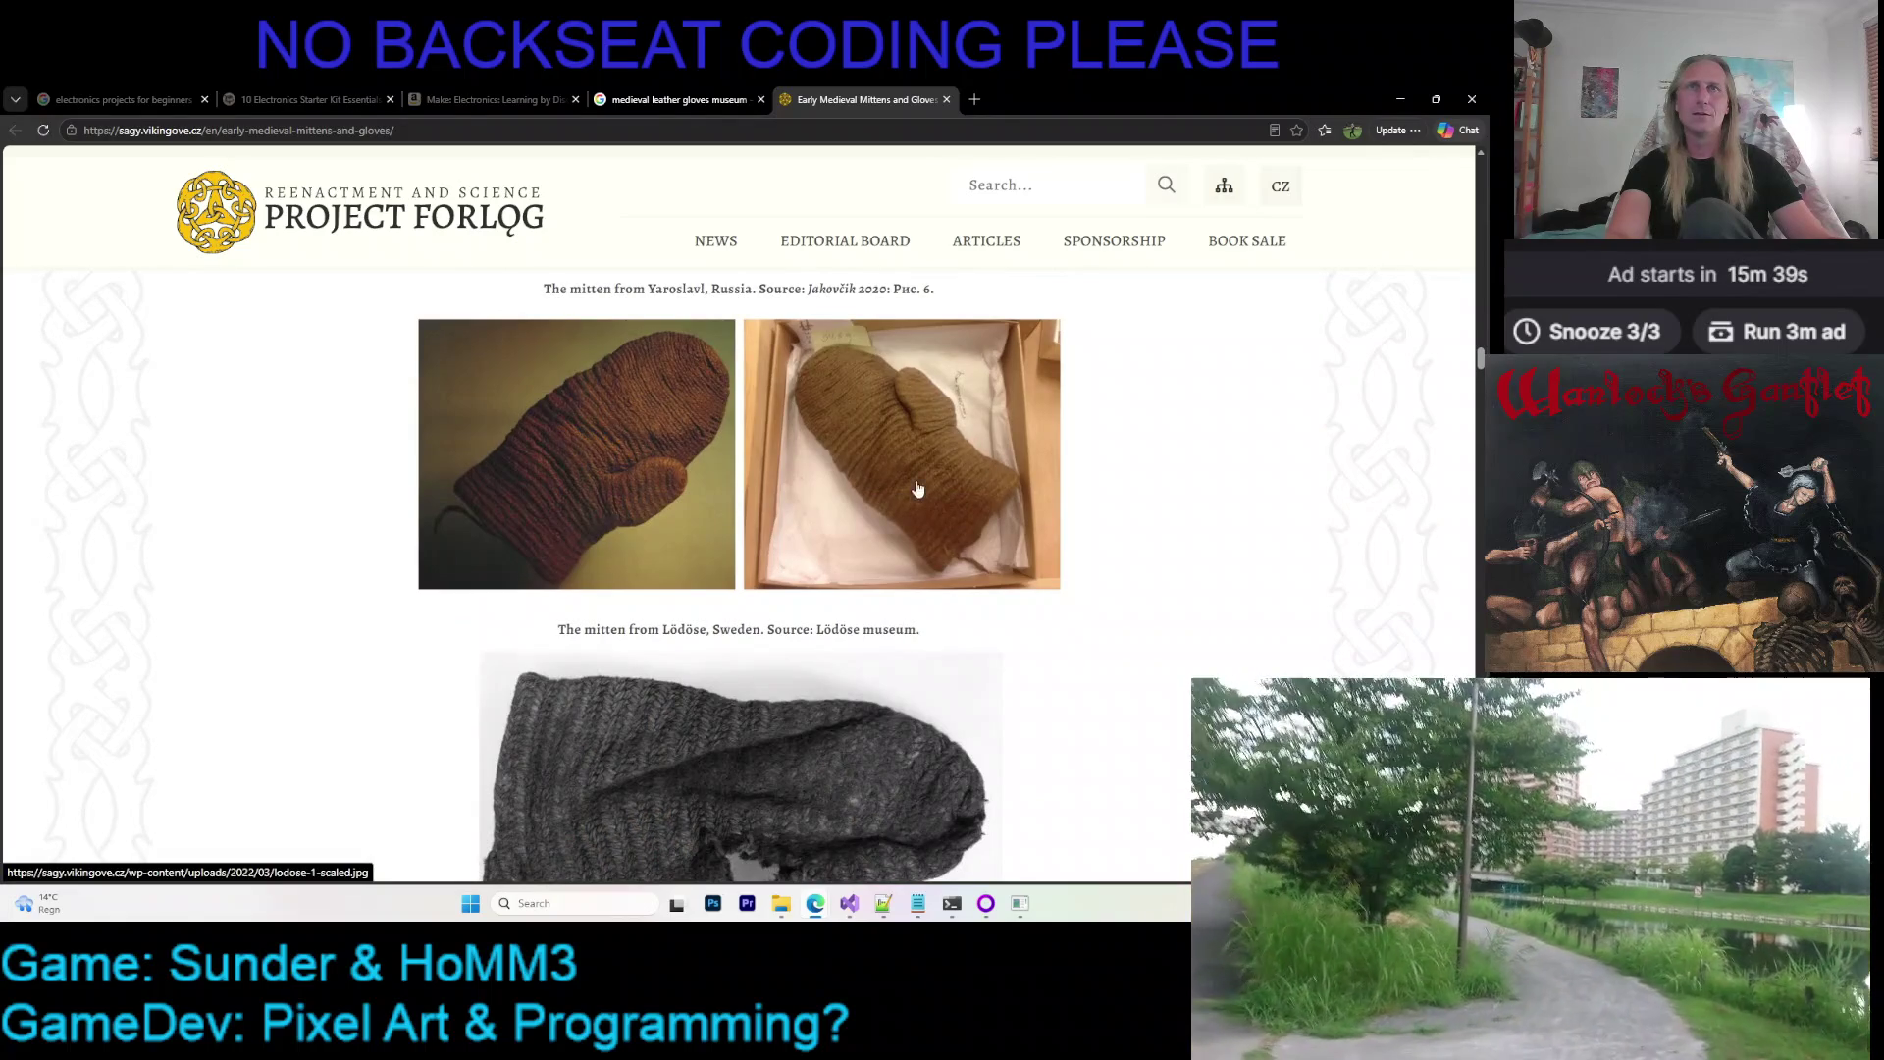
{"action": "scroll", "coordinate": [947, 481], "scroll_direction": "down", "scroll_amount": 2}
{"action": "scroll", "coordinate": [957, 494], "scroll_direction": "down", "scroll_amount": 1}
{"action": "scroll", "coordinate": [971, 516], "scroll_direction": "down", "scroll_amount": 3}
{"action": "scroll", "coordinate": [1001, 542], "scroll_direction": "down", "scroll_amount": 3}
{"action": "scroll", "coordinate": [1003, 540], "scroll_direction": "down", "scroll_amount": 5}
{"action": "scroll", "coordinate": [995, 544], "scroll_direction": "down", "scroll_amount": 5}
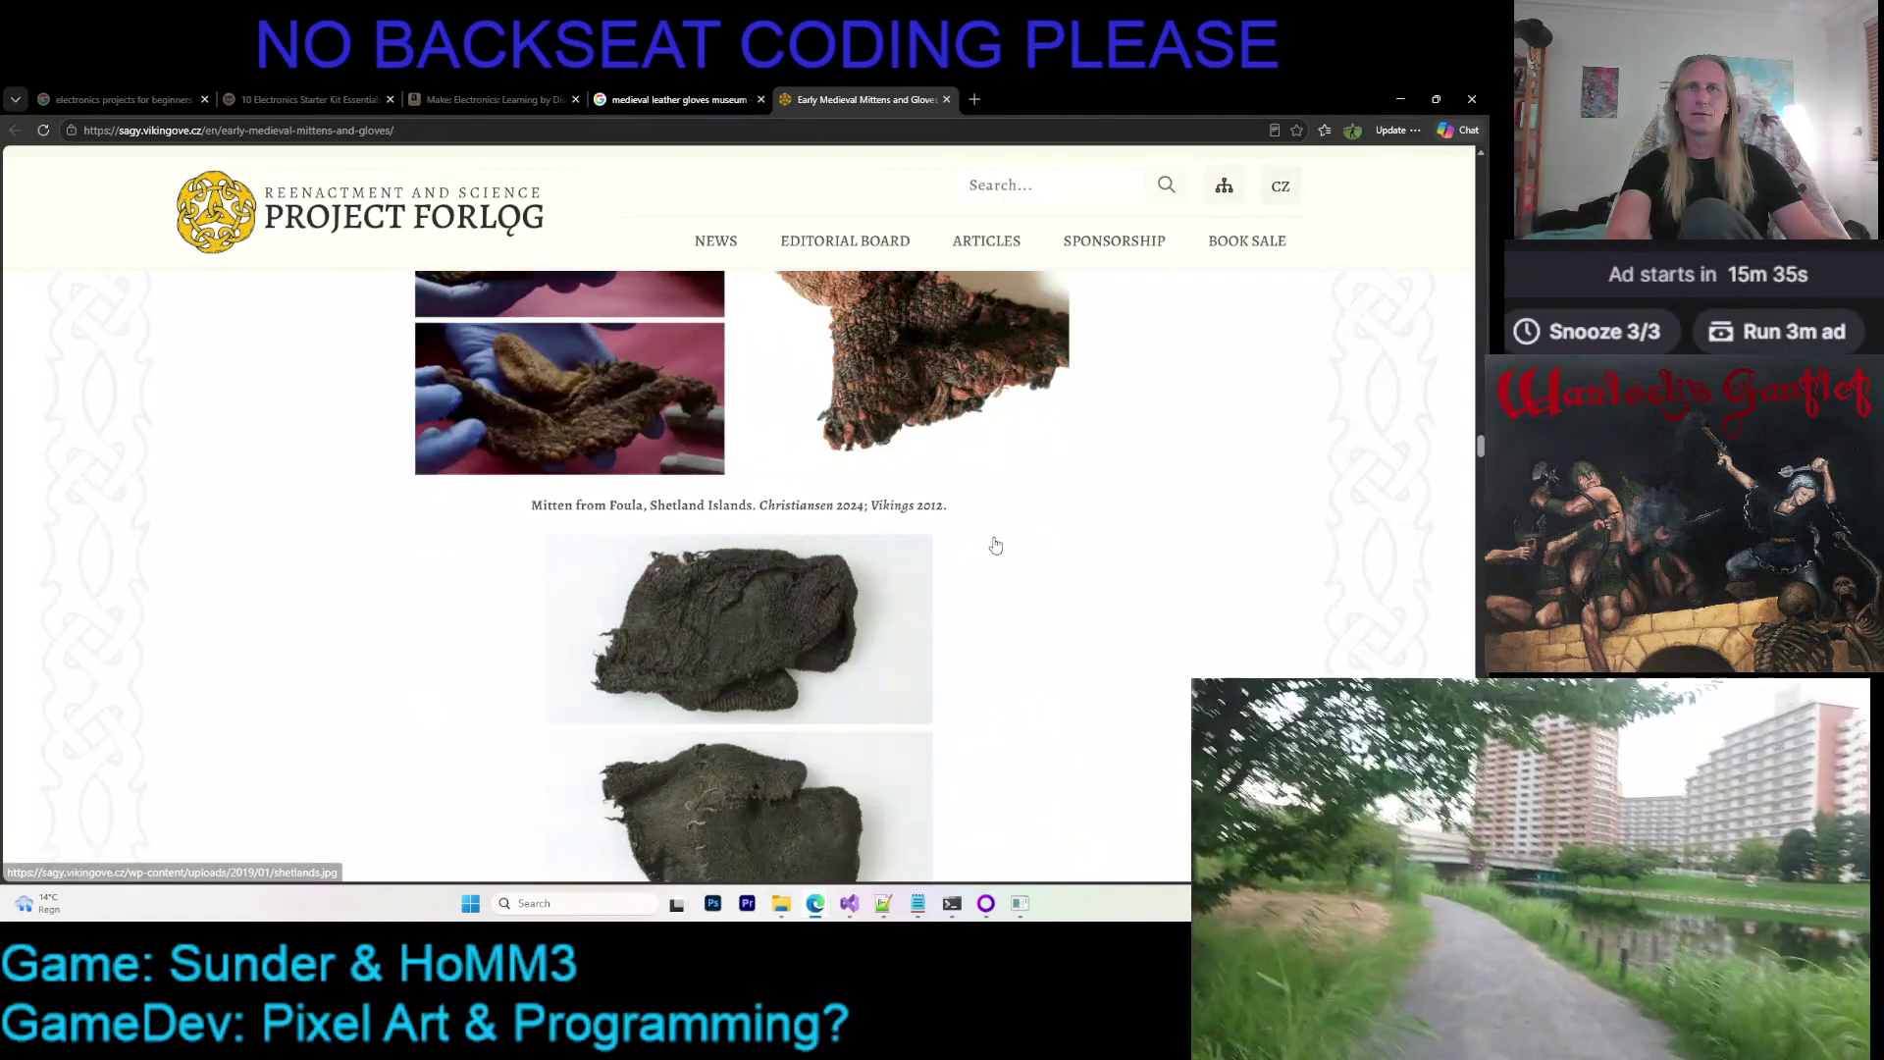
{"action": "scroll", "coordinate": [991, 543], "scroll_direction": "down", "scroll_amount": 5}
{"action": "scroll", "coordinate": [991, 546], "scroll_direction": "down", "scroll_amount": 5}
{"action": "scroll", "coordinate": [986, 547], "scroll_direction": "down", "scroll_amount": 3}
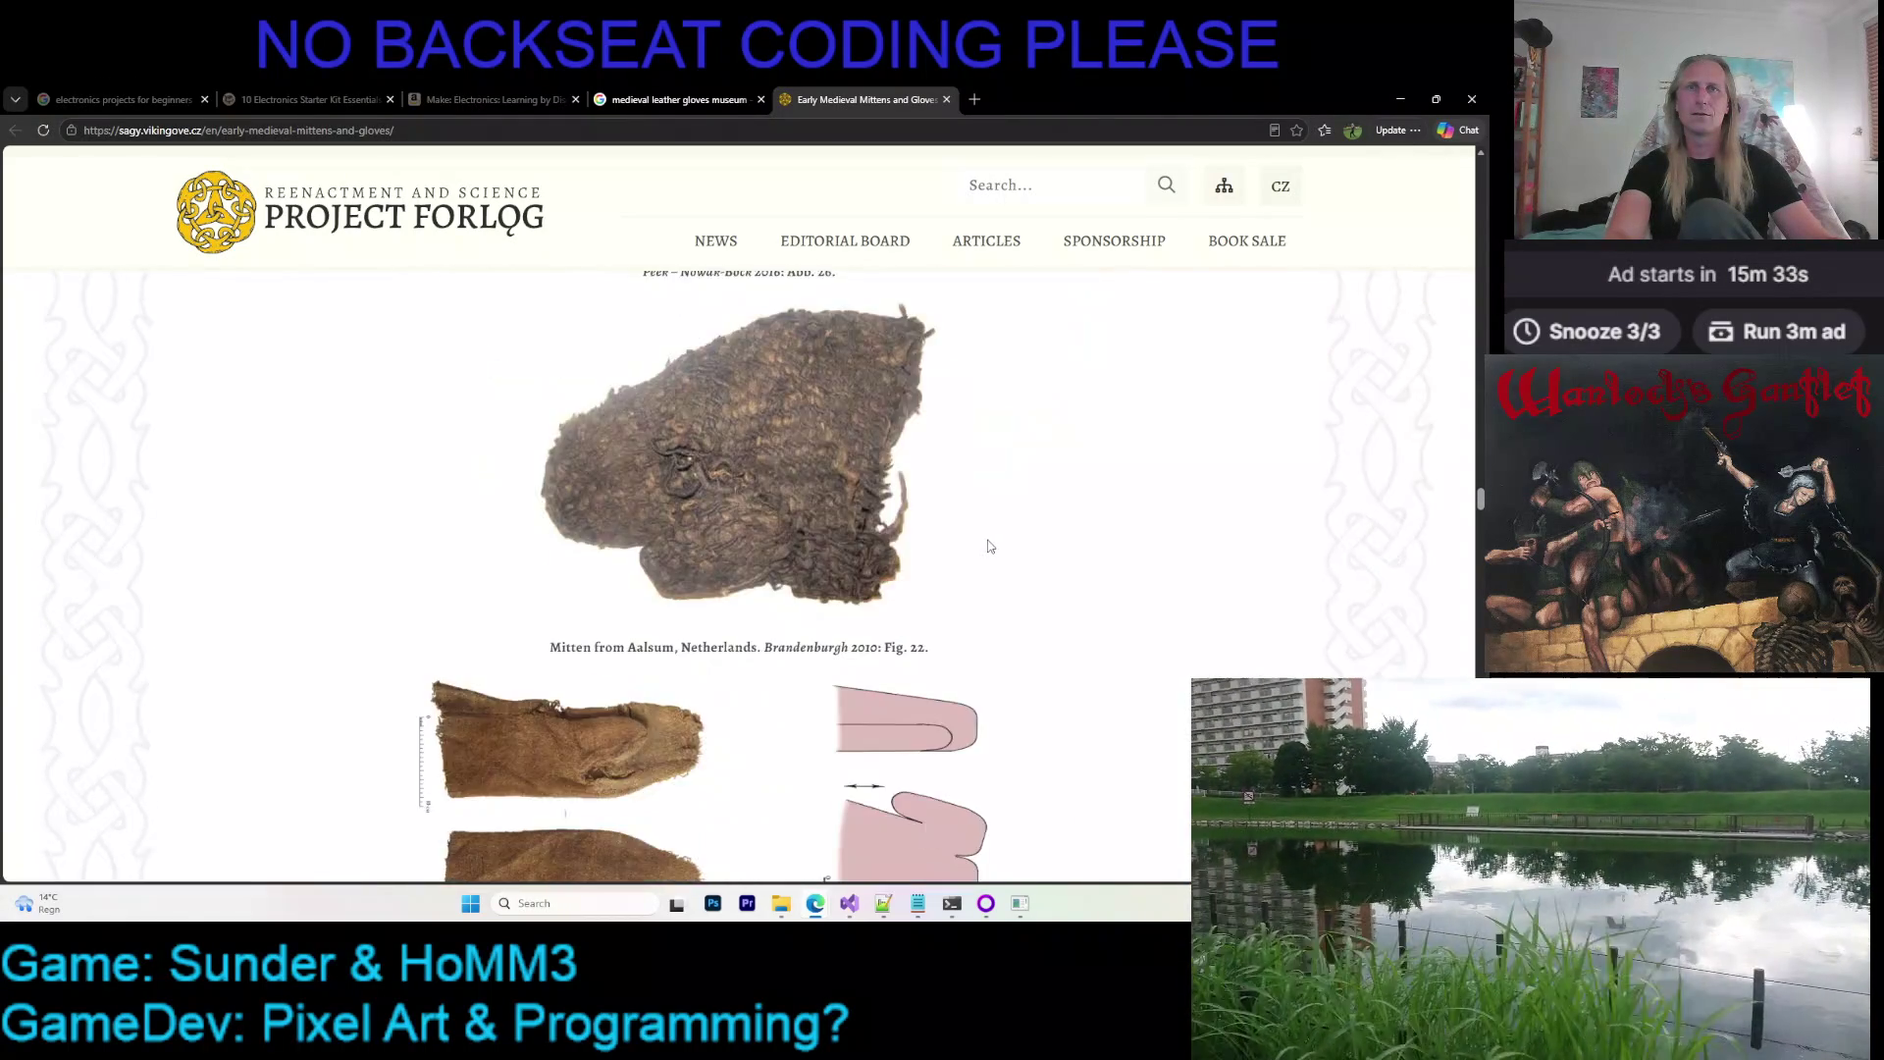
{"action": "scroll", "coordinate": [978, 547], "scroll_direction": "up", "scroll_amount": 3}
{"action": "scroll", "coordinate": [978, 545], "scroll_direction": "down", "scroll_amount": 5}
{"action": "scroll", "coordinate": [976, 549], "scroll_direction": "down", "scroll_amount": 5}
{"action": "scroll", "coordinate": [975, 548], "scroll_direction": "down", "scroll_amount": 1}
{"action": "scroll", "coordinate": [971, 549], "scroll_direction": "down", "scroll_amount": 5}
{"action": "scroll", "coordinate": [972, 550], "scroll_direction": "down", "scroll_amount": 3}
{"action": "scroll", "coordinate": [957, 541], "scroll_direction": "up", "scroll_amount": 2}
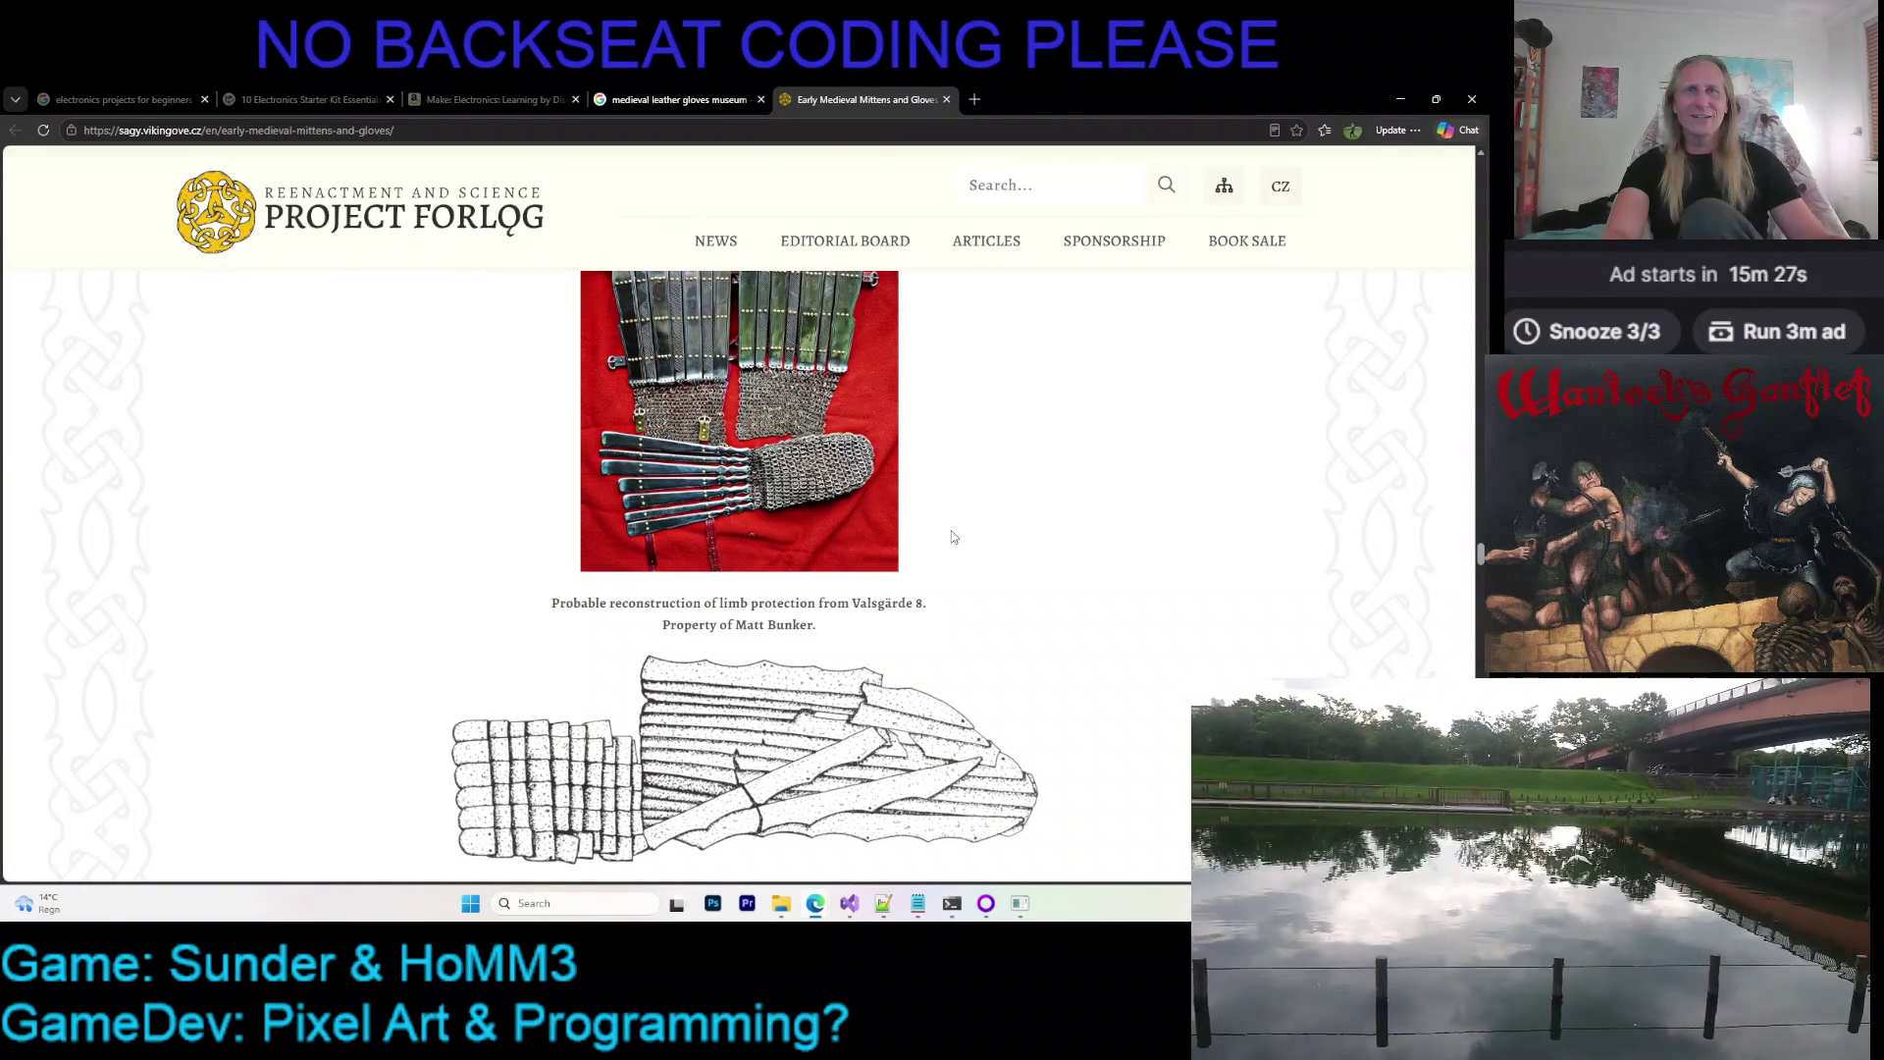
{"action": "scroll", "coordinate": [958, 538], "scroll_direction": "up", "scroll_amount": 2}
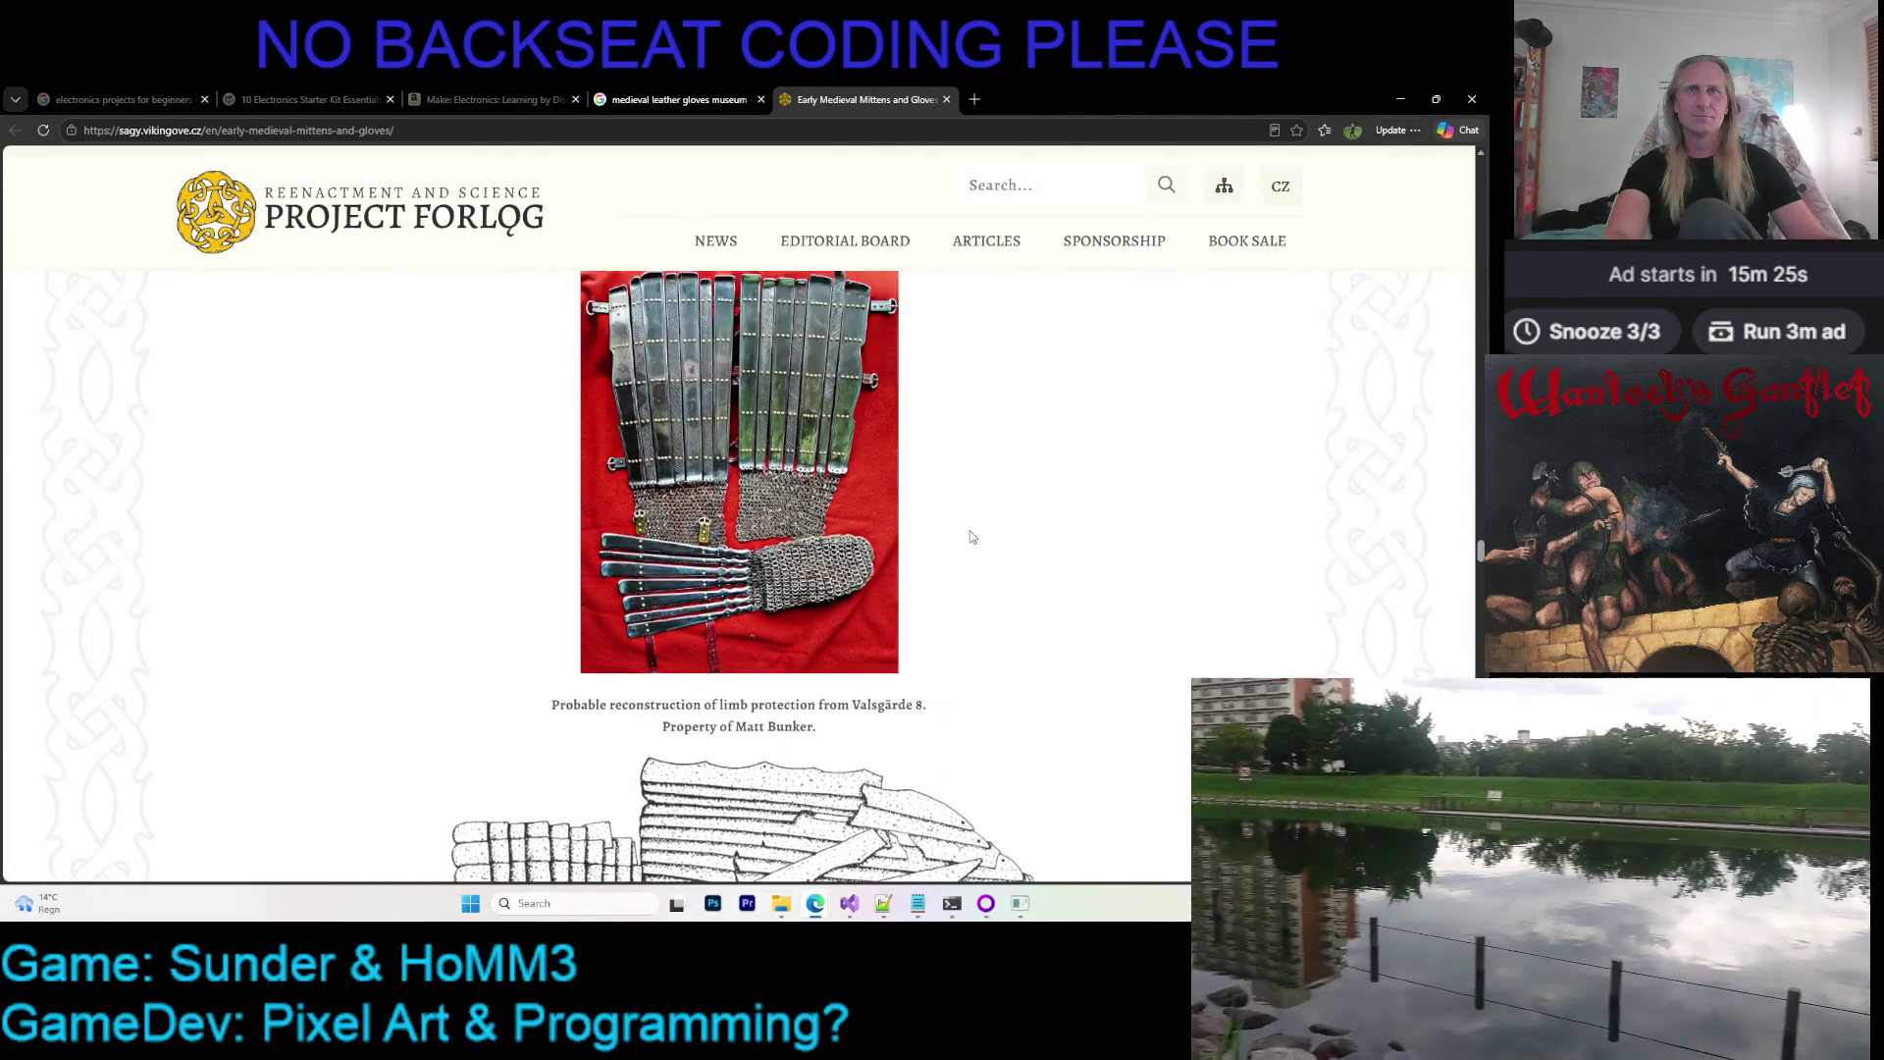
{"action": "scroll", "coordinate": [966, 539], "scroll_direction": "down", "scroll_amount": 4}
{"action": "scroll", "coordinate": [972, 540], "scroll_direction": "down", "scroll_amount": 2}
{"action": "scroll", "coordinate": [969, 537], "scroll_direction": "down", "scroll_amount": 2}
{"action": "scroll", "coordinate": [966, 538], "scroll_direction": "down", "scroll_amount": 2}
{"action": "scroll", "coordinate": [966, 537], "scroll_direction": "down", "scroll_amount": 2}
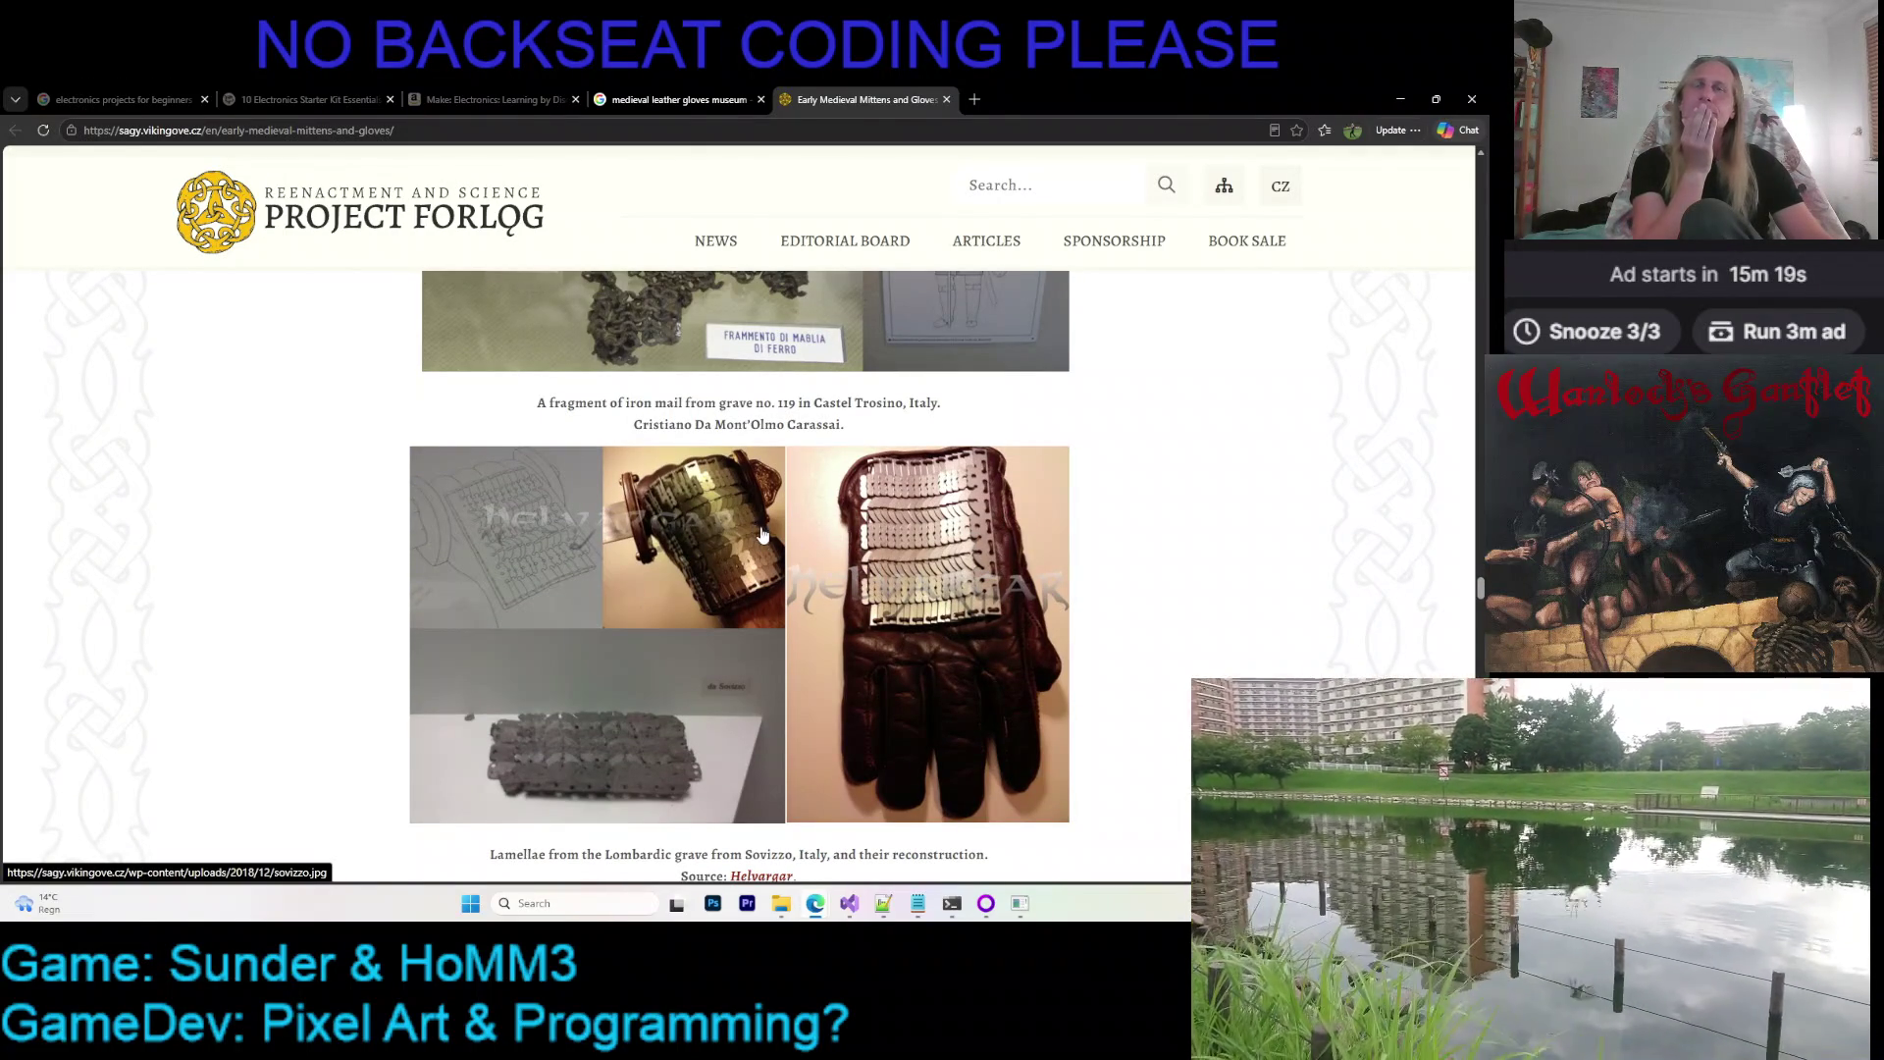
{"action": "scroll", "coordinate": [755, 509], "scroll_direction": "up", "scroll_amount": 2}
{"action": "scroll", "coordinate": [759, 505], "scroll_direction": "down", "scroll_amount": 1}
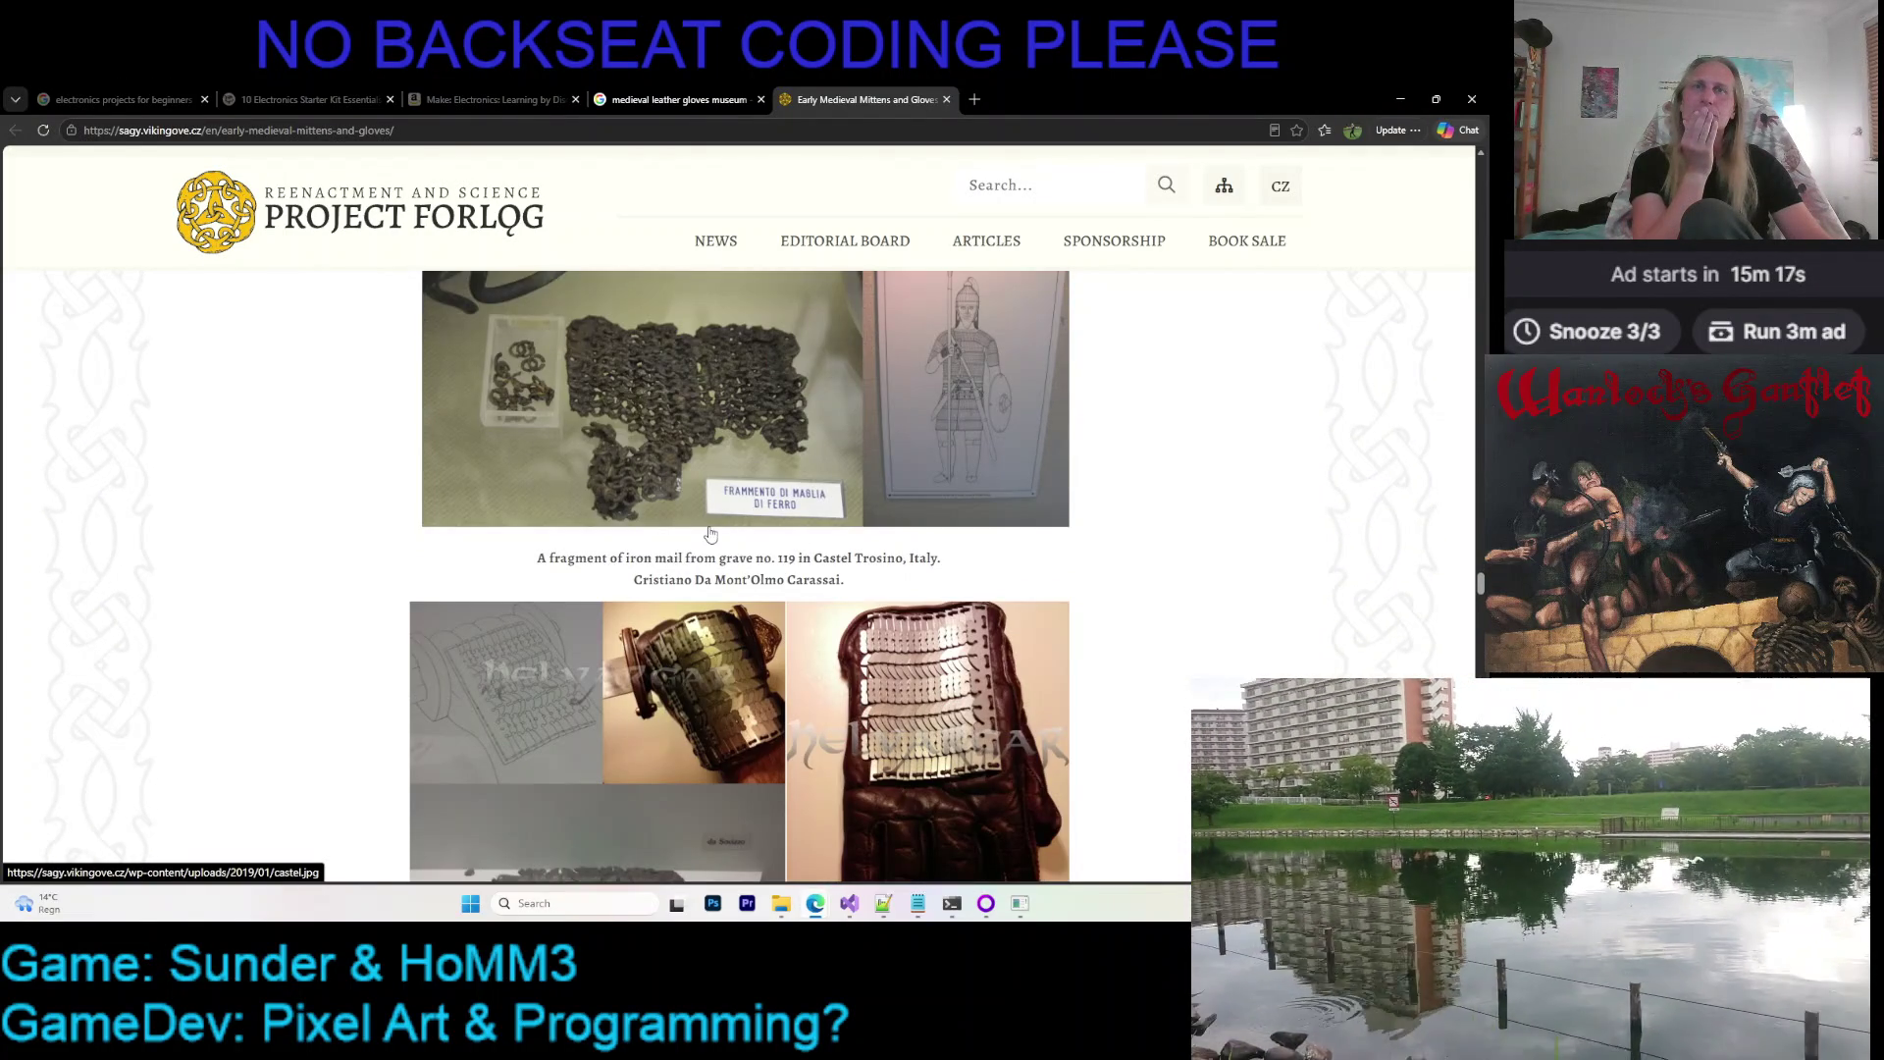
{"action": "scroll", "coordinate": [709, 535], "scroll_direction": "down", "scroll_amount": 2}
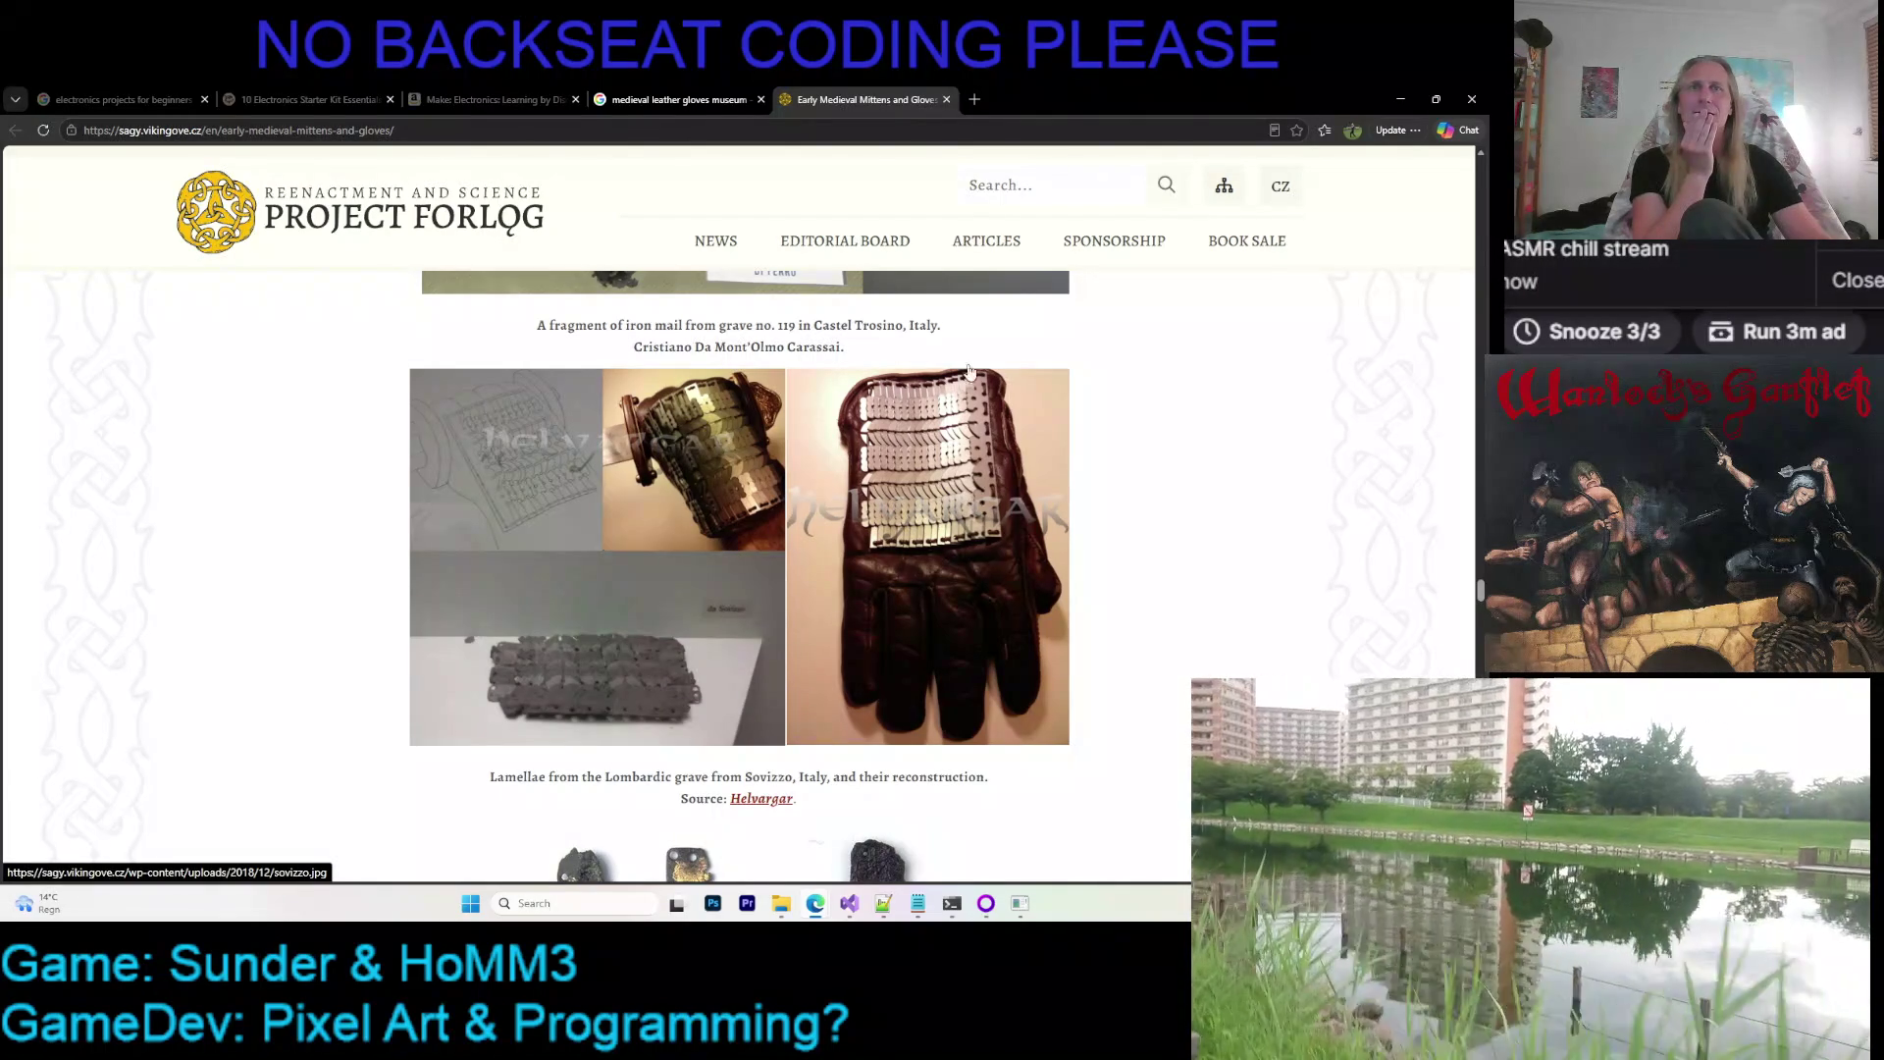
{"action": "scroll", "coordinate": [794, 510], "scroll_direction": "down", "scroll_amount": 2}
{"action": "scroll", "coordinate": [780, 512], "scroll_direction": "down", "scroll_amount": 2}
{"action": "scroll", "coordinate": [758, 515], "scroll_direction": "down", "scroll_amount": 2}
{"action": "scroll", "coordinate": [742, 516], "scroll_direction": "down", "scroll_amount": 2}
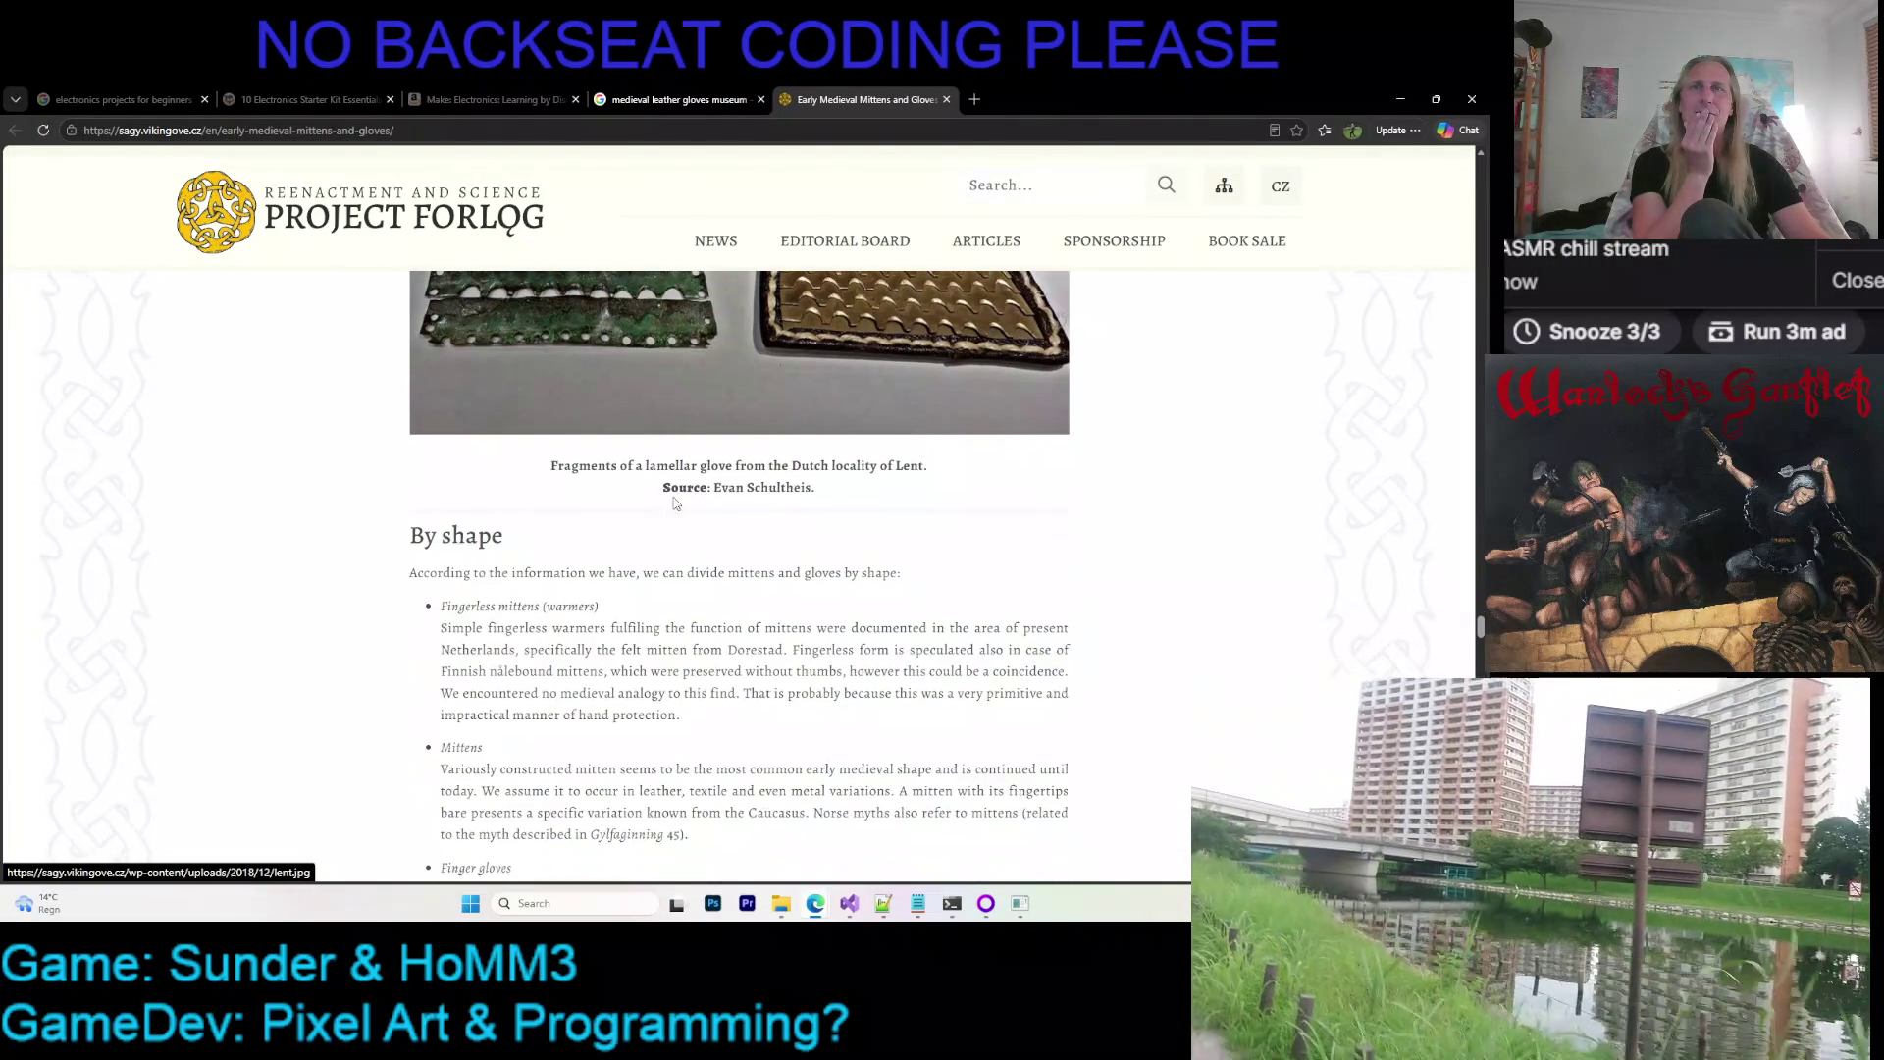
{"action": "scroll", "coordinate": [712, 485], "scroll_direction": "up", "scroll_amount": 1}
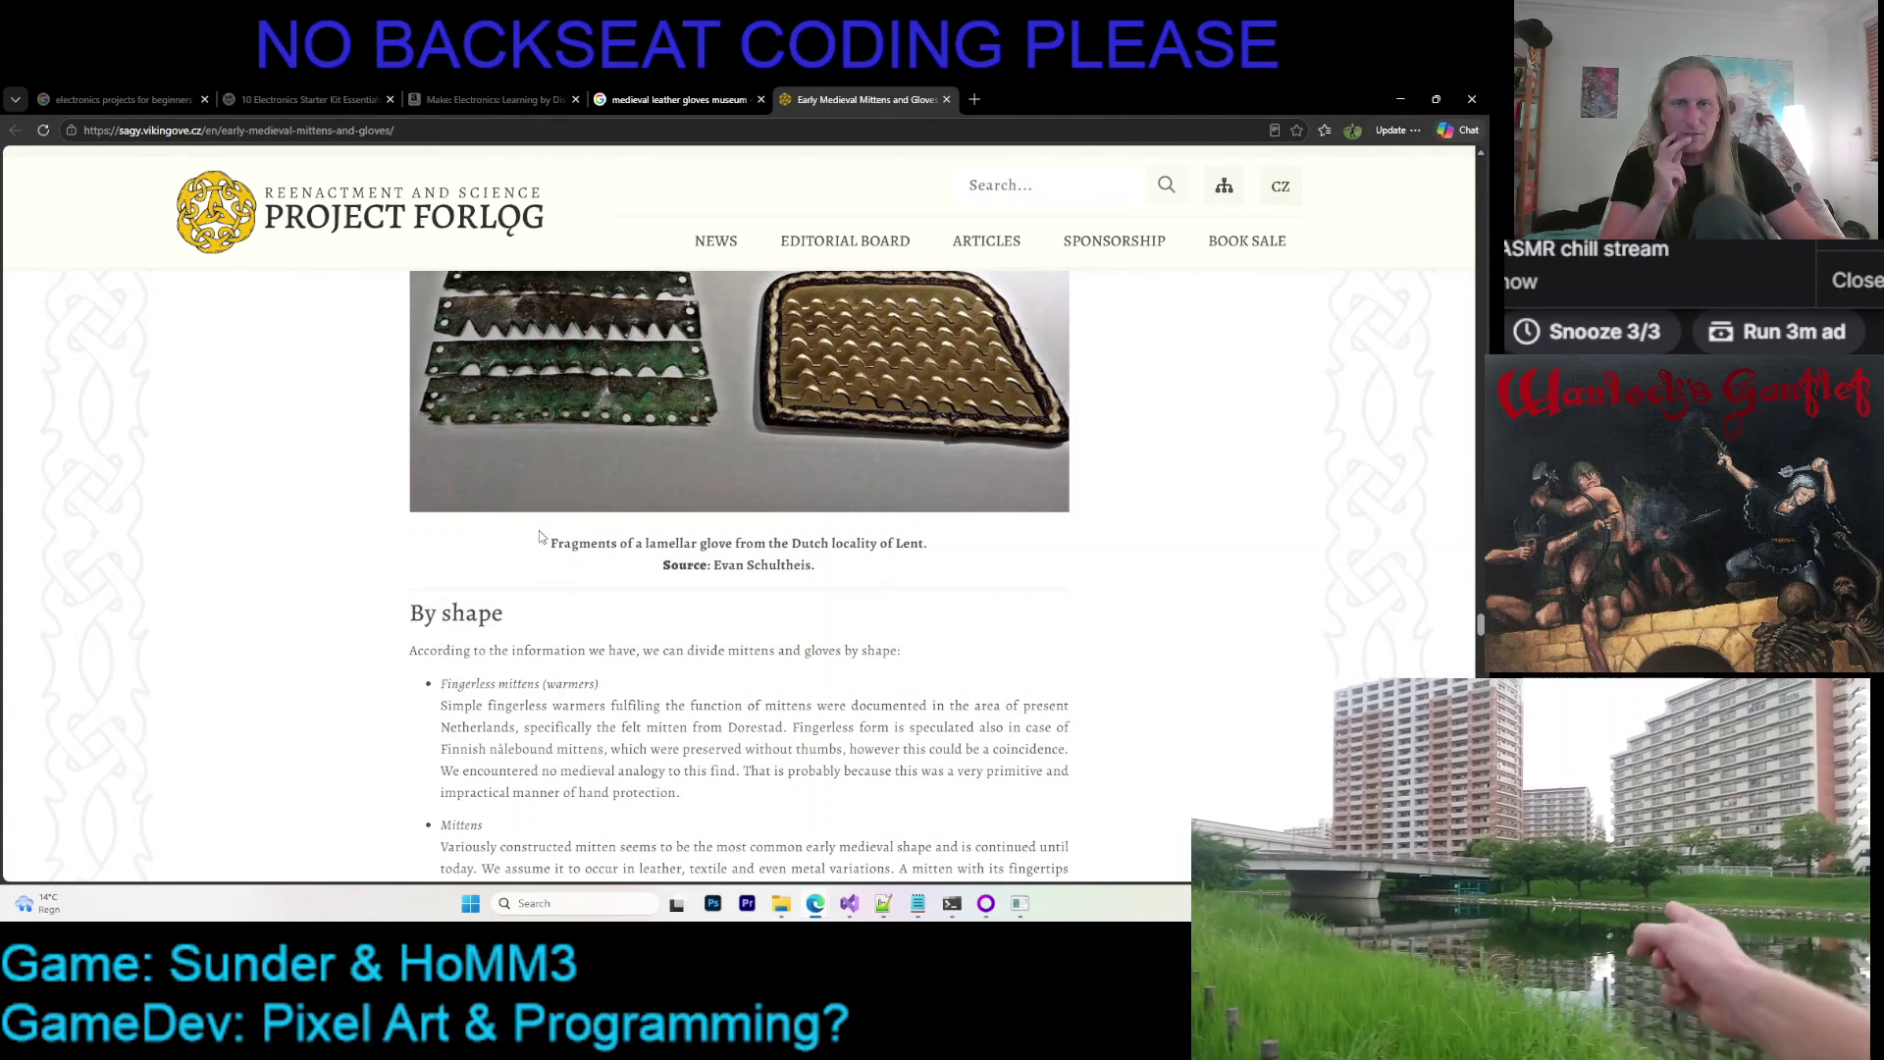
{"action": "scroll", "coordinate": [544, 537], "scroll_direction": "down", "scroll_amount": 3}
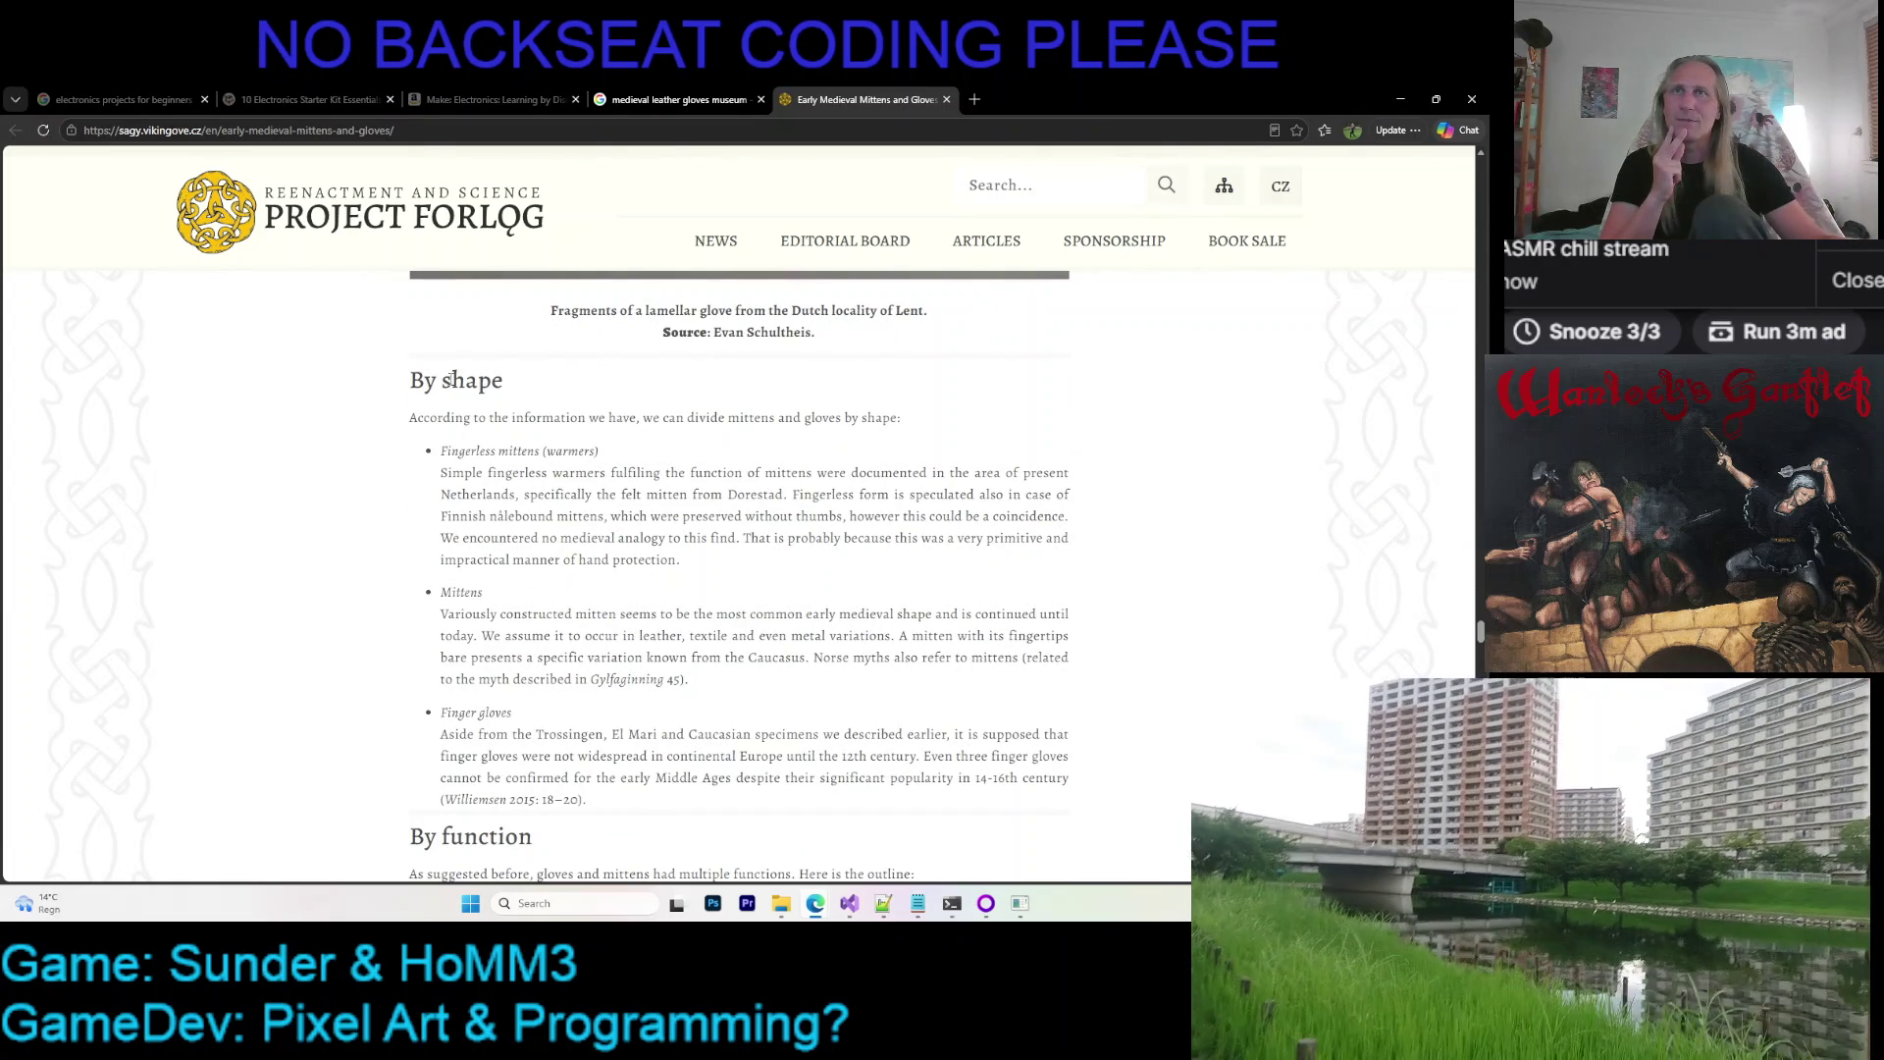
Highlight the fingerless mittens passage in the By shape section, then clear the selection
{"action": "left_click_drag", "start_coordinate": [444, 380], "coordinate": [600, 590]}
{"action": "left_click", "coordinate": [599, 590]}
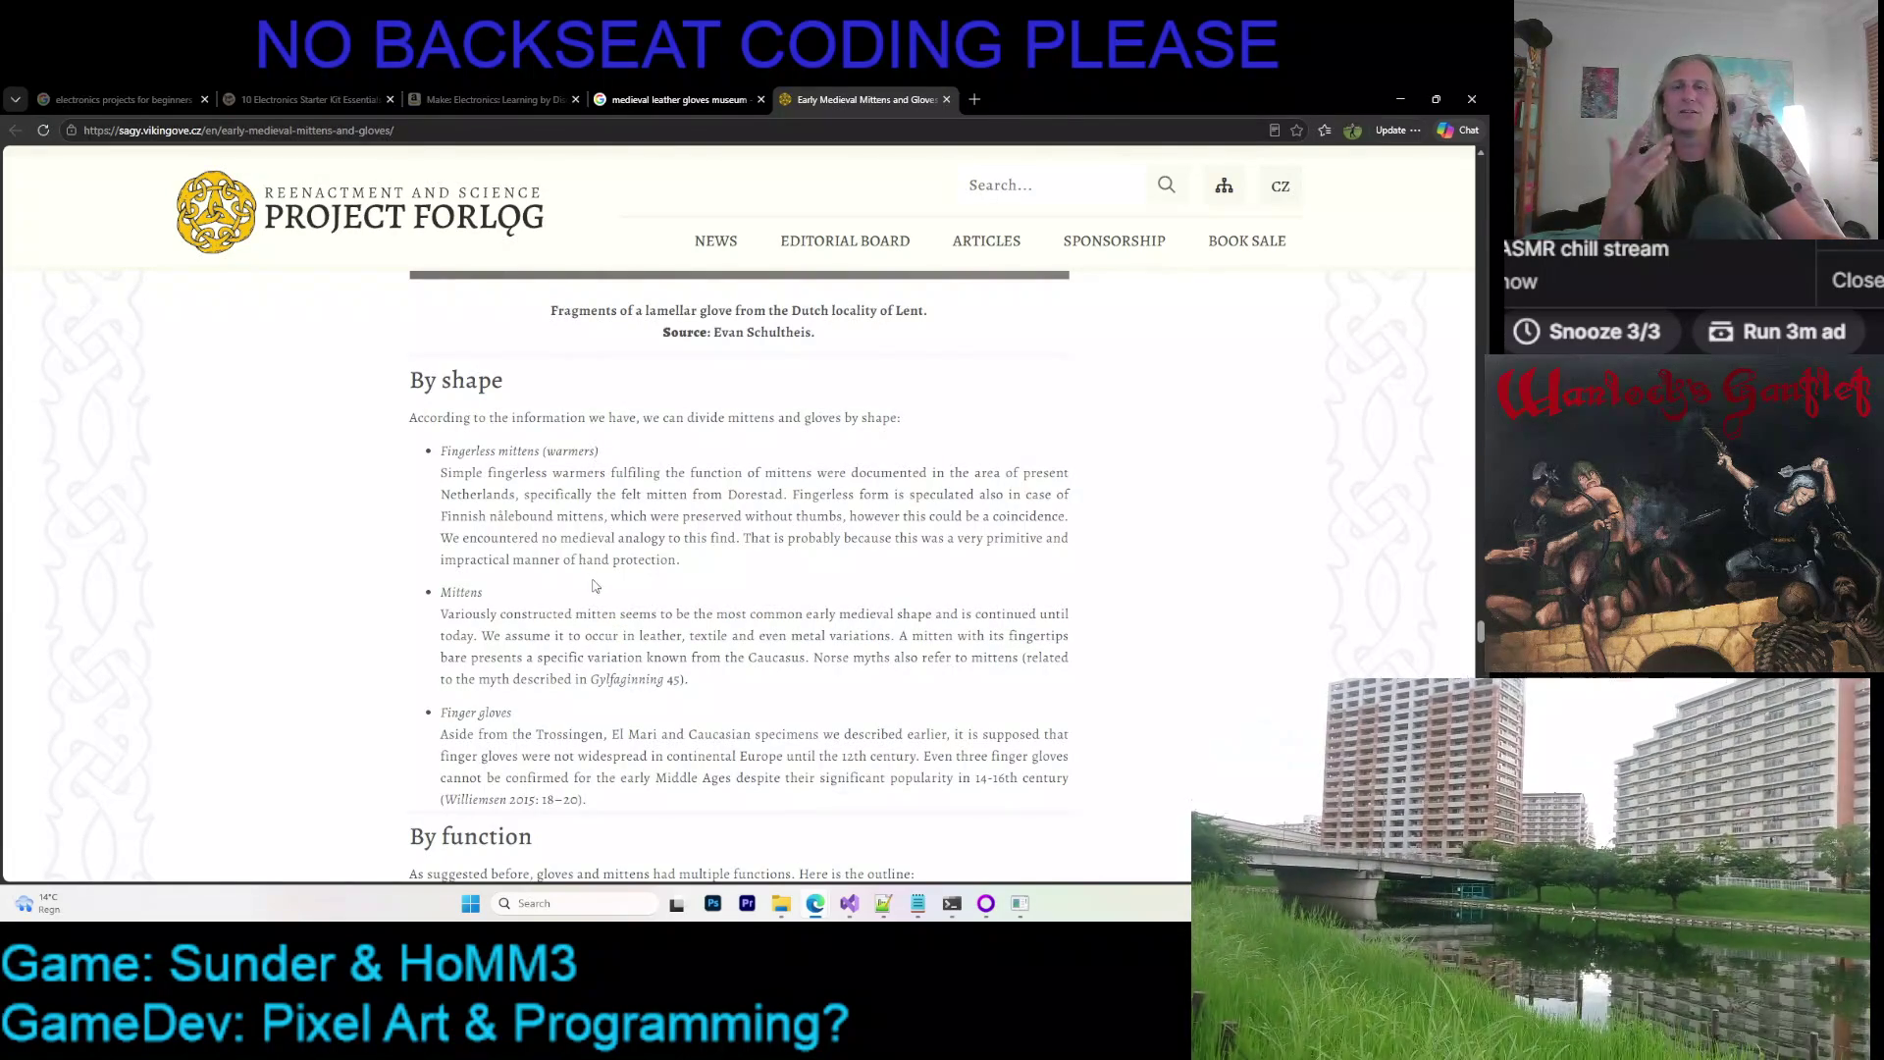